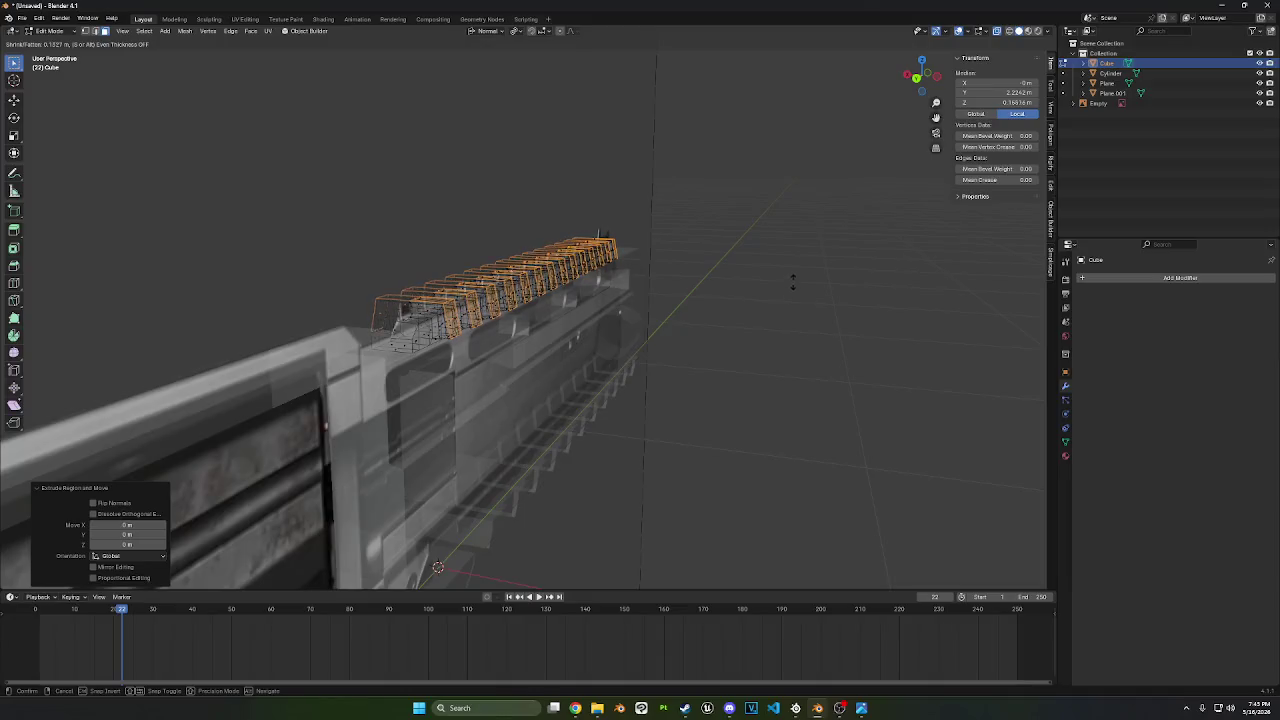
- Finish thickening the rail teeth and select the rail teeth object in solid view
{"action": "left_click", "coordinate": [795, 281]}
{"action": "middle_click_drag", "start_coordinate": [795, 281], "coordinate": [861, 279]}
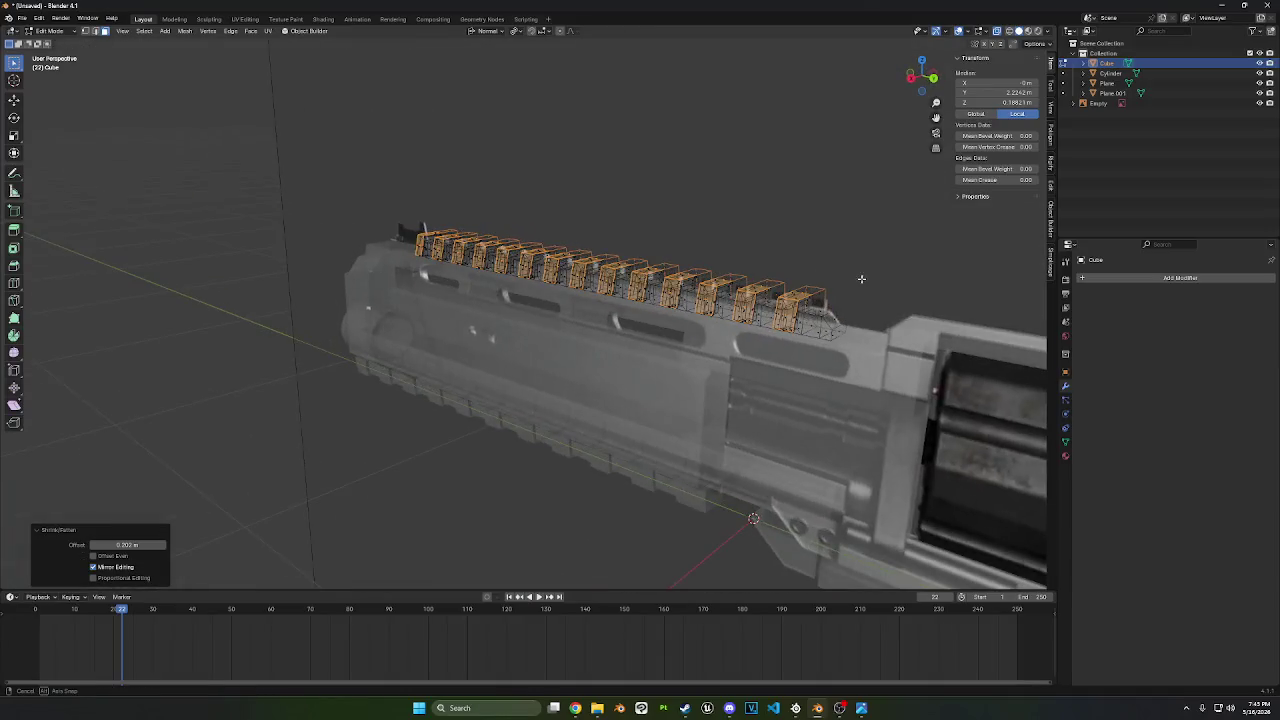
{"action": "left_click", "coordinate": [50, 31]}
{"action": "left_click", "coordinate": [48, 46]}
{"action": "left_click", "coordinate": [371, 100]}
{"action": "mouse_move", "coordinate": [371, 100]}
{"action": "middle_mouse_down"}
{"action": "mouse_move", "coordinate": [575, 164]}
{"action": "mouse_move", "coordinate": [522, 225]}
{"action": "middle_mouse_up"}
{"action": "left_click", "coordinate": [466, 251]}
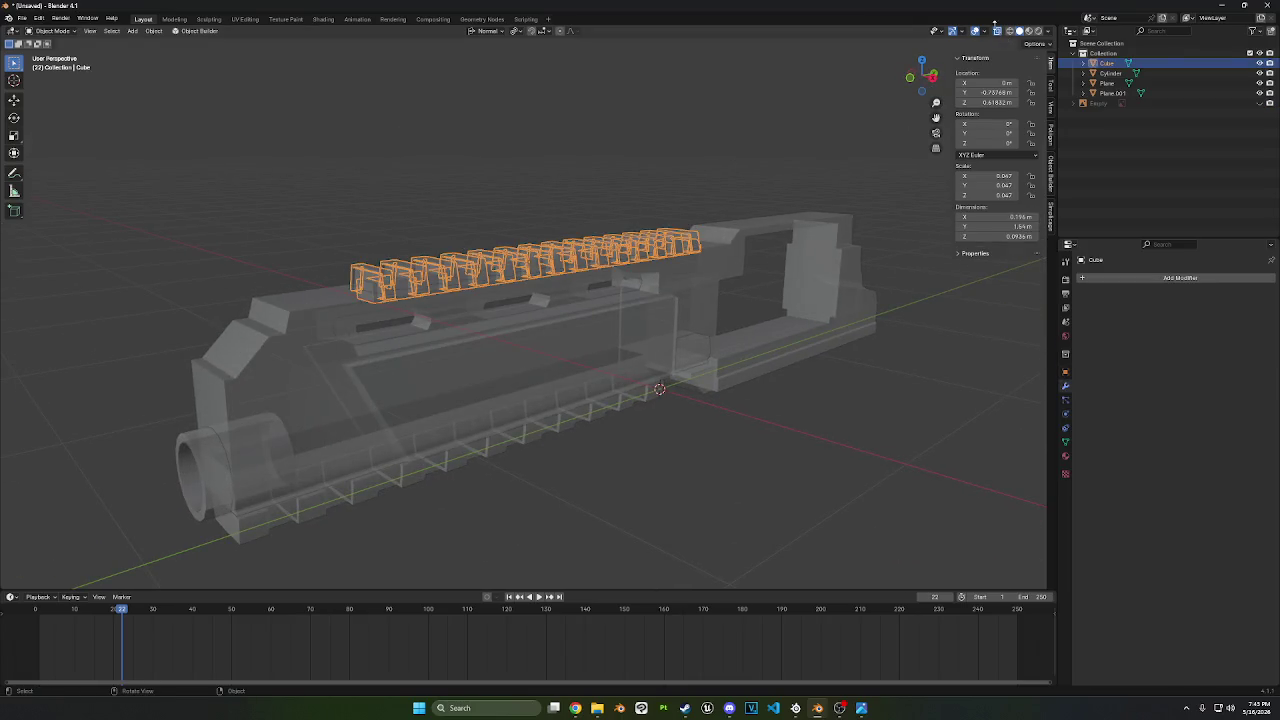
{"action": "left_click", "coordinate": [996, 31]}
{"action": "mouse_move", "coordinate": [760, 200]}
{"action": "middle_mouse_down"}
{"action": "mouse_move", "coordinate": [586, 169]}
{"action": "mouse_move", "coordinate": [560, 233]}
{"action": "mouse_move", "coordinate": [496, 238]}
{"action": "middle_mouse_up"}
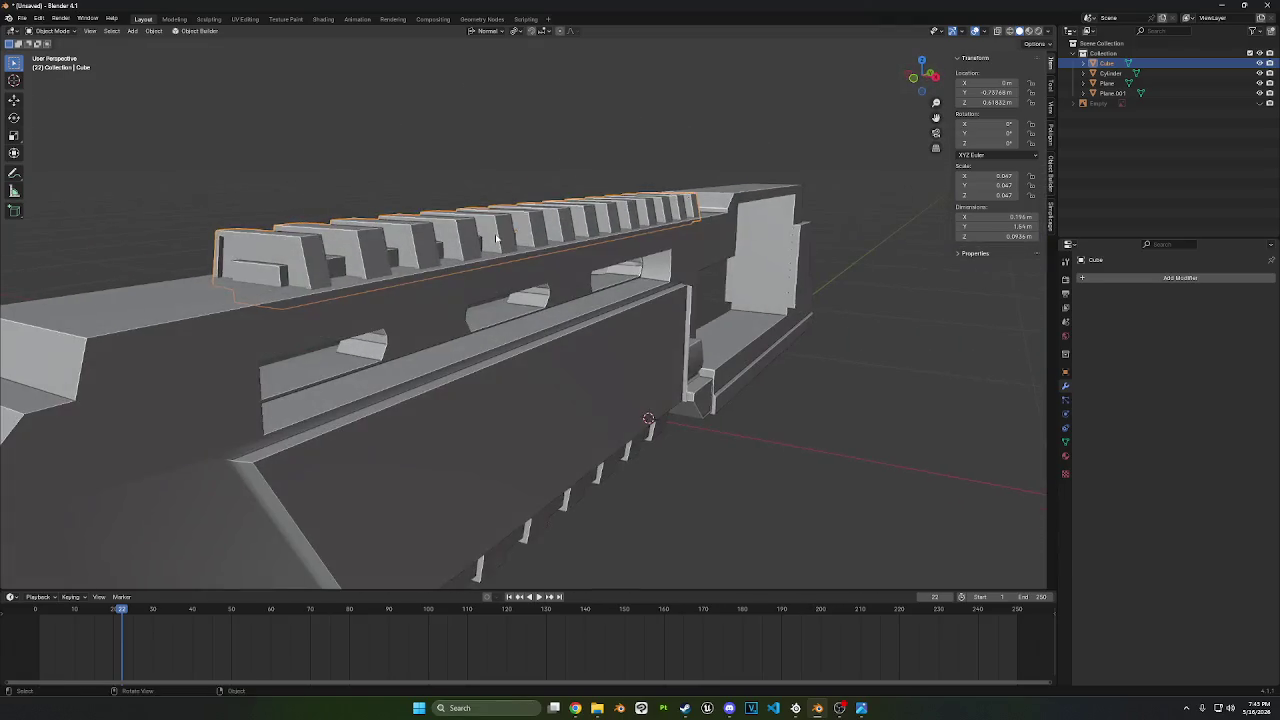
- Edit the rail mesh in a see-through straight right side view
{"action": "key", "text": "Tab"}
{"action": "middle_click_drag", "start_coordinate": [479, 240], "coordinate": [833, 94]}
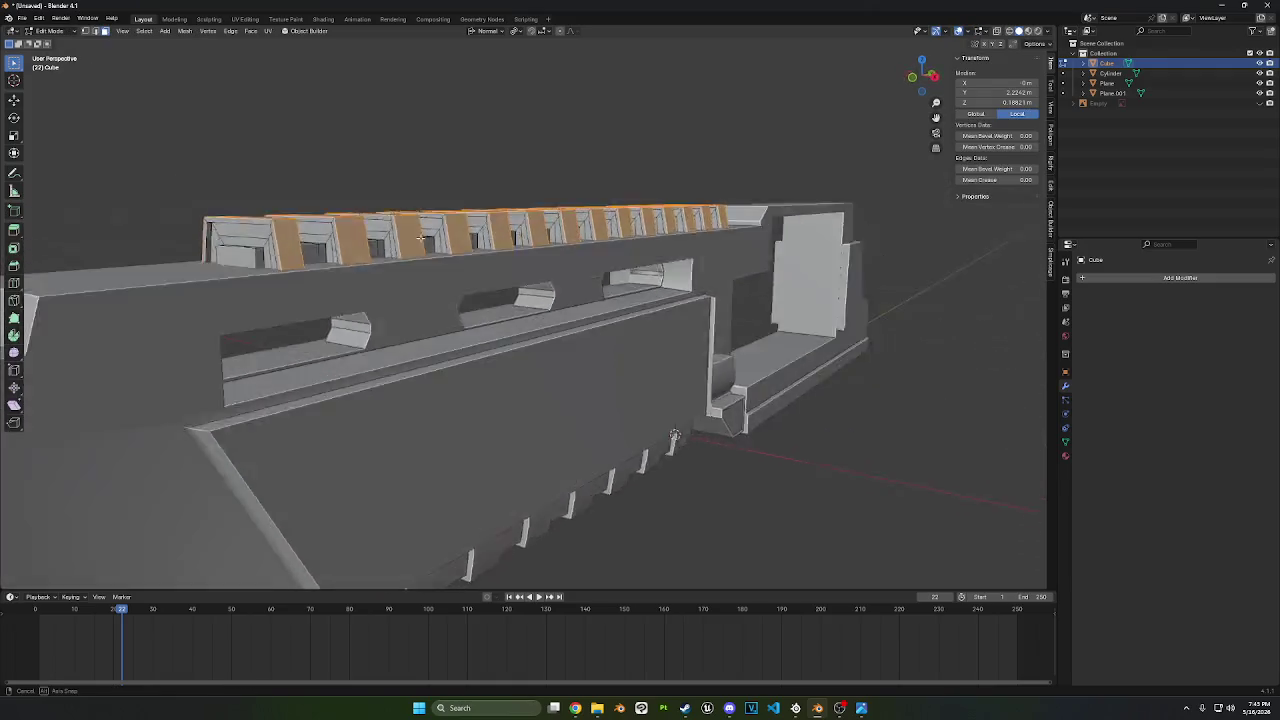
{"action": "left_click", "coordinate": [938, 77]}
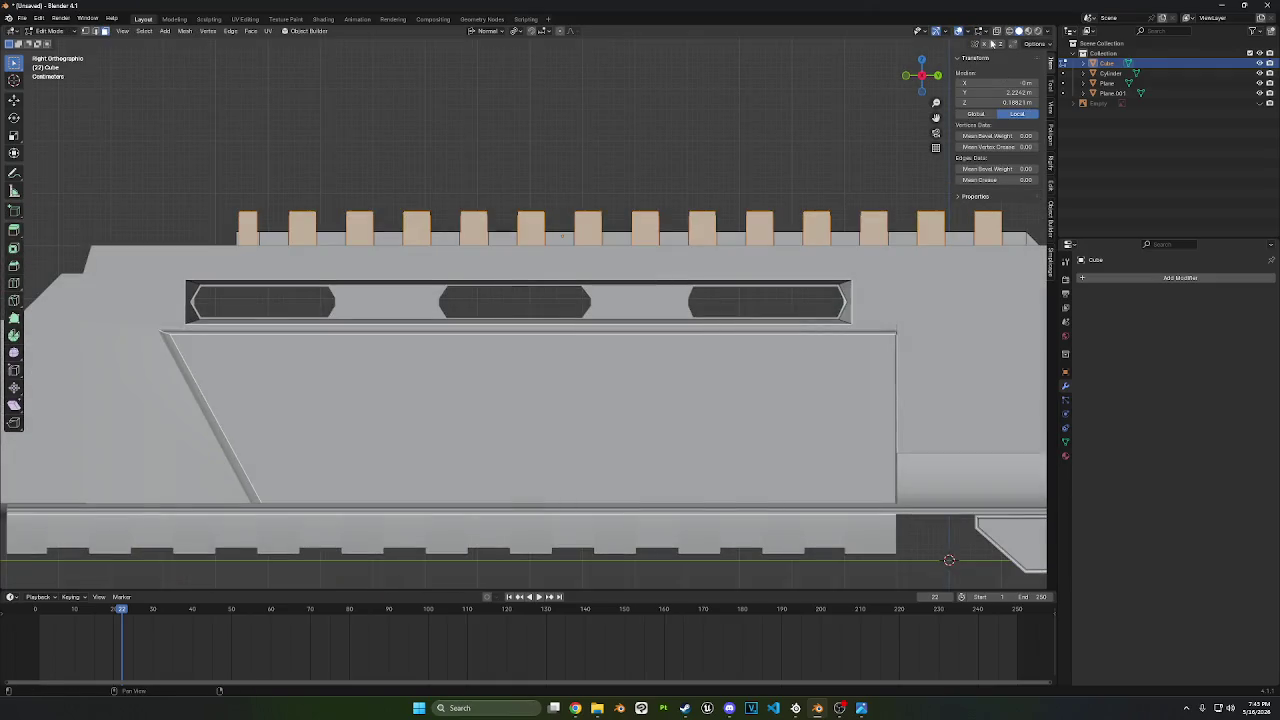
{"action": "left_click", "coordinate": [997, 34]}
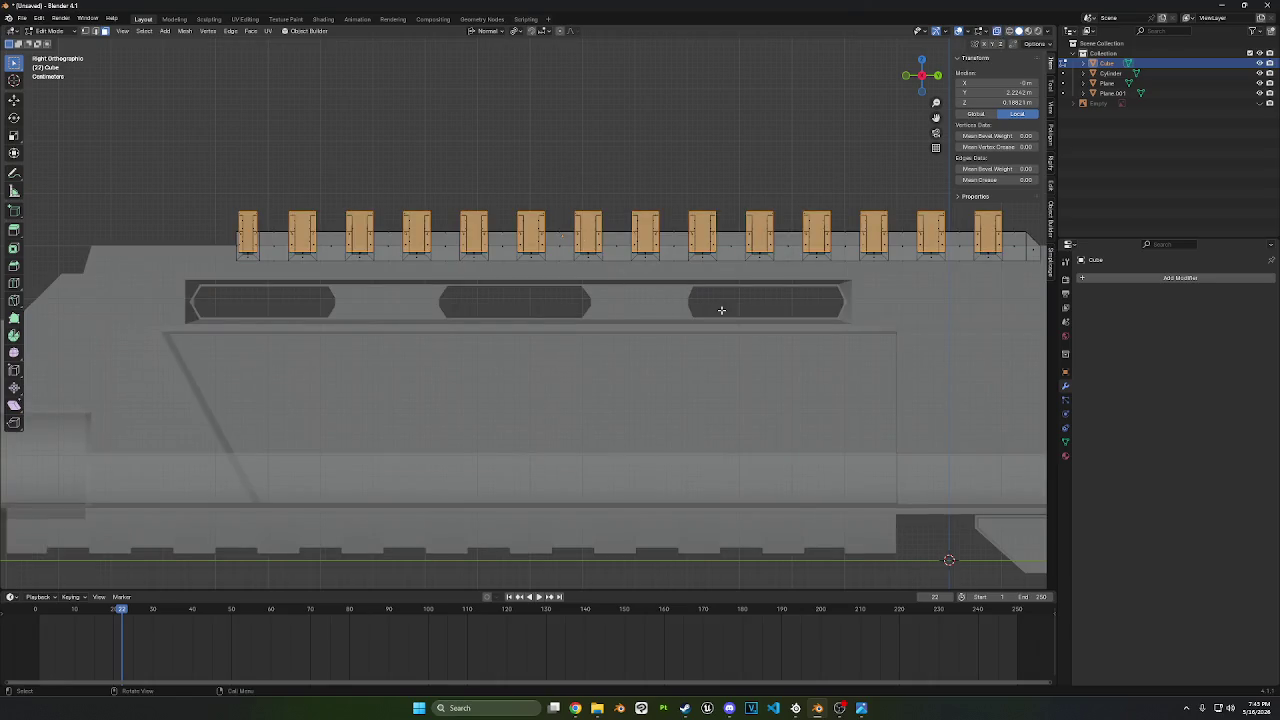
{"action": "middle_click_drag", "start_coordinate": [721, 310], "coordinate": [880, 120]}
{"action": "left_click", "coordinate": [937, 75]}
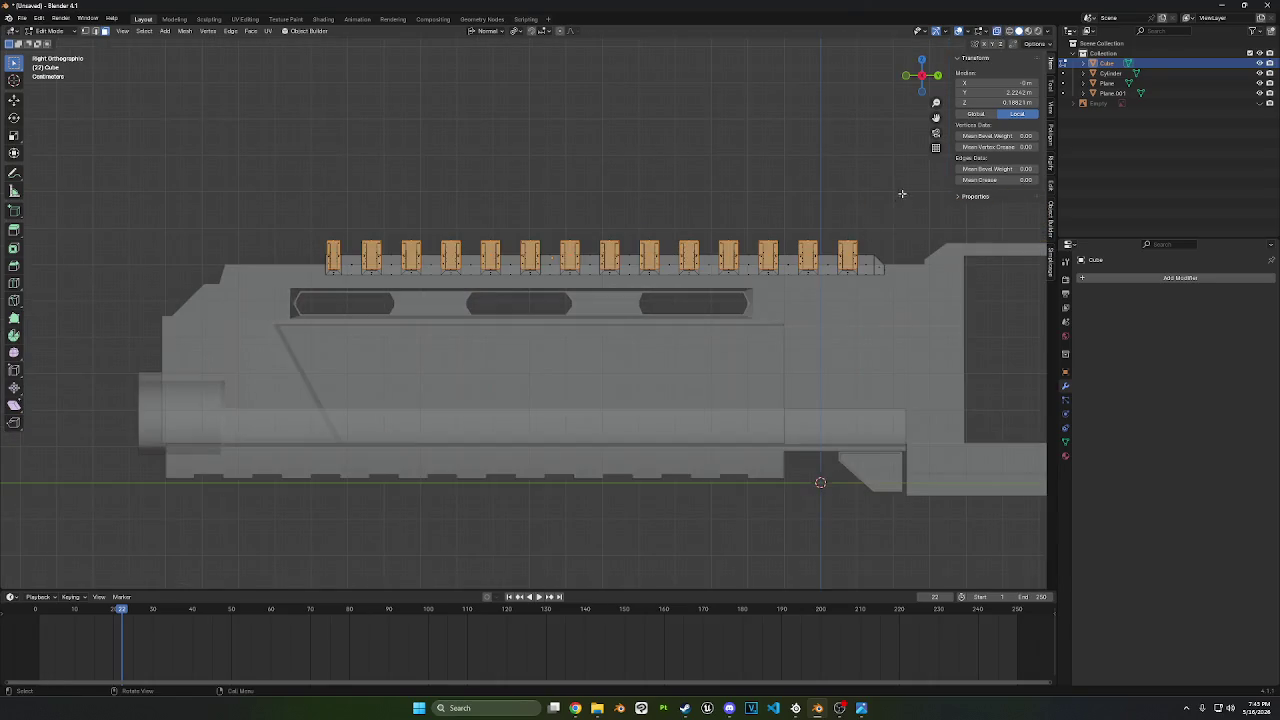
- Flatten the whole top rail to 0.627 along normal Z and lower it onto the shroud
{"action": "key", "text": "ctrl+l"}
{"action": "key", "text": "s"}
{"action": "key", "text": "z"}
{"action": "key", "text": "z"}
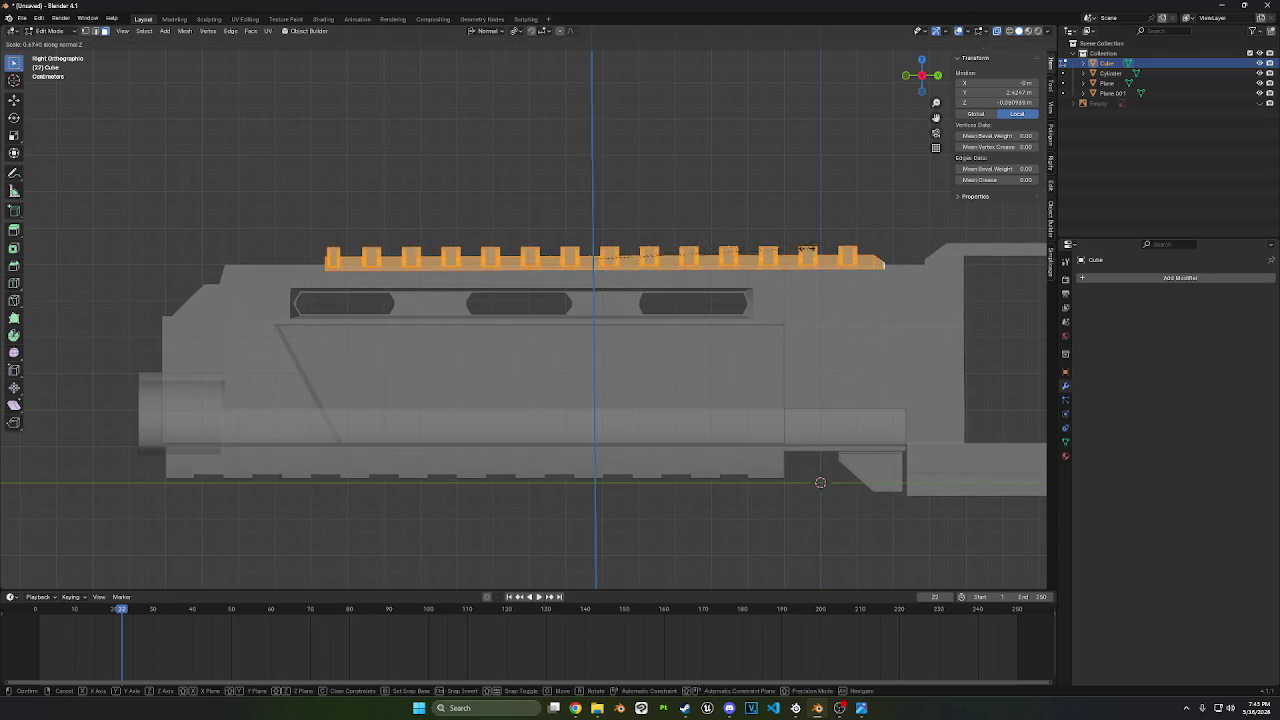
{"action": "left_click", "coordinate": [650, 328]}
{"action": "key", "text": "g"}
{"action": "key", "text": "z"}
{"action": "key", "text": "z"}
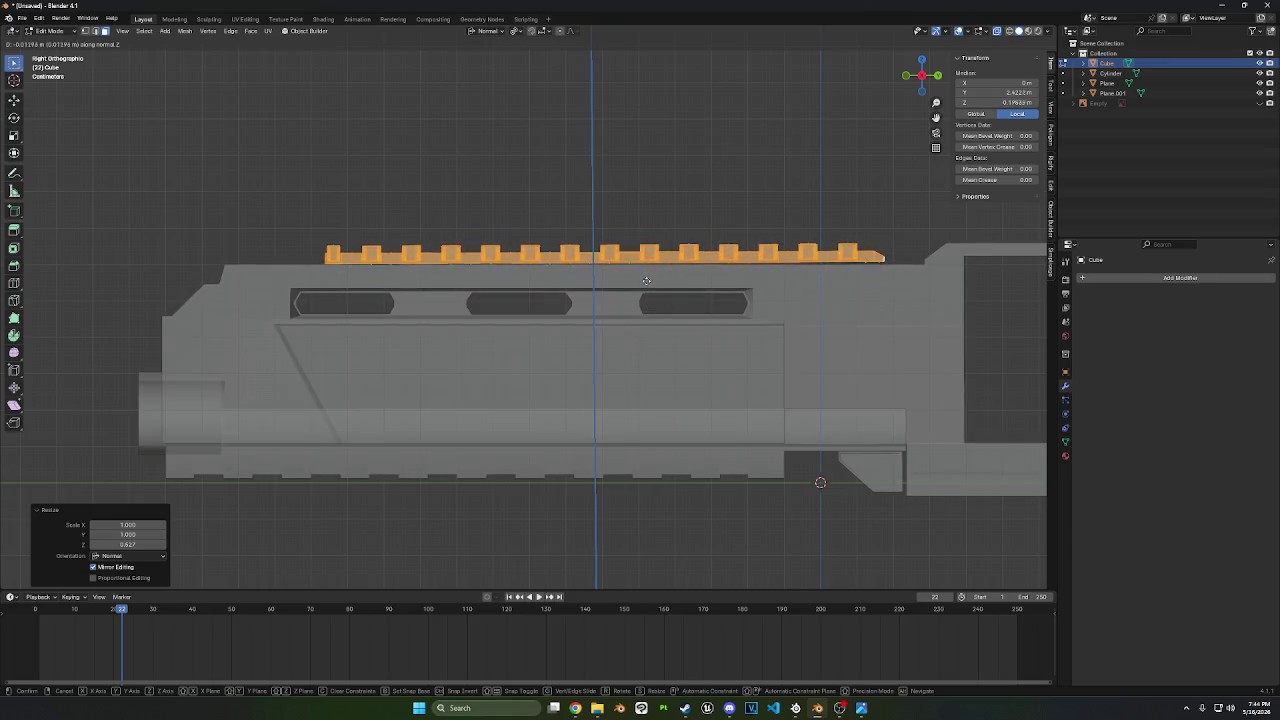
{"action": "left_click", "coordinate": [646, 284]}
- Deselect the rail and select an edge path along its base in side view
{"action": "middle_click_drag", "start_coordinate": [646, 284], "coordinate": [245, 181]}
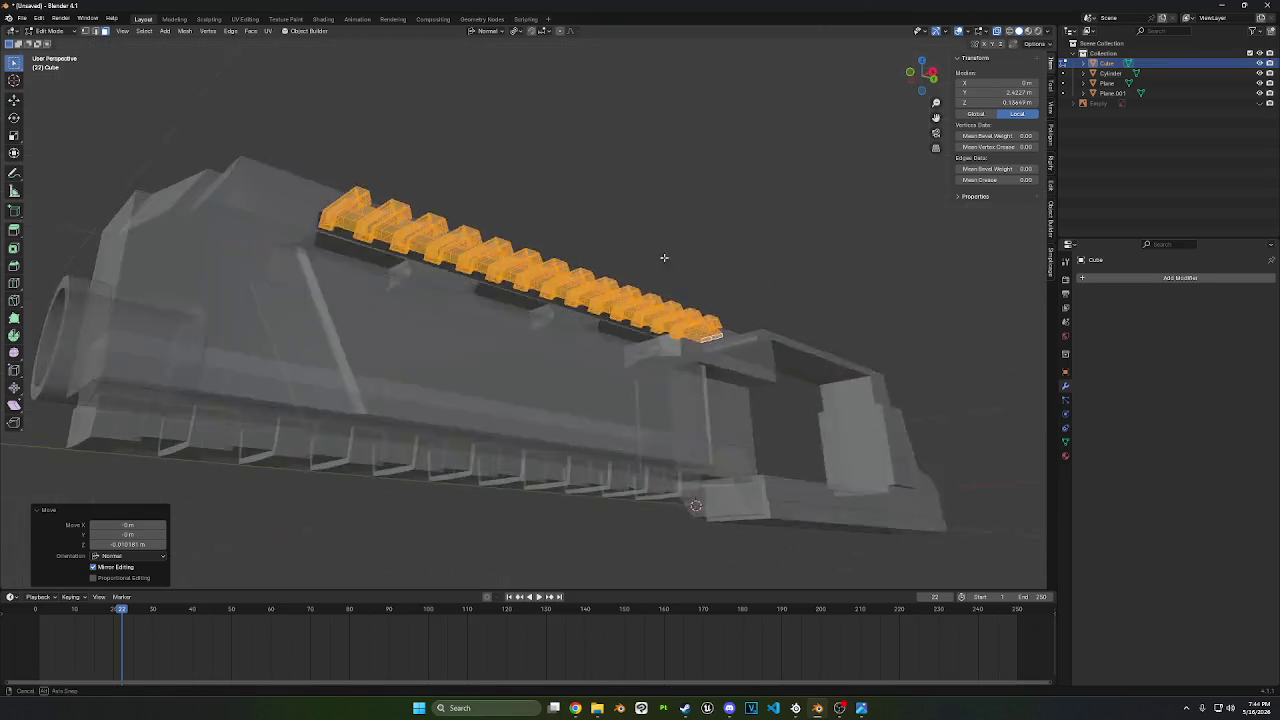
{"action": "key", "text": "alt+a"}
{"action": "mouse_move", "coordinate": [380, 200]}
{"action": "middle_mouse_down"}
{"action": "mouse_move", "coordinate": [654, 283]}
{"action": "mouse_move", "coordinate": [563, 315]}
{"action": "mouse_move", "coordinate": [560, 277]}
{"action": "mouse_move", "coordinate": [637, 256]}
{"action": "middle_mouse_up"}
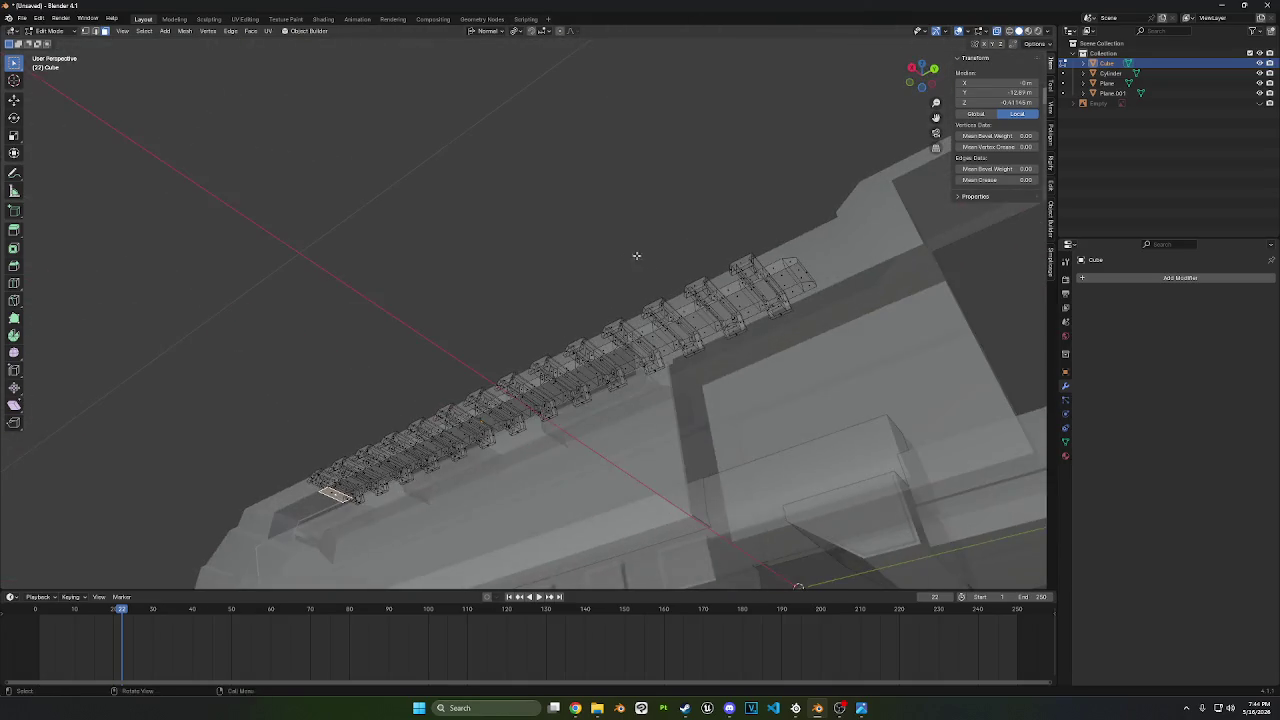
{"action": "left_click", "coordinate": [802, 273], "text": "ctrl"}
{"action": "middle_click_drag", "start_coordinate": [802, 273], "coordinate": [777, 320]}
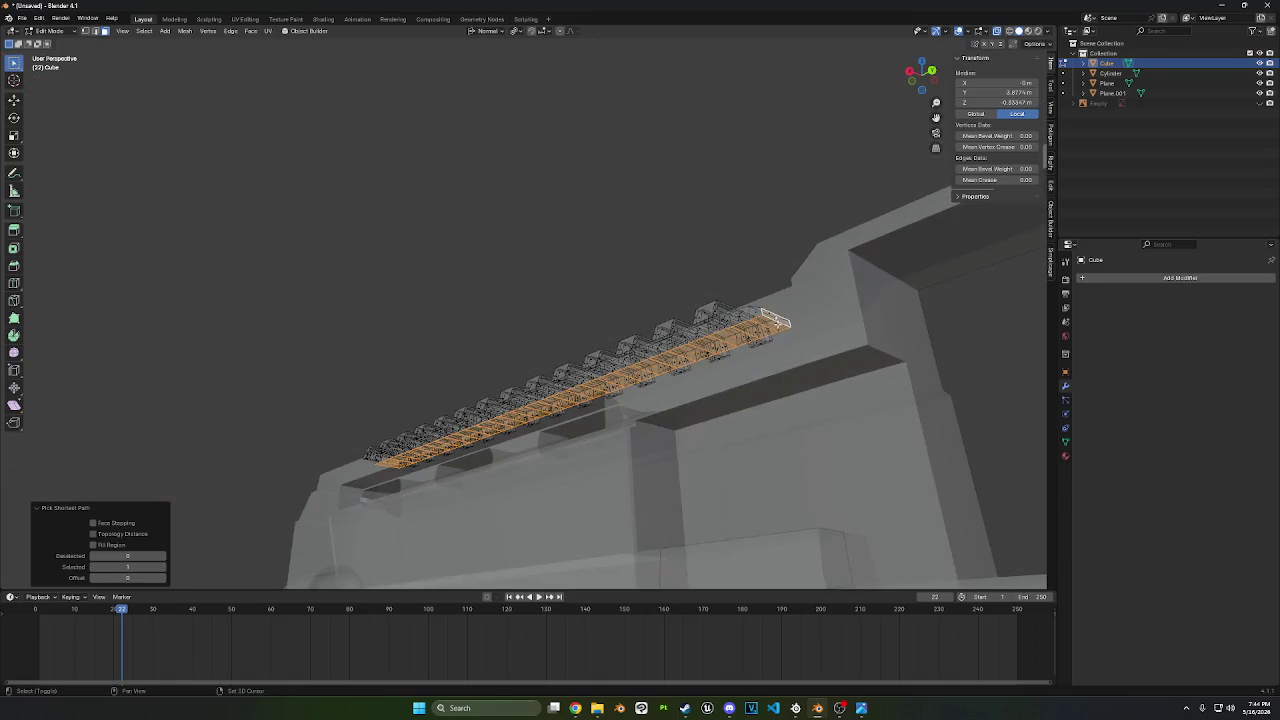
{"action": "left_click", "coordinate": [916, 73]}
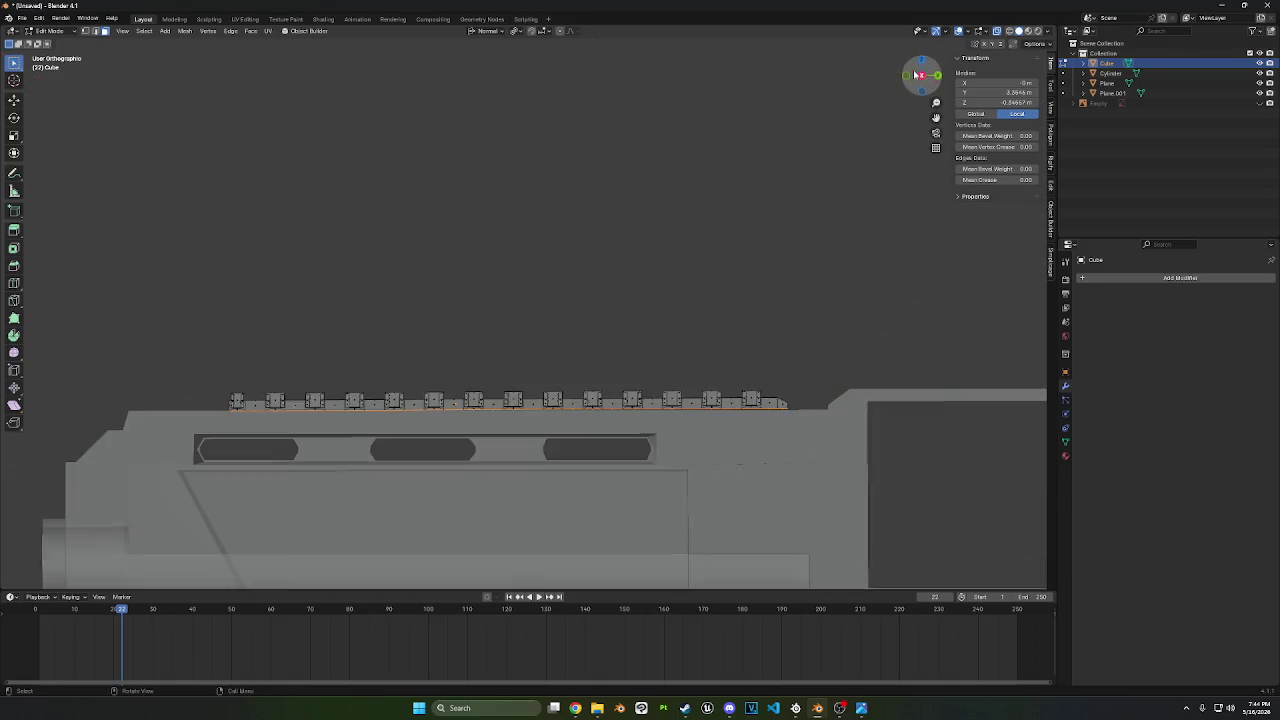
- Extrude the rail's base faces slightly and delete the selected faces
{"action": "key", "text": "e"}
{"action": "left_click", "coordinate": [803, 226]}
{"action": "right_click", "coordinate": [798, 320]}
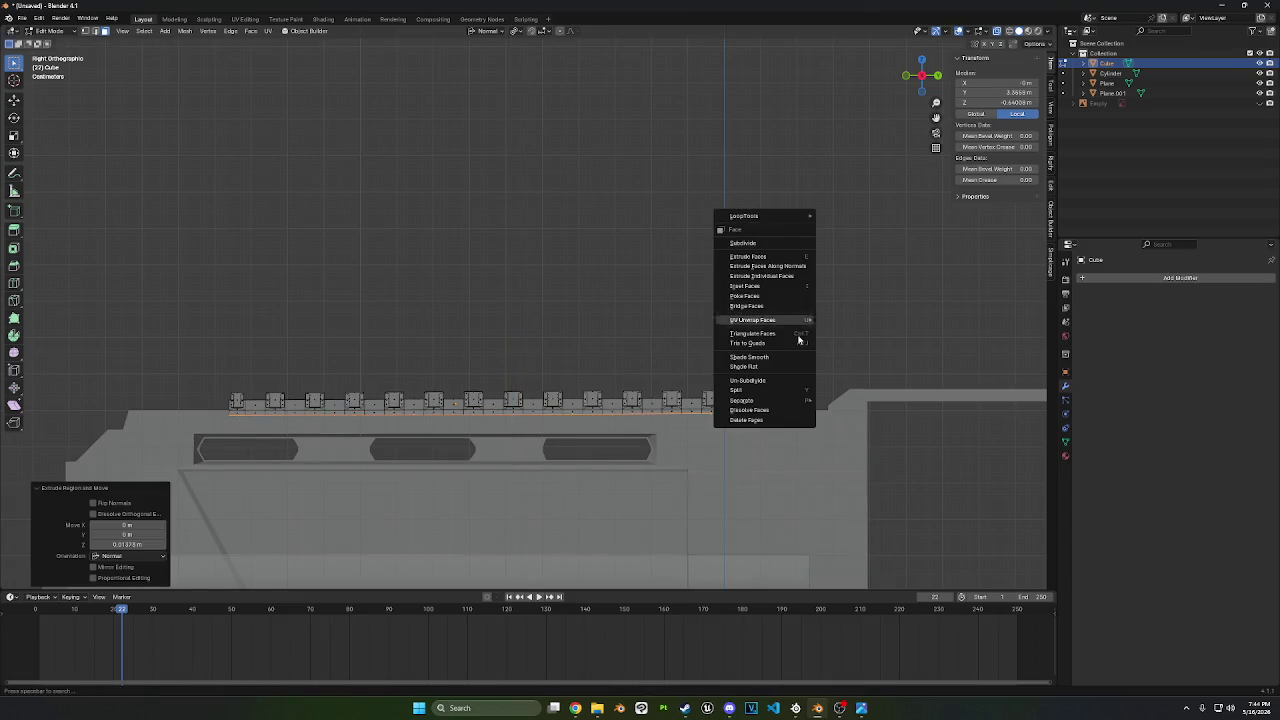
{"action": "left_click", "coordinate": [772, 420]}
{"action": "left_click", "coordinate": [45, 31]}
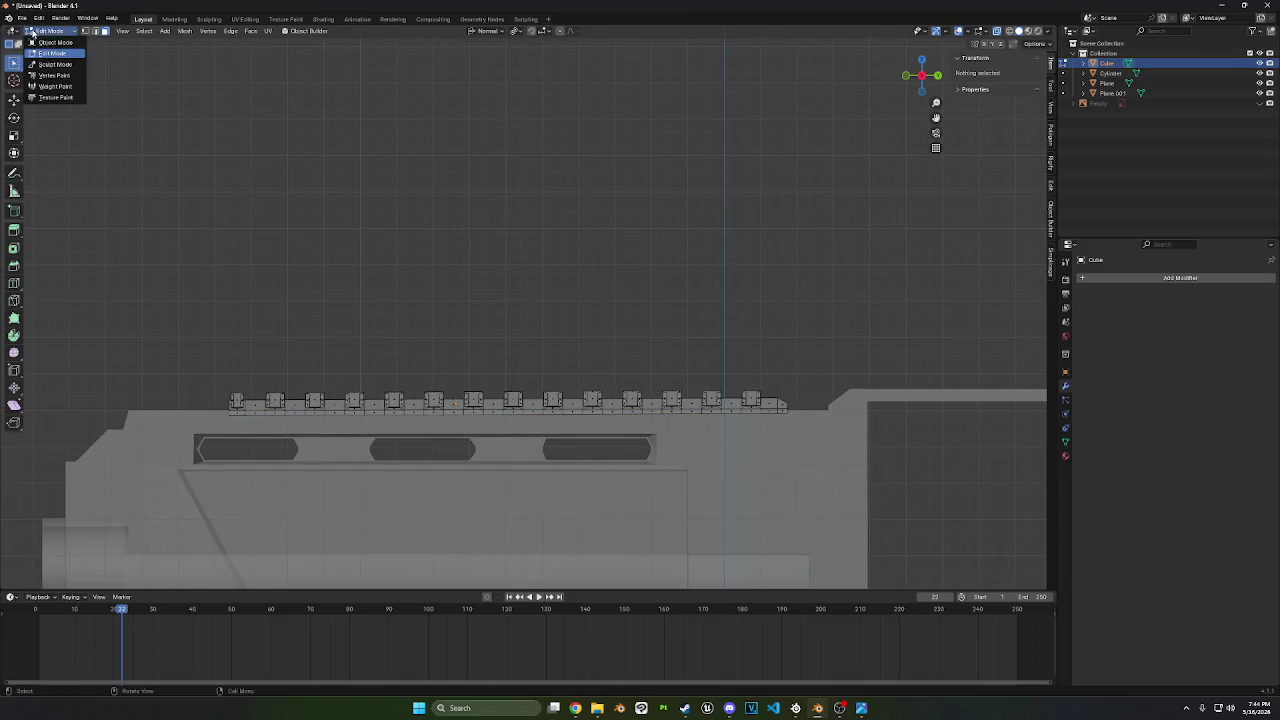
- Return to Object Mode and orbit into a perspective view of the gun
{"action": "left_click", "coordinate": [50, 40]}
{"action": "scroll", "coordinate": [714, 271], "scroll_direction": "down", "scroll_amount": 2}
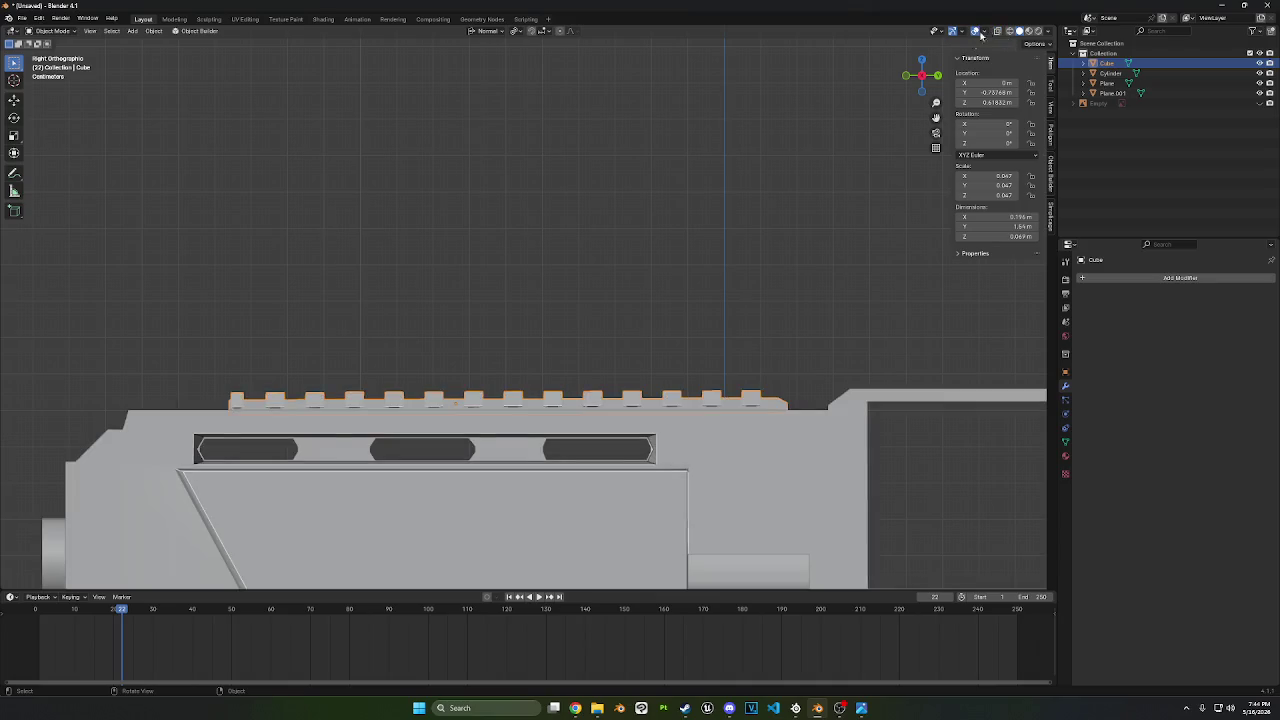
{"action": "scroll", "coordinate": [714, 271], "scroll_direction": "down", "scroll_amount": 2}
{"action": "mouse_move", "coordinate": [714, 271]}
{"action": "middle_mouse_down"}
{"action": "mouse_move", "coordinate": [685, 253]}
{"action": "mouse_move", "coordinate": [634, 288]}
{"action": "mouse_move", "coordinate": [689, 290]}
{"action": "mouse_move", "coordinate": [707, 268]}
{"action": "mouse_move", "coordinate": [629, 213]}
{"action": "middle_mouse_up"}
{"action": "key", "text": "Tab"}
{"action": "left_click", "coordinate": [68, 33]}
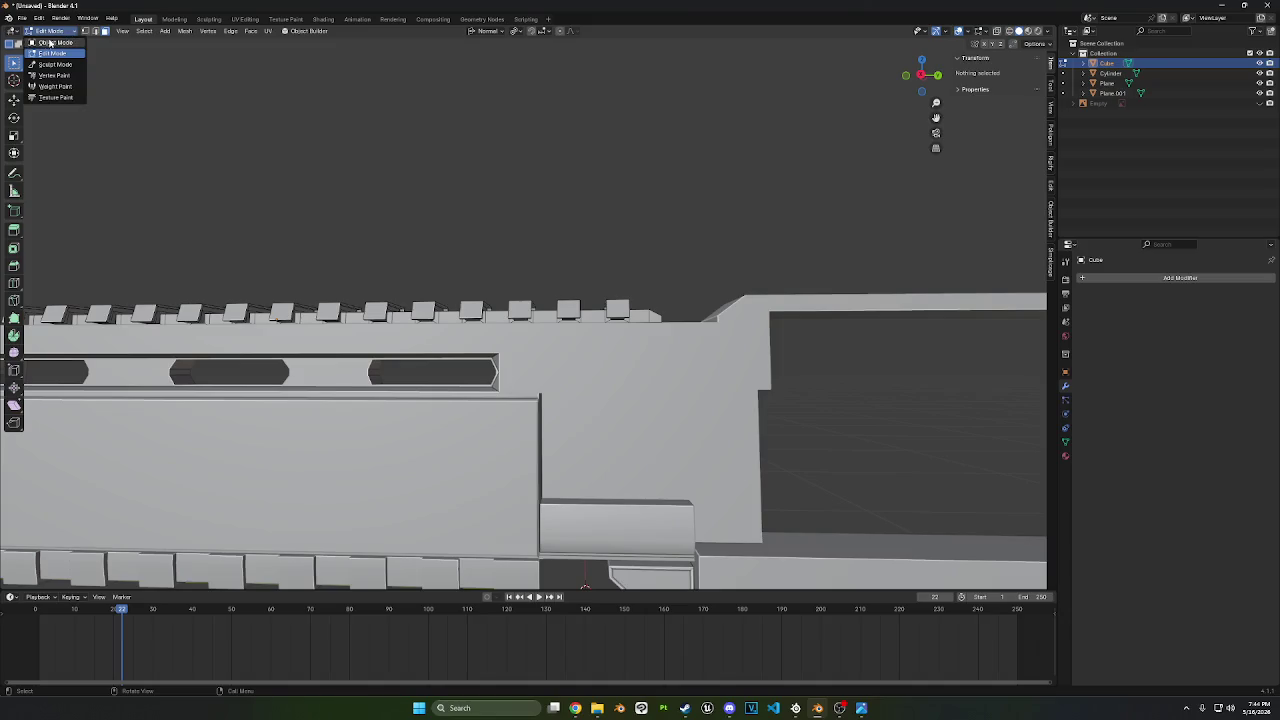
{"action": "left_click", "coordinate": [49, 42]}
{"action": "scroll", "coordinate": [428, 222], "scroll_direction": "down", "scroll_amount": 5}
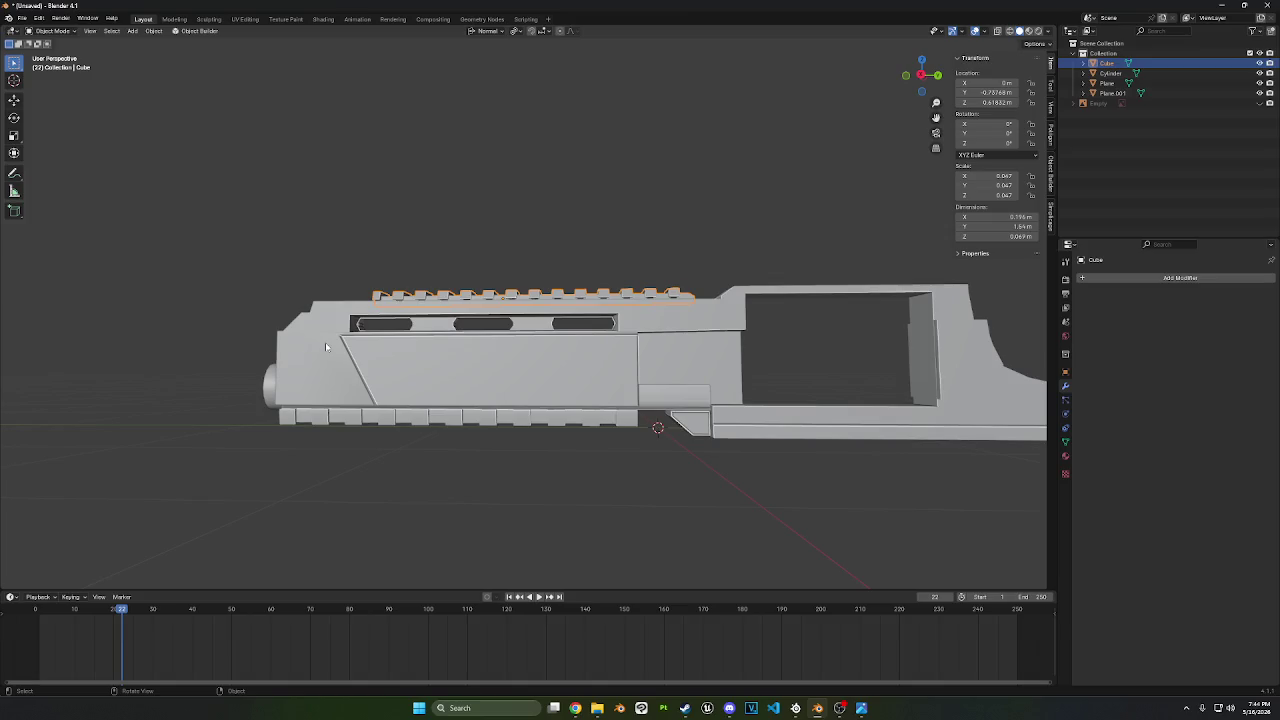
- Unhide the reference revolver Empty and zoom onto the receiver and cylinder in X-ray
{"action": "left_click", "coordinate": [1259, 103]}
{"action": "middle_click_drag", "start_coordinate": [1010, 185], "coordinate": [855, 156], "text": "shift"}
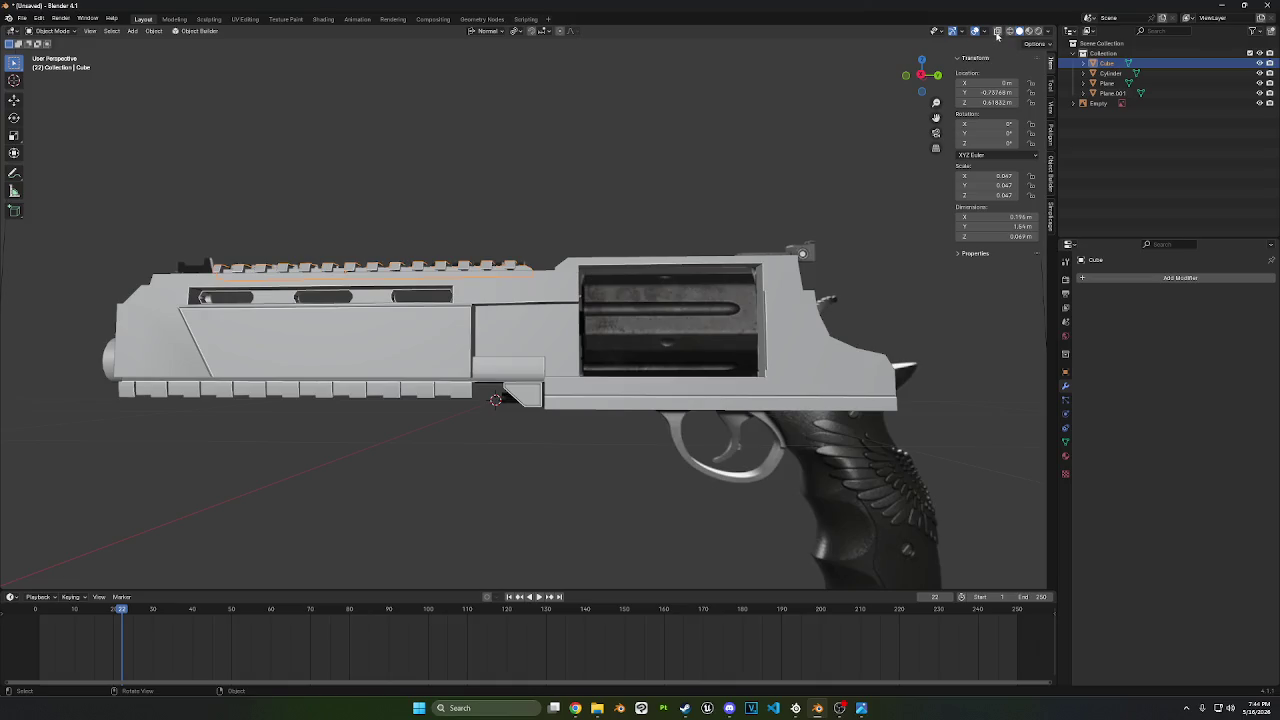
{"action": "left_click", "coordinate": [997, 31]}
{"action": "middle_click_drag", "start_coordinate": [623, 337], "coordinate": [648, 310], "text": "ctrl"}
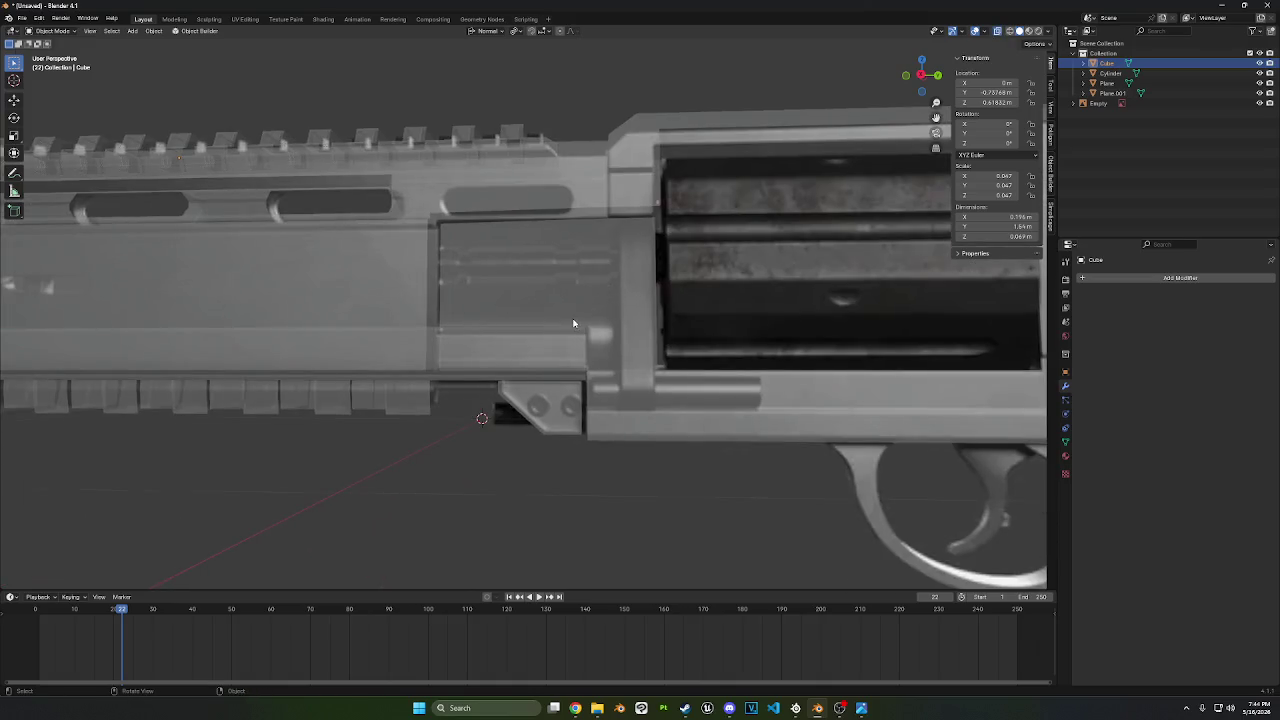
{"action": "middle_click_drag", "start_coordinate": [634, 361], "coordinate": [562, 353], "text": "shift"}
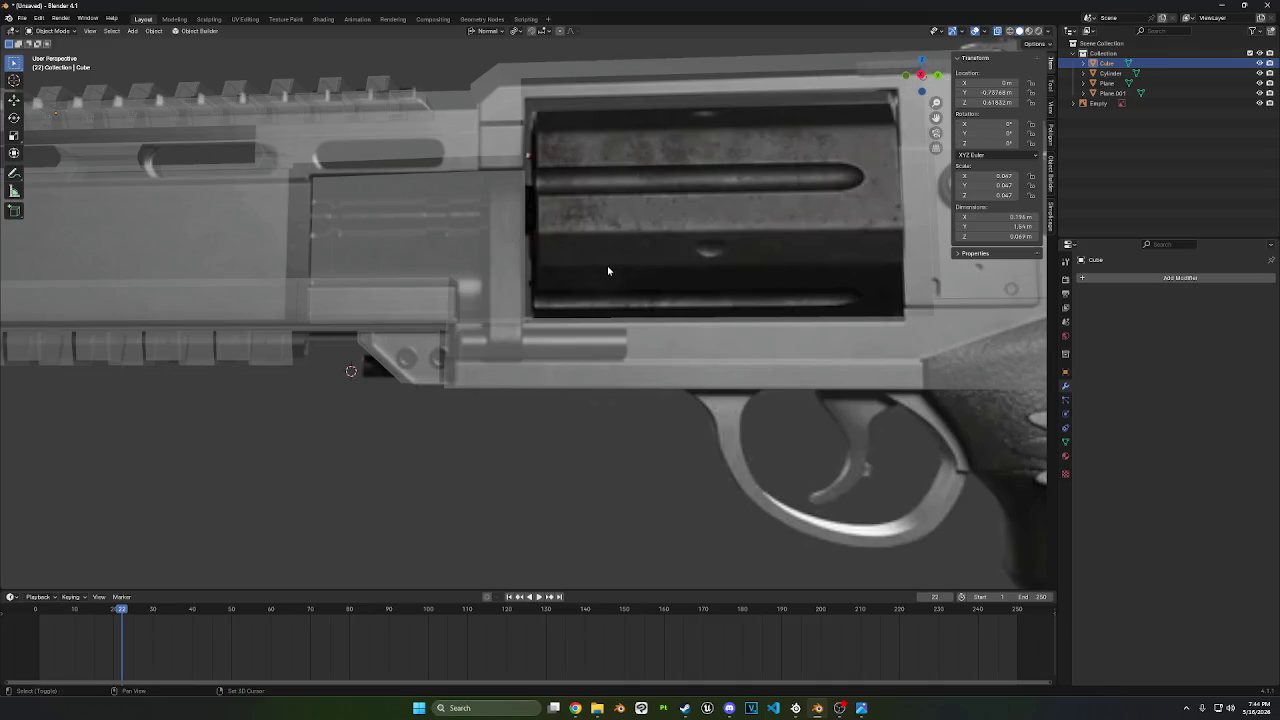
- Add a new cylinder mesh, Cylinder.001, with 1 m radius and 2 m depth
{"action": "key", "text": "shift+a"}
{"action": "key", "text": "Escape"}
{"action": "key", "text": "shift+a"}
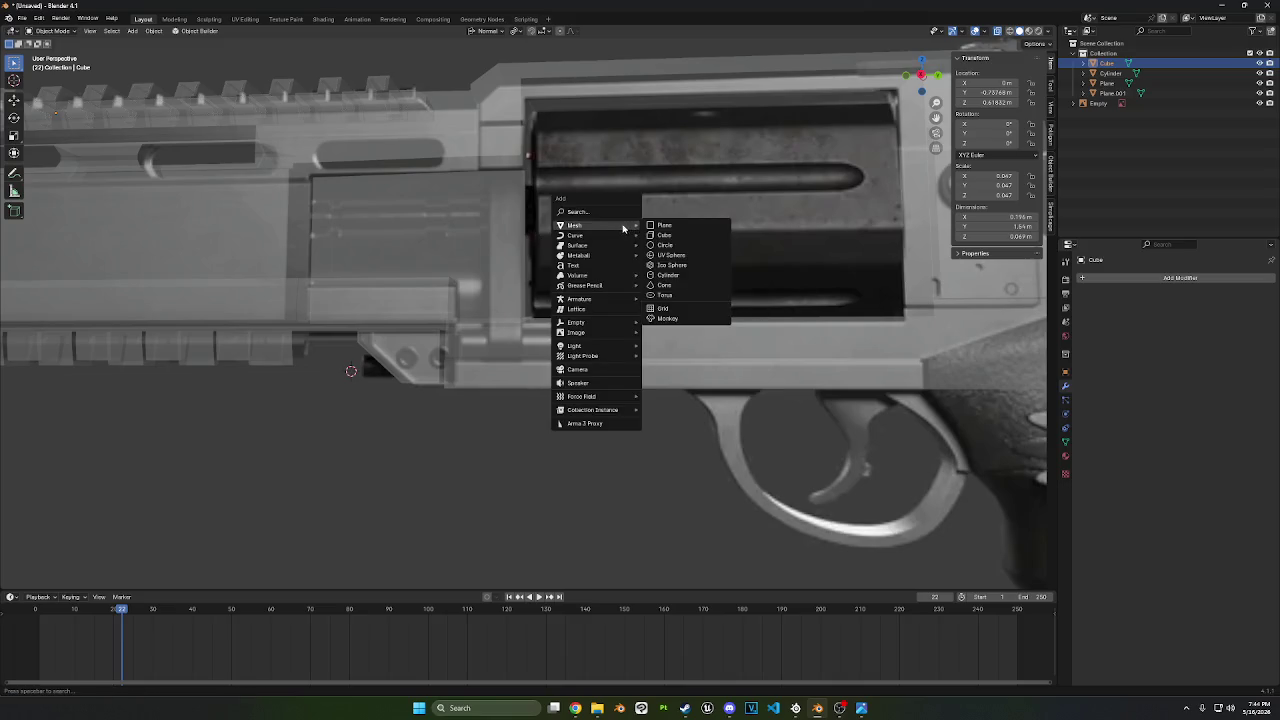
{"action": "left_click", "coordinate": [673, 277]}
- Shrink the cylinder to 0.059, turn it 90°, scale to 0.639 and place it at the frame front
{"action": "left_click", "coordinate": [921, 75]}
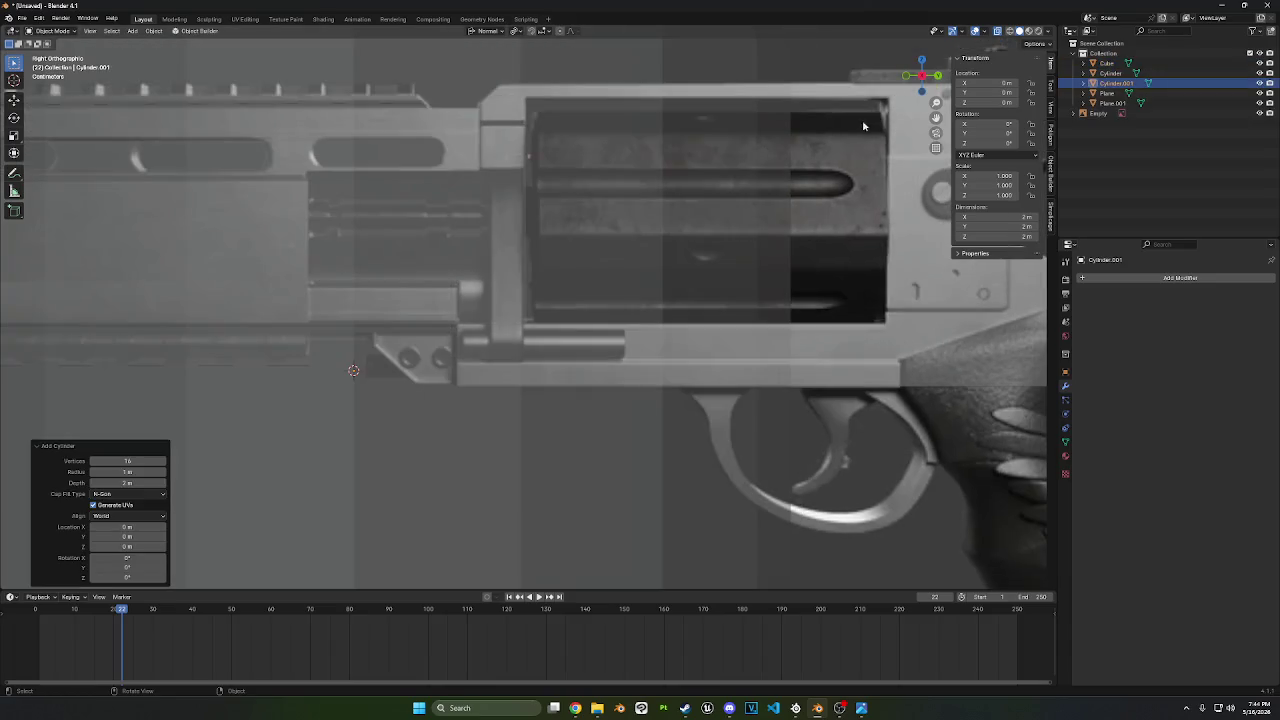
{"action": "key", "text": "s"}
{"action": "left_click", "coordinate": [525, 268]}
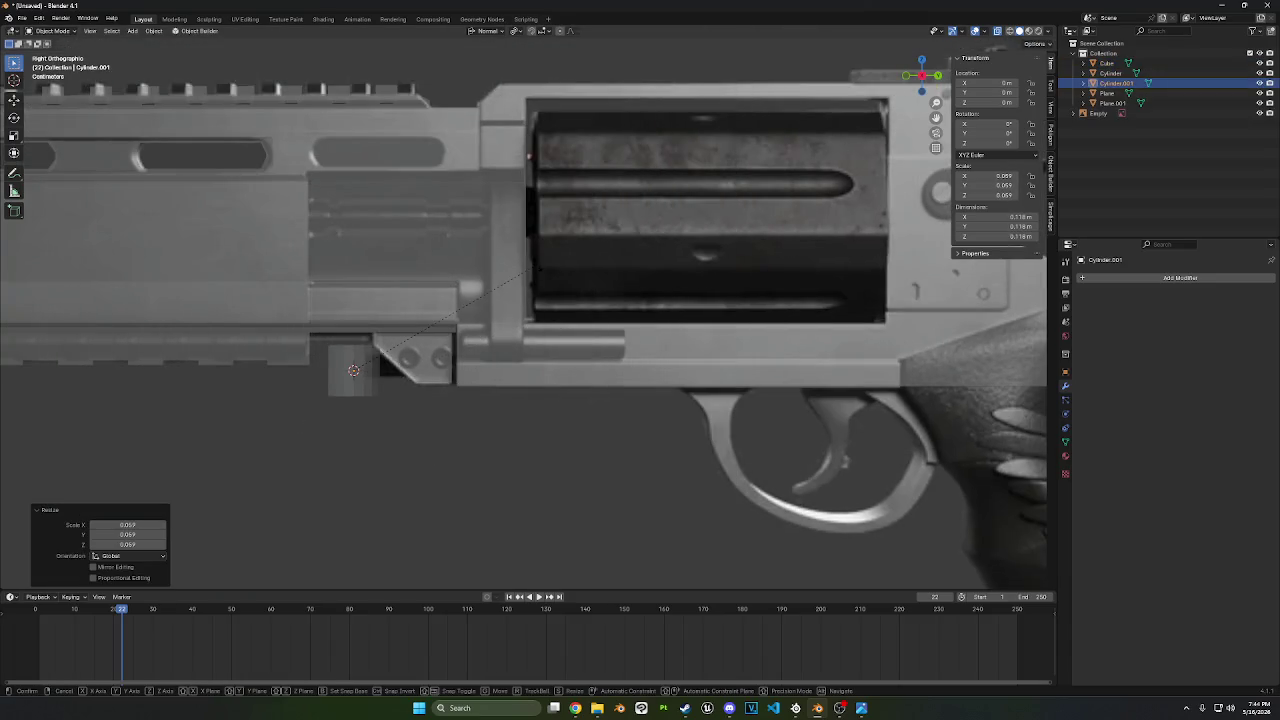
{"action": "left_click", "coordinate": [393, 444]}
{"action": "key", "text": "s"}
{"action": "left_click", "coordinate": [500, 369]}
{"action": "key", "text": "g"}
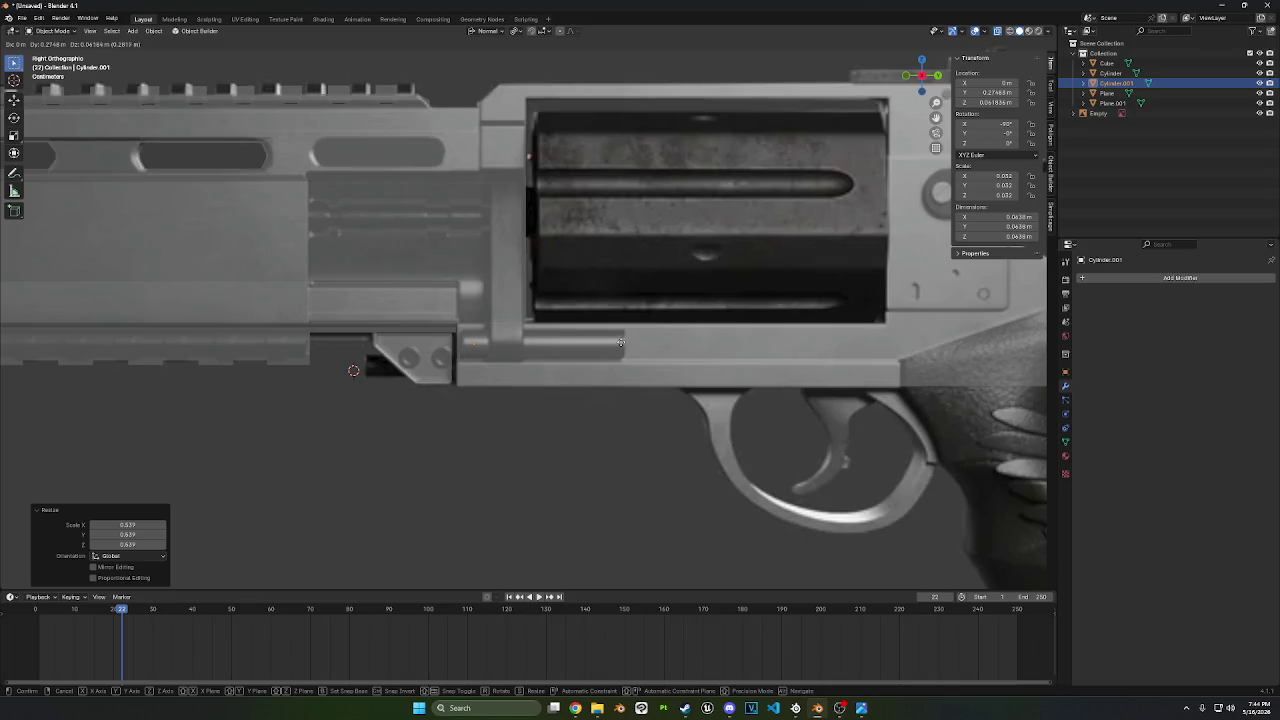
{"action": "left_click", "coordinate": [620, 343]}
- Lengthen the rod by sliding its front-end vertices along the frame
{"action": "key", "text": "Tab"}
{"action": "key", "text": "g"}
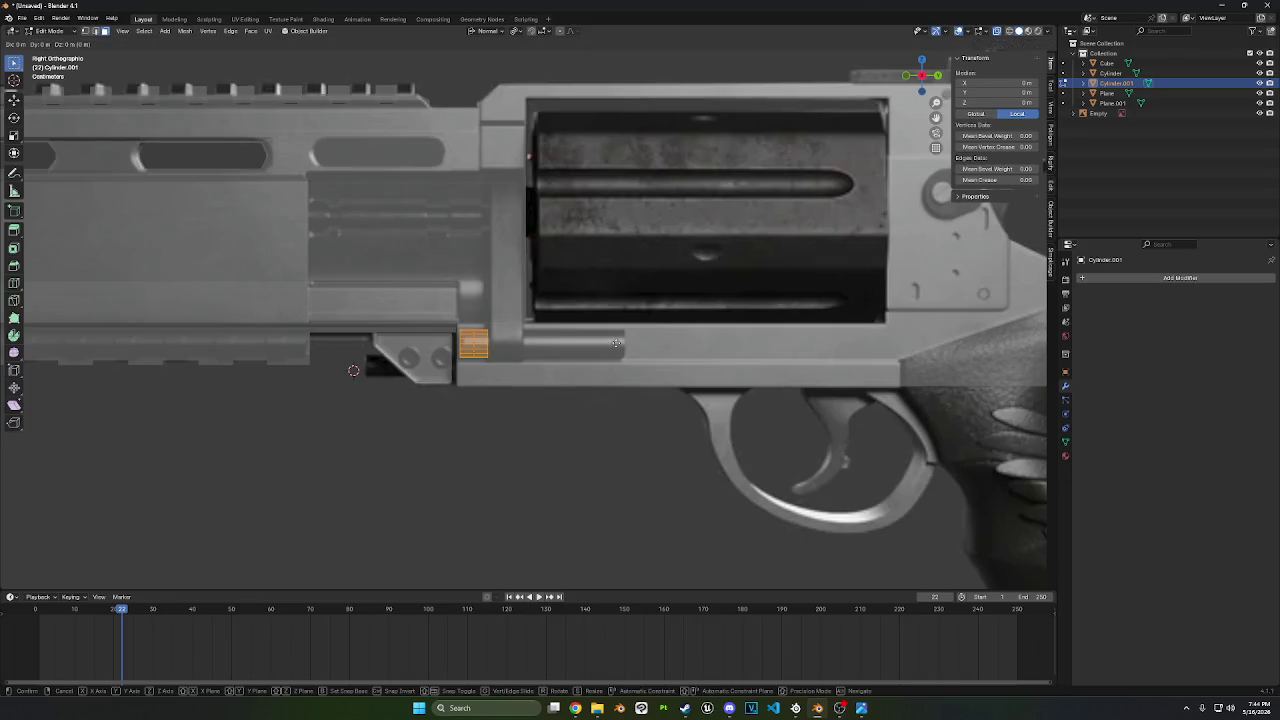
{"action": "left_click", "coordinate": [620, 343]}
{"action": "left_click_drag", "start_coordinate": [568, 440], "coordinate": [474, 294]}
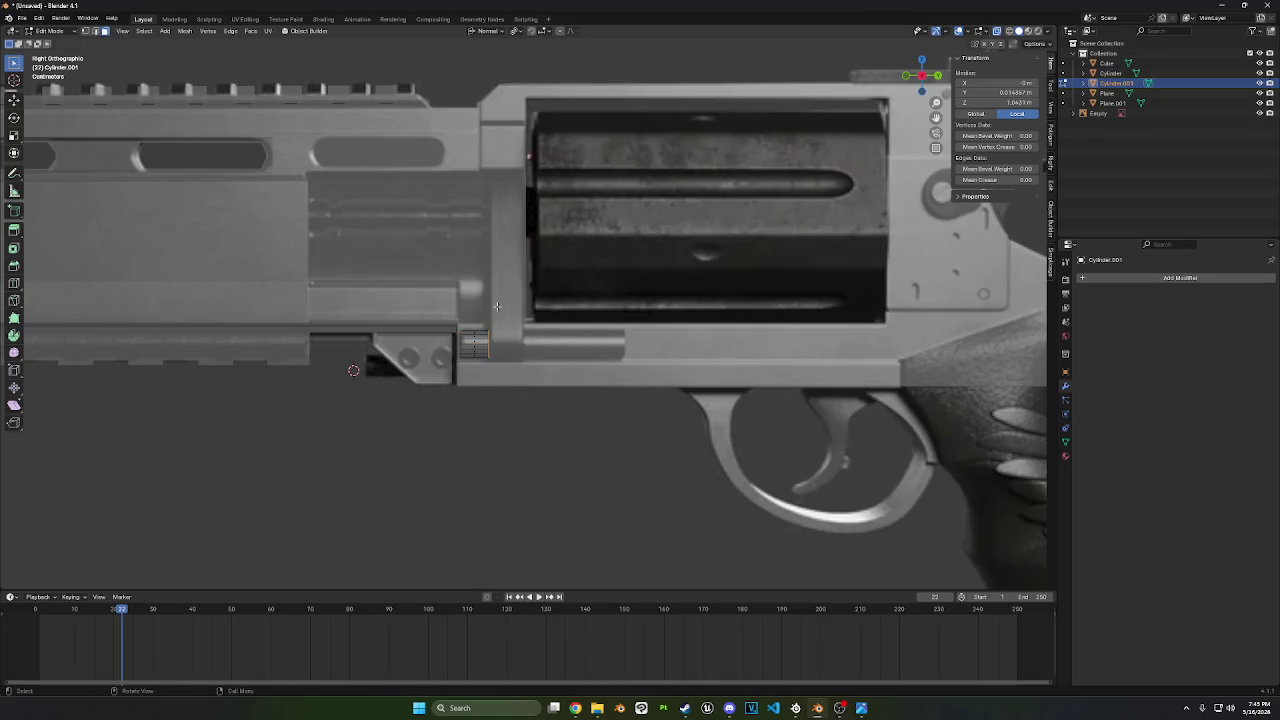
{"action": "key", "text": "g"}
{"action": "key", "text": "y"}
{"action": "key", "text": "z"}
{"action": "key", "text": "z"}
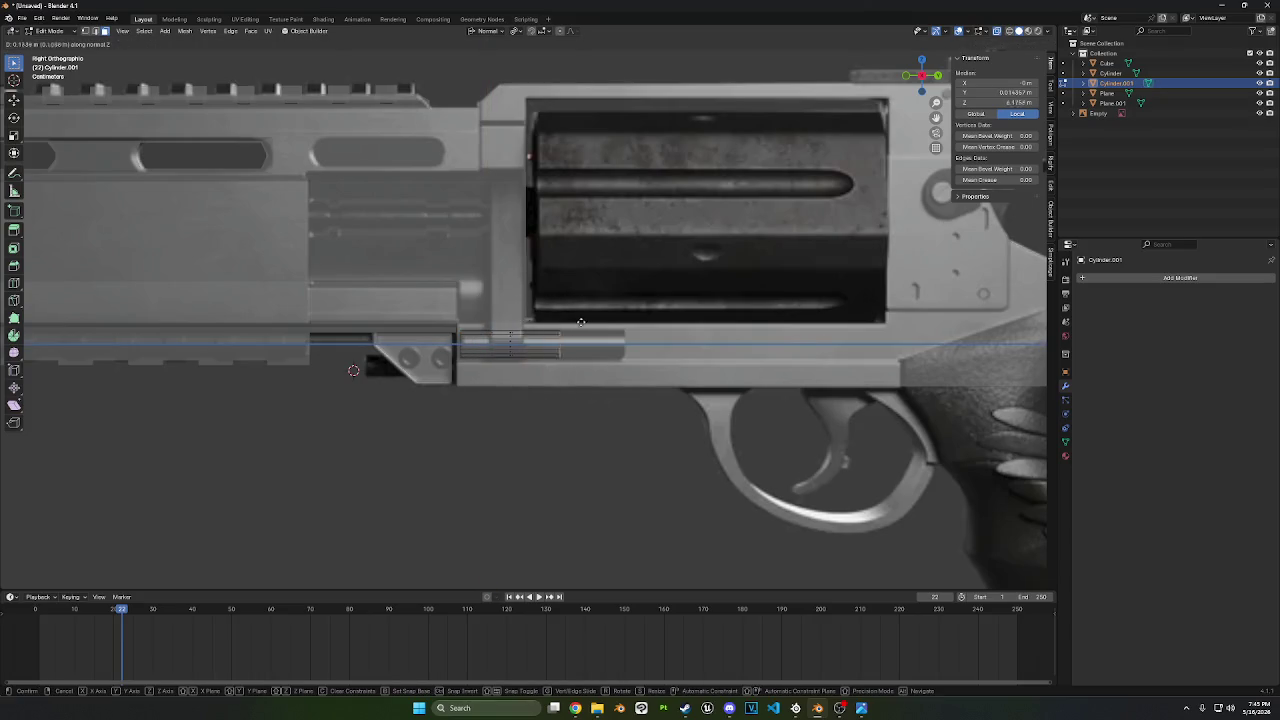
{"action": "left_click", "coordinate": [642, 322]}
- Duplicate the rod and drop the copy lower and further left
{"action": "middle_click_drag", "start_coordinate": [581, 367], "coordinate": [603, 365], "text": "shift"}
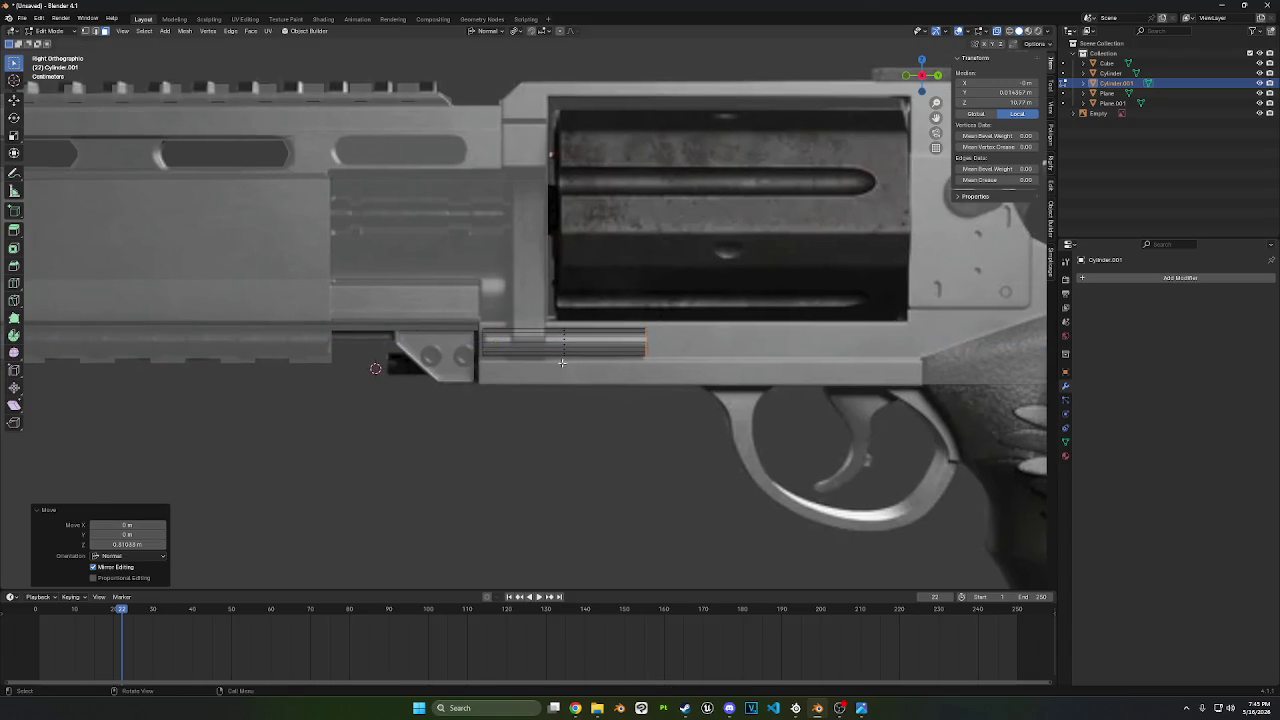
{"action": "left_click", "coordinate": [519, 433]}
{"action": "middle_click_drag", "start_coordinate": [509, 443], "coordinate": [563, 429], "text": "shift"}
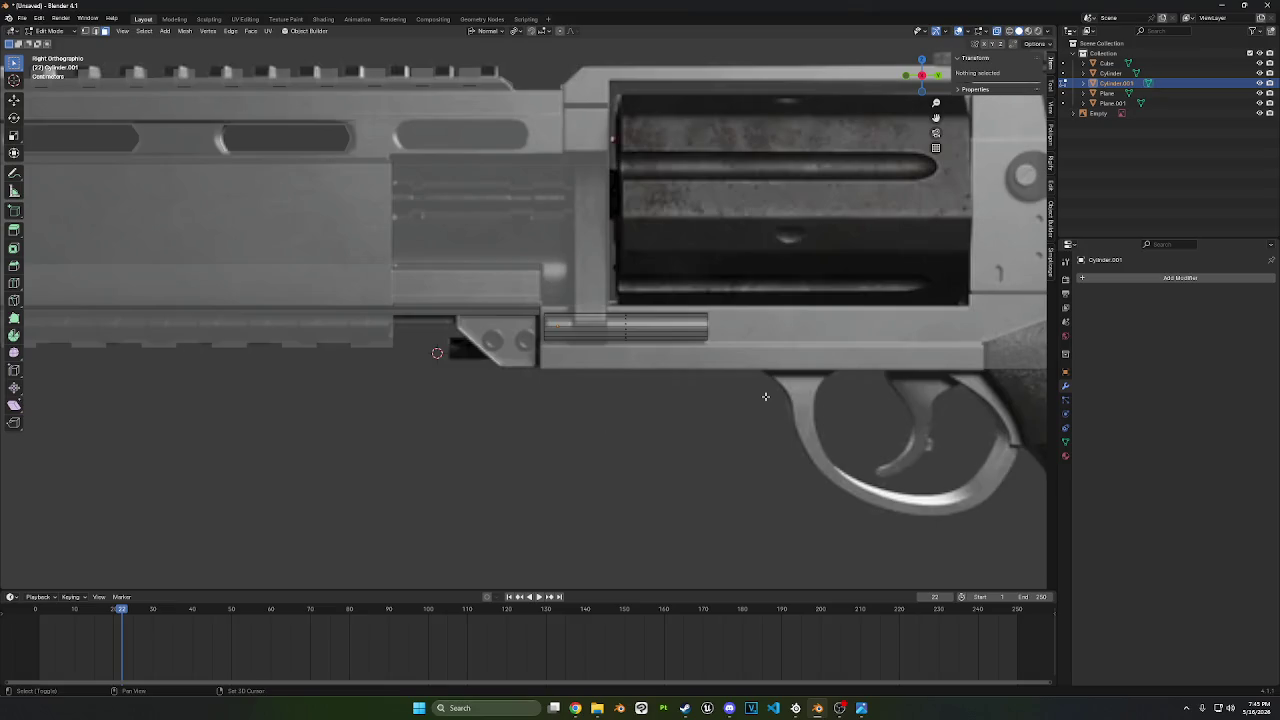
{"action": "key", "text": "ctrl+z"}
{"action": "key", "text": "shift+d"}
{"action": "left_click", "coordinate": [578, 408]}
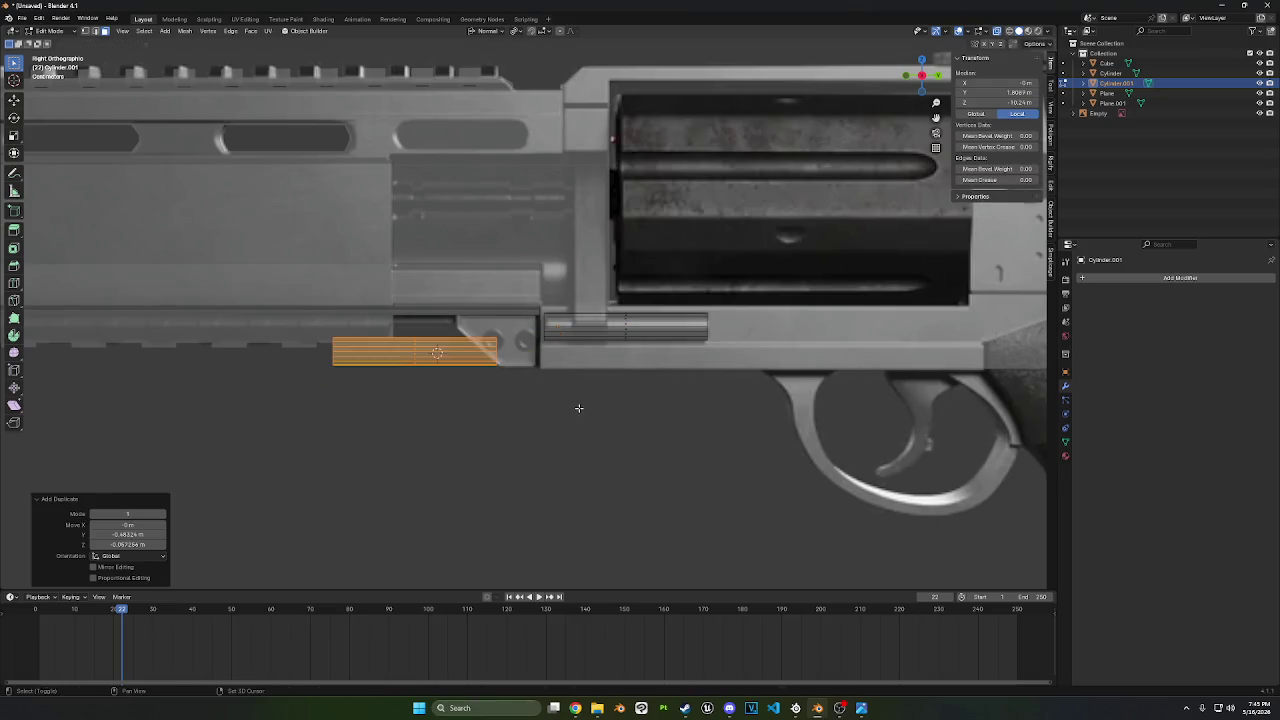
- Scale the rod copy to 0.702 and move it beneath the barrel lug
{"action": "left_click", "coordinate": [907, 75]}
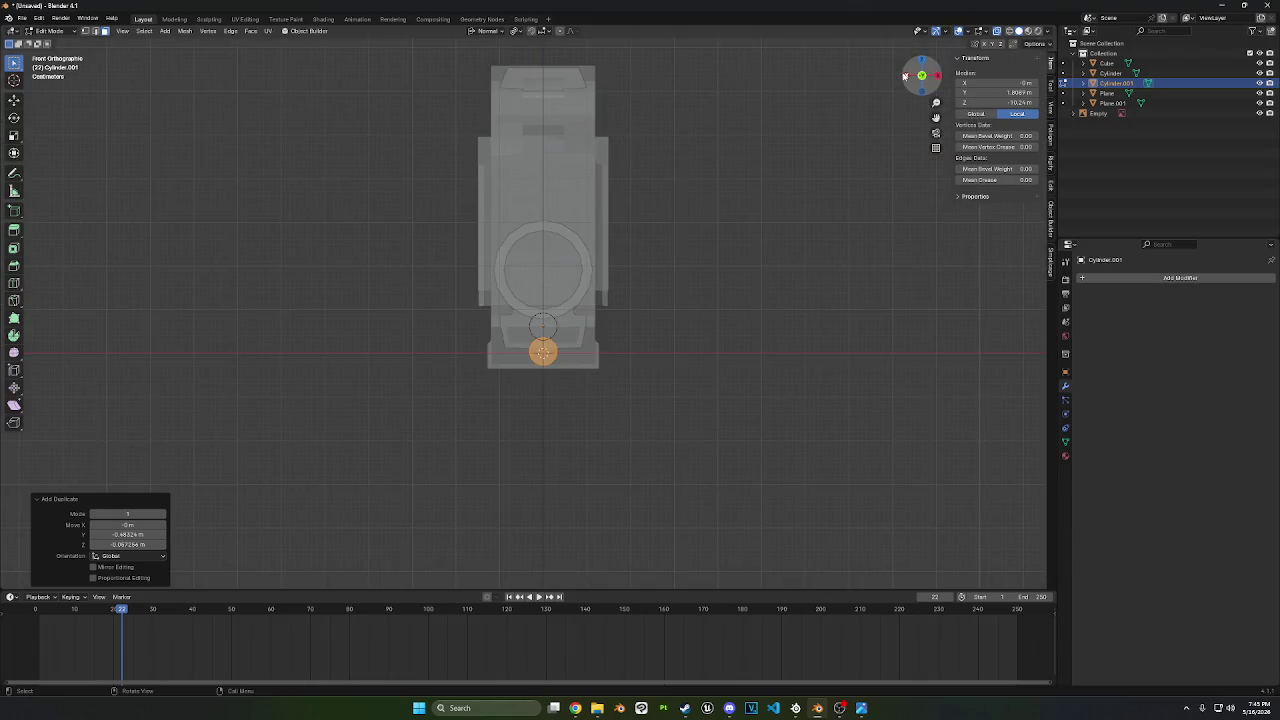
{"action": "key", "text": "s"}
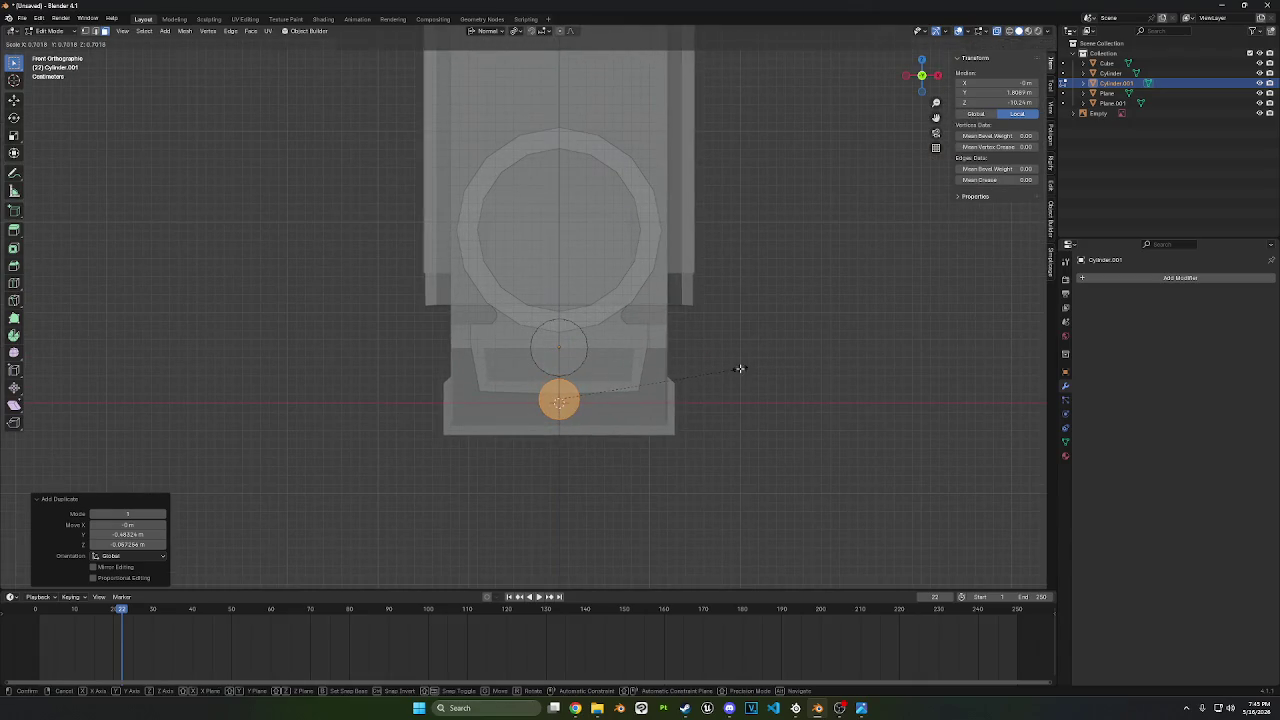
{"action": "left_click", "coordinate": [740, 366]}
{"action": "left_click", "coordinate": [942, 76]}
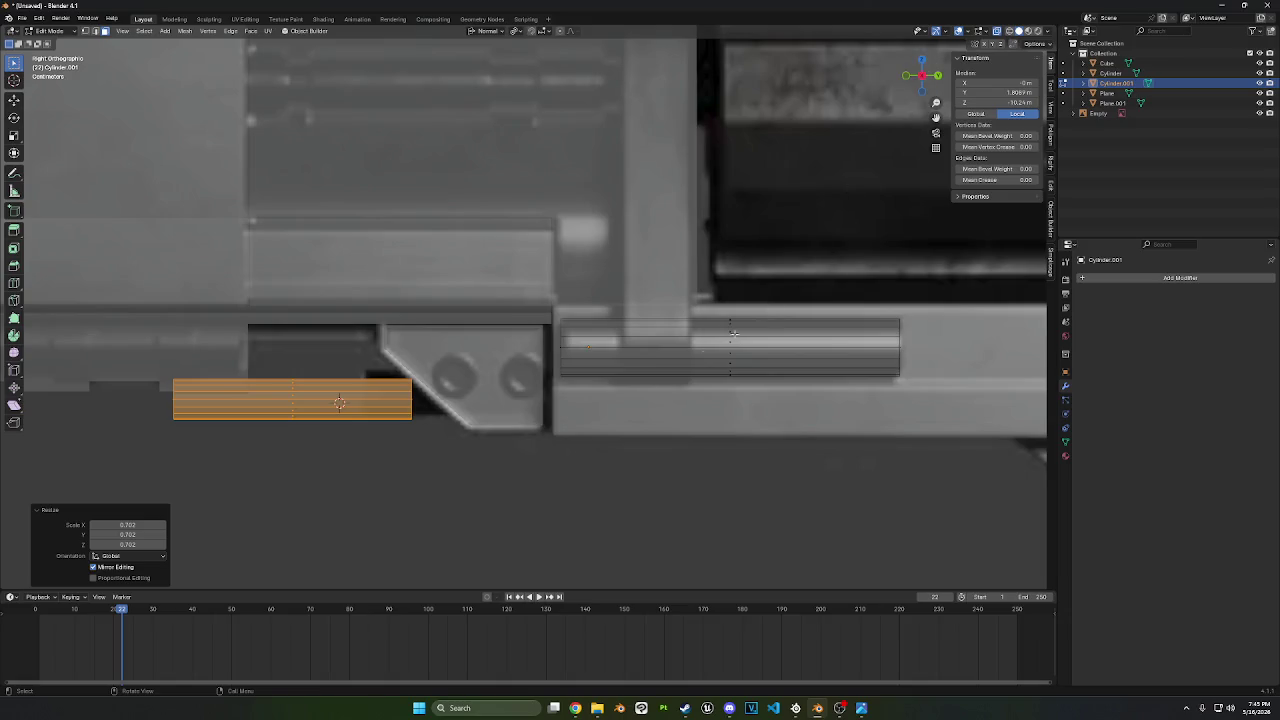
{"action": "key", "text": "g"}
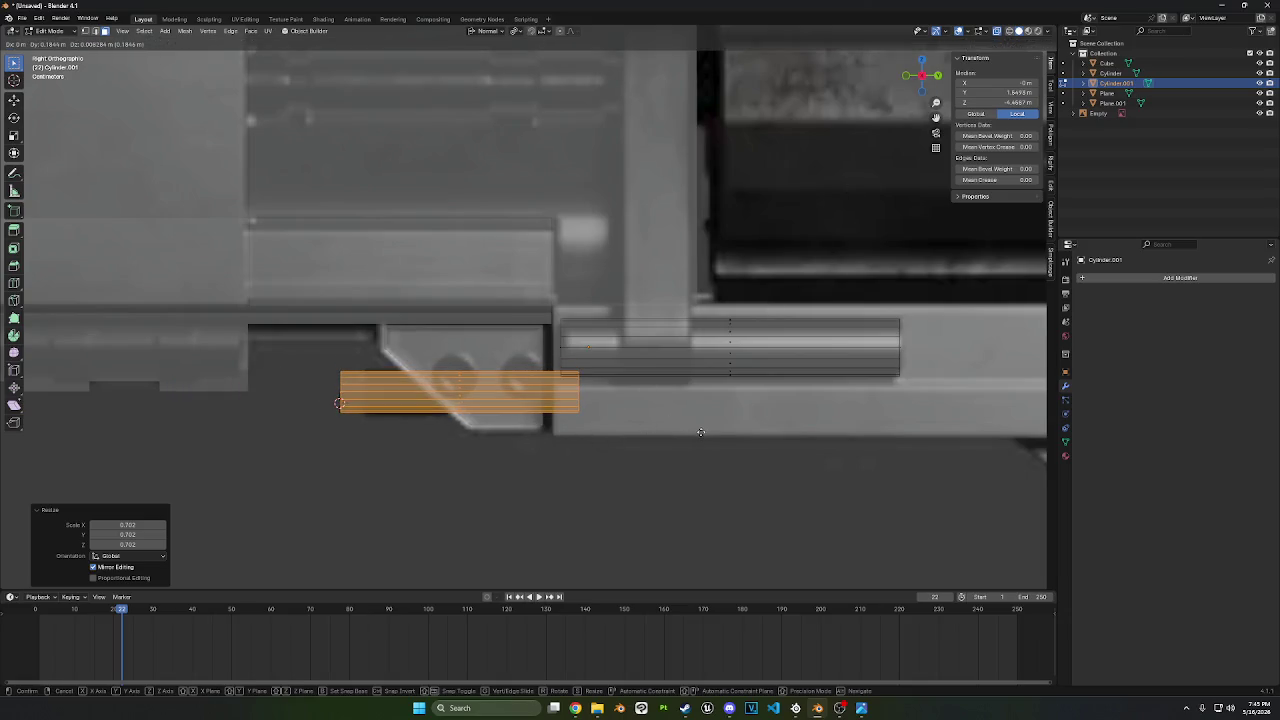
{"action": "left_click", "coordinate": [709, 432]}
- Shorten the copy from its left end edge and delete the selected faces
{"action": "left_click", "coordinate": [380, 449]}
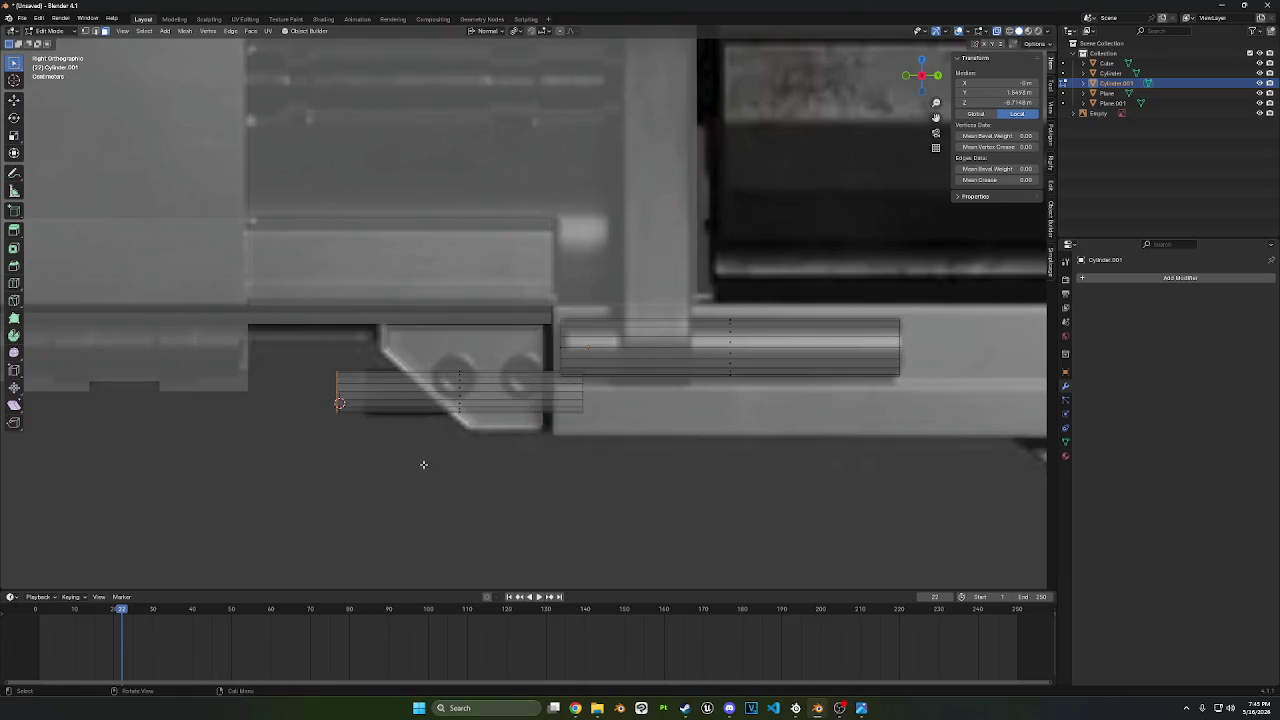
{"action": "key", "text": "g"}
{"action": "key", "text": "x"}
{"action": "key", "text": "g"}
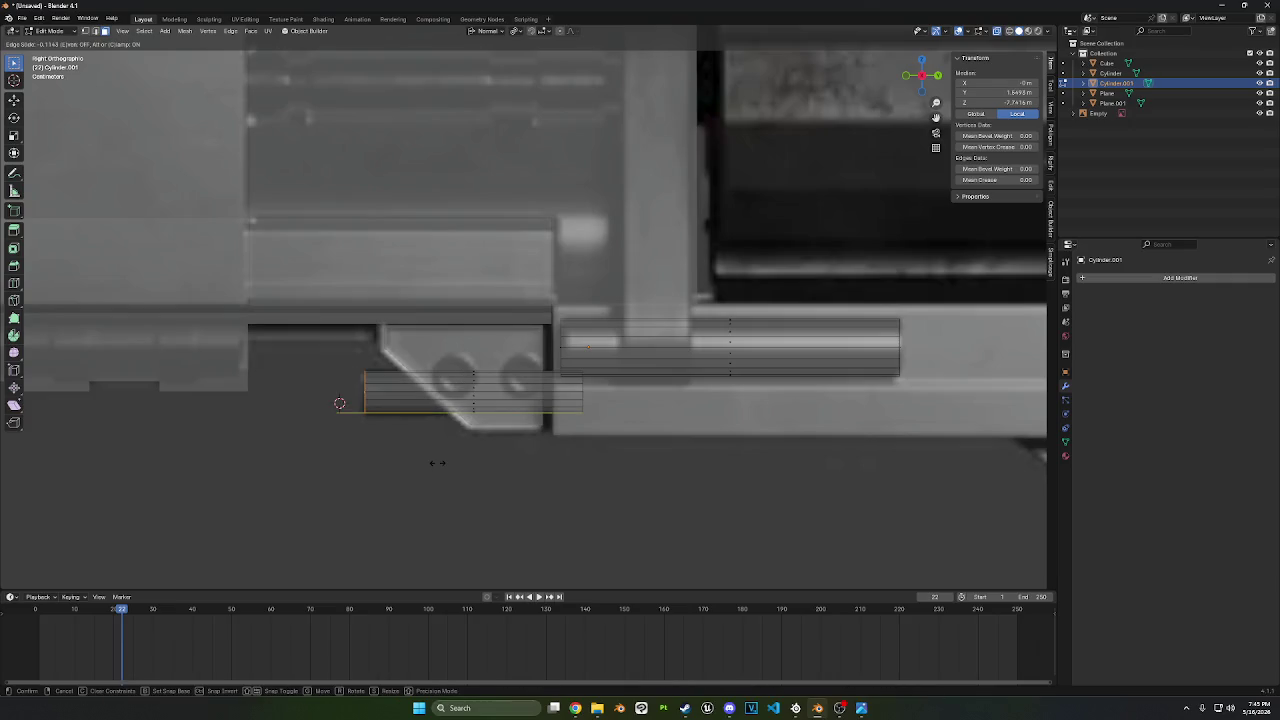
{"action": "right_click", "coordinate": [442, 463]}
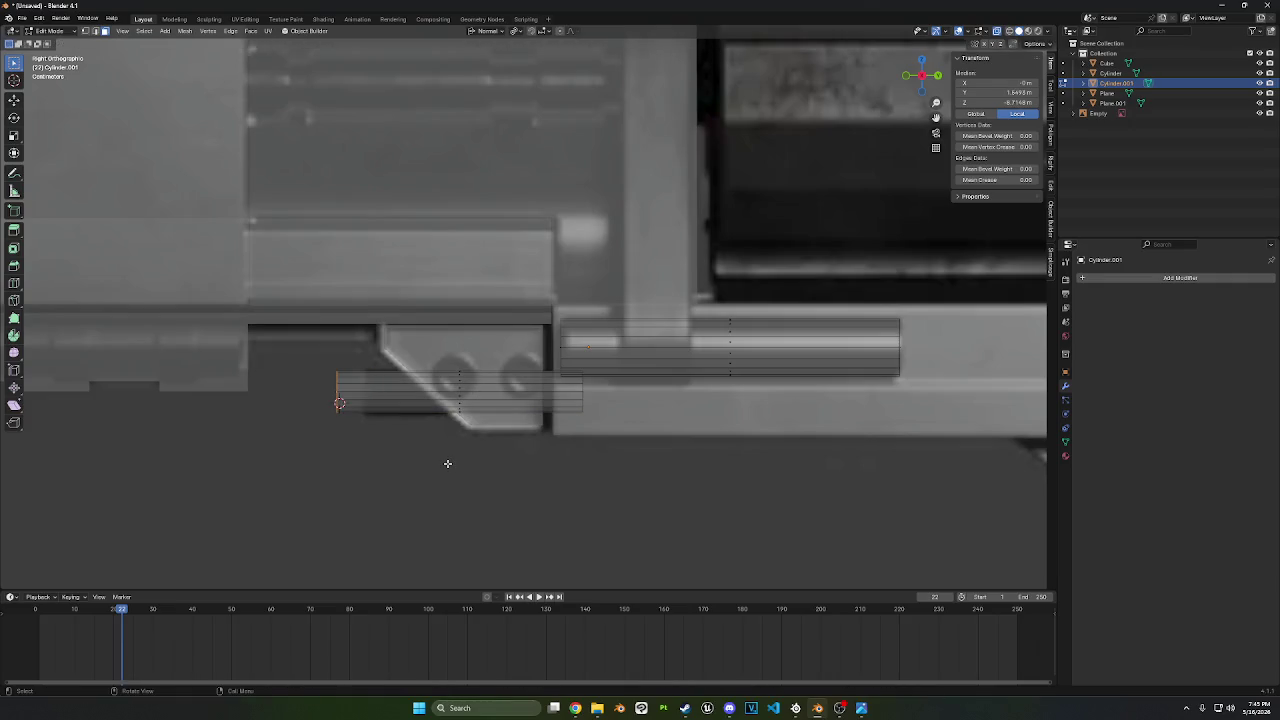
{"action": "key", "text": "g"}
{"action": "key", "text": "y"}
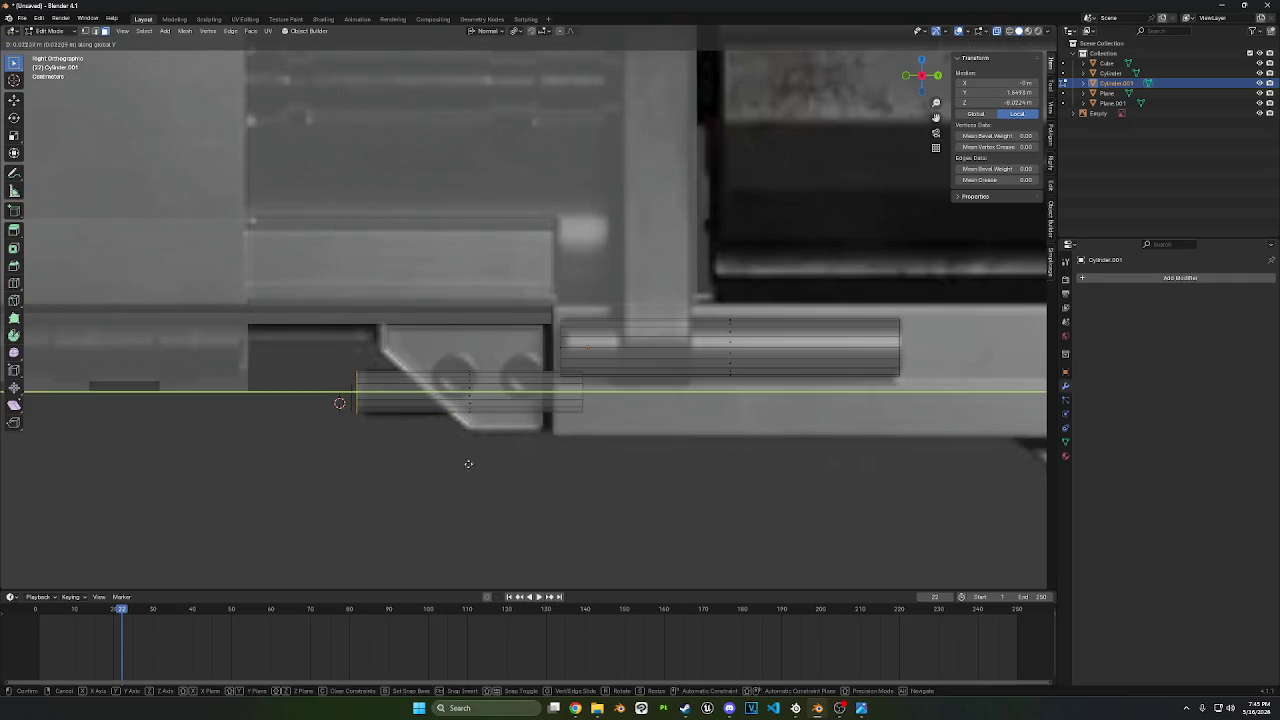
{"action": "left_click", "coordinate": [477, 464]}
{"action": "middle_click_drag", "start_coordinate": [662, 455], "coordinate": [644, 455], "text": "shift"}
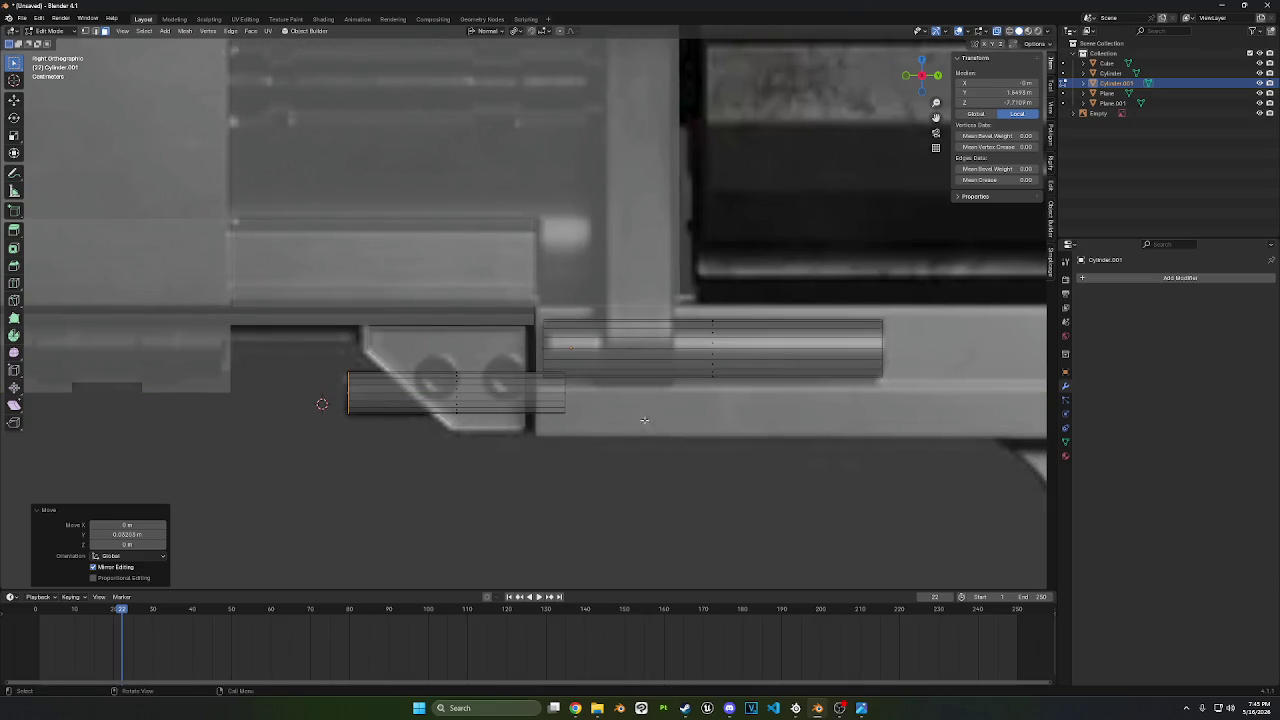
{"action": "right_click", "coordinate": [680, 423]}
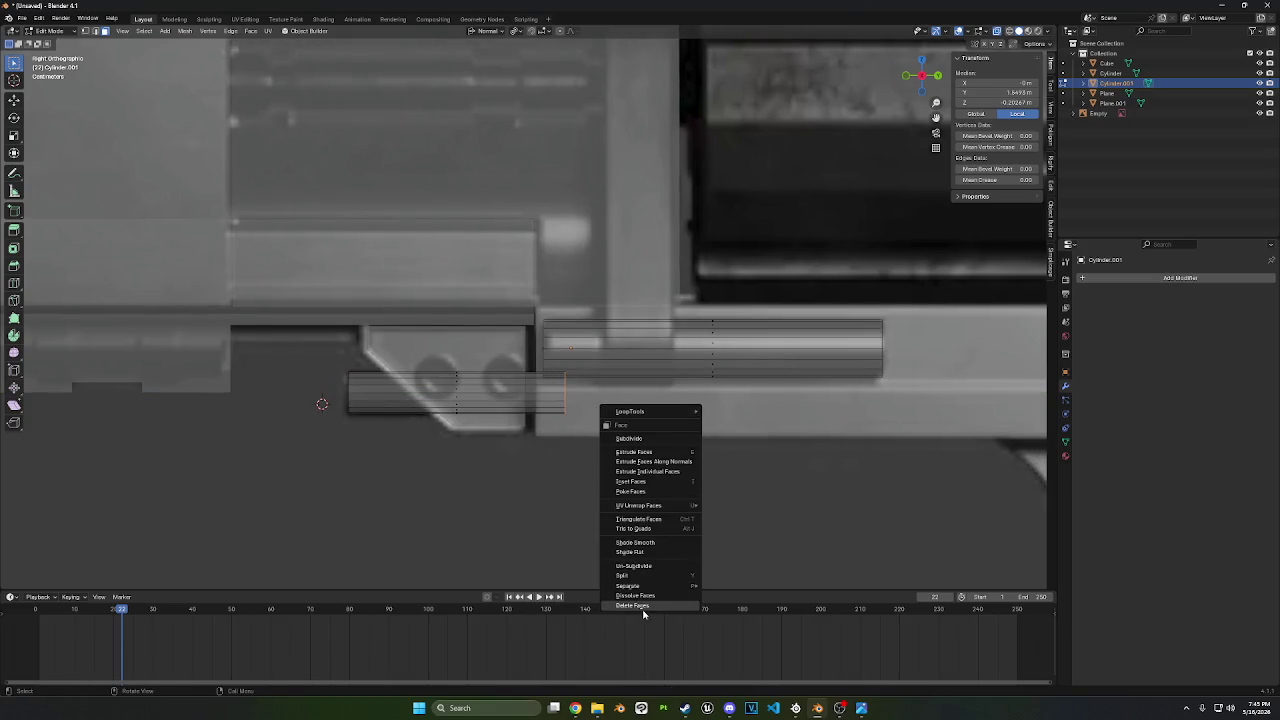
{"action": "left_click", "coordinate": [646, 609]}
- Shorten the copy from its right end edge along the rod's length
{"action": "left_click", "coordinate": [565, 400]}
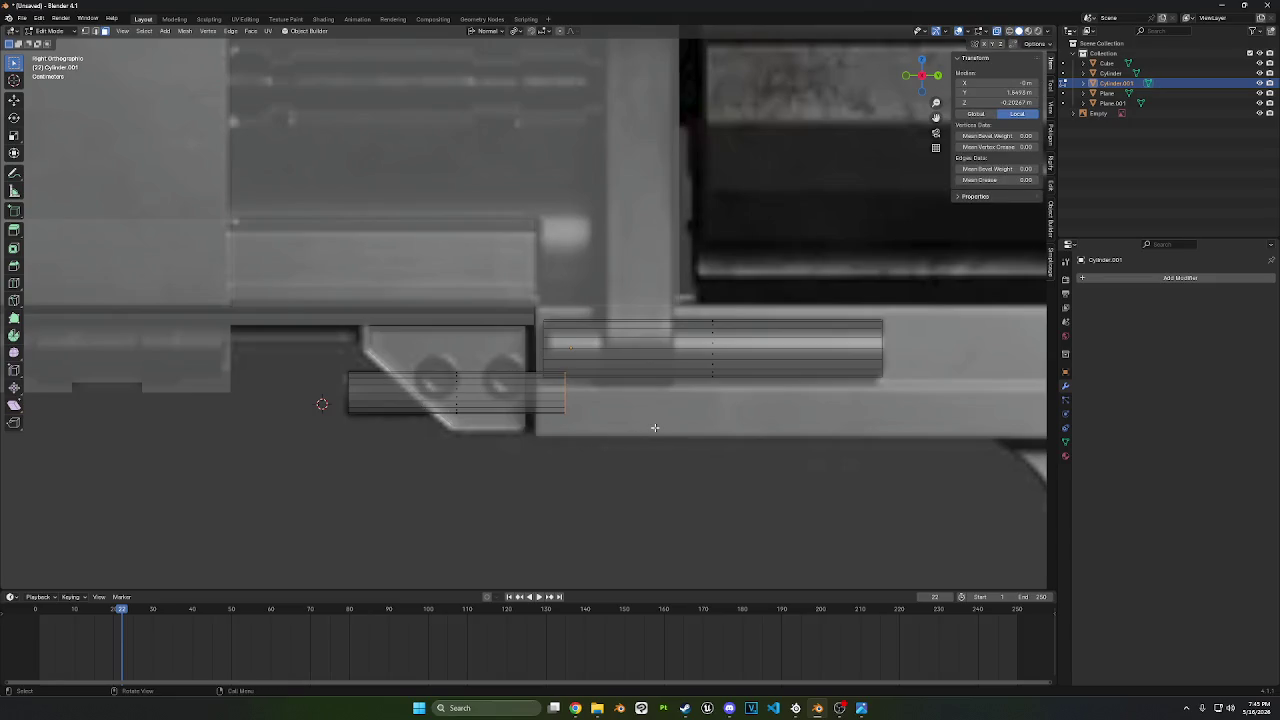
{"action": "key", "text": "g"}
{"action": "key", "text": "z"}
{"action": "key", "text": "y"}
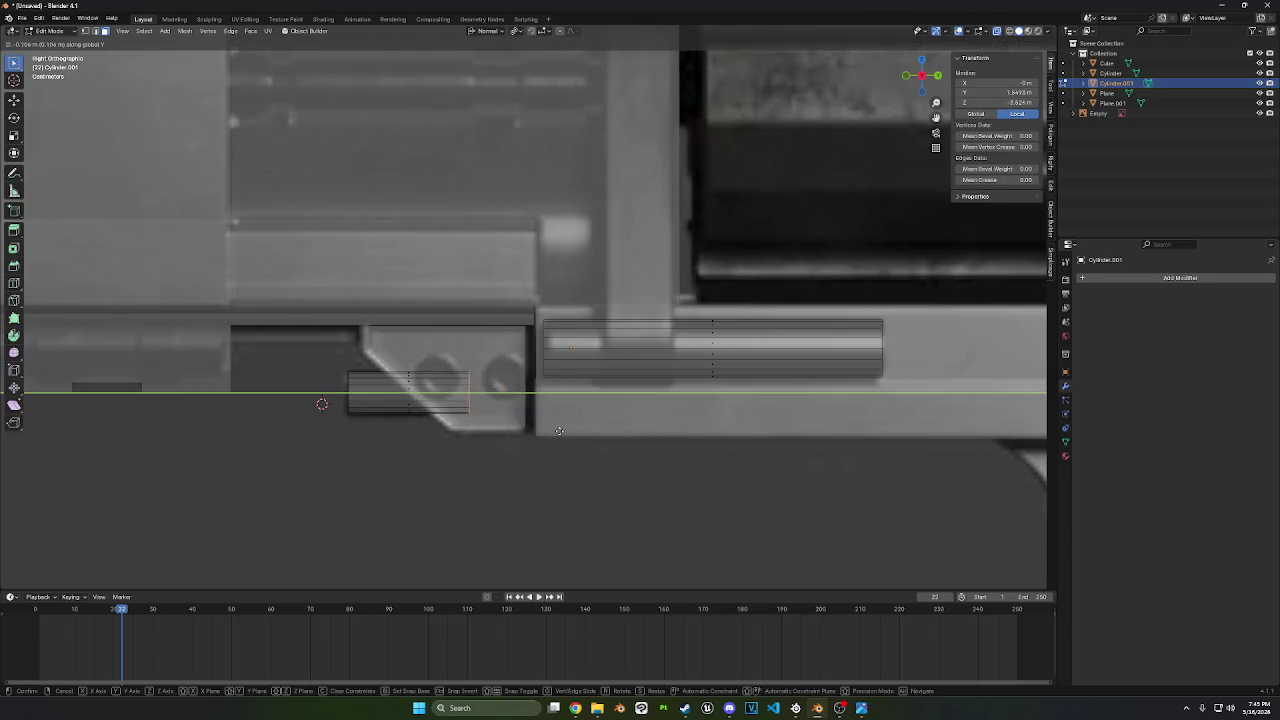
{"action": "left_click", "coordinate": [544, 429]}
{"action": "right_click", "coordinate": [548, 431]}
{"action": "left_click", "coordinate": [554, 429]}
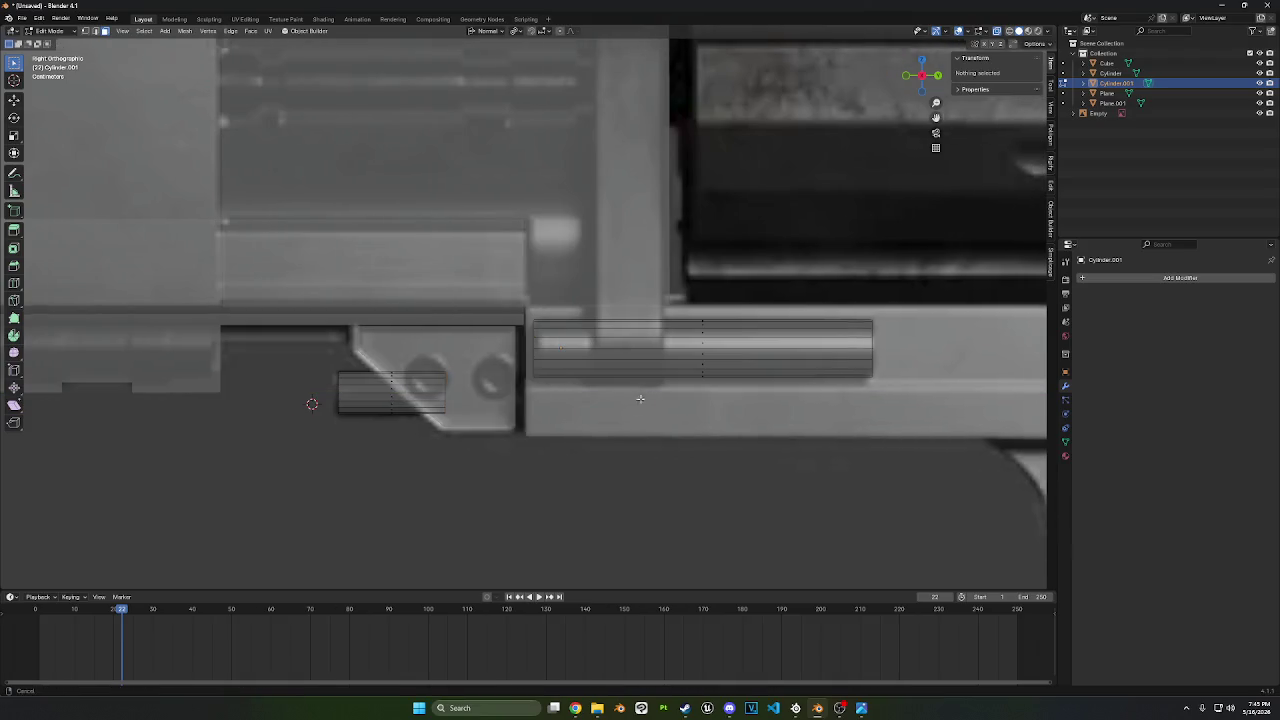
{"action": "scroll", "coordinate": [617, 339], "scroll_direction": "down", "scroll_amount": 3, "text": "ctrl"}
- Select the original rod and shift it along X toward the frame edge
{"action": "key", "text": "l"}
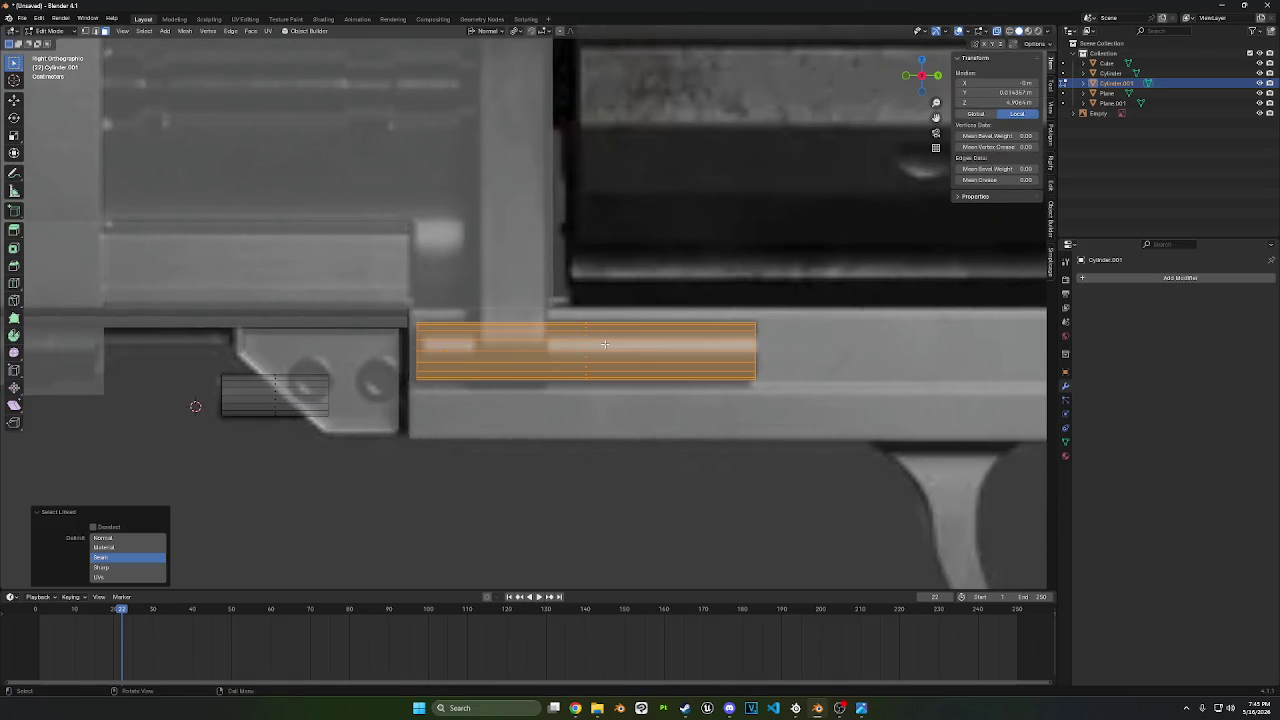
{"action": "scroll", "coordinate": [610, 341], "scroll_direction": "down", "scroll_amount": 3}
{"action": "left_click", "coordinate": [906, 76]}
{"action": "scroll", "coordinate": [737, 271], "scroll_direction": "up", "scroll_amount": 2}
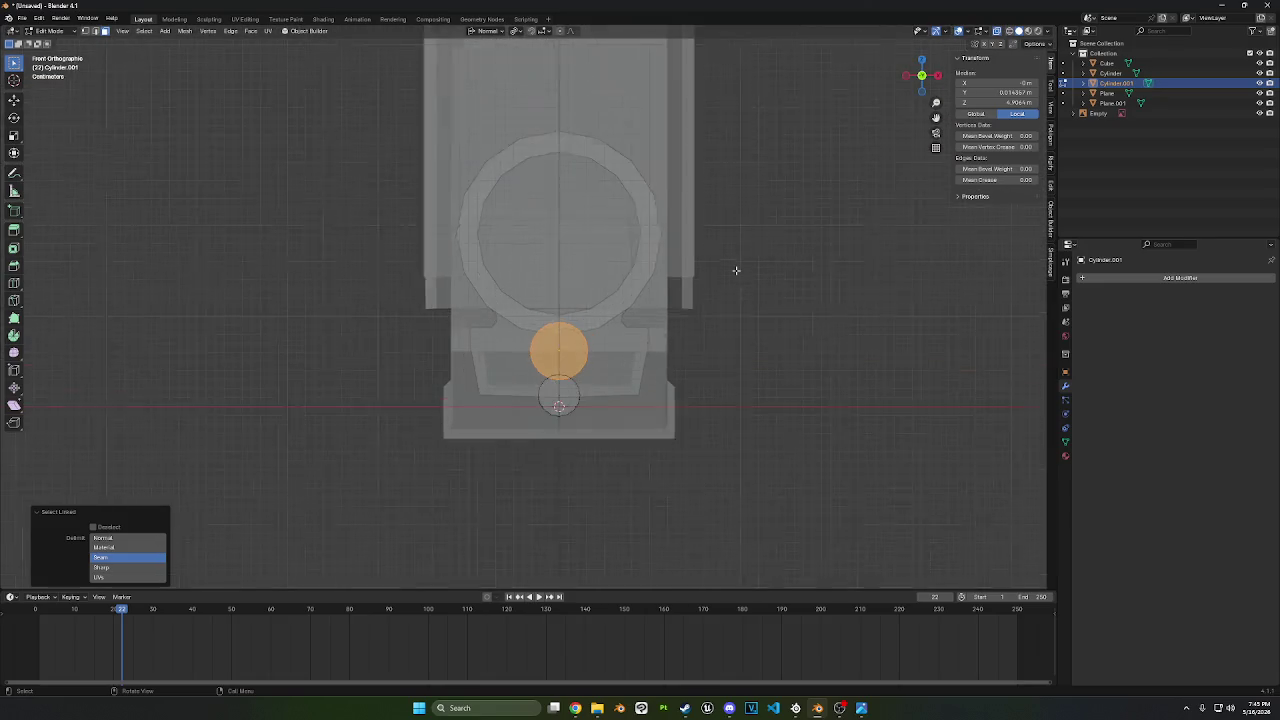
{"action": "scroll", "coordinate": [737, 271], "scroll_direction": "up", "scroll_amount": 1}
{"action": "key", "text": "g"}
{"action": "key", "text": "x"}
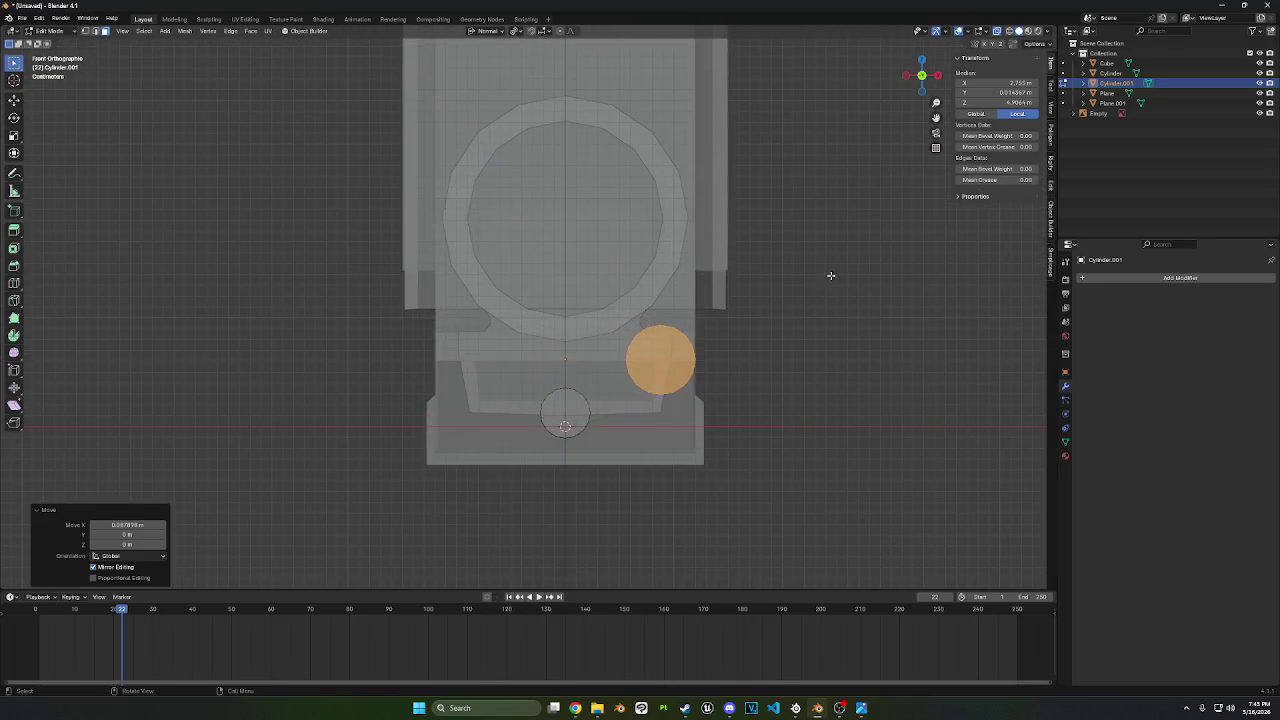
{"action": "left_click", "coordinate": [829, 274]}
- Set the rod into the frame's side channel with a 0.06456 m X move in solid view
{"action": "mouse_move", "coordinate": [829, 274]}
{"action": "middle_mouse_down"}
{"action": "mouse_move", "coordinate": [763, 277]}
{"action": "mouse_move", "coordinate": [753, 305]}
{"action": "mouse_move", "coordinate": [793, 297]}
{"action": "middle_mouse_up"}
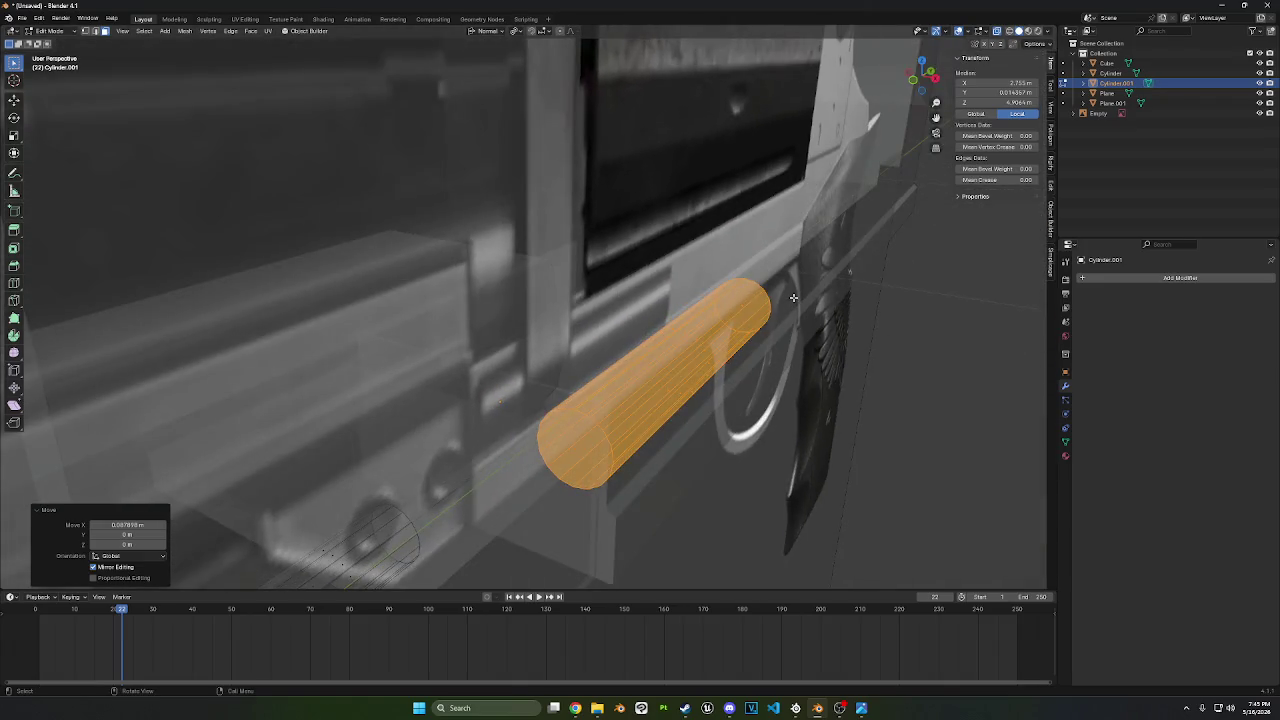
{"action": "left_click", "coordinate": [997, 31]}
{"action": "mouse_move", "coordinate": [930, 300]}
{"action": "middle_mouse_down"}
{"action": "mouse_move", "coordinate": [876, 277]}
{"action": "mouse_move", "coordinate": [907, 283]}
{"action": "middle_mouse_up"}
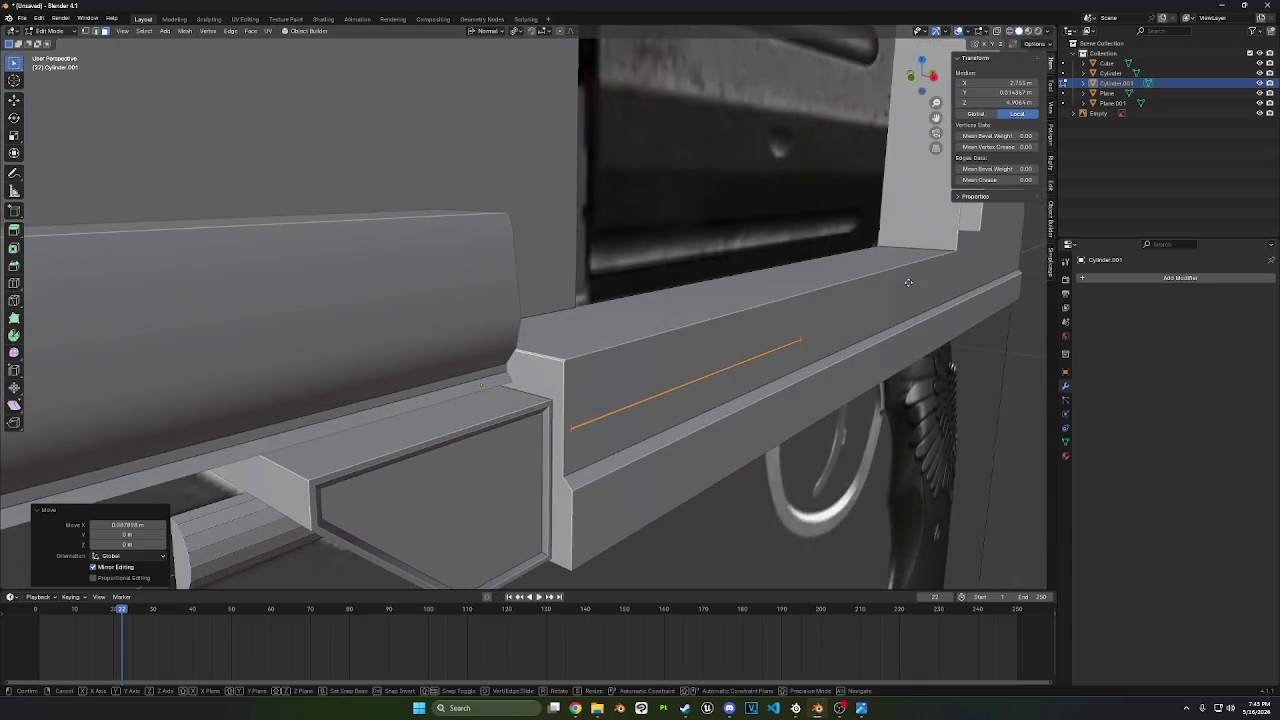
{"action": "key", "text": "g"}
{"action": "key", "text": "x"}
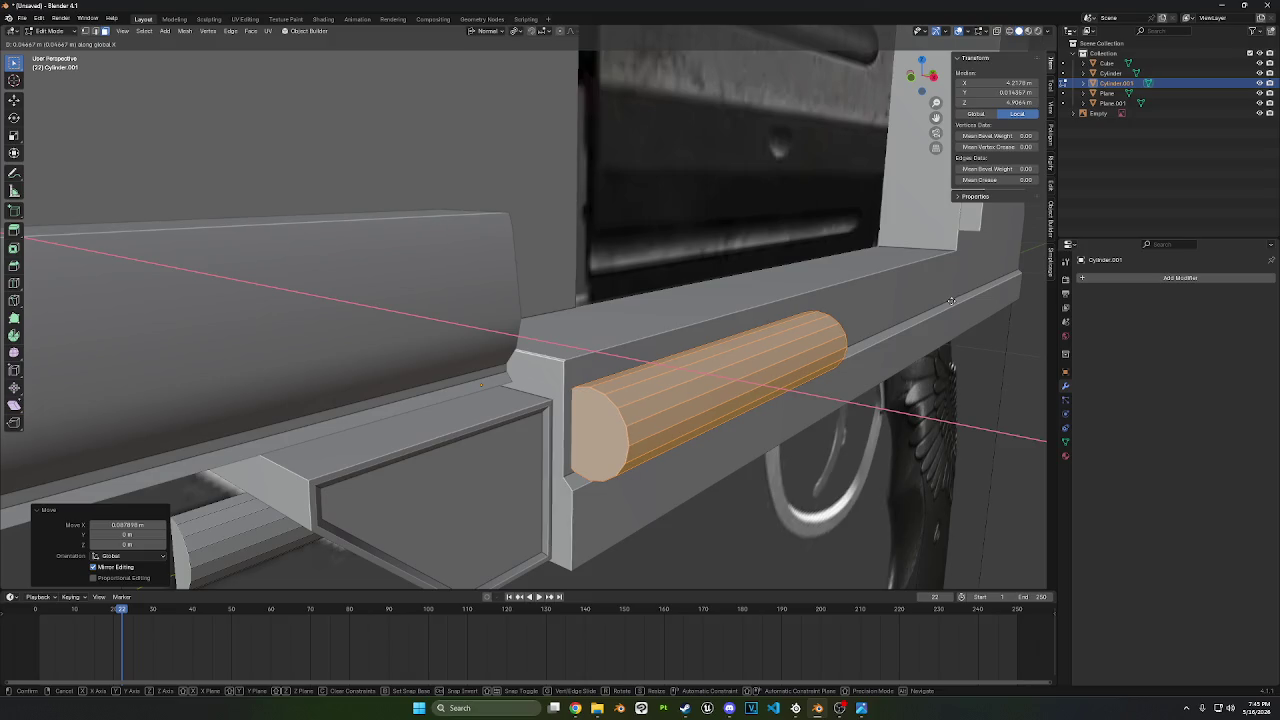
{"action": "left_click", "coordinate": [940, 295]}
{"action": "mouse_move", "coordinate": [940, 295]}
{"action": "middle_mouse_down"}
{"action": "mouse_move", "coordinate": [904, 281]}
{"action": "mouse_move", "coordinate": [694, 300]}
{"action": "mouse_move", "coordinate": [457, 394]}
{"action": "mouse_move", "coordinate": [568, 372]}
{"action": "mouse_move", "coordinate": [497, 381]}
{"action": "middle_mouse_up"}
{"action": "mouse_move", "coordinate": [739, 372]}
{"action": "middle_mouse_down"}
{"action": "mouse_move", "coordinate": [330, 140]}
{"action": "mouse_move", "coordinate": [229, 61]}
{"action": "middle_mouse_up"}
{"action": "left_click", "coordinate": [57, 32]}
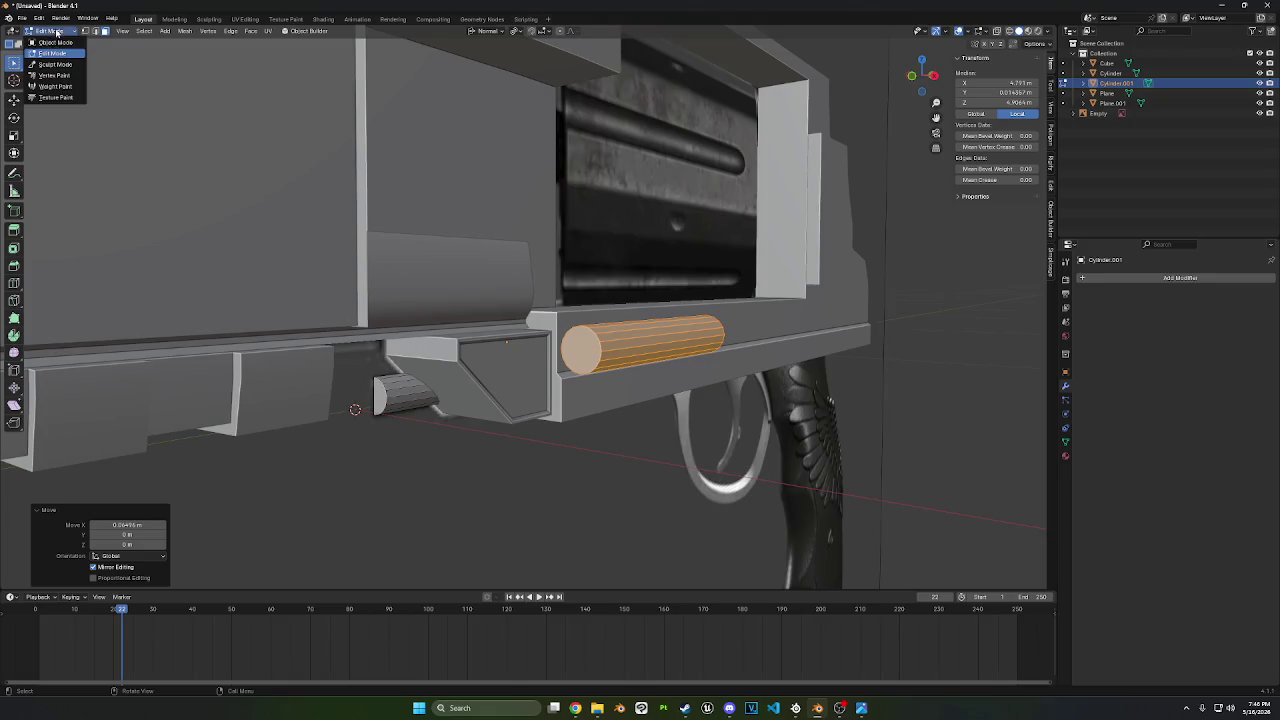
- Apply Shade Smooth by Angle at 30° to the rod object in Object Mode
{"action": "left_click", "coordinate": [55, 42]}
{"action": "mouse_move", "coordinate": [300, 250]}
{"action": "middle_mouse_down"}
{"action": "mouse_move", "coordinate": [530, 340]}
{"action": "mouse_move", "coordinate": [494, 330]}
{"action": "middle_mouse_up"}
{"action": "right_click", "coordinate": [531, 342]}
{"action": "left_click", "coordinate": [531, 341]}
- Make Cylinder.001 active again and edit its mesh, duplicating the selected face strip
{"action": "scroll", "coordinate": [832, 128], "scroll_direction": "up", "scroll_amount": 2}
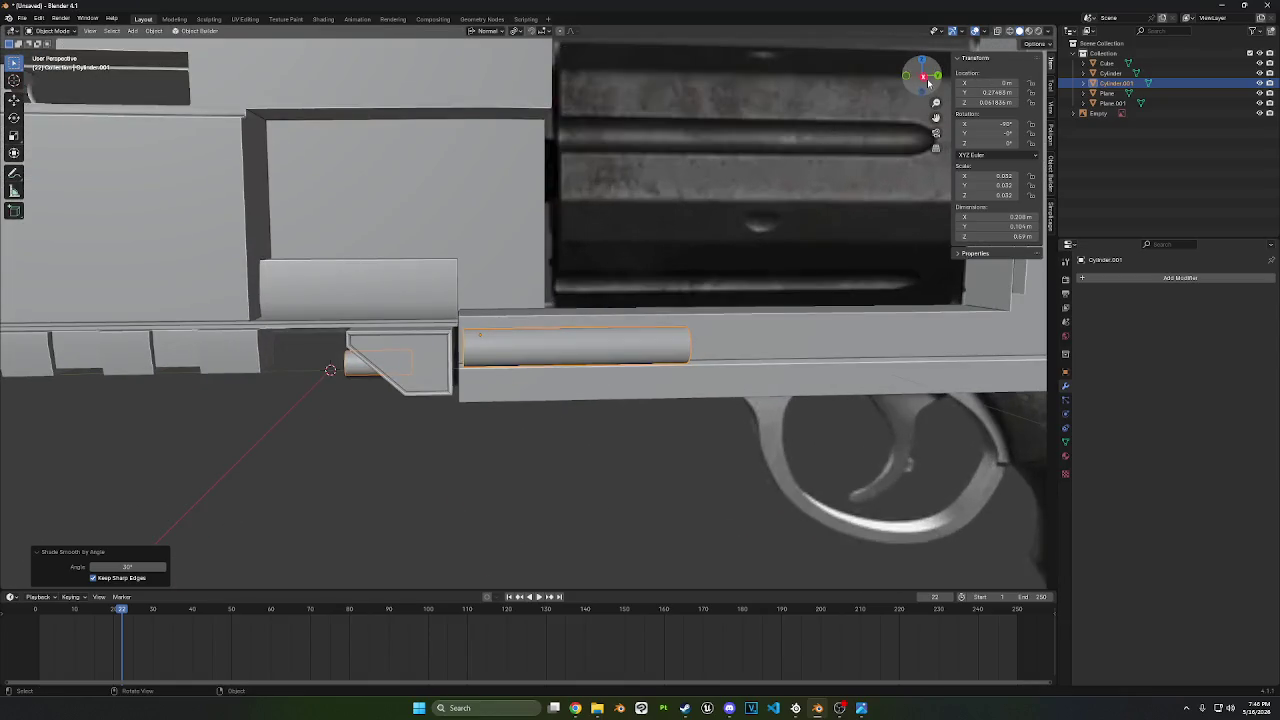
{"action": "left_click", "coordinate": [922, 76]}
{"action": "middle_click_drag", "start_coordinate": [719, 223], "coordinate": [779, 229], "text": "shift"}
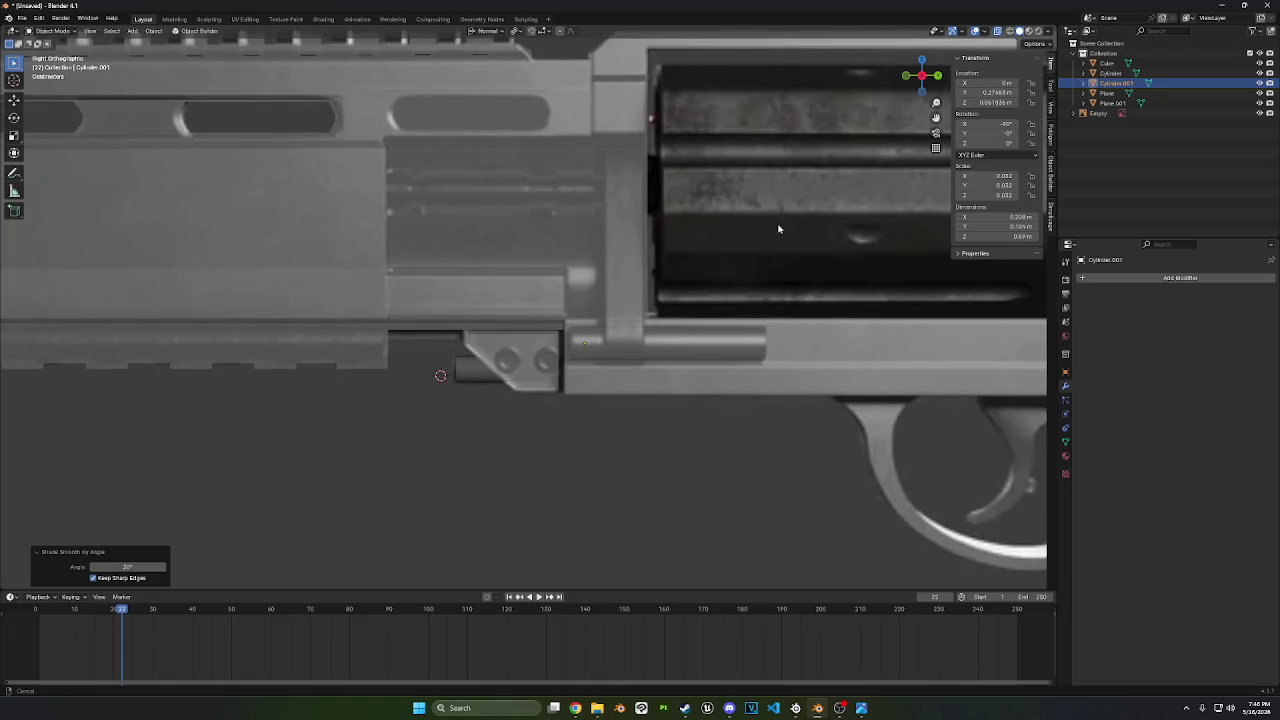
{"action": "left_click", "coordinate": [718, 339]}
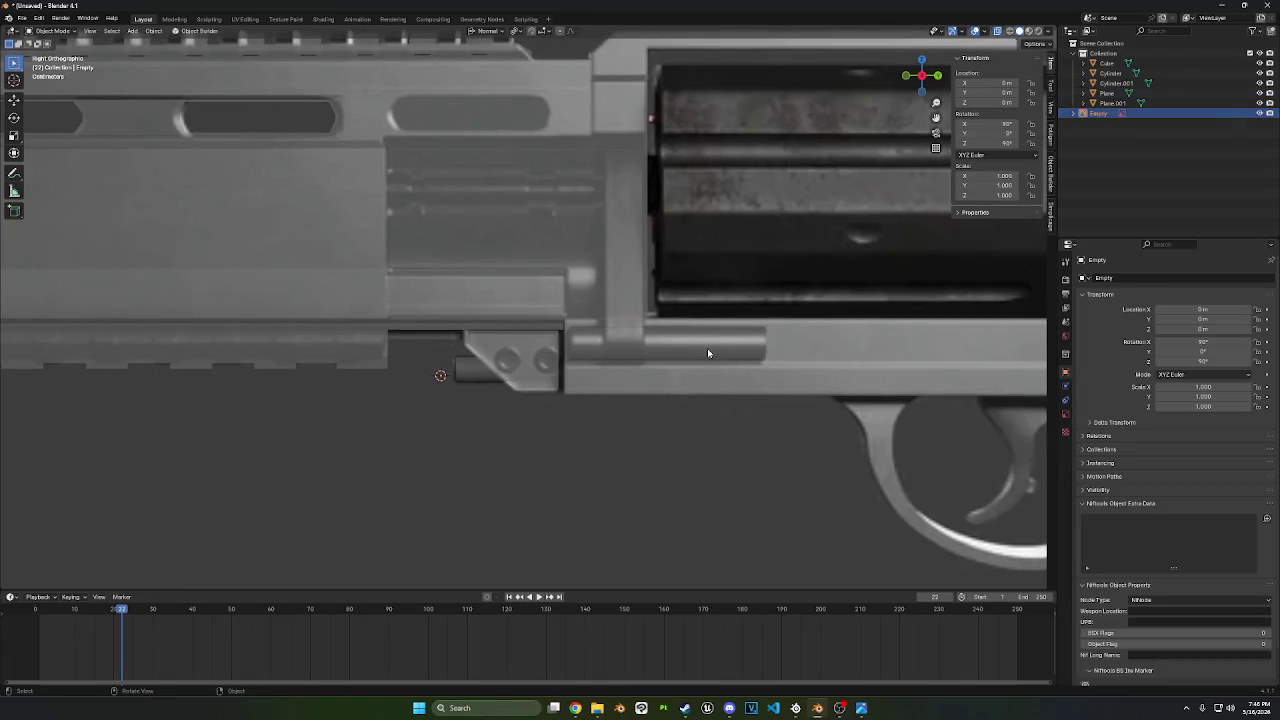
{"action": "left_click", "coordinate": [466, 381]}
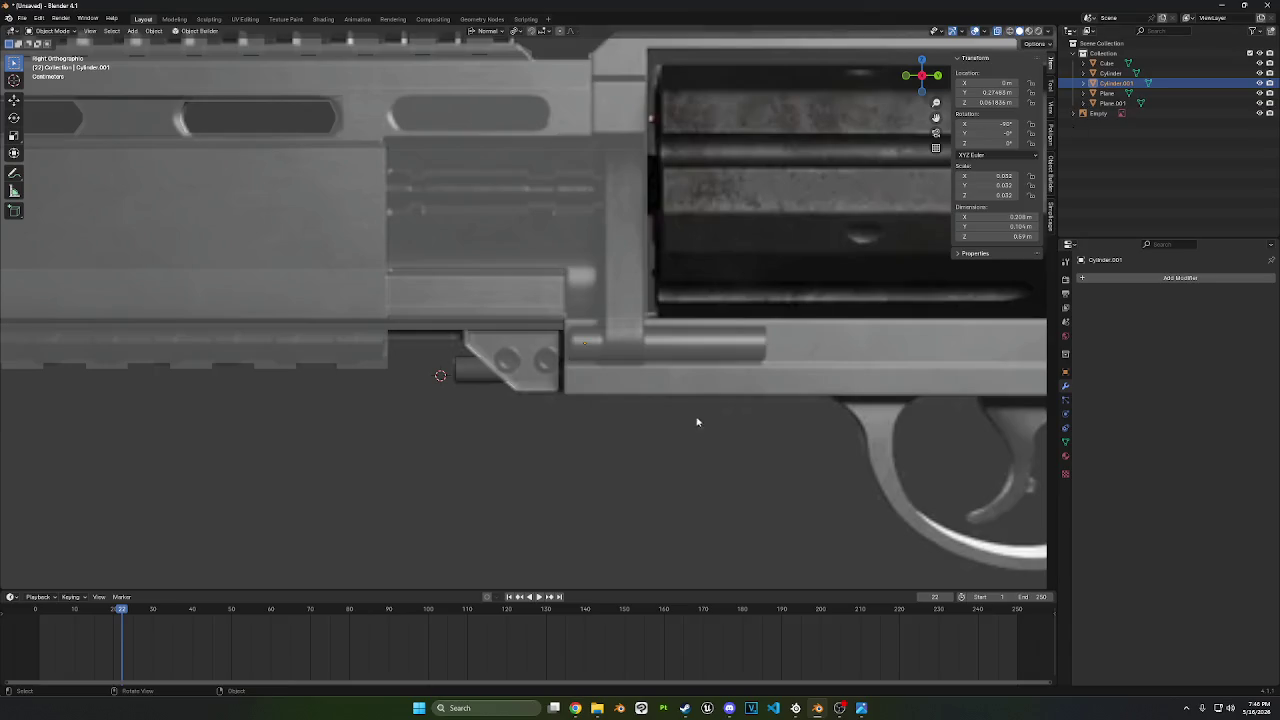
{"action": "key", "text": "Tab"}
{"action": "key", "text": "shift+d"}
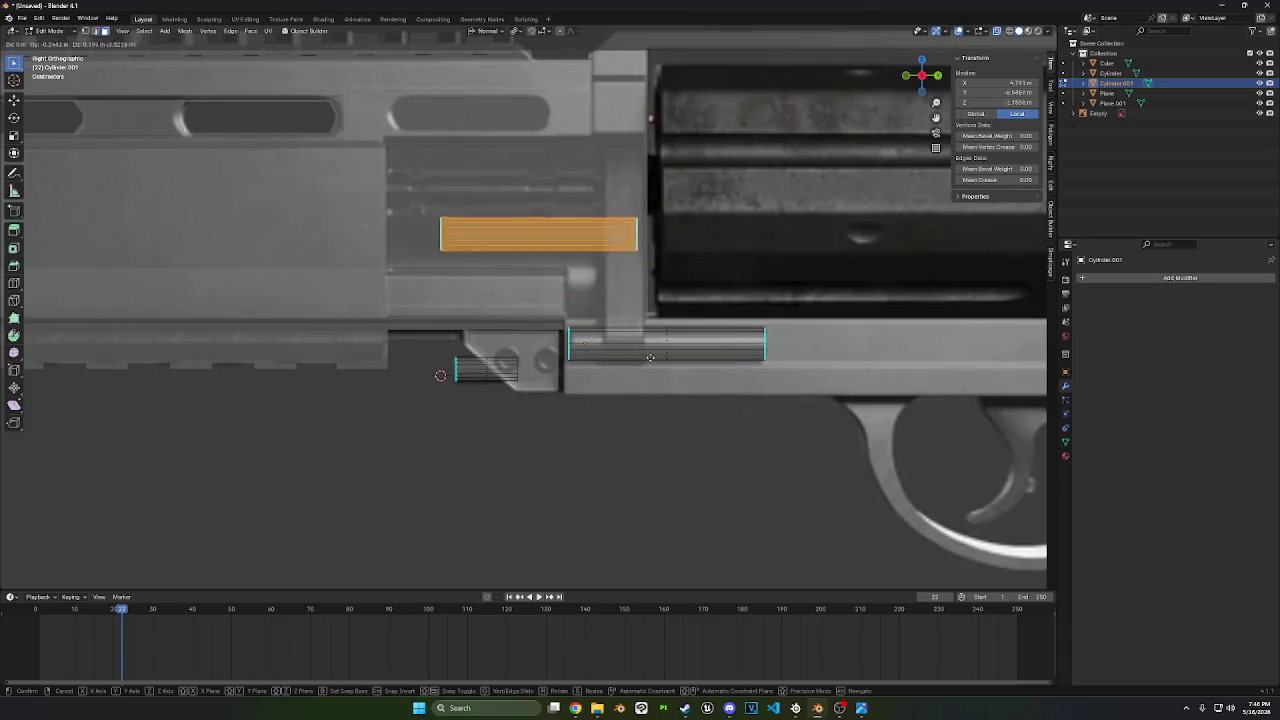
- Place the copied strip on the barrel shroud, shrink it and shift it right
{"action": "left_click", "coordinate": [617, 316]}
{"action": "key", "text": "s"}
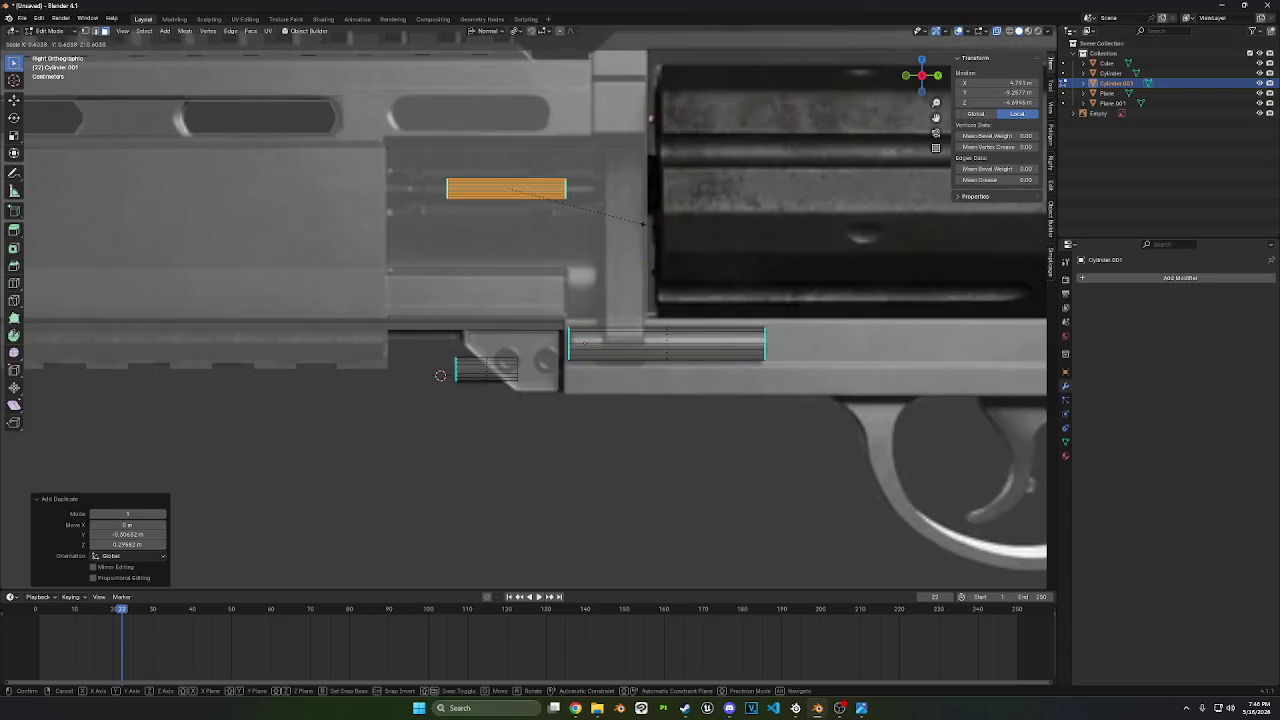
{"action": "left_click", "coordinate": [648, 221]}
{"action": "key", "text": "g"}
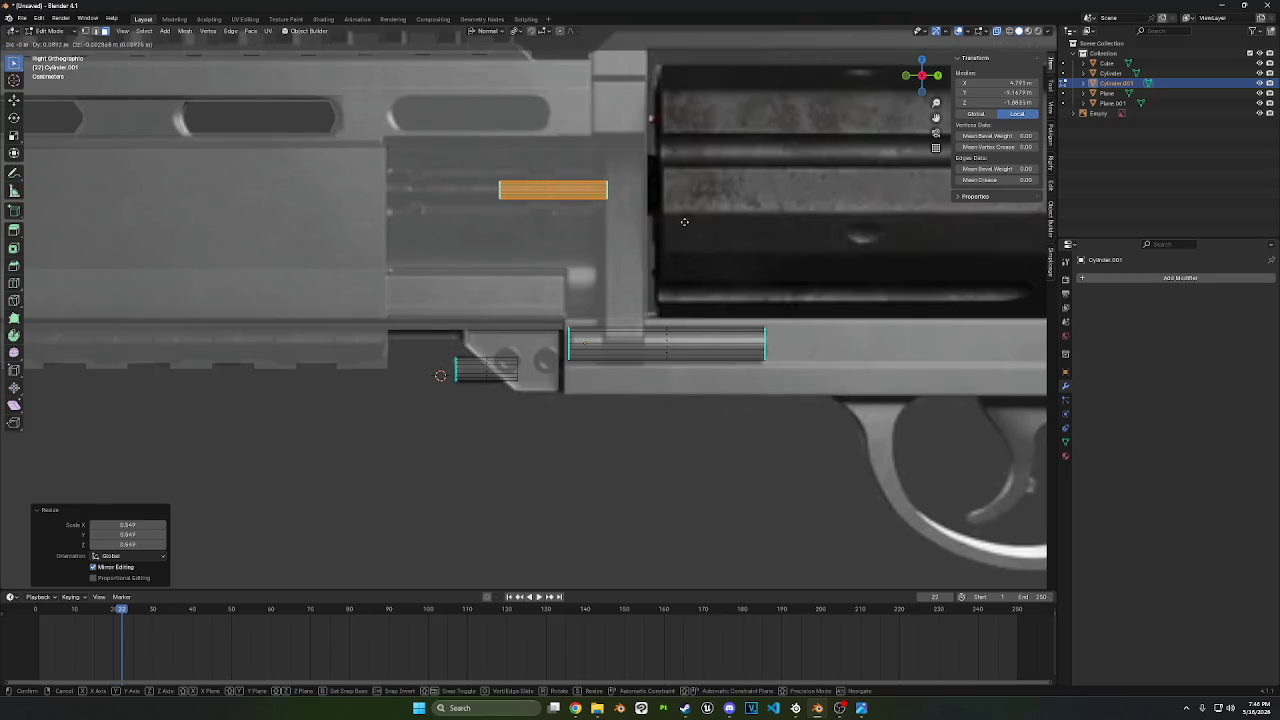
{"action": "left_click", "coordinate": [735, 216]}
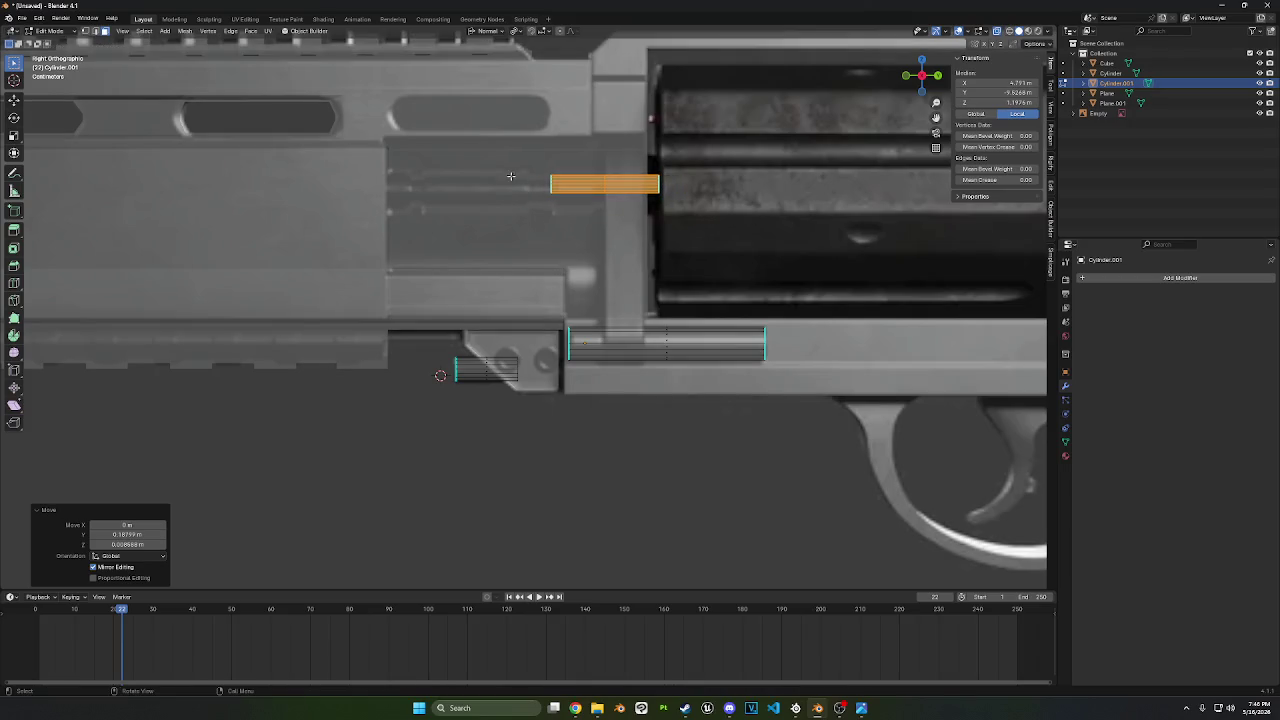
- Slide the strip along Y, enlarge it, then thin it along Y
{"action": "key", "text": "g"}
{"action": "key", "text": "y"}
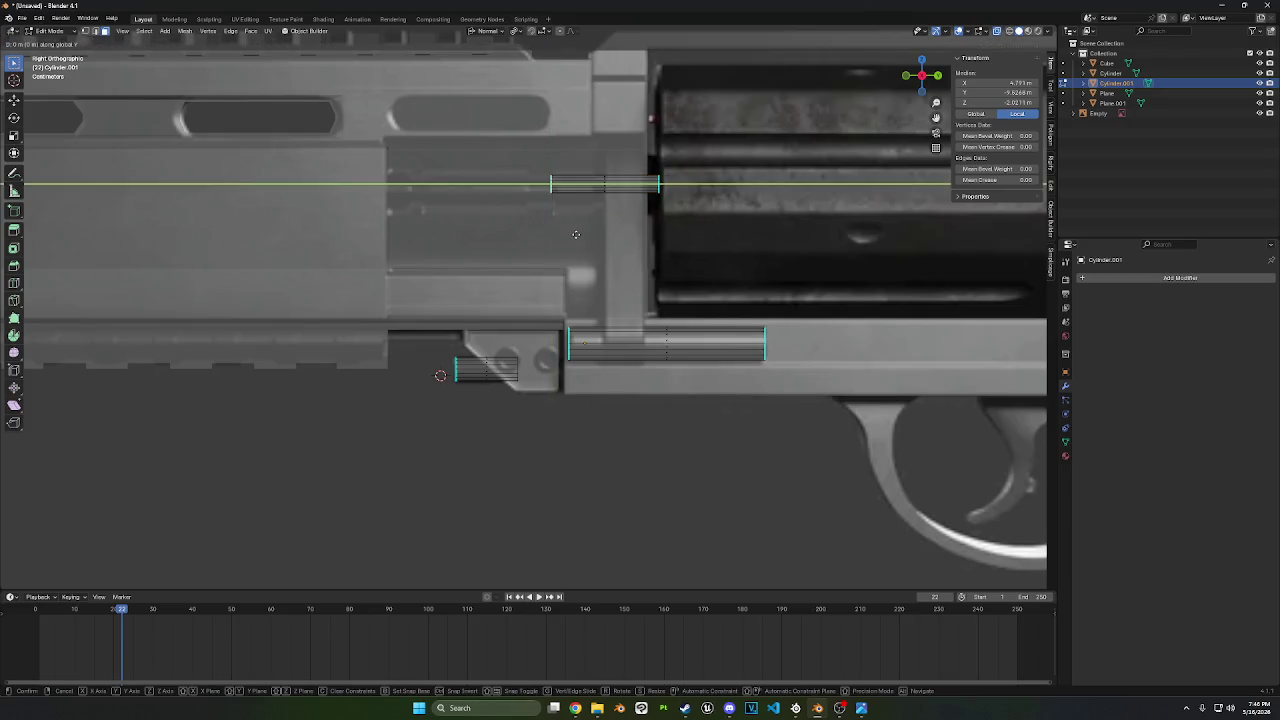
{"action": "left_click", "coordinate": [672, 232]}
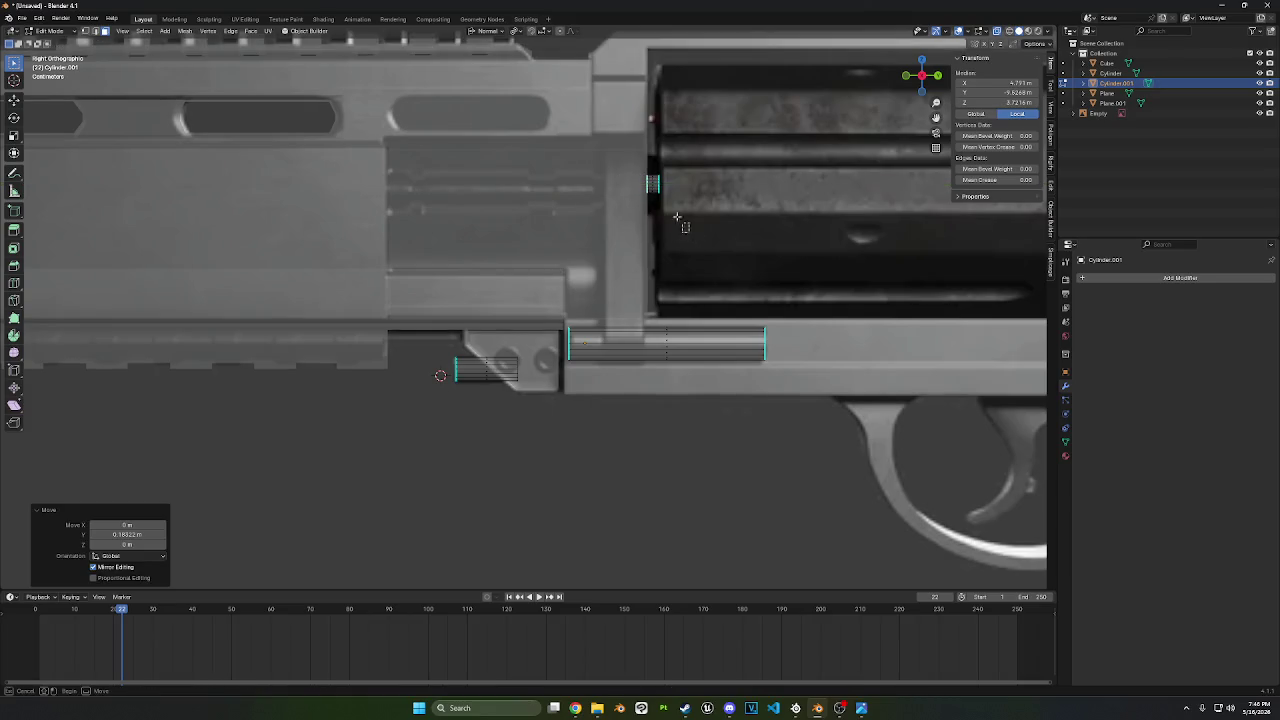
{"action": "key", "text": "s"}
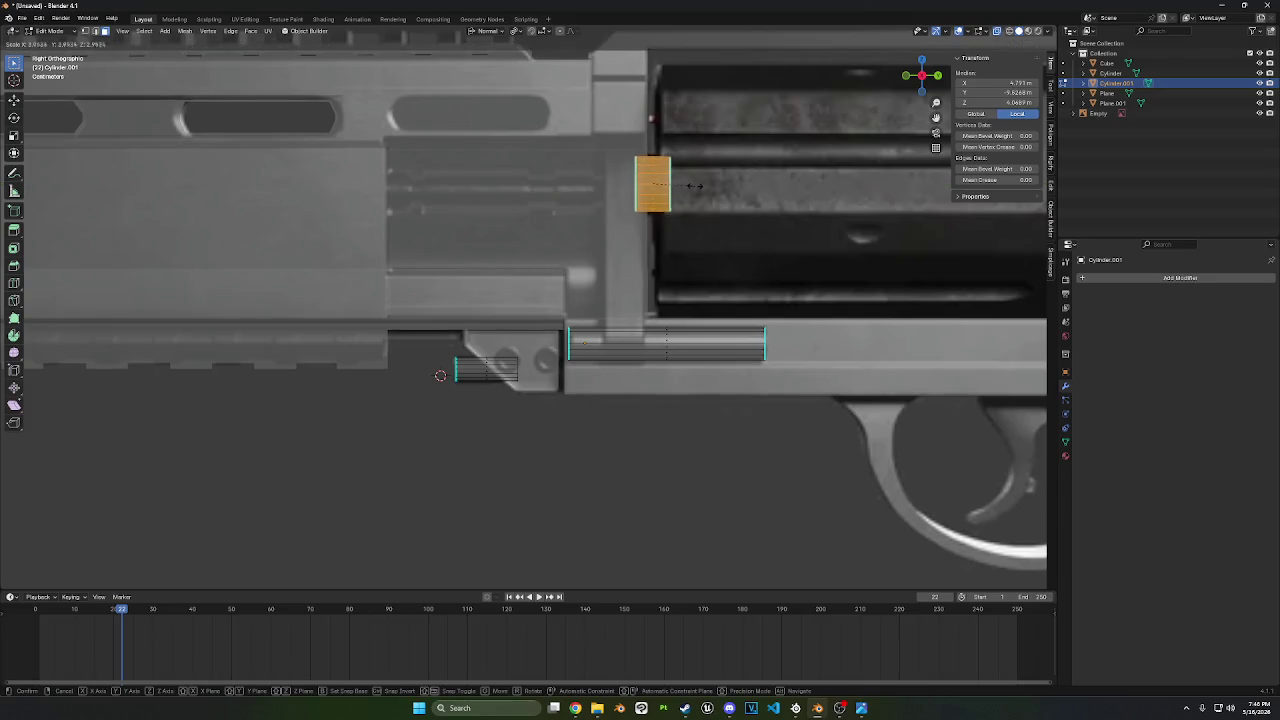
{"action": "left_click", "coordinate": [697, 185]}
{"action": "key", "text": "s"}
{"action": "key", "text": "y"}
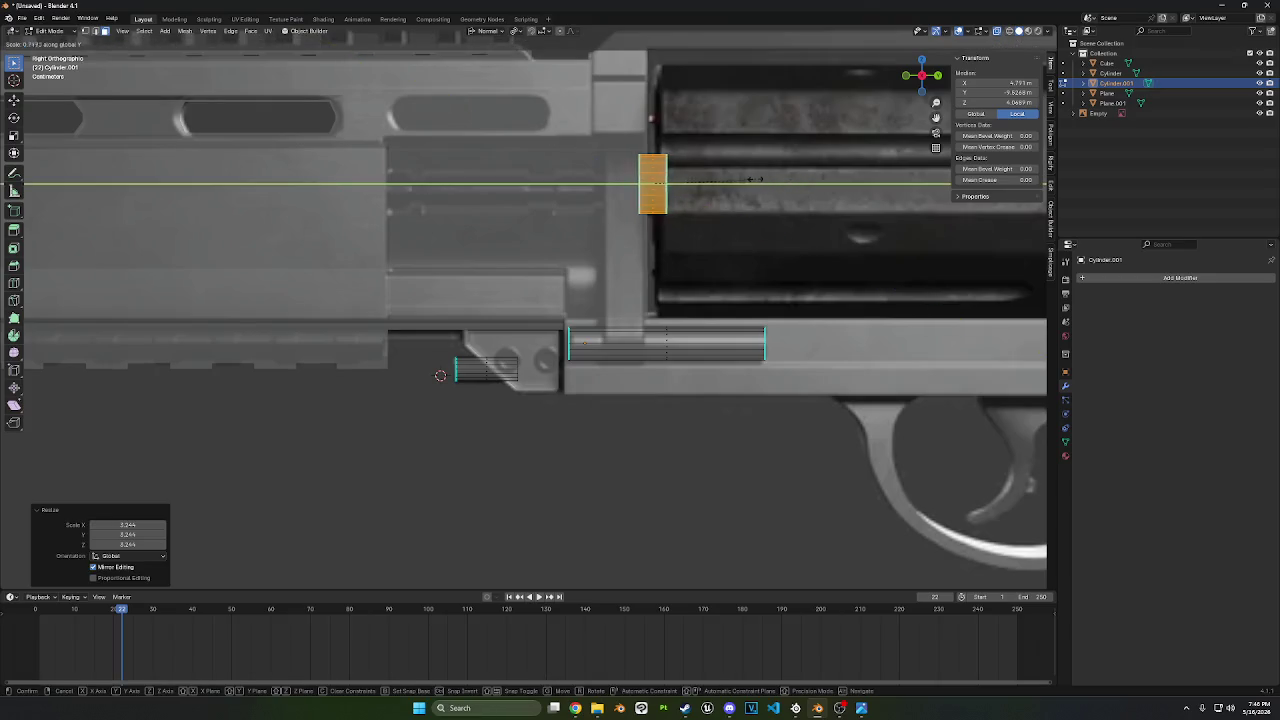
{"action": "left_click", "coordinate": [701, 182]}
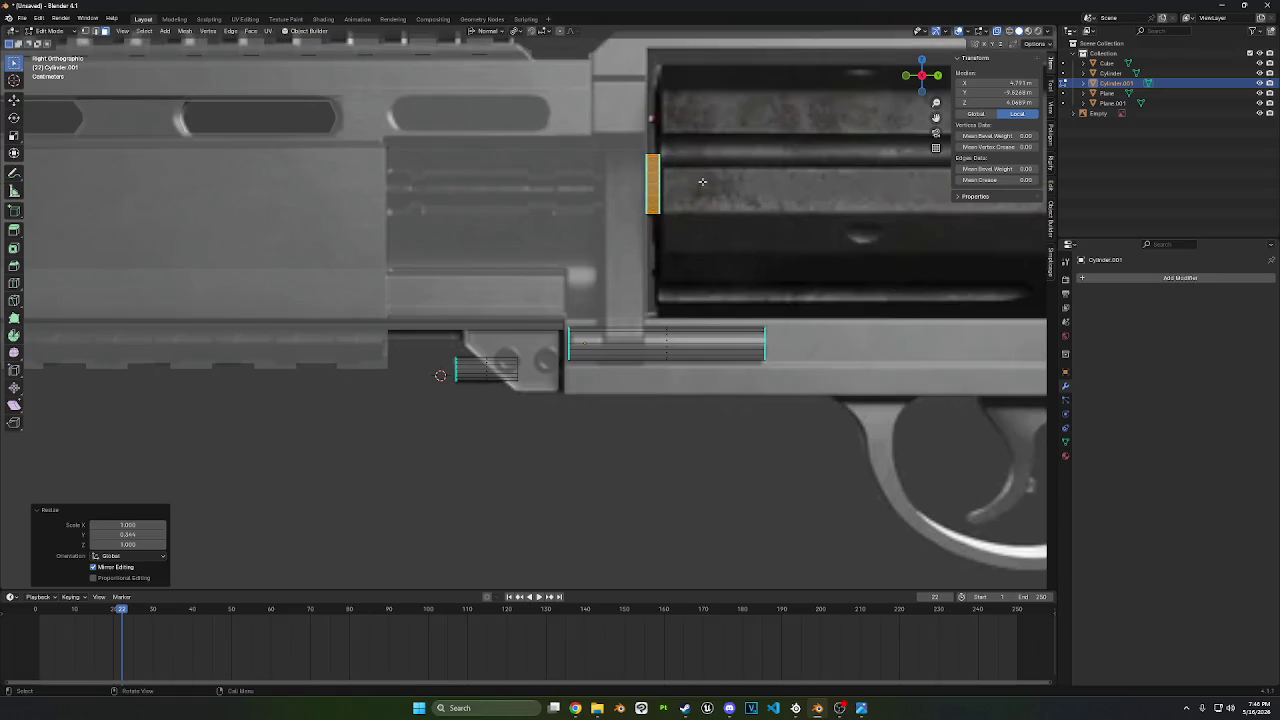
- Inset the disc's end face and extrude it
{"action": "left_click", "coordinate": [646, 186]}
{"action": "middle_click_drag", "start_coordinate": [646, 186], "coordinate": [918, 91]}
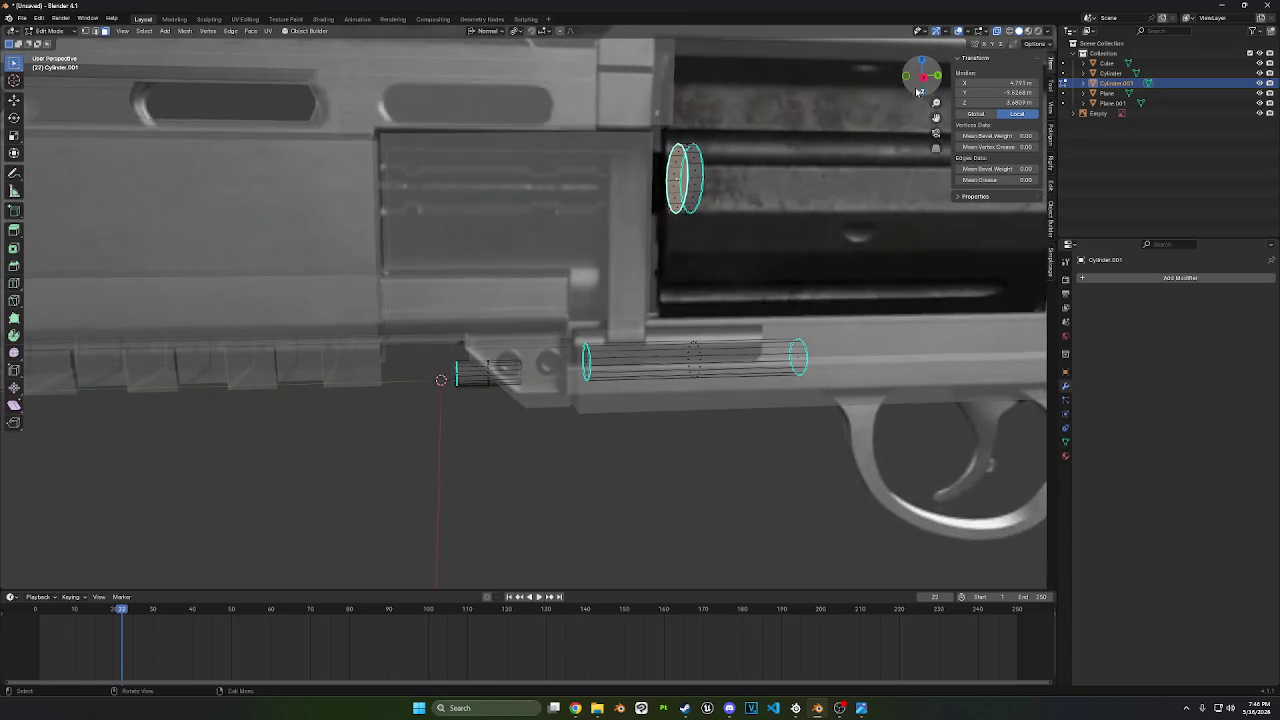
{"action": "left_click", "coordinate": [925, 83]}
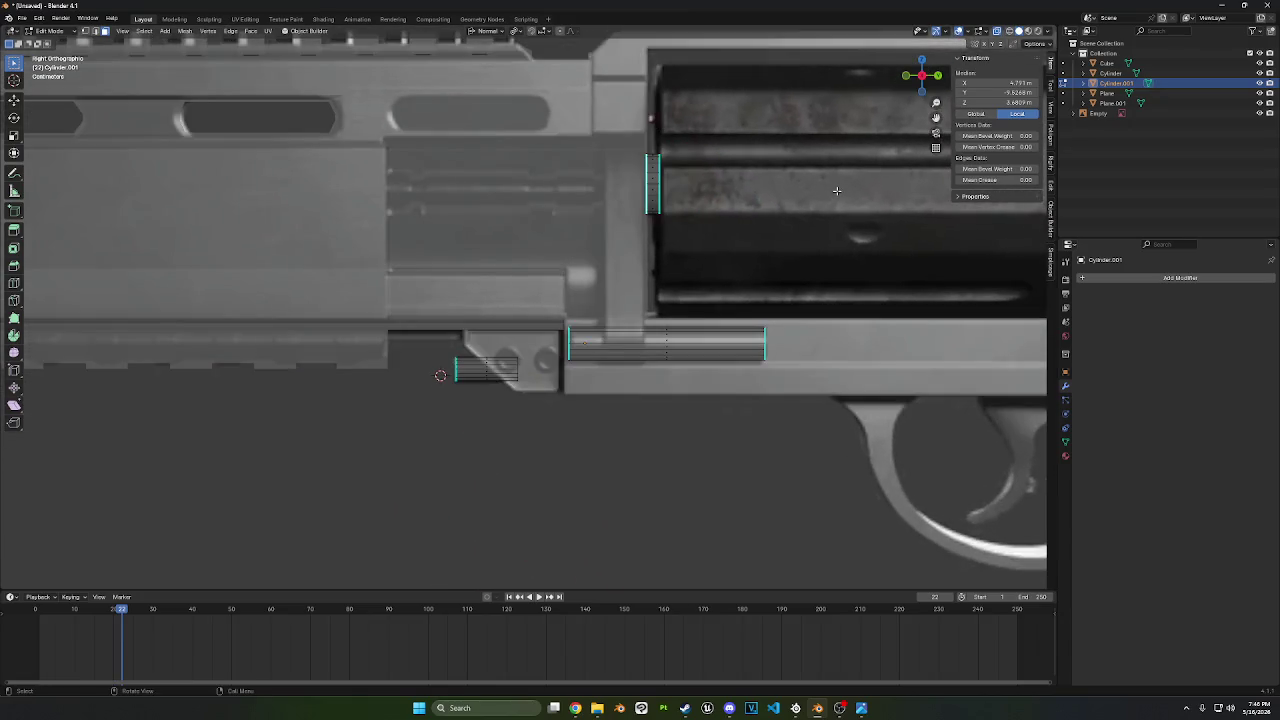
{"action": "key", "text": "i"}
{"action": "left_click", "coordinate": [822, 190]}
{"action": "key", "text": "e"}
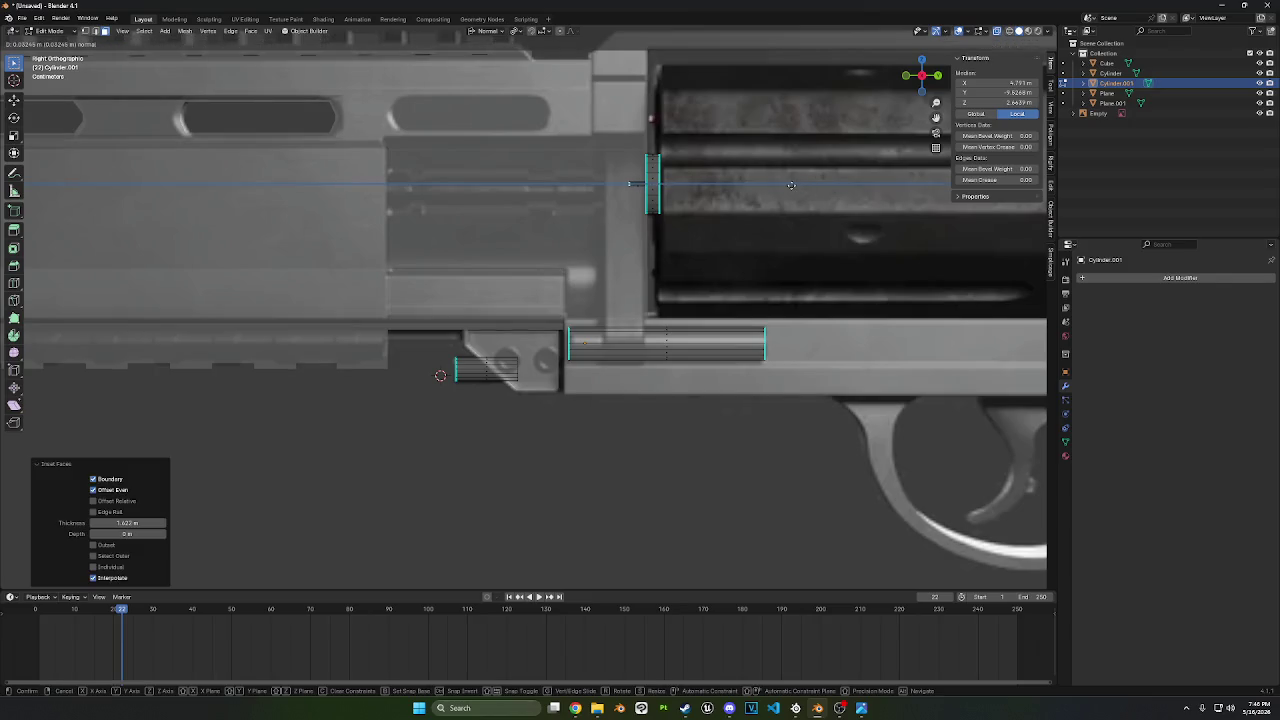
{"action": "left_click", "coordinate": [791, 185]}
- Inset the disc's end face again and extrude it outward
{"action": "middle_click_drag", "start_coordinate": [791, 185], "coordinate": [824, 197]}
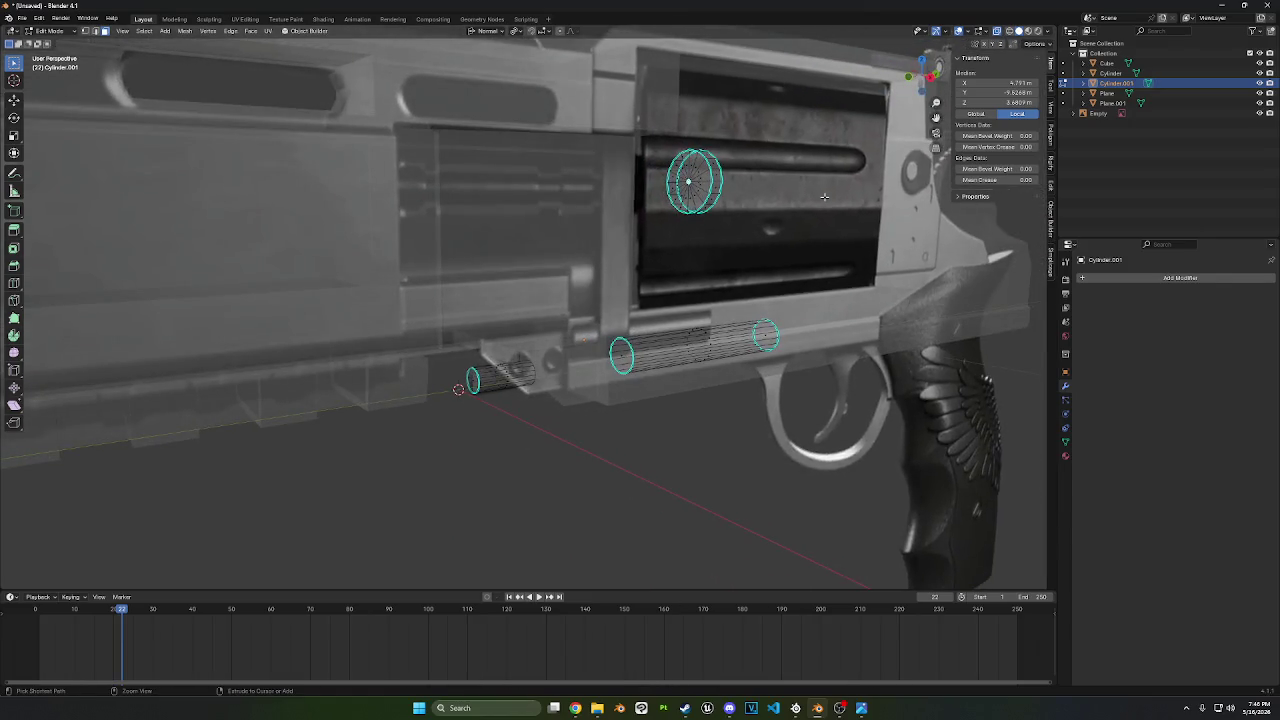
{"action": "key", "text": "i"}
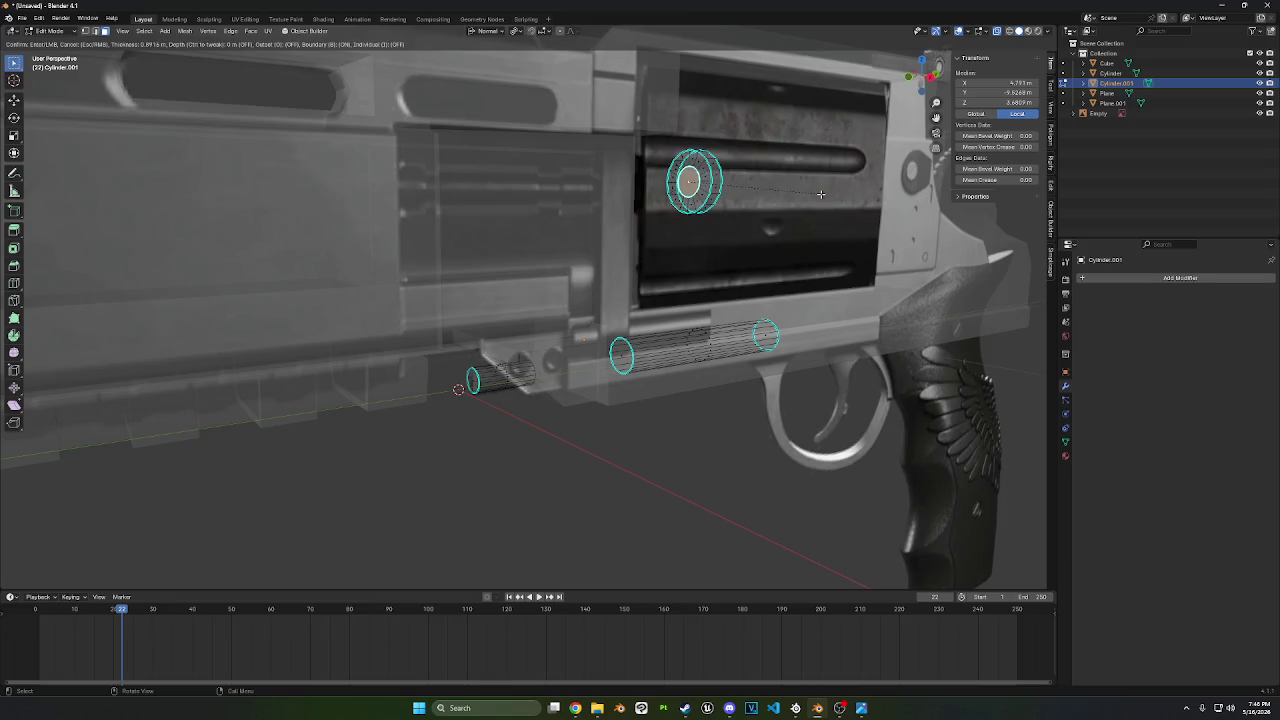
{"action": "left_click", "coordinate": [812, 192]}
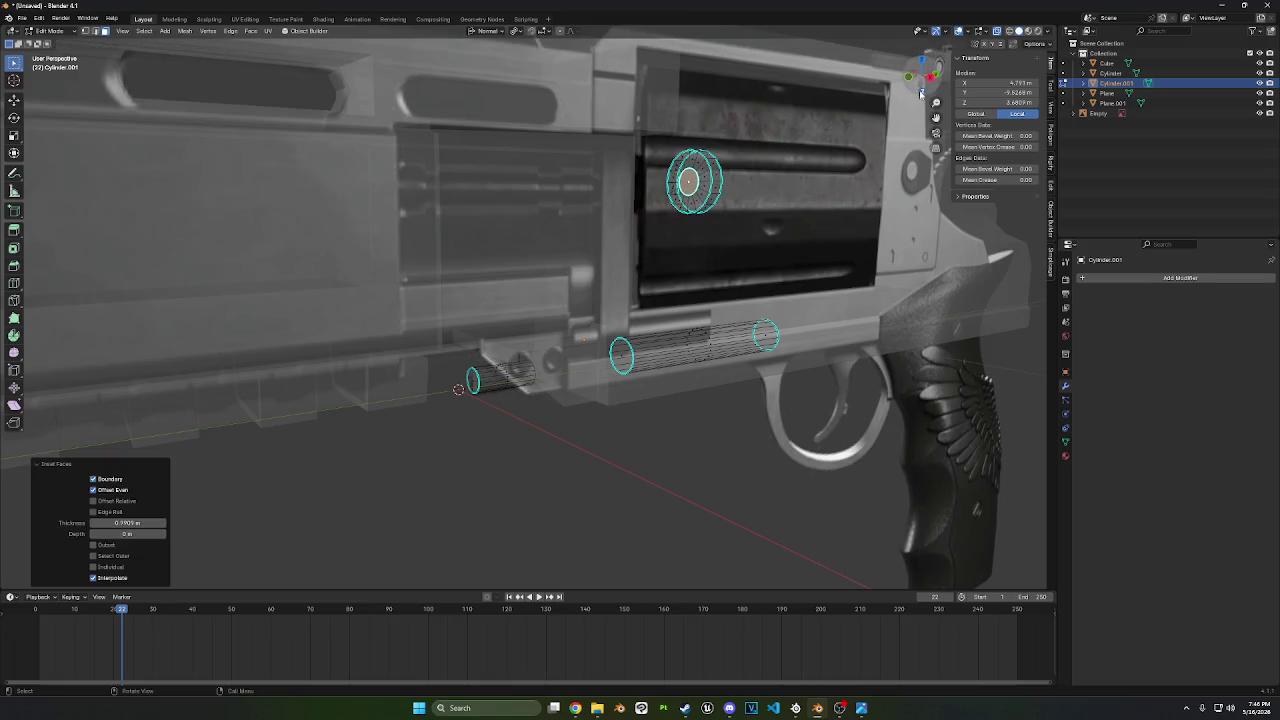
{"action": "left_click", "coordinate": [930, 80]}
{"action": "key", "text": "e"}
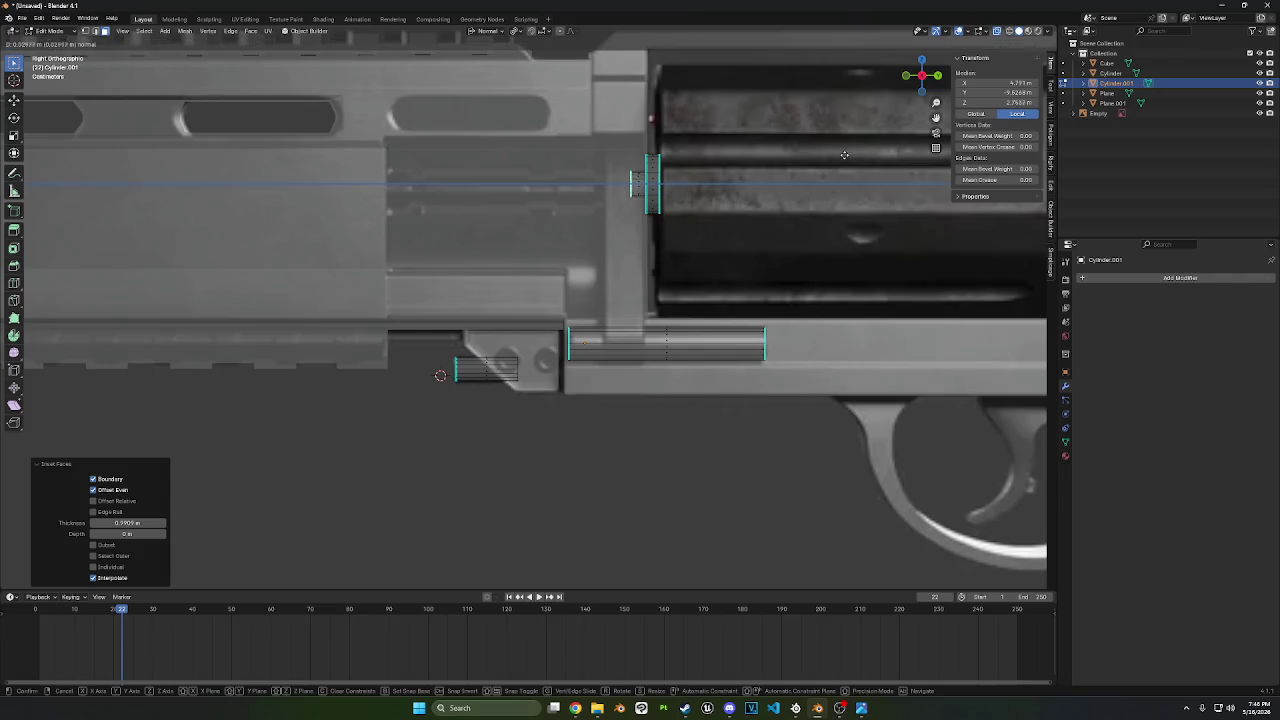
{"action": "left_click", "coordinate": [818, 156]}
- Extrude the disc's small inner face along Z, enlarge it, and reposition it along Y
{"action": "left_click_drag", "start_coordinate": [728, 232], "coordinate": [566, 154]}
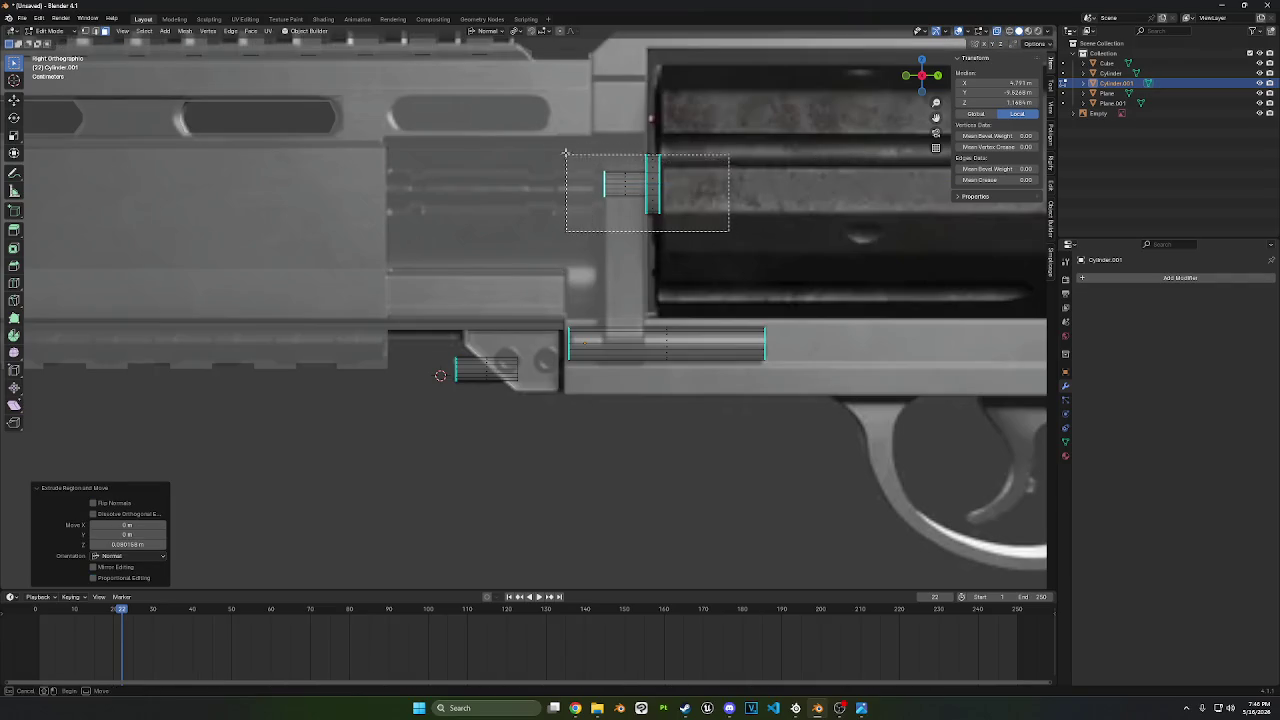
{"action": "key", "text": "e"}
{"action": "key", "text": "z"}
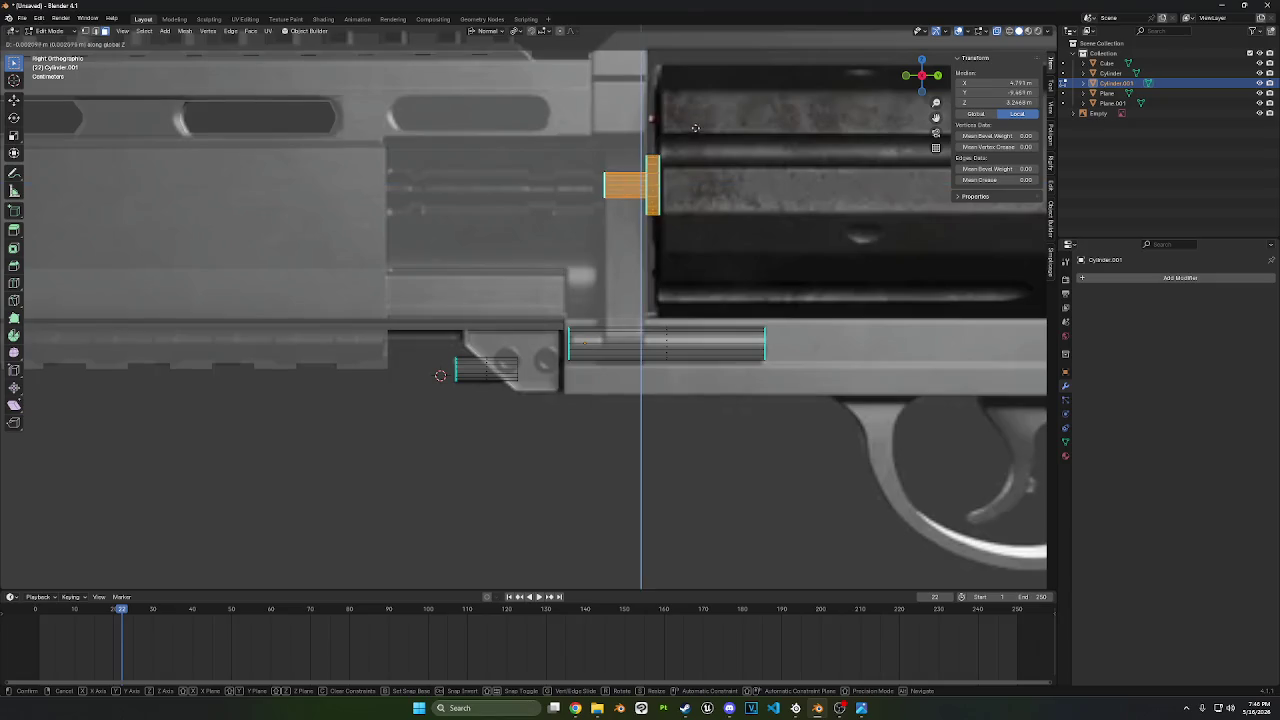
{"action": "key", "text": "s"}
{"action": "left_click", "coordinate": [699, 218]}
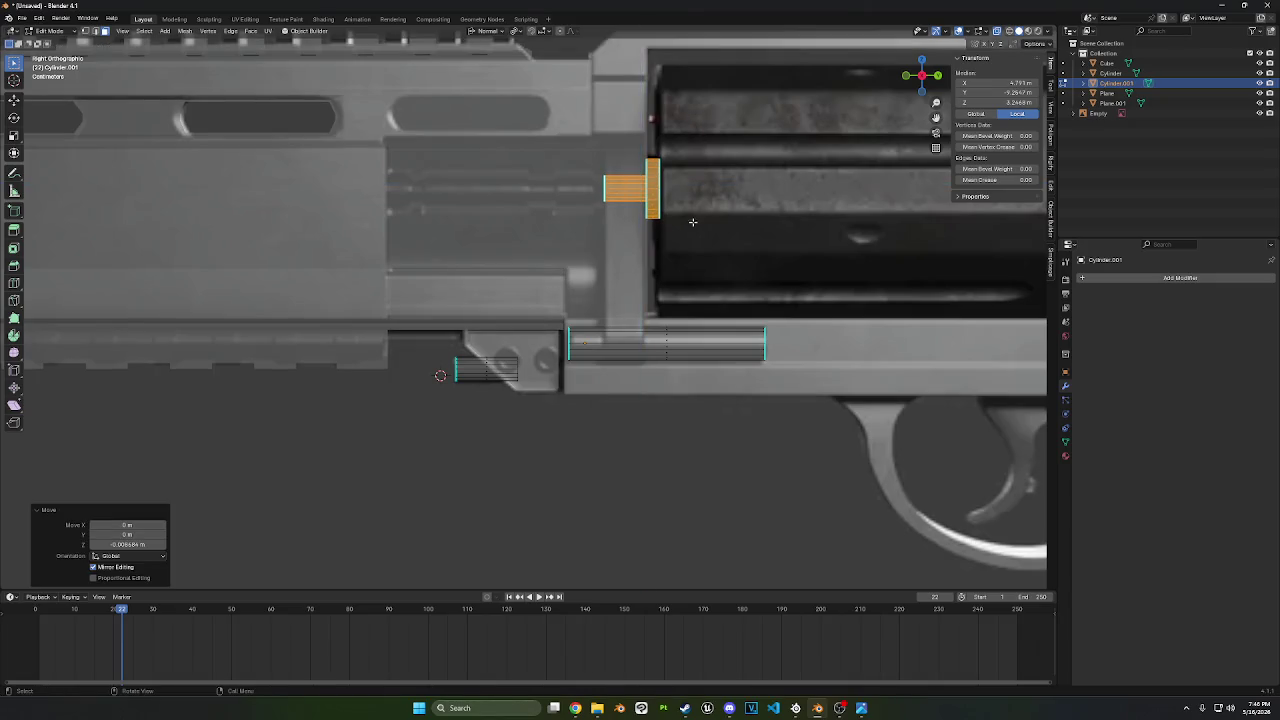
{"action": "key", "text": "x"}
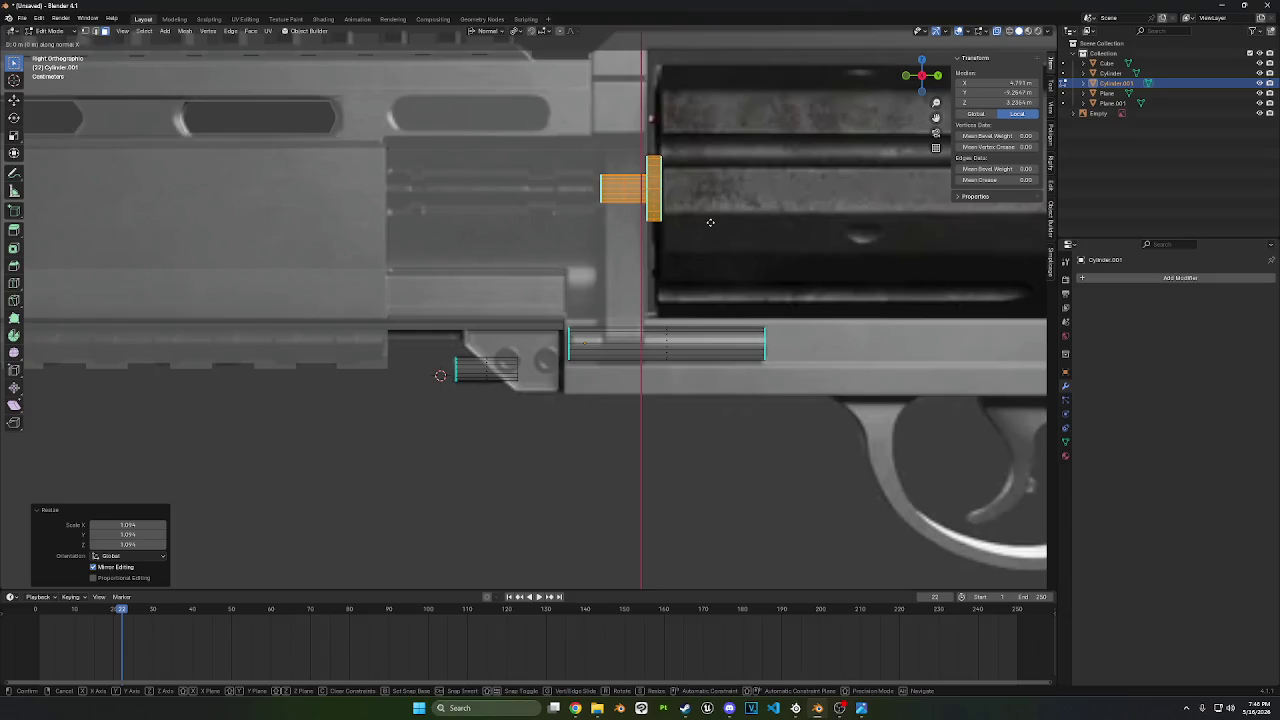
{"action": "key", "text": "y"}
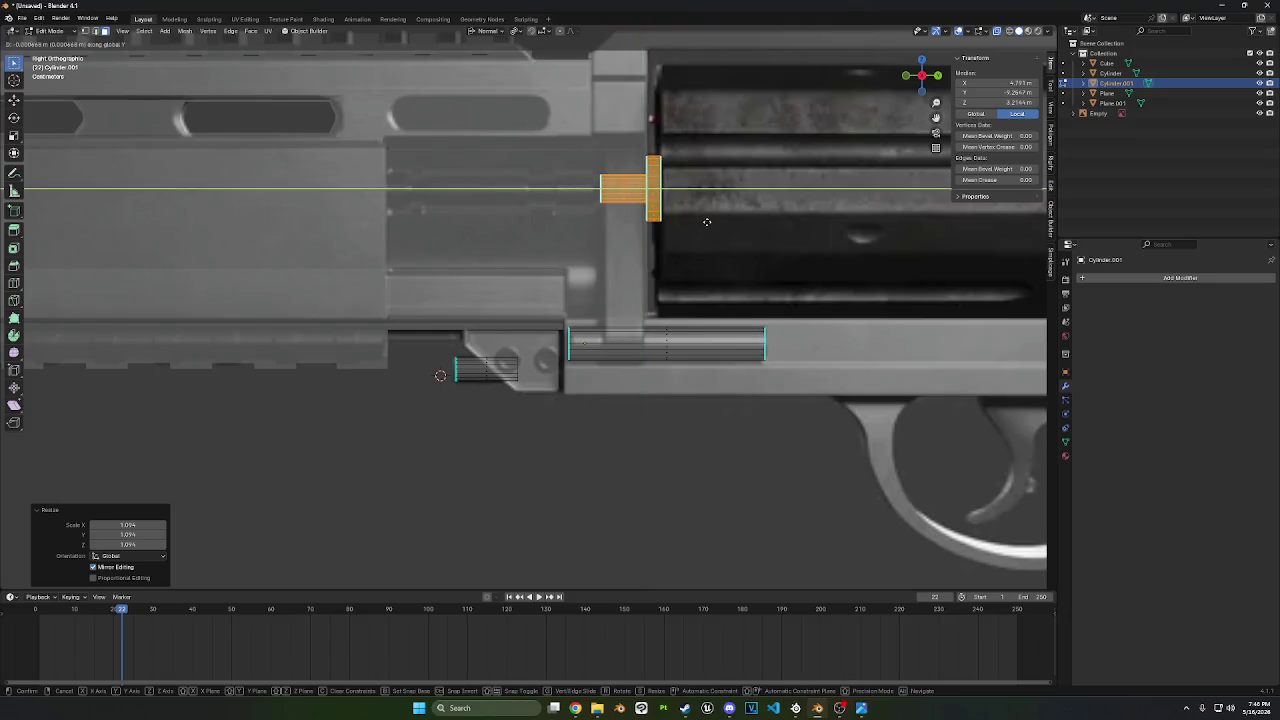
{"action": "left_click", "coordinate": [710, 222]}
- Delete the stepped disc piece's faces, leaving the two lower rods
{"action": "middle_click_drag", "start_coordinate": [710, 222], "coordinate": [762, 245]}
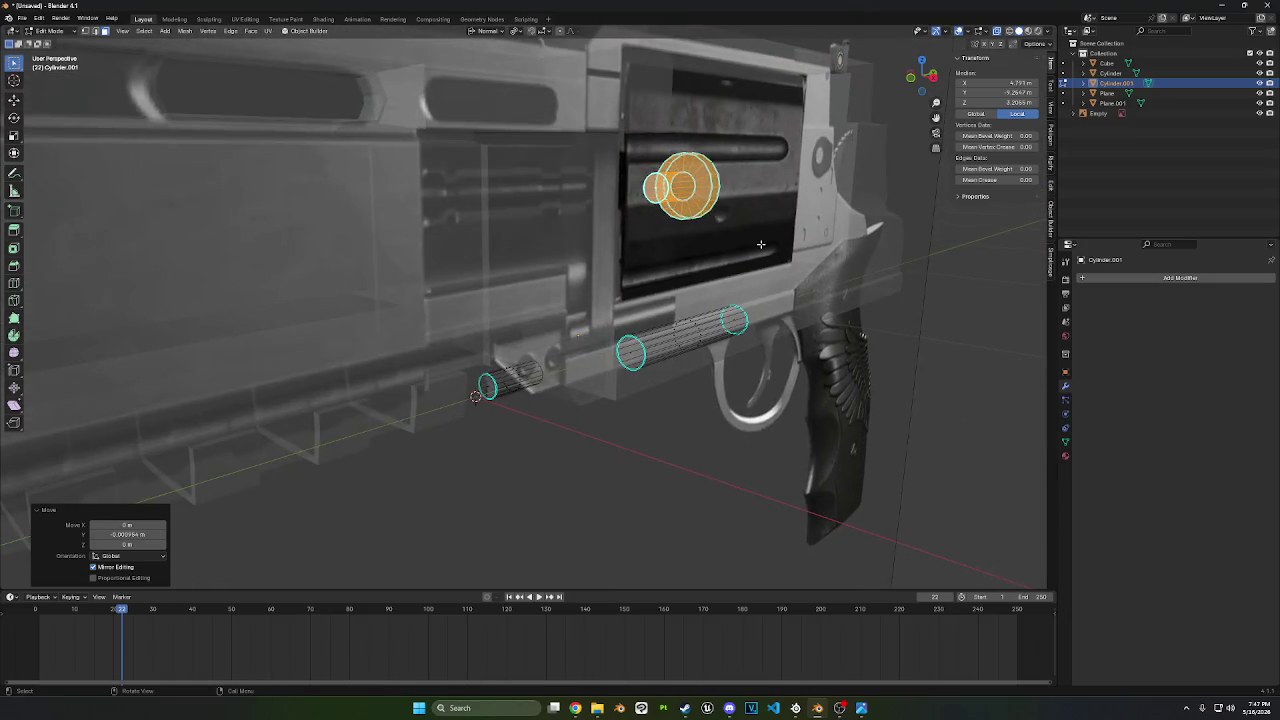
{"action": "right_click", "coordinate": [794, 192]}
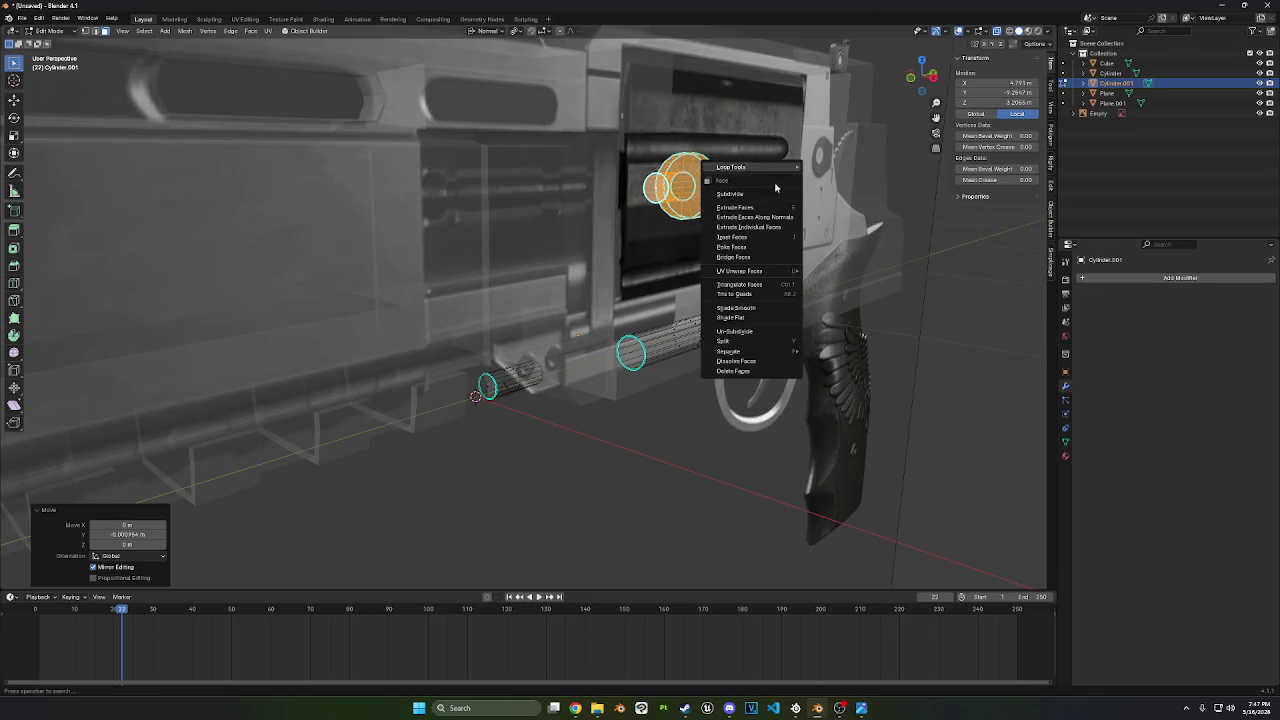
{"action": "left_click", "coordinate": [734, 371]}
{"action": "left_click", "coordinate": [930, 82]}
{"action": "left_click_drag", "start_coordinate": [550, 405], "coordinate": [410, 320]}
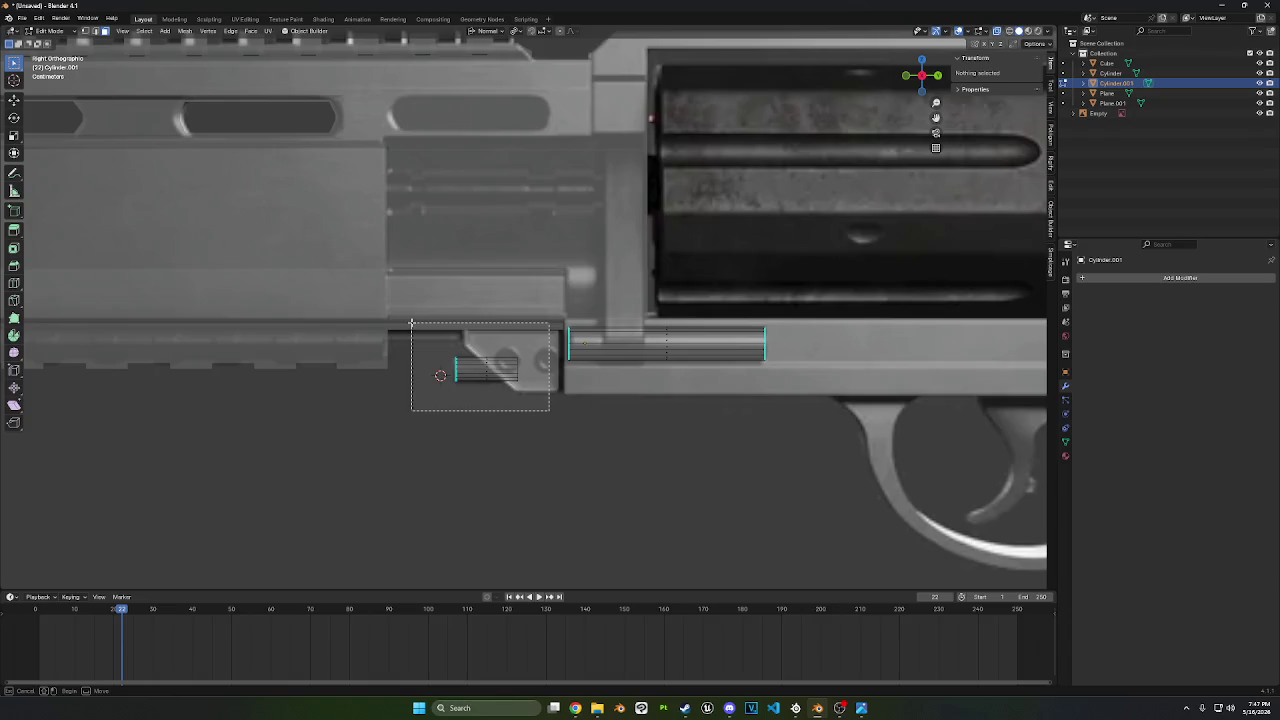
- Duplicate the ribbed rod, flatten it along Y, scale it 2.299 and slide it to the cylinder front
{"action": "key", "text": "shift+d"}
{"action": "left_click", "coordinate": [672, 196]}
{"action": "key", "text": "s"}
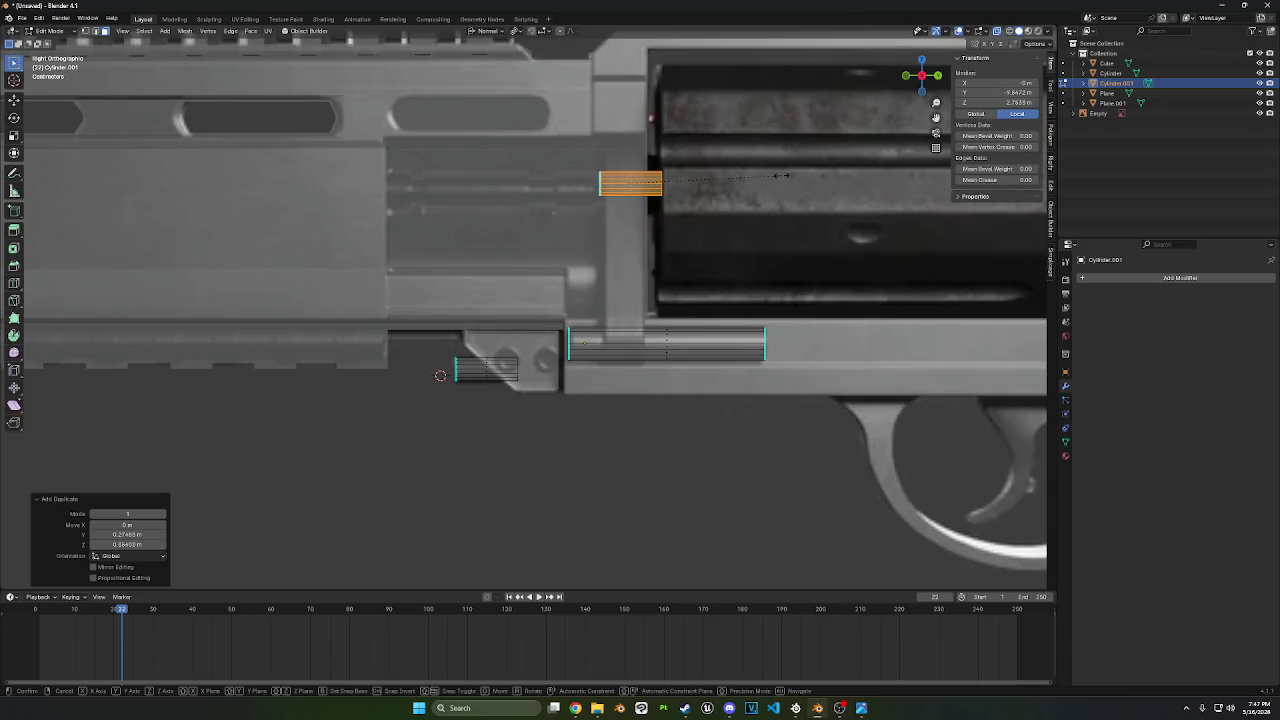
{"action": "key", "text": "x"}
{"action": "key", "text": "y"}
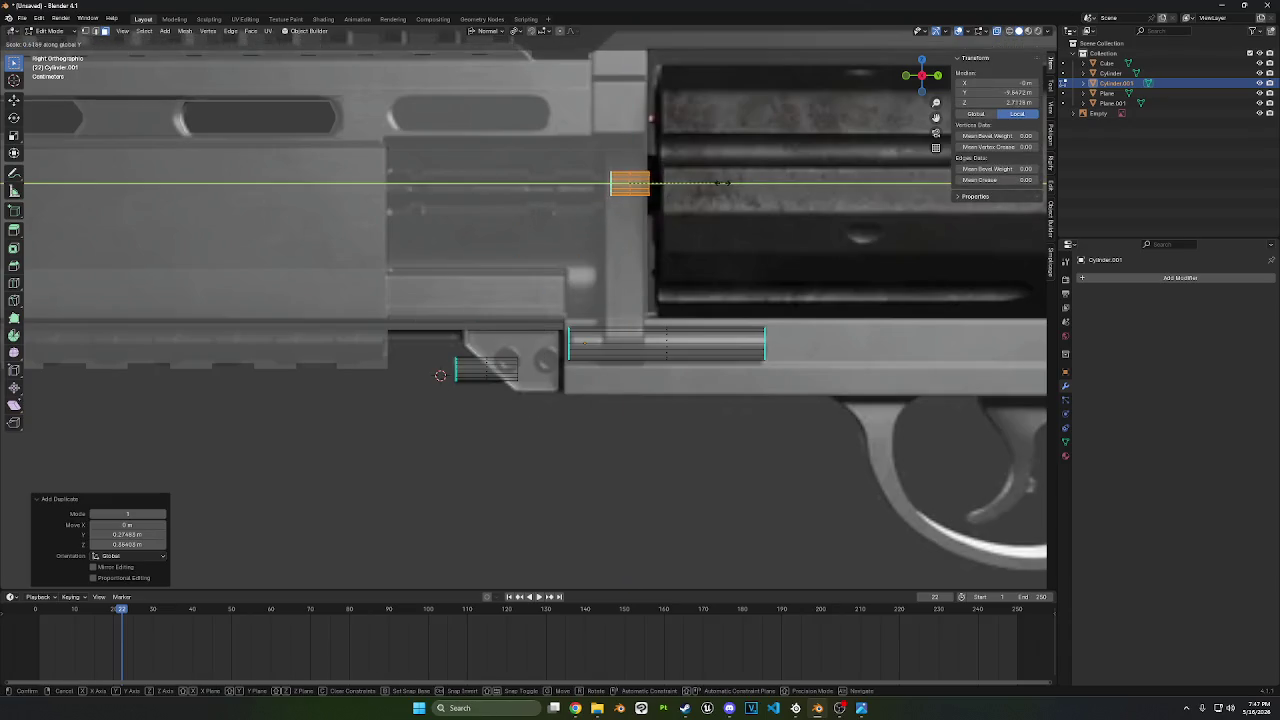
{"action": "key", "text": "y"}
{"action": "key", "text": "y"}
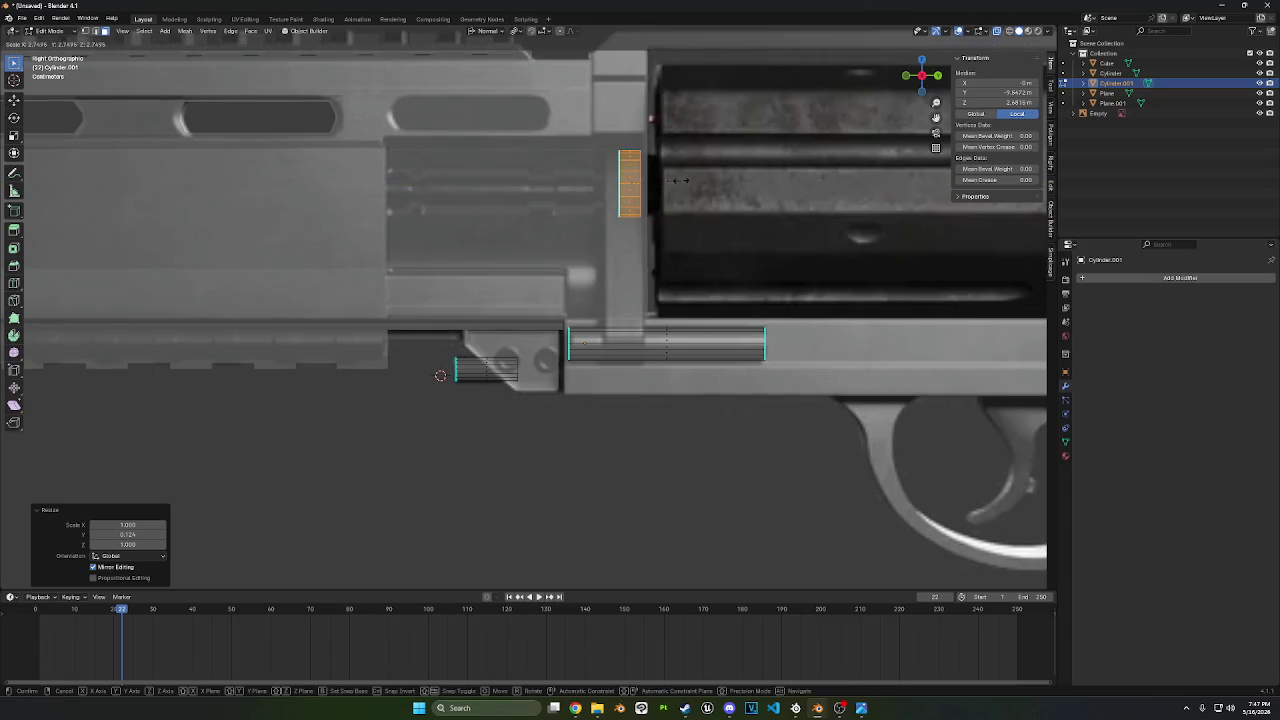
{"action": "left_click", "coordinate": [672, 180]}
{"action": "key", "text": "g"}
{"action": "key", "text": "y"}
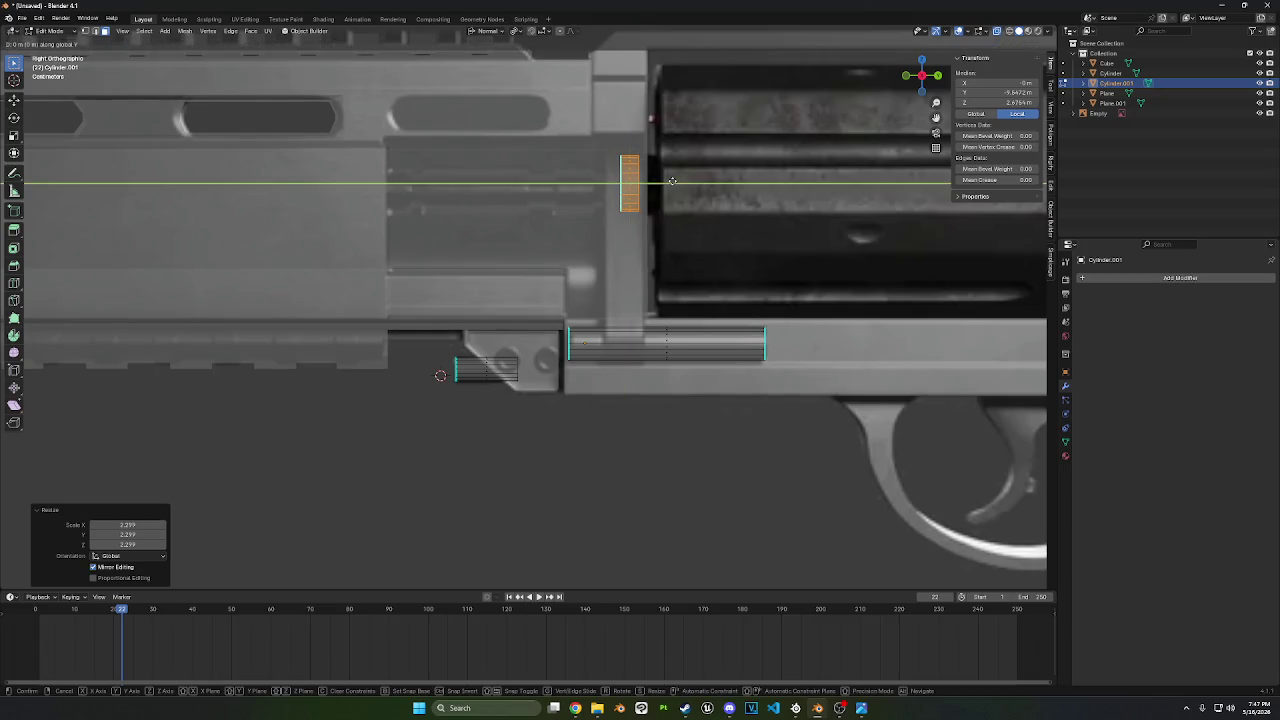
{"action": "left_click", "coordinate": [694, 185]}
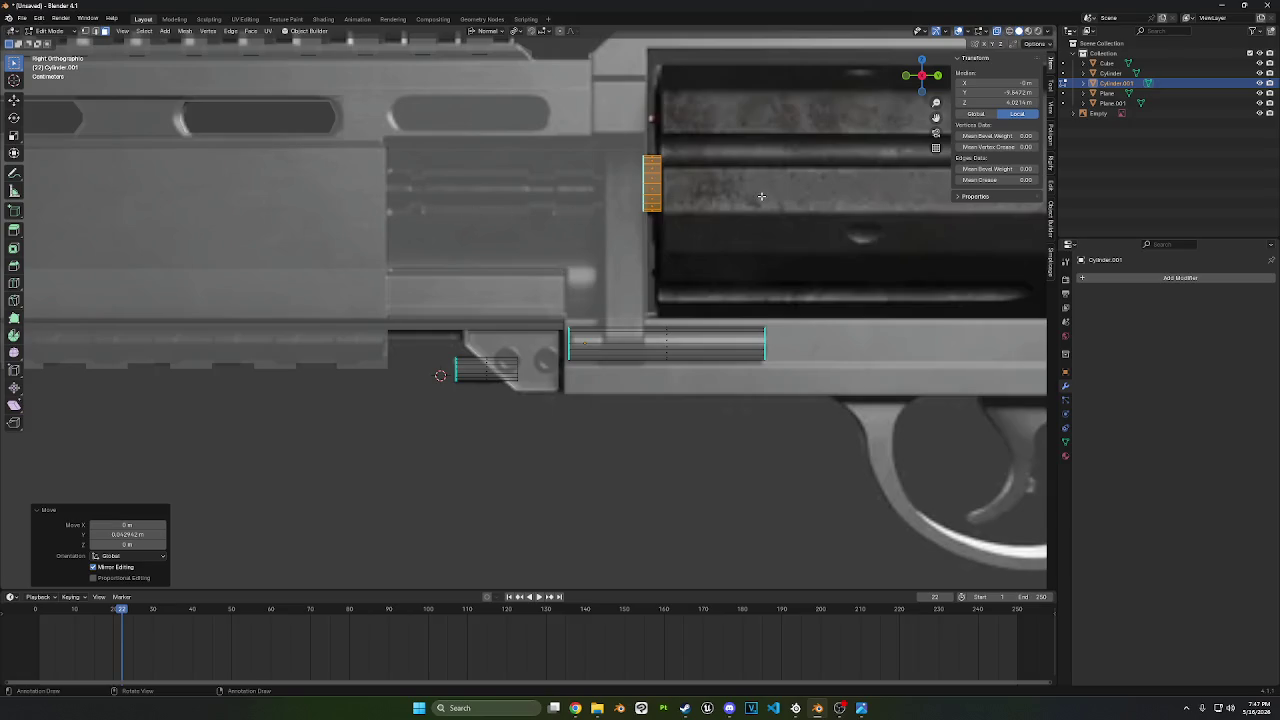
- Slightly enlarge the ribbed disc and thin it along Y
{"action": "middle_click_drag", "start_coordinate": [761, 196], "coordinate": [659, 210]}
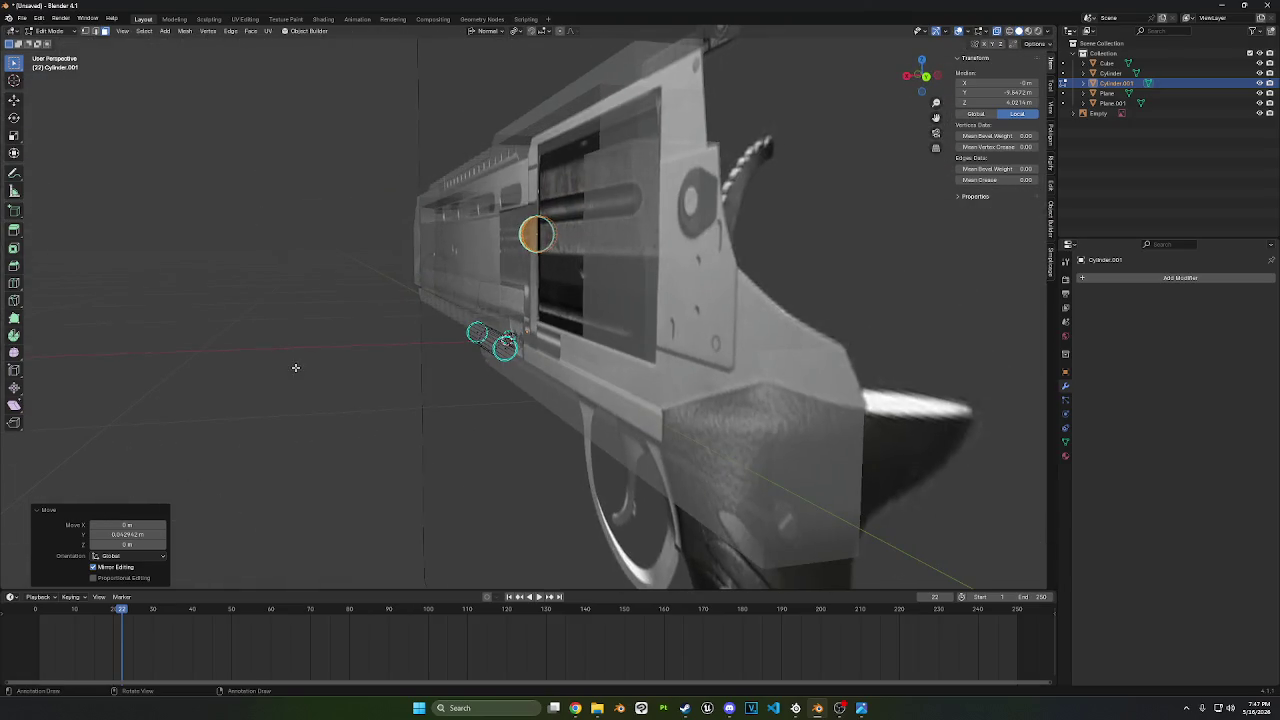
{"action": "middle_click_drag", "start_coordinate": [297, 354], "coordinate": [445, 310]}
{"action": "scroll", "coordinate": [503, 308], "scroll_direction": "up", "scroll_amount": 2}
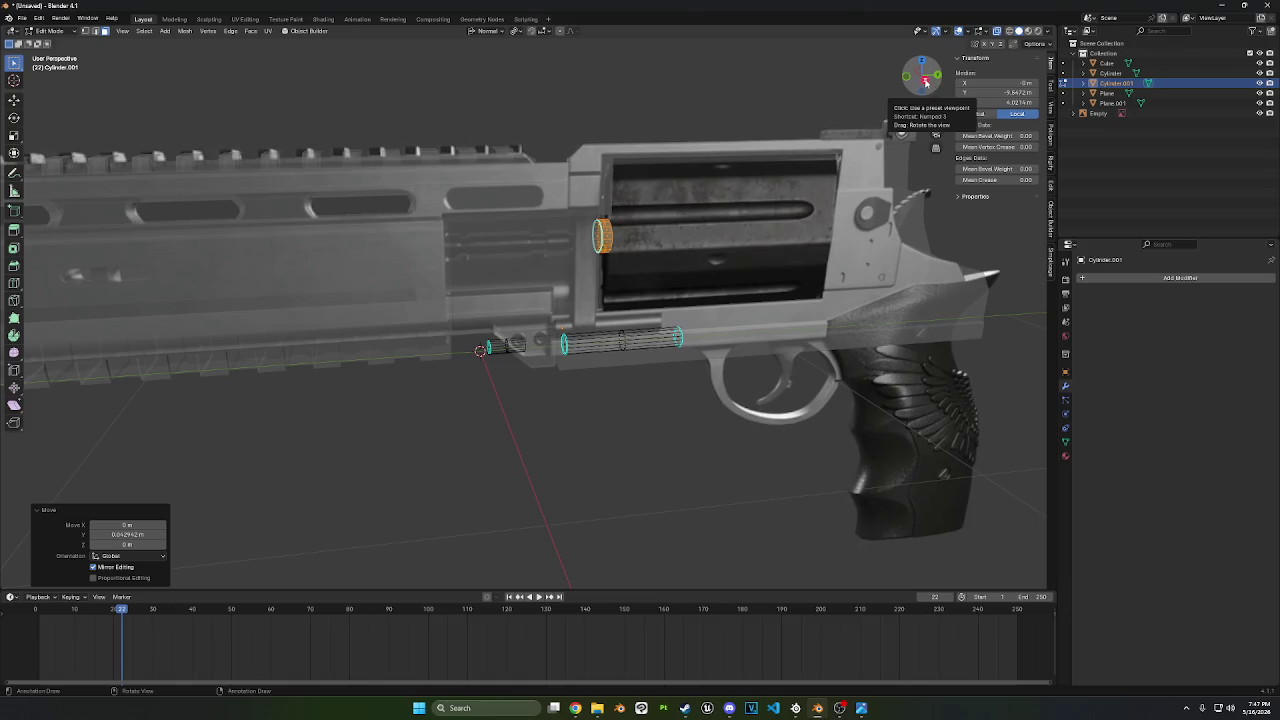
{"action": "left_click", "coordinate": [926, 81]}
{"action": "scroll", "coordinate": [692, 185], "scroll_direction": "up", "scroll_amount": 2}
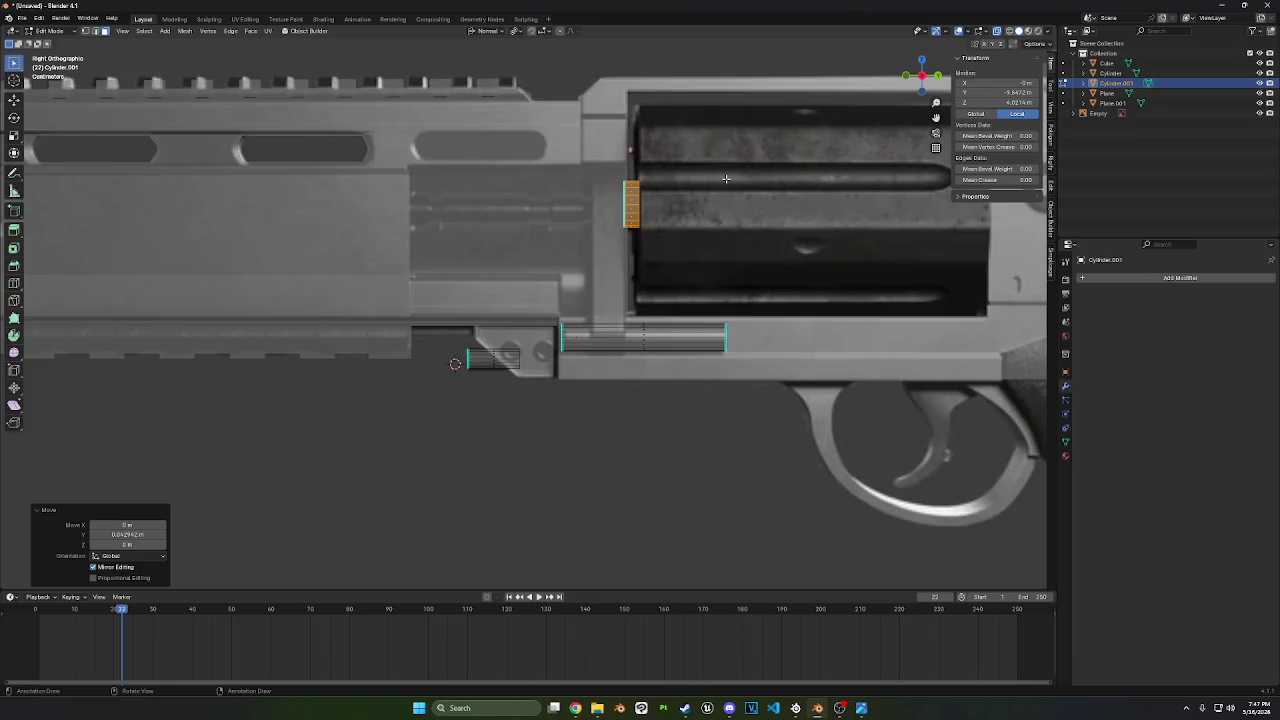
{"action": "key", "text": "s"}
{"action": "left_click", "coordinate": [736, 177]}
{"action": "key", "text": "s"}
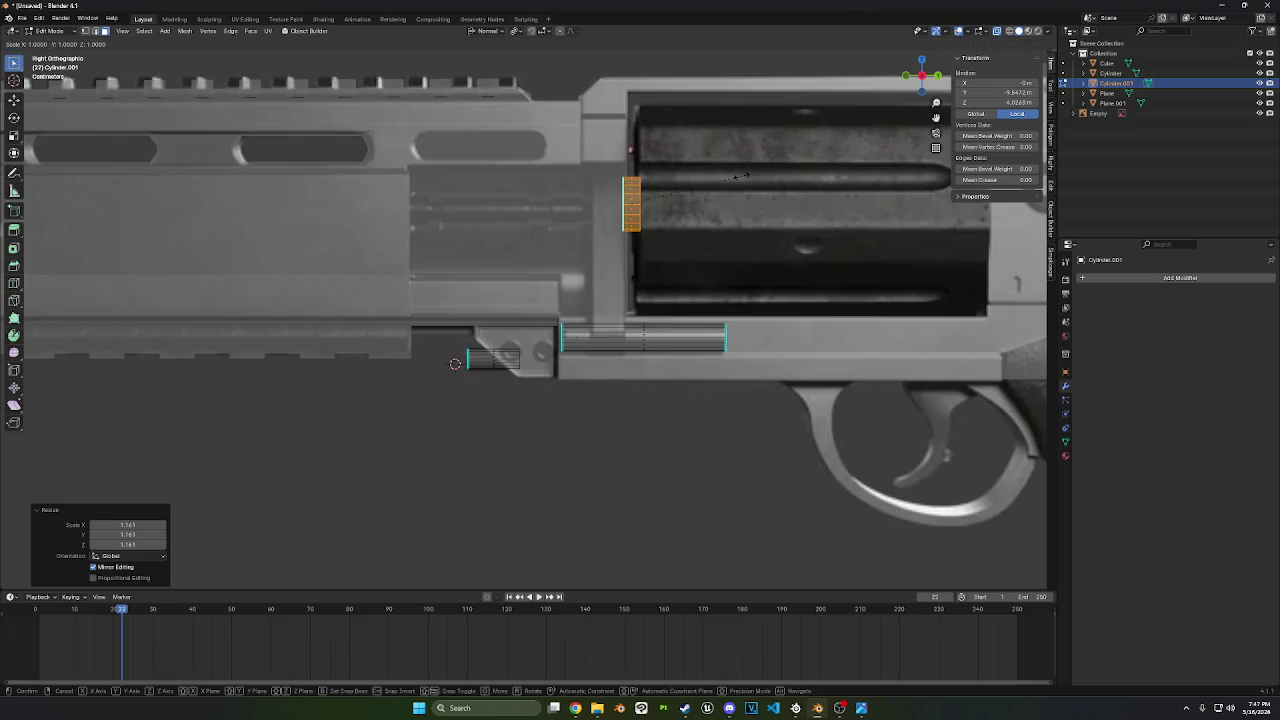
{"action": "key", "text": "y"}
{"action": "left_click", "coordinate": [720, 177]}
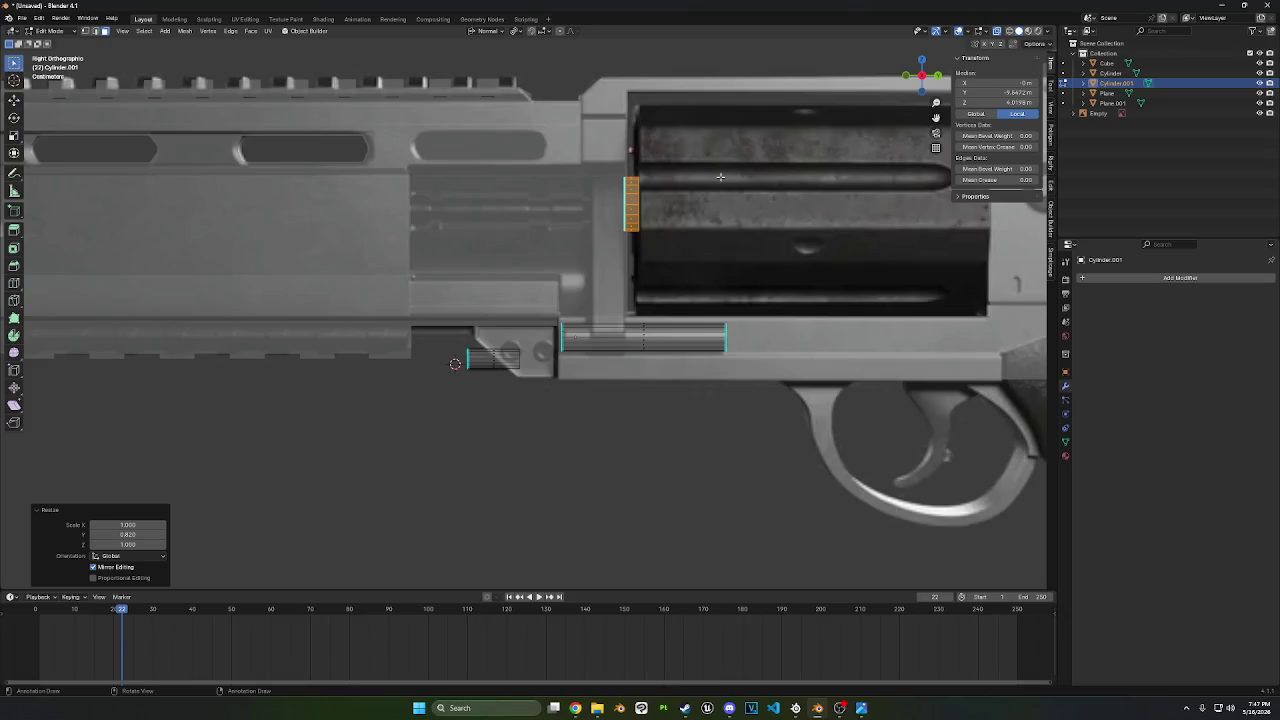
- Inset the barrel stub's front face and shrink the inner ring to about 0.457
{"action": "middle_click_drag", "start_coordinate": [720, 177], "coordinate": [780, 190]}
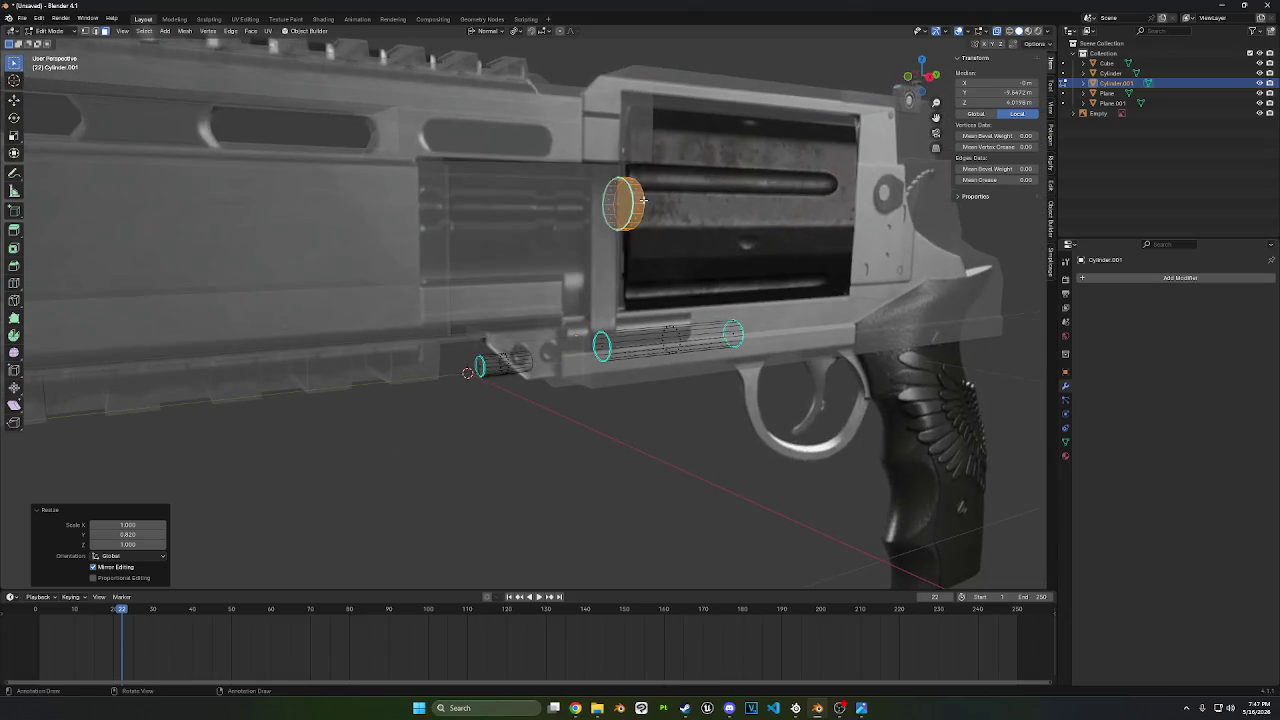
{"action": "left_click", "coordinate": [929, 77]}
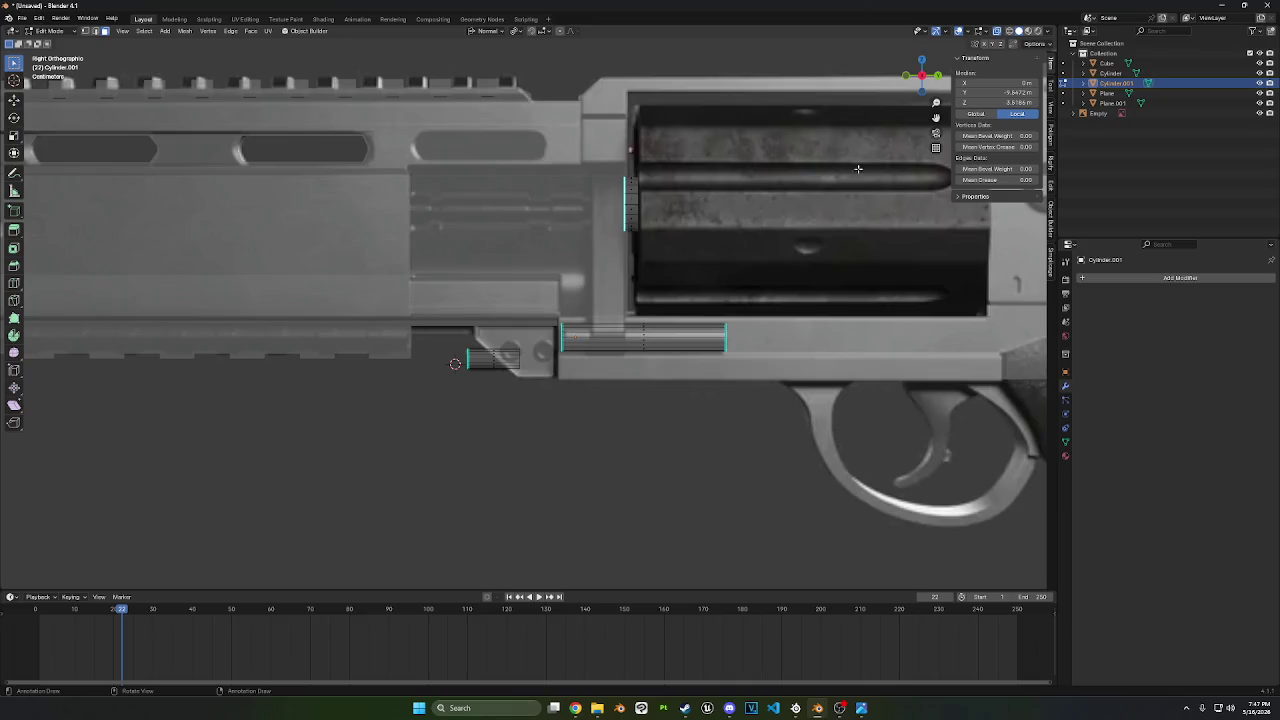
{"action": "key", "text": "i"}
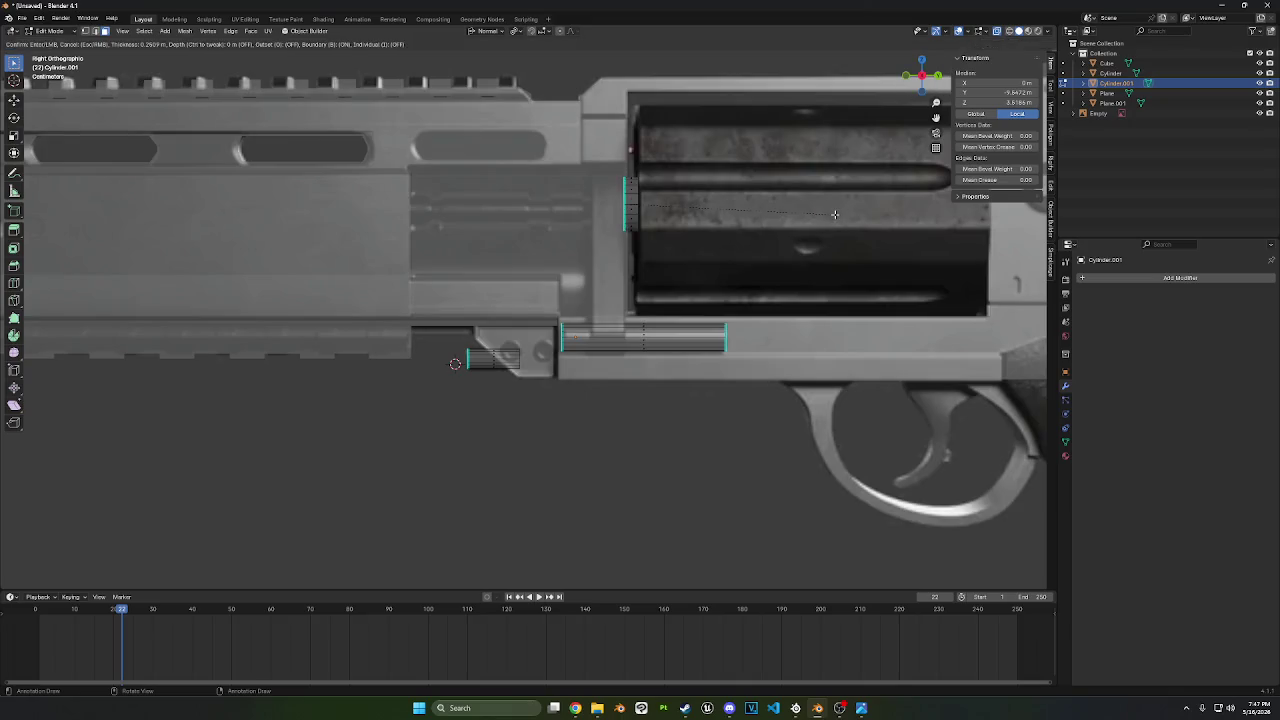
{"action": "left_click", "coordinate": [825, 222]}
{"action": "middle_click_drag", "start_coordinate": [825, 222], "coordinate": [808, 232]}
{"action": "key", "text": "s"}
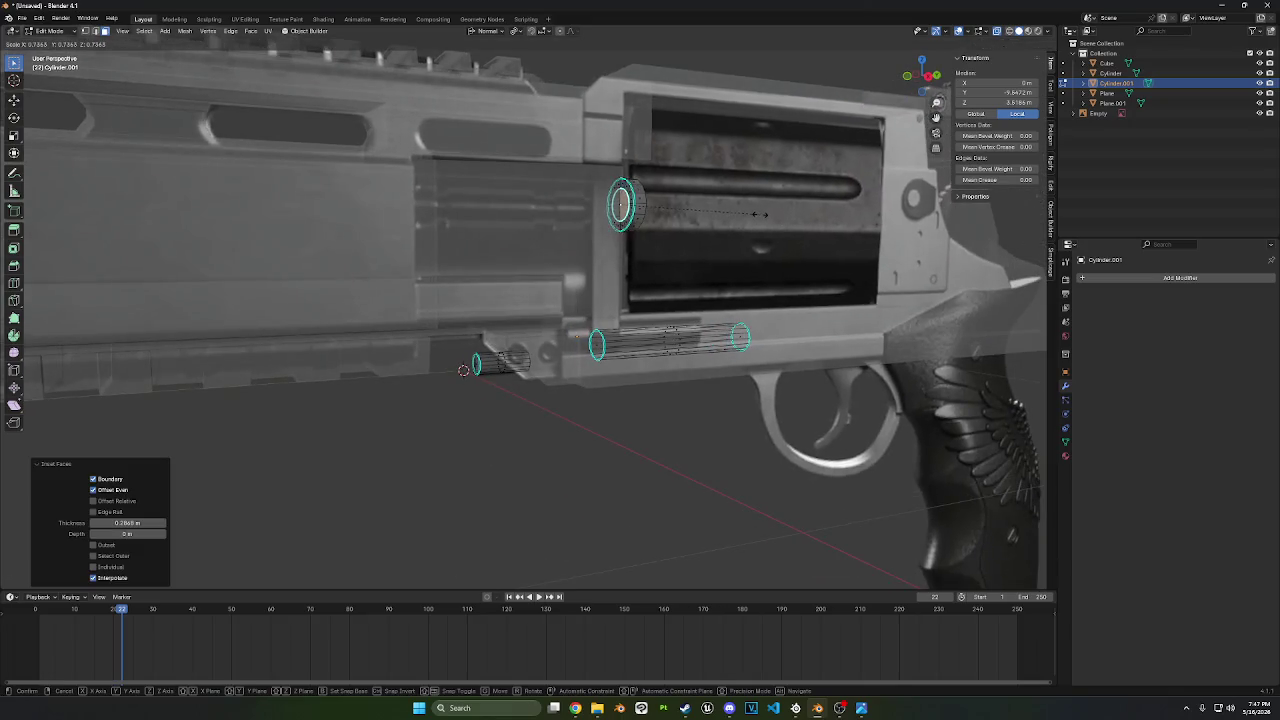
{"action": "key", "text": "Return"}
{"action": "left_click", "coordinate": [936, 77]}
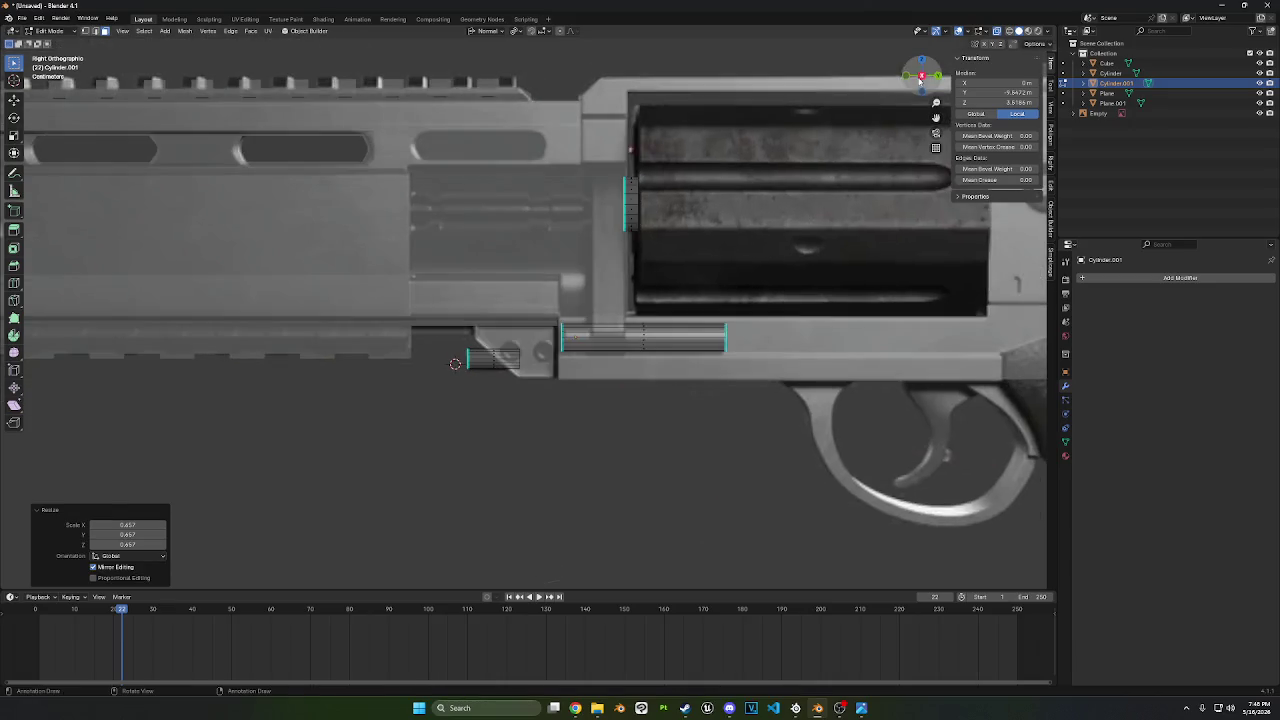
- Raise the inner ring along Z and extrude the first barrel section forward
{"action": "key", "text": "g"}
{"action": "key", "text": "z"}
{"action": "left_click", "coordinate": [847, 148]}
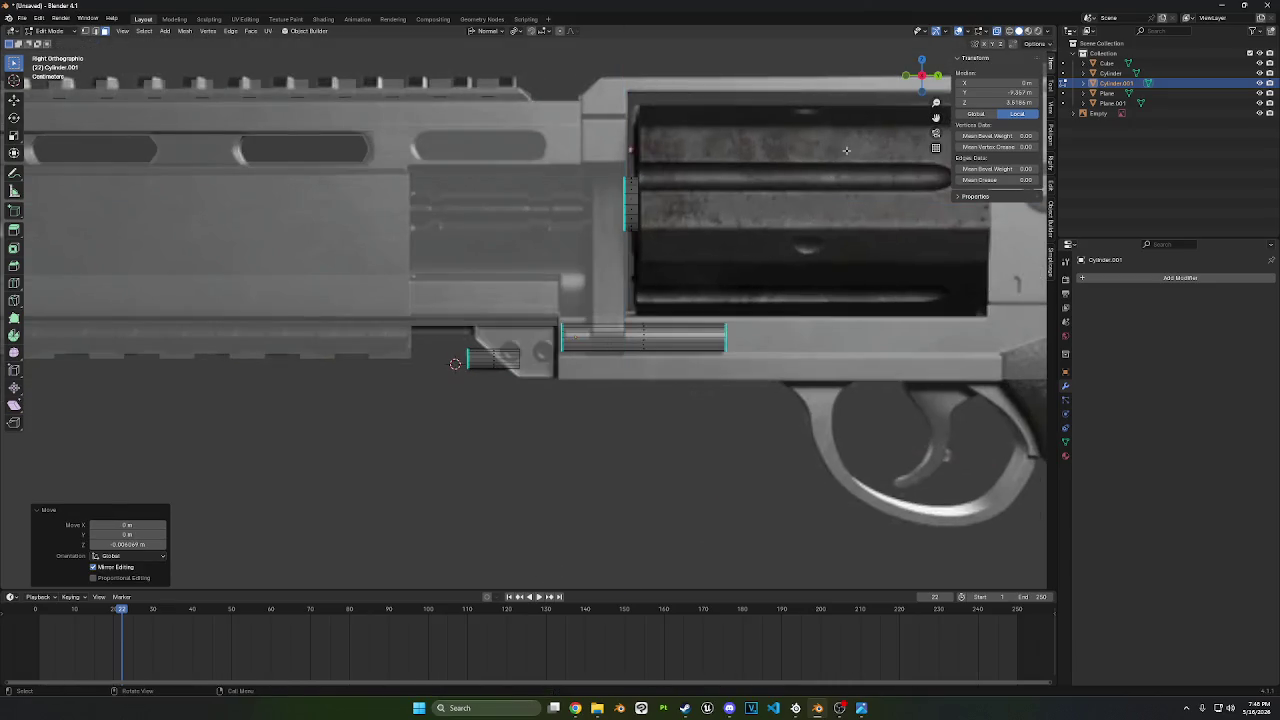
{"action": "key", "text": "g"}
{"action": "key", "text": "z"}
{"action": "key", "text": "z"}
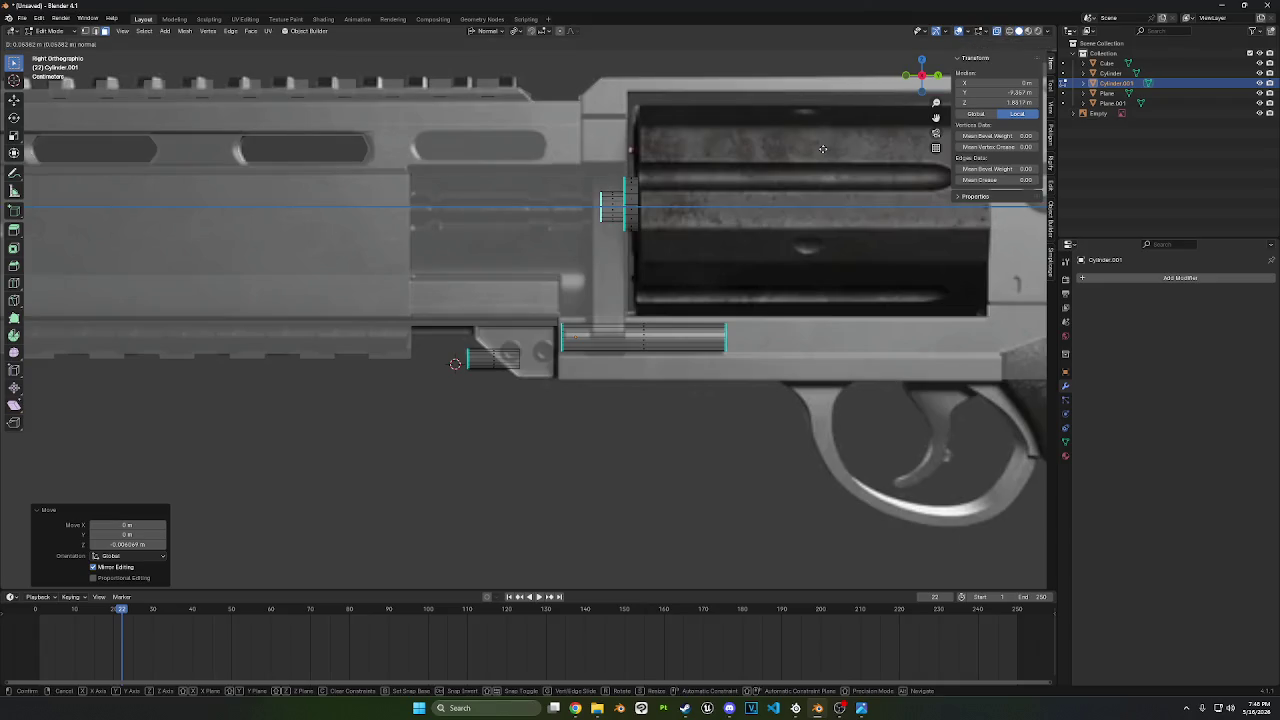
{"action": "left_click", "coordinate": [816, 149]}
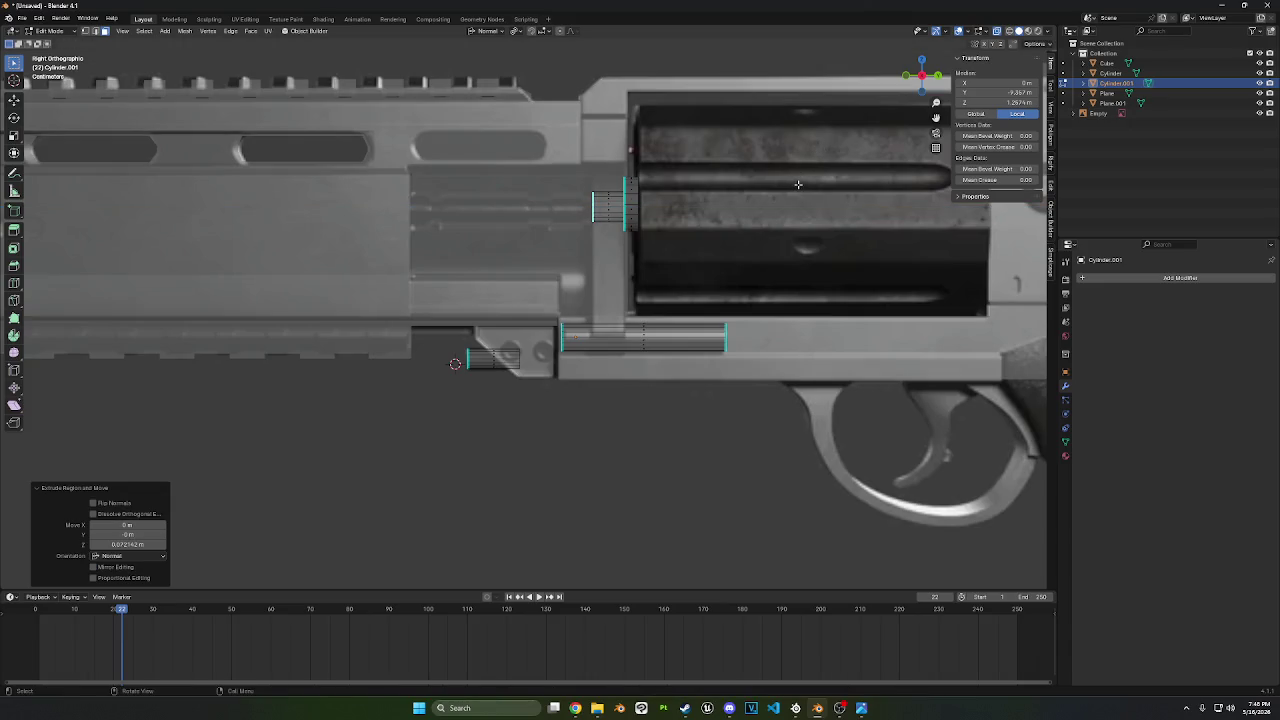
- Inset the new end face, extrude a short ring, and enlarge it into a collar
{"action": "key", "text": "i"}
{"action": "left_click", "coordinate": [797, 184]}
{"action": "key", "text": "e"}
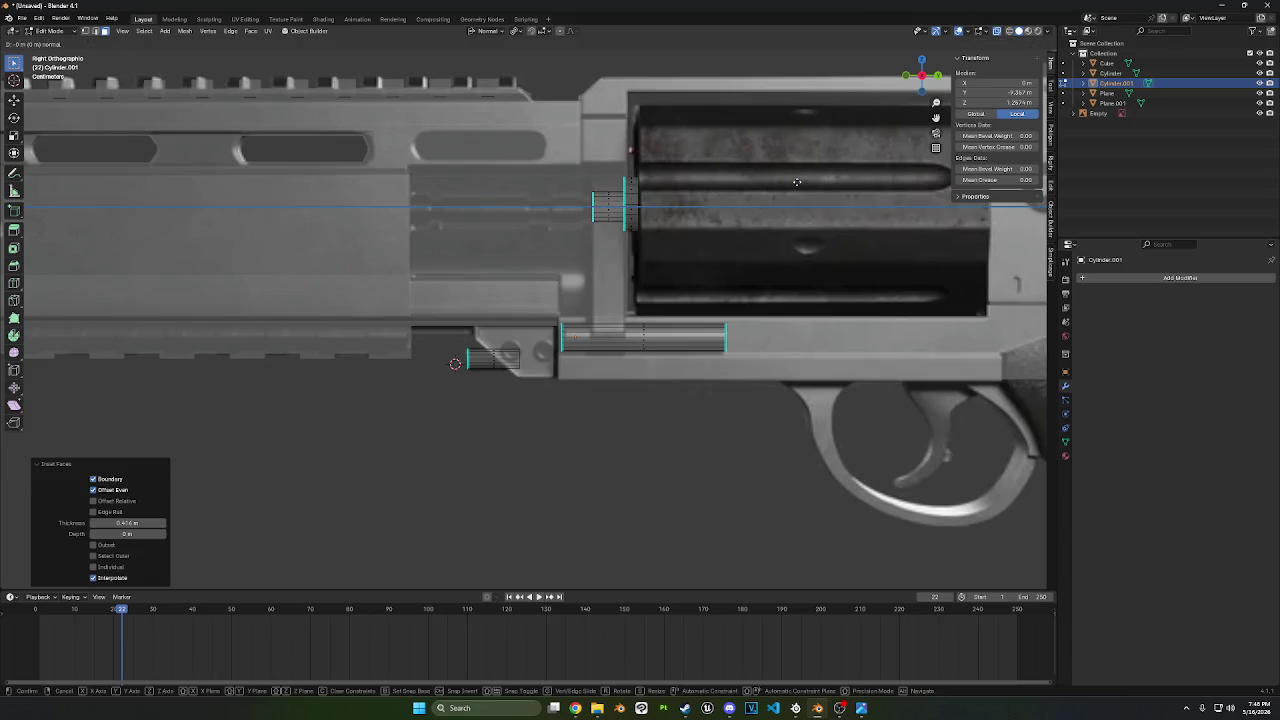
{"action": "left_click", "coordinate": [787, 180]}
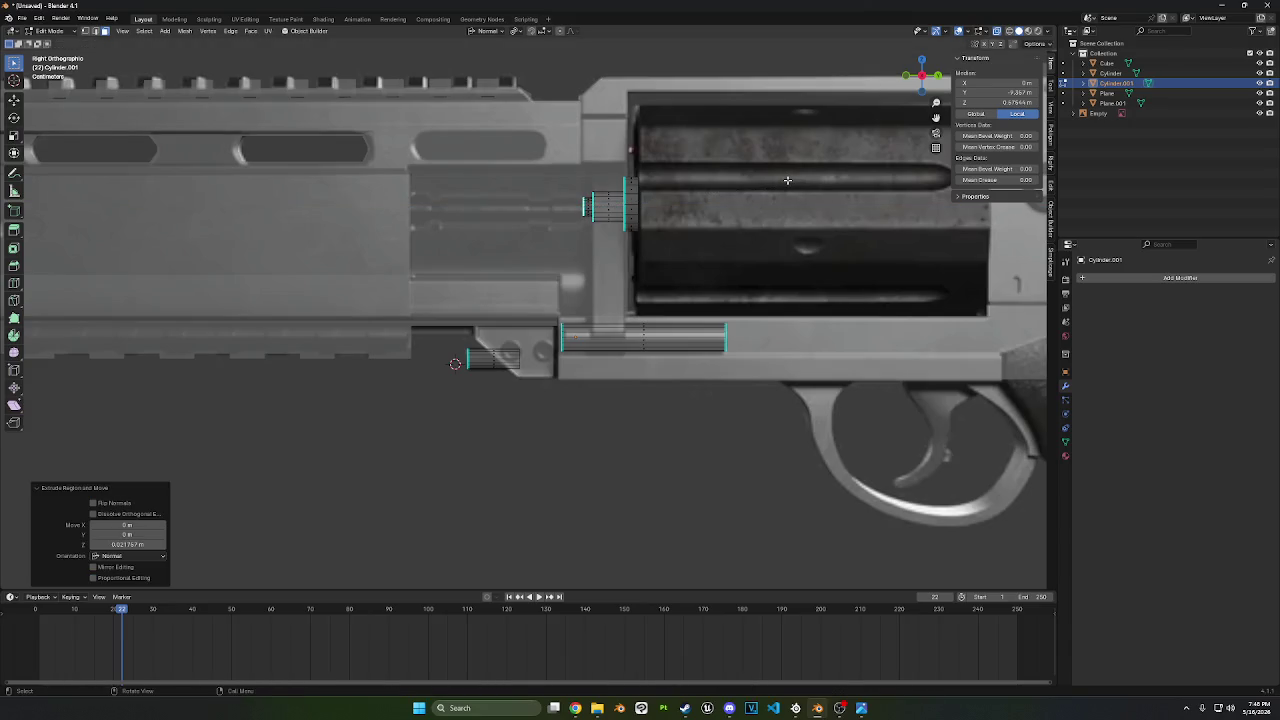
{"action": "key", "text": "e"}
{"action": "right_click", "coordinate": [787, 180]}
{"action": "key", "text": "s"}
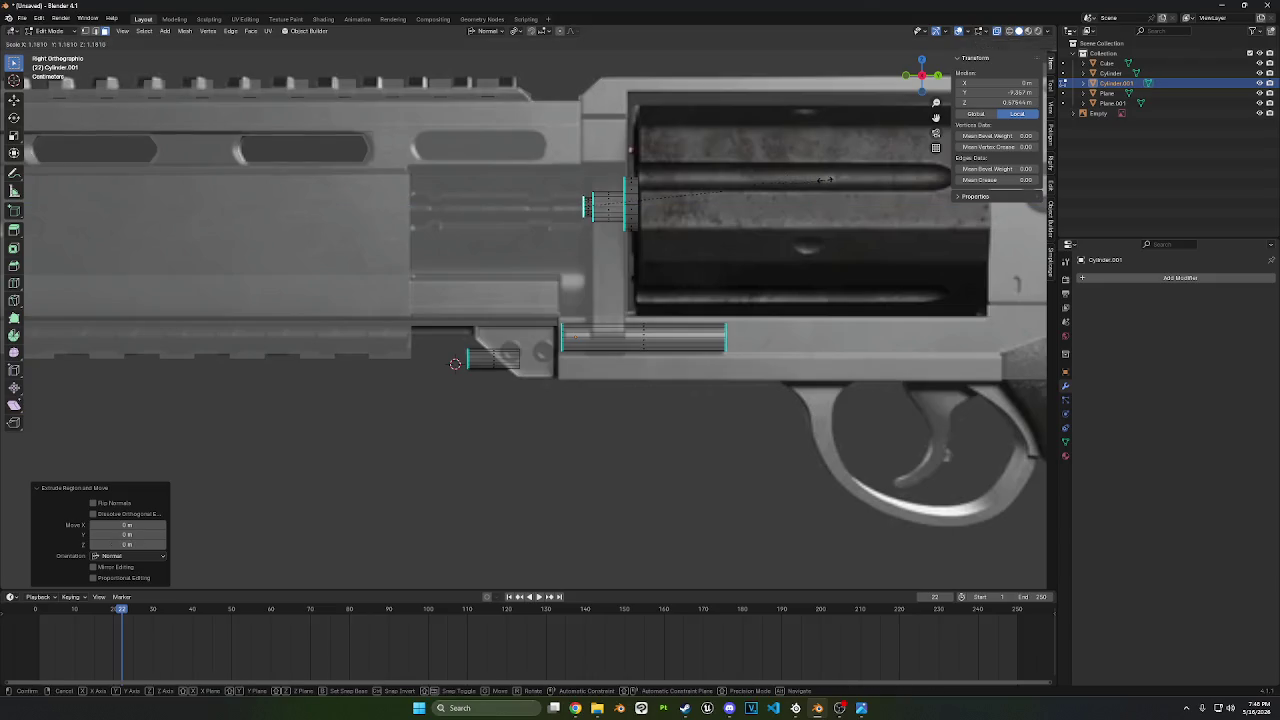
{"action": "left_click", "coordinate": [890, 181]}
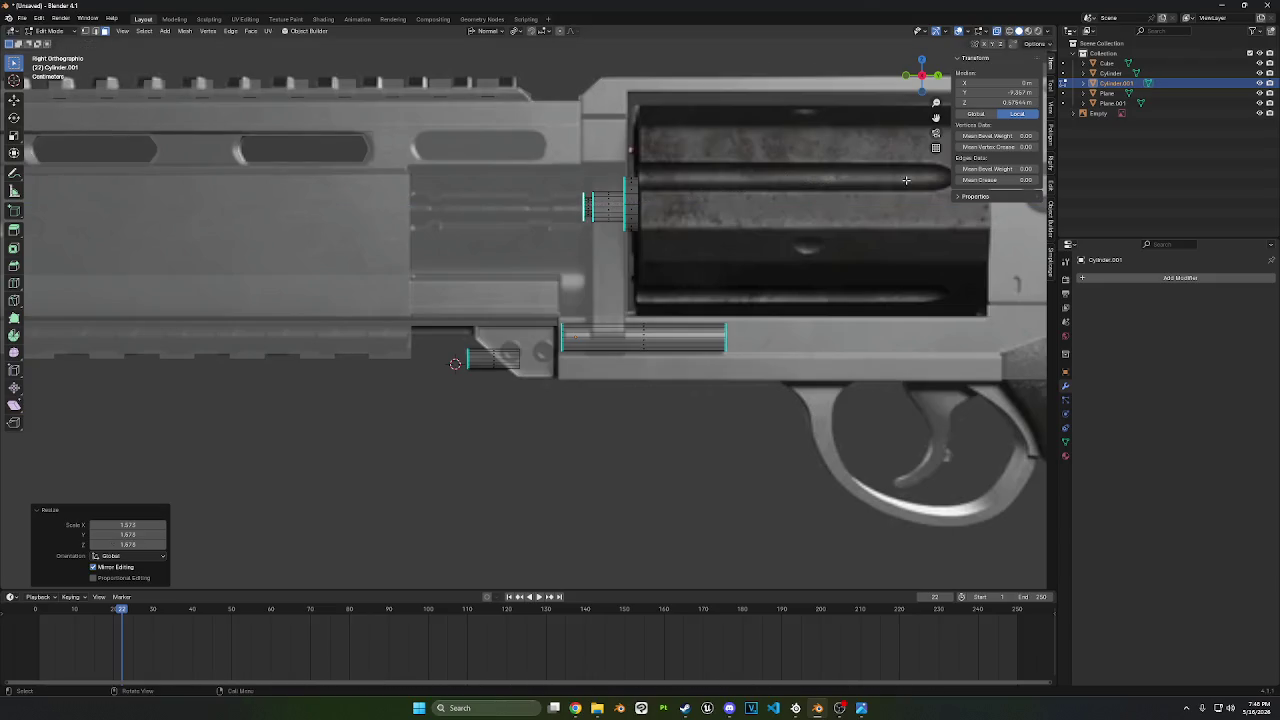
- Extrude the collar forward, shrink the end ring slightly and nudge it along Y
{"action": "key", "text": "e"}
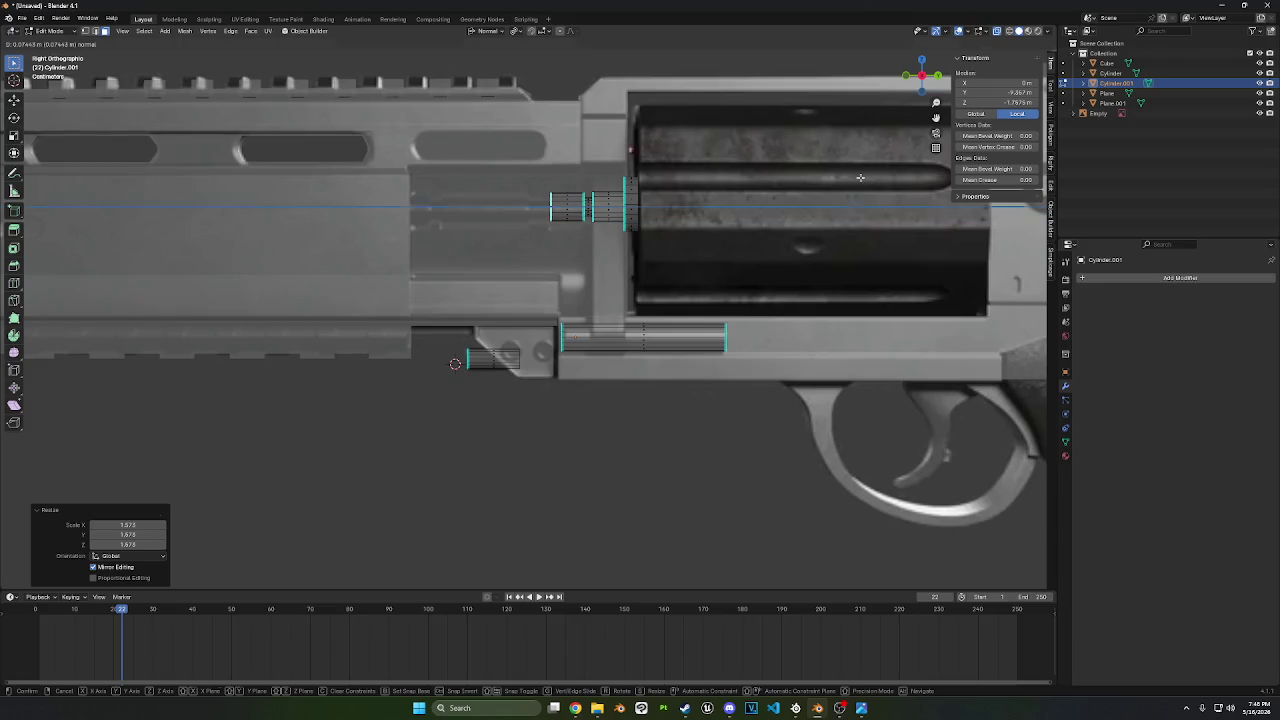
{"action": "left_click", "coordinate": [860, 177]}
{"action": "key", "text": "s"}
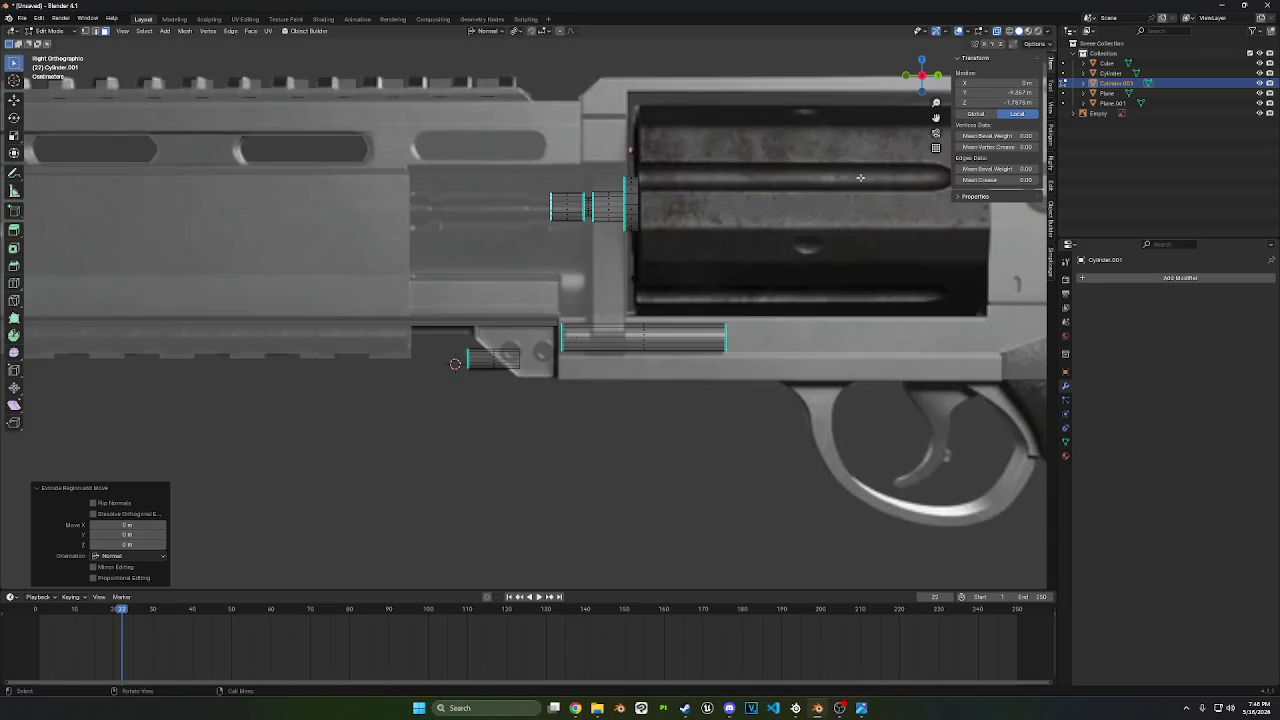
{"action": "left_click", "coordinate": [850, 177]}
{"action": "key", "text": "e"}
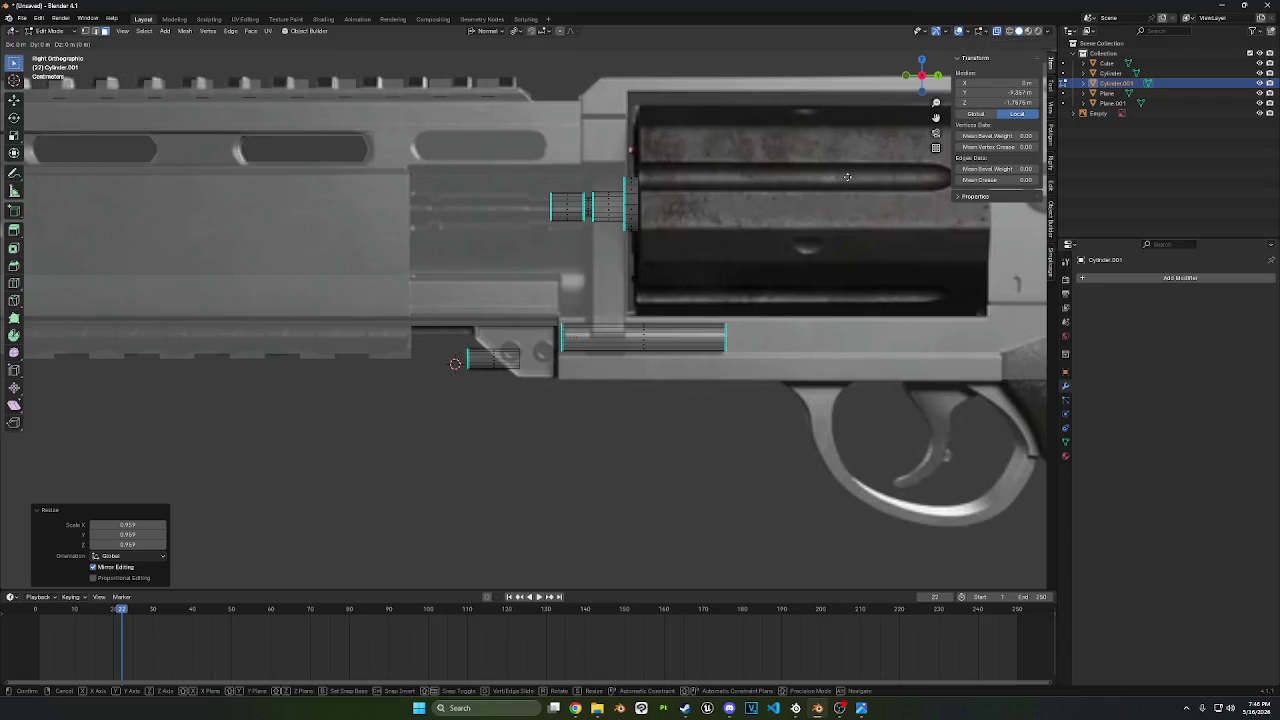
{"action": "key", "text": "y"}
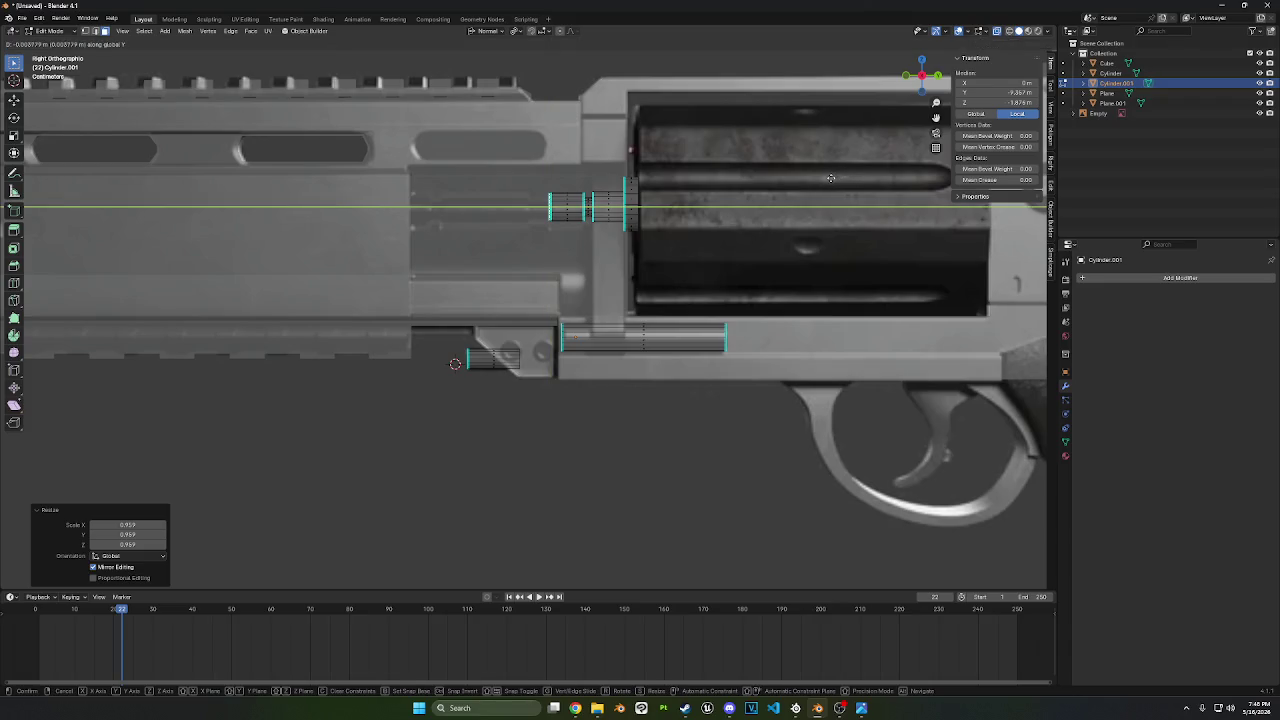
{"action": "left_click", "coordinate": [828, 178]}
- Shrink the end ring to 0.878 and extrude two more barrel sections forward
{"action": "key", "text": "s"}
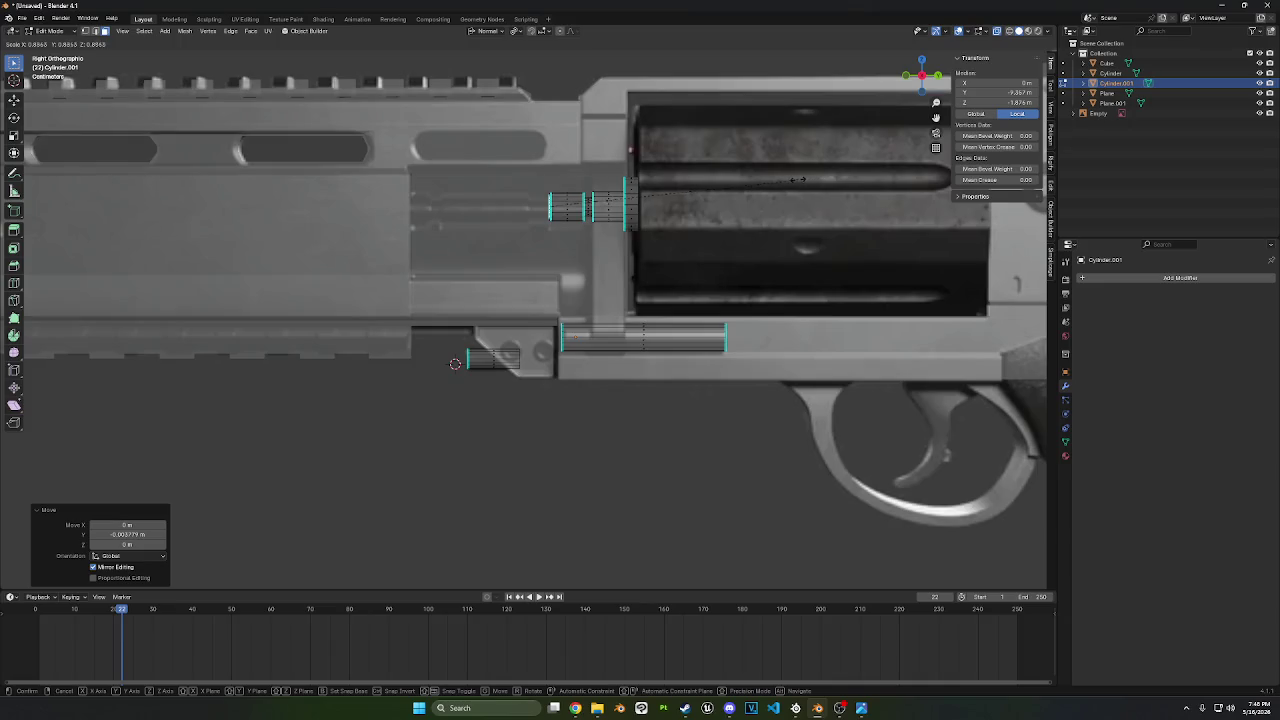
{"action": "left_click", "coordinate": [796, 180]}
{"action": "key", "text": "e"}
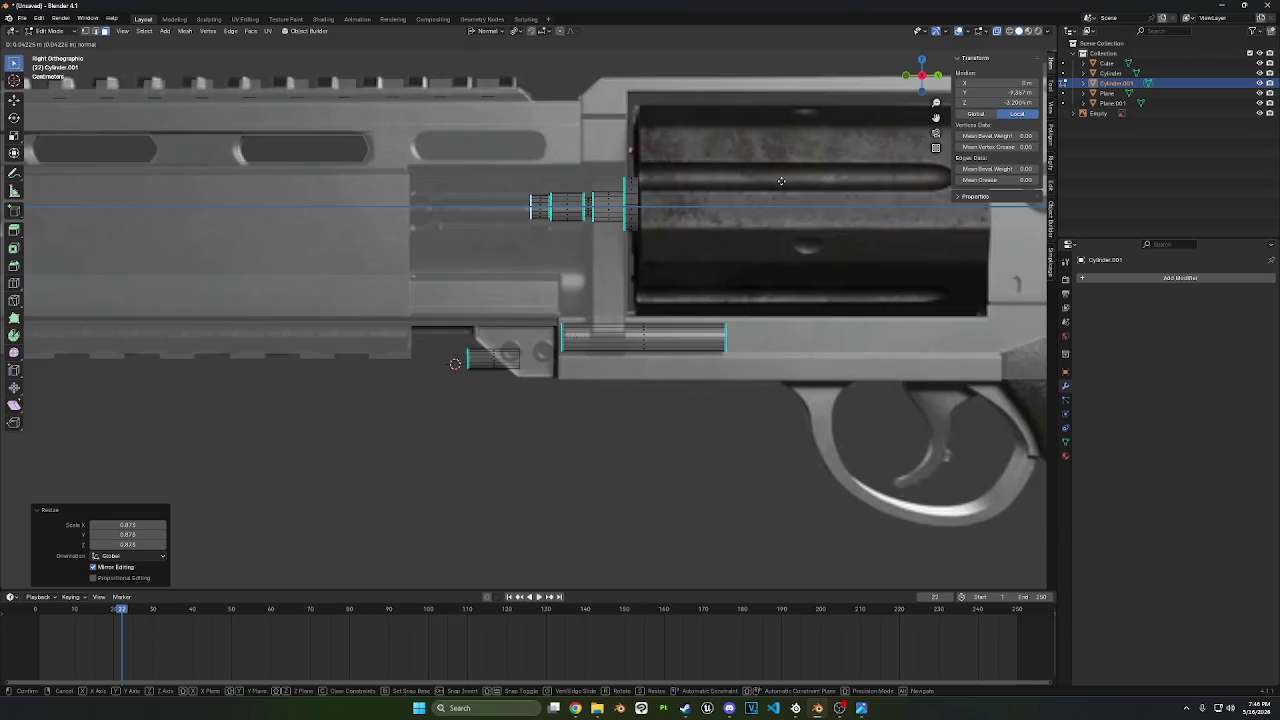
{"action": "left_click", "coordinate": [782, 181]}
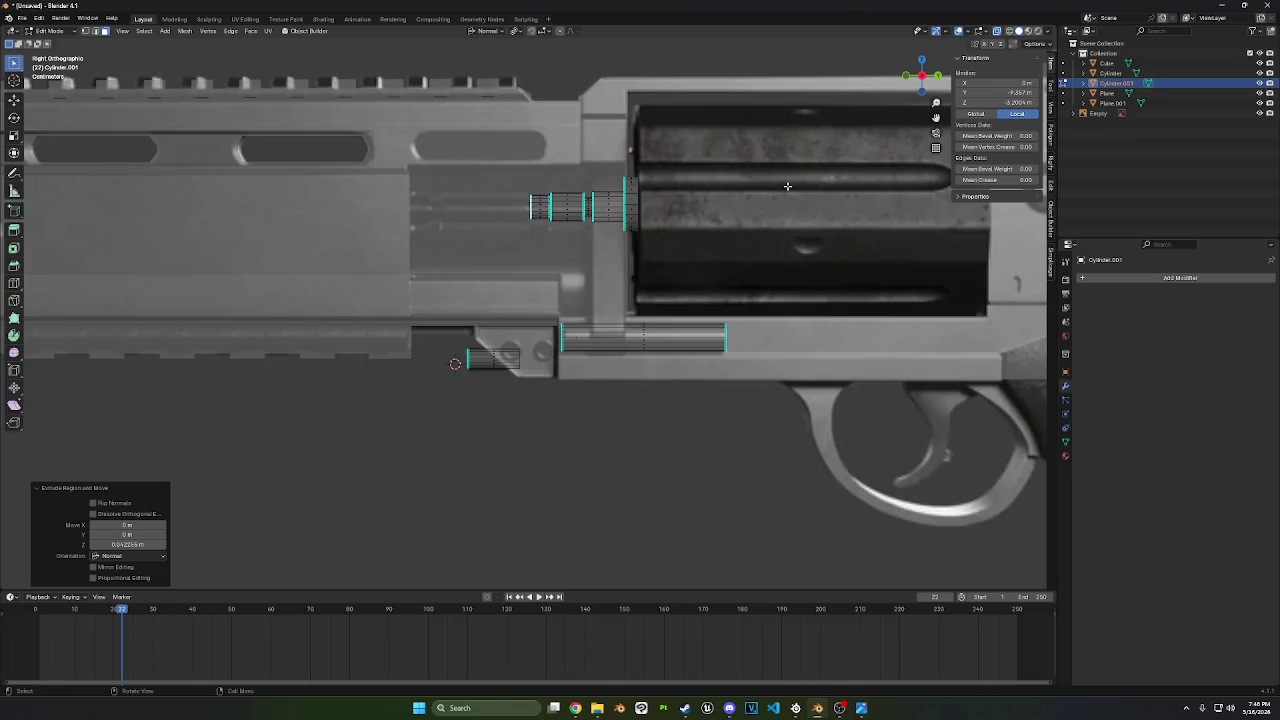
{"action": "key", "text": "e"}
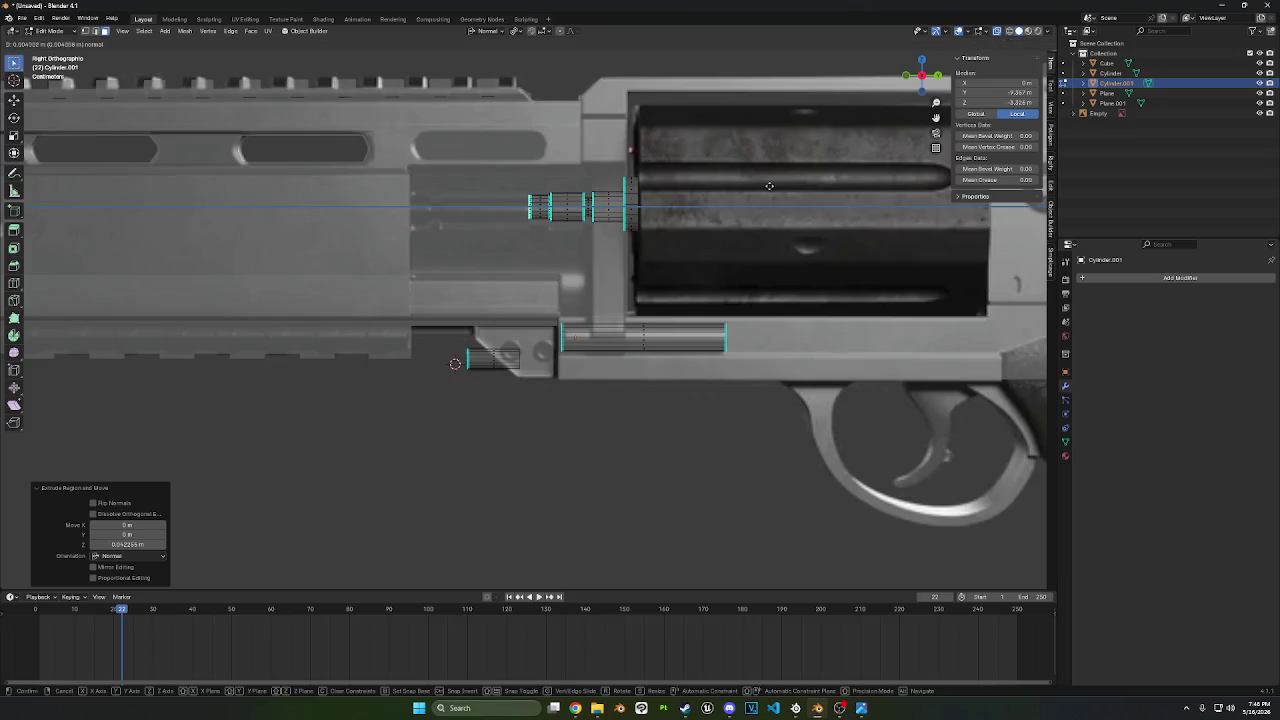
{"action": "left_click", "coordinate": [763, 187]}
{"action": "key", "text": "shift+s"}
{"action": "left_click", "coordinate": [684, 222]}
- Enlarge the ring to 1.217, extrude a long section toward the shroud, shrink it to 0.910
{"action": "key", "text": "s"}
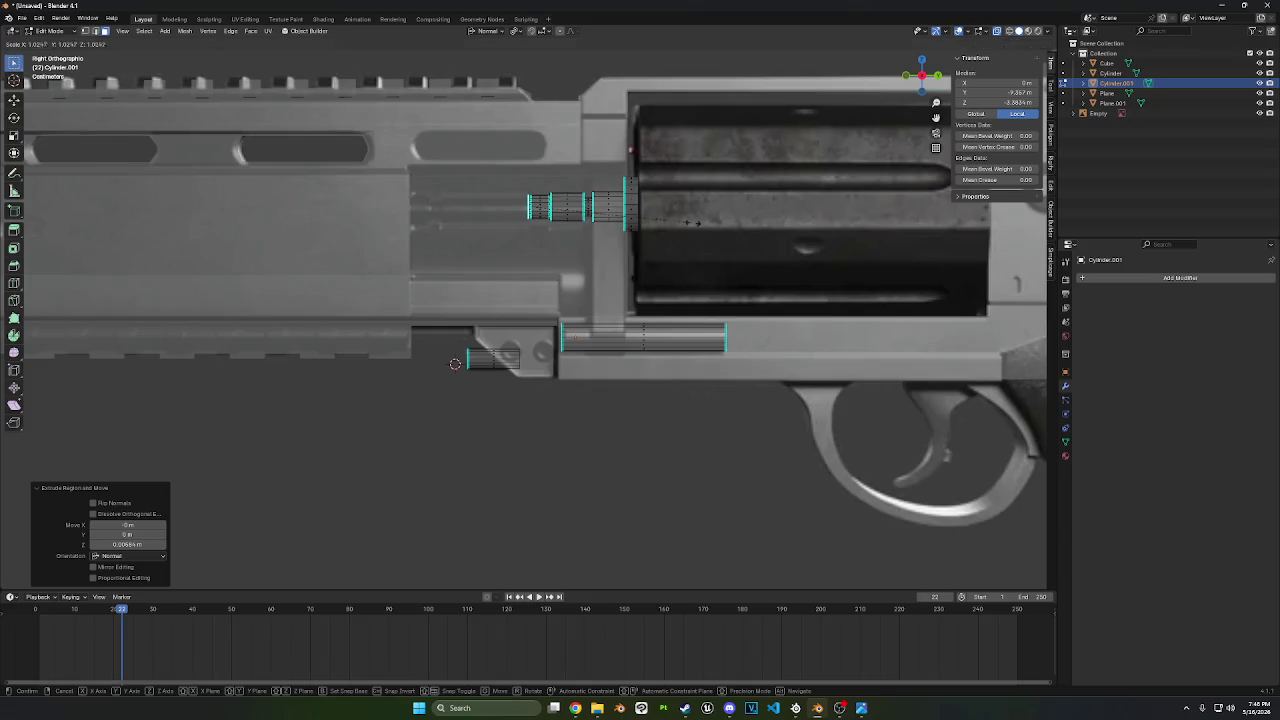
{"action": "left_click", "coordinate": [724, 219]}
{"action": "key", "text": "e"}
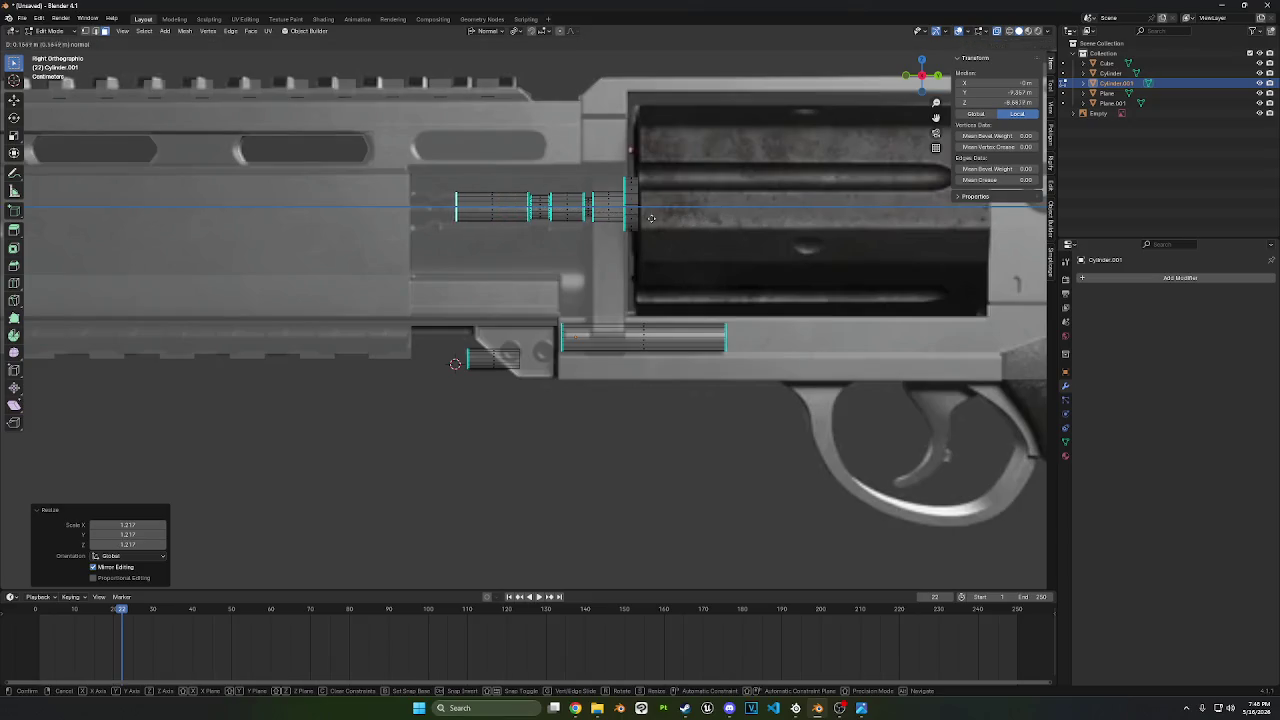
{"action": "left_click", "coordinate": [636, 217]}
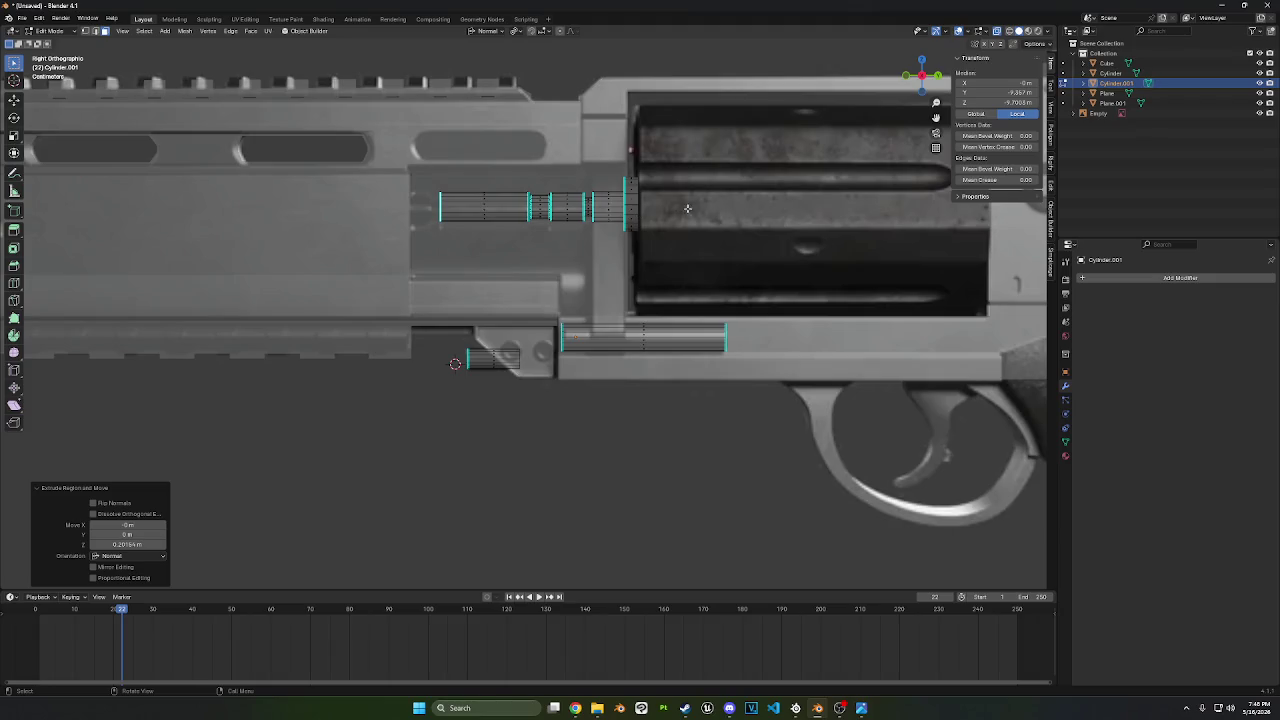
{"action": "key", "text": "s"}
{"action": "left_click", "coordinate": [665, 206]}
{"action": "key", "text": "e"}
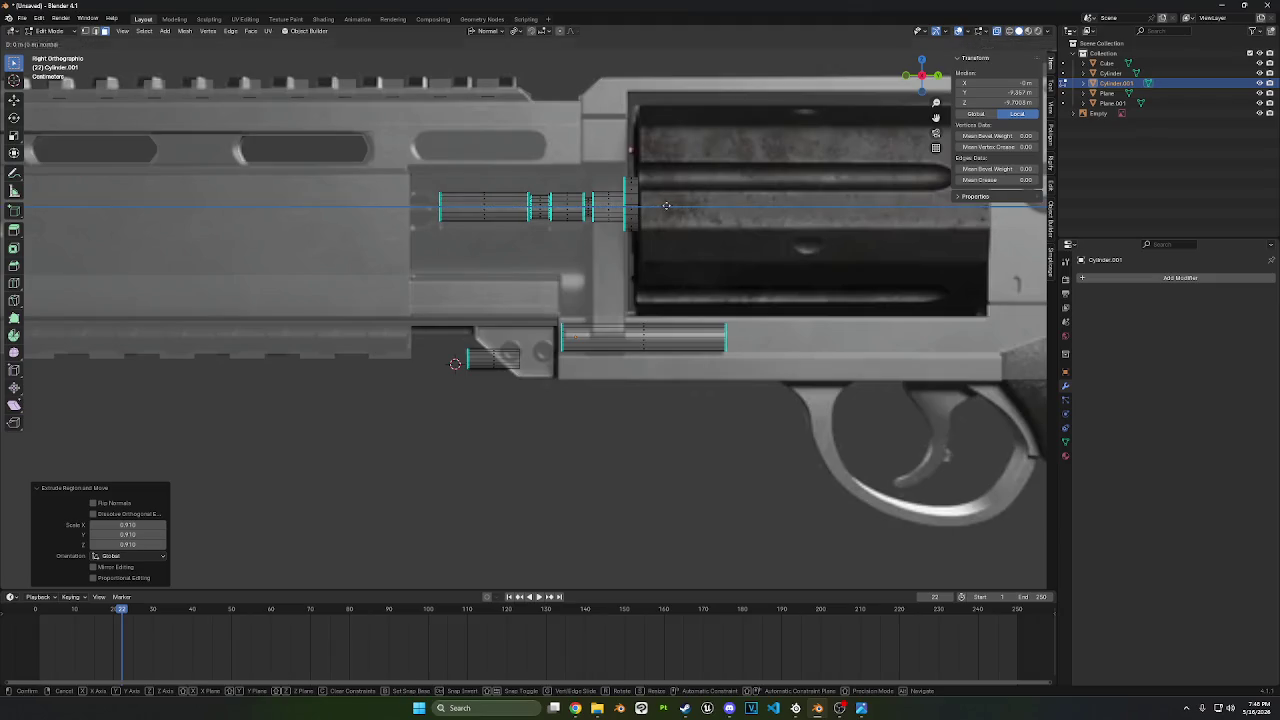
{"action": "right_click", "coordinate": [663, 205]}
{"action": "key", "text": "s"}
{"action": "left_click", "coordinate": [683, 205]}
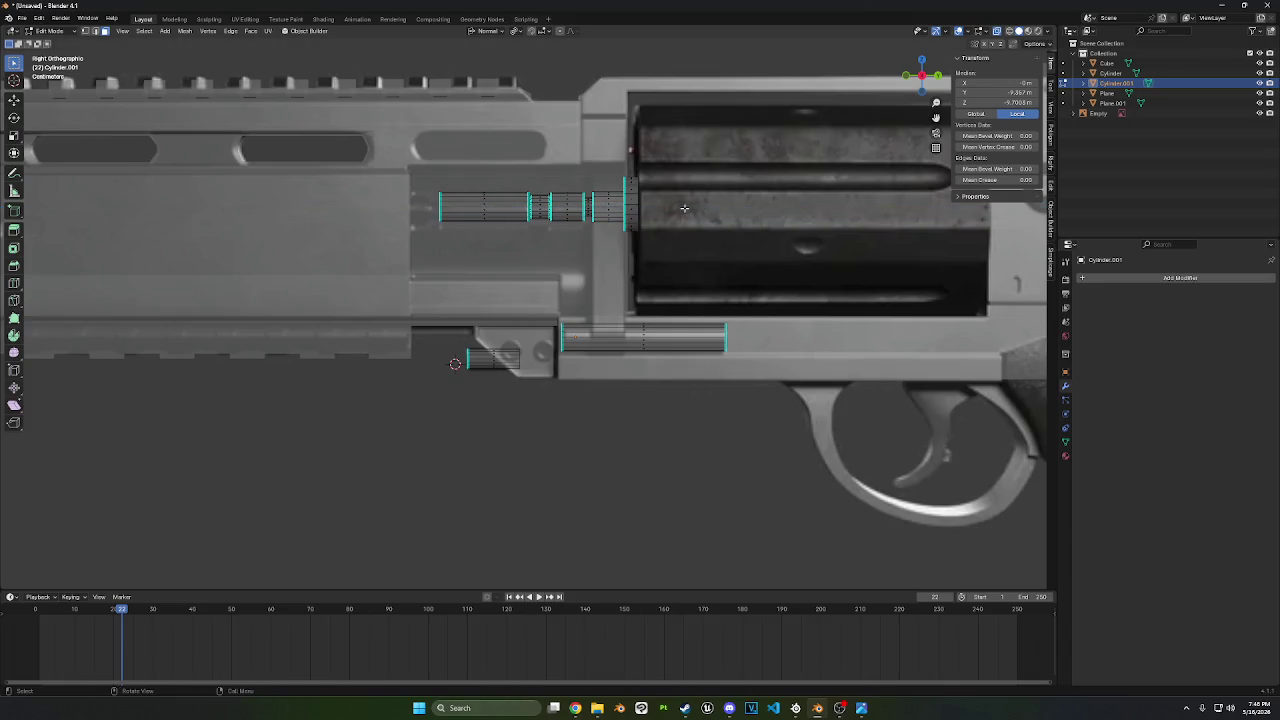
- Resize the end ring to 0.967, then shrink it to 0.826
{"action": "key", "text": "s"}
{"action": "left_click", "coordinate": [684, 208]}
{"action": "middle_click_drag", "start_coordinate": [684, 208], "coordinate": [703, 217]}
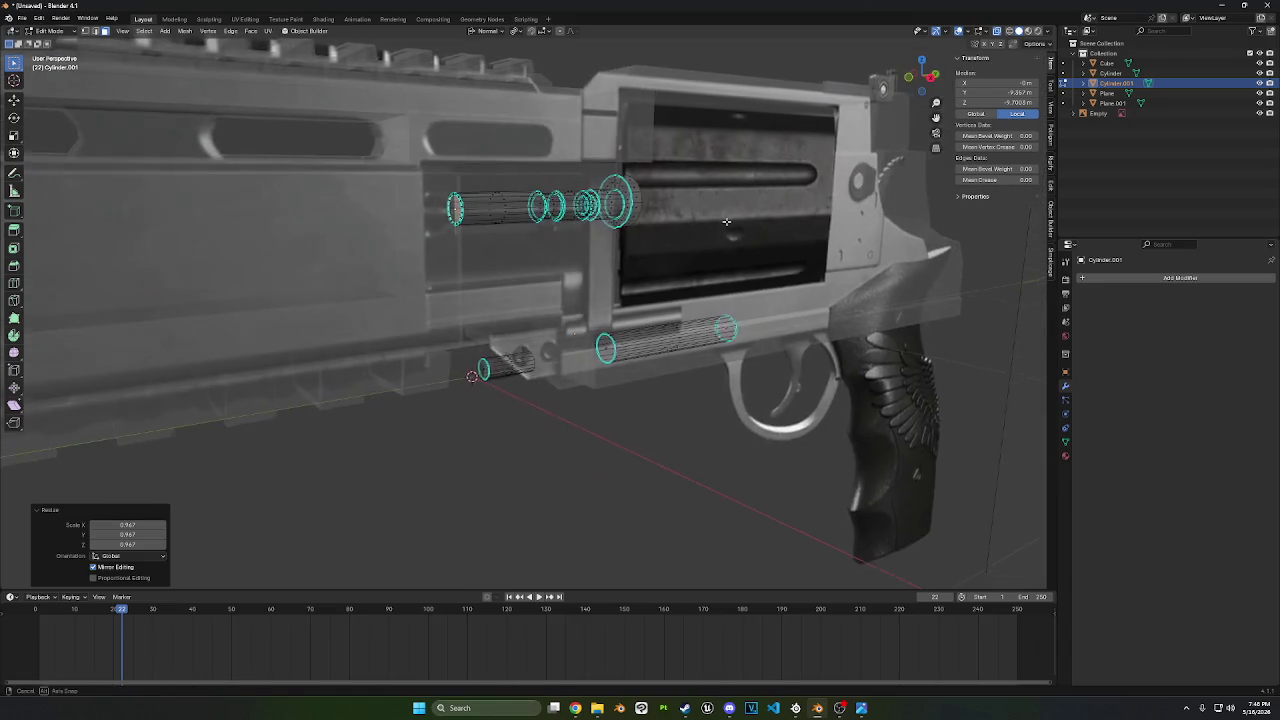
{"action": "key", "text": "s"}
{"action": "left_click", "coordinate": [690, 217]}
{"action": "left_click", "coordinate": [930, 77]}
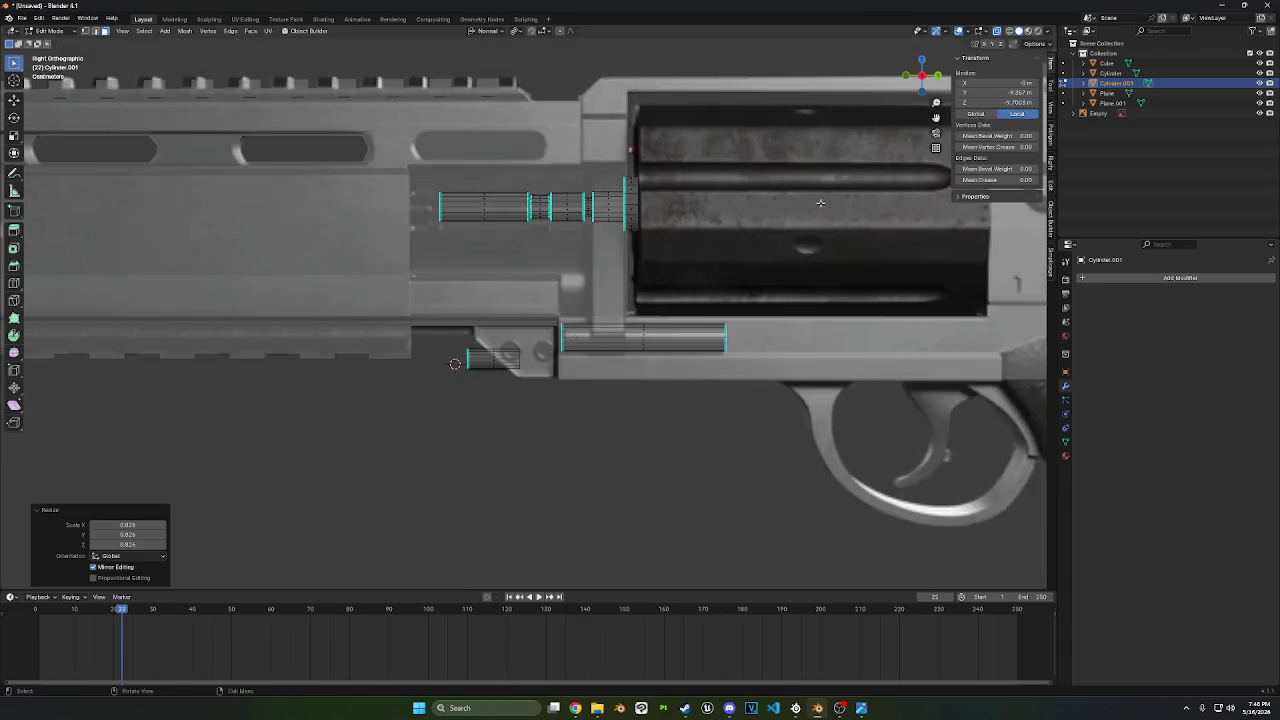
- Extrude a short ring along the barrel axis and enlarge it to 1.239
{"action": "key", "text": "g"}
{"action": "key", "text": "z"}
{"action": "key", "text": "z"}
{"action": "left_click", "coordinate": [812, 202]}
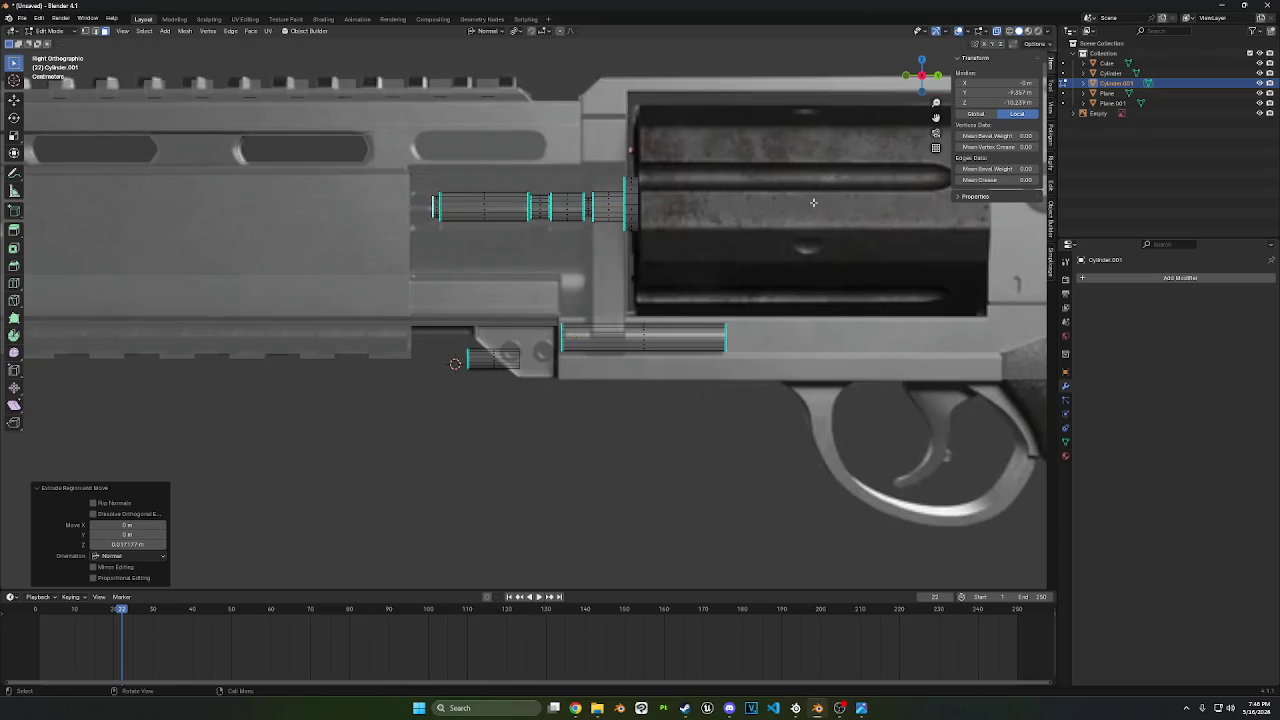
{"action": "right_click", "coordinate": [813, 202]}
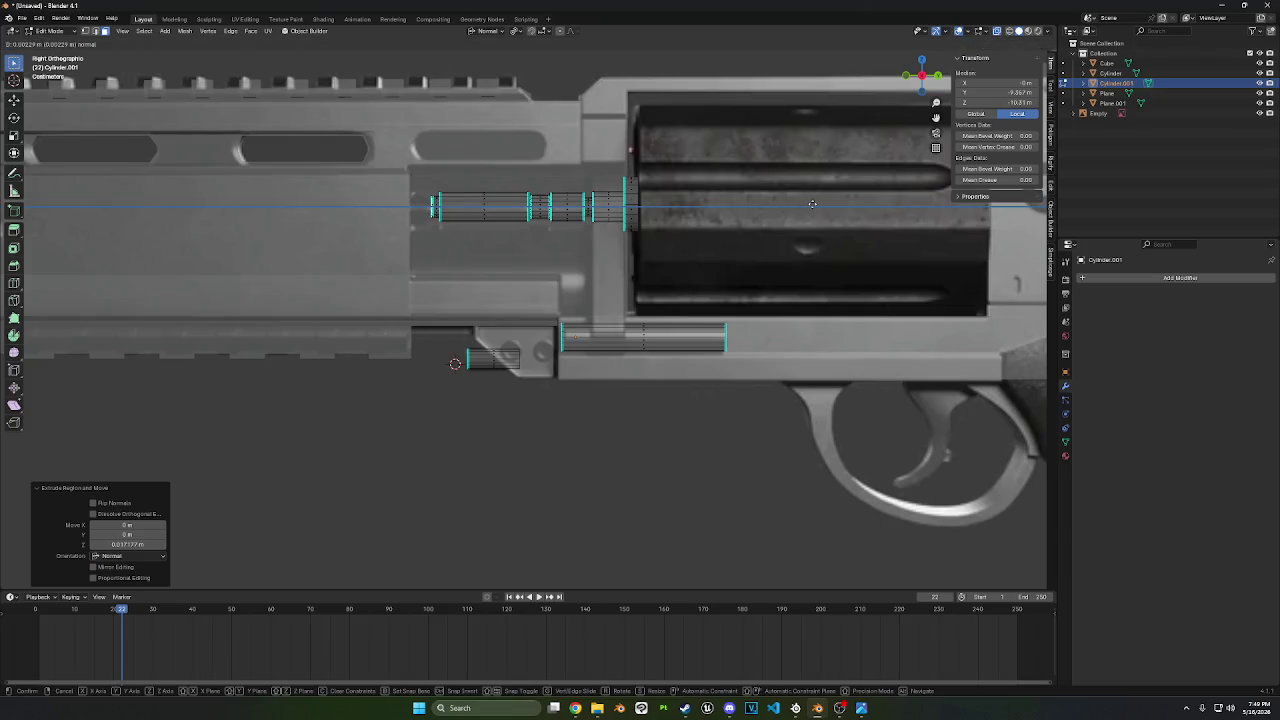
{"action": "key", "text": "s"}
{"action": "left_click", "coordinate": [885, 214]}
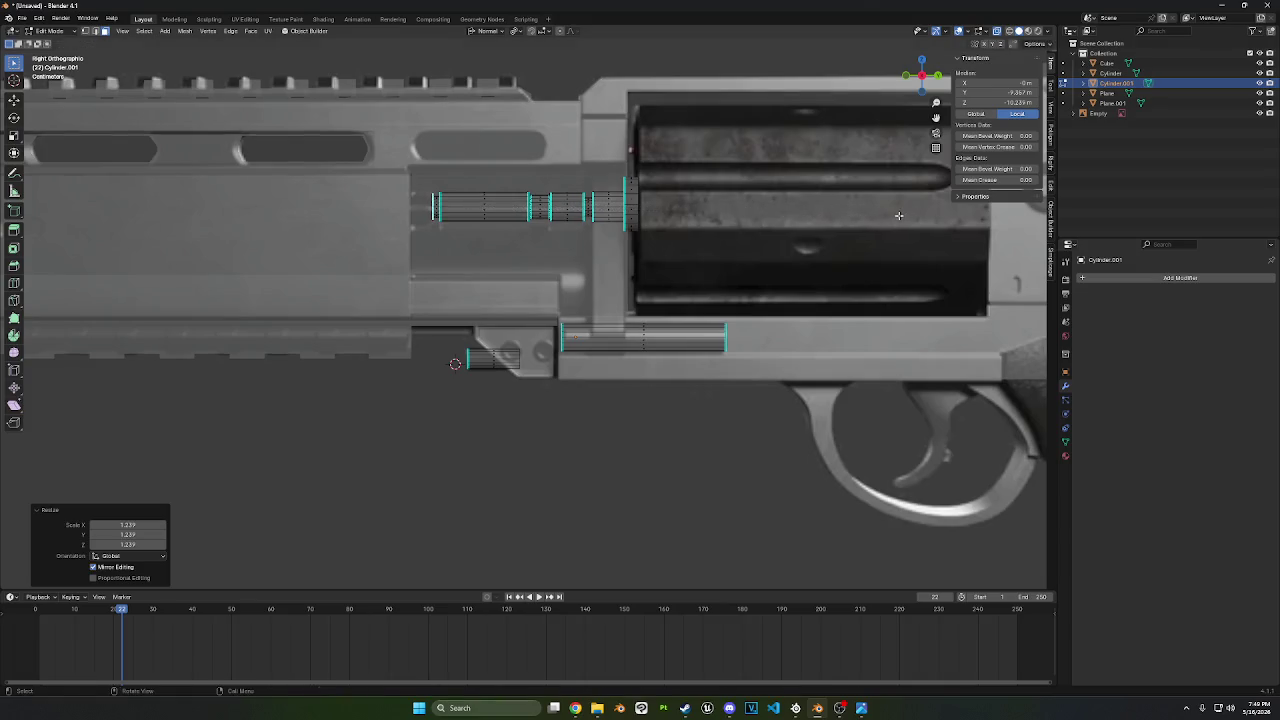
- Move the front ring along its normal and enlarge it slightly
{"action": "key", "text": "g"}
{"action": "key", "text": "x"}
{"action": "key", "text": "y"}
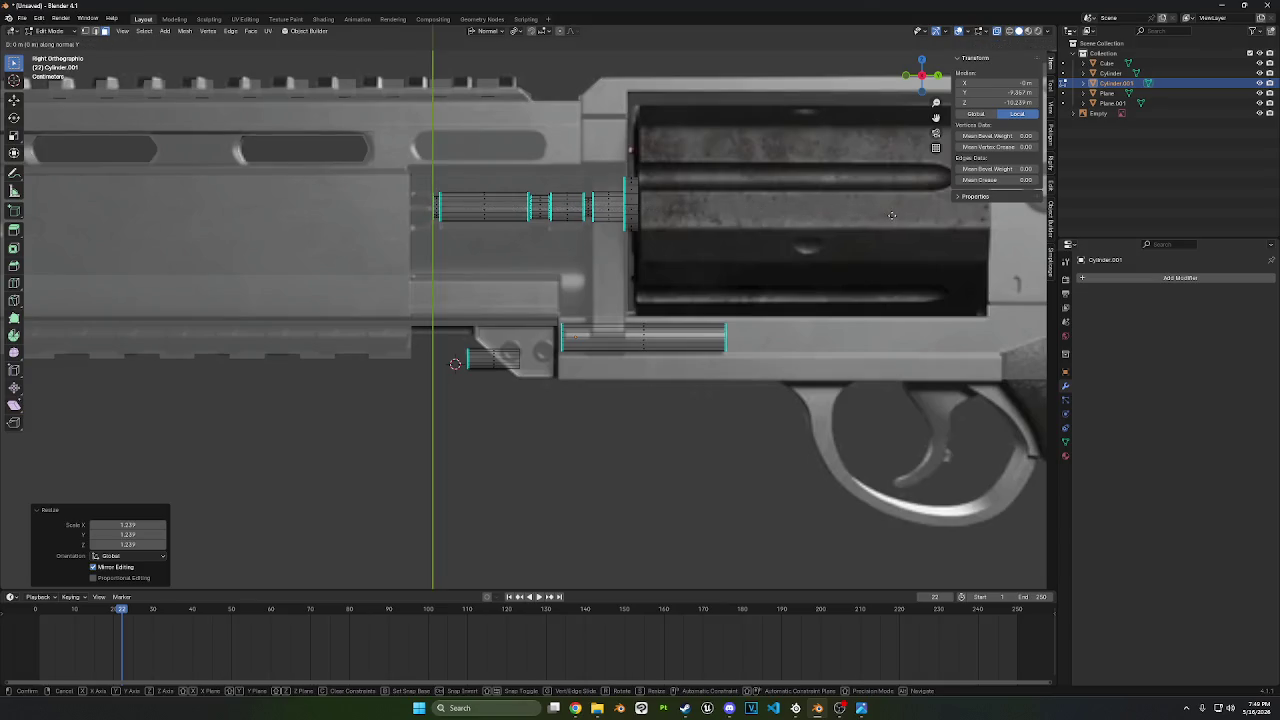
{"action": "key", "text": "z"}
{"action": "left_click", "coordinate": [892, 224]}
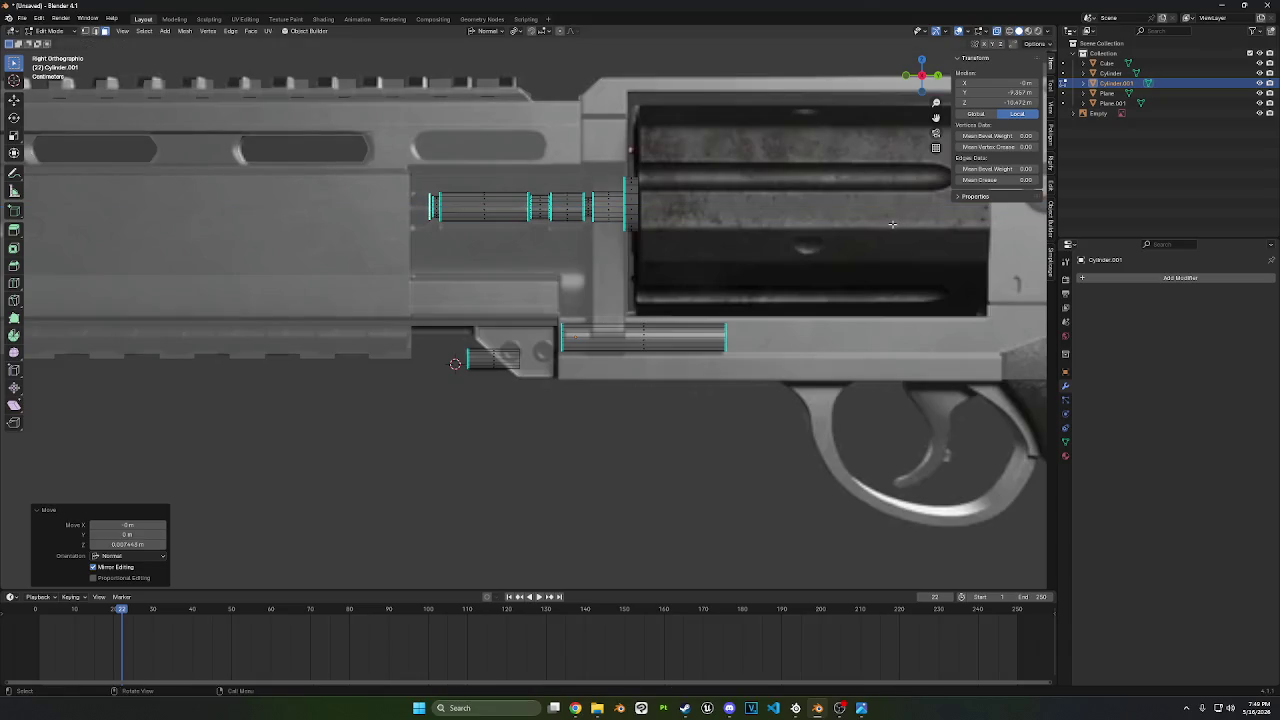
{"action": "key", "text": "s"}
{"action": "left_click", "coordinate": [900, 226]}
- Extrude a new section along the rod's axis from the front ring
{"action": "key", "text": "s"}
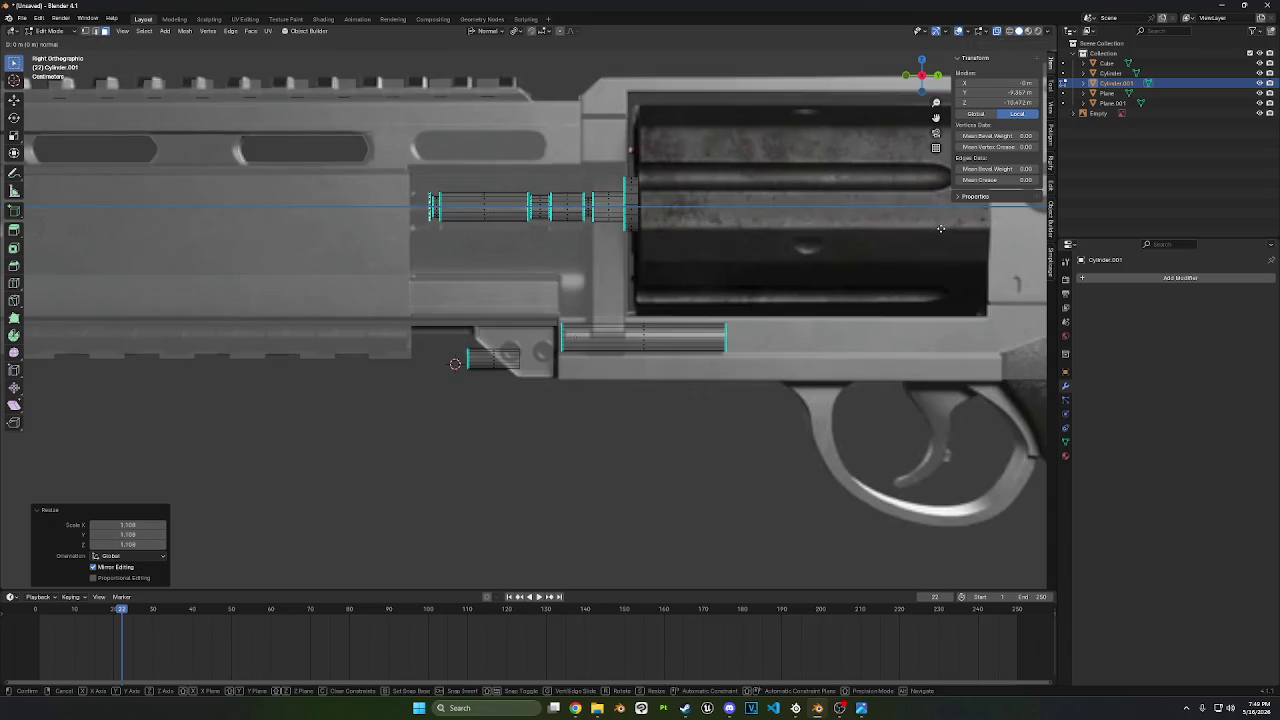
{"action": "key", "text": "z"}
{"action": "key", "text": "z"}
{"action": "left_click", "coordinate": [913, 229]}
{"action": "right_click", "coordinate": [666, 262]}
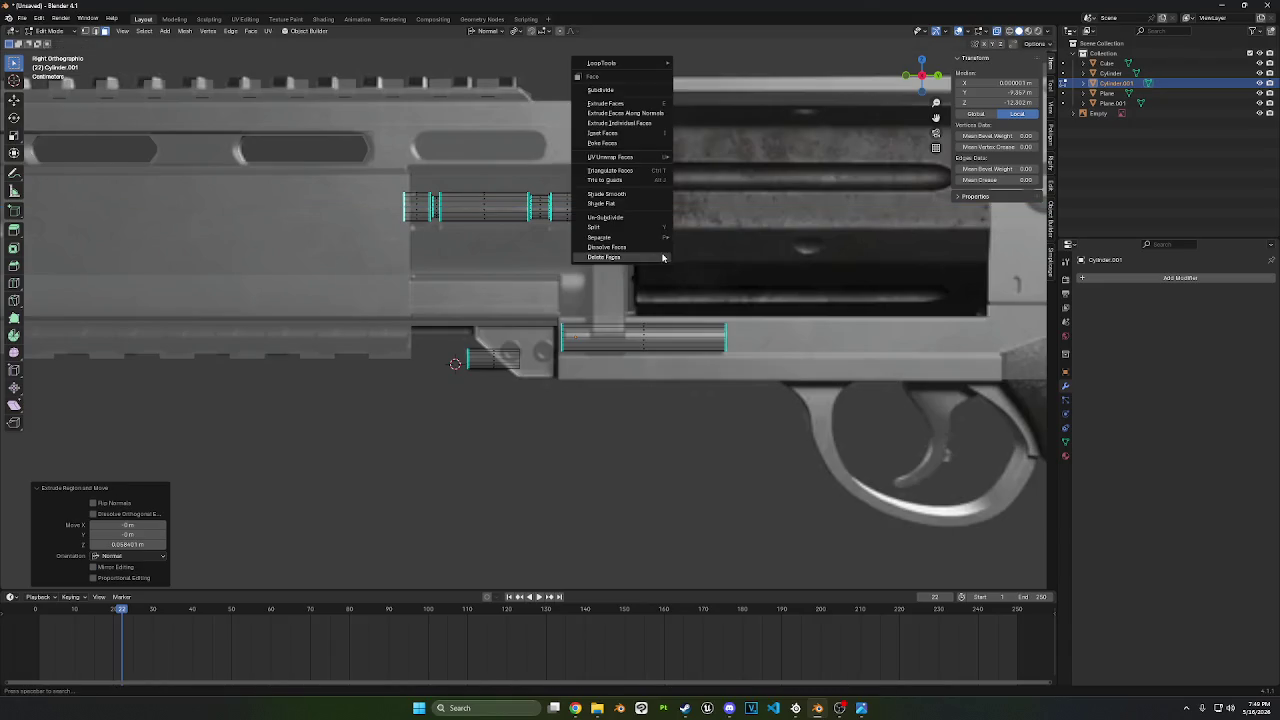
{"action": "scroll", "coordinate": [662, 254], "scroll_direction": "down", "scroll_amount": 2}
{"action": "middle_click_drag", "start_coordinate": [662, 254], "coordinate": [653, 263]}
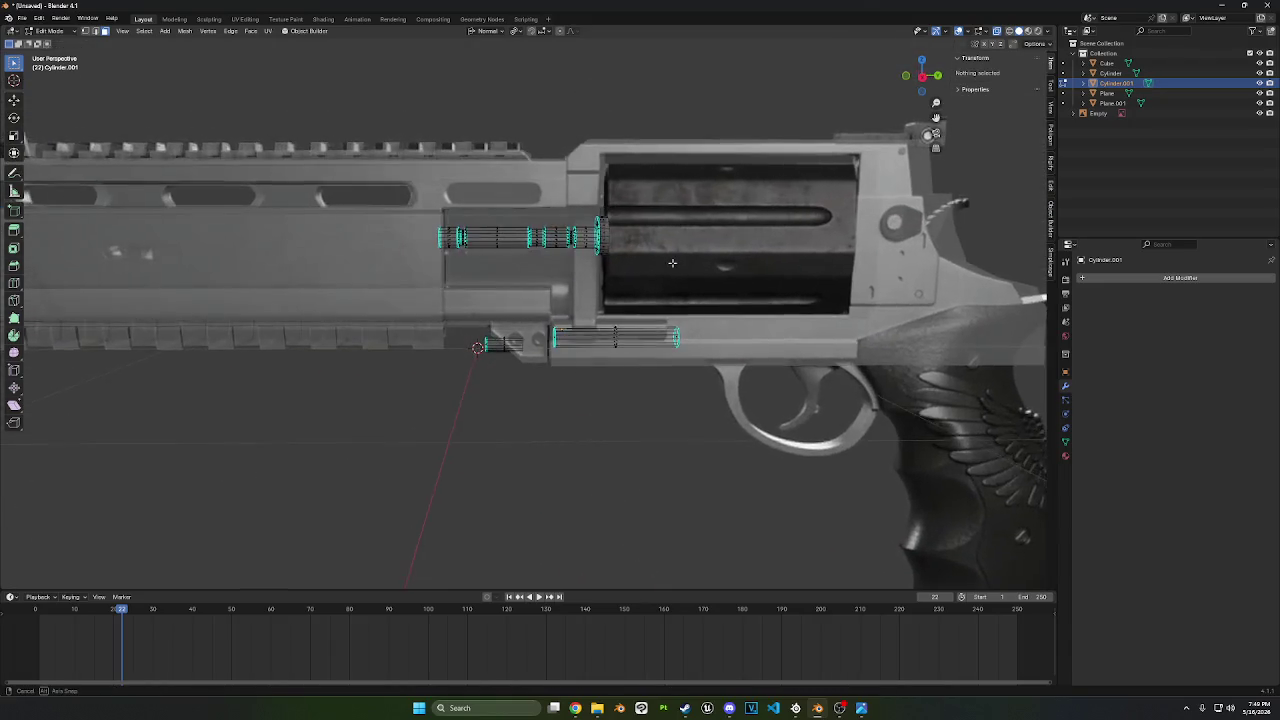
{"action": "key", "text": "KP_3"}
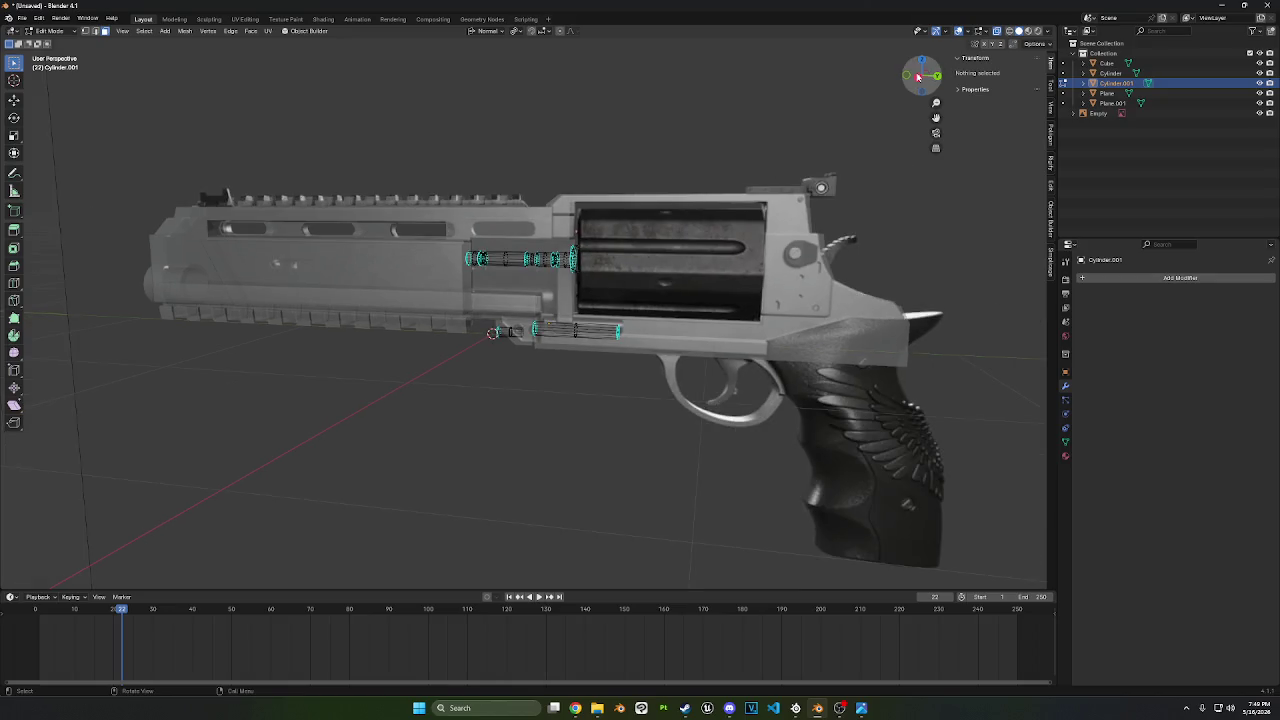
{"action": "scroll", "coordinate": [901, 140], "scroll_direction": "down", "scroll_amount": 1}
{"action": "middle_click_drag", "start_coordinate": [901, 140], "coordinate": [802, 116], "text": "shift"}
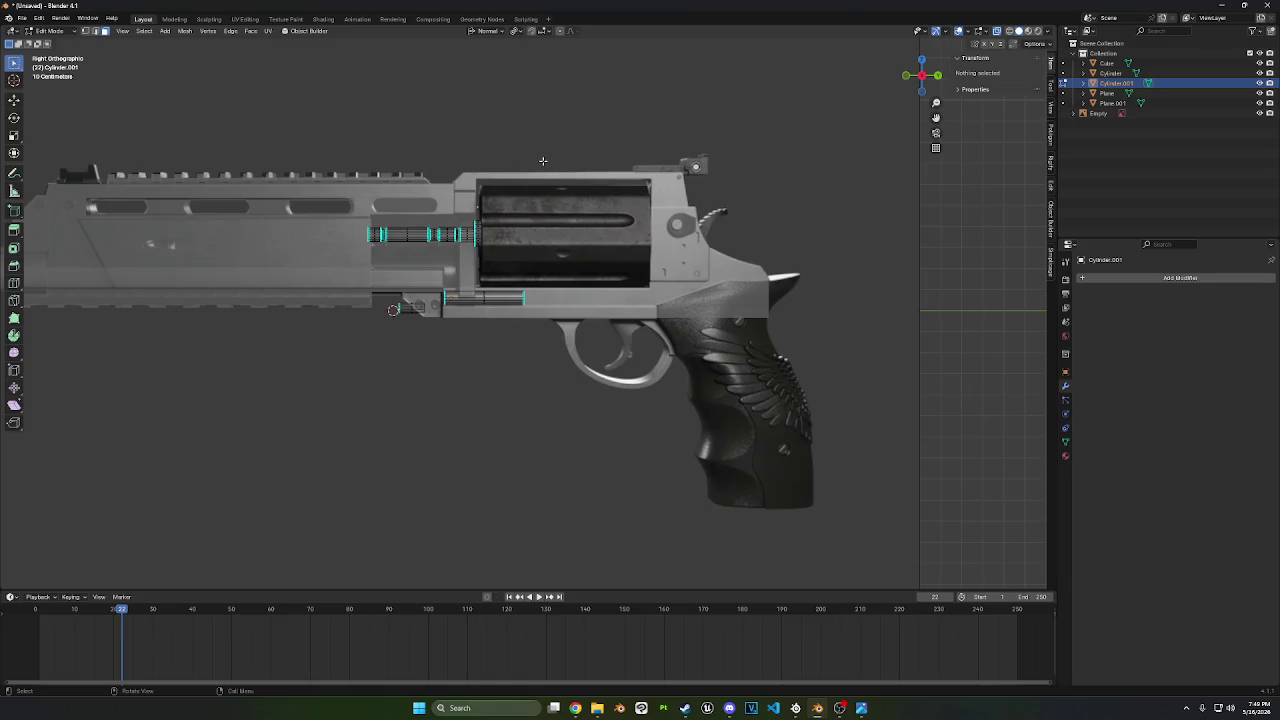
{"action": "scroll", "coordinate": [560, 150], "scroll_direction": "down", "scroll_amount": 5}
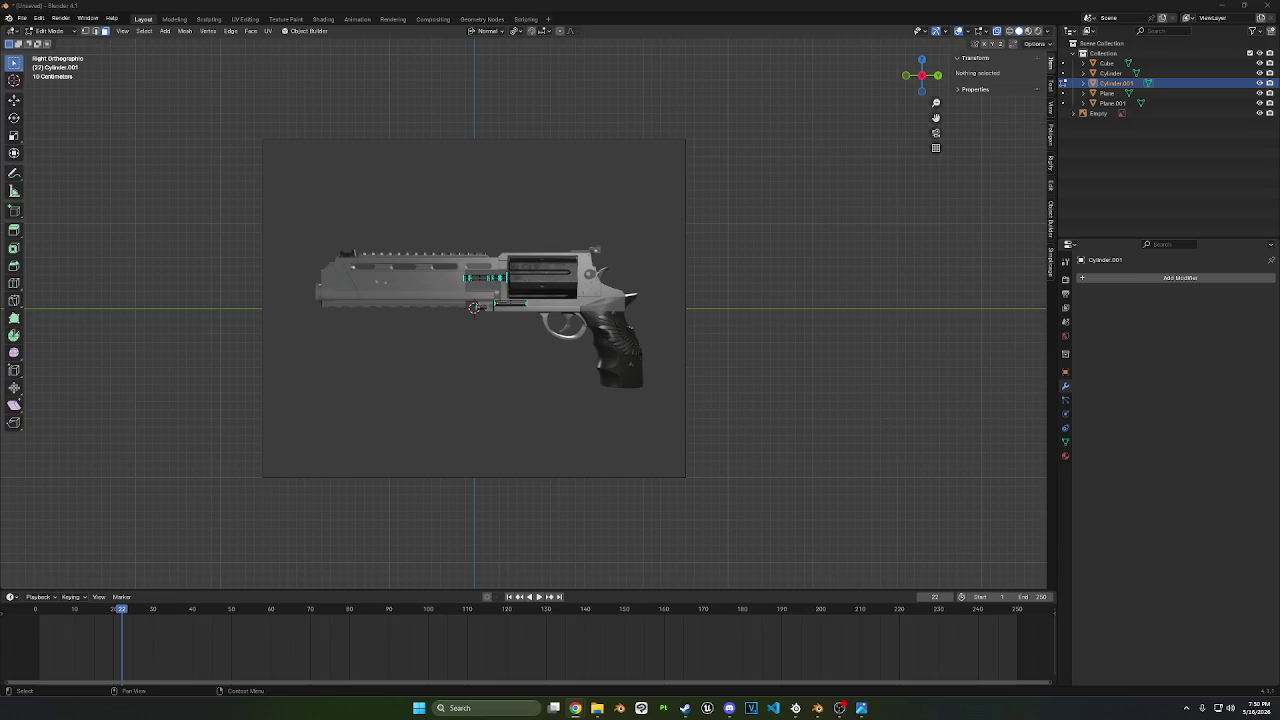
{"action": "middle_click_drag", "start_coordinate": [720, 194], "coordinate": [771, 200]}
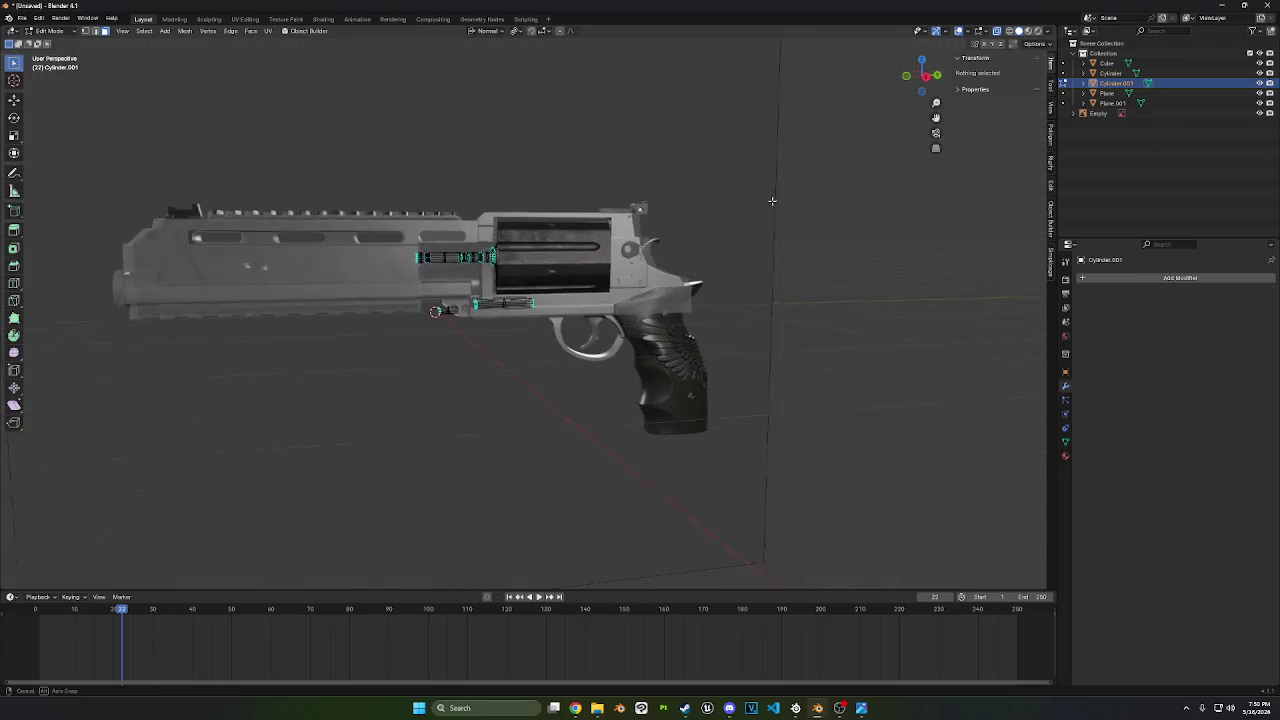
- Hide the revolver reference image and orbit around the bare grey model
{"action": "left_click", "coordinate": [1257, 113]}
{"action": "mouse_move", "coordinate": [746, 249]}
{"action": "middle_mouse_down"}
{"action": "mouse_move", "coordinate": [698, 251]}
{"action": "mouse_move", "coordinate": [720, 271]}
{"action": "mouse_move", "coordinate": [766, 258]}
{"action": "middle_mouse_up"}
{"action": "mouse_move", "coordinate": [671, 259]}
{"action": "middle_mouse_down"}
{"action": "mouse_move", "coordinate": [737, 260]}
{"action": "mouse_move", "coordinate": [840, 223]}
{"action": "mouse_move", "coordinate": [735, 247]}
{"action": "mouse_move", "coordinate": [733, 282]}
{"action": "mouse_move", "coordinate": [703, 257]}
{"action": "middle_mouse_up"}
{"action": "scroll", "coordinate": [754, 257], "scroll_direction": "up", "scroll_amount": 3}
{"action": "scroll", "coordinate": [686, 266], "scroll_direction": "up", "scroll_amount": 2}
- Reframe the model's viewing angle and switch back to Object Mode
{"action": "scroll", "coordinate": [723, 294], "scroll_direction": "down", "scroll_amount": 1}
{"action": "scroll", "coordinate": [663, 229], "scroll_direction": "up", "scroll_amount": 2}
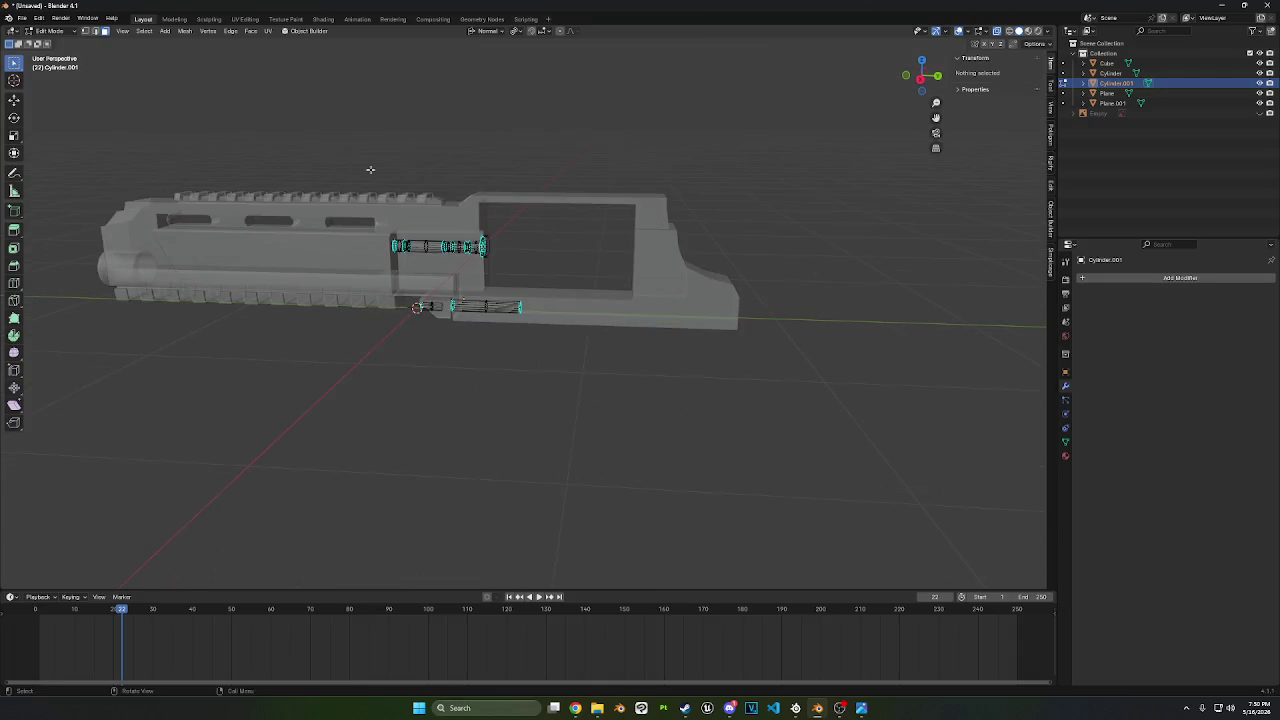
{"action": "mouse_move", "coordinate": [370, 170]}
{"action": "middle_mouse_down"}
{"action": "mouse_move", "coordinate": [366, 154]}
{"action": "mouse_move", "coordinate": [629, 137]}
{"action": "middle_mouse_up"}
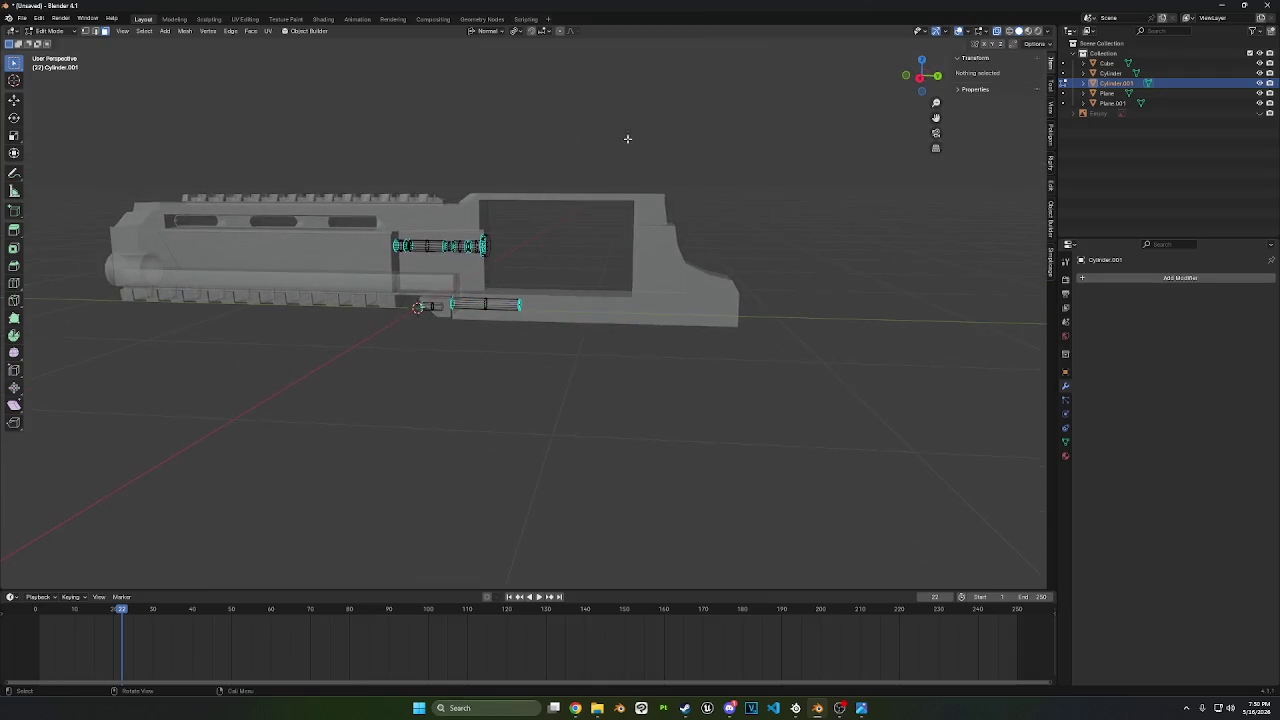
{"action": "left_click", "coordinate": [64, 32]}
{"action": "left_click", "coordinate": [50, 43]}
- Add a cylinder with 5 vertices at the origin: a 1 m radius, 2 m deep pentagonal prism
{"action": "key", "text": "shift+a"}
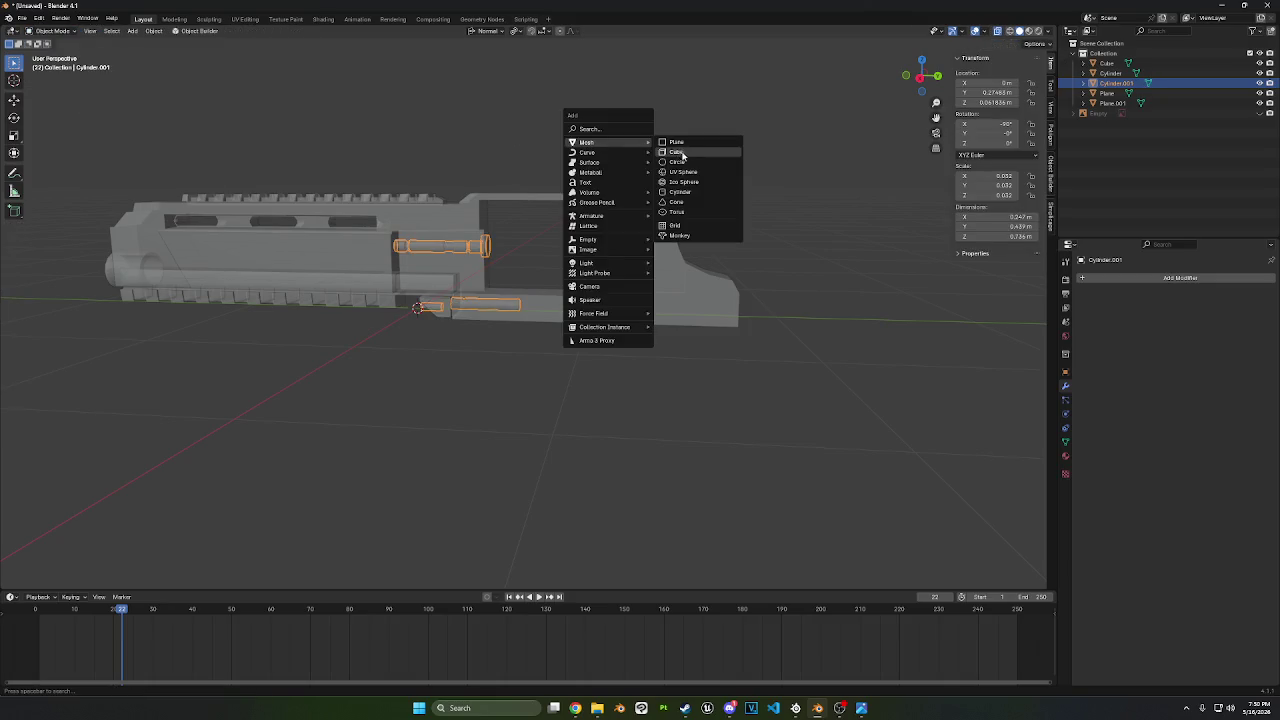
{"action": "left_click", "coordinate": [678, 191]}
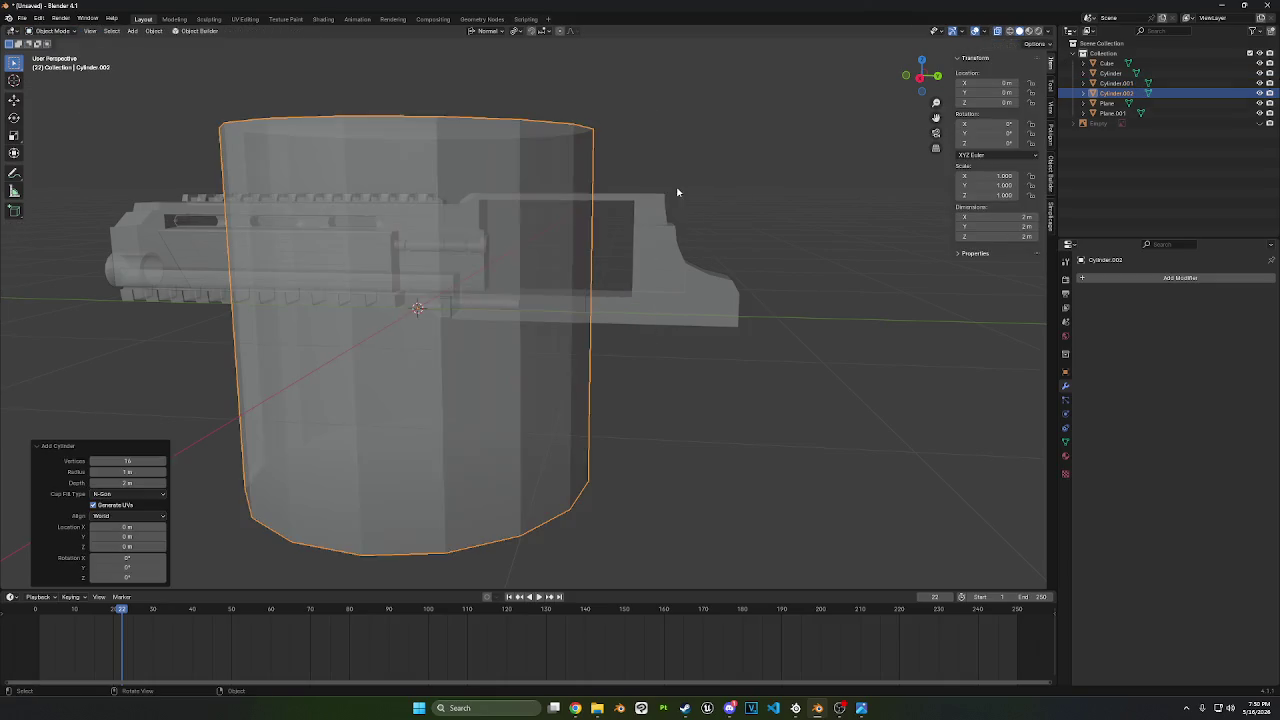
{"action": "left_click", "coordinate": [153, 460]}
{"action": "type", "text": "5"}
{"action": "key", "text": "Return"}
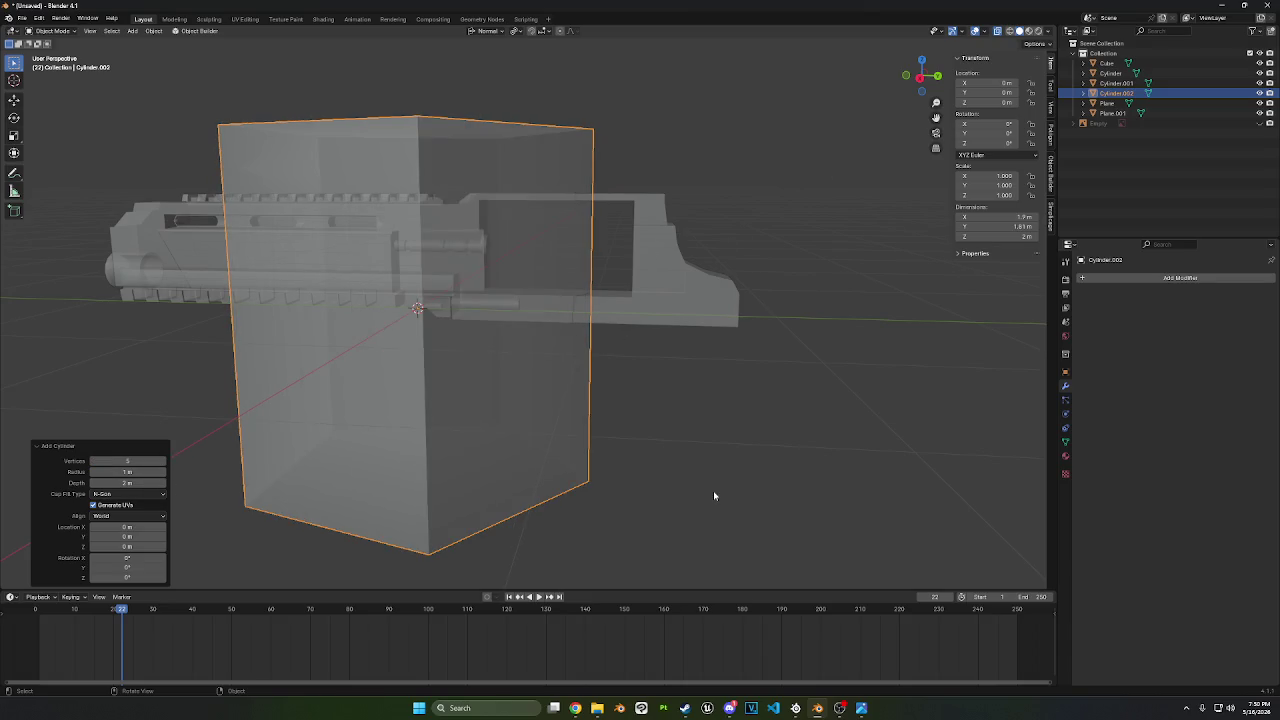
{"action": "middle_click_drag", "start_coordinate": [668, 448], "coordinate": [620, 437]}
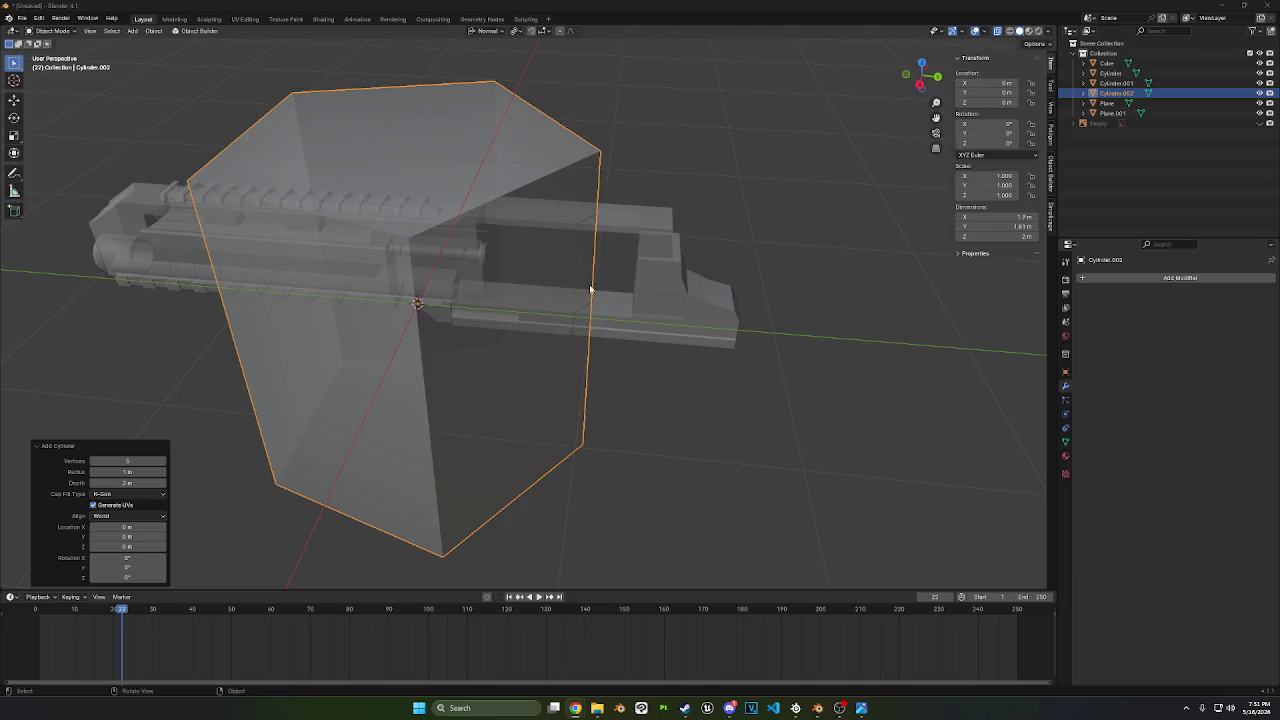
{"action": "scroll", "coordinate": [606, 252], "scroll_direction": "down", "scroll_amount": 3}
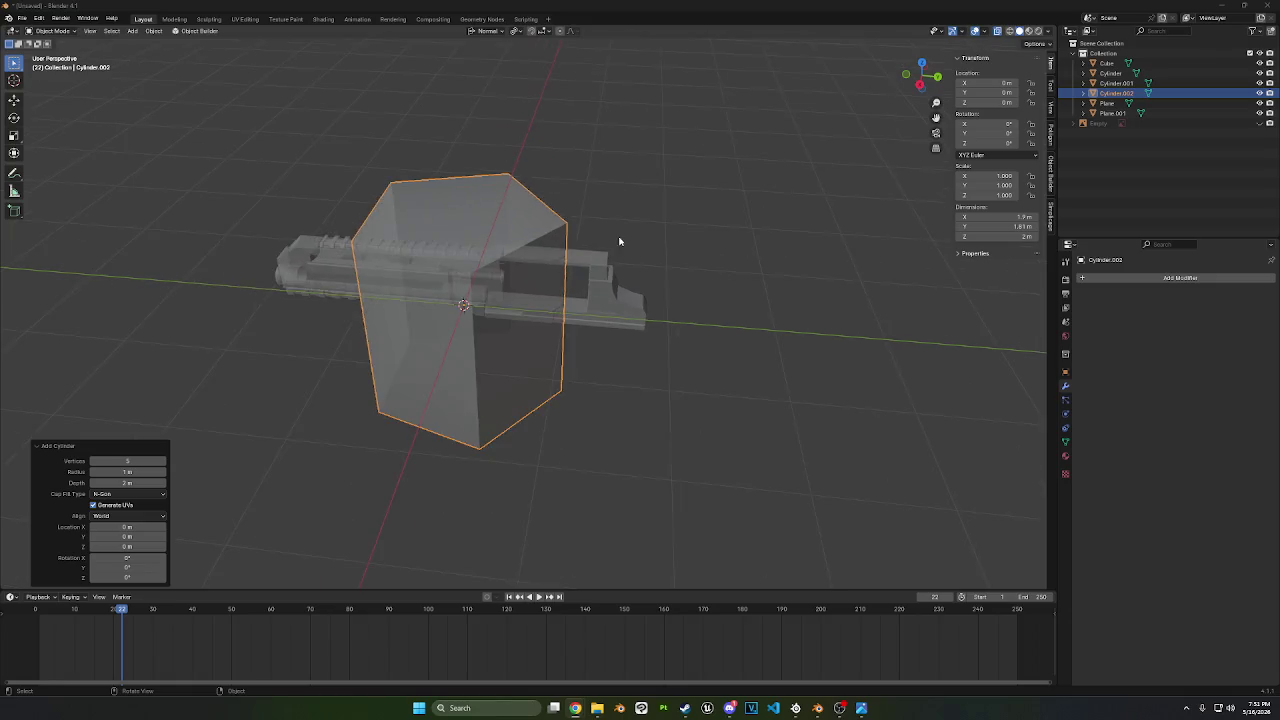
- In Right Ortho view, rotate the prism 90° and scale it down
{"action": "middle_click_drag", "start_coordinate": [620, 243], "coordinate": [644, 201]}
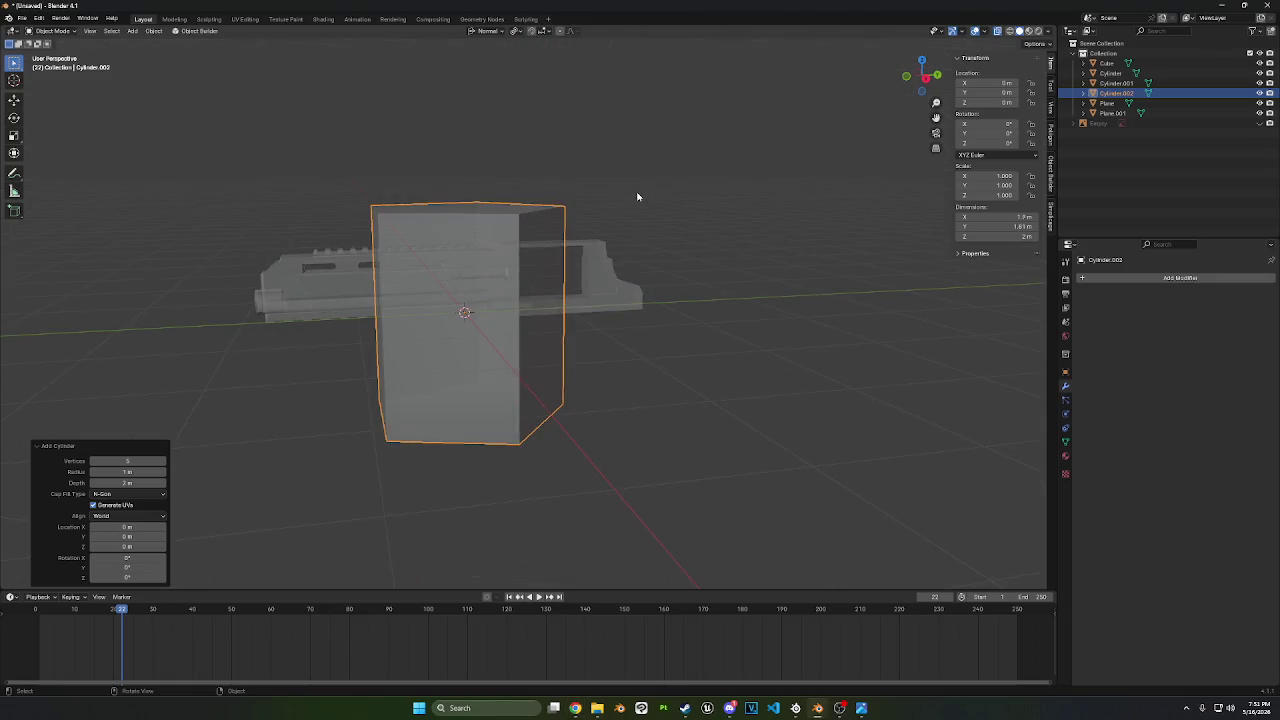
{"action": "left_click", "coordinate": [937, 75]}
{"action": "key", "text": "r"}
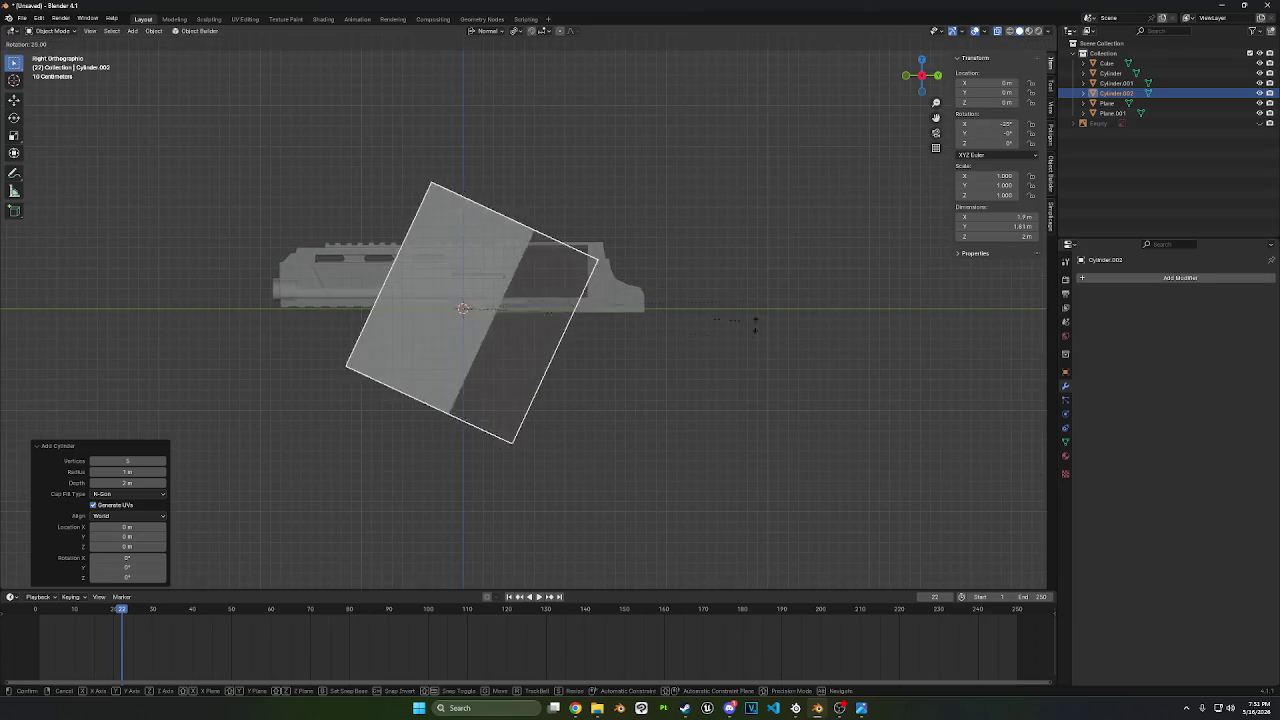
{"action": "left_click", "coordinate": [520, 451]}
{"action": "key", "text": "s"}
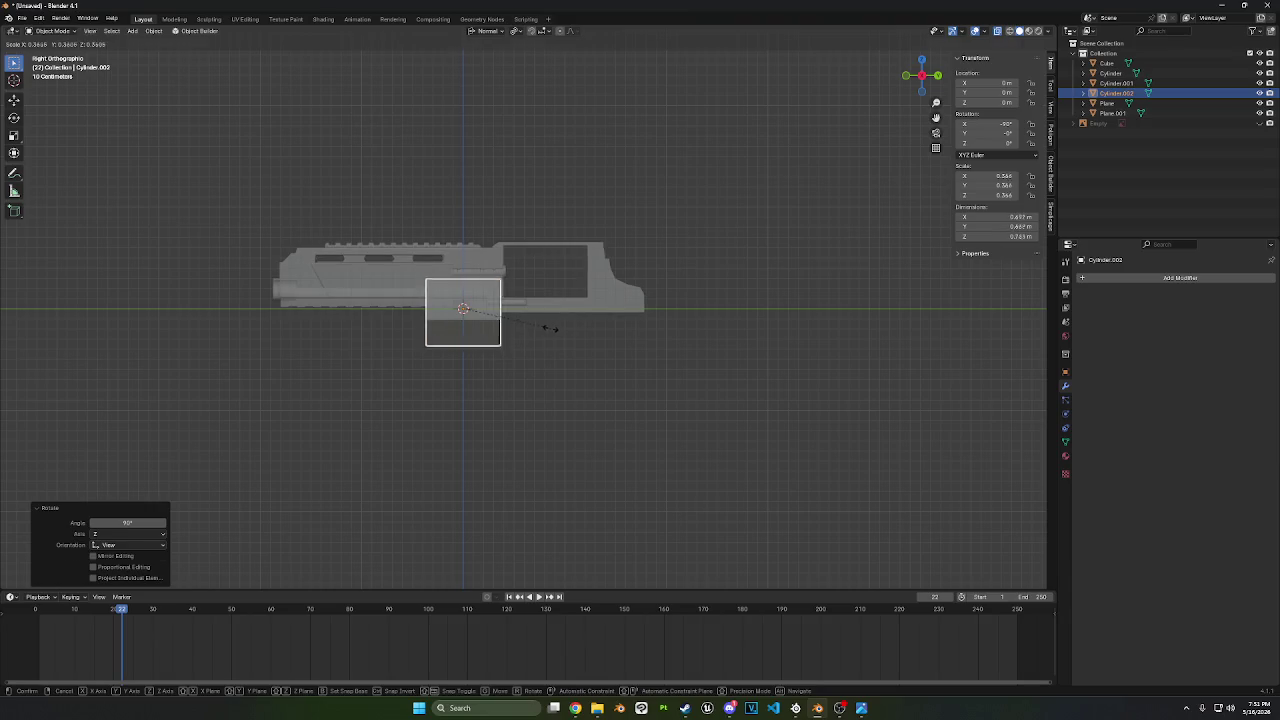
{"action": "left_click", "coordinate": [530, 336]}
- Move the prism into the frame's cylinder opening, shrinking it to about 0.244 scale
{"action": "scroll", "coordinate": [469, 391], "scroll_direction": "up", "scroll_amount": 3}
{"action": "key", "text": "g"}
{"action": "left_click", "coordinate": [592, 323]}
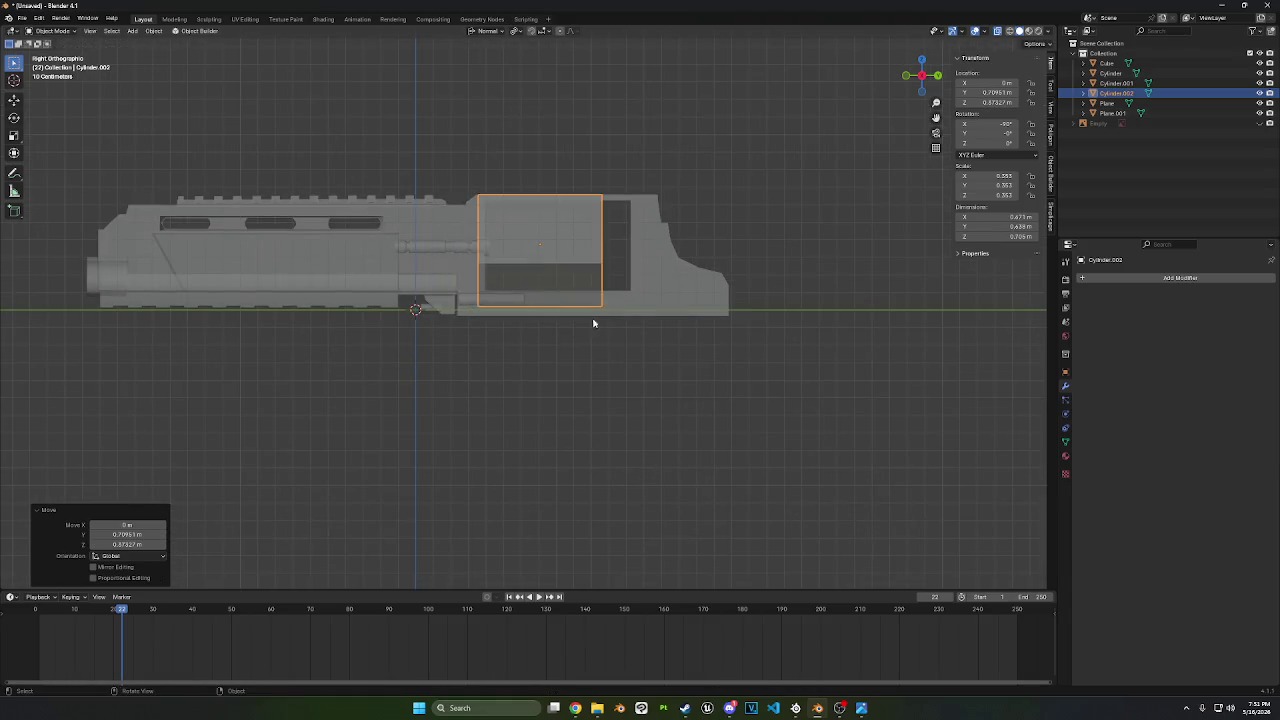
{"action": "key", "text": "s"}
{"action": "left_click", "coordinate": [742, 276]}
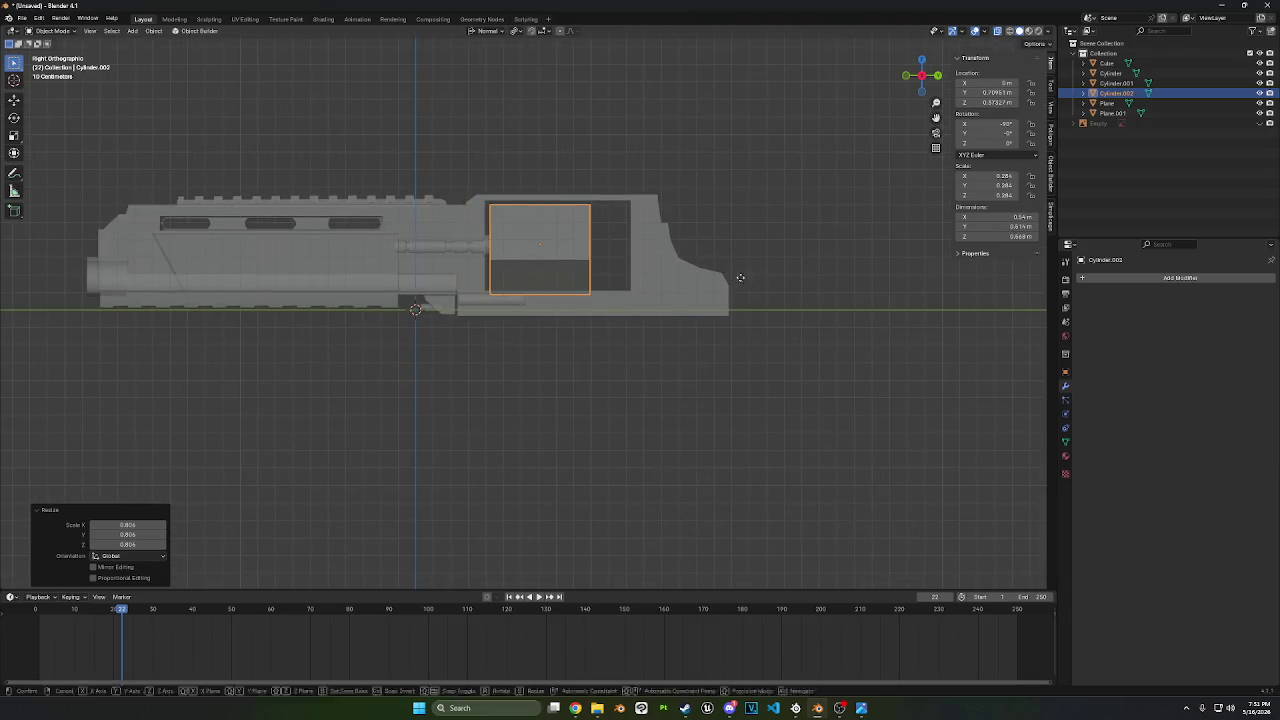
{"action": "key", "text": "g"}
{"action": "left_click", "coordinate": [742, 276]}
{"action": "key", "text": "s"}
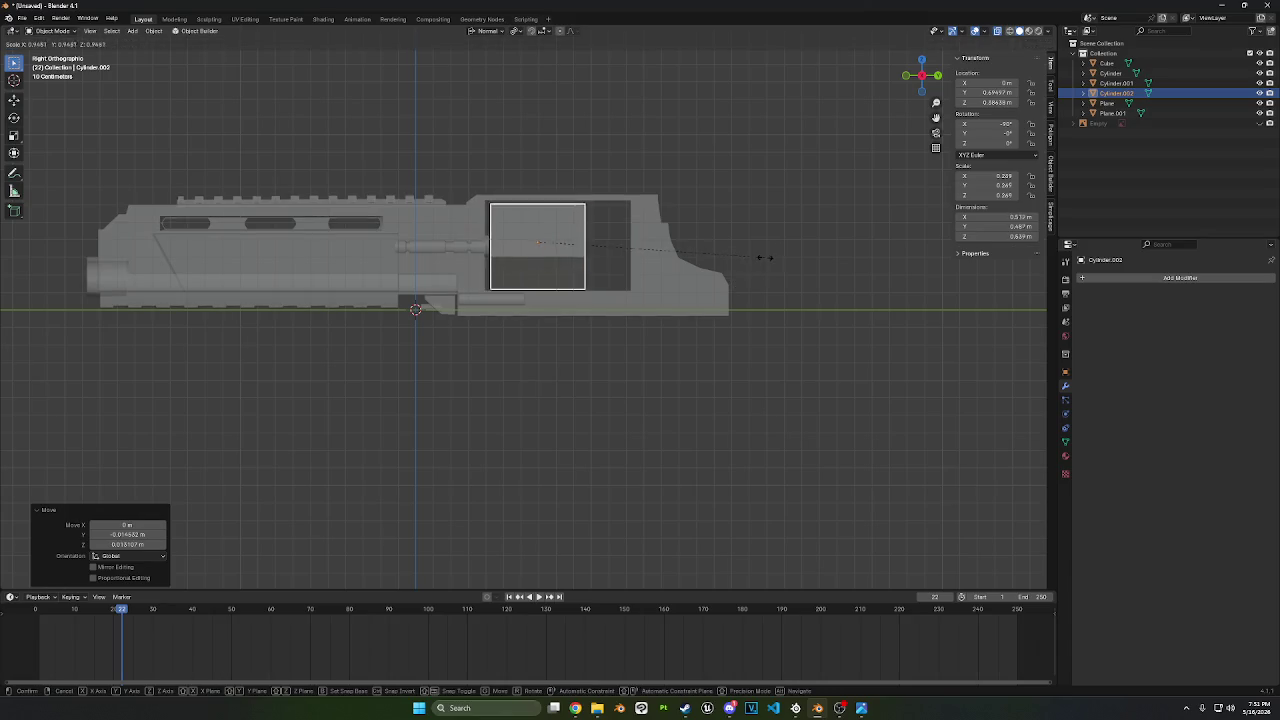
{"action": "left_click", "coordinate": [763, 262]}
- Fine-tune the prism's position in the frame window and enter Edit Mode
{"action": "key", "text": "g"}
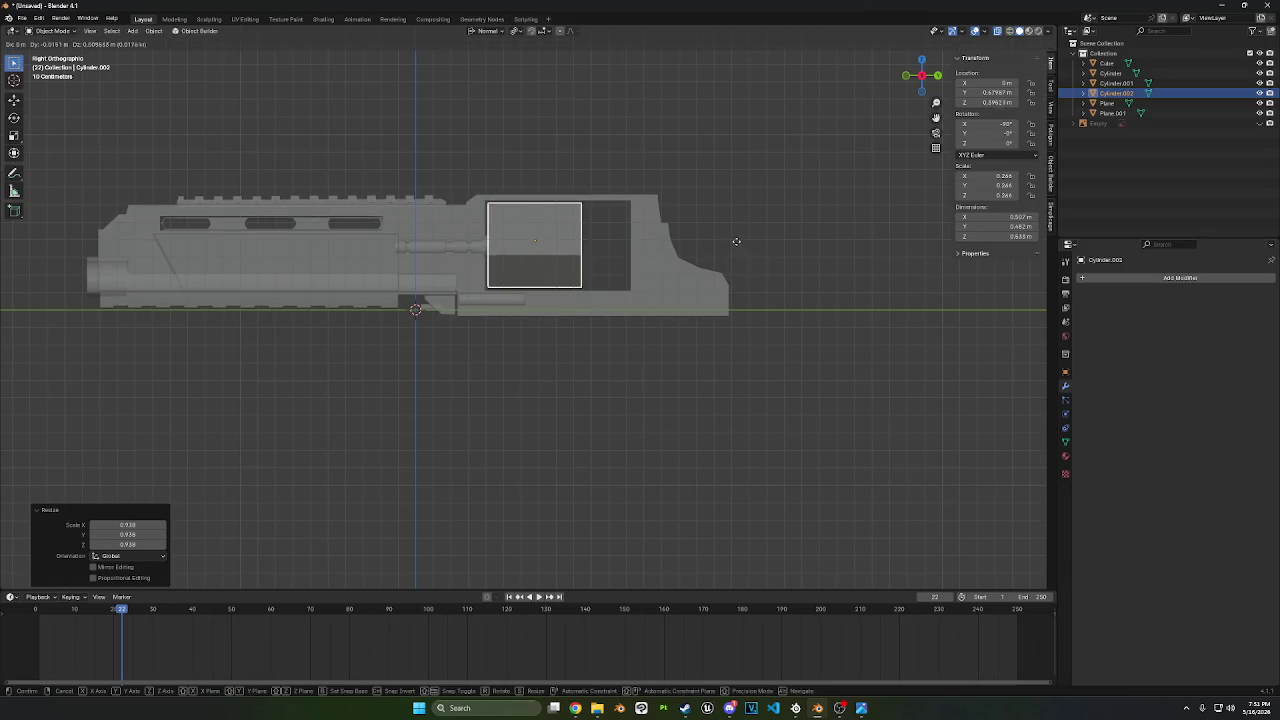
{"action": "left_click", "coordinate": [732, 238]}
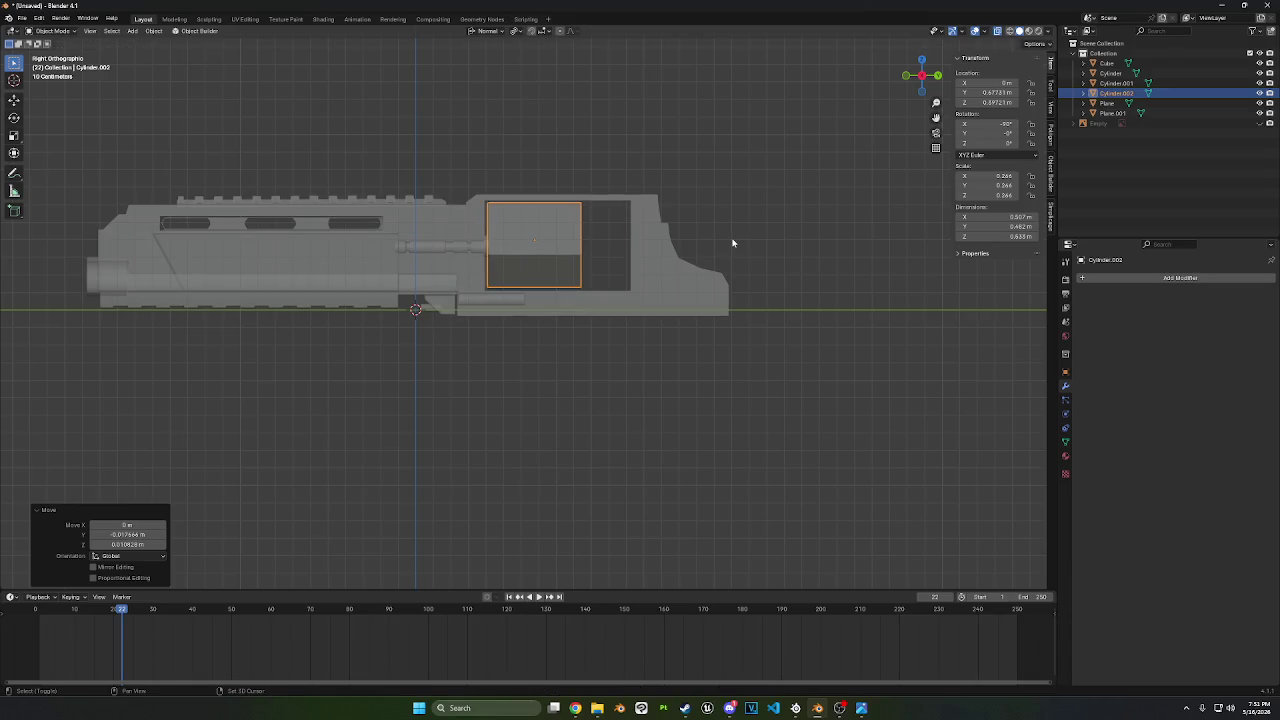
{"action": "key", "text": "Tab"}
{"action": "middle_click_drag", "start_coordinate": [735, 242], "coordinate": [598, 253]}
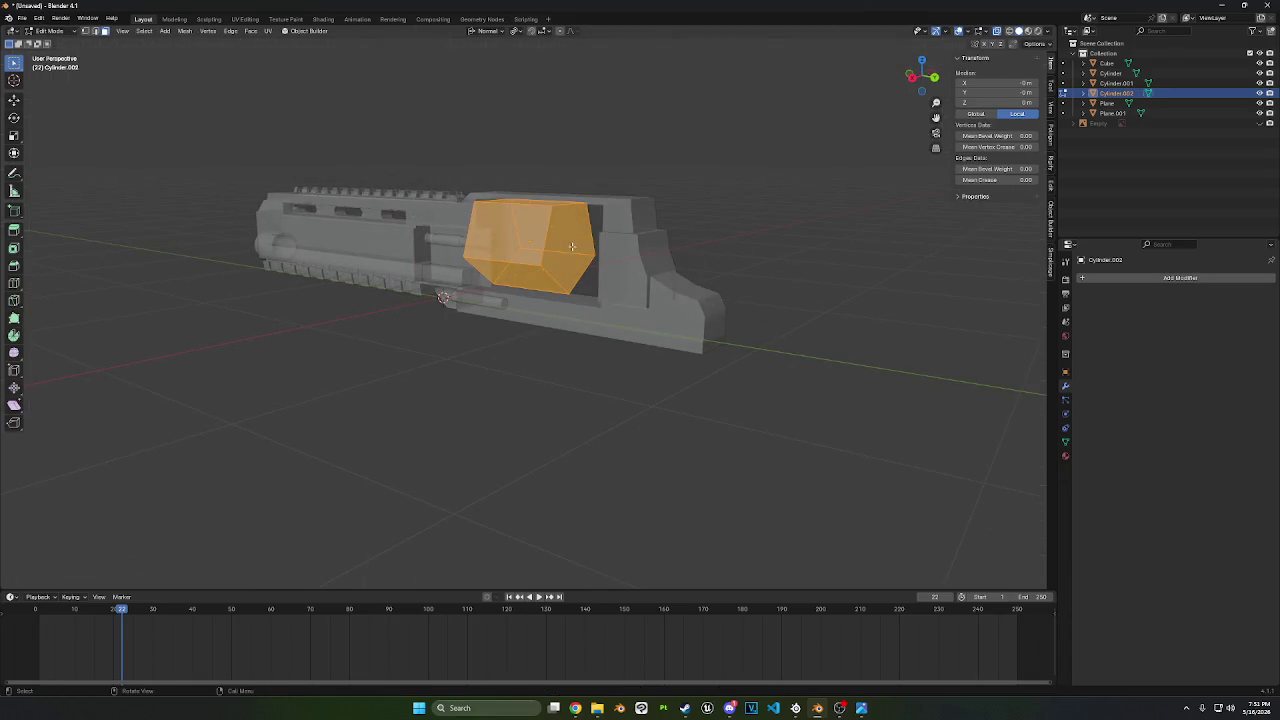
- In side view, select a prism face and move it along Y
{"action": "left_click", "coordinate": [572, 246]}
{"action": "left_click", "coordinate": [911, 78]}
{"action": "key", "text": "g"}
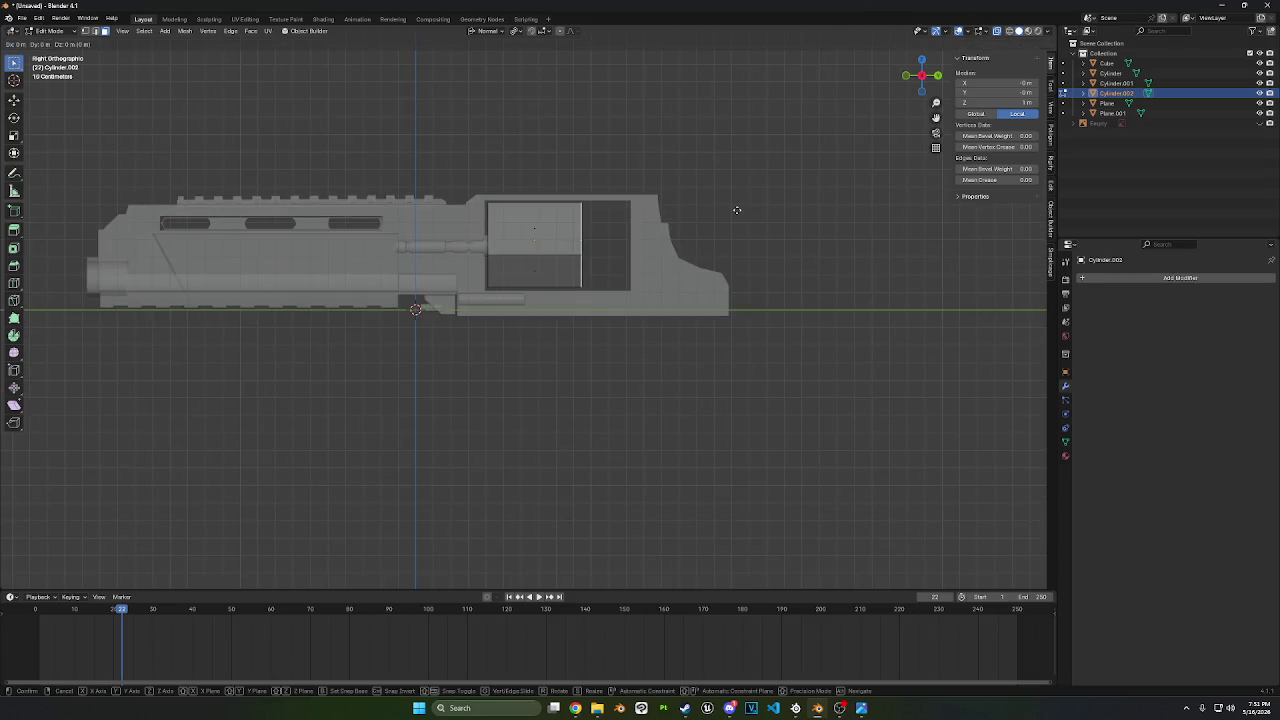
{"action": "key", "text": "y"}
{"action": "key", "text": "y"}
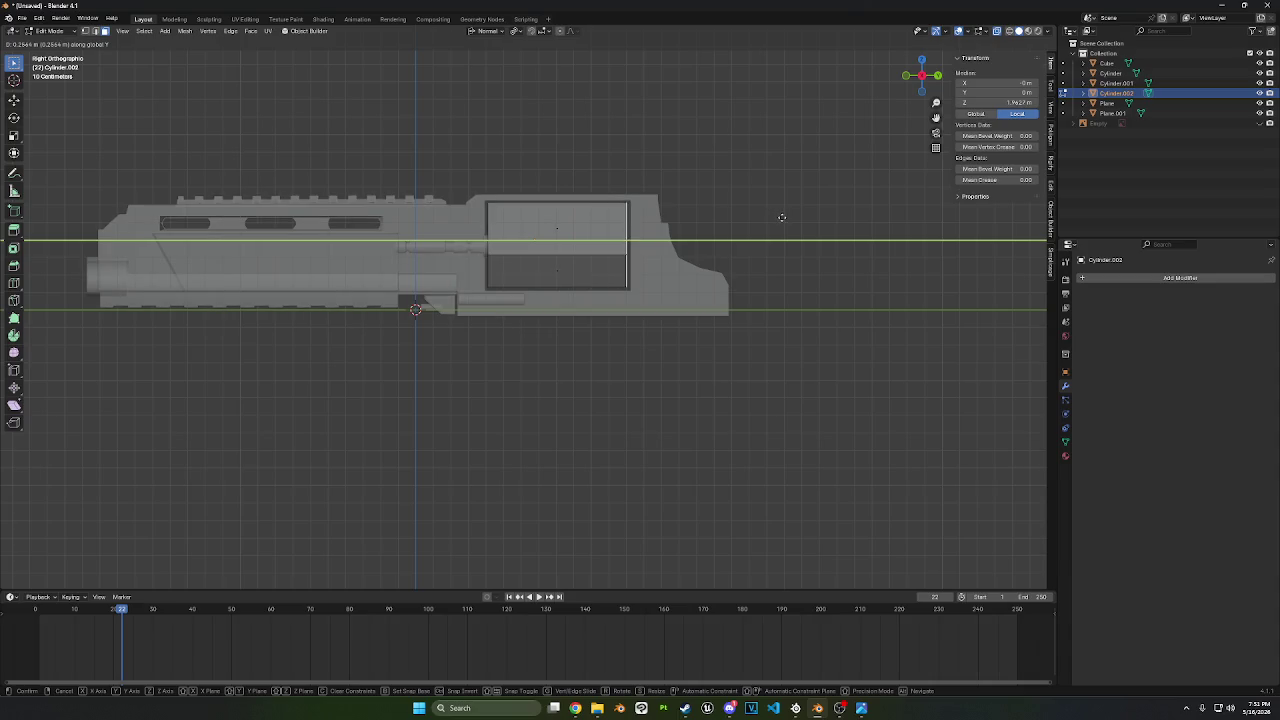
{"action": "left_click", "coordinate": [780, 216]}
- Show the reference image again and scale the prism's side face
{"action": "left_click", "coordinate": [1259, 123]}
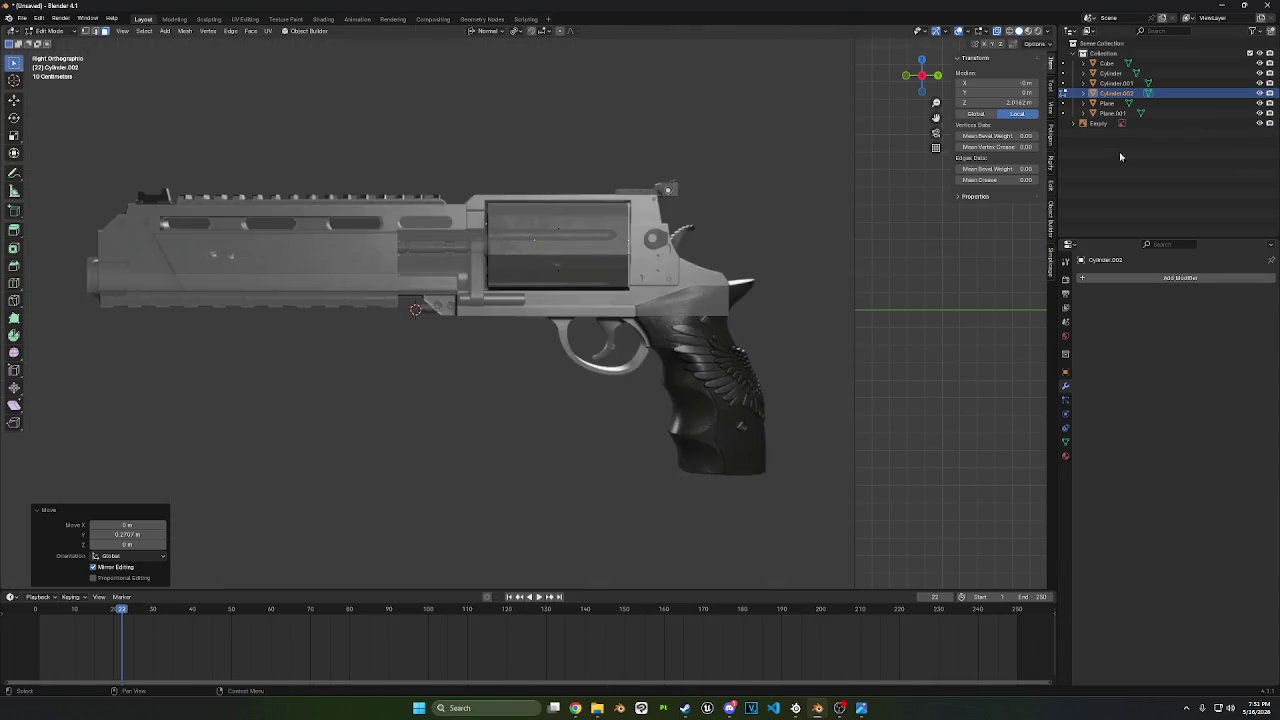
{"action": "scroll", "coordinate": [790, 193], "scroll_direction": "up", "scroll_amount": 4}
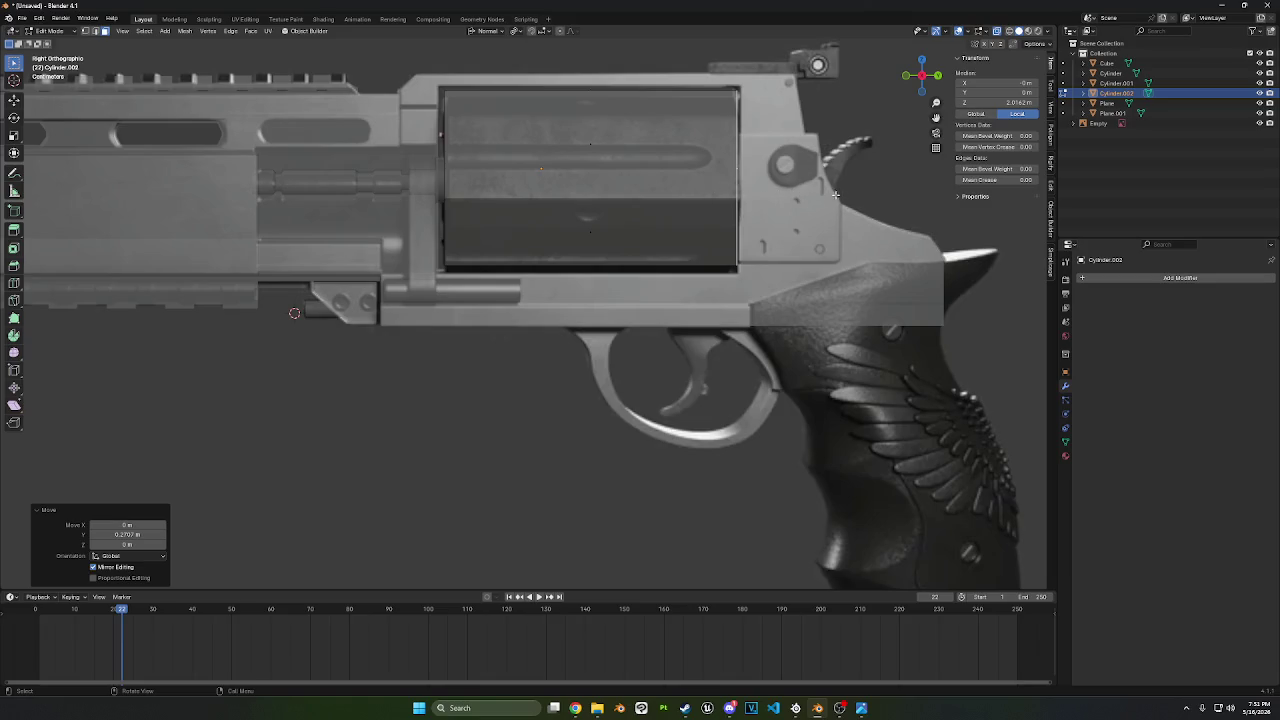
{"action": "left_click", "coordinate": [590, 180]}
{"action": "key", "text": "s"}
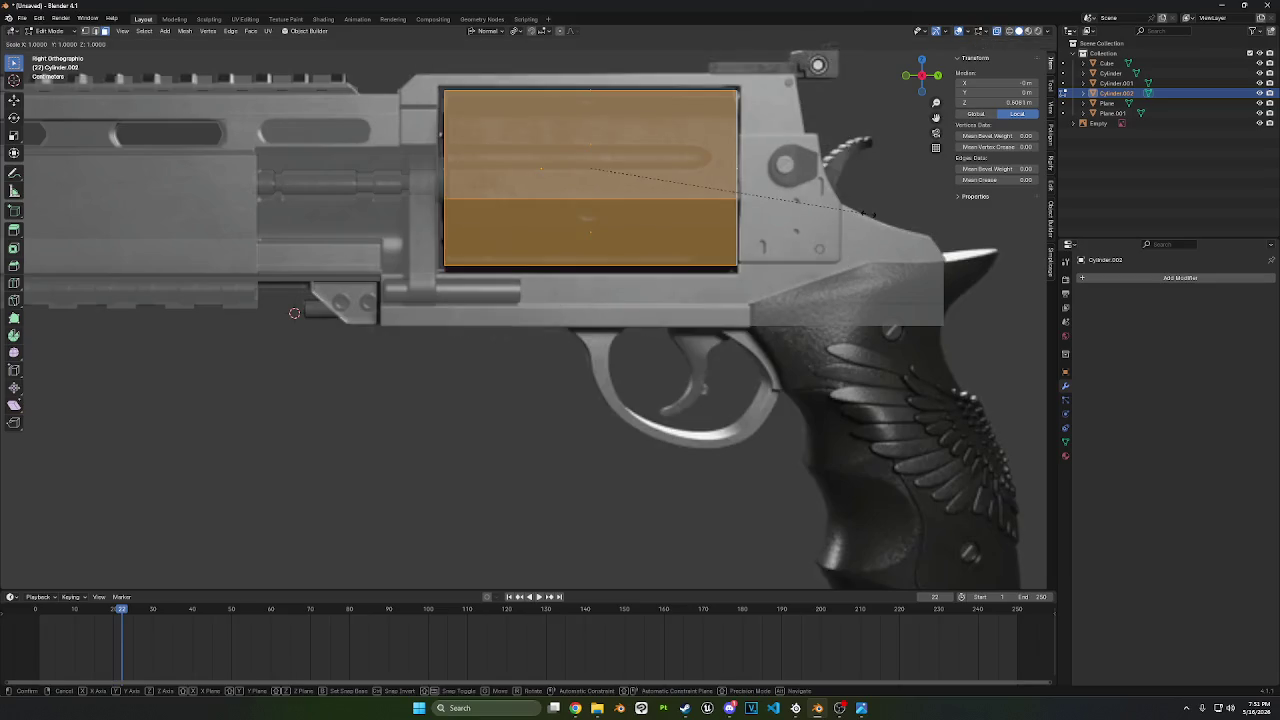
{"action": "left_click", "coordinate": [888, 213]}
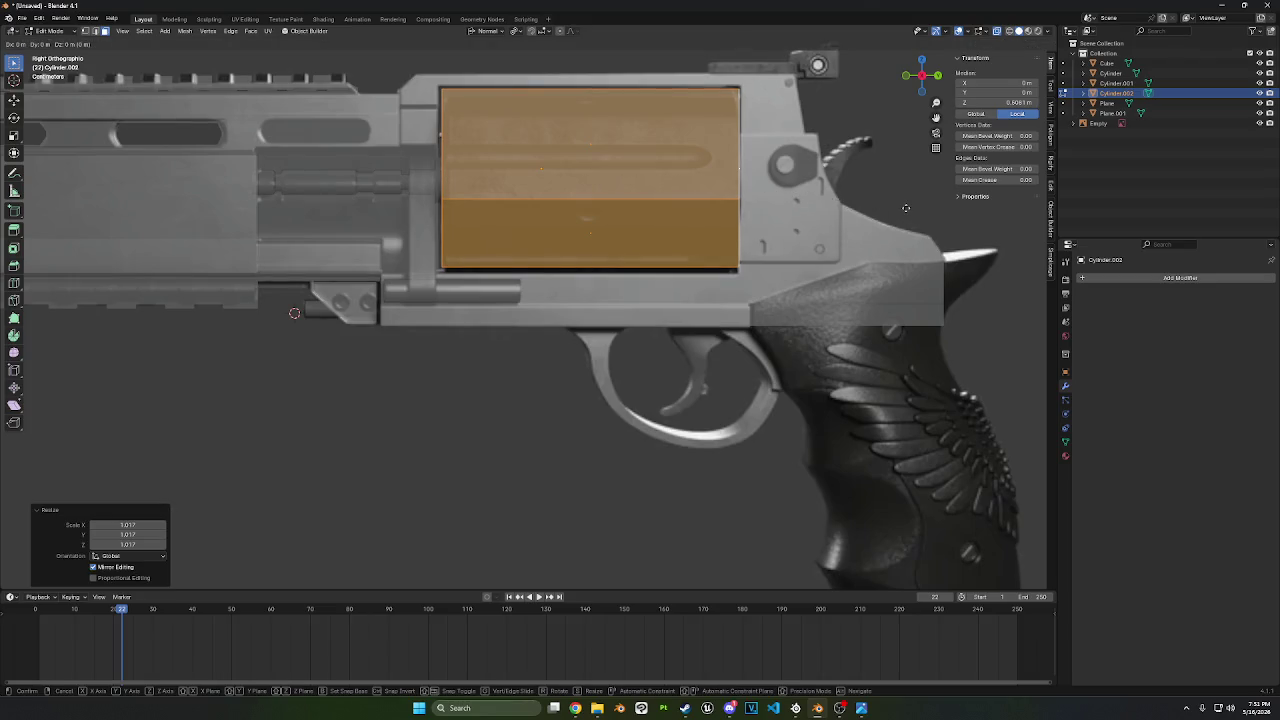
- Shift the cylinder piece sideways along global Y to match the reference
{"action": "key", "text": "g"}
{"action": "key", "text": "x"}
{"action": "key", "text": "x"}
{"action": "key", "text": "y"}
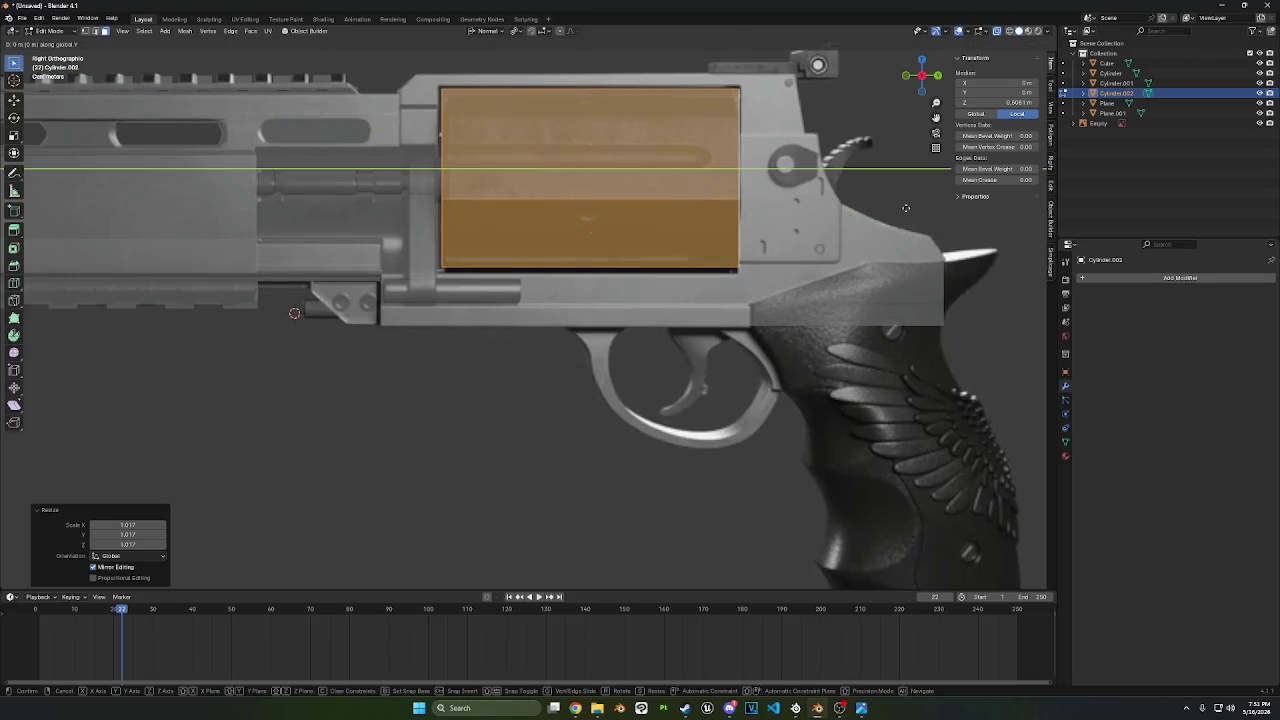
{"action": "left_click", "coordinate": [892, 209]}
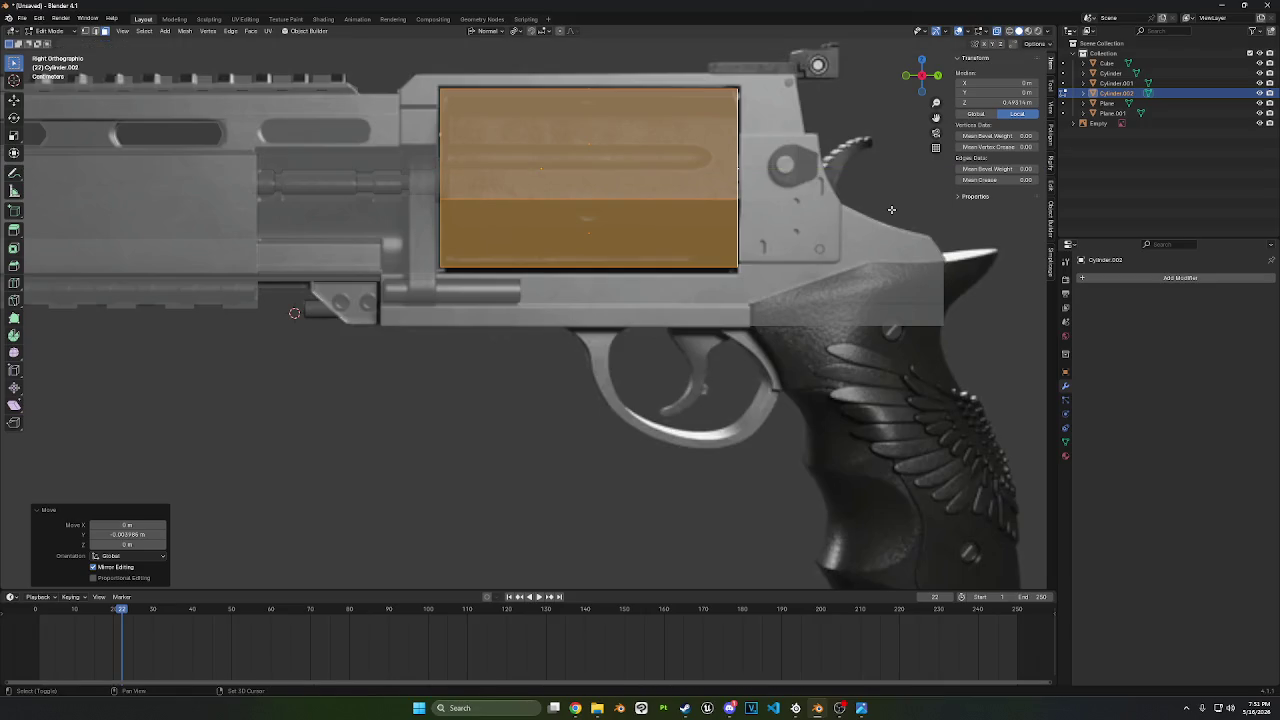
{"action": "key", "text": "g"}
{"action": "key", "text": "y"}
{"action": "key", "text": "y"}
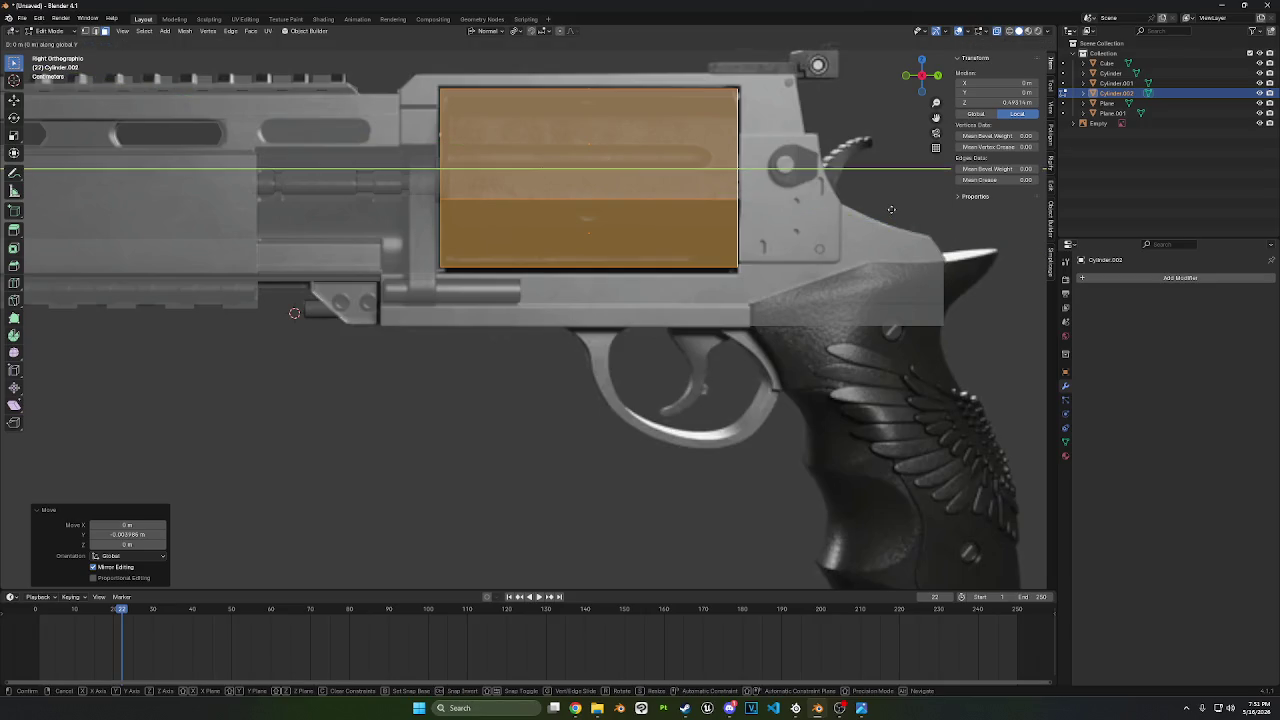
{"action": "left_click", "coordinate": [763, 202]}
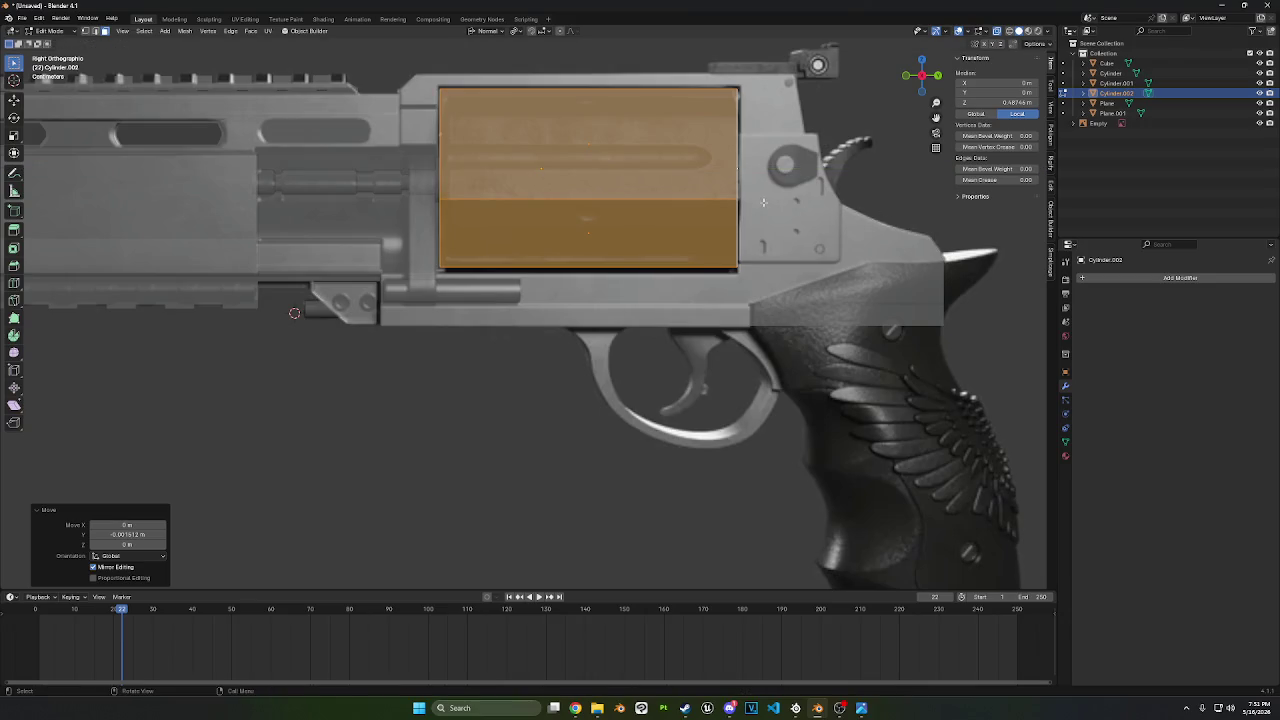
- Lower the cylinder piece along Z twice, 0.006497 m in total, to fill the window
{"action": "key", "text": "g"}
{"action": "key", "text": "z"}
{"action": "key", "text": "z"}
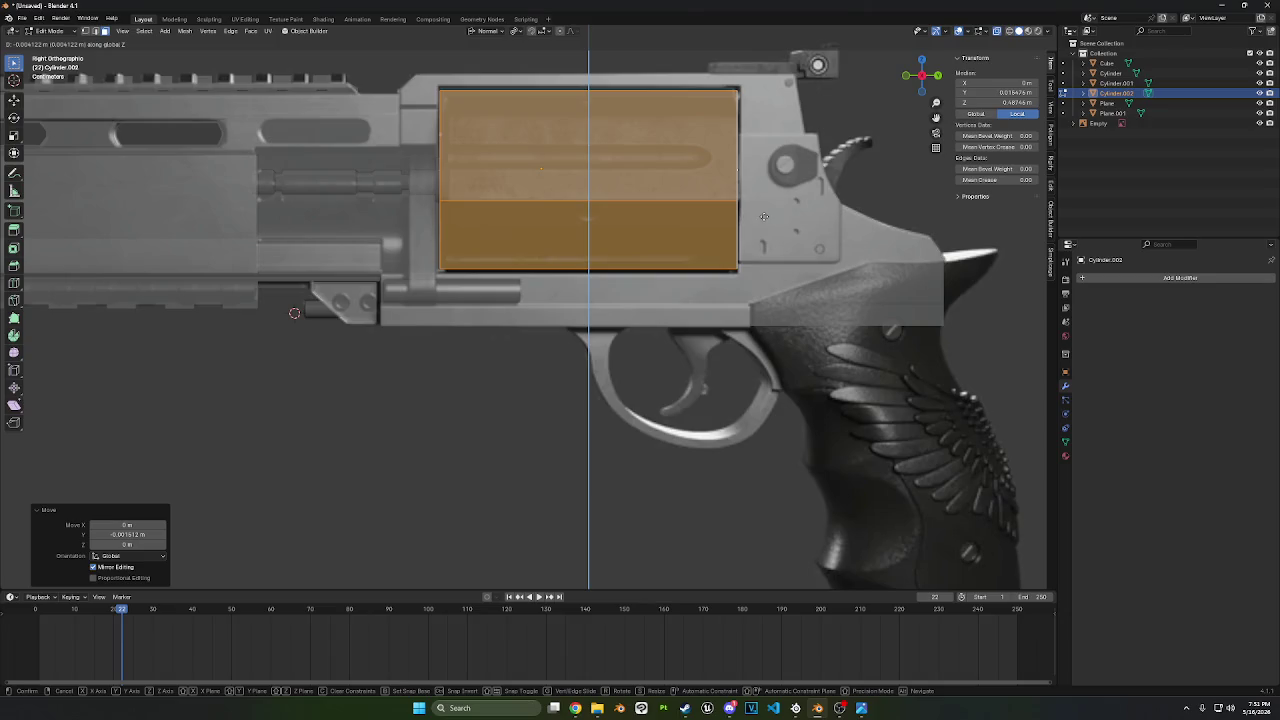
{"action": "left_click", "coordinate": [763, 216]}
{"action": "middle_click_drag", "start_coordinate": [763, 216], "coordinate": [703, 258], "text": "shift"}
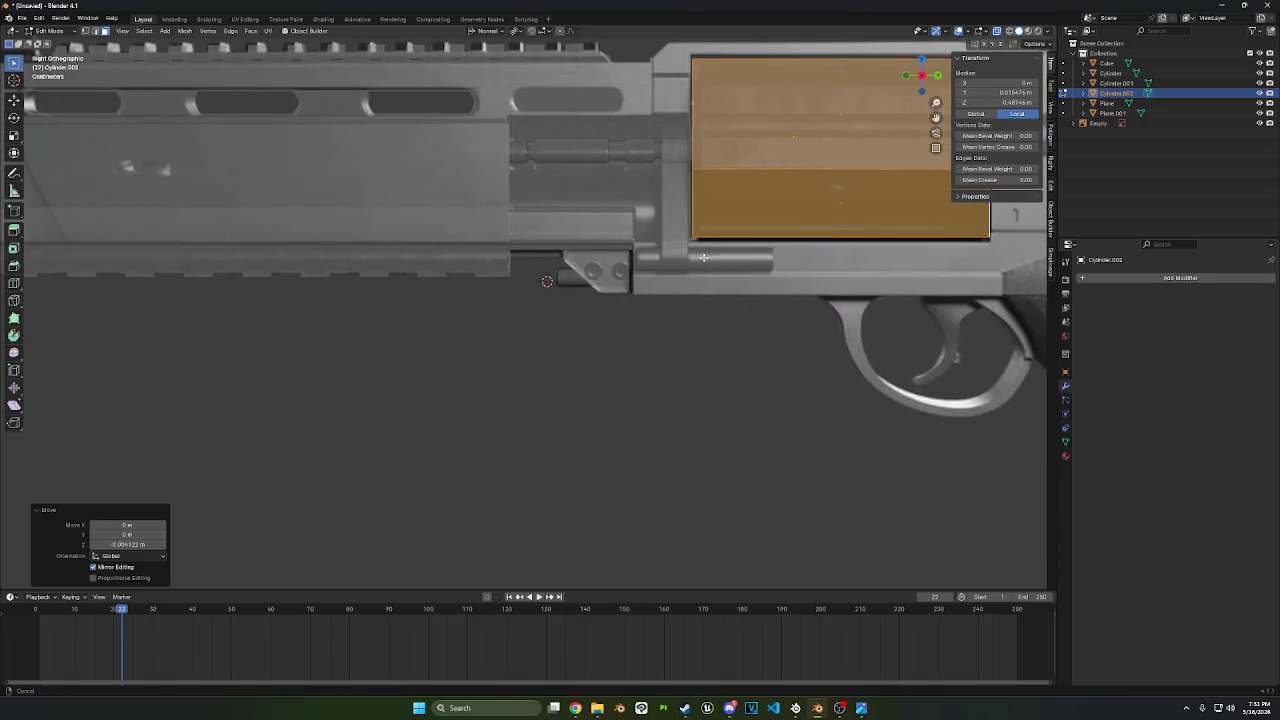
{"action": "key", "text": "g"}
{"action": "key", "text": "z"}
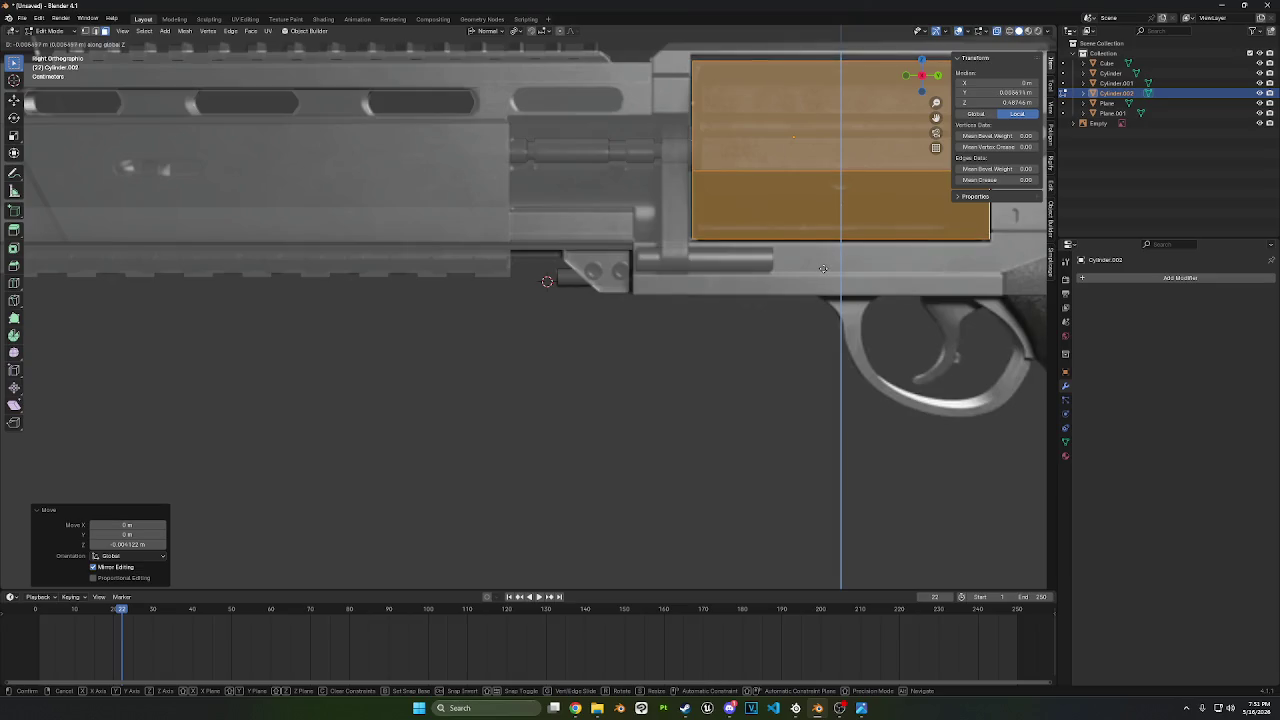
{"action": "left_click", "coordinate": [822, 269]}
{"action": "middle_click_drag", "start_coordinate": [675, 264], "coordinate": [729, 272], "text": "shift"}
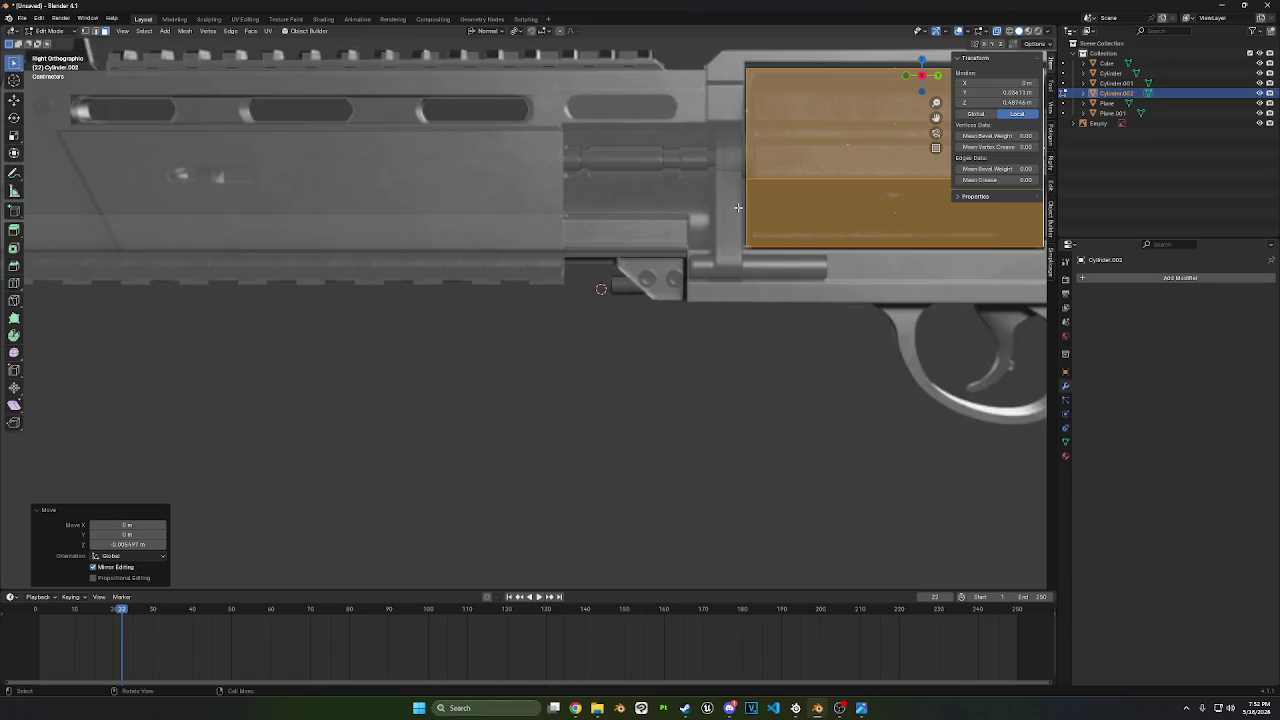
{"action": "middle_click_drag", "start_coordinate": [740, 199], "coordinate": [769, 205]}
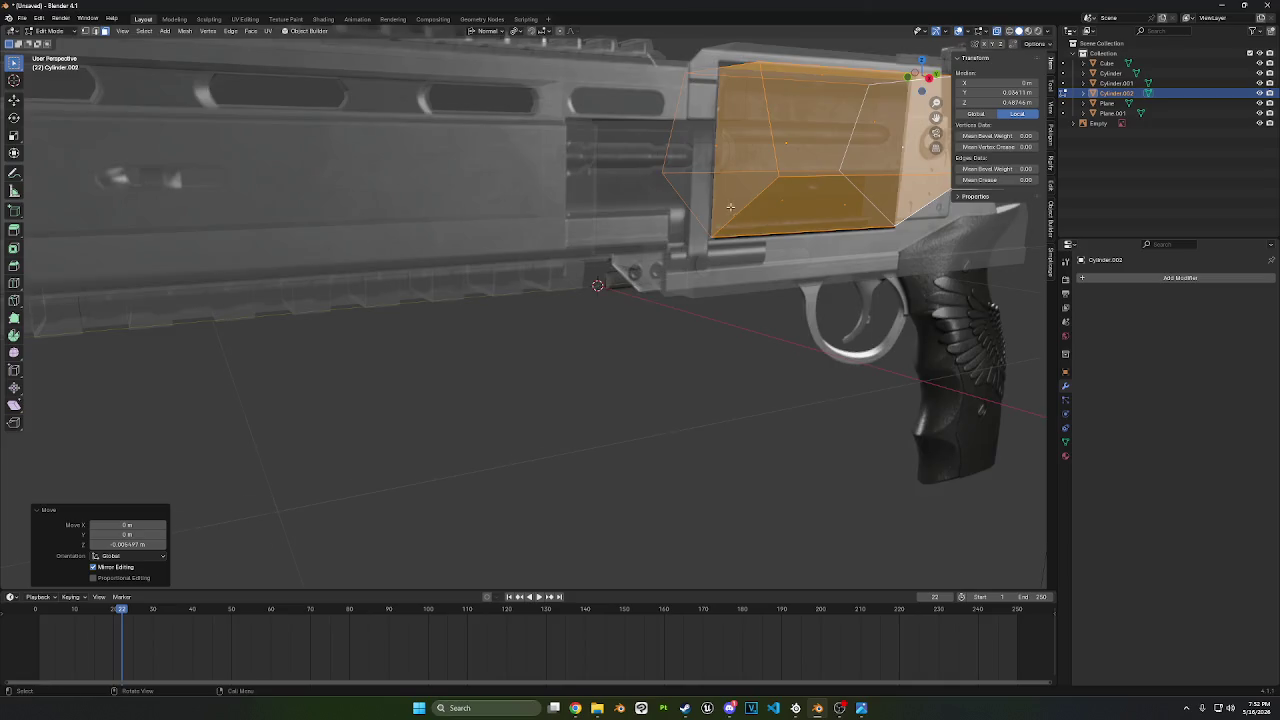
- Try rotating the cylinder piece around global Y, then cancel the trial rotation
{"action": "scroll", "coordinate": [700, 240], "scroll_direction": "up", "scroll_amount": 3}
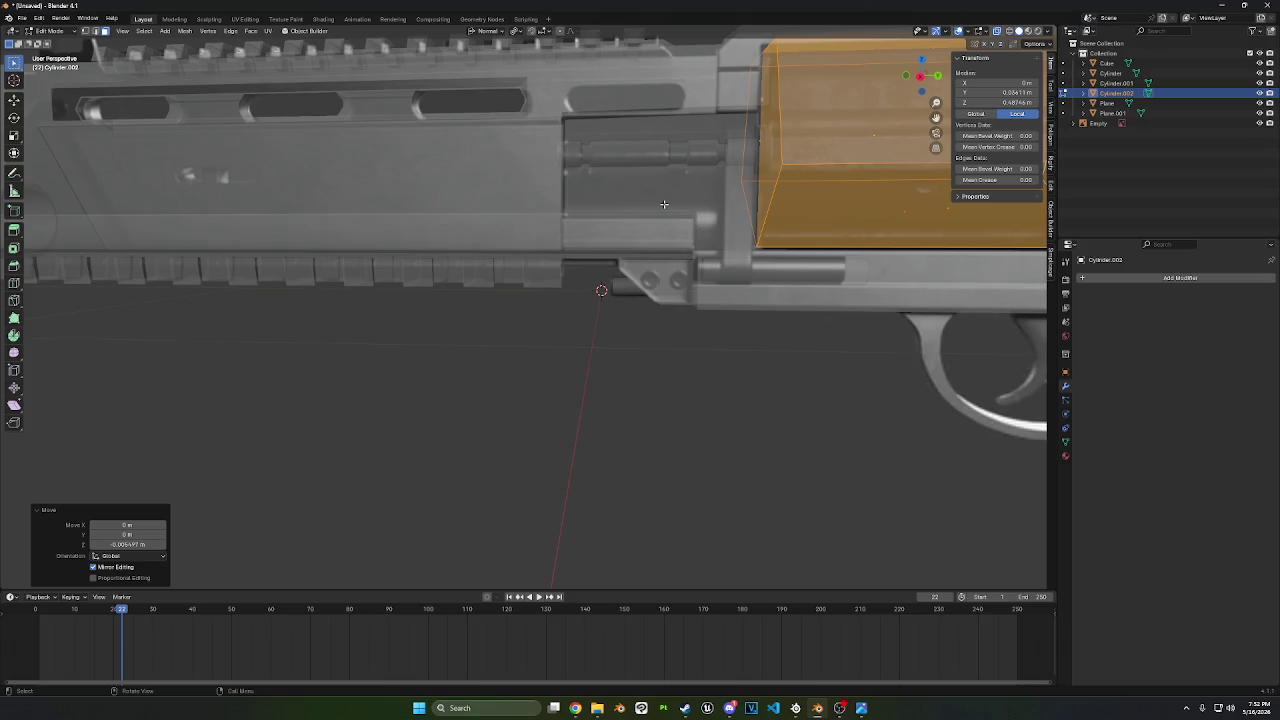
{"action": "middle_click_drag", "start_coordinate": [860, 300], "coordinate": [905, 265]}
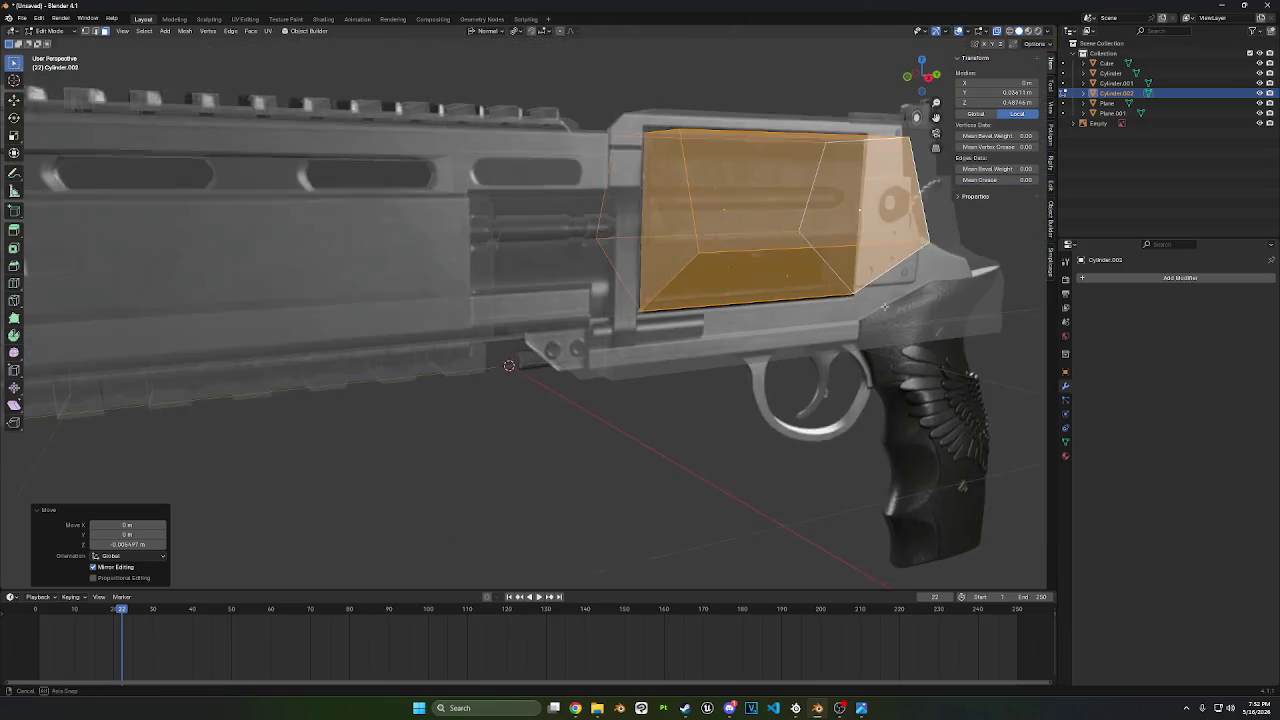
{"action": "key", "text": "r"}
{"action": "key", "text": "y"}
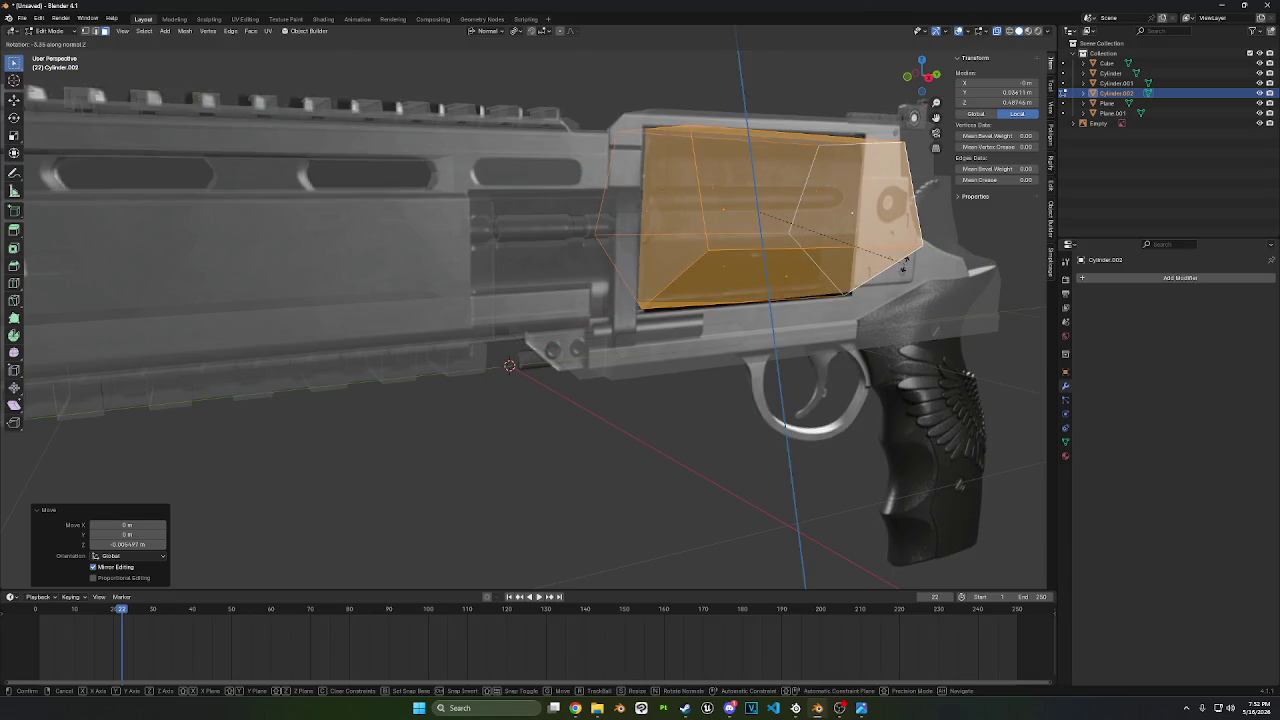
{"action": "key", "text": "z"}
{"action": "key", "text": "y"}
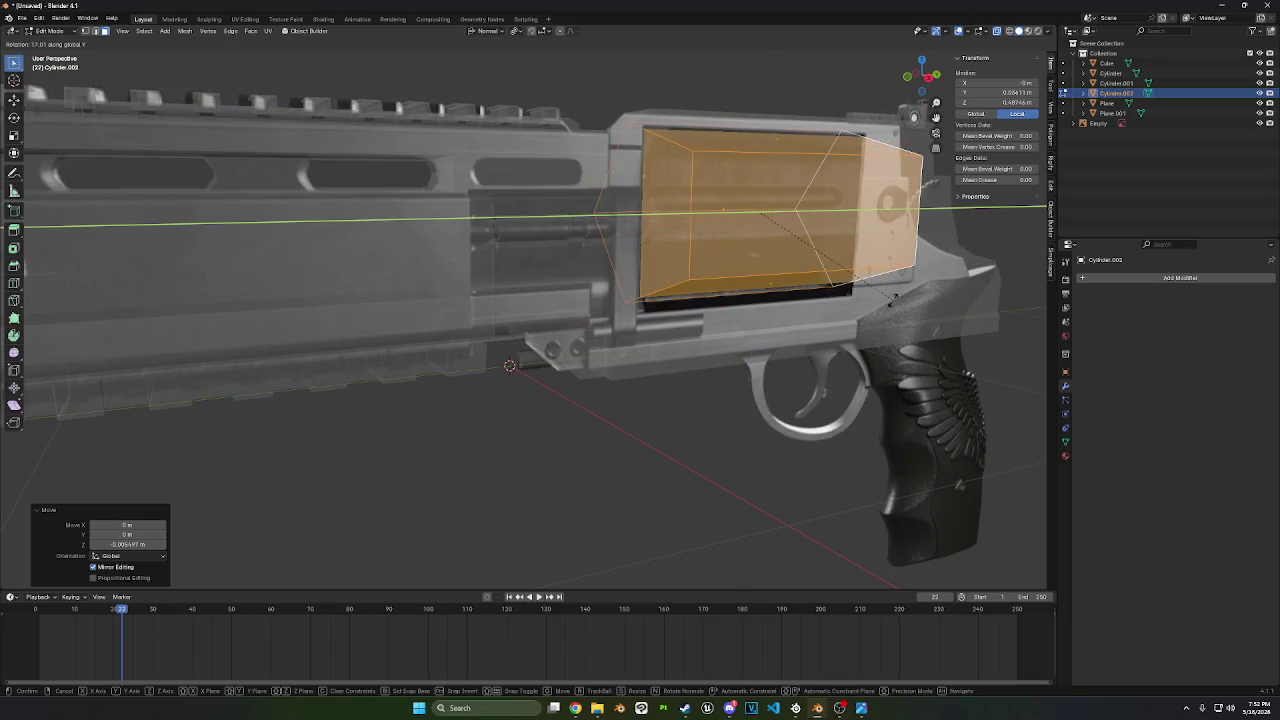
{"action": "key", "text": "Escape"}
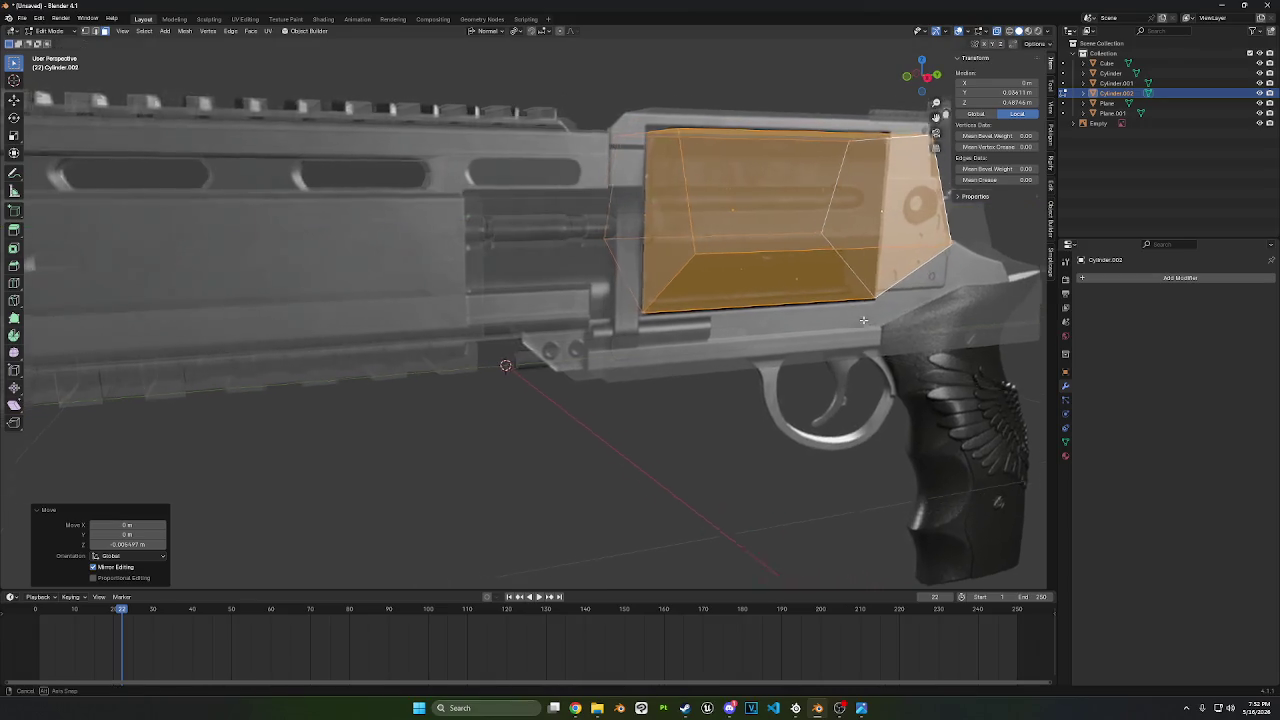
- Orbit the revolver to inspect the cylinder piece from front, sides and behind
{"action": "middle_click_drag", "start_coordinate": [907, 308], "coordinate": [743, 247]}
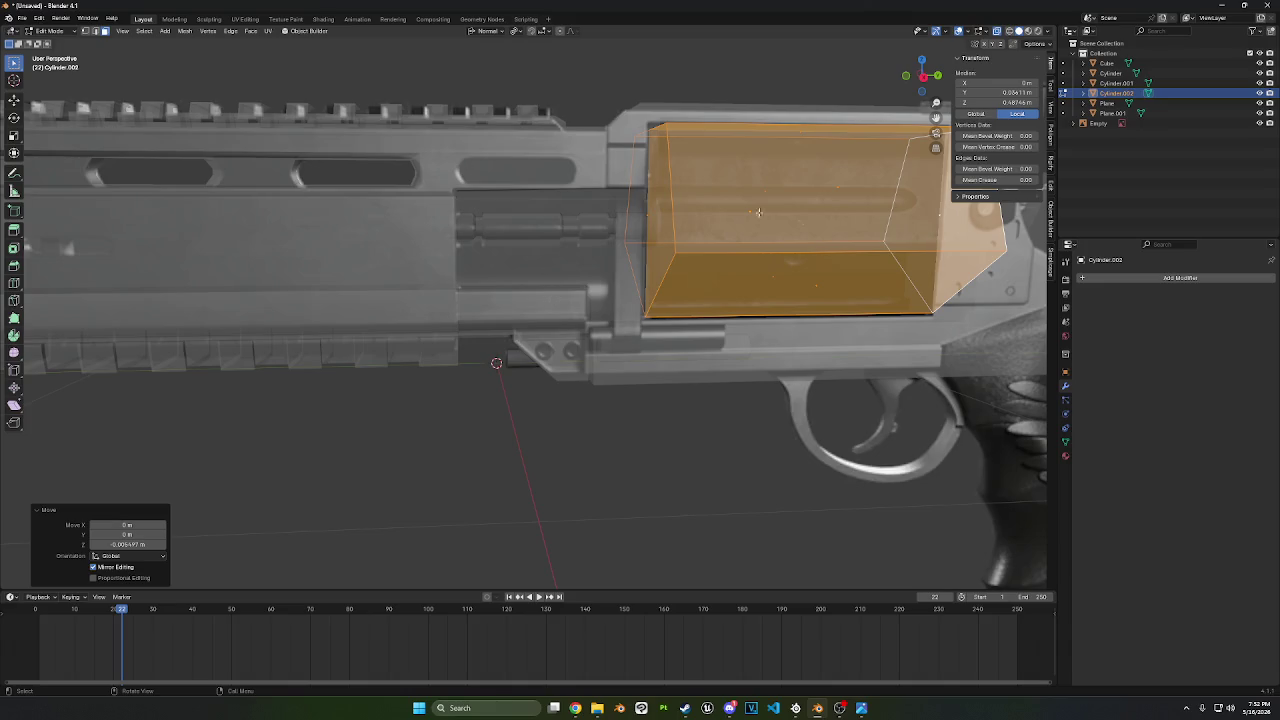
{"action": "scroll", "coordinate": [636, 287], "scroll_direction": "down", "scroll_amount": 5}
{"action": "mouse_move", "coordinate": [609, 330]}
{"action": "middle_mouse_down"}
{"action": "mouse_move", "coordinate": [600, 283]}
{"action": "mouse_move", "coordinate": [572, 284]}
{"action": "middle_mouse_up"}
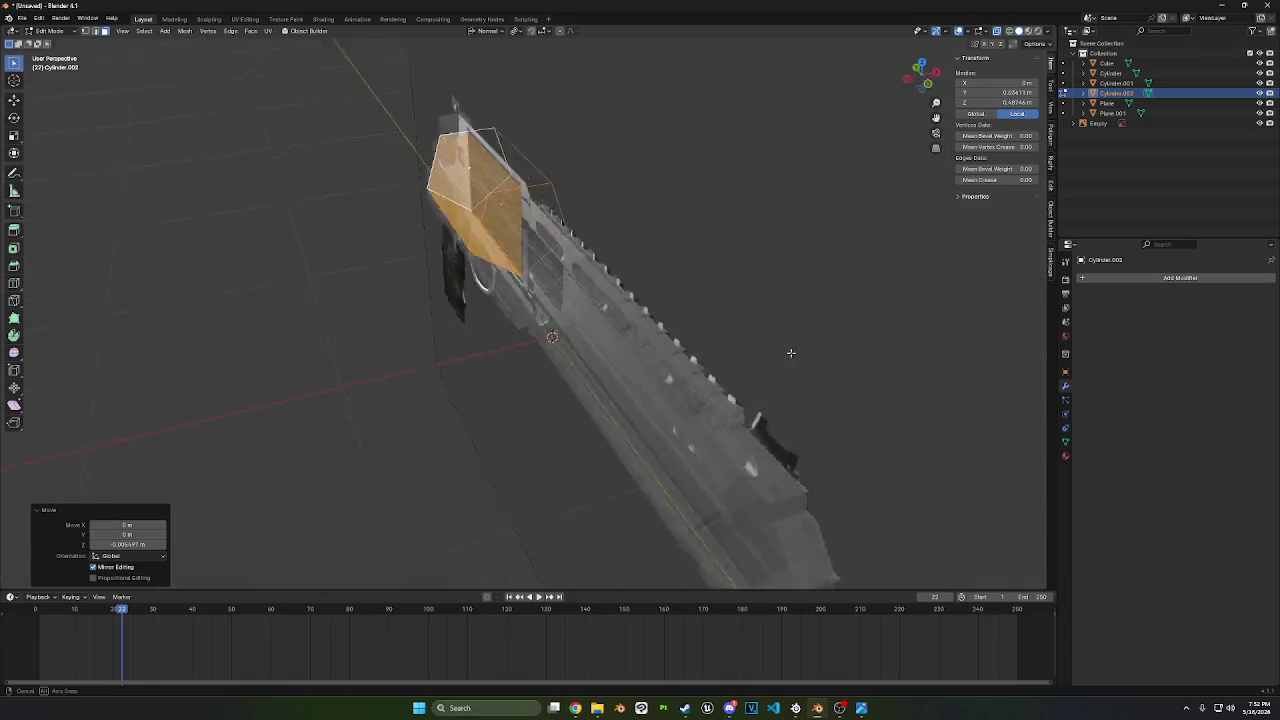
{"action": "middle_click_drag", "start_coordinate": [592, 229], "coordinate": [467, 261]}
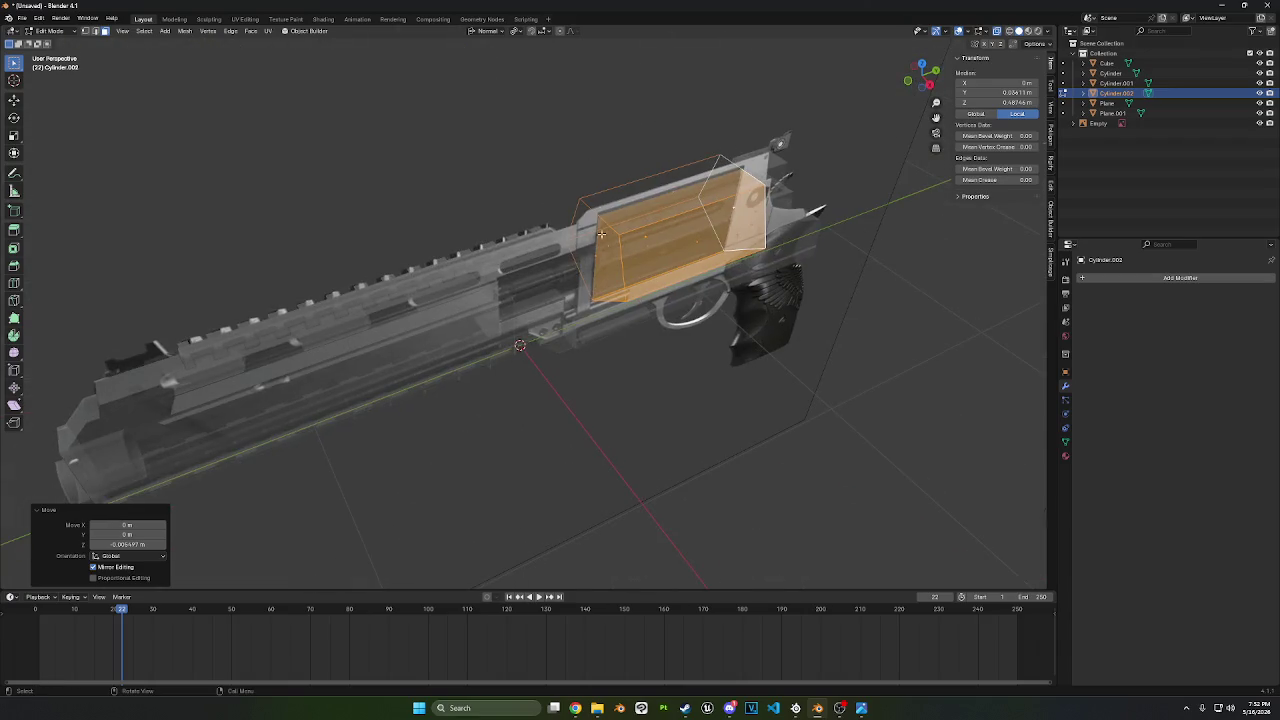
{"action": "middle_click_drag", "start_coordinate": [566, 176], "coordinate": [584, 187]}
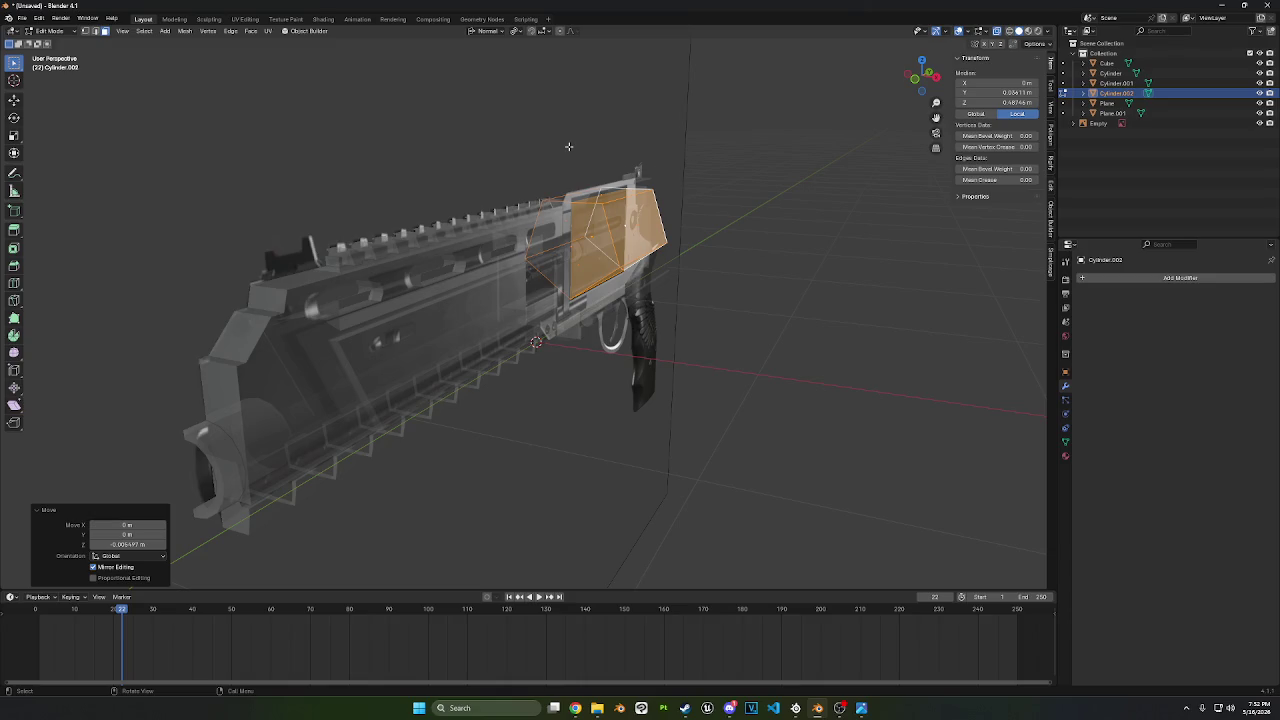
{"action": "mouse_move", "coordinate": [692, 105]}
{"action": "middle_mouse_down"}
{"action": "mouse_move", "coordinate": [726, 257]}
{"action": "mouse_move", "coordinate": [760, 240]}
{"action": "middle_mouse_up"}
{"action": "scroll", "coordinate": [705, 200], "scroll_direction": "up", "scroll_amount": 3}
{"action": "scroll", "coordinate": [726, 257], "scroll_direction": "down", "scroll_amount": 3}
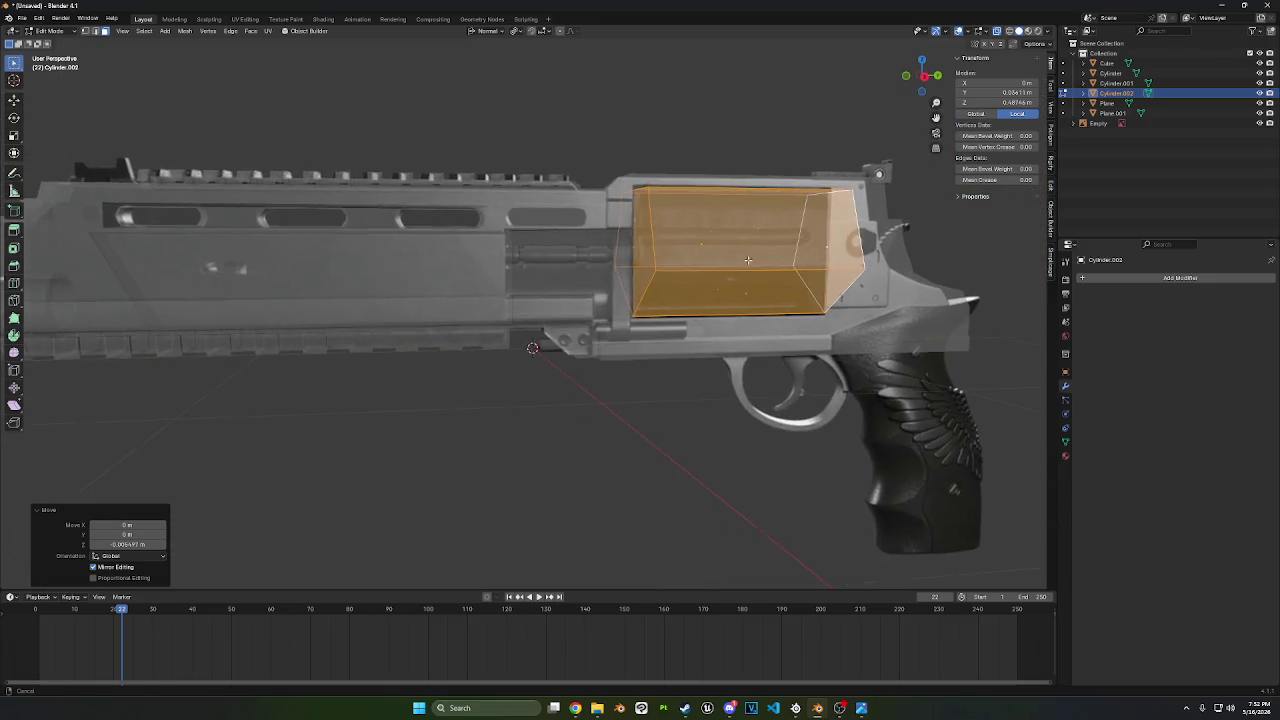
{"action": "middle_click_drag", "start_coordinate": [906, 75], "coordinate": [850, 270]}
- Rotate the cylinder piece about 56.4° around the global Y axis
{"action": "key", "text": "r"}
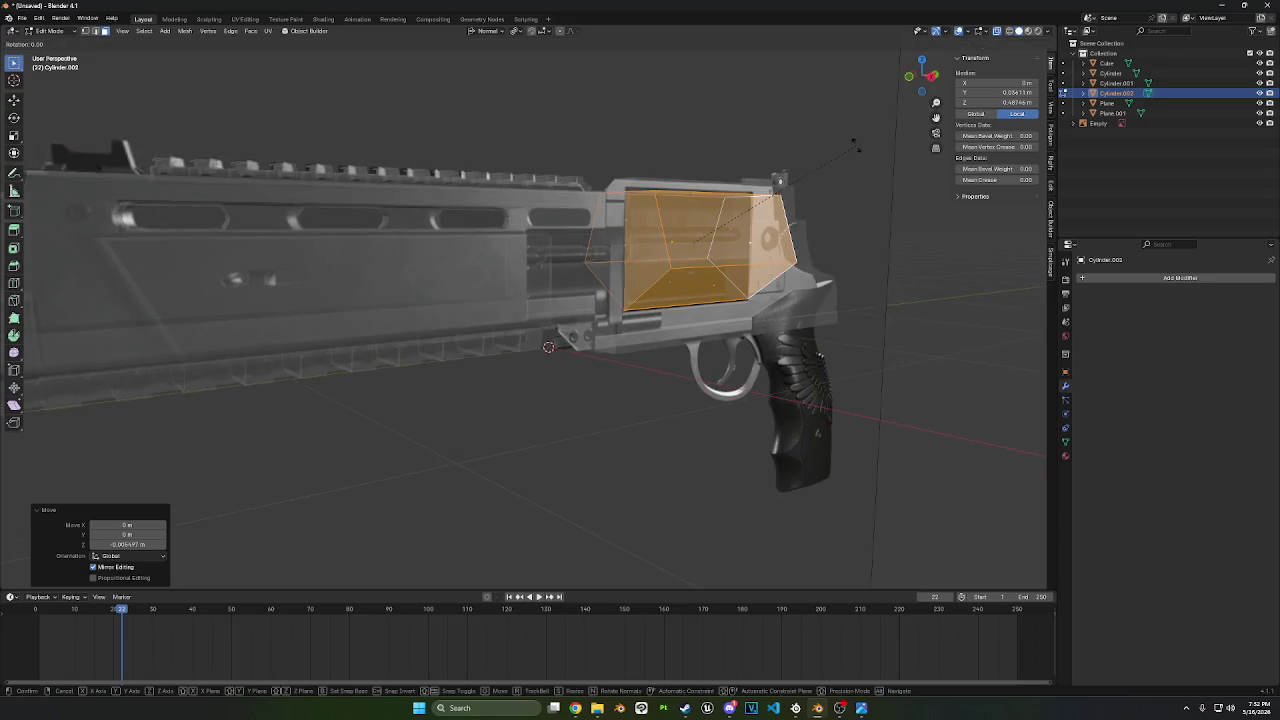
{"action": "key", "text": "y"}
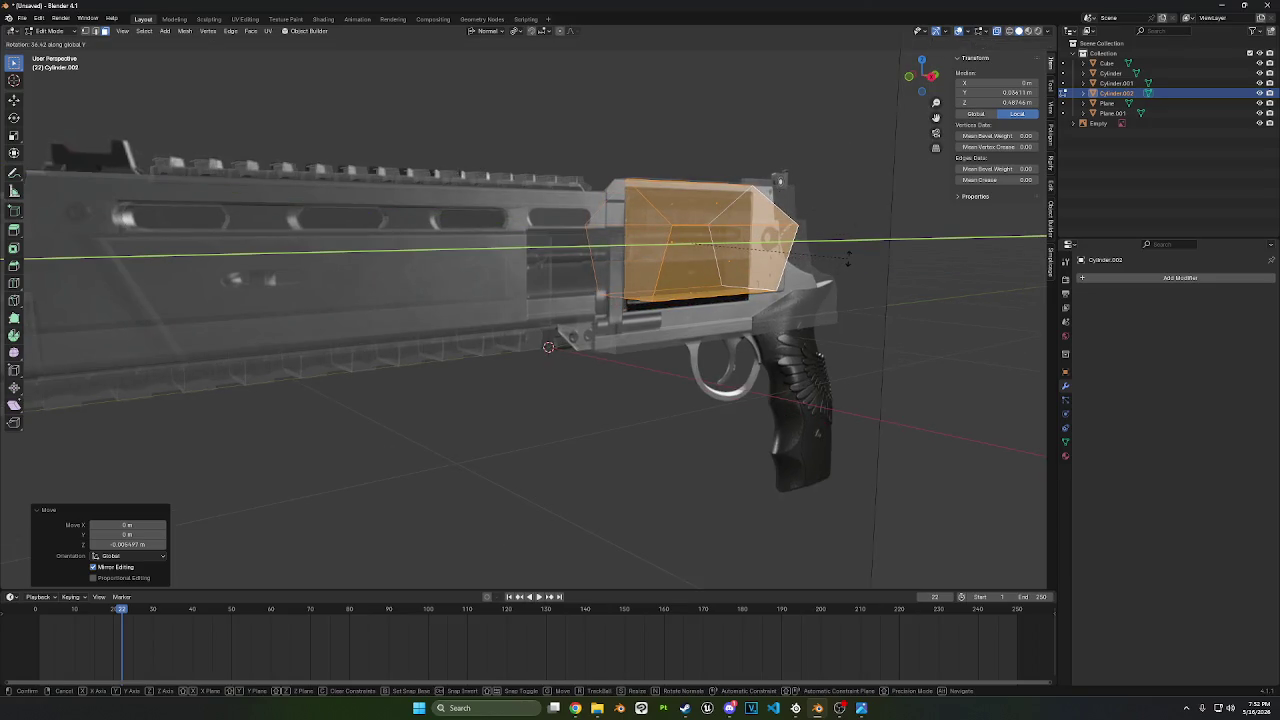
{"action": "left_click", "coordinate": [849, 259]}
{"action": "left_click_drag", "start_coordinate": [917, 107], "coordinate": [930, 88]}
{"action": "left_click", "coordinate": [930, 88]}
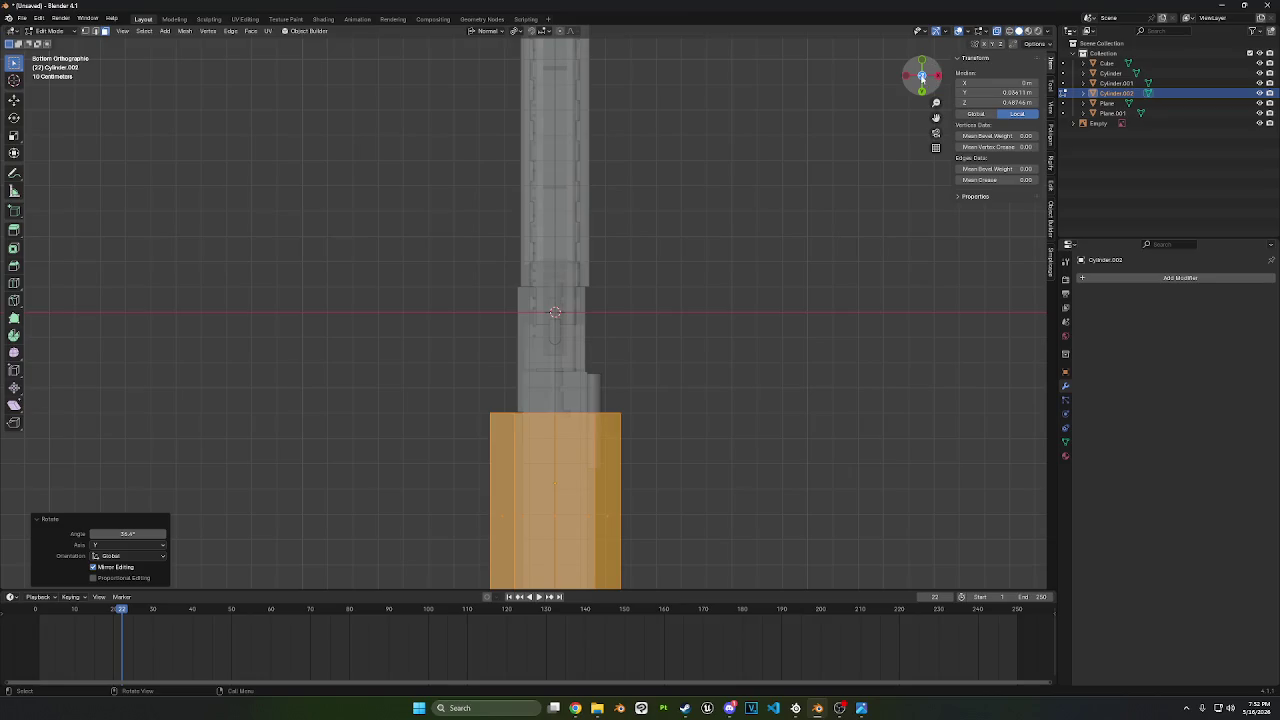
- In side view, lower the cylinder piece 0.041752 m along Z
{"action": "left_click", "coordinate": [922, 78]}
{"action": "left_click", "coordinate": [923, 80]}
{"action": "left_click", "coordinate": [935, 84]}
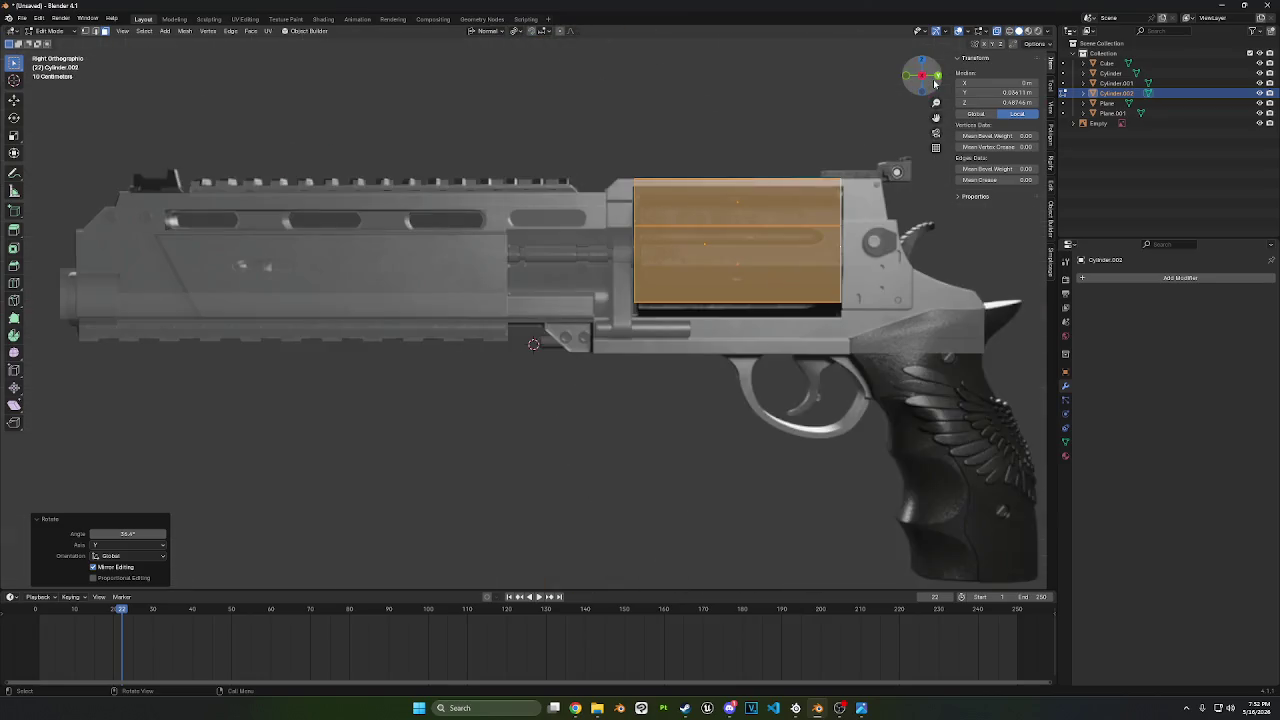
{"action": "key", "text": "g"}
{"action": "key", "text": "z"}
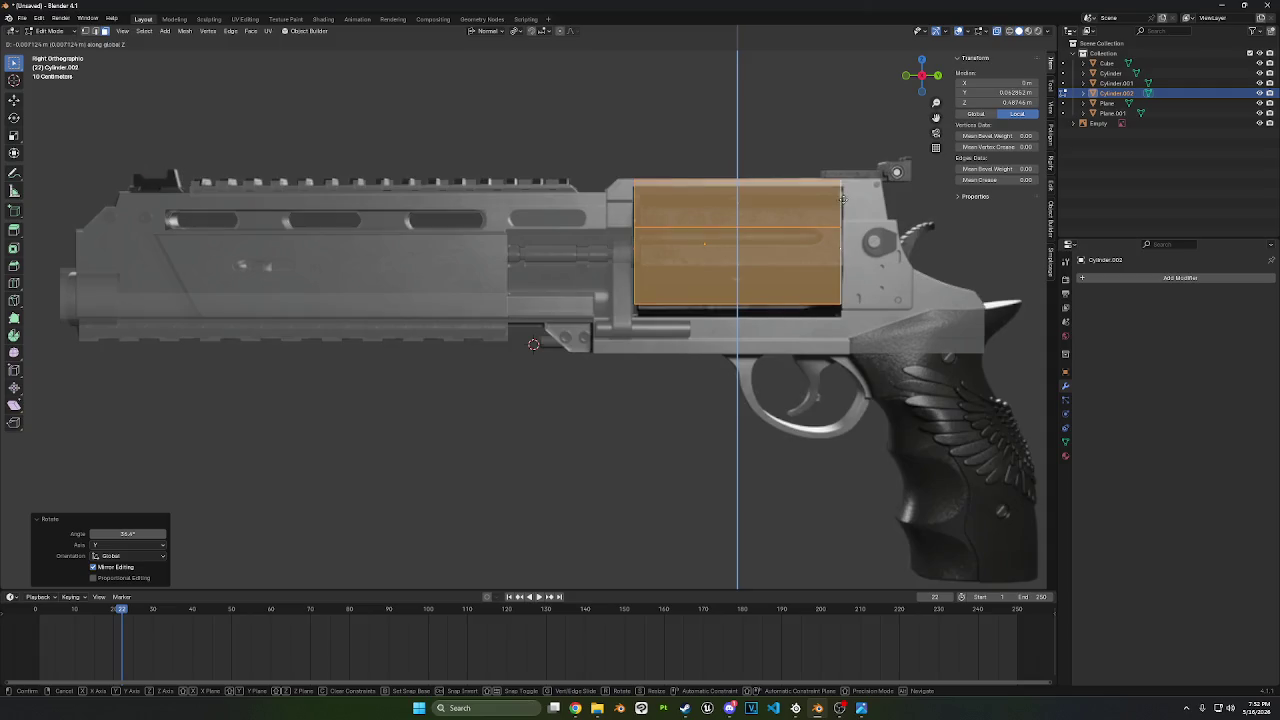
{"action": "left_click", "coordinate": [829, 287]}
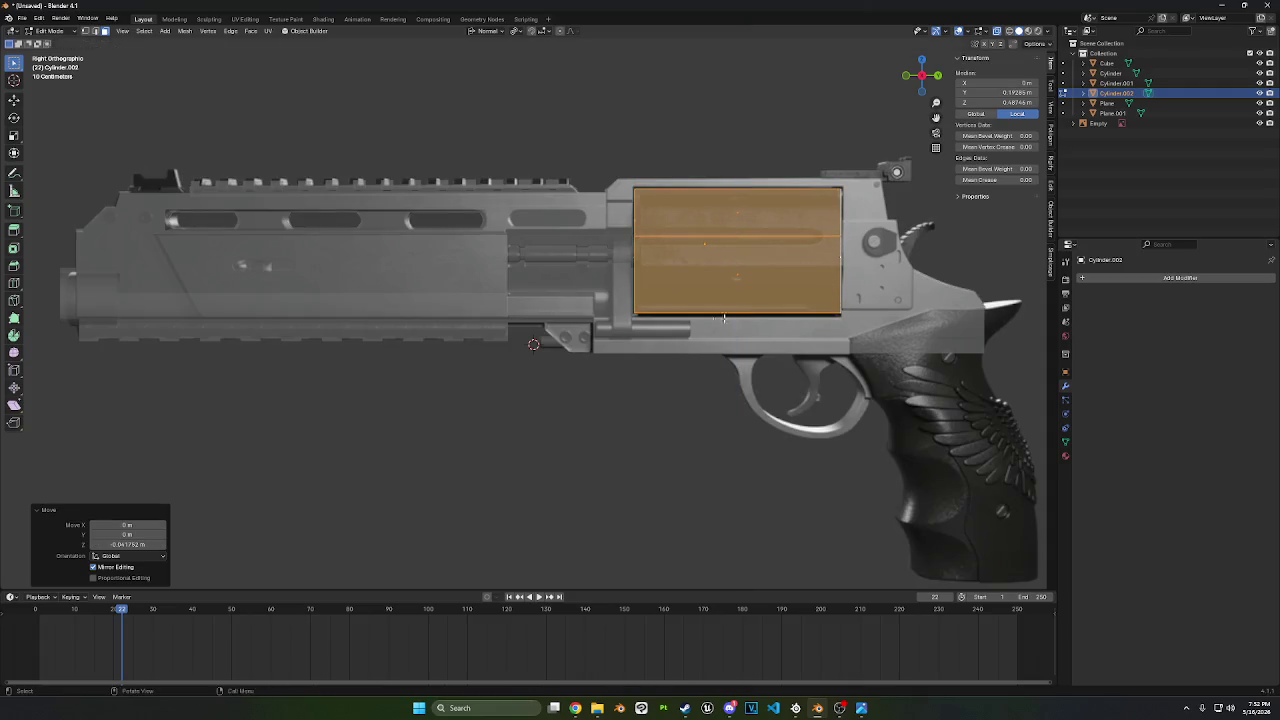
- Try another rotation around global Y, cancel it, and orbit back toward the side
{"action": "middle_click_drag", "start_coordinate": [829, 287], "coordinate": [936, 260]}
{"action": "key", "text": "r"}
{"action": "key", "text": "y"}
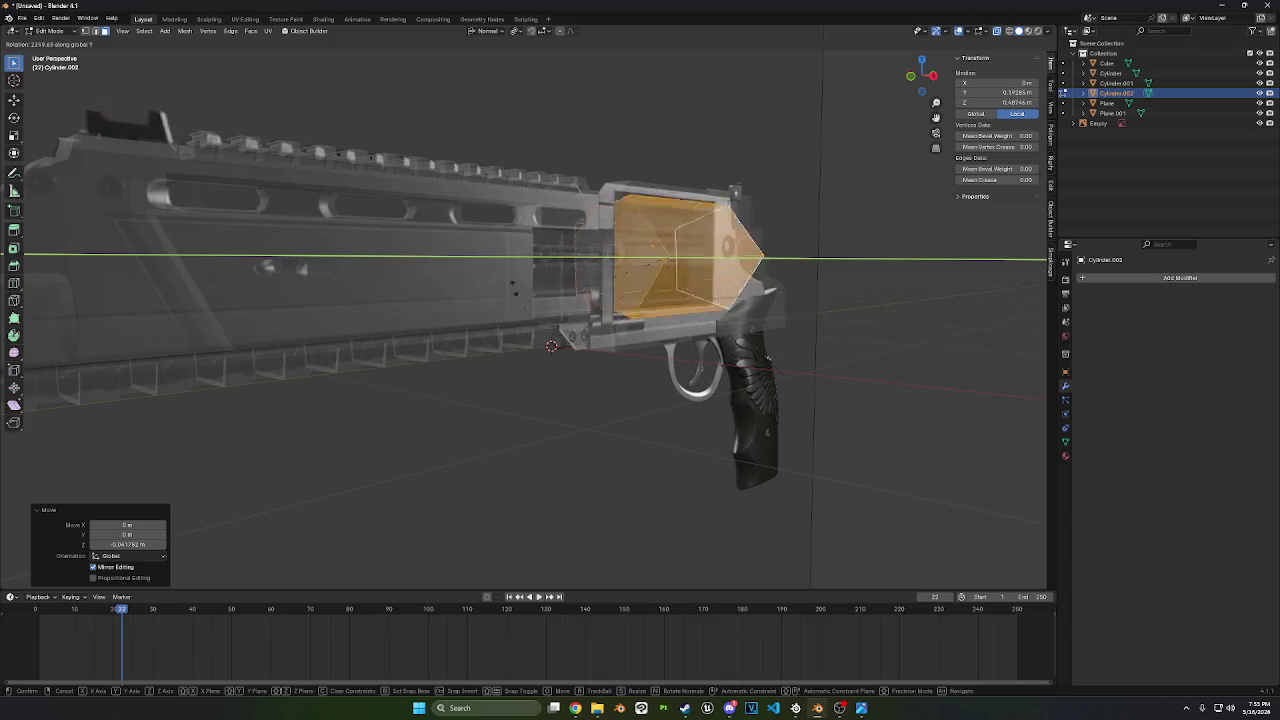
{"action": "key", "text": "Escape"}
{"action": "mouse_move", "coordinate": [803, 288]}
{"action": "middle_mouse_down"}
{"action": "mouse_move", "coordinate": [851, 263]}
{"action": "mouse_move", "coordinate": [784, 265]}
{"action": "mouse_move", "coordinate": [851, 262]}
{"action": "mouse_move", "coordinate": [686, 290]}
{"action": "mouse_move", "coordinate": [860, 246]}
{"action": "mouse_move", "coordinate": [957, 98]}
{"action": "middle_mouse_up"}
{"action": "scroll", "coordinate": [686, 290], "scroll_direction": "up", "scroll_amount": 2}
{"action": "scroll", "coordinate": [686, 290], "scroll_direction": "down", "scroll_amount": 2}
- Return to the straight side view and clear the face selection
{"action": "left_click", "coordinate": [937, 76]}
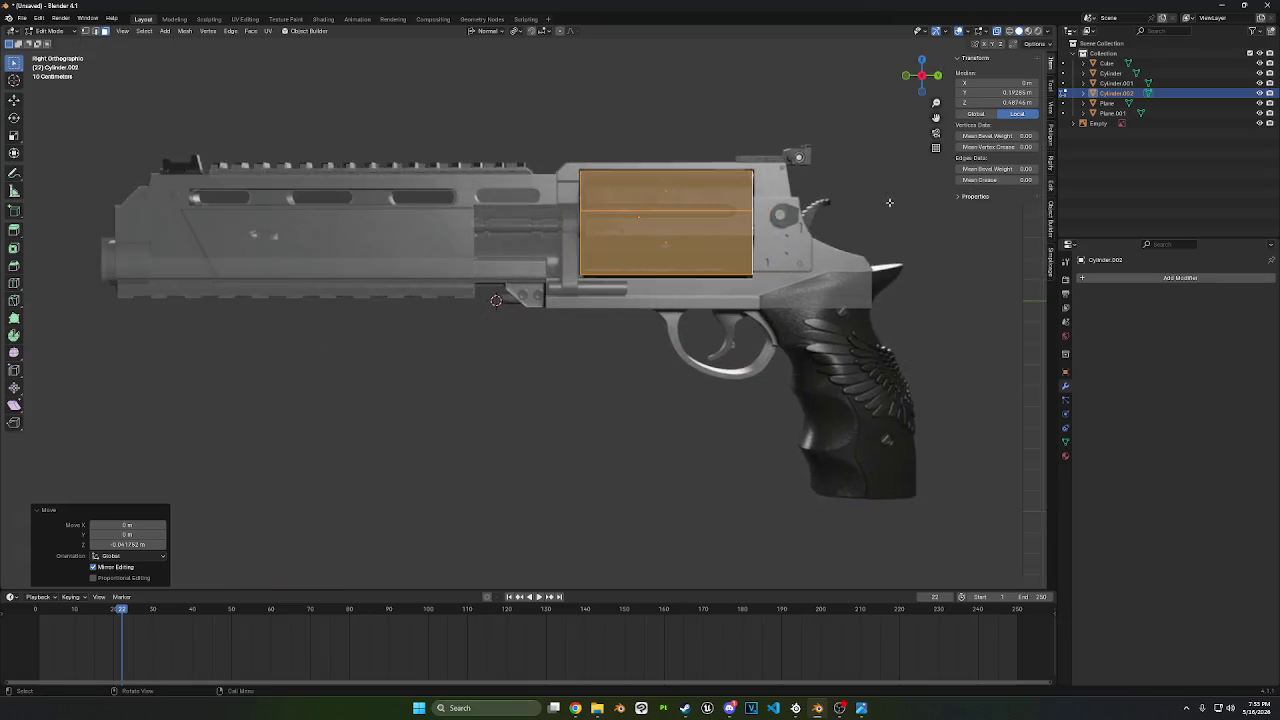
{"action": "scroll", "coordinate": [197, 154], "scroll_direction": "up", "scroll_amount": 4}
{"action": "left_click", "coordinate": [536, 419]}
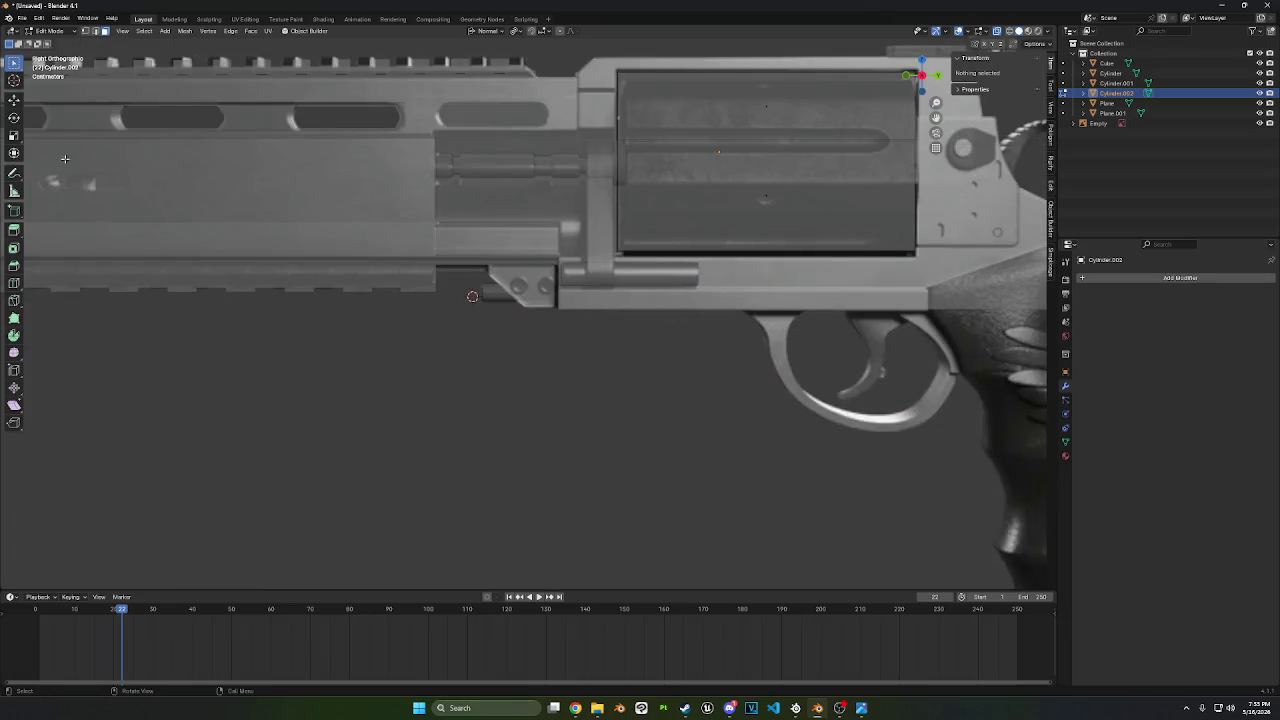
{"action": "left_click", "coordinate": [45, 31]}
- Add a new cylinder mesh with 16 vertices
{"action": "left_click", "coordinate": [41, 43]}
{"action": "key", "text": "shift+a"}
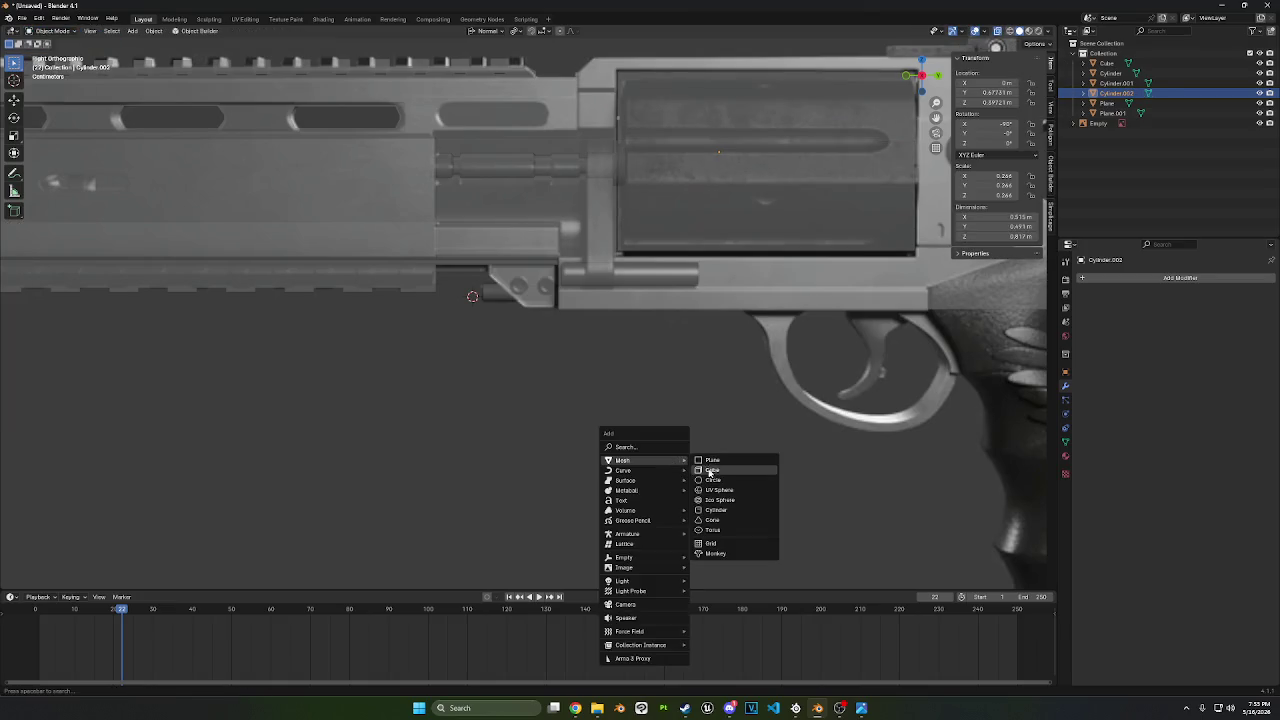
{"action": "left_click", "coordinate": [704, 511]}
{"action": "left_click", "coordinate": [128, 461]}
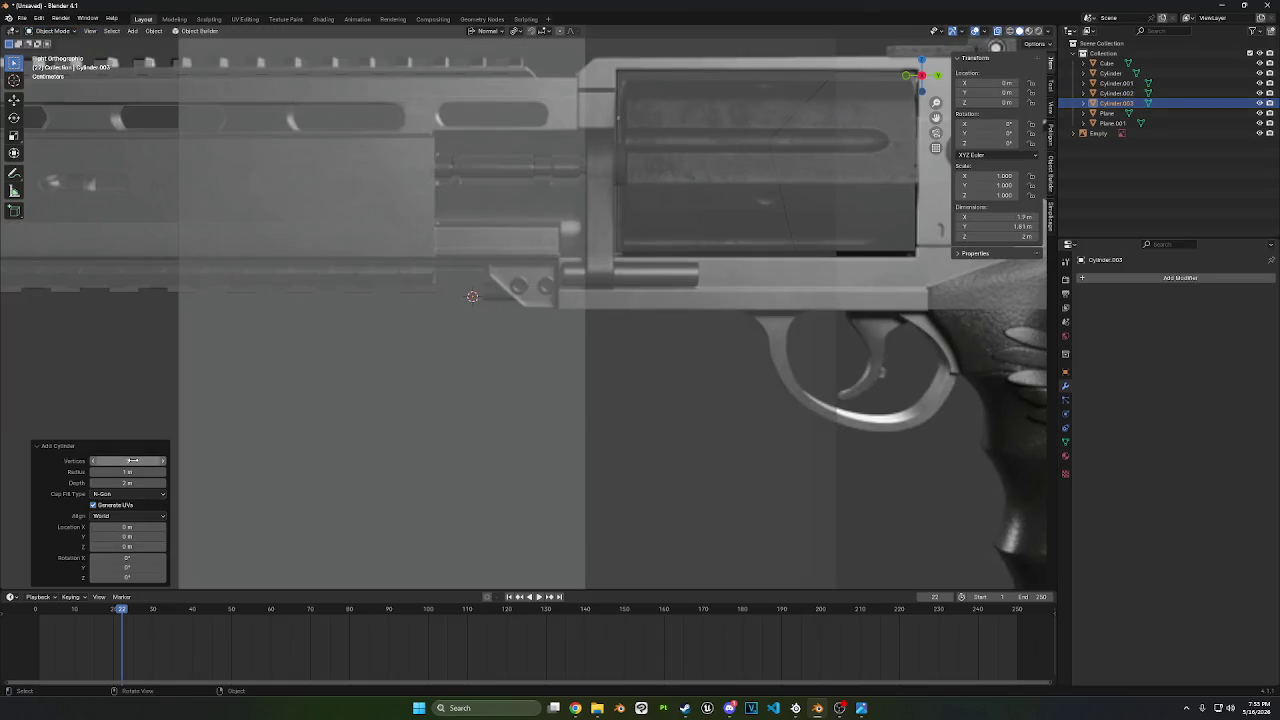
{"action": "key", "text": "BackSpace"}
{"action": "type", "text": "16"}
{"action": "key", "text": "Return"}
{"action": "scroll", "coordinate": [466, 480], "scroll_direction": "down", "scroll_amount": 5}
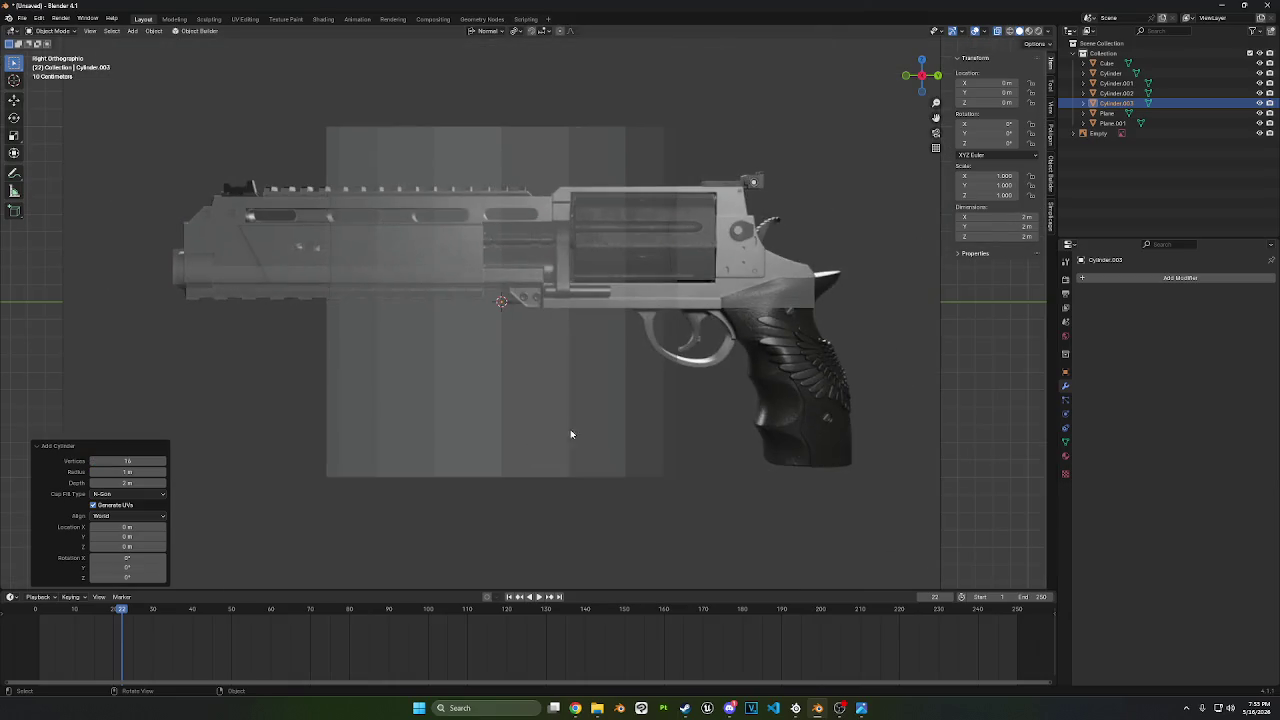
{"action": "key", "text": "ctrl+2"}
{"action": "key", "text": "ctrl+z"}
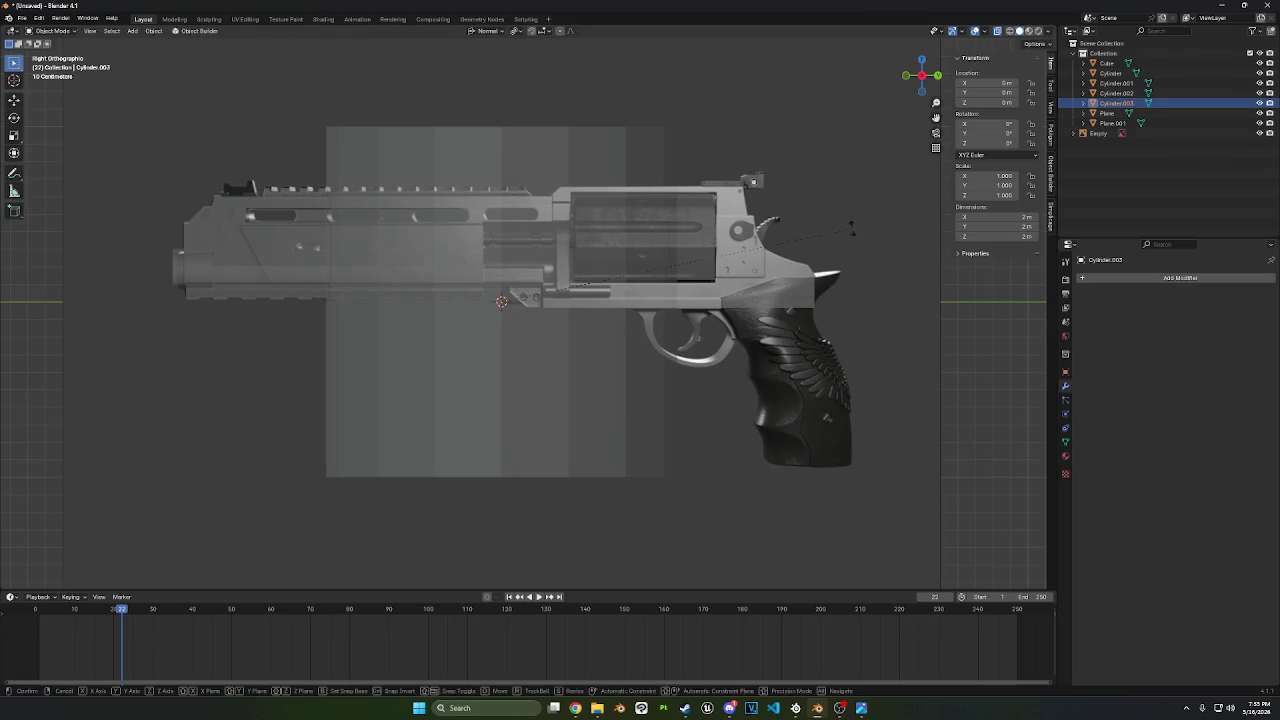
- Rotate the cylinder 90° on X, scale it to 0.07 and slide it under the barrel
{"action": "key", "text": "r"}
{"action": "left_click", "coordinate": [509, 502]}
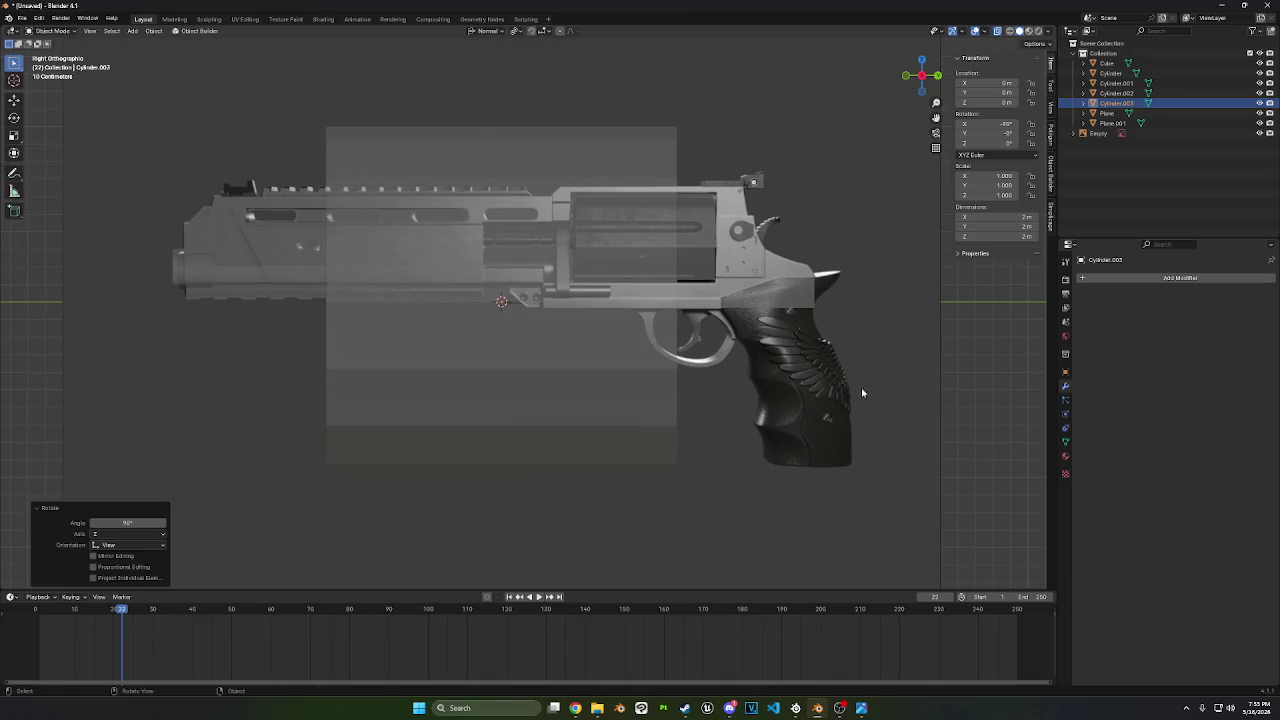
{"action": "key", "text": "s"}
{"action": "left_click", "coordinate": [552, 294]}
{"action": "scroll", "coordinate": [552, 294], "scroll_direction": "up", "scroll_amount": 5}
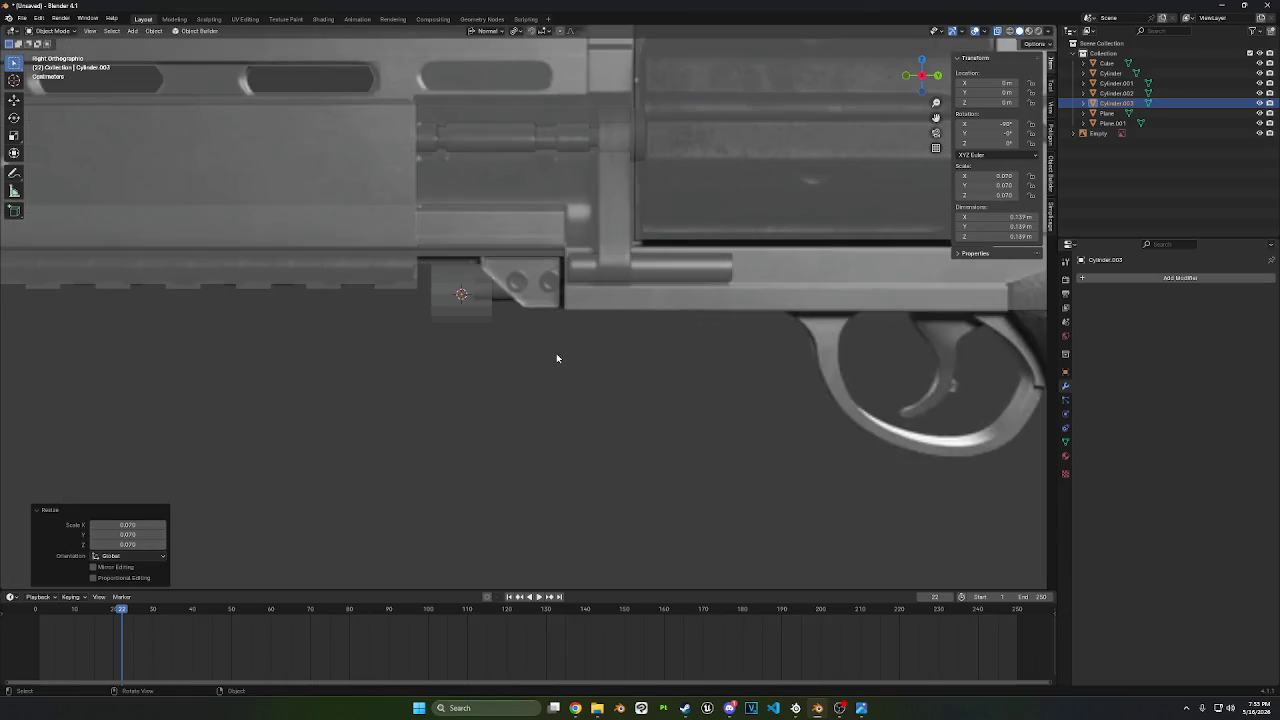
{"action": "key", "text": "g"}
{"action": "left_click", "coordinate": [537, 284]}
{"action": "key", "text": "s"}
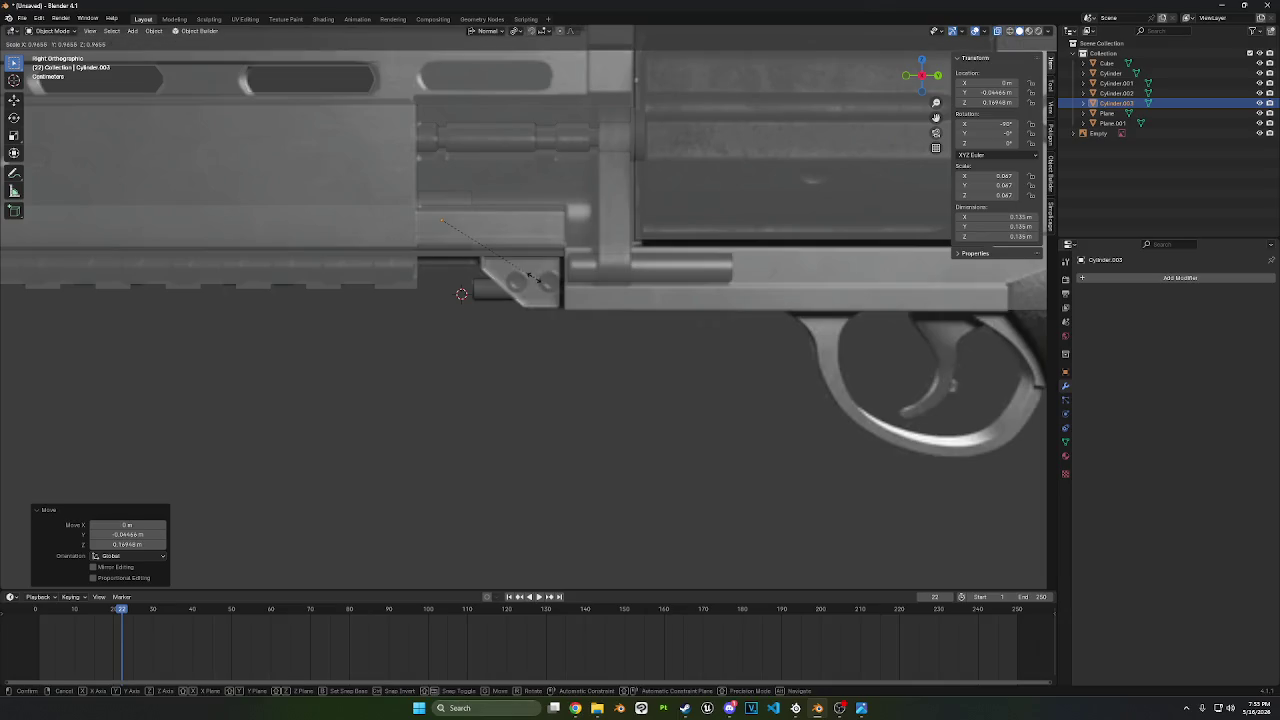
{"action": "left_click", "coordinate": [520, 268]}
{"action": "key", "text": "g"}
{"action": "key", "text": "y"}
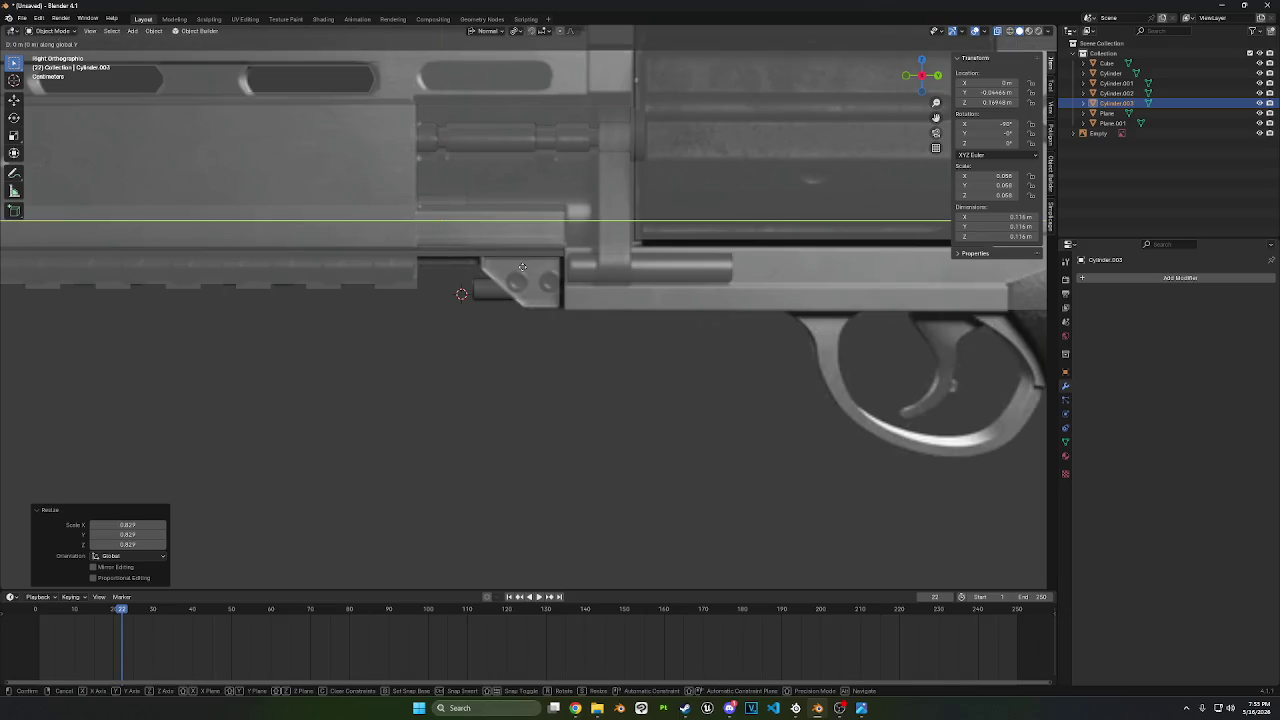
{"action": "left_click", "coordinate": [661, 266]}
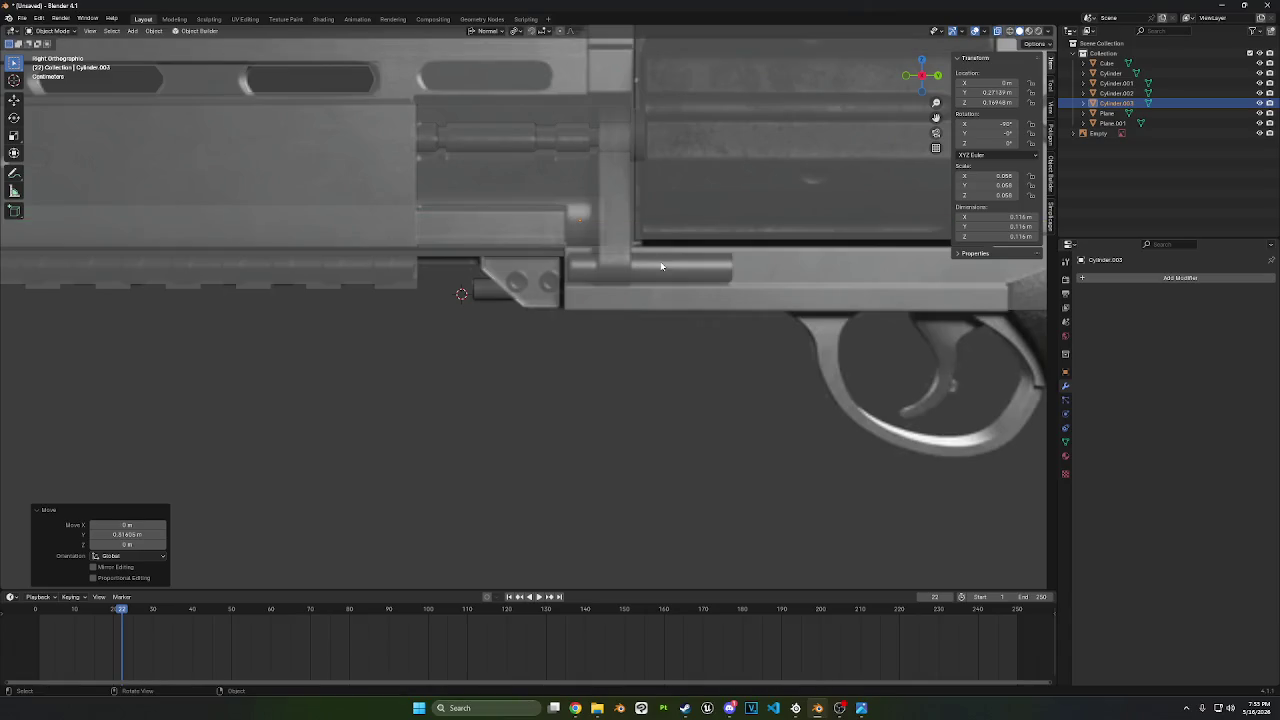
- In Edit Mode, stretch the rod's two ends along Y toward muzzle and cylinder
{"action": "key", "text": "Tab"}
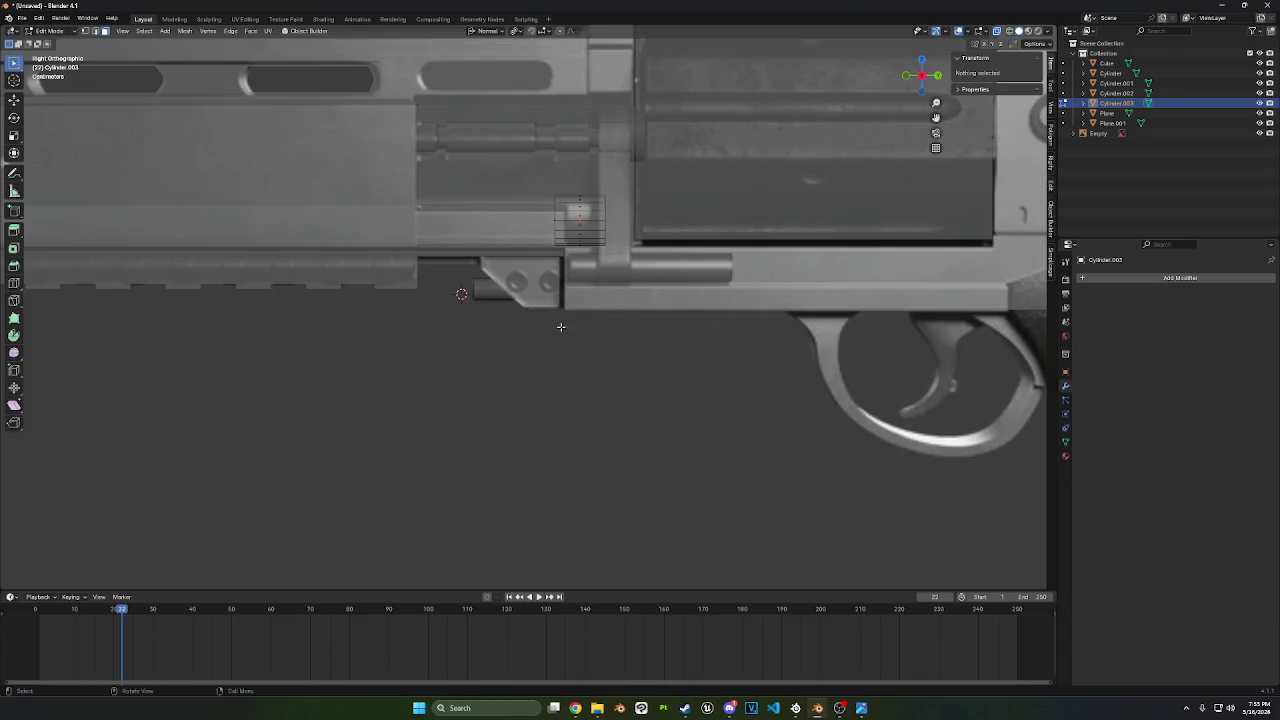
{"action": "key", "text": "g"}
{"action": "key", "text": "y"}
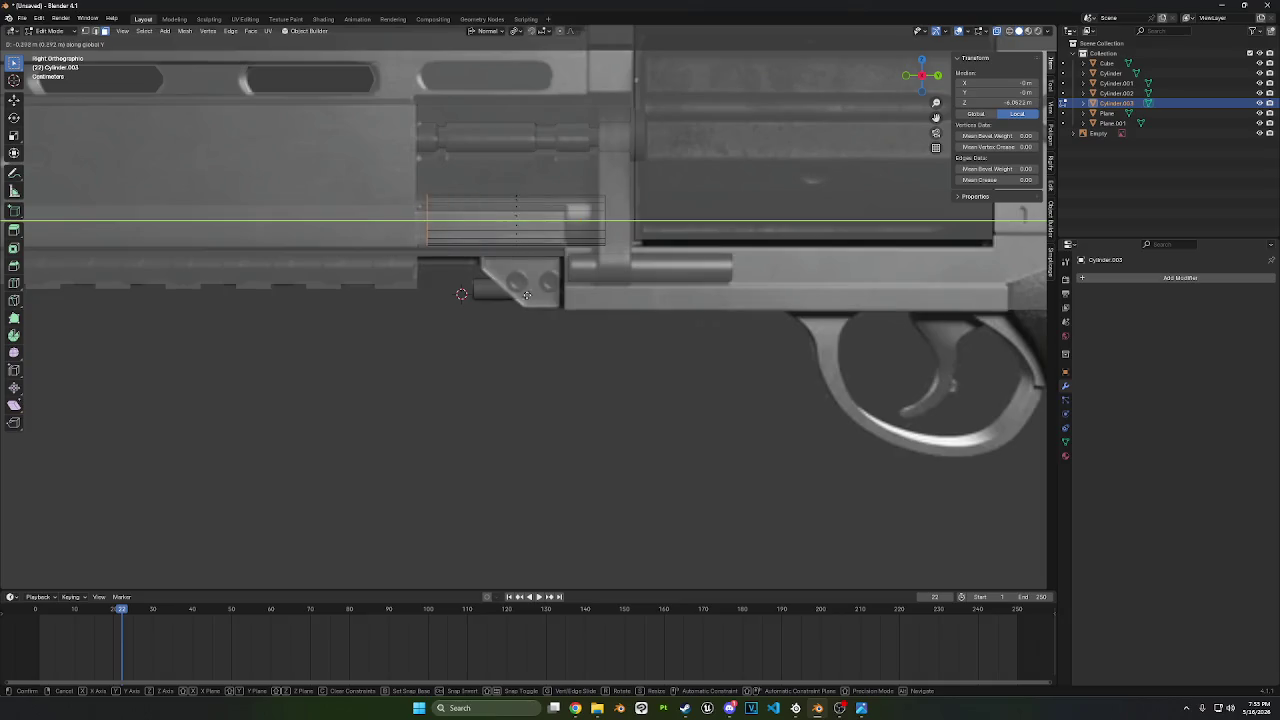
{"action": "left_click", "coordinate": [590, 323]}
{"action": "key", "text": "g"}
{"action": "key", "text": "y"}
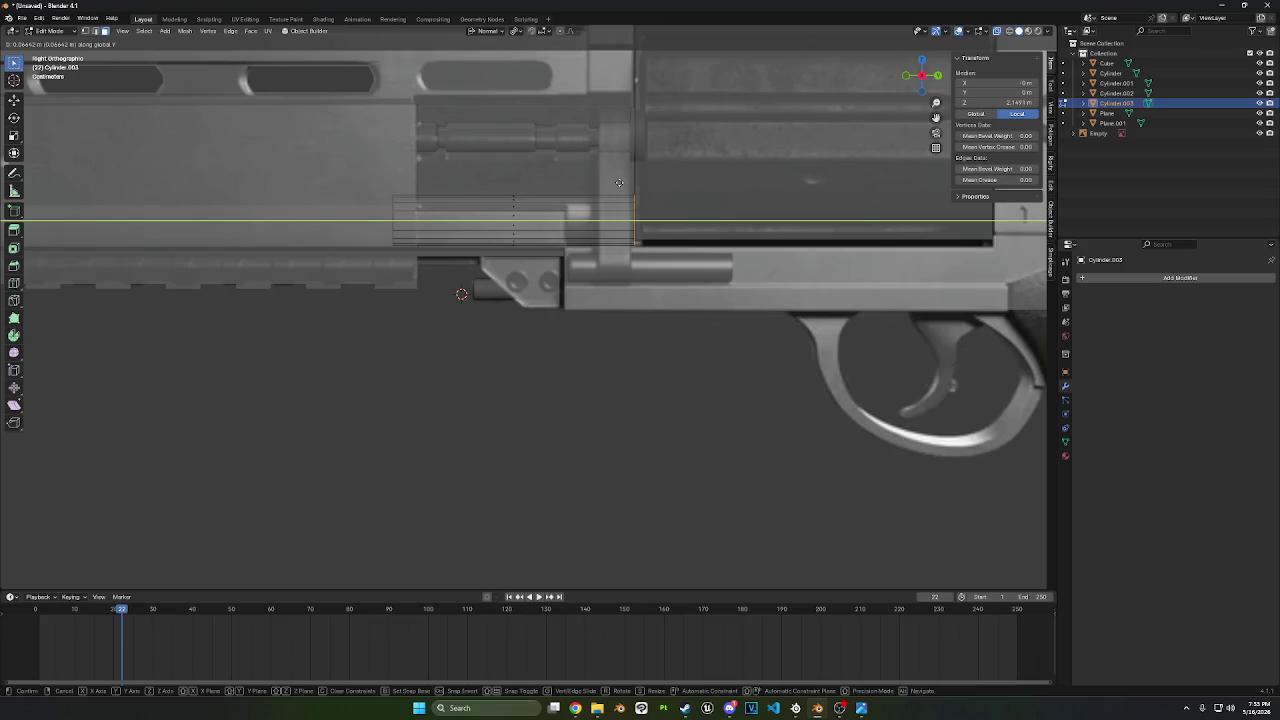
{"action": "left_click", "coordinate": [619, 183]}
- Select the whole rod mesh and raise it along Z under the shroud
{"action": "key", "text": "ctrl+l"}
{"action": "key", "text": "g"}
{"action": "key", "text": "z"}
{"action": "key", "text": "z"}
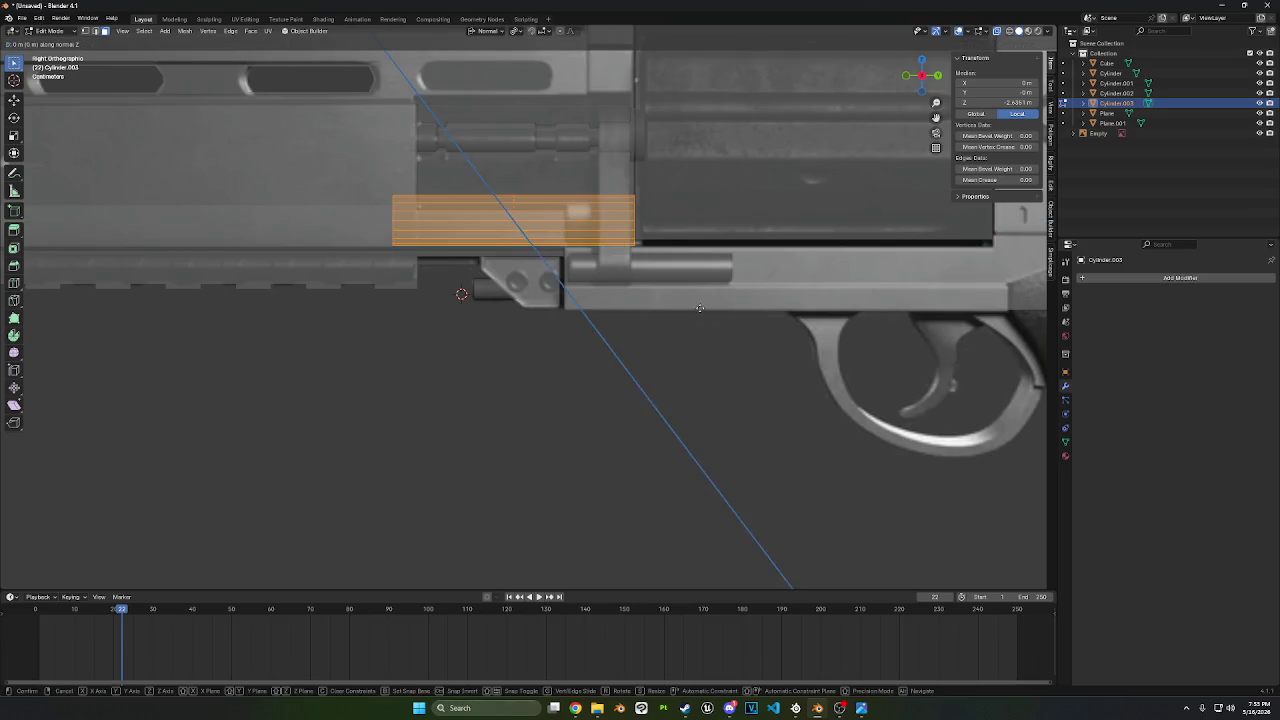
{"action": "key", "text": "z"}
{"action": "key", "text": "z"}
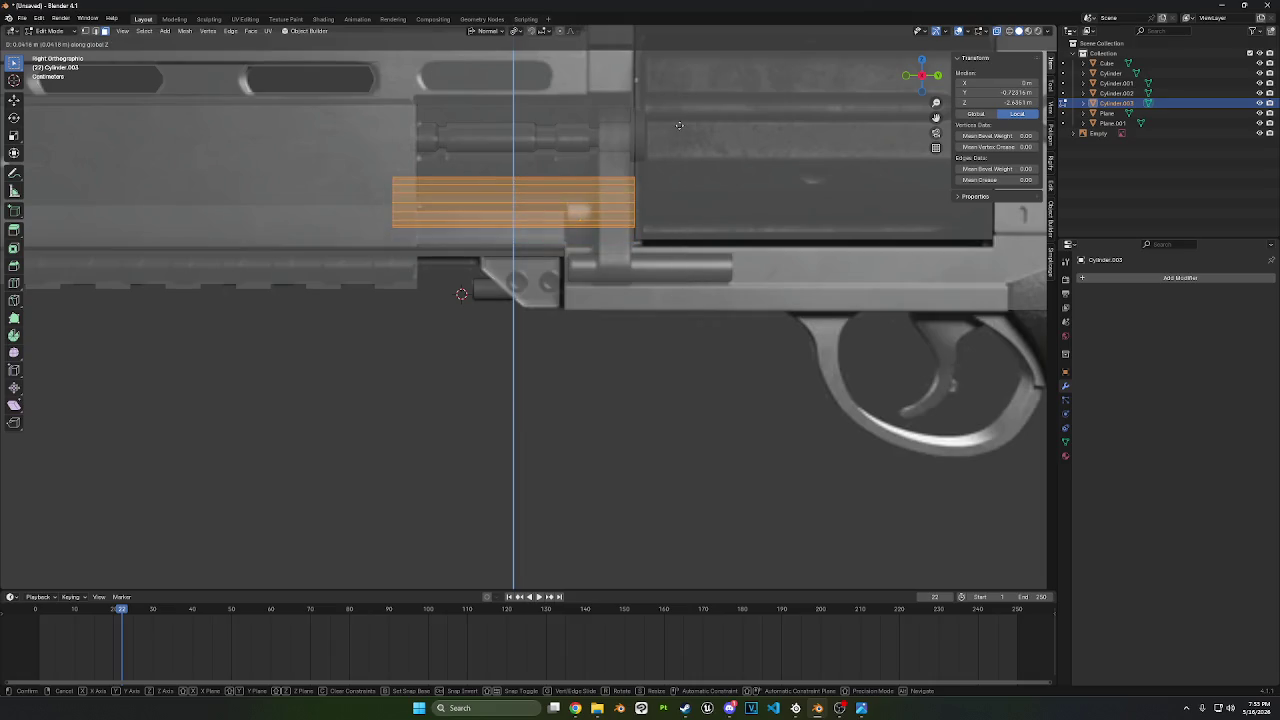
{"action": "left_click", "coordinate": [676, 171]}
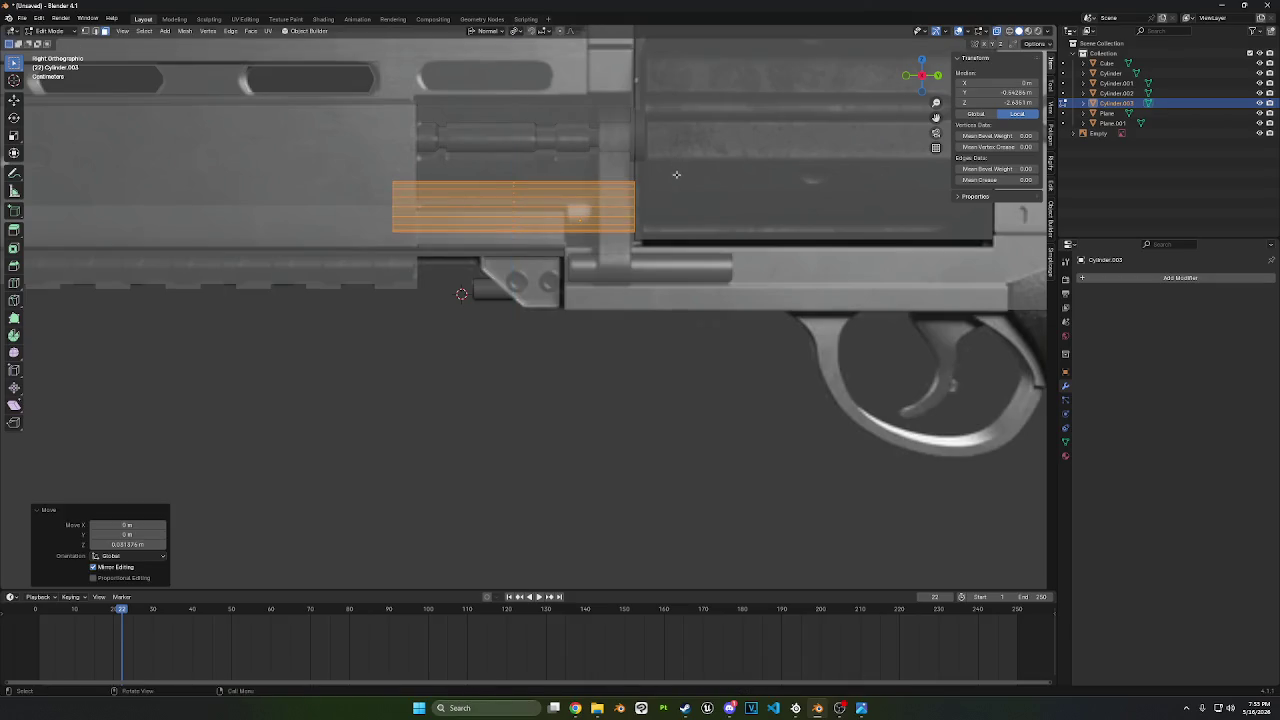
{"action": "key", "text": "g"}
{"action": "key", "text": "z"}
{"action": "left_click", "coordinate": [673, 150]}
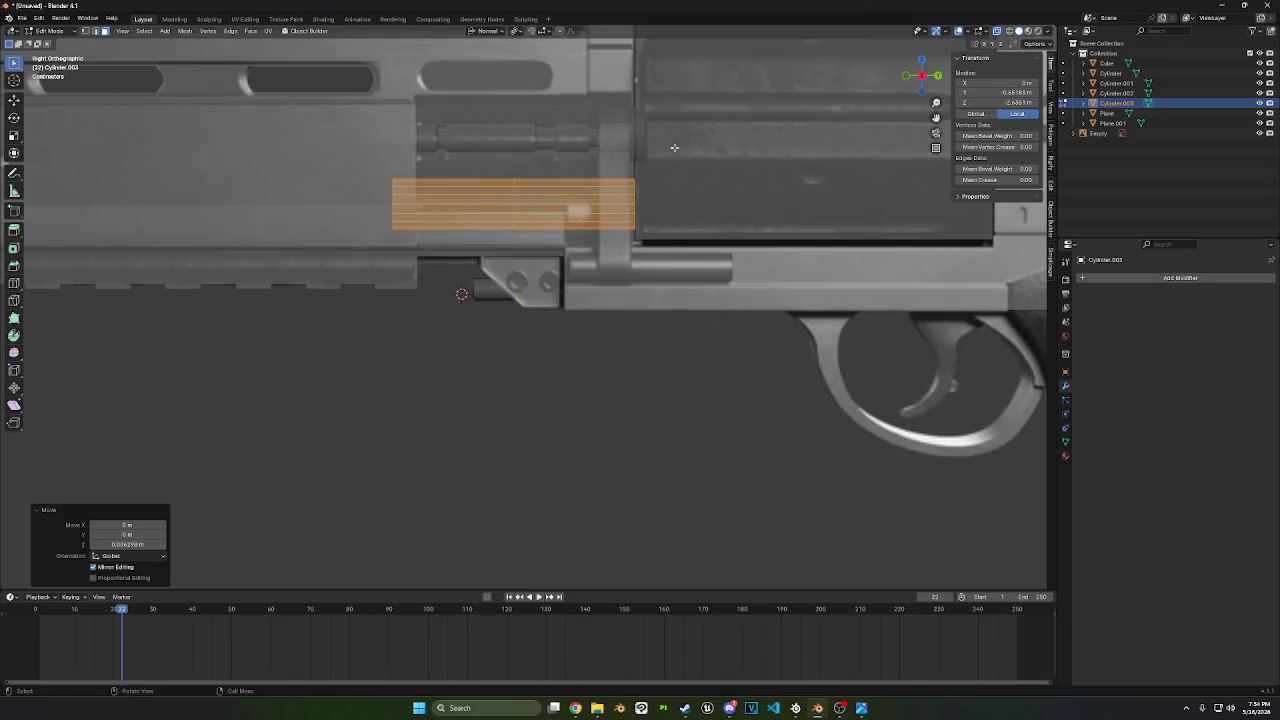
- Check the rod in X-ray view and nudge its mesh 0.009089 m along Z
{"action": "mouse_move", "coordinate": [675, 156]}
{"action": "middle_mouse_down"}
{"action": "mouse_move", "coordinate": [716, 182]}
{"action": "mouse_move", "coordinate": [630, 188]}
{"action": "mouse_move", "coordinate": [611, 259]}
{"action": "mouse_move", "coordinate": [622, 224]}
{"action": "mouse_move", "coordinate": [635, 233]}
{"action": "middle_mouse_up"}
{"action": "scroll", "coordinate": [626, 190], "scroll_direction": "up", "scroll_amount": 2}
{"action": "scroll", "coordinate": [626, 190], "scroll_direction": "down", "scroll_amount": 2}
{"action": "scroll", "coordinate": [637, 191], "scroll_direction": "up", "scroll_amount": 2}
{"action": "key", "text": "alt+z"}
{"action": "key", "text": "g"}
{"action": "key", "text": "z"}
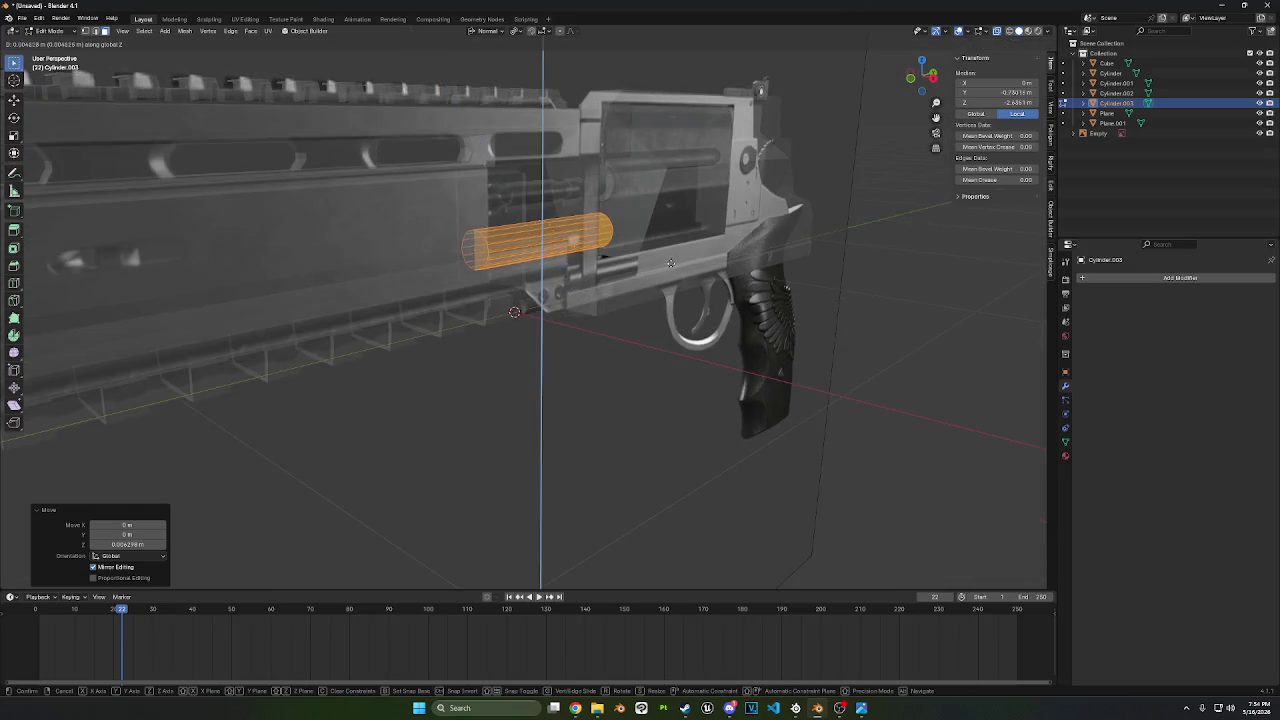
{"action": "left_click", "coordinate": [671, 261]}
{"action": "scroll", "coordinate": [600, 250], "scroll_direction": "up", "scroll_amount": 3}
{"action": "middle_click_drag", "start_coordinate": [600, 250], "coordinate": [566, 229]}
{"action": "scroll", "coordinate": [581, 249], "scroll_direction": "down", "scroll_amount": 3}
{"action": "scroll", "coordinate": [581, 249], "scroll_direction": "down", "scroll_amount": 2}
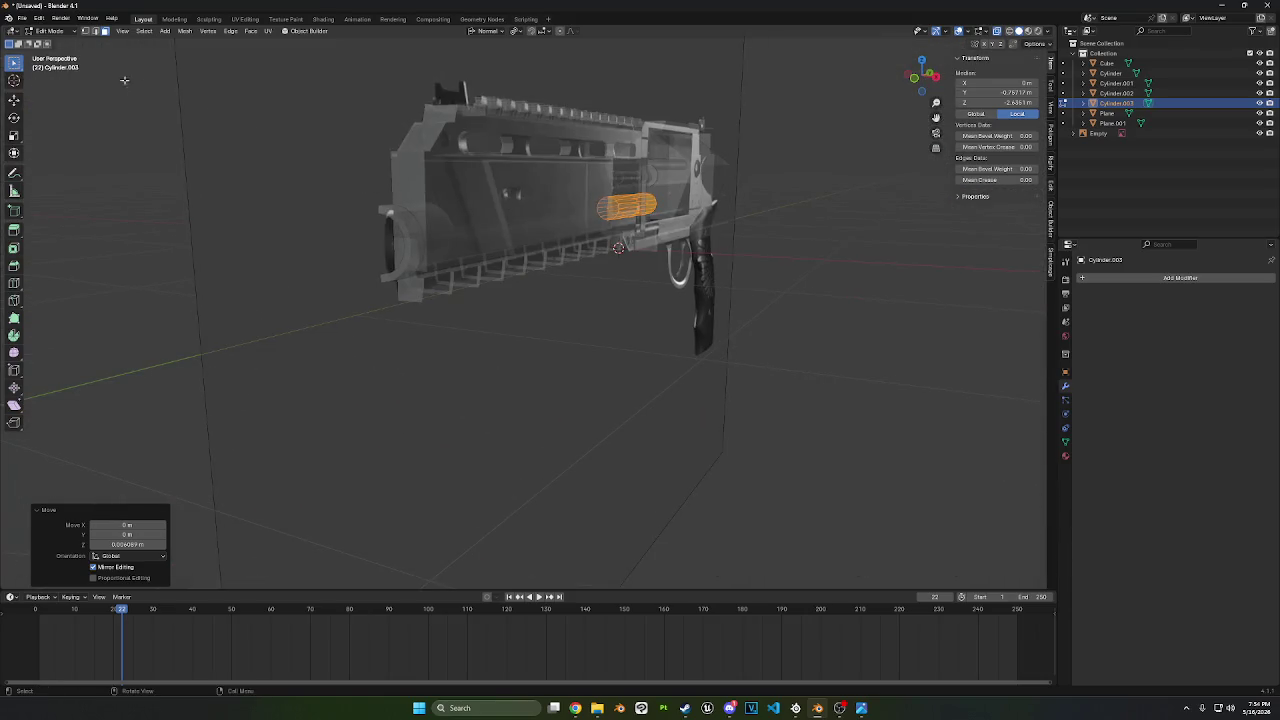
{"action": "left_click", "coordinate": [66, 31]}
- Select the rod Cylinder.003 from a straight right-side view
{"action": "left_click", "coordinate": [50, 42]}
{"action": "mouse_move", "coordinate": [428, 397]}
{"action": "middle_mouse_down"}
{"action": "mouse_move", "coordinate": [709, 391]}
{"action": "mouse_move", "coordinate": [357, 291]}
{"action": "middle_mouse_up"}
{"action": "scroll", "coordinate": [357, 291], "scroll_direction": "up", "scroll_amount": 3}
{"action": "left_click", "coordinate": [355, 231]}
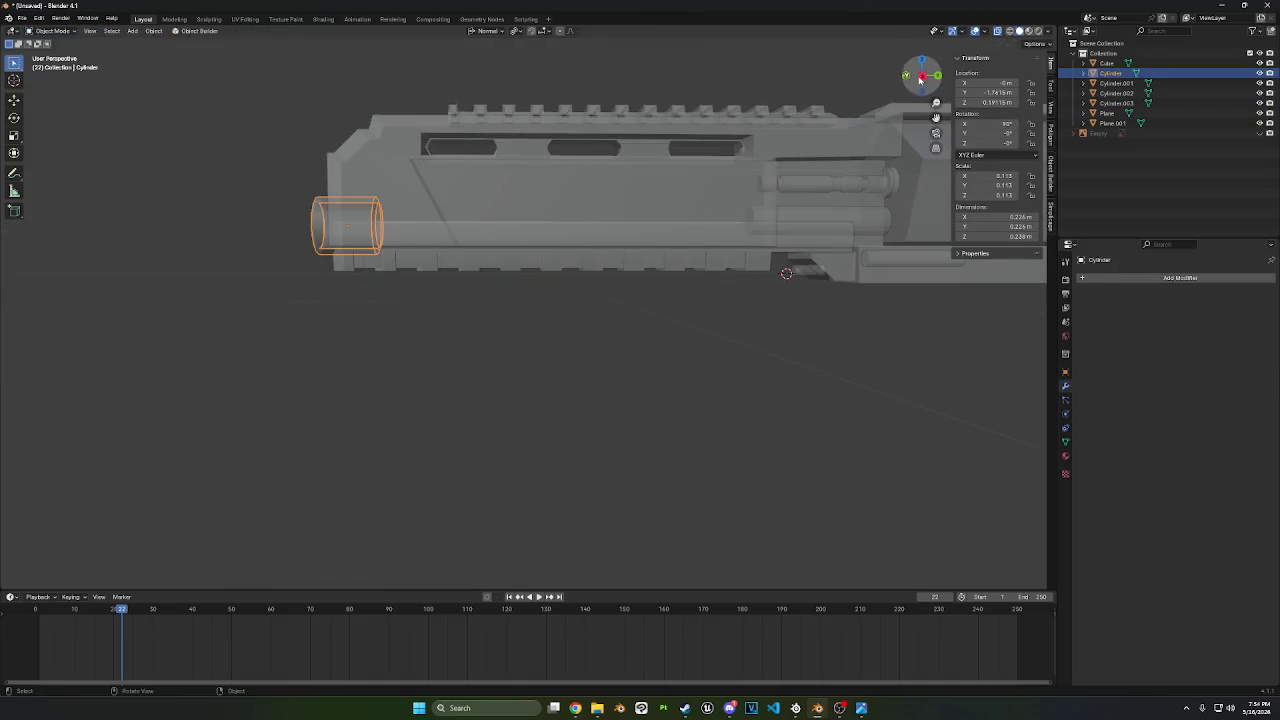
{"action": "left_click", "coordinate": [938, 75]}
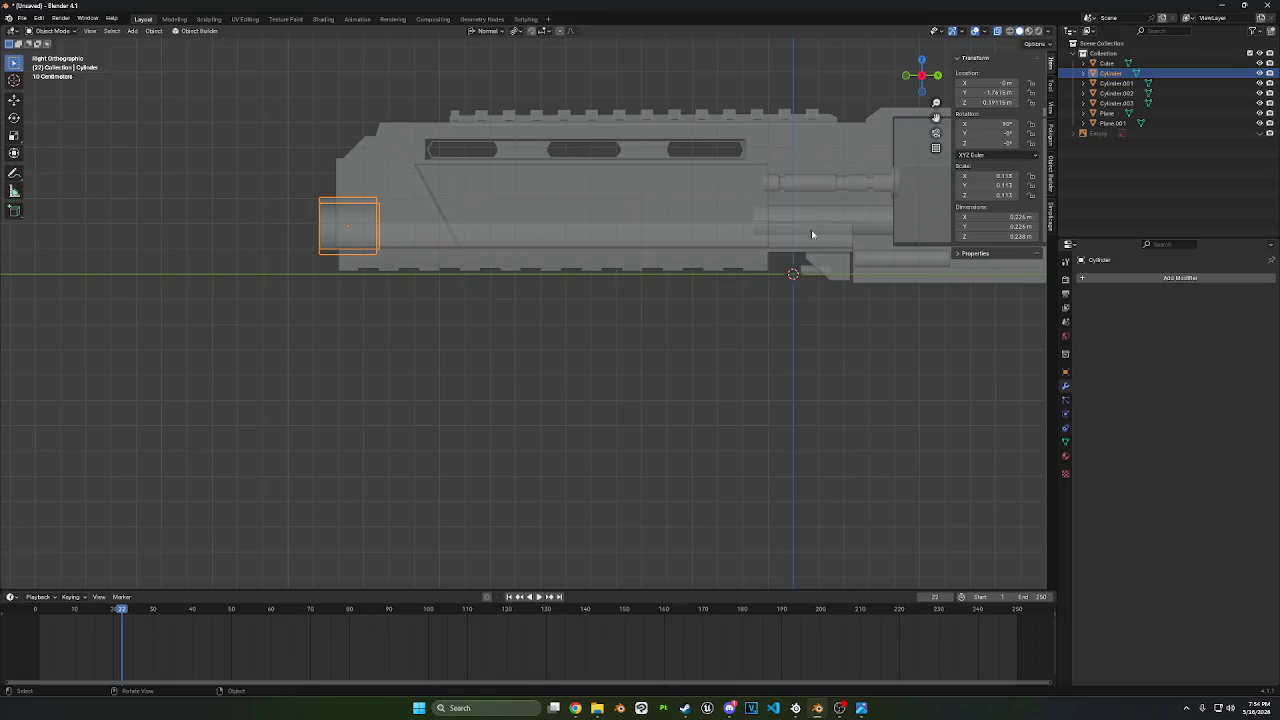
{"action": "left_click", "coordinate": [841, 222]}
- In Edit Mode, extend the rod's front end toward the muzzle
{"action": "key", "text": "Tab"}
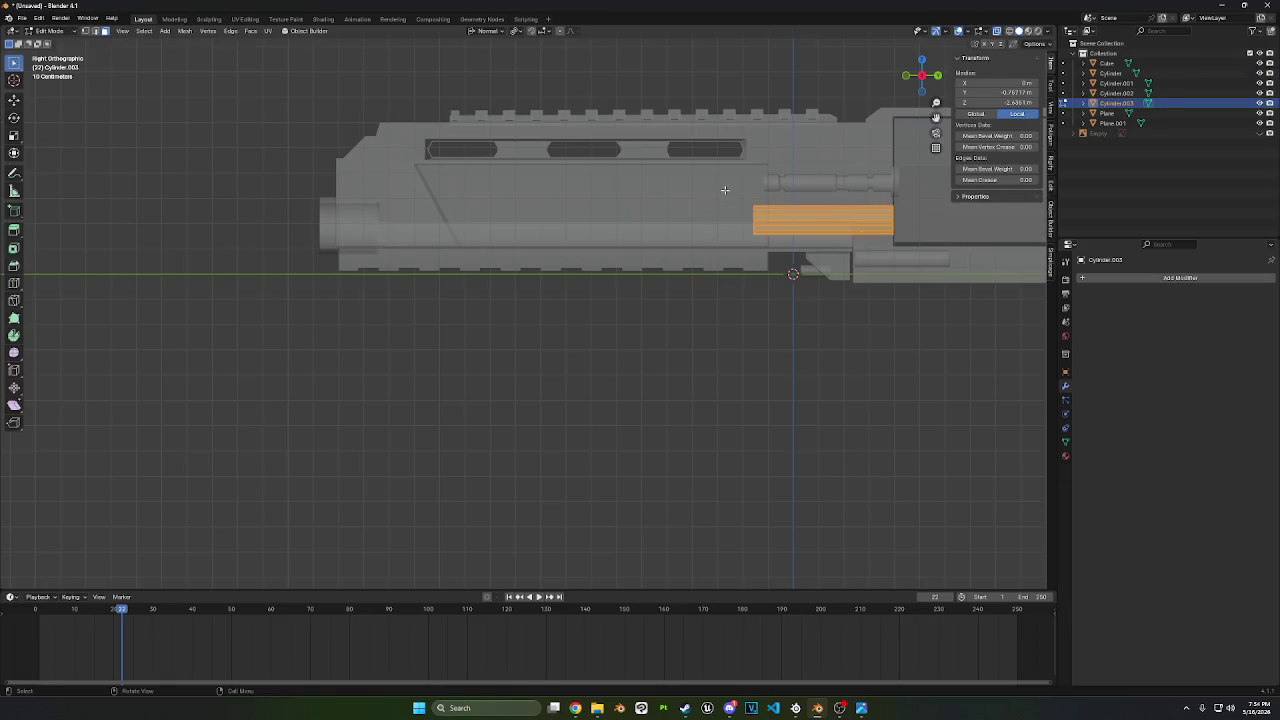
{"action": "key", "text": "g"}
{"action": "key", "text": "z"}
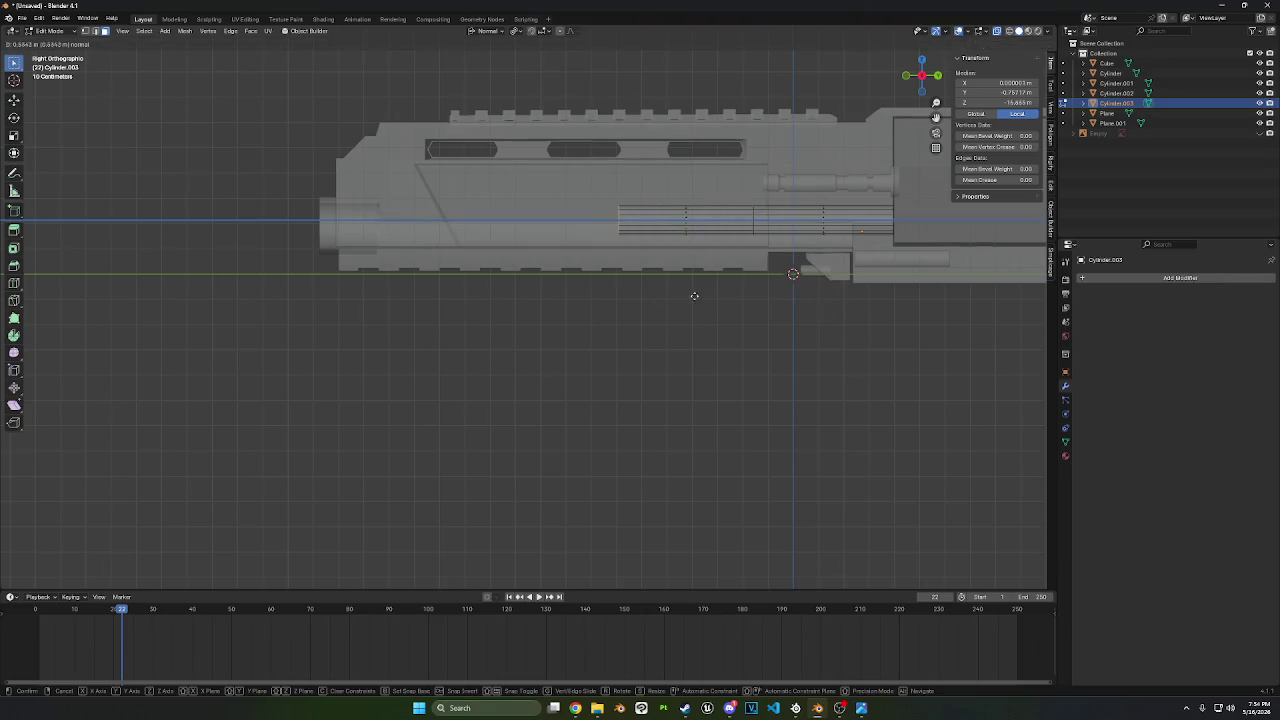
{"action": "left_click", "coordinate": [451, 310]}
{"action": "mouse_move", "coordinate": [449, 310]}
{"action": "middle_mouse_down"}
{"action": "mouse_move", "coordinate": [357, 294]}
{"action": "mouse_move", "coordinate": [429, 301]}
{"action": "mouse_move", "coordinate": [385, 290]}
{"action": "middle_mouse_up"}
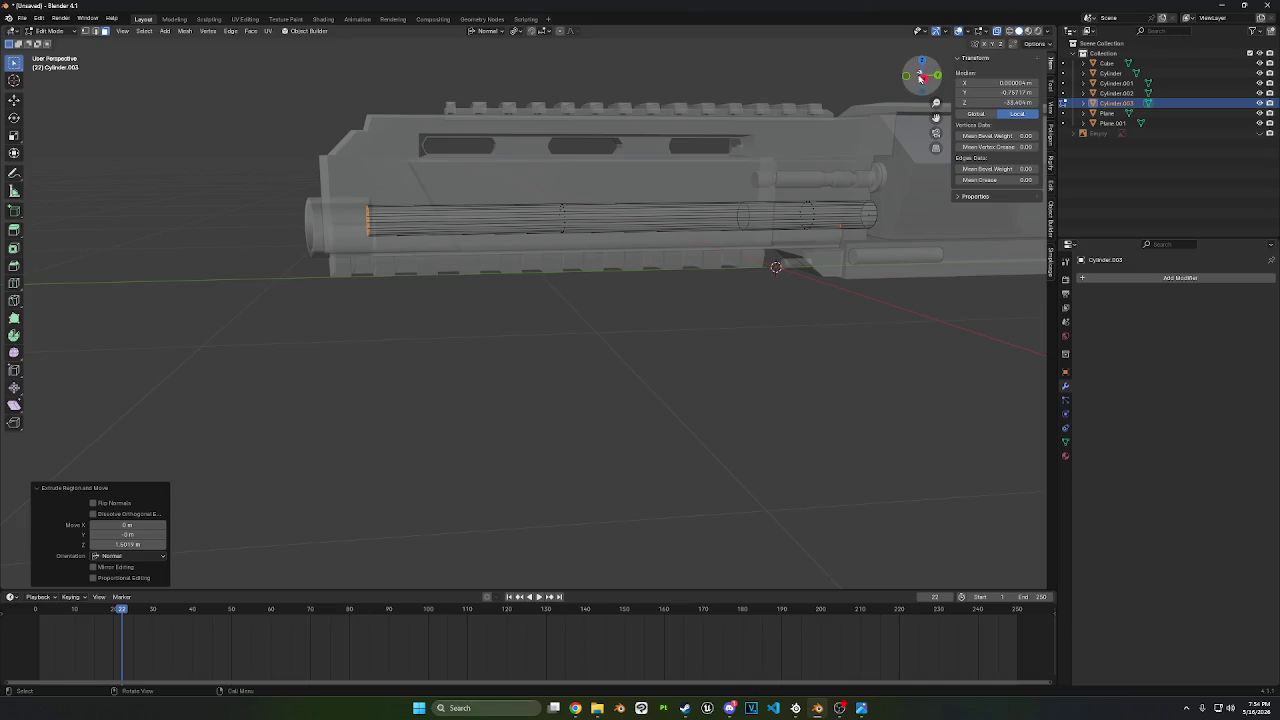
{"action": "left_click", "coordinate": [927, 80]}
- Slide the rod's front end further along Y toward the muzzle
{"action": "key", "text": "g"}
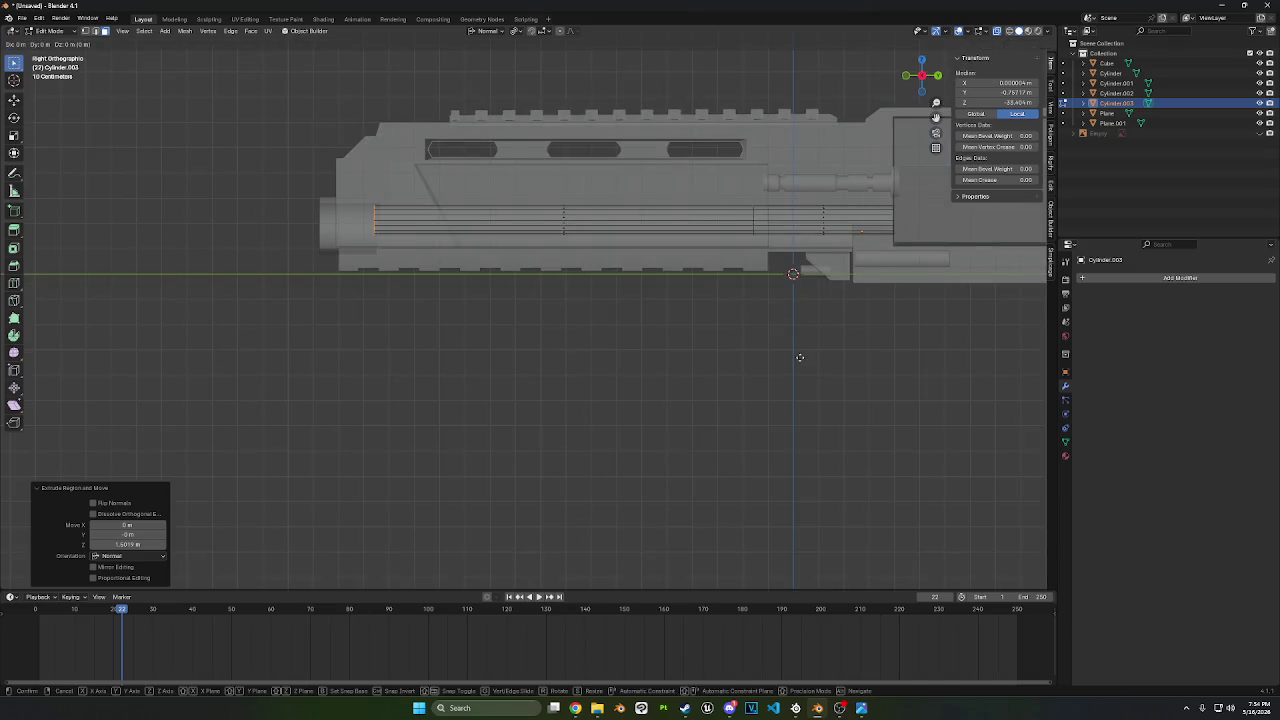
{"action": "key", "text": "z"}
{"action": "key", "text": "y"}
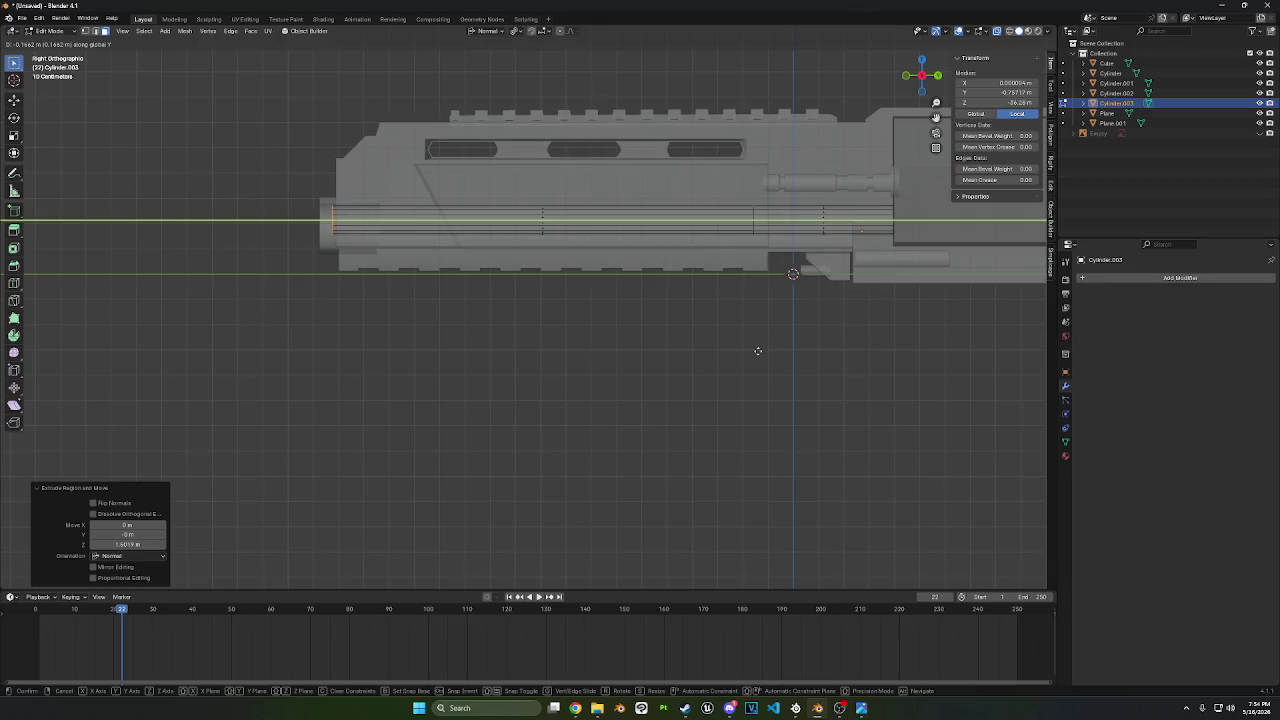
{"action": "left_click", "coordinate": [757, 352]}
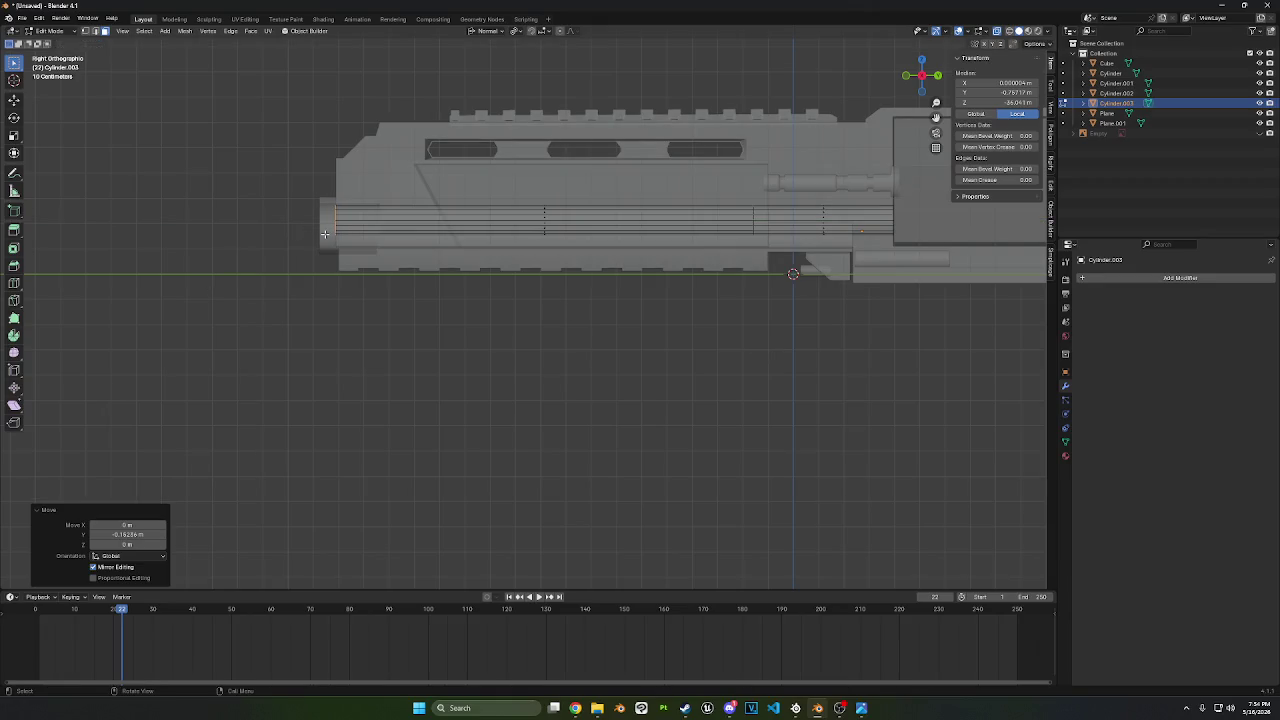
{"action": "key", "text": "g"}
{"action": "key", "text": "z"}
{"action": "key", "text": "y"}
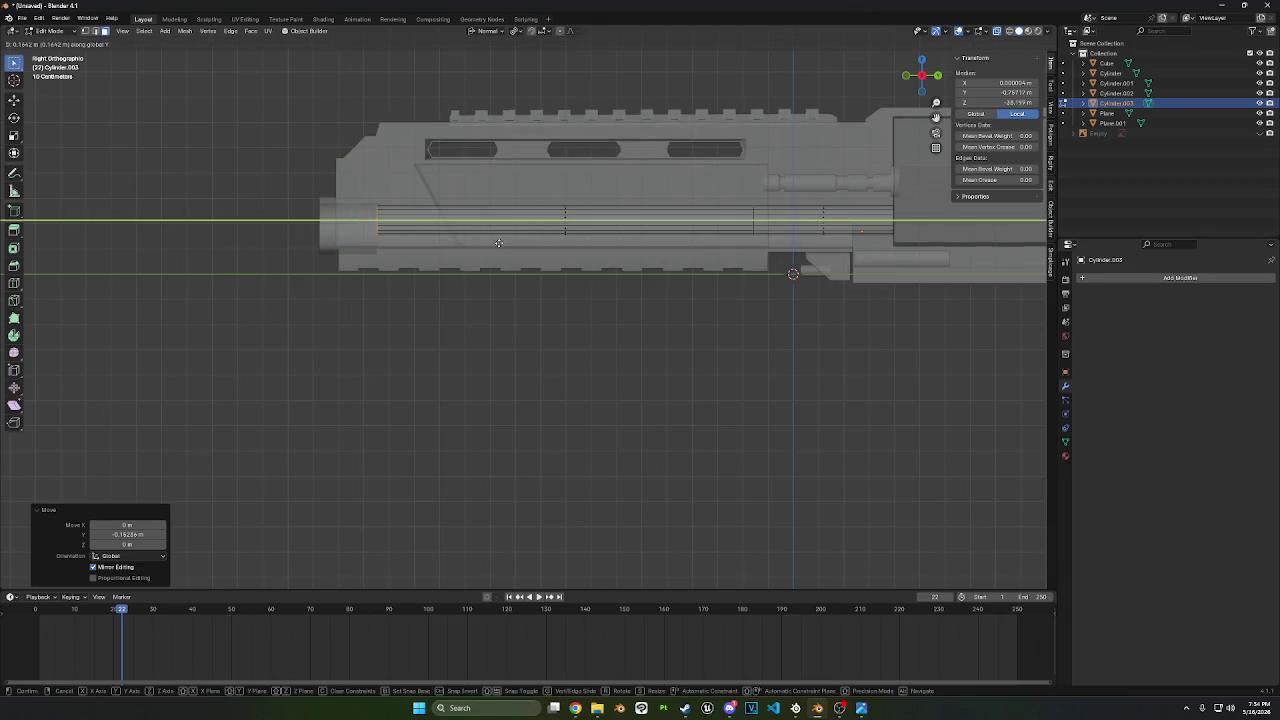
{"action": "key", "text": "Escape"}
- Extrude a collar at the rod's end, scale it 1.978 and move it -0.24718 m along Y
{"action": "key", "text": "e"}
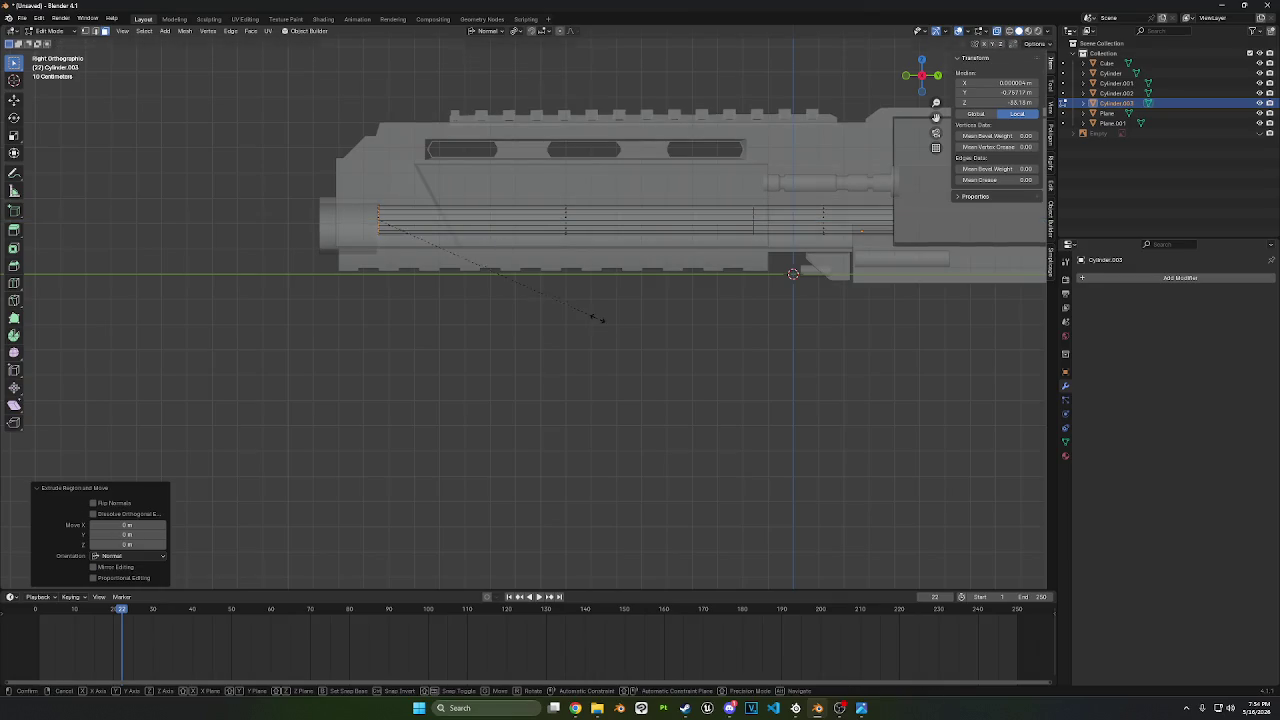
{"action": "left_click", "coordinate": [822, 357]}
{"action": "key", "text": "g"}
{"action": "key", "text": "y"}
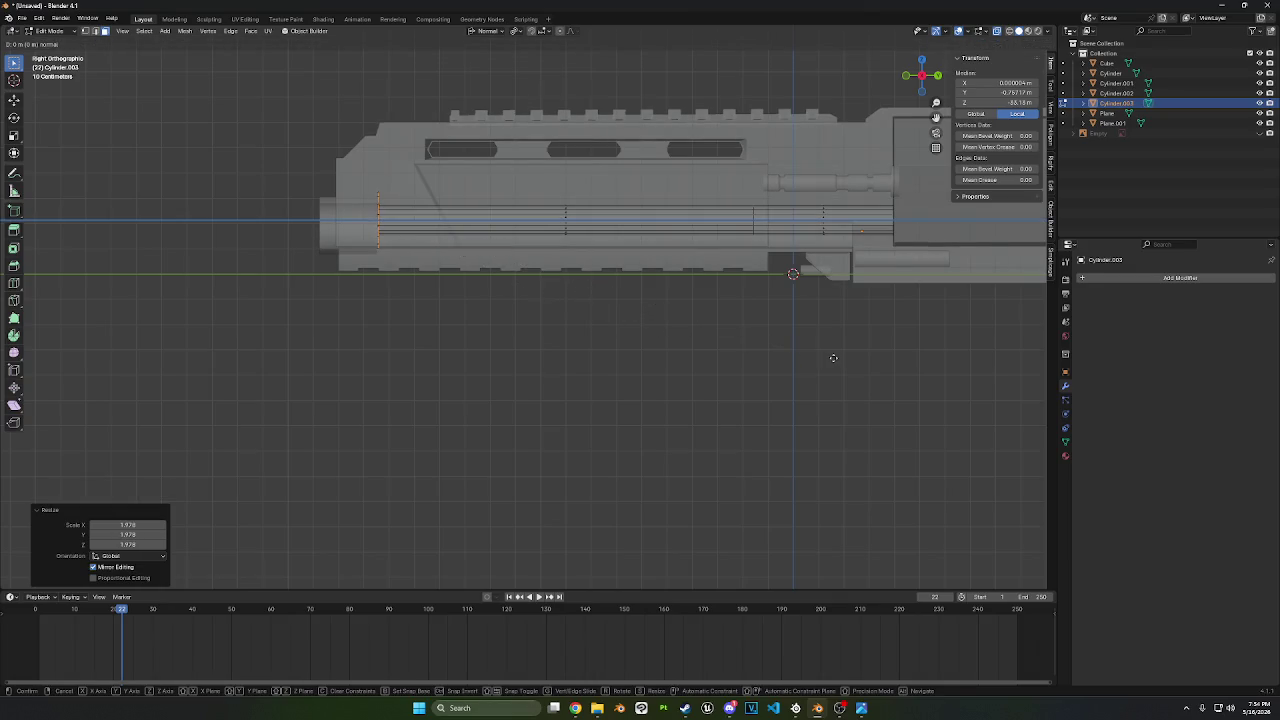
{"action": "key", "text": "y"}
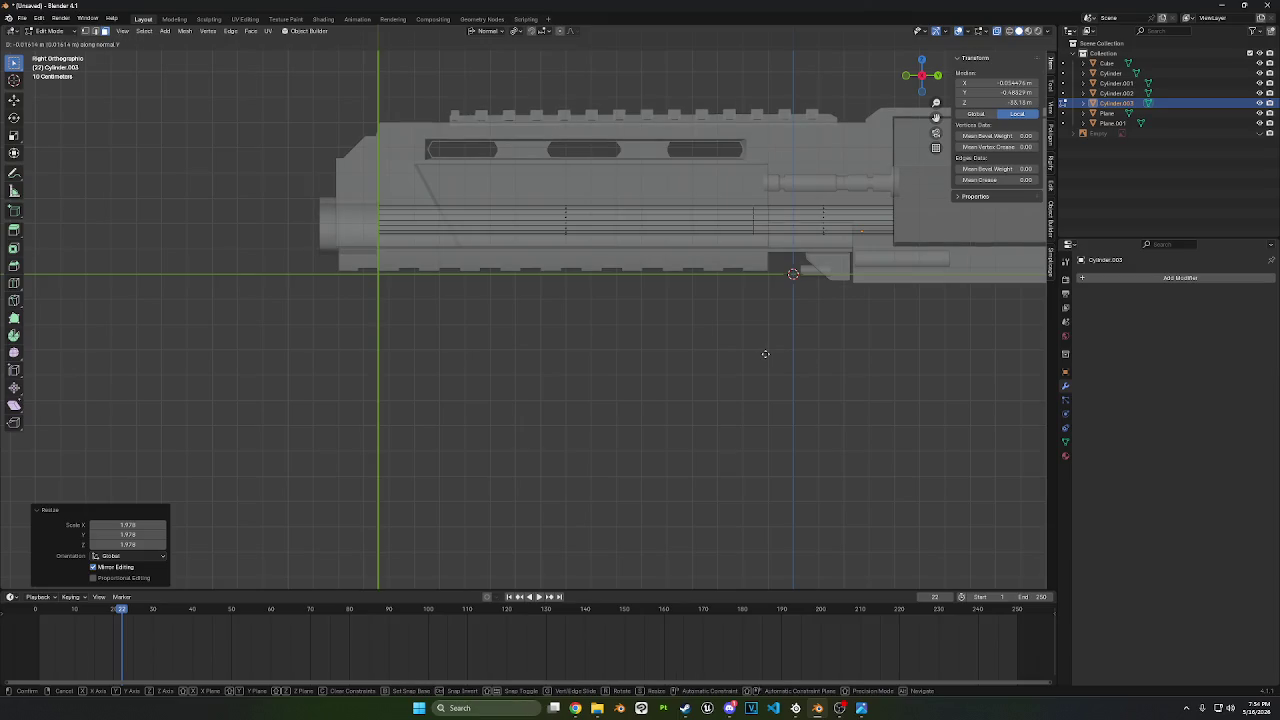
{"action": "key", "text": "Escape"}
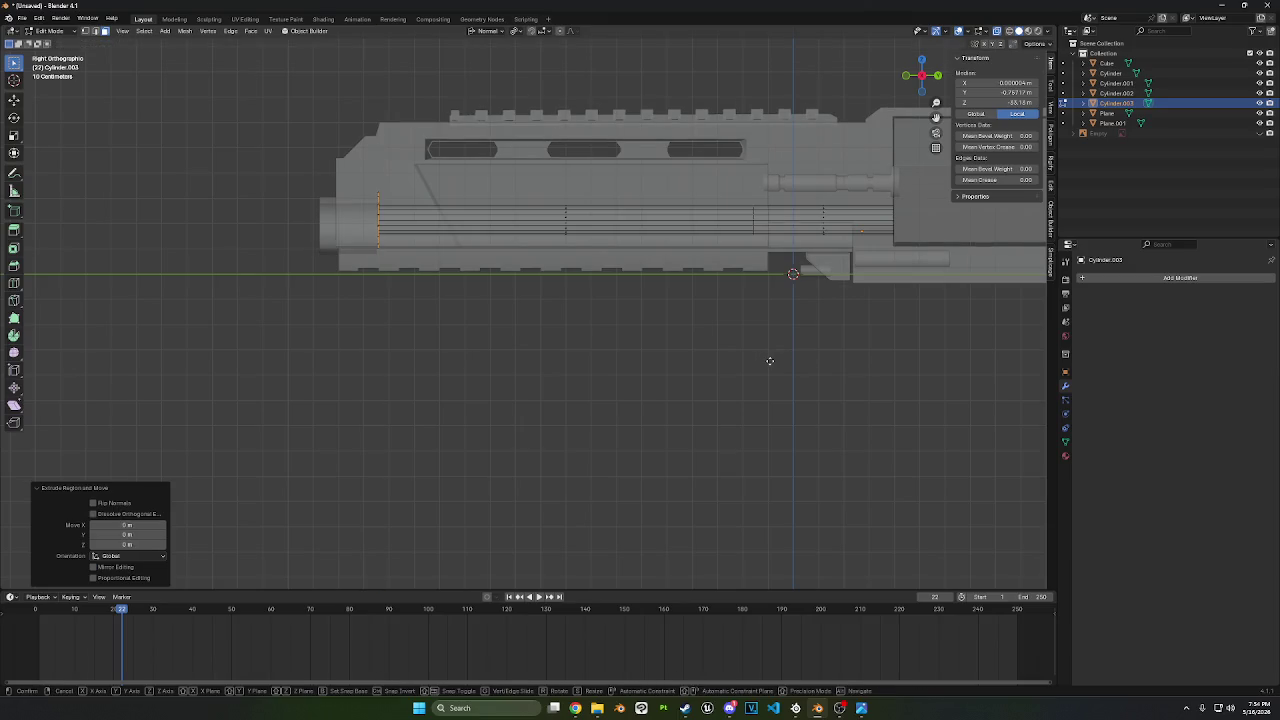
{"action": "key", "text": "g"}
{"action": "key", "text": "y"}
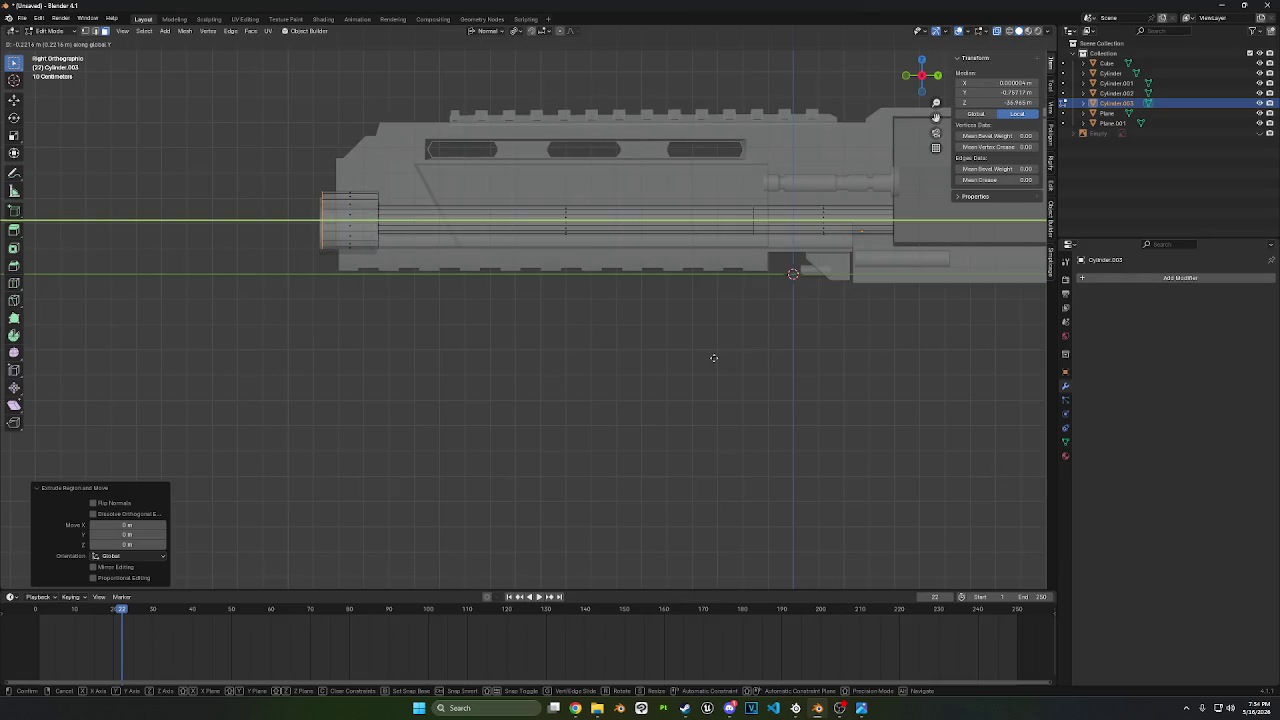
{"action": "left_click", "coordinate": [700, 357]}
{"action": "right_click", "coordinate": [474, 329]}
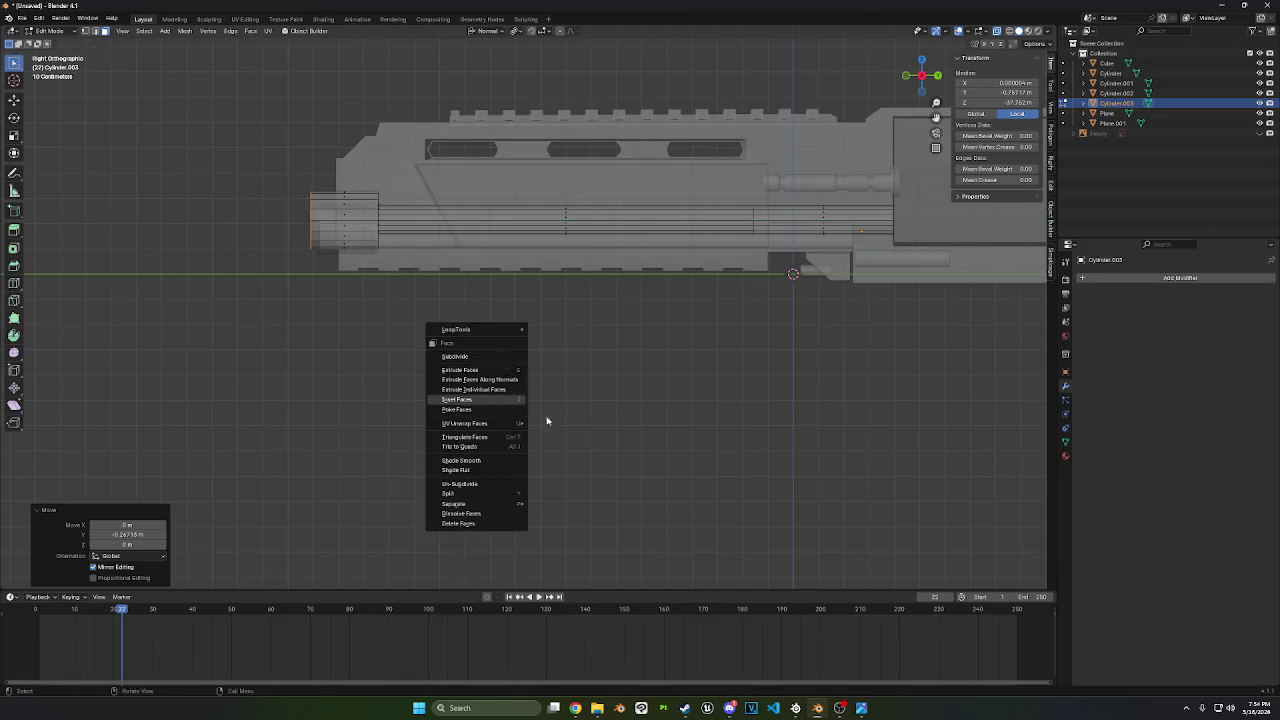
- Inset the collar face by 0.4754 m and extrude it -0.18606 m inward
{"action": "middle_click_drag", "start_coordinate": [575, 343], "coordinate": [700, 351]}
{"action": "key", "text": "i"}
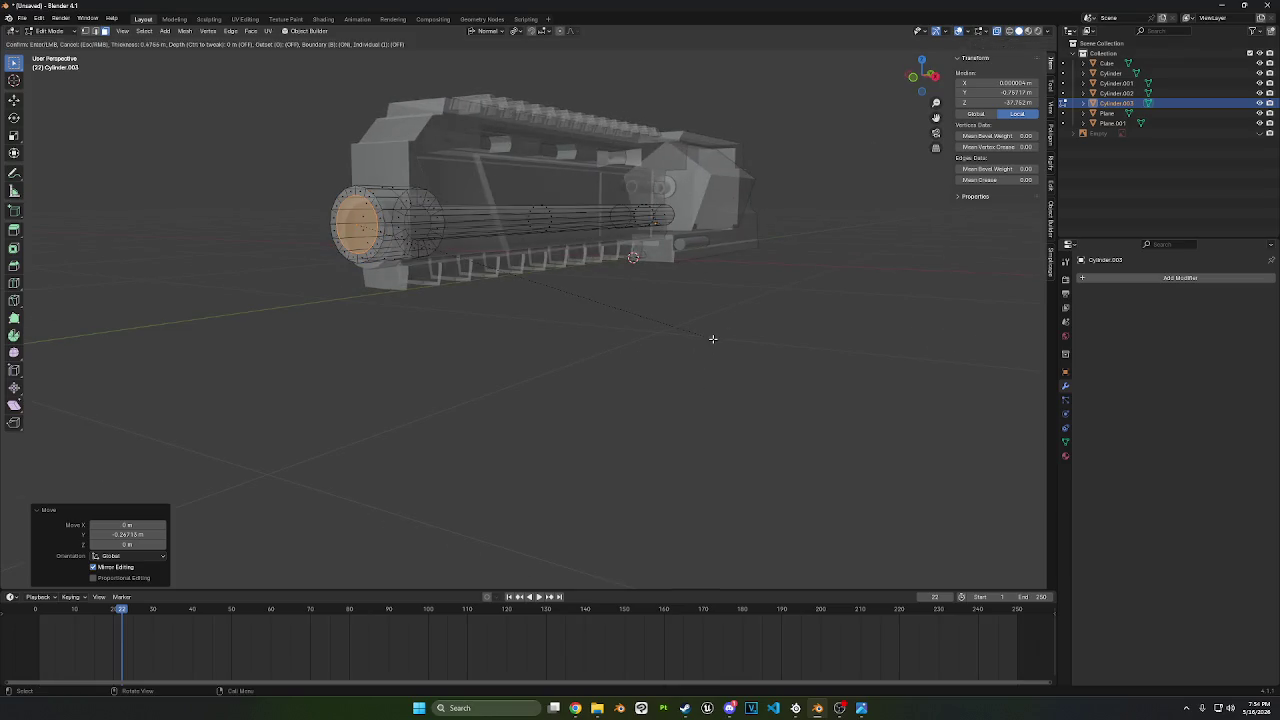
{"action": "left_click", "coordinate": [713, 339]}
{"action": "key", "text": "e"}
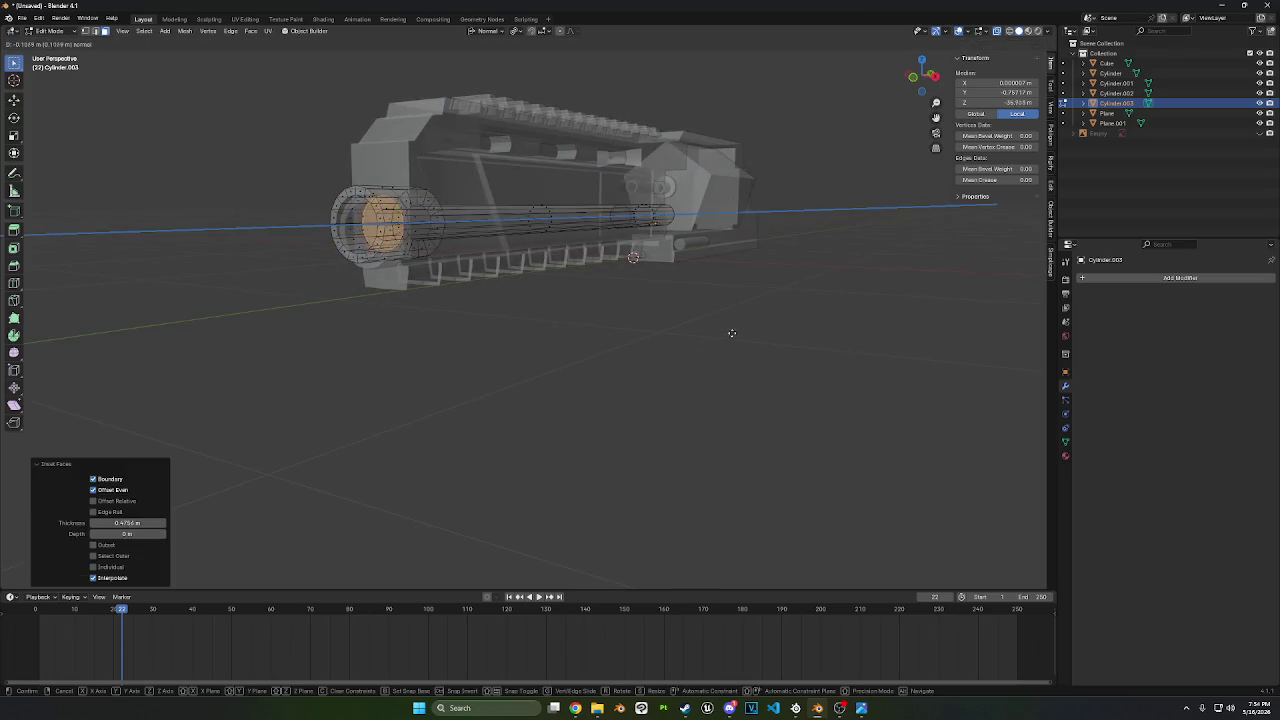
{"action": "left_click", "coordinate": [720, 327]}
{"action": "middle_click_drag", "start_coordinate": [697, 323], "coordinate": [631, 289]}
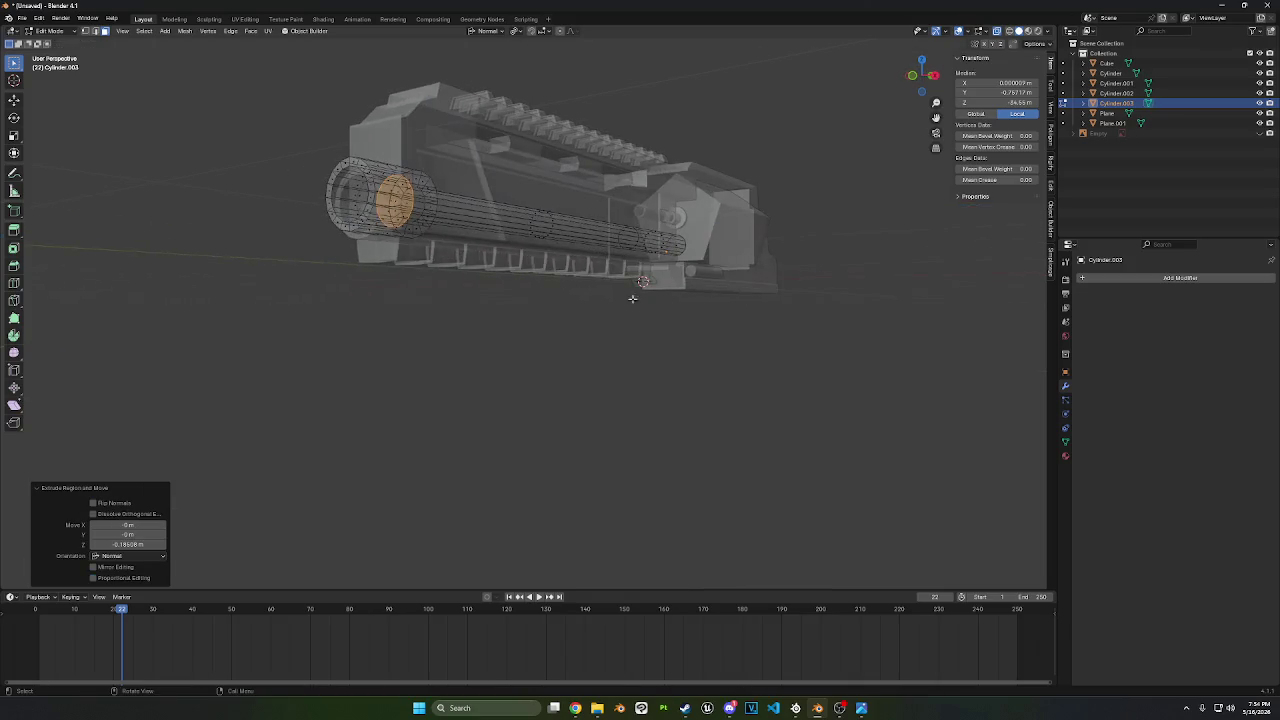
- Return to Object Mode and delete the outer Cylinder object
{"action": "left_click", "coordinate": [72, 37]}
{"action": "left_click", "coordinate": [50, 33]}
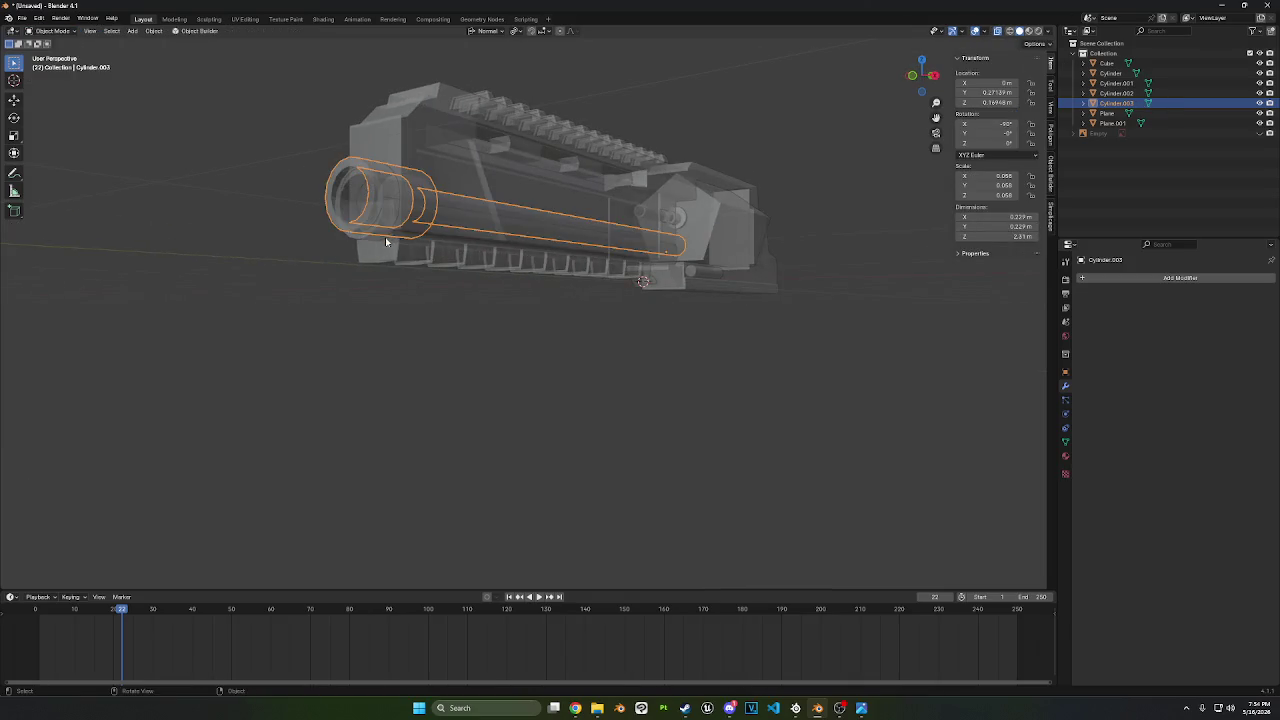
{"action": "left_click", "coordinate": [380, 243]}
{"action": "right_click", "coordinate": [625, 505]}
{"action": "right_click", "coordinate": [581, 648]}
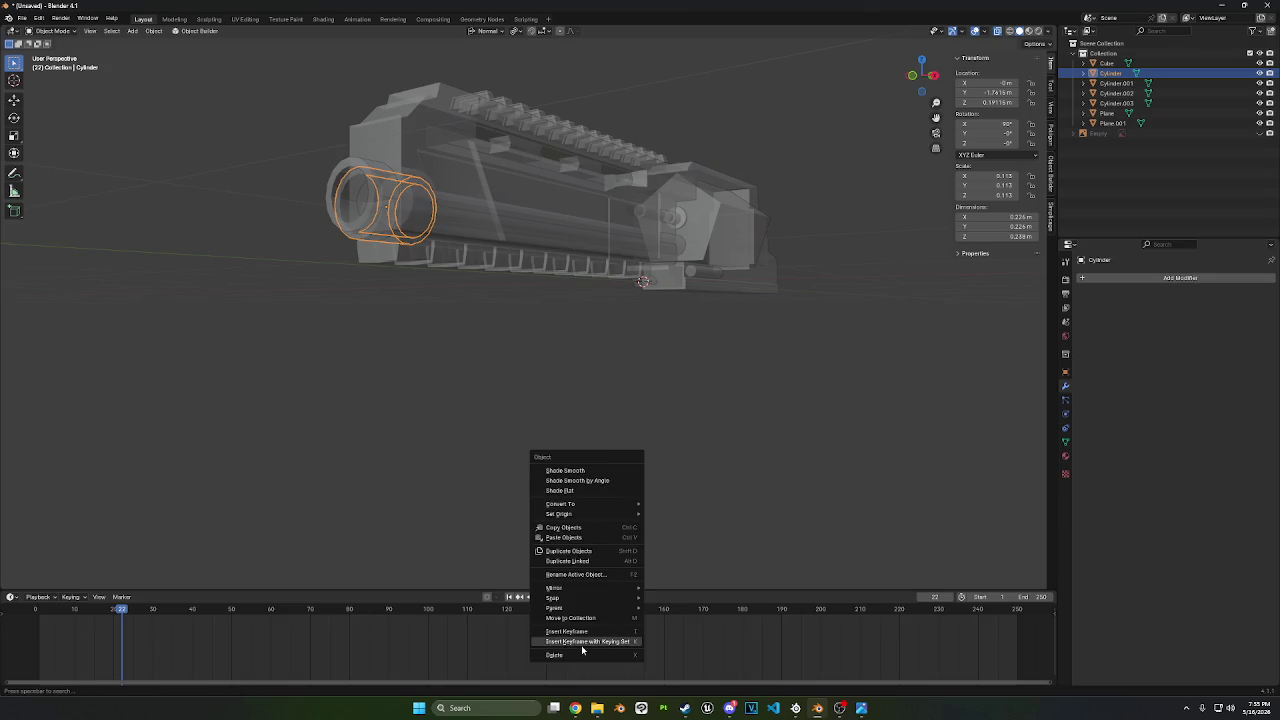
{"action": "left_click", "coordinate": [576, 655]}
- Select Cylinder.003 and enter Edit Mode looking down the barrel
{"action": "mouse_move", "coordinate": [720, 460]}
{"action": "middle_mouse_down"}
{"action": "mouse_move", "coordinate": [748, 447]}
{"action": "mouse_move", "coordinate": [683, 421]}
{"action": "mouse_move", "coordinate": [820, 431]}
{"action": "middle_mouse_up"}
{"action": "scroll", "coordinate": [494, 283], "scroll_direction": "up", "scroll_amount": 2}
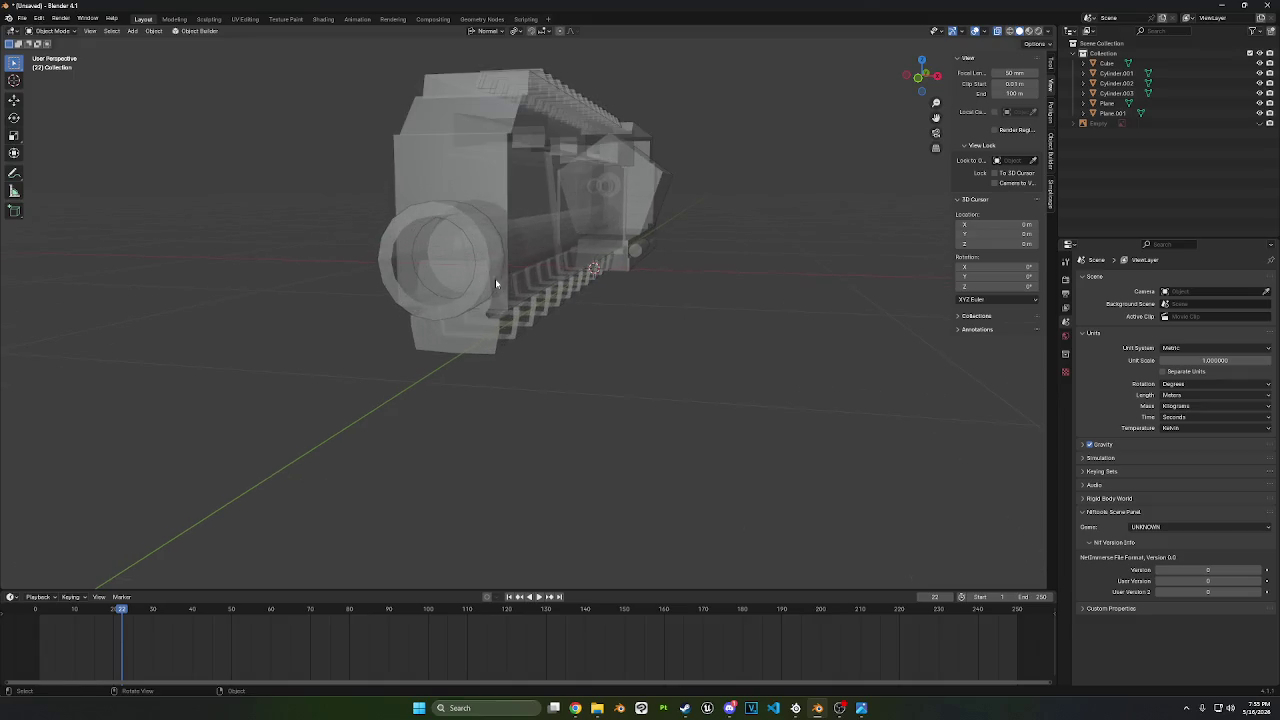
{"action": "left_click", "coordinate": [443, 306]}
{"action": "key", "text": "Tab"}
{"action": "middle_click_drag", "start_coordinate": [484, 314], "coordinate": [530, 265]}
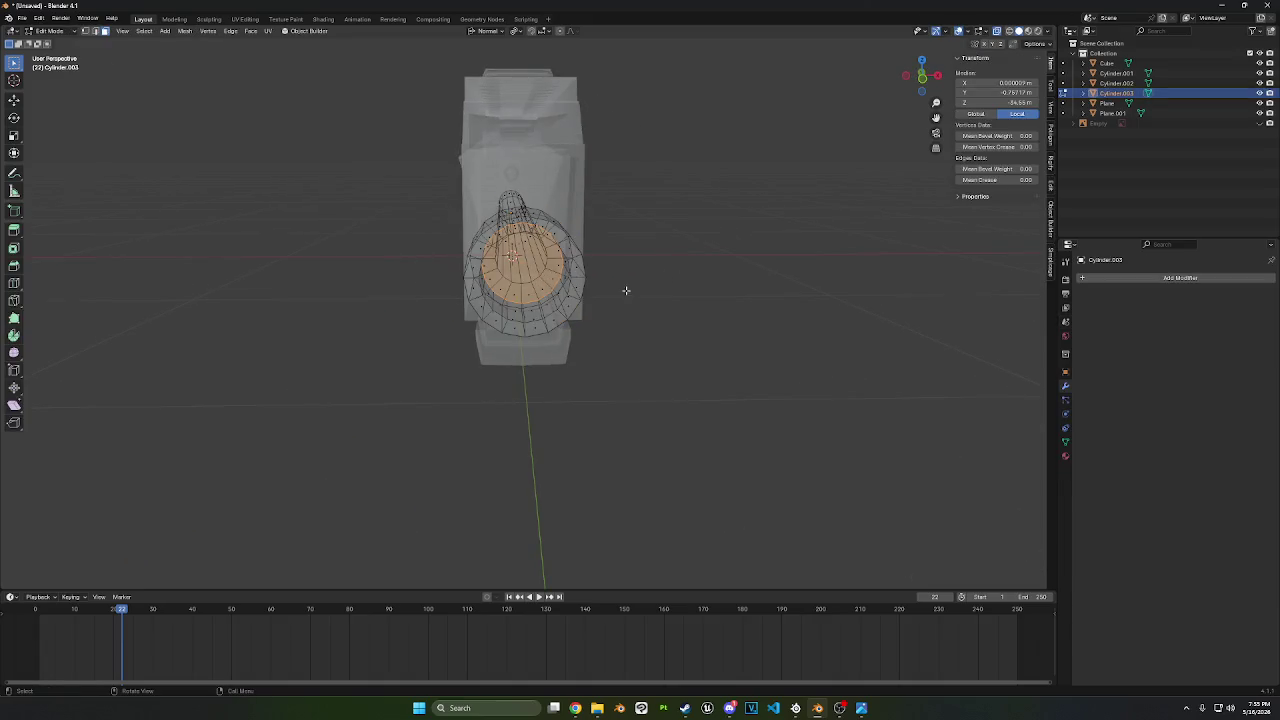
- Delete the recessed end face to hollow the barrel, then return to Object Mode
{"action": "right_click", "coordinate": [686, 288]}
{"action": "left_click", "coordinate": [712, 397]}
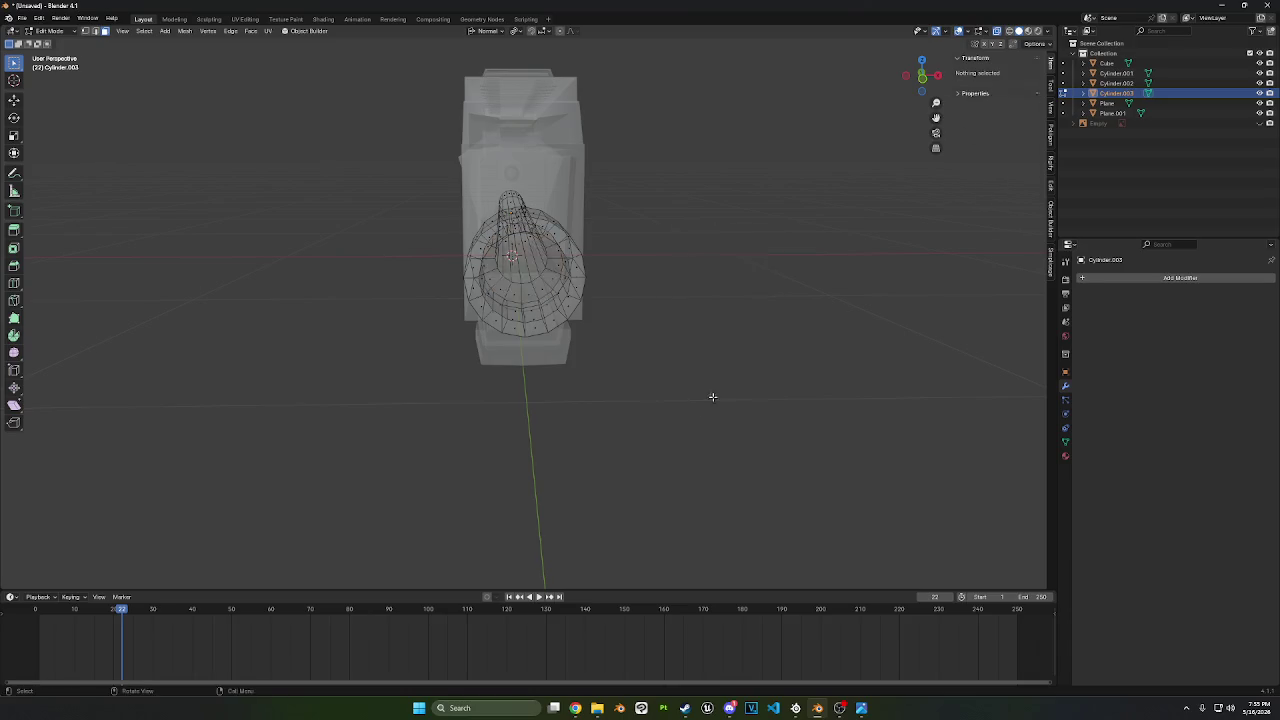
{"action": "mouse_move", "coordinate": [712, 397]}
{"action": "middle_mouse_down"}
{"action": "mouse_move", "coordinate": [809, 314]}
{"action": "mouse_move", "coordinate": [828, 156]}
{"action": "mouse_move", "coordinate": [402, 160]}
{"action": "middle_mouse_up"}
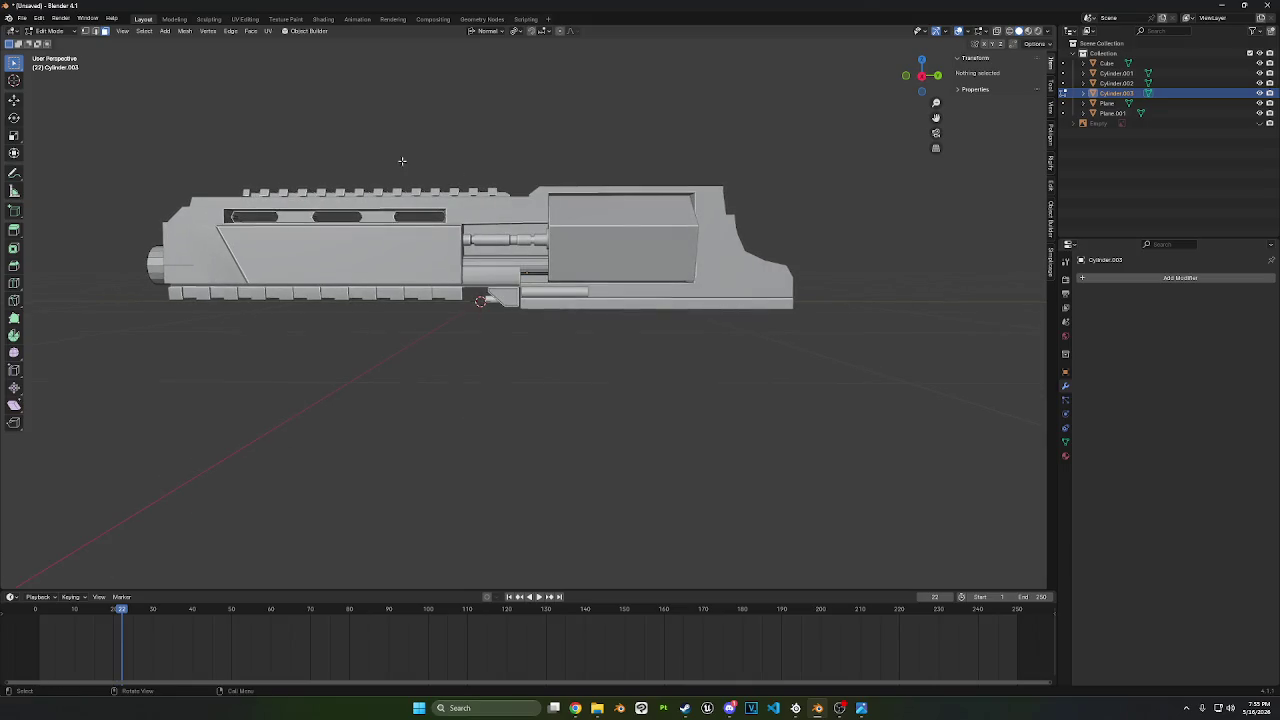
{"action": "left_click", "coordinate": [45, 30]}
{"action": "left_click", "coordinate": [55, 42]}
- Apply Shade Smooth and Shade Smooth by Angle to the barrel
{"action": "left_click", "coordinate": [153, 30]}
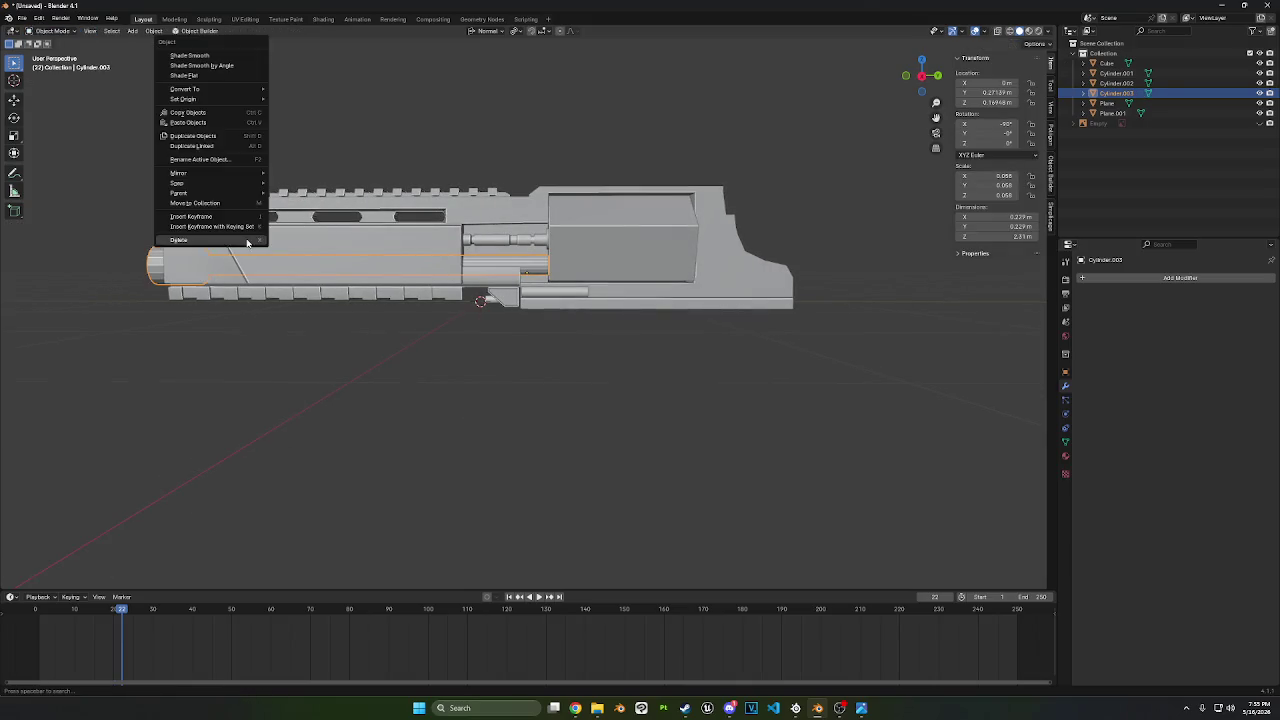
{"action": "left_click", "coordinate": [220, 56]}
{"action": "right_click", "coordinate": [222, 82]}
{"action": "left_click", "coordinate": [220, 92]}
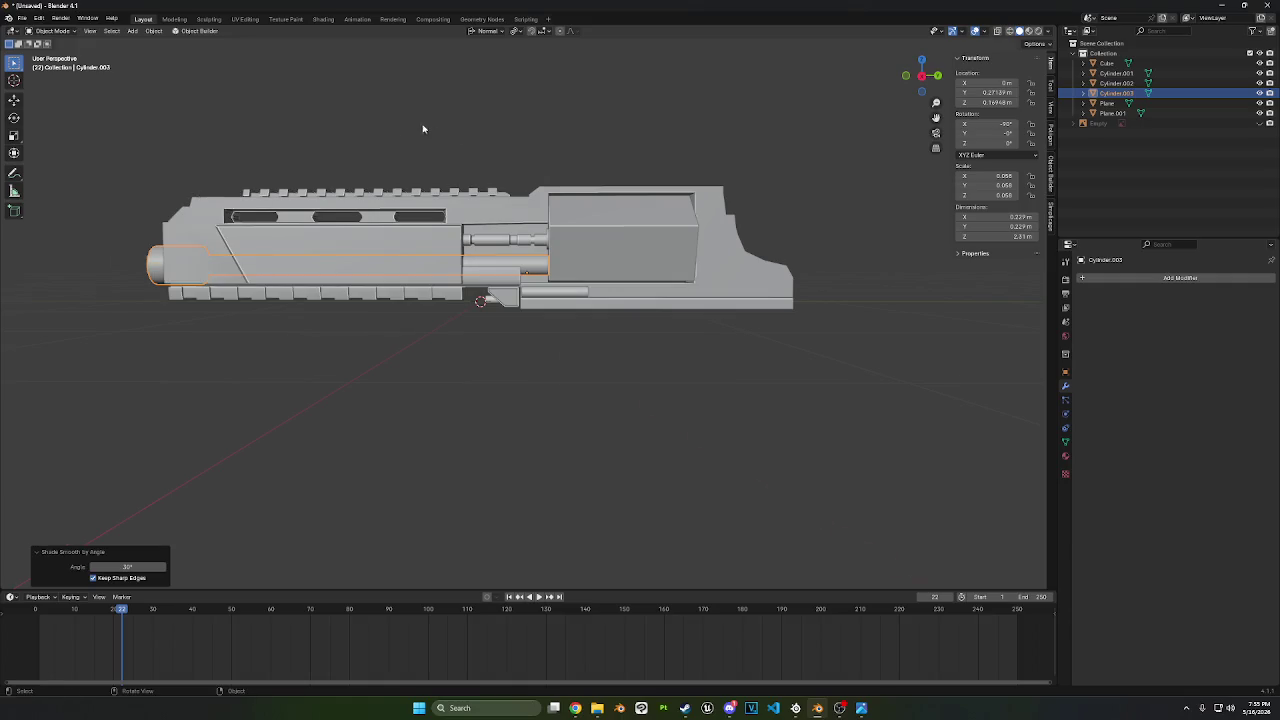
{"action": "mouse_move", "coordinate": [423, 129]}
{"action": "middle_mouse_down"}
{"action": "mouse_move", "coordinate": [470, 150]}
{"action": "mouse_move", "coordinate": [521, 127]}
{"action": "mouse_move", "coordinate": [399, 138]}
{"action": "mouse_move", "coordinate": [503, 126]}
{"action": "mouse_move", "coordinate": [451, 138]}
{"action": "middle_mouse_up"}
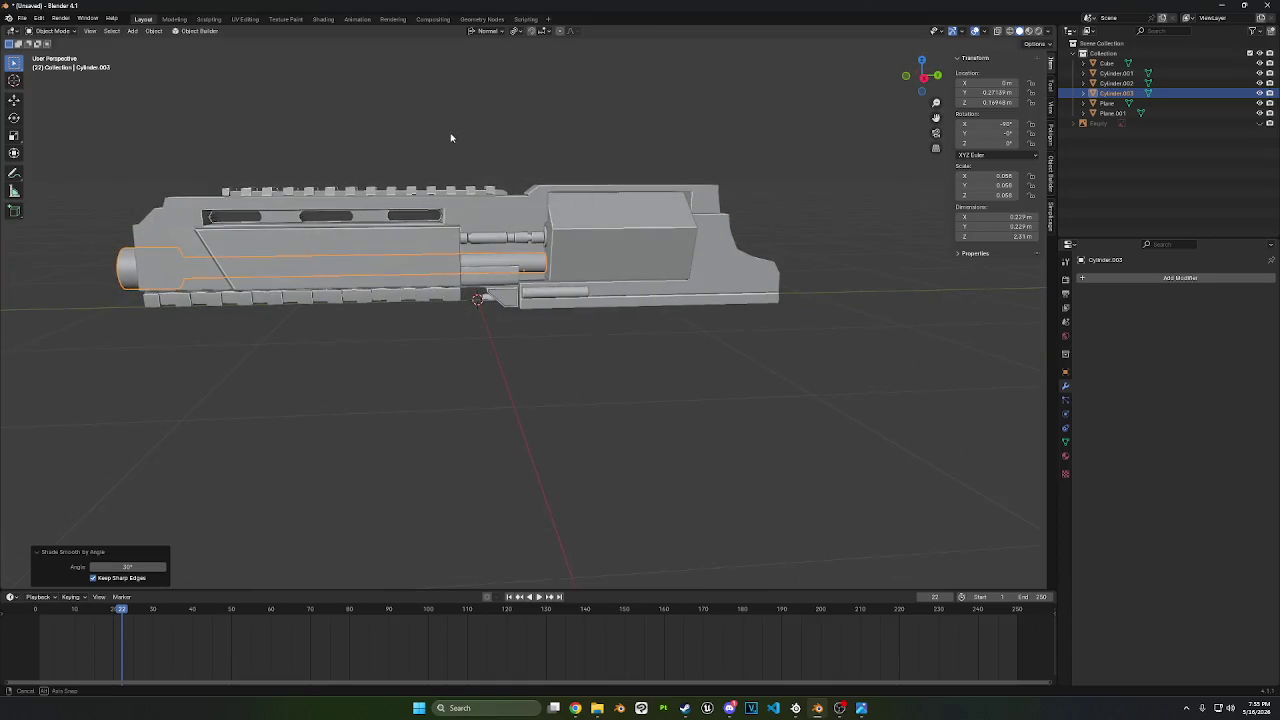
{"action": "scroll", "coordinate": [577, 282], "scroll_direction": "up", "scroll_amount": 4}
{"action": "left_click", "coordinate": [577, 282]}
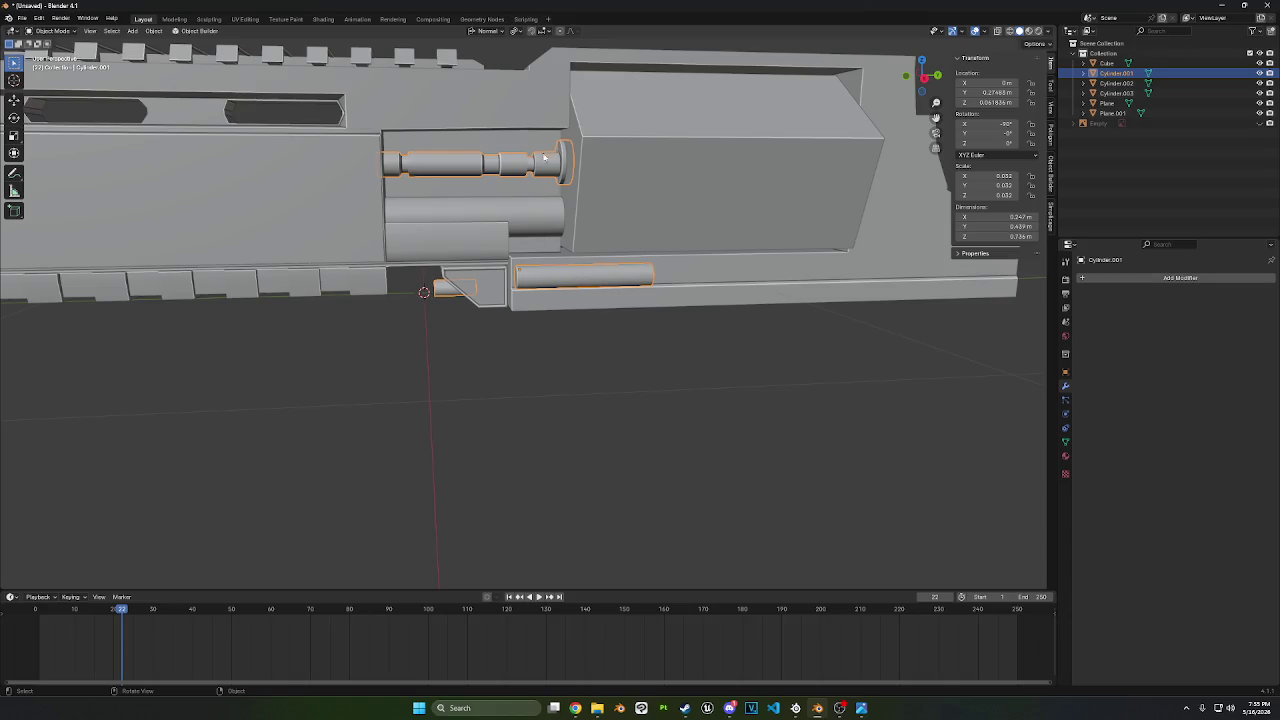
{"action": "middle_click_drag", "start_coordinate": [552, 205], "coordinate": [563, 228]}
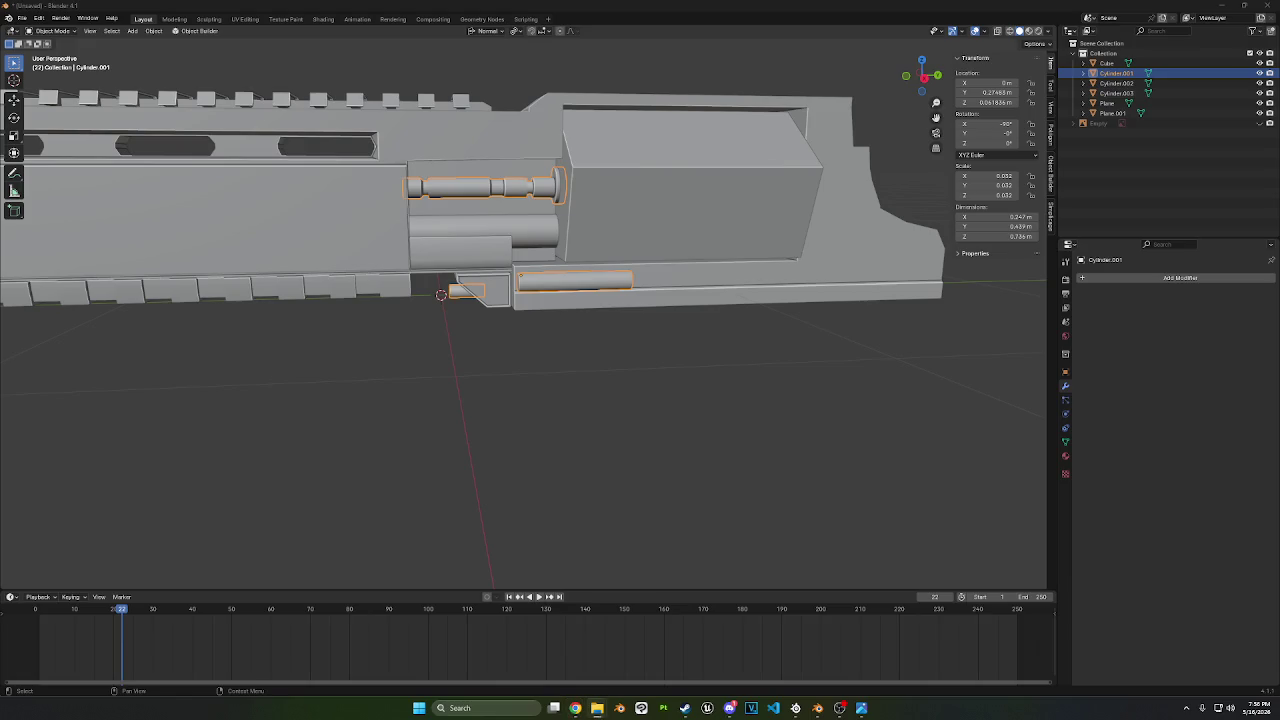
- Switch to the Photos app showing the two-rifle reference image
{"action": "key", "text": "alt+Tab"}
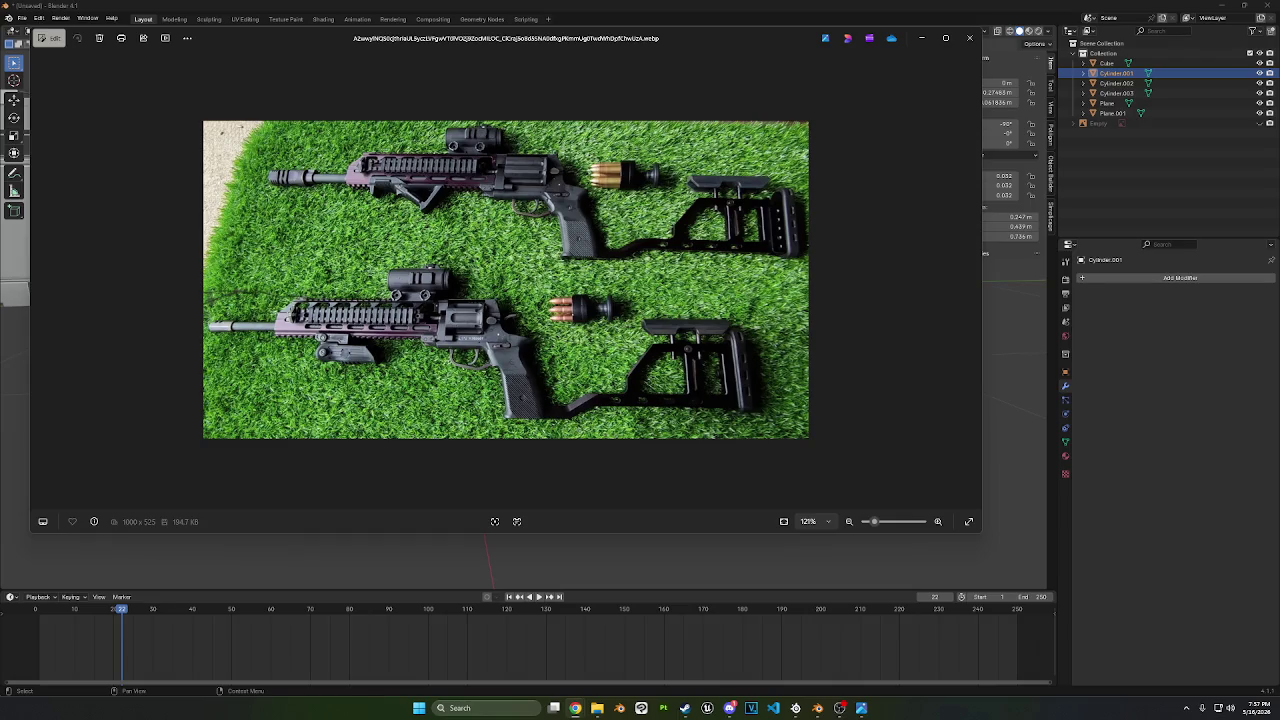
- Close the rifle photo and bring the Chrome window with rsh1.jpg forward
{"action": "left_click", "coordinate": [970, 37]}
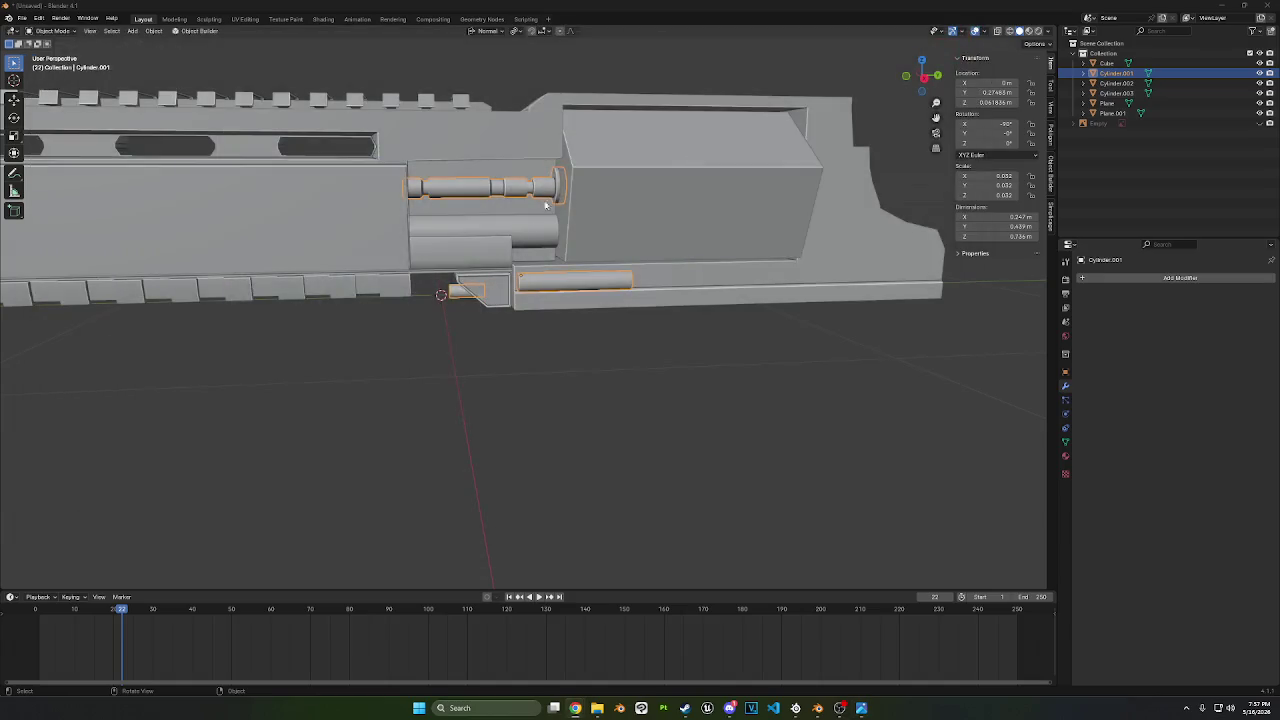
{"action": "key", "text": "g"}
{"action": "right_click", "coordinate": [670, 287]}
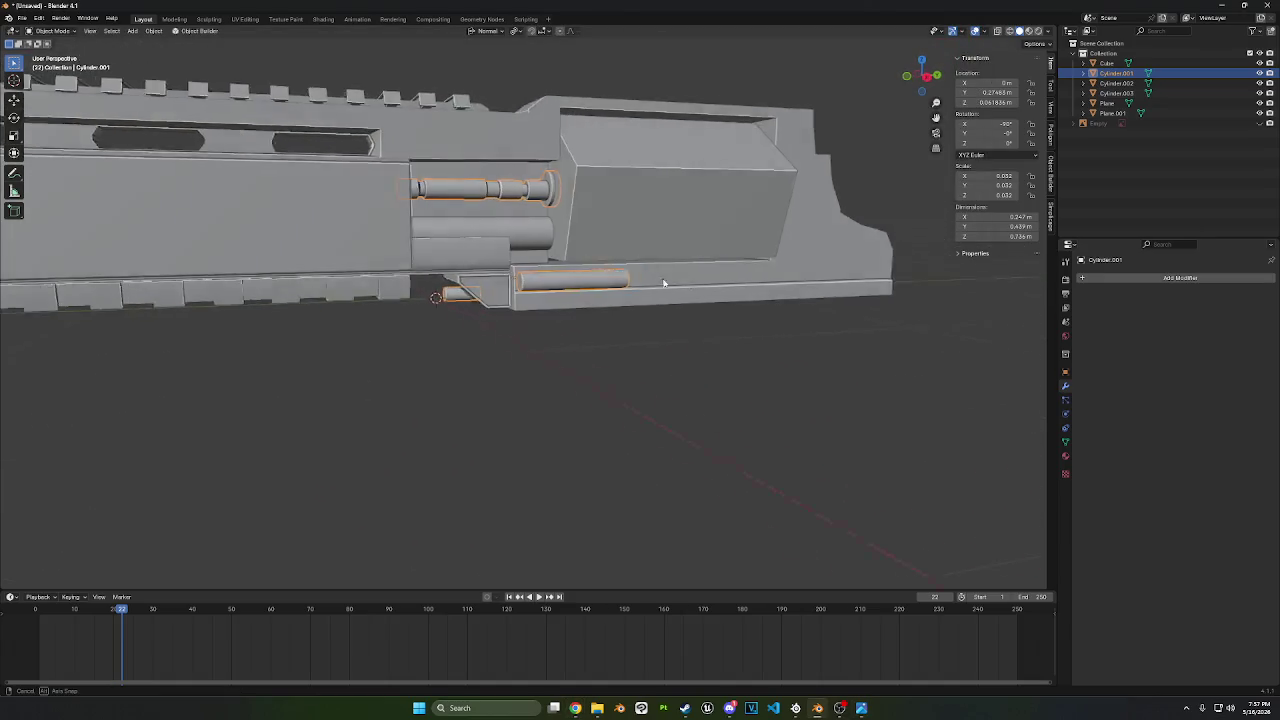
{"action": "middle_click_drag", "start_coordinate": [666, 283], "coordinate": [690, 285]}
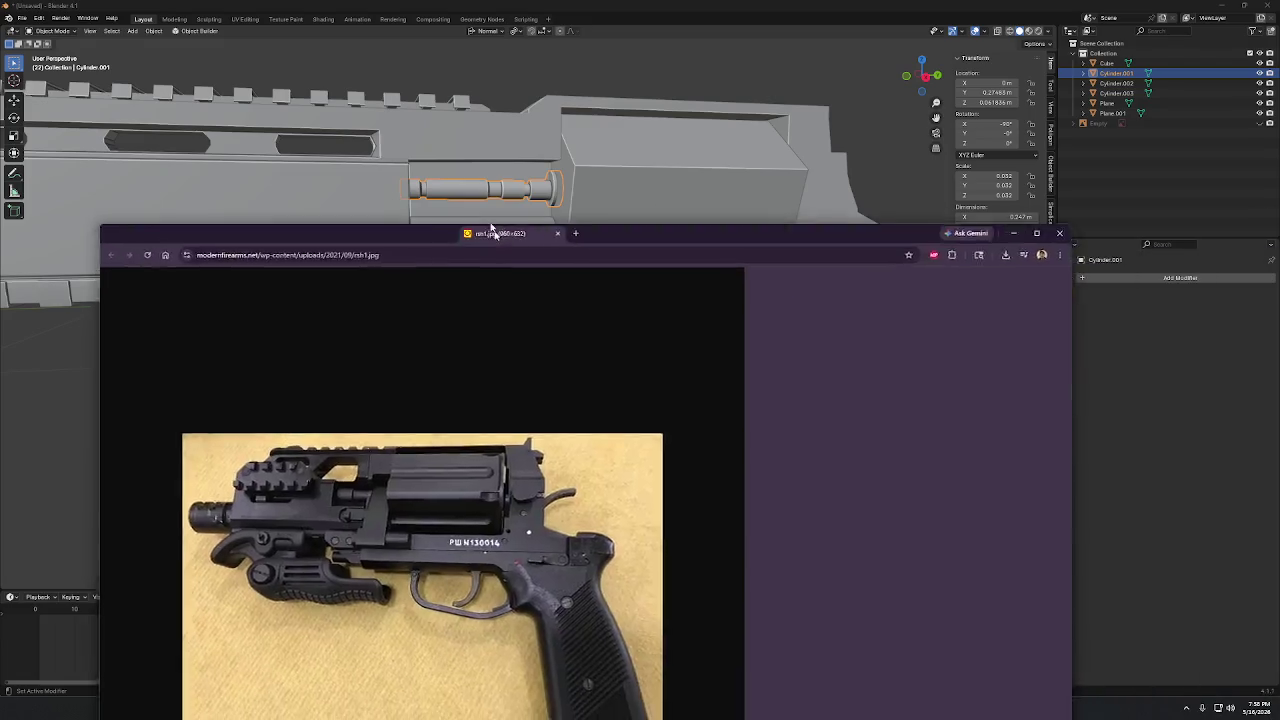
{"action": "mouse_move", "coordinate": [491, 229]}
{"action": "left_mouse_down"}
{"action": "mouse_move", "coordinate": [613, 75]}
{"action": "mouse_move", "coordinate": [548, 43]}
{"action": "left_mouse_up"}
- Maximise the rsh1.jpg revolver photo to study it, then restore and minimise Chrome
{"action": "double_click", "coordinate": [548, 43]}
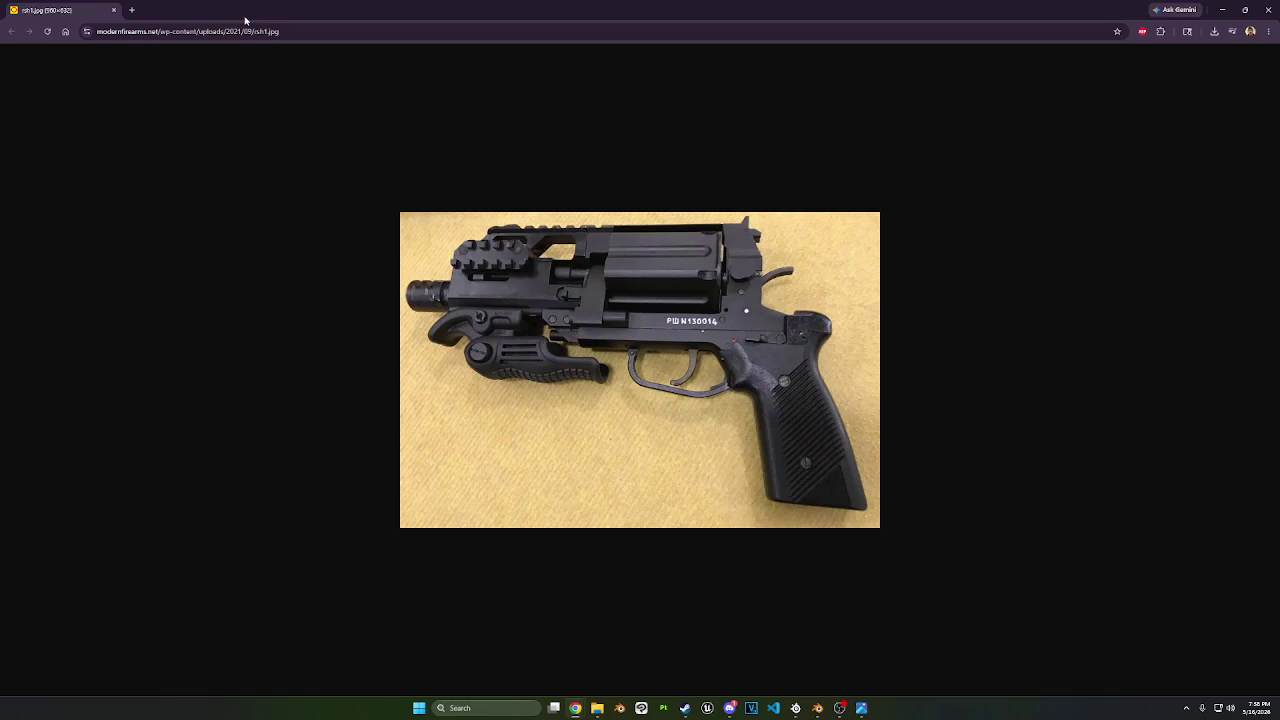
{"action": "left_click_drag", "start_coordinate": [245, 19], "coordinate": [277, 60]}
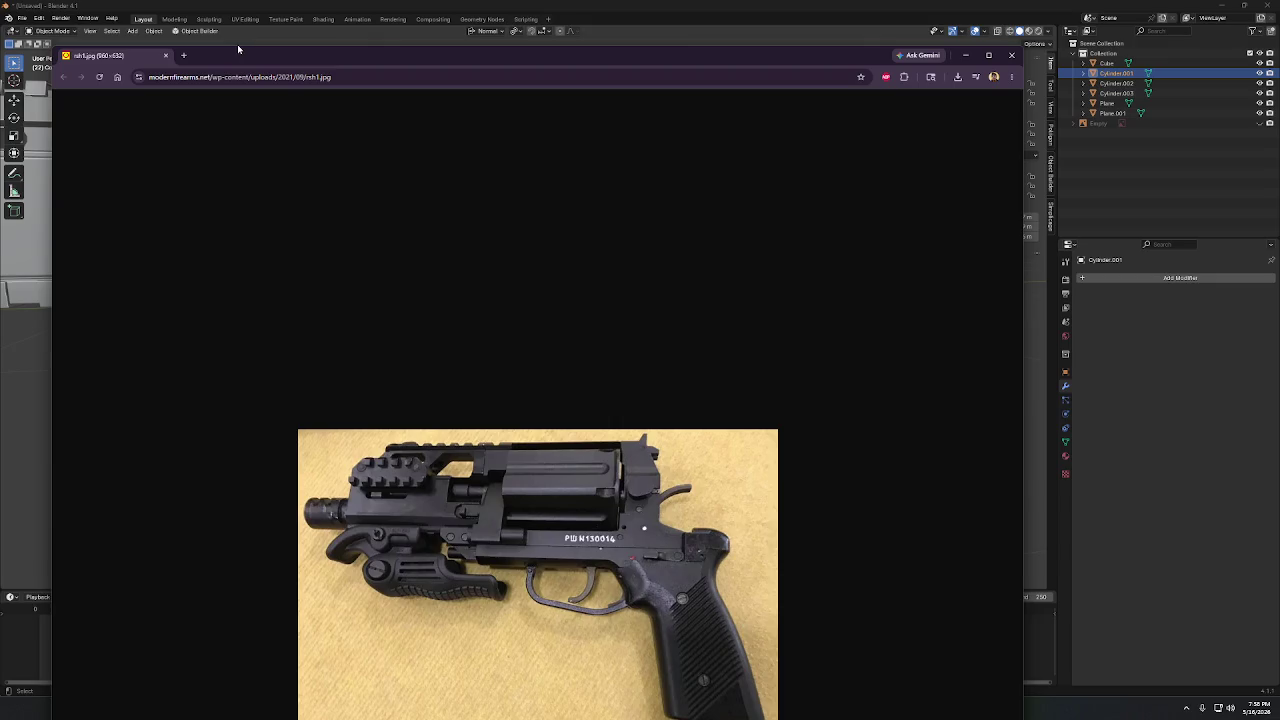
{"action": "mouse_move", "coordinate": [237, 49]}
{"action": "left_mouse_down"}
{"action": "mouse_move", "coordinate": [238, 236]}
{"action": "mouse_move", "coordinate": [252, 52]}
{"action": "mouse_move", "coordinate": [250, 103]}
{"action": "left_mouse_up"}
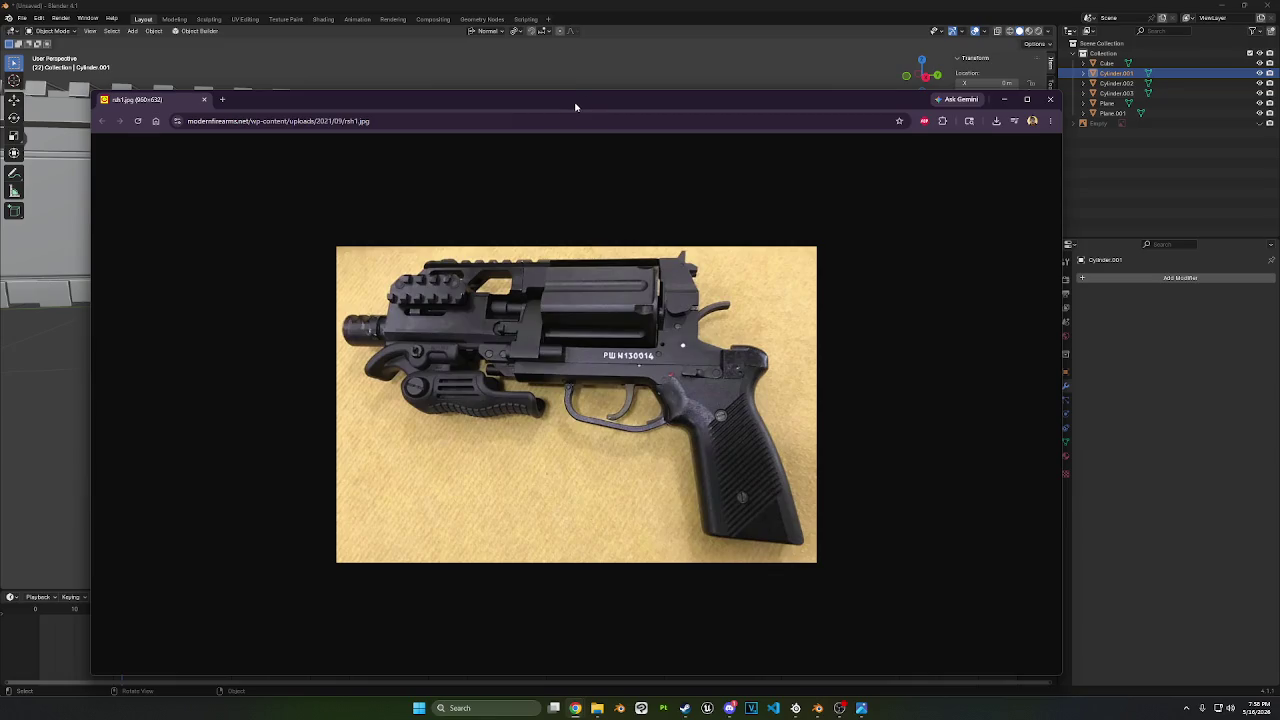
{"action": "left_click_drag", "start_coordinate": [575, 106], "coordinate": [564, 75]}
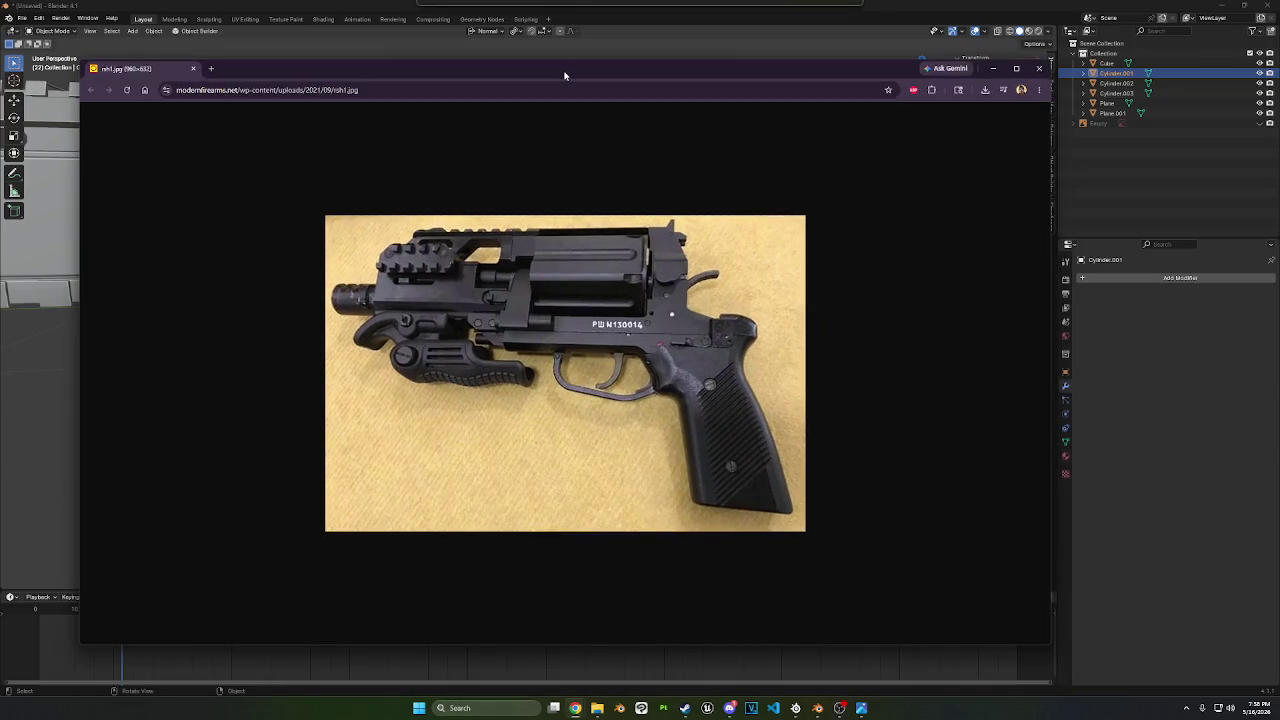
{"action": "left_click", "coordinate": [992, 68]}
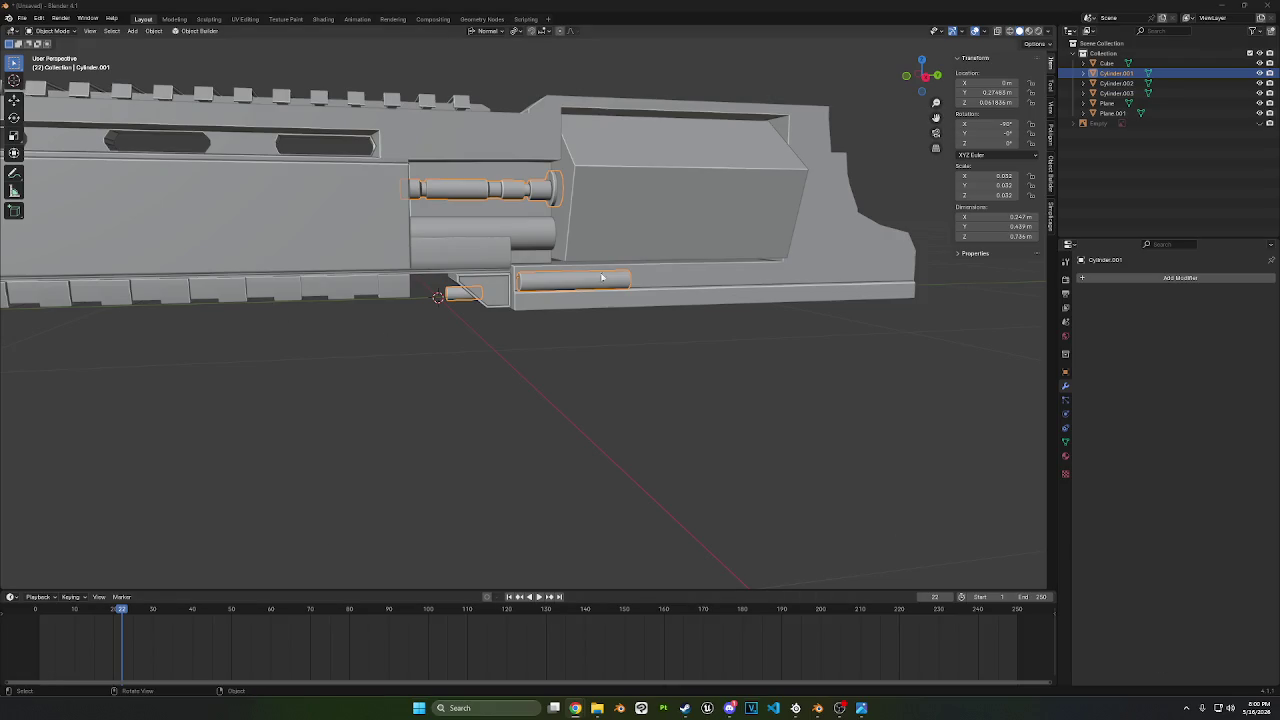
- In Edit Mode, bevel the front end rim of the lower cylinder
{"action": "middle_click_drag", "start_coordinate": [560, 300], "coordinate": [589, 282]}
{"action": "middle_click_drag", "start_coordinate": [624, 197], "coordinate": [588, 257]}
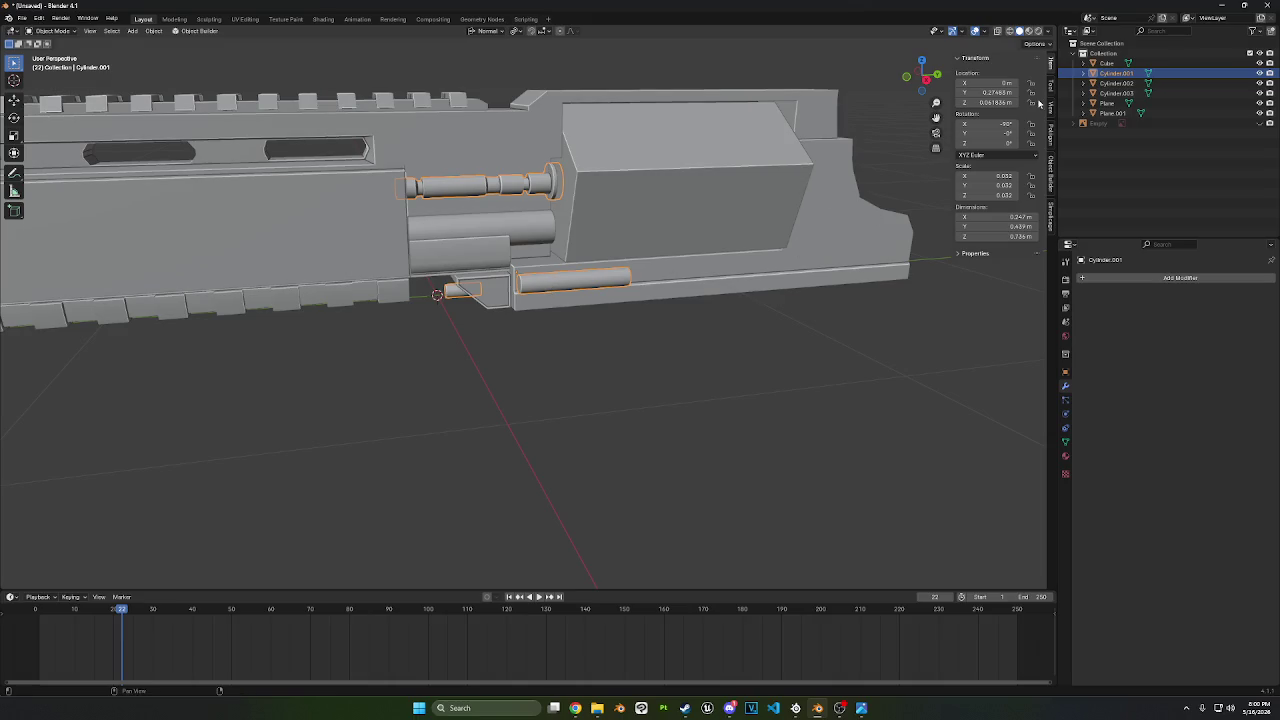
{"action": "left_click", "coordinate": [926, 79]}
{"action": "mouse_move", "coordinate": [817, 200]}
{"action": "middle_mouse_down"}
{"action": "mouse_move", "coordinate": [702, 363]}
{"action": "mouse_move", "coordinate": [564, 409]}
{"action": "middle_mouse_up"}
{"action": "key", "text": "Tab"}
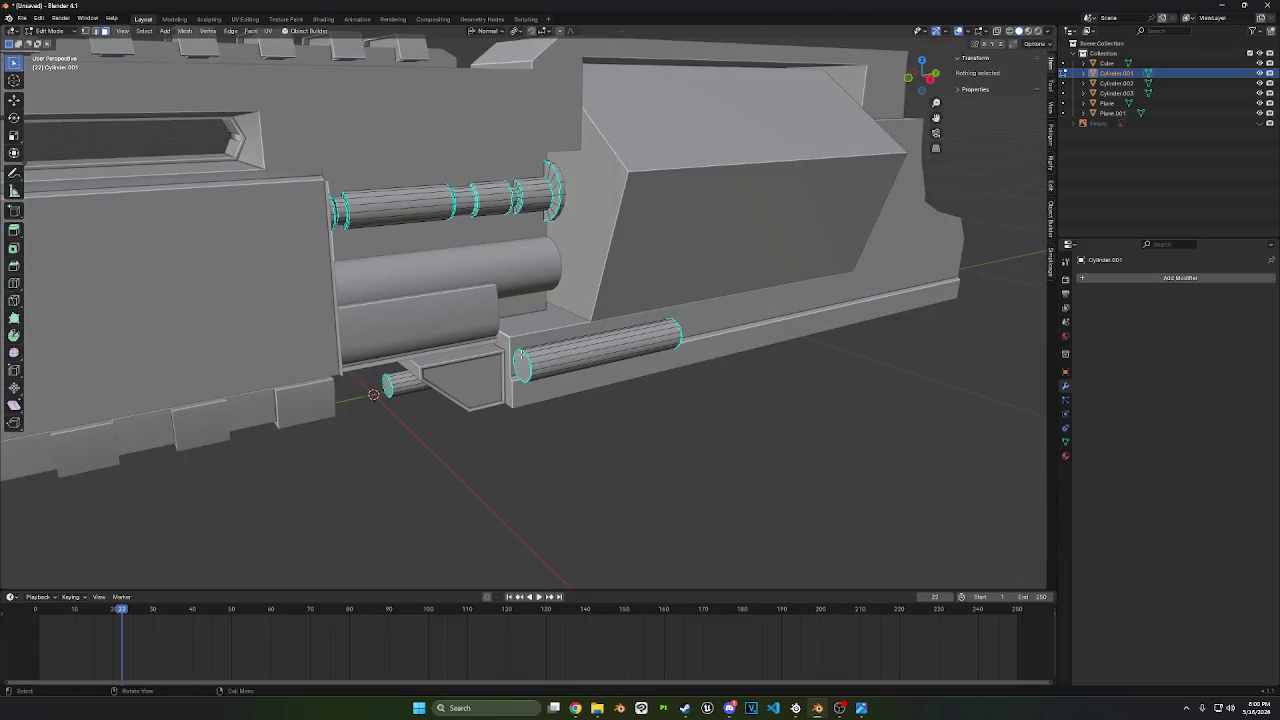
{"action": "left_click", "coordinate": [521, 360]}
{"action": "key", "text": "ctrl+b"}
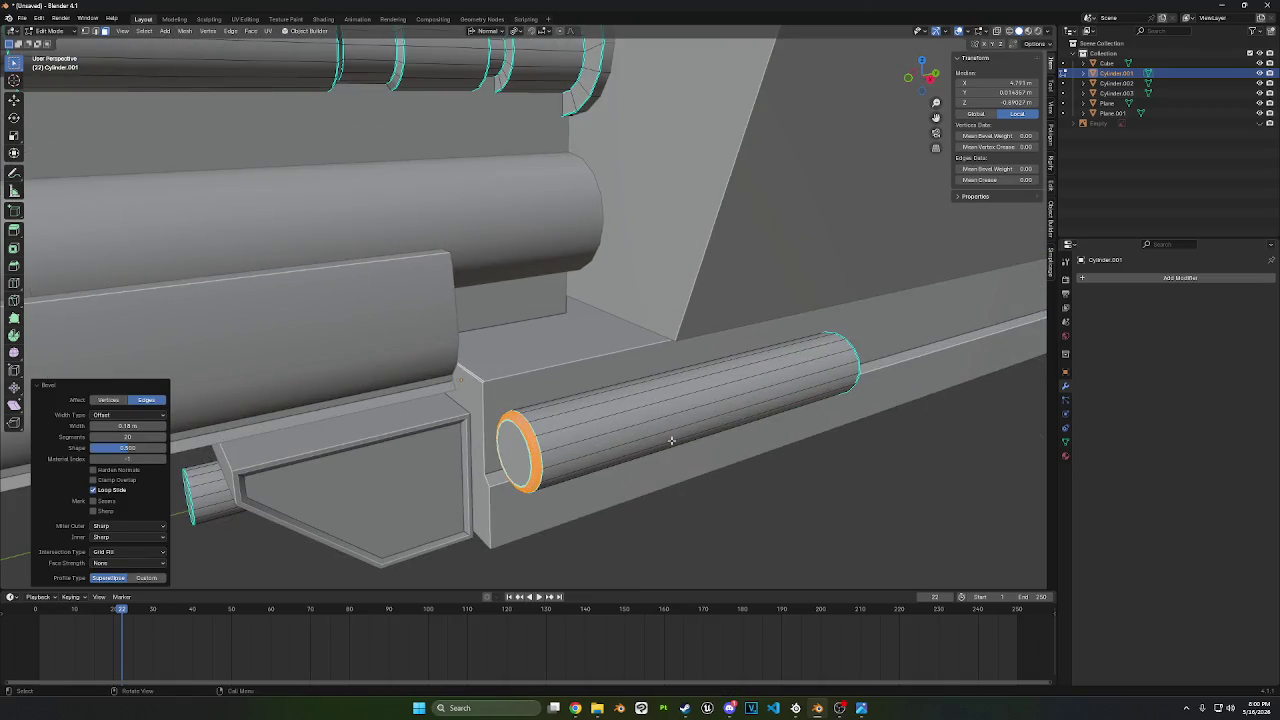
{"action": "middle_click_drag", "start_coordinate": [661, 443], "coordinate": [641, 381], "text": "ctrl"}
{"action": "left_click", "coordinate": [641, 381]}
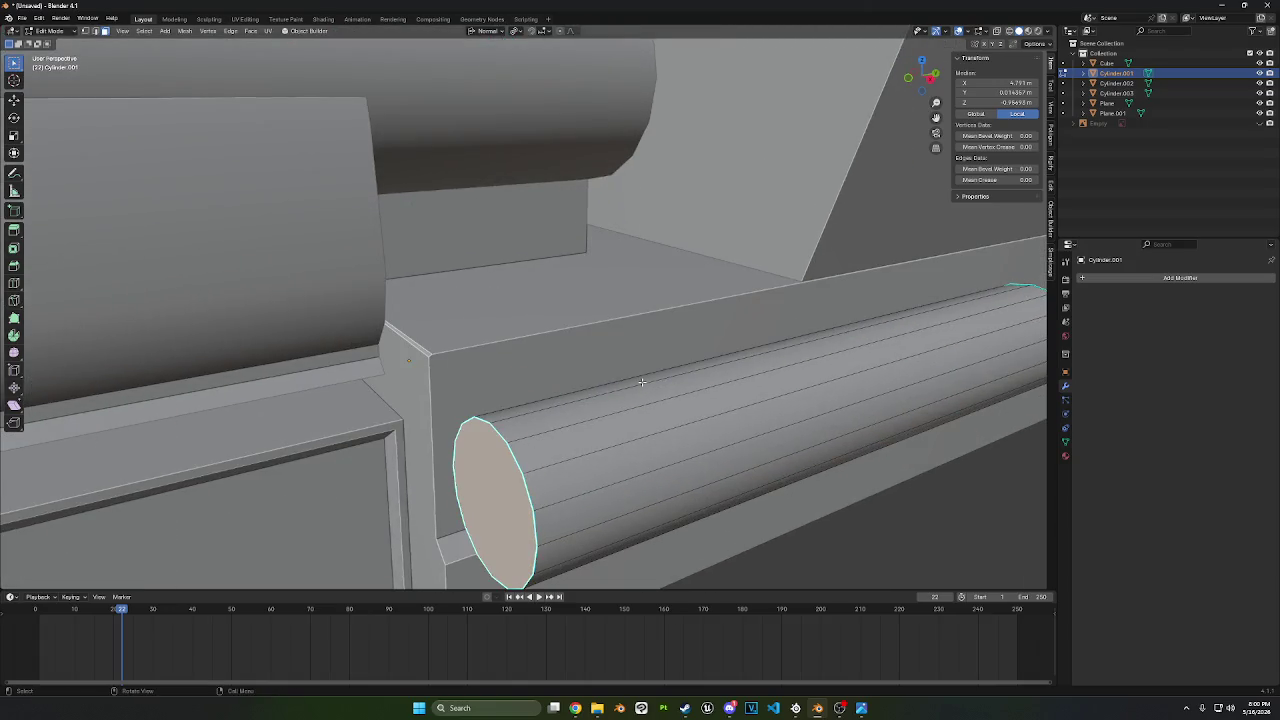
{"action": "key", "text": "ctrl+b"}
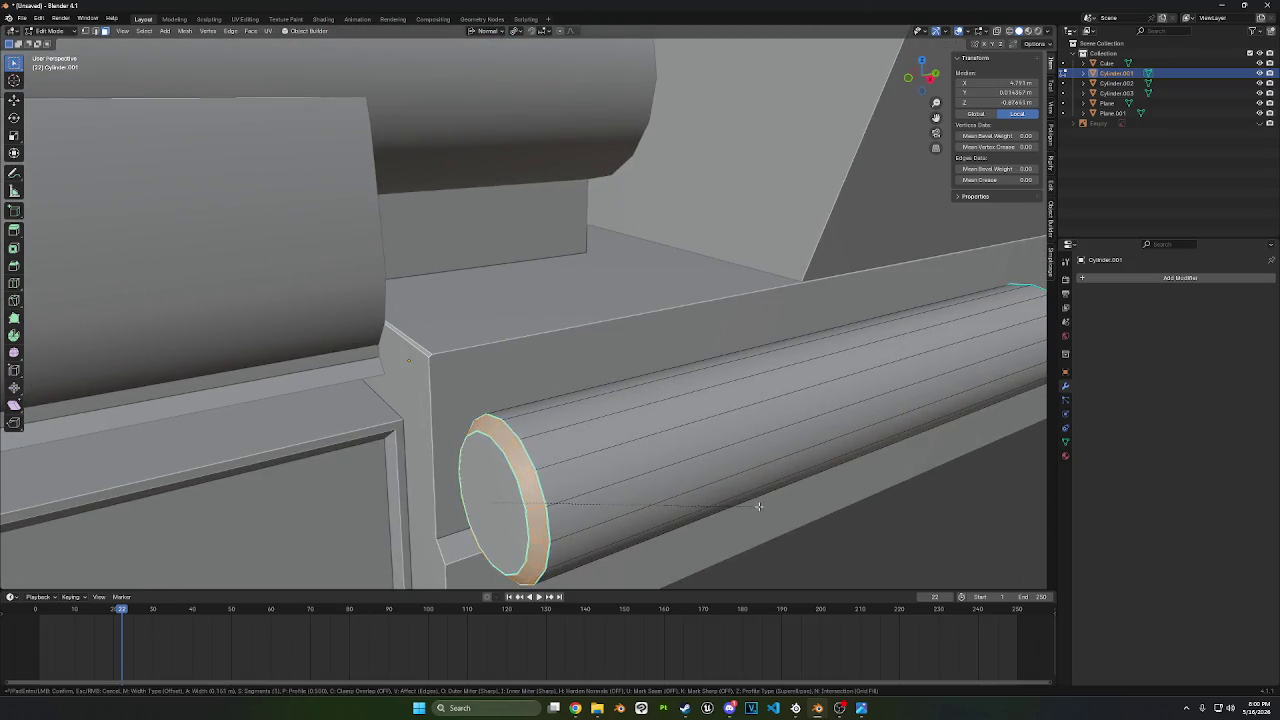
{"action": "left_click", "coordinate": [763, 504]}
- Bevel the cylinder's far end rim at about 0.261 m
{"action": "scroll", "coordinate": [820, 480], "scroll_direction": "down", "scroll_amount": 4}
{"action": "mouse_move", "coordinate": [820, 477]}
{"action": "middle_mouse_down"}
{"action": "mouse_move", "coordinate": [594, 429]}
{"action": "mouse_move", "coordinate": [592, 380]}
{"action": "middle_mouse_up"}
{"action": "key", "text": "ctrl+b"}
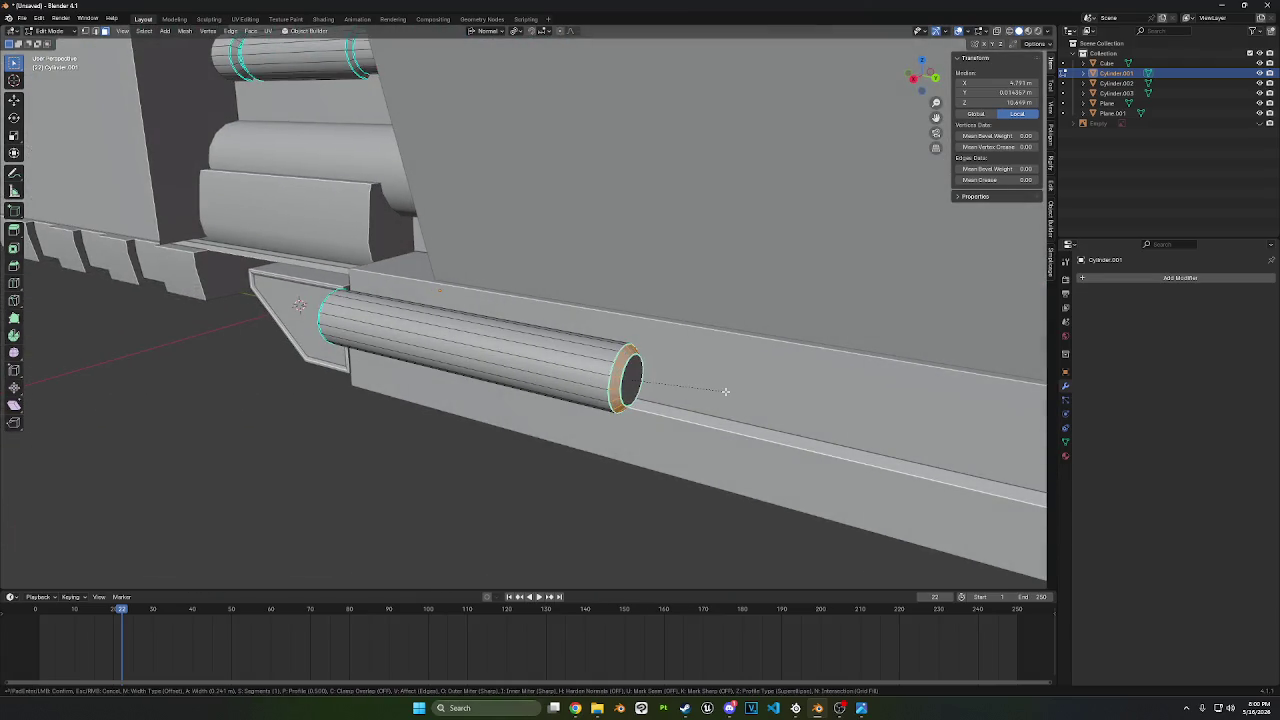
{"action": "left_click", "coordinate": [723, 394]}
{"action": "mouse_move", "coordinate": [723, 394]}
{"action": "middle_mouse_down"}
{"action": "mouse_move", "coordinate": [527, 410]}
{"action": "mouse_move", "coordinate": [607, 247]}
{"action": "middle_mouse_up"}
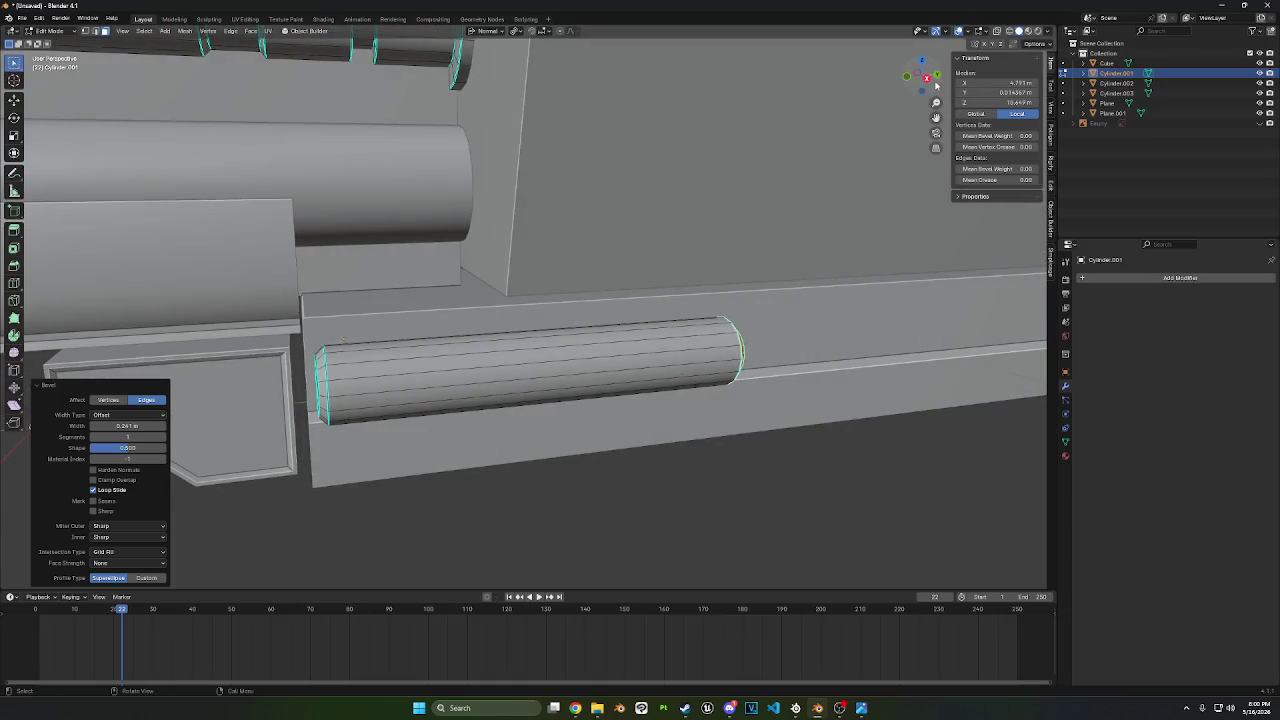
{"action": "scroll", "coordinate": [607, 247], "scroll_direction": "down", "scroll_amount": 1}
{"action": "middle_click_drag", "start_coordinate": [313, 418], "coordinate": [350, 413], "text": "shift"}
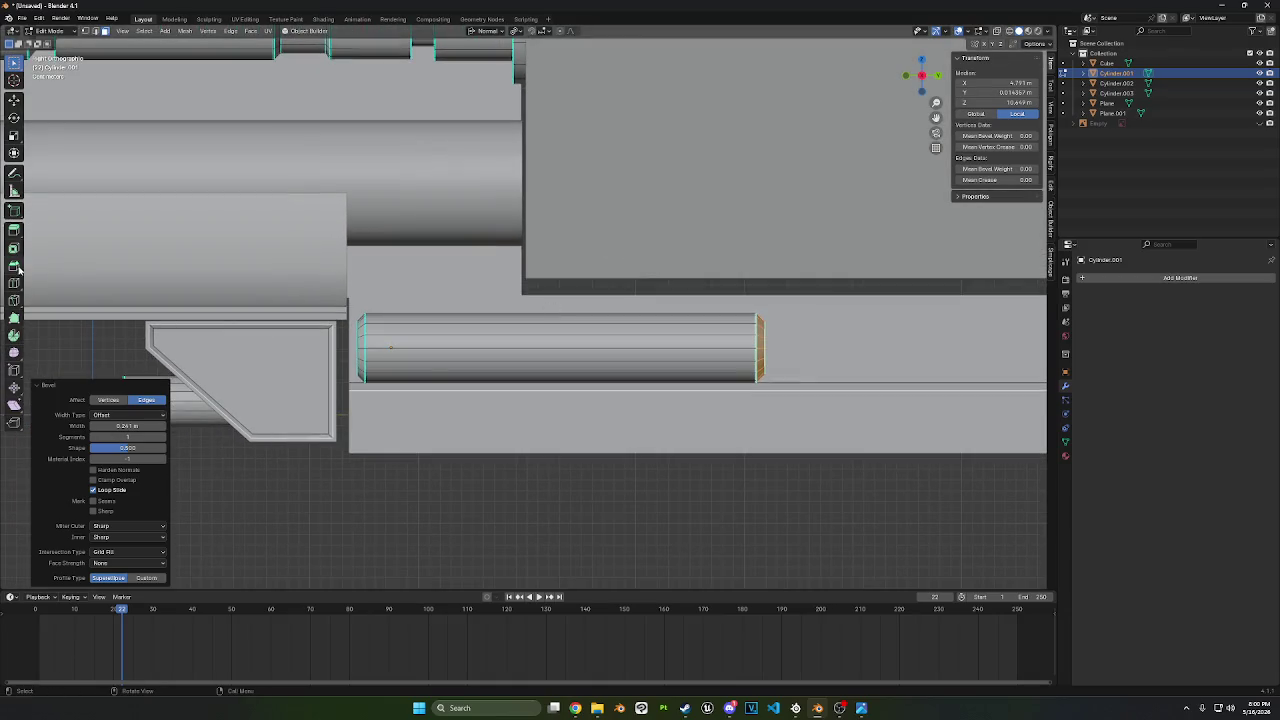
- Loop-cut near the cylinder's front and bevel the new loop into a band
{"action": "left_click", "coordinate": [14, 283]}
{"action": "left_click_drag", "start_coordinate": [518, 349], "coordinate": [426, 349]}
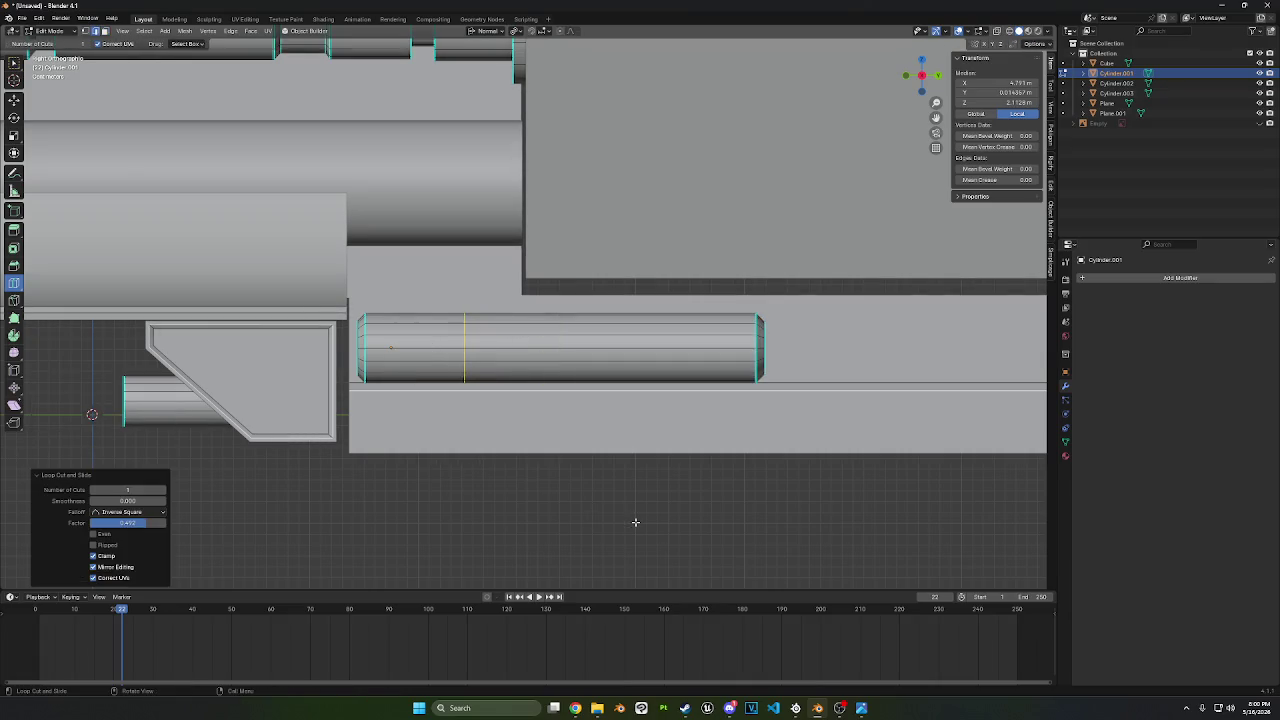
{"action": "key", "text": "ctrl+b"}
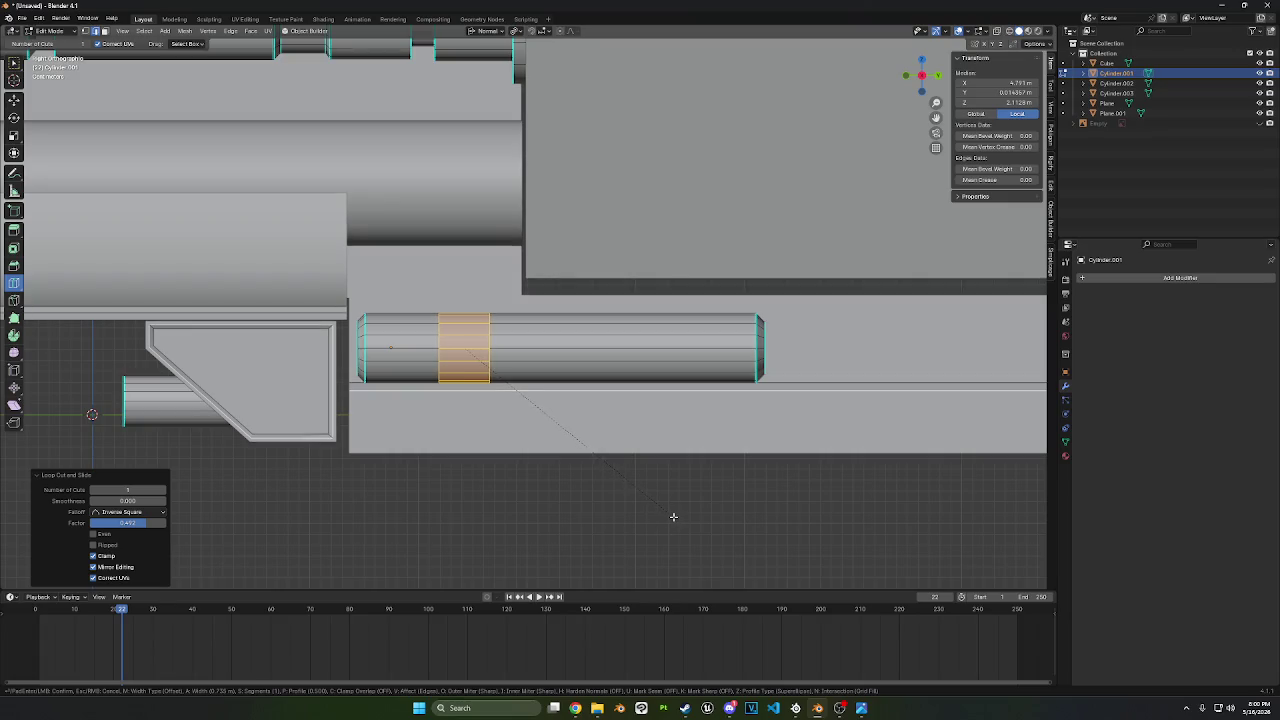
{"action": "left_click", "coordinate": [673, 517]}
{"action": "middle_click_drag", "start_coordinate": [648, 512], "coordinate": [741, 486]}
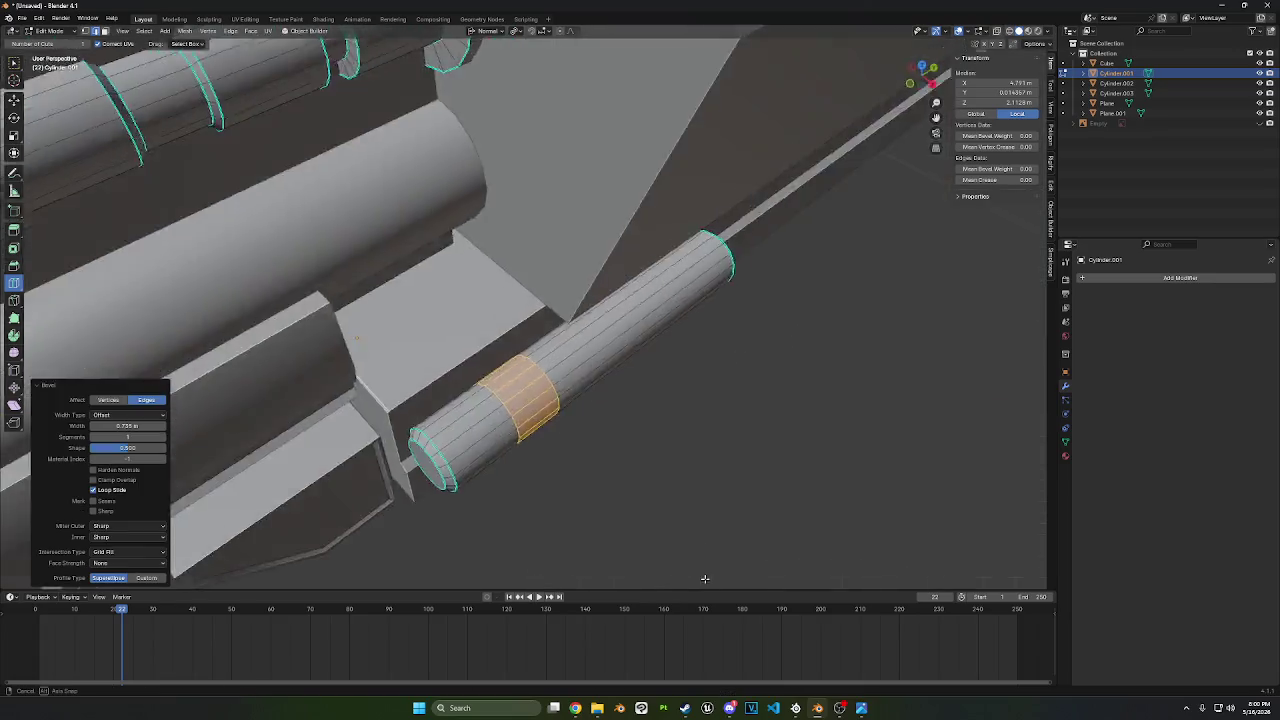
- Extrude the band and fatten it outward by 0.06 m into a collar
{"action": "key", "text": "g"}
{"action": "key", "text": "z"}
{"action": "right_click", "coordinate": [812, 473]}
{"action": "key", "text": "e"}
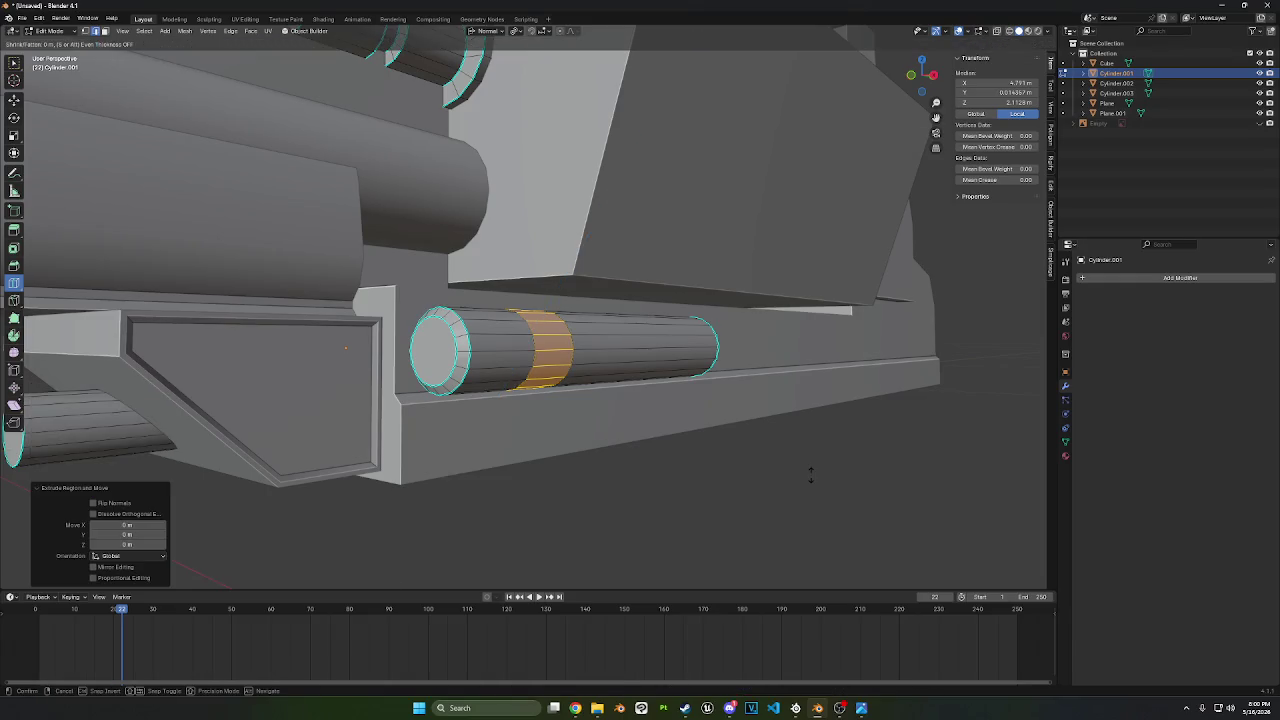
{"action": "right_click", "coordinate": [811, 471]}
{"action": "key", "text": "alt+s"}
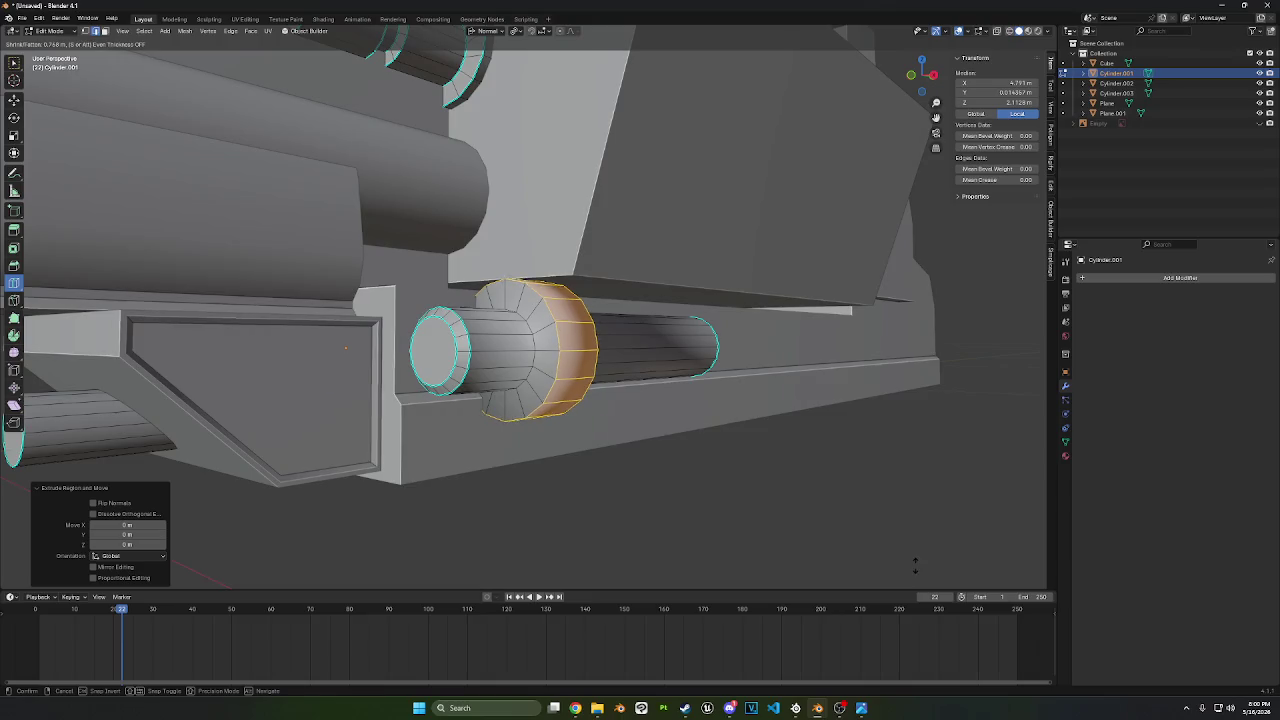
{"action": "left_click", "coordinate": [933, 509]}
{"action": "key", "text": "ctrl+r"}
{"action": "middle_click_drag", "start_coordinate": [888, 394], "coordinate": [345, 236]}
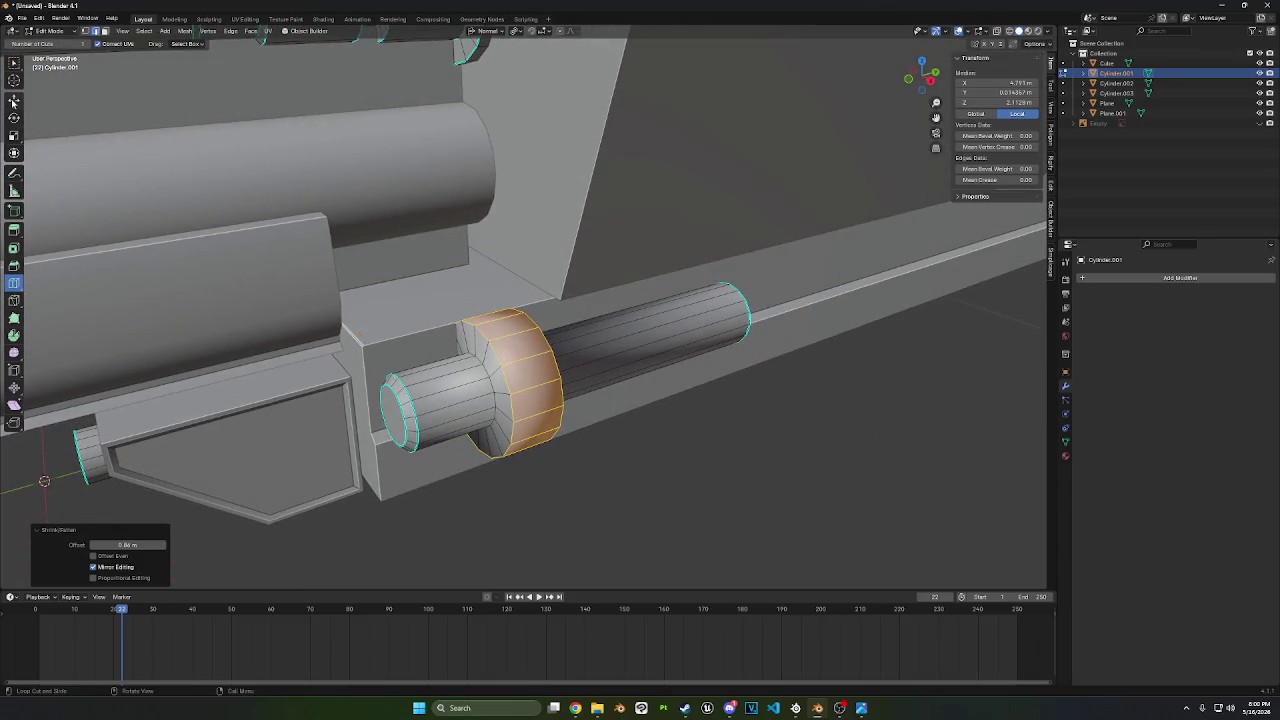
- With the Move tool, reselect a face on top of the collar
{"action": "left_click", "coordinate": [14, 101]}
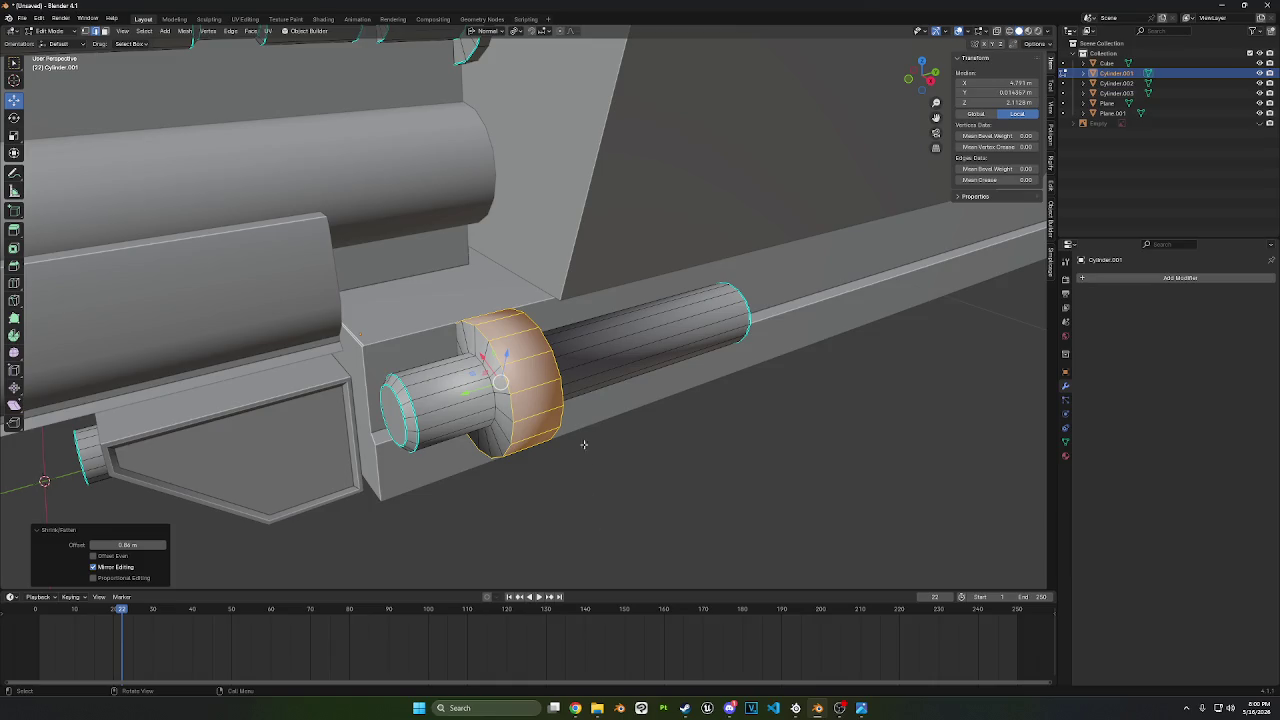
{"action": "left_click", "coordinate": [527, 359]}
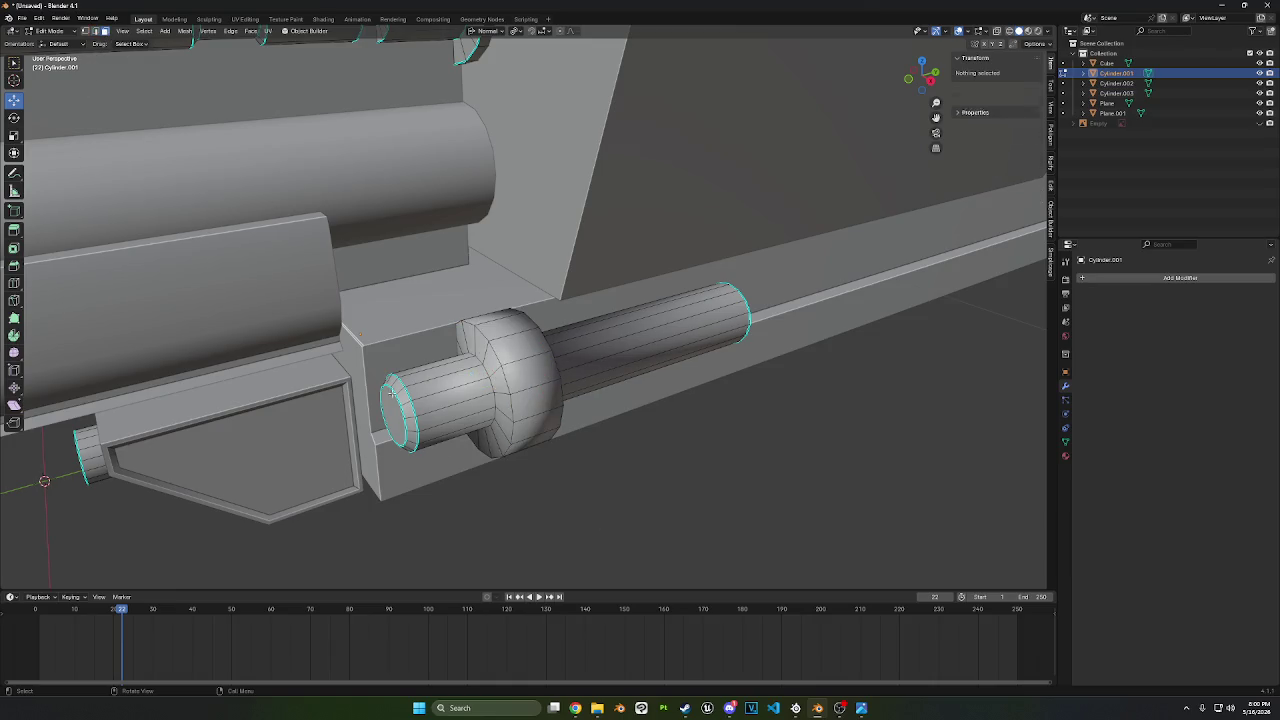
{"action": "left_click", "coordinate": [526, 349]}
{"action": "middle_click_drag", "start_coordinate": [526, 349], "coordinate": [620, 300]}
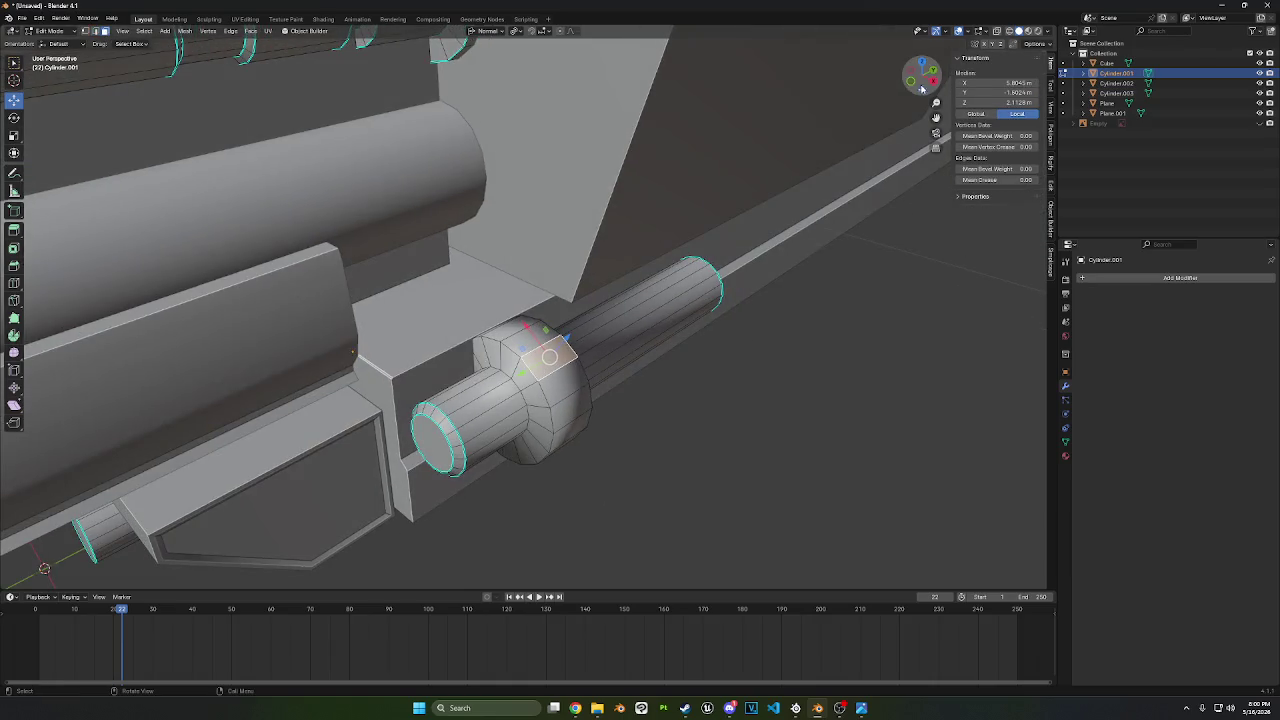
- Inspect the collar from front, oblique and side-on views
{"action": "left_click", "coordinate": [918, 86]}
{"action": "mouse_move", "coordinate": [729, 346]}
{"action": "middle_mouse_down"}
{"action": "mouse_move", "coordinate": [749, 371]}
{"action": "mouse_move", "coordinate": [578, 408]}
{"action": "middle_mouse_up"}
{"action": "left_click", "coordinate": [534, 360], "text": "ctrl"}
{"action": "mouse_move", "coordinate": [534, 360]}
{"action": "middle_mouse_down"}
{"action": "mouse_move", "coordinate": [737, 380]}
{"action": "mouse_move", "coordinate": [729, 357]}
{"action": "middle_mouse_up"}
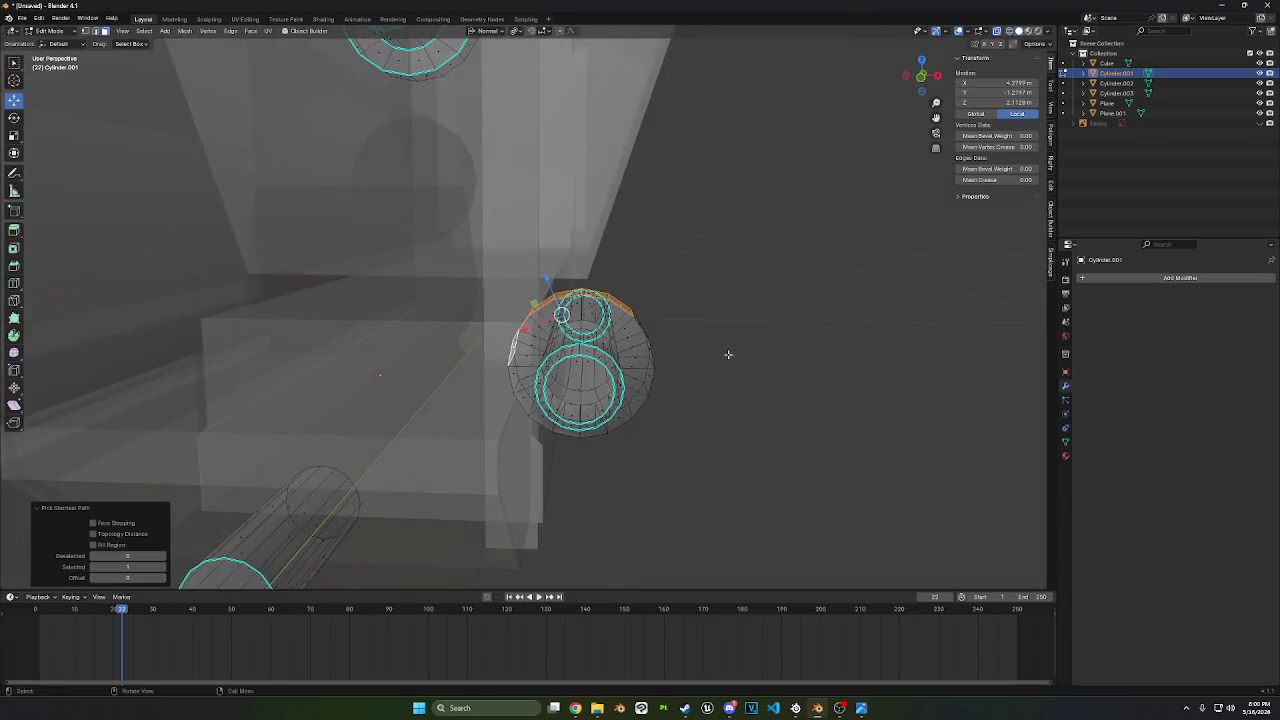
{"action": "left_click", "coordinate": [920, 84]}
{"action": "mouse_move", "coordinate": [842, 387]}
{"action": "middle_mouse_down", "text": "shift"}
{"action": "mouse_move", "coordinate": [796, 487]}
{"action": "mouse_move", "coordinate": [726, 491]}
{"action": "mouse_move", "coordinate": [741, 483]}
{"action": "middle_mouse_up", "text": "shift"}
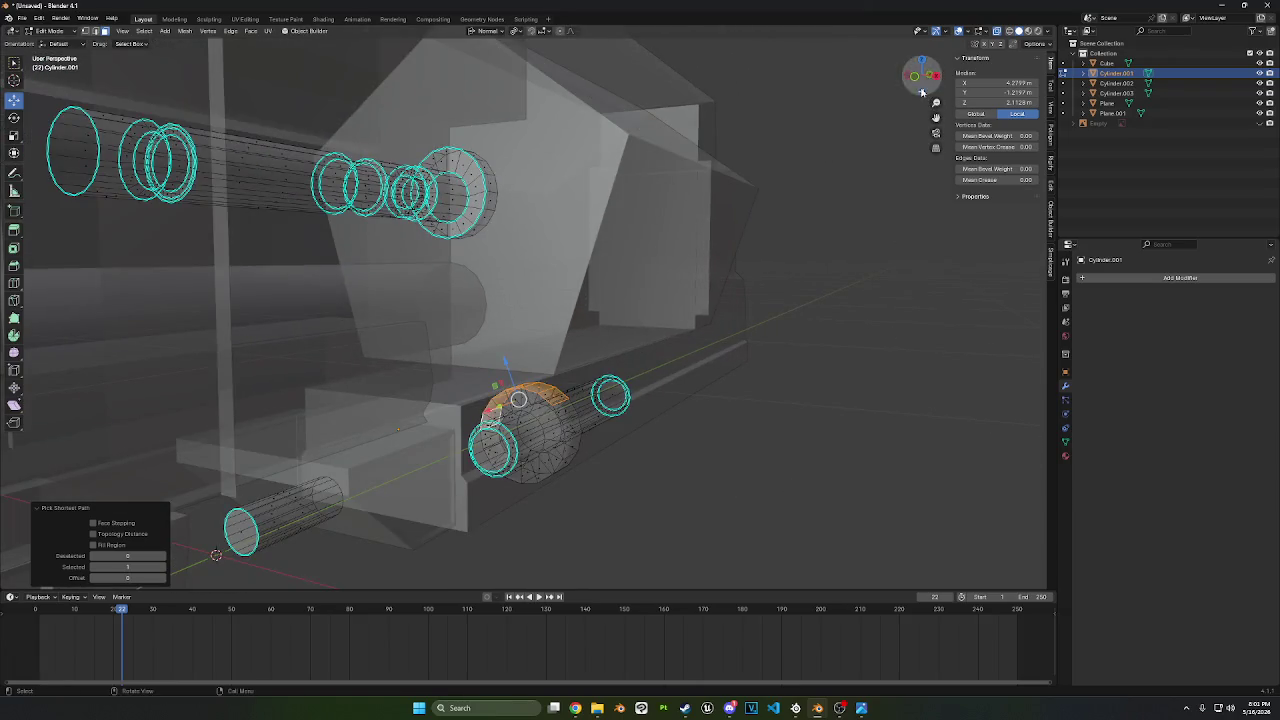
{"action": "middle_click_drag", "start_coordinate": [853, 229], "coordinate": [593, 456]}
{"action": "scroll", "coordinate": [593, 456], "scroll_direction": "up", "scroll_amount": 3}
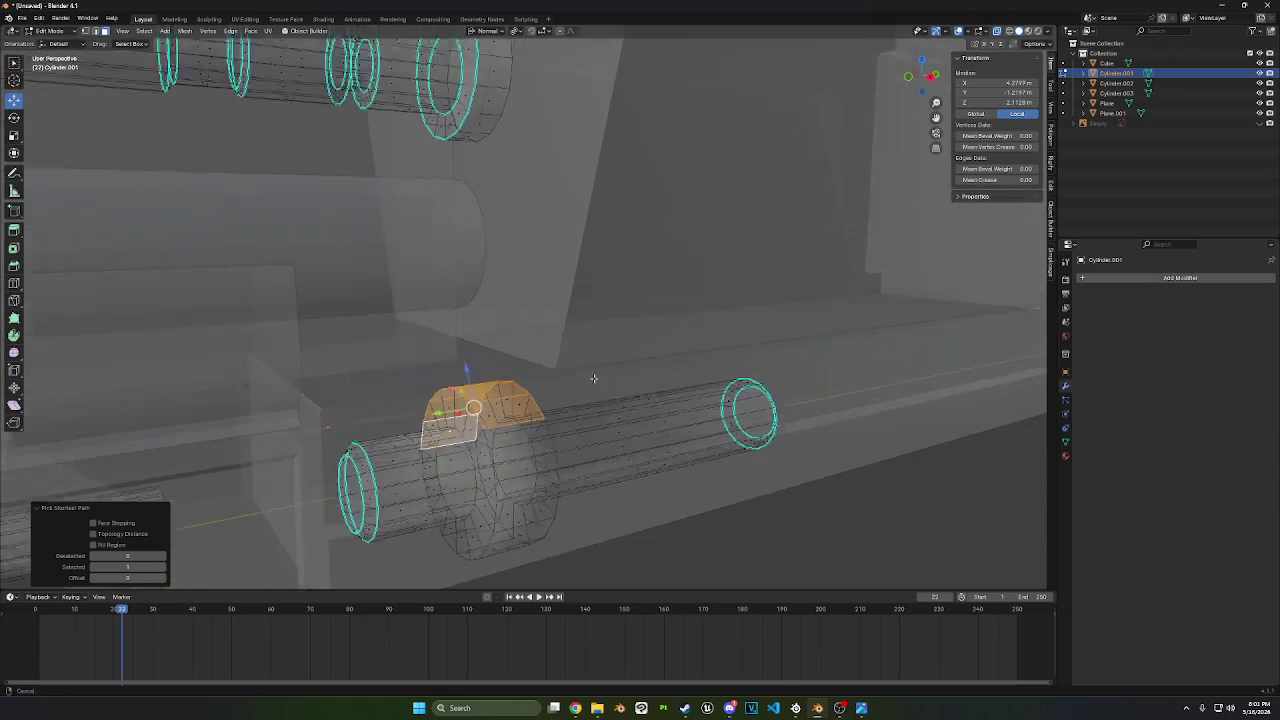
- Undo back to the single middle loop, deselect all, and return to Object Mode
{"action": "key", "text": "ctrl+z"}
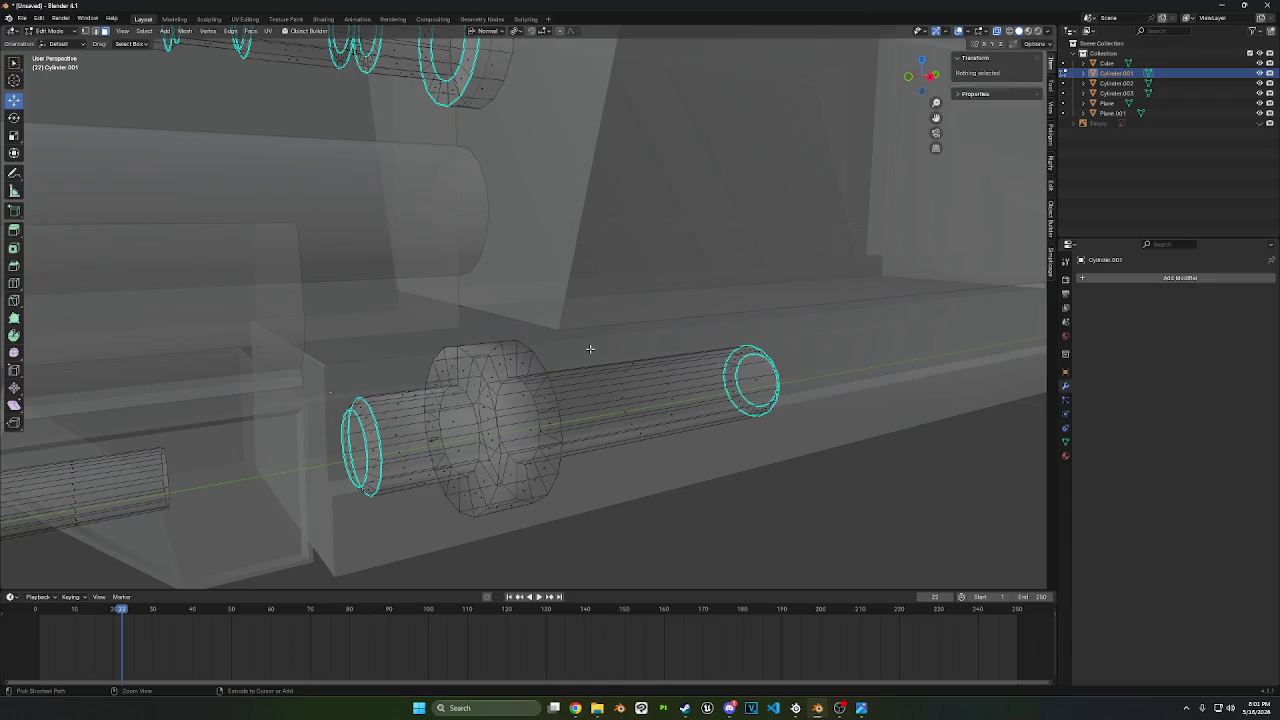
{"action": "key", "text": "ctrl+z"}
{"action": "key", "text": "ctrl+z"}
{"action": "key", "text": "ctrl+z"}
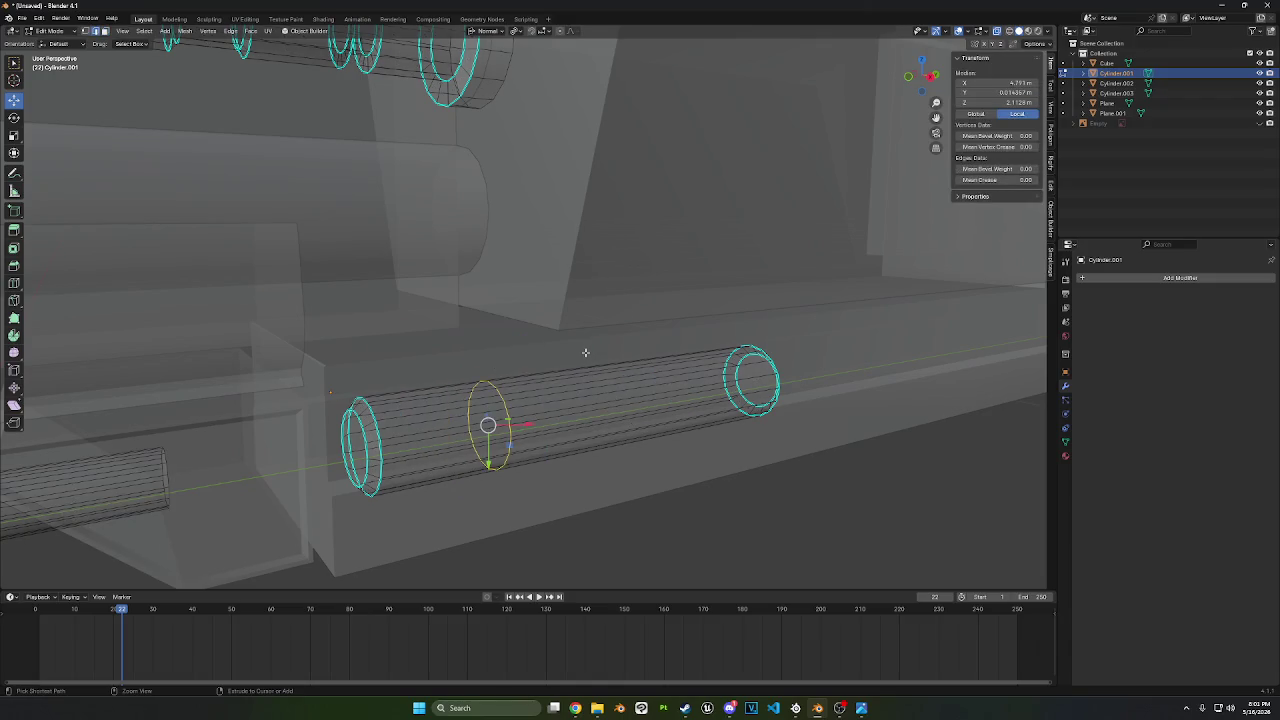
{"action": "key", "text": "ctrl+z"}
{"action": "middle_click_drag", "start_coordinate": [585, 352], "coordinate": [128, 110]}
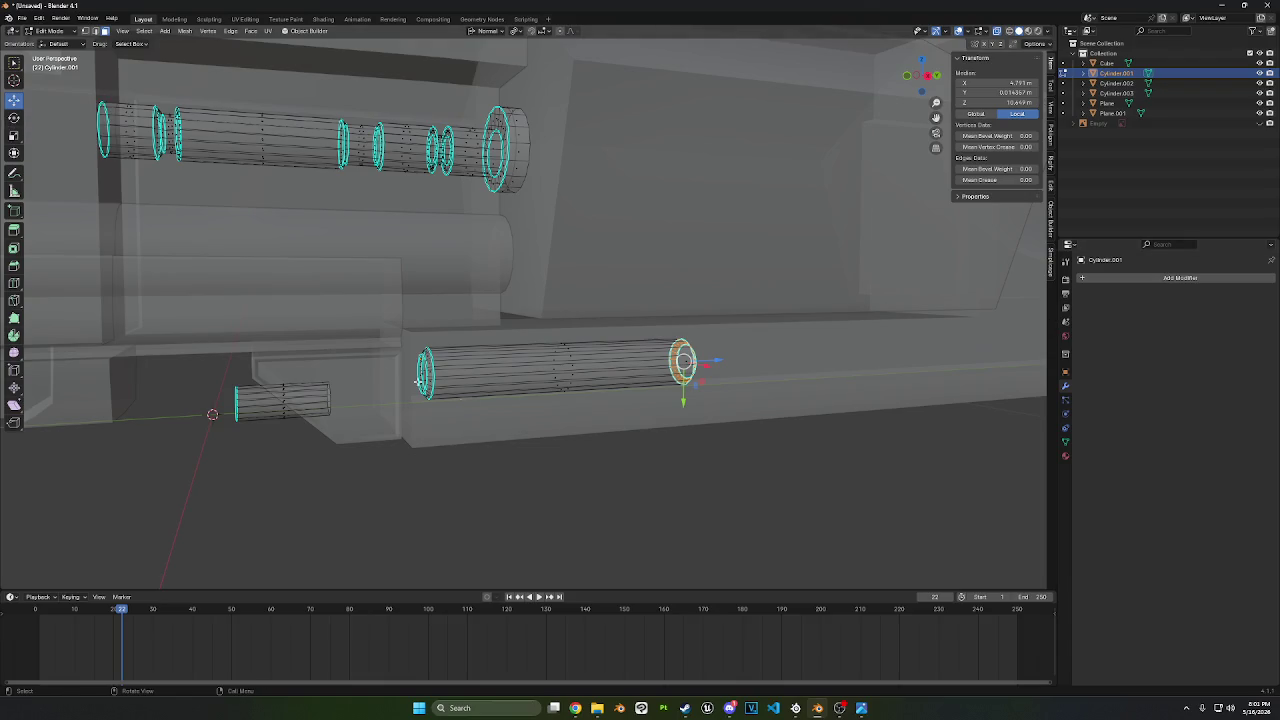
{"action": "middle_click_drag", "start_coordinate": [469, 348], "coordinate": [97, 231]}
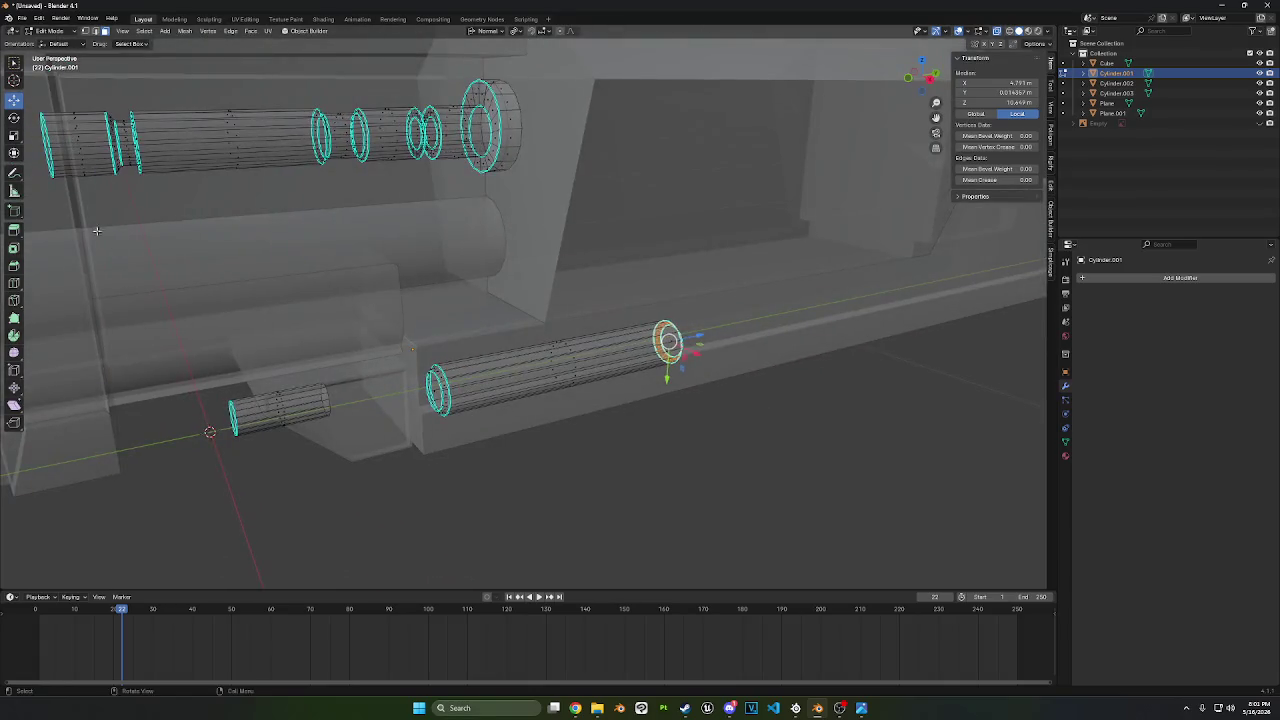
{"action": "middle_click_drag", "start_coordinate": [751, 287], "coordinate": [141, 137]}
{"action": "key", "text": "alt+a"}
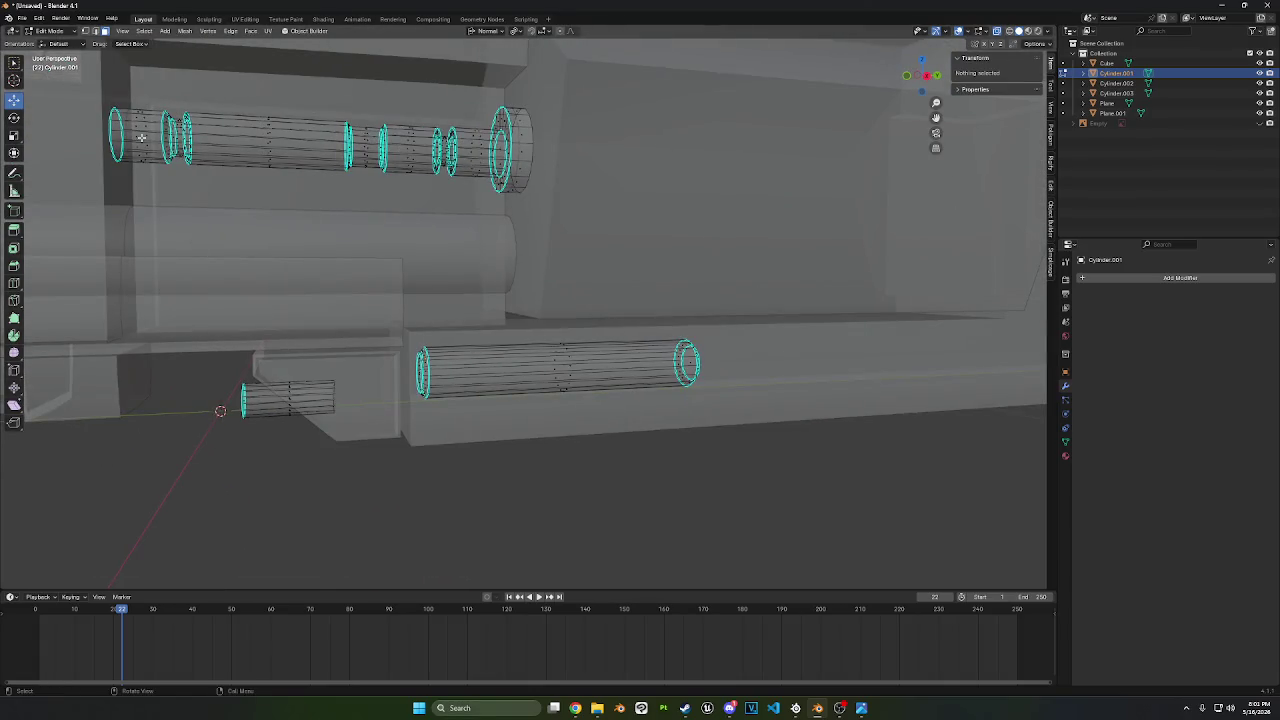
{"action": "left_click", "coordinate": [70, 35]}
{"action": "left_click", "coordinate": [50, 44]}
- Add a new cylinder and rotate it in Right view, plus an extra 5°
{"action": "middle_click_drag", "start_coordinate": [620, 251], "coordinate": [760, 277]}
{"action": "key", "text": "shift+a"}
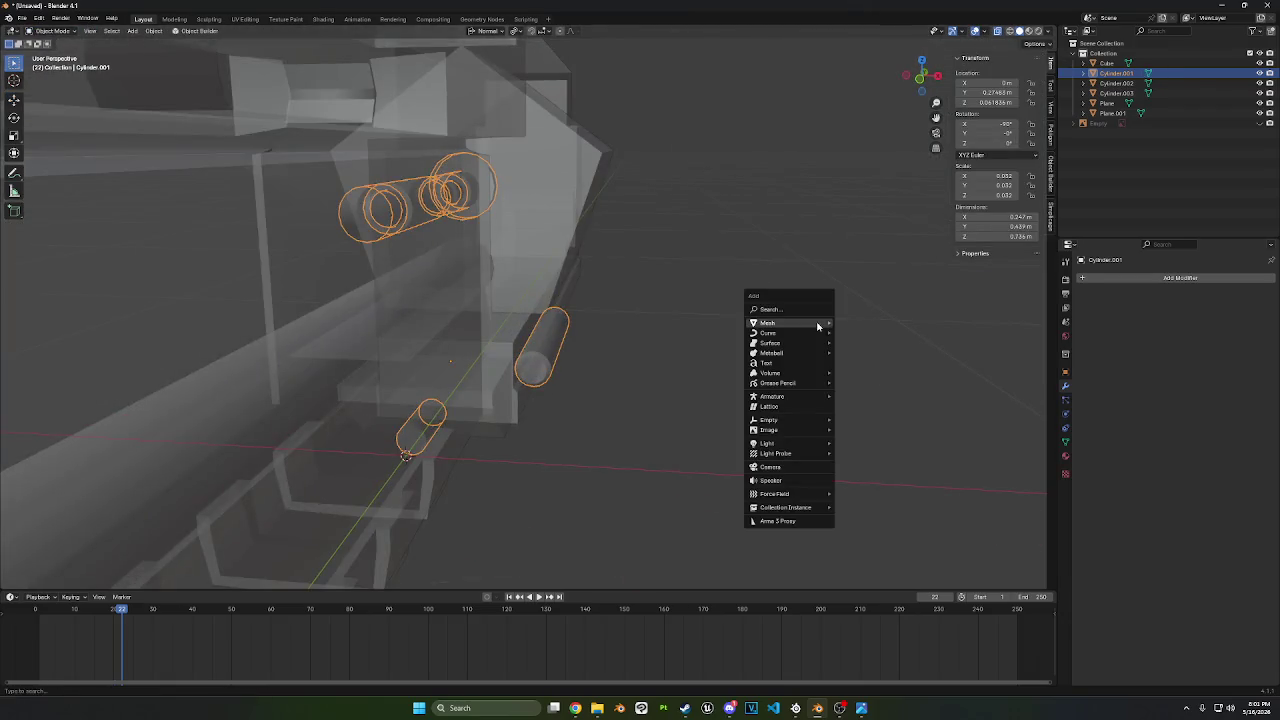
{"action": "mouse_move", "coordinate": [768, 323]}
{"action": "left_click", "coordinate": [866, 370]}
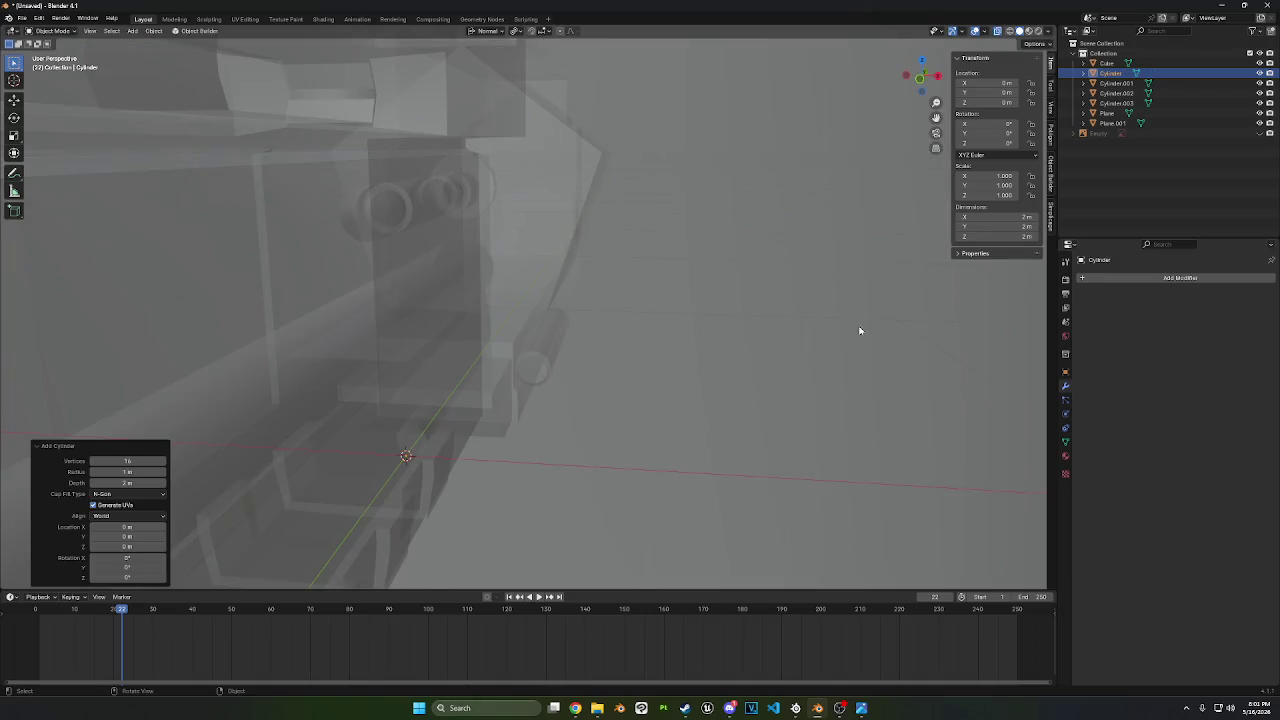
{"action": "left_click", "coordinate": [937, 77]}
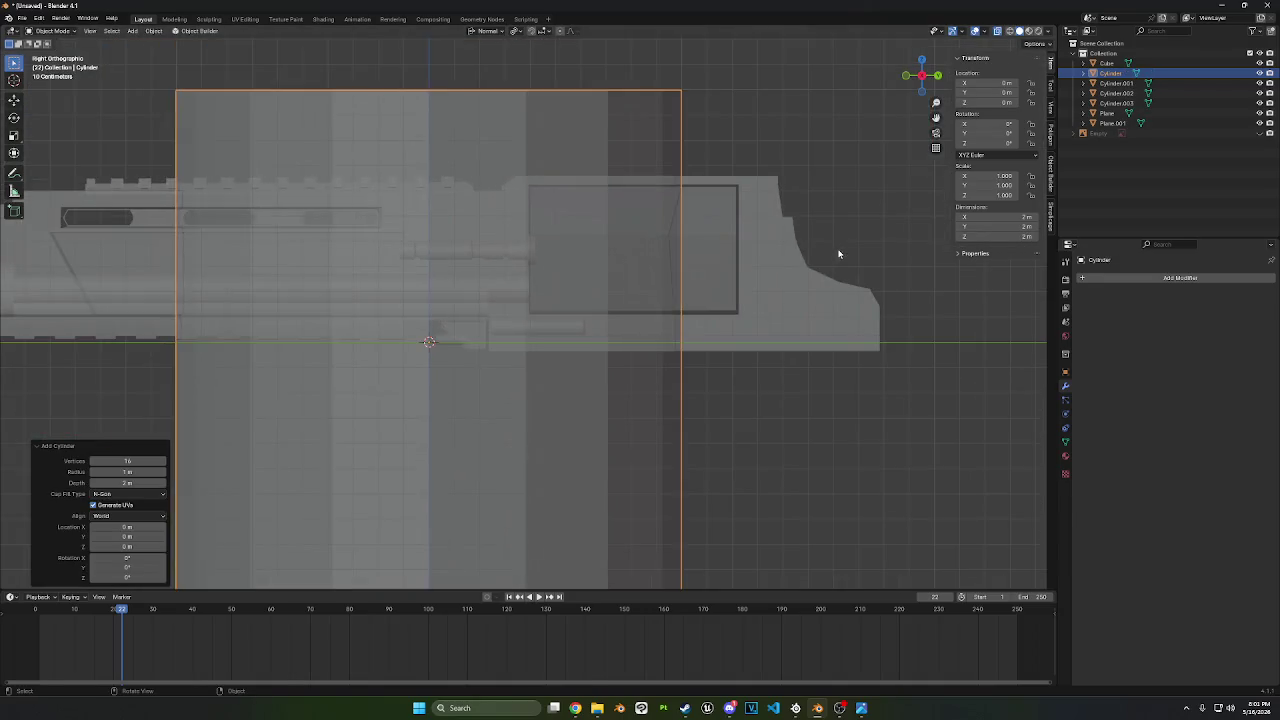
{"action": "key", "text": "r"}
{"action": "left_click", "coordinate": [389, 579]}
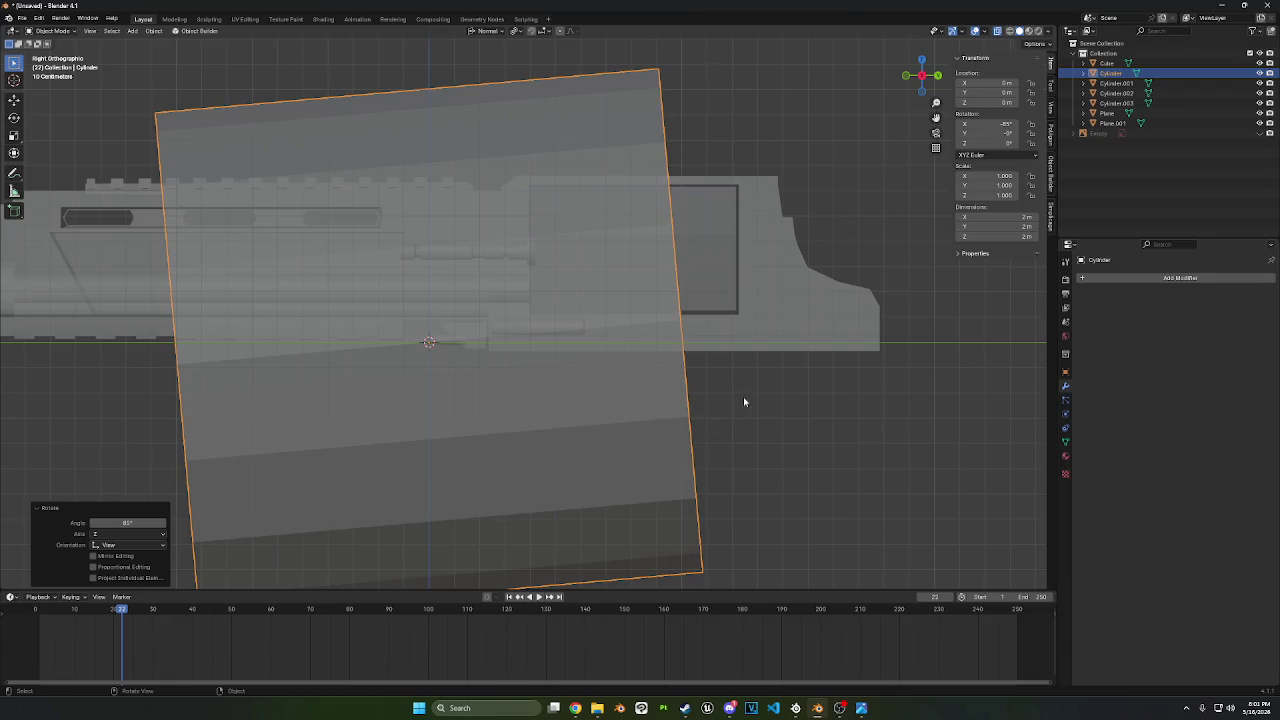
{"action": "type", "text": "r5"}
{"action": "key", "text": "Return"}
- Shrink the cylinder twice and move it beside the lower rod
{"action": "key", "text": "s"}
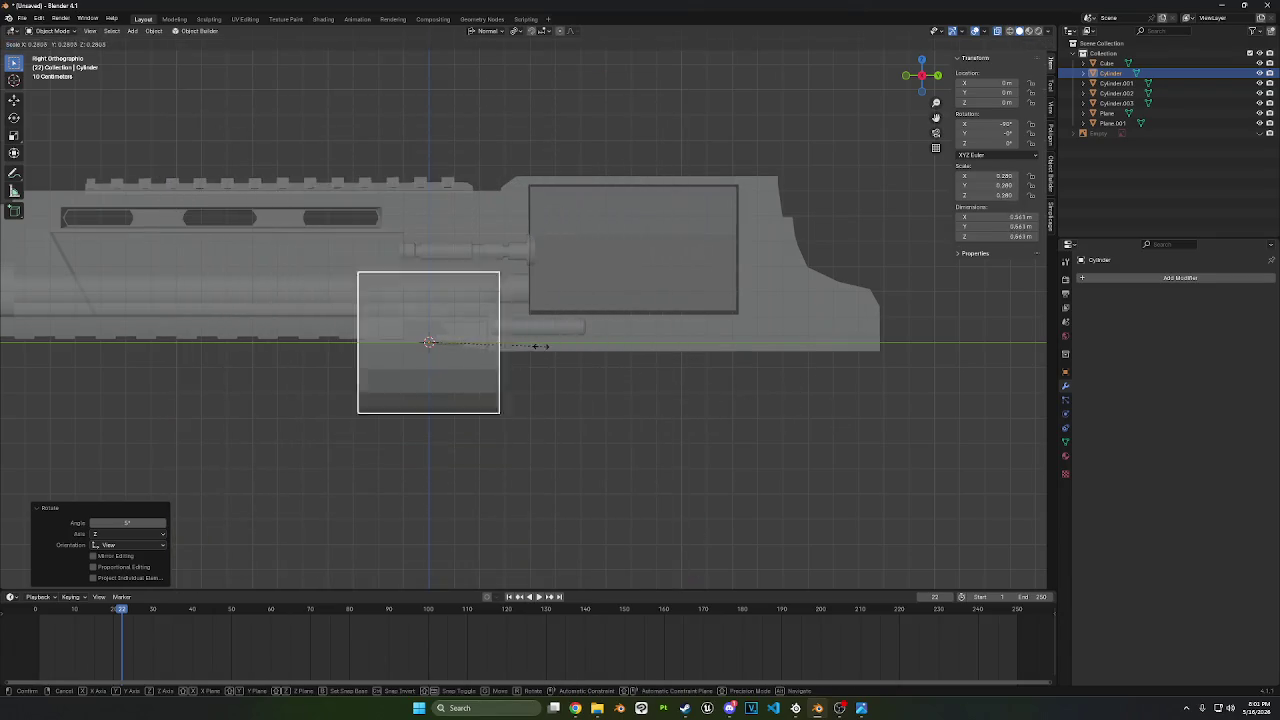
{"action": "left_click", "coordinate": [453, 344]}
{"action": "left_click_drag", "start_coordinate": [926, 70], "coordinate": [859, 153]}
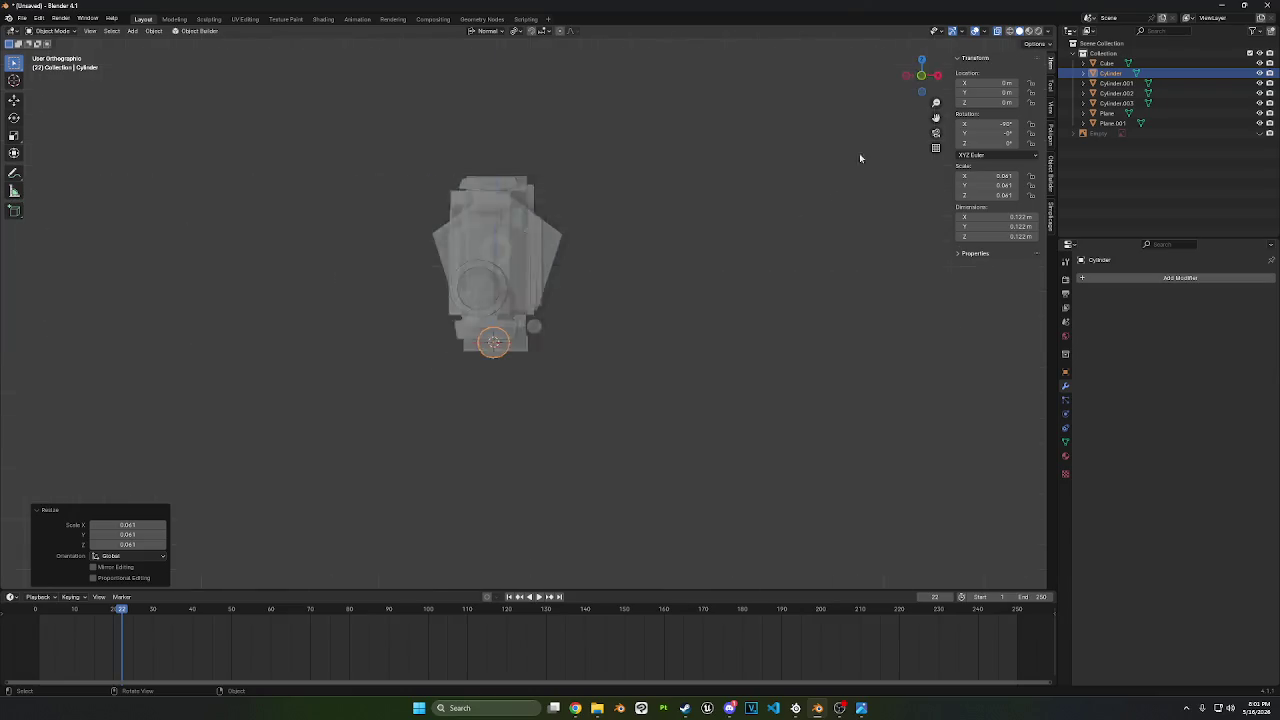
{"action": "key", "text": "KP_1"}
{"action": "scroll", "coordinate": [737, 373], "scroll_direction": "up", "scroll_amount": 4}
{"action": "key", "text": "s"}
{"action": "left_click", "coordinate": [690, 370]}
{"action": "key", "text": "g"}
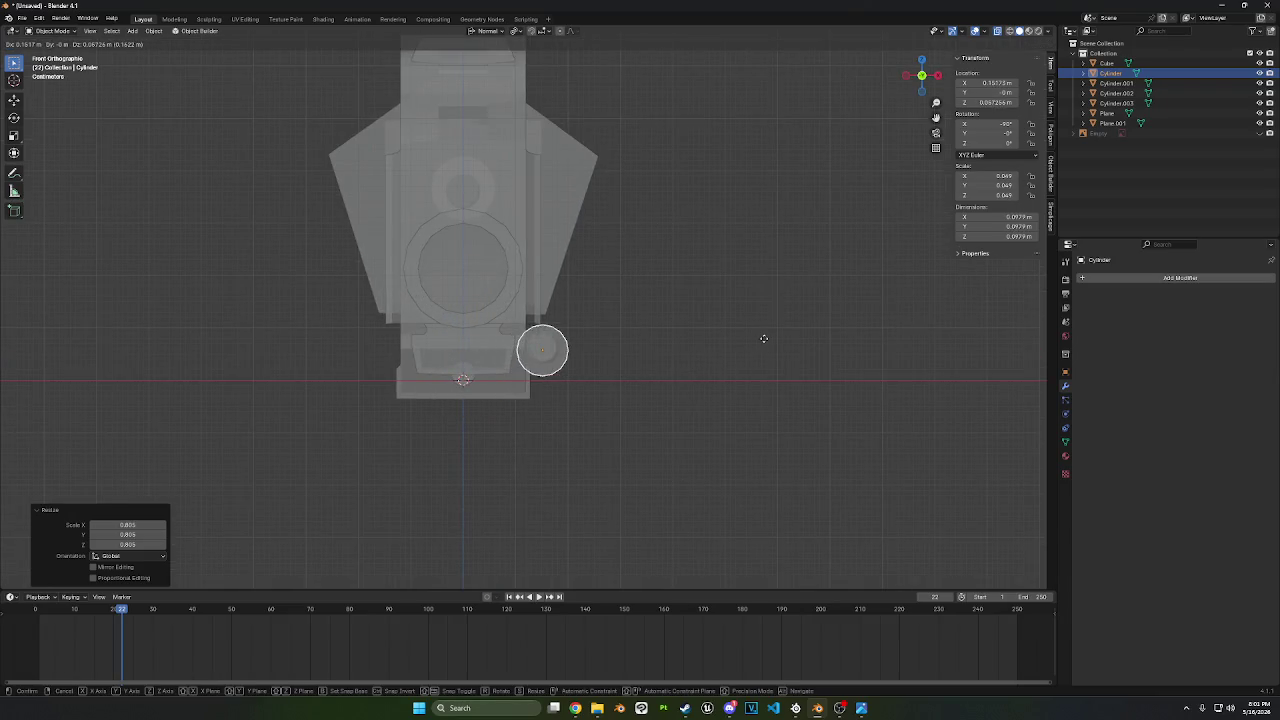
{"action": "left_click", "coordinate": [768, 347]}
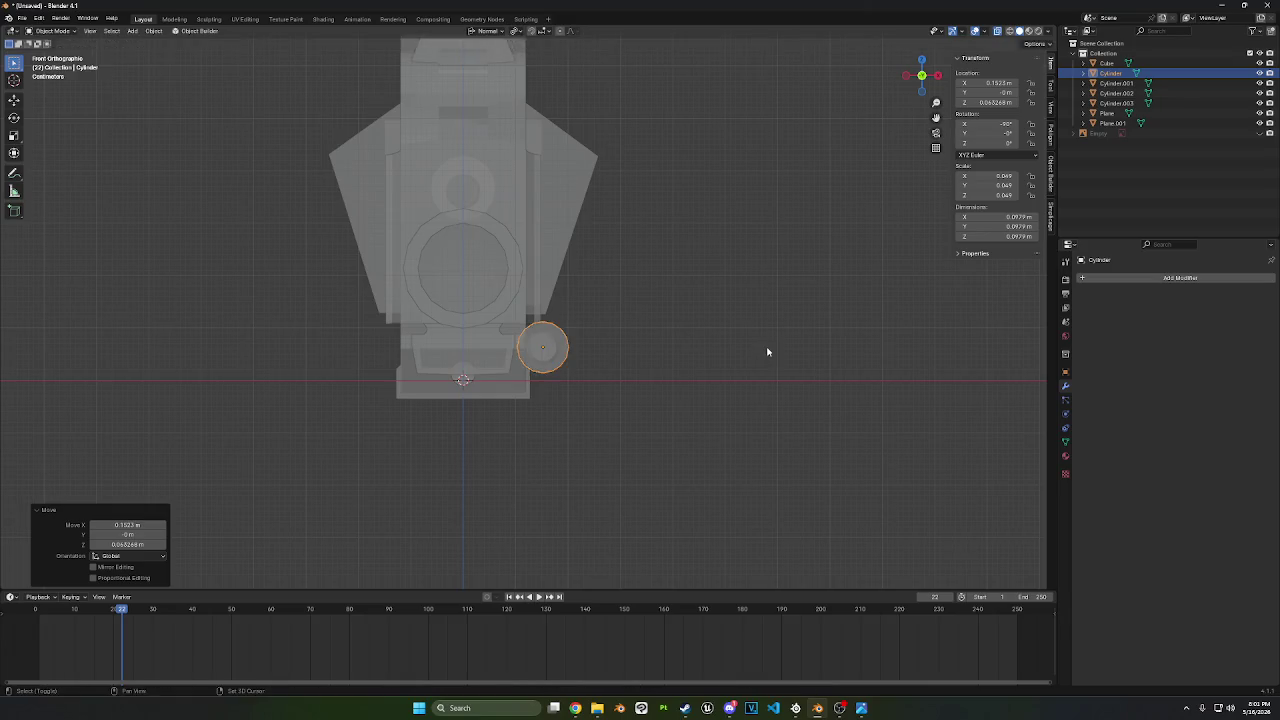
- Flatten the cylinder along Y into a thin ring and slide it onto the rod
{"action": "mouse_move", "coordinate": [766, 354]}
{"action": "middle_mouse_down"}
{"action": "mouse_move", "coordinate": [691, 366]}
{"action": "mouse_move", "coordinate": [729, 444]}
{"action": "middle_mouse_up"}
{"action": "key", "text": "s"}
{"action": "key", "text": "x"}
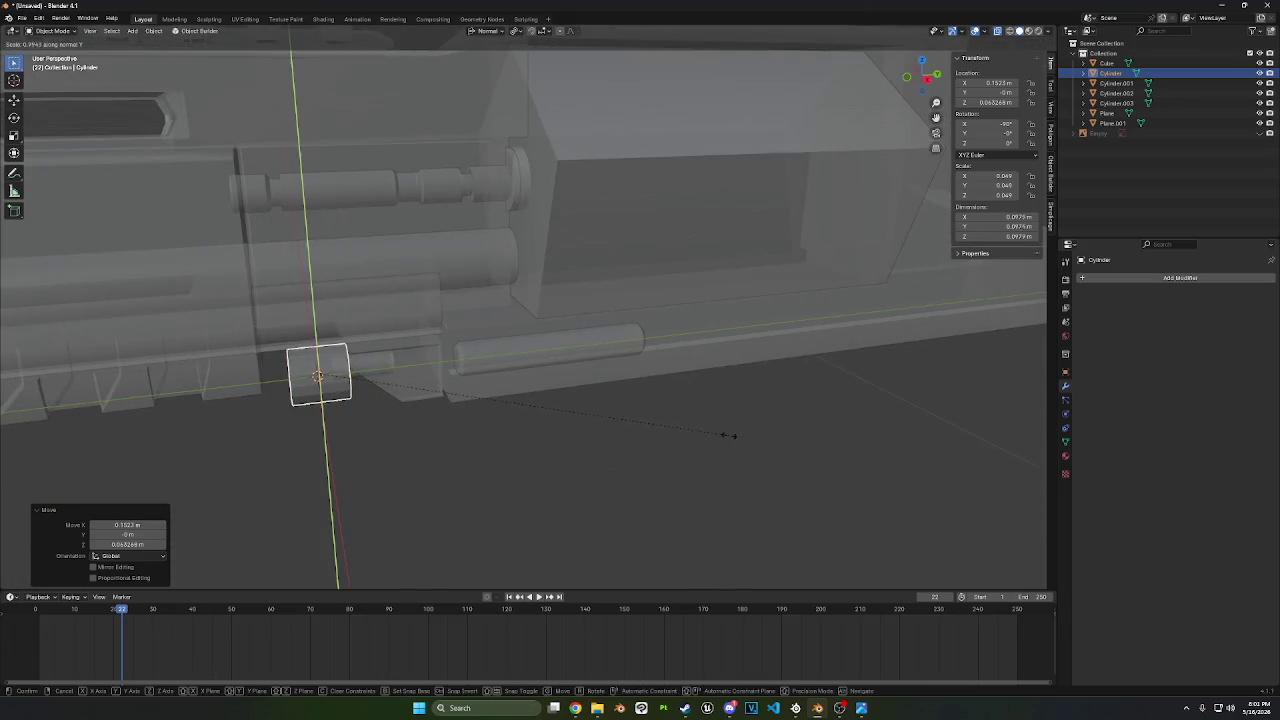
{"action": "key", "text": "y"}
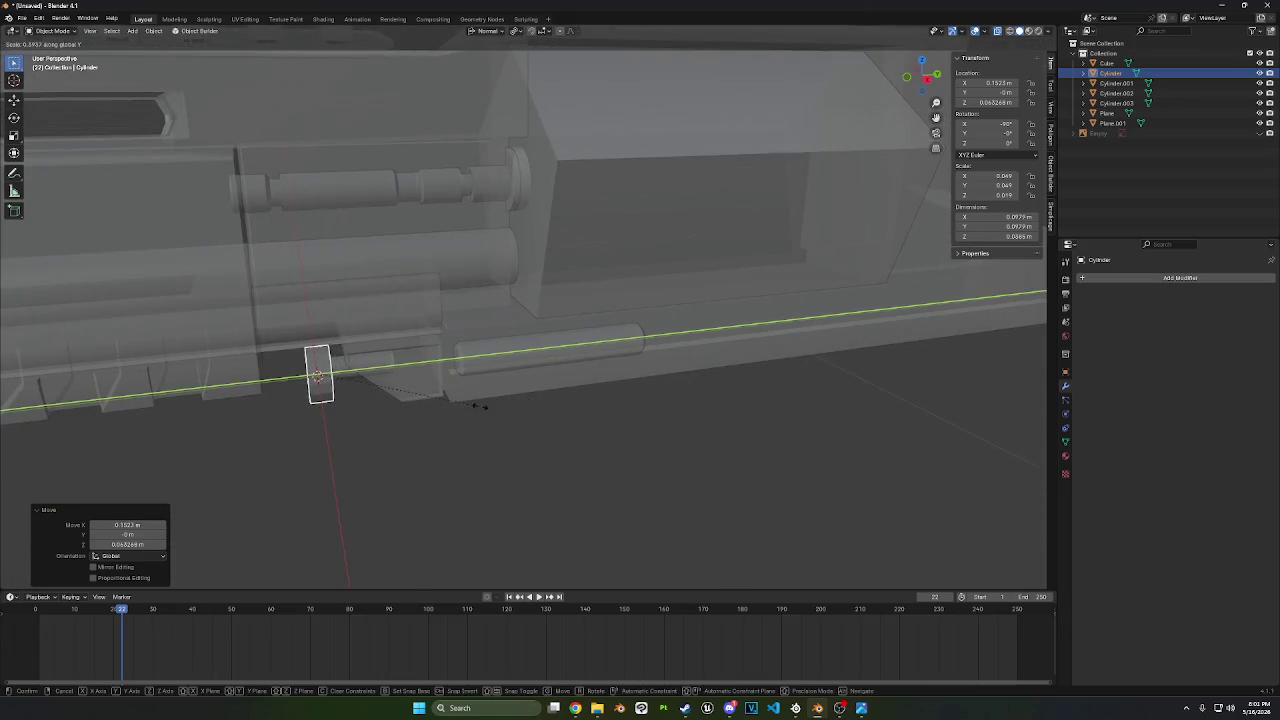
{"action": "left_click", "coordinate": [495, 410]}
{"action": "key", "text": "g"}
{"action": "key", "text": "x"}
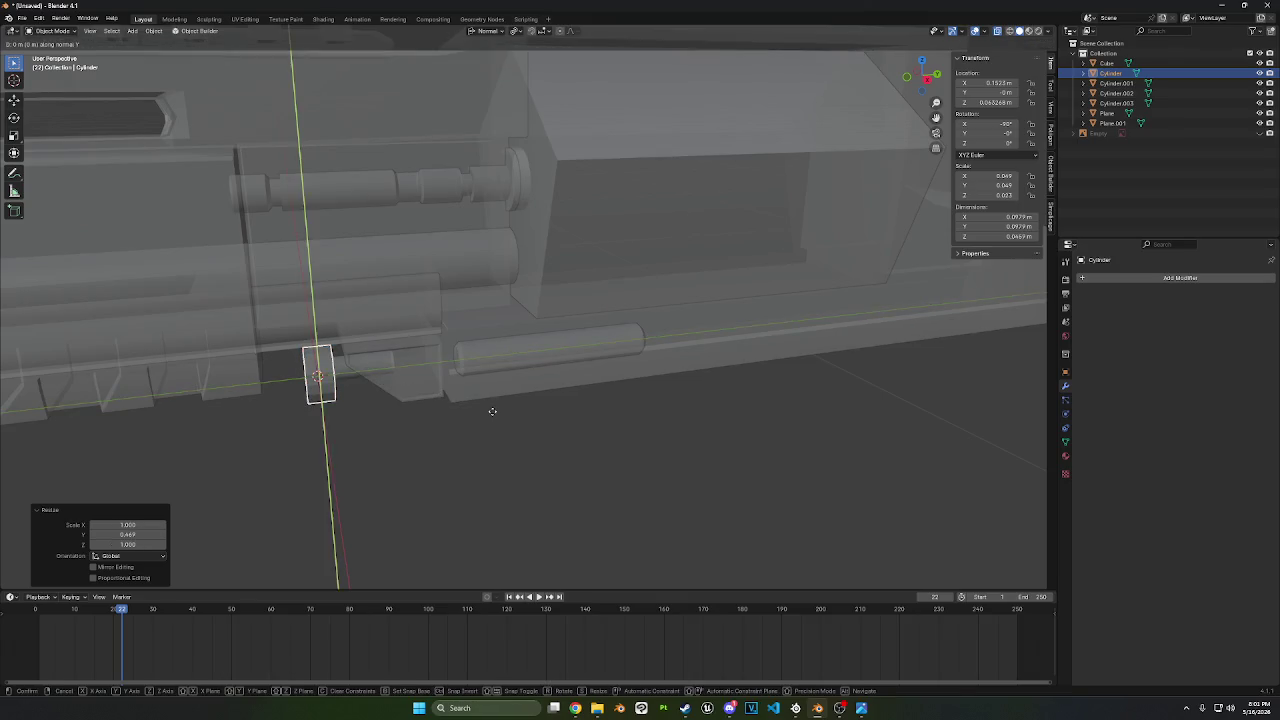
{"action": "key", "text": "y"}
{"action": "left_click", "coordinate": [640, 450]}
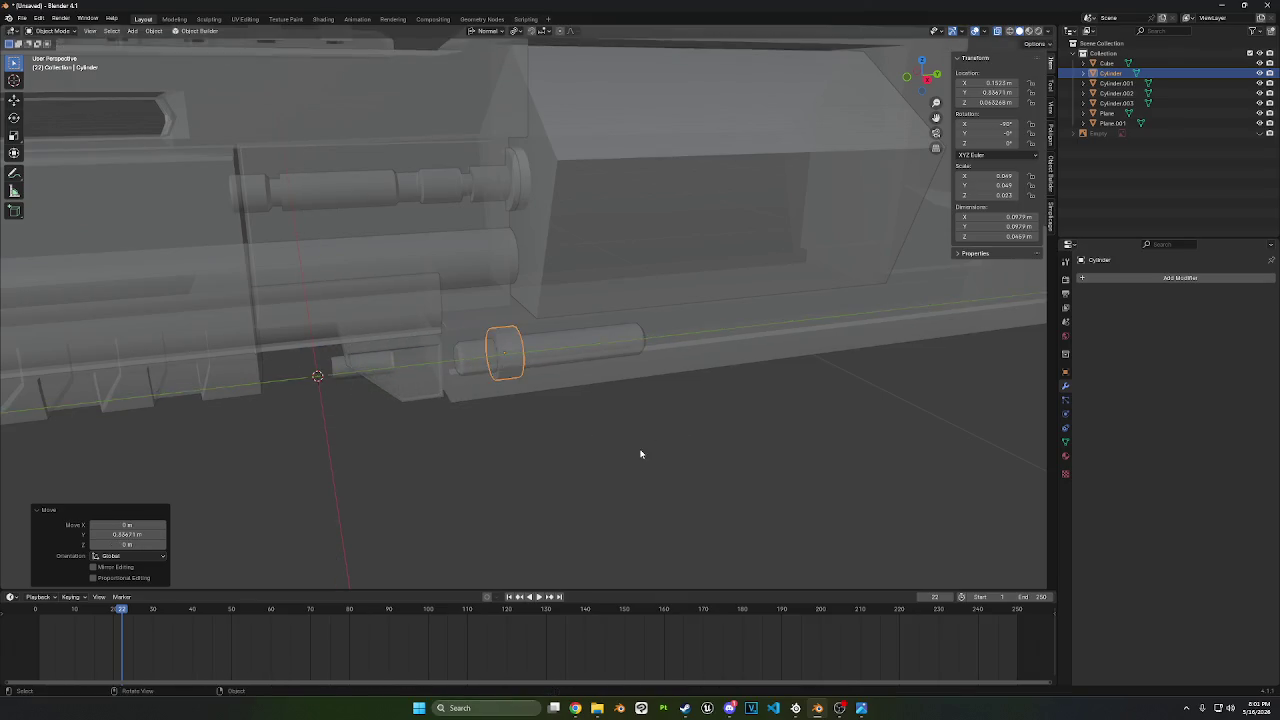
- Reselect the thin ring and view it from the front
{"action": "middle_click_drag", "start_coordinate": [640, 451], "coordinate": [717, 444]}
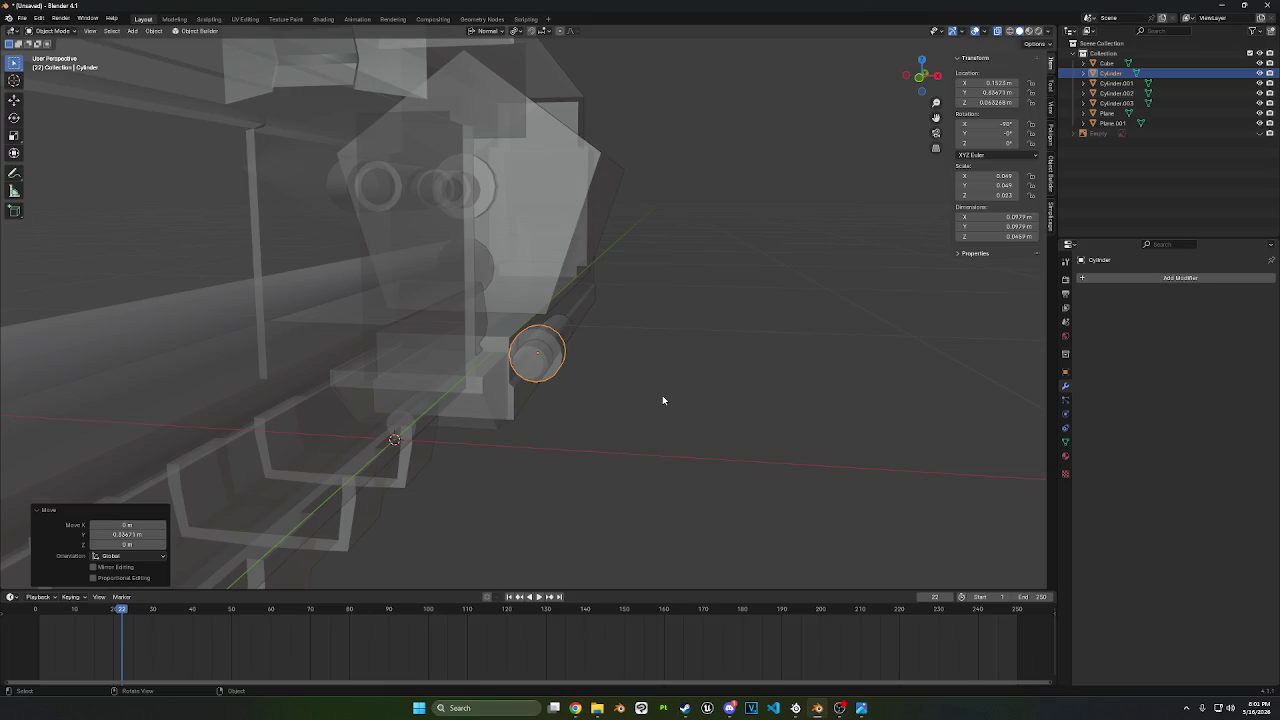
{"action": "mouse_move", "coordinate": [669, 443]}
{"action": "middle_mouse_down"}
{"action": "mouse_move", "coordinate": [623, 423]}
{"action": "mouse_move", "coordinate": [639, 410]}
{"action": "middle_mouse_up"}
{"action": "left_click", "coordinate": [605, 349], "text": "shift"}
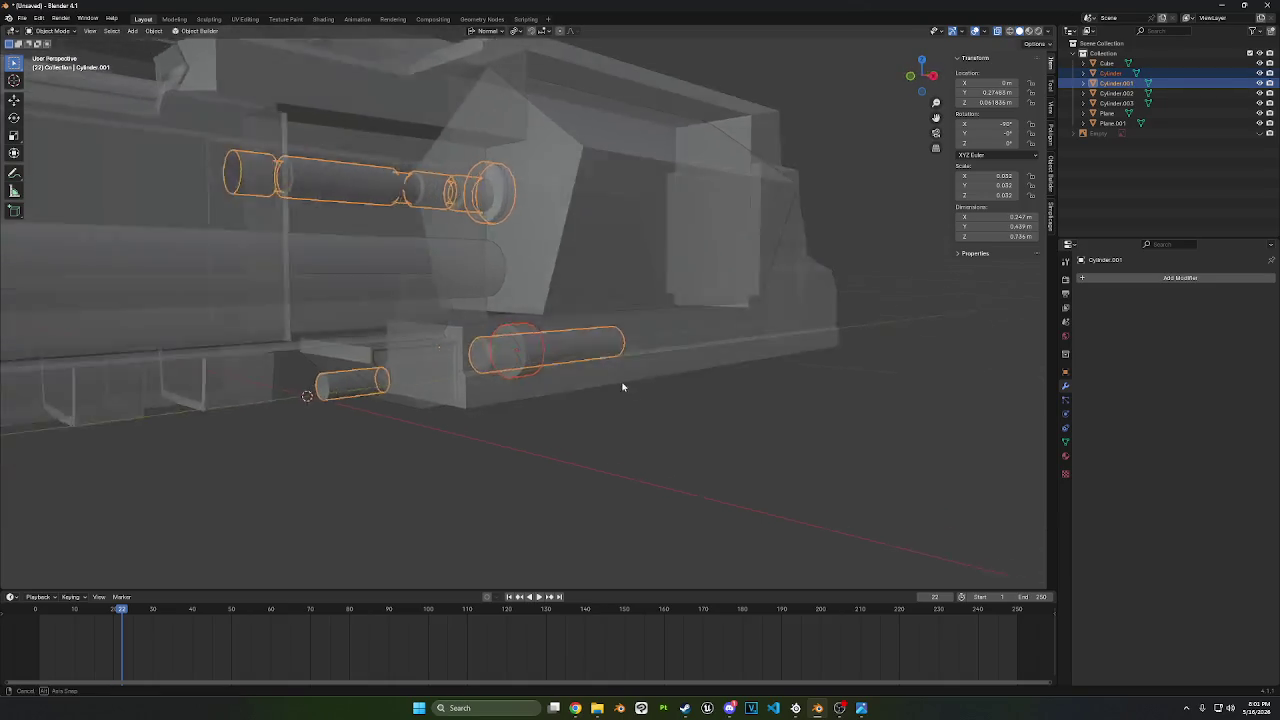
{"action": "mouse_move", "coordinate": [605, 349]}
{"action": "middle_mouse_down"}
{"action": "mouse_move", "coordinate": [568, 371]}
{"action": "mouse_move", "coordinate": [633, 403]}
{"action": "mouse_move", "coordinate": [659, 391]}
{"action": "middle_mouse_up"}
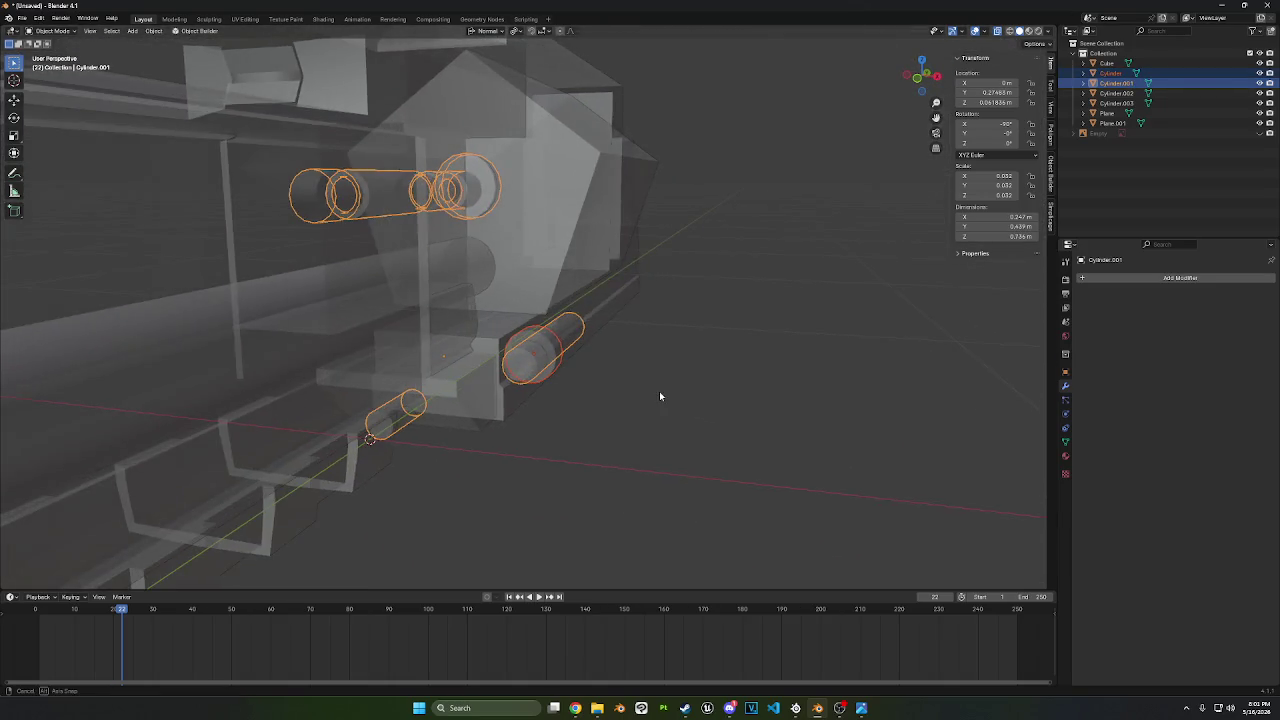
{"action": "scroll", "coordinate": [611, 370], "scroll_direction": "up", "scroll_amount": 3}
{"action": "left_click", "coordinate": [663, 284]}
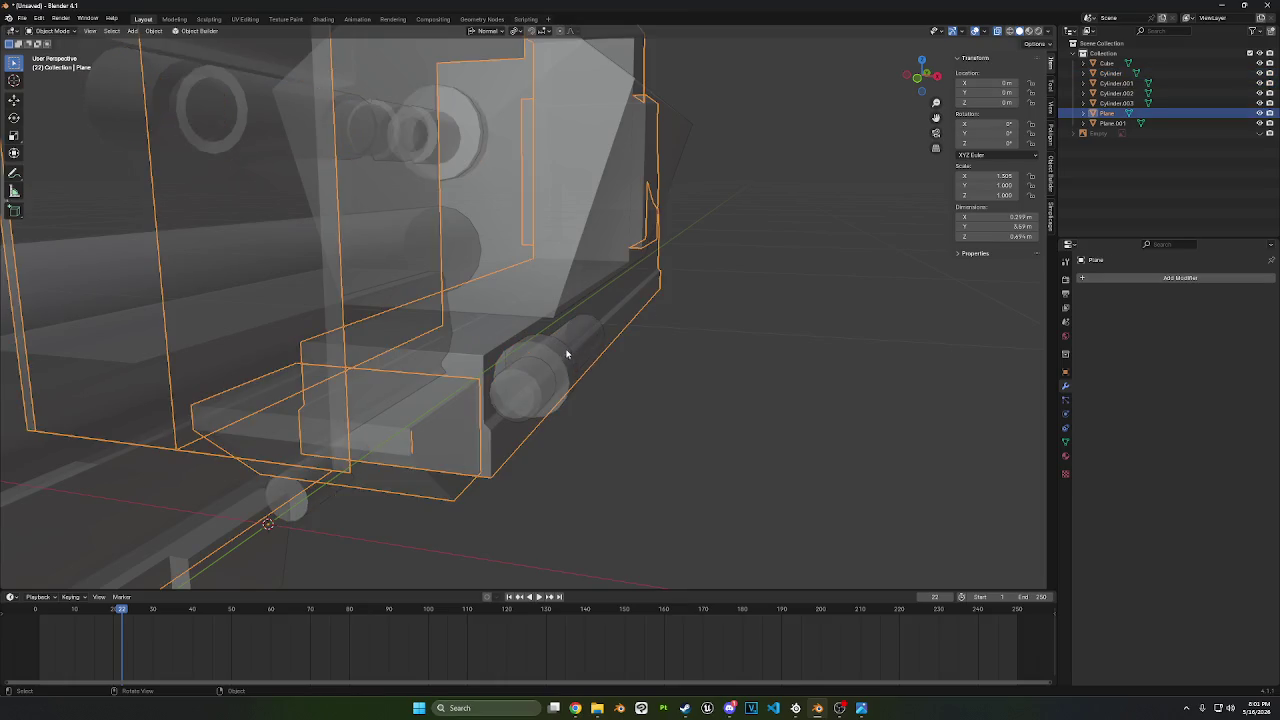
{"action": "left_click", "coordinate": [566, 354]}
{"action": "left_click", "coordinate": [922, 83]}
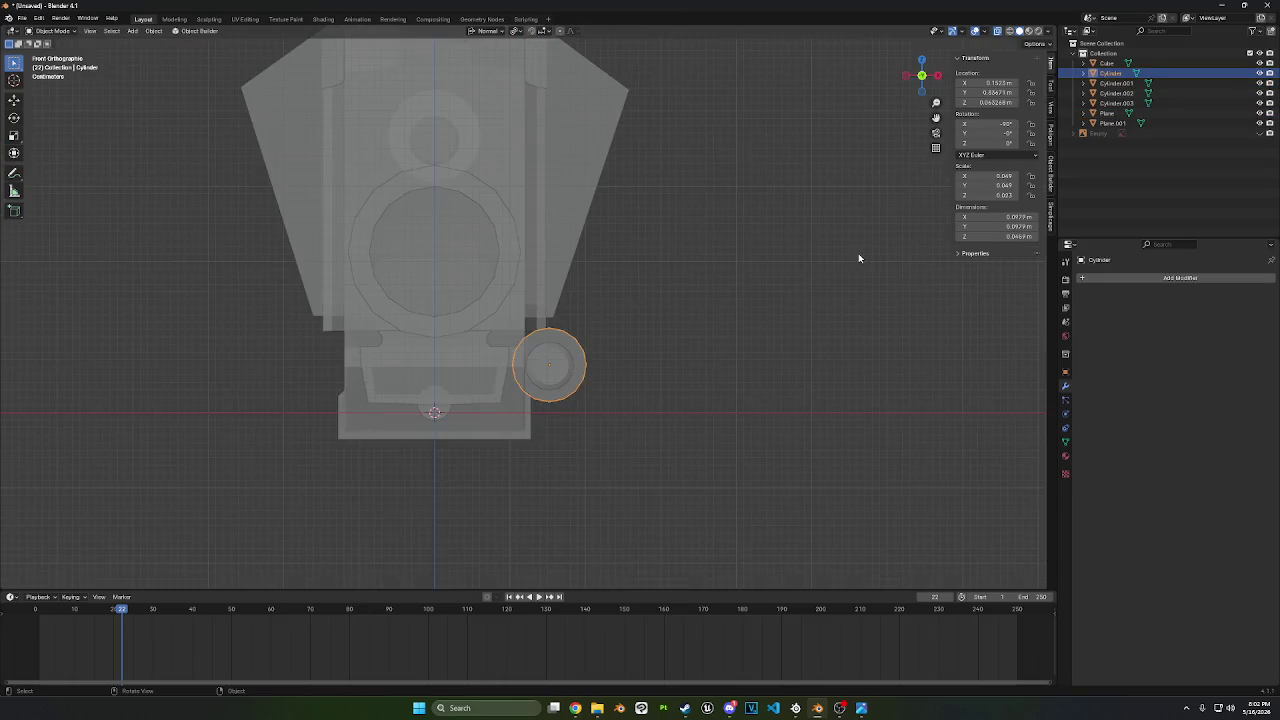
{"action": "middle_click_drag", "start_coordinate": [858, 253], "coordinate": [779, 271]}
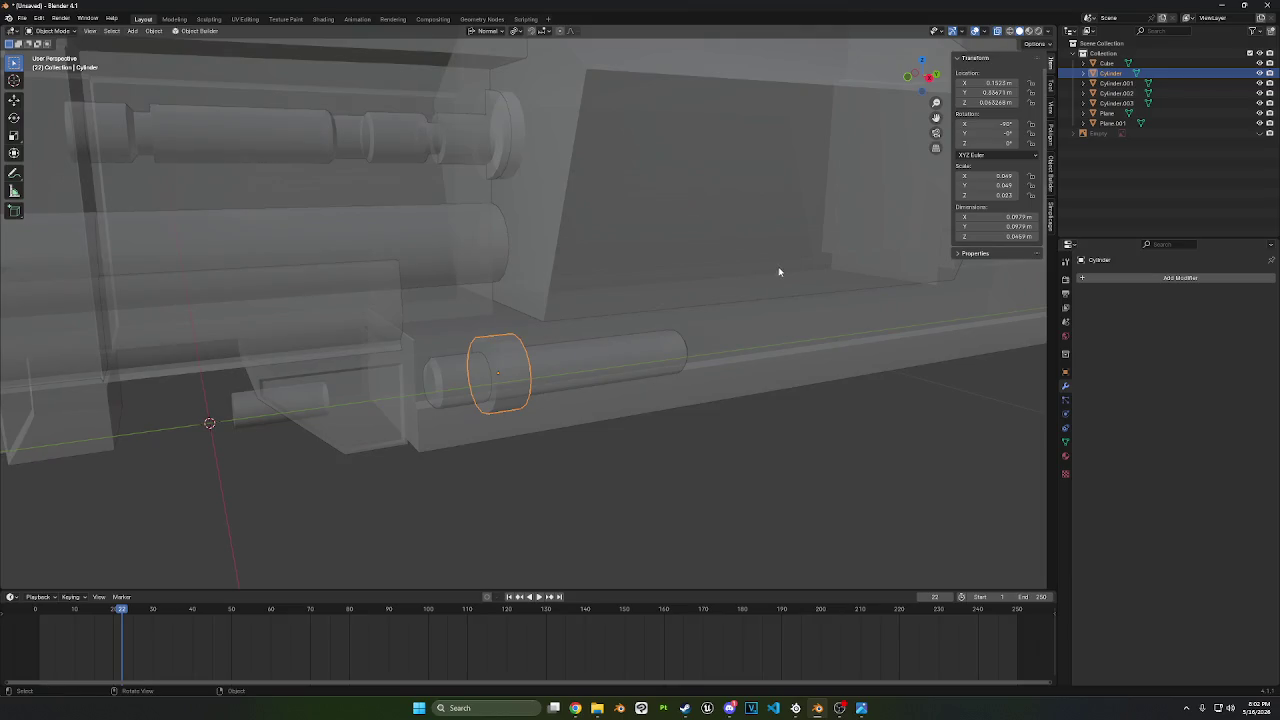
- Set snapping to Volume, change the pivot point, and move the ring onto the rod
{"action": "left_click", "coordinate": [533, 33]}
{"action": "left_click", "coordinate": [519, 124]}
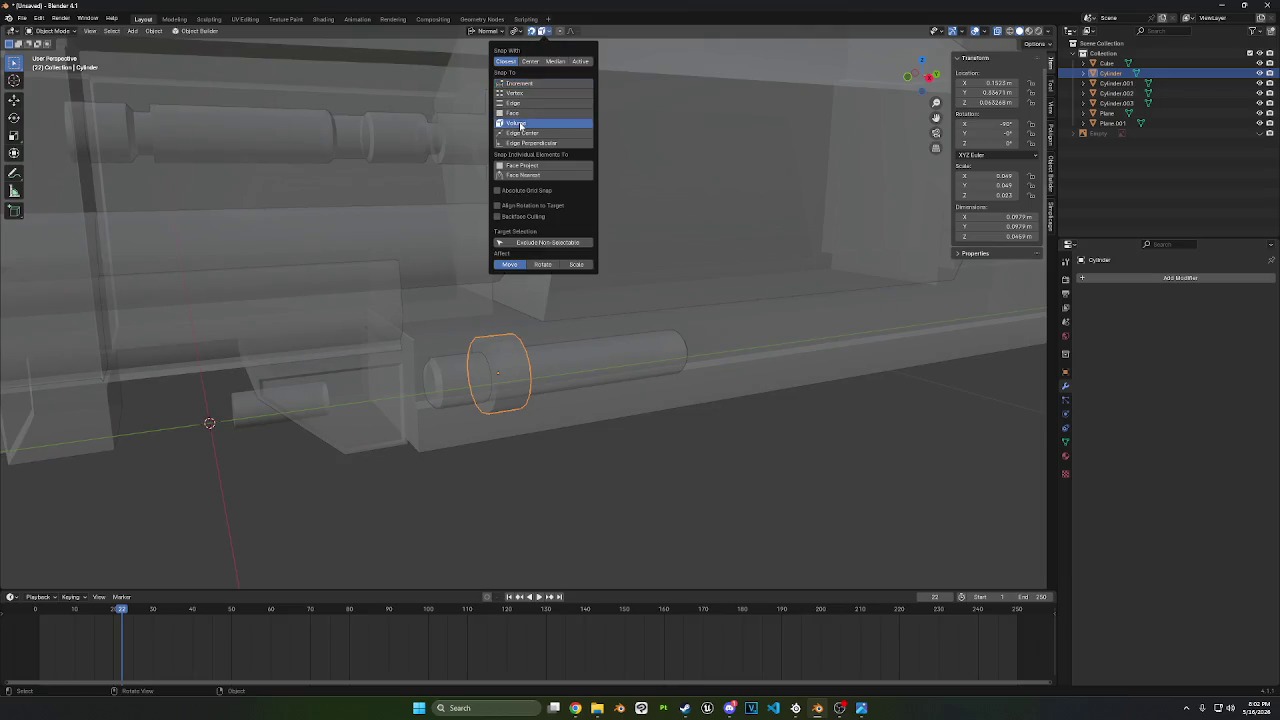
{"action": "key", "text": "g"}
{"action": "key", "text": "Escape"}
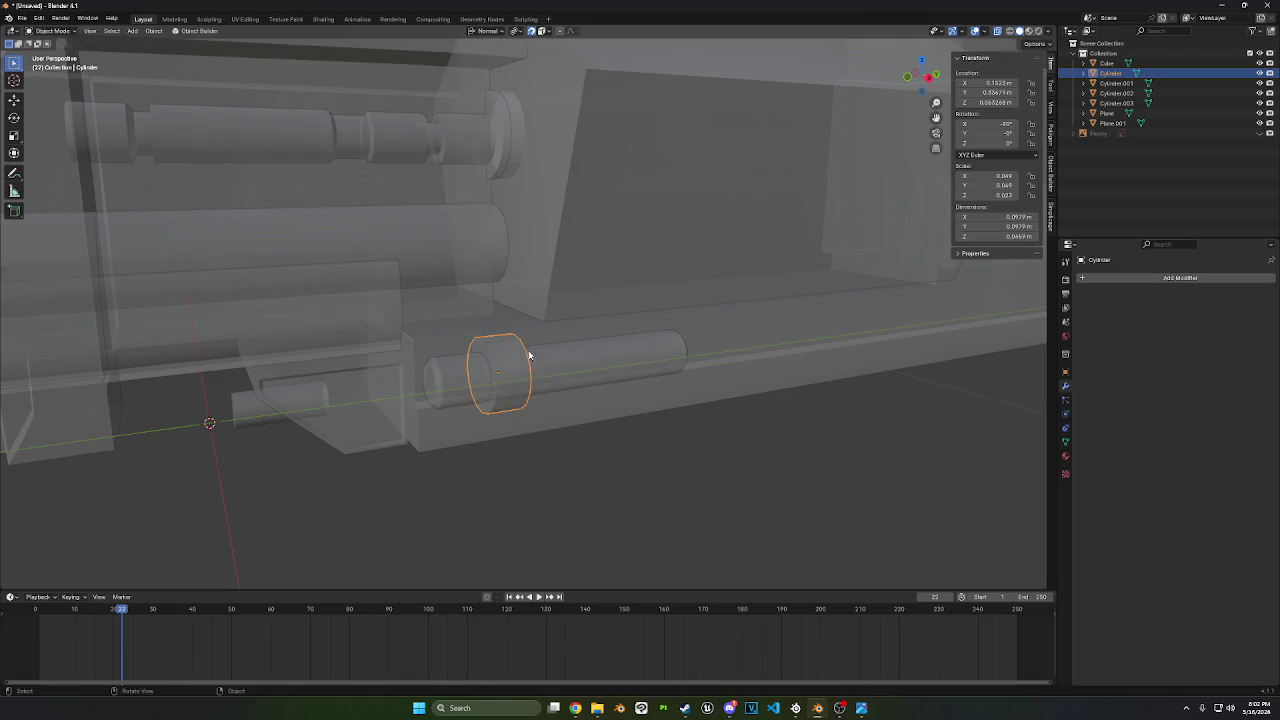
{"action": "left_click", "coordinate": [520, 34]}
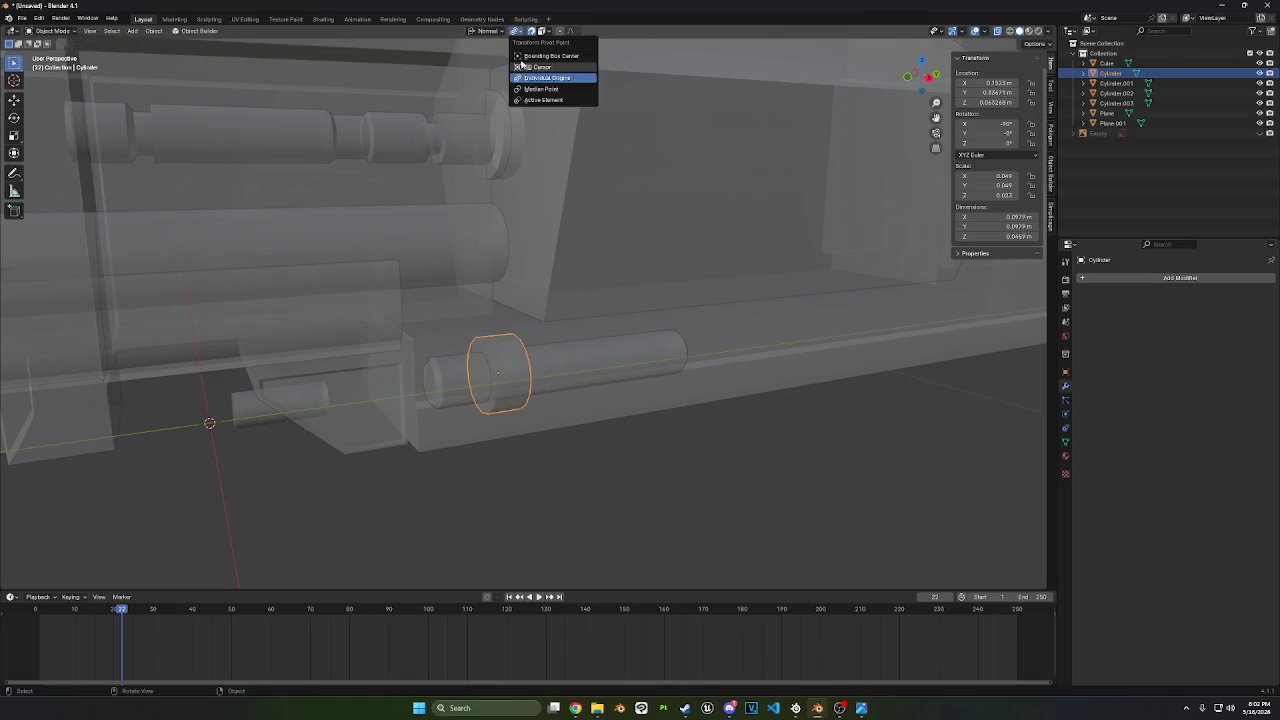
{"action": "left_click", "coordinate": [530, 89]}
{"action": "key", "text": "g"}
{"action": "left_click", "coordinate": [543, 330]}
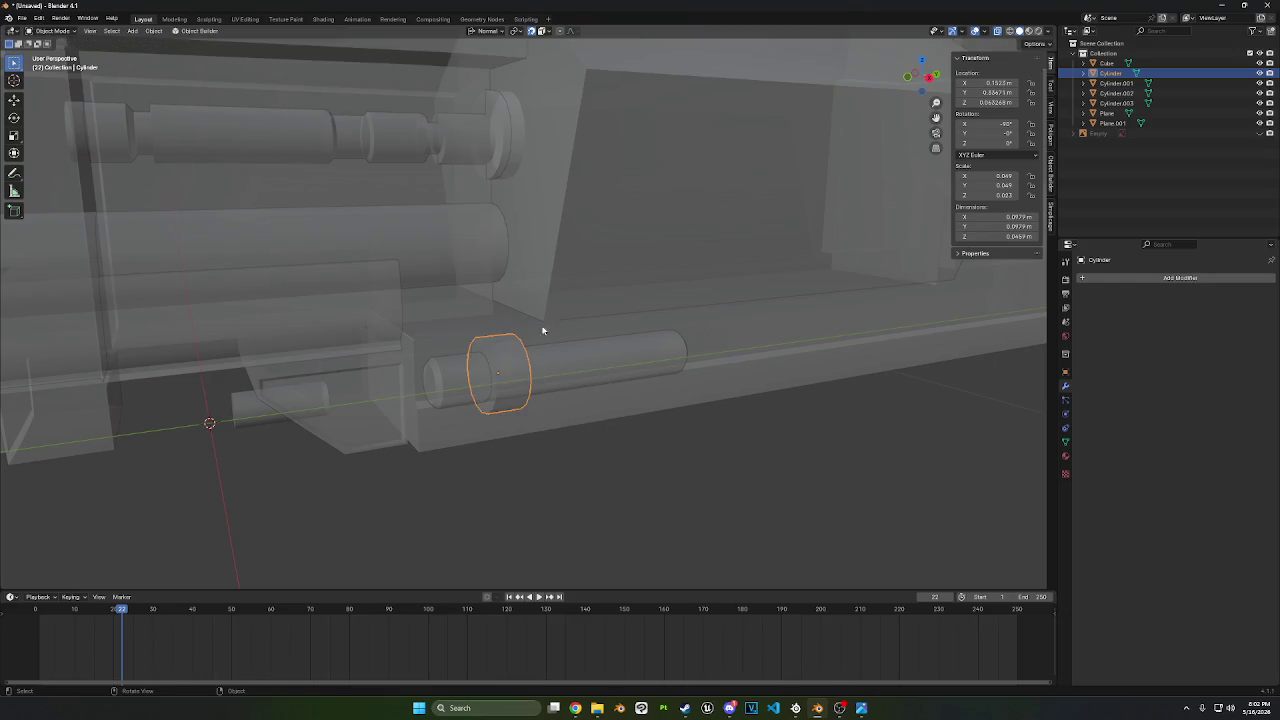
- Reposition the ring in Front view so it is centred on the rod
{"action": "left_click", "coordinate": [541, 32]}
{"action": "mouse_move", "coordinate": [634, 397]}
{"action": "middle_mouse_down"}
{"action": "mouse_move", "coordinate": [766, 383]}
{"action": "mouse_move", "coordinate": [790, 370]}
{"action": "mouse_move", "coordinate": [789, 349]}
{"action": "middle_mouse_up"}
{"action": "left_click", "coordinate": [918, 76]}
{"action": "scroll", "coordinate": [837, 377], "scroll_direction": "up", "scroll_amount": 5}
{"action": "key", "text": "g"}
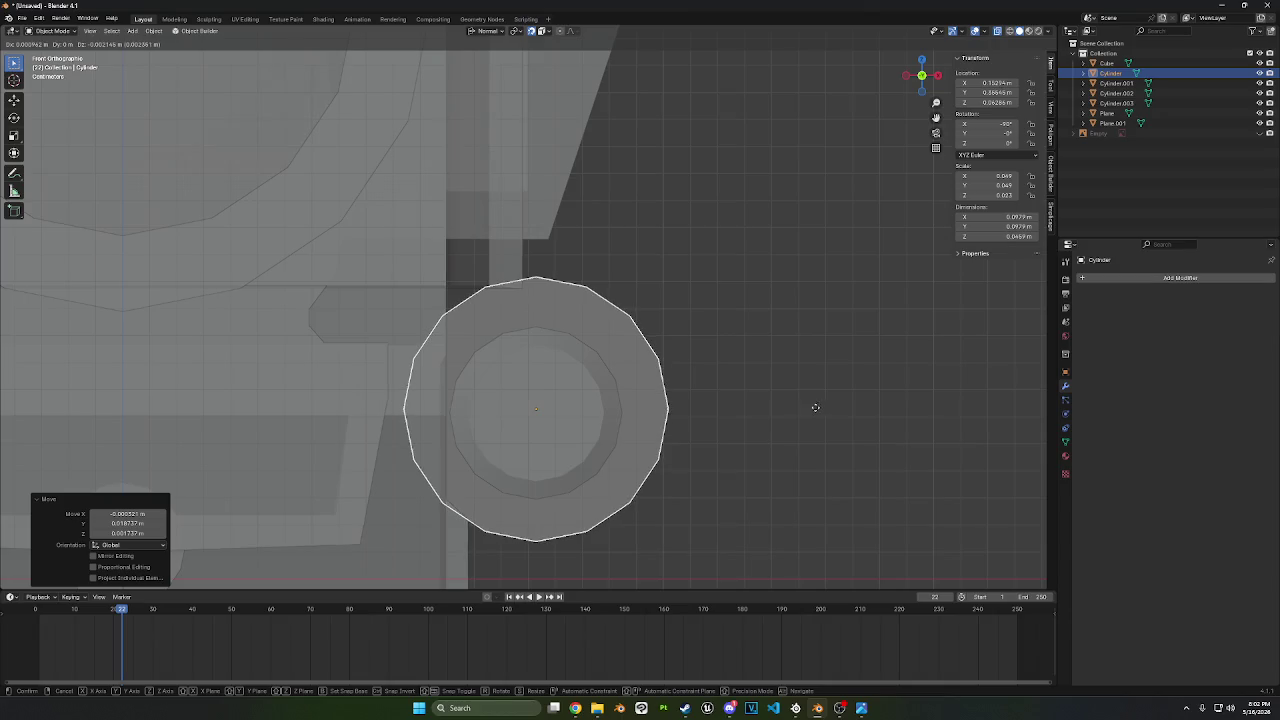
{"action": "left_click", "coordinate": [815, 406]}
- Apply Shade Smooth by Angle to the ring, turn X-ray off, and show the reference Empty
{"action": "middle_click_drag", "start_coordinate": [820, 405], "coordinate": [727, 431]}
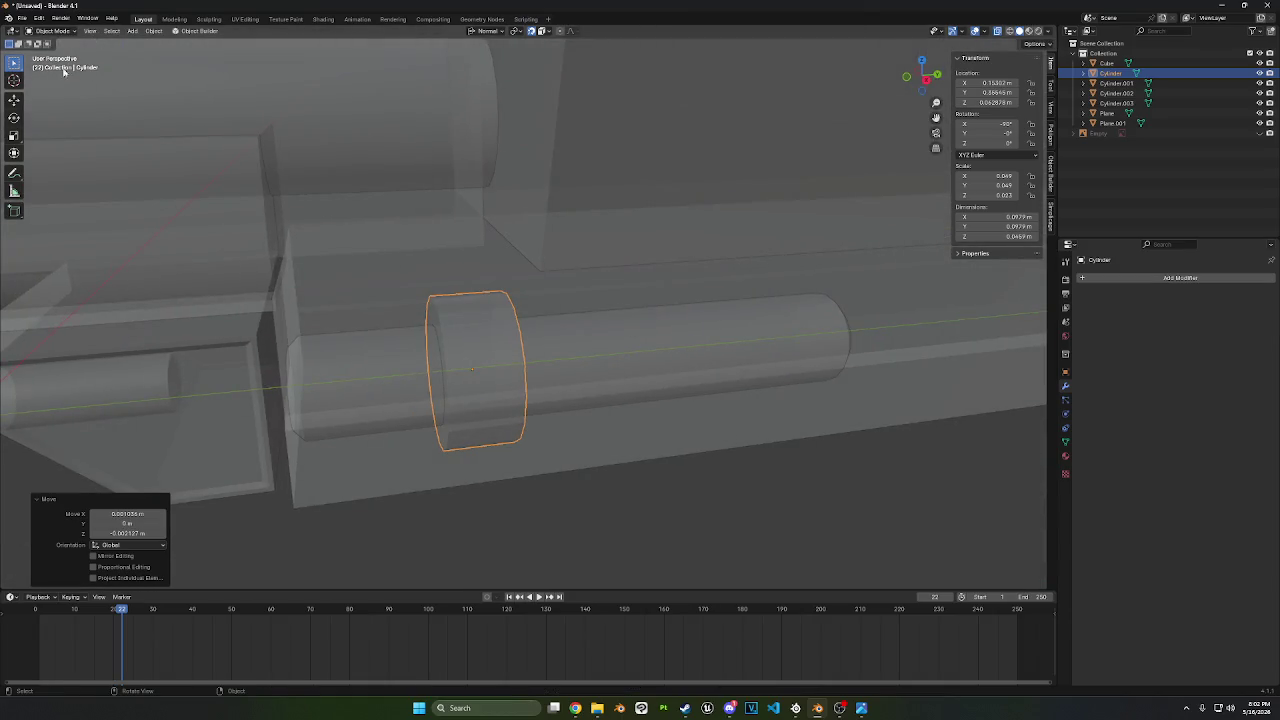
{"action": "right_click", "coordinate": [526, 334]}
{"action": "left_click", "coordinate": [528, 334]}
{"action": "middle_click_drag", "start_coordinate": [528, 334], "coordinate": [760, 280]}
{"action": "left_click", "coordinate": [1003, 30]}
{"action": "left_click", "coordinate": [1268, 133]}
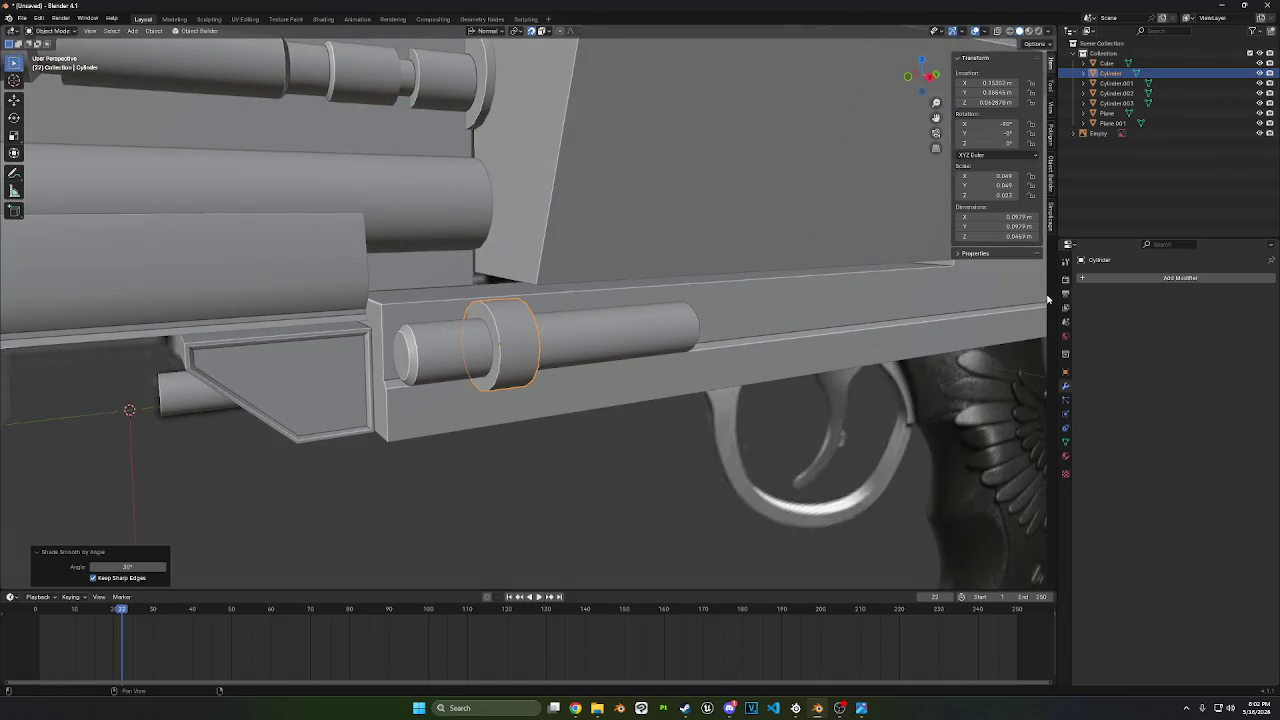
- Turn X-ray on and reselect the ring Cylinder in the Outliner
{"action": "middle_click_drag", "start_coordinate": [800, 180], "coordinate": [838, 173]}
{"action": "left_click", "coordinate": [930, 78]}
{"action": "left_click", "coordinate": [1003, 30]}
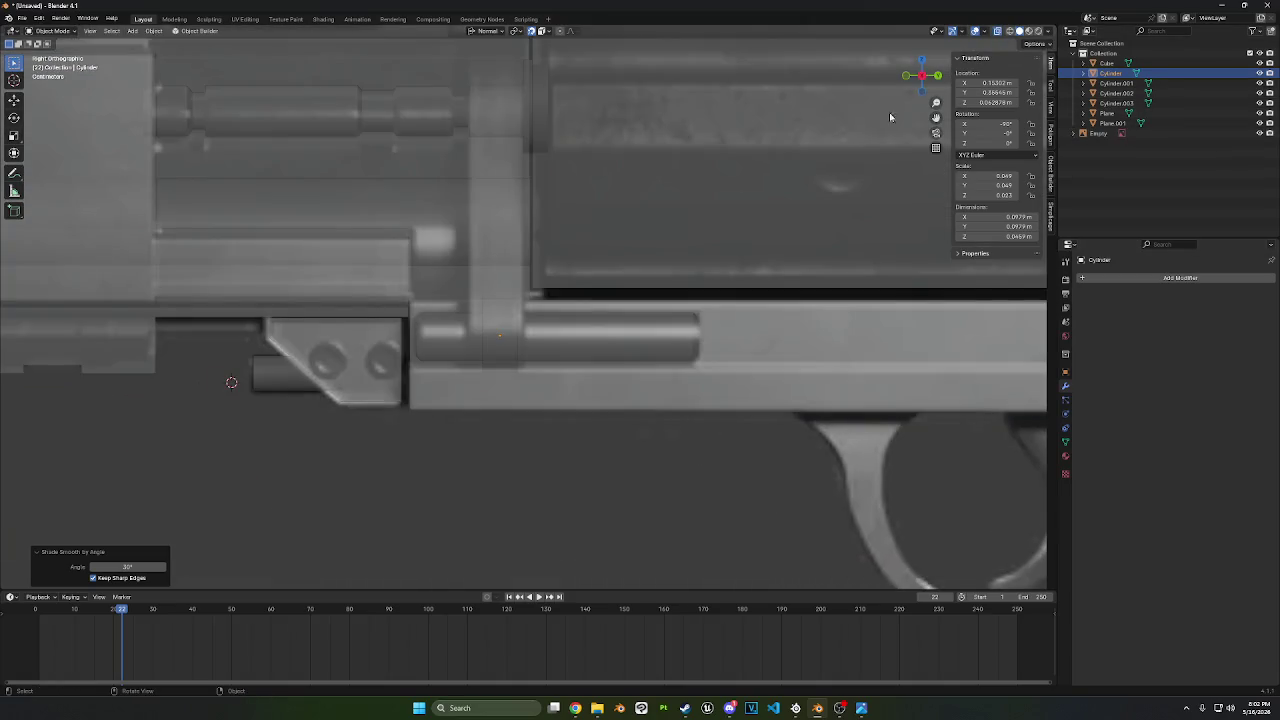
{"action": "left_click", "coordinate": [505, 308]}
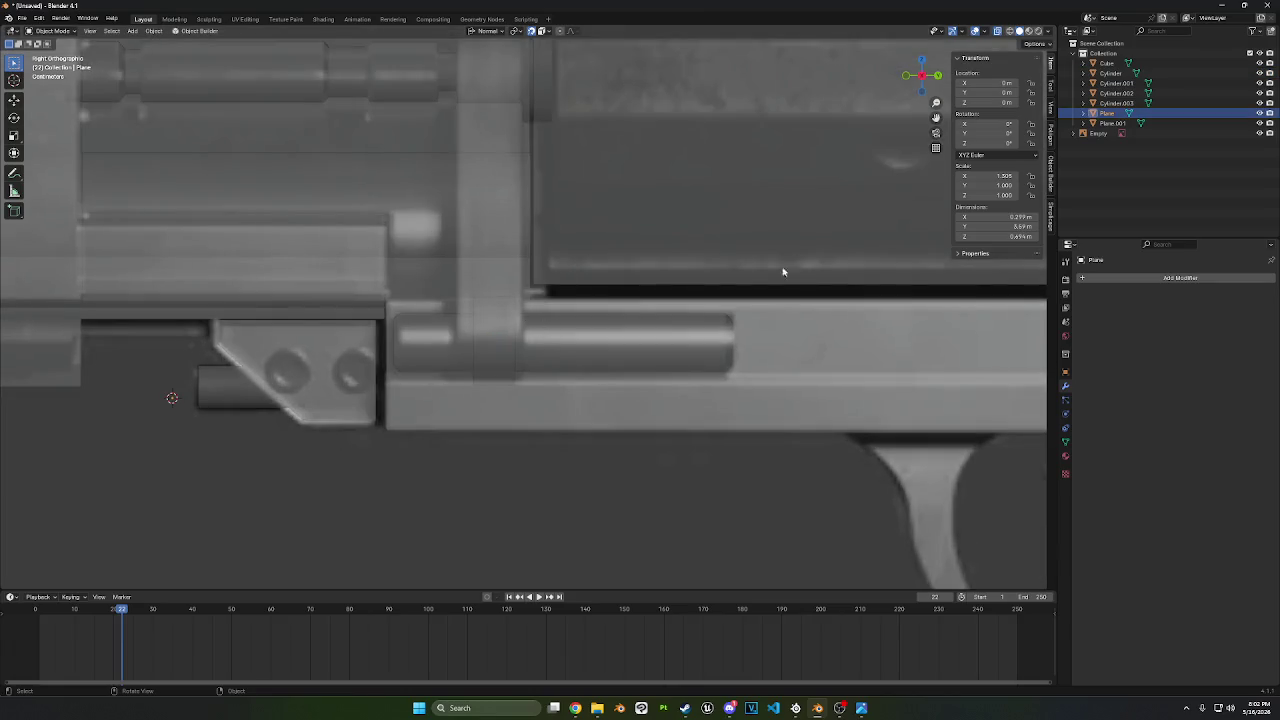
{"action": "left_click", "coordinate": [1110, 123]}
{"action": "left_click", "coordinate": [1108, 113]}
{"action": "left_click", "coordinate": [1115, 103]}
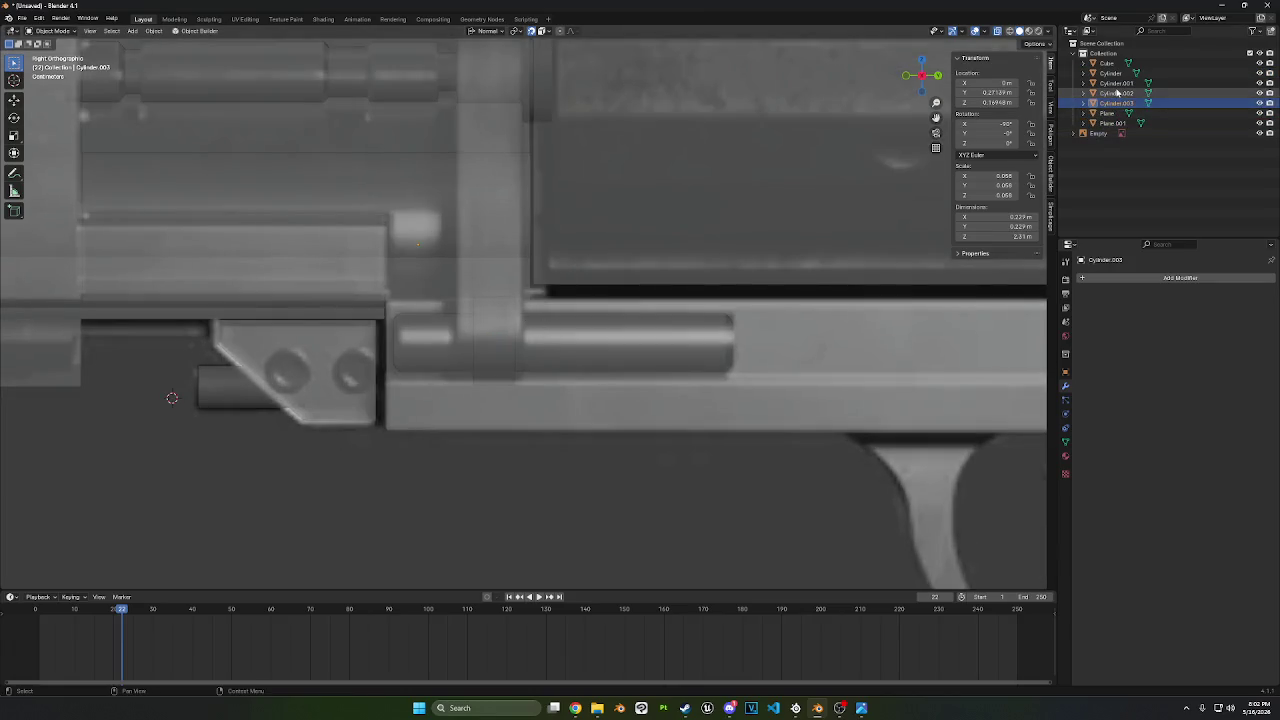
{"action": "left_click", "coordinate": [1115, 83]}
{"action": "left_click", "coordinate": [1110, 73]}
{"action": "left_click", "coordinate": [1115, 83]}
{"action": "left_click", "coordinate": [1107, 63]}
{"action": "left_click", "coordinate": [1110, 73]}
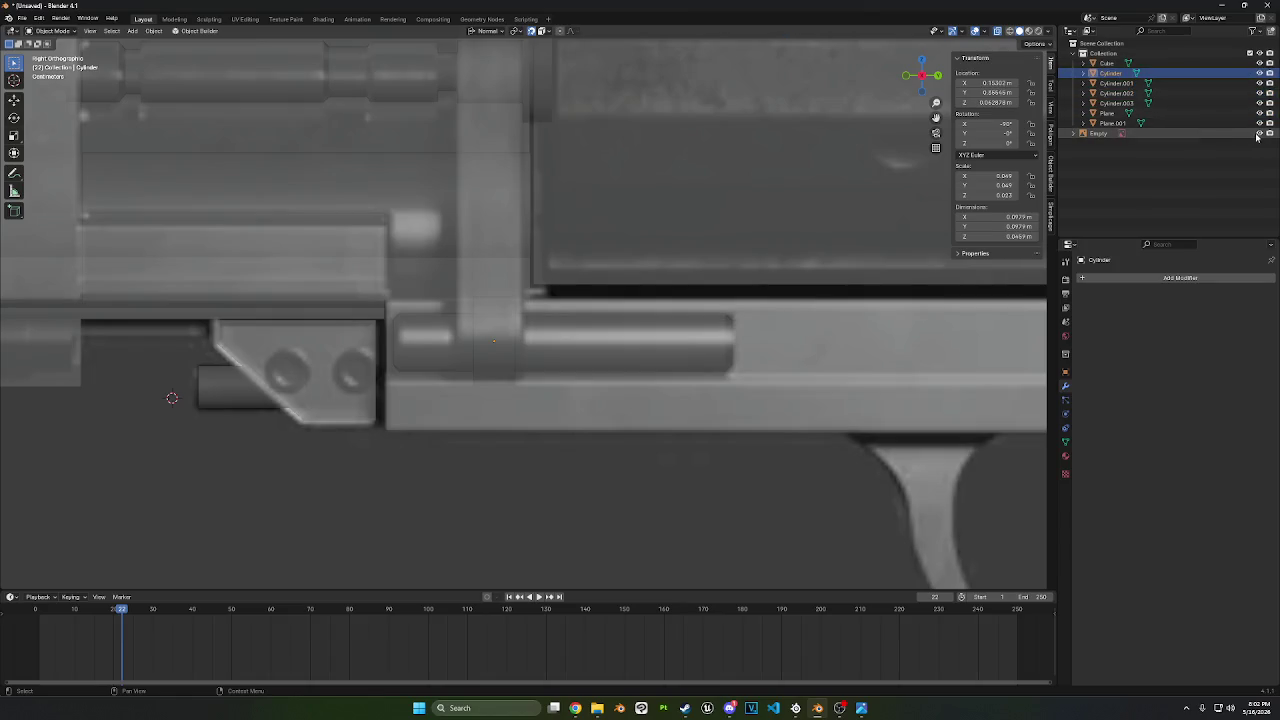
{"action": "left_click", "coordinate": [1259, 134]}
{"action": "left_click", "coordinate": [1259, 134]}
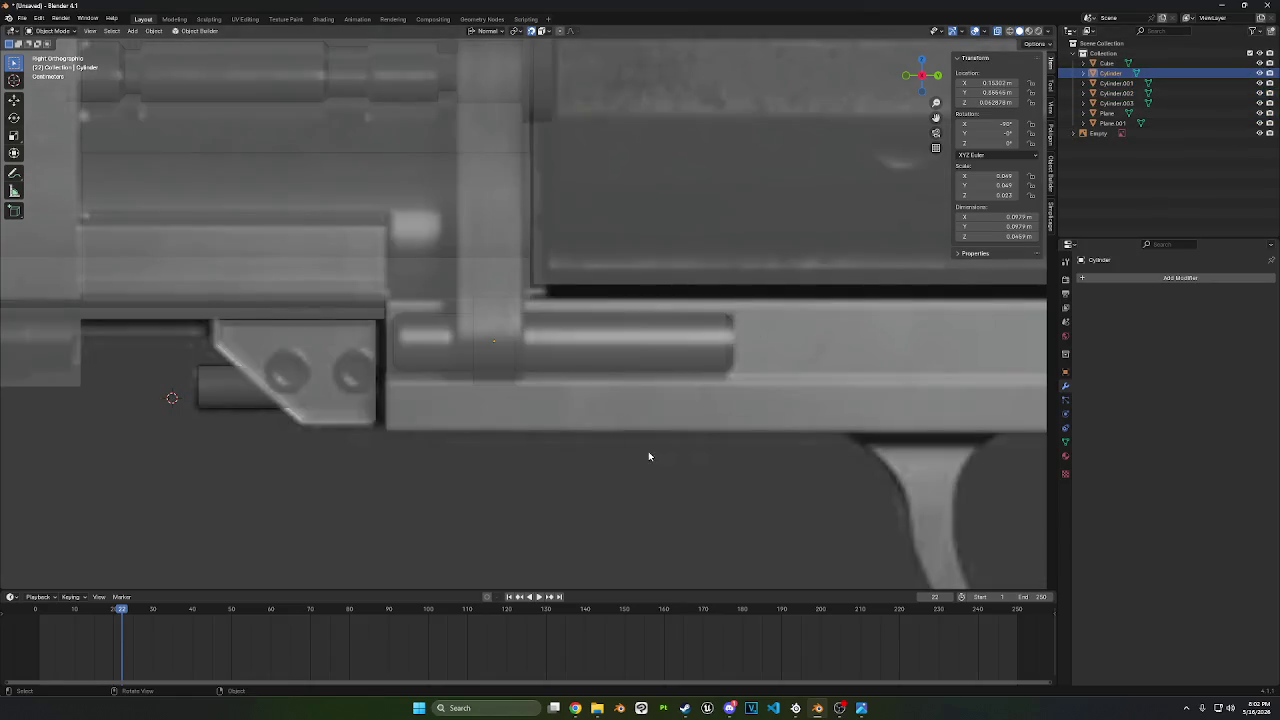
- Scale the ring along global Y to 1.256
{"action": "key", "text": "s"}
{"action": "key", "text": "x"}
{"action": "key", "text": "y"}
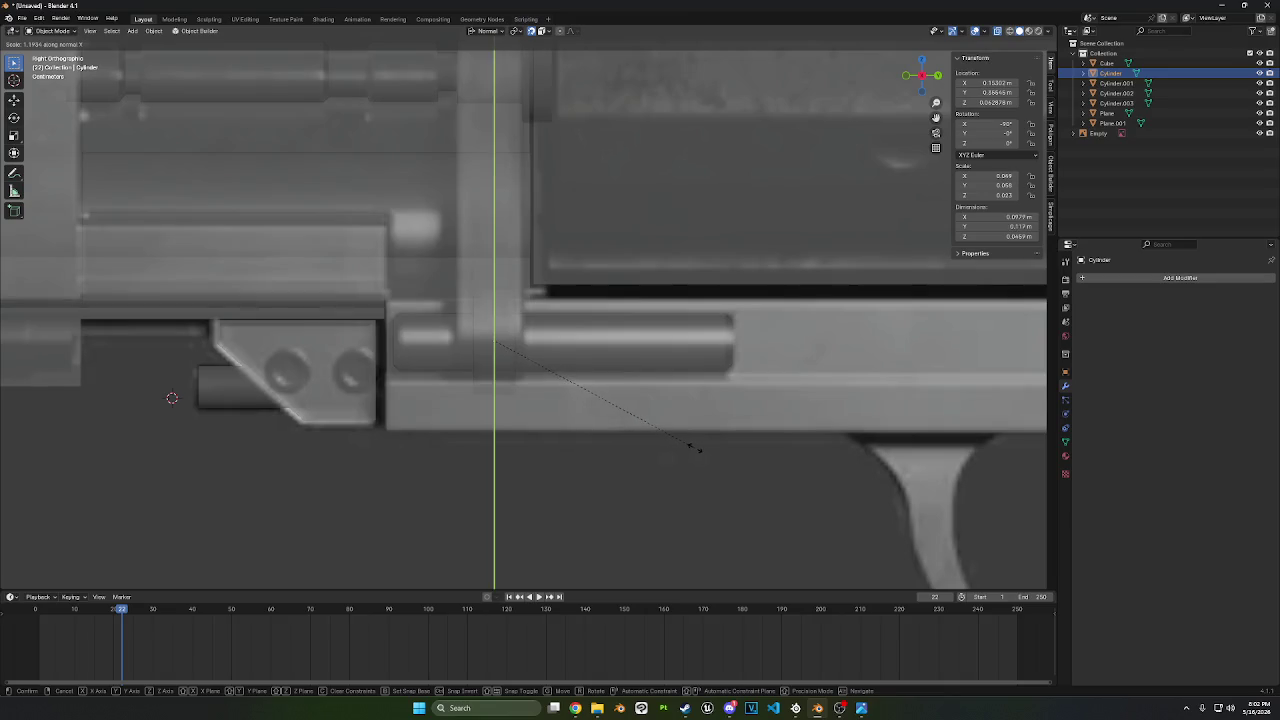
{"action": "key", "text": "y"}
{"action": "left_click", "coordinate": [712, 449]}
- Nudge the ring along Y and rescale it to 1.147 along Y
{"action": "key", "text": "g"}
{"action": "key", "text": "y"}
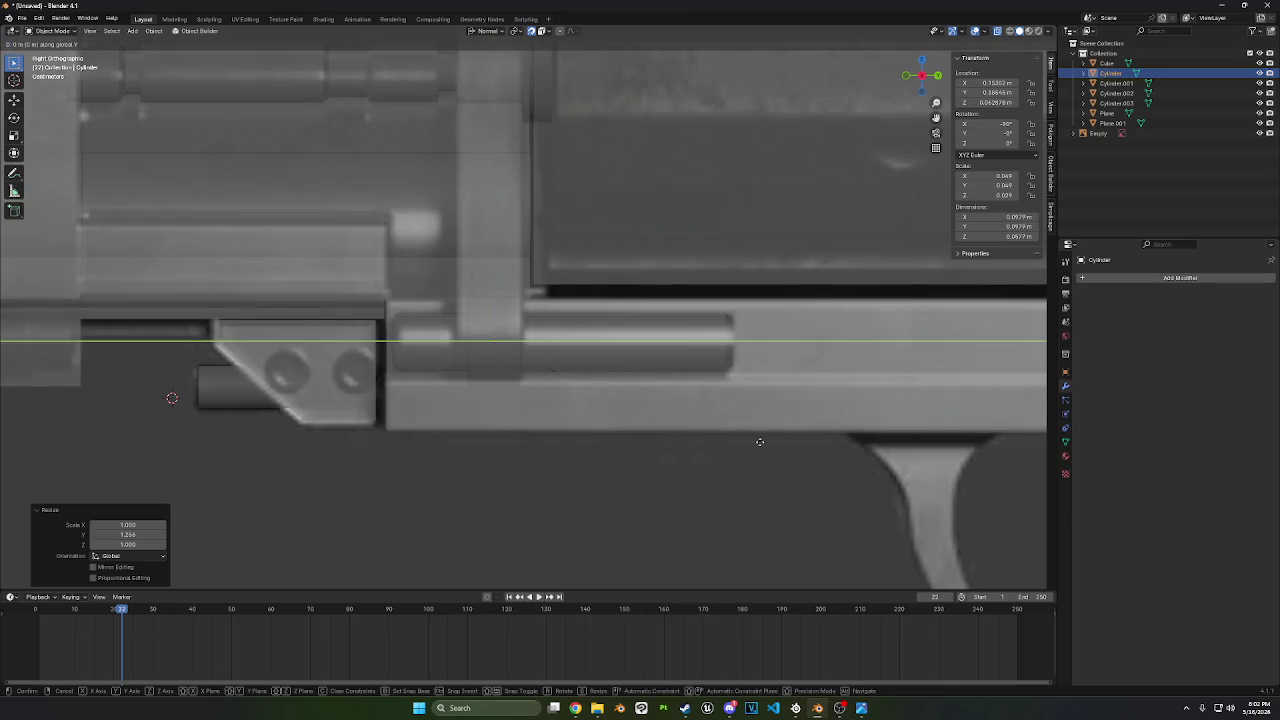
{"action": "left_click", "coordinate": [713, 433]}
{"action": "key", "text": "s"}
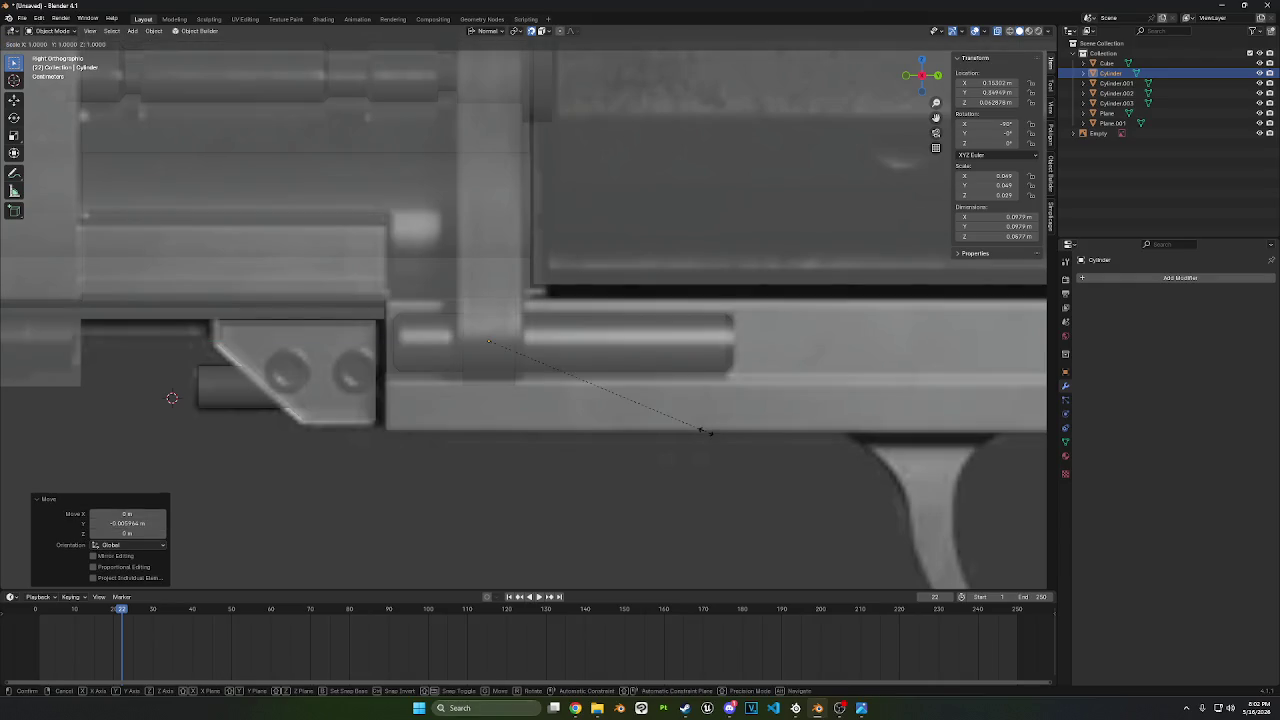
{"action": "key", "text": "y"}
{"action": "key", "text": "y"}
{"action": "left_click", "coordinate": [741, 430]}
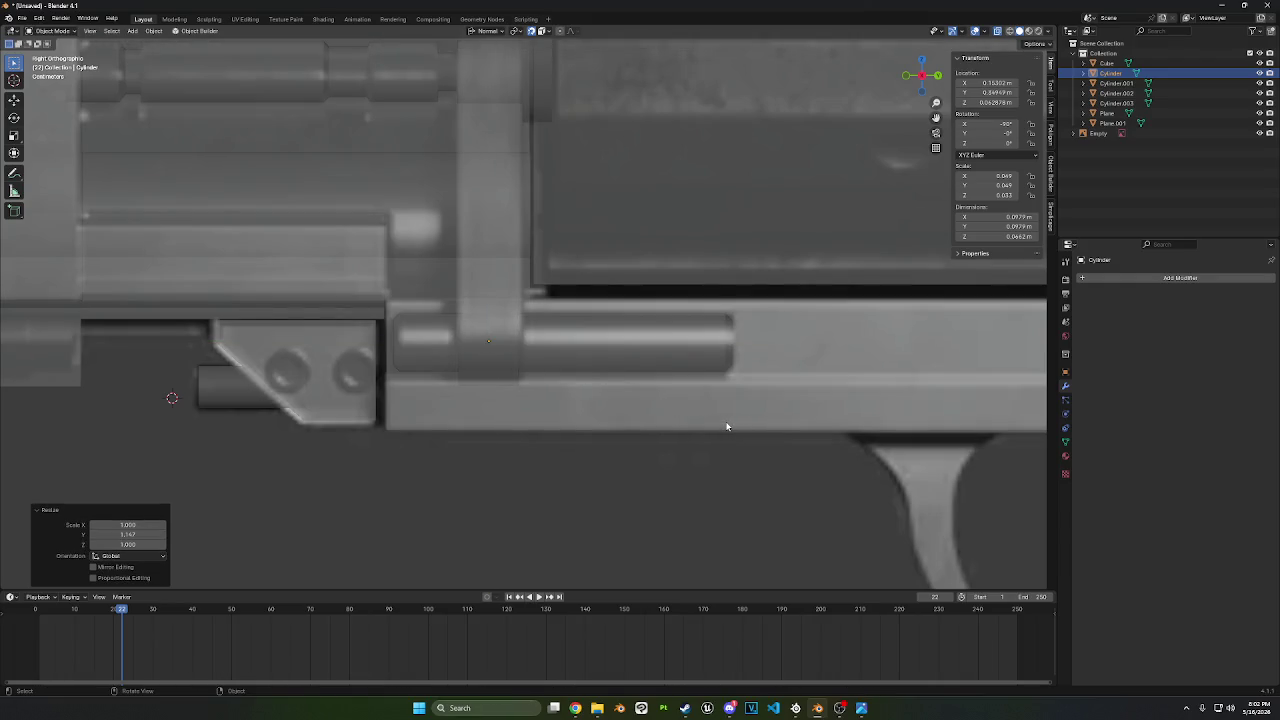
{"action": "mouse_move", "coordinate": [671, 394]}
{"action": "middle_mouse_down"}
{"action": "mouse_move", "coordinate": [695, 350]}
{"action": "mouse_move", "coordinate": [663, 337]}
{"action": "mouse_move", "coordinate": [683, 344]}
{"action": "mouse_move", "coordinate": [688, 369]}
{"action": "mouse_move", "coordinate": [513, 315]}
{"action": "middle_mouse_up"}
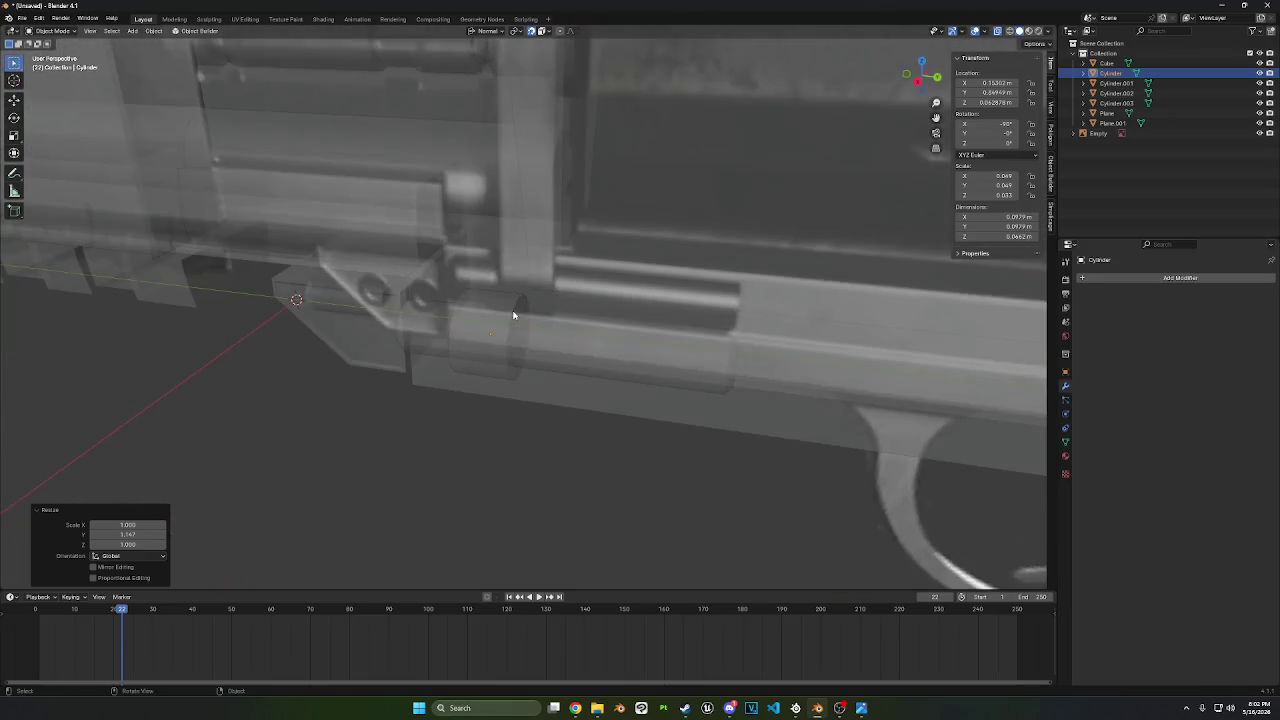
{"action": "left_click", "coordinate": [918, 81]}
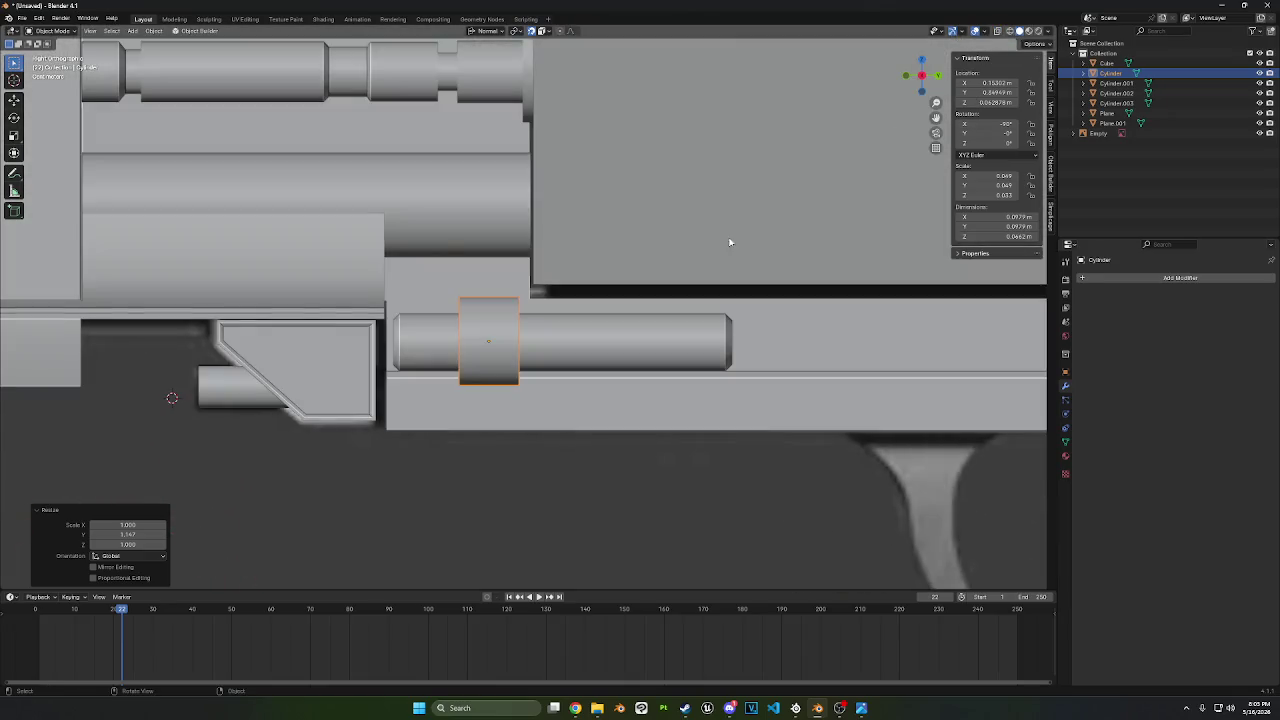
{"action": "mouse_move", "coordinate": [729, 243]}
{"action": "middle_mouse_down"}
{"action": "mouse_move", "coordinate": [806, 263]}
{"action": "mouse_move", "coordinate": [498, 380]}
{"action": "middle_mouse_up"}
- Select a ring of faces on the cylinder in Edit Mode, with X-ray on in front view
{"action": "key", "text": "Tab"}
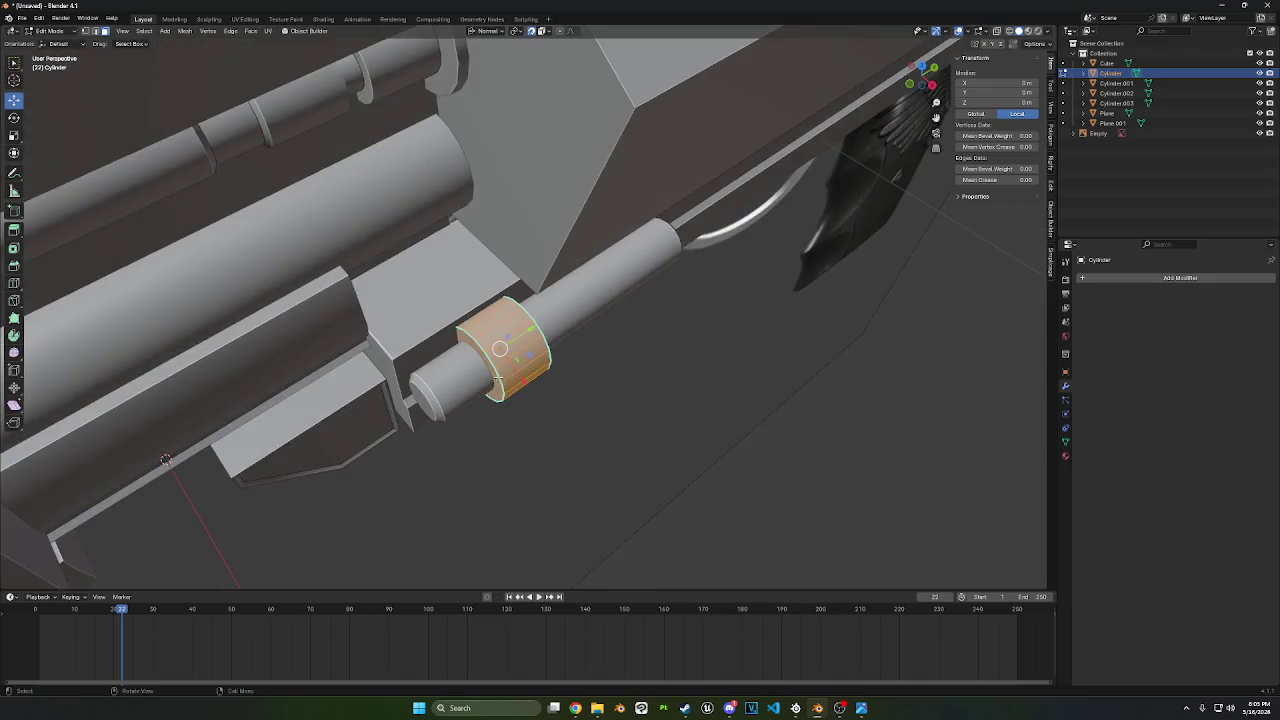
{"action": "left_click", "coordinate": [518, 360], "text": "alt"}
{"action": "left_click", "coordinate": [482, 313], "text": "ctrl"}
{"action": "middle_click_drag", "start_coordinate": [482, 313], "coordinate": [835, 135]}
{"action": "left_click", "coordinate": [912, 77]}
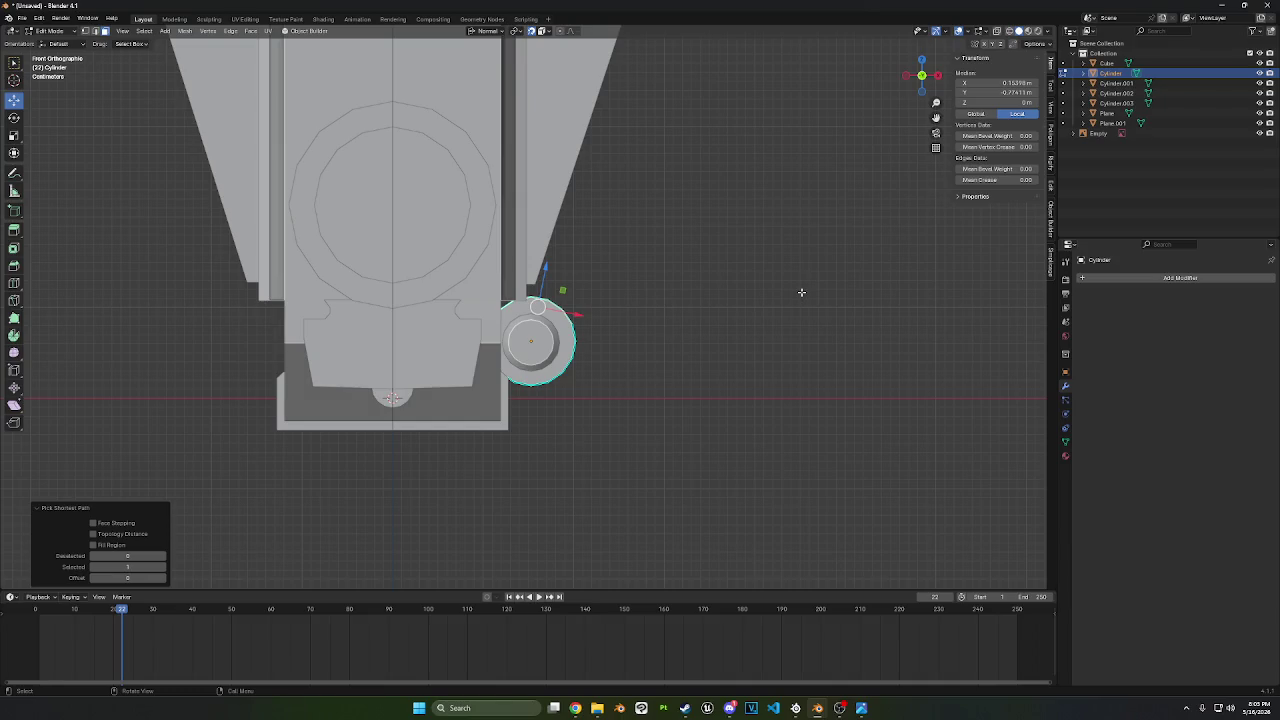
{"action": "mouse_move", "coordinate": [801, 292]}
{"action": "middle_mouse_down"}
{"action": "mouse_move", "coordinate": [780, 306]}
{"action": "mouse_move", "coordinate": [731, 297]}
{"action": "middle_mouse_up"}
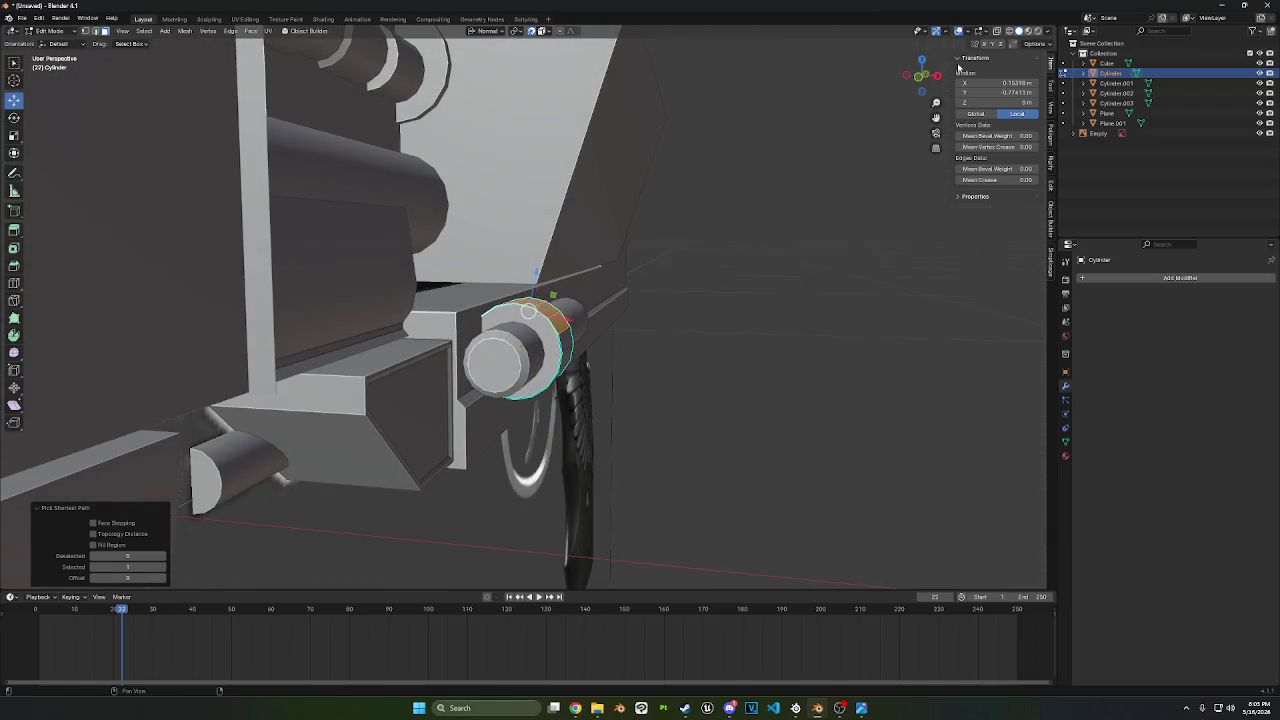
{"action": "left_click", "coordinate": [996, 31]}
{"action": "mouse_move", "coordinate": [600, 300]}
{"action": "middle_mouse_down"}
{"action": "mouse_move", "coordinate": [560, 318]}
{"action": "mouse_move", "coordinate": [538, 311]}
{"action": "middle_mouse_up"}
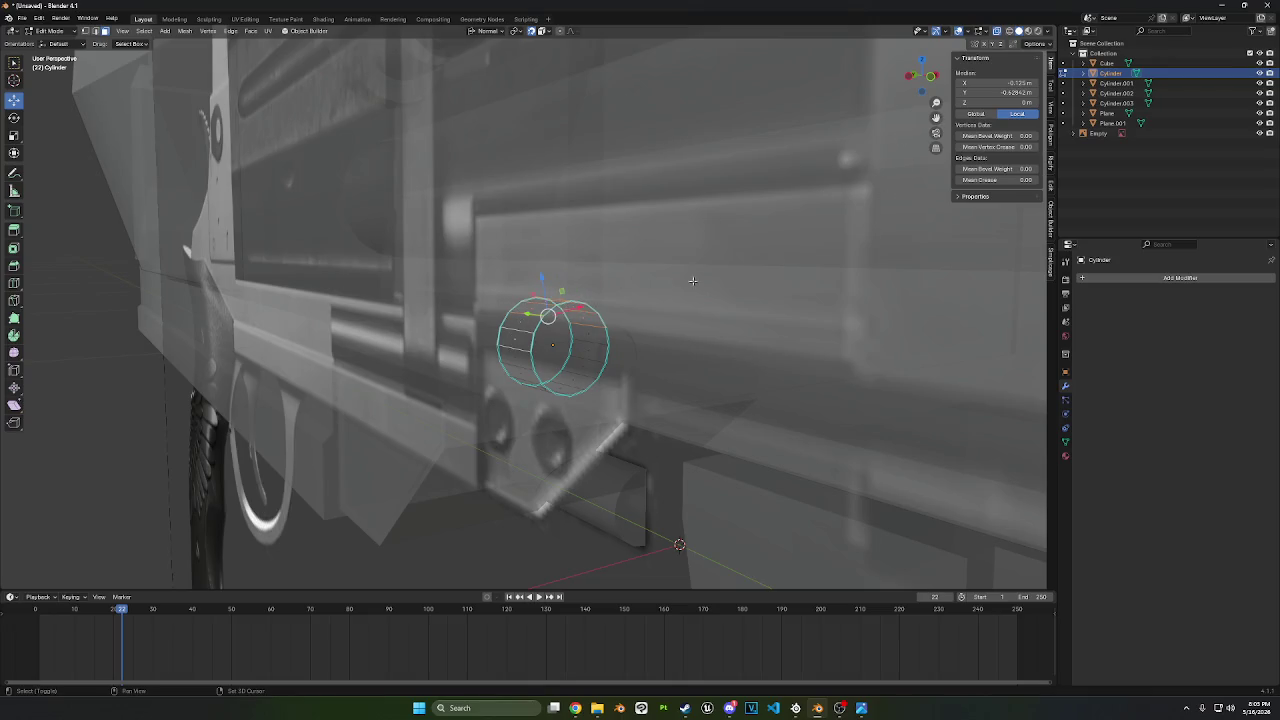
{"action": "left_click", "coordinate": [931, 84]}
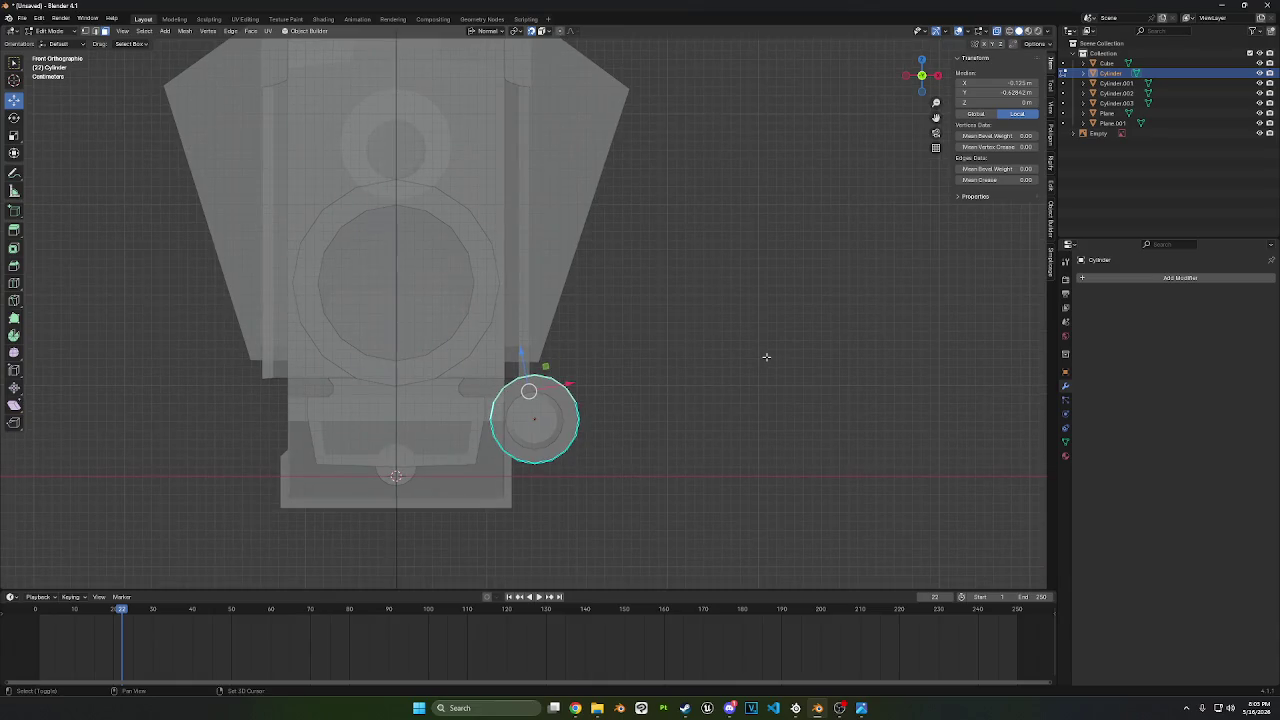
- Shift the selected ring along Z, then extrude its top arc upward into new faces
{"action": "key", "text": "g"}
{"action": "key", "text": "z"}
{"action": "left_click", "coordinate": [741, 246]}
{"action": "mouse_move", "coordinate": [700, 131]}
{"action": "middle_mouse_down"}
{"action": "mouse_move", "coordinate": [644, 154]}
{"action": "mouse_move", "coordinate": [694, 149]}
{"action": "middle_mouse_up"}
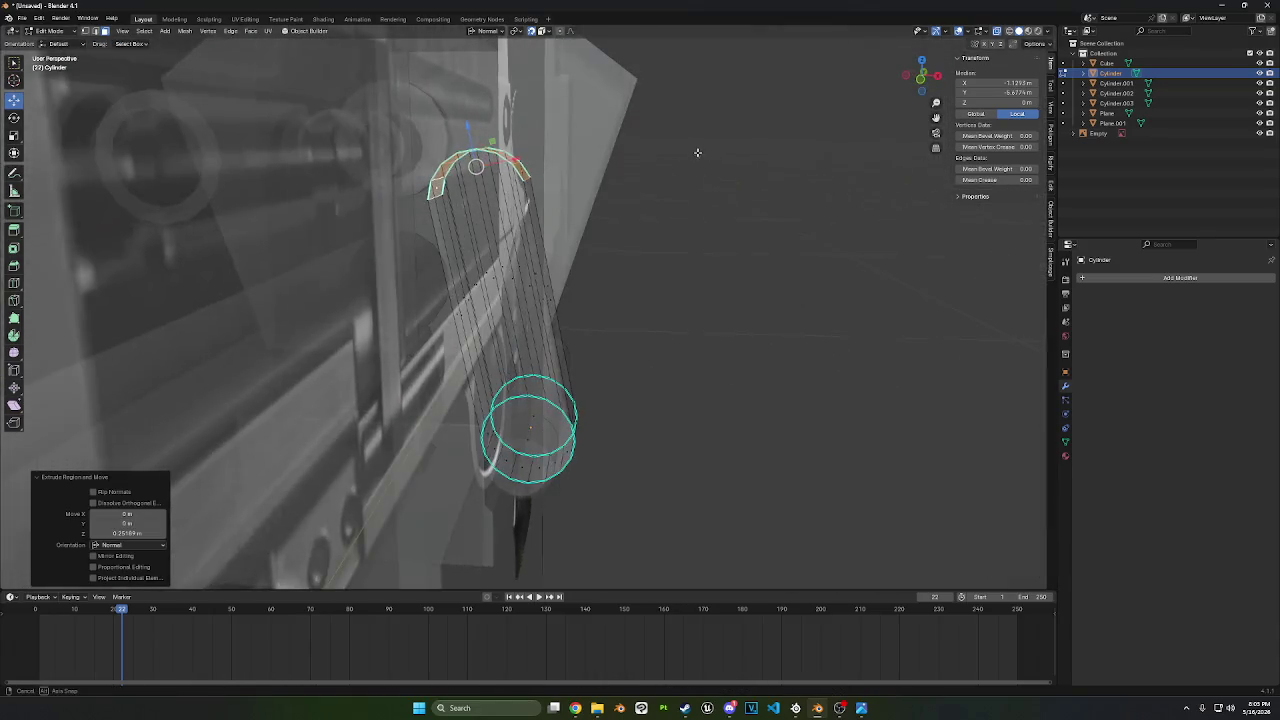
{"action": "left_click", "coordinate": [921, 83]}
{"action": "key", "text": "e"}
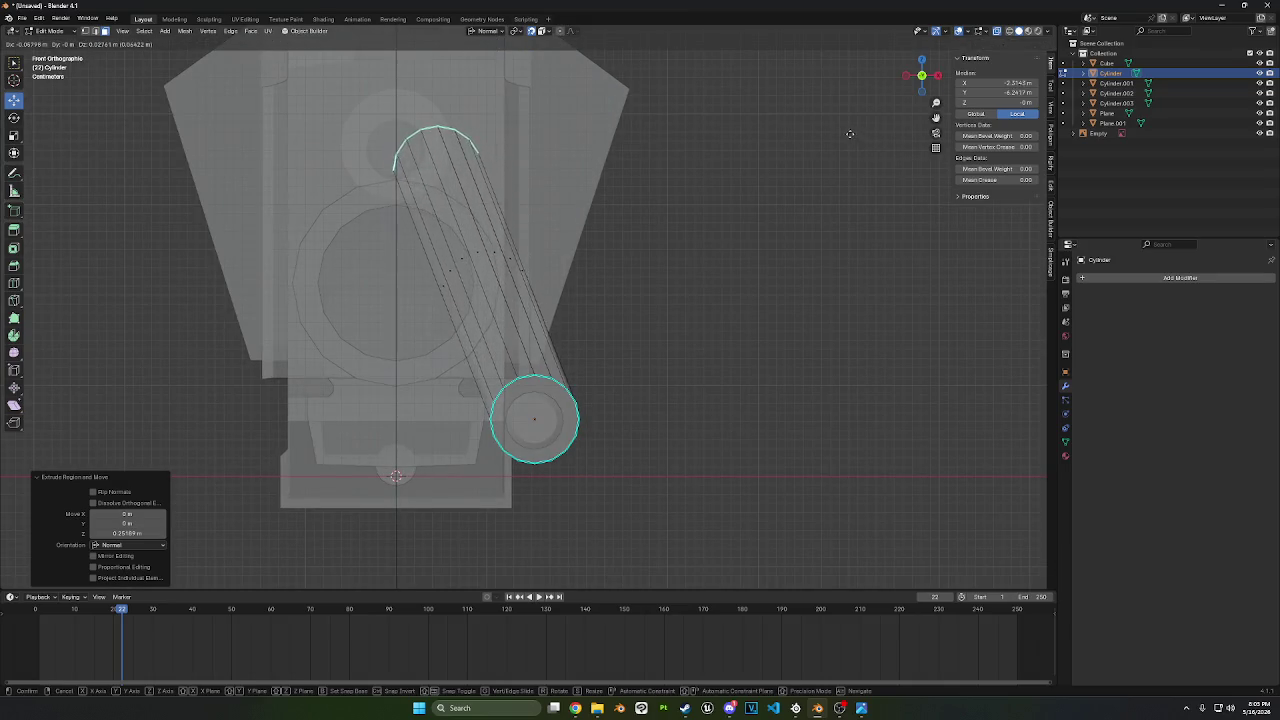
{"action": "left_click", "coordinate": [400, 160]}
{"action": "middle_click_drag", "start_coordinate": [400, 160], "coordinate": [765, 155]}
{"action": "left_click", "coordinate": [932, 76]}
{"action": "middle_click_drag", "start_coordinate": [760, 200], "coordinate": [990, 85]}
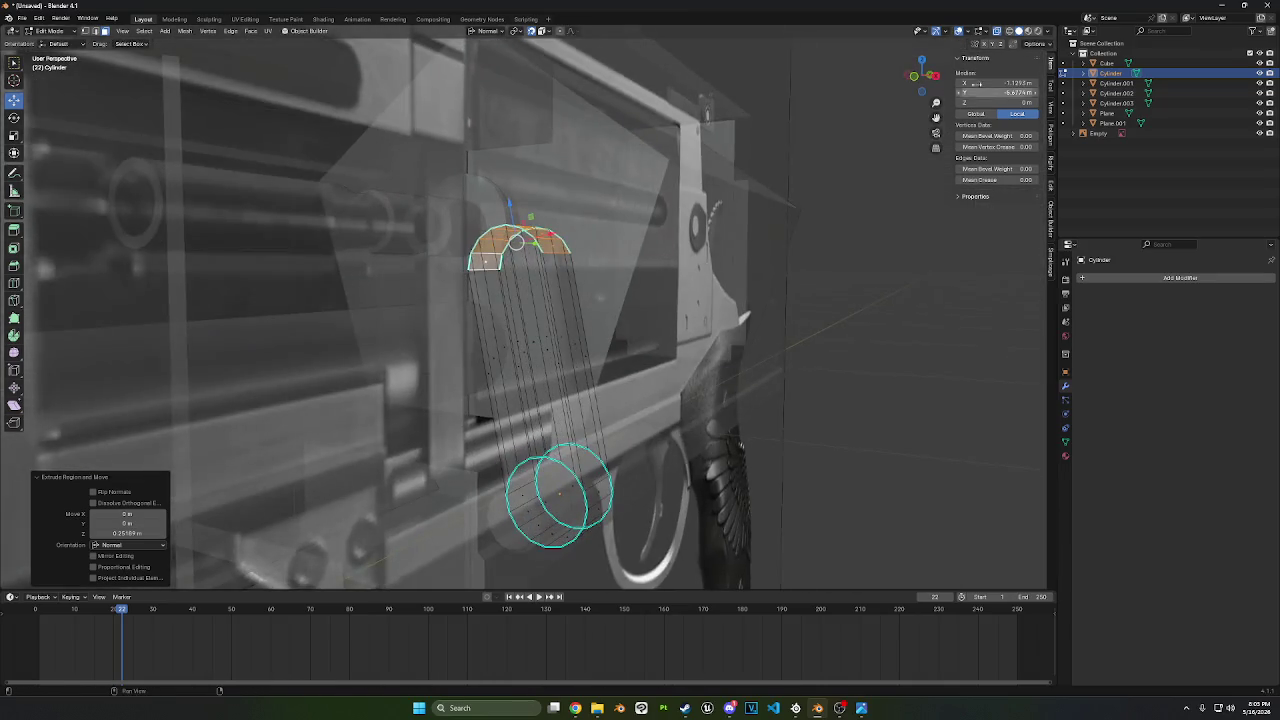
{"action": "left_click", "coordinate": [918, 82]}
- Shift the top arc, tilt it about -11.7°, and nudge it into its final position
{"action": "key", "text": "g"}
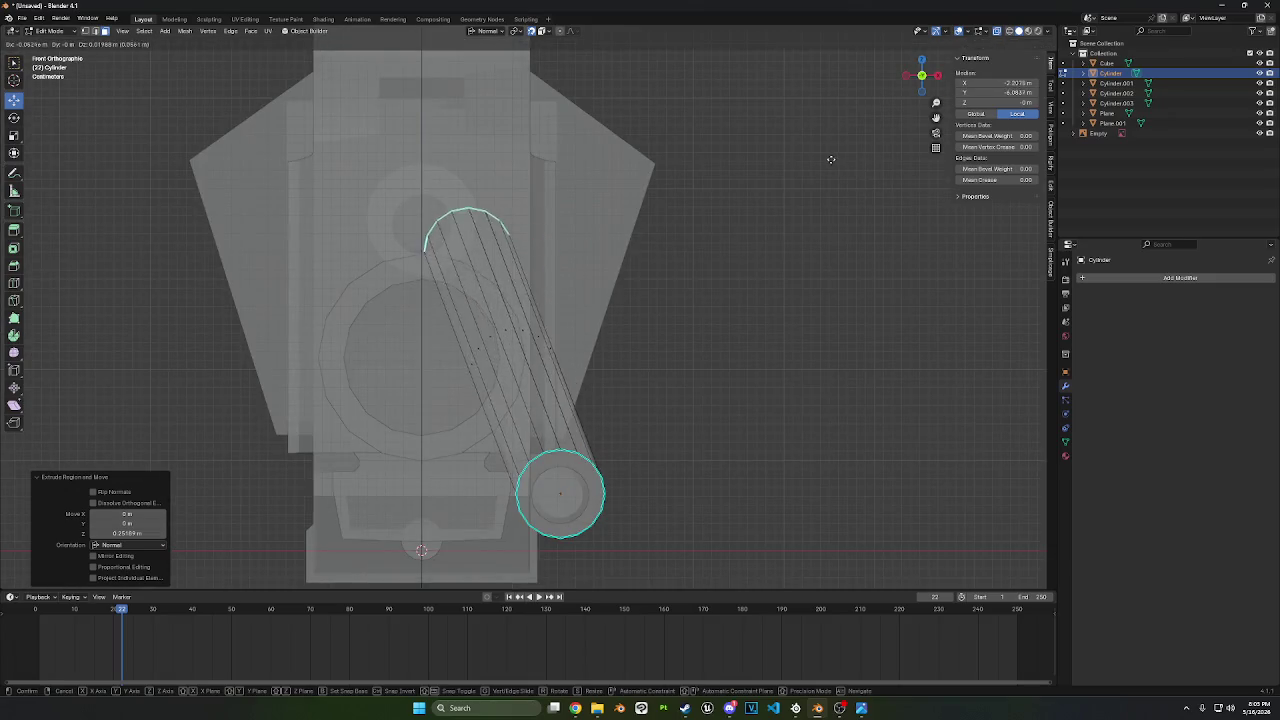
{"action": "left_click", "coordinate": [788, 131]}
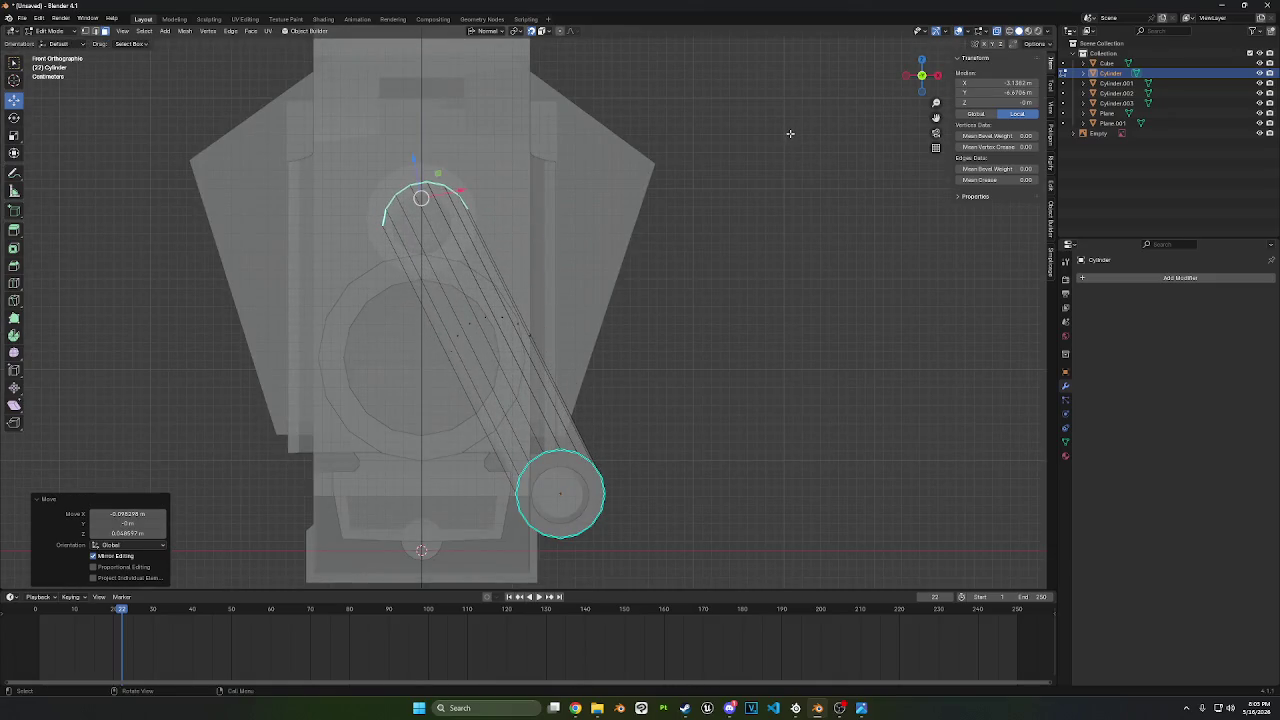
{"action": "mouse_move", "coordinate": [788, 131]}
{"action": "middle_mouse_down"}
{"action": "mouse_move", "coordinate": [744, 170]}
{"action": "mouse_move", "coordinate": [783, 154]}
{"action": "mouse_move", "coordinate": [766, 151]}
{"action": "mouse_move", "coordinate": [800, 160]}
{"action": "middle_mouse_up"}
{"action": "left_click", "coordinate": [921, 80]}
{"action": "key", "text": "r"}
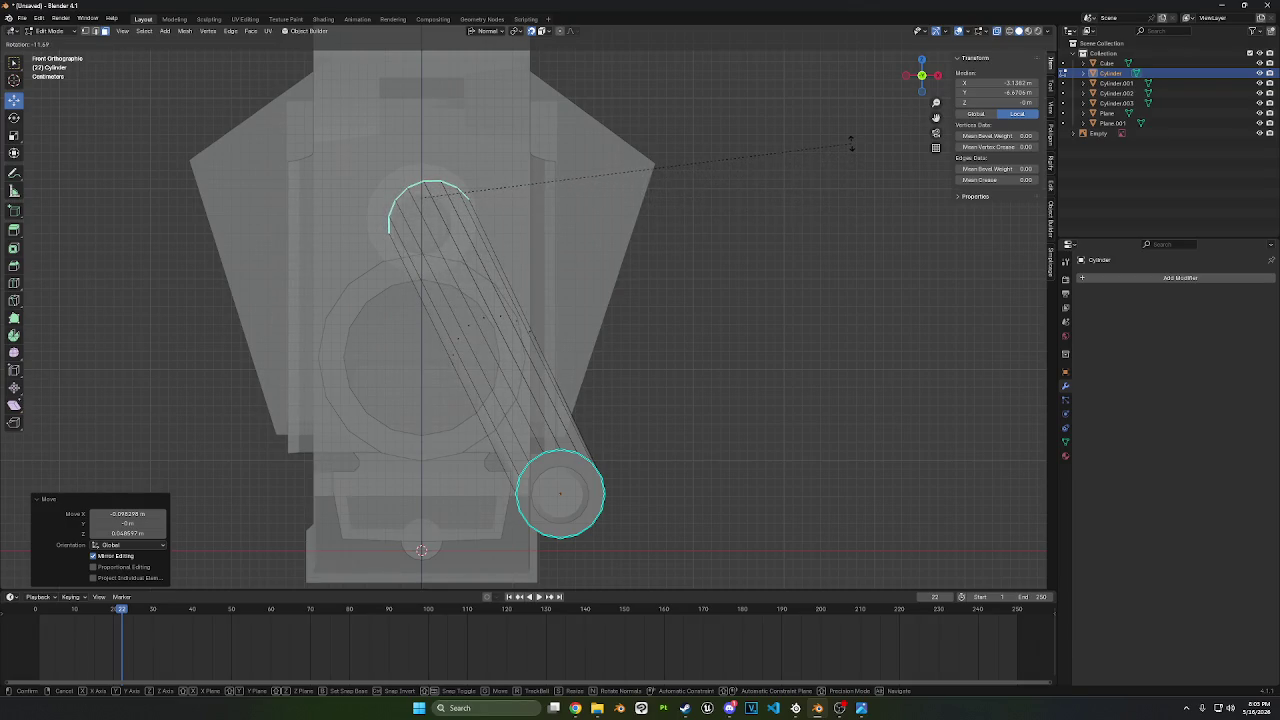
{"action": "left_click", "coordinate": [851, 145]}
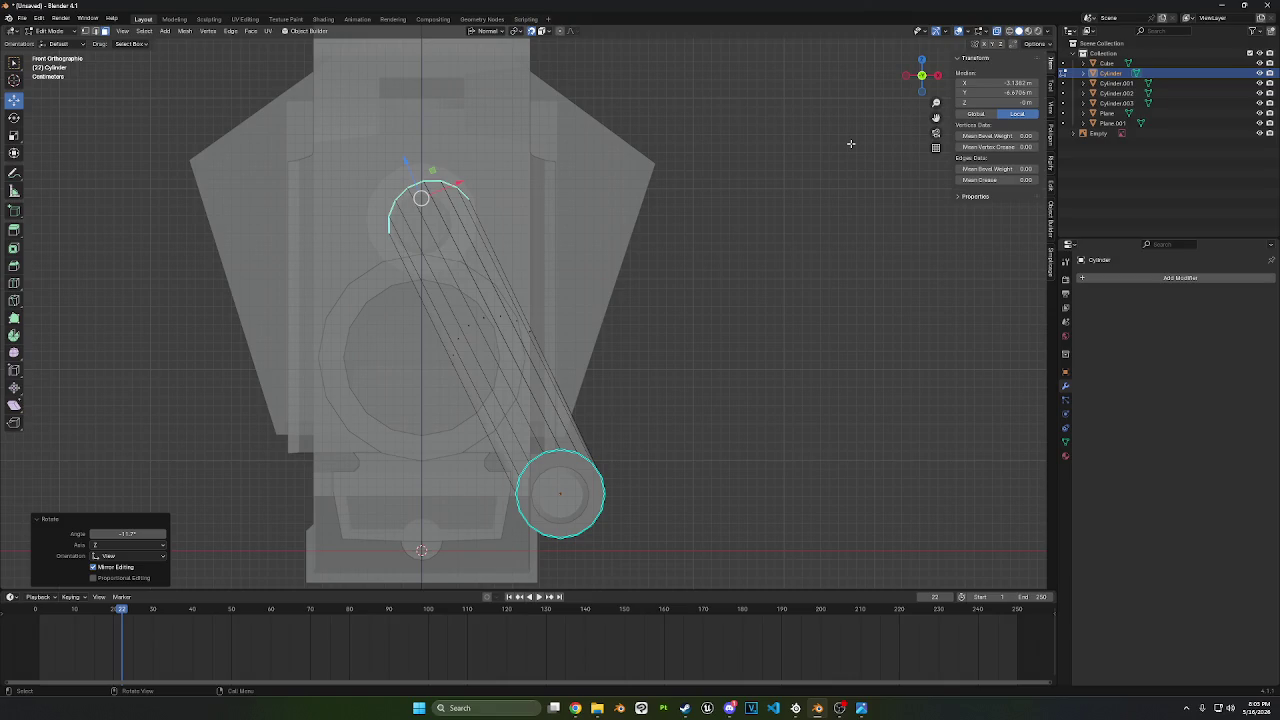
{"action": "key", "text": "g"}
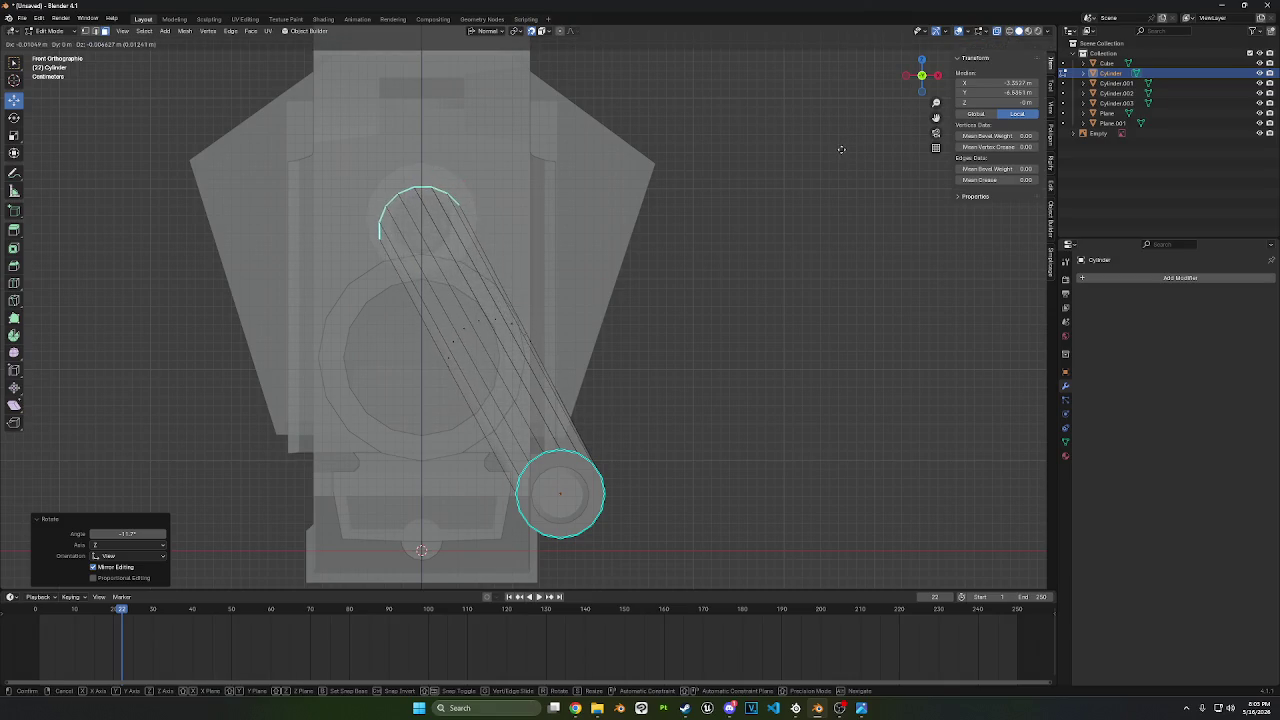
{"action": "left_click", "coordinate": [841, 149]}
{"action": "mouse_move", "coordinate": [836, 214]}
{"action": "middle_mouse_down"}
{"action": "mouse_move", "coordinate": [866, 206]}
{"action": "mouse_move", "coordinate": [851, 194]}
{"action": "mouse_move", "coordinate": [857, 209]}
{"action": "mouse_move", "coordinate": [909, 197]}
{"action": "middle_mouse_up"}
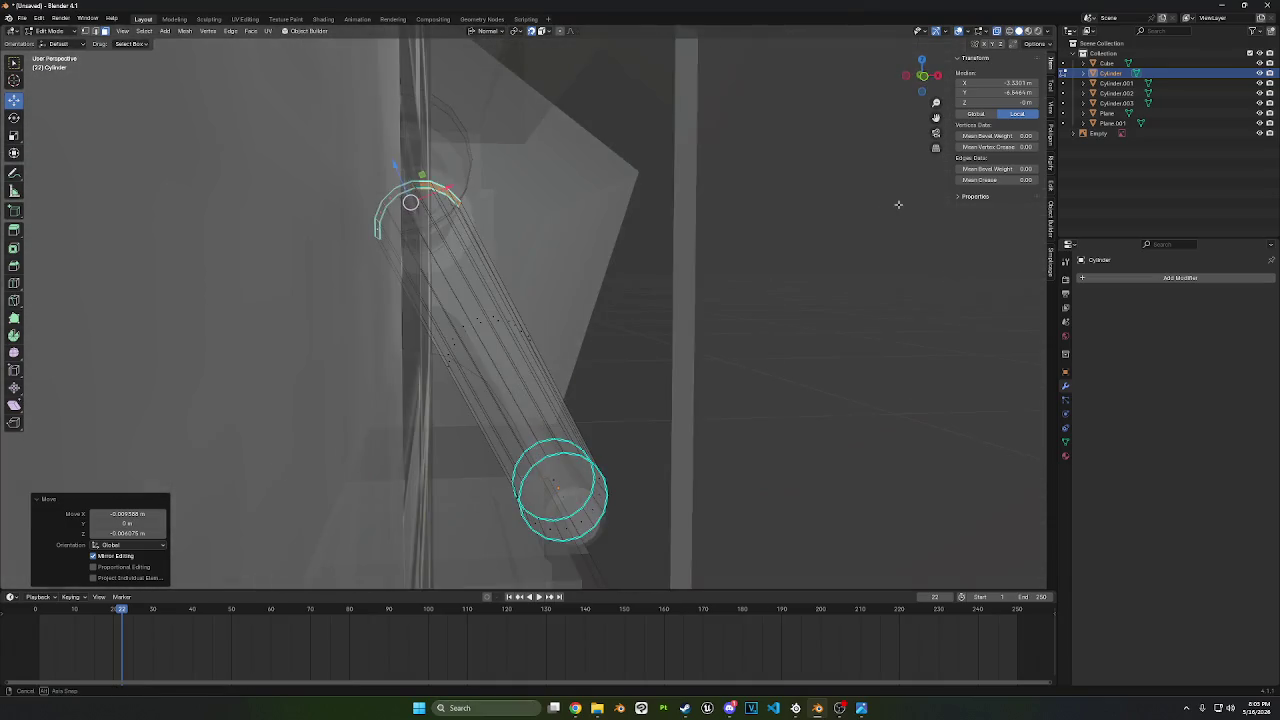
{"action": "left_click", "coordinate": [14, 283]}
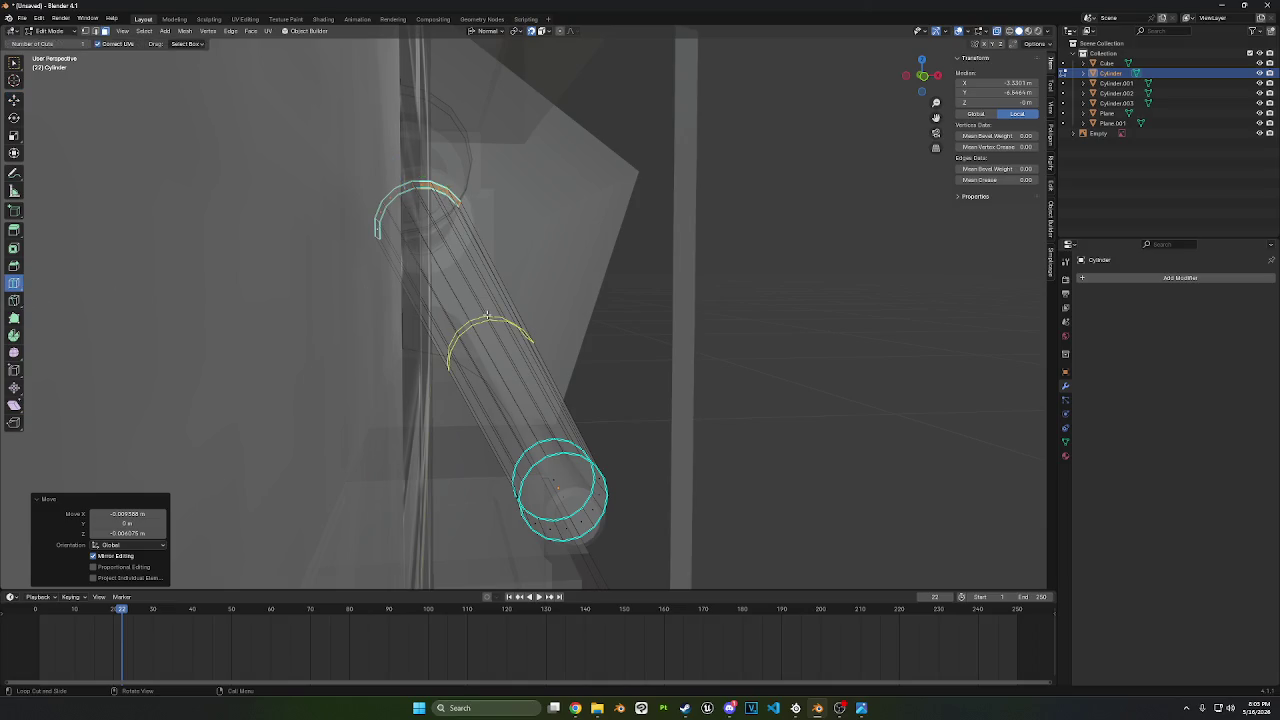
- Cut a new edge loop midway along the angled tube
{"action": "left_click", "coordinate": [486, 340]}
{"action": "mouse_move", "coordinate": [743, 334]}
{"action": "middle_mouse_down"}
{"action": "mouse_move", "coordinate": [714, 336]}
{"action": "mouse_move", "coordinate": [794, 297]}
{"action": "mouse_move", "coordinate": [817, 264]}
{"action": "middle_mouse_up"}
{"action": "left_click", "coordinate": [921, 76]}
{"action": "key", "text": "s"}
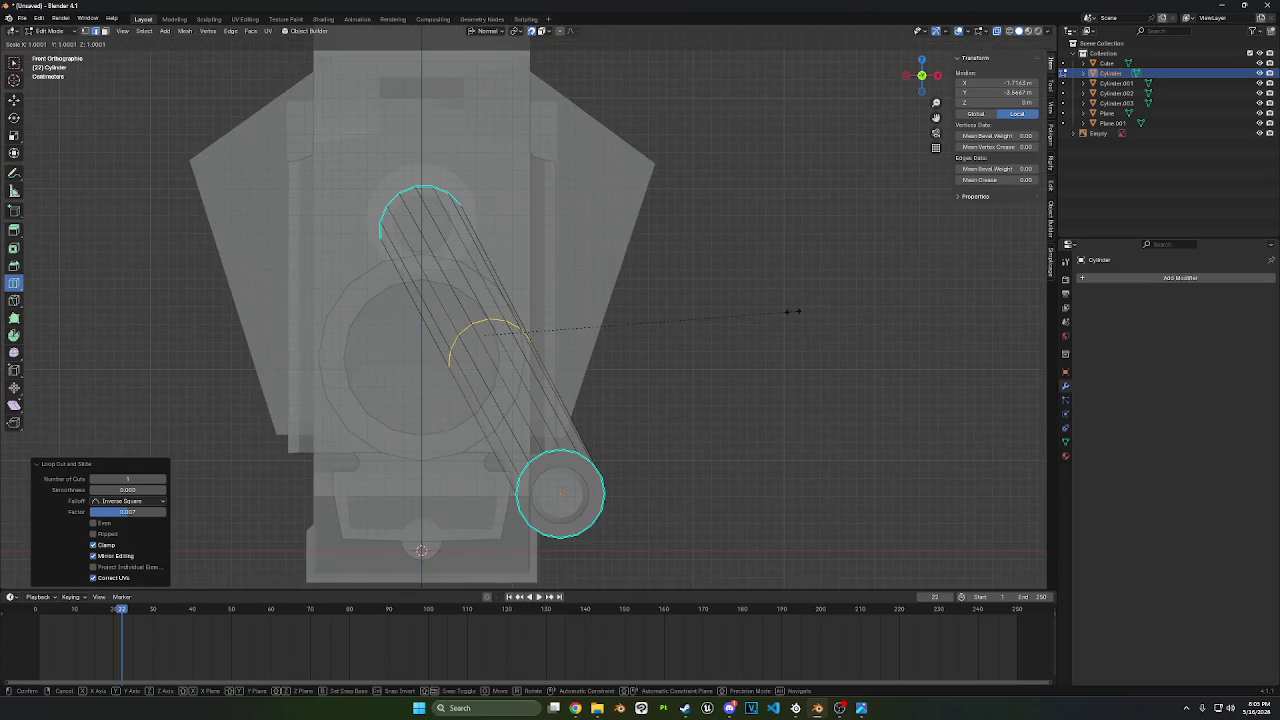
{"action": "key", "text": "x"}
{"action": "right_click", "coordinate": [825, 308]}
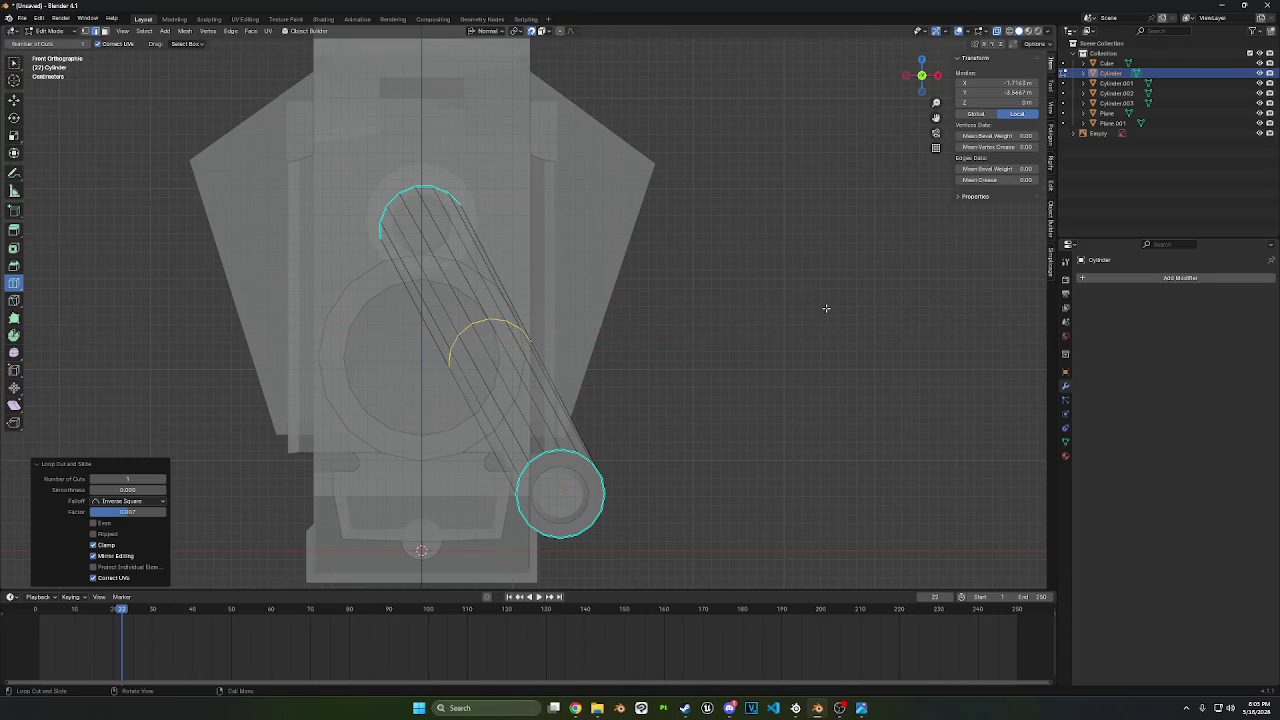
- Shift the new loop and rotate it about −6.54° to settle the tube's tilt
{"action": "key", "text": "g"}
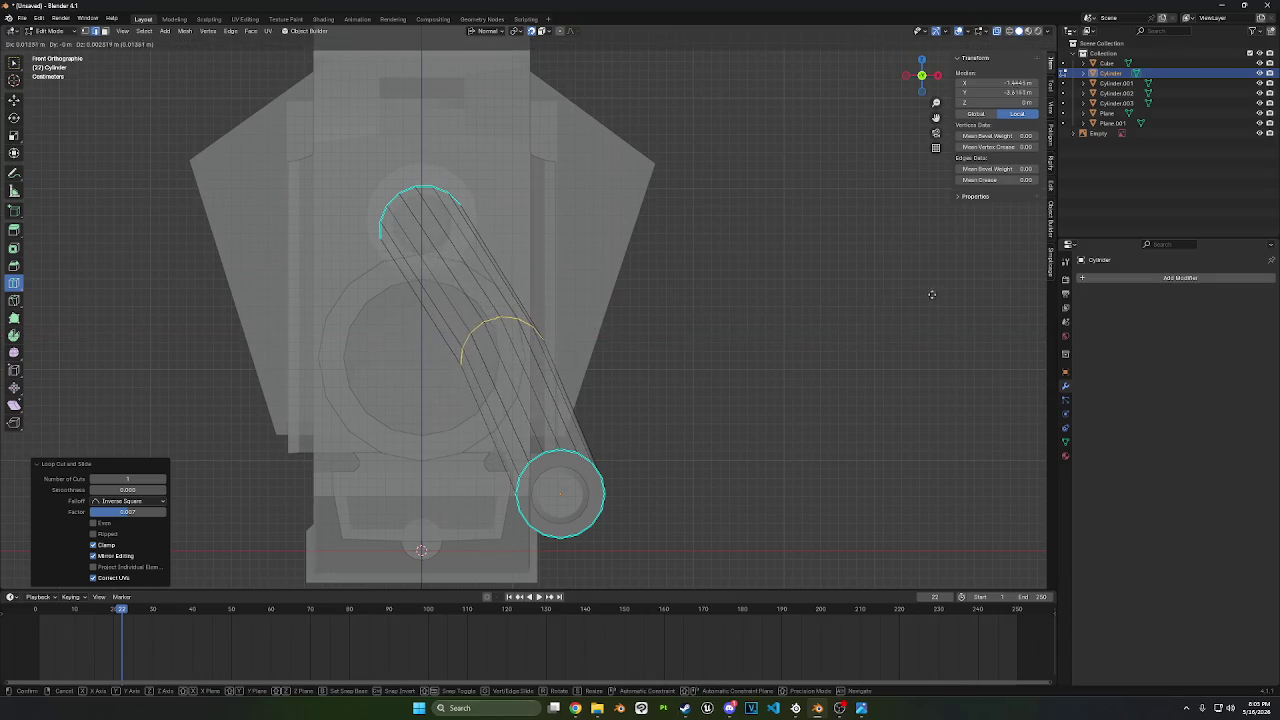
{"action": "left_click", "coordinate": [935, 294]}
{"action": "key", "text": "r"}
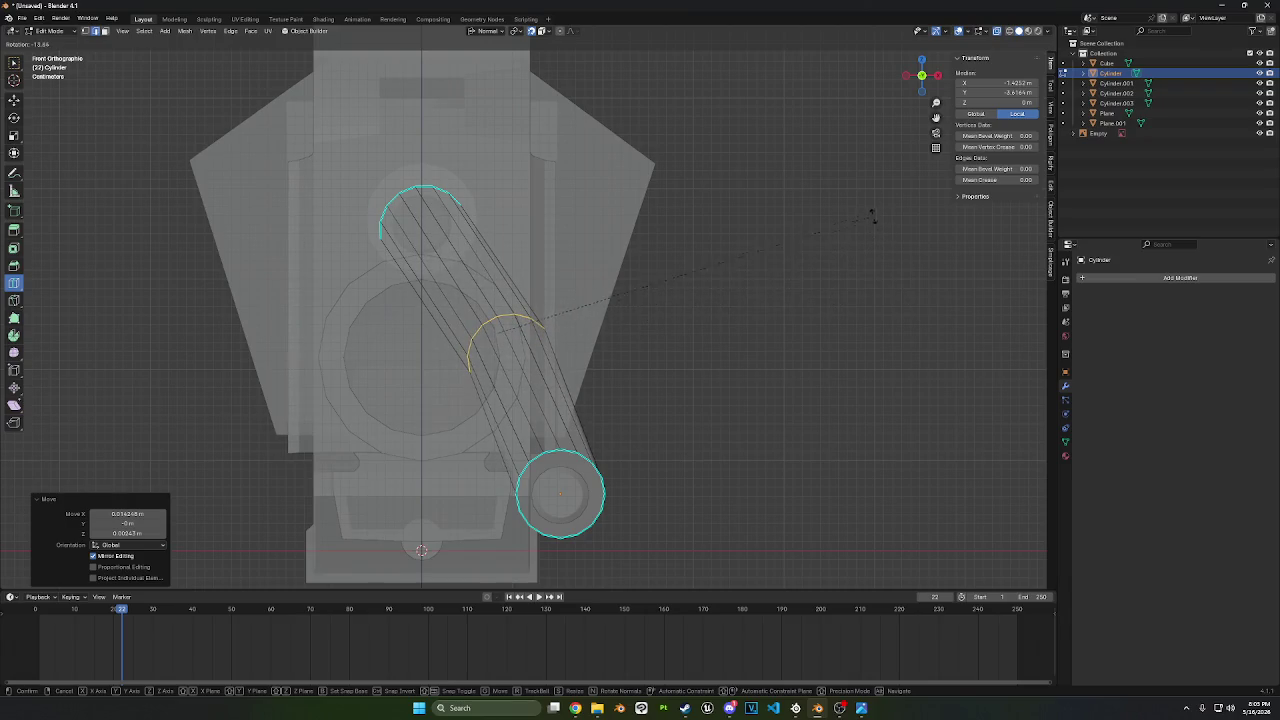
{"action": "left_click", "coordinate": [863, 252]}
{"action": "middle_click_drag", "start_coordinate": [863, 262], "coordinate": [799, 274]}
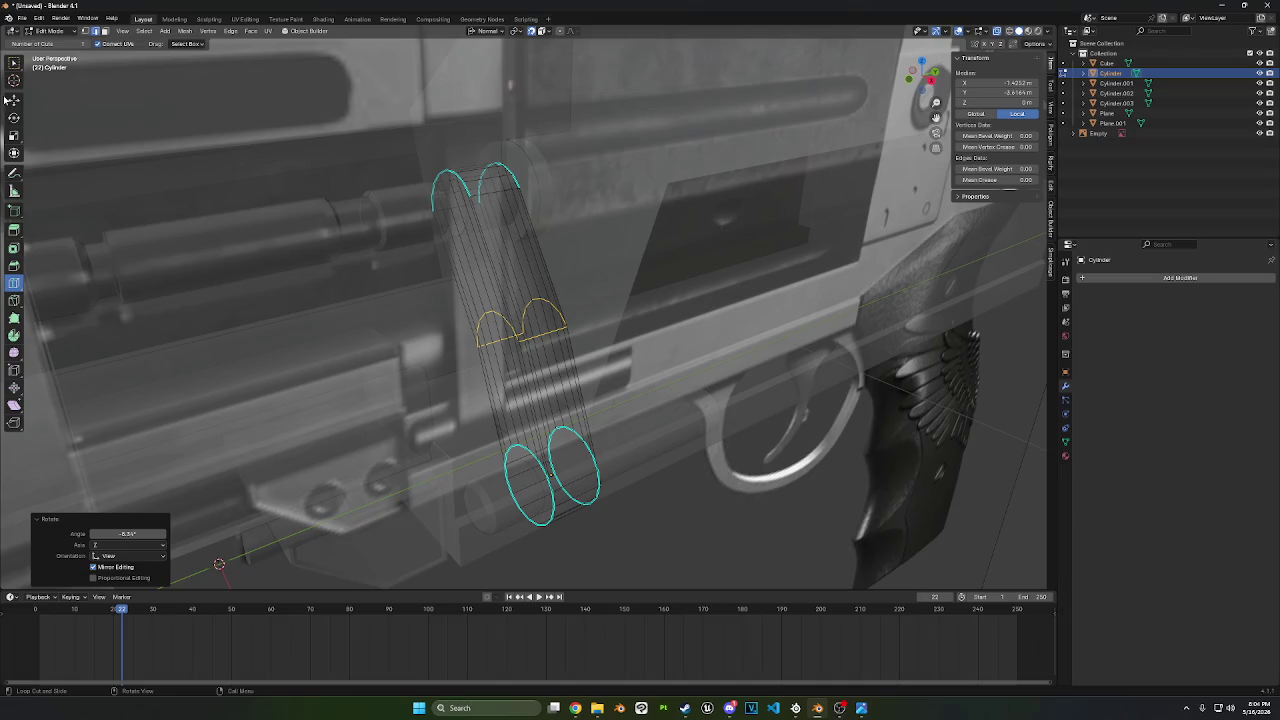
{"action": "left_click", "coordinate": [14, 100]}
{"action": "middle_click_drag", "start_coordinate": [262, 287], "coordinate": [493, 450]}
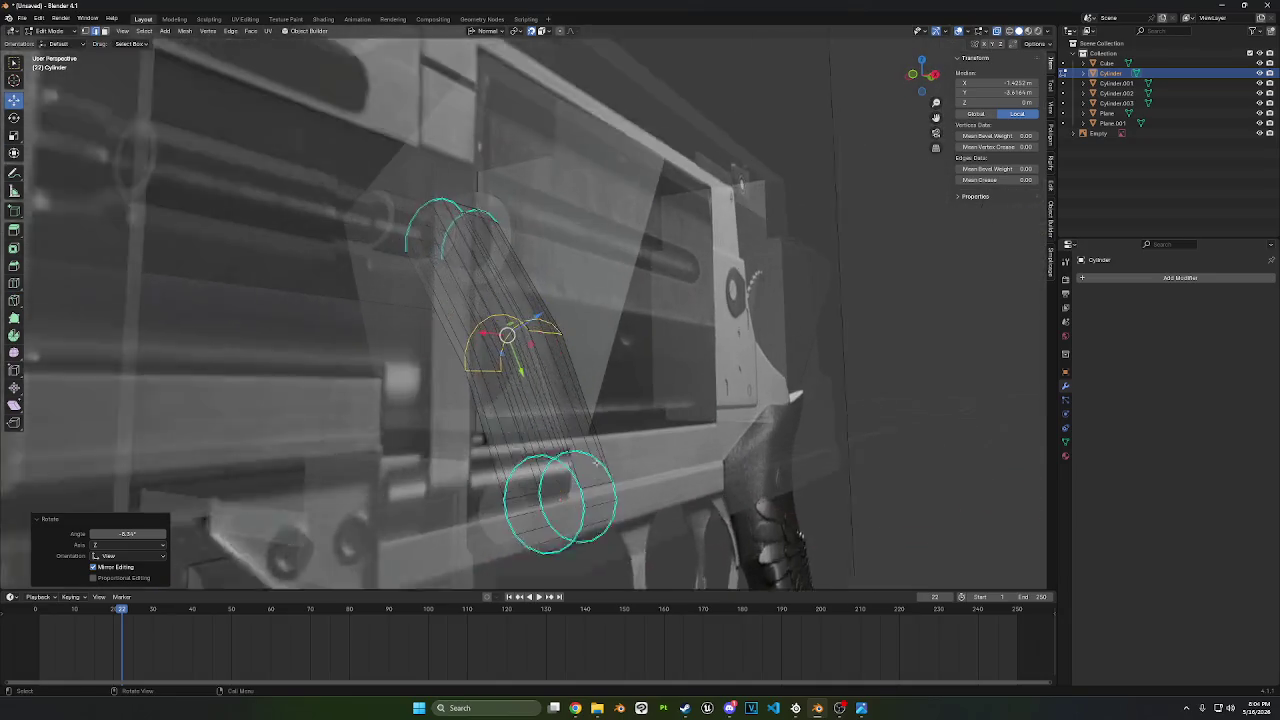
{"action": "mouse_move", "coordinate": [596, 462]}
{"action": "middle_mouse_down"}
{"action": "mouse_move", "coordinate": [567, 466]}
{"action": "mouse_move", "coordinate": [566, 444]}
{"action": "middle_mouse_up"}
- Select only the cylinder's end-cap face and inset it
{"action": "key", "text": "alt+a"}
{"action": "left_click", "coordinate": [566, 448]}
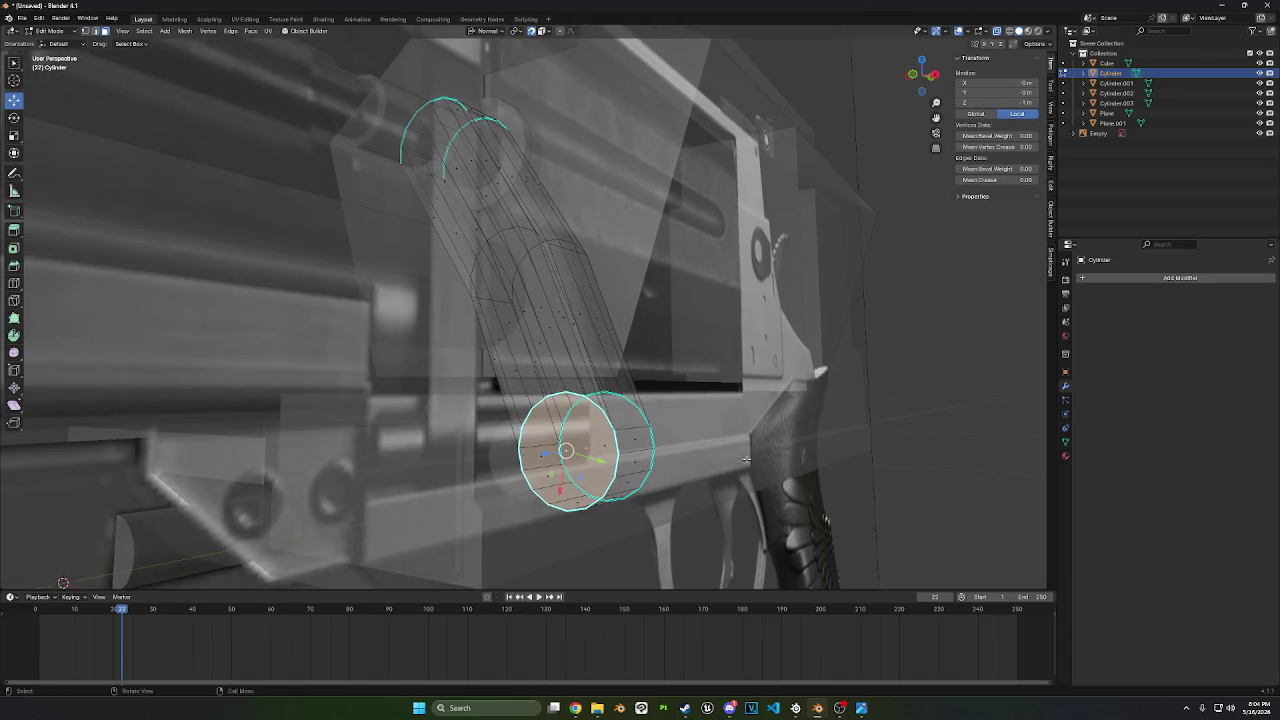
{"action": "middle_click_drag", "start_coordinate": [758, 445], "coordinate": [736, 443]}
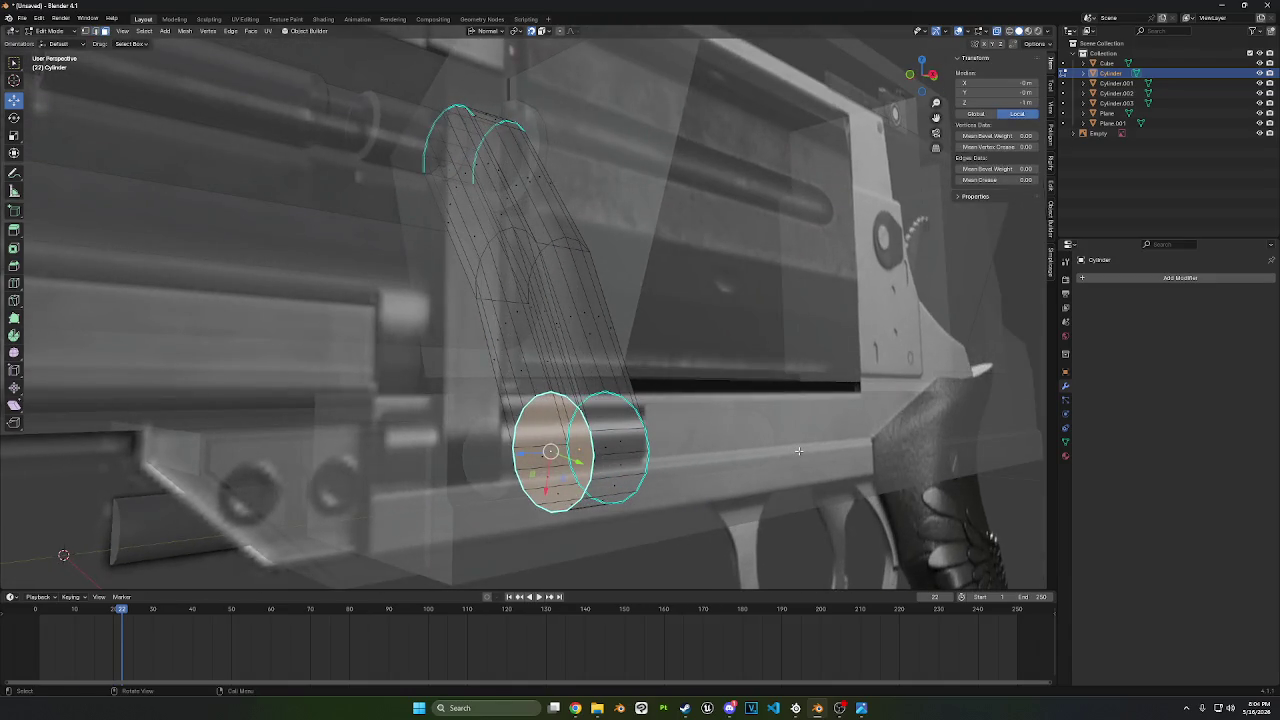
{"action": "key", "text": "i"}
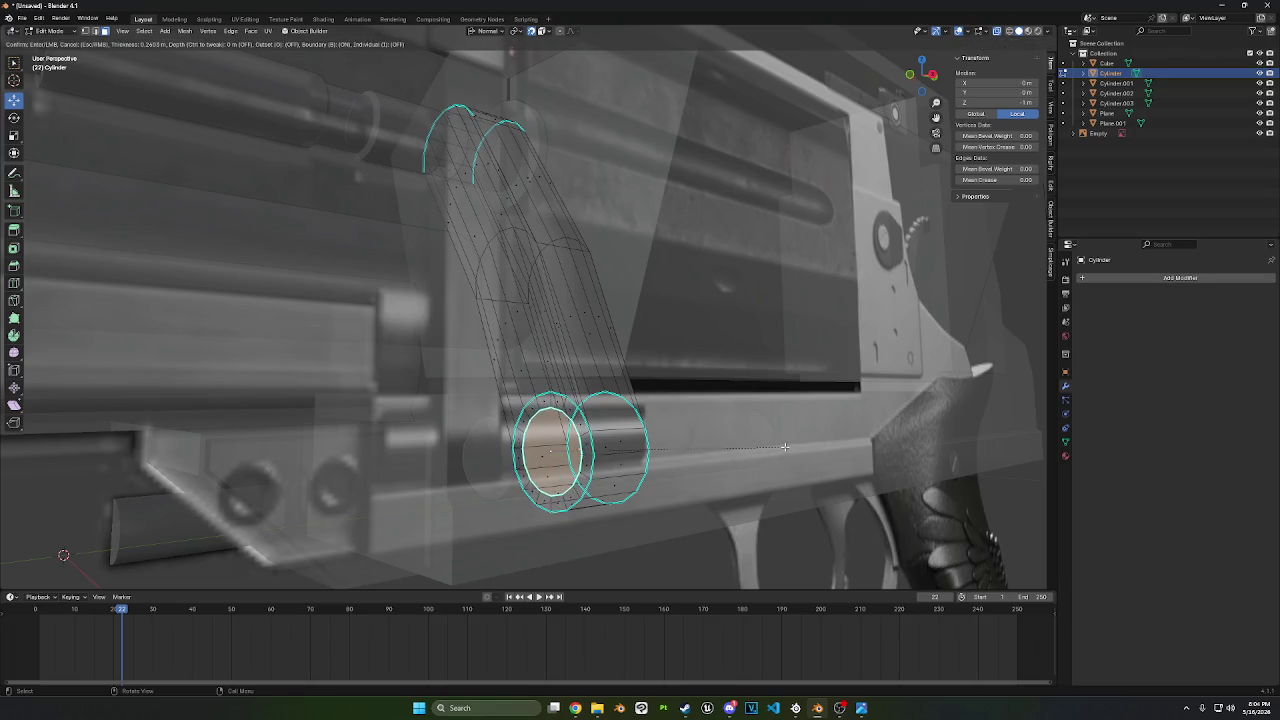
{"action": "left_click", "coordinate": [780, 444]}
{"action": "key", "text": "e"}
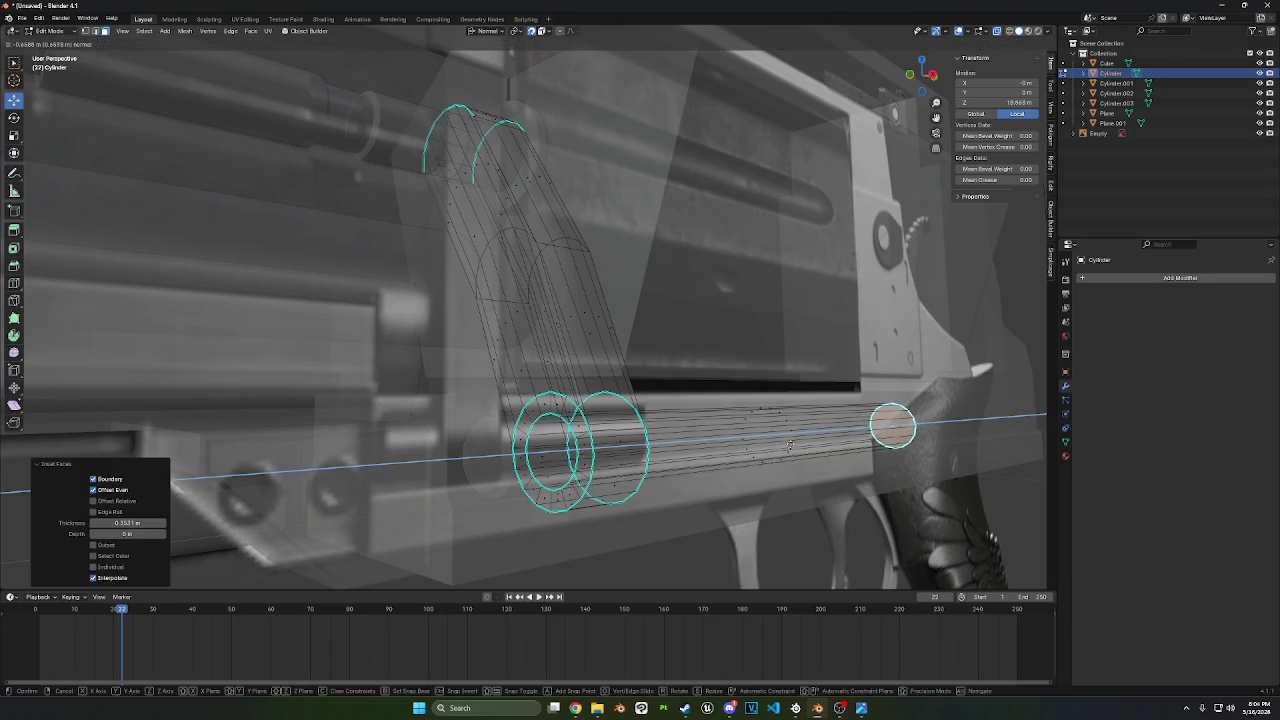
{"action": "right_click", "coordinate": [790, 444]}
- Push the inset cap face back along Z, undoing an accidental face deletion
{"action": "key", "text": "g"}
{"action": "middle_click_drag", "start_coordinate": [785, 444], "coordinate": [467, 519]}
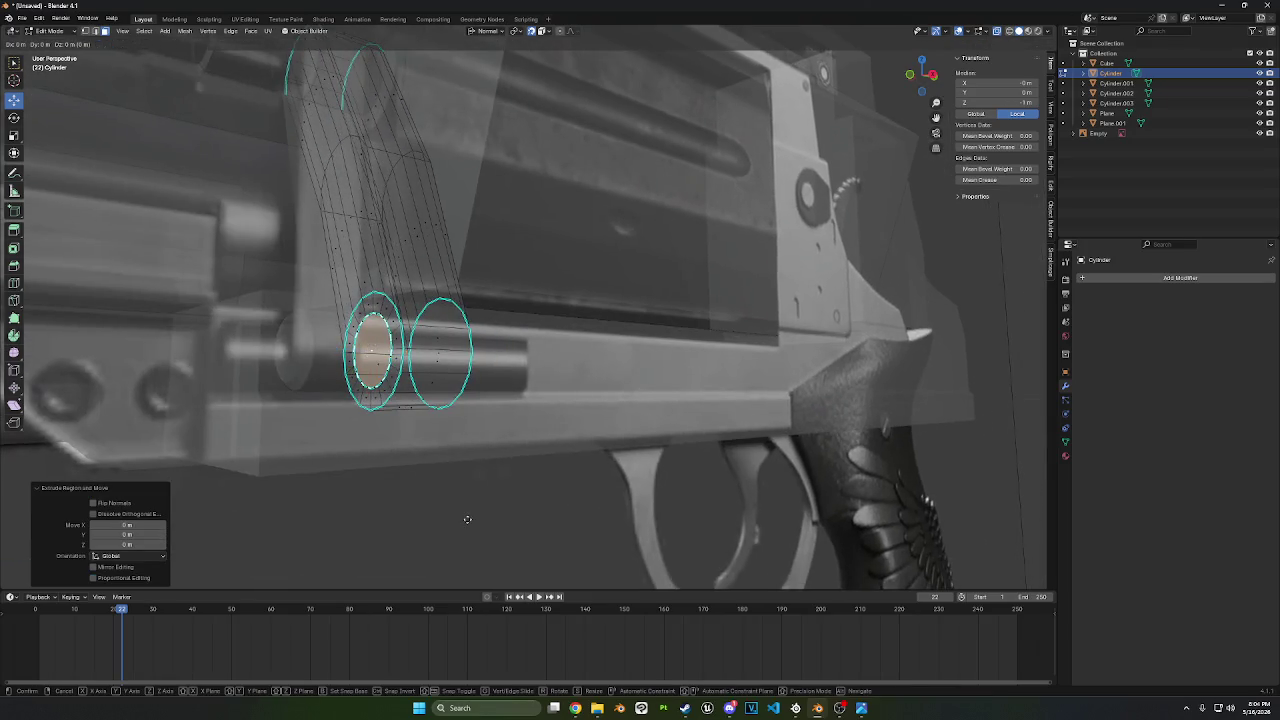
{"action": "key", "text": "z"}
{"action": "key", "text": "z"}
{"action": "left_click", "coordinate": [505, 516]}
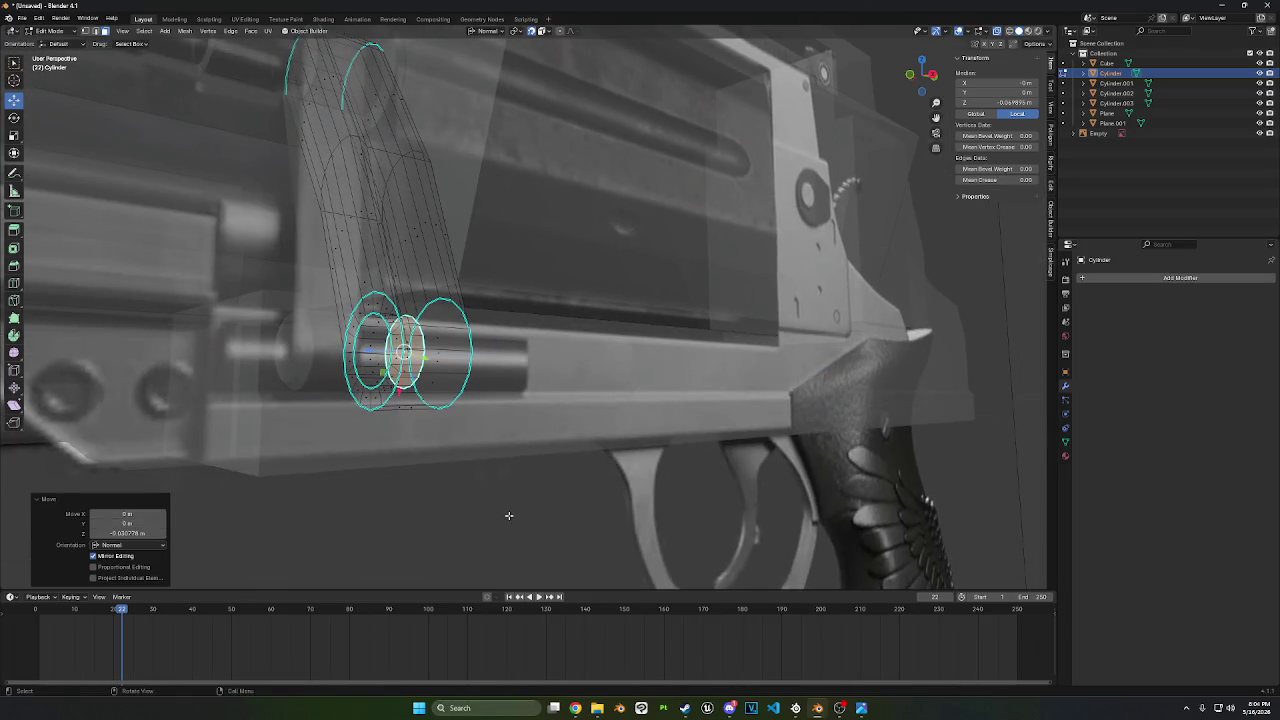
{"action": "right_click", "coordinate": [509, 515]}
{"action": "left_click", "coordinate": [470, 683]}
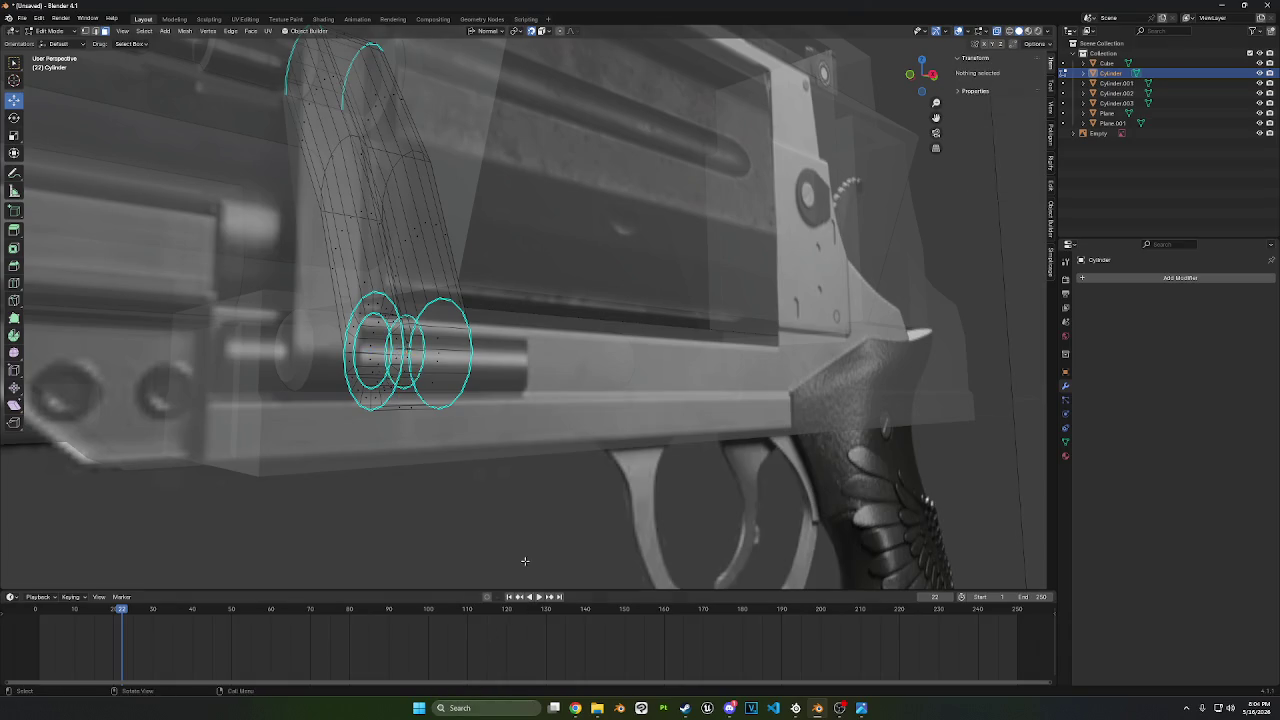
{"action": "middle_click_drag", "start_coordinate": [525, 561], "coordinate": [616, 513]}
{"action": "key", "text": "ctrl+z"}
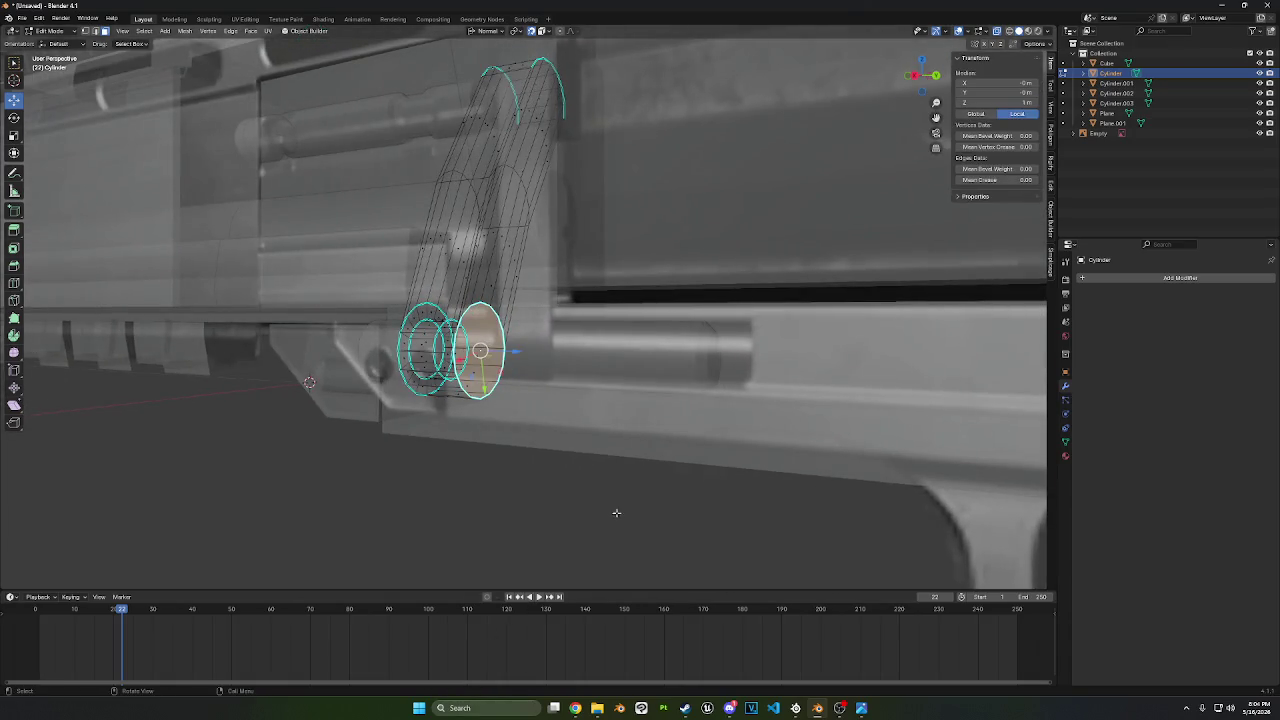
- Inset the cap face again and move it along Z
{"action": "key", "text": "i"}
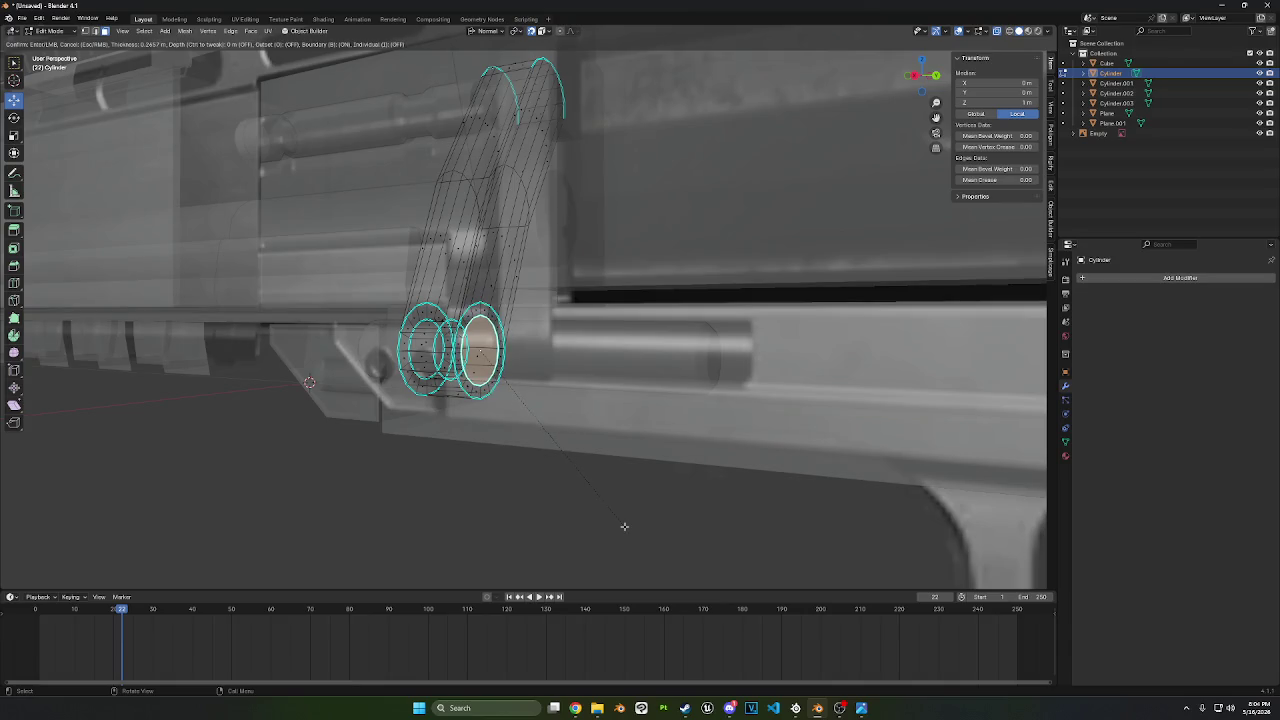
{"action": "left_click", "coordinate": [620, 523]}
{"action": "mouse_move", "coordinate": [620, 523]}
{"action": "middle_mouse_down"}
{"action": "mouse_move", "coordinate": [664, 515]}
{"action": "mouse_move", "coordinate": [634, 514]}
{"action": "middle_mouse_up"}
{"action": "key", "text": "g"}
{"action": "key", "text": "z"}
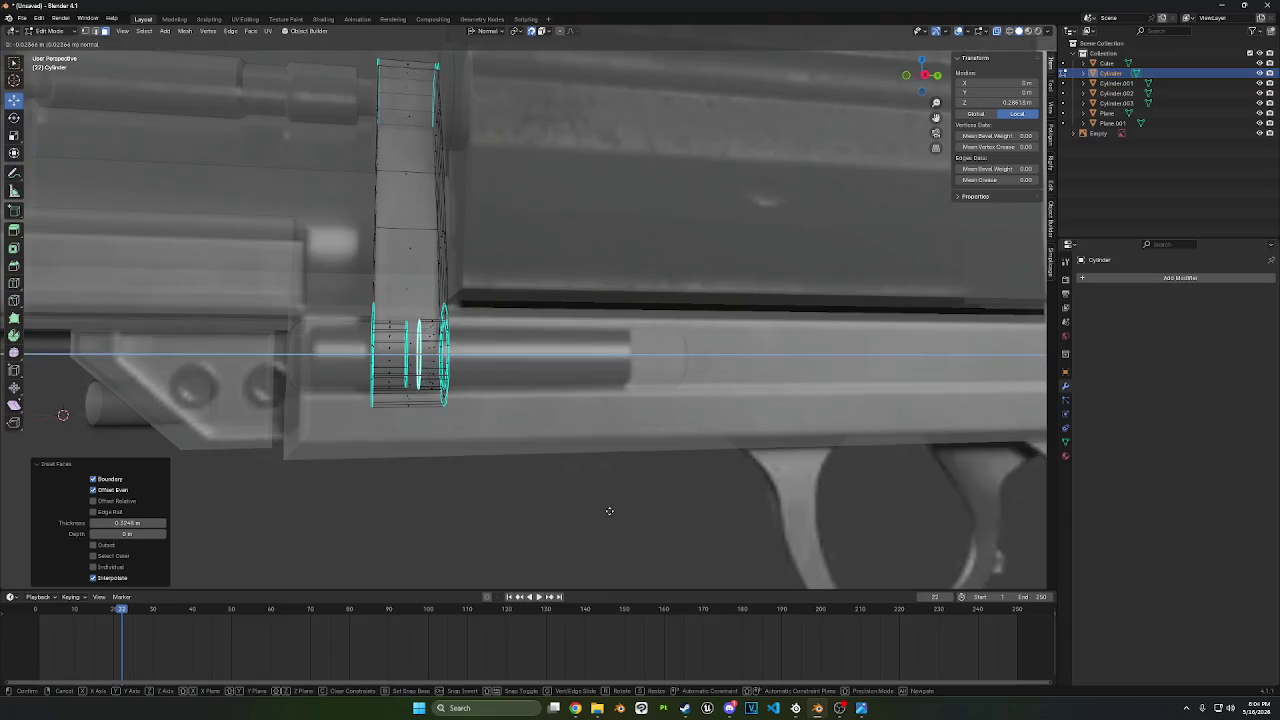
{"action": "left_click", "coordinate": [609, 511]}
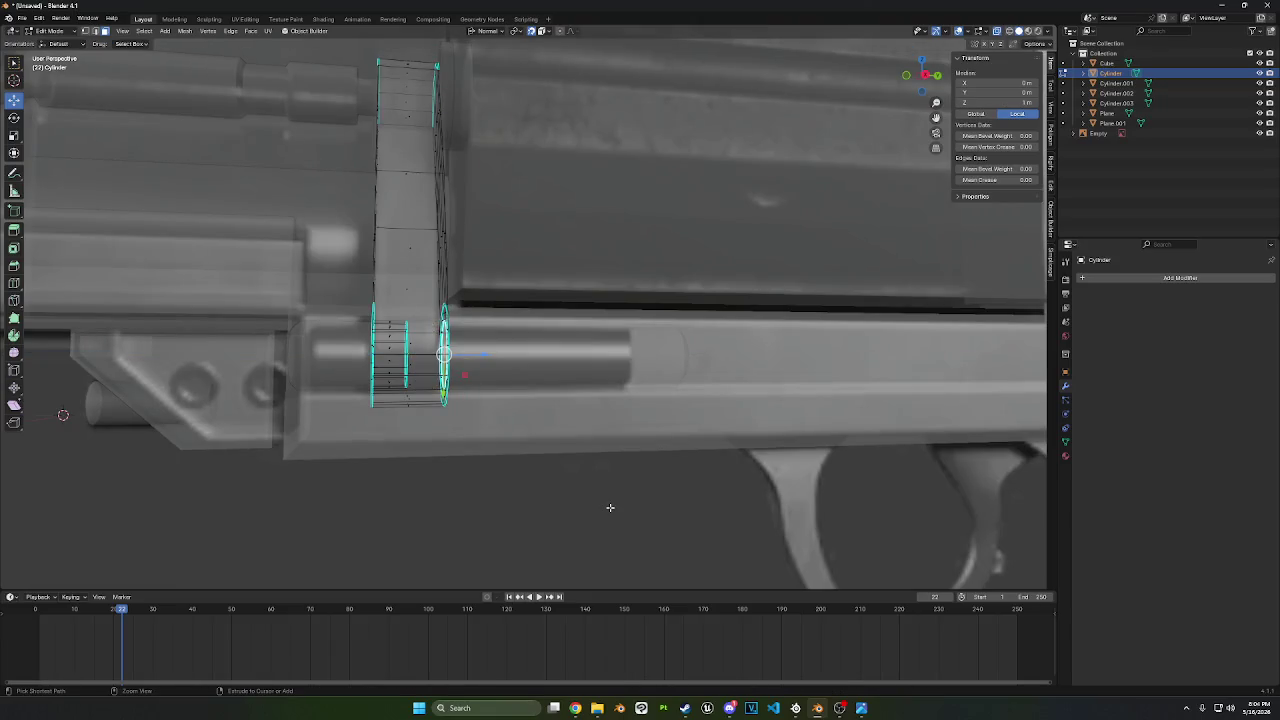
{"action": "middle_click_drag", "start_coordinate": [608, 507], "coordinate": [545, 509]}
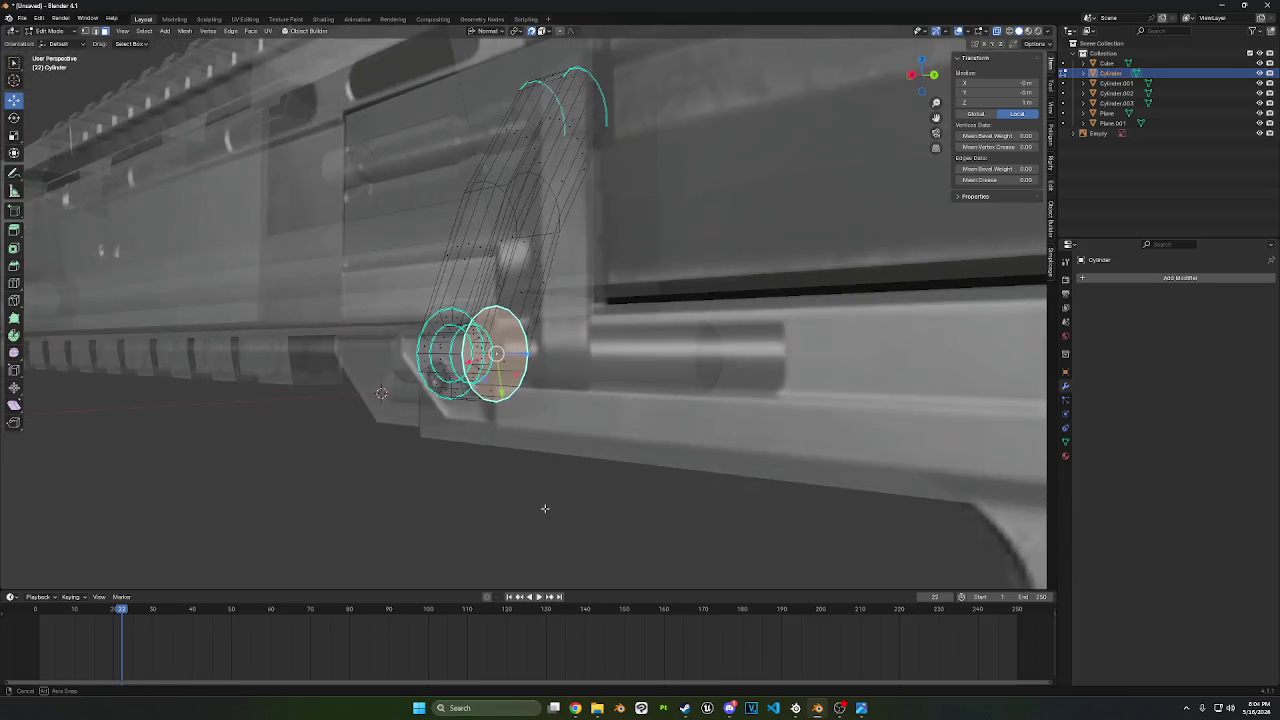
- Add a smaller inset with a shallow recess, then return to Object Mode with X-ray off
{"action": "key", "text": "i"}
{"action": "left_click", "coordinate": [607, 522]}
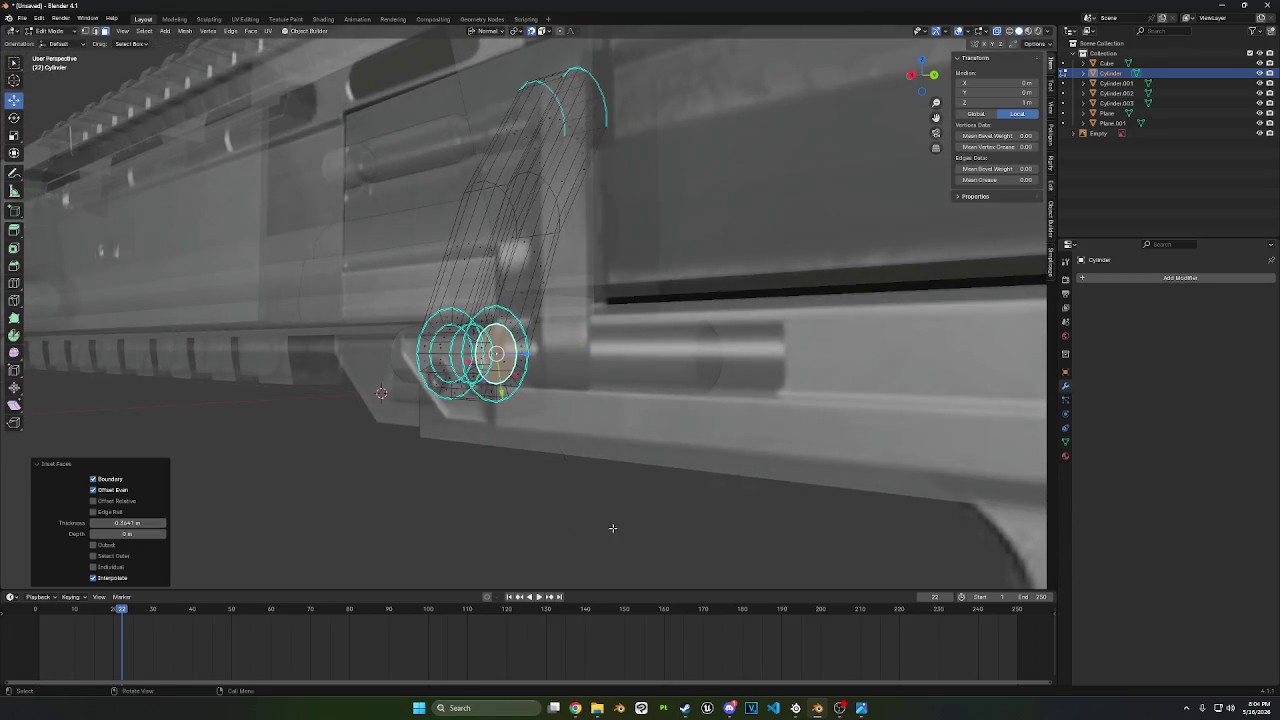
{"action": "key", "text": "e"}
{"action": "left_click", "coordinate": [598, 524]}
{"action": "mouse_move", "coordinate": [583, 531]}
{"action": "middle_mouse_down"}
{"action": "mouse_move", "coordinate": [660, 529]}
{"action": "mouse_move", "coordinate": [630, 520]}
{"action": "mouse_move", "coordinate": [493, 207]}
{"action": "mouse_move", "coordinate": [571, 274]}
{"action": "mouse_move", "coordinate": [594, 277]}
{"action": "middle_mouse_up"}
{"action": "right_click", "coordinate": [651, 529]}
{"action": "key", "text": "Tab"}
{"action": "scroll", "coordinate": [493, 207], "scroll_direction": "down", "scroll_amount": 2}
{"action": "key", "text": "alt+z"}
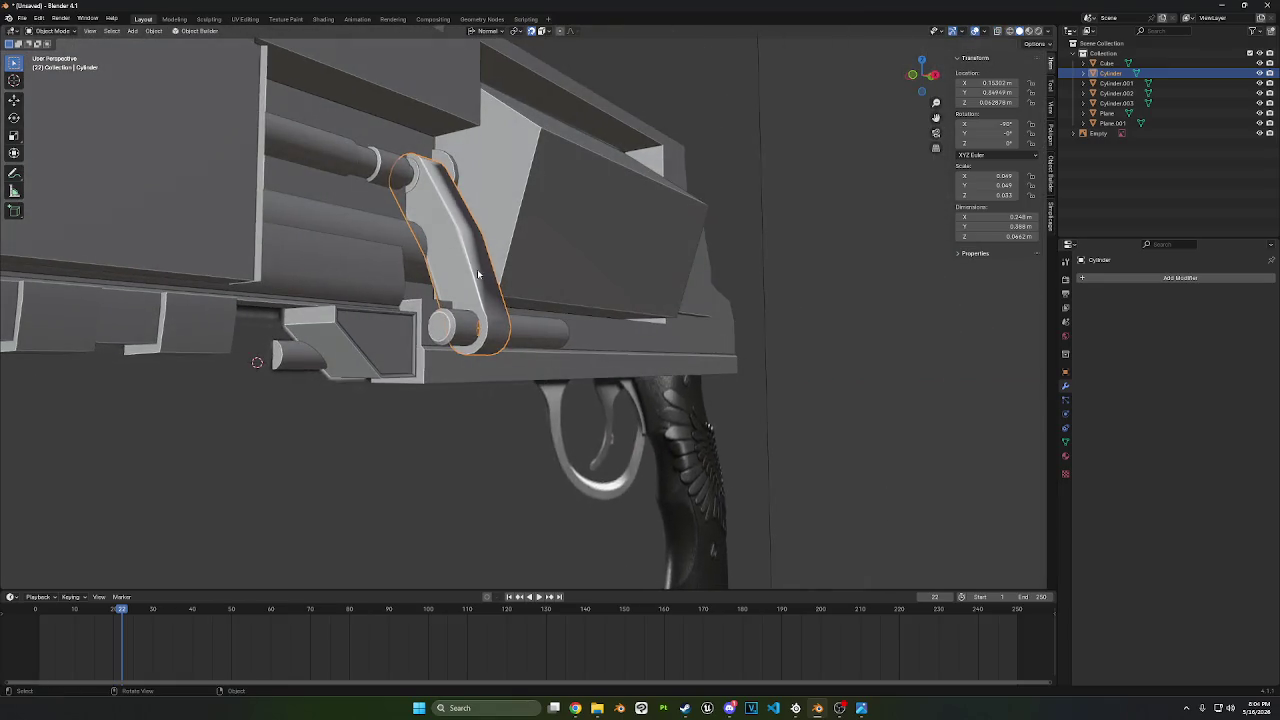
- Apply Shade Smooth by Angle (30°, Keep Sharp Edges) to the lever and inspect the result
{"action": "right_click", "coordinate": [478, 274]}
{"action": "left_click", "coordinate": [478, 274]}
{"action": "mouse_move", "coordinate": [478, 274]}
{"action": "middle_mouse_down"}
{"action": "mouse_move", "coordinate": [458, 326]}
{"action": "mouse_move", "coordinate": [553, 314]}
{"action": "mouse_move", "coordinate": [507, 314]}
{"action": "mouse_move", "coordinate": [501, 256]}
{"action": "middle_mouse_up"}
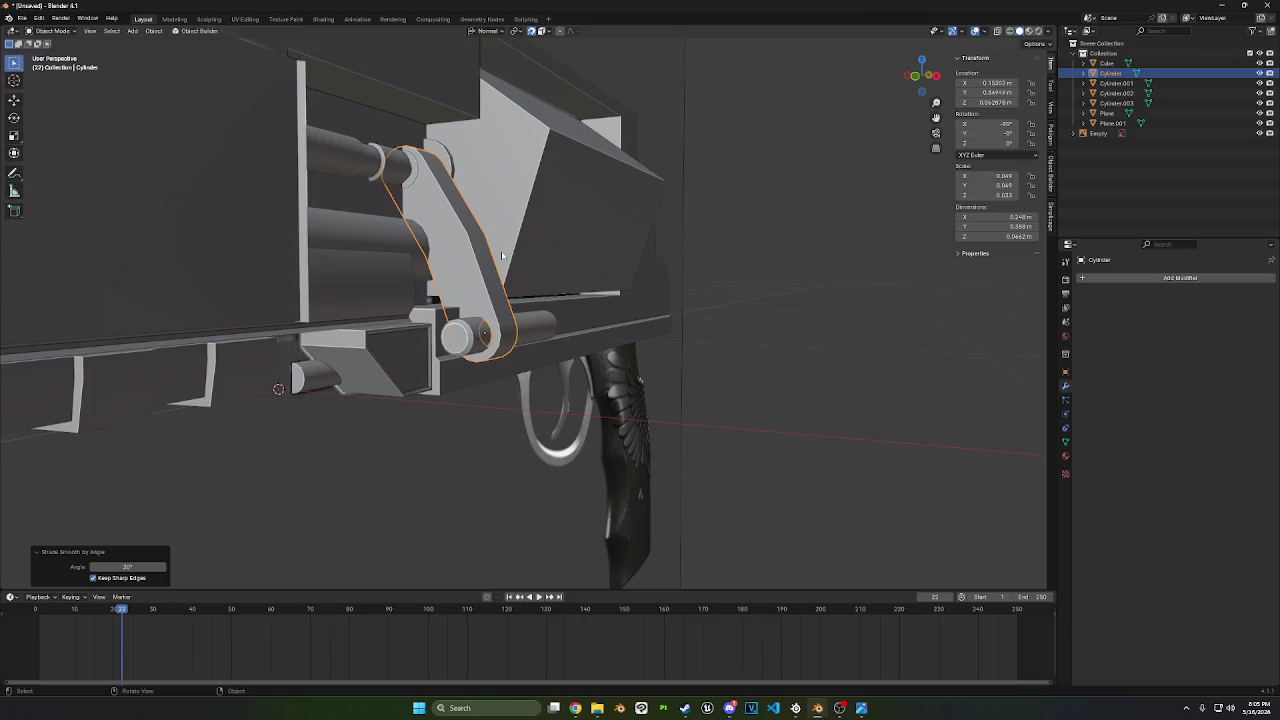
{"action": "mouse_move", "coordinate": [503, 256]}
{"action": "middle_mouse_down"}
{"action": "mouse_move", "coordinate": [571, 263]}
{"action": "mouse_move", "coordinate": [531, 266]}
{"action": "middle_mouse_up"}
{"action": "scroll", "coordinate": [531, 266], "scroll_direction": "up", "scroll_amount": 2}
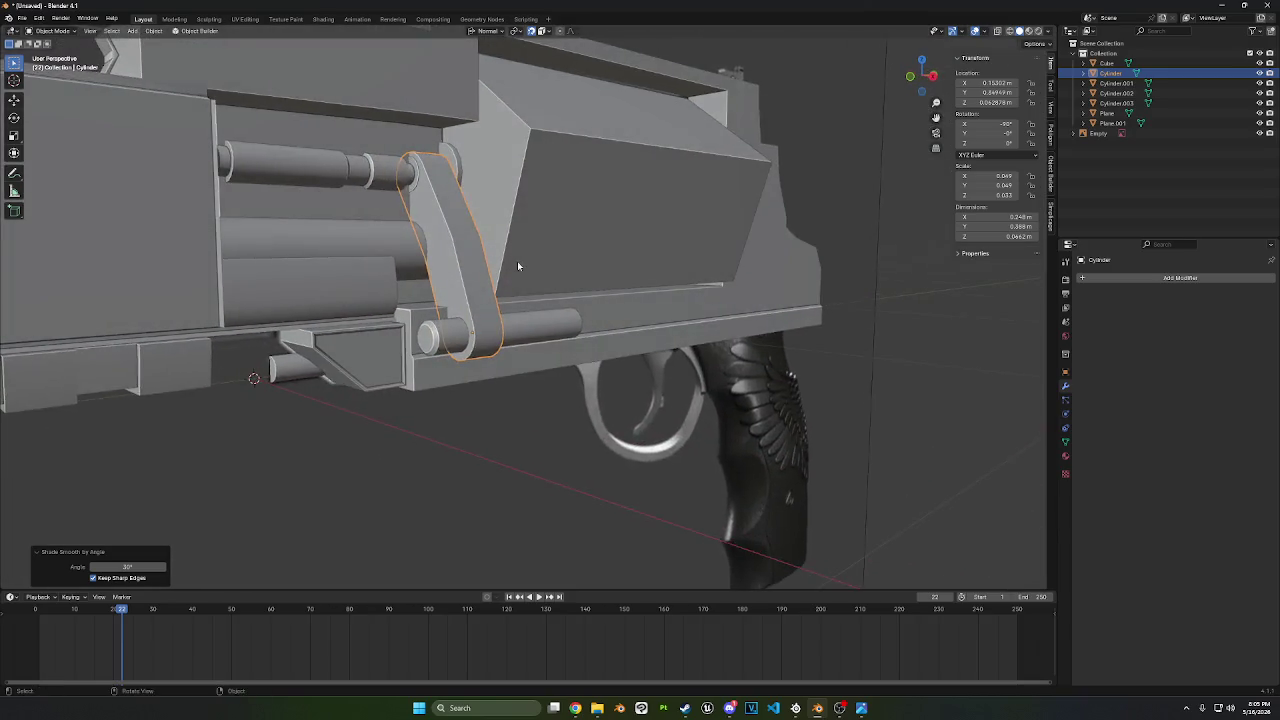
{"action": "scroll", "coordinate": [517, 268], "scroll_direction": "up", "scroll_amount": 2}
{"action": "scroll", "coordinate": [516, 318], "scroll_direction": "up", "scroll_amount": 2}
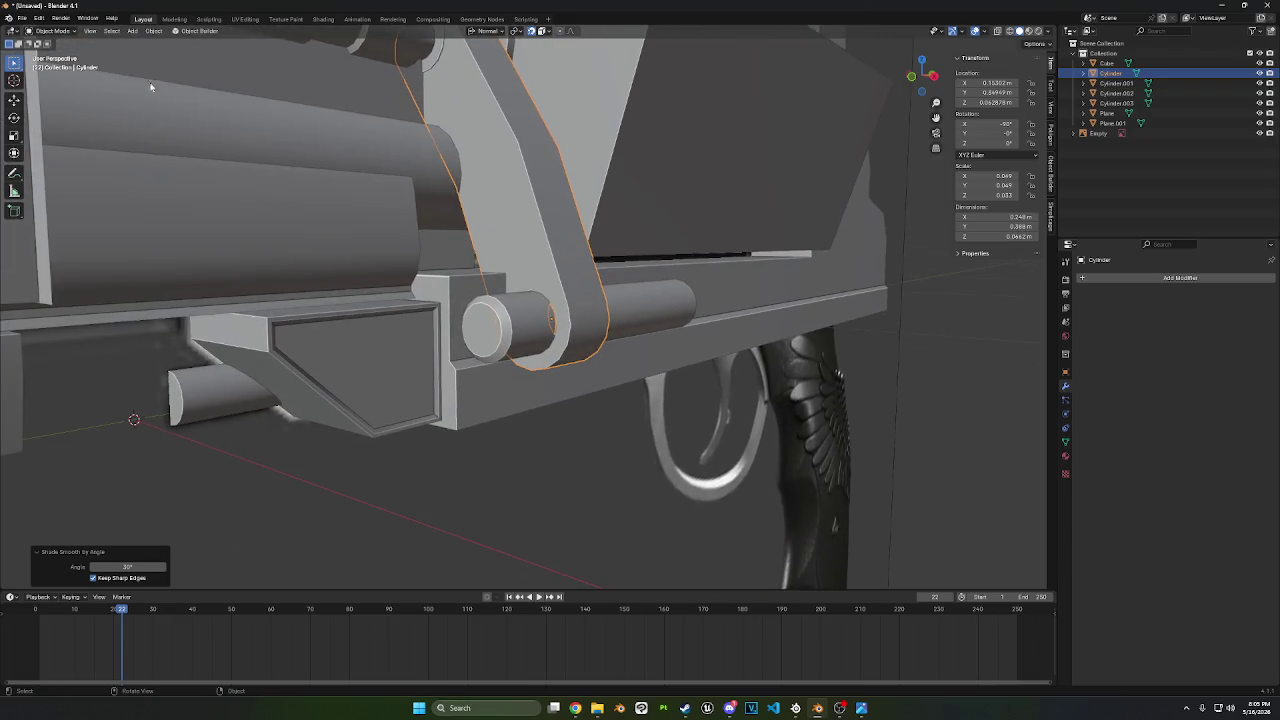
{"action": "key", "text": "Tab"}
- Select a ring of faces around one rim of the lever's collar
{"action": "mouse_move", "coordinate": [520, 300]}
{"action": "middle_mouse_down"}
{"action": "mouse_move", "coordinate": [570, 302]}
{"action": "mouse_move", "coordinate": [600, 347]}
{"action": "mouse_move", "coordinate": [582, 354]}
{"action": "middle_mouse_up"}
{"action": "left_click", "coordinate": [570, 302], "text": "alt"}
{"action": "left_click", "coordinate": [583, 311]}
{"action": "left_click", "coordinate": [590, 357], "text": "ctrl"}
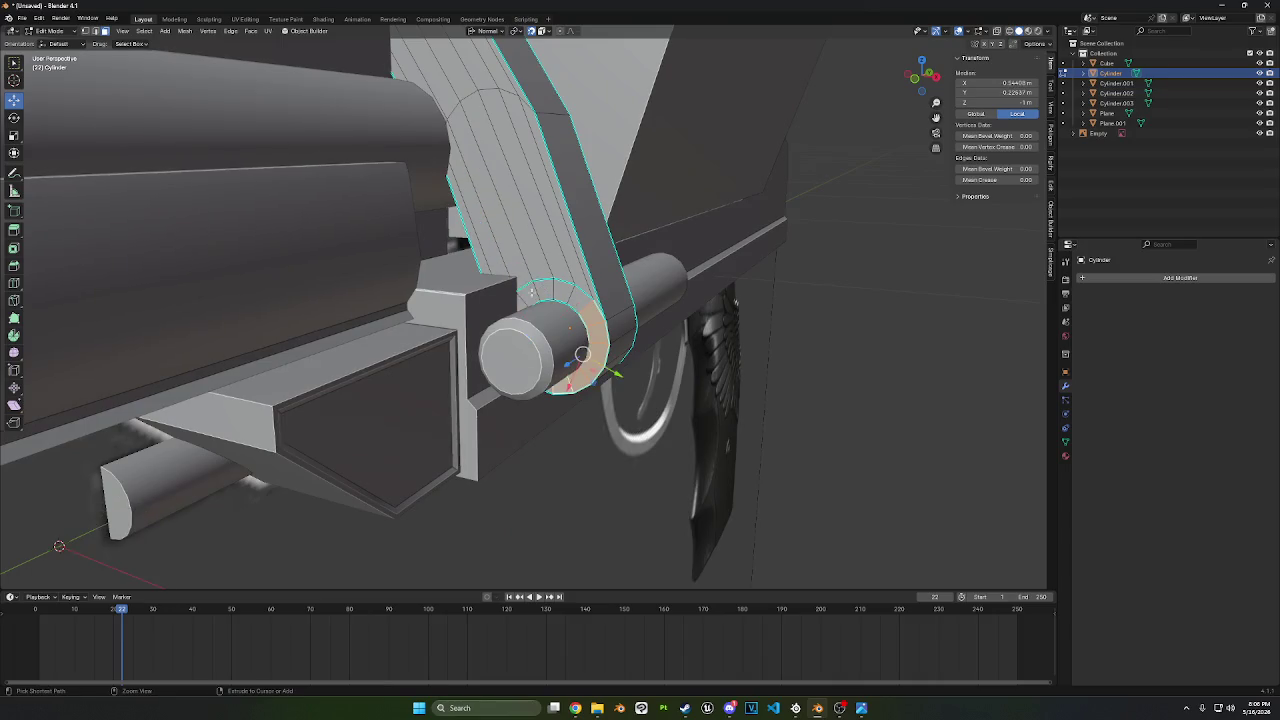
{"action": "left_click", "coordinate": [532, 291], "text": "ctrl"}
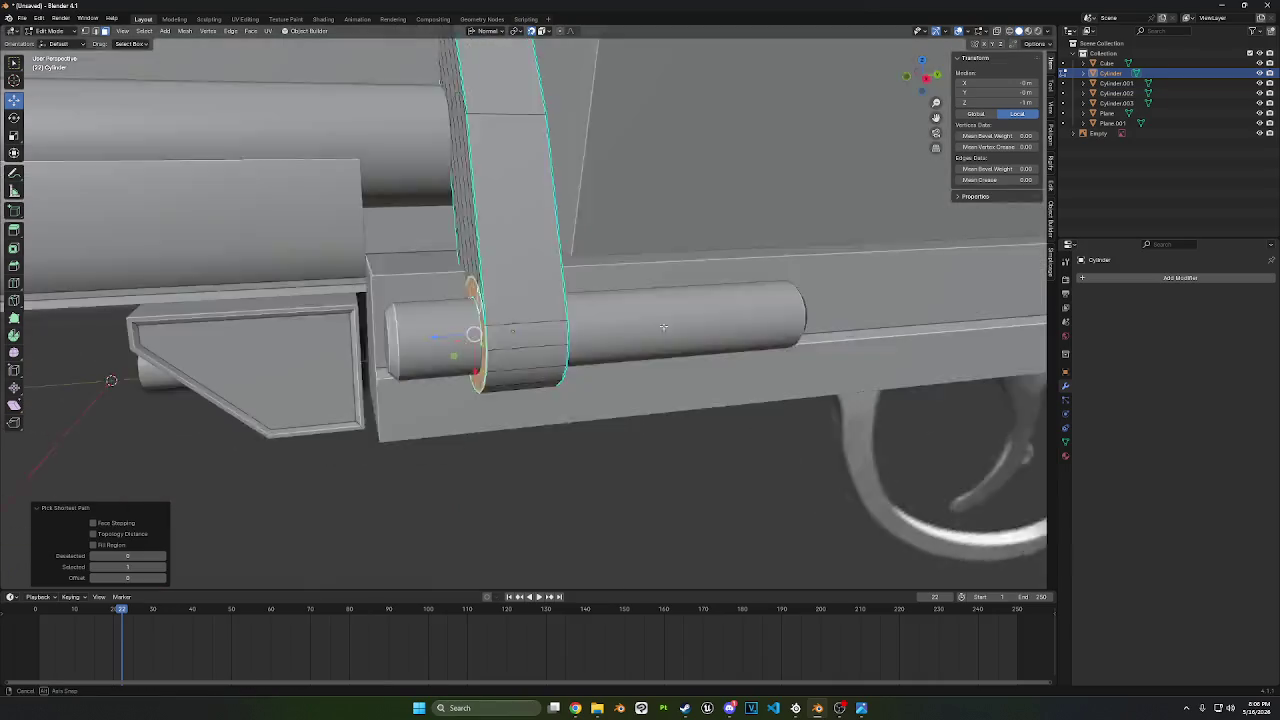
{"action": "middle_click_drag", "start_coordinate": [576, 304], "coordinate": [600, 330]}
- Extrude that face ring along its normal by about 0.011 m
{"action": "key", "text": "e"}
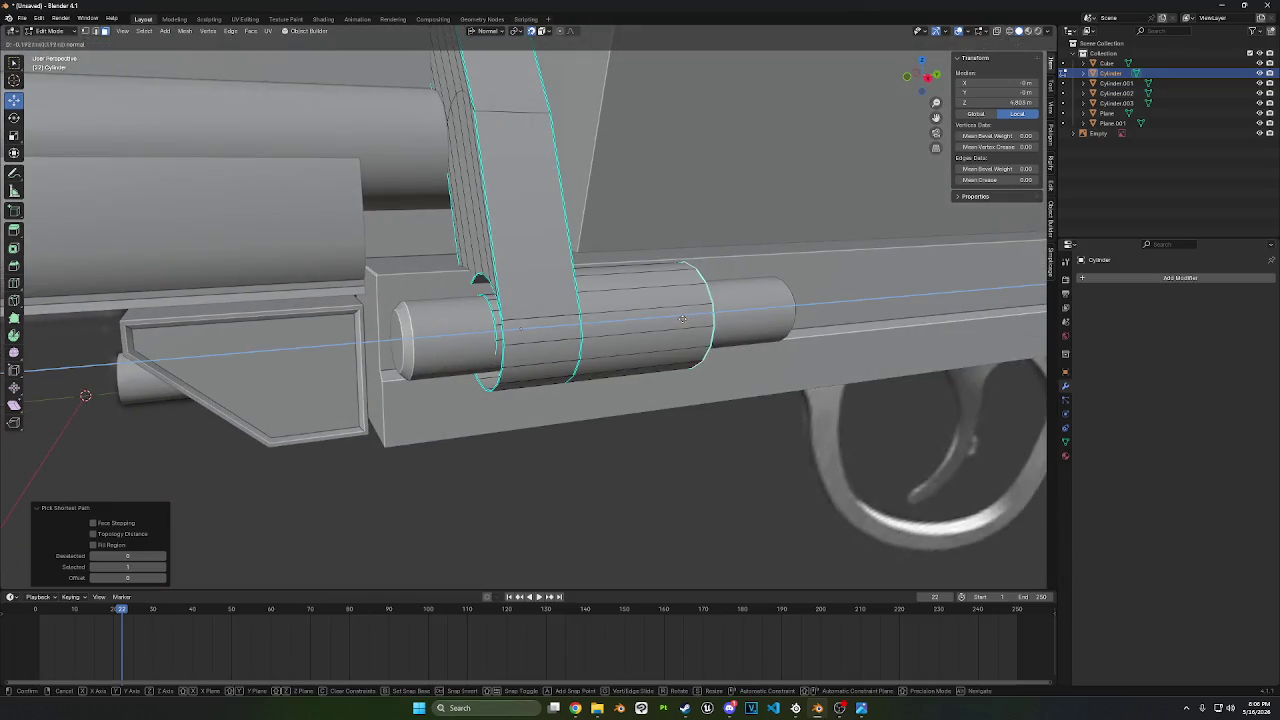
{"action": "right_click", "coordinate": [682, 318]}
{"action": "key", "text": "e"}
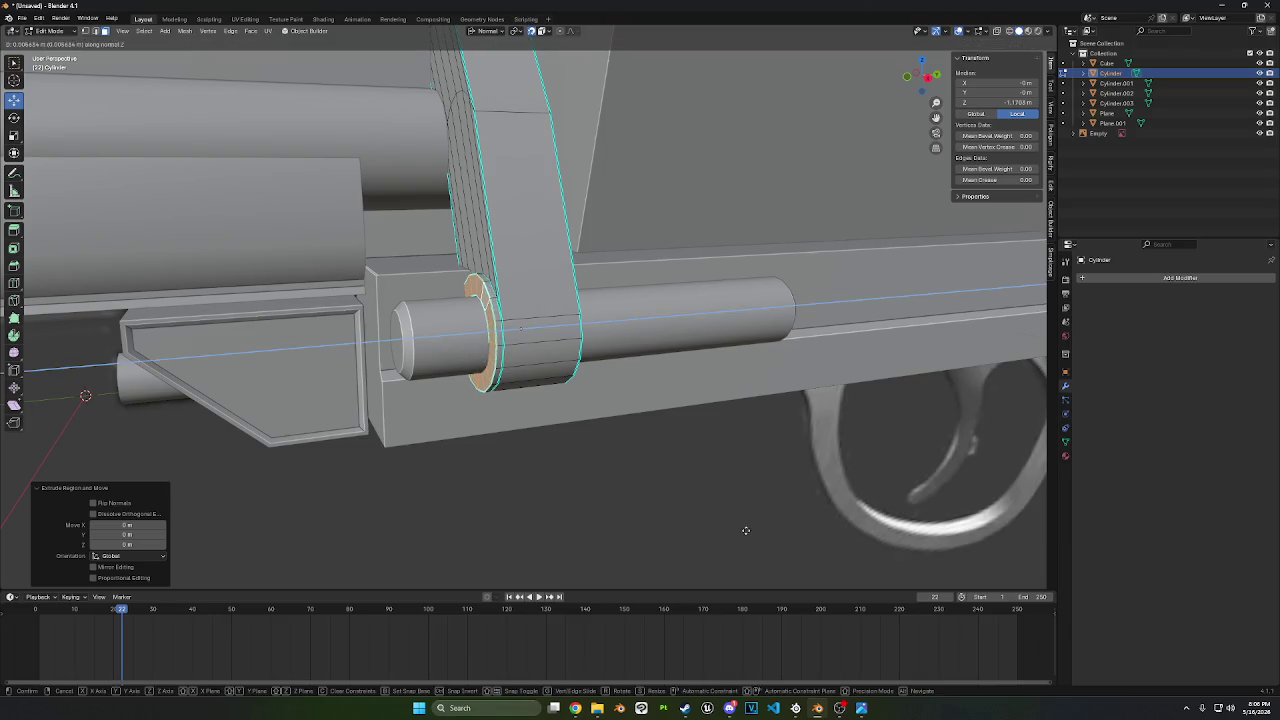
{"action": "left_click", "coordinate": [745, 530]}
{"action": "middle_click_drag", "start_coordinate": [745, 528], "coordinate": [751, 510]}
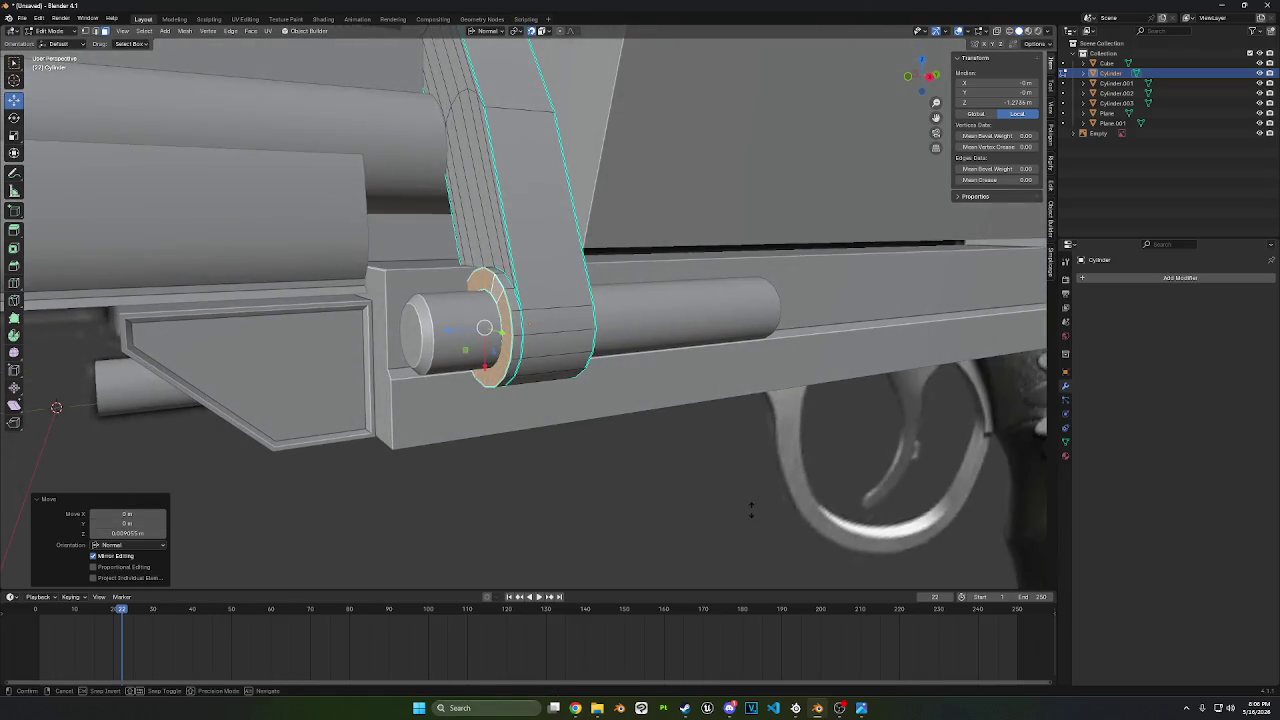
{"action": "key", "text": "g"}
{"action": "right_click", "coordinate": [747, 566]}
- Select the face ring on the collar's other rim and move it along Z
{"action": "middle_click_drag", "start_coordinate": [747, 566], "coordinate": [535, 305]}
{"action": "left_click", "coordinate": [486, 268]}
{"action": "left_click", "coordinate": [494, 359], "text": "ctrl"}
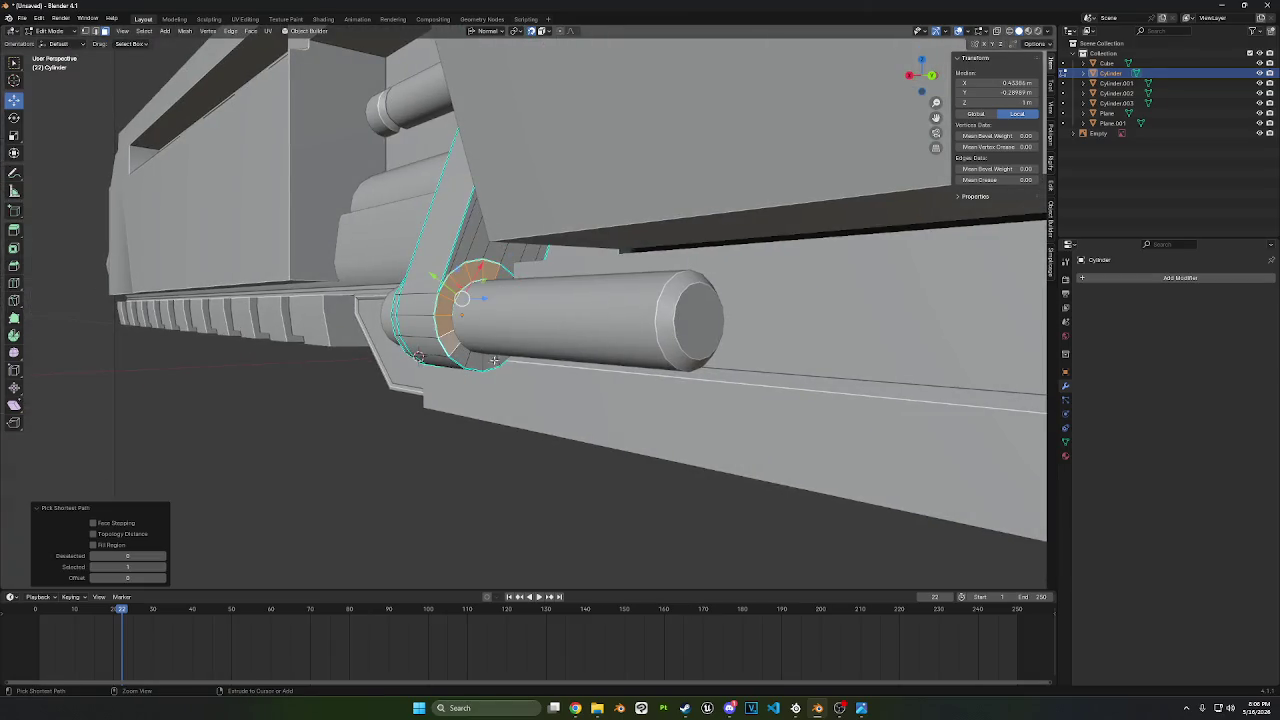
{"action": "middle_click_drag", "start_coordinate": [494, 359], "coordinate": [582, 365]}
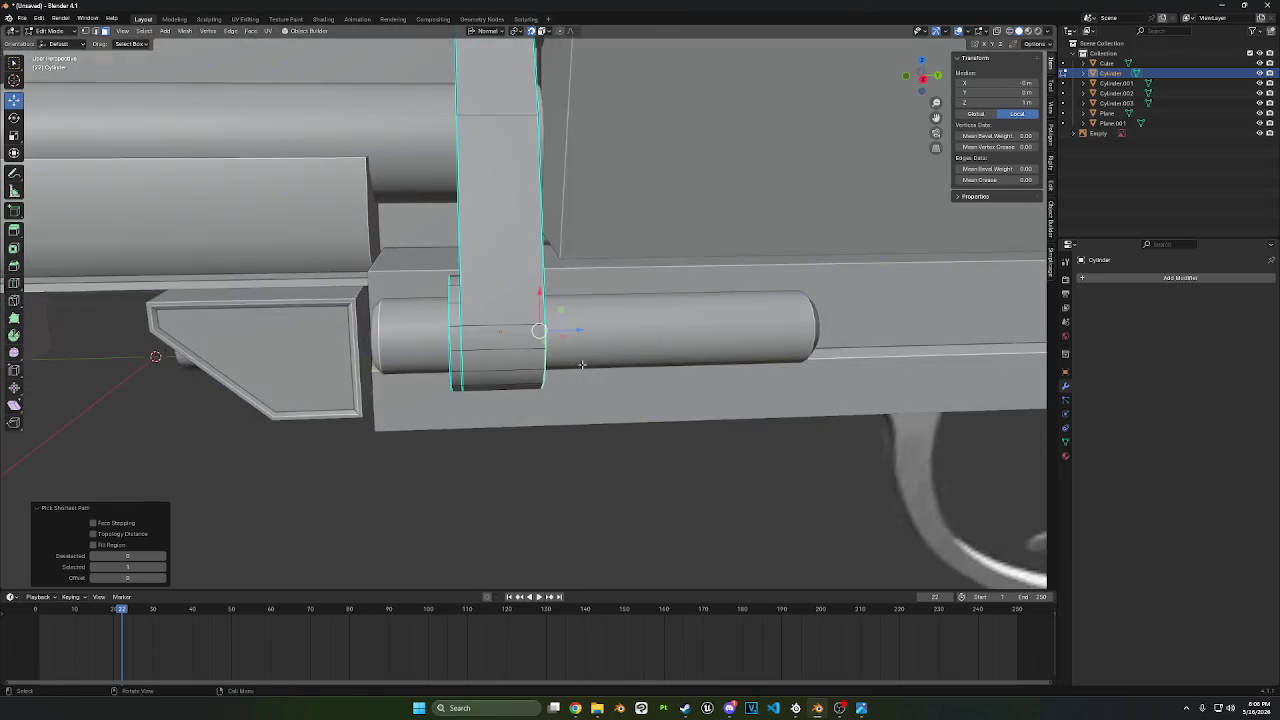
{"action": "key", "text": "g"}
{"action": "key", "text": "z"}
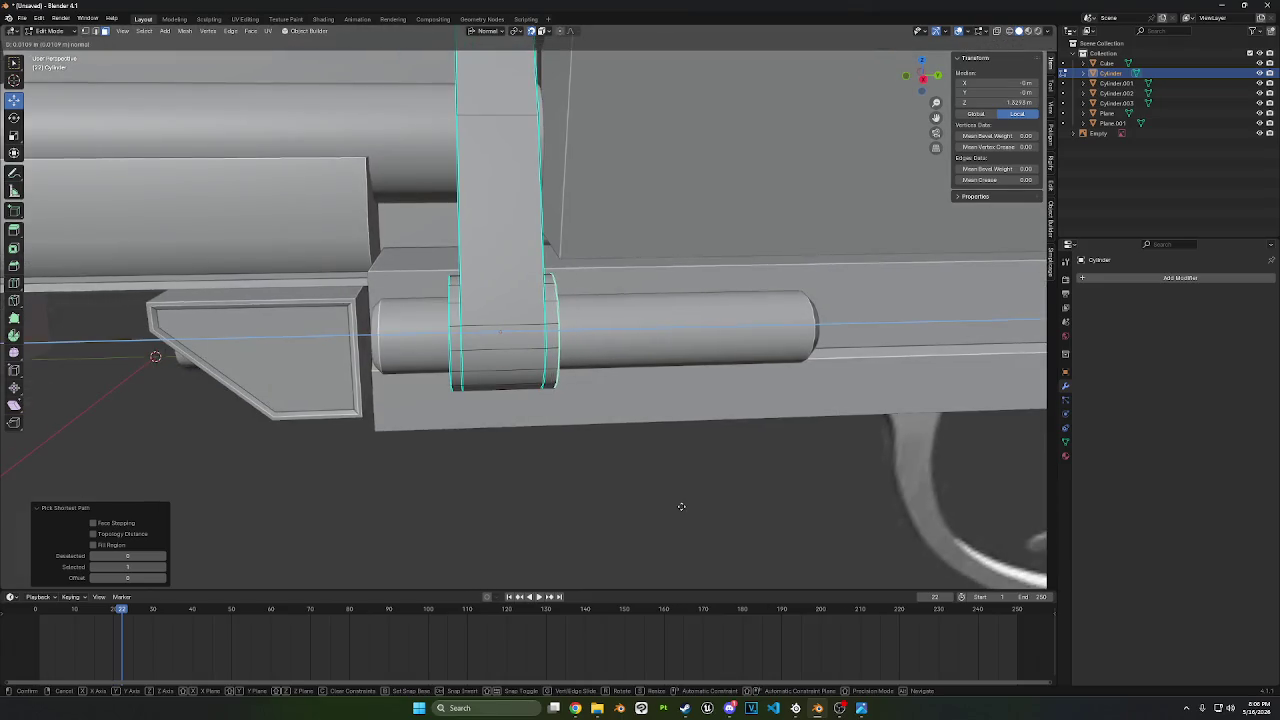
{"action": "left_click", "coordinate": [681, 506]}
- Fatten the extruded ring outward with Shrink/Fatten
{"action": "middle_click_drag", "start_coordinate": [681, 506], "coordinate": [608, 481]}
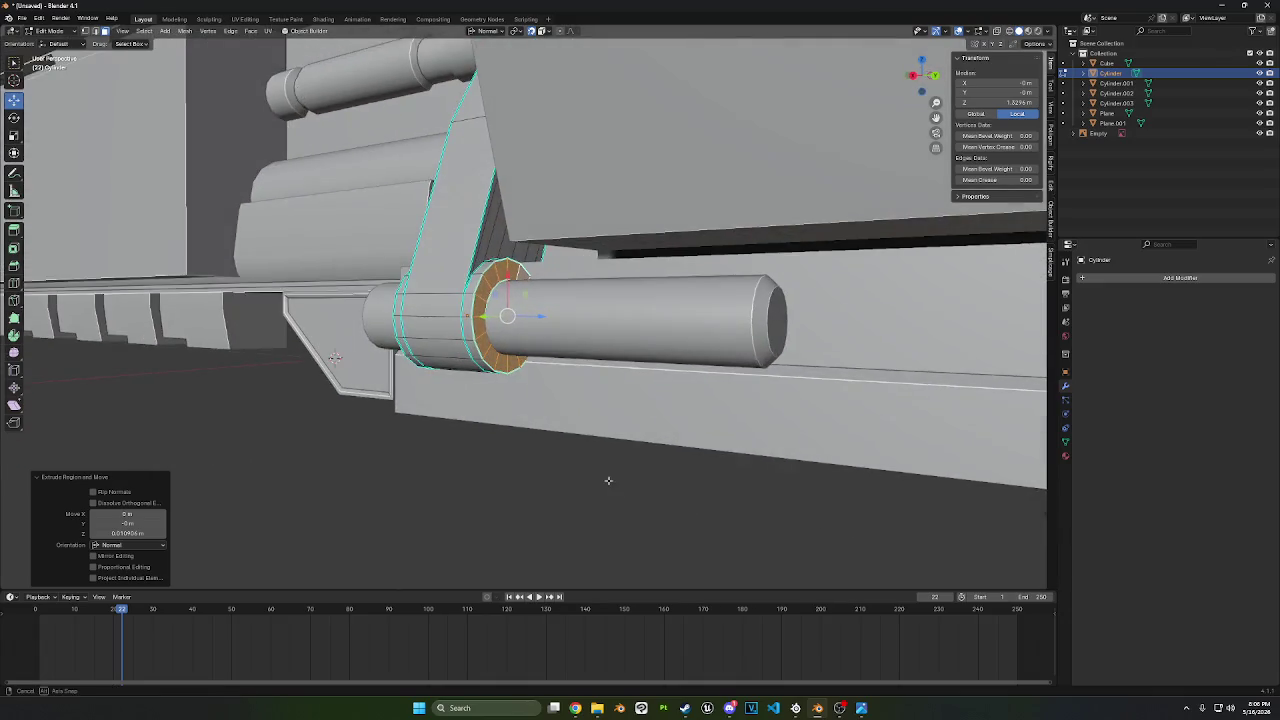
{"action": "left_click", "coordinate": [516, 31]}
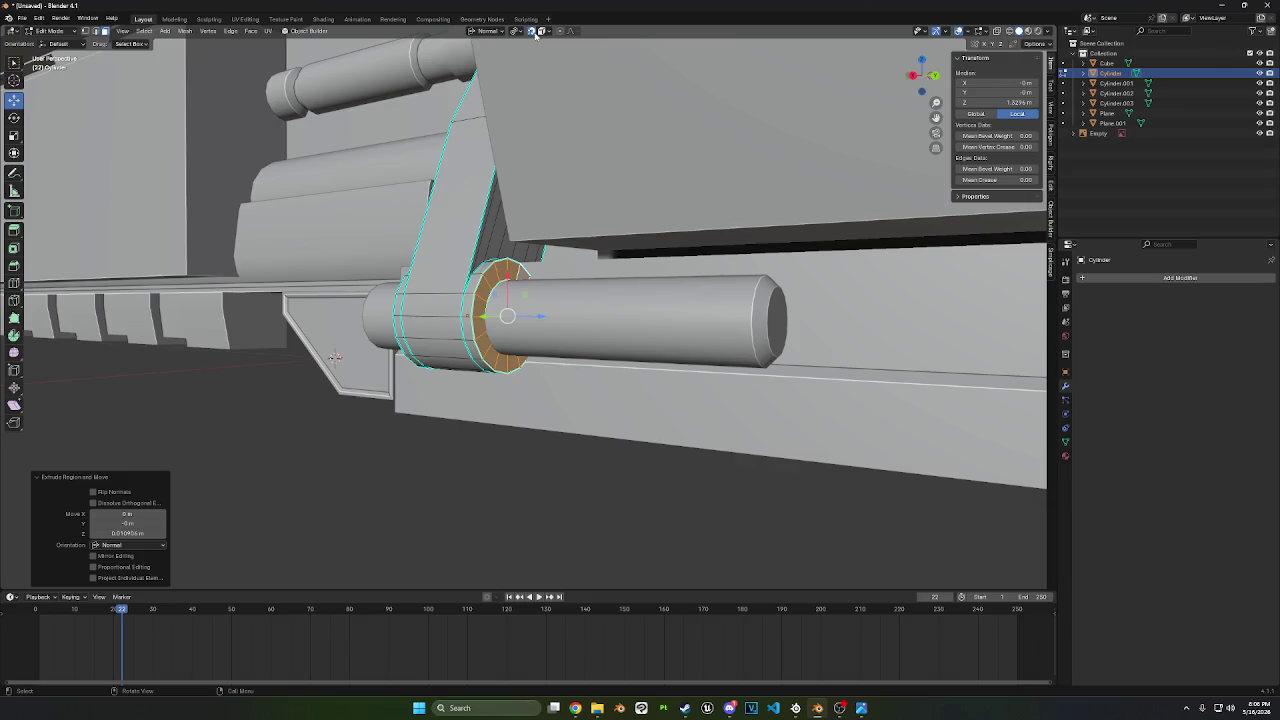
{"action": "key", "text": "alt+s"}
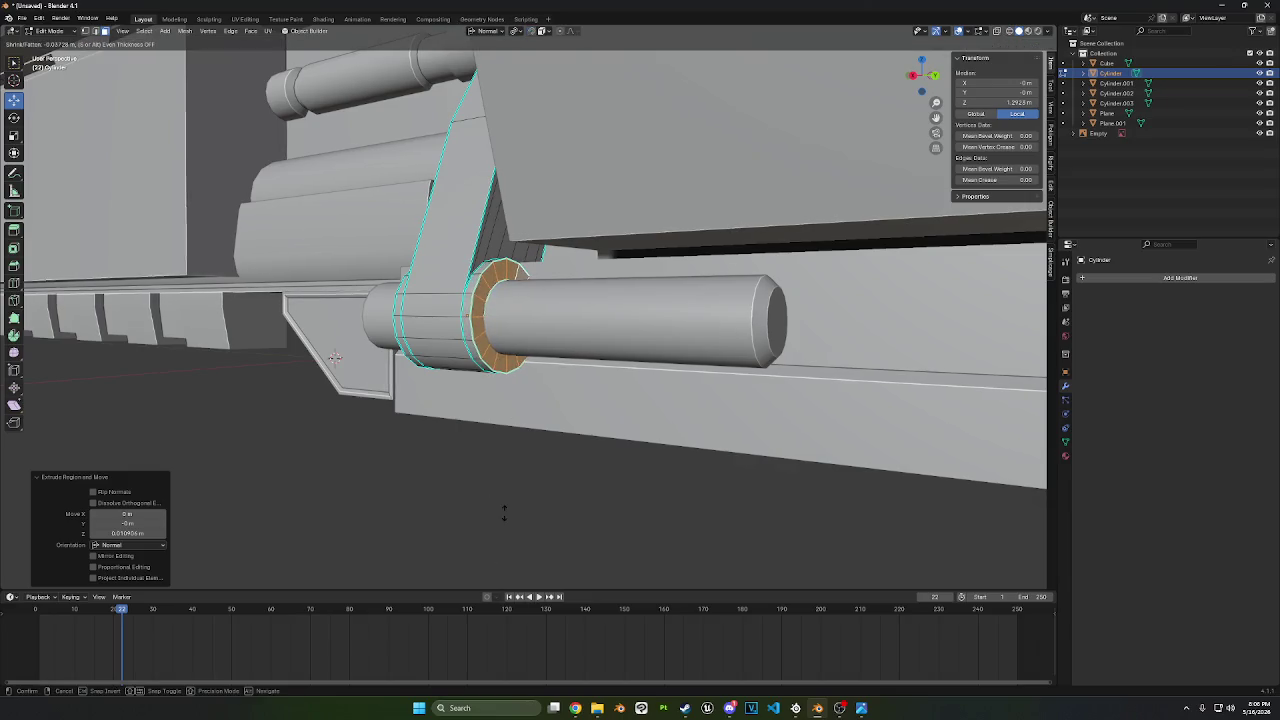
{"action": "key", "text": "Escape"}
{"action": "mouse_move", "coordinate": [506, 486]}
{"action": "middle_mouse_down"}
{"action": "mouse_move", "coordinate": [593, 452]}
{"action": "mouse_move", "coordinate": [540, 440]}
{"action": "middle_mouse_up"}
{"action": "left_click", "coordinate": [14, 284]}
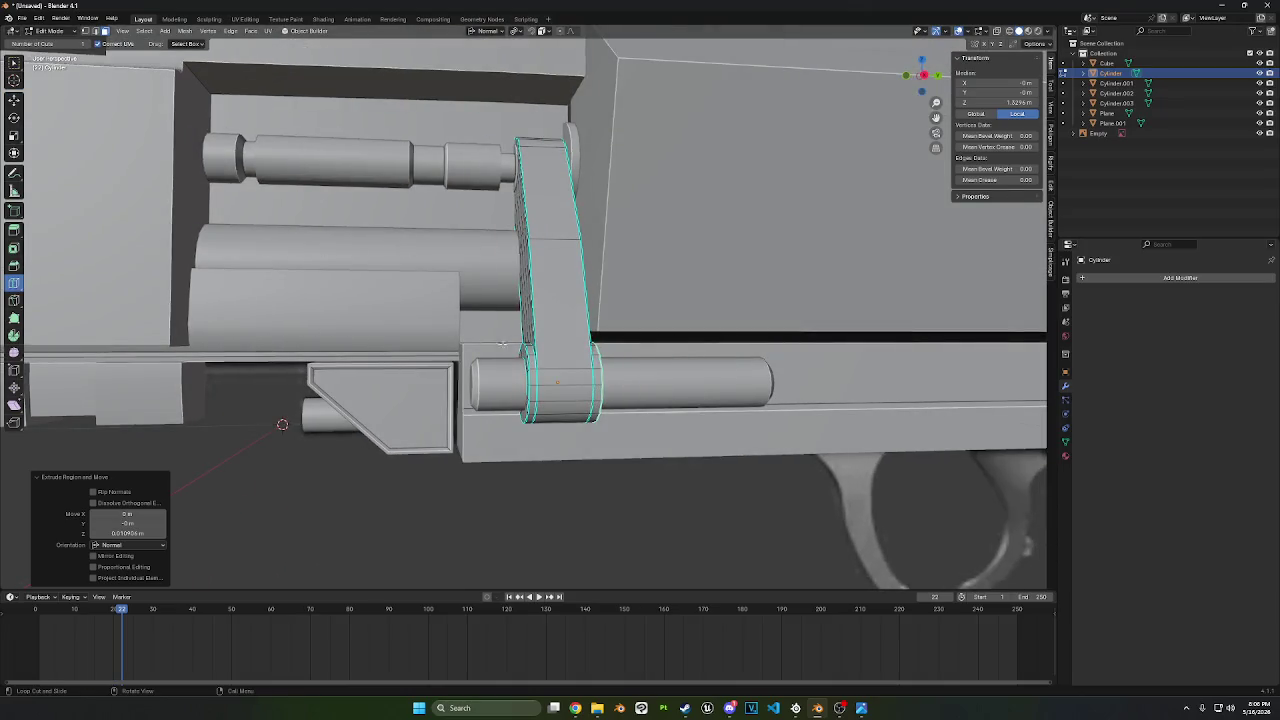
- Add an edge loop down the lever's middle, bevel it into a band, and inset it
{"action": "left_click", "coordinate": [563, 297]}
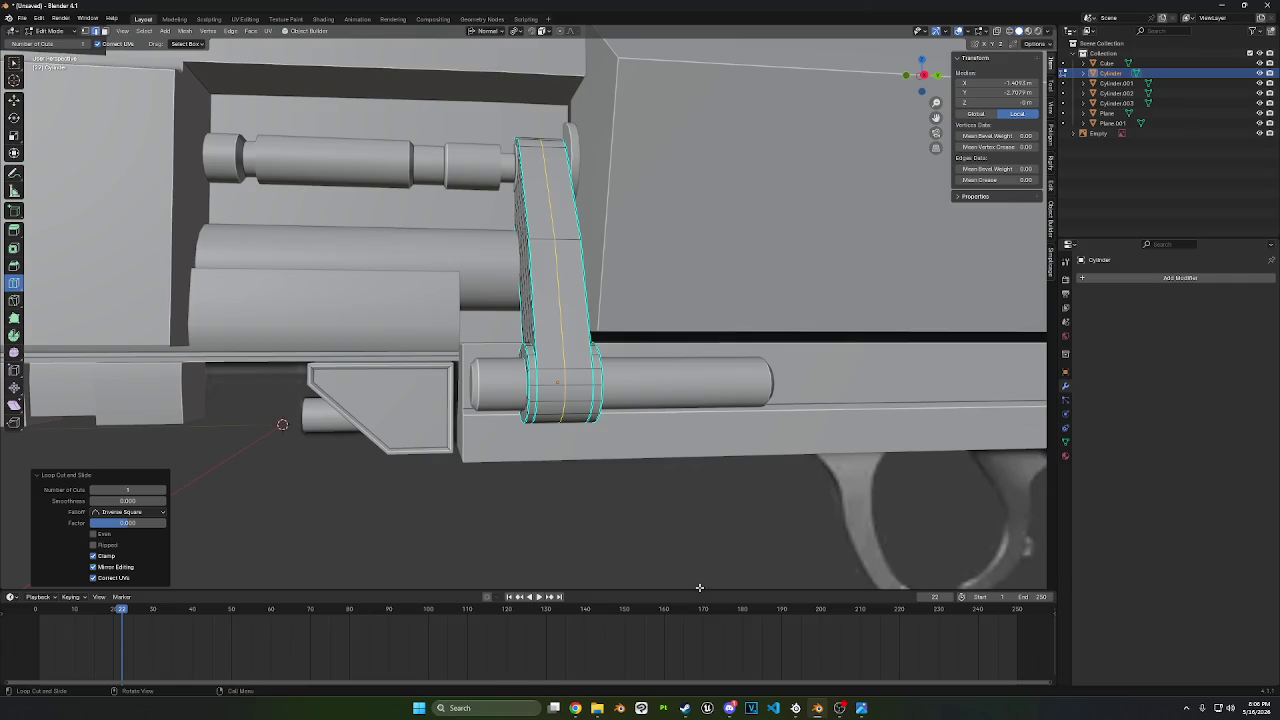
{"action": "key", "text": "ctrl+b"}
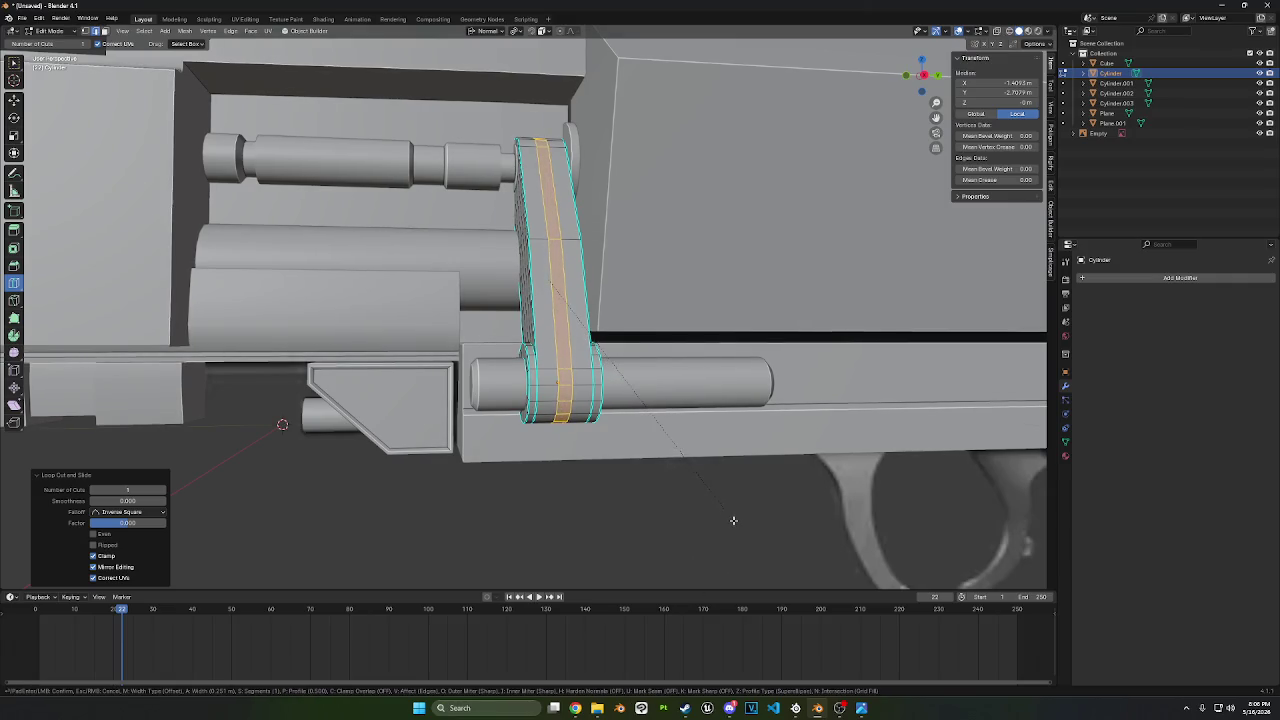
{"action": "left_click", "coordinate": [734, 519]}
{"action": "key", "text": "i"}
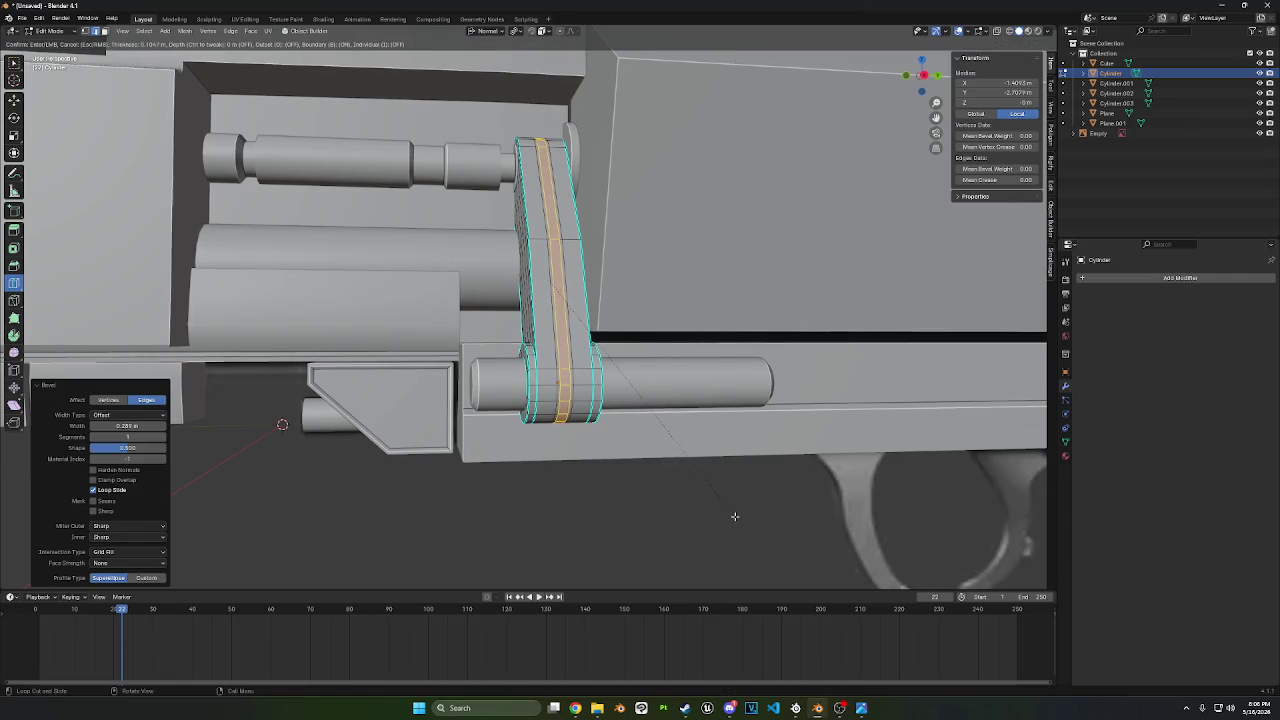
{"action": "left_click", "coordinate": [734, 517]}
- Shrink the band inward by -0.0024 m to form a groove
{"action": "key", "text": "alt+s"}
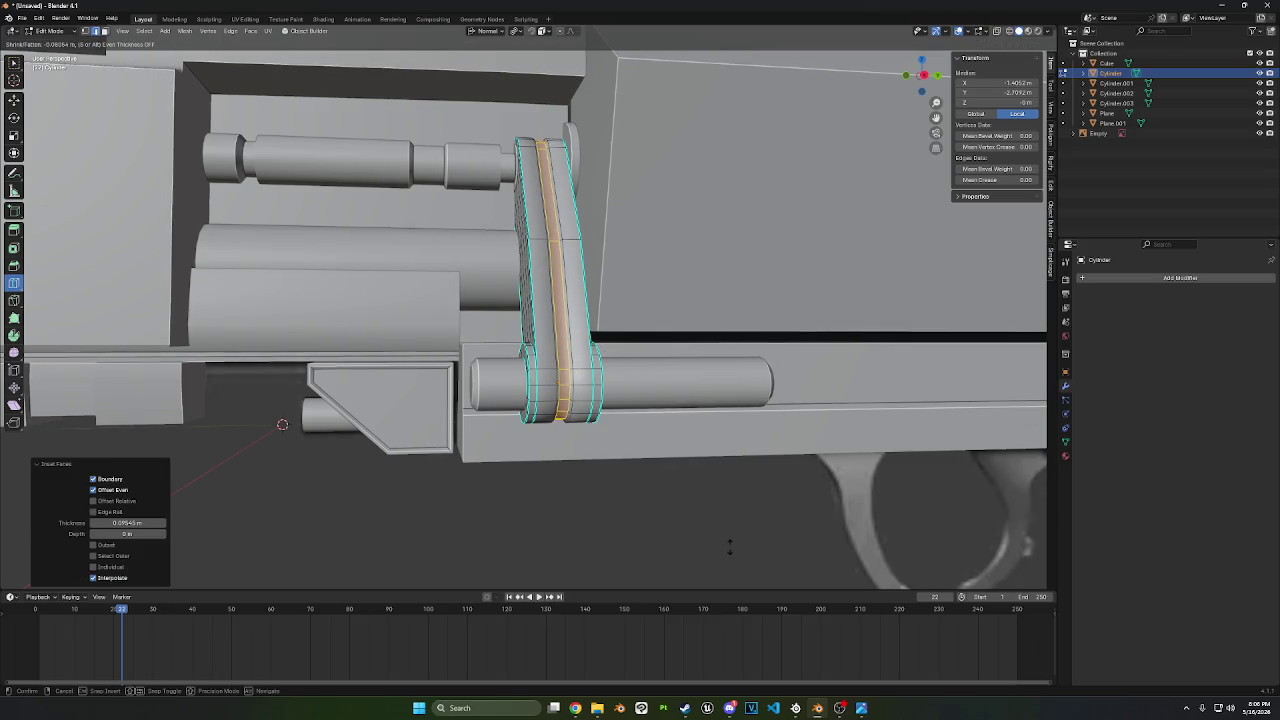
{"action": "left_click", "coordinate": [730, 545]}
{"action": "middle_click_drag", "start_coordinate": [730, 545], "coordinate": [348, 361]}
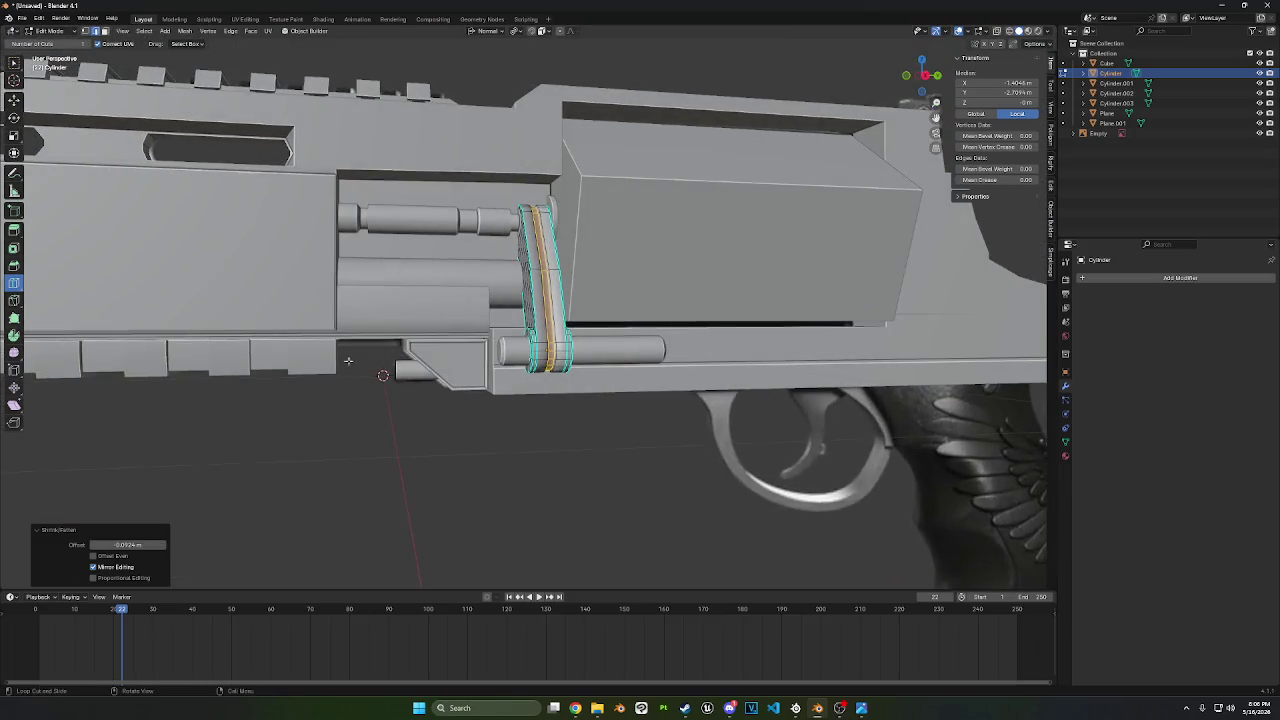
{"action": "left_click", "coordinate": [50, 31]}
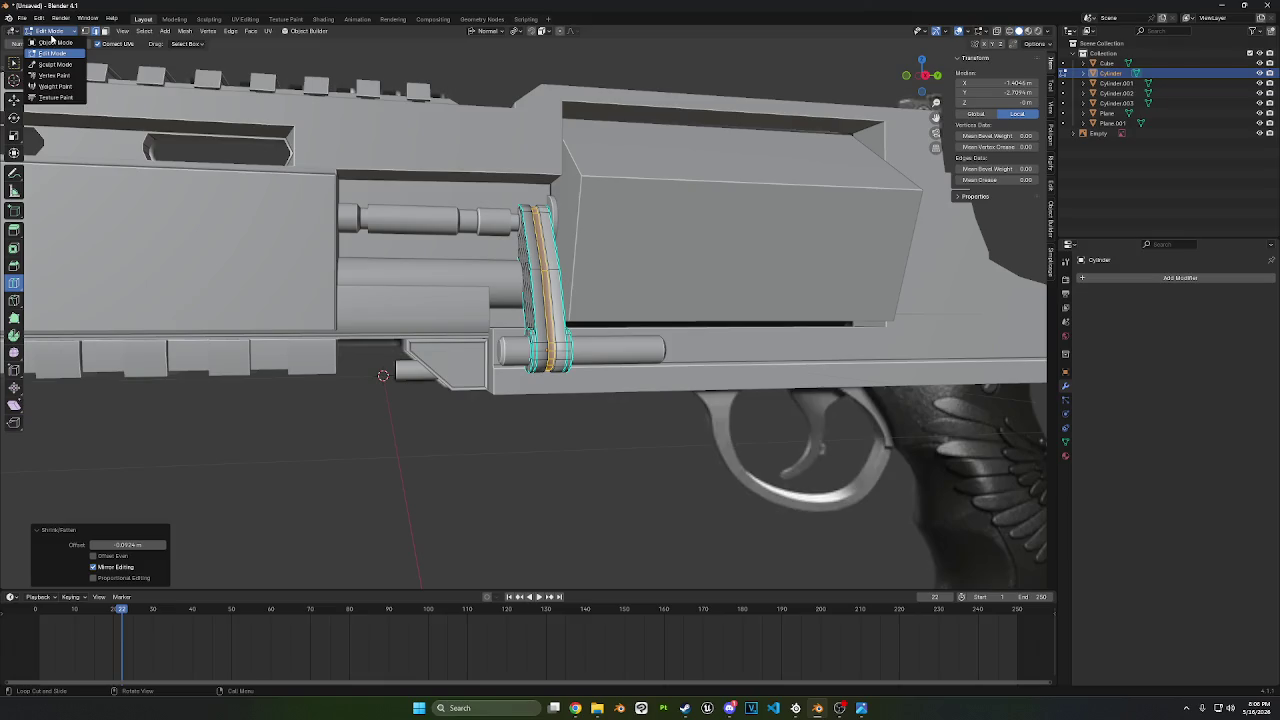
{"action": "scroll", "coordinate": [400, 200], "scroll_direction": "down", "scroll_amount": 3}
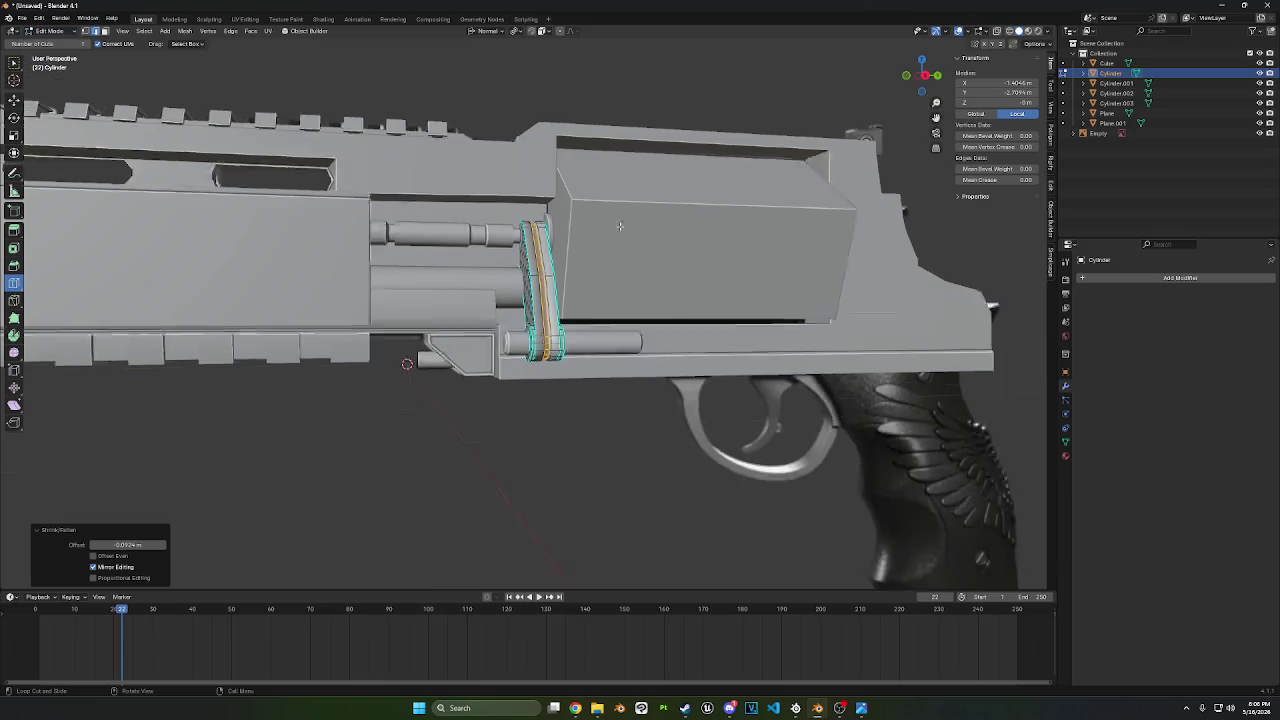
{"action": "scroll", "coordinate": [611, 234], "scroll_direction": "up", "scroll_amount": 1}
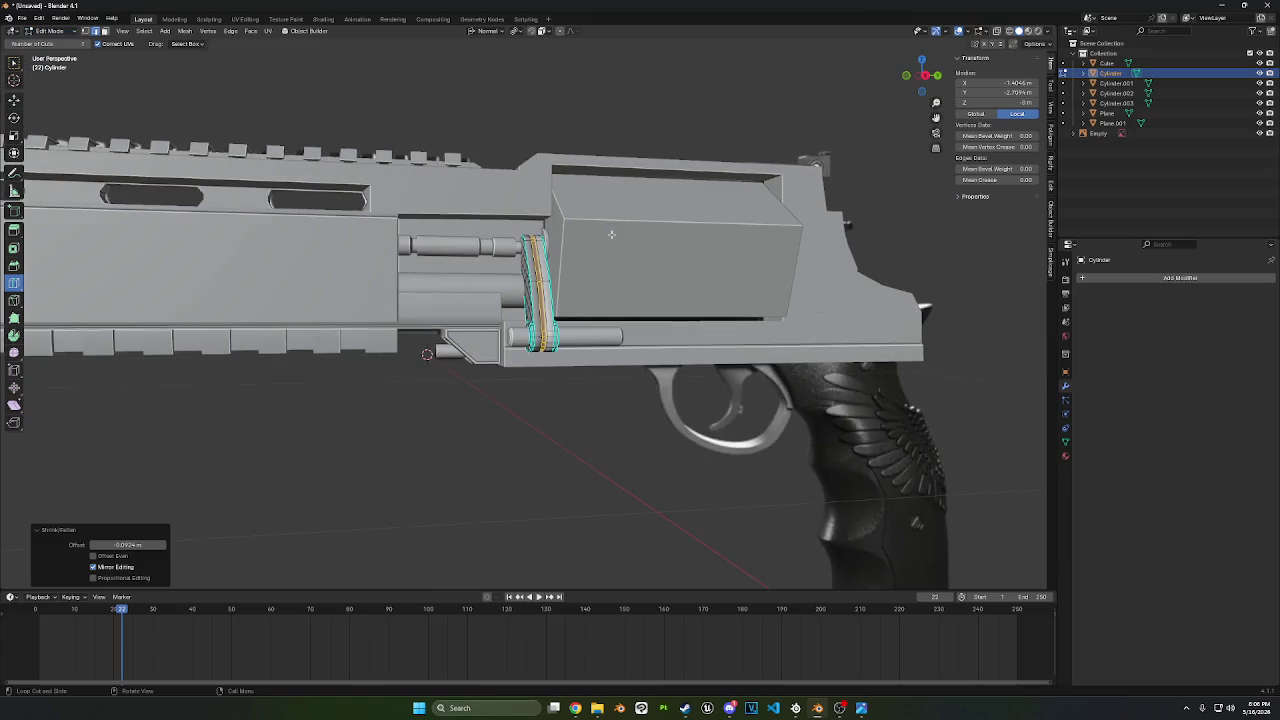
{"action": "left_click", "coordinate": [60, 32]}
- Switch to Object Mode and orbit to a near side-on view of the gun
{"action": "left_click", "coordinate": [61, 42]}
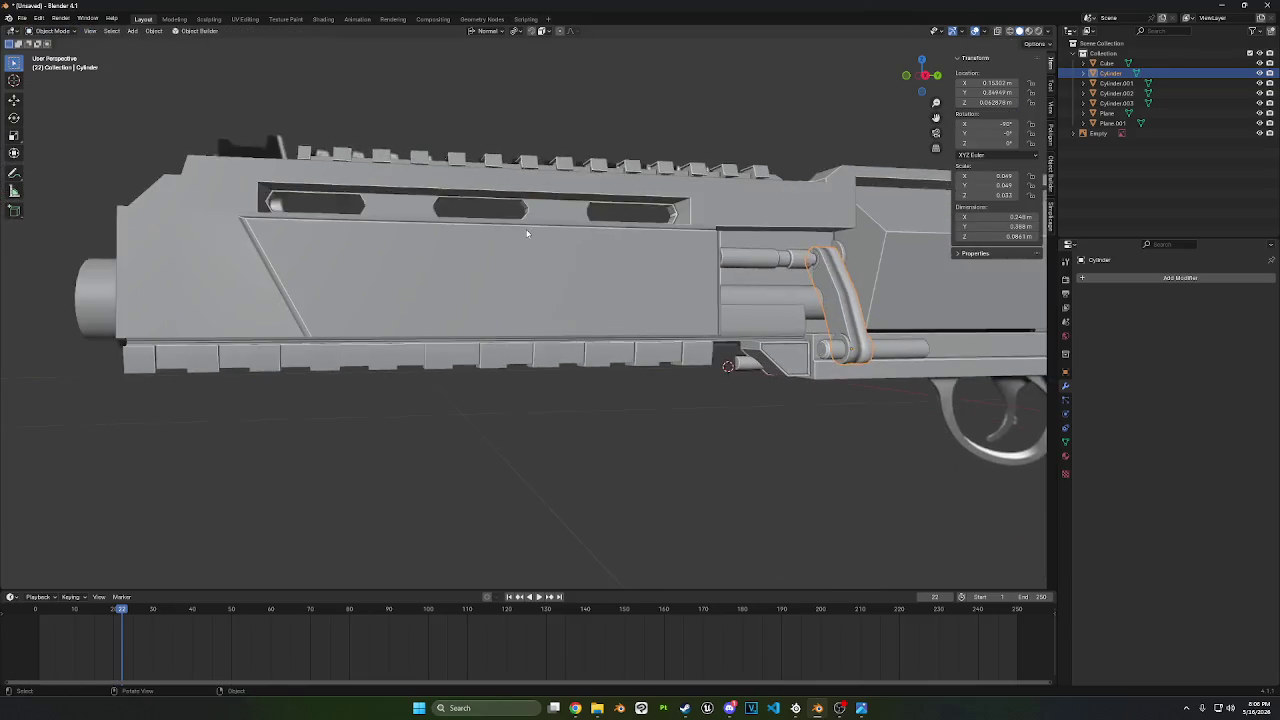
{"action": "mouse_move", "coordinate": [529, 234]}
{"action": "middle_mouse_down"}
{"action": "mouse_move", "coordinate": [573, 250]}
{"action": "mouse_move", "coordinate": [614, 72]}
{"action": "middle_mouse_up"}
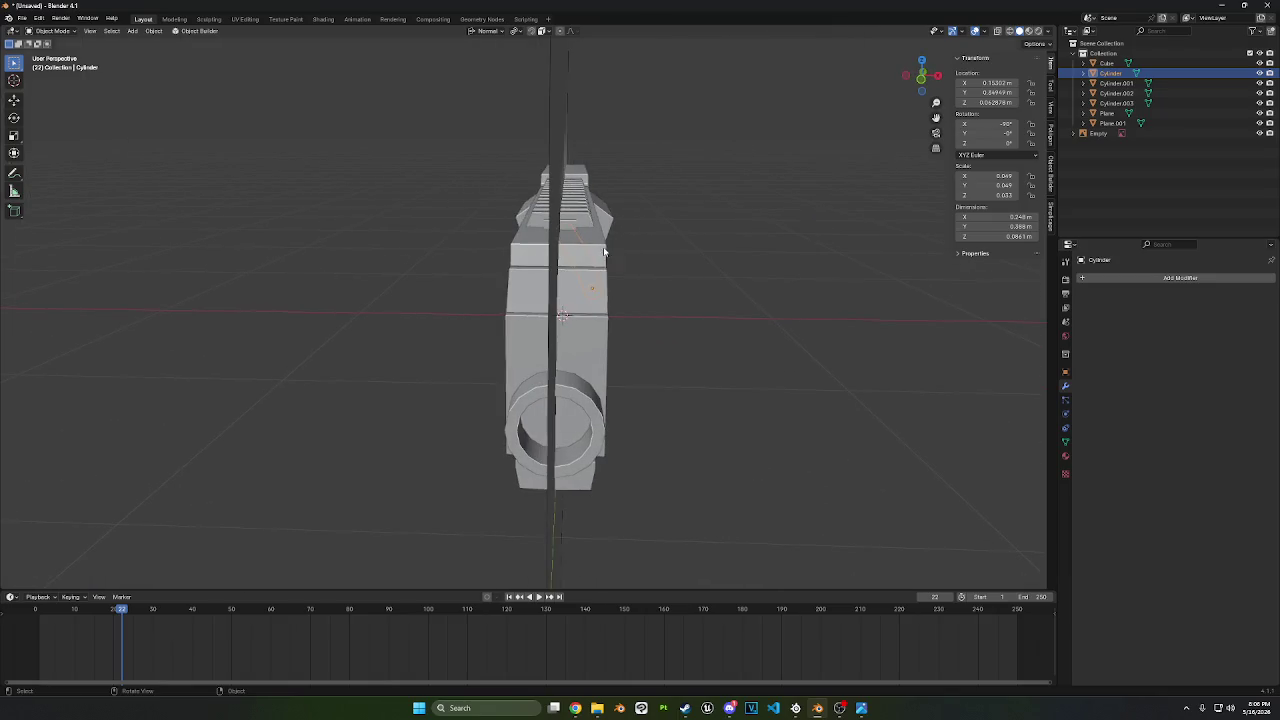
{"action": "left_click", "coordinate": [569, 78]}
{"action": "middle_click_drag", "start_coordinate": [716, 165], "coordinate": [636, 169]}
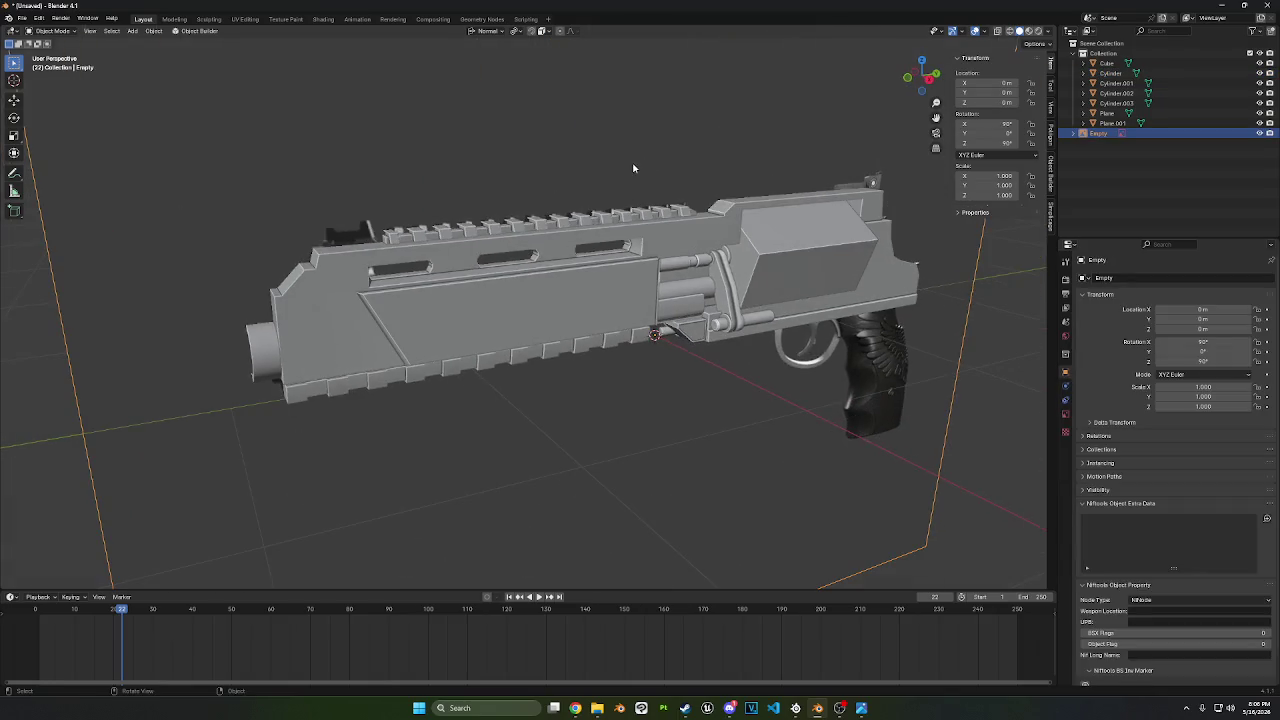
{"action": "scroll", "coordinate": [548, 240], "scroll_direction": "up", "scroll_amount": 5}
{"action": "middle_click_drag", "start_coordinate": [627, 155], "coordinate": [553, 124]}
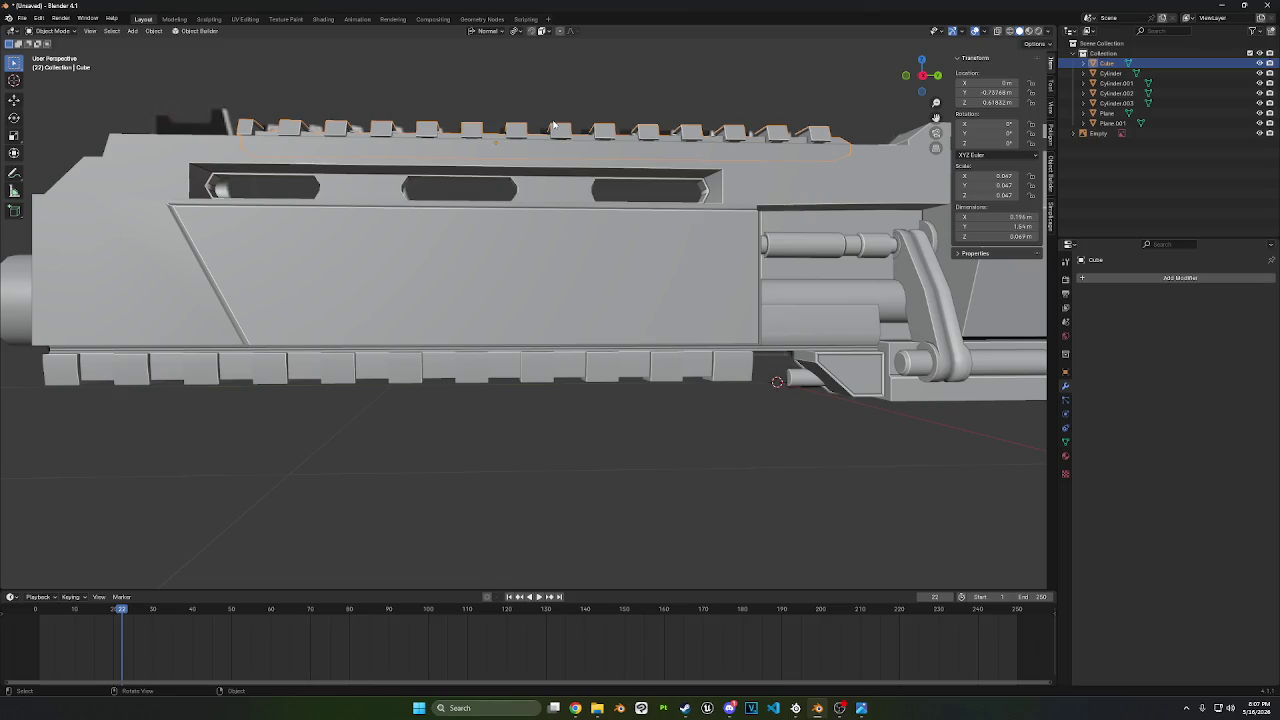
- Shade the rifle body Plane smooth by angle at 30°, then inspect the lever cylinder
{"action": "left_click", "coordinate": [566, 255]}
{"action": "right_click", "coordinate": [560, 253]}
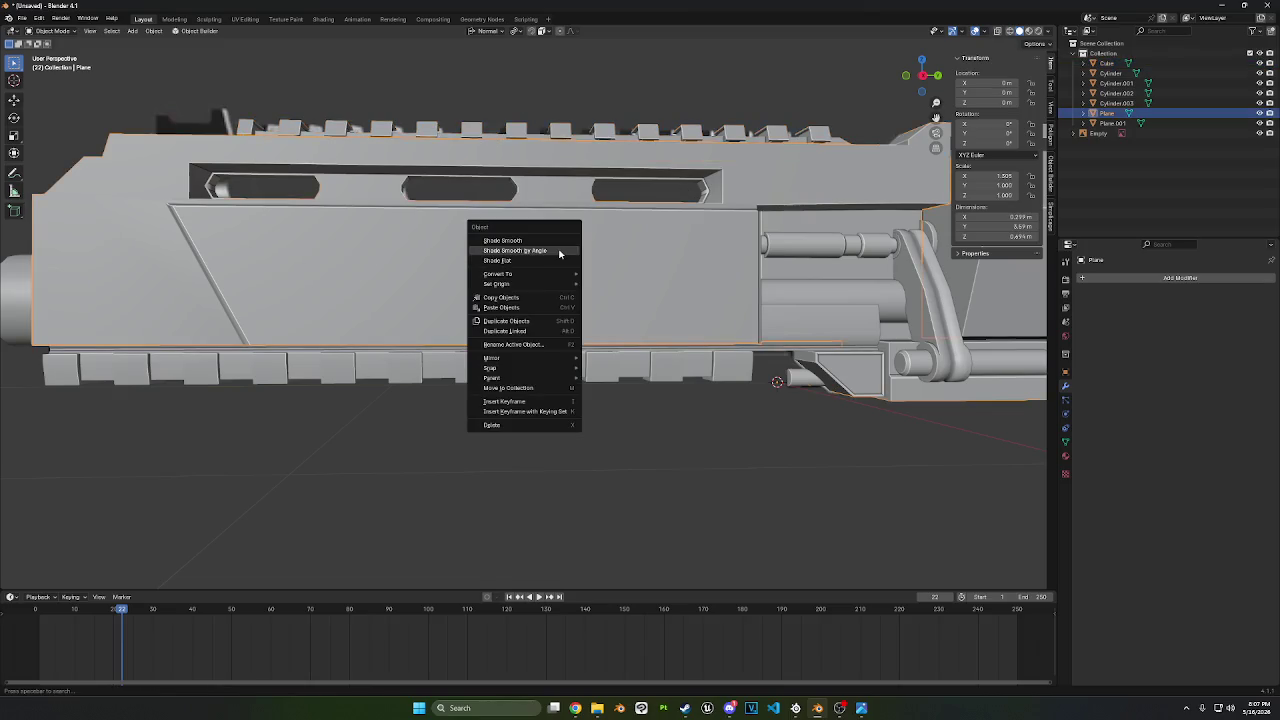
{"action": "left_click", "coordinate": [560, 253]}
{"action": "middle_click_drag", "start_coordinate": [580, 257], "coordinate": [580, 257]}
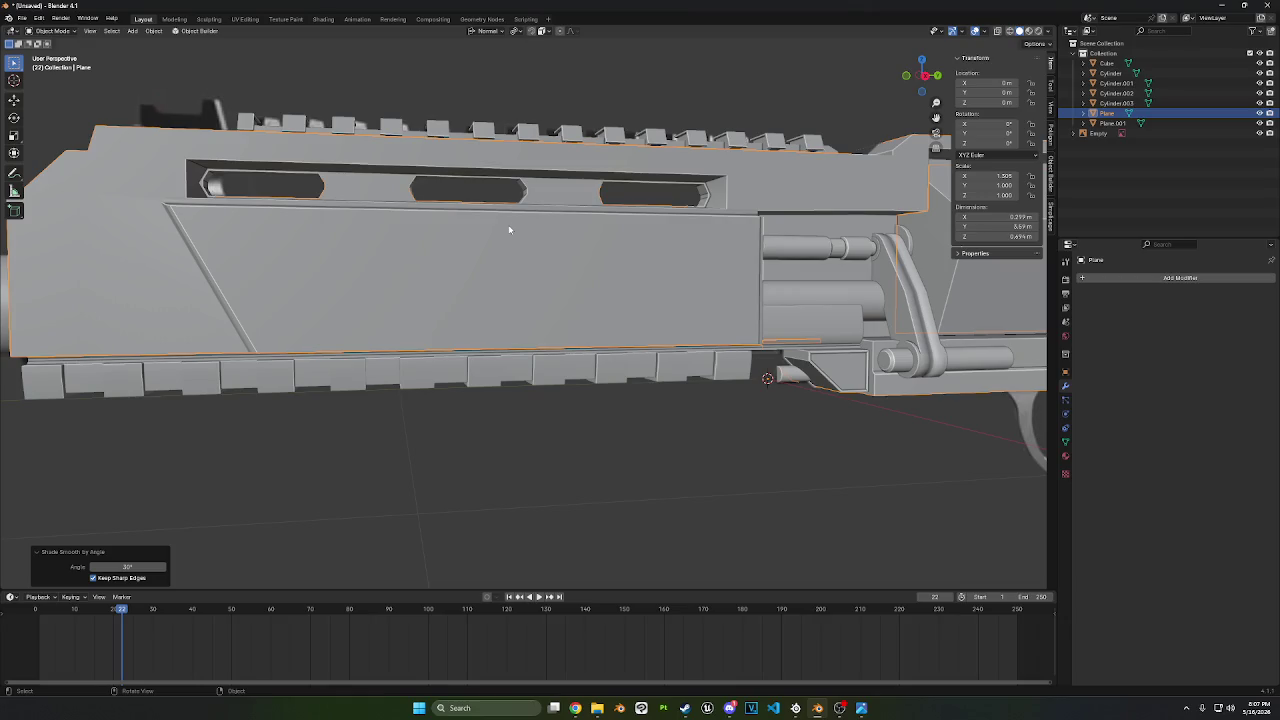
{"action": "middle_click_drag", "start_coordinate": [827, 461], "coordinate": [667, 411], "text": "shift"}
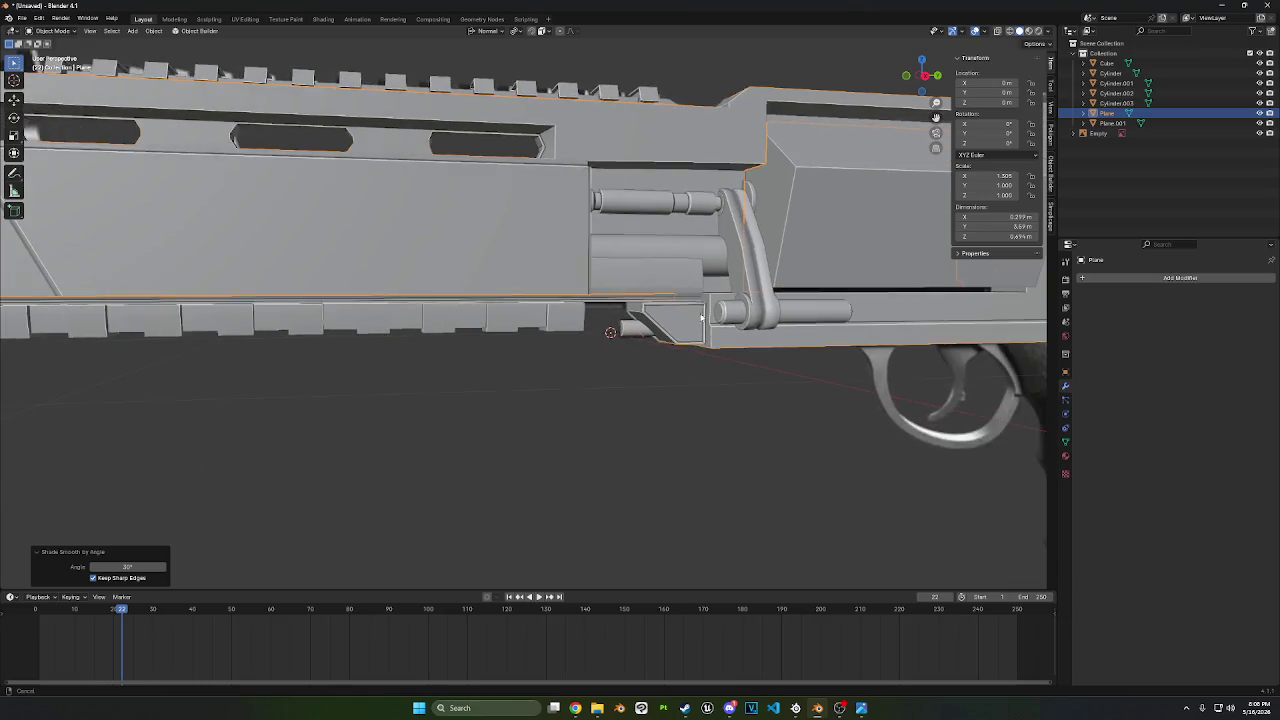
{"action": "right_click", "coordinate": [761, 304]}
{"action": "left_click", "coordinate": [757, 311]}
{"action": "middle_click_drag", "start_coordinate": [757, 311], "coordinate": [760, 351]}
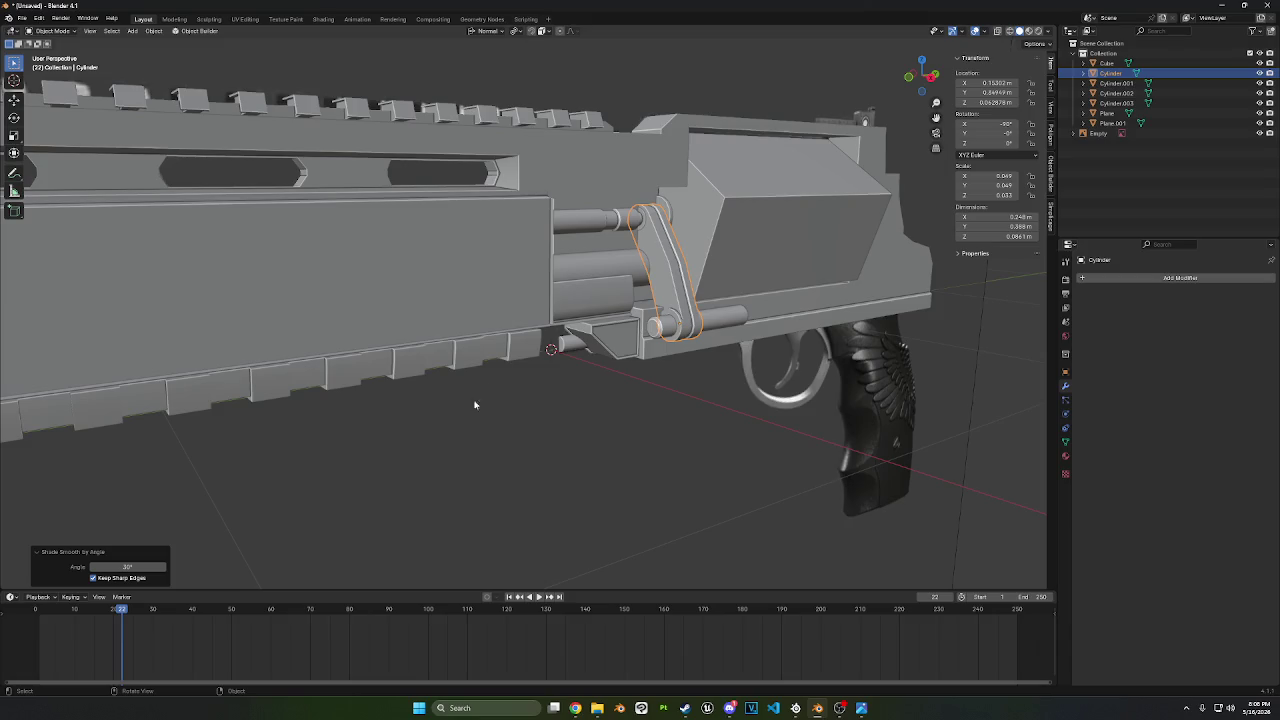
- Hide the reference image empty and reselect the rifle body Plane
{"action": "left_click", "coordinate": [700, 434]}
{"action": "scroll", "coordinate": [749, 380], "scroll_direction": "down", "scroll_amount": 5}
{"action": "mouse_move", "coordinate": [749, 380]}
{"action": "middle_mouse_down"}
{"action": "mouse_move", "coordinate": [740, 371]}
{"action": "mouse_move", "coordinate": [771, 380]}
{"action": "mouse_move", "coordinate": [740, 374]}
{"action": "middle_mouse_up"}
{"action": "key", "text": "h"}
{"action": "scroll", "coordinate": [740, 374], "scroll_direction": "up", "scroll_amount": 3}
{"action": "scroll", "coordinate": [740, 374], "scroll_direction": "up", "scroll_amount": 2}
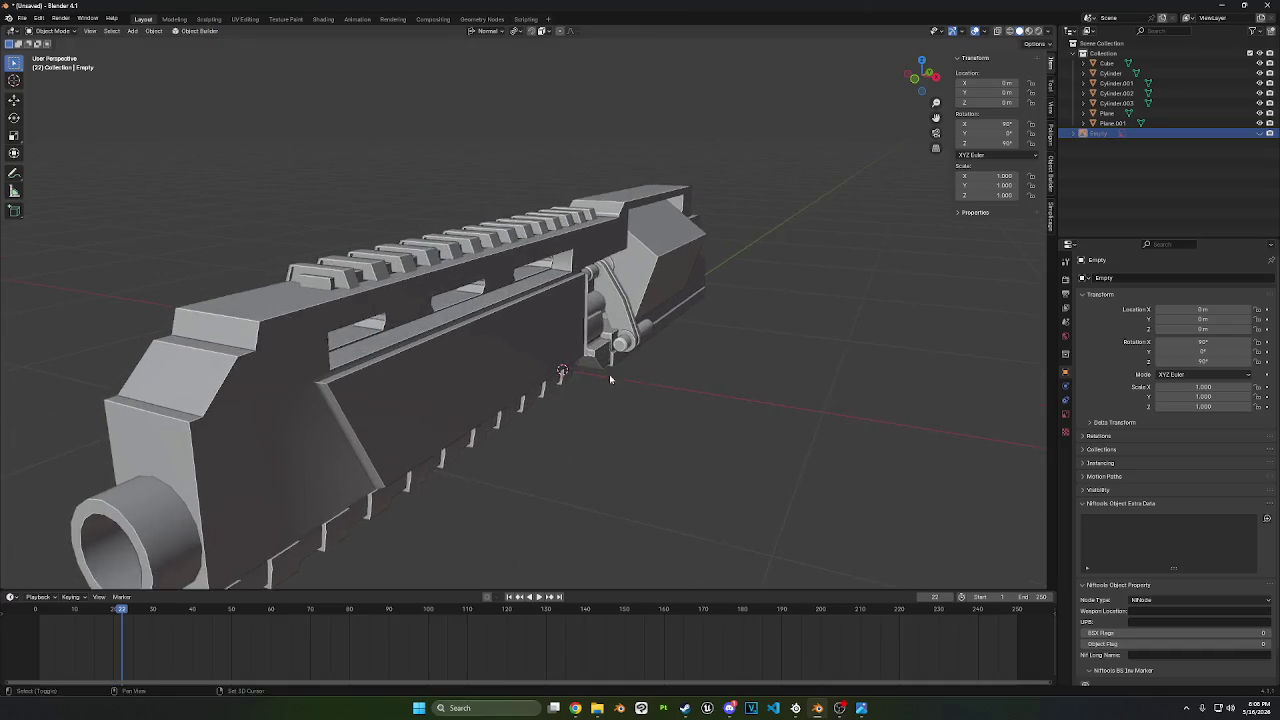
{"action": "mouse_move", "coordinate": [609, 374]}
{"action": "middle_mouse_down"}
{"action": "mouse_move", "coordinate": [515, 373]}
{"action": "mouse_move", "coordinate": [567, 343]}
{"action": "mouse_move", "coordinate": [614, 347]}
{"action": "mouse_move", "coordinate": [586, 336]}
{"action": "mouse_move", "coordinate": [640, 340]}
{"action": "mouse_move", "coordinate": [570, 287]}
{"action": "mouse_move", "coordinate": [371, 182]}
{"action": "middle_mouse_up"}
{"action": "left_click", "coordinate": [640, 340]}
- In Edit Mode, narrow the body's top strip faces to 0.802 along X
{"action": "key", "text": "Tab"}
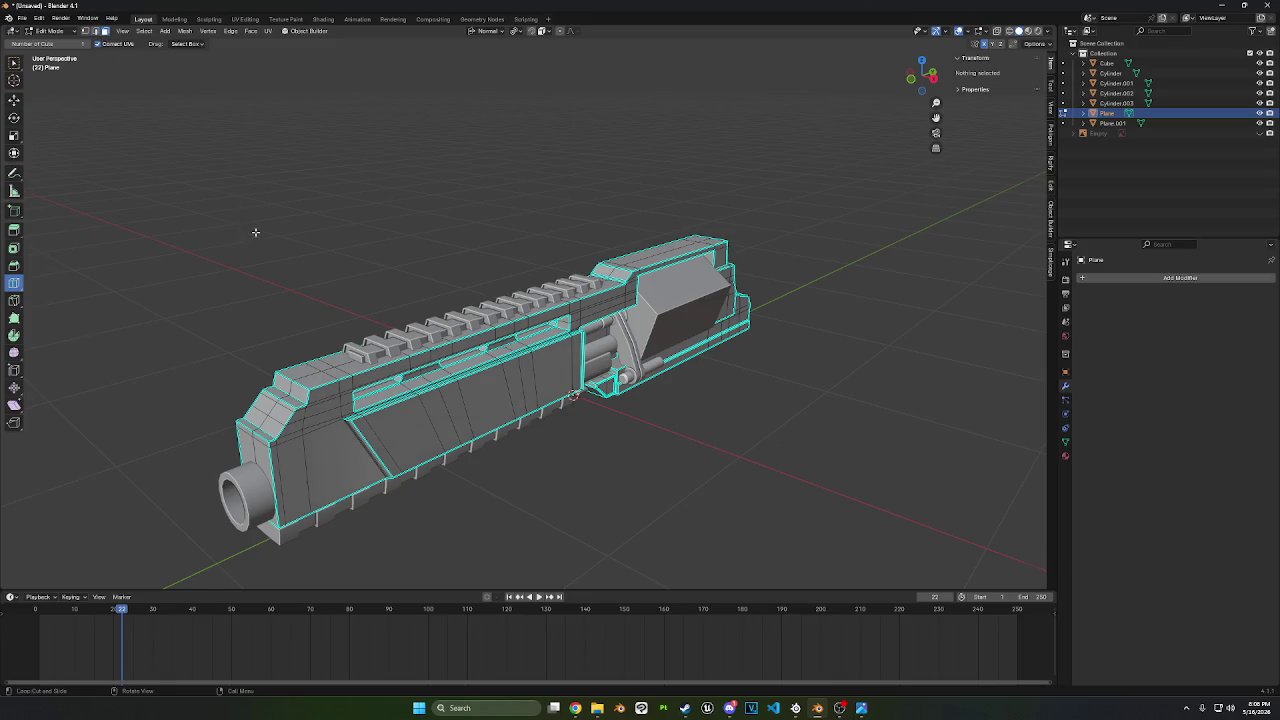
{"action": "middle_click_drag", "start_coordinate": [255, 233], "coordinate": [85, 161]}
{"action": "left_click", "coordinate": [14, 100]}
{"action": "mouse_move", "coordinate": [181, 266]}
{"action": "middle_mouse_down"}
{"action": "mouse_move", "coordinate": [203, 261]}
{"action": "mouse_move", "coordinate": [475, 381]}
{"action": "mouse_move", "coordinate": [332, 386]}
{"action": "mouse_move", "coordinate": [646, 284]}
{"action": "mouse_move", "coordinate": [560, 360]}
{"action": "middle_mouse_up"}
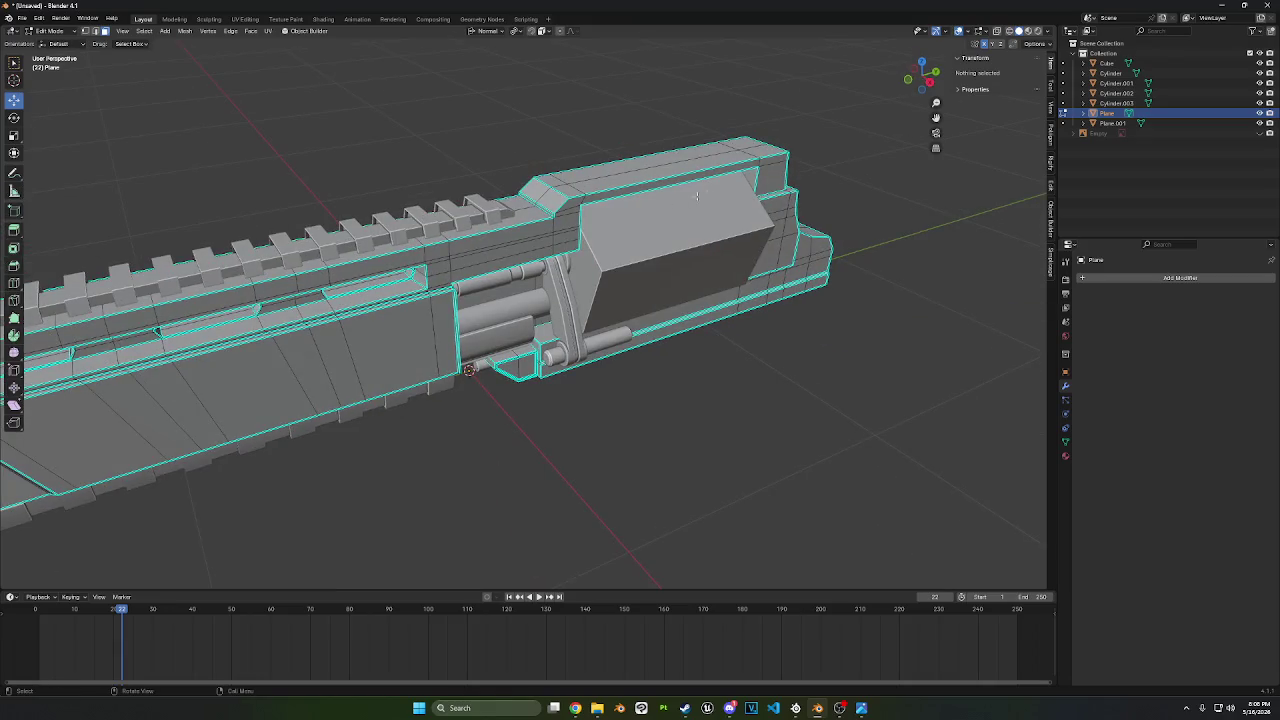
{"action": "left_click", "coordinate": [765, 153]}
{"action": "middle_click_drag", "start_coordinate": [574, 221], "coordinate": [560, 242]}
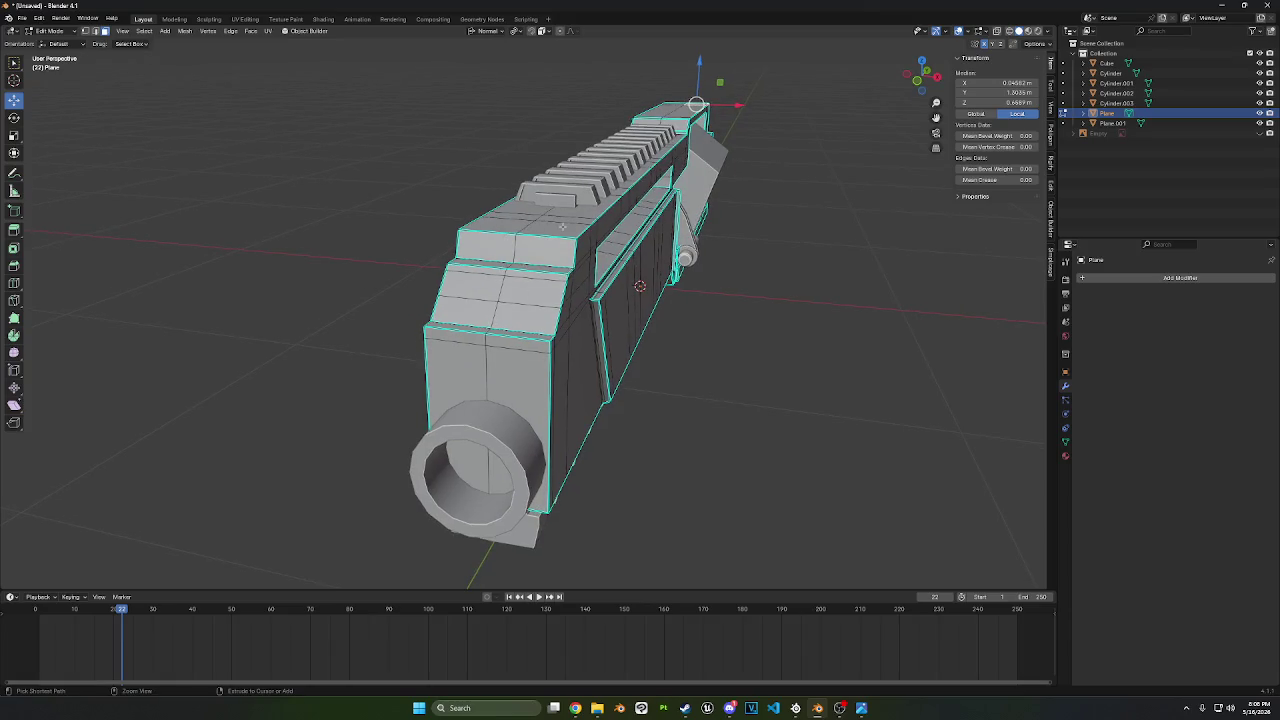
{"action": "left_click", "coordinate": [560, 242], "text": "ctrl"}
{"action": "middle_click_drag", "start_coordinate": [620, 285], "coordinate": [588, 275]}
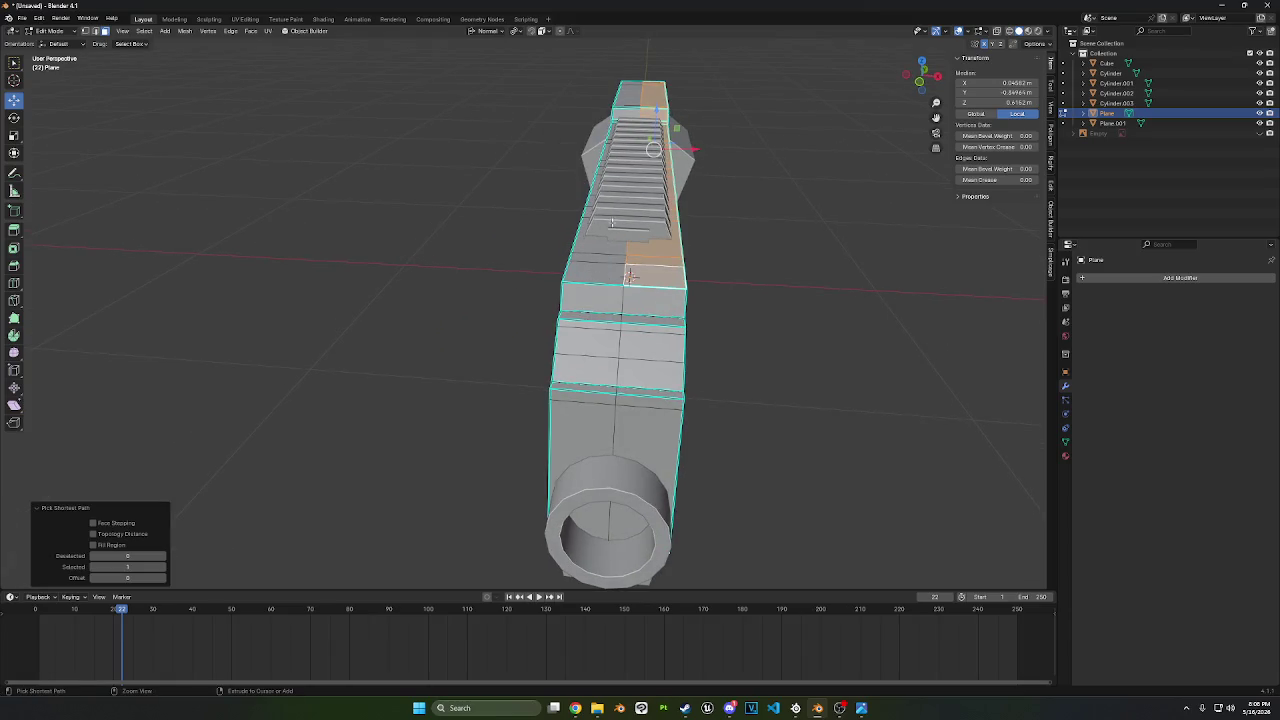
{"action": "left_click", "coordinate": [630, 277], "text": "ctrl"}
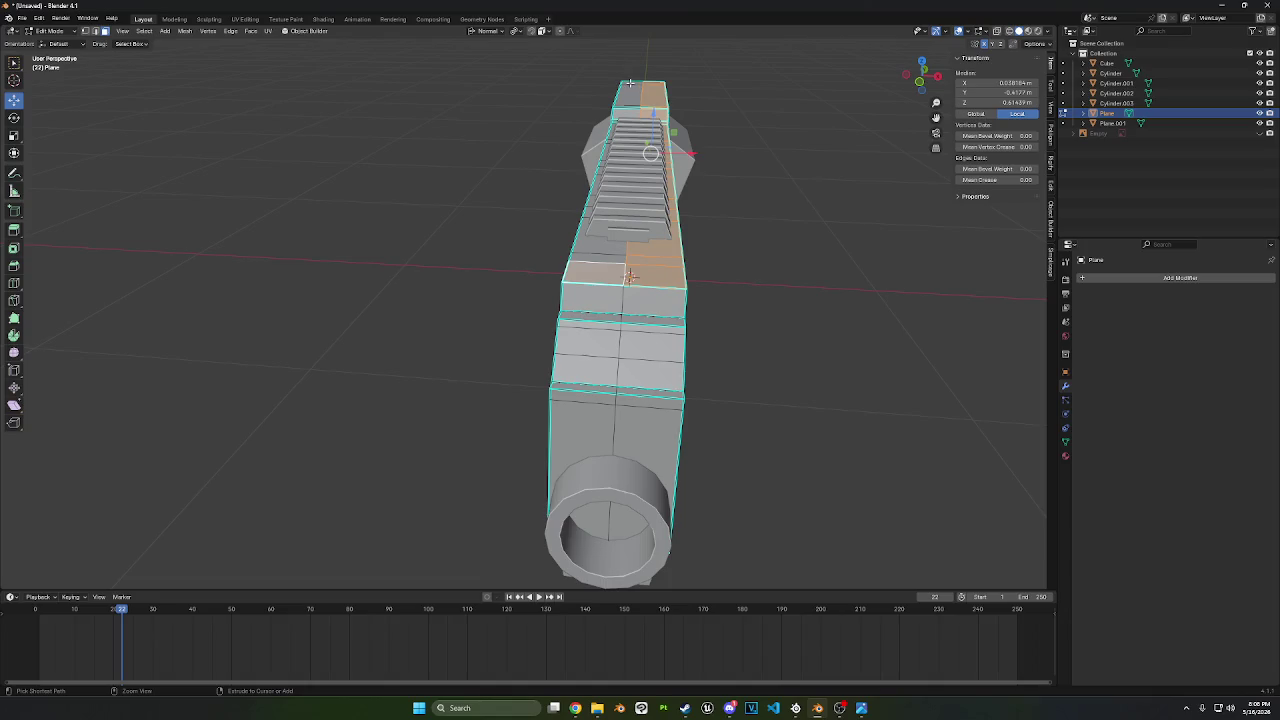
{"action": "left_click", "coordinate": [630, 83], "text": "ctrl"}
{"action": "key", "text": "s"}
{"action": "key", "text": "x"}
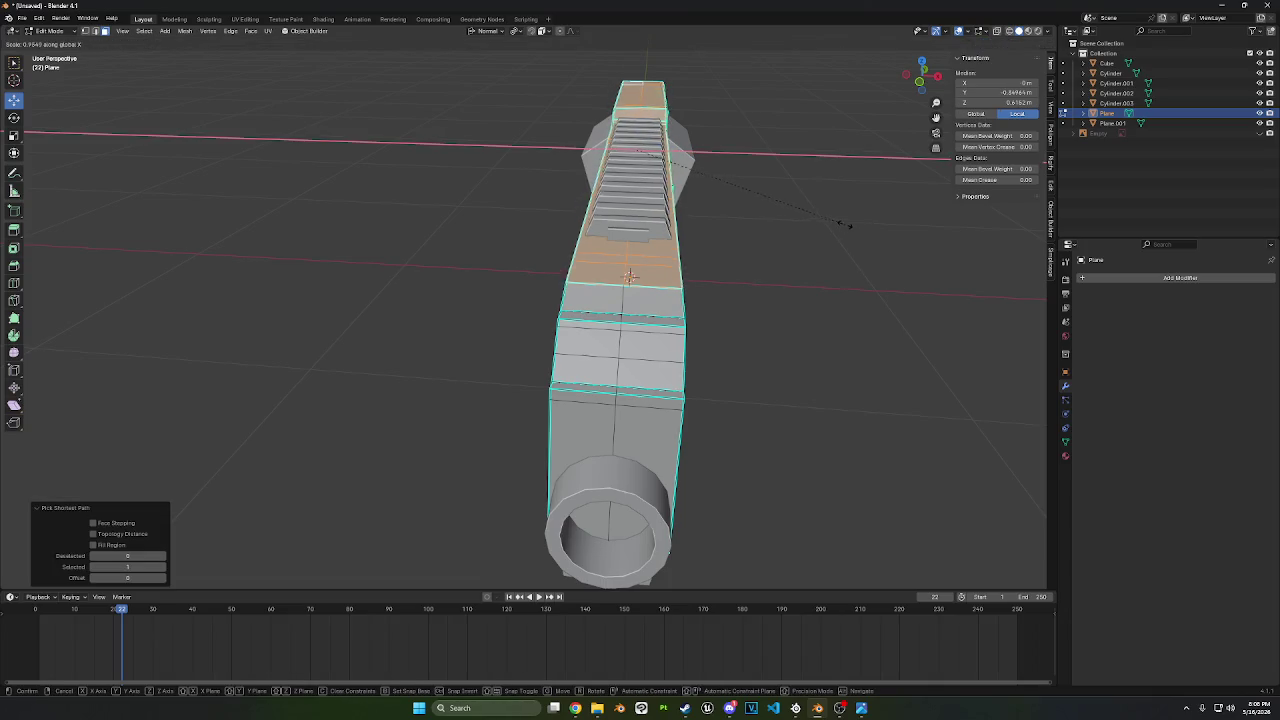
{"action": "left_click", "coordinate": [814, 211]}
- Select the front block's top faces and narrow them along X
{"action": "middle_click_drag", "start_coordinate": [814, 211], "coordinate": [474, 272]}
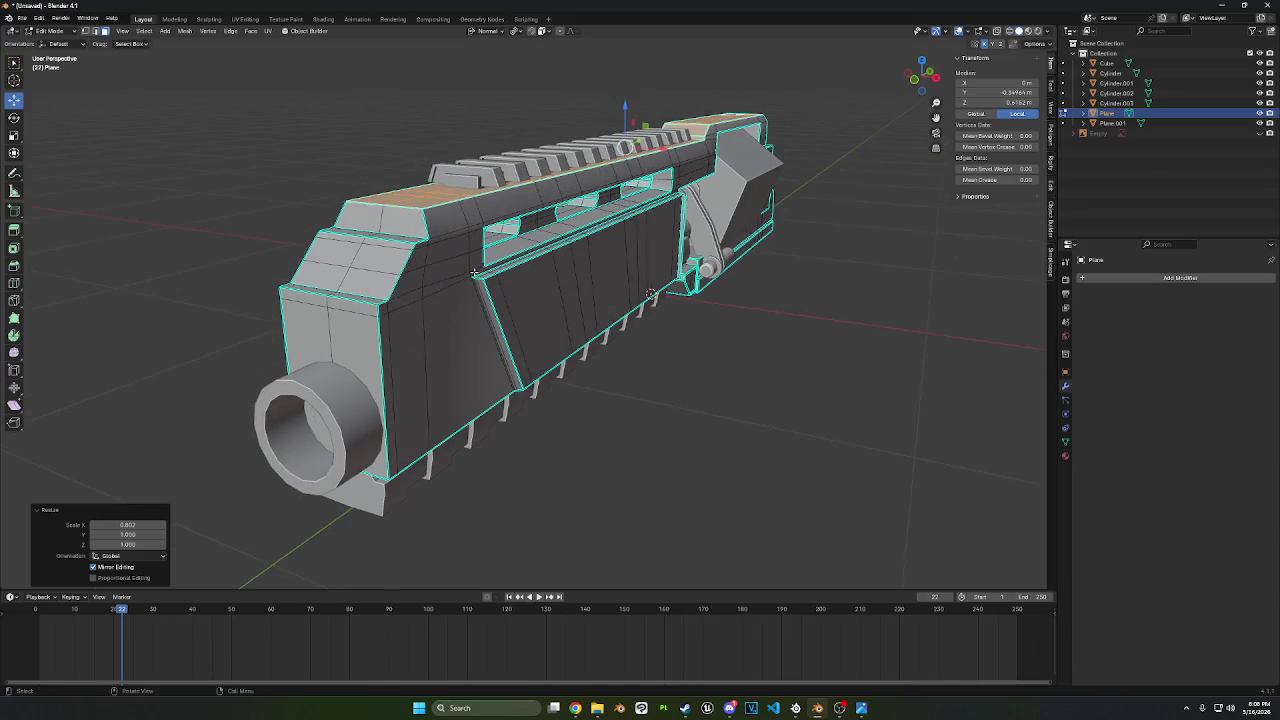
{"action": "left_click", "coordinate": [412, 240]}
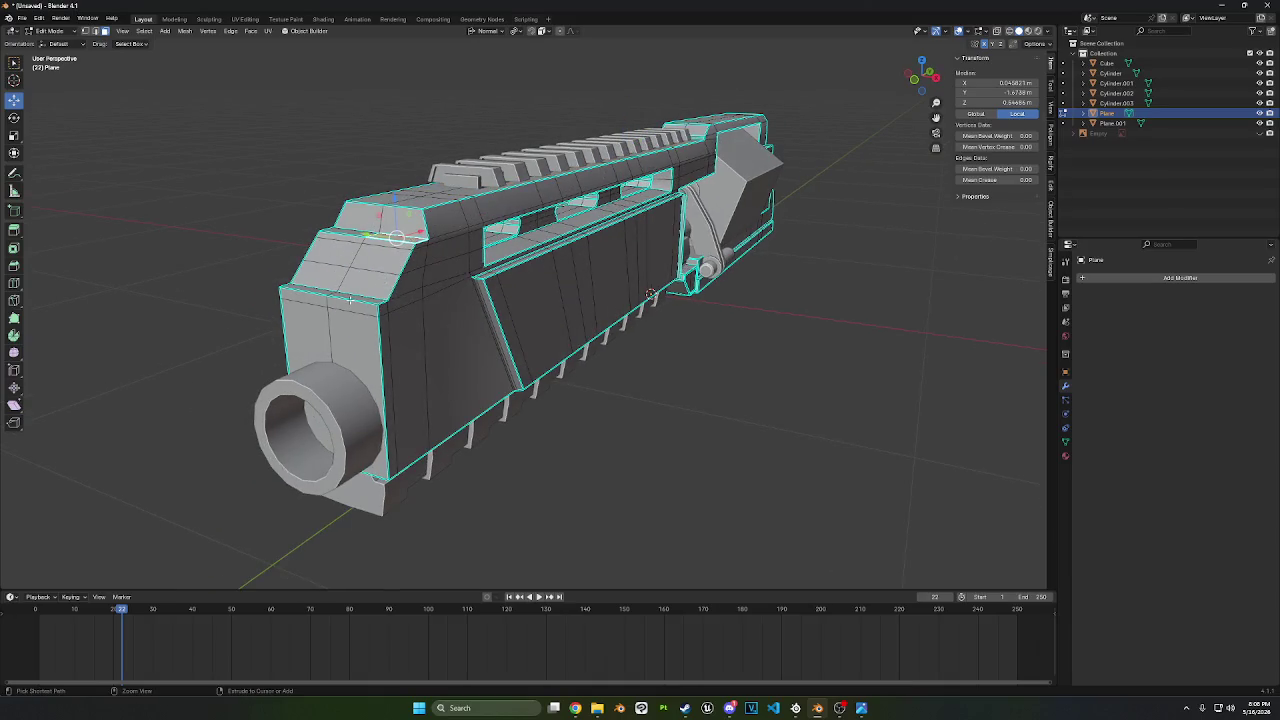
{"action": "left_click", "coordinate": [356, 298], "text": "ctrl"}
{"action": "left_click", "coordinate": [343, 294], "text": "ctrl"}
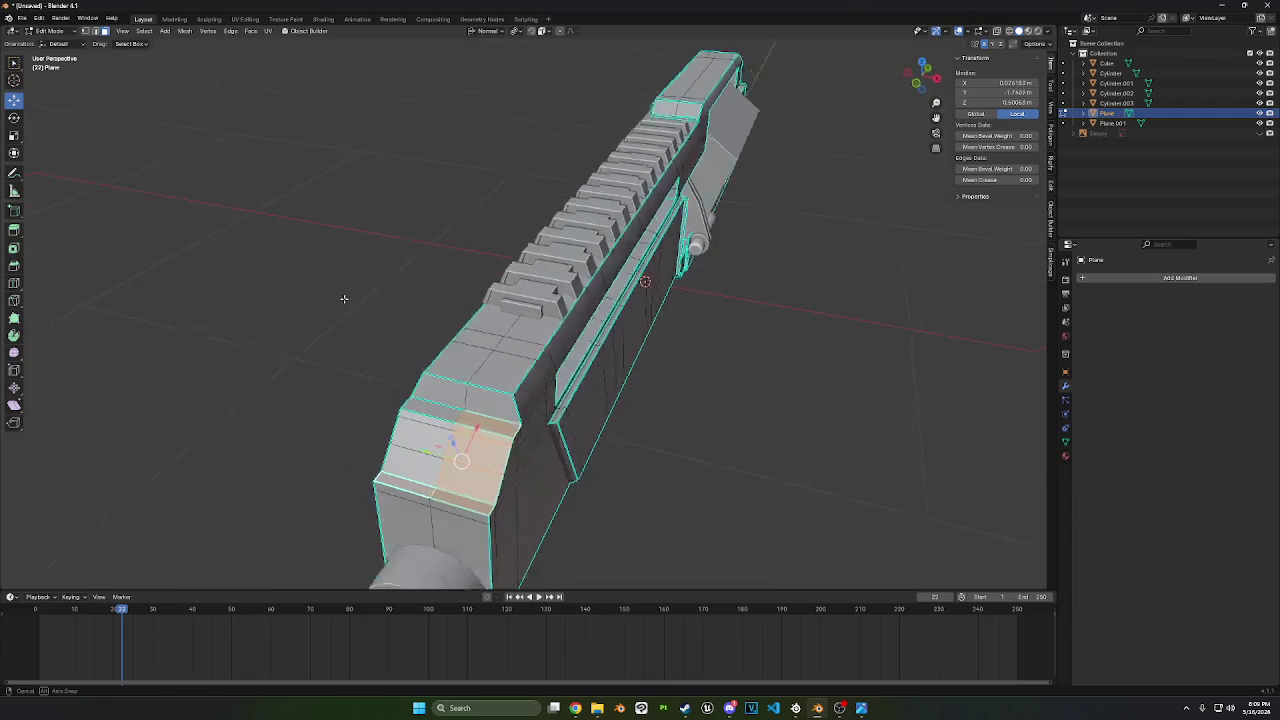
{"action": "middle_click_drag", "start_coordinate": [343, 294], "coordinate": [462, 432]}
{"action": "left_click", "coordinate": [462, 433], "text": "ctrl"}
{"action": "key", "text": "s"}
{"action": "key", "text": "x"}
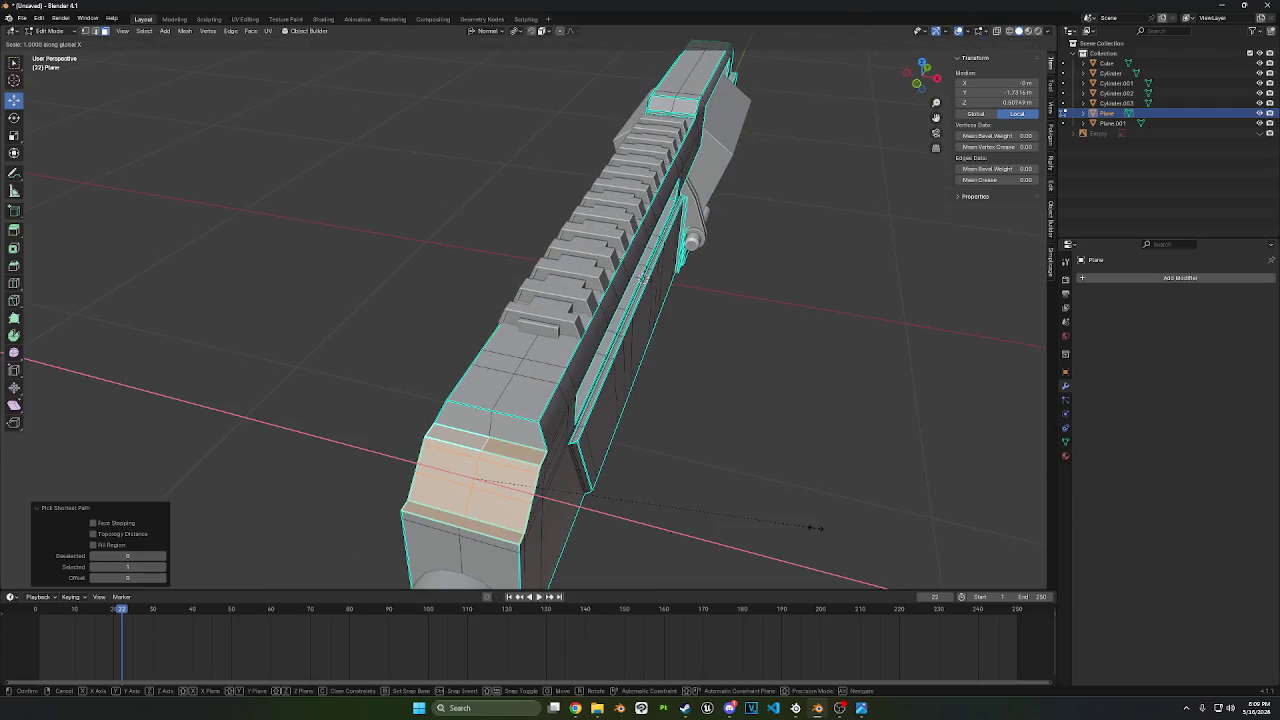
{"action": "left_click", "coordinate": [793, 518]}
{"action": "mouse_move", "coordinate": [793, 518]}
{"action": "middle_mouse_down"}
{"action": "mouse_move", "coordinate": [820, 491]}
{"action": "mouse_move", "coordinate": [777, 449]}
{"action": "mouse_move", "coordinate": [891, 437]}
{"action": "mouse_move", "coordinate": [797, 415]}
{"action": "middle_mouse_up"}
- Select the top strip and the rear block's top faces, then lower them slightly along Z
{"action": "key", "text": "alt+a"}
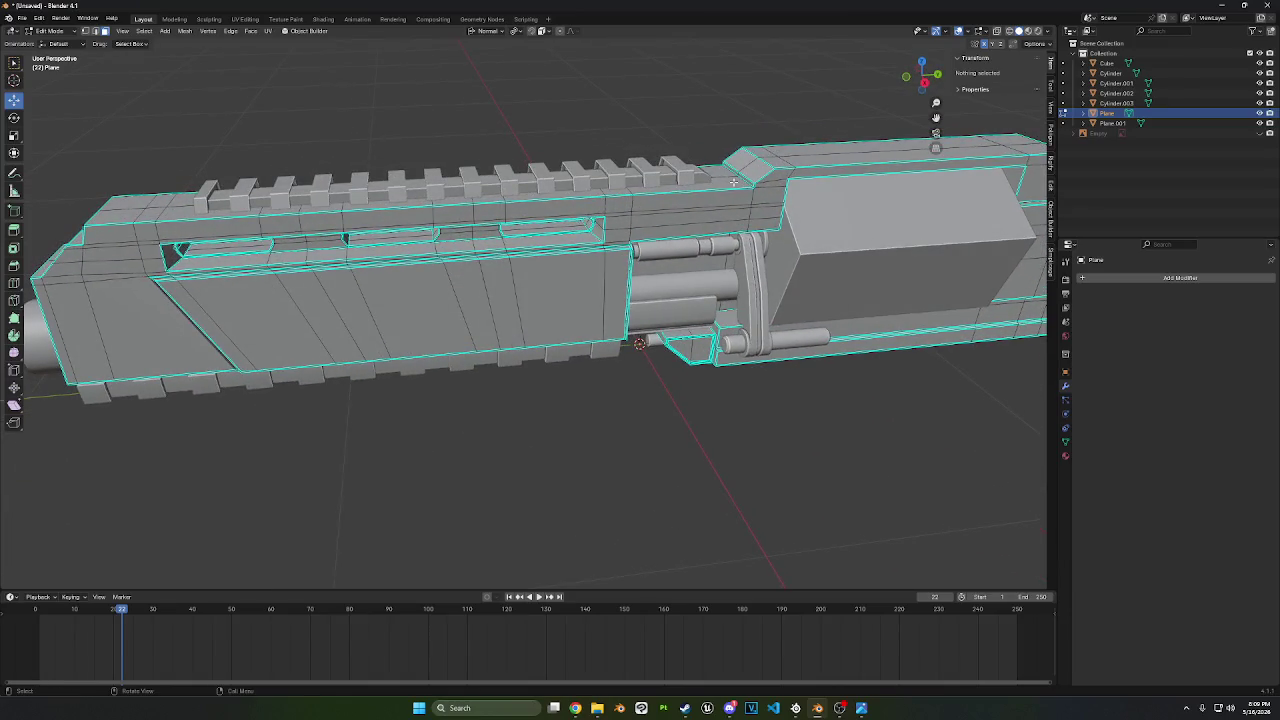
{"action": "left_click", "coordinate": [733, 181]}
{"action": "left_click", "coordinate": [127, 216], "text": "ctrl+shift"}
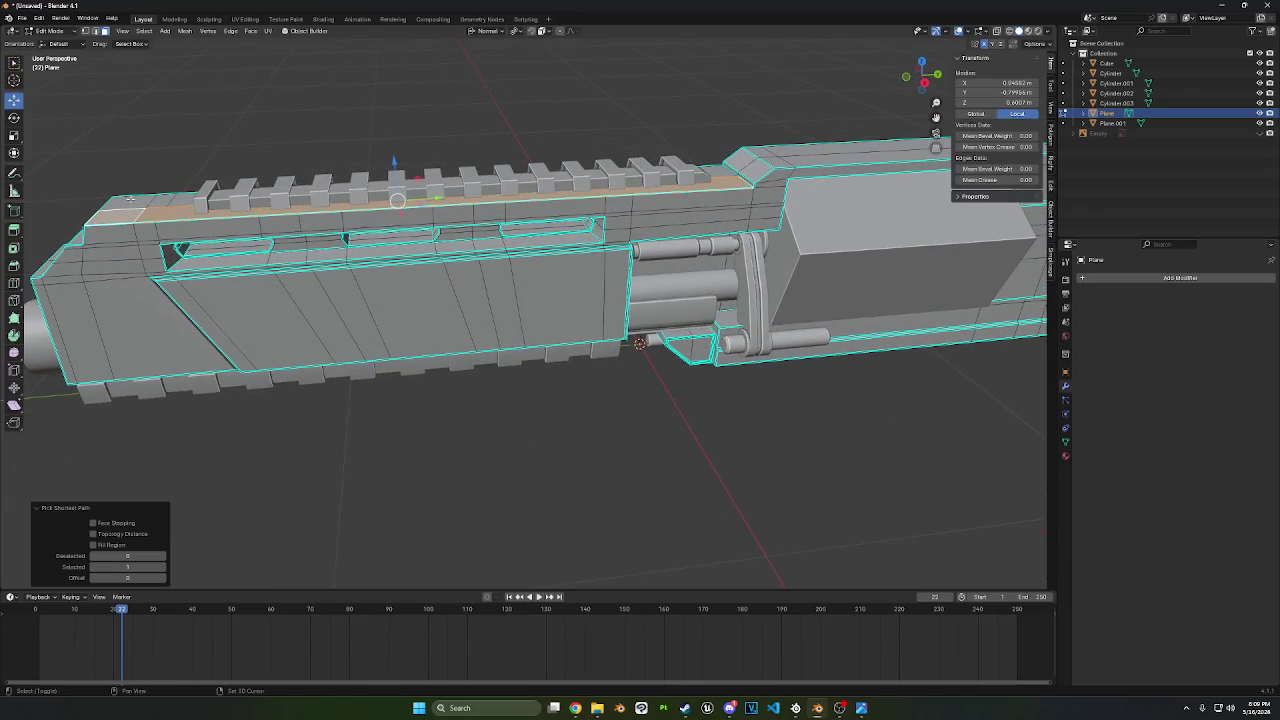
{"action": "left_click", "coordinate": [777, 148], "text": "ctrl"}
{"action": "mouse_move", "coordinate": [777, 148]}
{"action": "middle_mouse_down"}
{"action": "mouse_move", "coordinate": [773, 222]}
{"action": "mouse_move", "coordinate": [790, 170]}
{"action": "middle_mouse_up"}
{"action": "left_click", "coordinate": [773, 215], "text": "ctrl"}
{"action": "left_click", "coordinate": [803, 206], "text": "ctrl"}
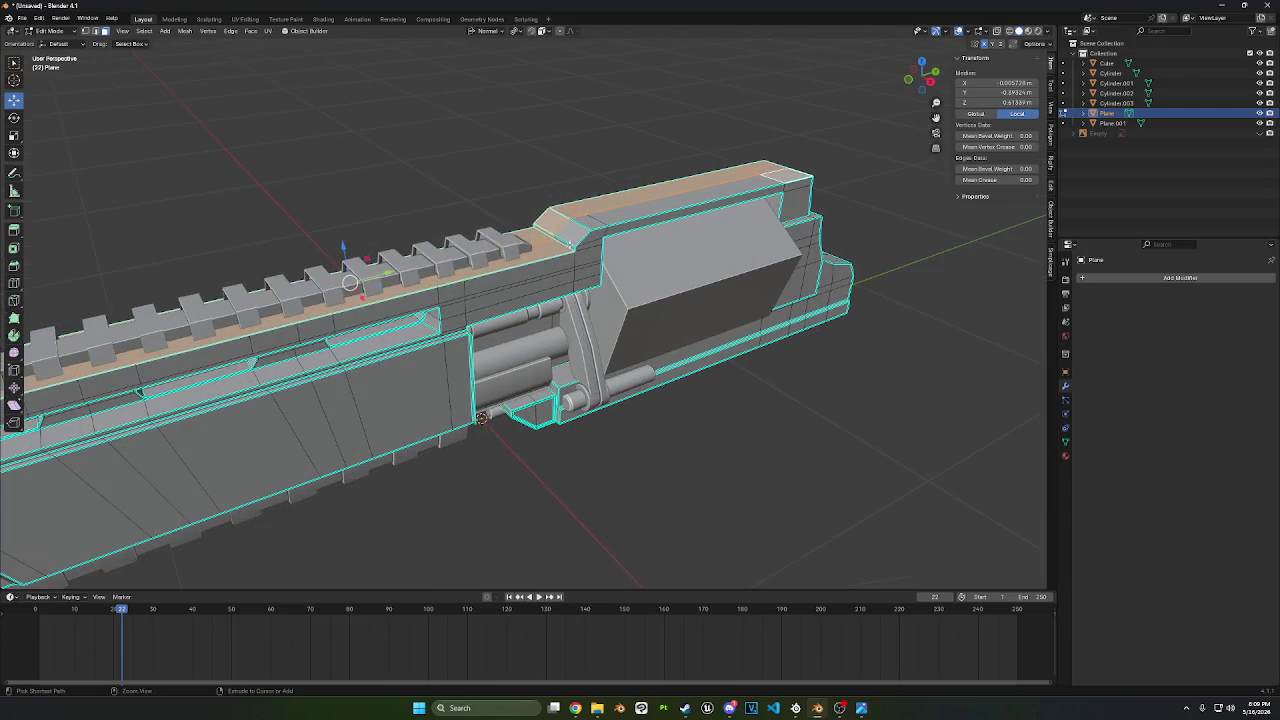
{"action": "left_click", "coordinate": [785, 177], "text": "ctrl"}
{"action": "key", "text": "g"}
{"action": "key", "text": "z"}
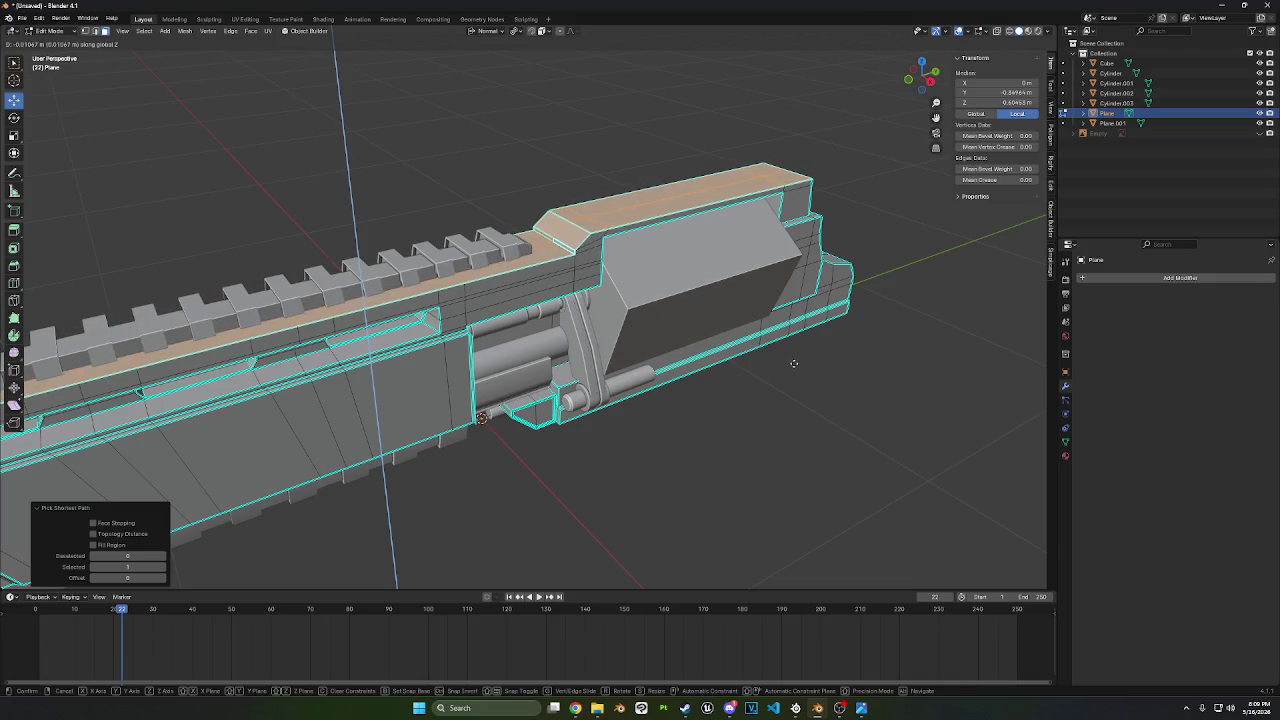
{"action": "left_click", "coordinate": [793, 369]}
- Raise the top strip upward and narrow it to 0.655 along X
{"action": "mouse_move", "coordinate": [793, 369]}
{"action": "middle_mouse_down"}
{"action": "mouse_move", "coordinate": [816, 382]}
{"action": "mouse_move", "coordinate": [866, 366]}
{"action": "middle_mouse_up"}
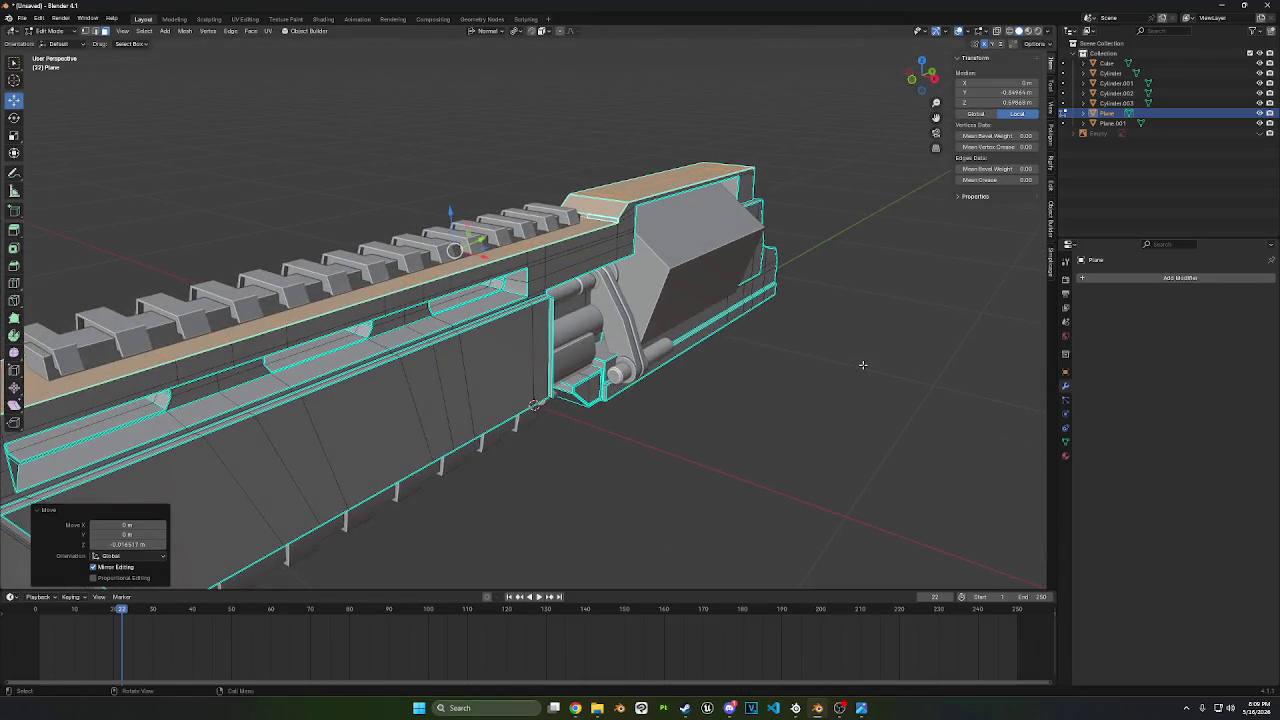
{"action": "key", "text": "g"}
{"action": "key", "text": "z"}
{"action": "key", "text": "z"}
{"action": "left_click", "coordinate": [861, 359]}
{"action": "key", "text": "s"}
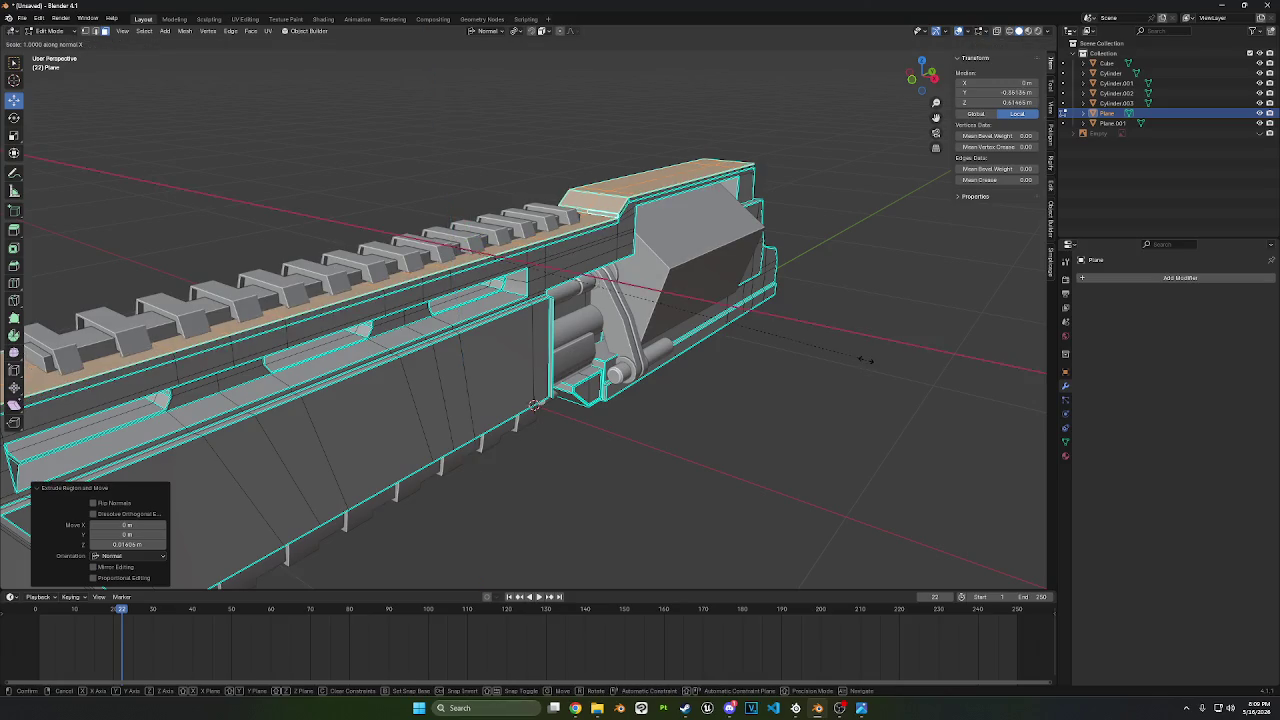
{"action": "key", "text": "x"}
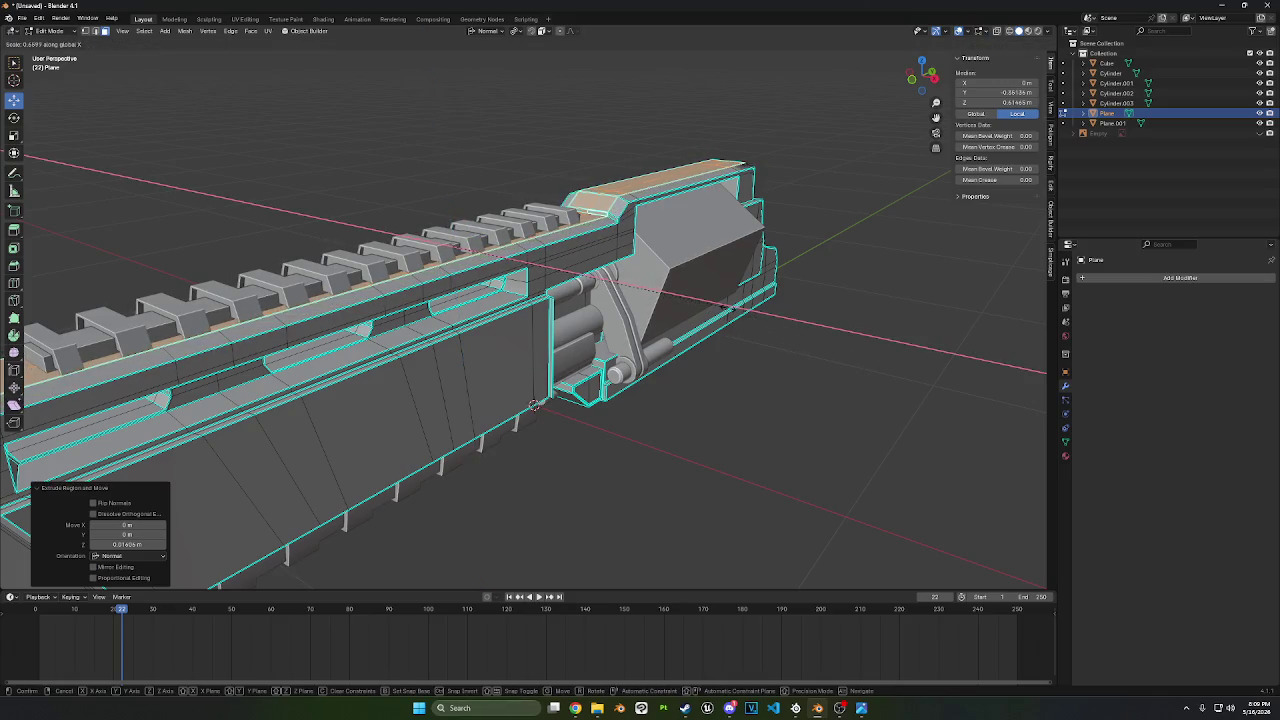
{"action": "left_click", "coordinate": [760, 325]}
{"action": "mouse_move", "coordinate": [760, 325]}
{"action": "middle_mouse_down"}
{"action": "mouse_move", "coordinate": [677, 316]}
{"action": "mouse_move", "coordinate": [500, 338]}
{"action": "mouse_move", "coordinate": [514, 325]}
{"action": "middle_mouse_up"}
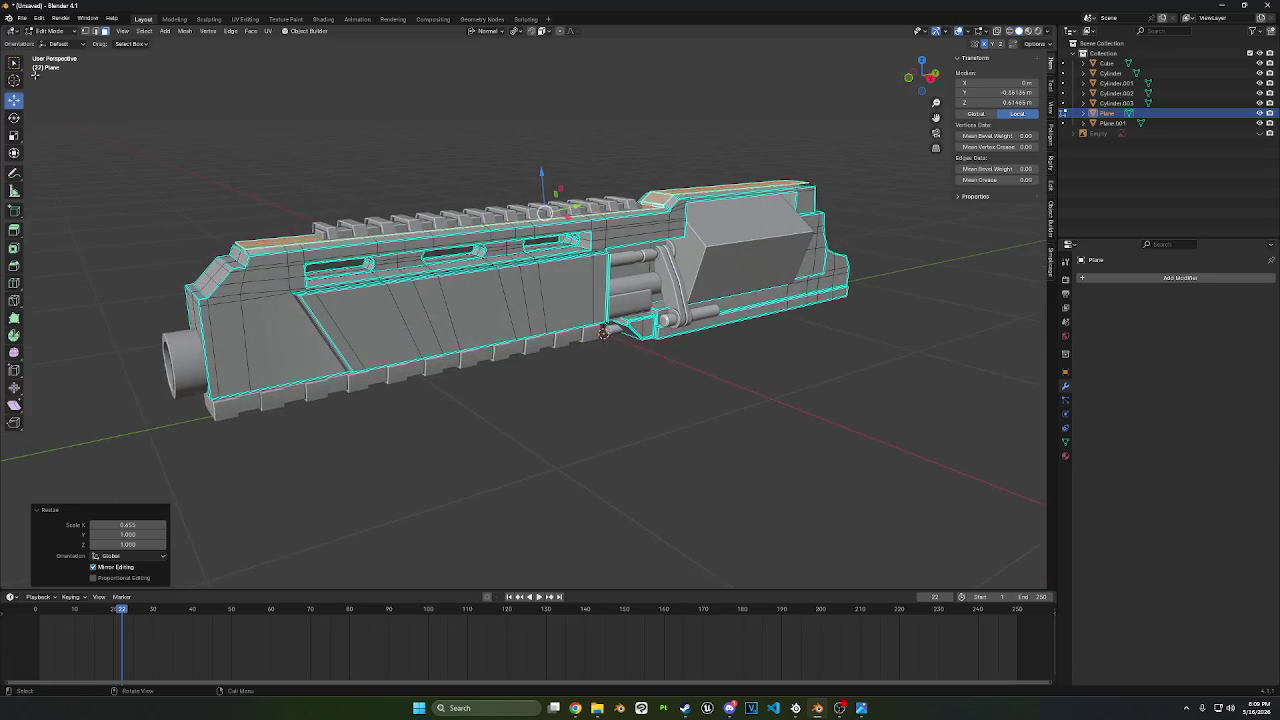
- Switch back to Object Mode and apply Shade Smooth by Angle to the rifle
{"action": "left_click", "coordinate": [45, 31]}
{"action": "left_click", "coordinate": [37, 42]}
{"action": "right_click", "coordinate": [110, 289]}
{"action": "left_click", "coordinate": [112, 296]}
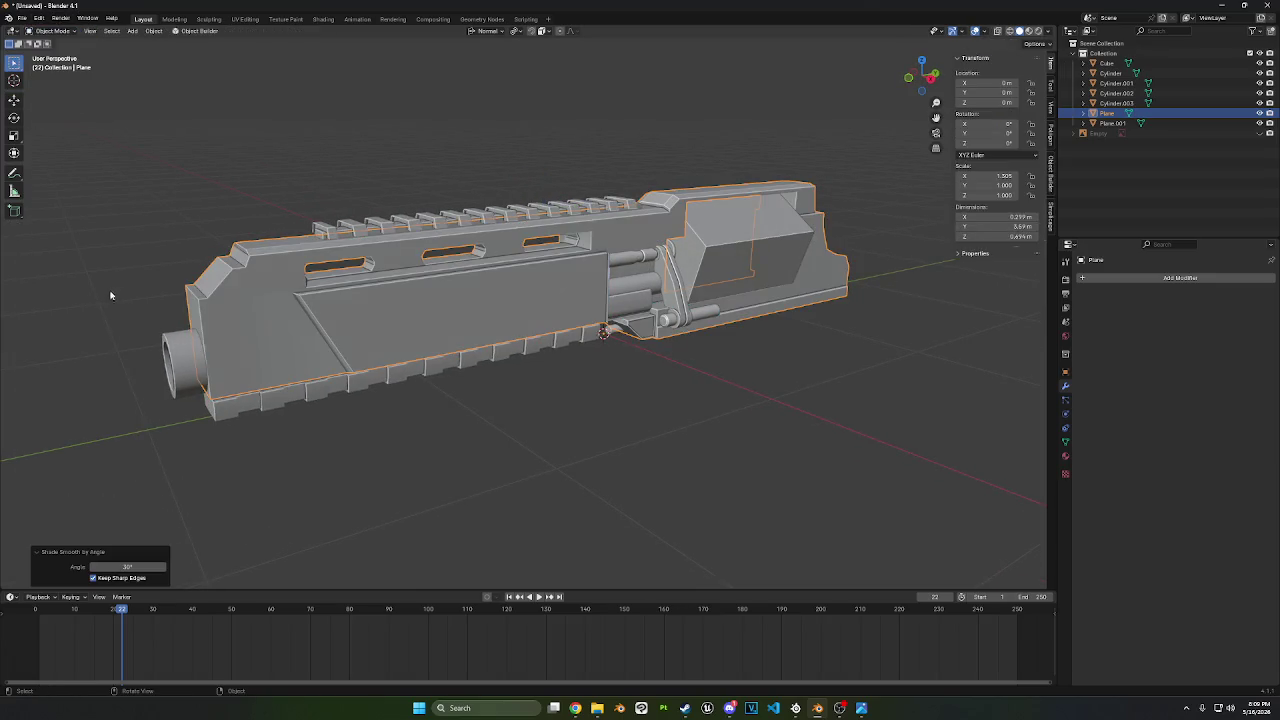
- Re-enter Edit Mode on the rifle and try top faces at the front end and rear block
{"action": "mouse_move", "coordinate": [112, 296]}
{"action": "middle_mouse_down"}
{"action": "mouse_move", "coordinate": [423, 228]}
{"action": "mouse_move", "coordinate": [613, 157]}
{"action": "mouse_move", "coordinate": [614, 216]}
{"action": "middle_mouse_up"}
{"action": "key", "text": "Tab"}
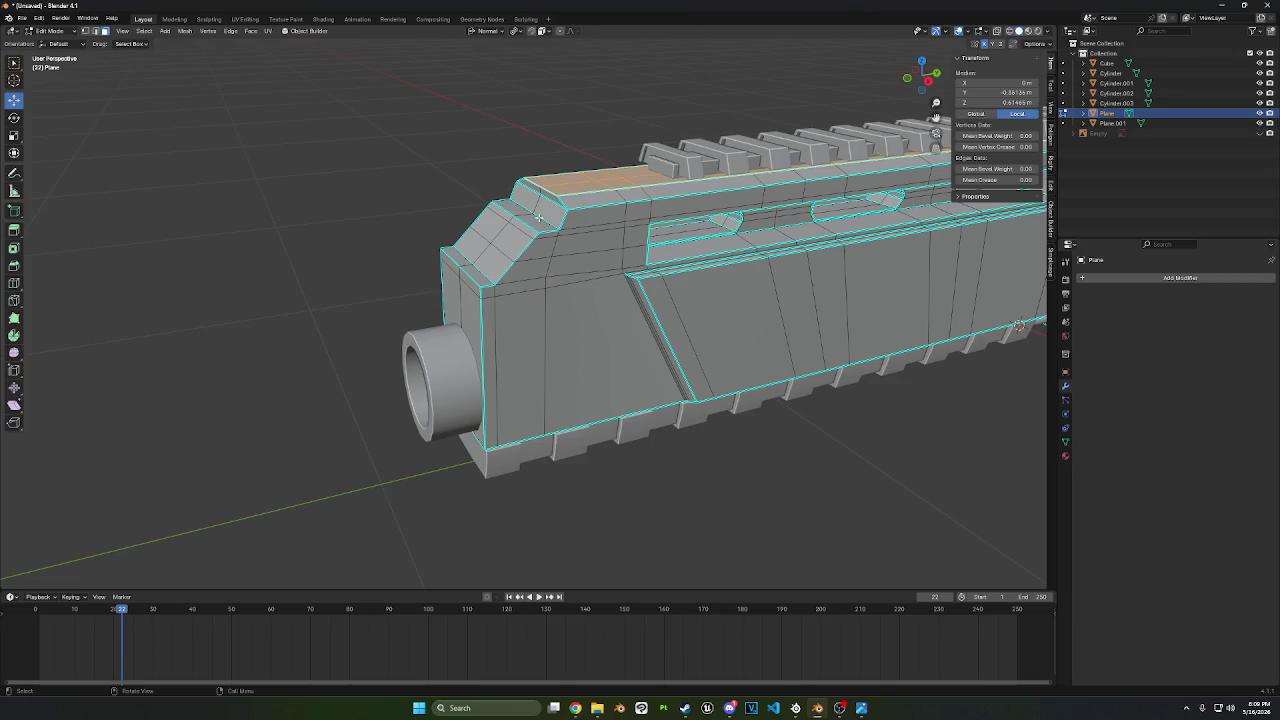
{"action": "mouse_move", "coordinate": [413, 214]}
{"action": "middle_mouse_down"}
{"action": "mouse_move", "coordinate": [520, 300]}
{"action": "mouse_move", "coordinate": [491, 306]}
{"action": "middle_mouse_up"}
{"action": "scroll", "coordinate": [484, 271], "scroll_direction": "down", "scroll_amount": 5}
{"action": "scroll", "coordinate": [491, 306], "scroll_direction": "up", "scroll_amount": 4}
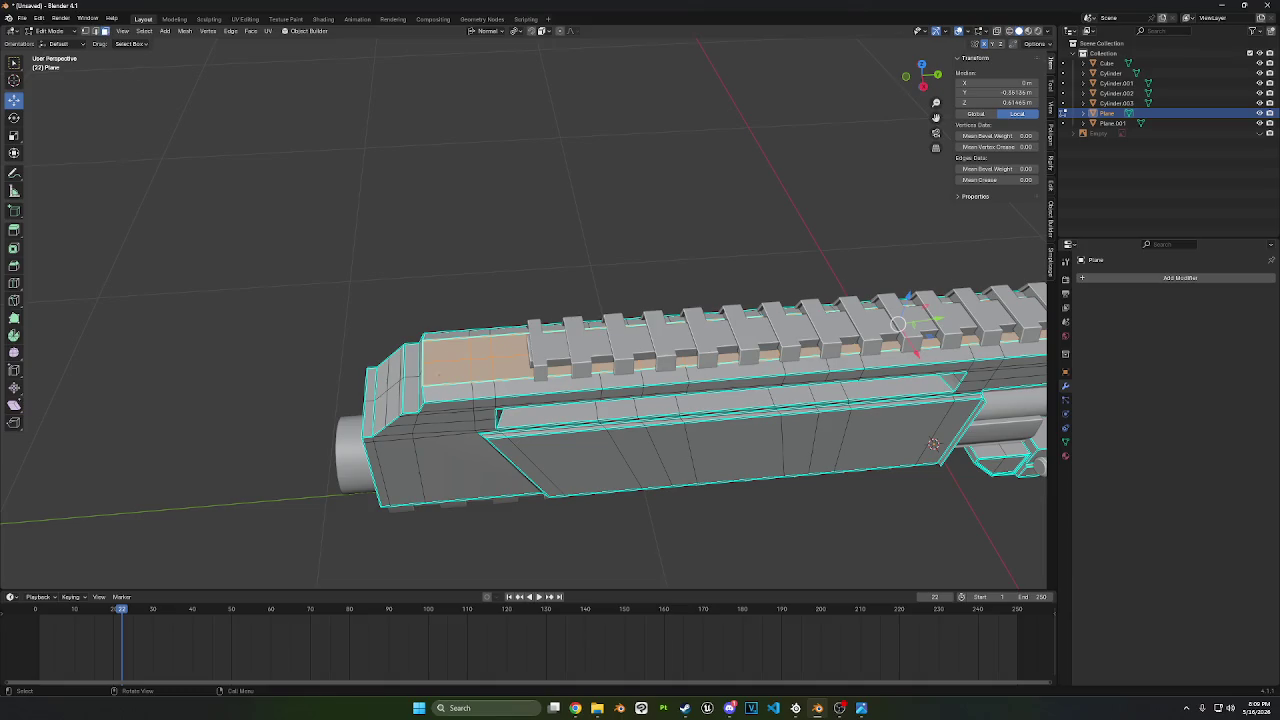
{"action": "left_click", "coordinate": [384, 243]}
{"action": "left_click", "coordinate": [457, 360], "text": "shift"}
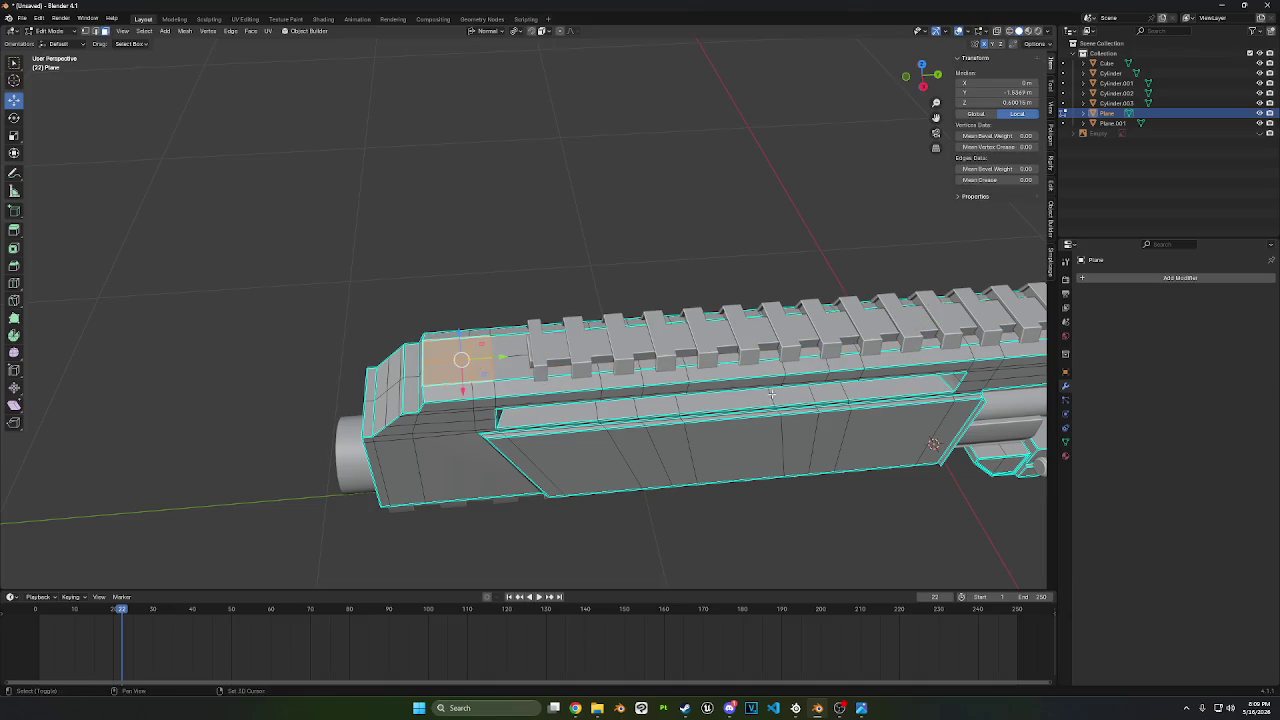
{"action": "middle_click_drag", "start_coordinate": [771, 394], "coordinate": [637, 359]}
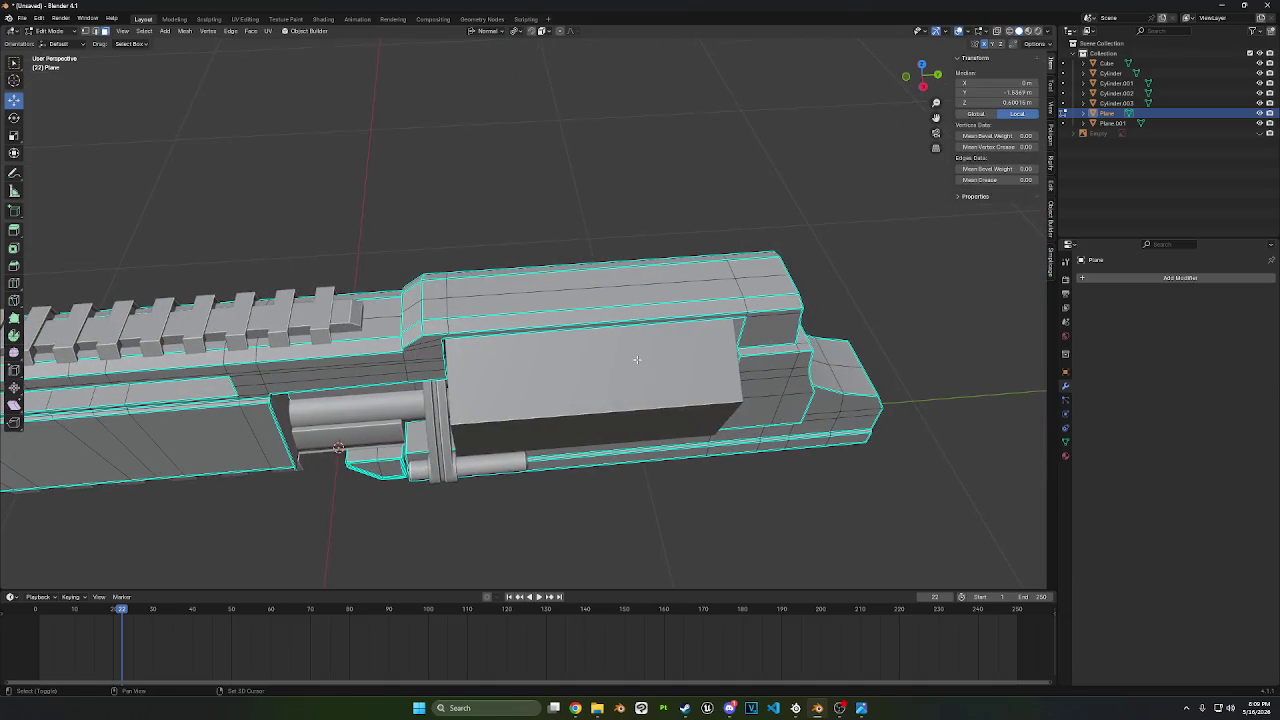
{"action": "left_click", "coordinate": [762, 285], "text": "shift"}
{"action": "left_click", "coordinate": [922, 88]}
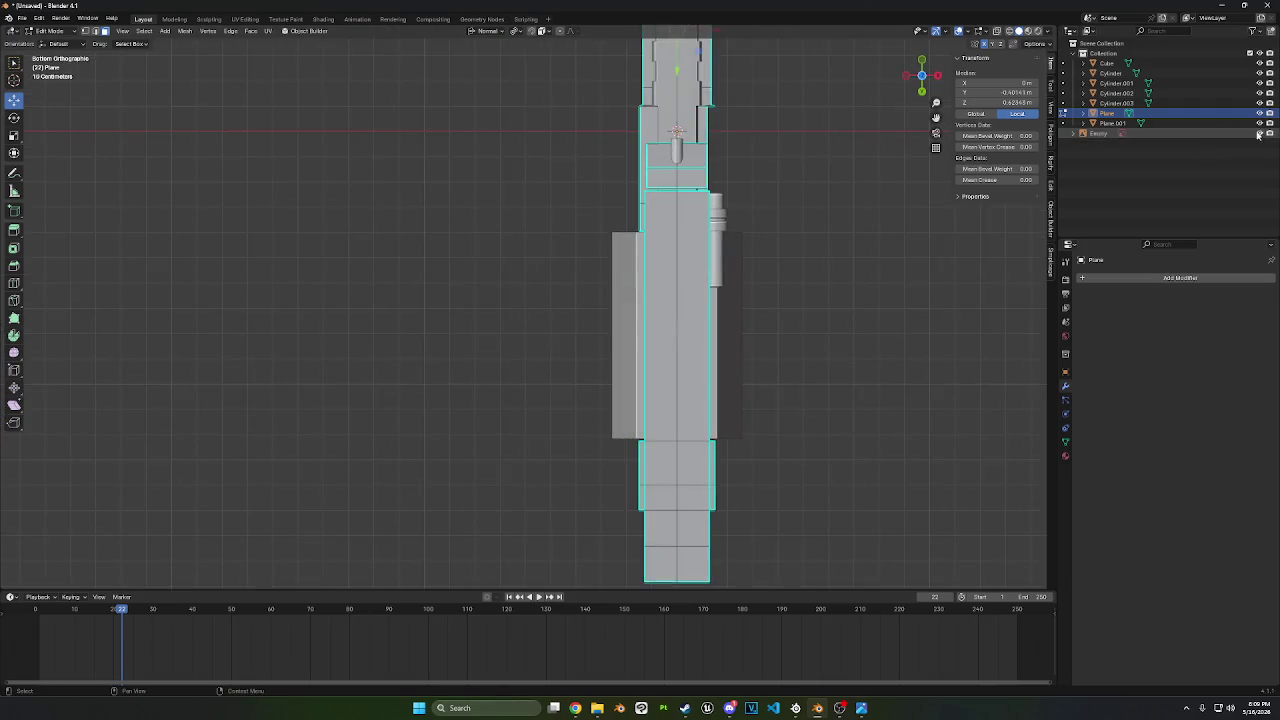
{"action": "left_click_drag", "start_coordinate": [922, 76], "coordinate": [886, 178]}
{"action": "mouse_move", "coordinate": [886, 178]}
{"action": "middle_mouse_down"}
{"action": "mouse_move", "coordinate": [718, 172]}
{"action": "mouse_move", "coordinate": [646, 283]}
{"action": "mouse_move", "coordinate": [725, 230]}
{"action": "mouse_move", "coordinate": [690, 266]}
{"action": "middle_mouse_up"}
- Select the single top face just in front of the rail near the muzzle
{"action": "left_click", "coordinate": [725, 230]}
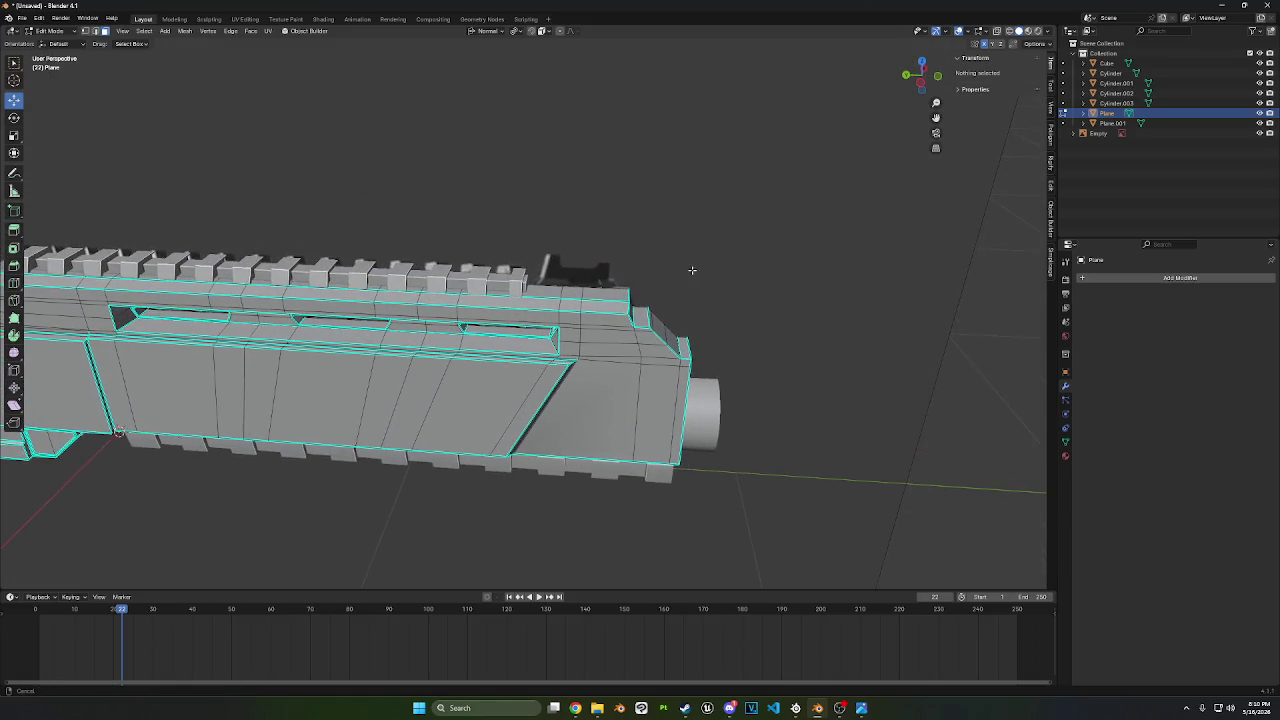
{"action": "left_click", "coordinate": [598, 290]}
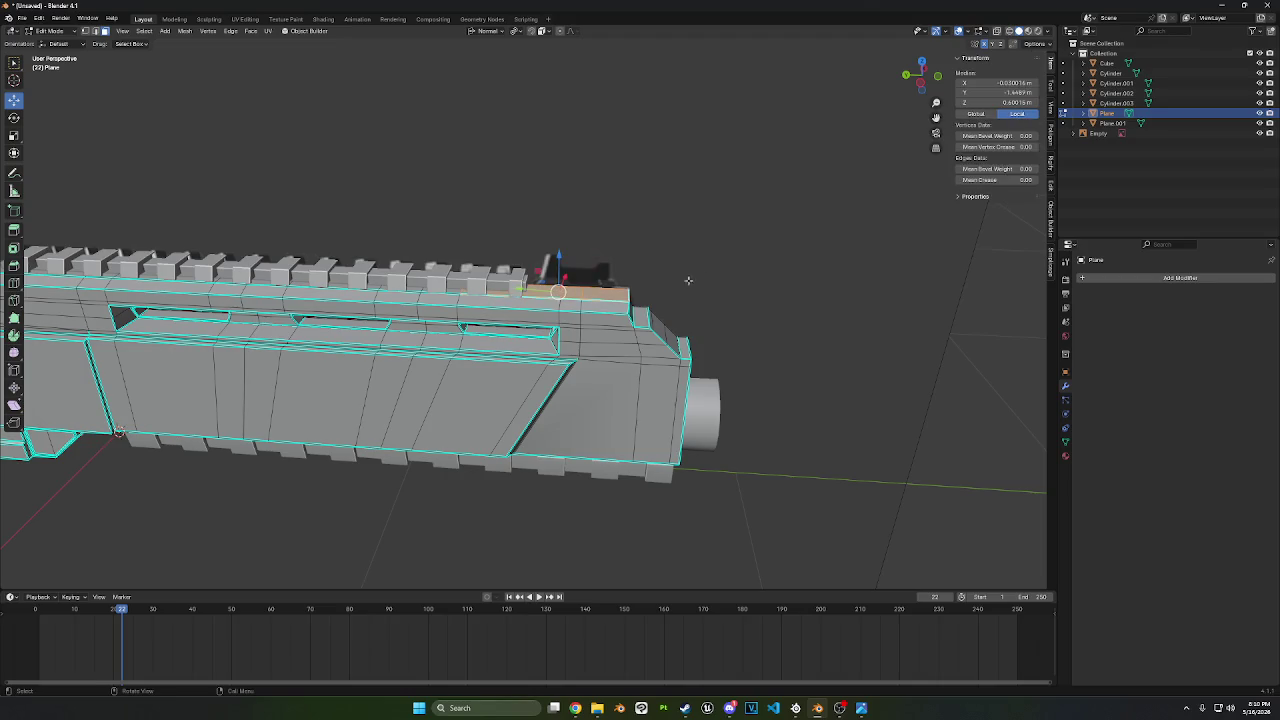
{"action": "middle_click_drag", "start_coordinate": [600, 288], "coordinate": [560, 330]}
{"action": "left_click", "coordinate": [996, 32]}
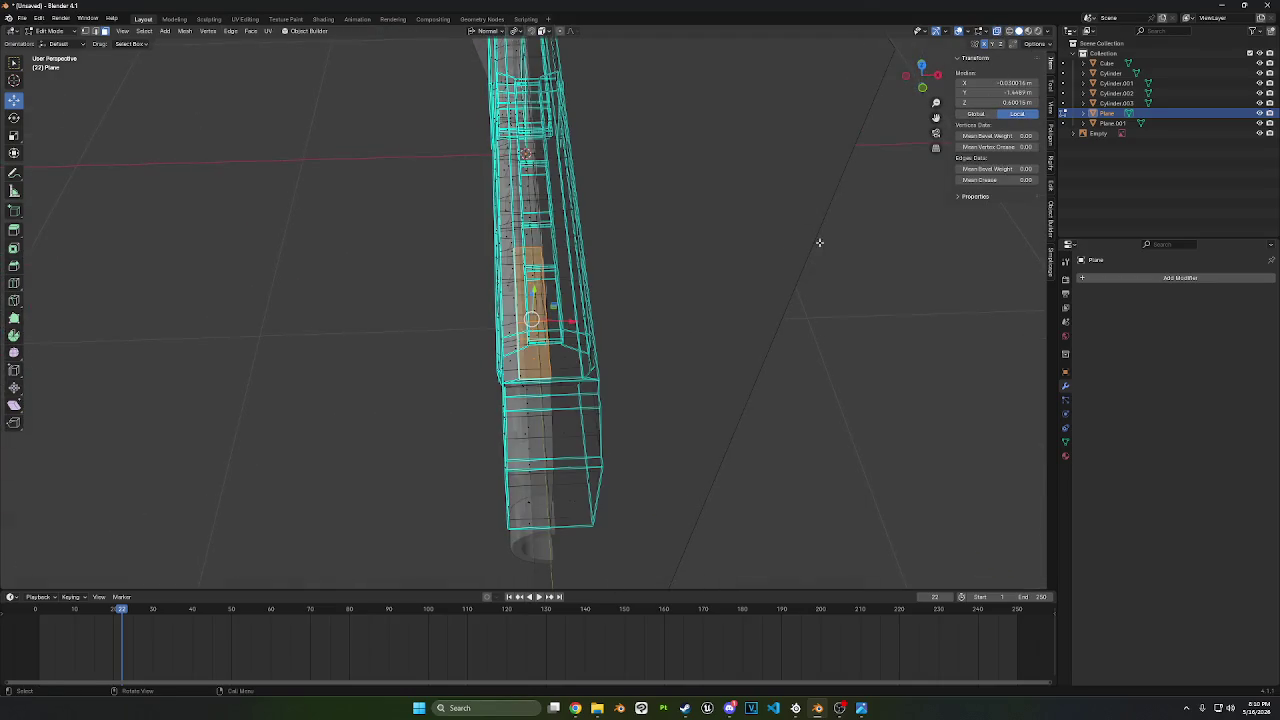
{"action": "left_click", "coordinate": [996, 33]}
{"action": "middle_click_drag", "start_coordinate": [700, 237], "coordinate": [892, 180]}
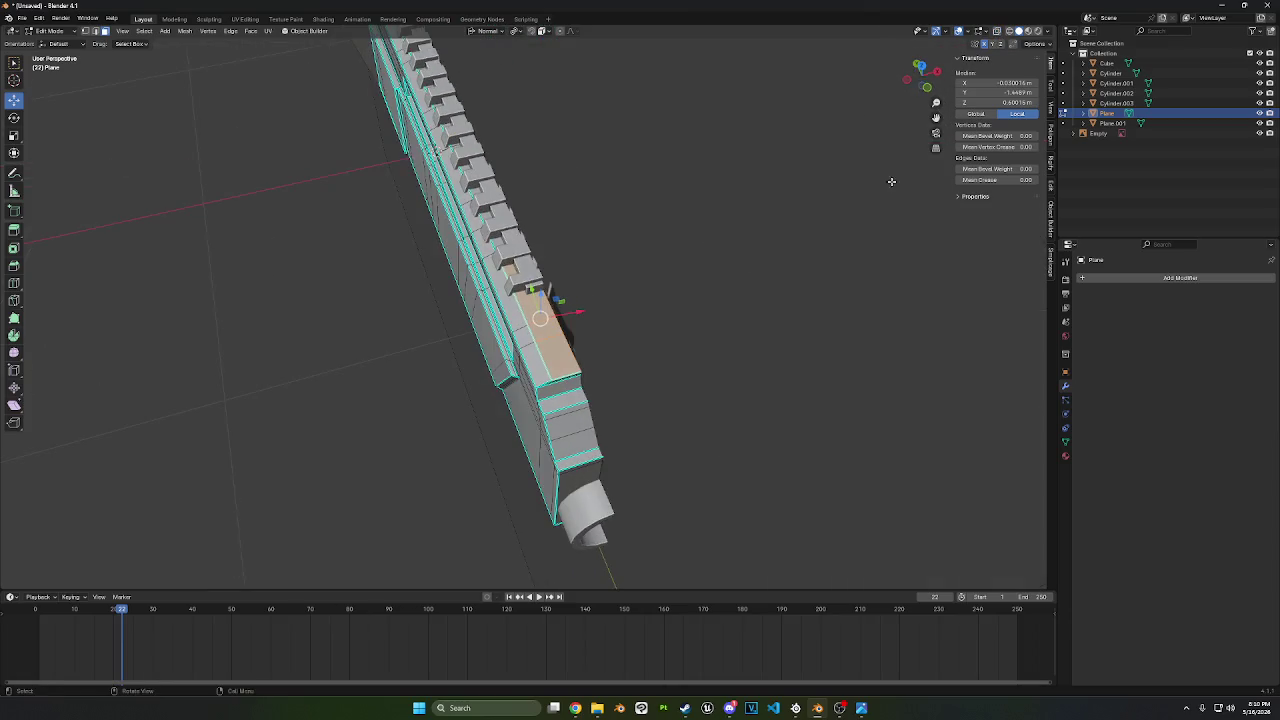
{"action": "middle_click_drag", "start_coordinate": [700, 300], "coordinate": [820, 351]}
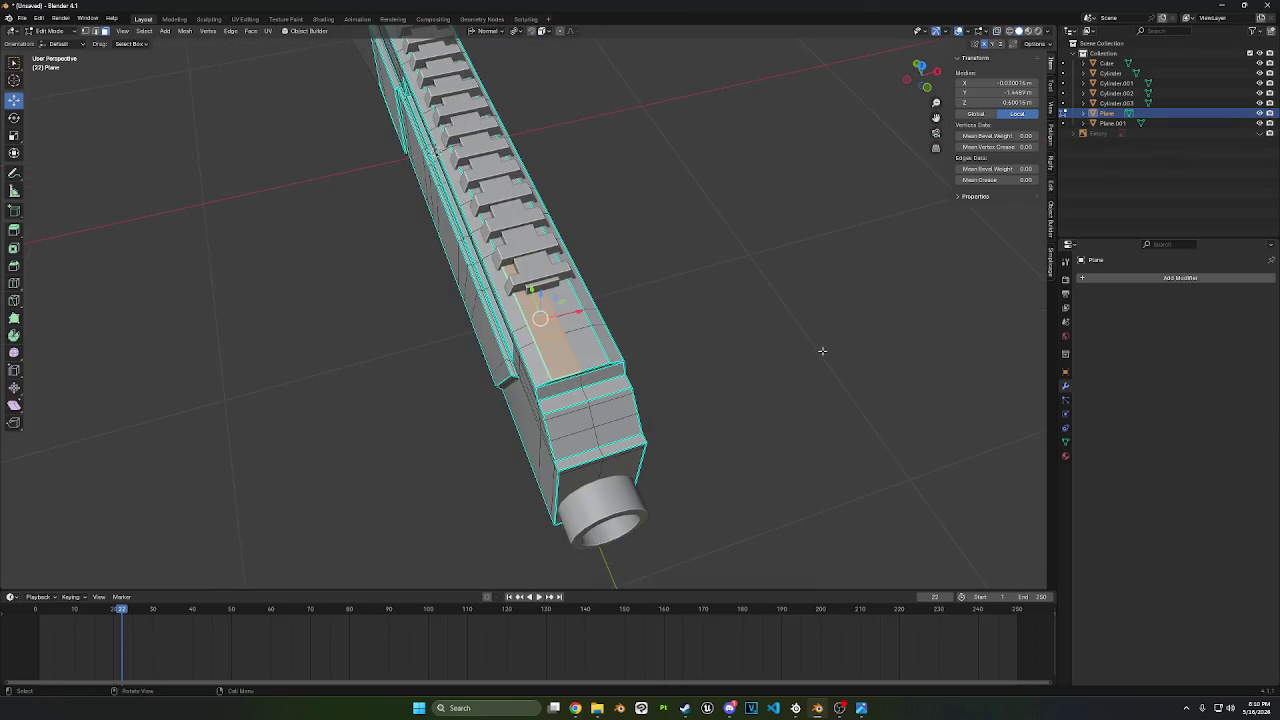
{"action": "left_click", "coordinate": [820, 351]}
{"action": "left_click", "coordinate": [568, 336]}
{"action": "mouse_move", "coordinate": [663, 306]}
{"action": "middle_mouse_down"}
{"action": "mouse_move", "coordinate": [749, 271]}
{"action": "mouse_move", "coordinate": [760, 343]}
{"action": "middle_mouse_up"}
- Inset the chosen top face and narrow it to 0.229 along X
{"action": "key", "text": "i"}
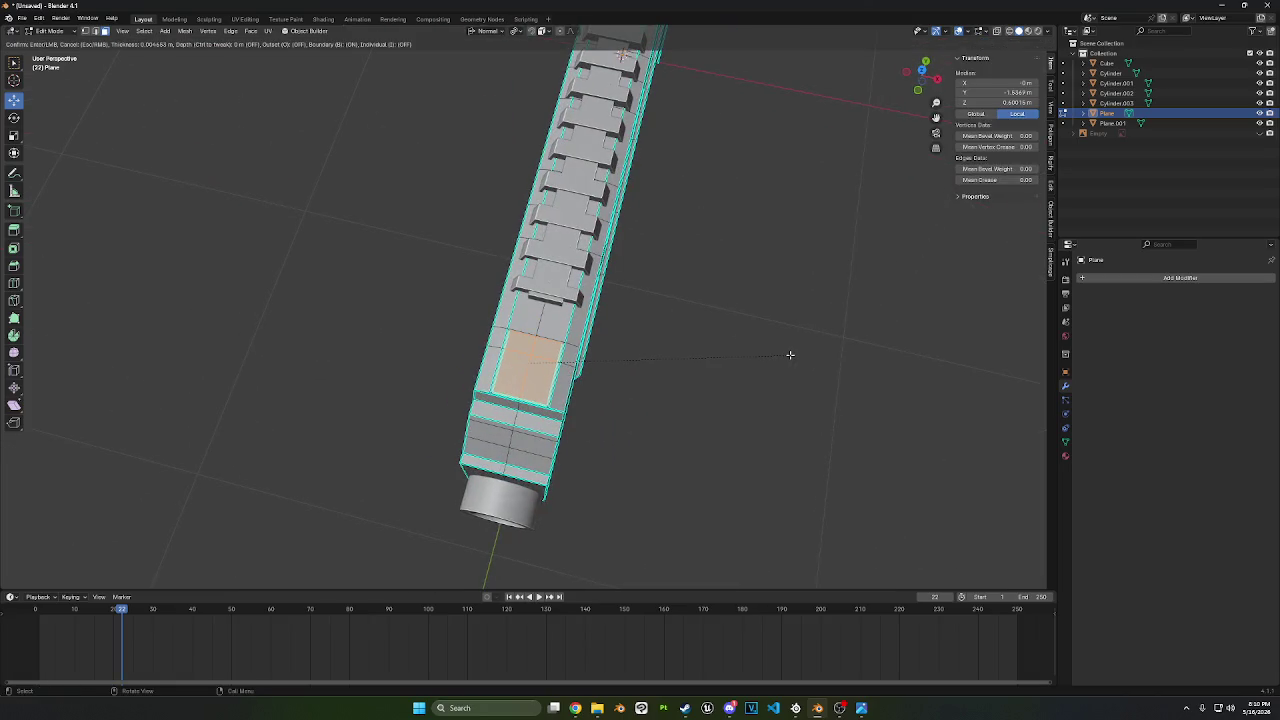
{"action": "left_click", "coordinate": [792, 355]}
{"action": "key", "text": "s"}
{"action": "key", "text": "x"}
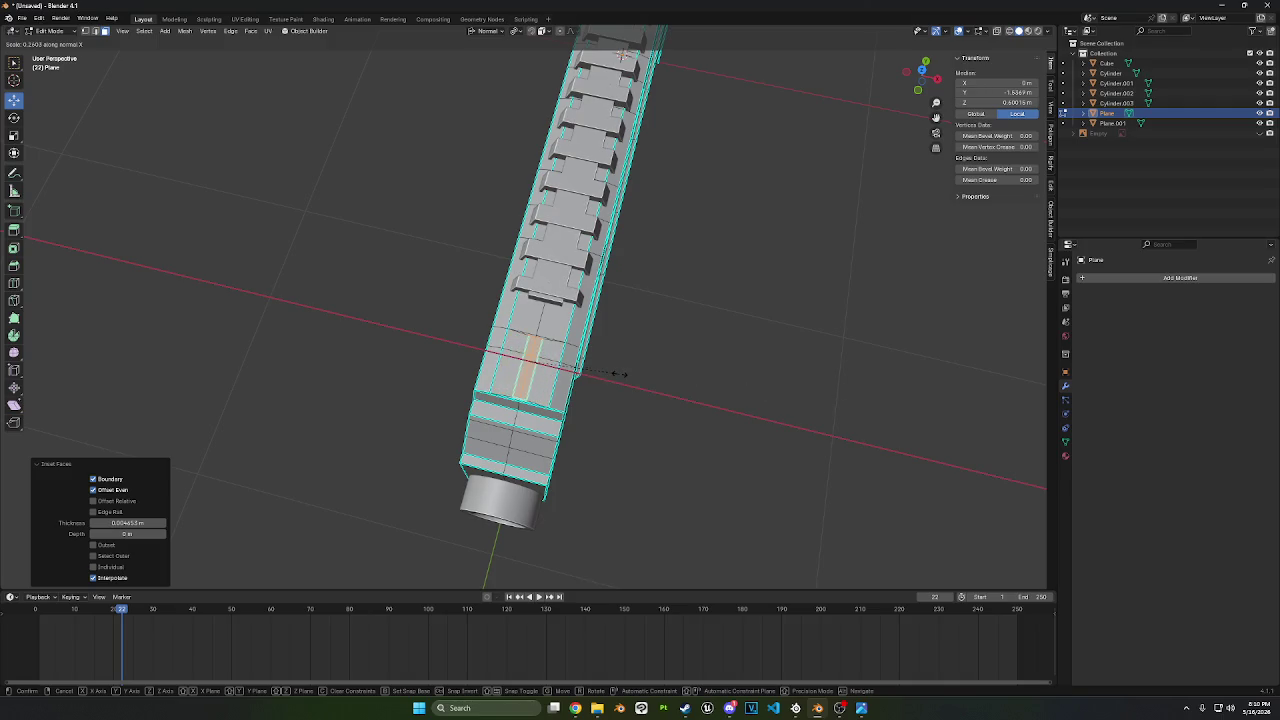
{"action": "left_click", "coordinate": [610, 368]}
- Extrude the narrow face upward twice to form the front sight block
{"action": "left_click", "coordinate": [938, 79]}
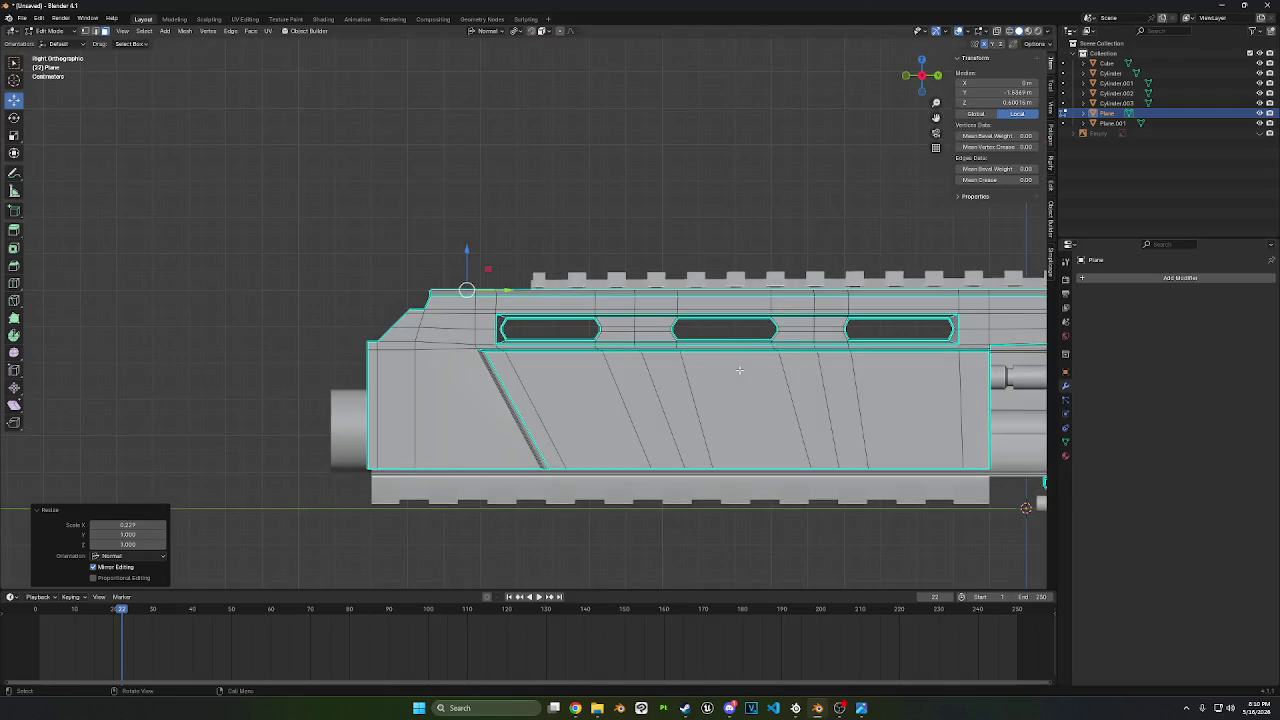
{"action": "key", "text": "g"}
{"action": "key", "text": "z"}
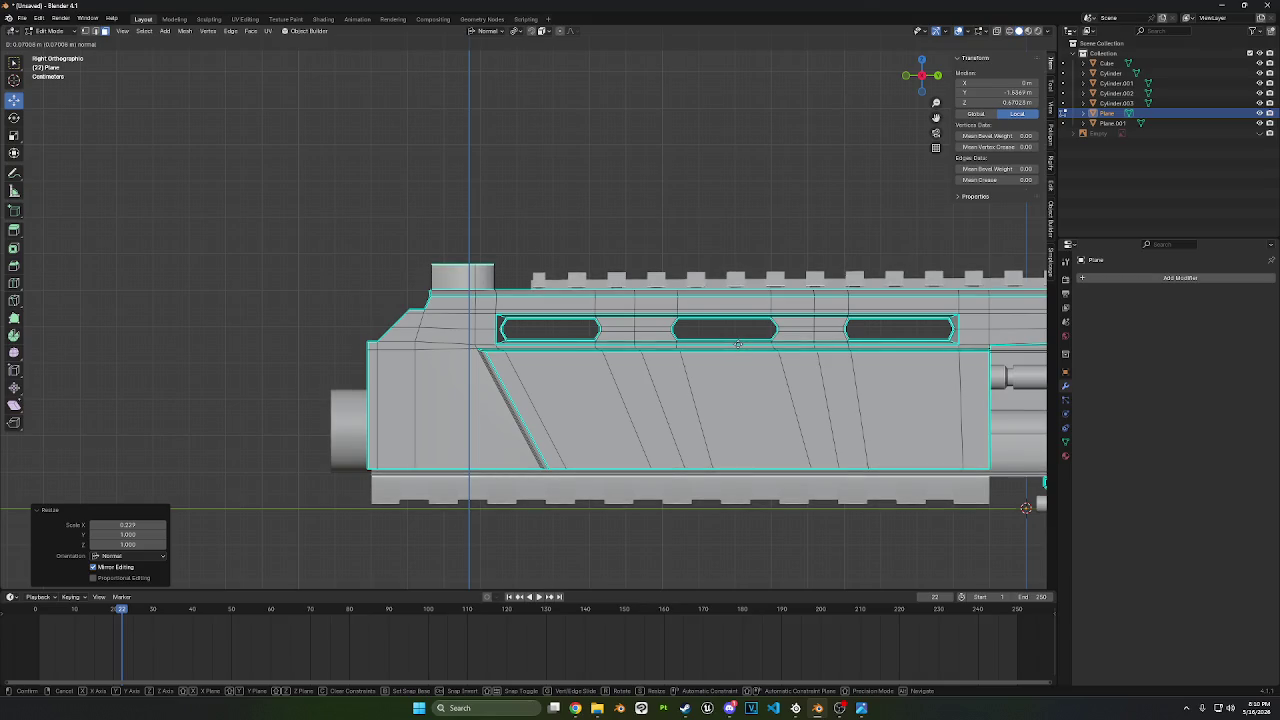
{"action": "left_click", "coordinate": [738, 344]}
{"action": "mouse_move", "coordinate": [574, 207]}
{"action": "middle_mouse_down"}
{"action": "mouse_move", "coordinate": [671, 243]}
{"action": "mouse_move", "coordinate": [794, 229]}
{"action": "mouse_move", "coordinate": [614, 232]}
{"action": "mouse_move", "coordinate": [703, 243]}
{"action": "mouse_move", "coordinate": [584, 237]}
{"action": "mouse_move", "coordinate": [771, 253]}
{"action": "mouse_move", "coordinate": [760, 300]}
{"action": "mouse_move", "coordinate": [774, 346]}
{"action": "middle_mouse_up"}
{"action": "key", "text": "e"}
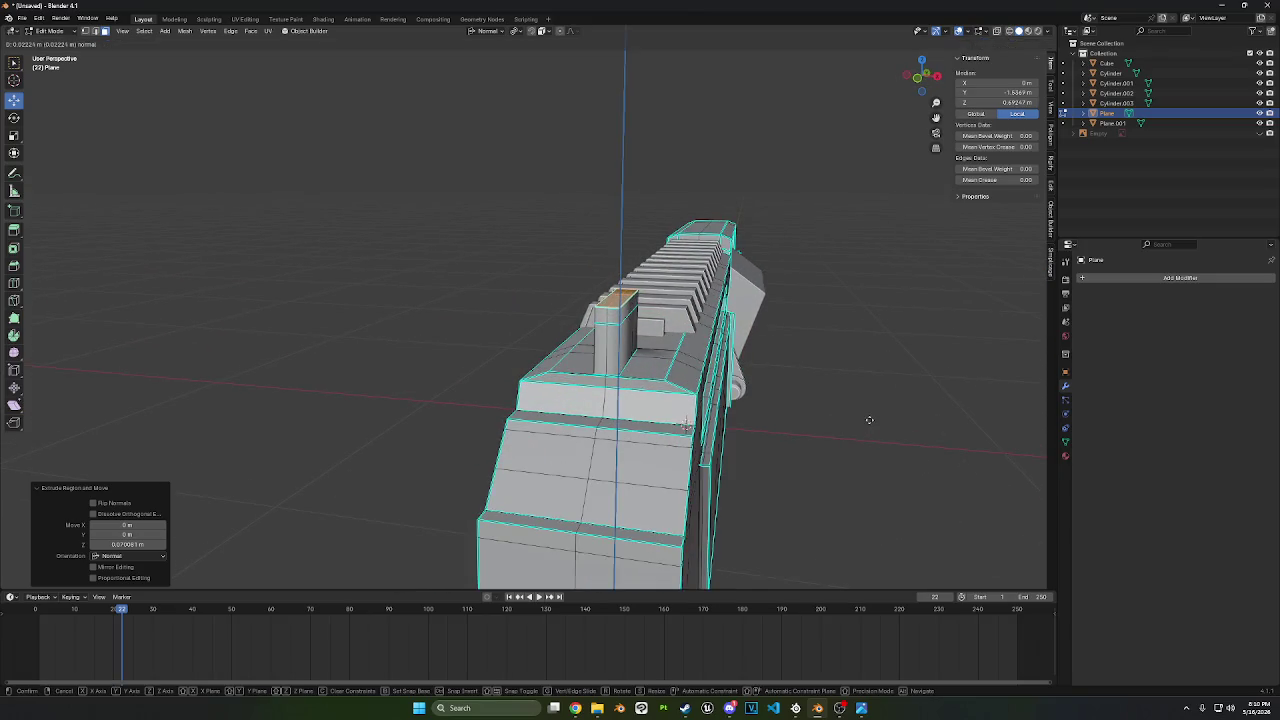
{"action": "left_click", "coordinate": [866, 426]}
- Select all the top edges of the sight block in edge mode
{"action": "left_click", "coordinate": [93, 33]}
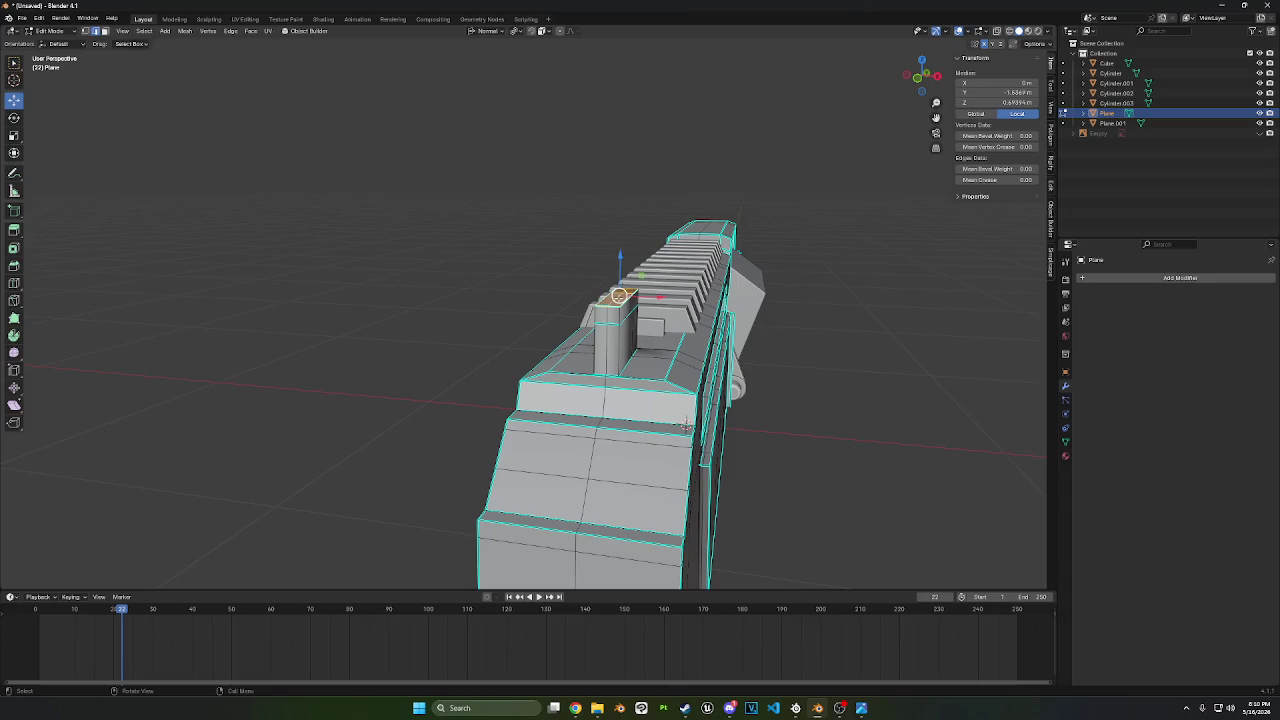
{"action": "left_click", "coordinate": [650, 288], "text": "ctrl"}
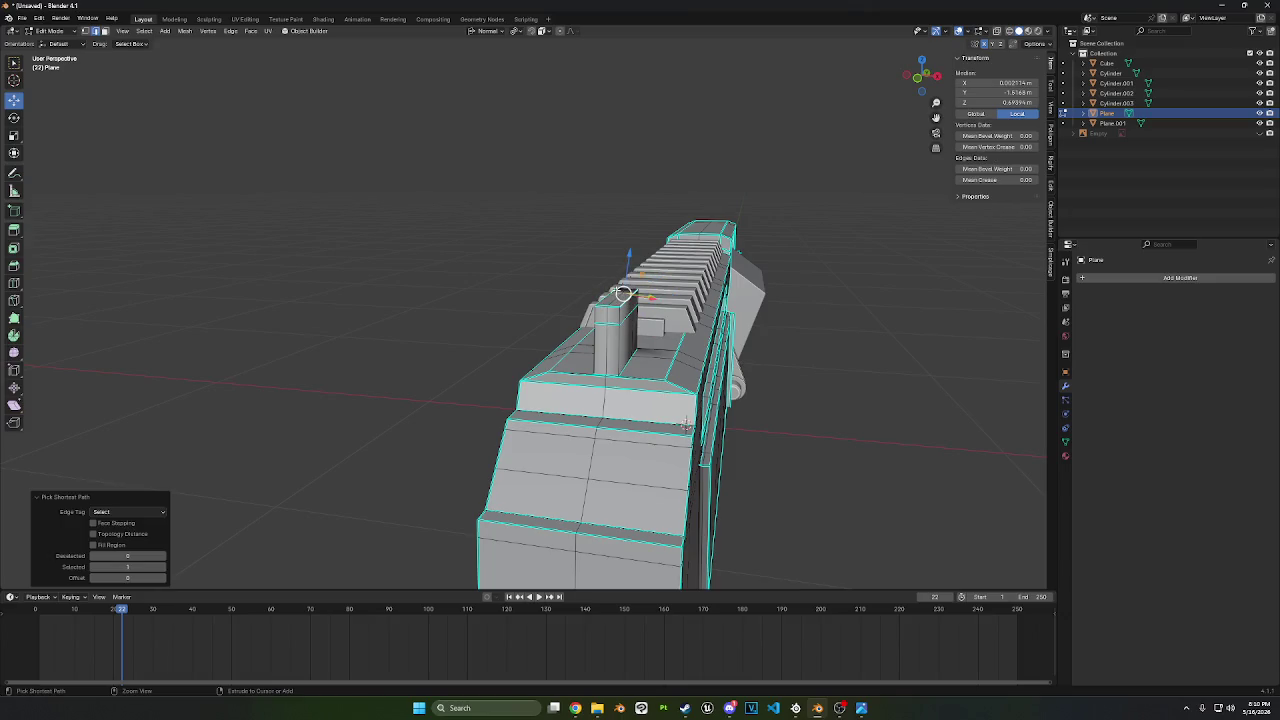
{"action": "middle_click_drag", "start_coordinate": [622, 293], "coordinate": [515, 319]}
{"action": "left_click", "coordinate": [487, 282]}
{"action": "left_click", "coordinate": [407, 361]}
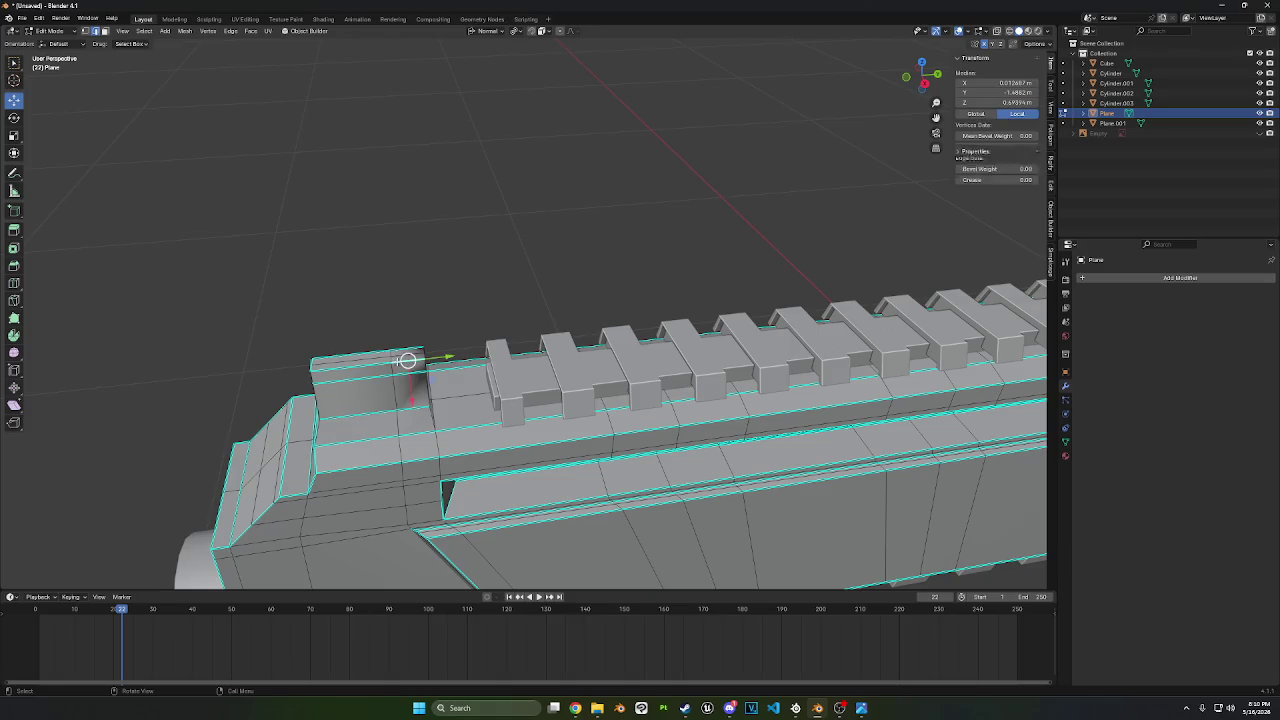
{"action": "left_click", "coordinate": [372, 356]}
{"action": "left_click", "coordinate": [385, 352], "text": "shift"}
{"action": "middle_click_drag", "start_coordinate": [477, 280], "coordinate": [476, 266]}
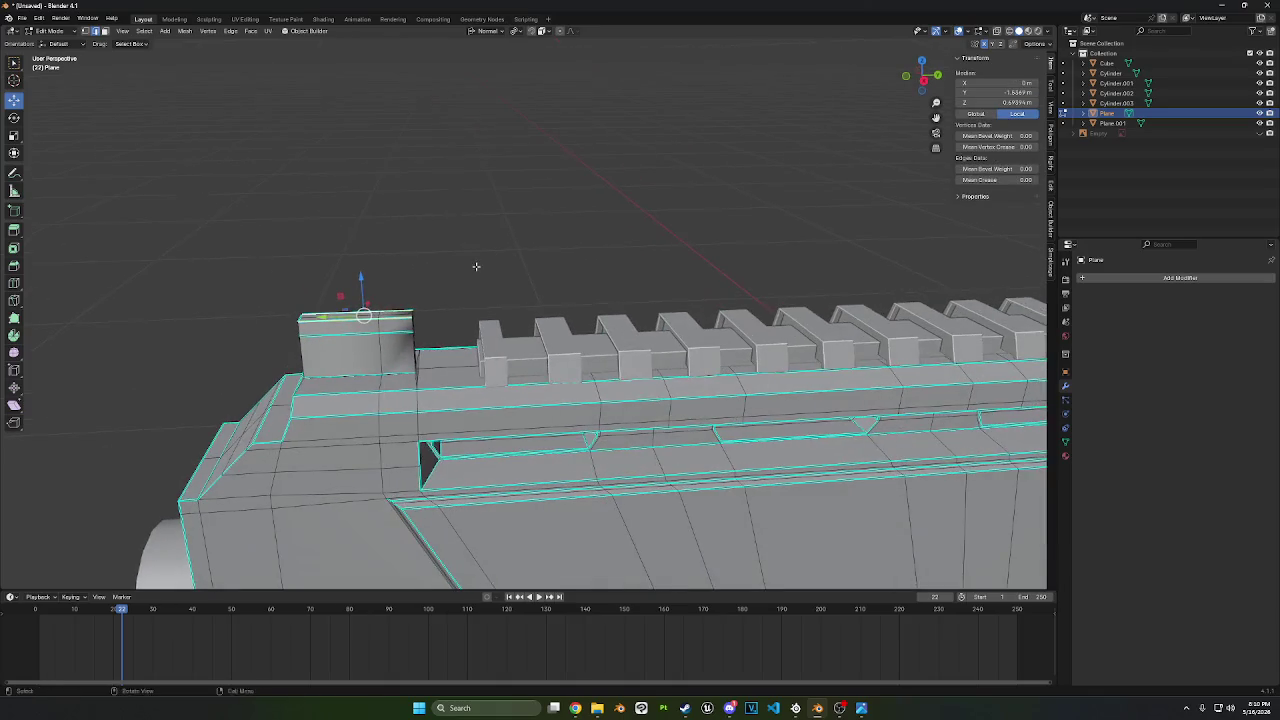
- Bevel the block's top edges about 0.0093 m with one segment
{"action": "key", "text": "ctrl+b"}
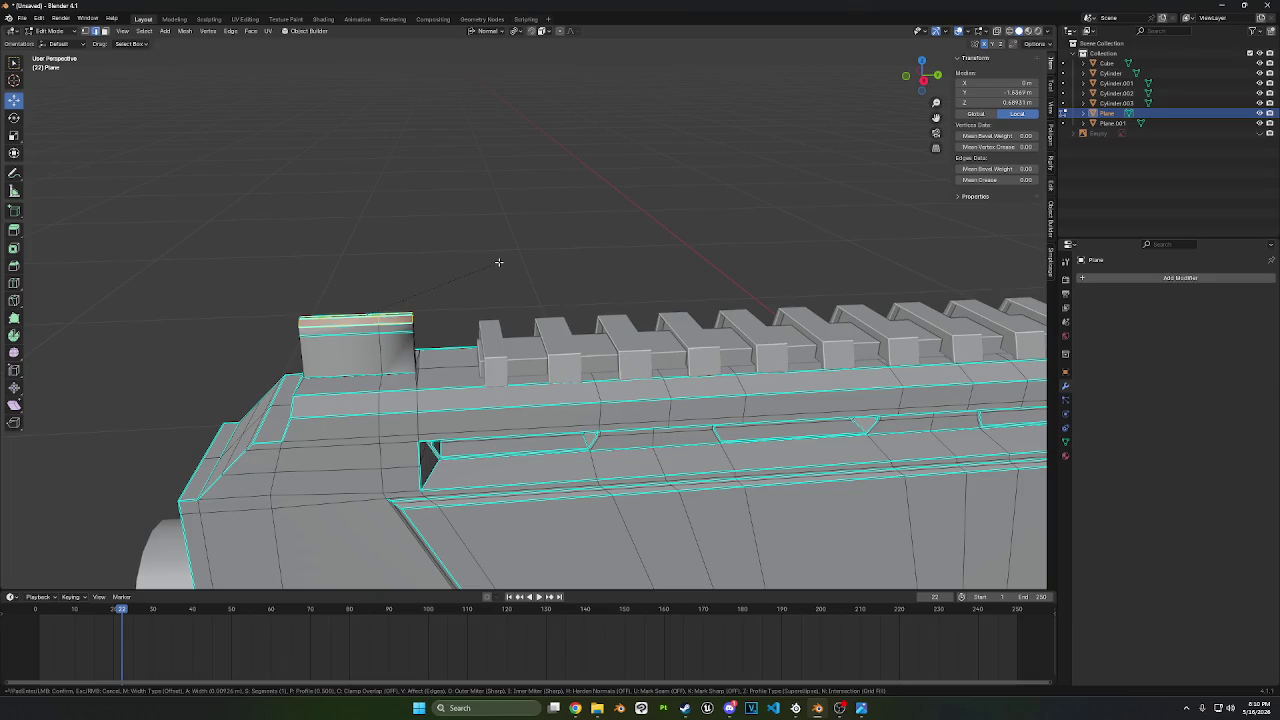
{"action": "left_click", "coordinate": [499, 262]}
{"action": "mouse_move", "coordinate": [511, 251]}
{"action": "middle_mouse_down"}
{"action": "mouse_move", "coordinate": [434, 229]}
{"action": "mouse_move", "coordinate": [420, 270]}
{"action": "mouse_move", "coordinate": [600, 294]}
{"action": "mouse_move", "coordinate": [586, 283]}
{"action": "middle_mouse_up"}
{"action": "left_click", "coordinate": [922, 76]}
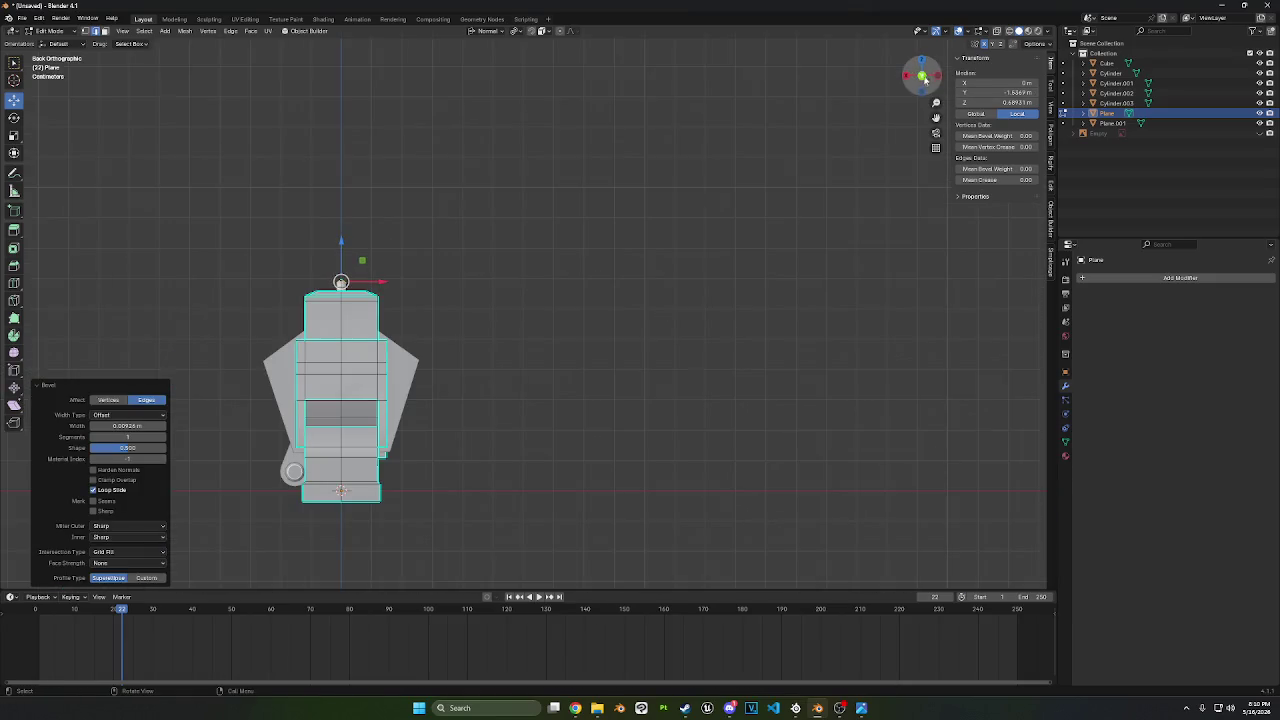
{"action": "scroll", "coordinate": [552, 174], "scroll_direction": "up", "scroll_amount": 1}
{"action": "scroll", "coordinate": [440, 271], "scroll_direction": "up", "scroll_amount": 2}
{"action": "mouse_move", "coordinate": [440, 271]}
{"action": "middle_mouse_down"}
{"action": "mouse_move", "coordinate": [569, 313]}
{"action": "mouse_move", "coordinate": [531, 331]}
{"action": "middle_mouse_up"}
- Inset the rear box's top face and narrow it along X to 0.607
{"action": "left_click", "coordinate": [548, 359]}
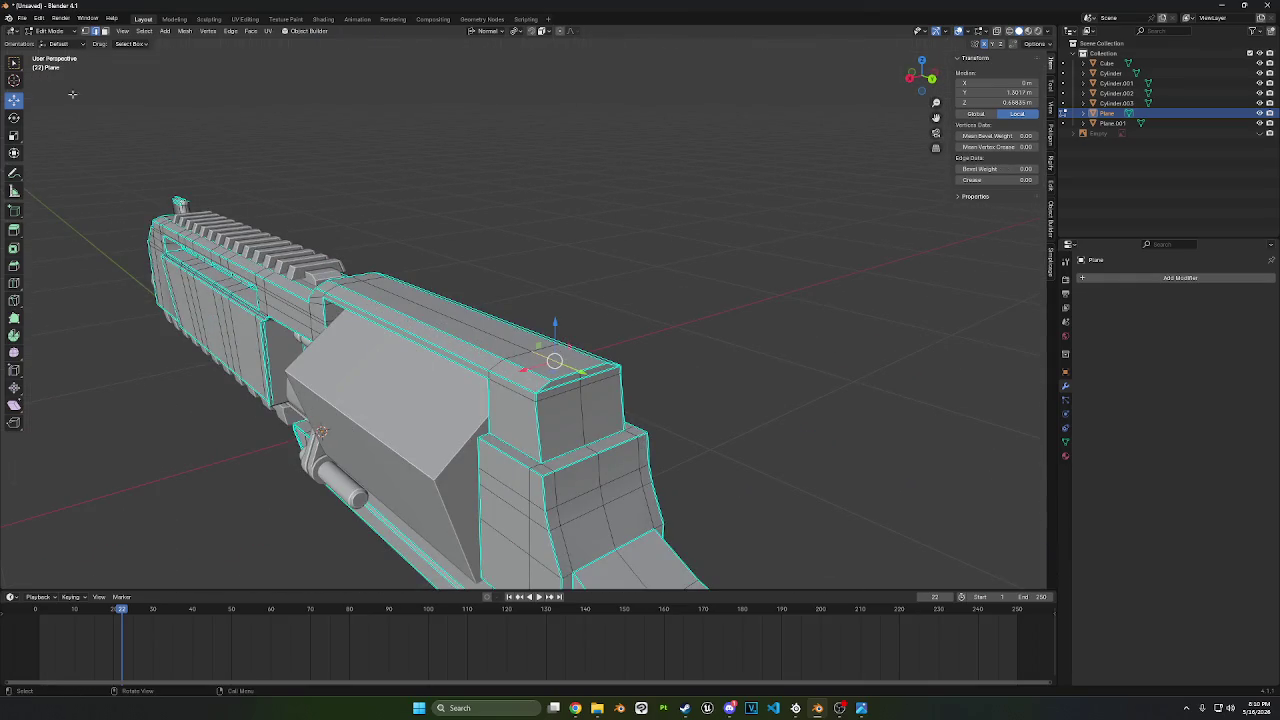
{"action": "left_click", "coordinate": [105, 31]}
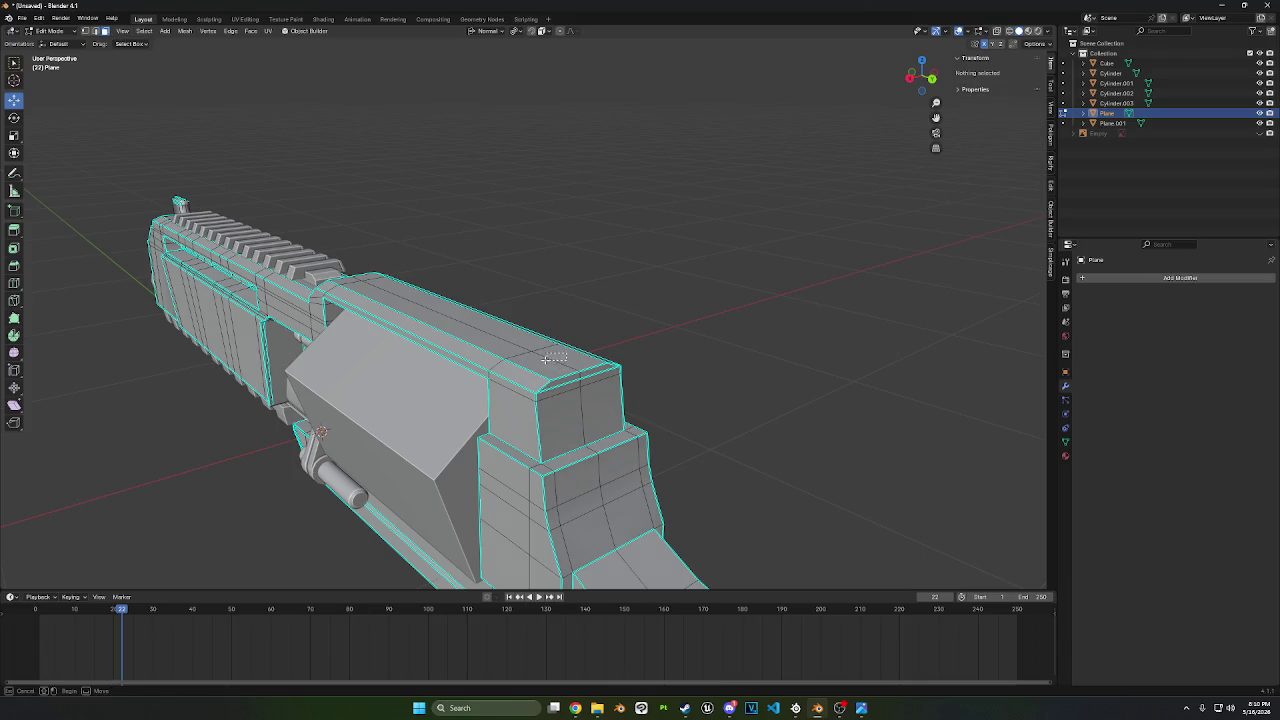
{"action": "left_click", "coordinate": [560, 360]}
{"action": "mouse_move", "coordinate": [743, 309]}
{"action": "middle_mouse_down"}
{"action": "mouse_move", "coordinate": [712, 349]}
{"action": "mouse_move", "coordinate": [728, 338]}
{"action": "middle_mouse_up"}
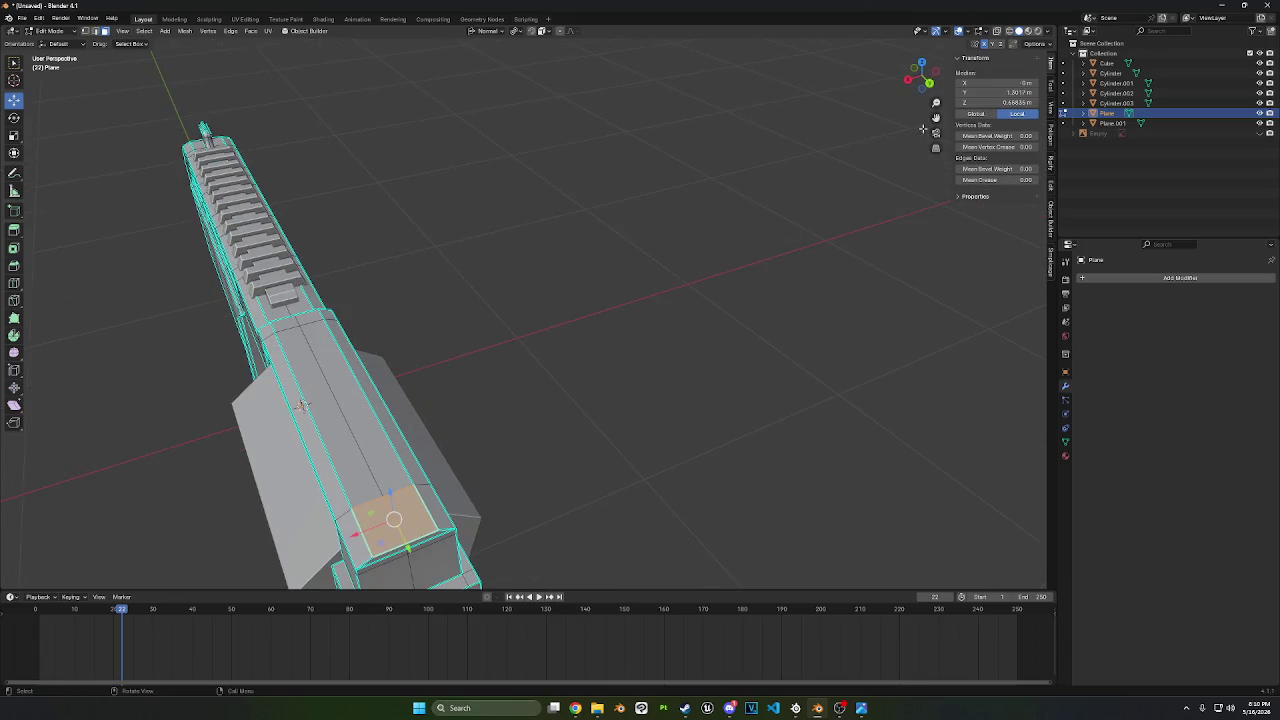
{"action": "key", "text": "i"}
{"action": "left_click", "coordinate": [804, 306]}
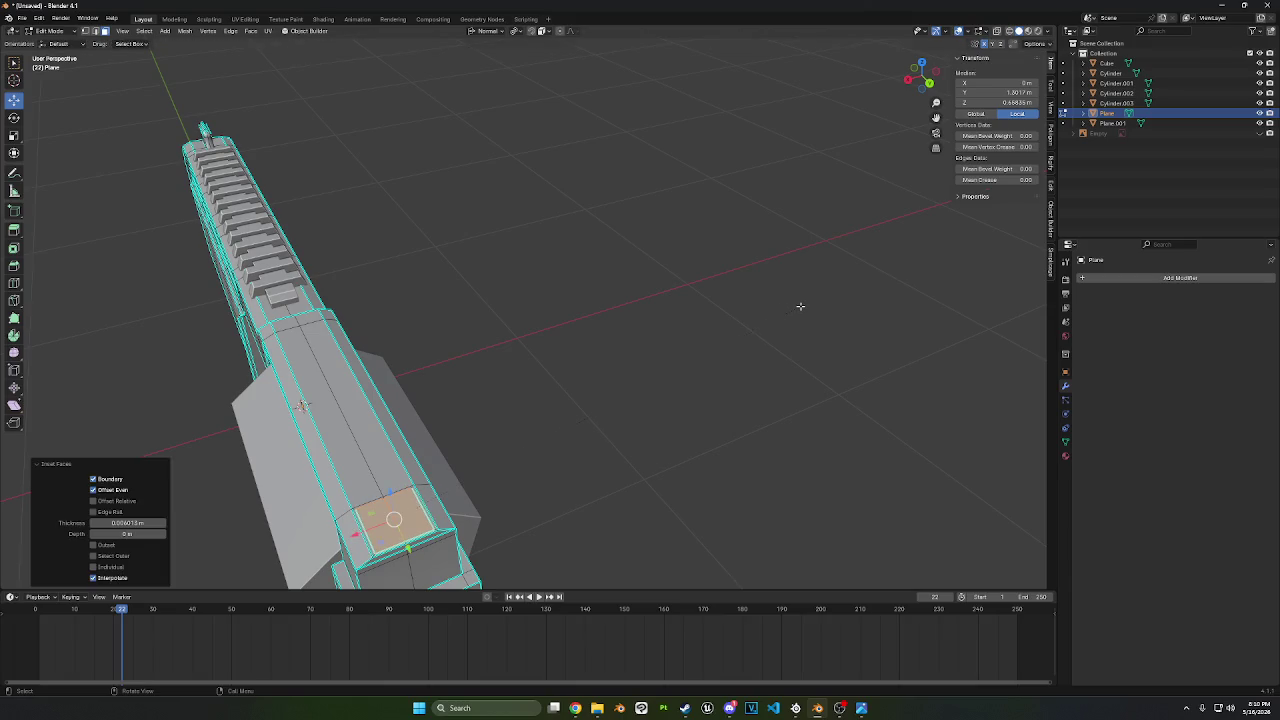
{"action": "key", "text": "s"}
{"action": "key", "text": "x"}
{"action": "left_click", "coordinate": [648, 405]}
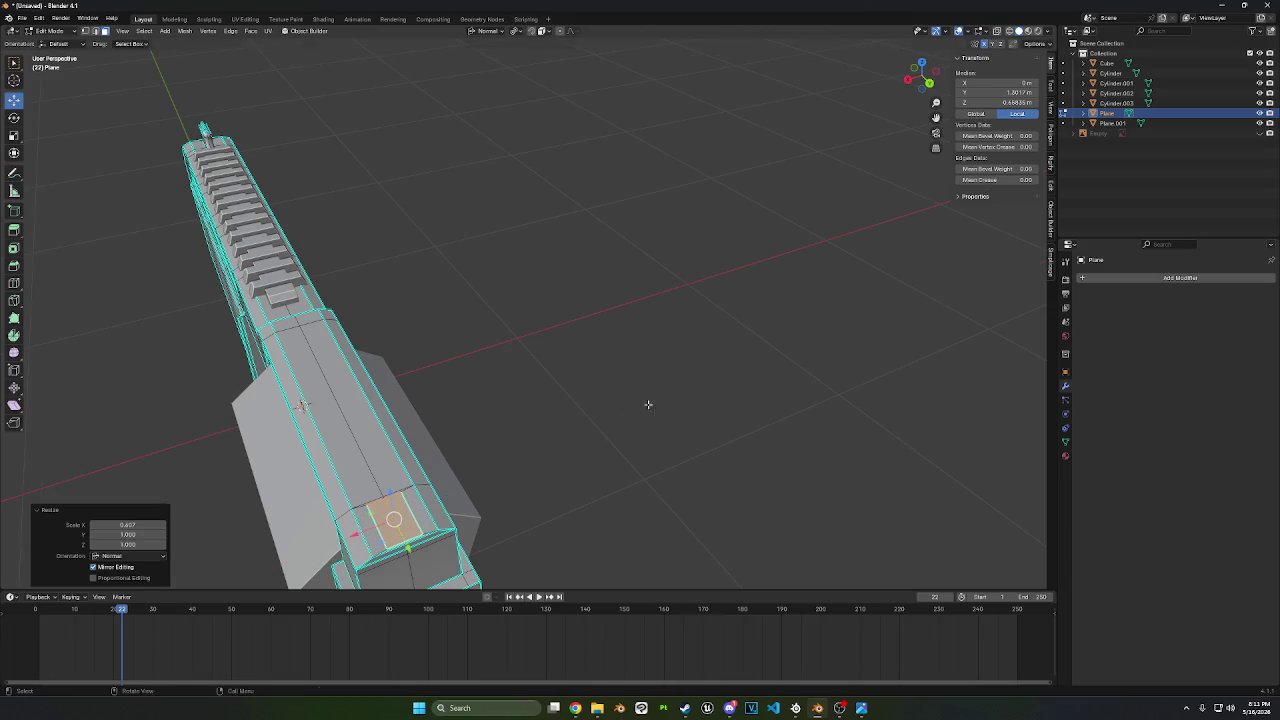
- Extrude the top face slightly upward, then push it further along Z
{"action": "left_click", "coordinate": [929, 84]}
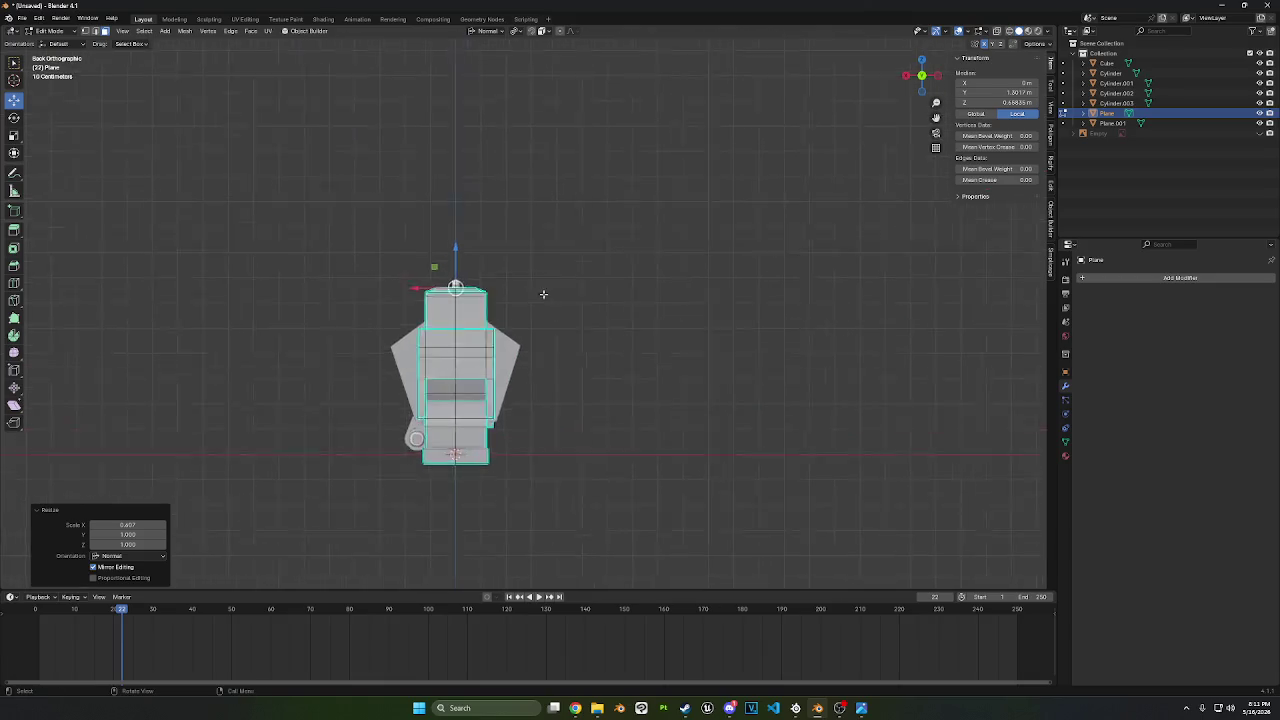
{"action": "scroll", "coordinate": [560, 295], "scroll_direction": "up", "scroll_amount": 3}
{"action": "key", "text": "e"}
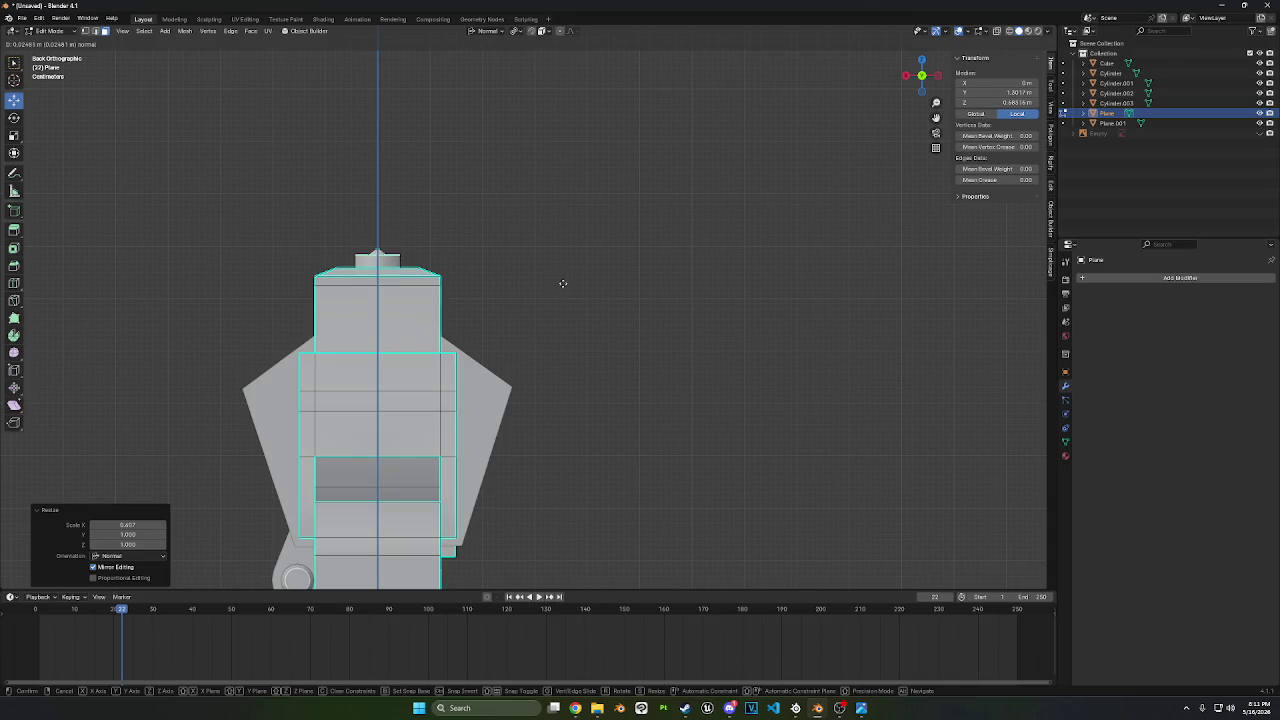
{"action": "left_click", "coordinate": [561, 282]}
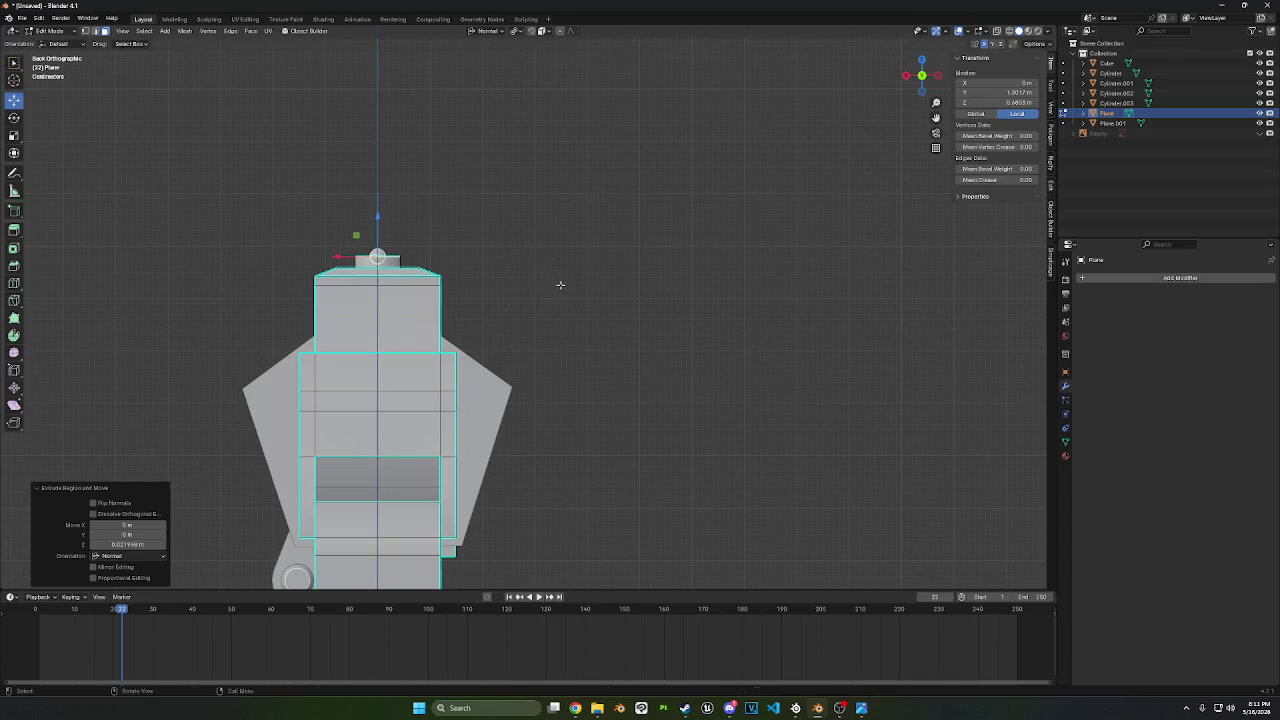
{"action": "mouse_move", "coordinate": [561, 283]}
{"action": "middle_mouse_down"}
{"action": "mouse_move", "coordinate": [774, 325]}
{"action": "mouse_move", "coordinate": [769, 349]}
{"action": "mouse_move", "coordinate": [809, 346]}
{"action": "mouse_move", "coordinate": [878, 289]}
{"action": "mouse_move", "coordinate": [640, 312]}
{"action": "middle_mouse_up"}
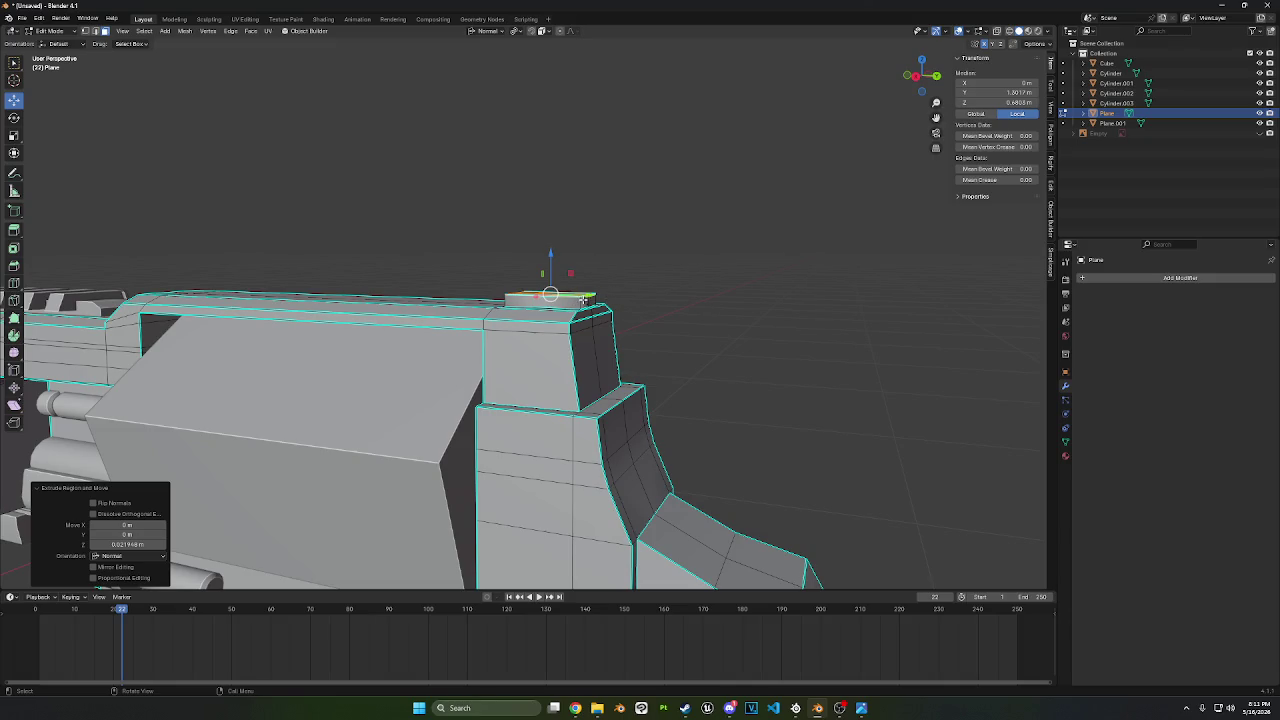
{"action": "key", "text": "g"}
{"action": "key", "text": "z"}
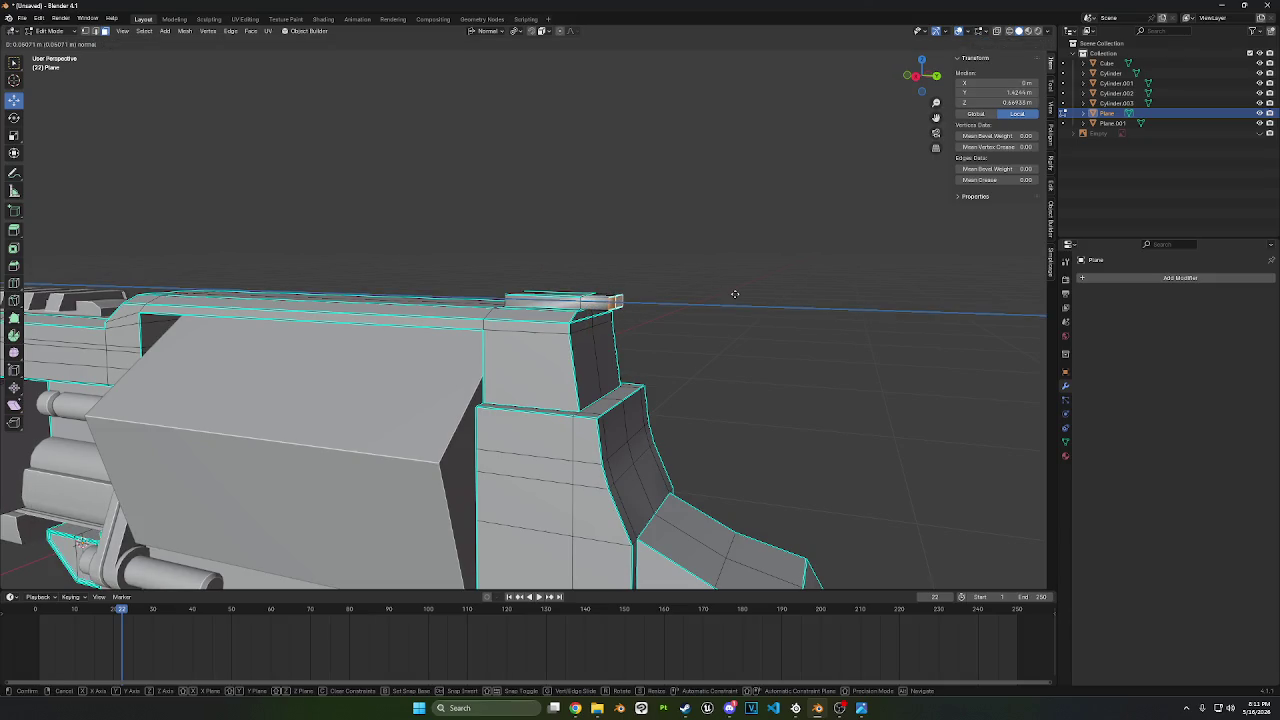
{"action": "left_click", "coordinate": [735, 294]}
- Widen the face along X to 1.398, extrude it 0.068 m and reposition it
{"action": "middle_click_drag", "start_coordinate": [737, 291], "coordinate": [740, 320]}
{"action": "key", "text": "s"}
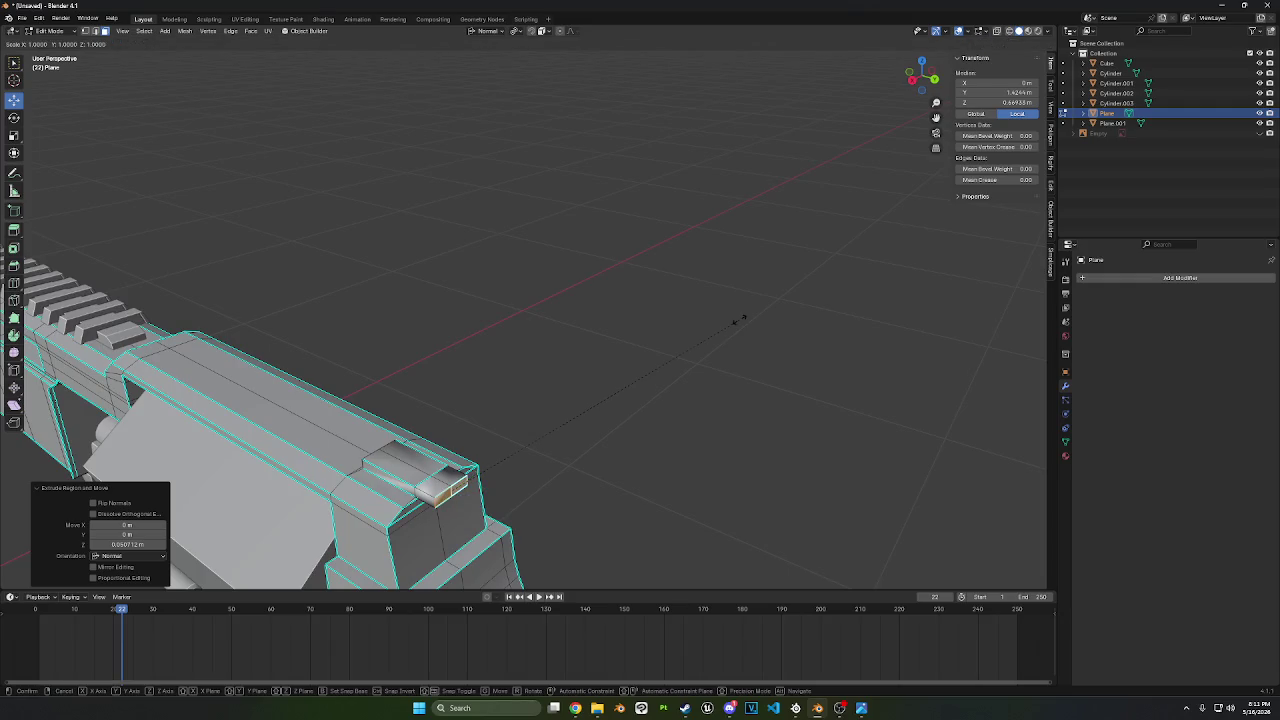
{"action": "key", "text": "x"}
{"action": "key", "text": "x"}
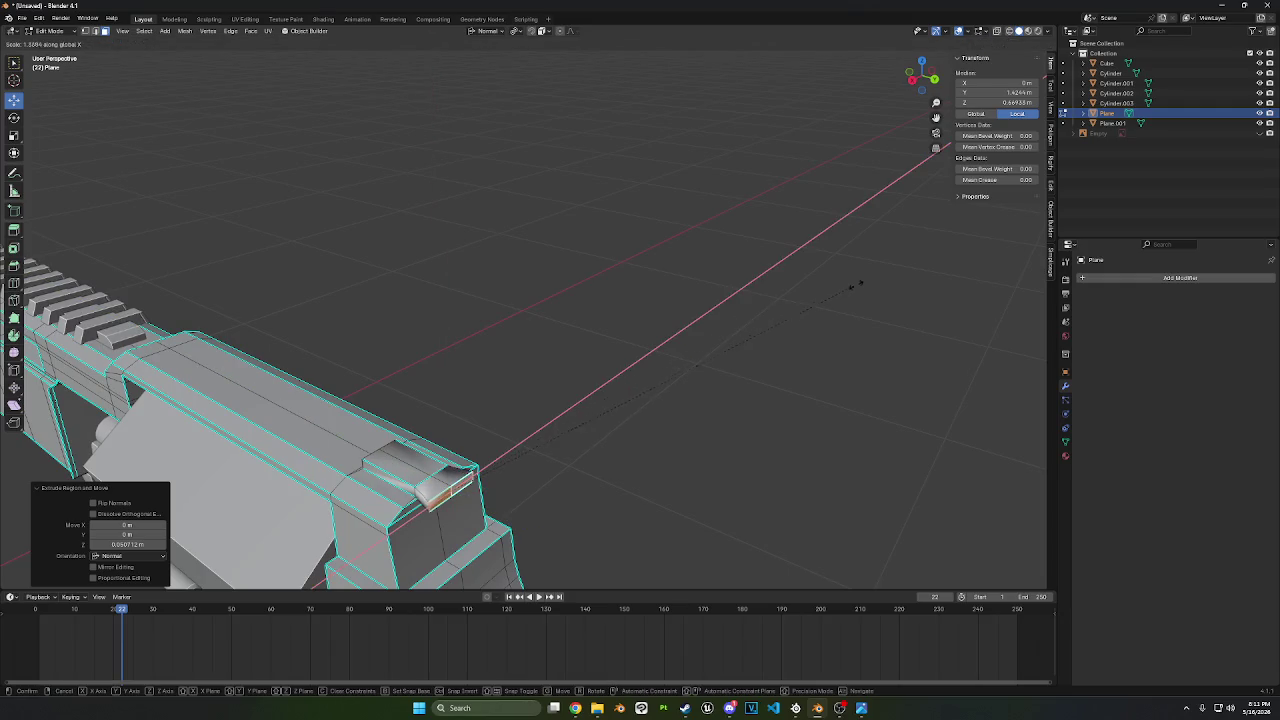
{"action": "left_click", "coordinate": [862, 279]}
{"action": "key", "text": "e"}
{"action": "left_click", "coordinate": [895, 290]}
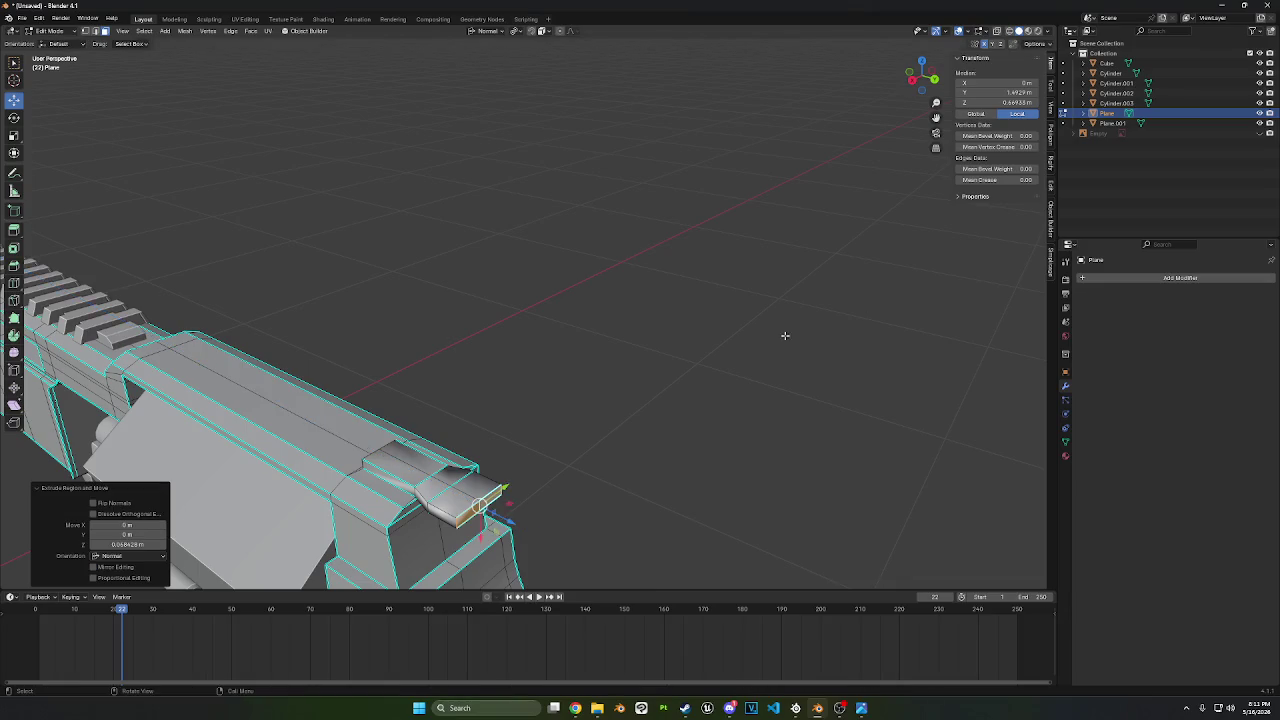
{"action": "mouse_move", "coordinate": [786, 334]}
{"action": "middle_mouse_down"}
{"action": "mouse_move", "coordinate": [589, 377]}
{"action": "mouse_move", "coordinate": [573, 394]}
{"action": "middle_mouse_up"}
{"action": "key", "text": "g"}
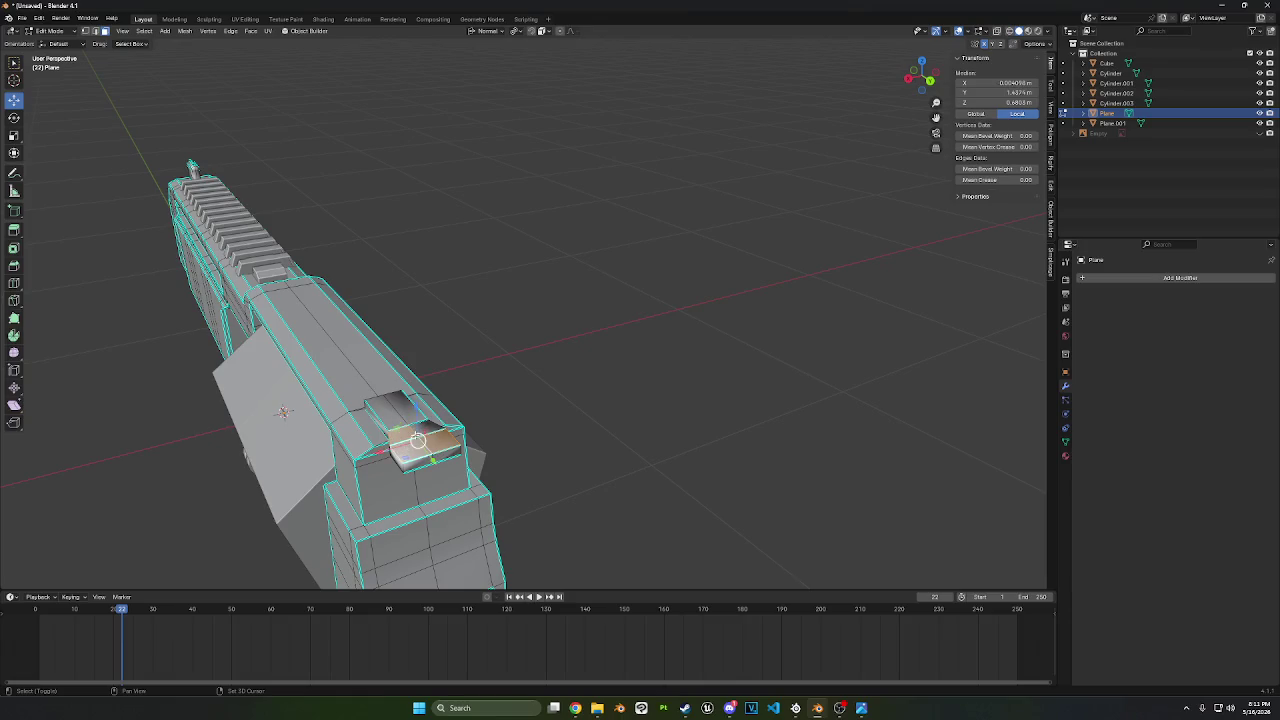
{"action": "left_click", "coordinate": [421, 427]}
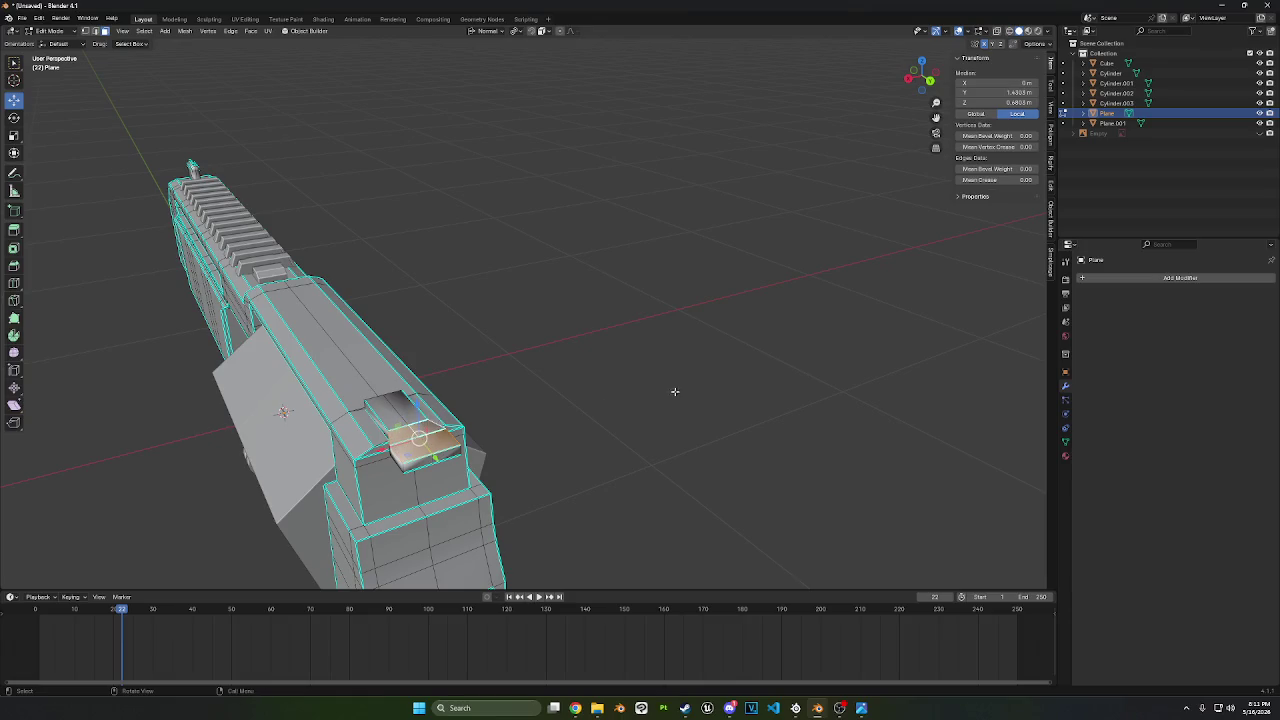
- Select the block's top faces and inset them twice
{"action": "left_click", "coordinate": [402, 412], "text": "shift"}
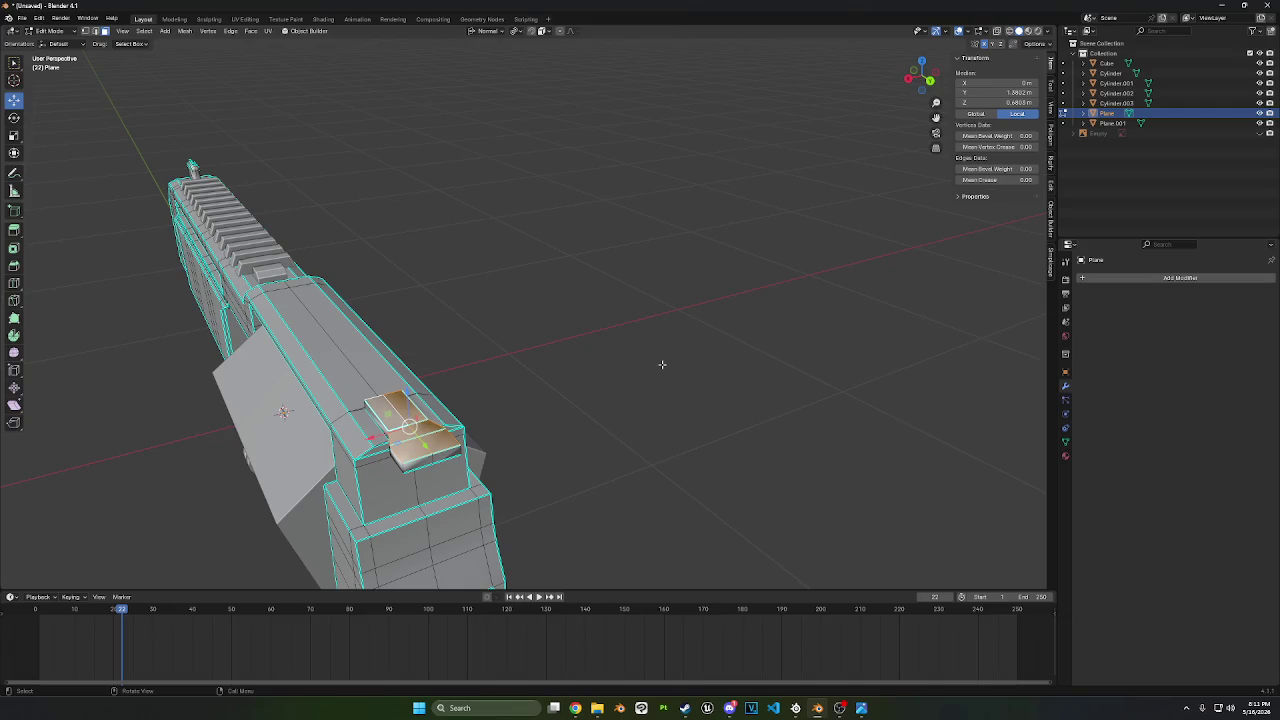
{"action": "key", "text": "i"}
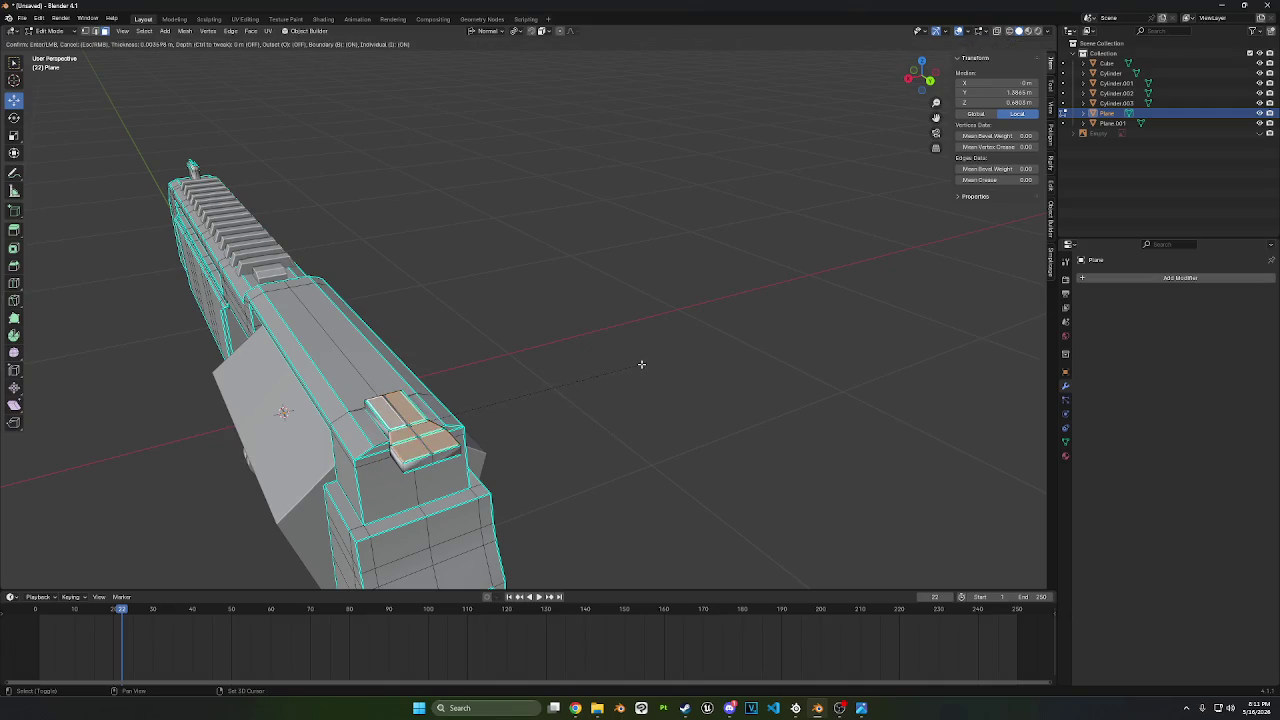
{"action": "left_click", "coordinate": [623, 366]}
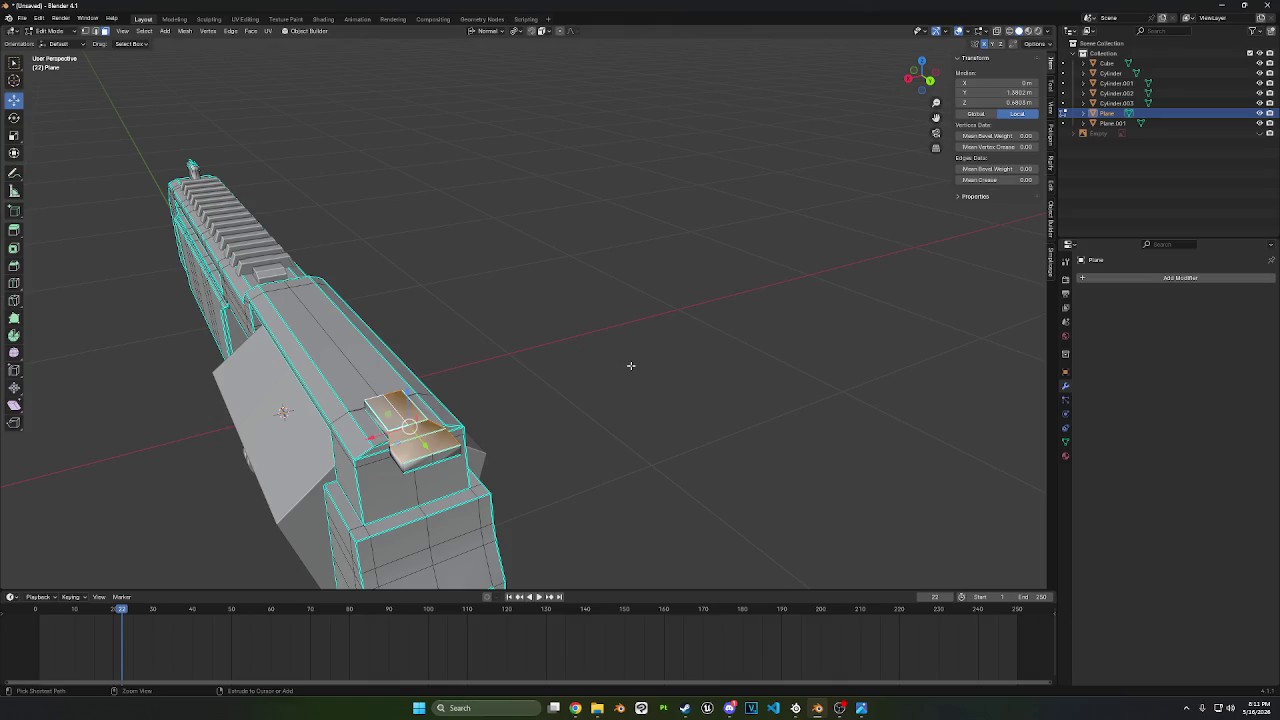
{"action": "left_click", "coordinate": [402, 410], "text": "ctrl"}
{"action": "key", "text": "i"}
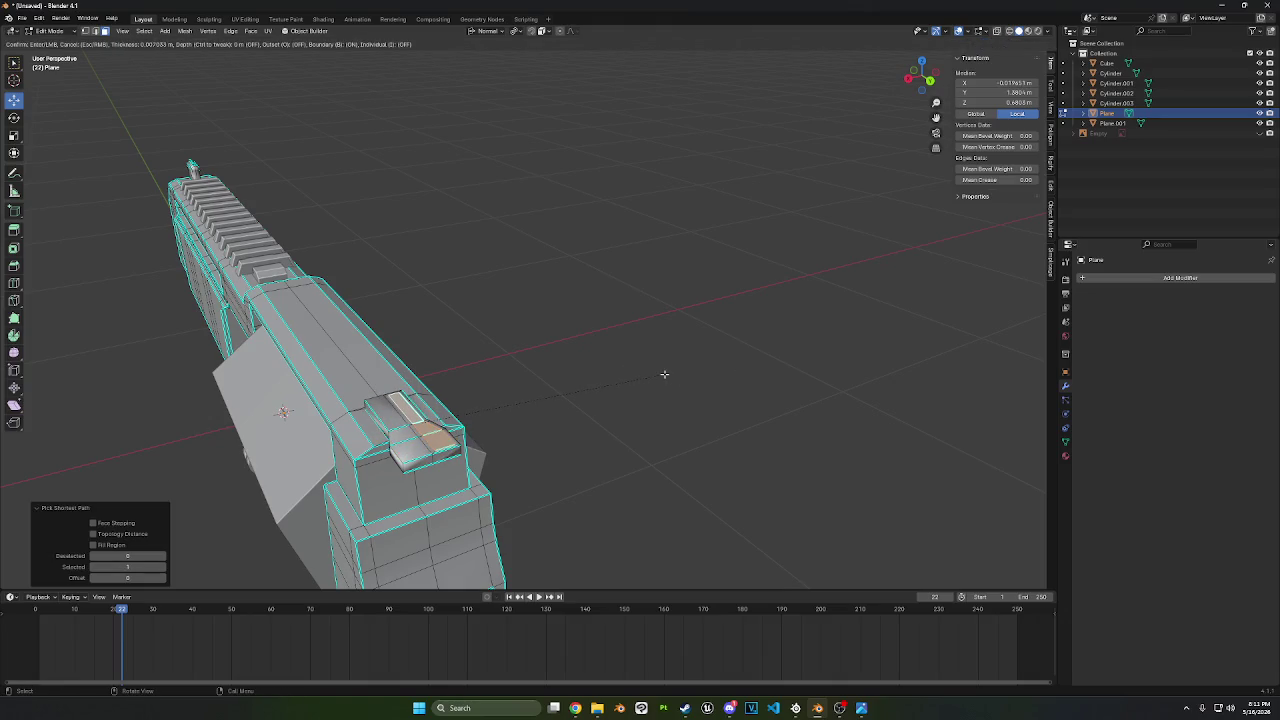
{"action": "left_click", "coordinate": [664, 374]}
- Extrude the inset faces upward to raise the sight block, then inspect it
{"action": "left_click", "coordinate": [930, 80]}
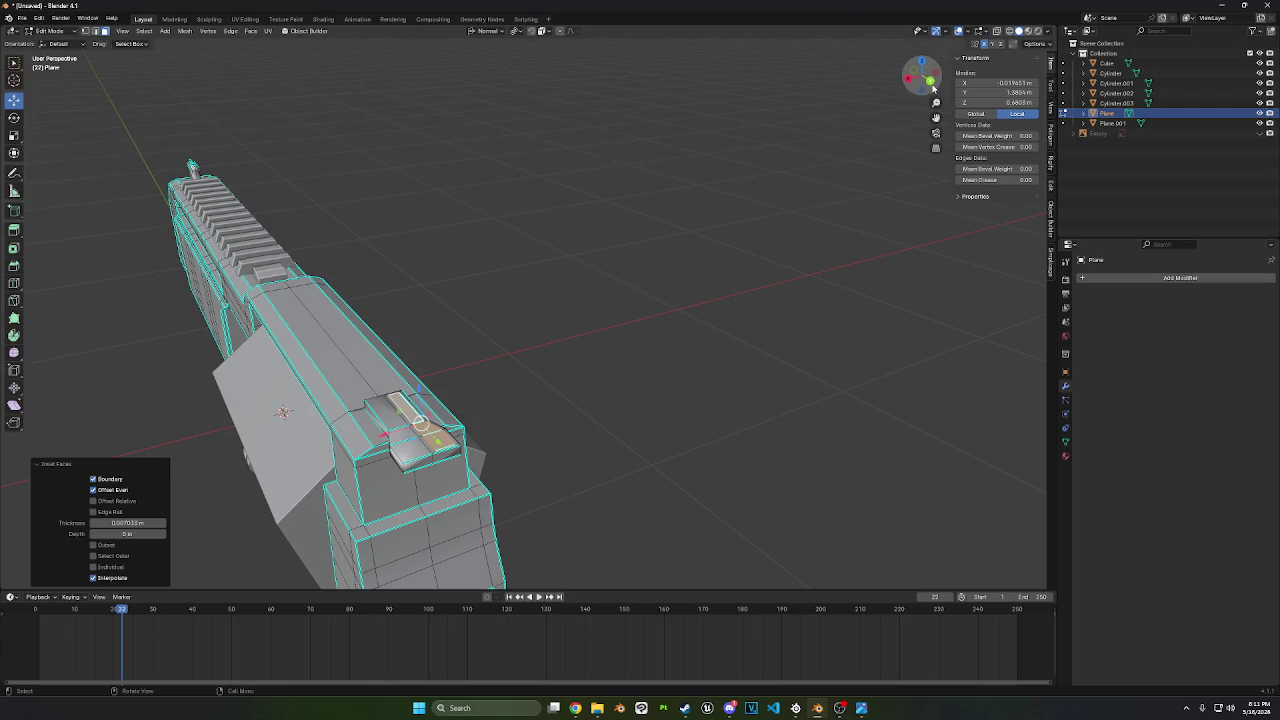
{"action": "key", "text": "e"}
{"action": "left_click", "coordinate": [759, 241]}
{"action": "middle_click_drag", "start_coordinate": [486, 309], "coordinate": [600, 260]}
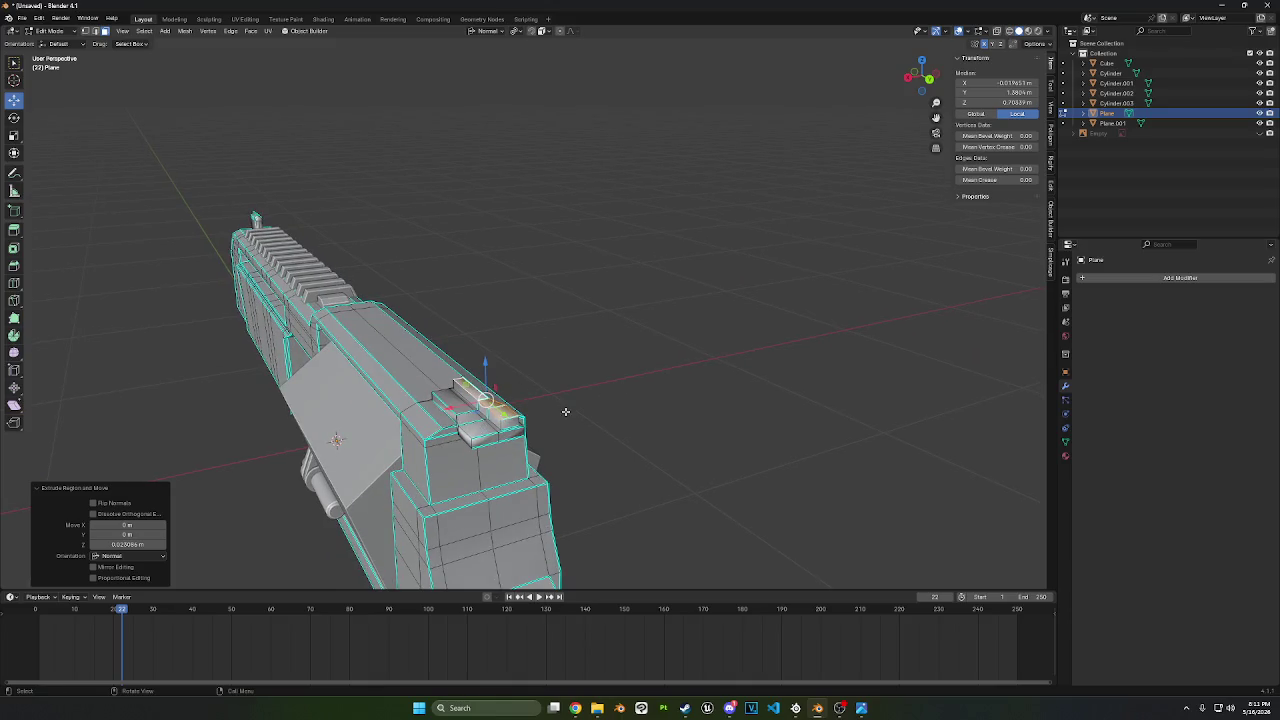
{"action": "mouse_move", "coordinate": [518, 419]}
{"action": "middle_mouse_down"}
{"action": "mouse_move", "coordinate": [574, 422]}
{"action": "mouse_move", "coordinate": [580, 399]}
{"action": "middle_mouse_up"}
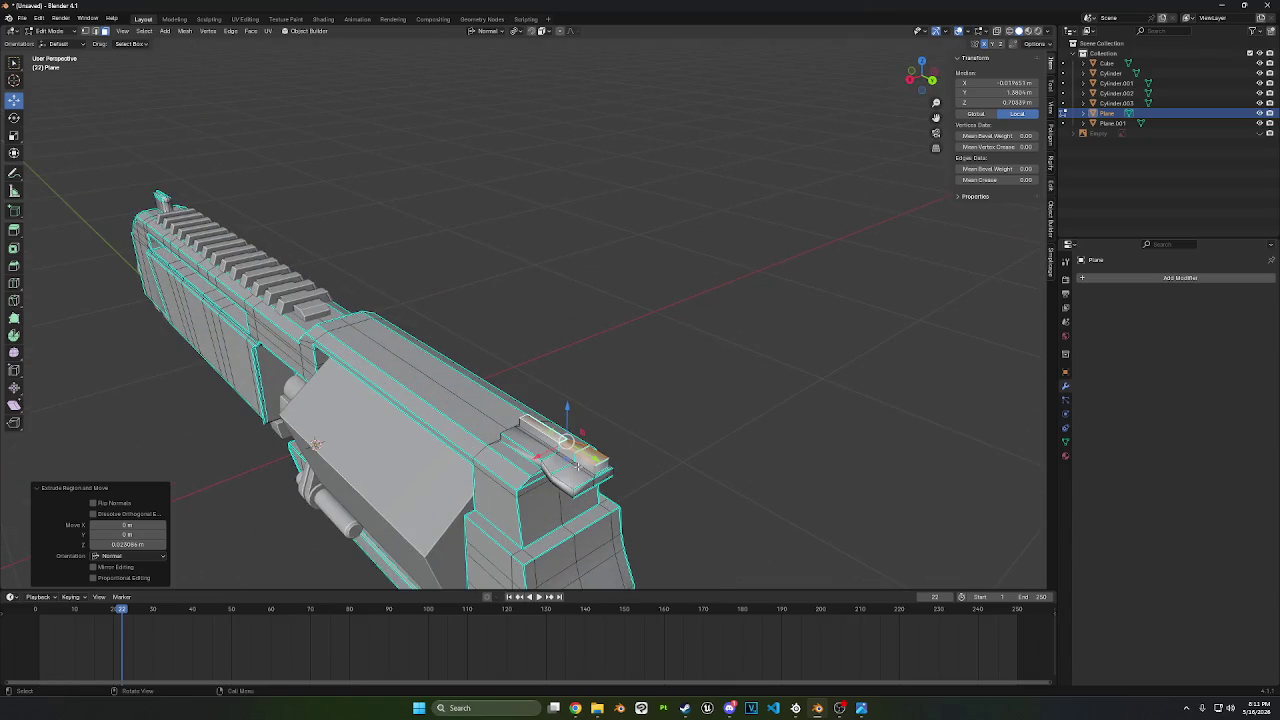
{"action": "middle_click_drag", "start_coordinate": [577, 465], "coordinate": [600, 440]}
- In Right view with X-ray, box-select the raised piece and separate it into Plane.002
{"action": "left_click", "coordinate": [930, 75]}
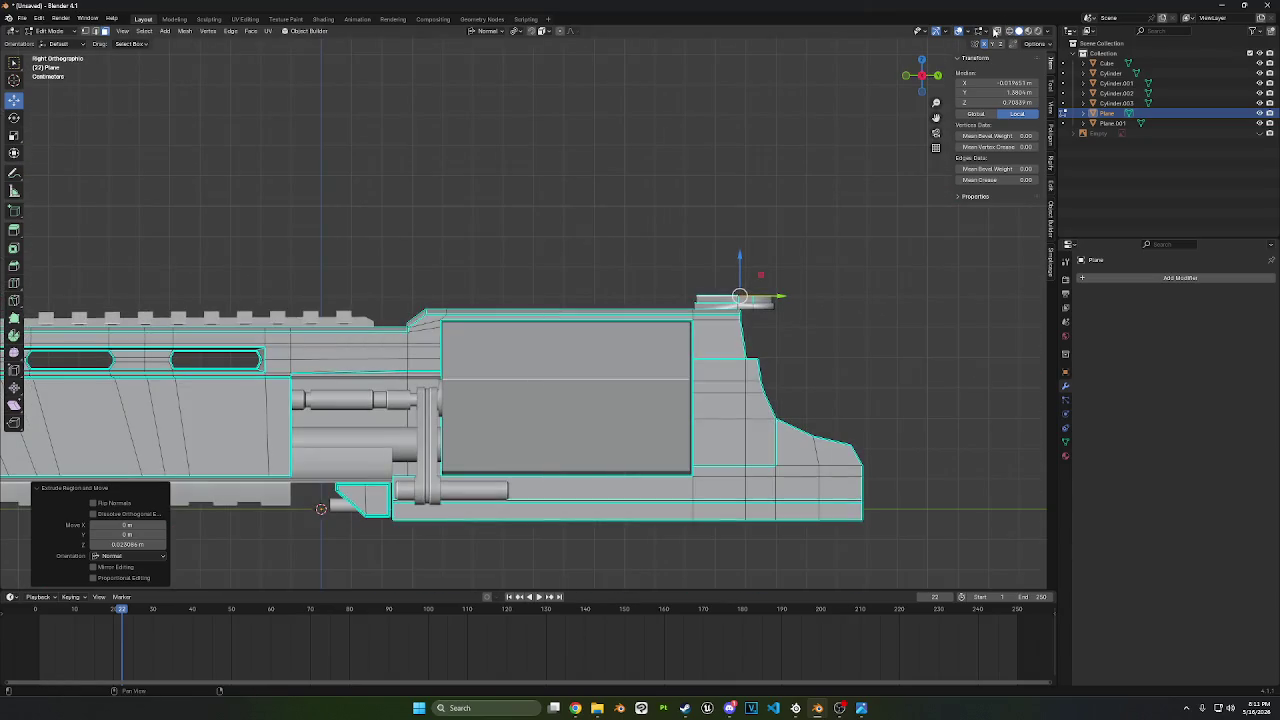
{"action": "left_click", "coordinate": [996, 31]}
{"action": "middle_click_drag", "start_coordinate": [826, 217], "coordinate": [720, 250], "text": "shift"}
{"action": "mouse_move", "coordinate": [555, 276]}
{"action": "left_mouse_down"}
{"action": "mouse_move", "coordinate": [696, 340]}
{"action": "mouse_move", "coordinate": [635, 322]}
{"action": "left_mouse_up"}
{"action": "key", "text": "p"}
{"action": "left_click", "coordinate": [752, 334]}
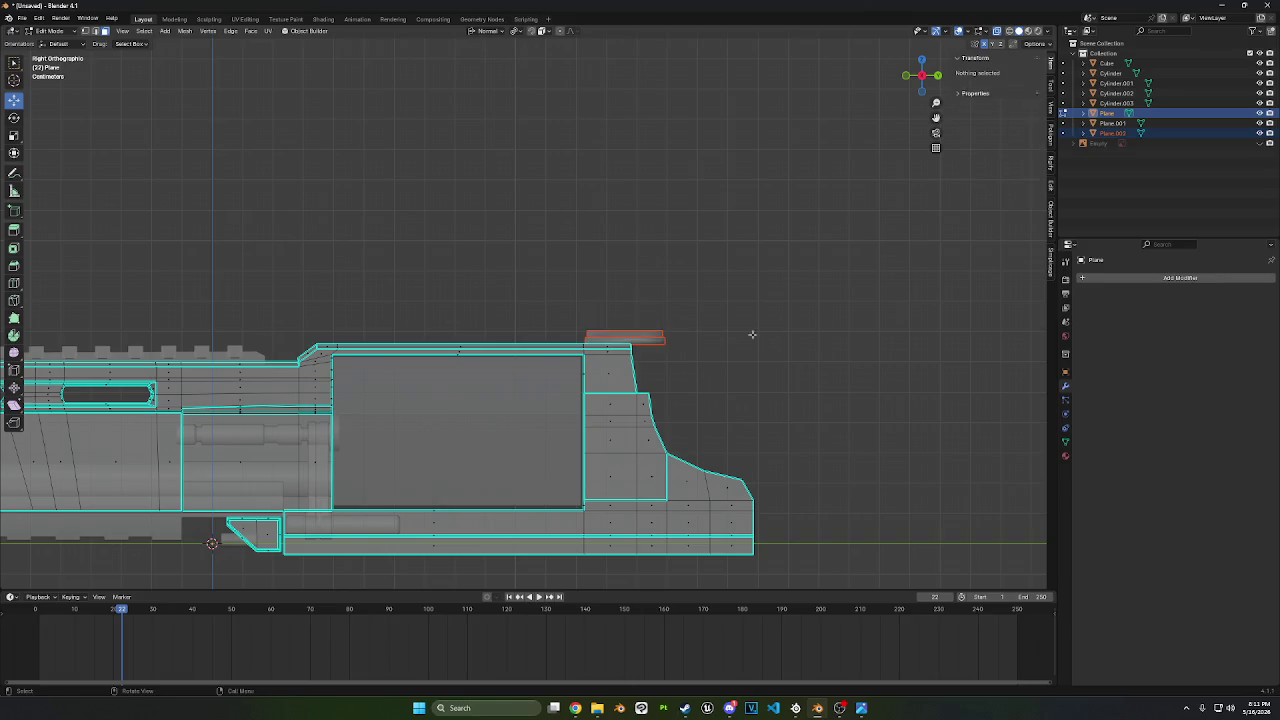
- Return to Object Mode, select the gun body and edit its mesh with X-ray off
{"action": "left_click", "coordinate": [45, 30]}
{"action": "left_click", "coordinate": [48, 40]}
{"action": "left_click", "coordinate": [662, 334]}
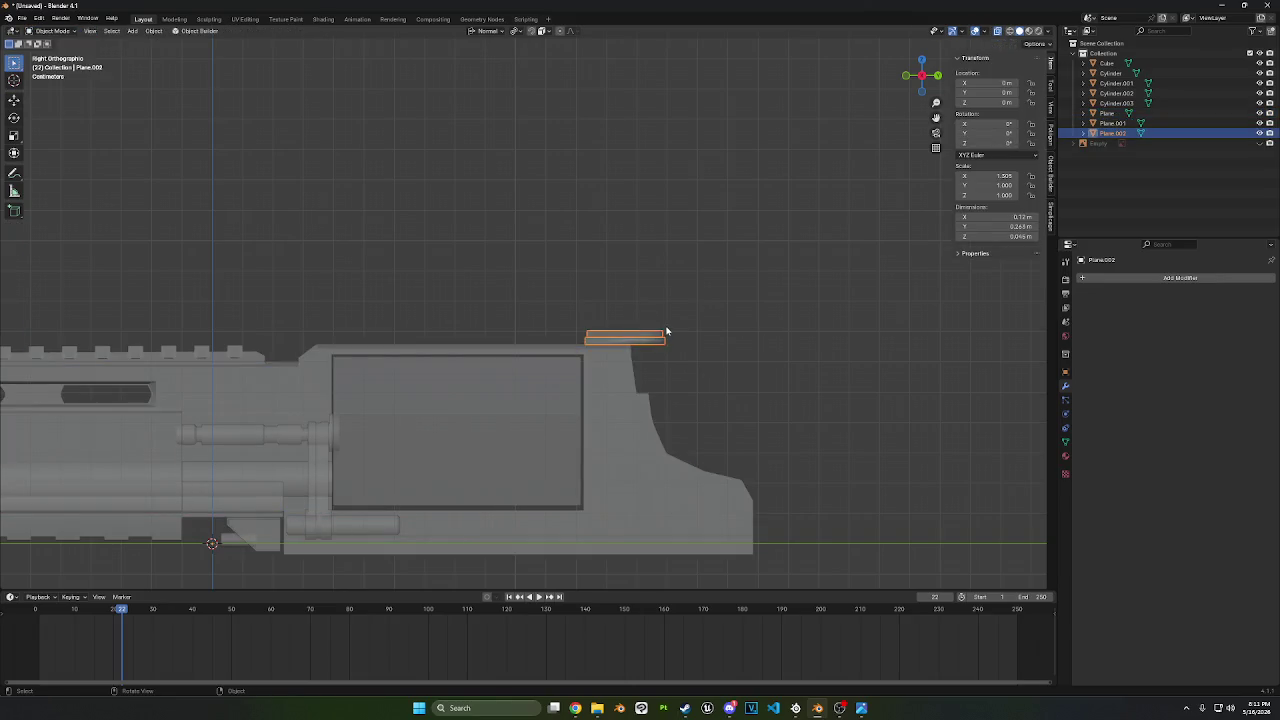
{"action": "left_click", "coordinate": [627, 356]}
{"action": "key", "text": "Tab"}
{"action": "middle_click_drag", "start_coordinate": [640, 323], "coordinate": [657, 360]}
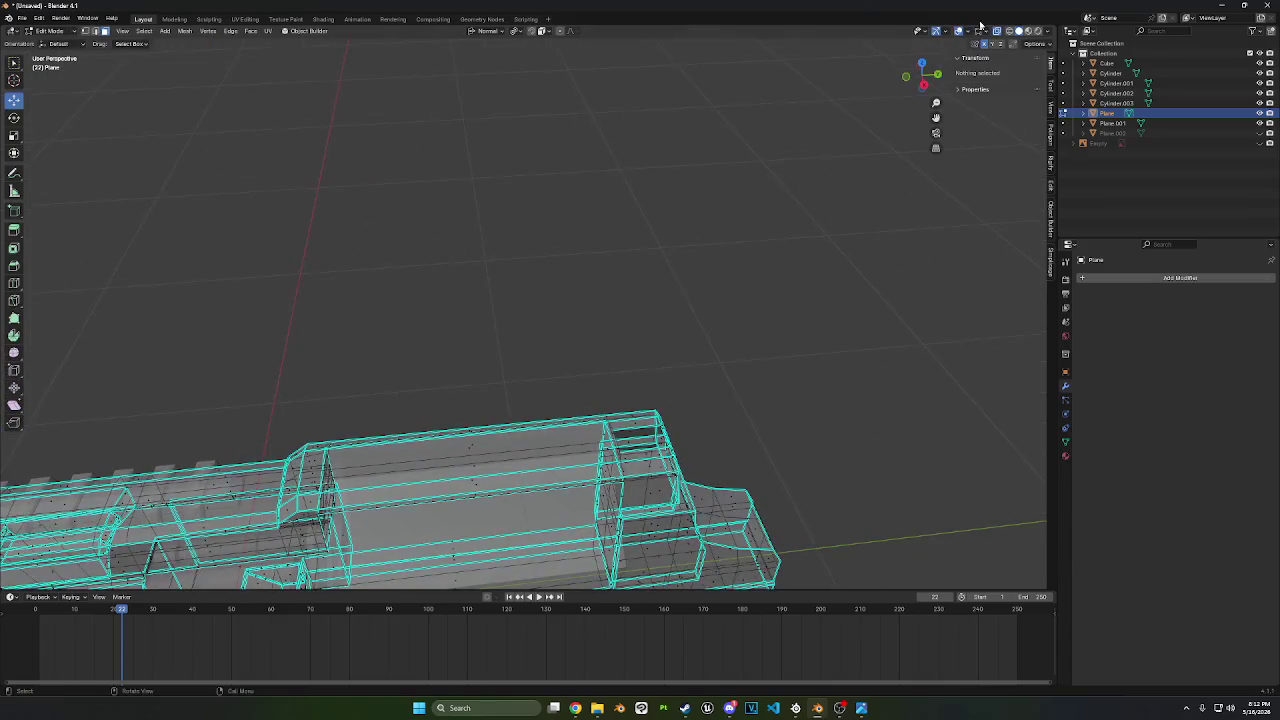
{"action": "key", "text": "alt+z"}
{"action": "scroll", "coordinate": [780, 309], "scroll_direction": "up", "scroll_amount": 5}
{"action": "middle_click_drag", "start_coordinate": [780, 309], "coordinate": [514, 290]}
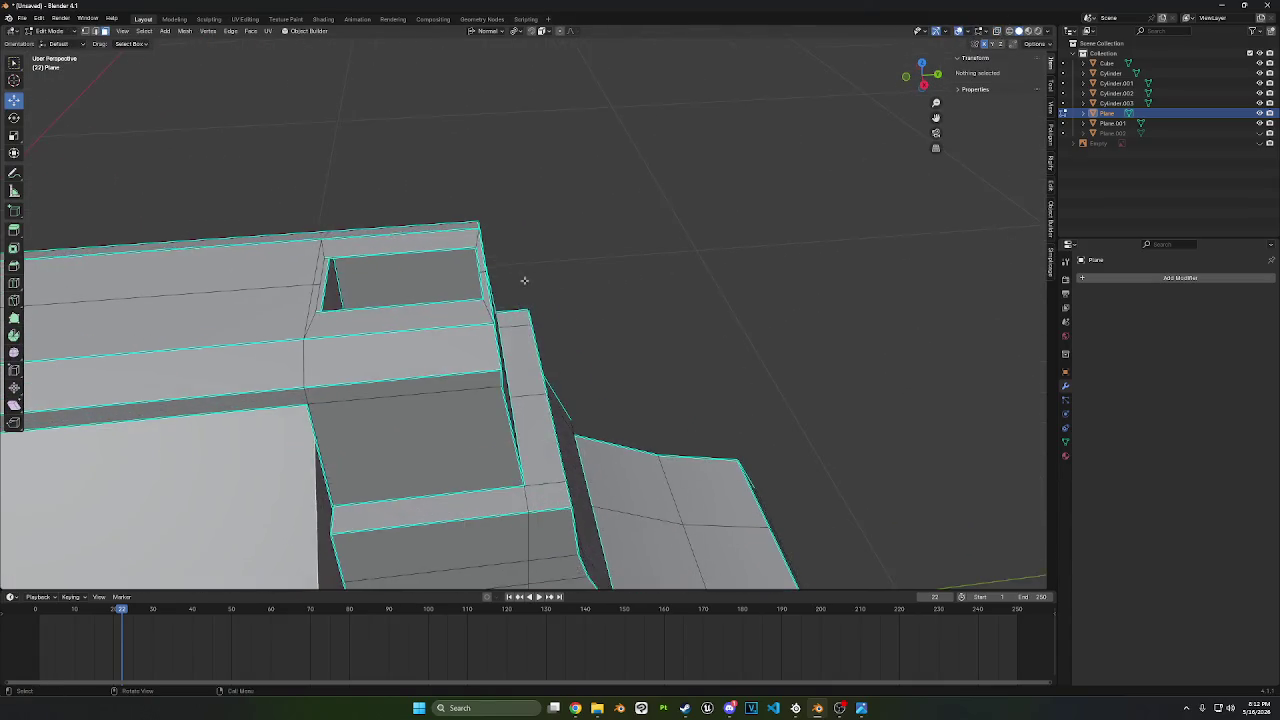
- Fill the recess left on the body top with a face between its two edges
{"action": "left_click", "coordinate": [473, 293]}
{"action": "middle_click_drag", "start_coordinate": [589, 275], "coordinate": [623, 277]}
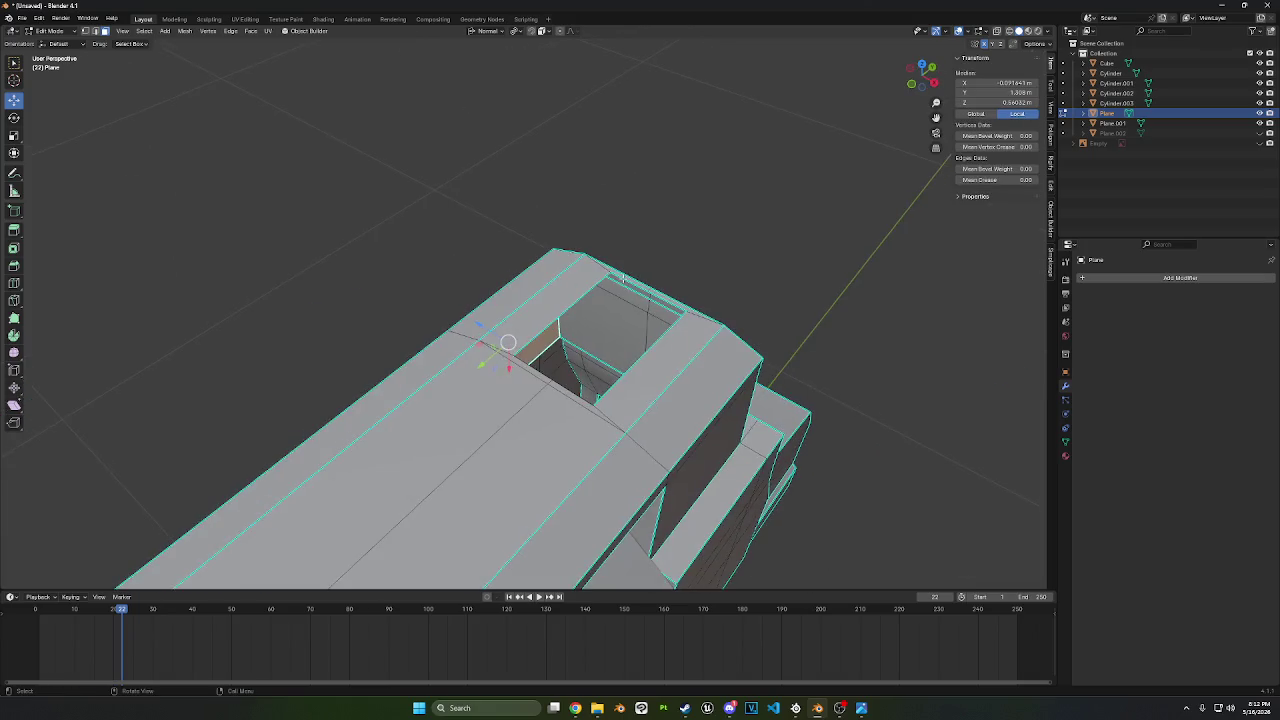
{"action": "left_click", "coordinate": [634, 284]}
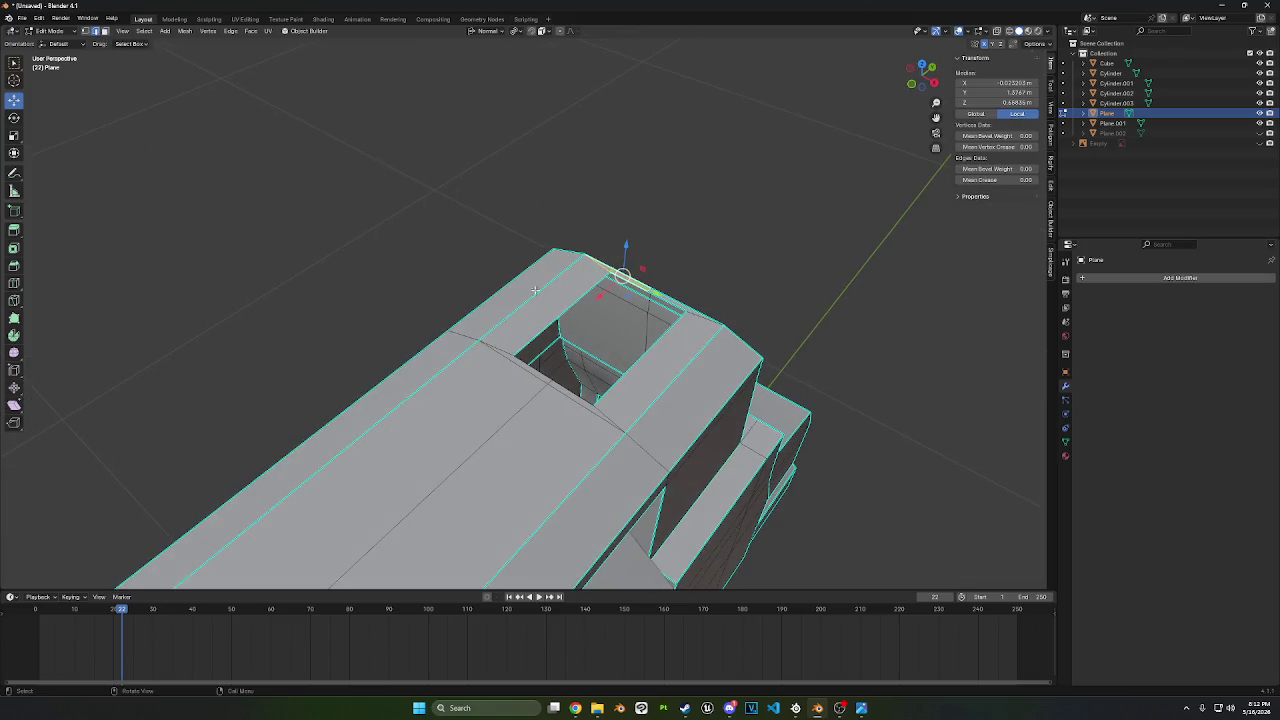
{"action": "middle_click_drag", "start_coordinate": [535, 290], "coordinate": [651, 266]}
{"action": "left_click", "coordinate": [651, 266]}
{"action": "left_click", "coordinate": [364, 394]}
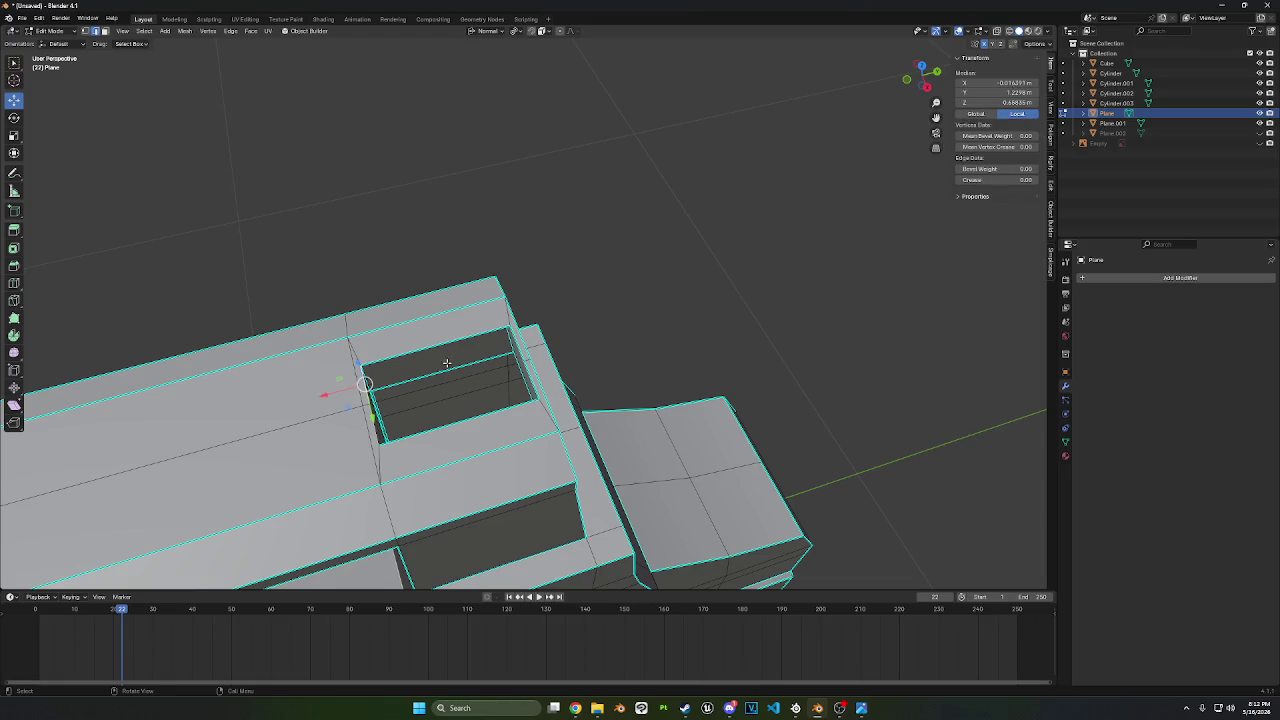
{"action": "left_click", "coordinate": [517, 347], "text": "shift"}
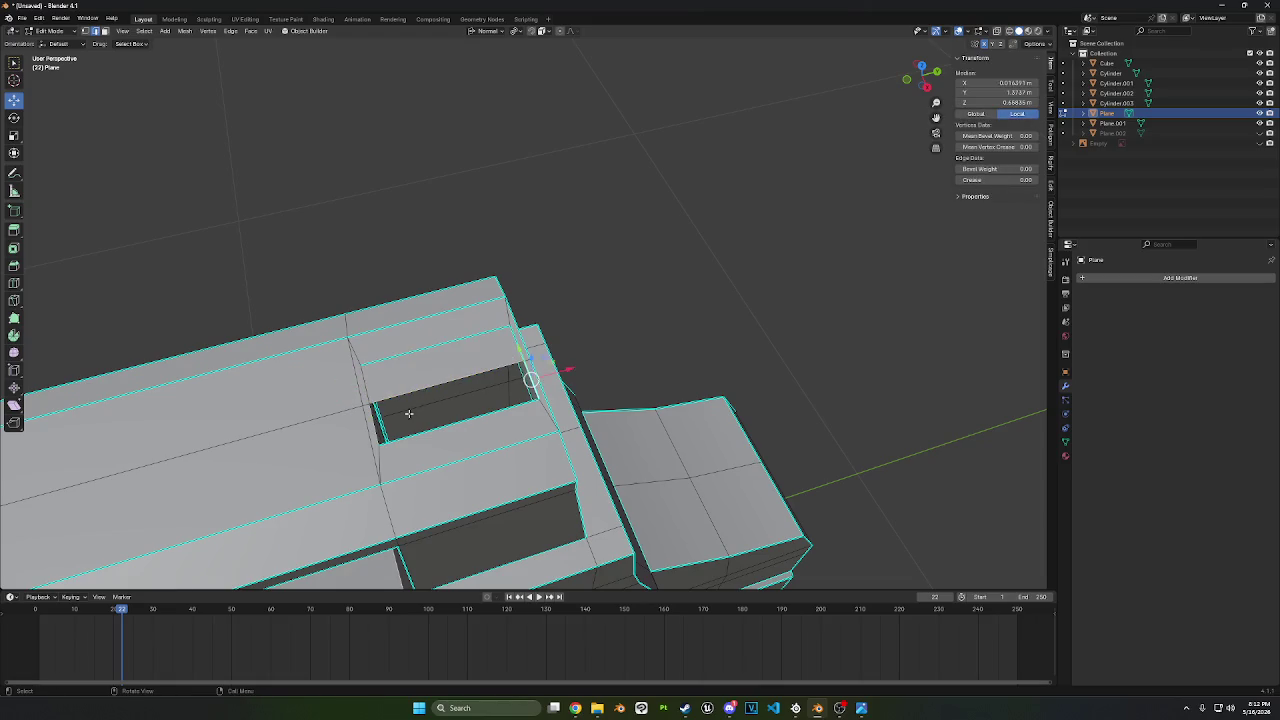
{"action": "key", "text": "f"}
{"action": "middle_click_drag", "start_coordinate": [375, 428], "coordinate": [435, 236]}
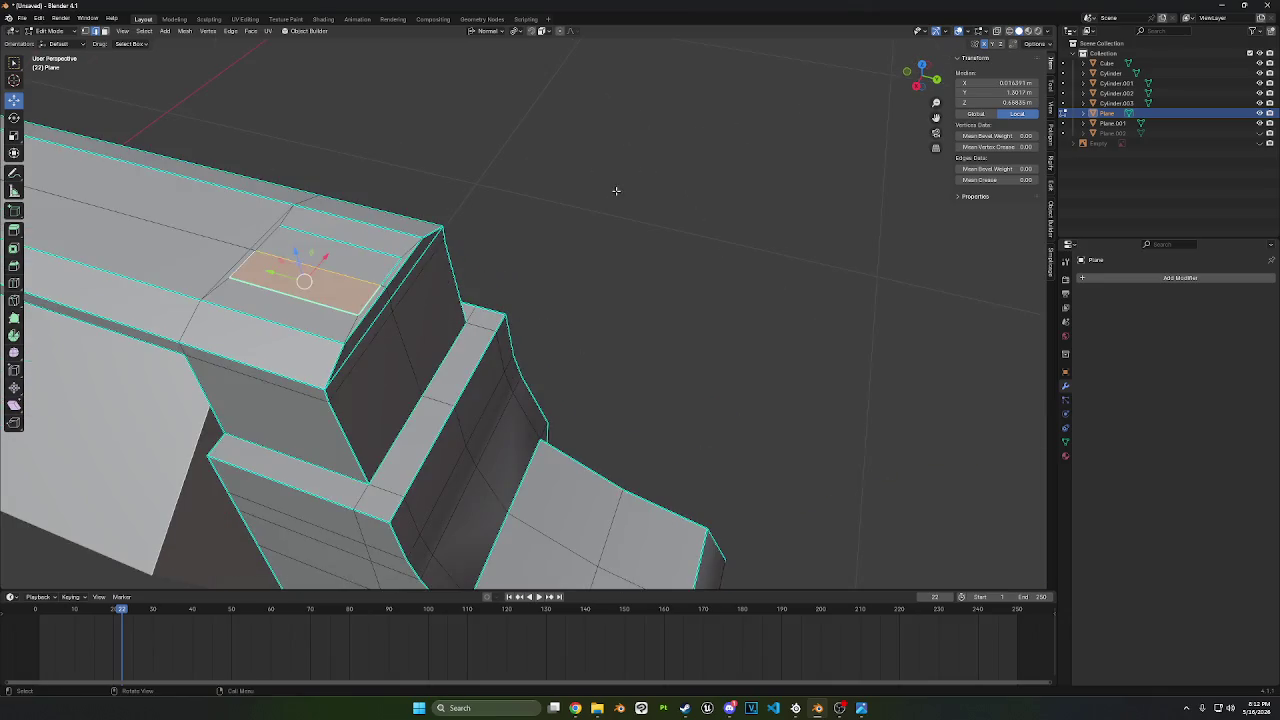
- Merge the two corner vertices on the body top At Last
{"action": "key", "text": "alt+a"}
{"action": "left_click", "coordinate": [435, 236]}
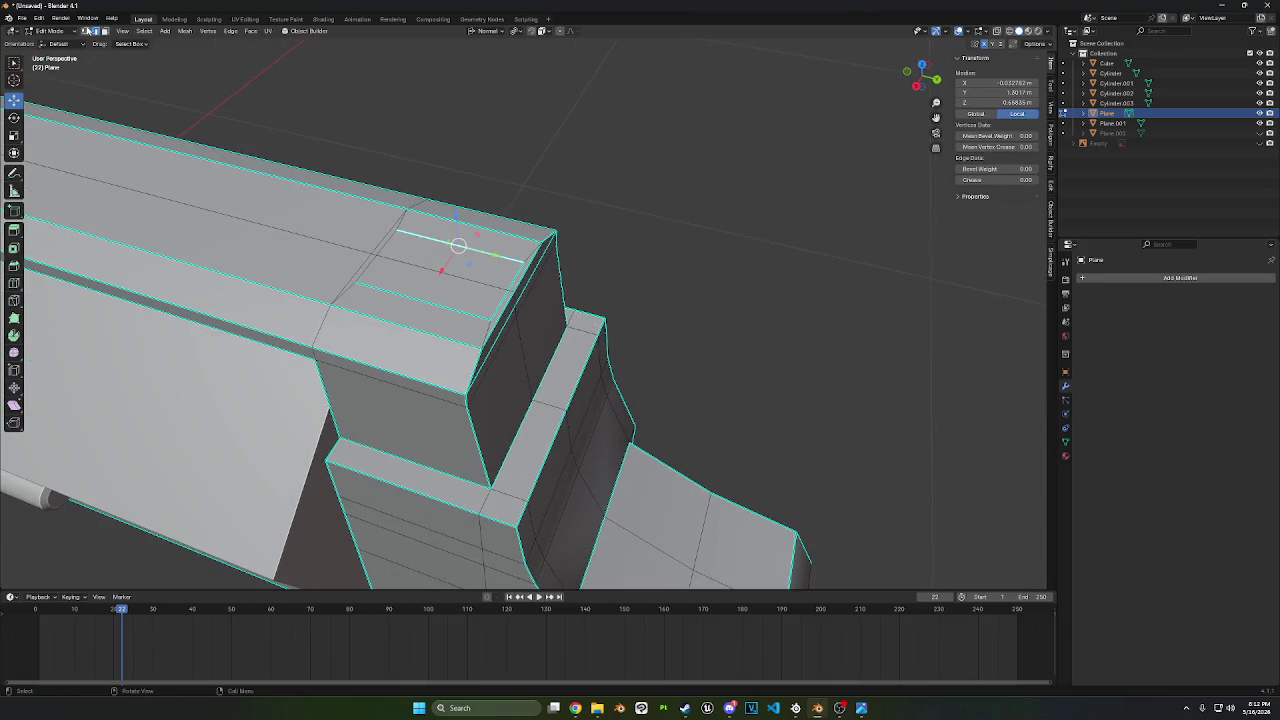
{"action": "left_click", "coordinate": [397, 231]}
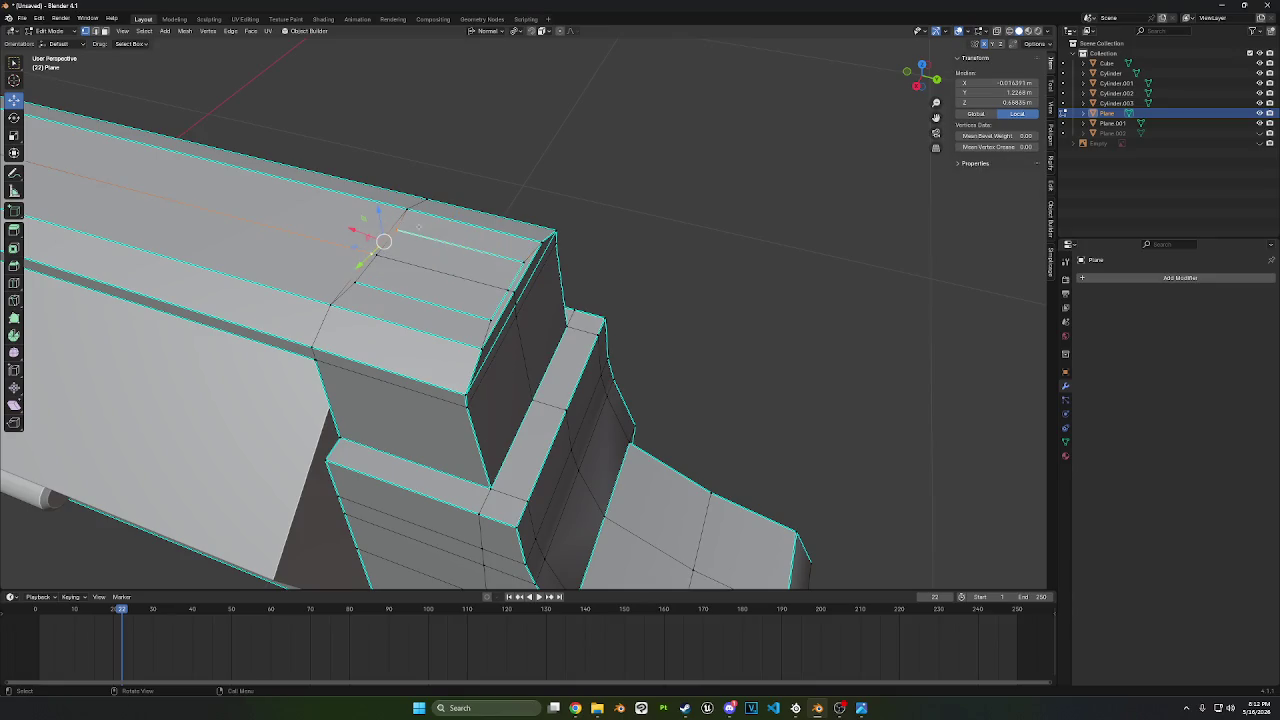
{"action": "left_click", "coordinate": [376, 253], "text": "shift"}
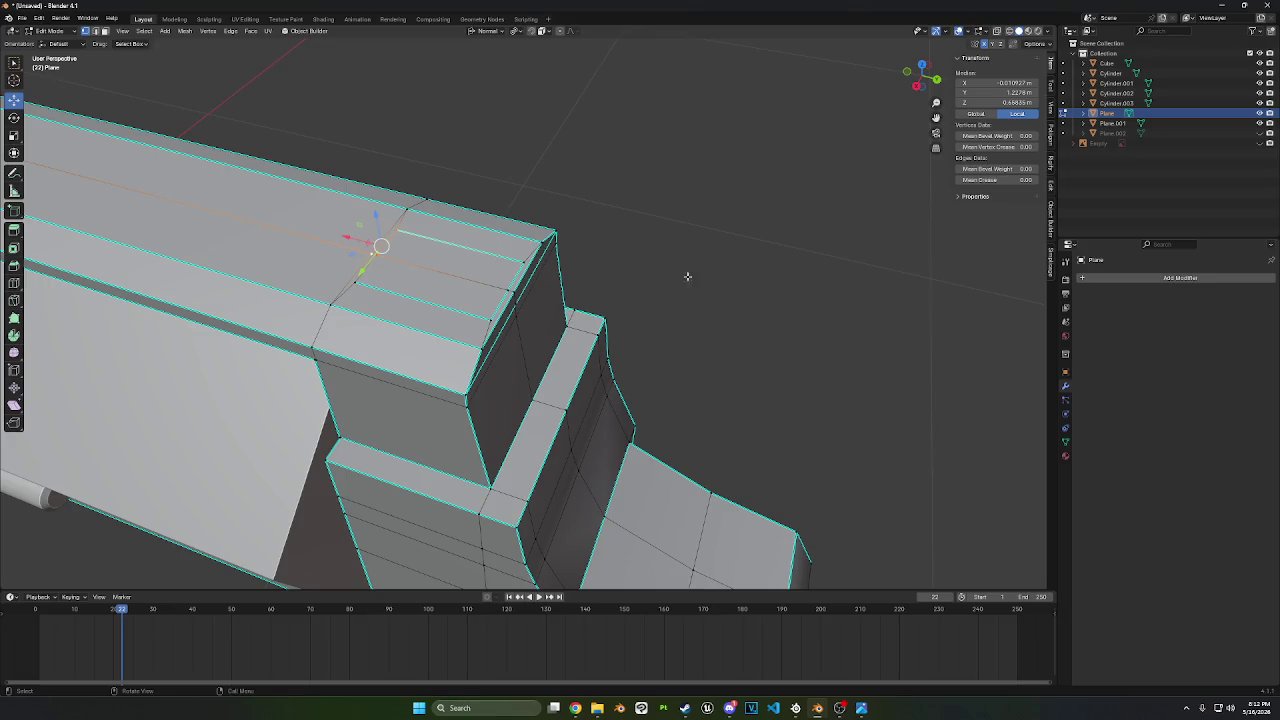
{"action": "key", "text": "m"}
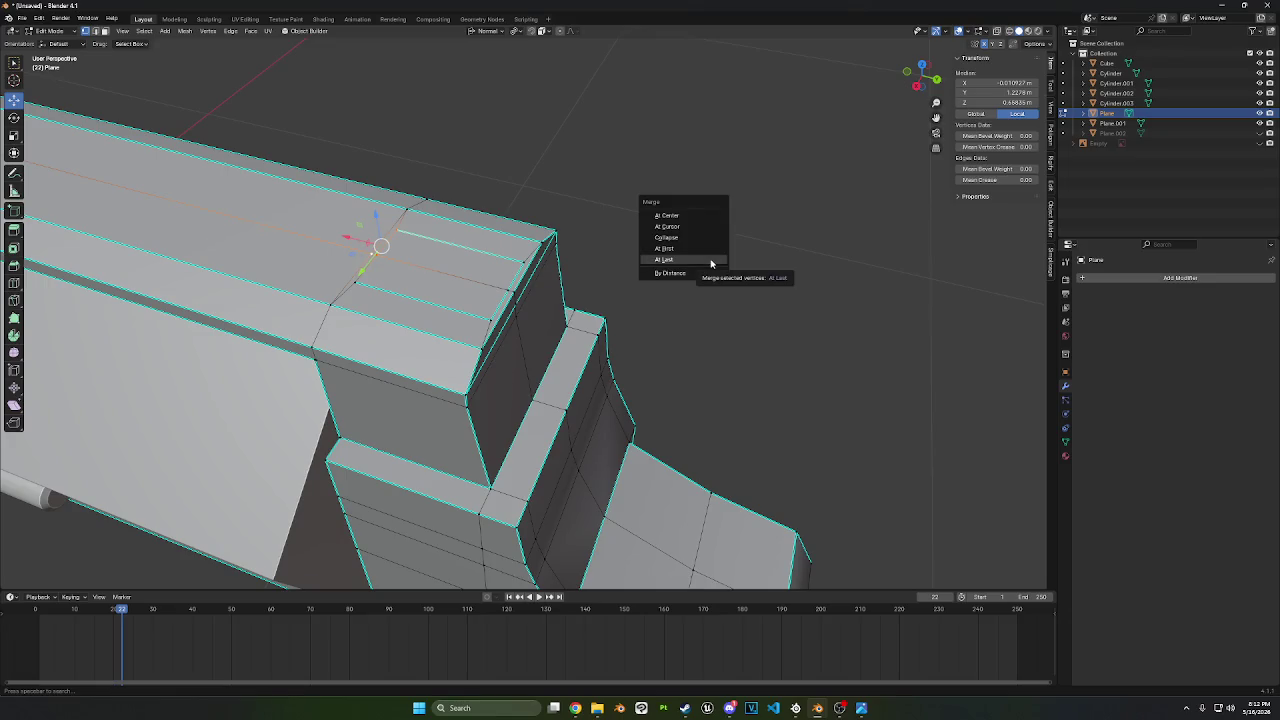
{"action": "key", "text": "l"}
- Merge the top strip's front corner vertices At Last
{"action": "left_click", "coordinate": [522, 262]}
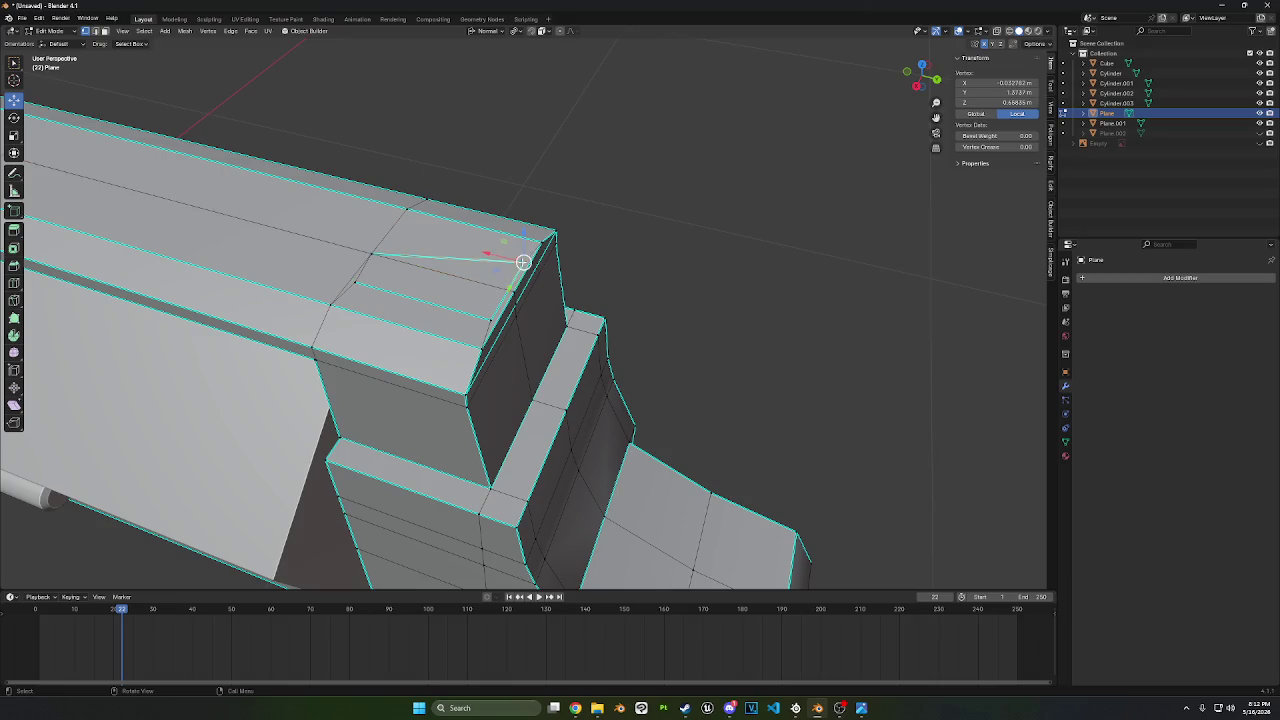
{"action": "left_click", "coordinate": [12, 64]}
{"action": "left_click", "coordinate": [507, 289], "text": "shift"}
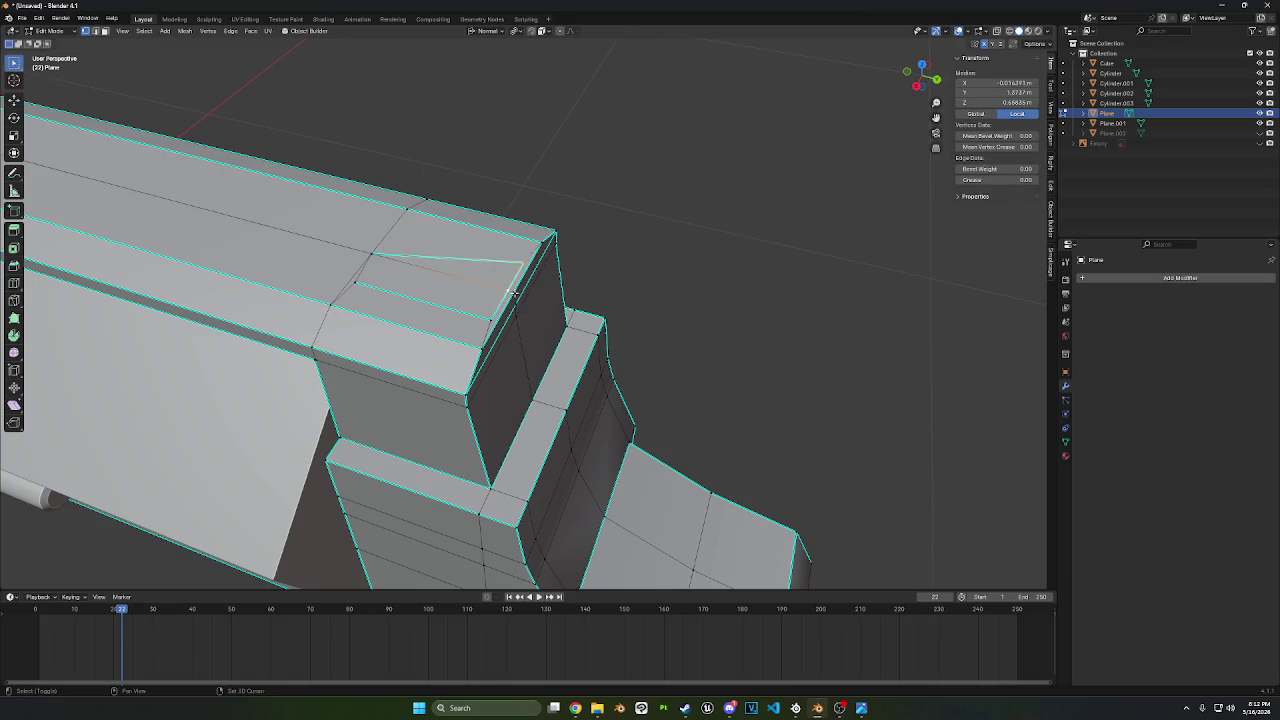
{"action": "key", "text": "n"}
{"action": "key", "text": "m"}
{"action": "left_click", "coordinate": [741, 265]}
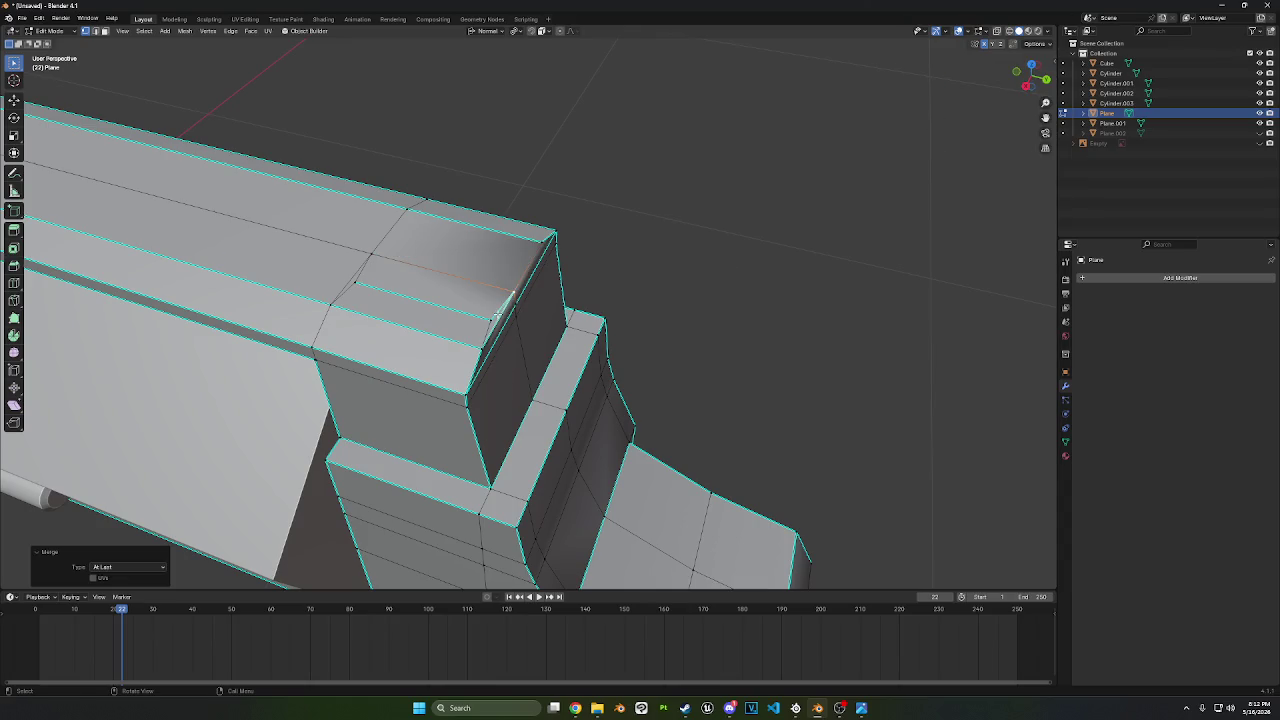
- Merge the strip's inner corner vertex At Last, redoing the diagonal merge after an undo
{"action": "left_click", "coordinate": [493, 318]}
{"action": "key", "text": "m"}
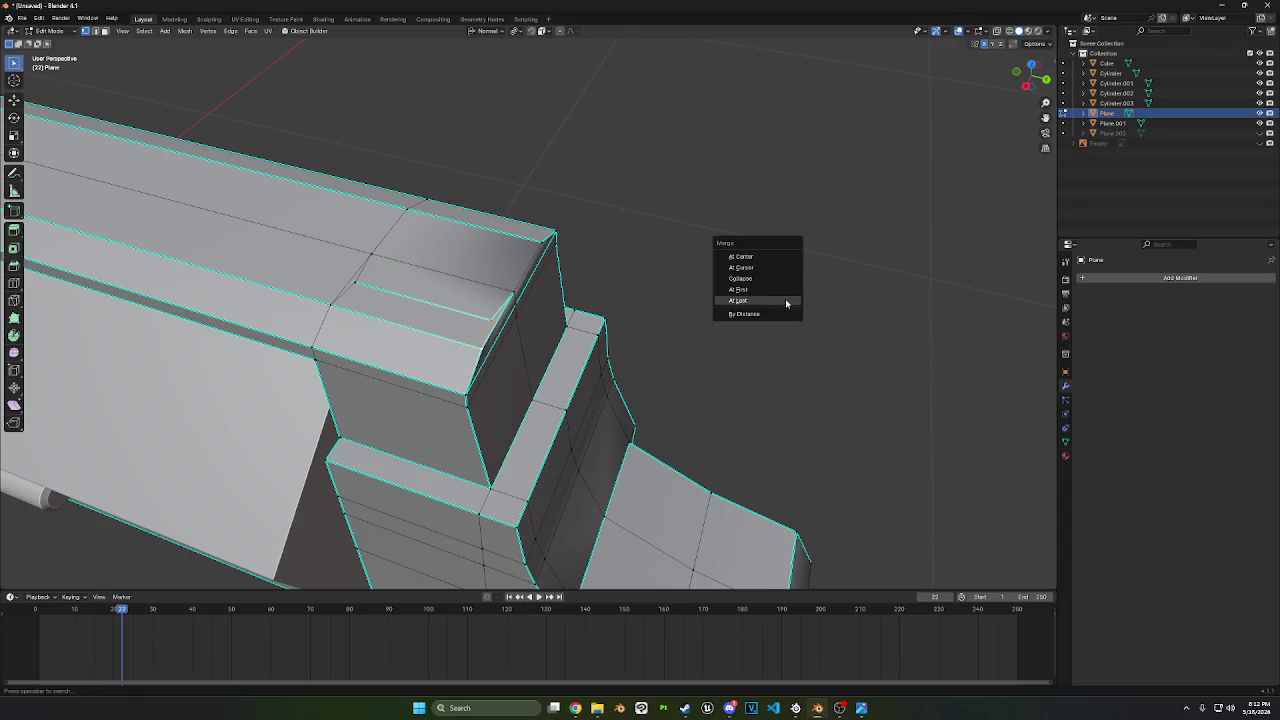
{"action": "left_click", "coordinate": [785, 298]}
{"action": "key", "text": "ctrl+z"}
{"action": "key", "text": "ctrl+z"}
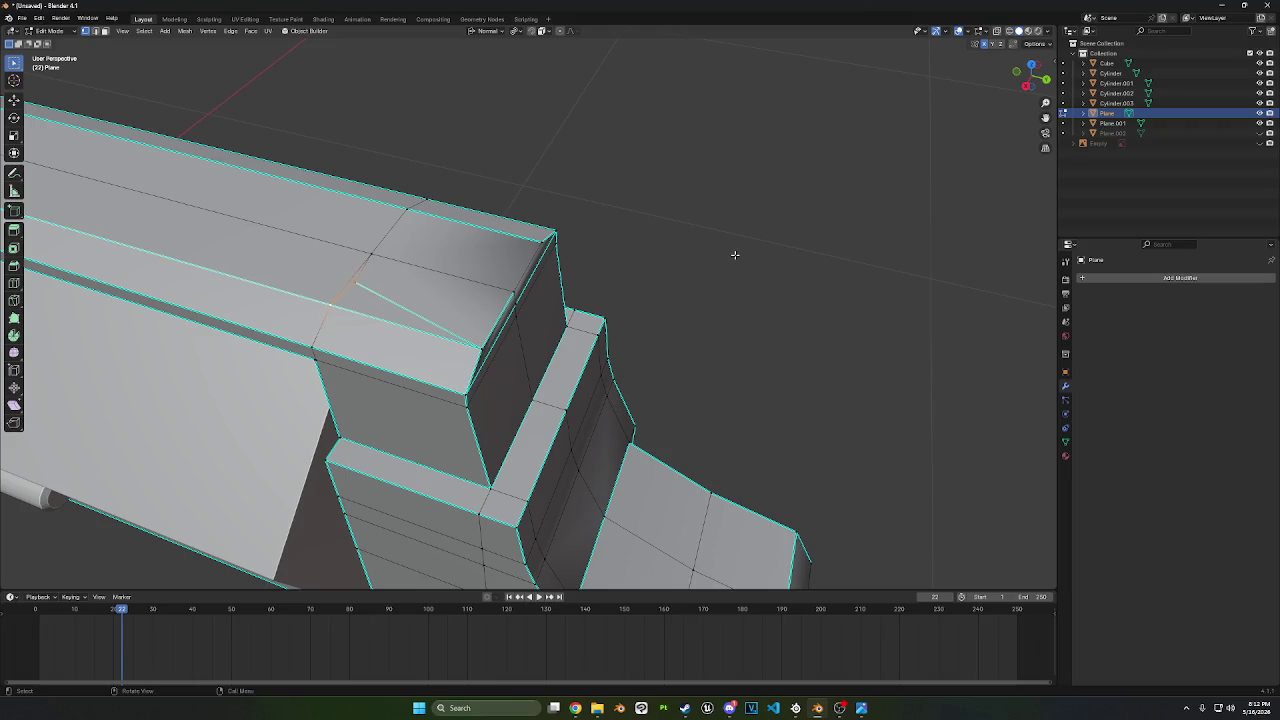
{"action": "key", "text": "m"}
{"action": "left_click", "coordinate": [739, 257]}
{"action": "left_click", "coordinate": [745, 265]}
{"action": "mouse_move", "coordinate": [703, 280]}
{"action": "middle_mouse_down"}
{"action": "mouse_move", "coordinate": [517, 311]}
{"action": "mouse_move", "coordinate": [554, 277]}
{"action": "middle_mouse_up"}
- Apply Shade Smooth by Angle to the rifle body in Object Mode
{"action": "key", "text": "a"}
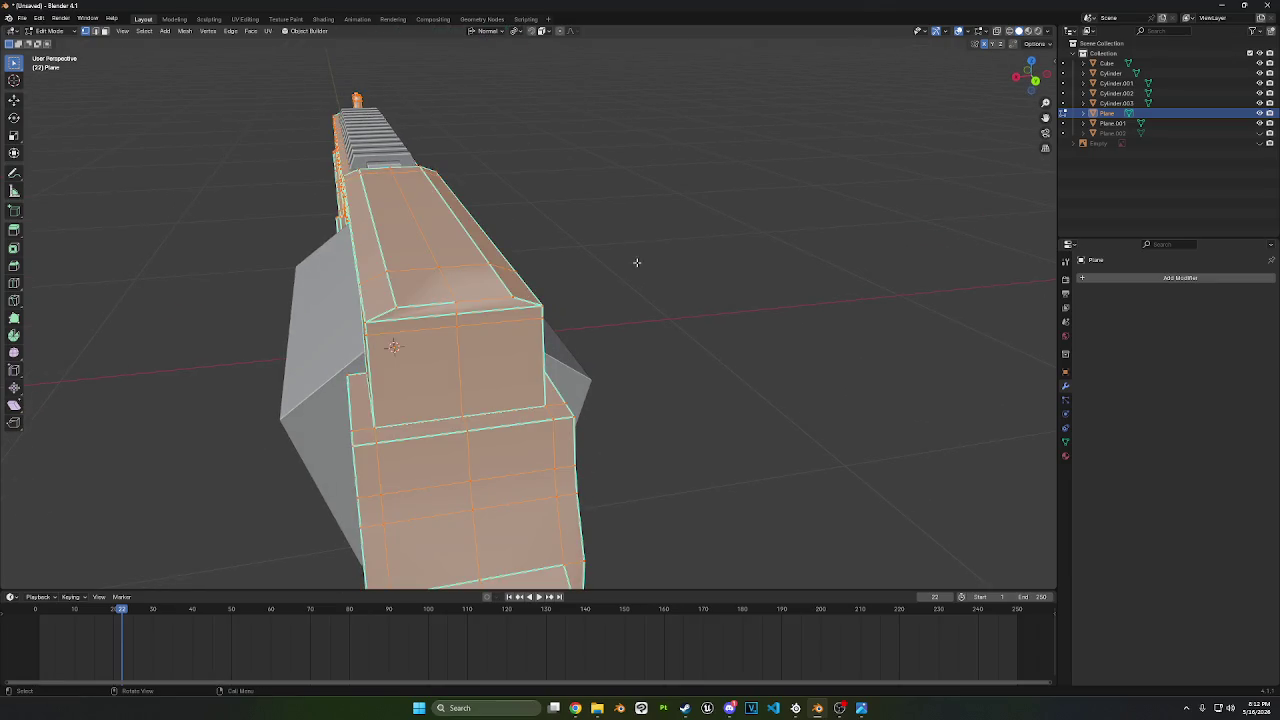
{"action": "left_click", "coordinate": [67, 32]}
{"action": "left_click", "coordinate": [55, 42]}
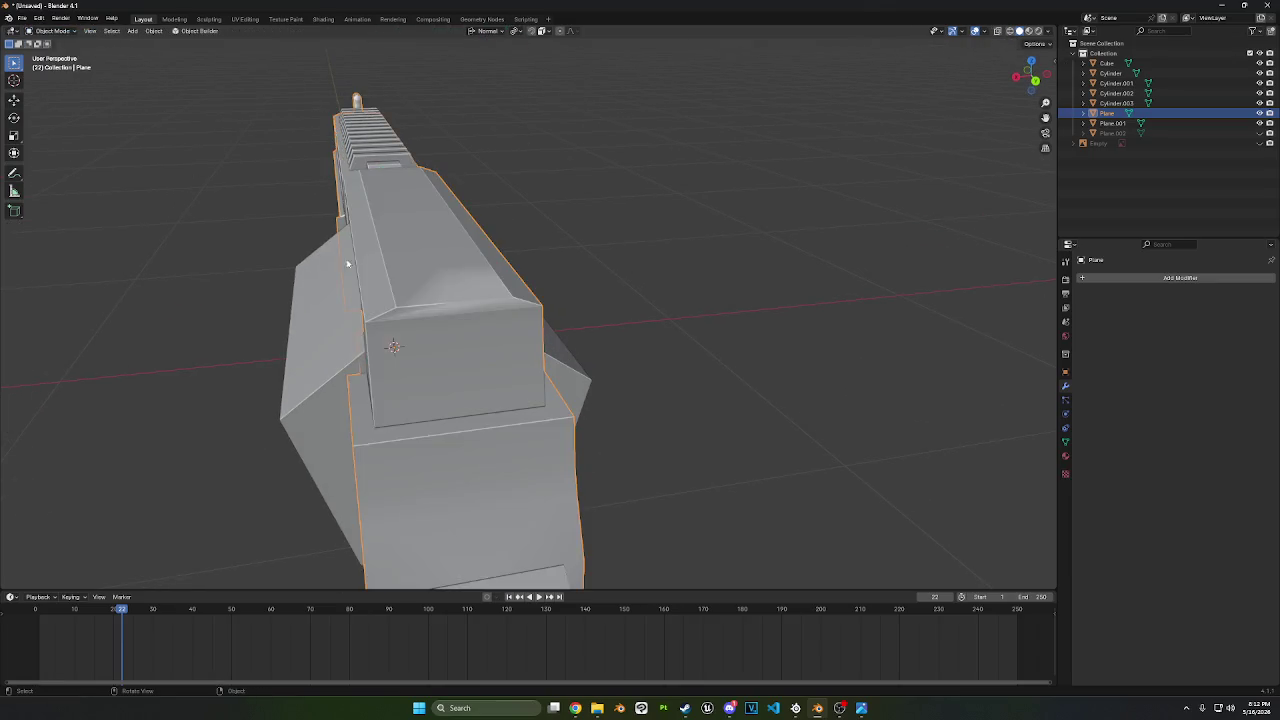
{"action": "right_click", "coordinate": [401, 300]}
{"action": "left_click", "coordinate": [401, 300]}
{"action": "mouse_move", "coordinate": [401, 300]}
{"action": "middle_mouse_down"}
{"action": "mouse_move", "coordinate": [347, 290]}
{"action": "mouse_move", "coordinate": [461, 277]}
{"action": "middle_mouse_up"}
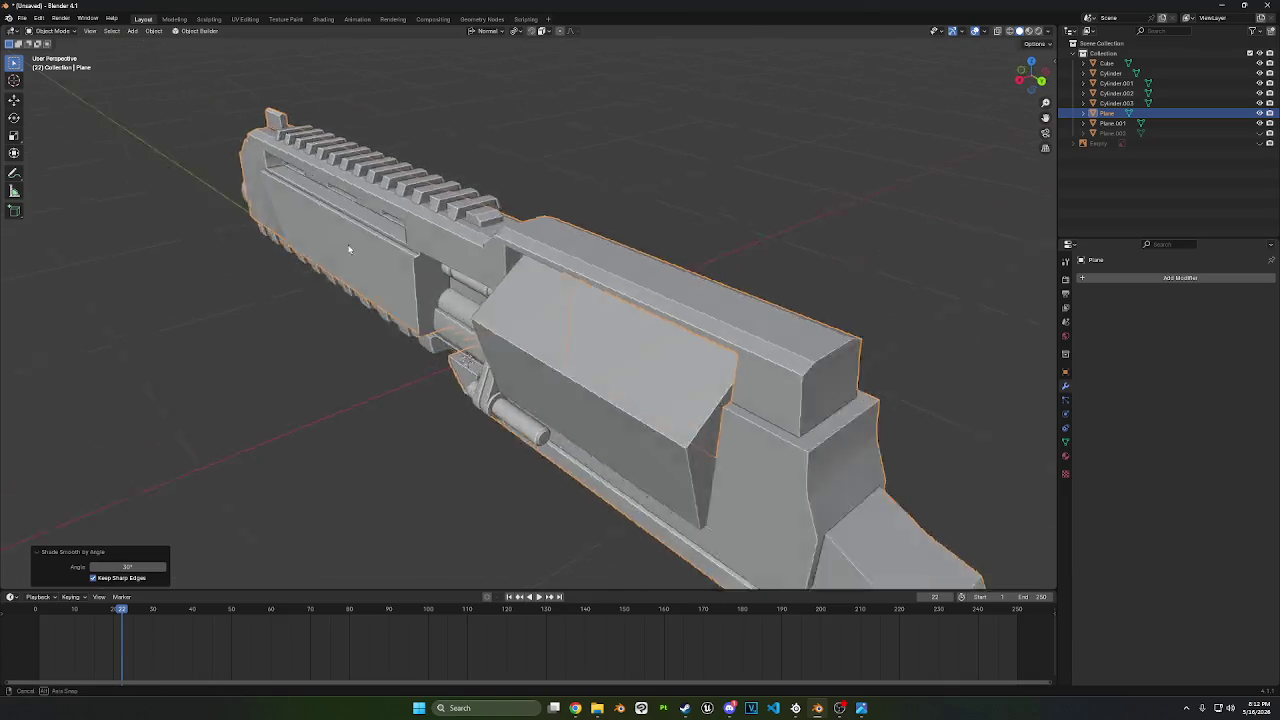
- Move the raised block's inner side face about −0.0074 m along X
{"action": "key", "text": "Tab"}
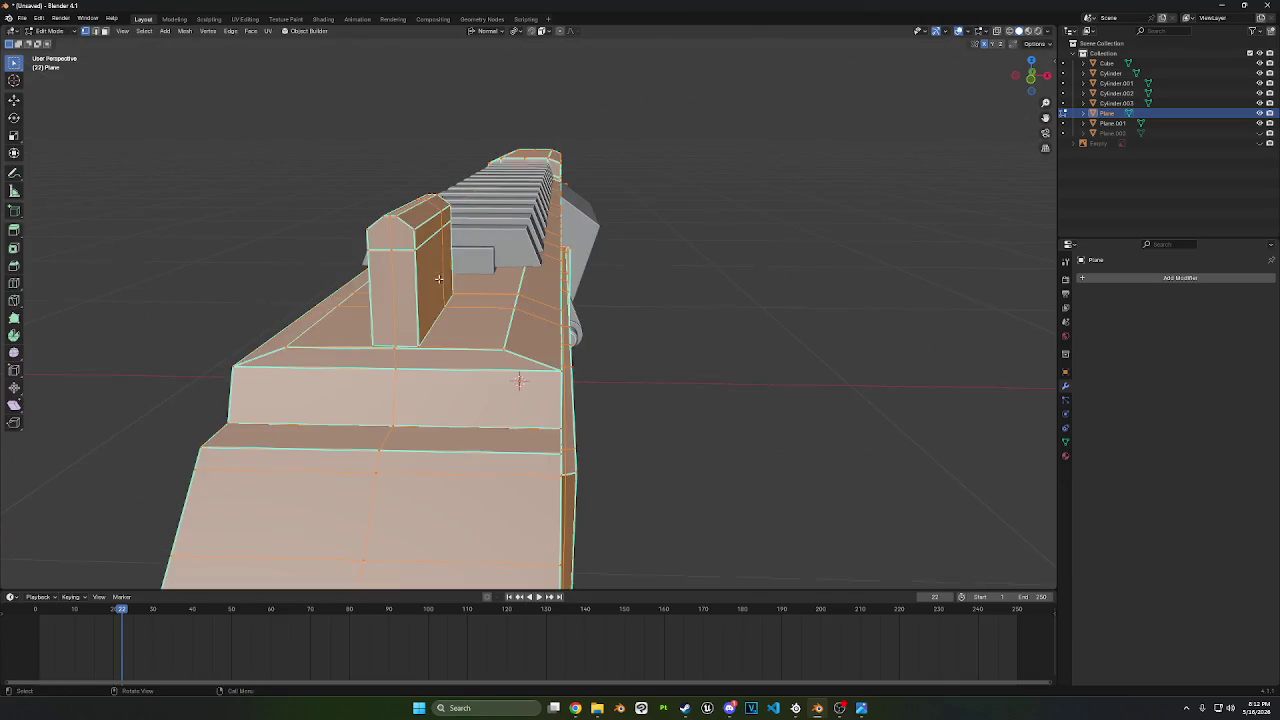
{"action": "left_click", "coordinate": [105, 31]}
{"action": "left_click", "coordinate": [432, 280]}
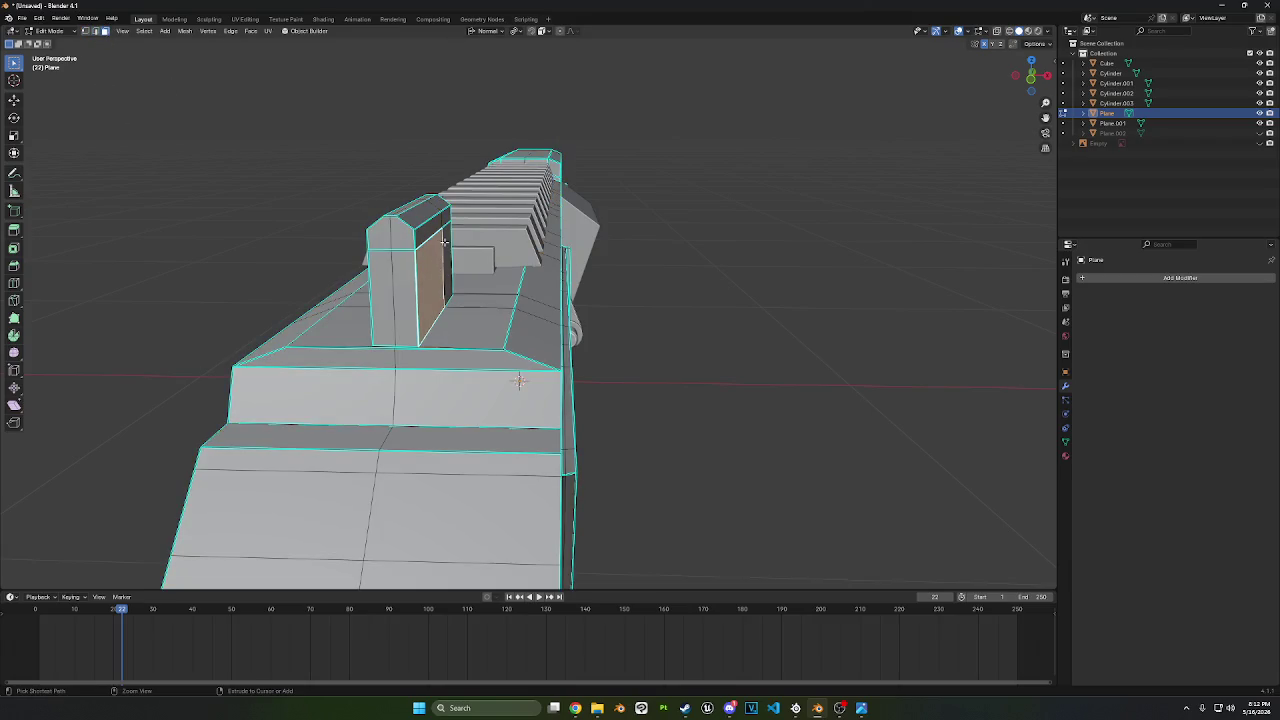
{"action": "left_click", "coordinate": [443, 241], "text": "ctrl"}
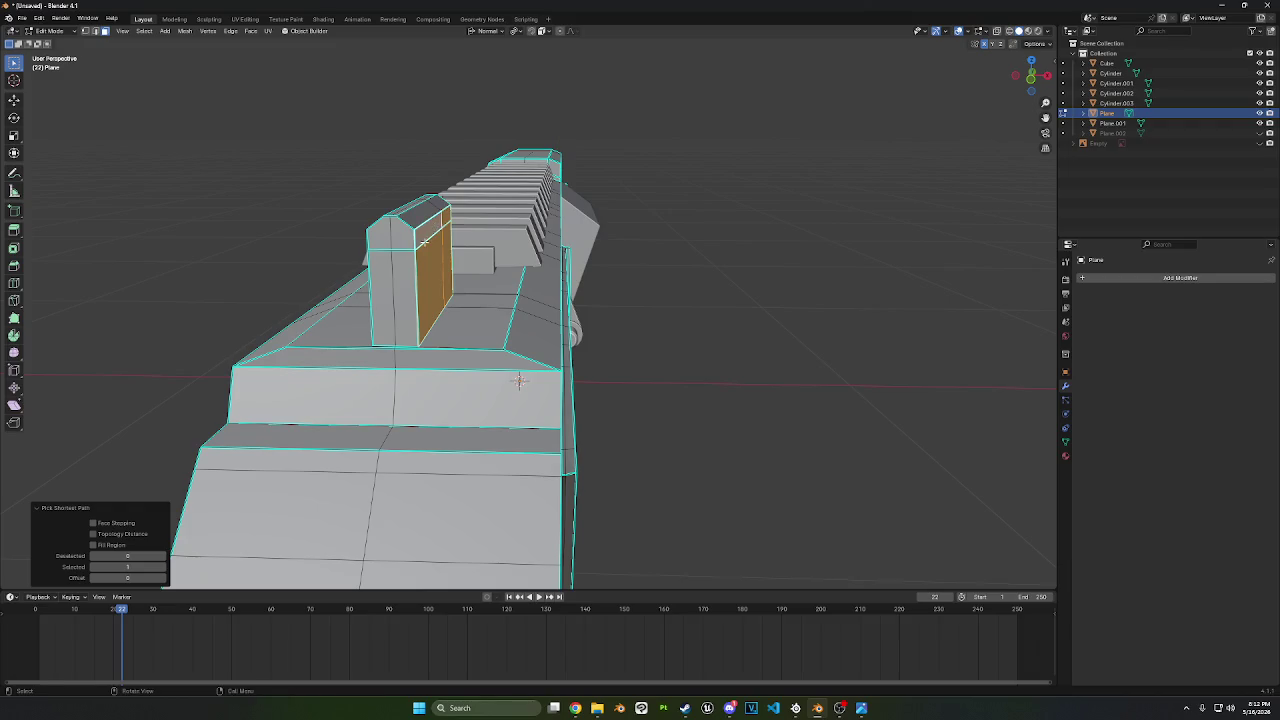
{"action": "middle_click_drag", "start_coordinate": [423, 241], "coordinate": [644, 290]}
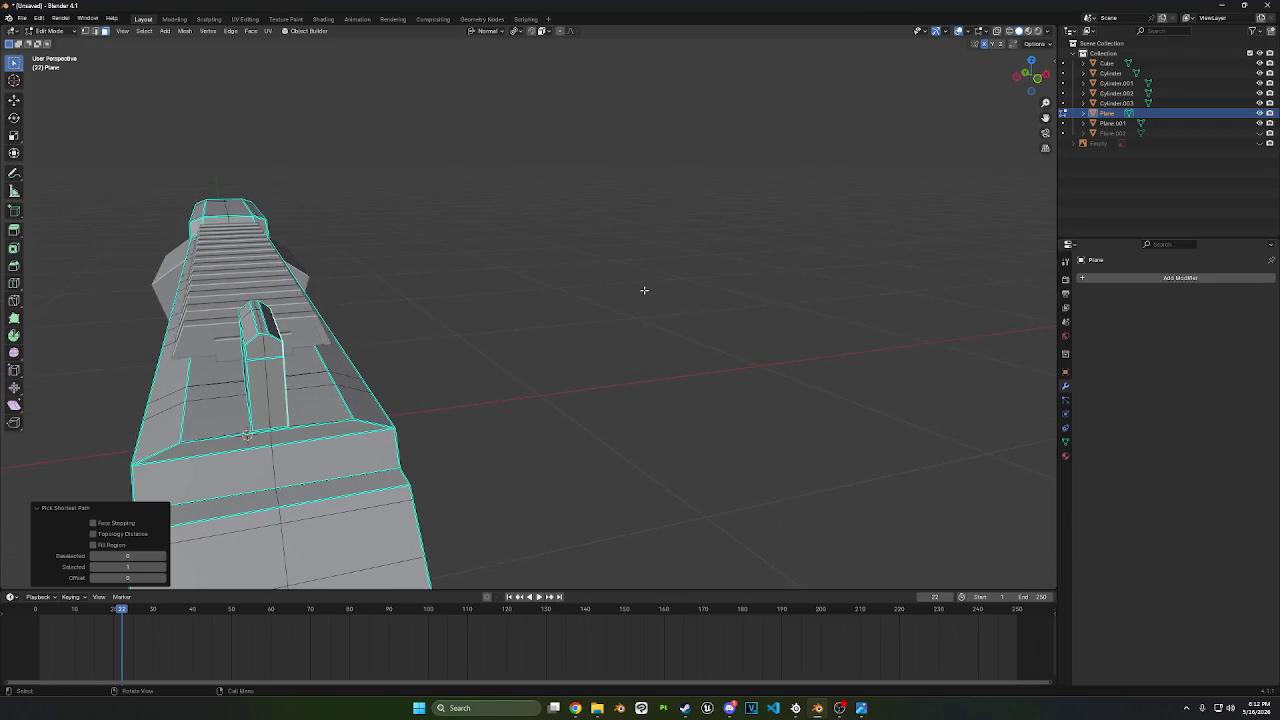
{"action": "key", "text": "g"}
{"action": "key", "text": "x"}
{"action": "key", "text": "x"}
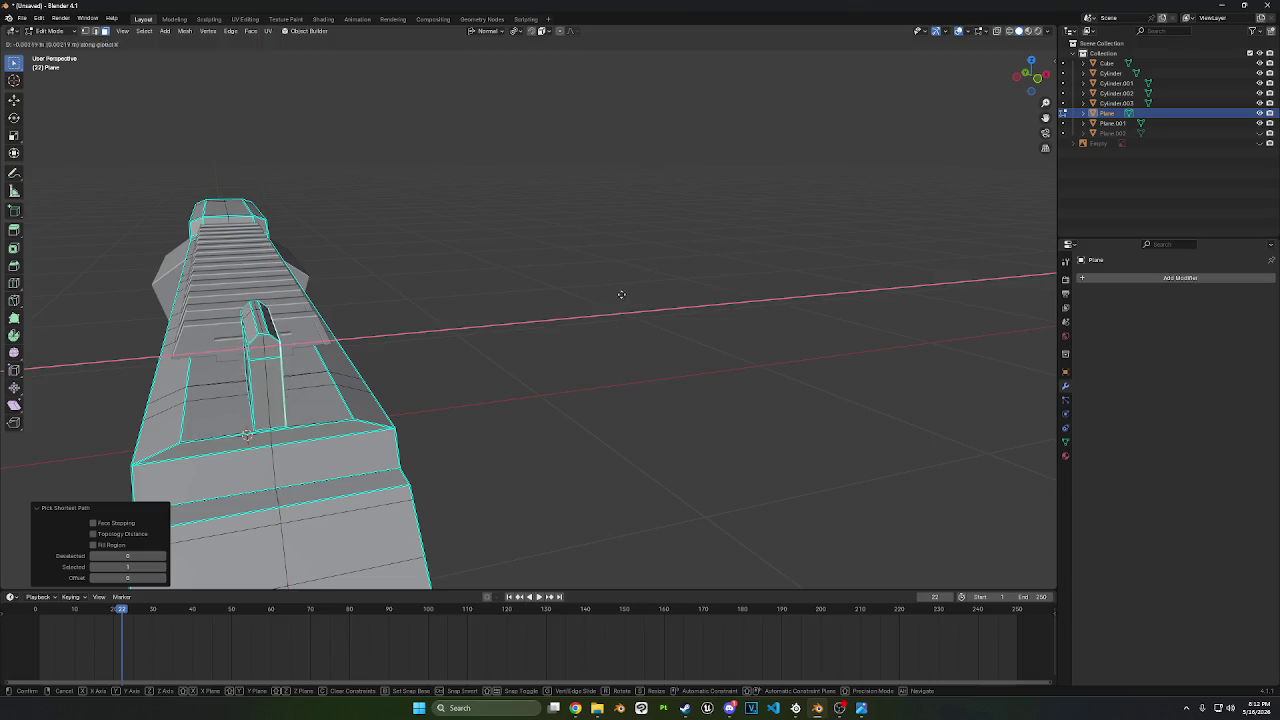
{"action": "left_click", "coordinate": [576, 306]}
{"action": "middle_click_drag", "start_coordinate": [576, 306], "coordinate": [729, 298]}
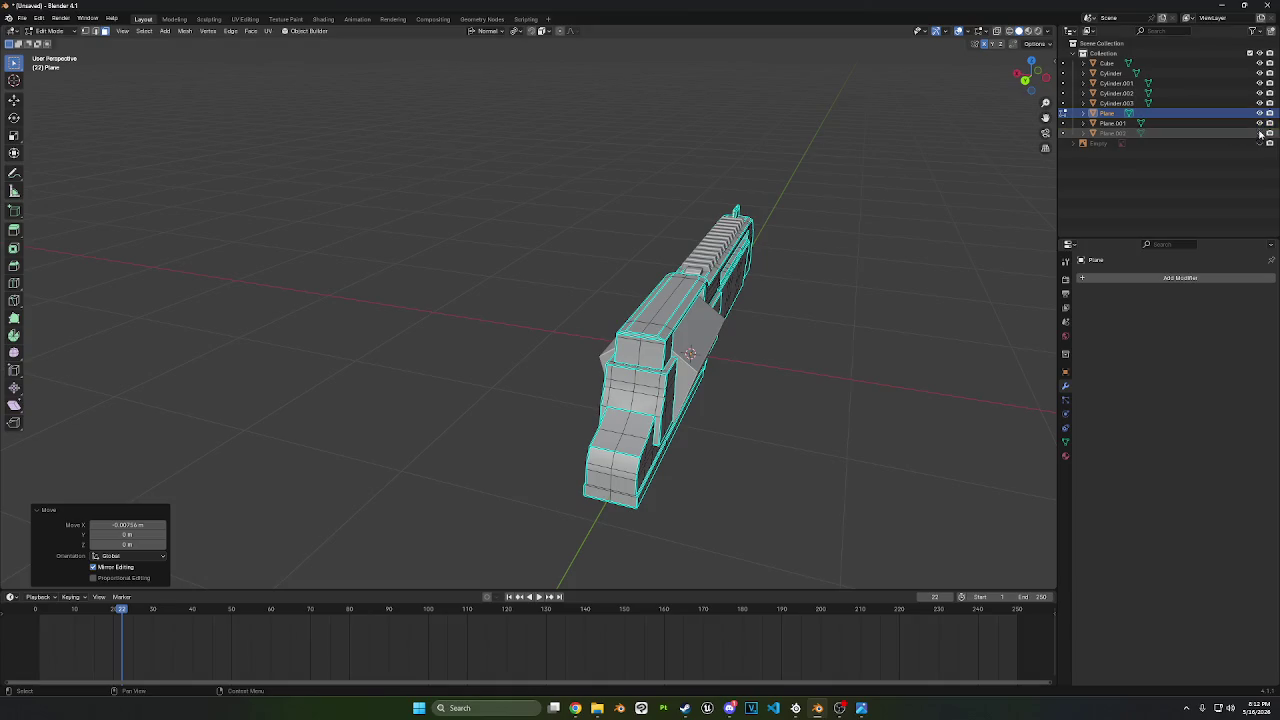
- Select the sight piece Plane.002 and apply Shade Smooth by Angle
{"action": "scroll", "coordinate": [800, 290], "scroll_direction": "up", "scroll_amount": 5}
{"action": "middle_click_drag", "start_coordinate": [830, 300], "coordinate": [767, 290], "text": "shift"}
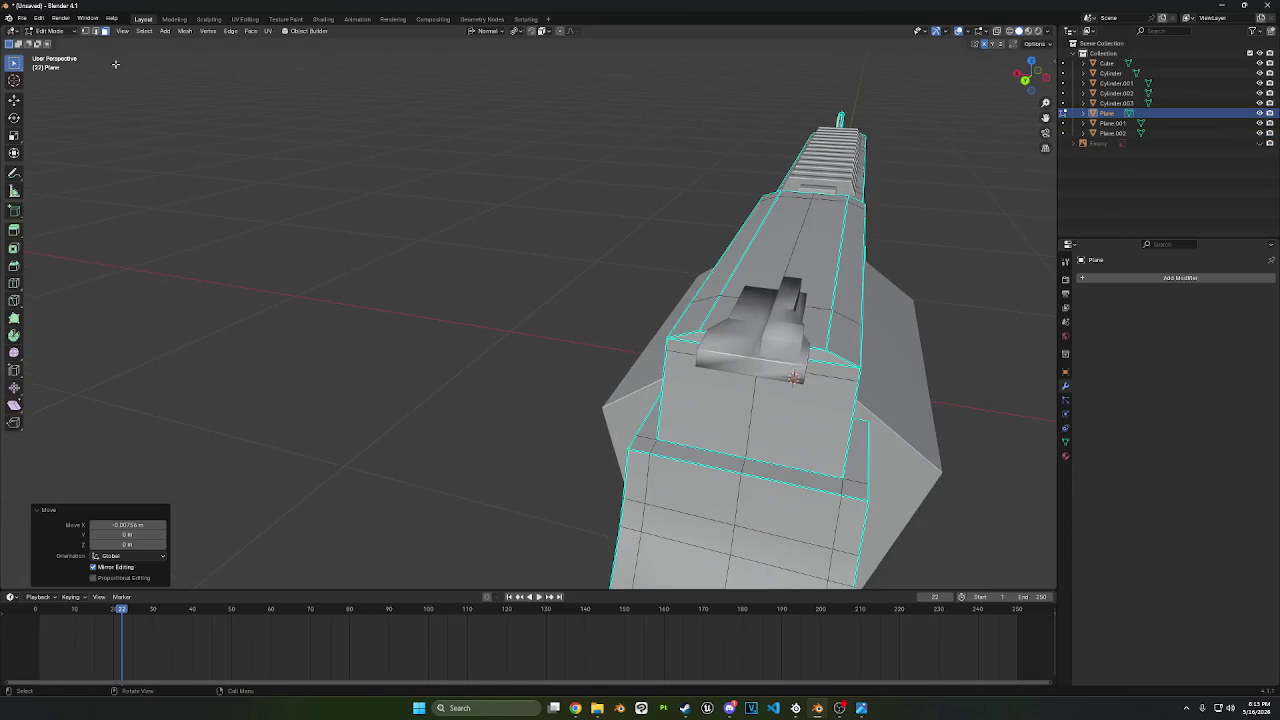
{"action": "left_click", "coordinate": [48, 31]}
{"action": "left_click", "coordinate": [52, 40]}
{"action": "left_click", "coordinate": [760, 340]}
{"action": "right_click", "coordinate": [760, 340]}
{"action": "left_click", "coordinate": [740, 339]}
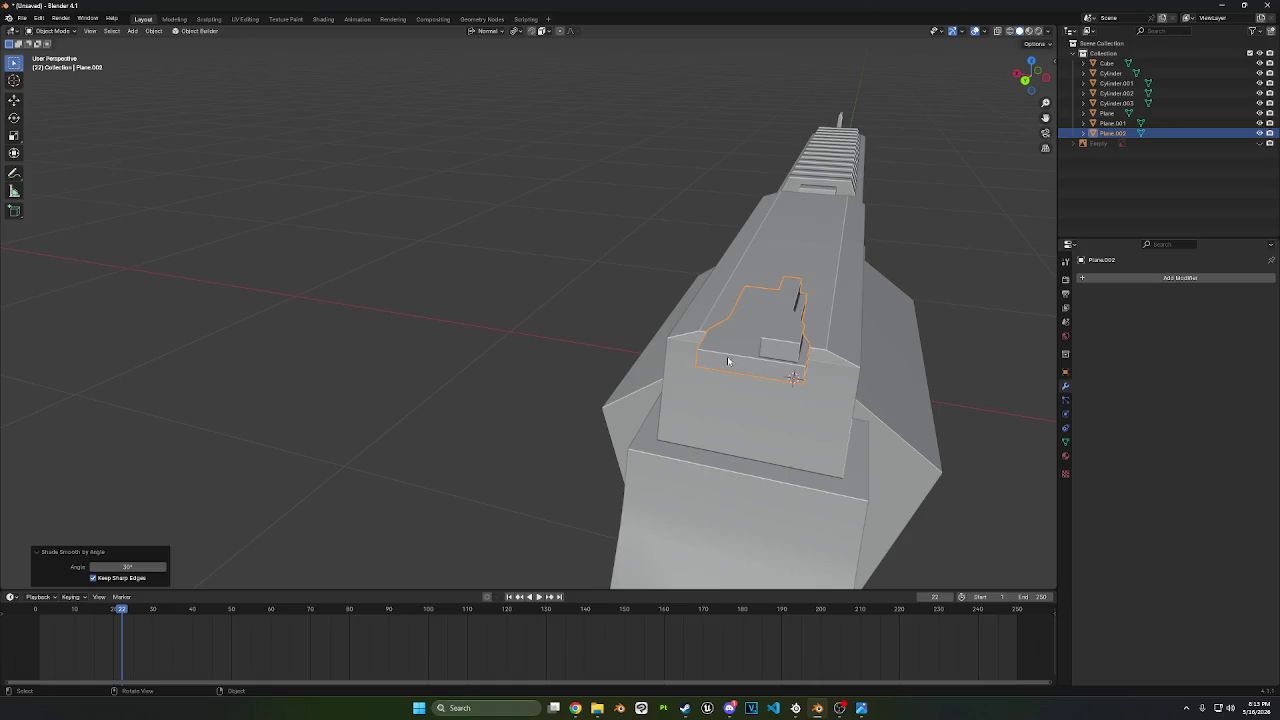
- Enter Edit Mode on Plane.002 and select the loop of faces across its top
{"action": "middle_click_drag", "start_coordinate": [728, 361], "coordinate": [807, 286]}
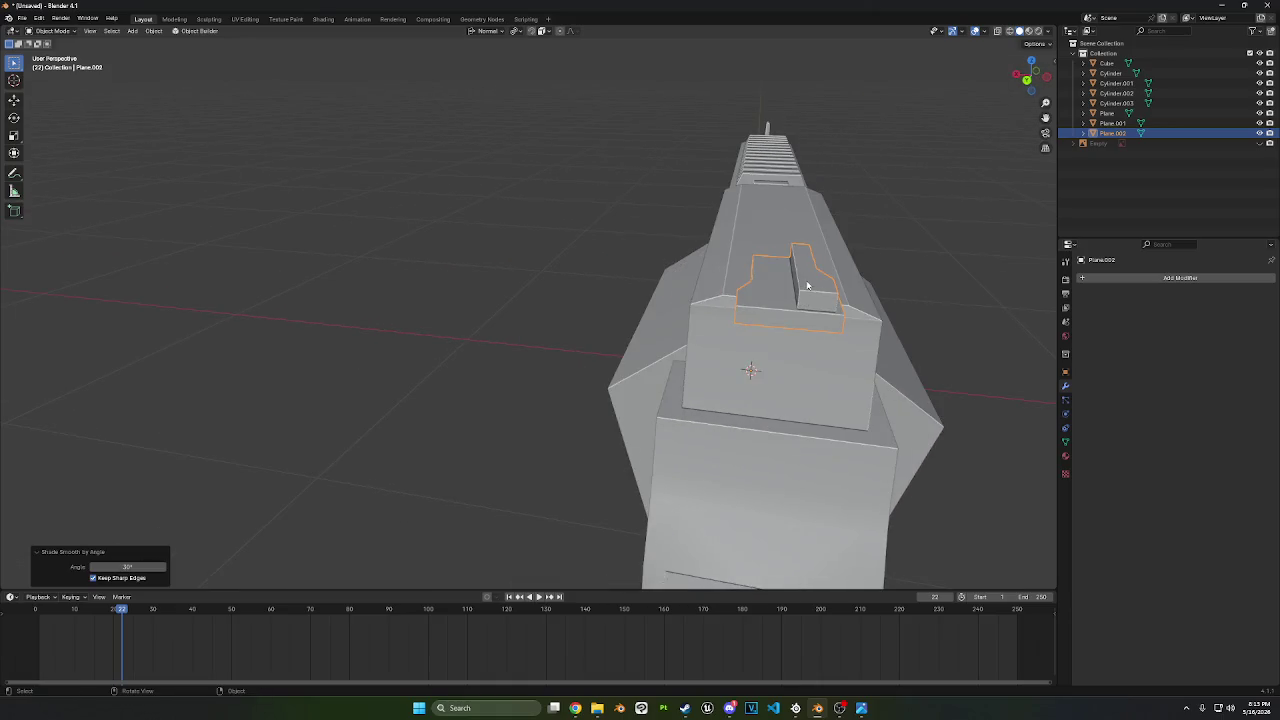
{"action": "key", "text": "Tab"}
{"action": "left_click", "coordinate": [812, 280], "text": "ctrl"}
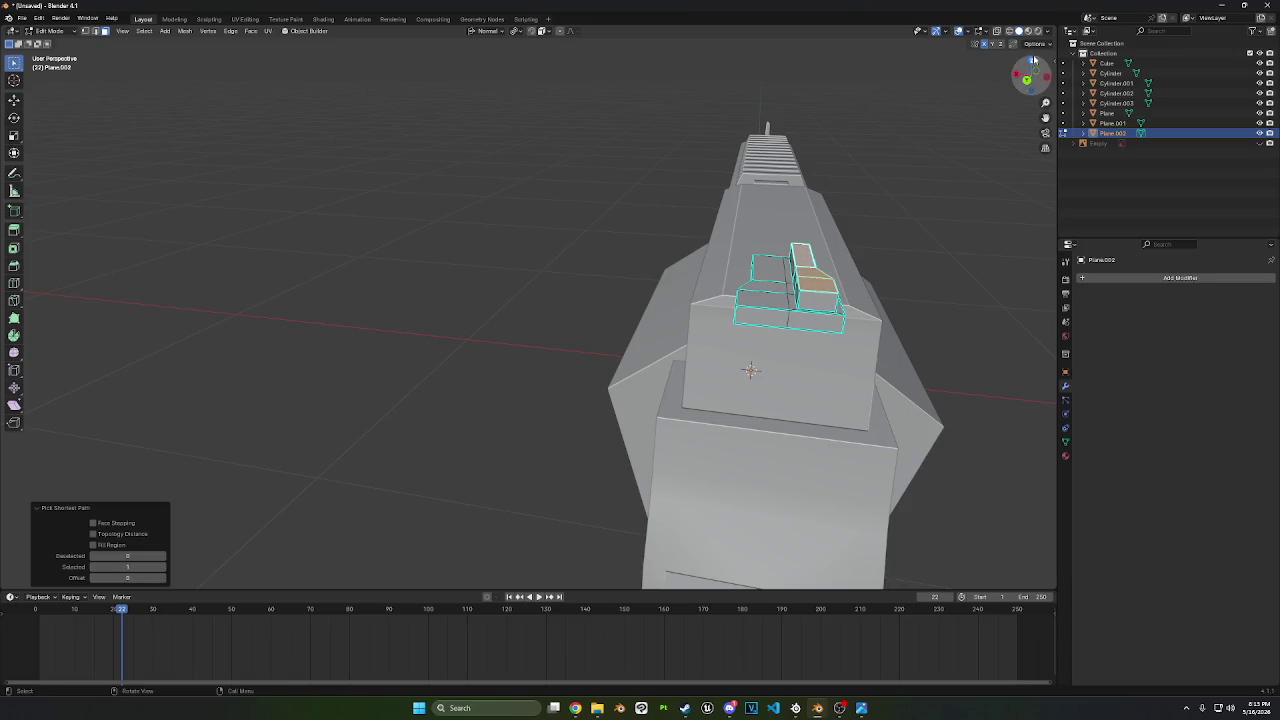
{"action": "left_click", "coordinate": [1029, 83]}
{"action": "mouse_move", "coordinate": [938, 197]}
{"action": "middle_mouse_down", "text": "shift"}
{"action": "mouse_move", "coordinate": [798, 372]}
{"action": "mouse_move", "coordinate": [780, 349]}
{"action": "mouse_move", "coordinate": [671, 429]}
{"action": "mouse_move", "coordinate": [596, 426]}
{"action": "middle_mouse_up", "text": "shift"}
{"action": "scroll", "coordinate": [854, 354], "scroll_direction": "up", "scroll_amount": 3}
{"action": "key", "text": "ctrl+z"}
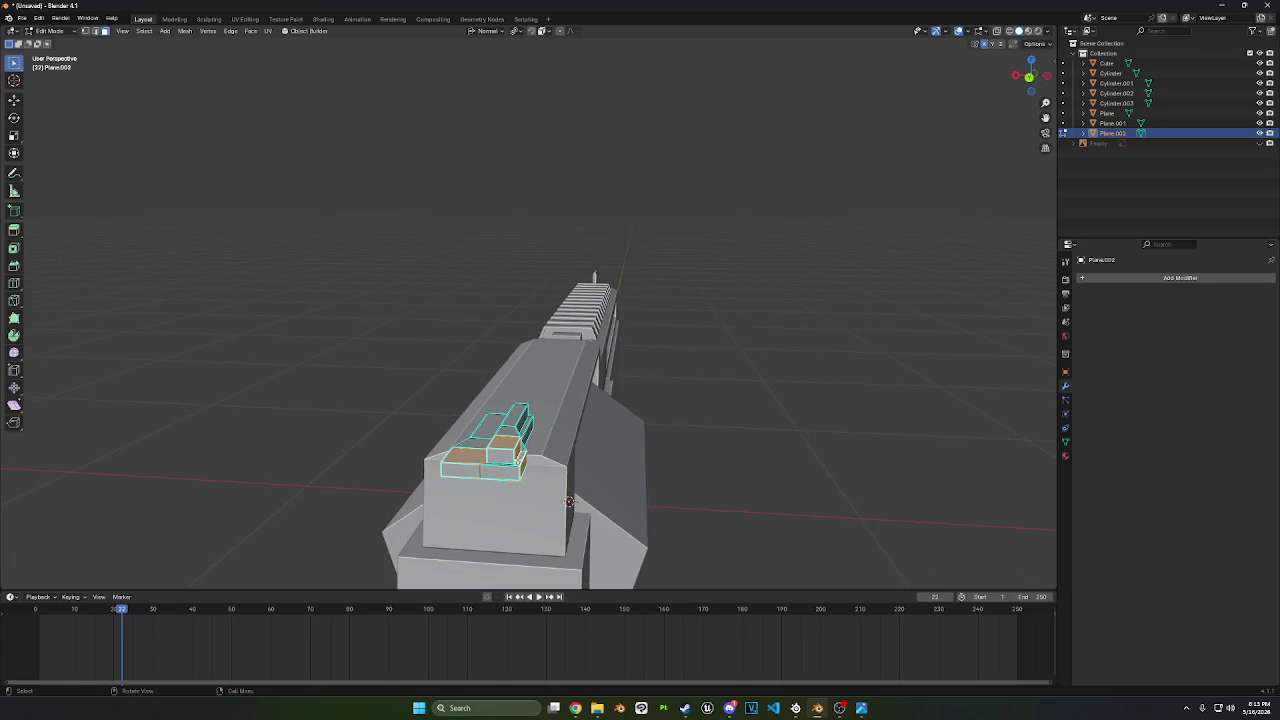
{"action": "left_click", "coordinate": [486, 441]}
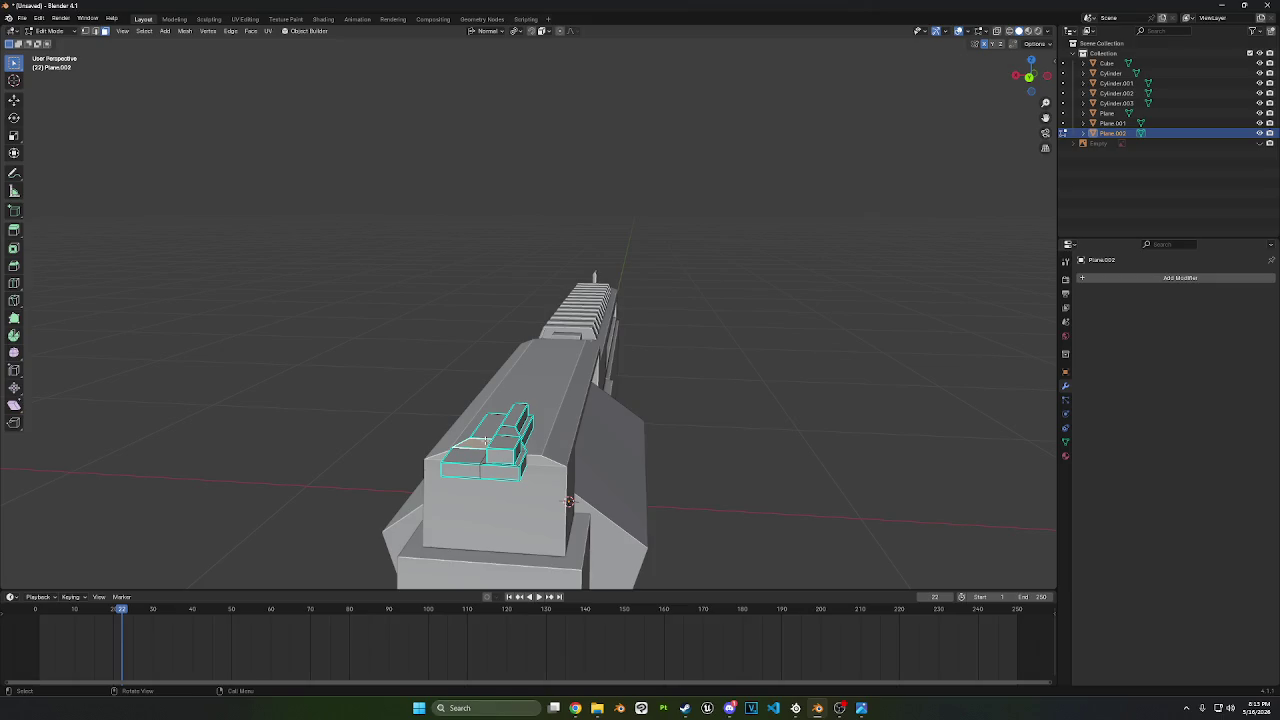
{"action": "left_click", "coordinate": [486, 441], "text": "alt"}
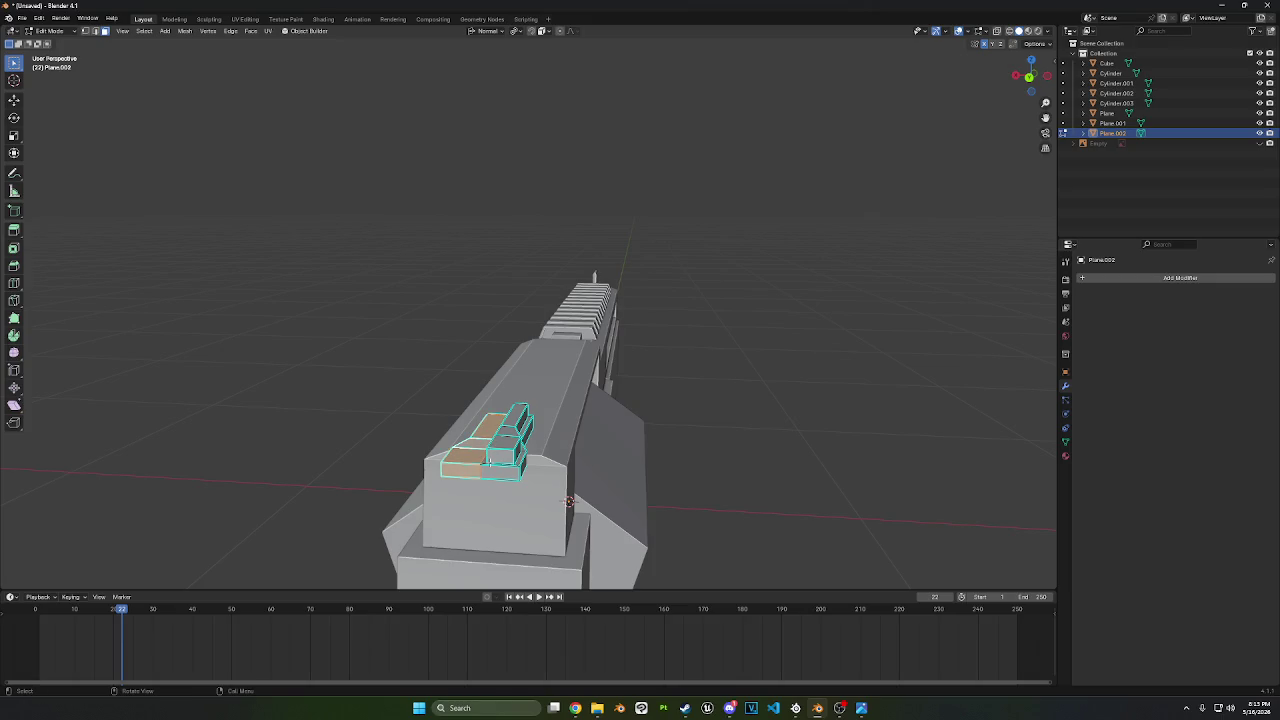
{"action": "scroll", "coordinate": [503, 475], "scroll_direction": "up", "scroll_amount": 3}
{"action": "mouse_move", "coordinate": [531, 525]}
{"action": "middle_mouse_down"}
{"action": "mouse_move", "coordinate": [766, 342]}
{"action": "mouse_move", "coordinate": [646, 277]}
{"action": "mouse_move", "coordinate": [565, 318]}
{"action": "mouse_move", "coordinate": [316, 374]}
{"action": "middle_mouse_up"}
{"action": "left_click", "coordinate": [565, 318], "text": "ctrl"}
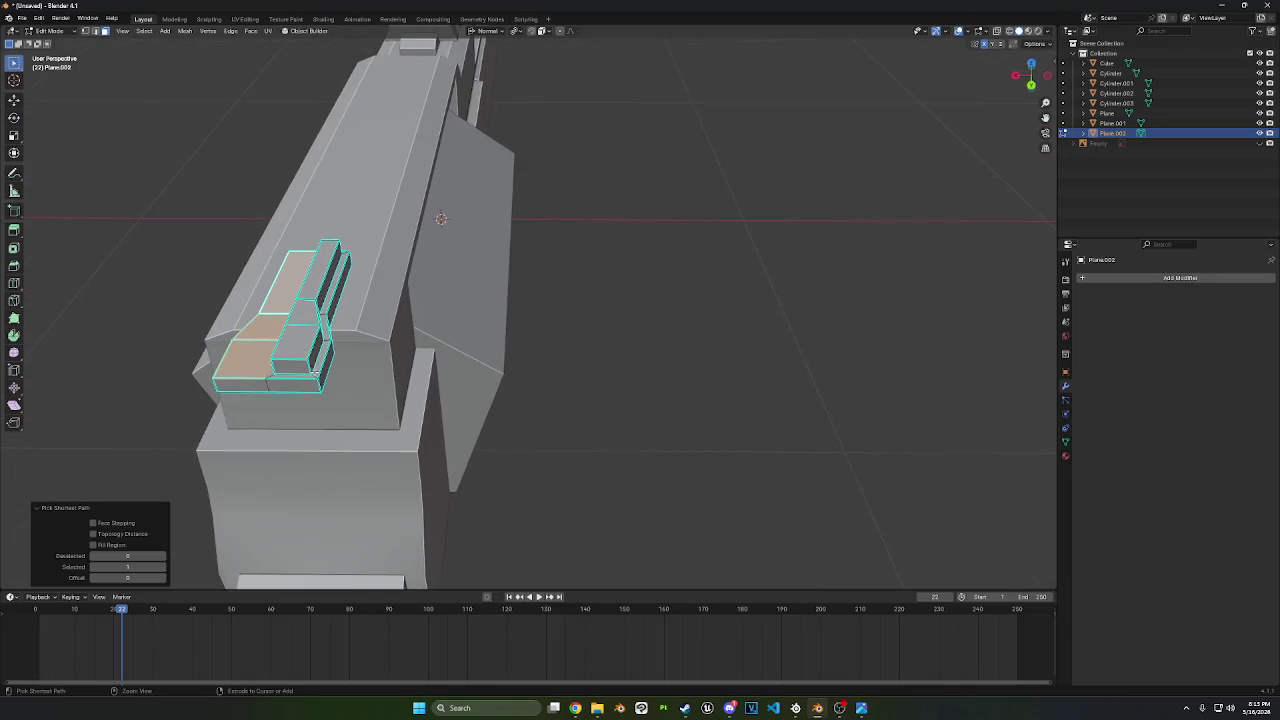
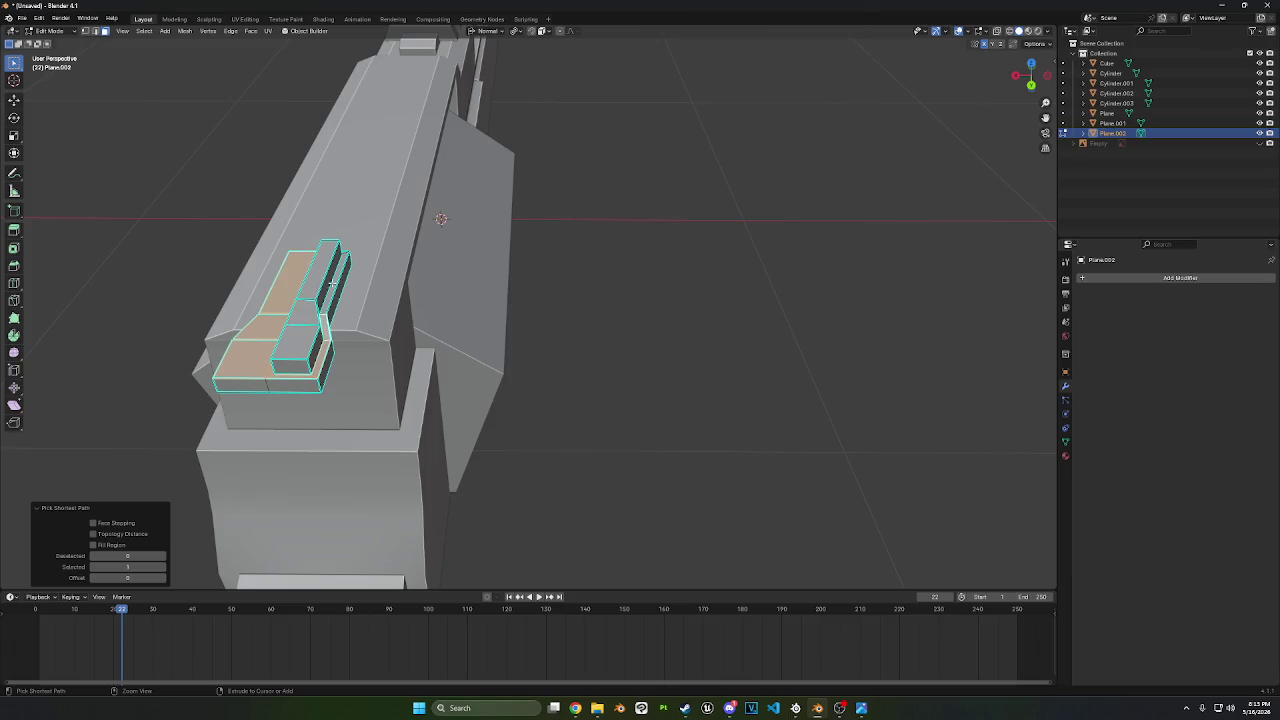
- Lower the selected top faces of the rear sight block slightly along Z
{"action": "mouse_move", "coordinate": [335, 300]}
{"action": "middle_mouse_down"}
{"action": "mouse_move", "coordinate": [286, 306]}
{"action": "mouse_move", "coordinate": [318, 289]}
{"action": "middle_mouse_up"}
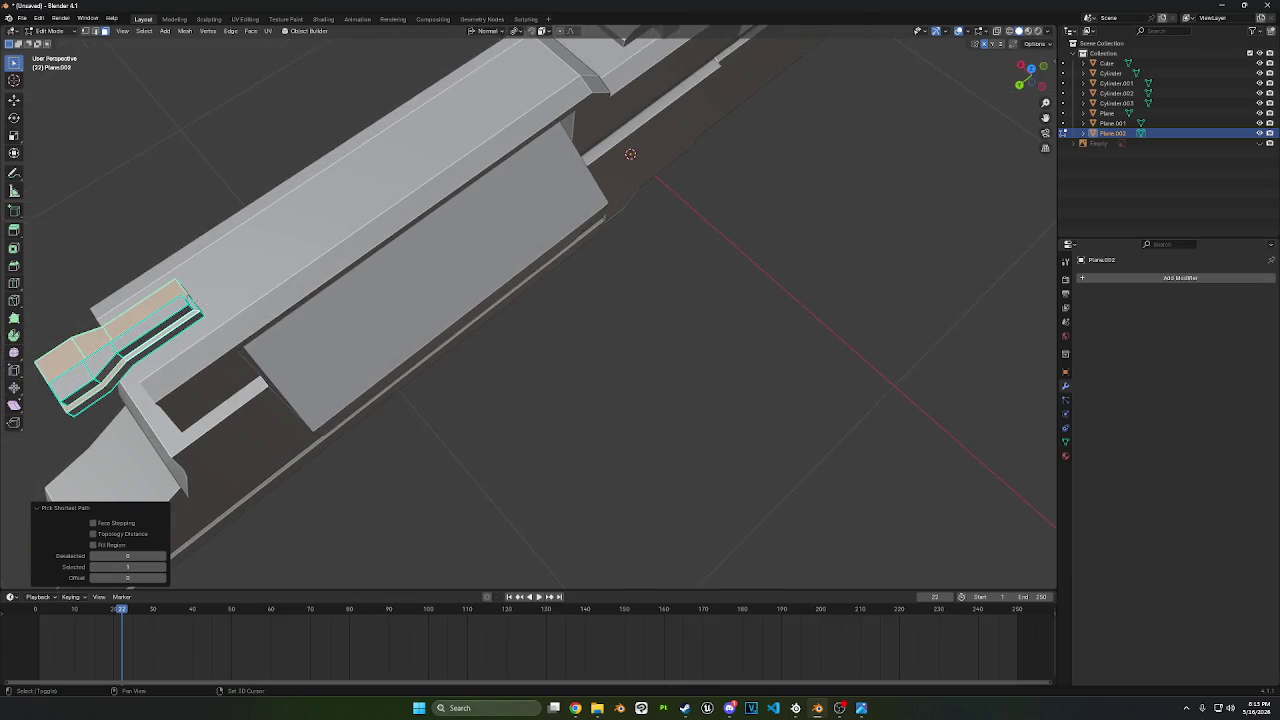
{"action": "mouse_move", "coordinate": [550, 187]}
{"action": "middle_mouse_down"}
{"action": "mouse_move", "coordinate": [620, 143]}
{"action": "mouse_move", "coordinate": [632, 152]}
{"action": "middle_mouse_up"}
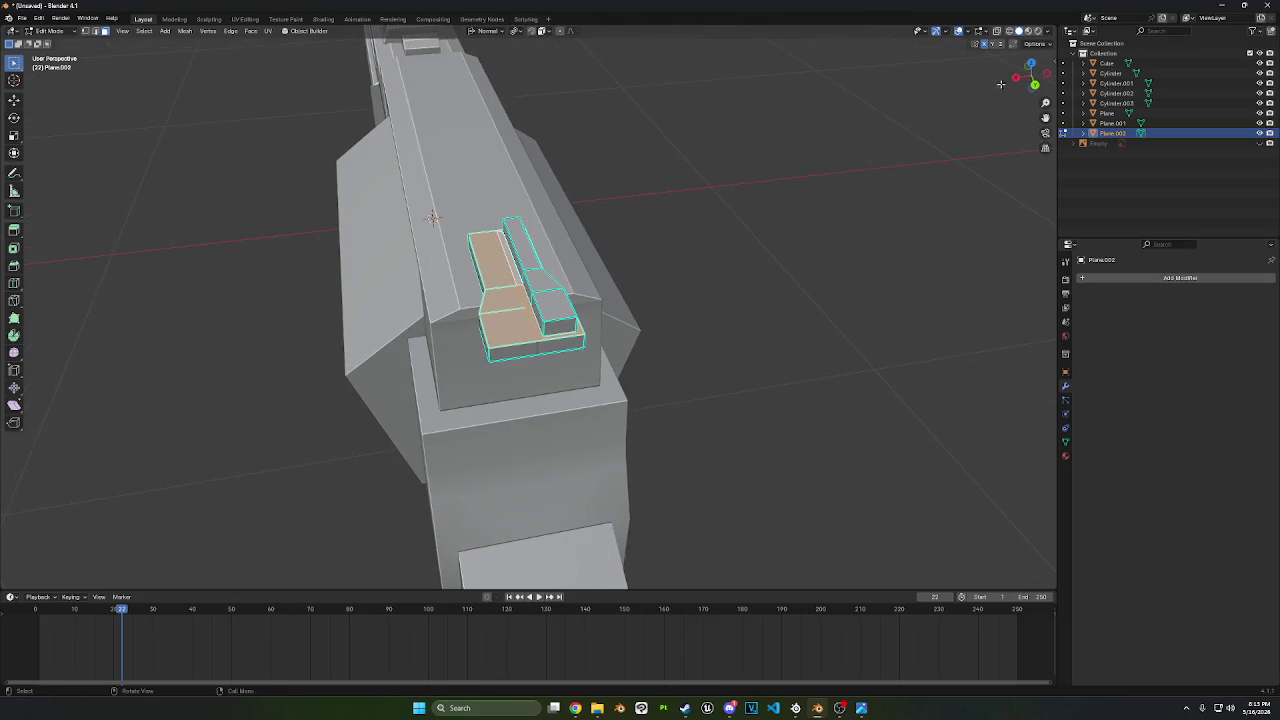
{"action": "left_click", "coordinate": [1035, 86]}
{"action": "middle_click_drag", "start_coordinate": [723, 117], "coordinate": [714, 311], "text": "shift"}
{"action": "scroll", "coordinate": [579, 296], "scroll_direction": "up", "scroll_amount": 1}
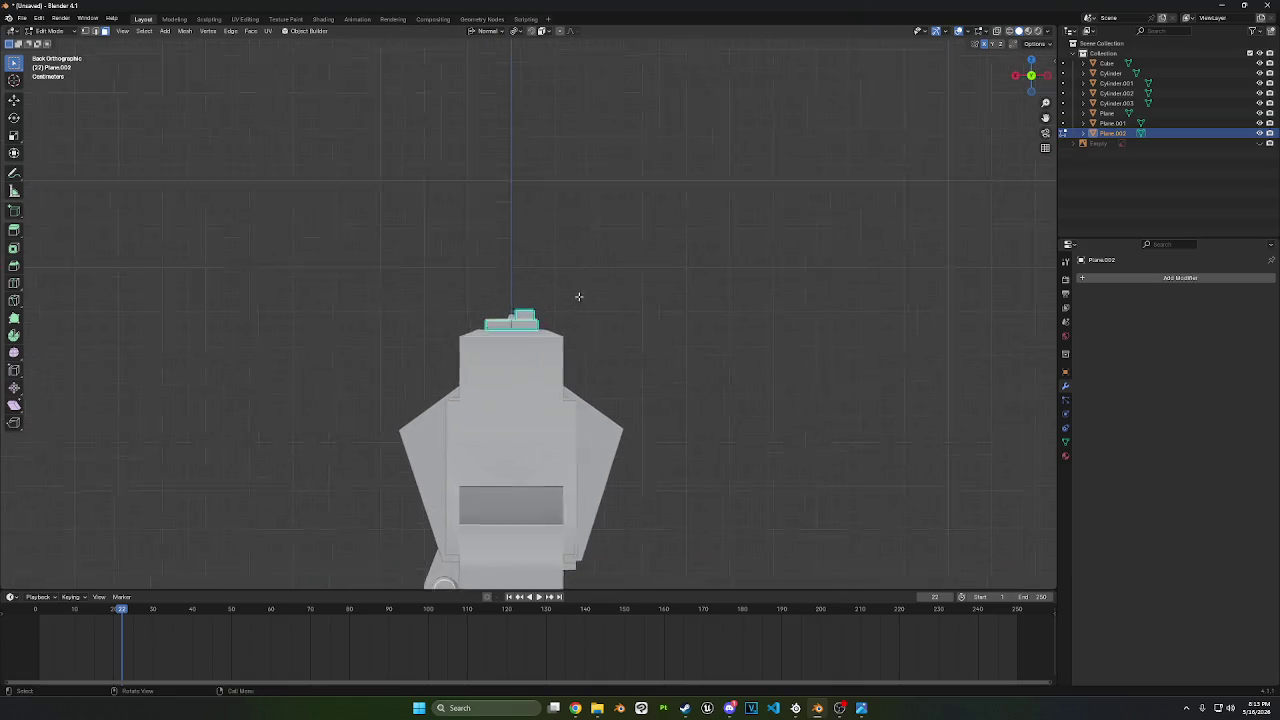
{"action": "scroll", "coordinate": [579, 296], "scroll_direction": "up", "scroll_amount": 2}
{"action": "key", "text": "g"}
{"action": "key", "text": "z"}
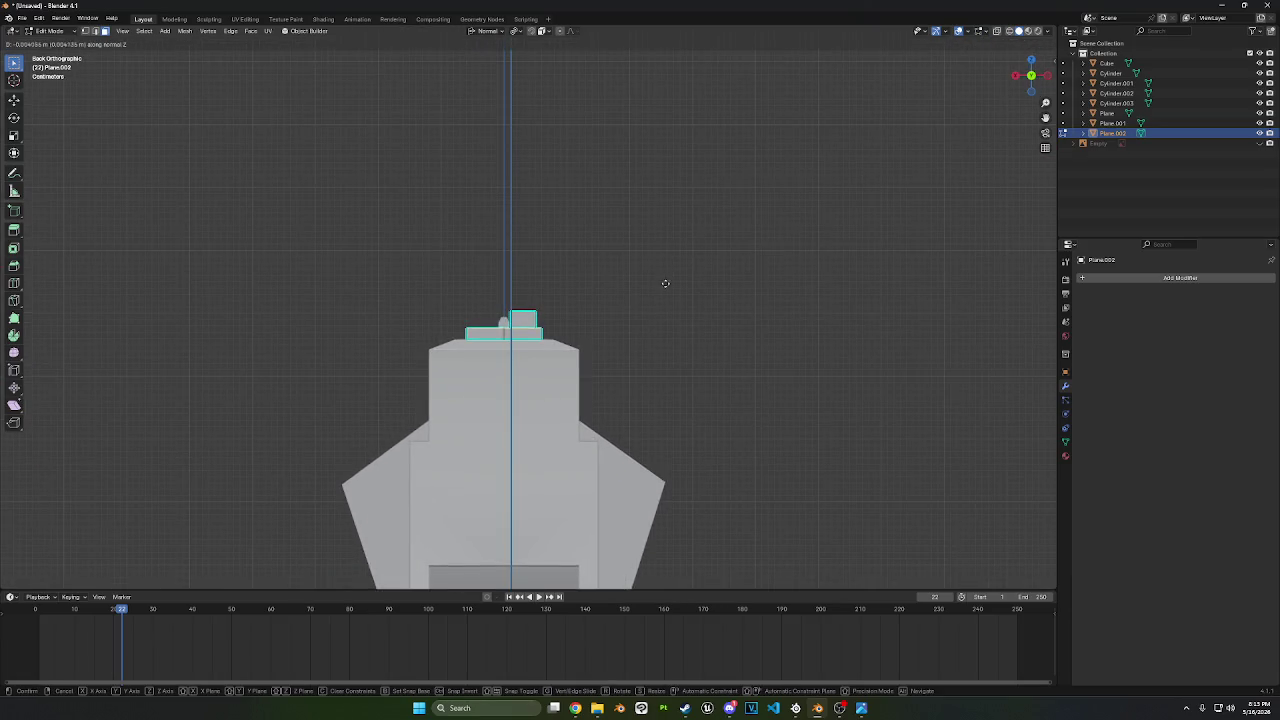
{"action": "left_click", "coordinate": [664, 311]}
- Shift the sight block's inner side face slightly sideways
{"action": "mouse_move", "coordinate": [663, 311]}
{"action": "middle_mouse_down"}
{"action": "mouse_move", "coordinate": [760, 329]}
{"action": "mouse_move", "coordinate": [700, 345]}
{"action": "middle_mouse_up"}
{"action": "left_click", "coordinate": [346, 371]}
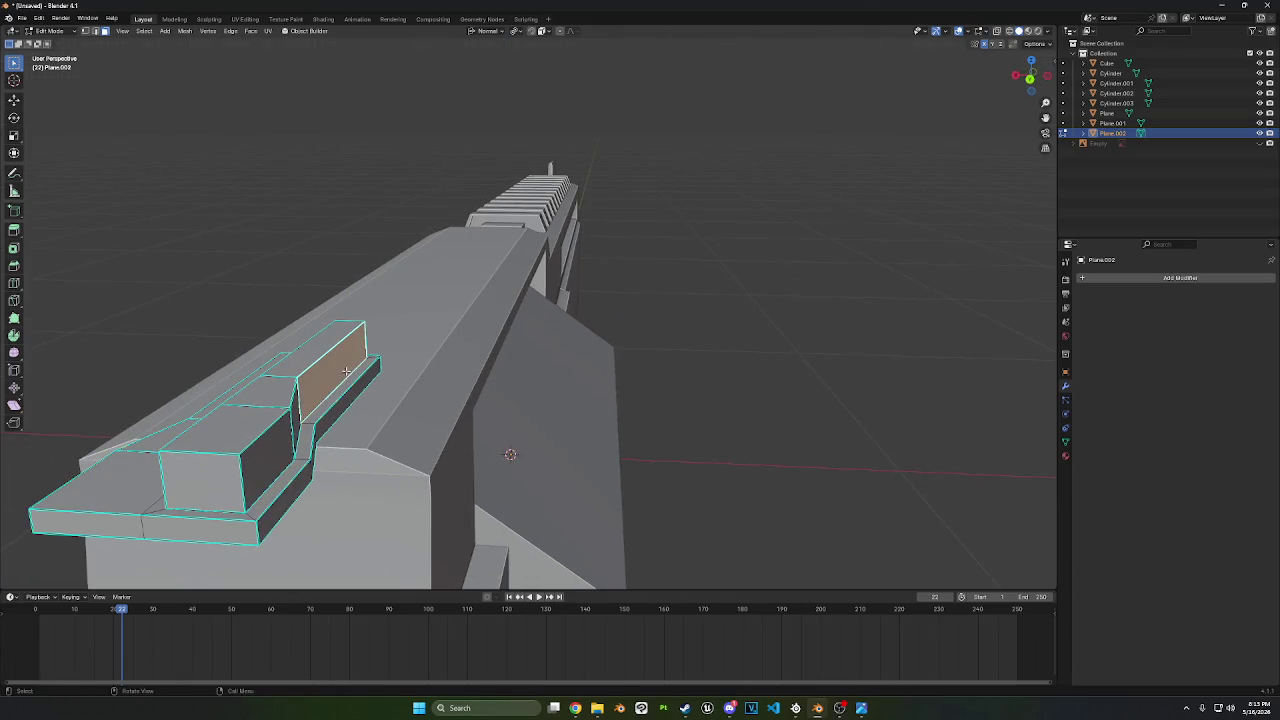
{"action": "key", "text": "g"}
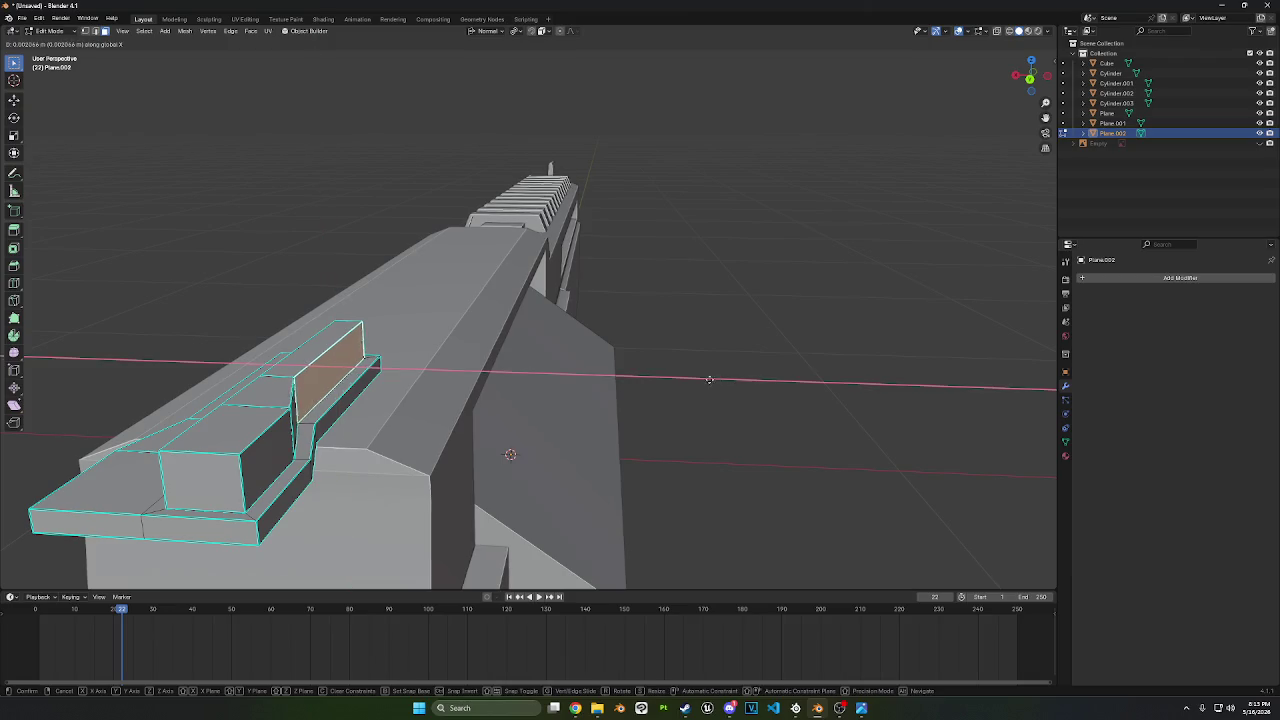
{"action": "left_click", "coordinate": [600, 367]}
- Select the sight block's side face strip and shift it along X
{"action": "middle_click_drag", "start_coordinate": [600, 367], "coordinate": [629, 365]}
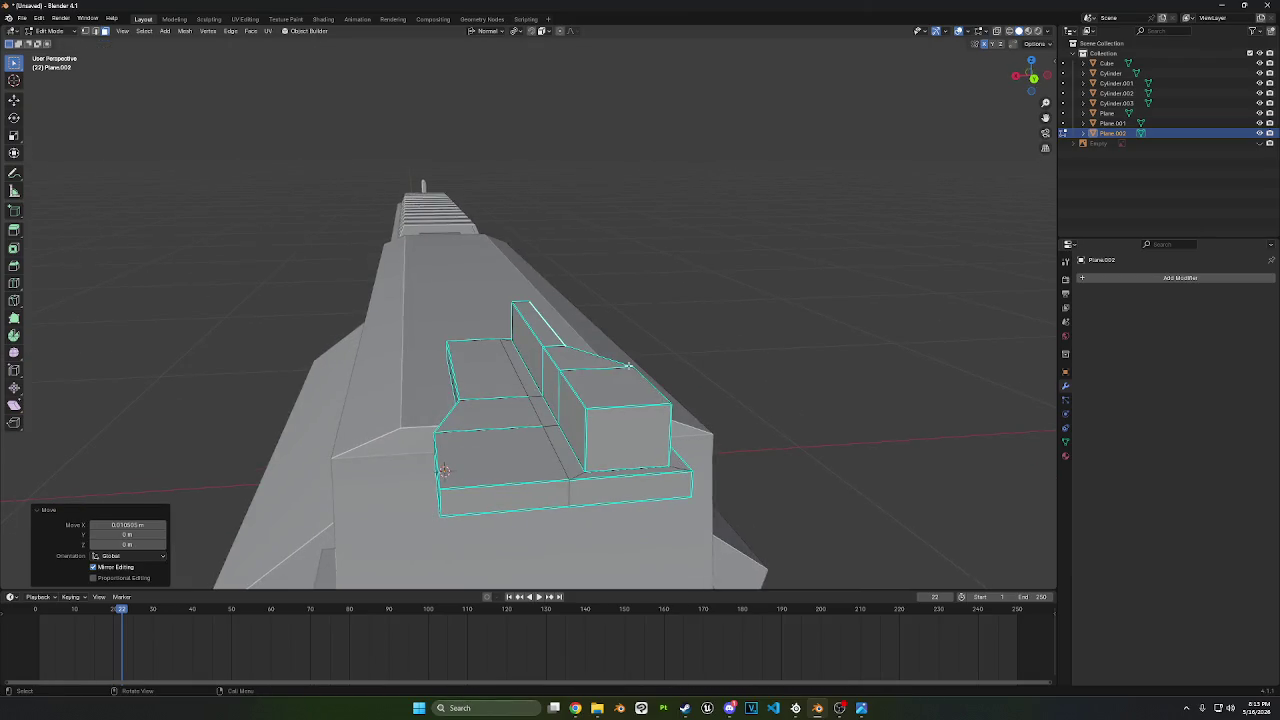
{"action": "left_click", "coordinate": [572, 413]}
{"action": "left_click", "coordinate": [538, 355], "text": "ctrl"}
{"action": "key", "text": "g"}
{"action": "key", "text": "z"}
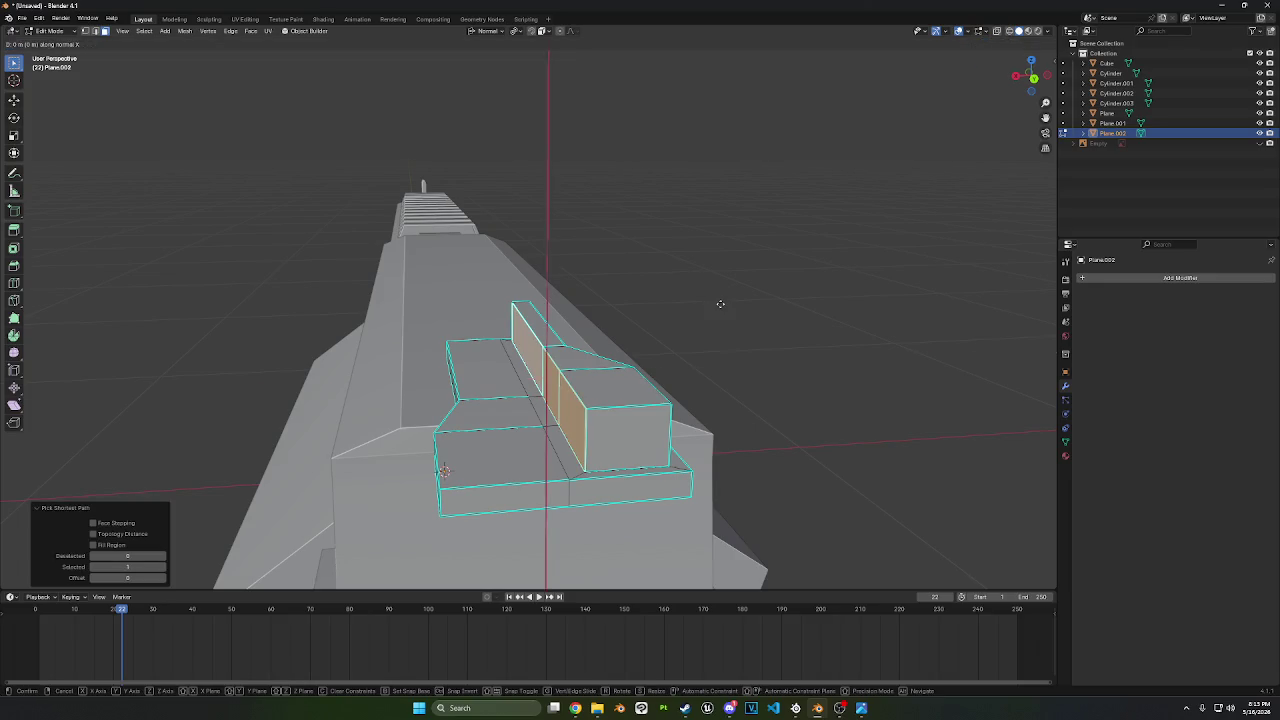
{"action": "key", "text": "x"}
{"action": "left_click", "coordinate": [797, 300]}
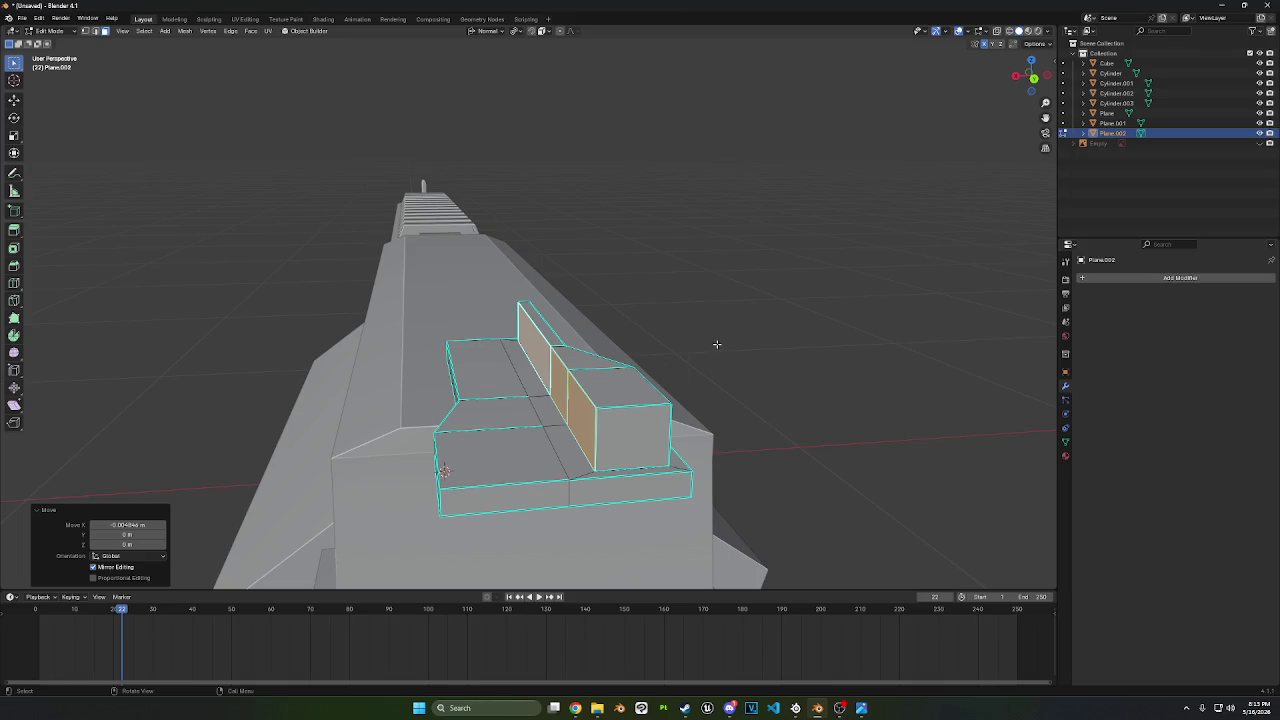
{"action": "middle_click_drag", "start_coordinate": [716, 344], "coordinate": [736, 351]}
{"action": "left_click", "coordinate": [185, 31]}
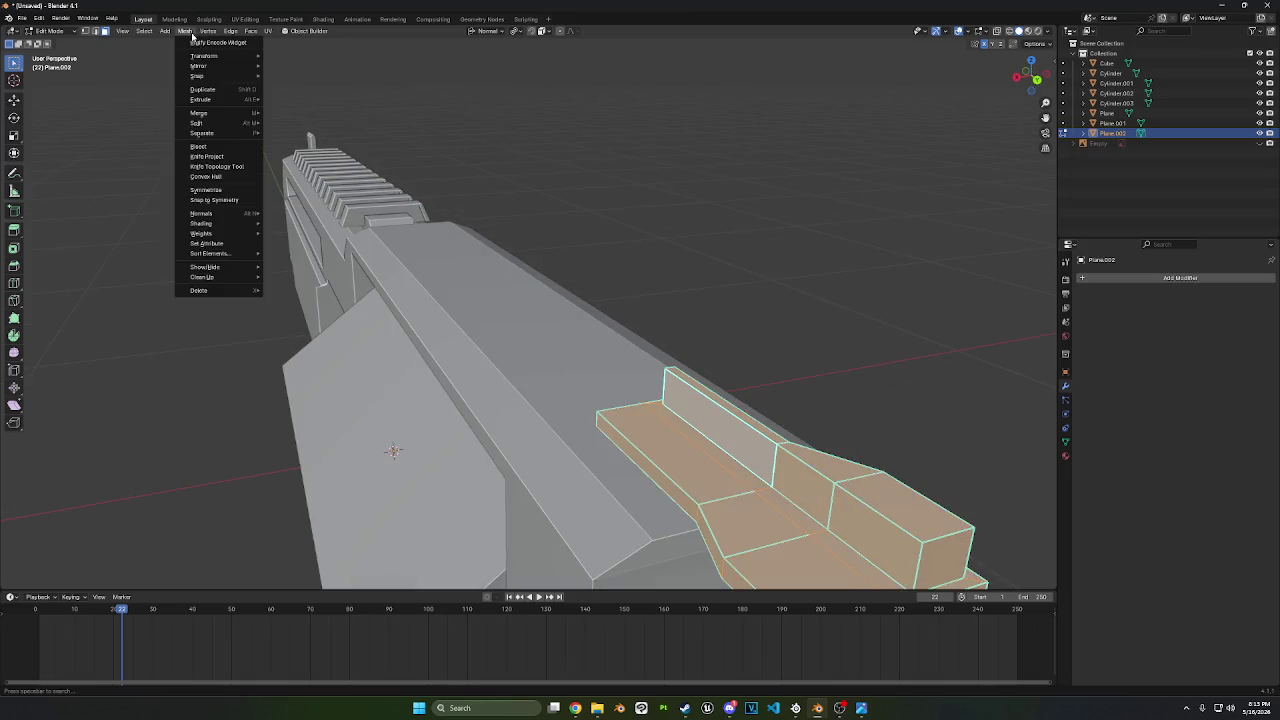
- Symmetrize the sight block from -X to +X into two matching rails
{"action": "left_click", "coordinate": [200, 199]}
{"action": "left_click", "coordinate": [113, 570]}
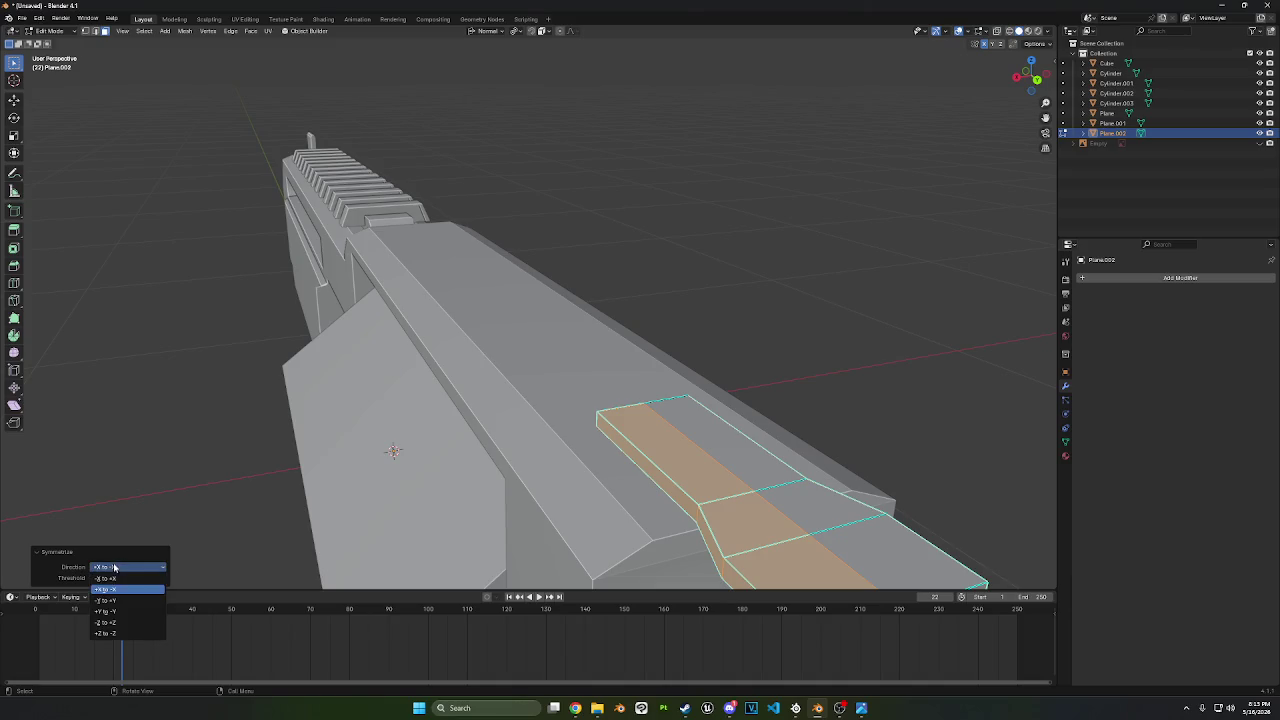
{"action": "left_click", "coordinate": [112, 567]}
{"action": "left_click", "coordinate": [832, 276]}
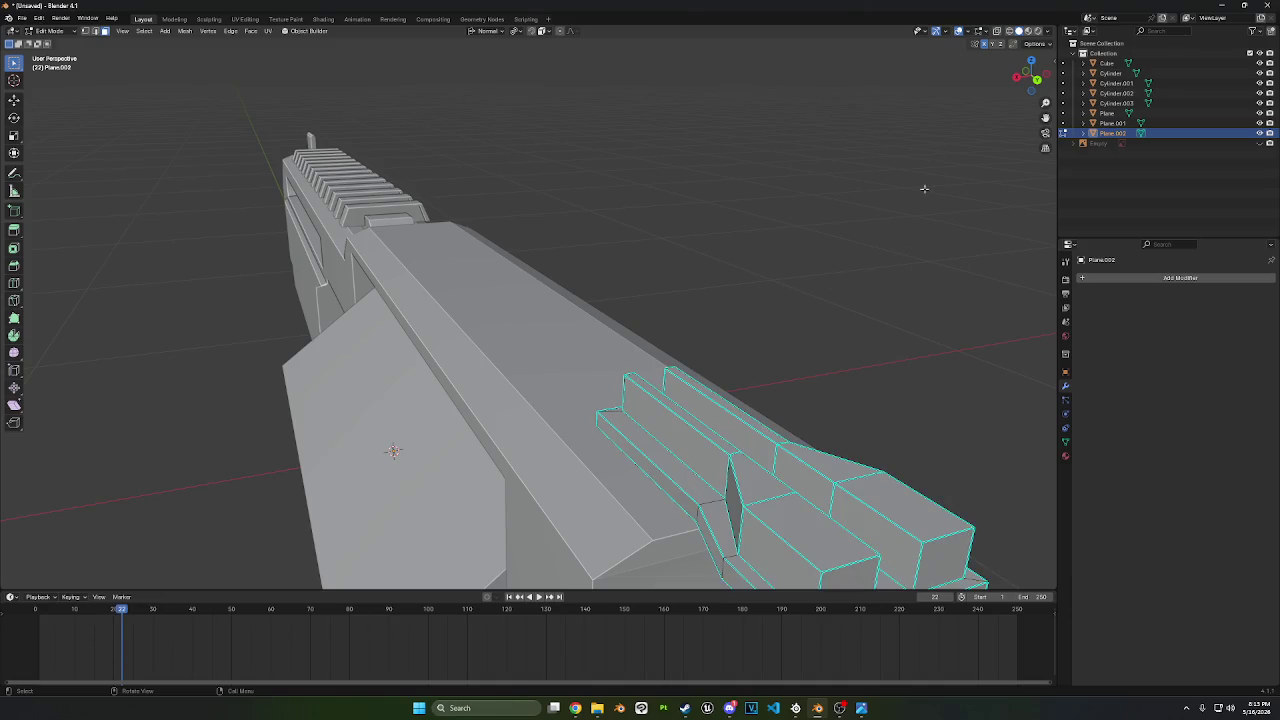
{"action": "left_click", "coordinate": [1037, 79]}
{"action": "key", "text": "KP_Decimal"}
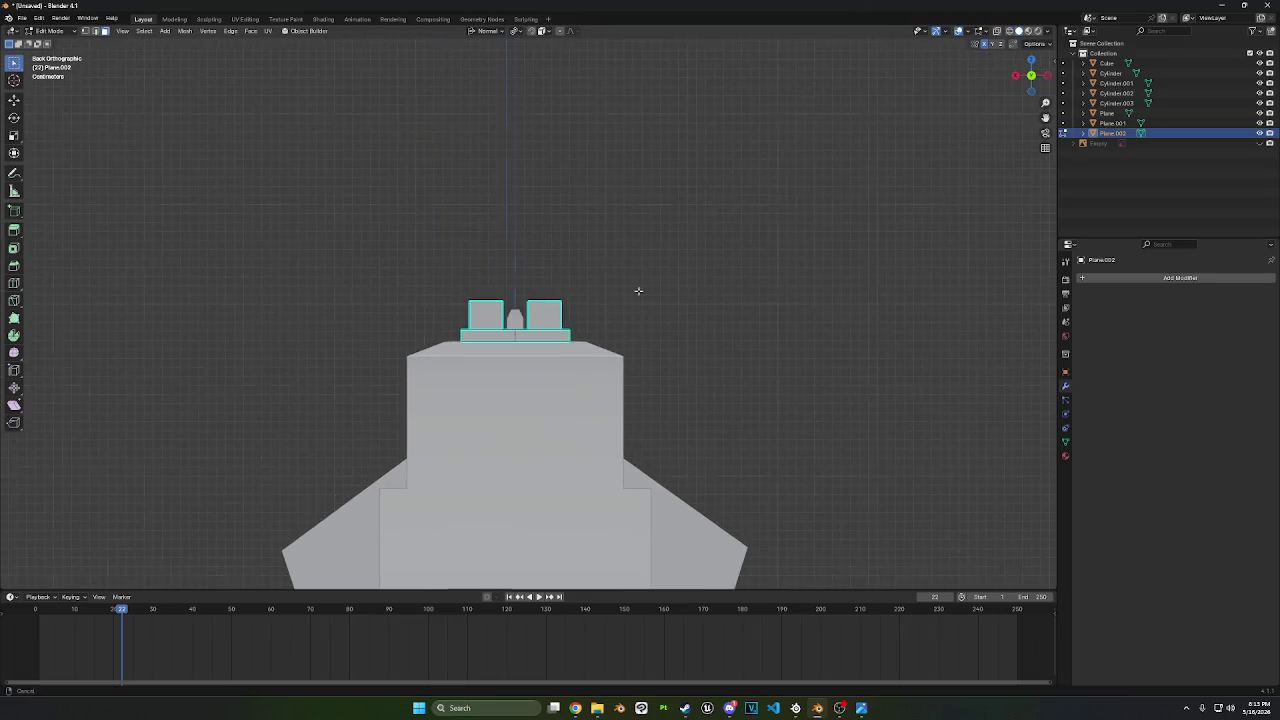
{"action": "mouse_move", "coordinate": [620, 283]}
{"action": "middle_mouse_down"}
{"action": "mouse_move", "coordinate": [629, 314]}
{"action": "mouse_move", "coordinate": [605, 337]}
{"action": "middle_mouse_up"}
- Lower the top faces of both rails slightly along Z
{"action": "left_click", "coordinate": [645, 337]}
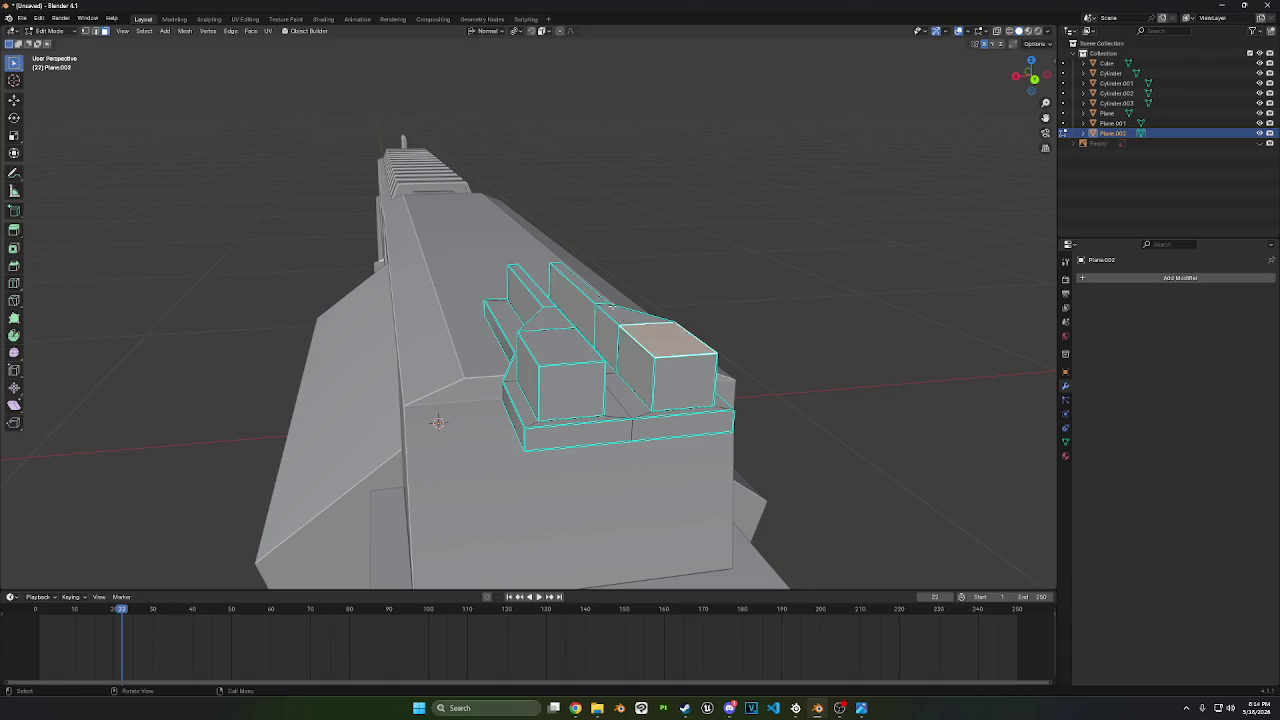
{"action": "left_click", "coordinate": [590, 291], "text": "ctrl"}
{"action": "left_click", "coordinate": [540, 295], "text": "shift"}
{"action": "left_click", "coordinate": [560, 340], "text": "ctrl"}
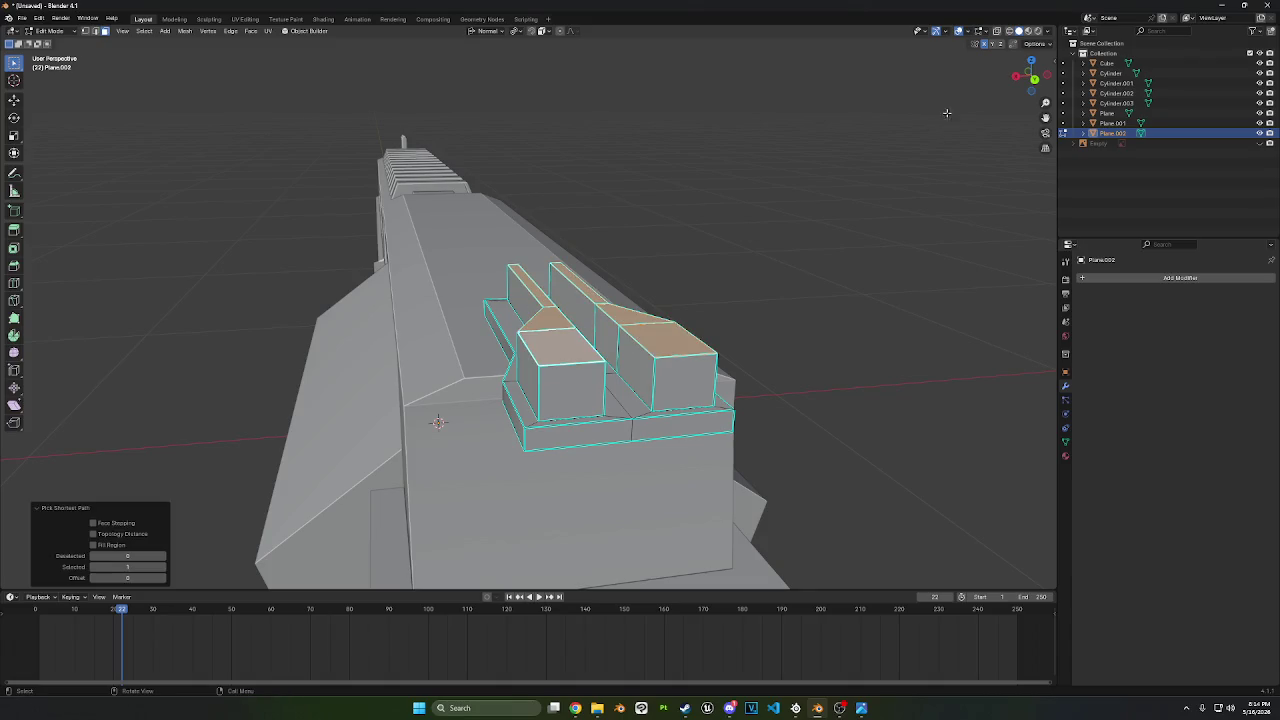
{"action": "left_click", "coordinate": [1031, 75]}
{"action": "key", "text": "g"}
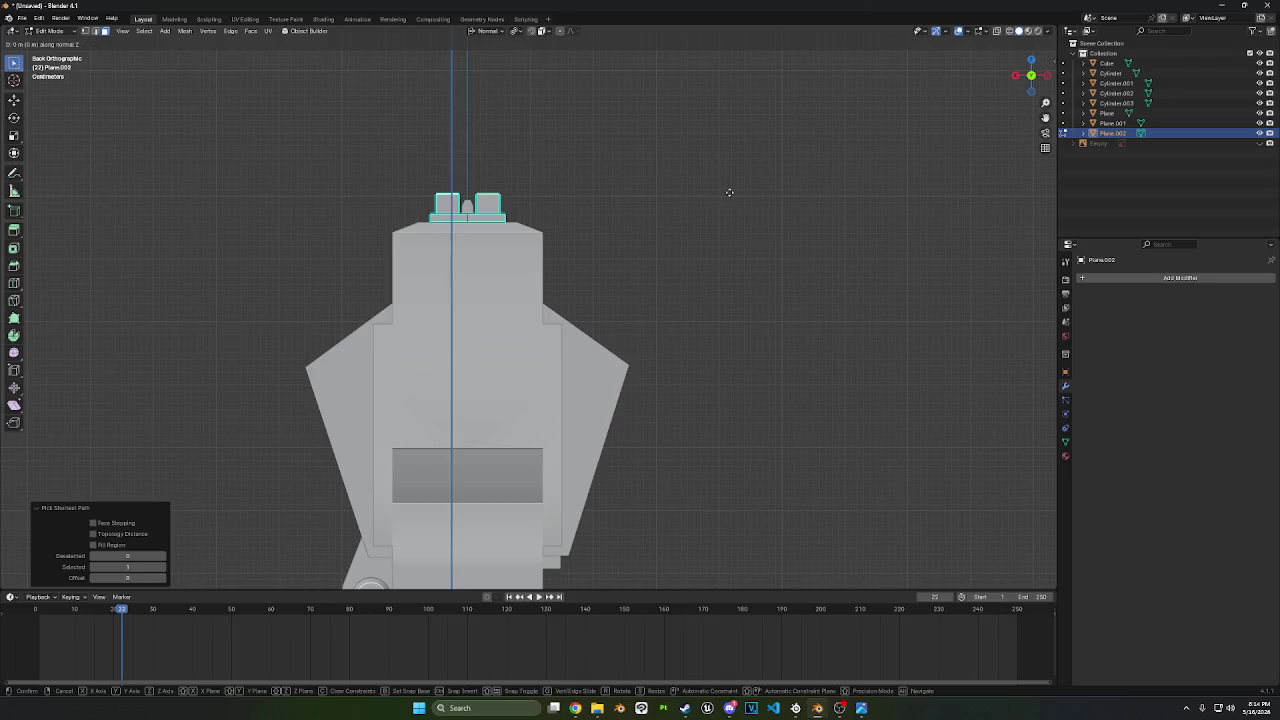
{"action": "key", "text": "z"}
{"action": "left_click", "coordinate": [738, 252]}
{"action": "scroll", "coordinate": [738, 252], "scroll_direction": "up", "scroll_amount": 2}
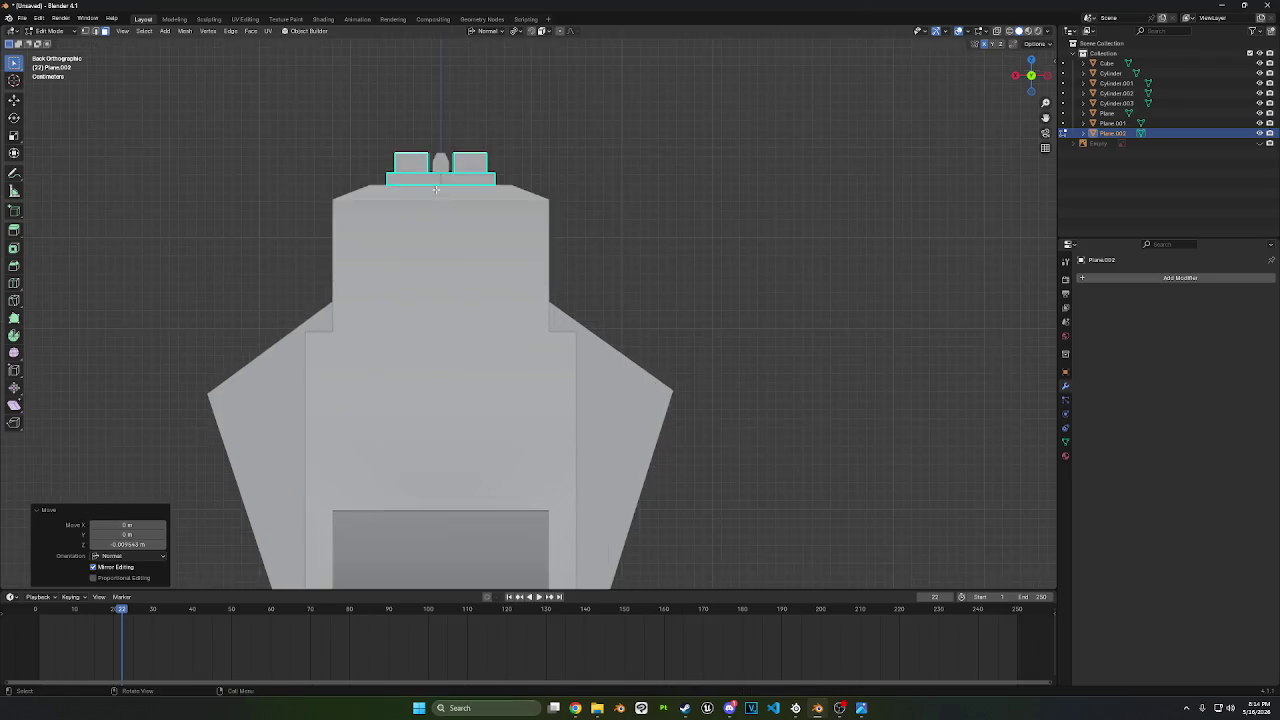
{"action": "middle_click_drag", "start_coordinate": [738, 252], "coordinate": [622, 233]}
{"action": "scroll", "coordinate": [622, 233], "scroll_direction": "up", "scroll_amount": 3}
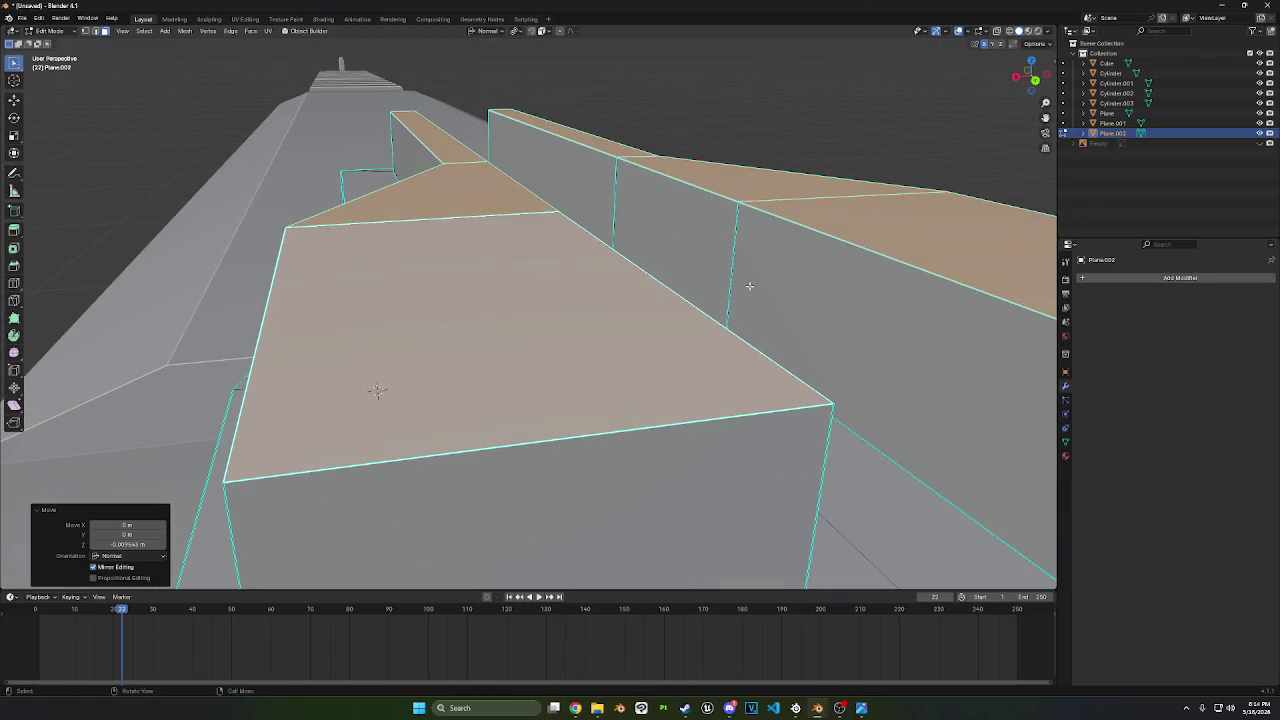
- Shift the rails' inner wall faces about -0.0034 m along X, then return to Object Mode
{"action": "left_click", "coordinate": [795, 297]}
{"action": "left_click", "coordinate": [680, 236], "text": "ctrl"}
{"action": "left_click", "coordinate": [601, 182], "text": "ctrl"}
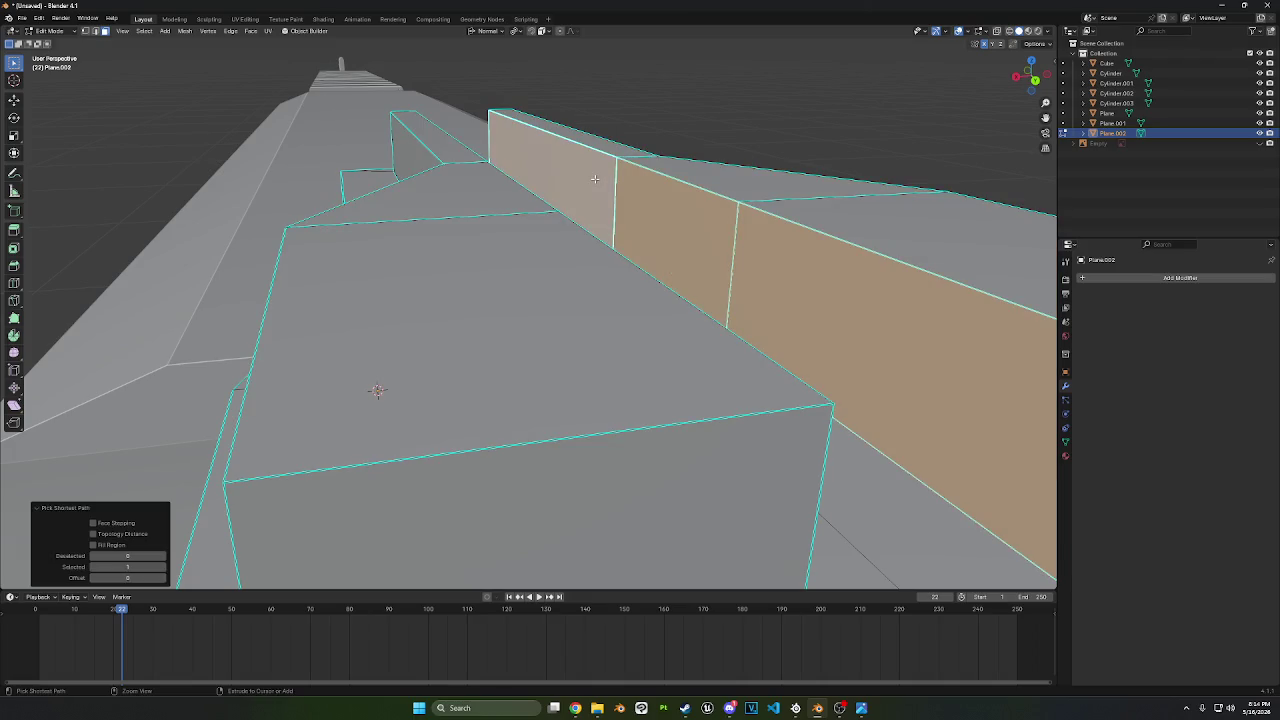
{"action": "middle_click_drag", "start_coordinate": [601, 182], "coordinate": [252, 356]}
{"action": "left_click", "coordinate": [264, 351]}
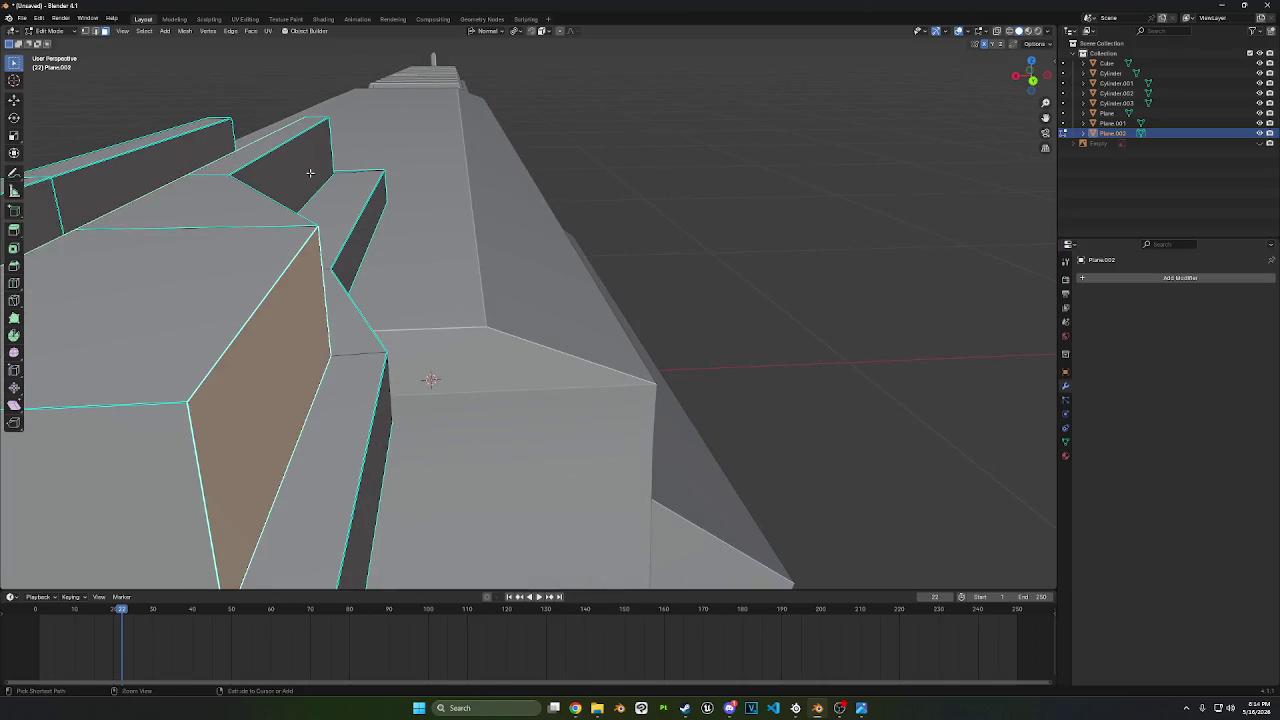
{"action": "left_click", "coordinate": [307, 170], "text": "ctrl"}
{"action": "key", "text": "g"}
{"action": "key", "text": "x"}
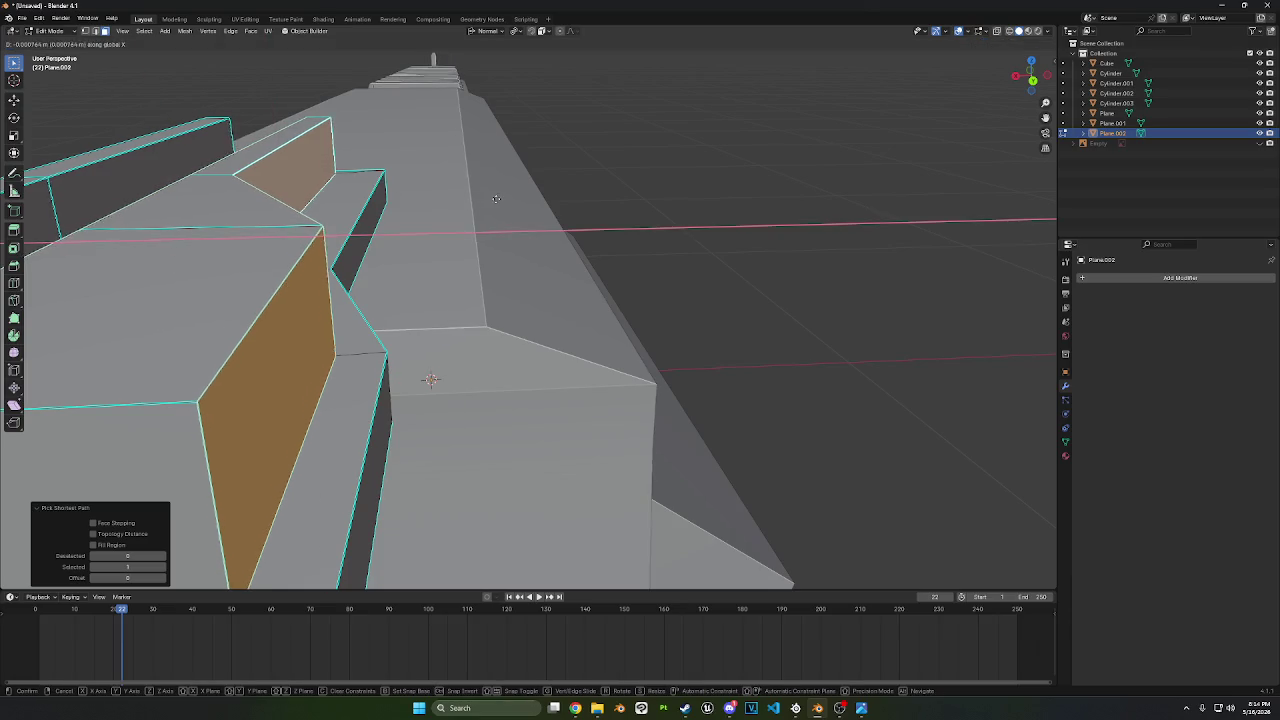
{"action": "left_click", "coordinate": [476, 195]}
{"action": "left_click", "coordinate": [1033, 81]}
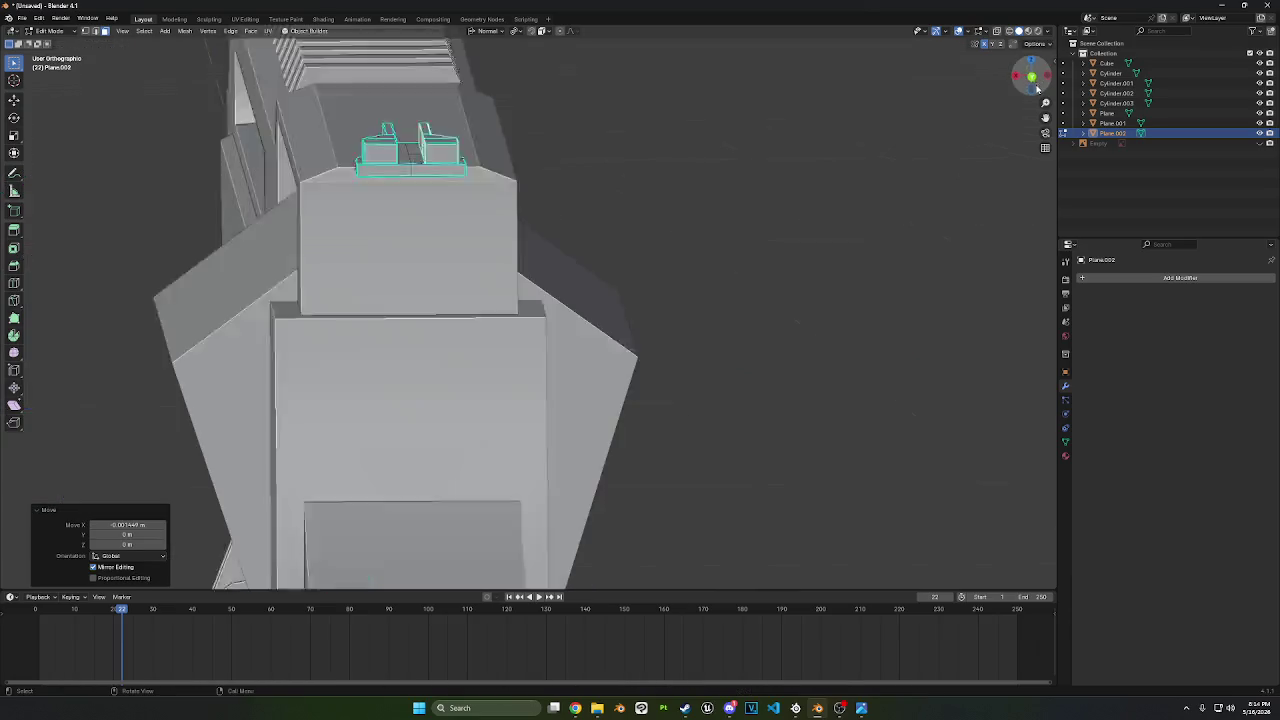
{"action": "mouse_move", "coordinate": [618, 216]}
{"action": "middle_mouse_down"}
{"action": "mouse_move", "coordinate": [509, 251]}
{"action": "mouse_move", "coordinate": [814, 282]}
{"action": "mouse_move", "coordinate": [684, 292]}
{"action": "middle_mouse_up"}
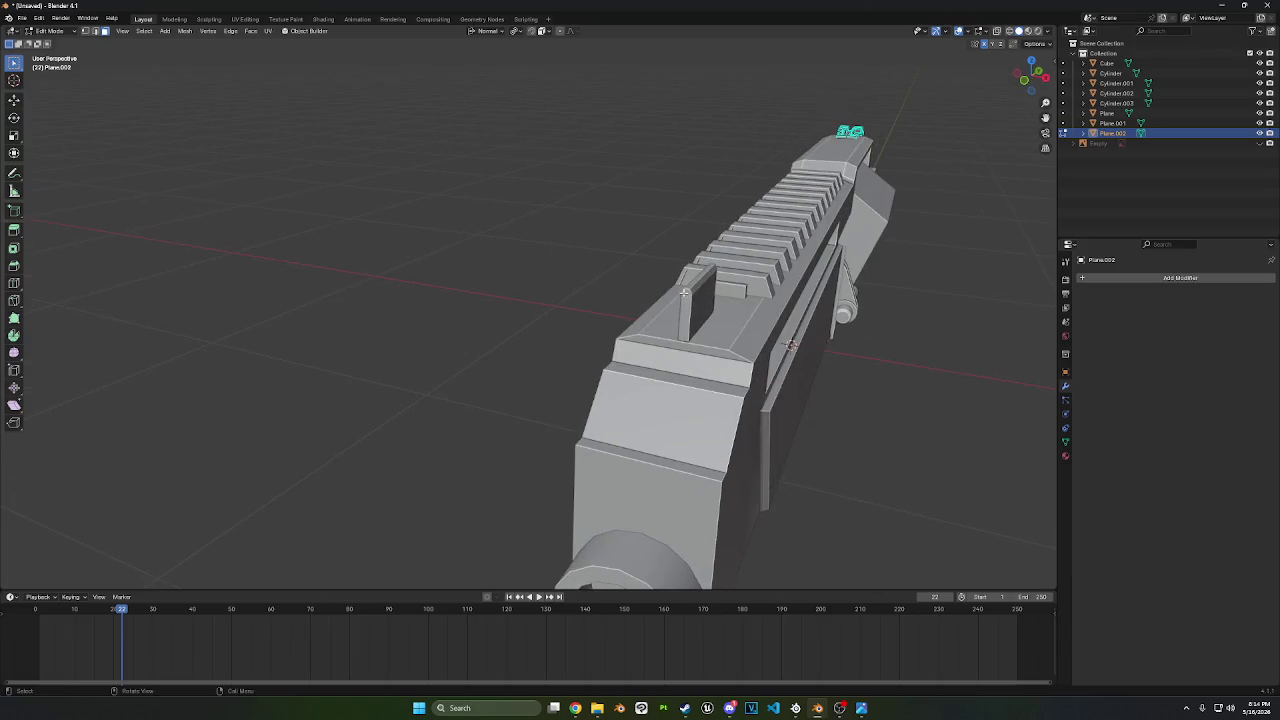
{"action": "left_click", "coordinate": [63, 34]}
{"action": "left_click", "coordinate": [60, 43]}
- Edit the gun body mesh and scale the selected sight faces along X
{"action": "left_click", "coordinate": [680, 420]}
{"action": "key", "text": "KP_Decimal"}
{"action": "key", "text": "Tab"}
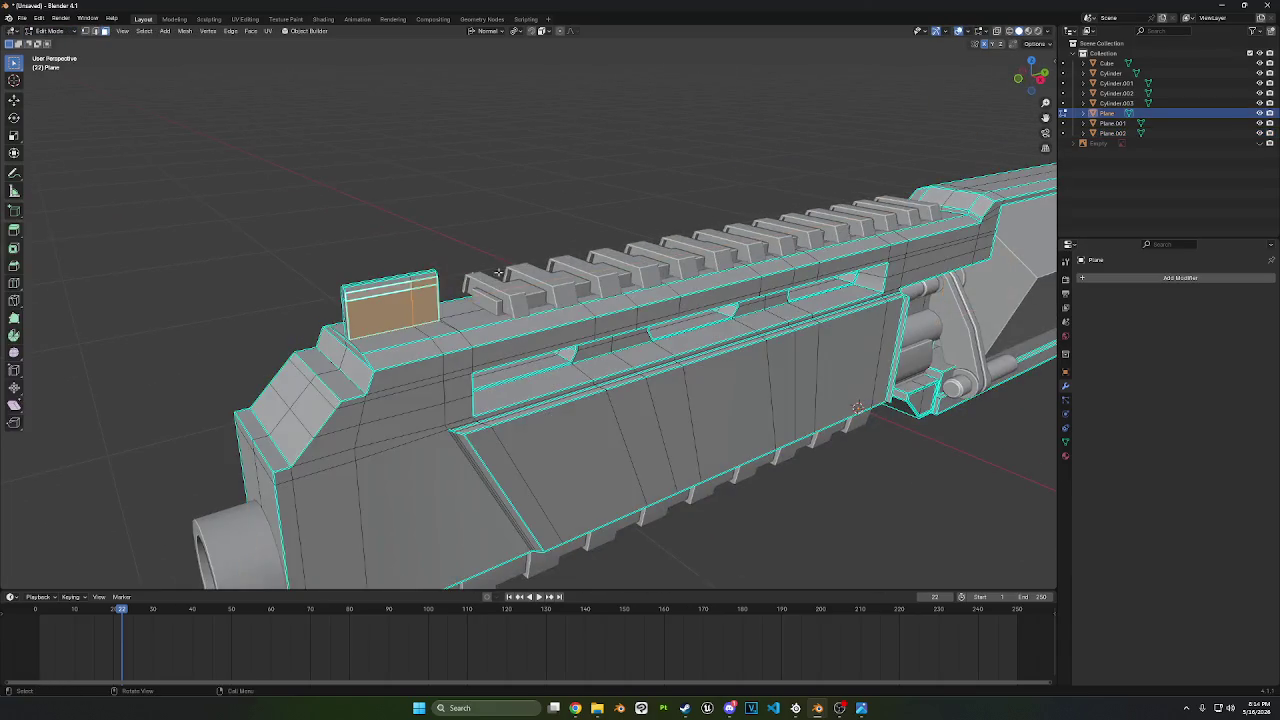
{"action": "scroll", "coordinate": [498, 272], "scroll_direction": "up", "scroll_amount": 3}
{"action": "middle_click_drag", "start_coordinate": [365, 280], "coordinate": [394, 277]}
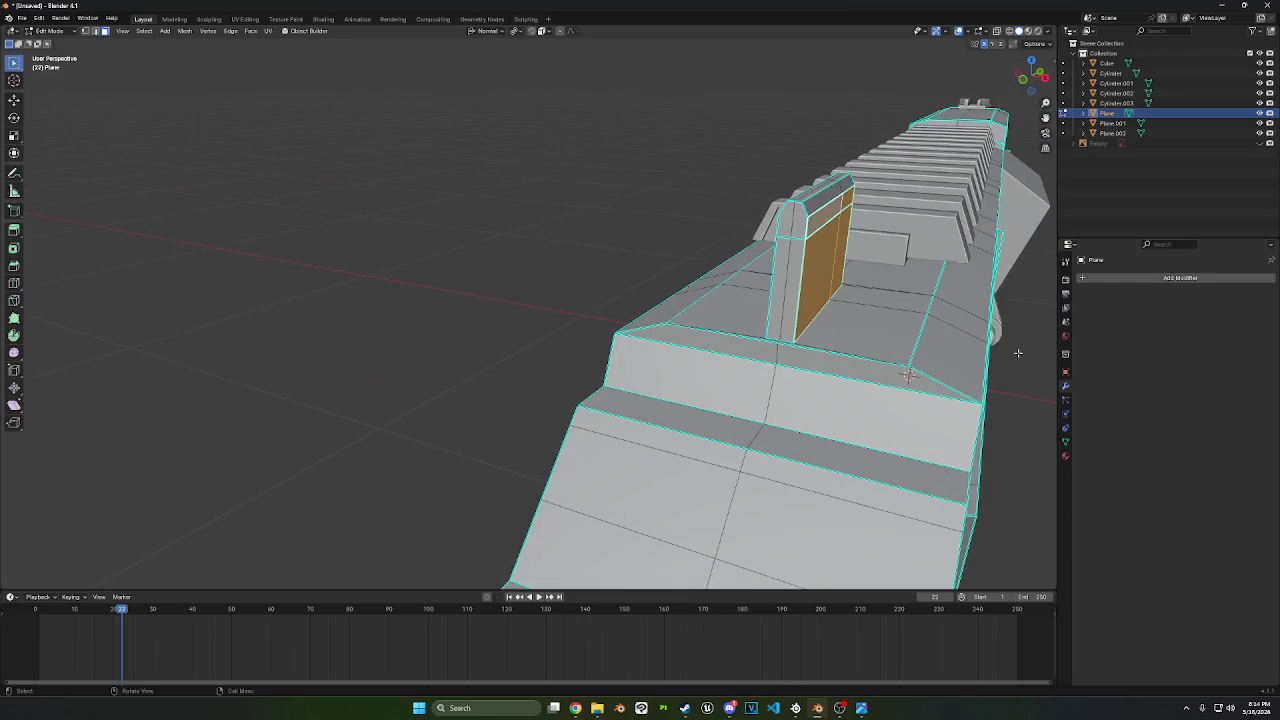
{"action": "key", "text": "s"}
{"action": "key", "text": "x"}
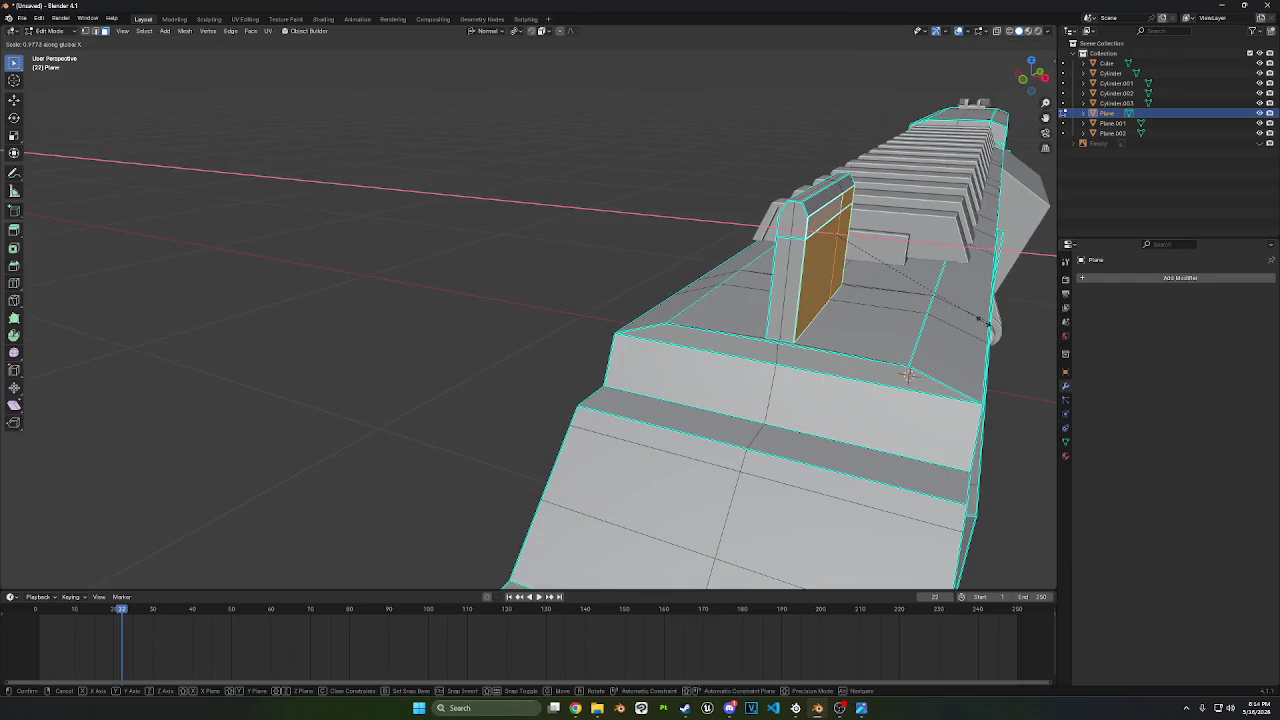
{"action": "left_click", "coordinate": [908, 375]}
- Shift the sight's front, top strip and bevel faces sideways along X
{"action": "middle_click_drag", "start_coordinate": [908, 375], "coordinate": [582, 210]}
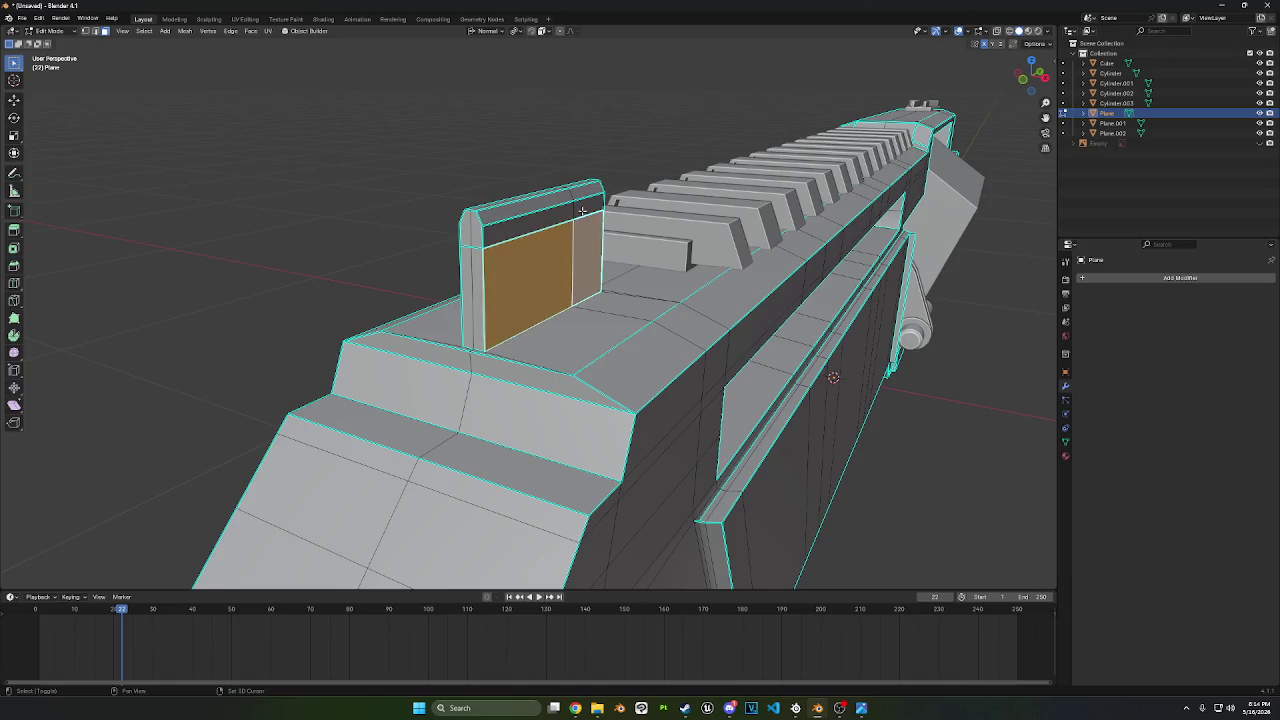
{"action": "left_click", "coordinate": [582, 212], "text": "shift"}
{"action": "left_click", "coordinate": [559, 217], "text": "shift"}
{"action": "left_click", "coordinate": [566, 196], "text": "shift"}
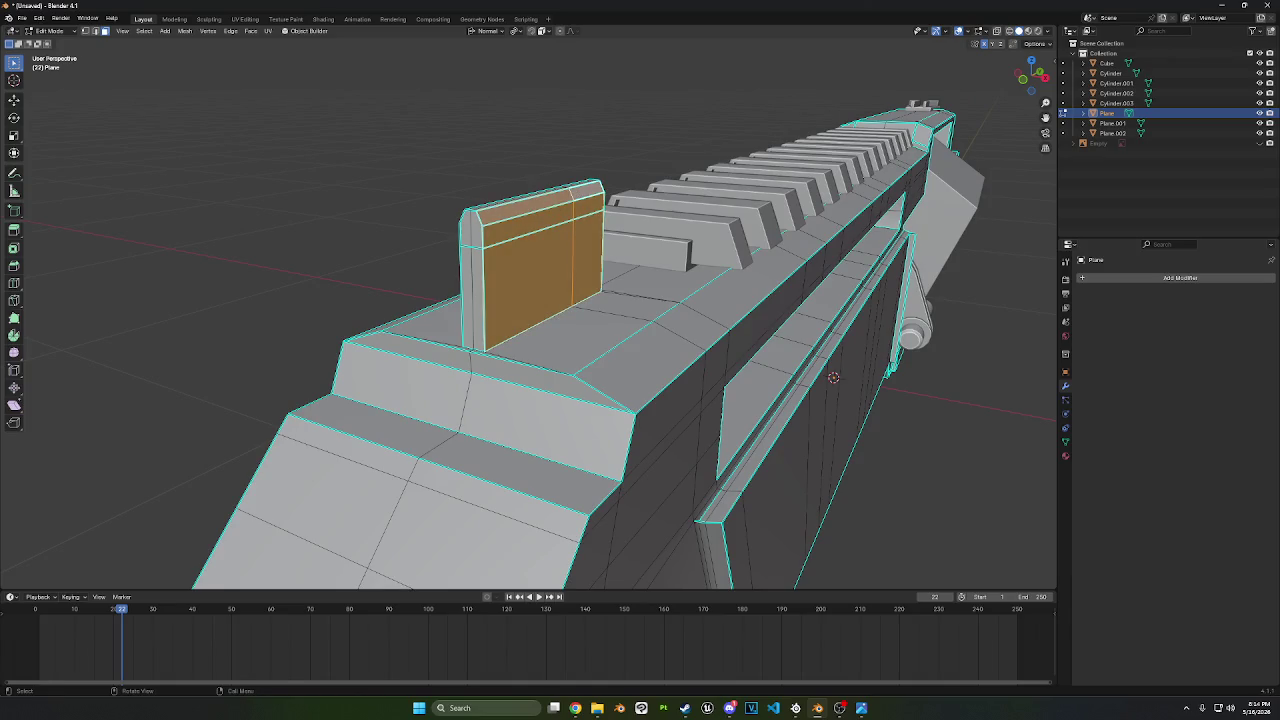
{"action": "key", "text": "s"}
{"action": "key", "text": "x"}
{"action": "key", "text": "g"}
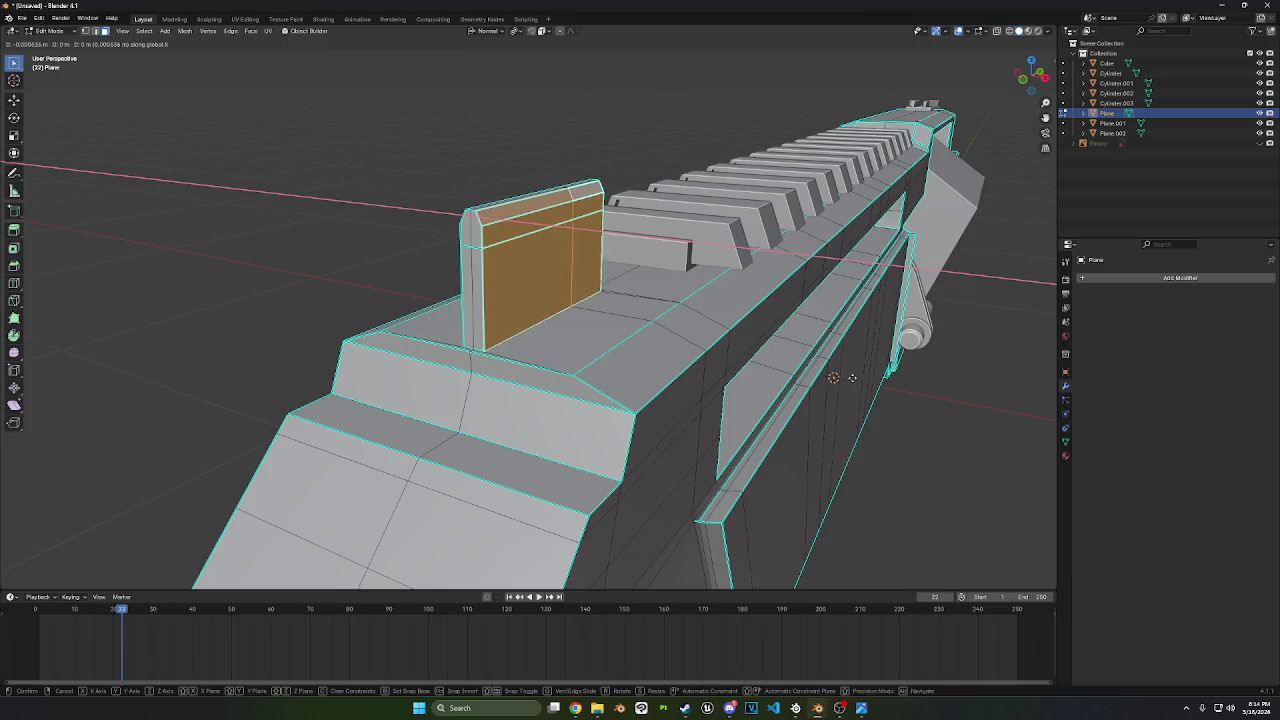
{"action": "left_click", "coordinate": [538, 261]}
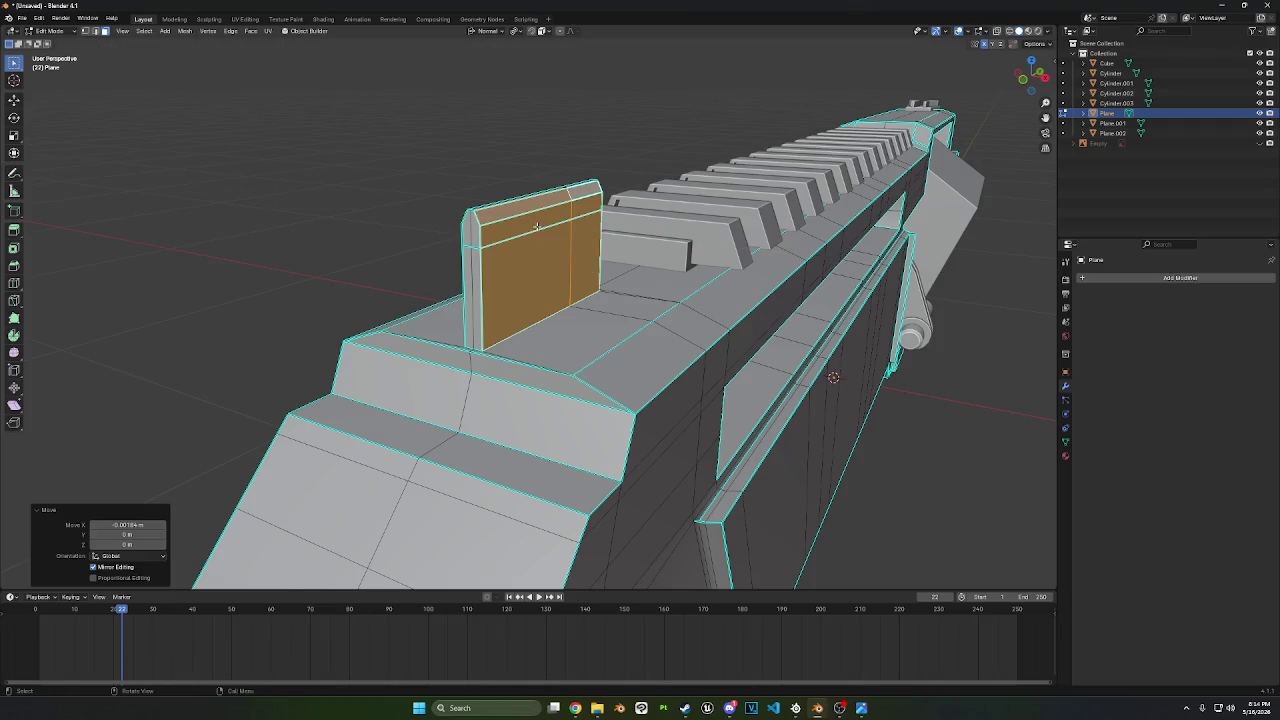
- Move the sight's front face about -0.0028 m along global X
{"action": "left_click", "coordinate": [560, 246]}
{"action": "key", "text": "g"}
{"action": "key", "text": "x"}
{"action": "key", "text": "x"}
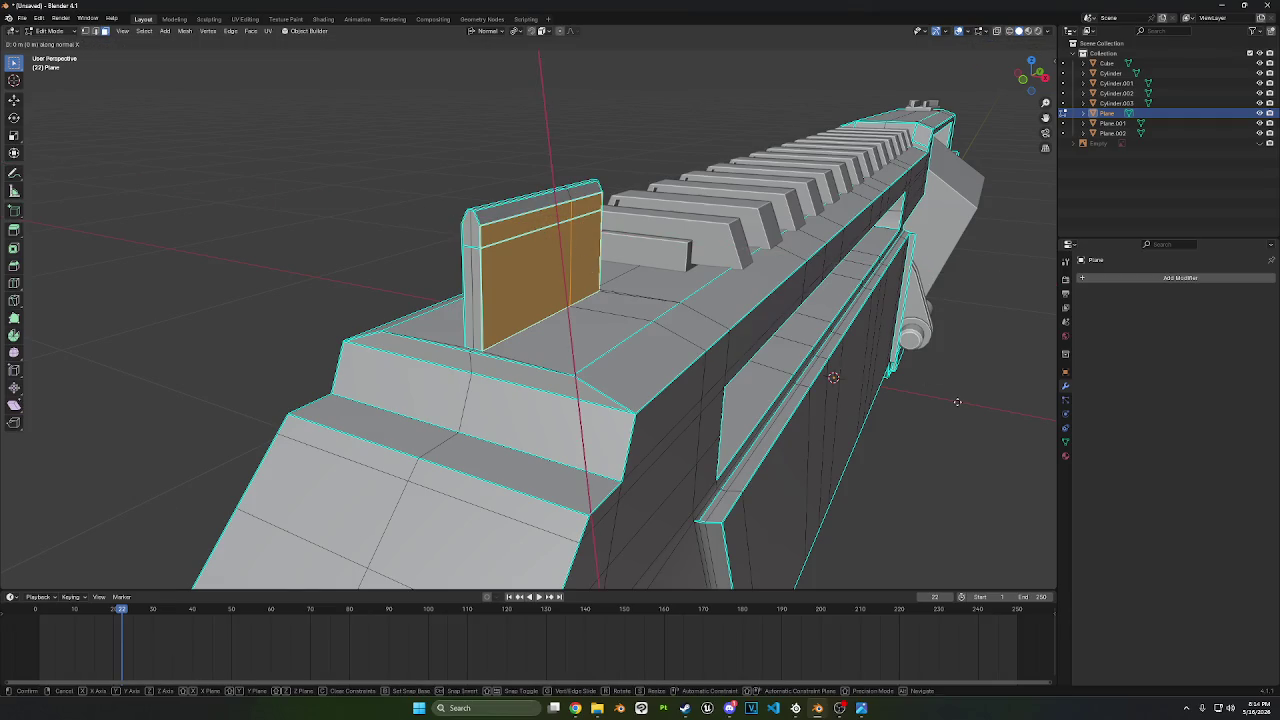
{"action": "key", "text": "x"}
{"action": "key", "text": "x"}
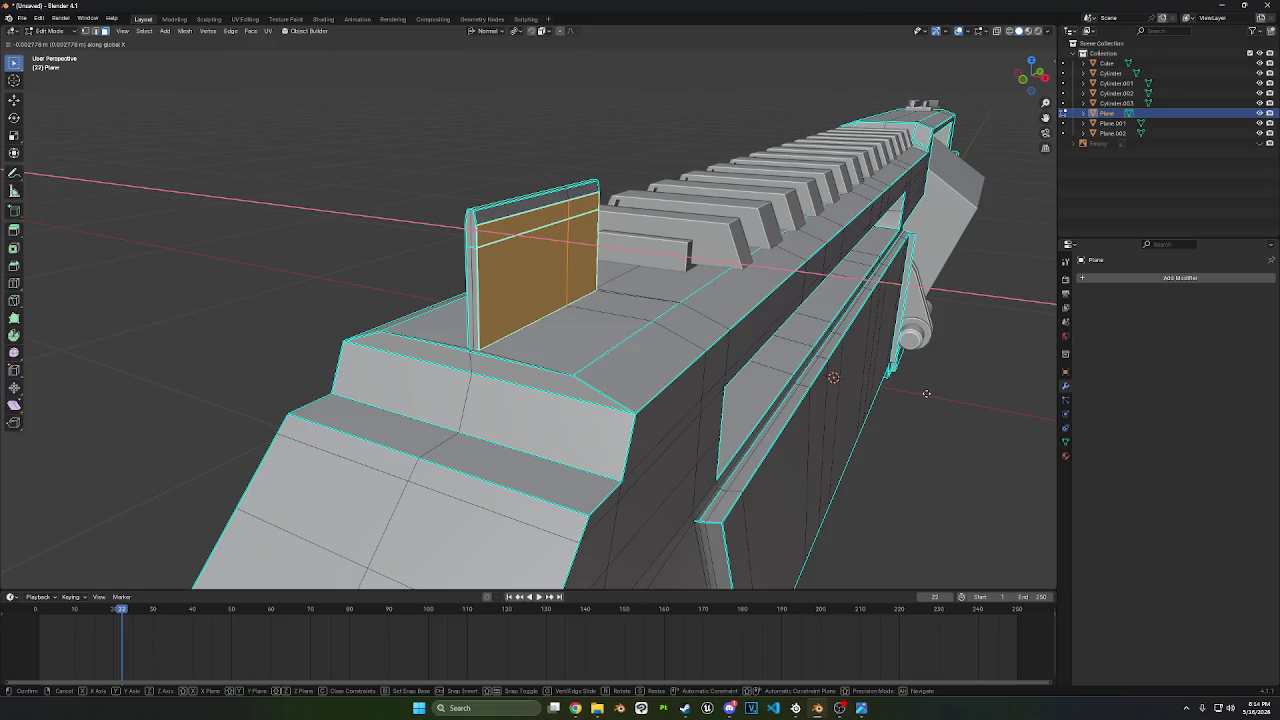
{"action": "left_click", "coordinate": [926, 393]}
- Switch to a Right Ortho view of the rifle with X-ray enabled
{"action": "mouse_move", "coordinate": [926, 393]}
{"action": "middle_mouse_down"}
{"action": "mouse_move", "coordinate": [589, 305]}
{"action": "mouse_move", "coordinate": [620, 215]}
{"action": "middle_mouse_up"}
{"action": "scroll", "coordinate": [620, 215], "scroll_direction": "up", "scroll_amount": 3}
{"action": "scroll", "coordinate": [622, 215], "scroll_direction": "up", "scroll_amount": 3}
{"action": "scroll", "coordinate": [547, 184], "scroll_direction": "up", "scroll_amount": 2}
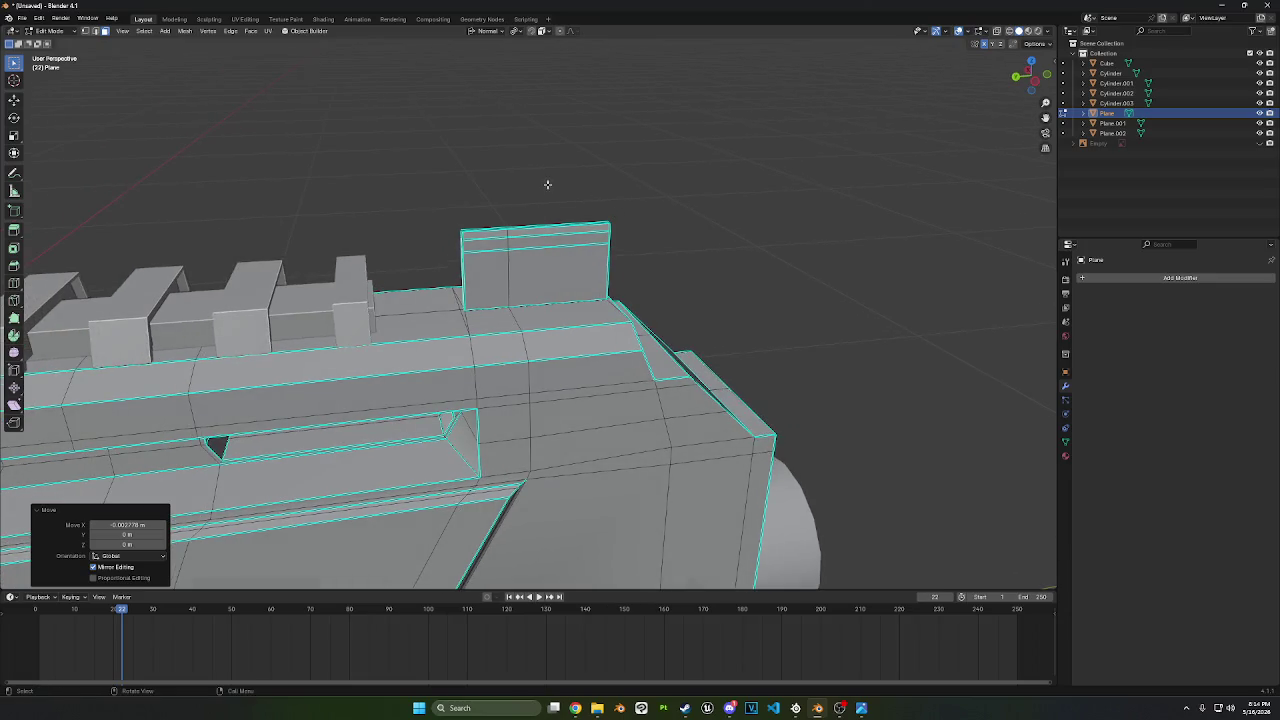
{"action": "left_click", "coordinate": [94, 32], "text": "shift"}
{"action": "middle_click_drag", "start_coordinate": [789, 163], "coordinate": [703, 160]}
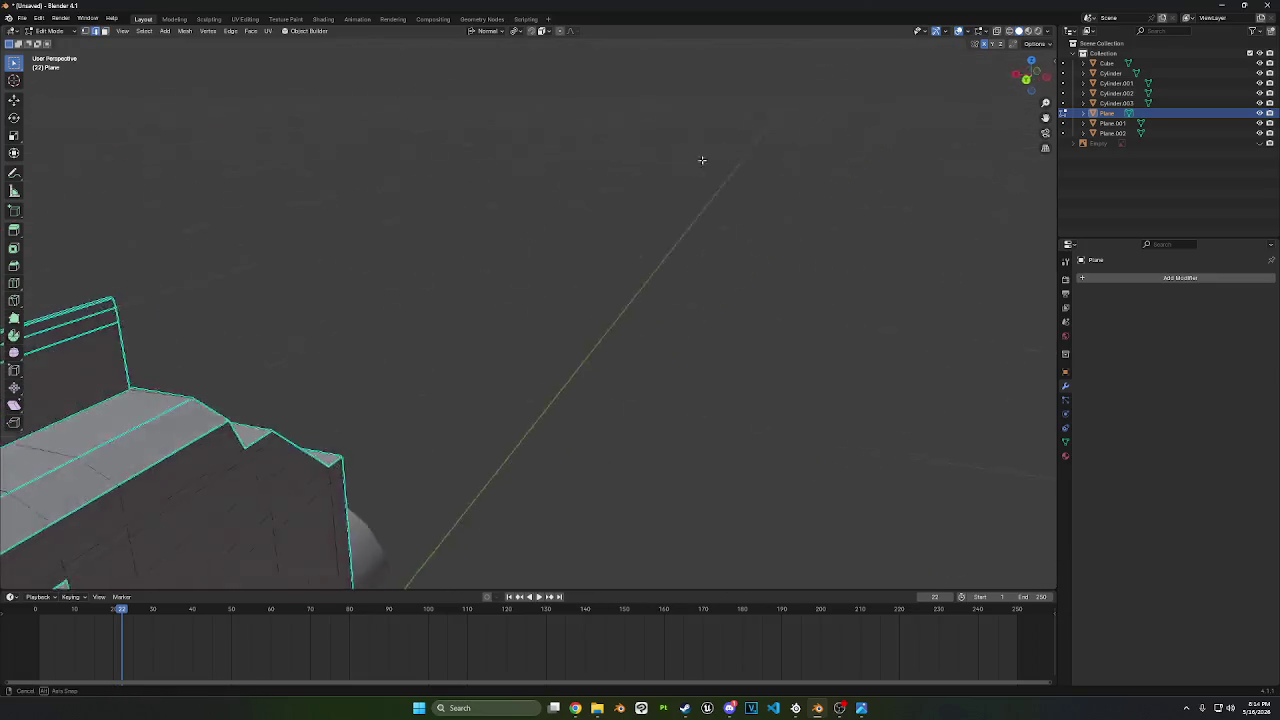
{"action": "scroll", "coordinate": [703, 160], "scroll_direction": "down", "scroll_amount": 3}
{"action": "mouse_move", "coordinate": [937, 140]}
{"action": "middle_mouse_down"}
{"action": "mouse_move", "coordinate": [654, 229]}
{"action": "mouse_move", "coordinate": [950, 160]}
{"action": "middle_mouse_up"}
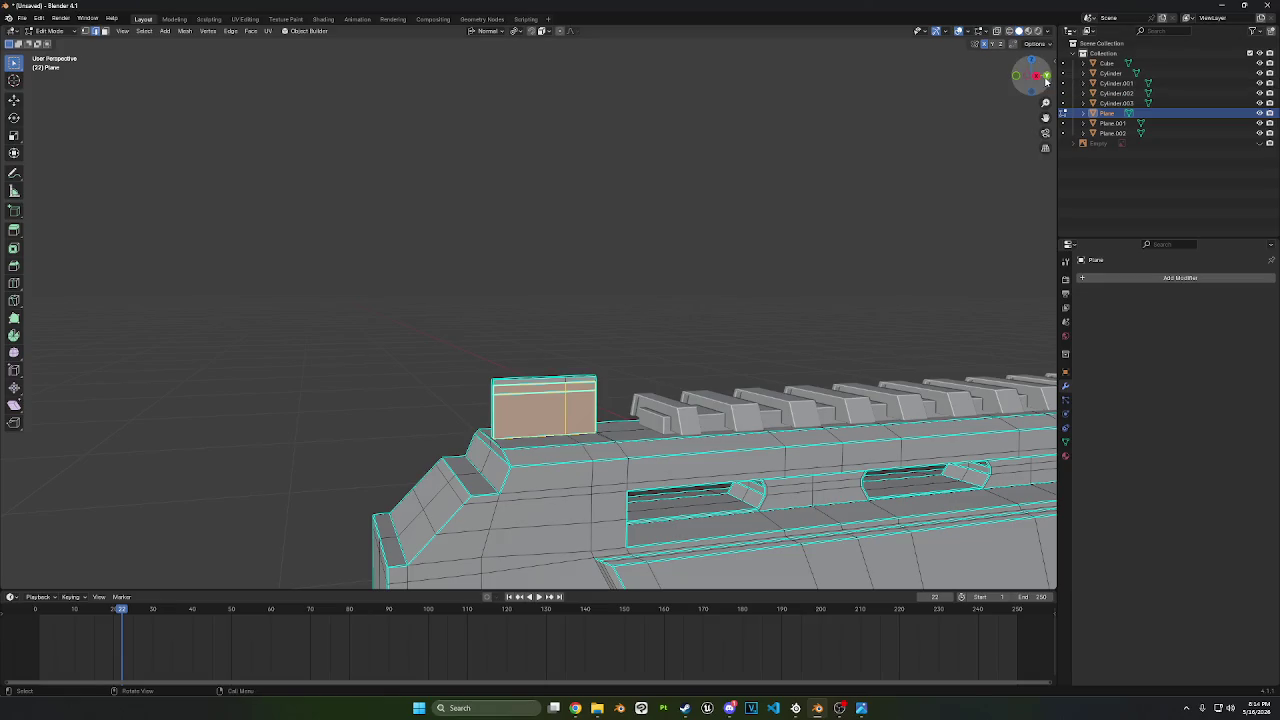
{"action": "left_click", "coordinate": [1036, 77]}
{"action": "left_click", "coordinate": [999, 33]}
{"action": "scroll", "coordinate": [573, 343], "scroll_direction": "up", "scroll_amount": 4}
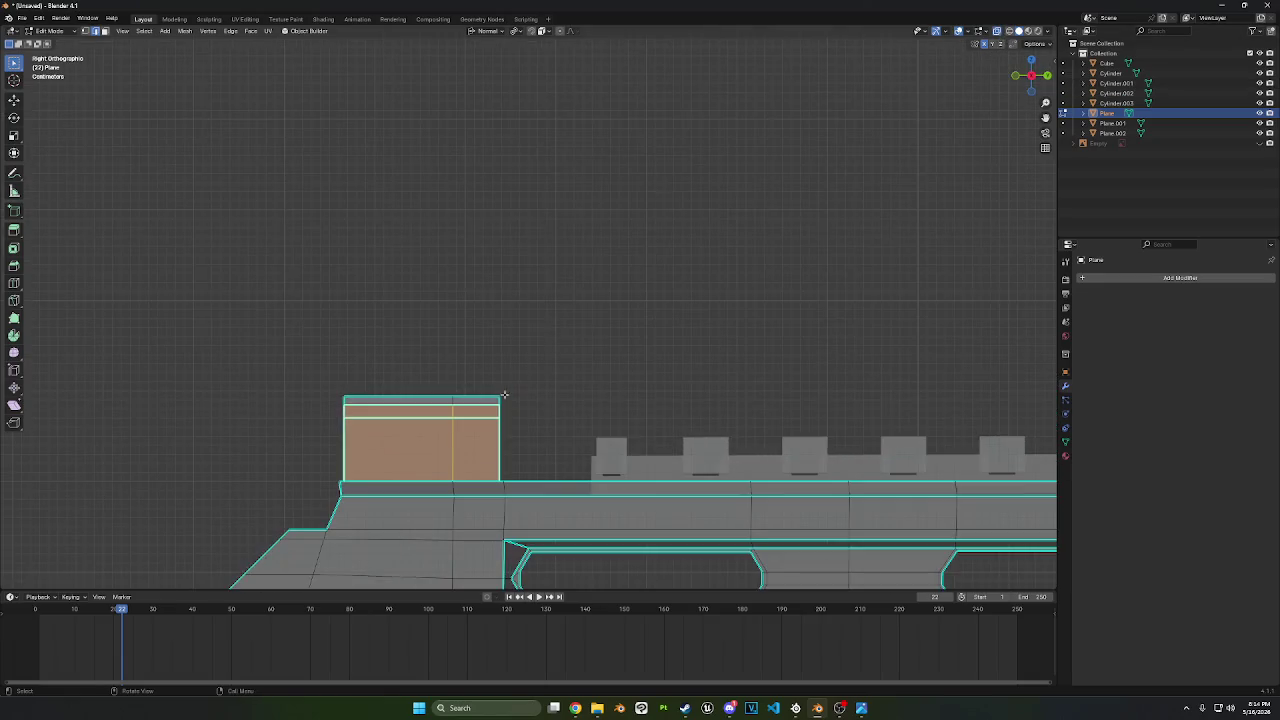
- Bevel the sight's centre top edge, inset the new face, and push it inward
{"action": "middle_click_drag", "start_coordinate": [573, 343], "coordinate": [586, 263], "text": "shift"}
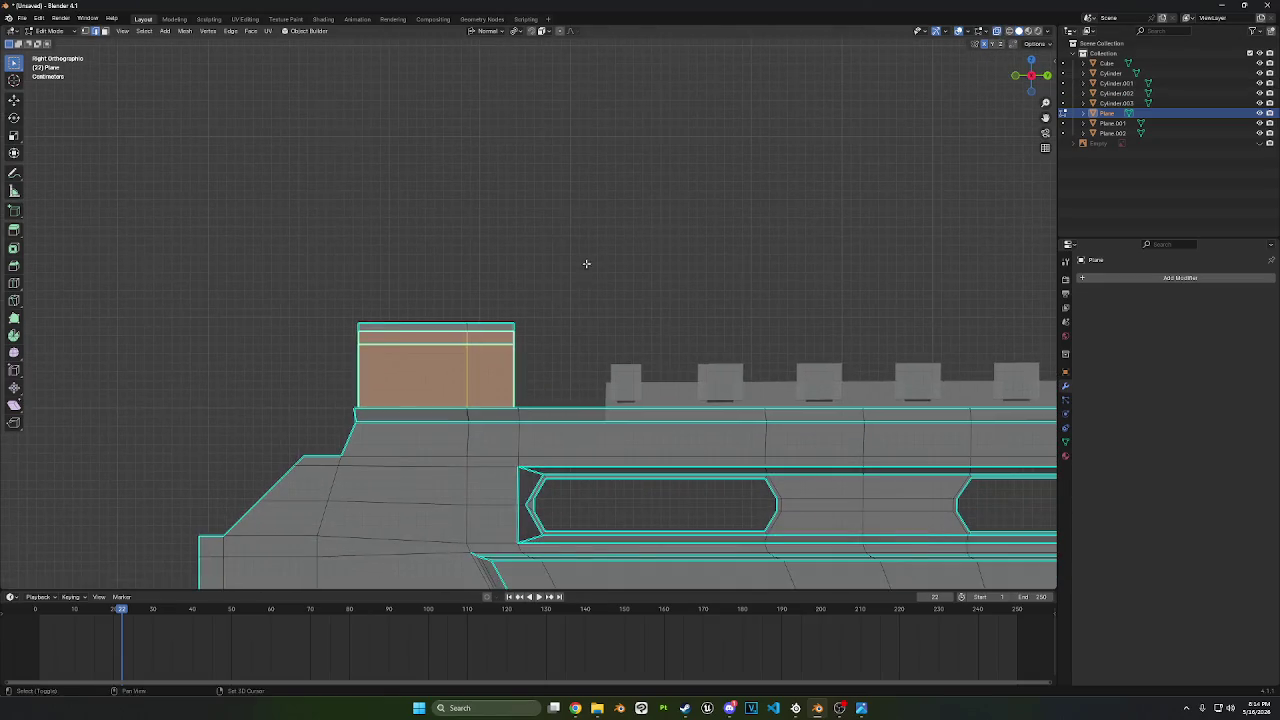
{"action": "left_click", "coordinate": [467, 334]}
{"action": "key", "text": "ctrl+b"}
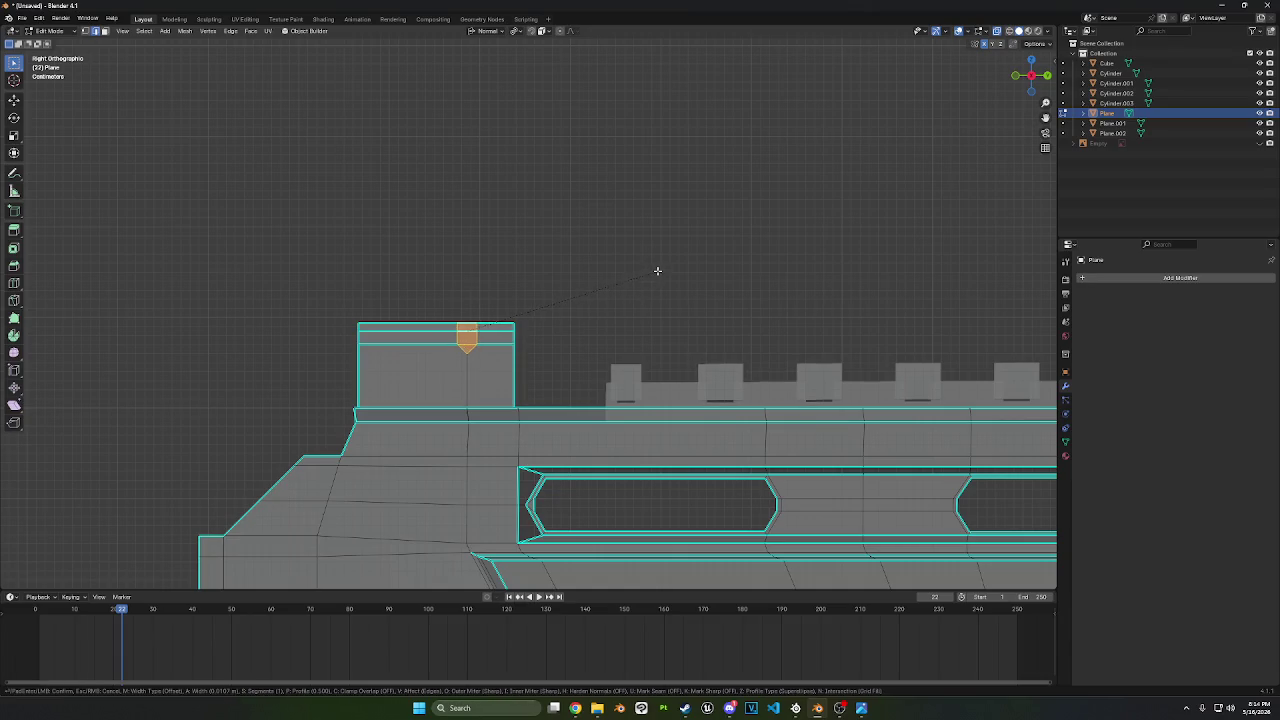
{"action": "left_click", "coordinate": [657, 271]}
{"action": "key", "text": "i"}
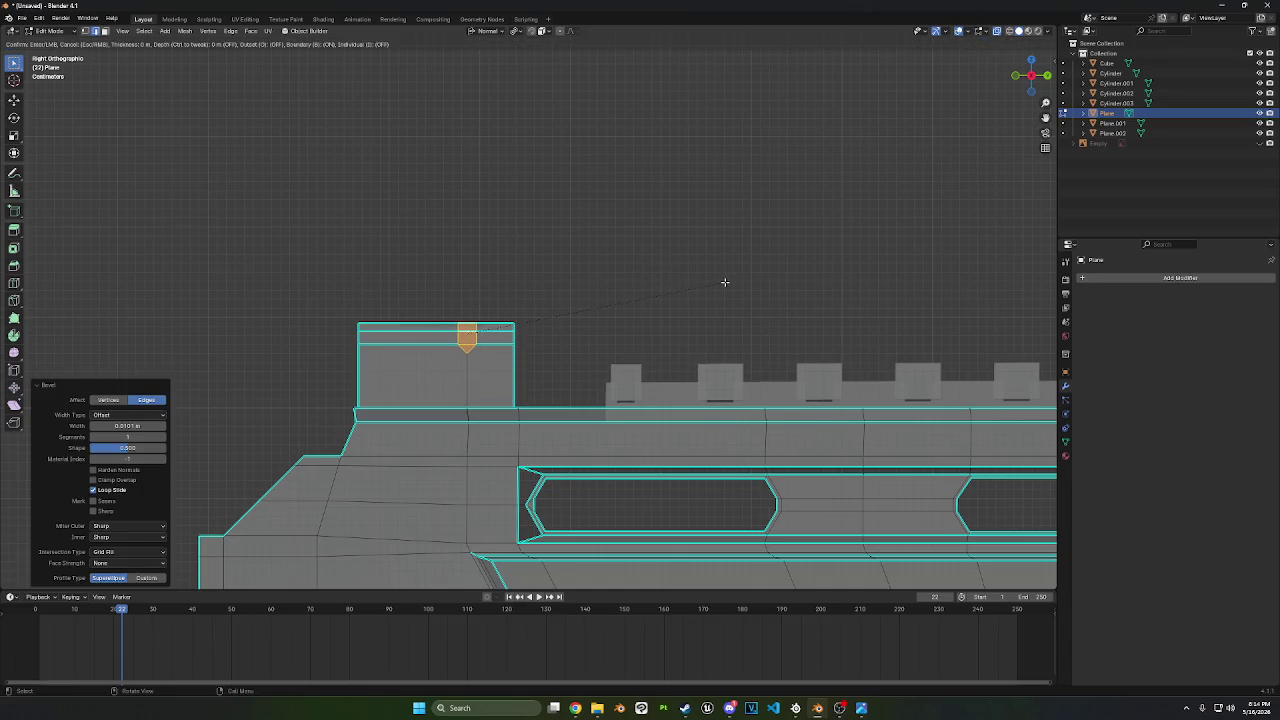
{"action": "left_click", "coordinate": [722, 281]}
{"action": "key", "text": "alt+s"}
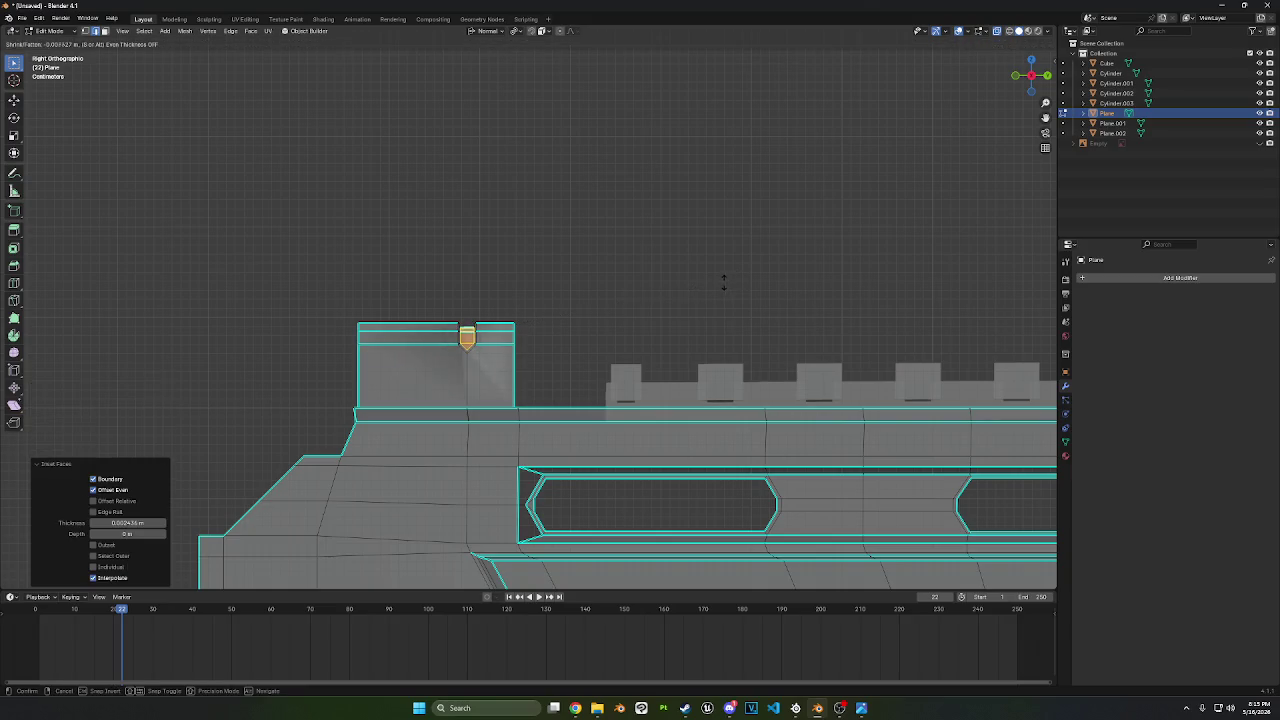
{"action": "left_click", "coordinate": [722, 284]}
- Shrink the notch face and lower it along Z
{"action": "middle_click_drag", "start_coordinate": [580, 297], "coordinate": [599, 304]}
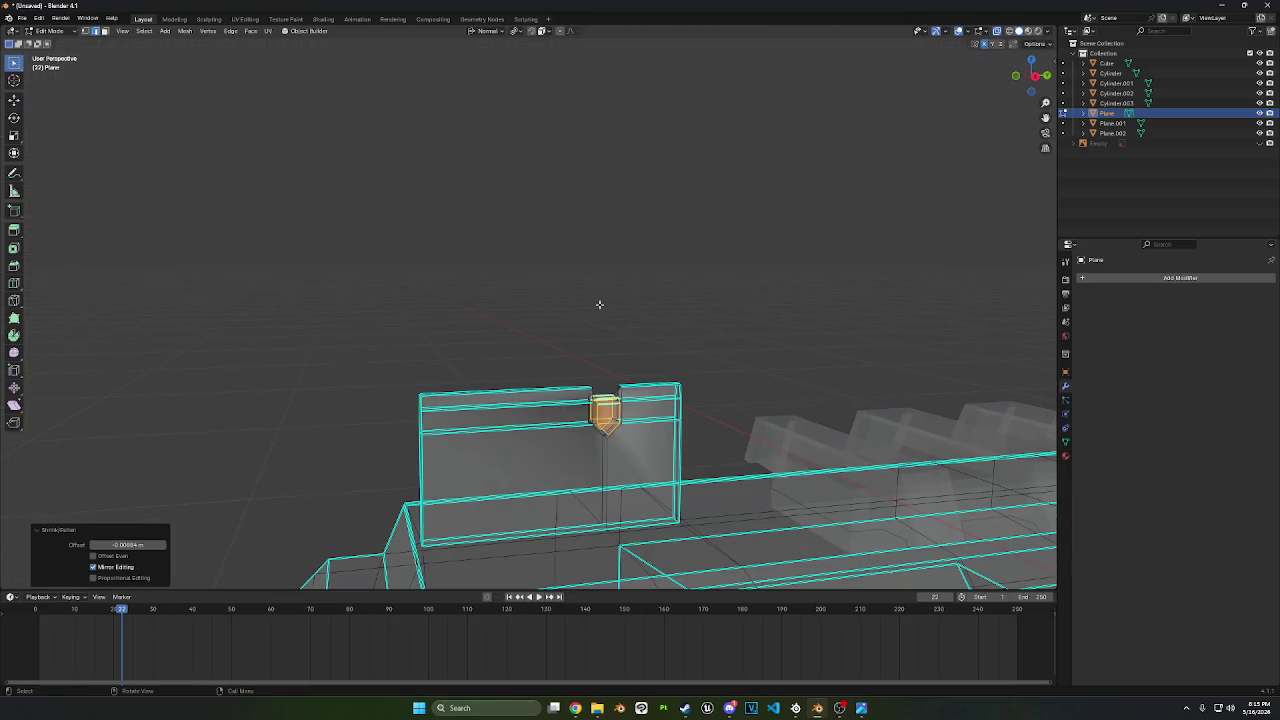
{"action": "key", "text": "s"}
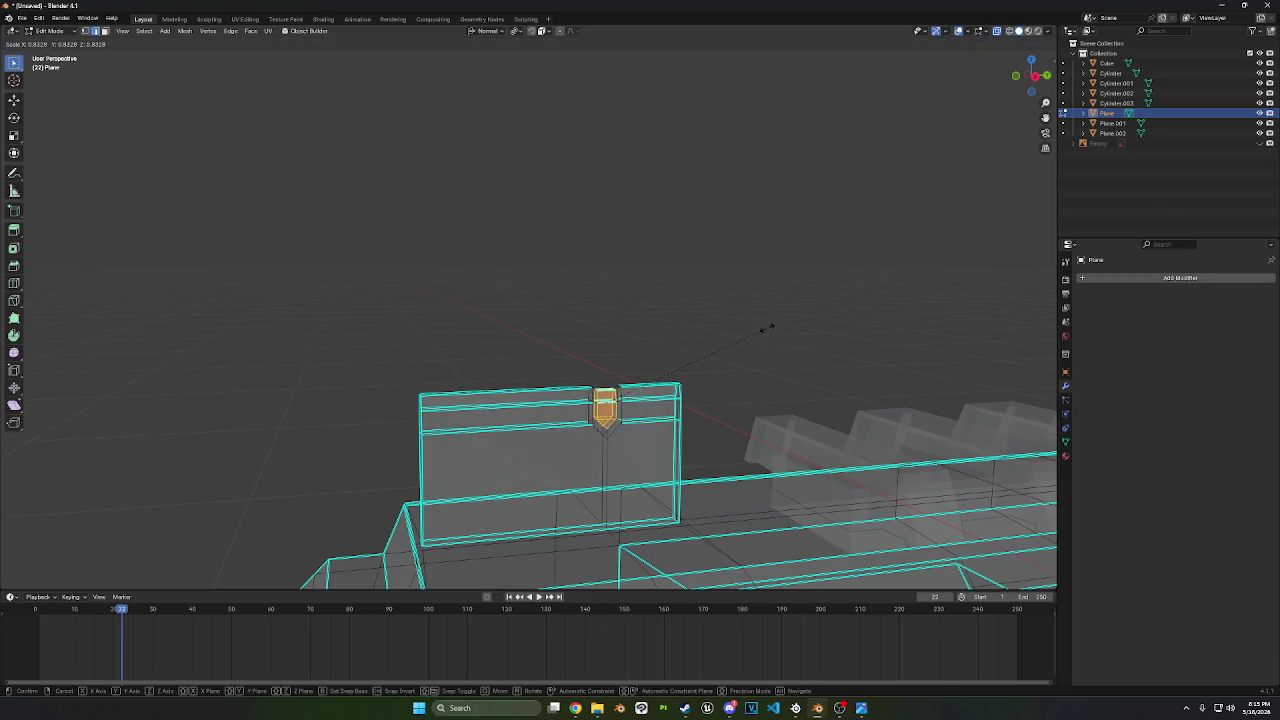
{"action": "left_click", "coordinate": [728, 336]}
{"action": "key", "text": "g"}
{"action": "key", "text": "z"}
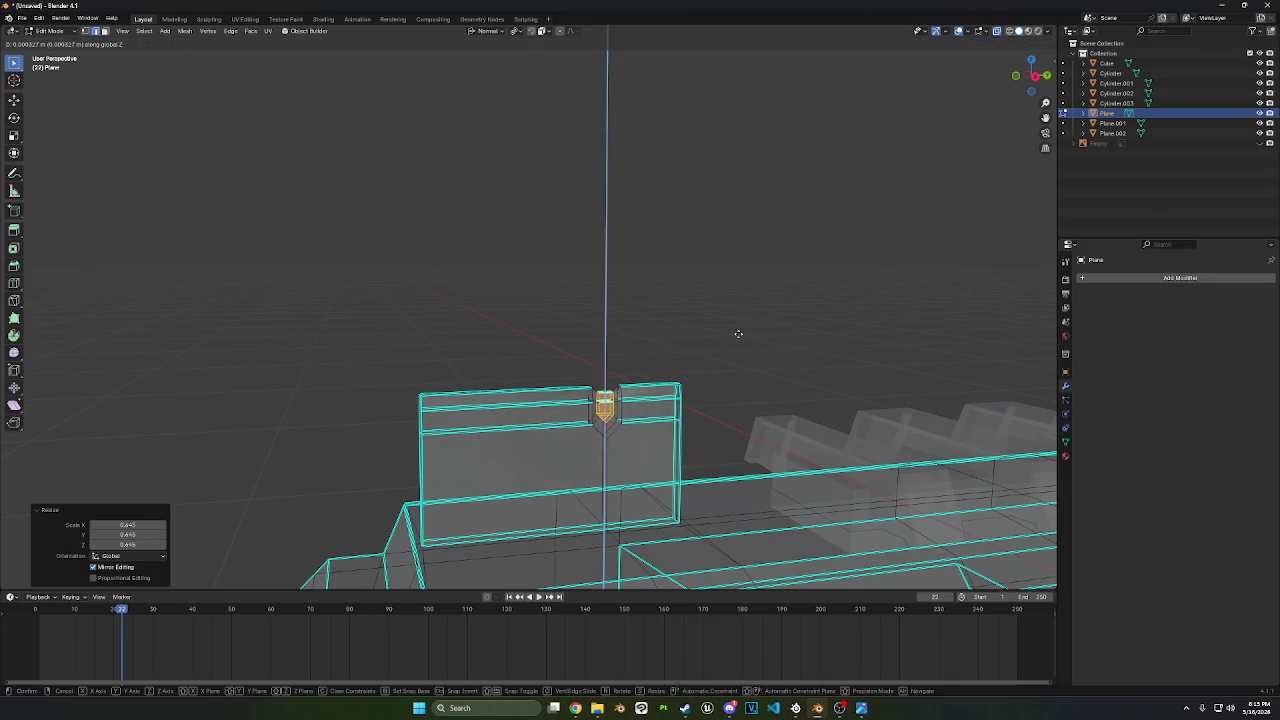
{"action": "left_click", "coordinate": [740, 405]}
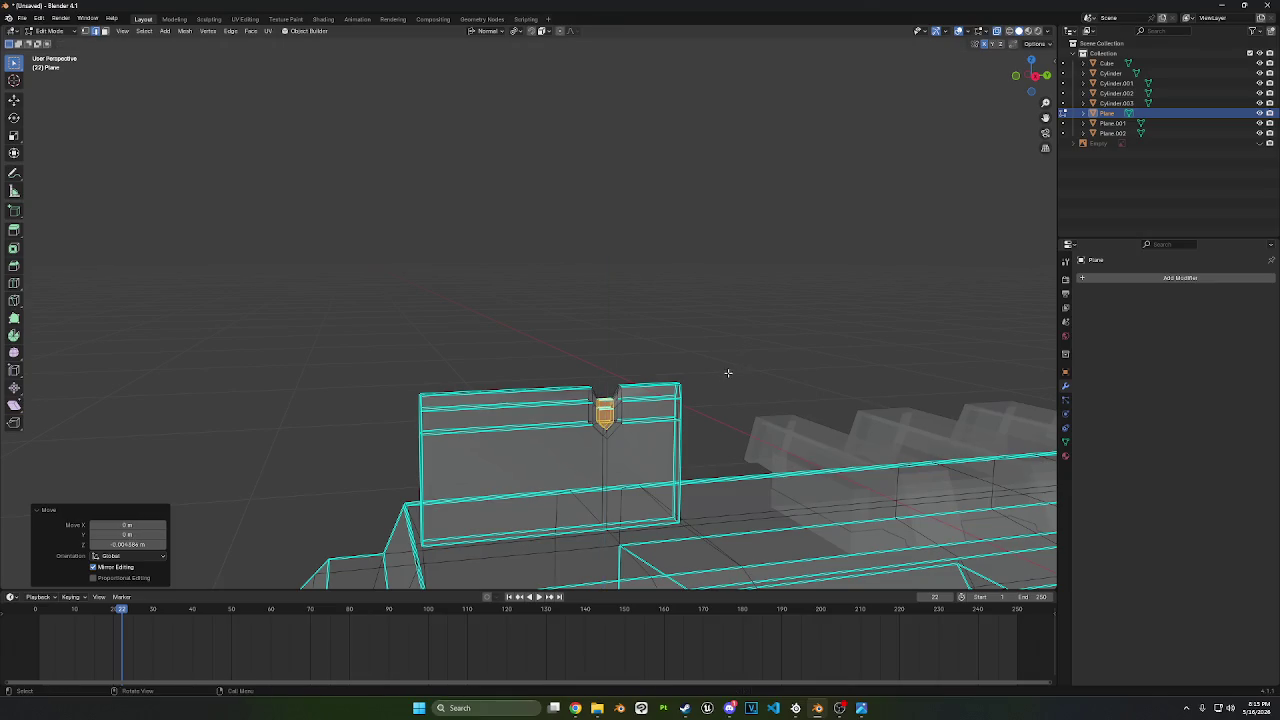
- Shade the rifle Smooth by Angle in Object Mode and turn off X-ray
{"action": "left_click", "coordinate": [46, 31]}
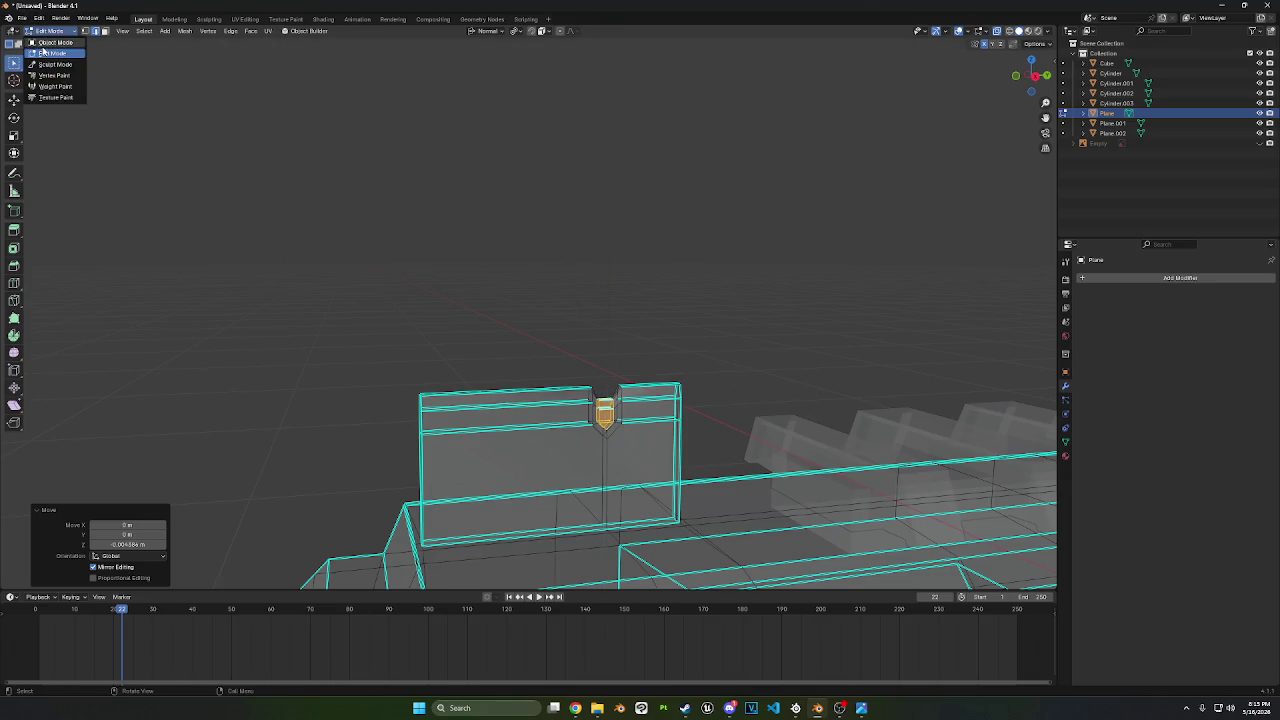
{"action": "left_click", "coordinate": [50, 42]}
{"action": "right_click", "coordinate": [480, 364]}
{"action": "left_click", "coordinate": [482, 367]}
{"action": "mouse_move", "coordinate": [548, 376]}
{"action": "middle_mouse_down"}
{"action": "mouse_move", "coordinate": [600, 350]}
{"action": "mouse_move", "coordinate": [417, 294]}
{"action": "middle_mouse_up"}
{"action": "left_click", "coordinate": [997, 31]}
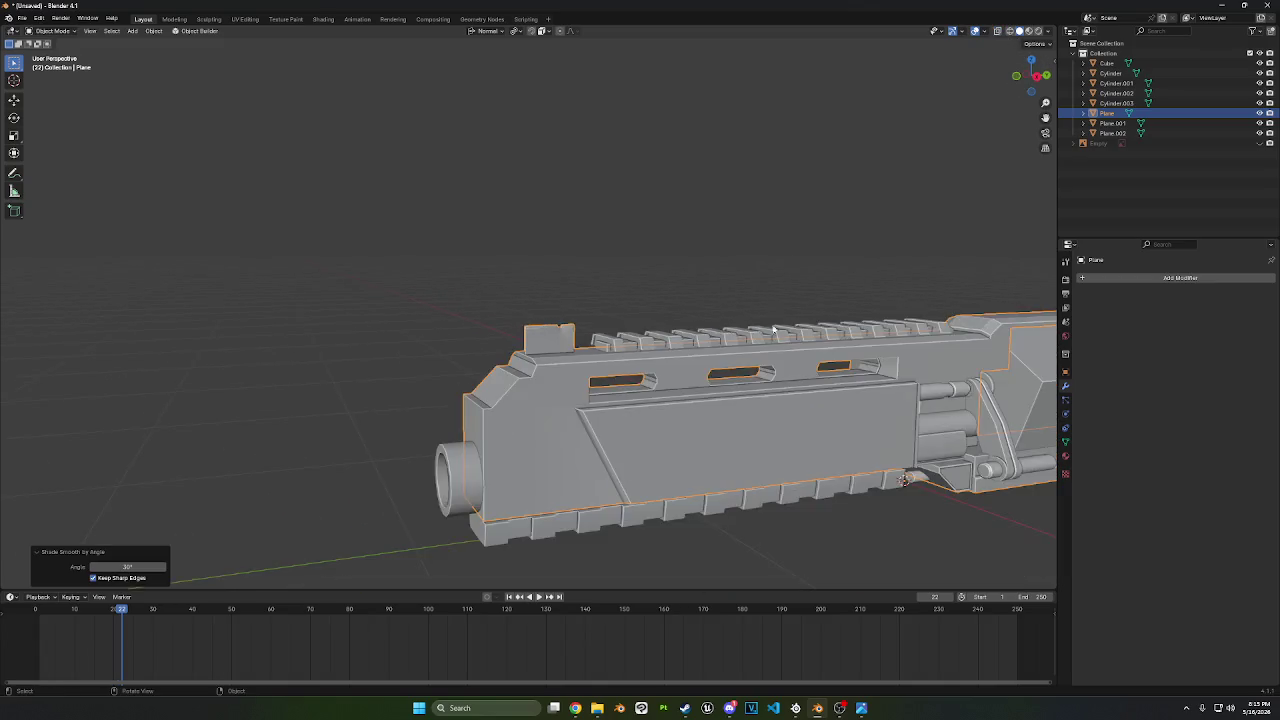
{"action": "scroll", "coordinate": [417, 294], "scroll_direction": "up", "scroll_amount": 3}
{"action": "scroll", "coordinate": [417, 294], "scroll_direction": "up", "scroll_amount": 2}
{"action": "scroll", "coordinate": [469, 324], "scroll_direction": "up", "scroll_amount": 3}
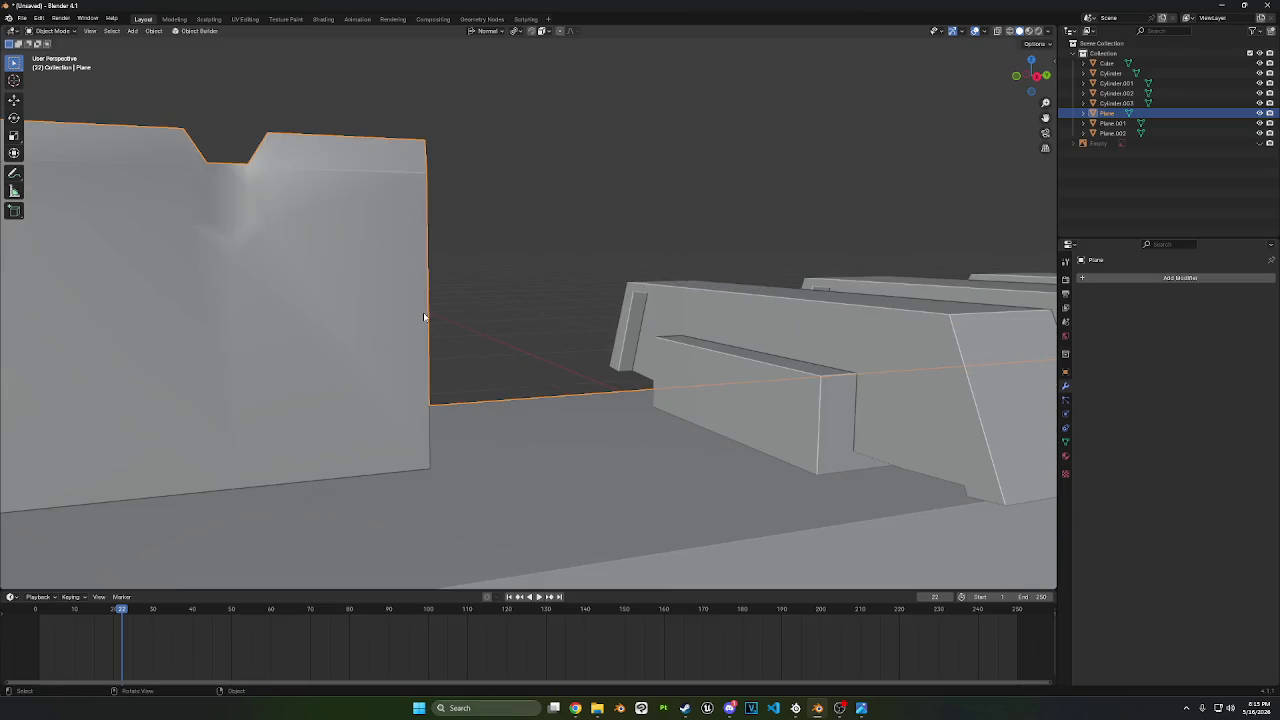
{"action": "mouse_move", "coordinate": [430, 315]}
{"action": "middle_mouse_down"}
{"action": "mouse_move", "coordinate": [497, 323]}
{"action": "mouse_move", "coordinate": [706, 303]}
{"action": "mouse_move", "coordinate": [661, 298]}
{"action": "middle_mouse_up"}
- Scale the notch face to 0.76, then narrow it to 0.615 along X
{"action": "key", "text": "Tab"}
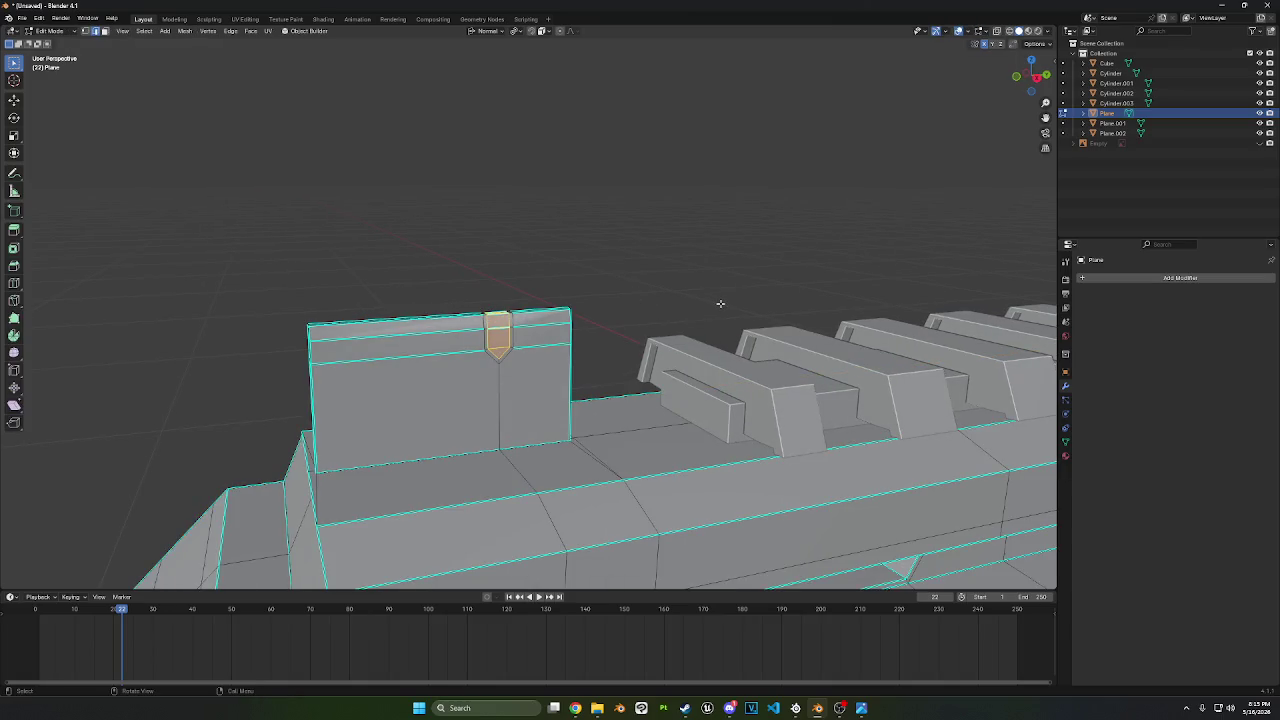
{"action": "key", "text": "s"}
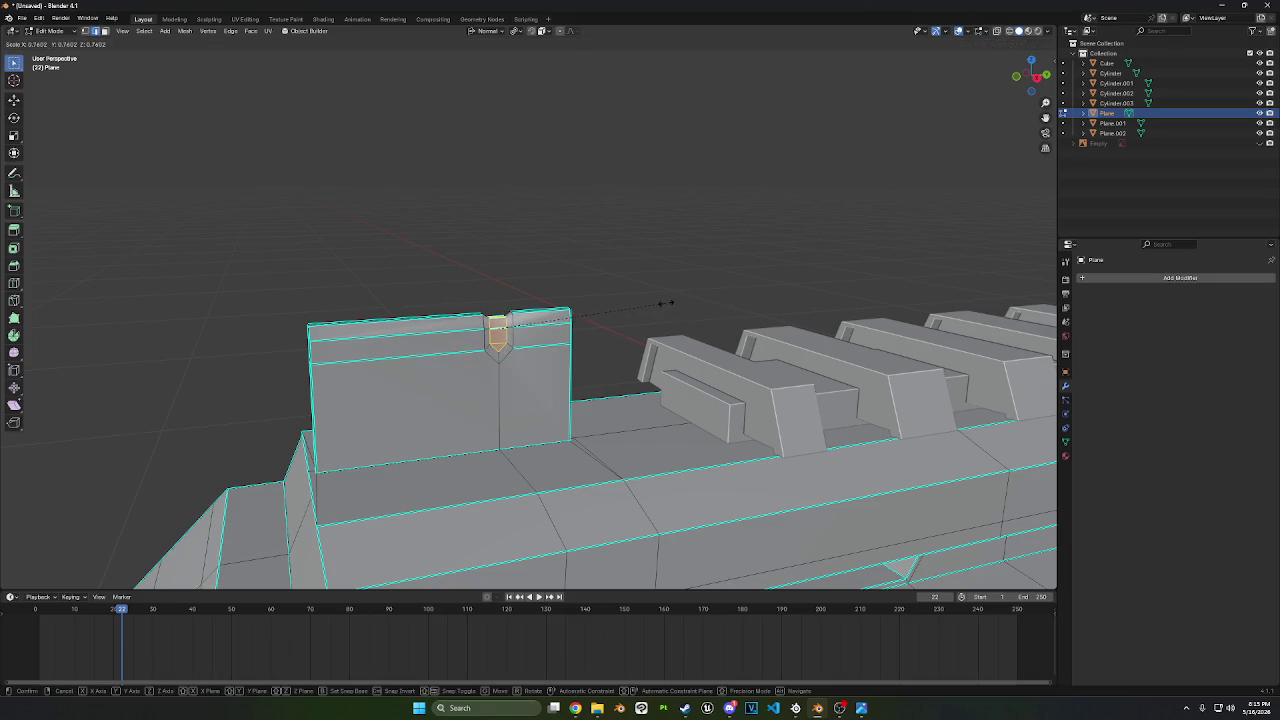
{"action": "left_click", "coordinate": [669, 303]}
{"action": "middle_click_drag", "start_coordinate": [669, 303], "coordinate": [766, 329]}
{"action": "key", "text": "s"}
{"action": "key", "text": "x"}
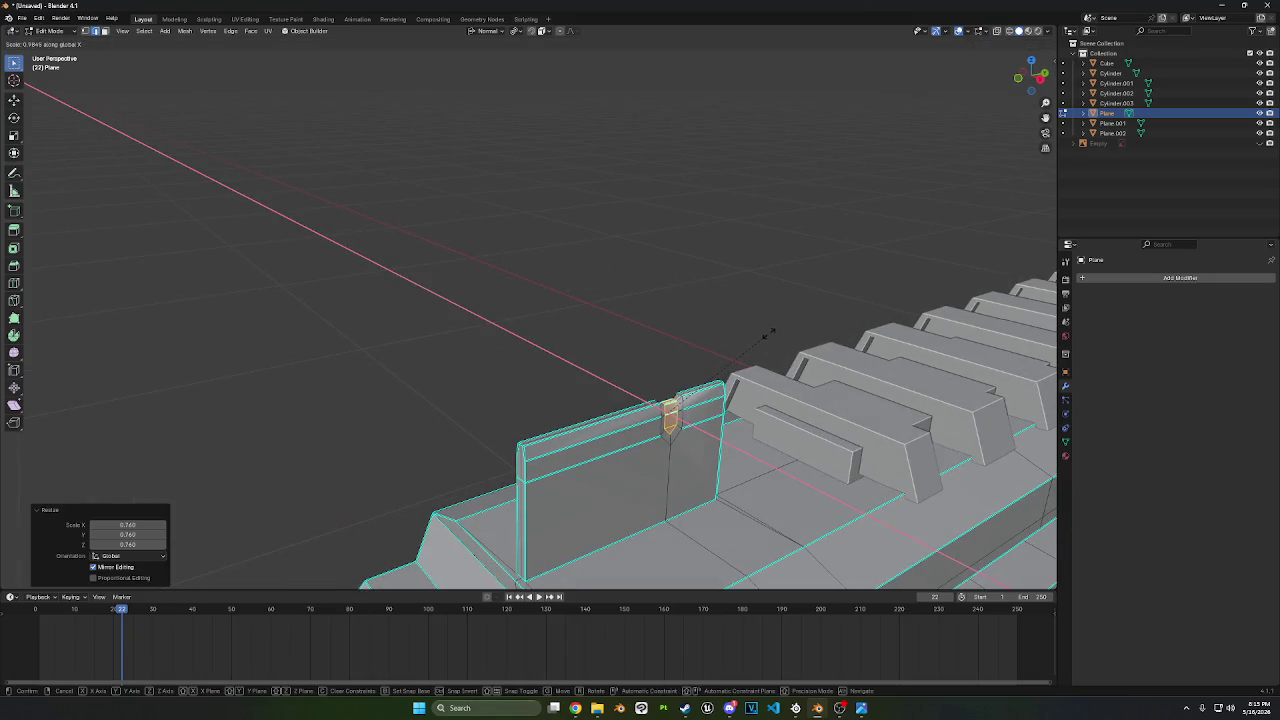
{"action": "left_click", "coordinate": [735, 372]}
{"action": "middle_click_drag", "start_coordinate": [735, 372], "coordinate": [537, 284]}
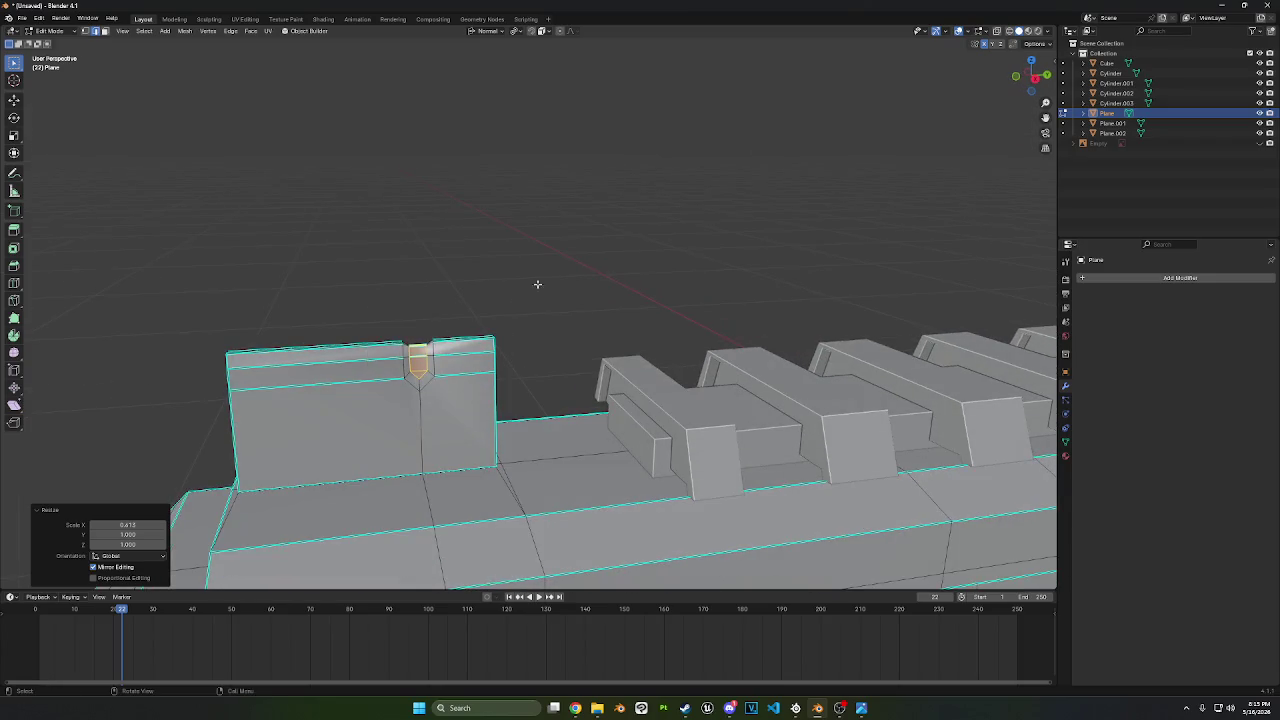
{"action": "left_click", "coordinate": [48, 30]}
{"action": "left_click", "coordinate": [50, 44]}
- Reapply smooth shading to the rifle in Object Mode
{"action": "right_click", "coordinate": [300, 377]}
{"action": "left_click", "coordinate": [355, 372]}
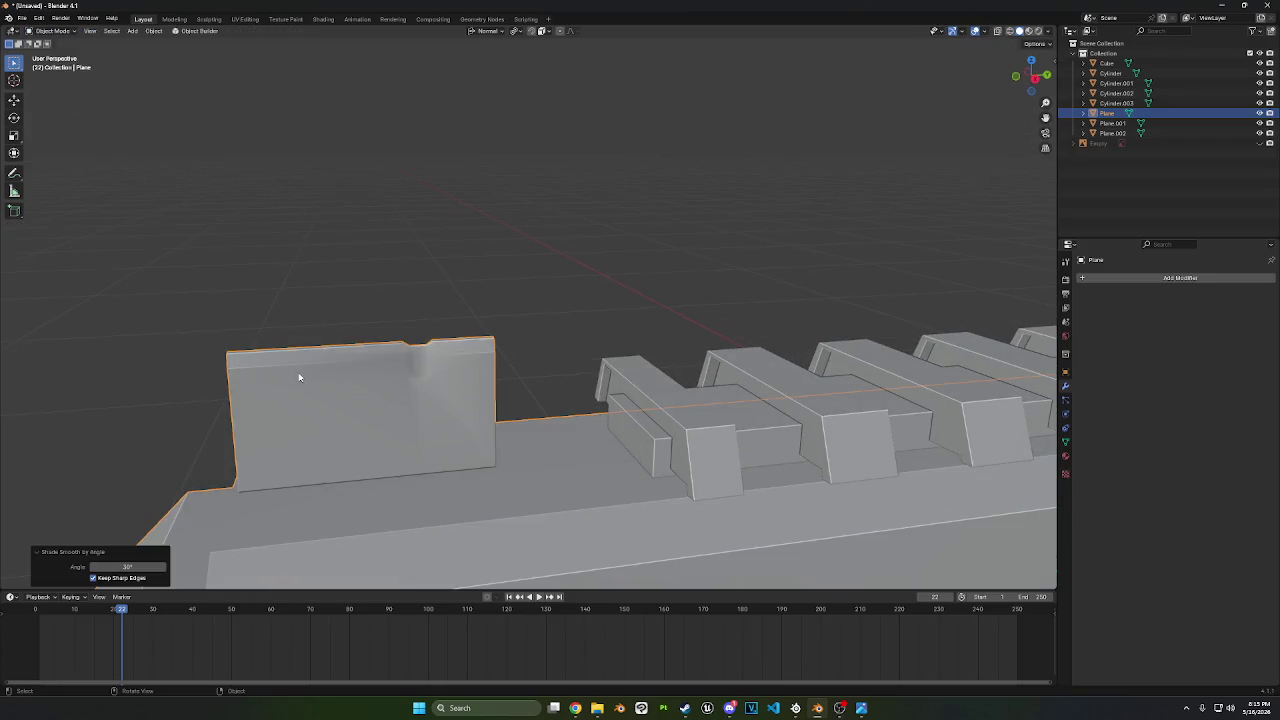
{"action": "middle_click_drag", "start_coordinate": [361, 369], "coordinate": [371, 349]}
{"action": "scroll", "coordinate": [527, 223], "scroll_direction": "up", "scroll_amount": 2}
- Mark the edges around the notch as sharp and return to Object Mode
{"action": "key", "text": "Tab"}
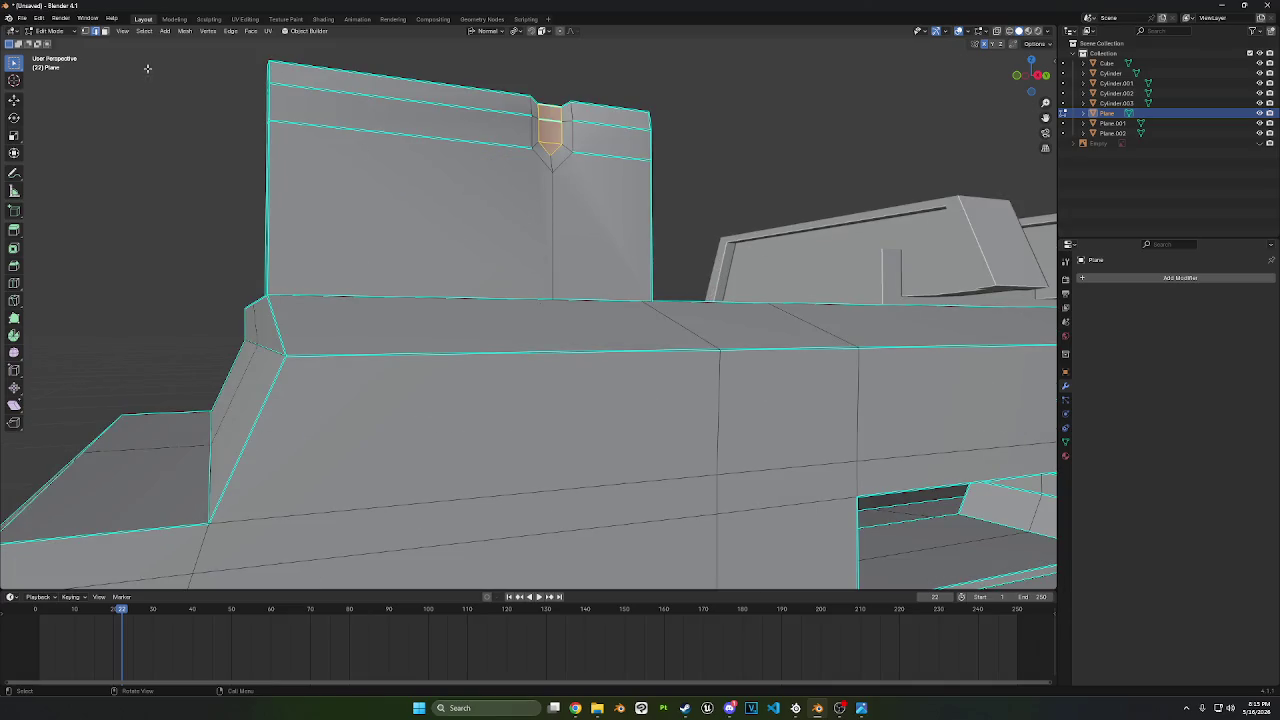
{"action": "left_click", "coordinate": [571, 152], "text": "ctrl"}
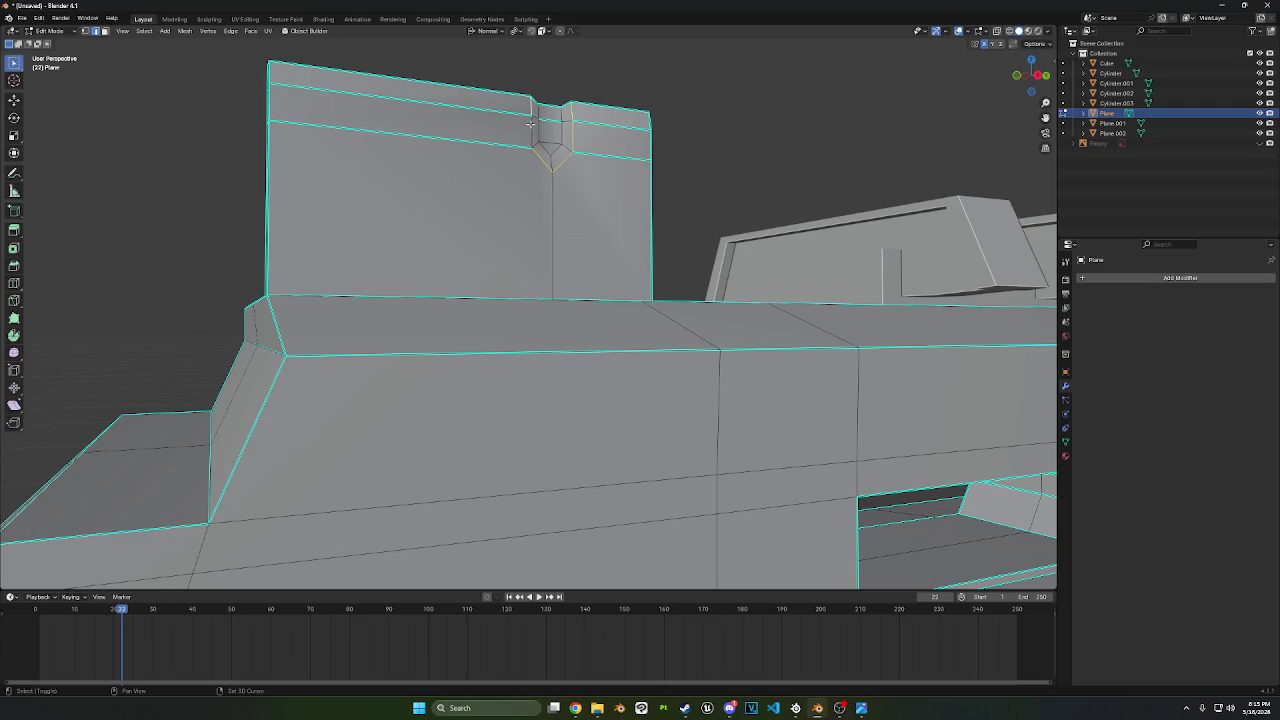
{"action": "mouse_move", "coordinate": [537, 104]}
{"action": "middle_mouse_down"}
{"action": "mouse_move", "coordinate": [554, 244]}
{"action": "mouse_move", "coordinate": [617, 308]}
{"action": "middle_mouse_up"}
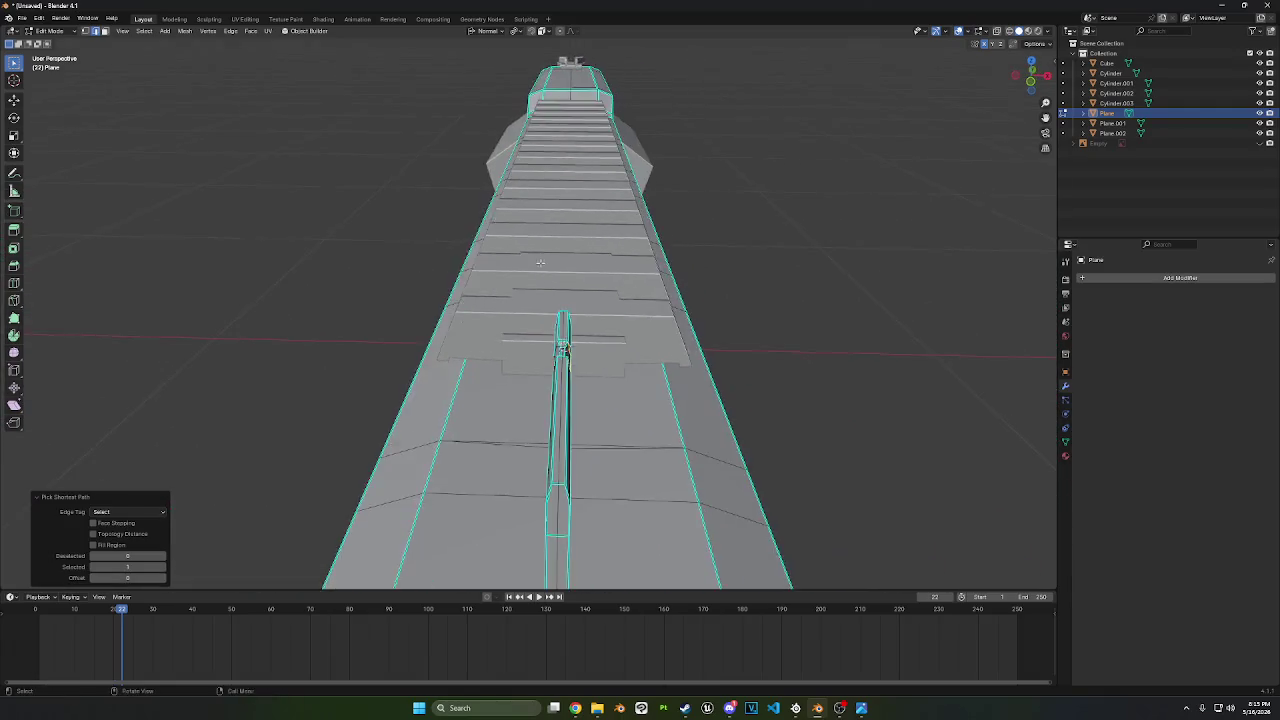
{"action": "left_click", "coordinate": [655, 311], "text": "shift"}
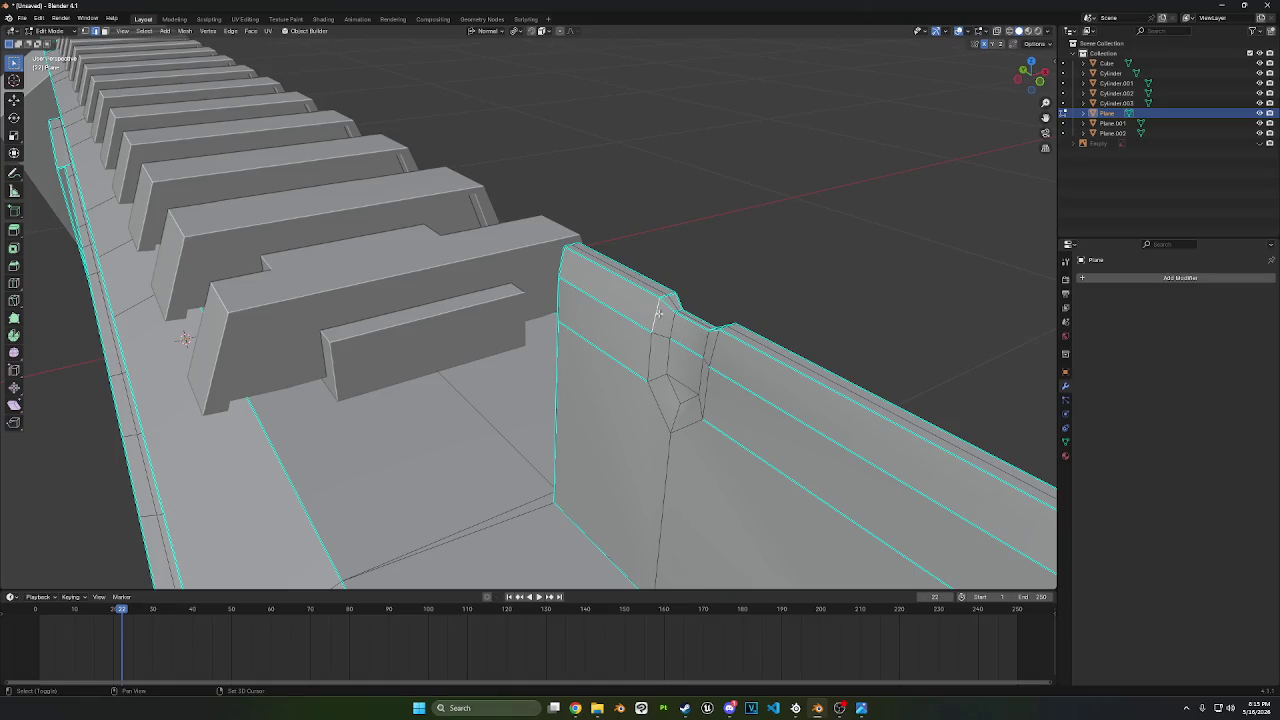
{"action": "left_click", "coordinate": [686, 433], "text": "ctrl"}
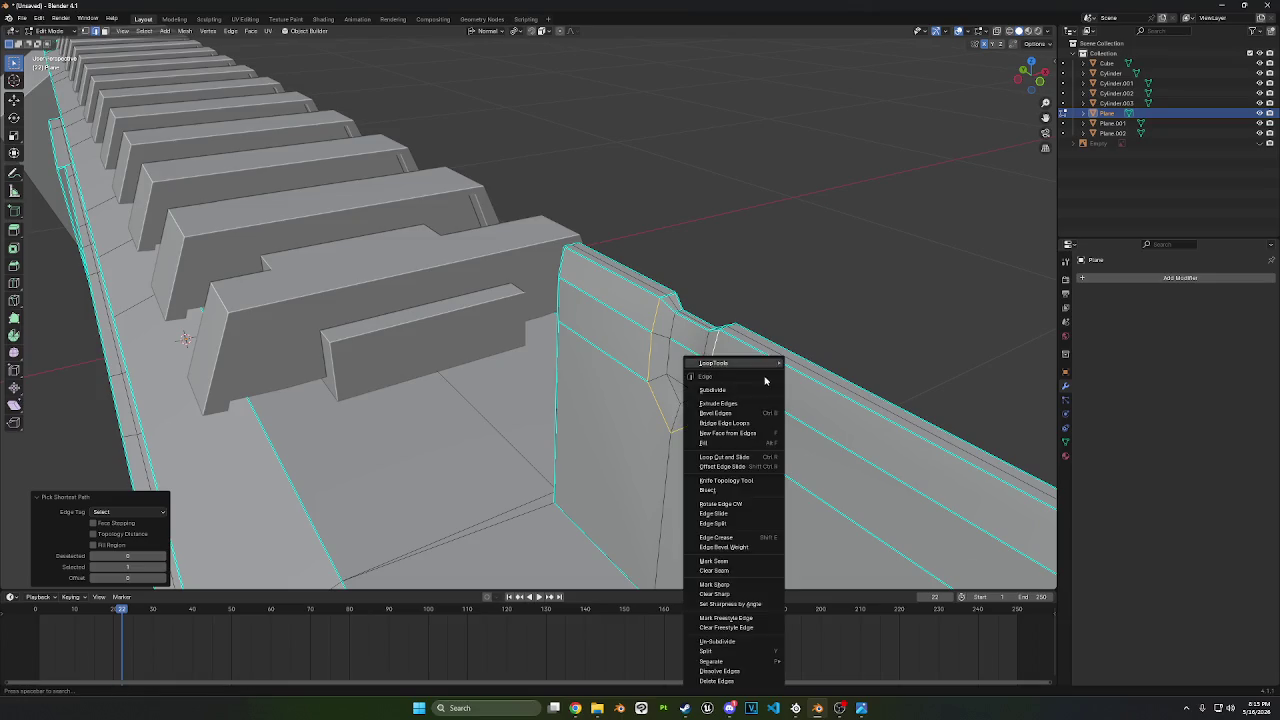
{"action": "key", "text": "ctrl+e"}
{"action": "left_click", "coordinate": [730, 586]}
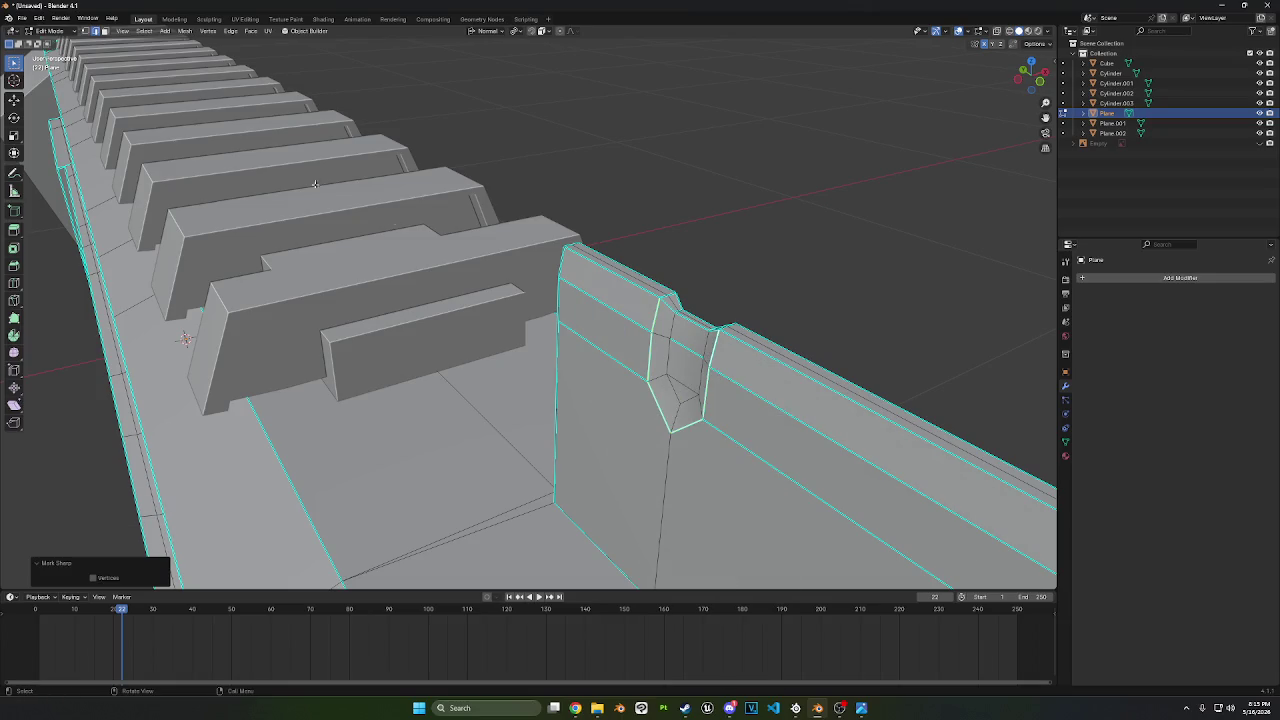
{"action": "left_click", "coordinate": [47, 30]}
{"action": "left_click", "coordinate": [50, 42]}
{"action": "mouse_move", "coordinate": [558, 379]}
{"action": "middle_mouse_down"}
{"action": "mouse_move", "coordinate": [383, 289]}
{"action": "mouse_move", "coordinate": [600, 290]}
{"action": "middle_mouse_up"}
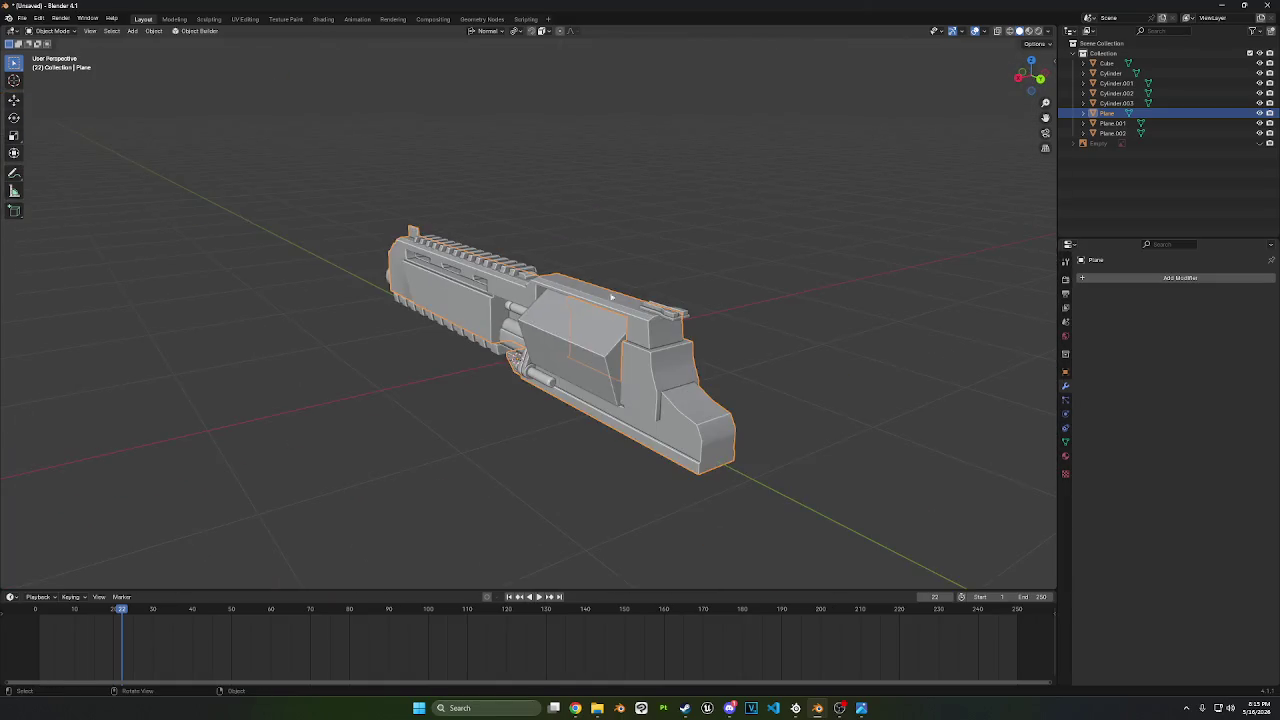
- Unhide the Empty to reveal the grip and orbit around the whole revolver
{"action": "scroll", "coordinate": [600, 290], "scroll_direction": "up", "scroll_amount": 3}
{"action": "scroll", "coordinate": [629, 286], "scroll_direction": "up", "scroll_amount": 3}
{"action": "scroll", "coordinate": [593, 293], "scroll_direction": "up", "scroll_amount": 3}
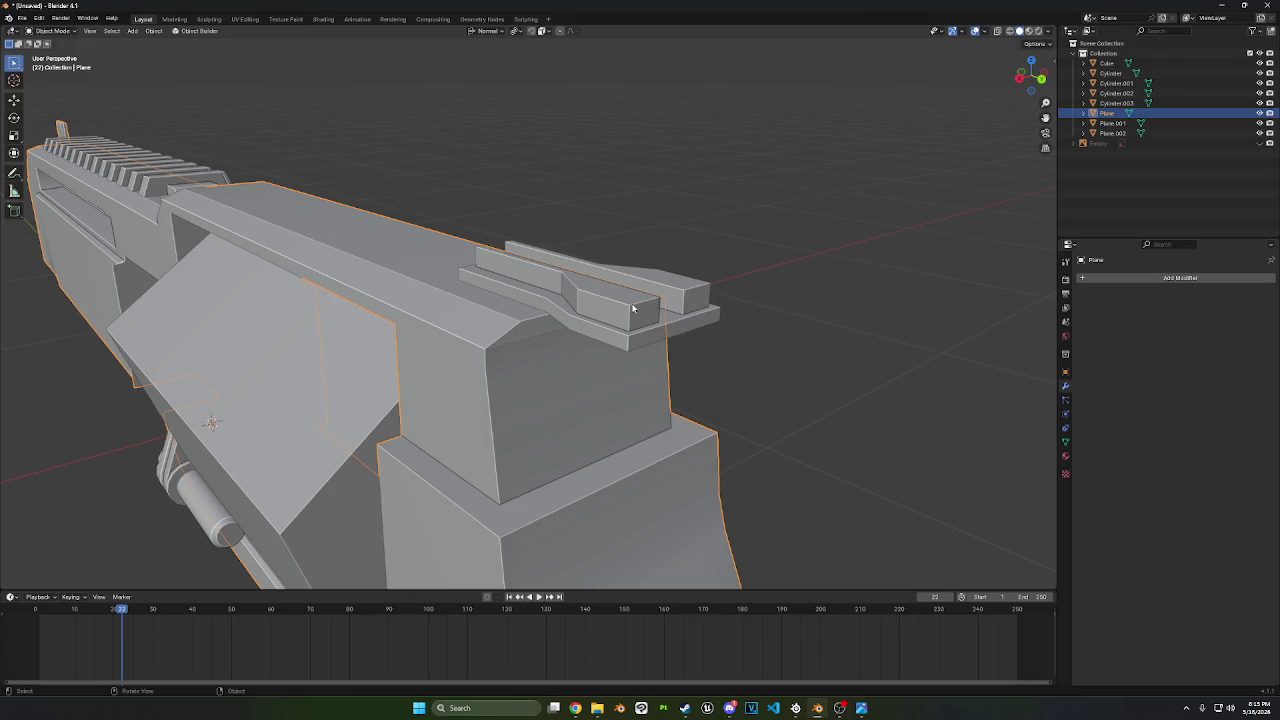
{"action": "scroll", "coordinate": [618, 307], "scroll_direction": "down", "scroll_amount": 5}
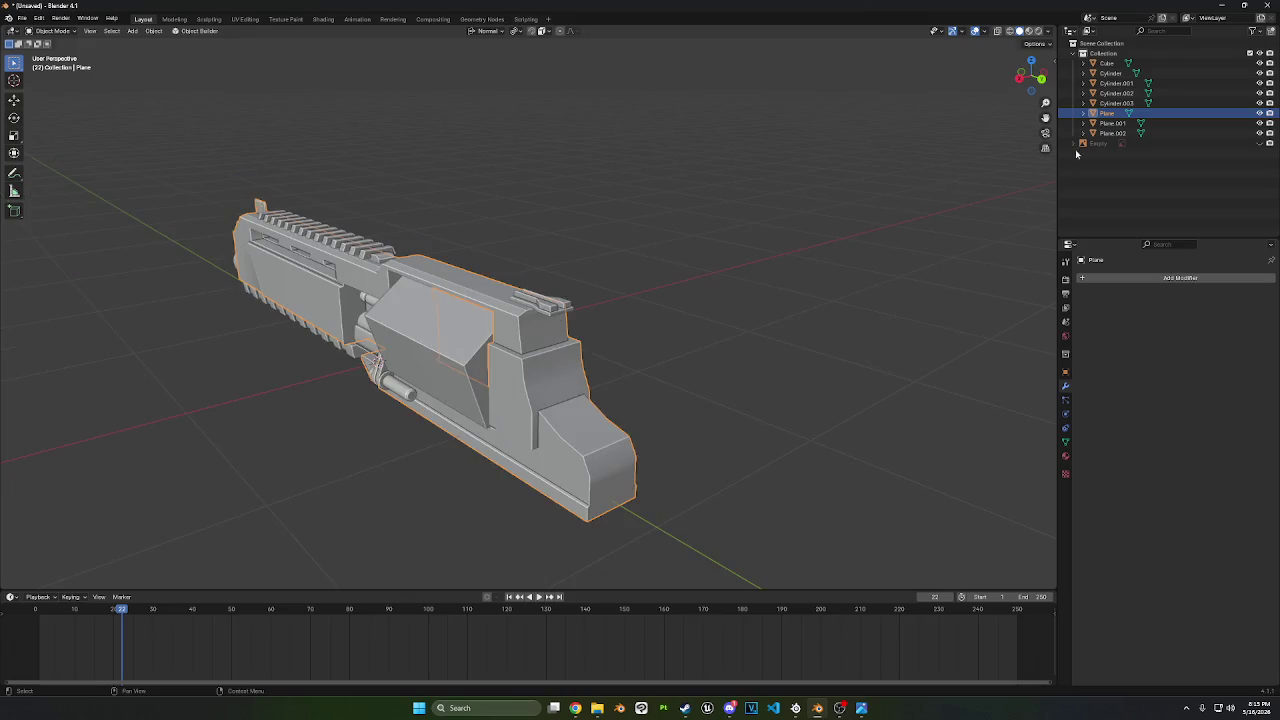
{"action": "left_click", "coordinate": [1259, 143]}
{"action": "middle_click_drag", "start_coordinate": [650, 300], "coordinate": [737, 263]}
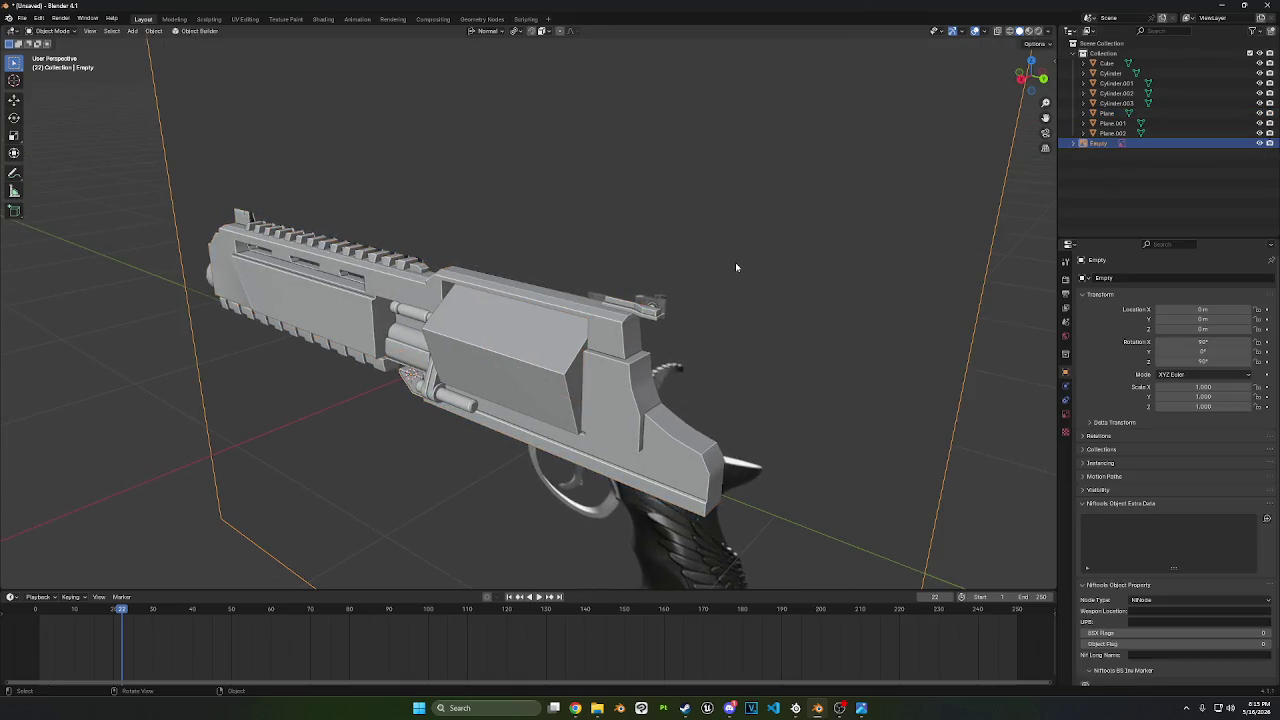
{"action": "scroll", "coordinate": [737, 263], "scroll_direction": "up", "scroll_amount": 3}
{"action": "scroll", "coordinate": [849, 294], "scroll_direction": "up", "scroll_amount": 2}
{"action": "middle_click_drag", "start_coordinate": [822, 293], "coordinate": [833, 293]}
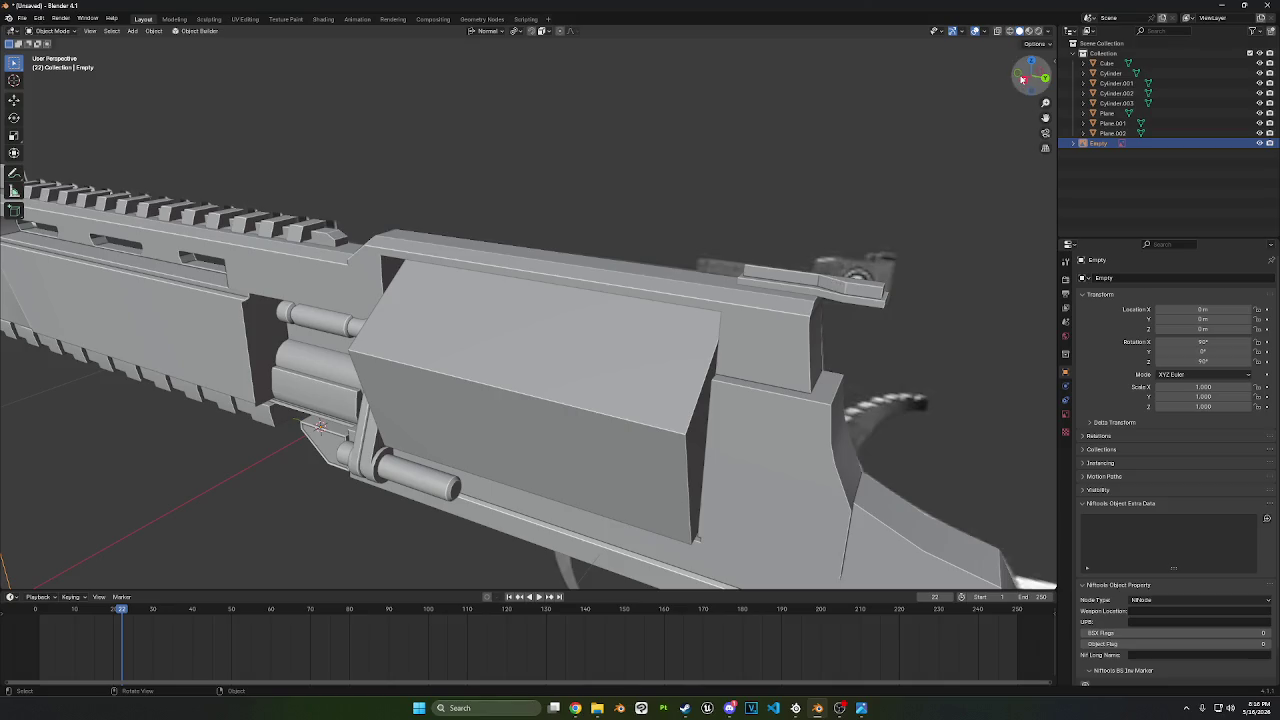
- Put the rear sight Plane.002 into Edit Mode and select its rear end face
{"action": "left_click", "coordinate": [851, 290]}
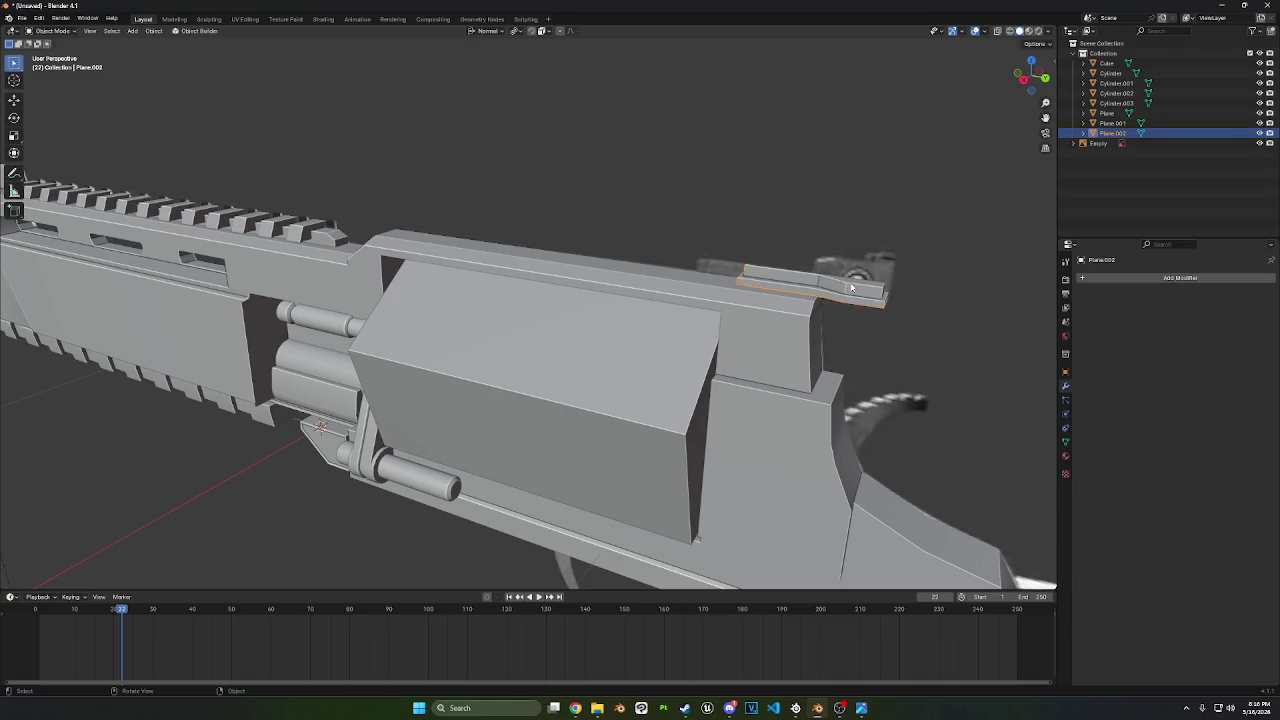
{"action": "key", "text": "Tab"}
{"action": "mouse_move", "coordinate": [851, 290]}
{"action": "middle_mouse_down"}
{"action": "mouse_move", "coordinate": [680, 286]}
{"action": "mouse_move", "coordinate": [683, 299]}
{"action": "middle_mouse_up"}
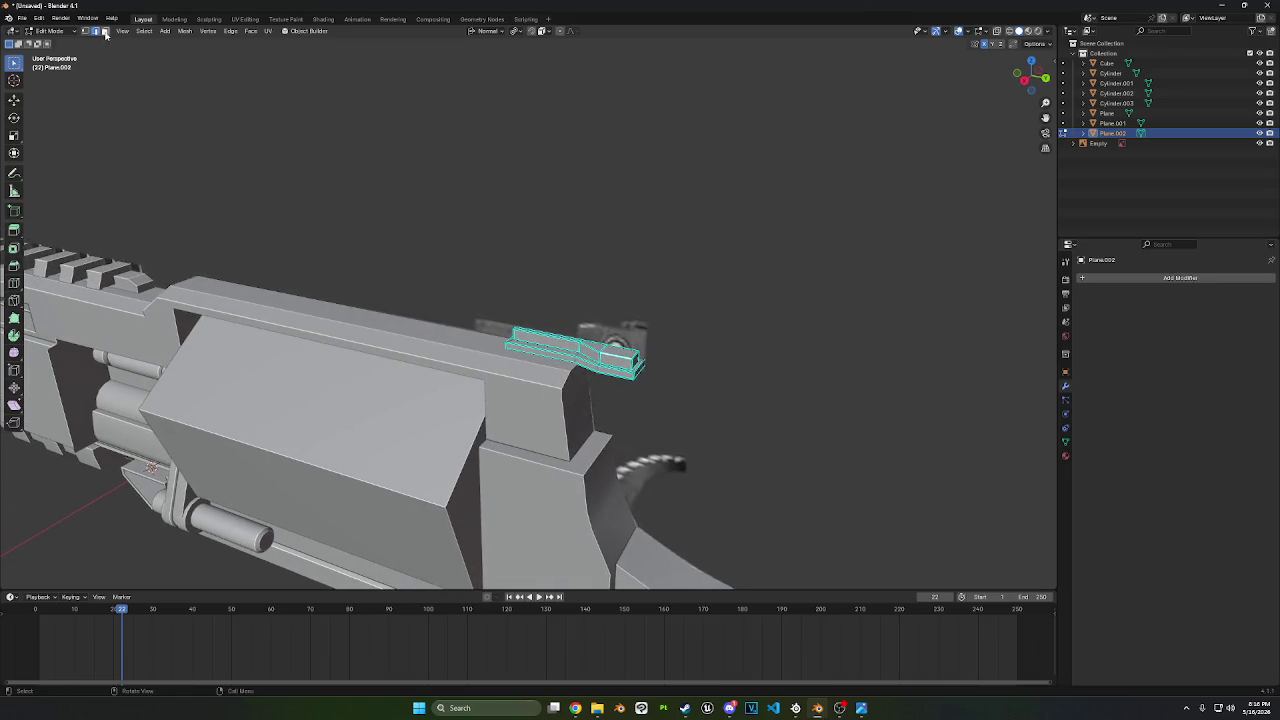
{"action": "left_click", "coordinate": [614, 348]}
{"action": "scroll", "coordinate": [868, 180], "scroll_direction": "down", "scroll_amount": 10}
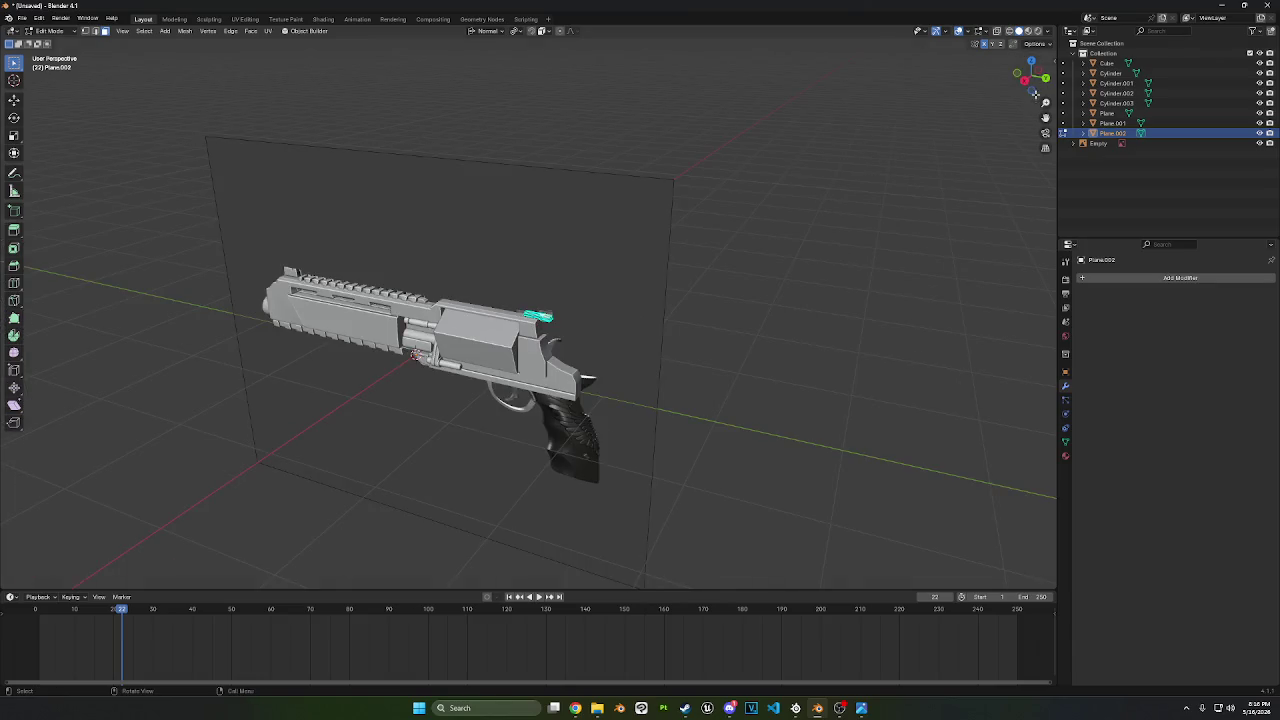
- Frame the revolver in Right view and turn on X-ray over the reference photo
{"action": "left_click", "coordinate": [1035, 93]}
{"action": "scroll", "coordinate": [880, 214], "scroll_direction": "up", "scroll_amount": 3}
{"action": "middle_click_drag", "start_coordinate": [940, 154], "coordinate": [880, 214], "text": "shift"}
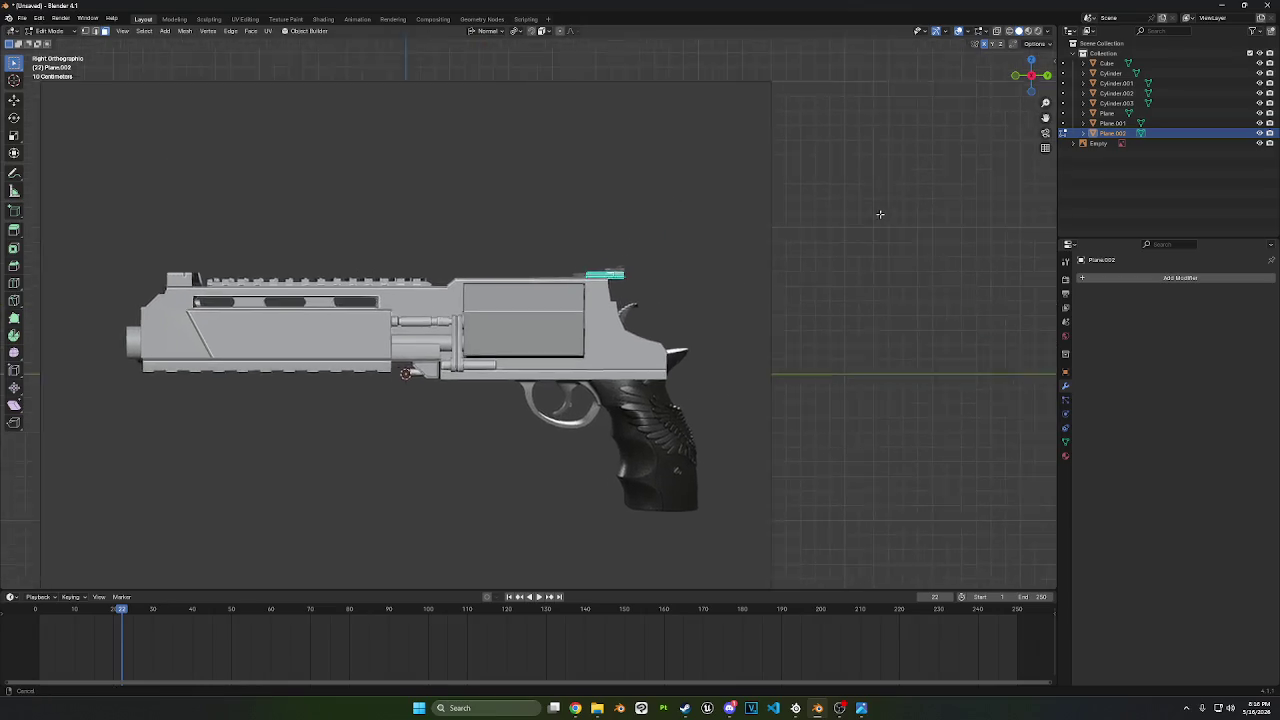
{"action": "scroll", "coordinate": [777, 246], "scroll_direction": "up", "scroll_amount": 1}
{"action": "scroll", "coordinate": [674, 291], "scroll_direction": "up", "scroll_amount": 2}
{"action": "mouse_move", "coordinate": [674, 291]}
{"action": "middle_mouse_down", "text": "shift"}
{"action": "mouse_move", "coordinate": [988, 260]}
{"action": "mouse_move", "coordinate": [774, 277]}
{"action": "mouse_move", "coordinate": [952, 251]}
{"action": "mouse_move", "coordinate": [726, 283]}
{"action": "mouse_move", "coordinate": [726, 304]}
{"action": "middle_mouse_up", "text": "shift"}
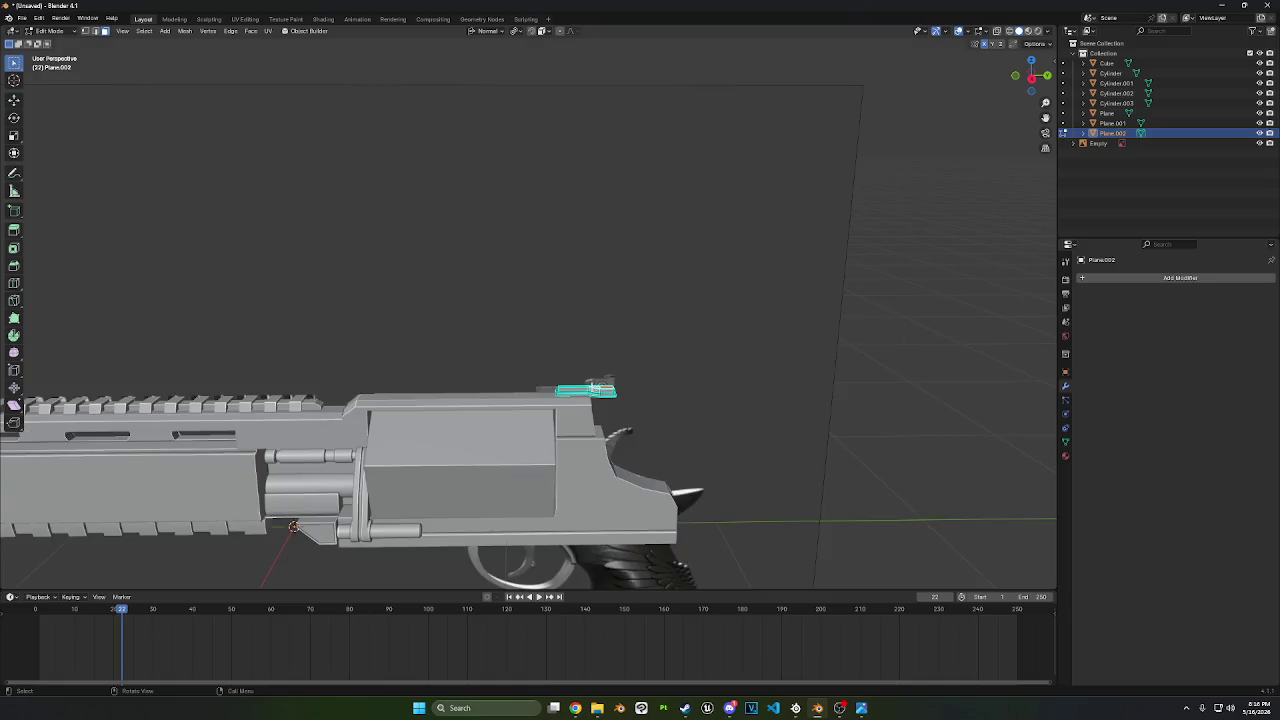
{"action": "scroll", "coordinate": [597, 390], "scroll_direction": "up", "scroll_amount": 3}
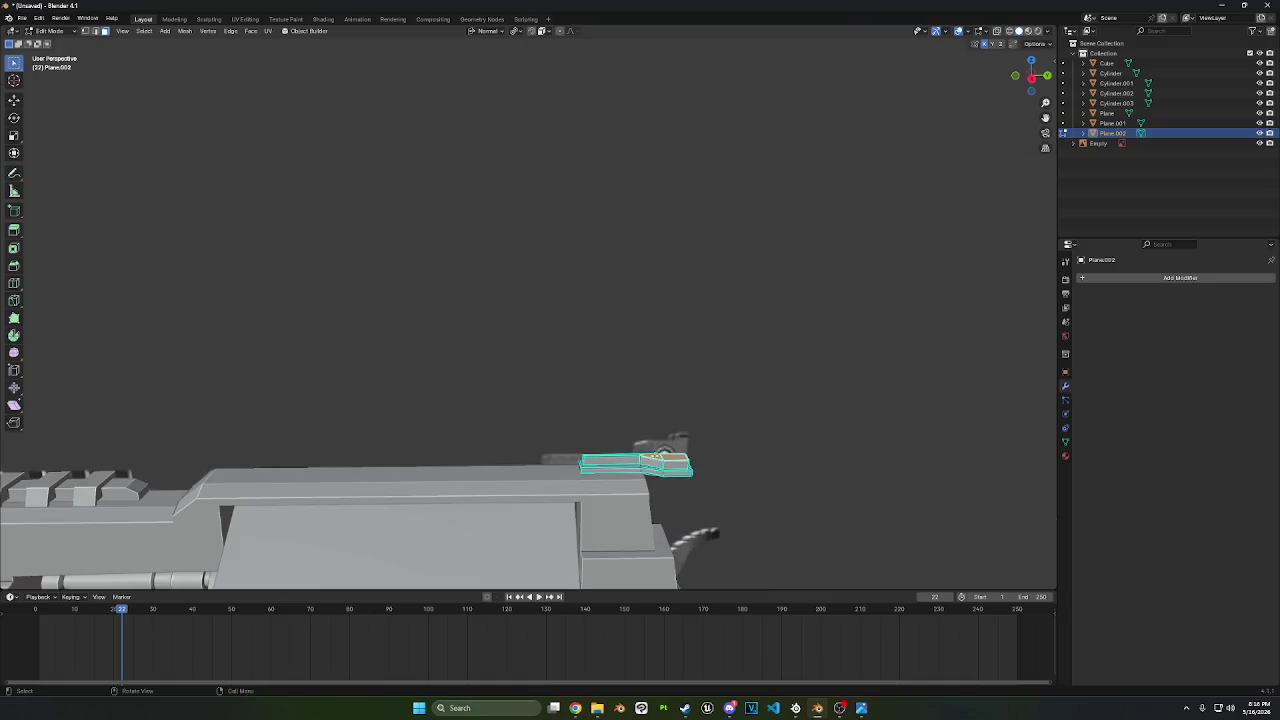
{"action": "left_click", "coordinate": [1003, 31]}
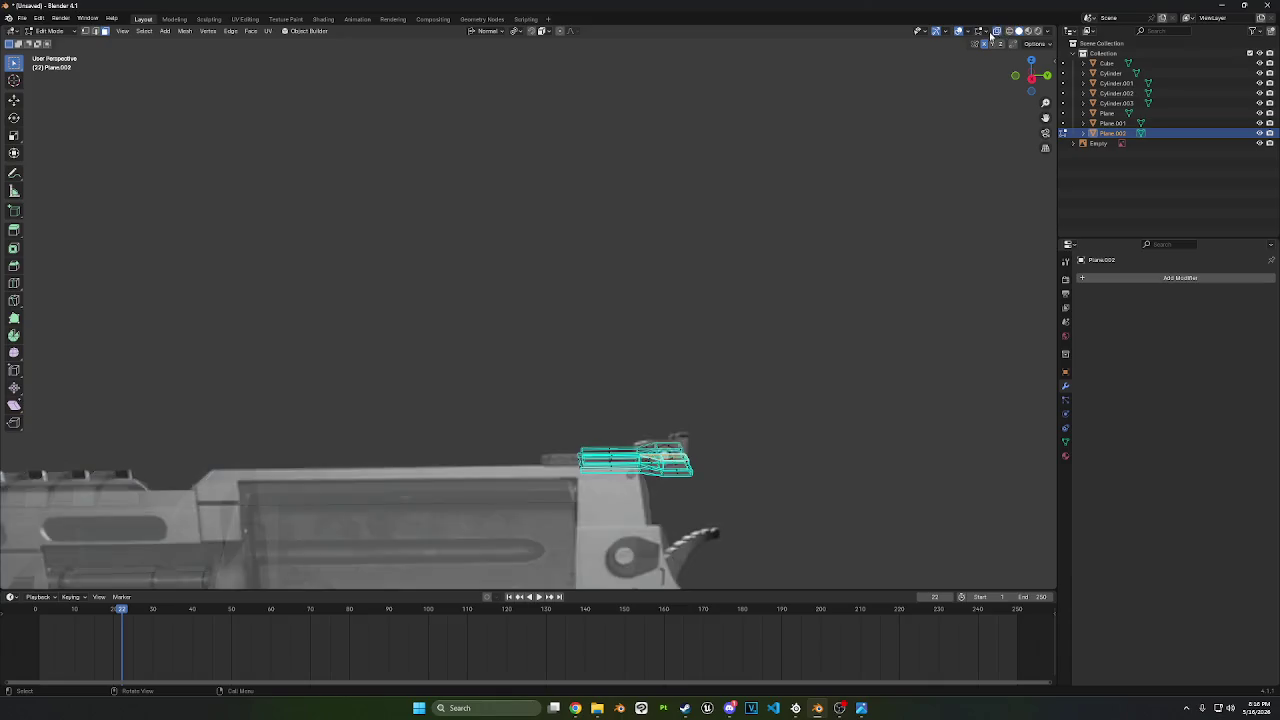
- Frame the selected sight part in side view and lower it slightly along Z
{"action": "key", "text": "KP_Decimal"}
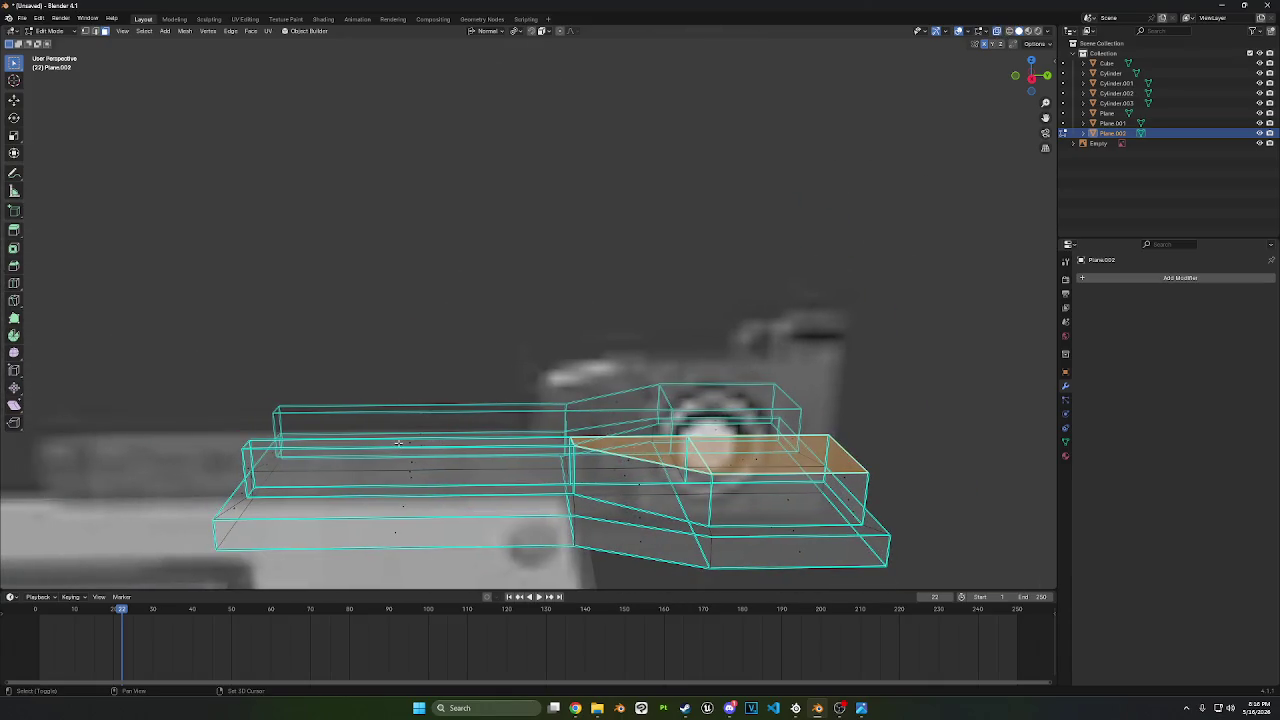
{"action": "left_click", "coordinate": [1032, 78]}
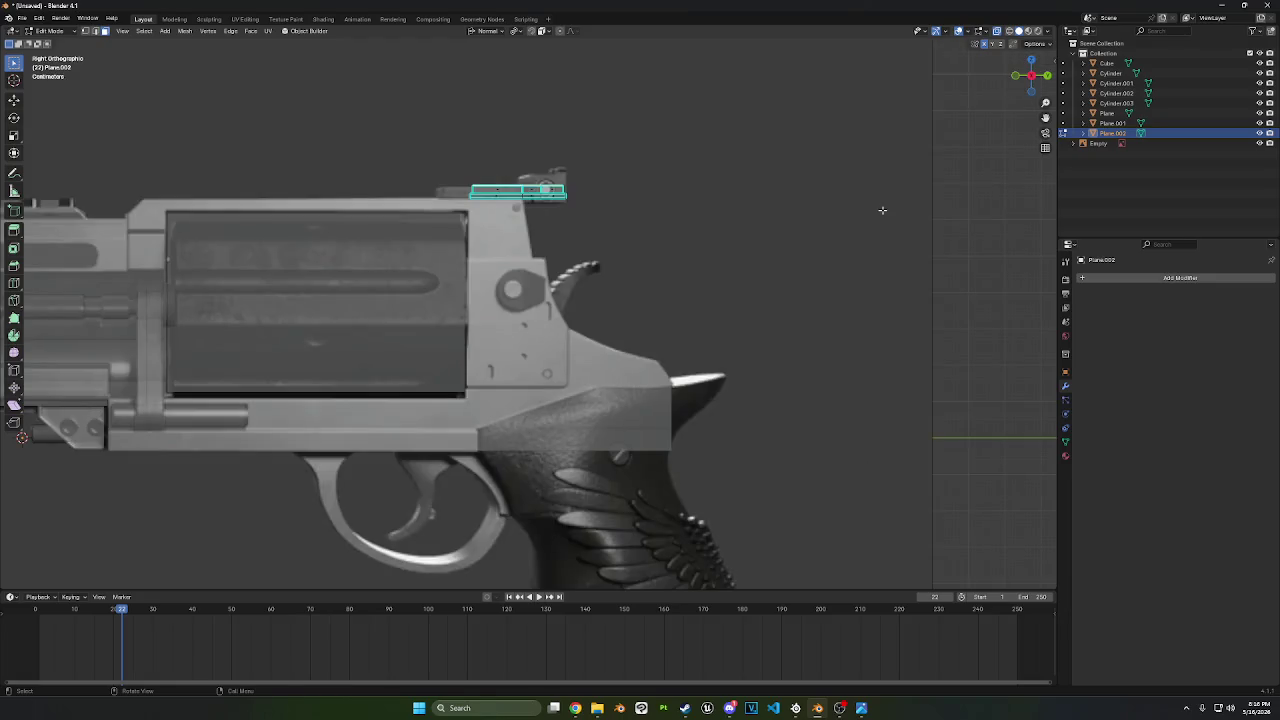
{"action": "key", "text": "g"}
{"action": "key", "text": "z"}
{"action": "left_click", "coordinate": [881, 210]}
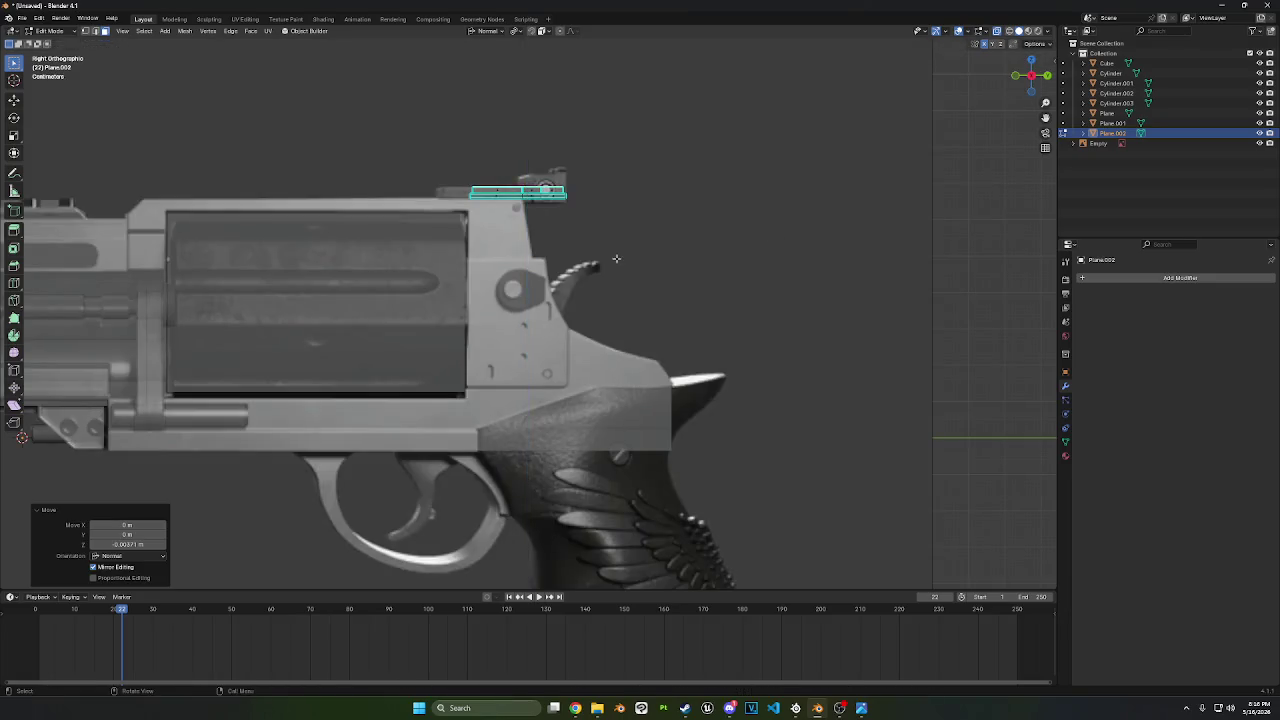
- Slide the sight part along Y toward the barrel
{"action": "scroll", "coordinate": [629, 266], "scroll_direction": "up", "scroll_amount": 5}
{"action": "scroll", "coordinate": [629, 266], "scroll_direction": "down", "scroll_amount": 5}
{"action": "left_click_drag", "start_coordinate": [535, 208], "coordinate": [670, 256]}
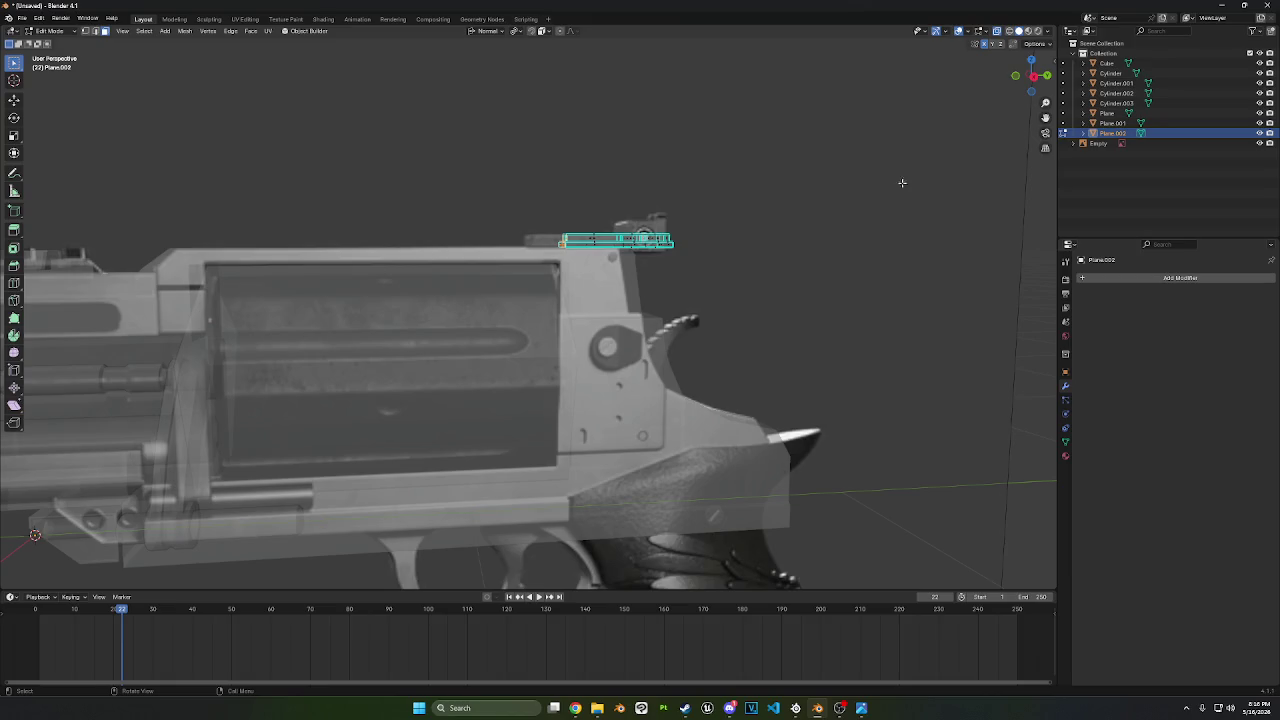
{"action": "key", "text": "g"}
{"action": "key", "text": "y"}
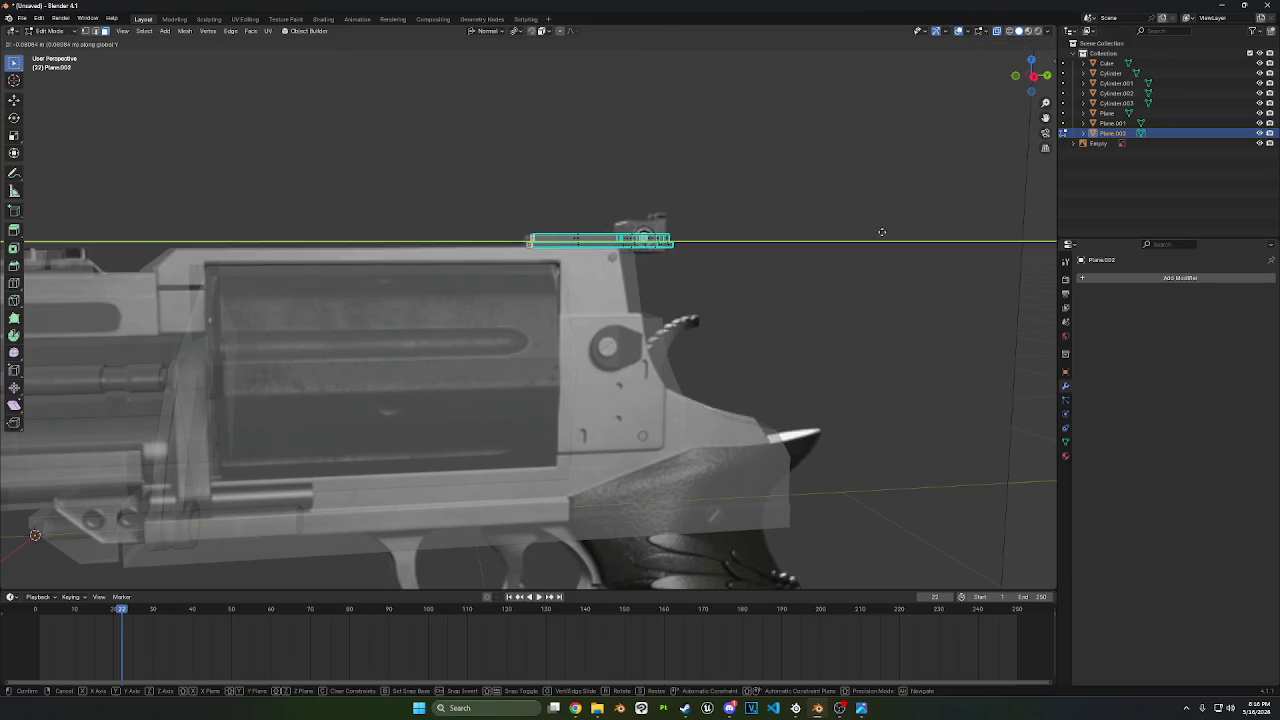
{"action": "left_click", "coordinate": [881, 232]}
- Return to solid shading, add the sight's rear end face, and move it vertically
{"action": "middle_click_drag", "start_coordinate": [870, 228], "coordinate": [834, 234]}
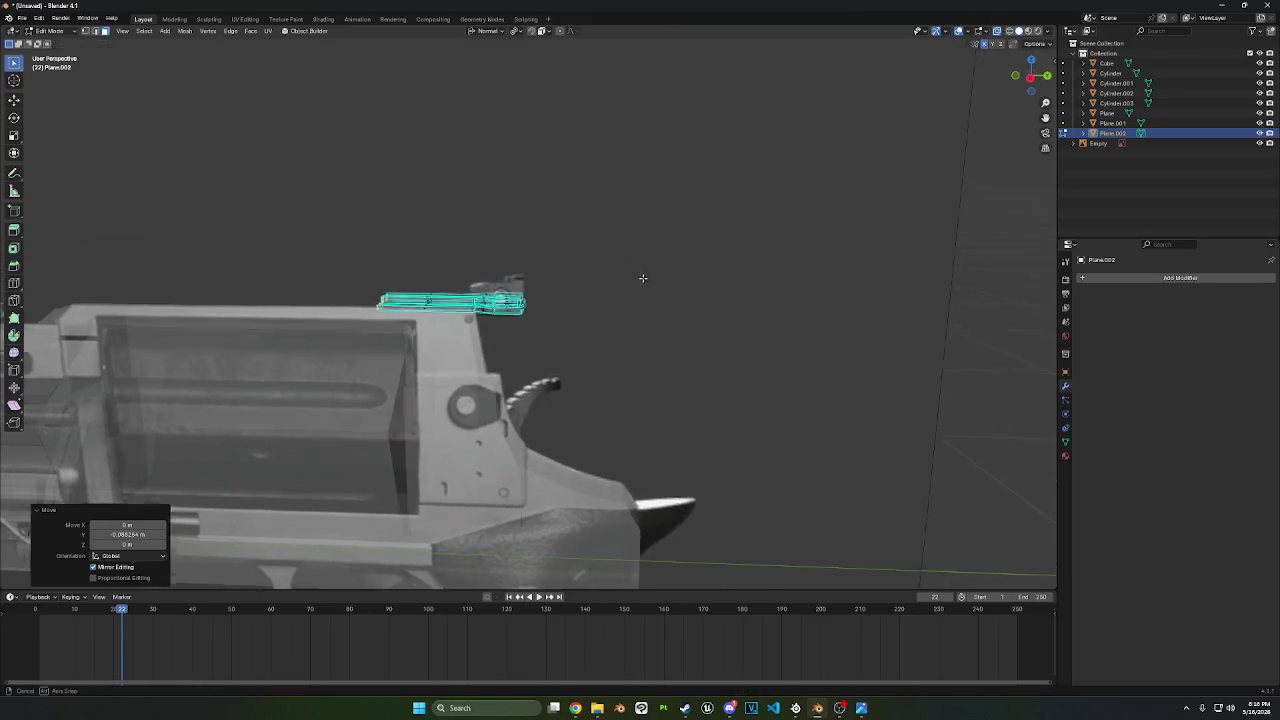
{"action": "mouse_move", "coordinate": [643, 278]}
{"action": "middle_mouse_down"}
{"action": "mouse_move", "coordinate": [814, 240]}
{"action": "mouse_move", "coordinate": [732, 381]}
{"action": "middle_mouse_up"}
{"action": "left_click", "coordinate": [997, 31]}
{"action": "left_click", "coordinate": [716, 426], "text": "shift"}
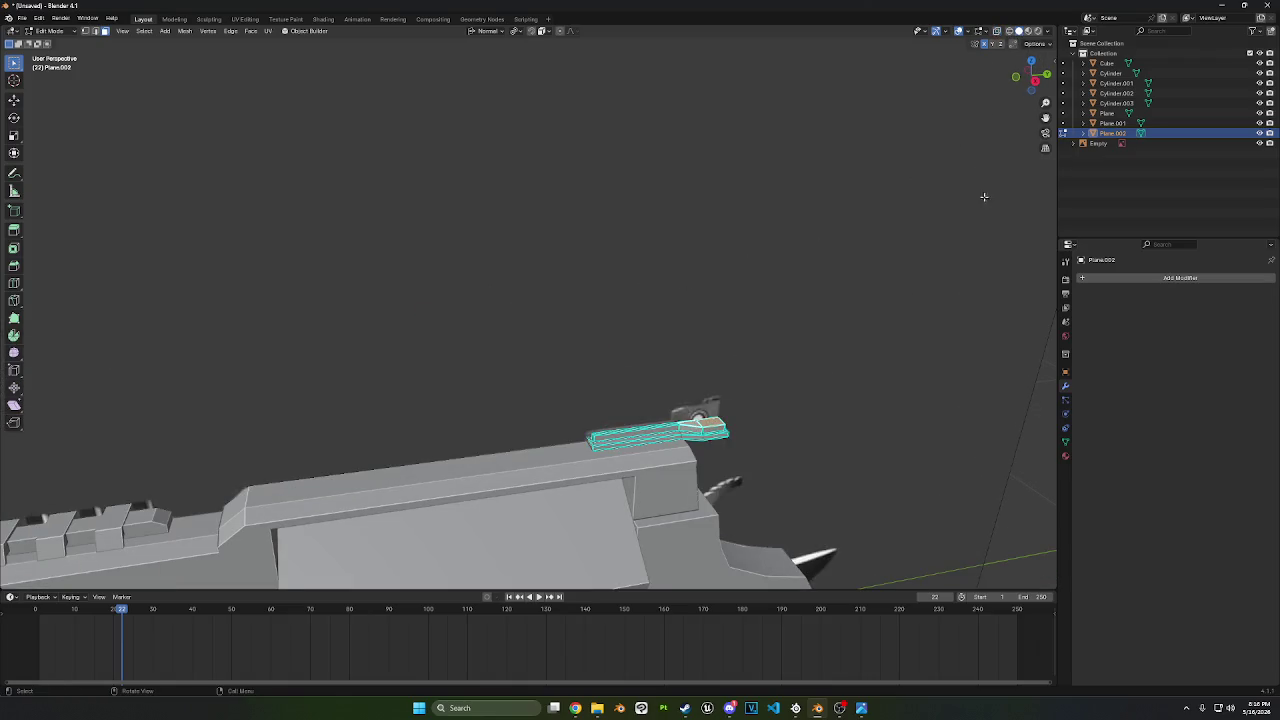
{"action": "left_click", "coordinate": [1044, 76]}
{"action": "key", "text": "g"}
{"action": "key", "text": "z"}
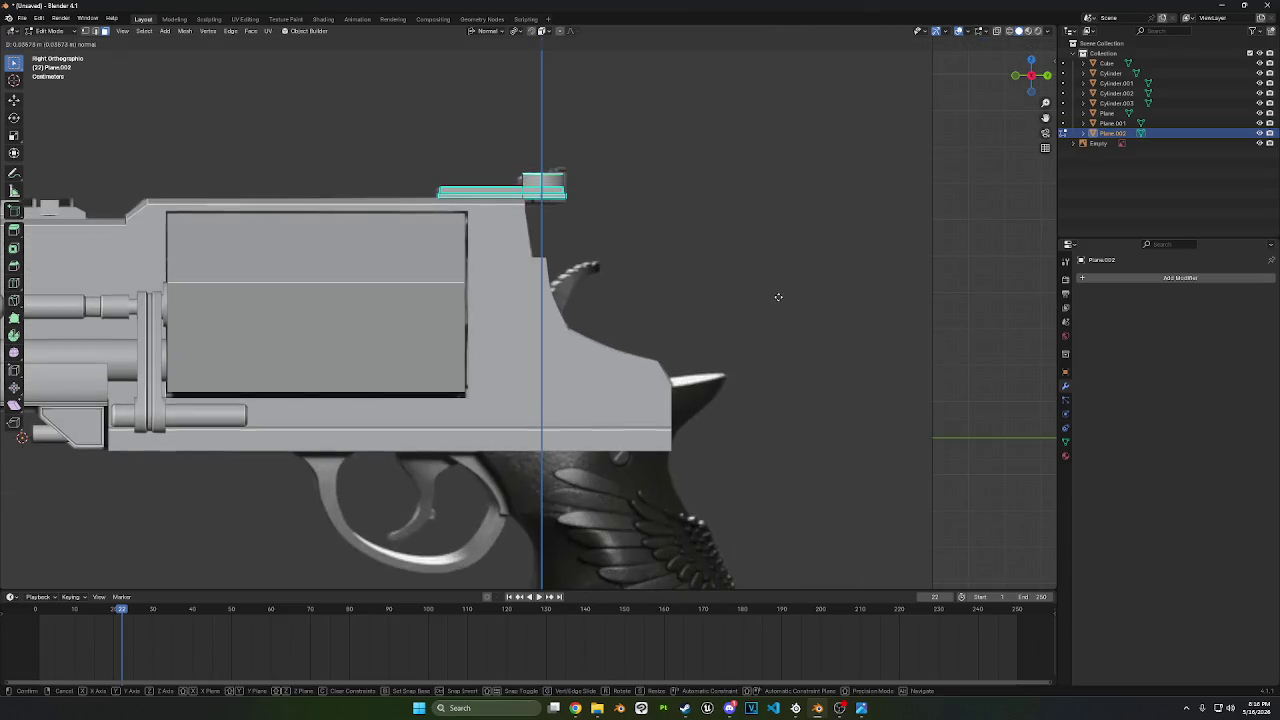
{"action": "left_click", "coordinate": [771, 292]}
- Raise the selected face along Z in side view to form the sight block
{"action": "mouse_move", "coordinate": [769, 291]}
{"action": "middle_mouse_down"}
{"action": "mouse_move", "coordinate": [743, 253]}
{"action": "mouse_move", "coordinate": [703, 409]}
{"action": "middle_mouse_up"}
{"action": "scroll", "coordinate": [748, 271], "scroll_direction": "down", "scroll_amount": 5}
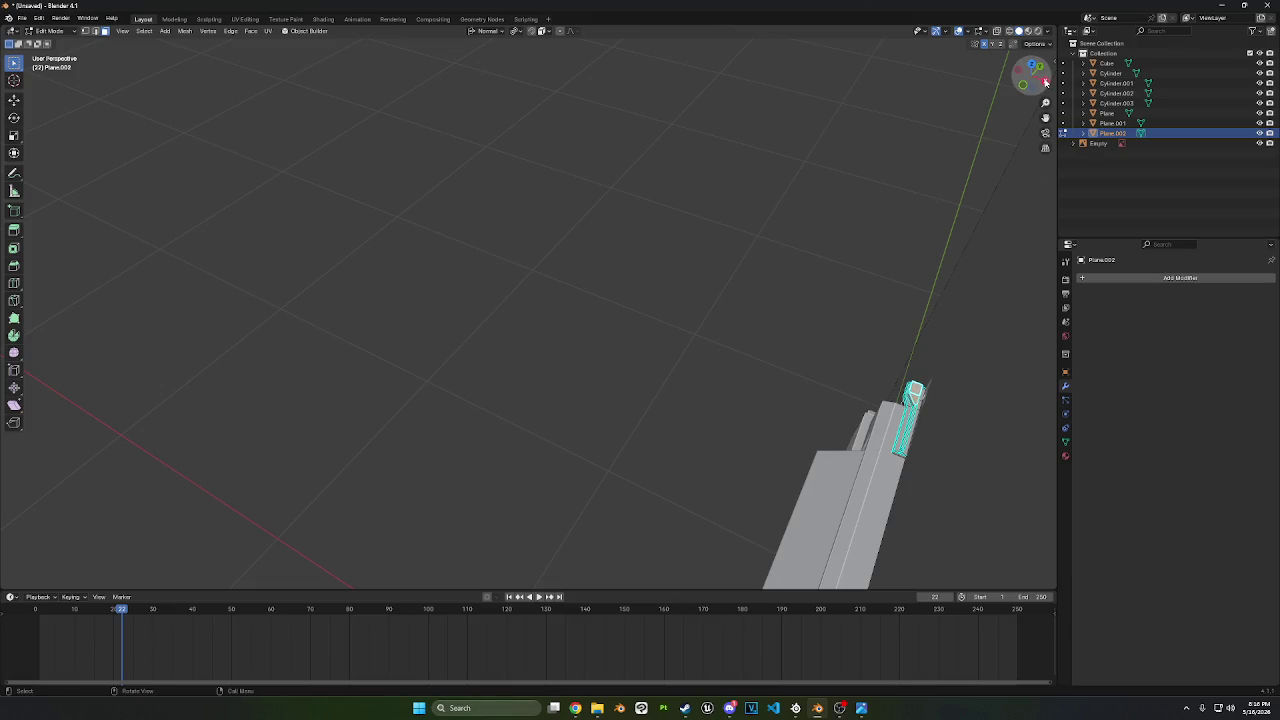
{"action": "left_click", "coordinate": [1045, 82]}
{"action": "scroll", "coordinate": [671, 235], "scroll_direction": "up", "scroll_amount": 3}
{"action": "key", "text": "g"}
{"action": "key", "text": "z"}
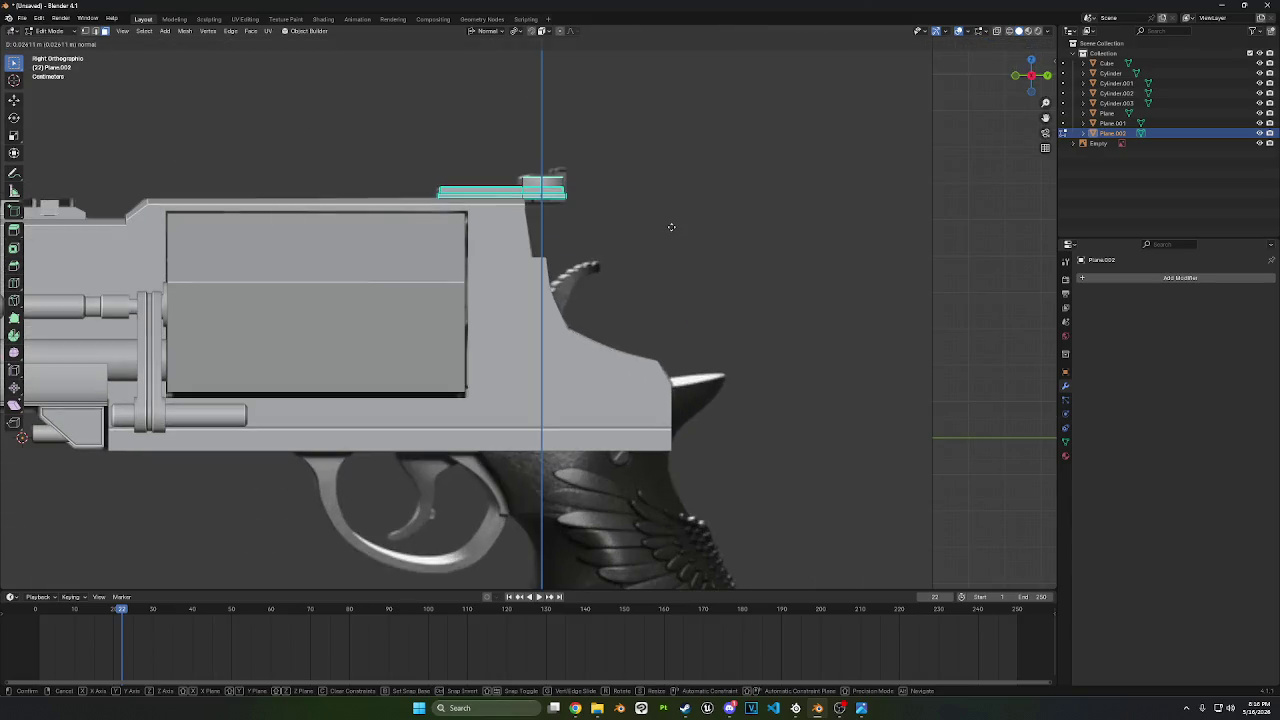
{"action": "left_click", "coordinate": [634, 206]}
{"action": "scroll", "coordinate": [600, 210], "scroll_direction": "up", "scroll_amount": 2}
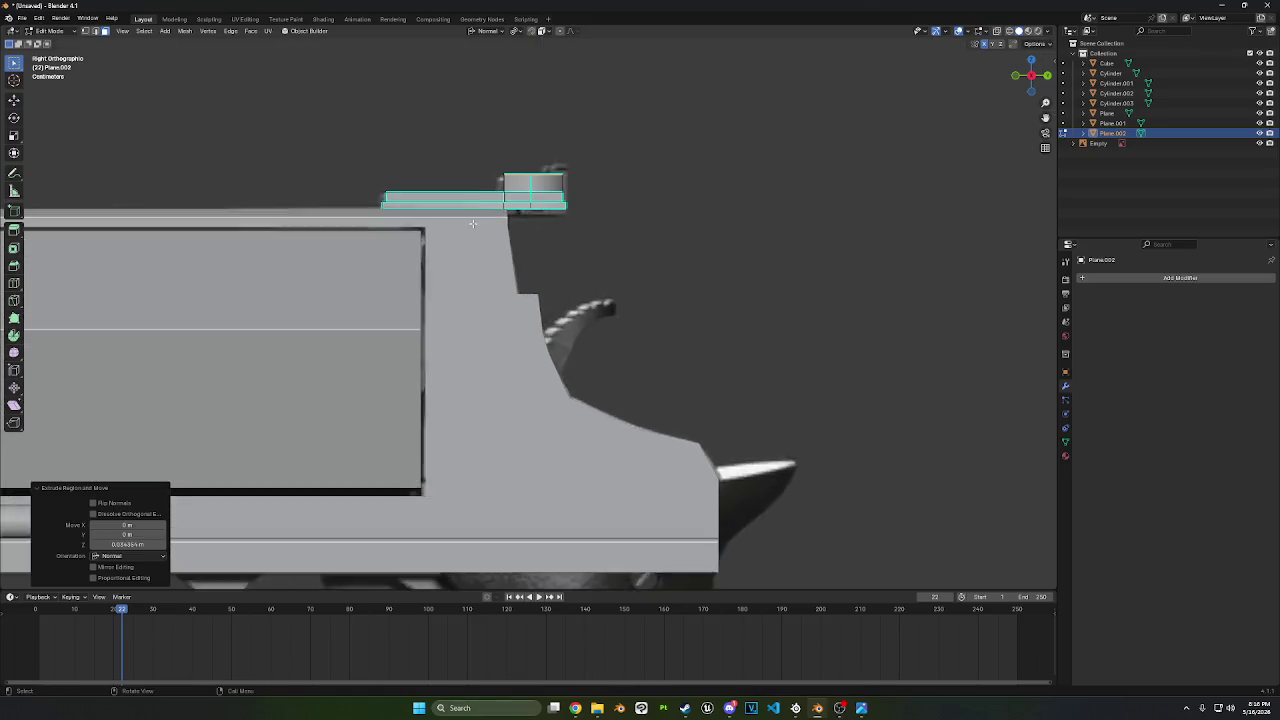
{"action": "scroll", "coordinate": [600, 210], "scroll_direction": "up", "scroll_amount": 1}
- Slide the raised block's front edges along Y toward the barrel
{"action": "left_click", "coordinate": [95, 31]}
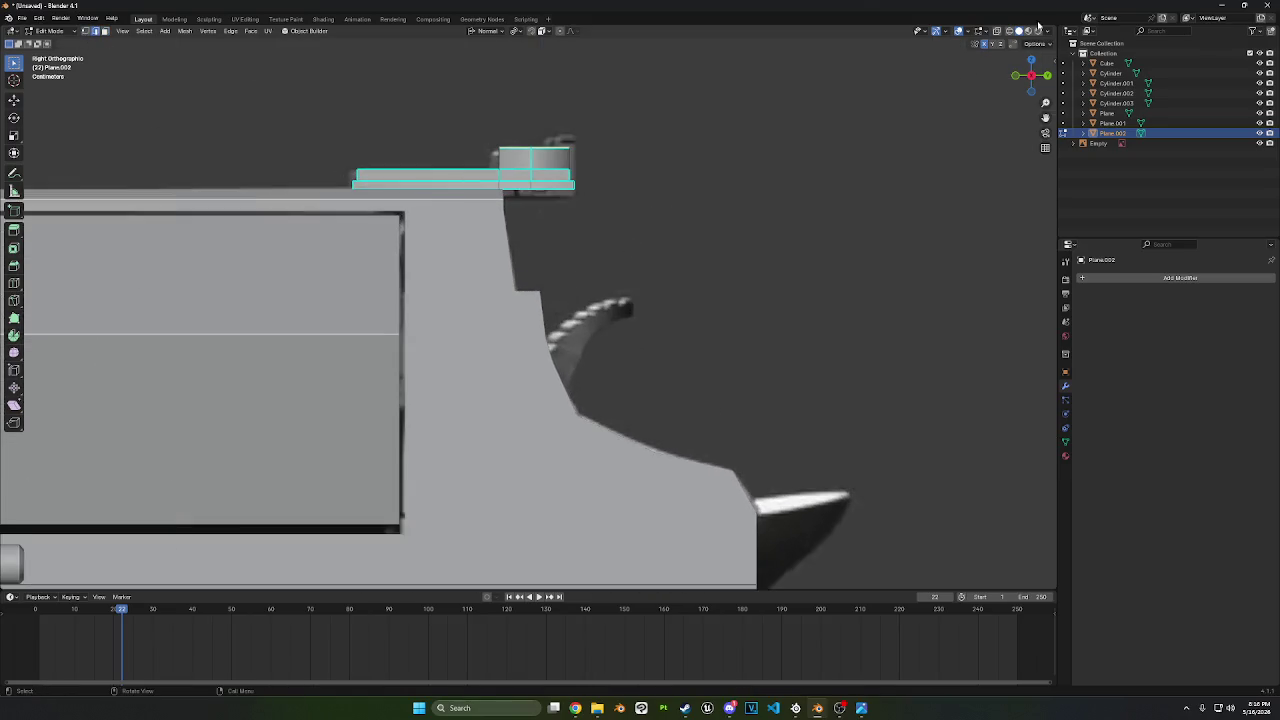
{"action": "left_click_drag", "start_coordinate": [452, 100], "coordinate": [506, 214]}
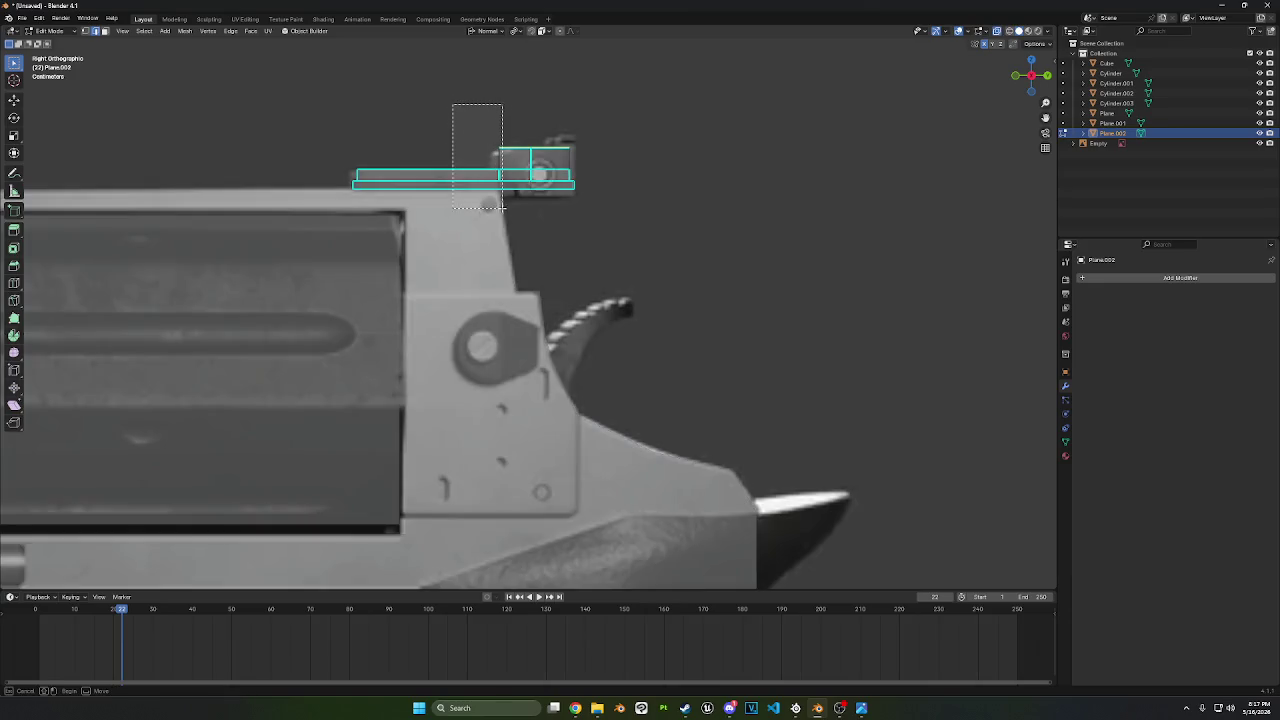
{"action": "key", "text": "g"}
{"action": "key", "text": "y"}
{"action": "key", "text": "y"}
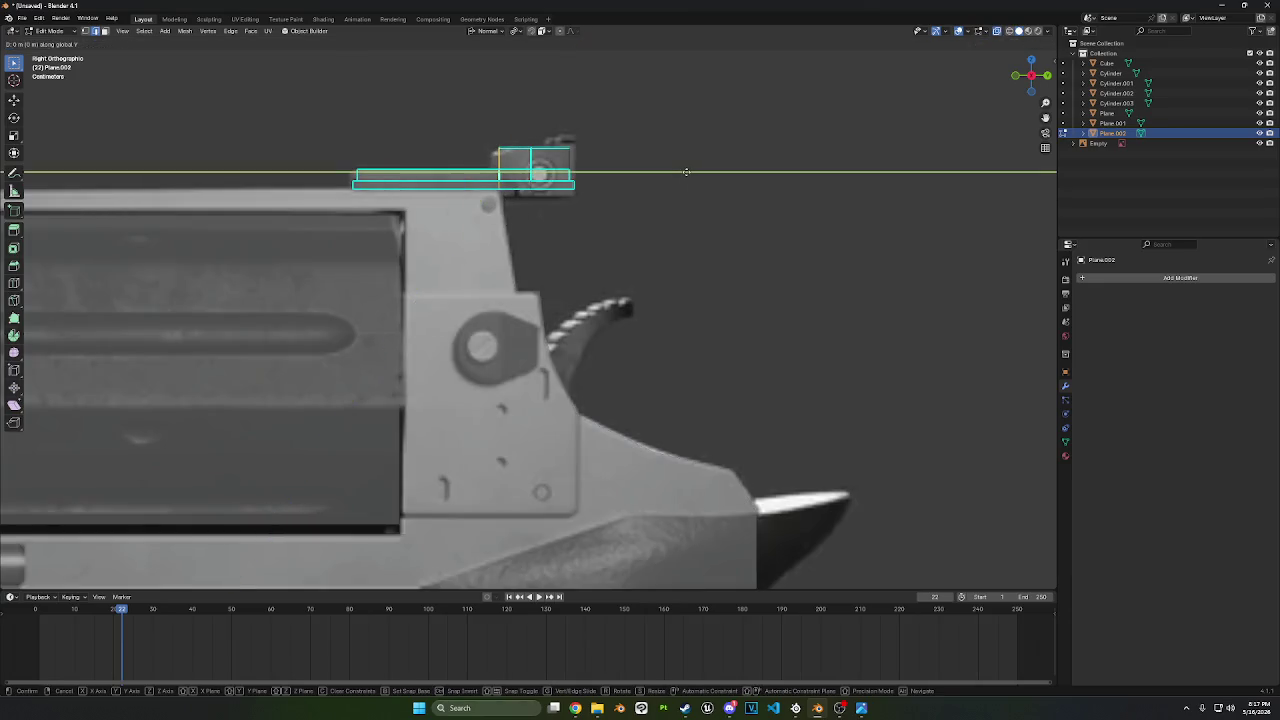
{"action": "left_click", "coordinate": [679, 172]}
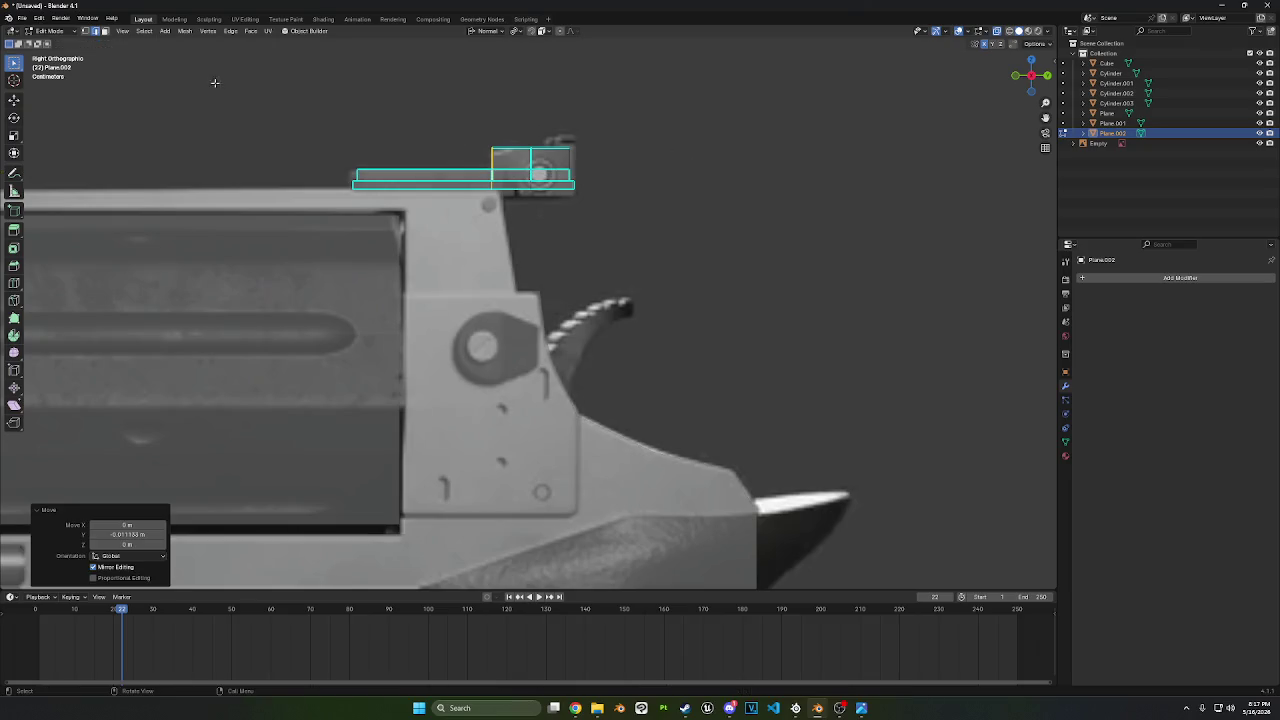
- Lower the block's top front edge along world Z to form a slope
{"action": "left_click_drag", "start_coordinate": [431, 102], "coordinate": [504, 162]}
{"action": "key", "text": "g"}
{"action": "key", "text": "z"}
{"action": "key", "text": "z"}
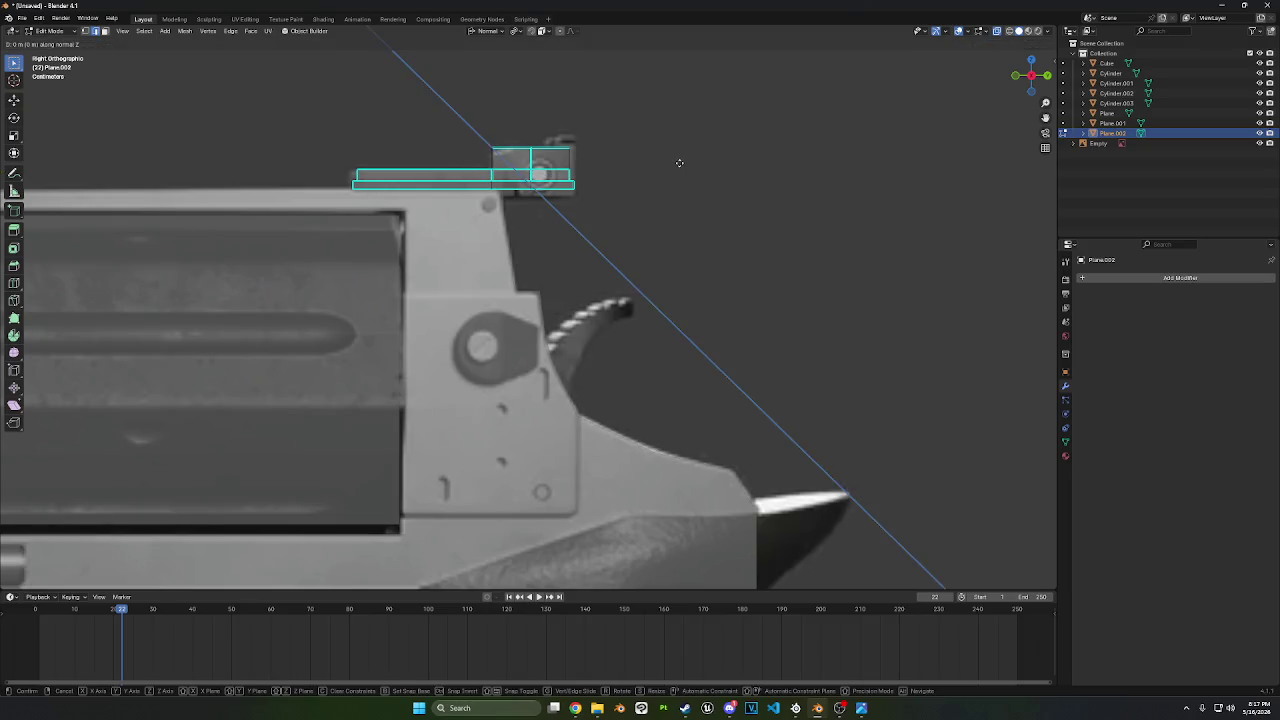
{"action": "key", "text": "z"}
{"action": "key", "text": "z"}
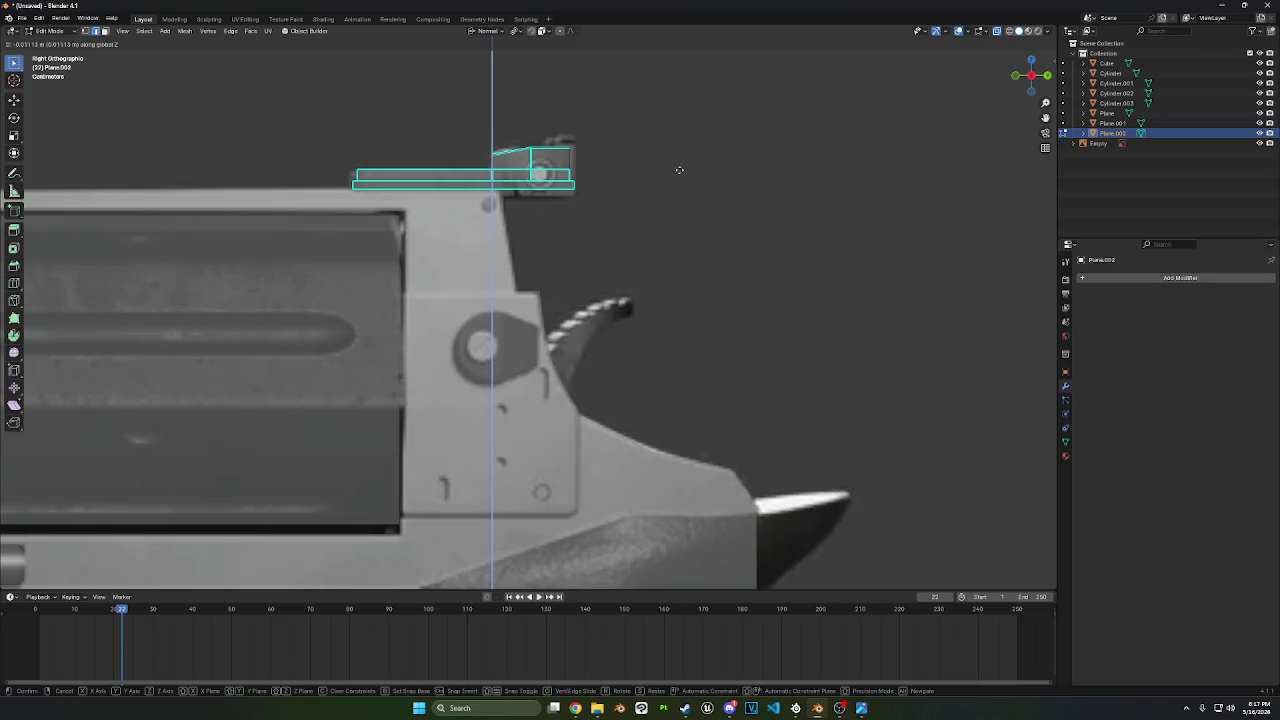
{"action": "left_click", "coordinate": [679, 169]}
{"action": "middle_click_drag", "start_coordinate": [634, 230], "coordinate": [562, 332], "text": "shift"}
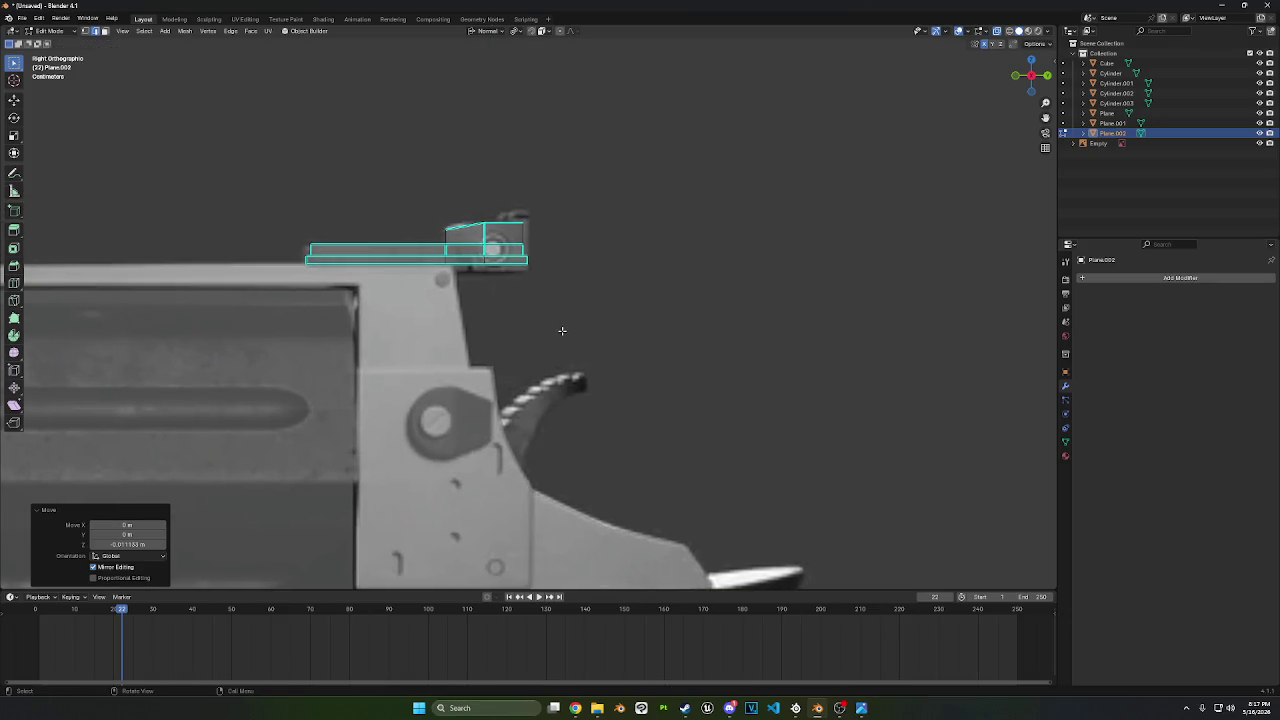
- Lower the flat plate's faces along Z
{"action": "left_click", "coordinate": [105, 31]}
{"action": "left_click_drag", "start_coordinate": [592, 318], "coordinate": [279, 263]}
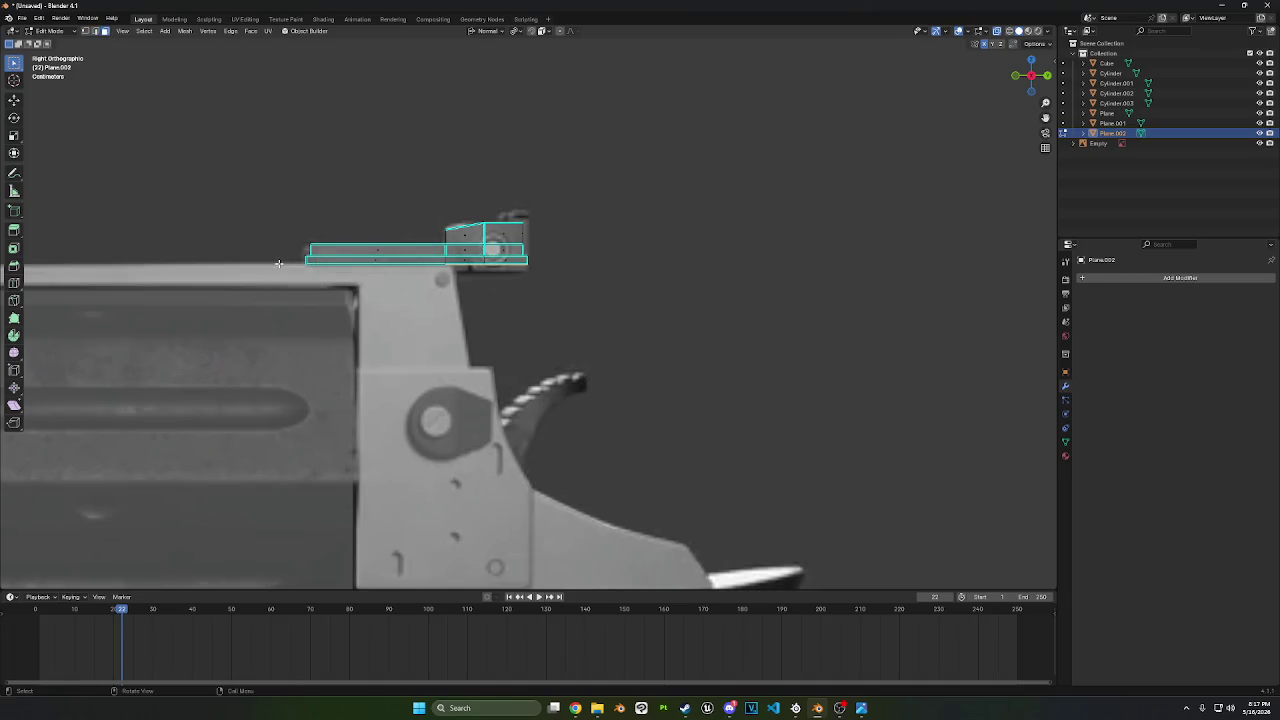
{"action": "key", "text": "g"}
{"action": "key", "text": "z"}
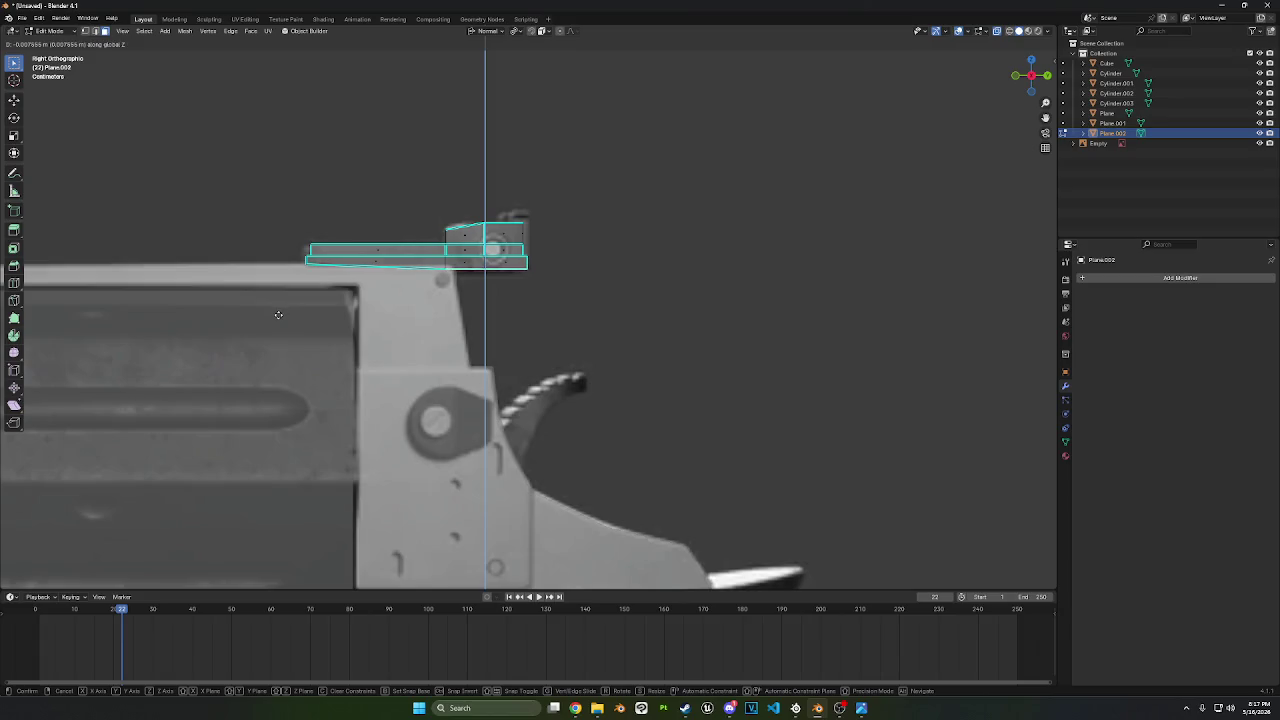
{"action": "left_click", "coordinate": [278, 316]}
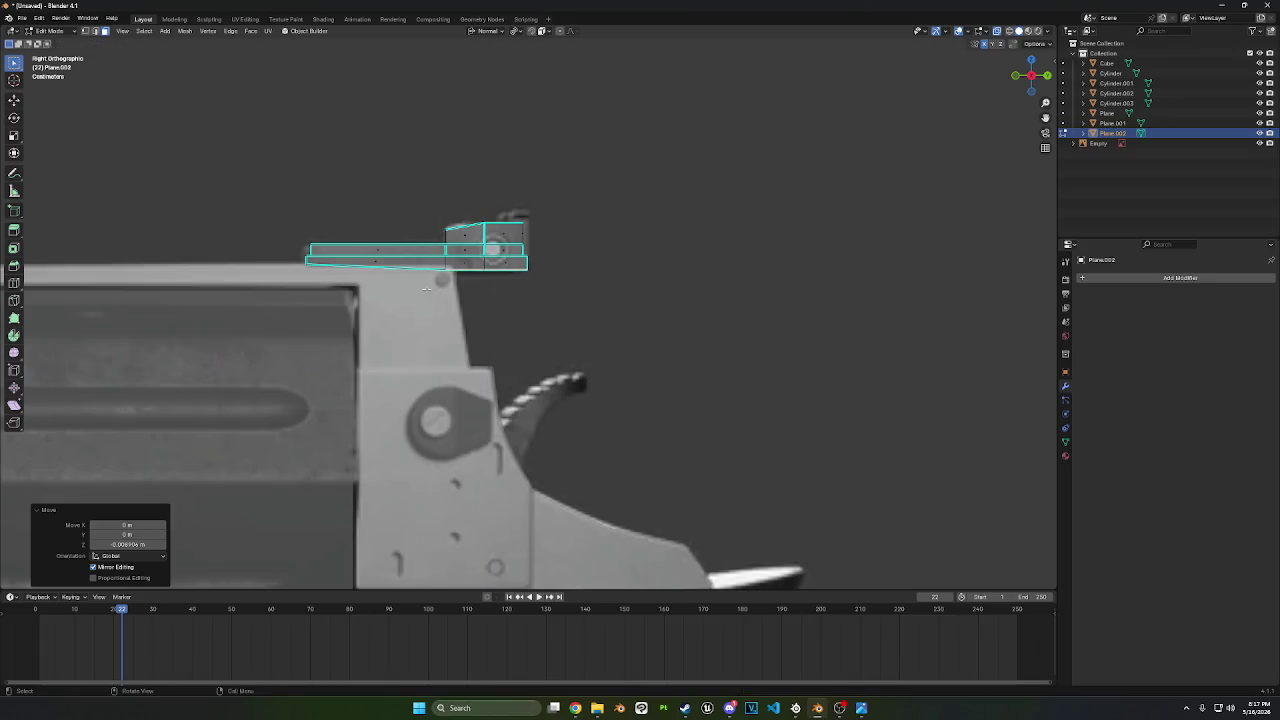
- Try moving a vertical edge of the sight block along X, then cancel
{"action": "left_click", "coordinate": [98, 33]}
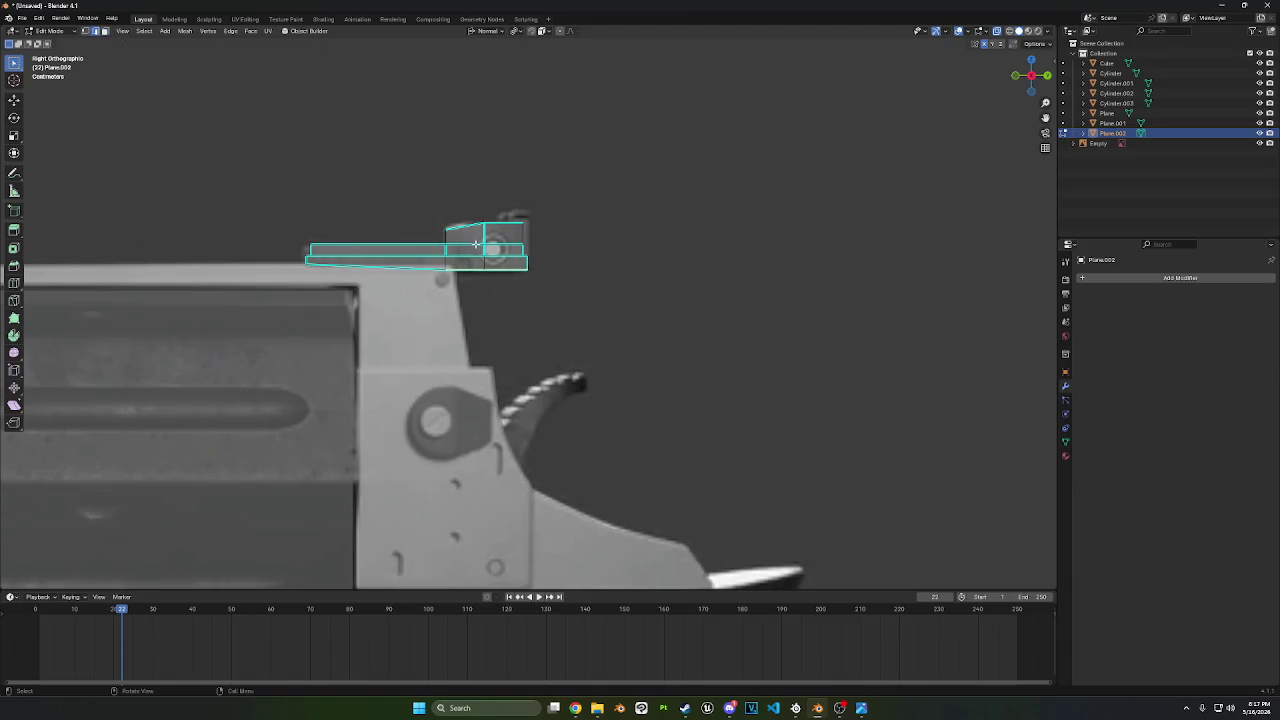
{"action": "left_click", "coordinate": [486, 255]}
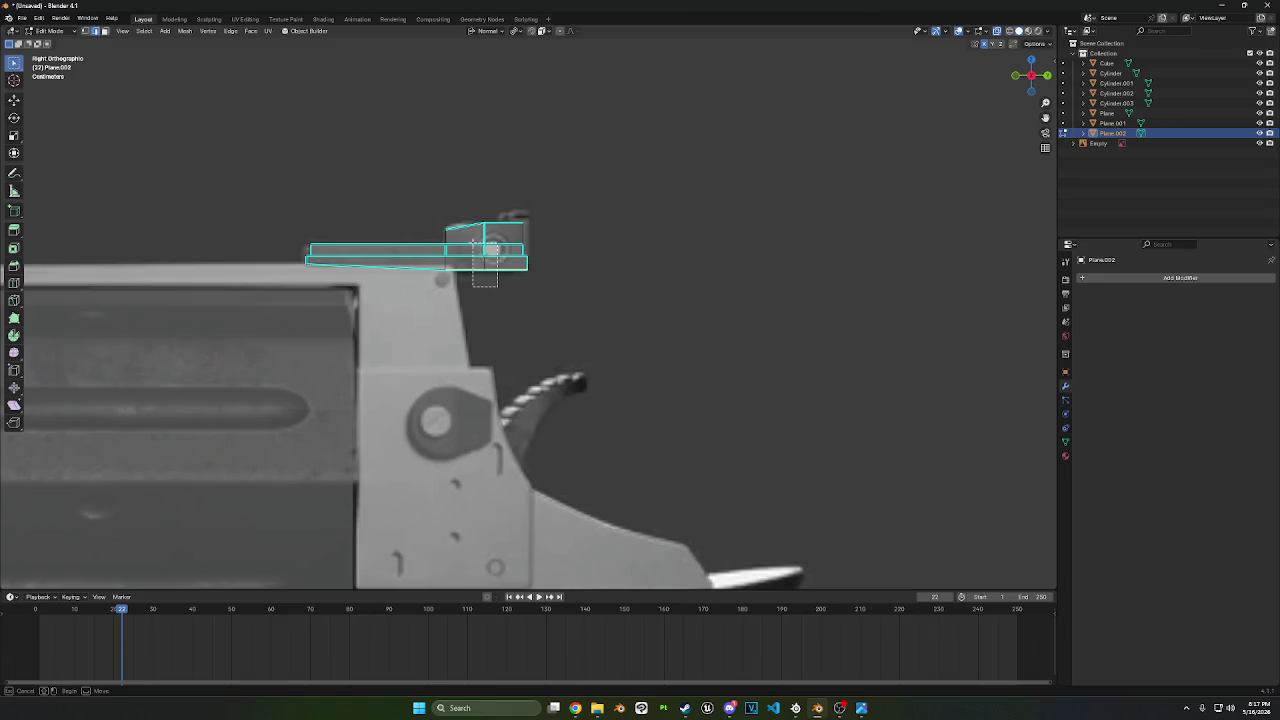
{"action": "key", "text": "g"}
{"action": "key", "text": "x"}
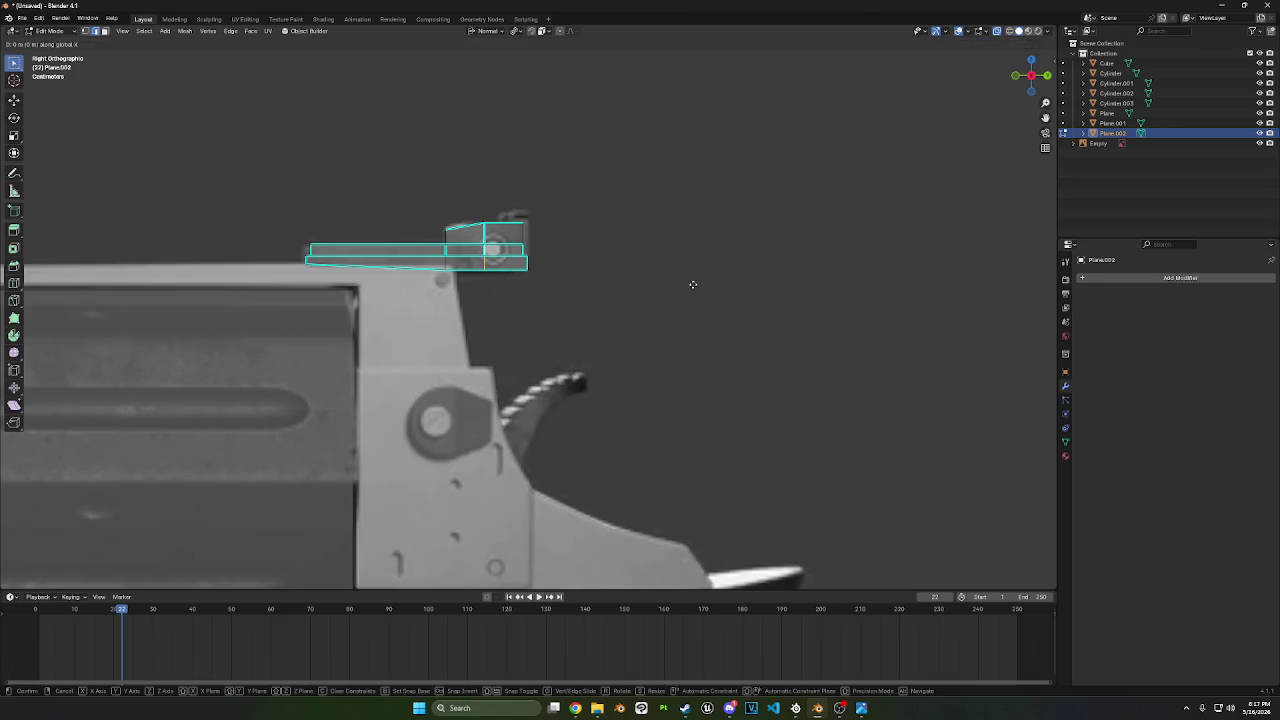
{"action": "key", "text": "Escape"}
- Box-select the lower rail faces and move them along their normal
{"action": "key", "text": "3"}
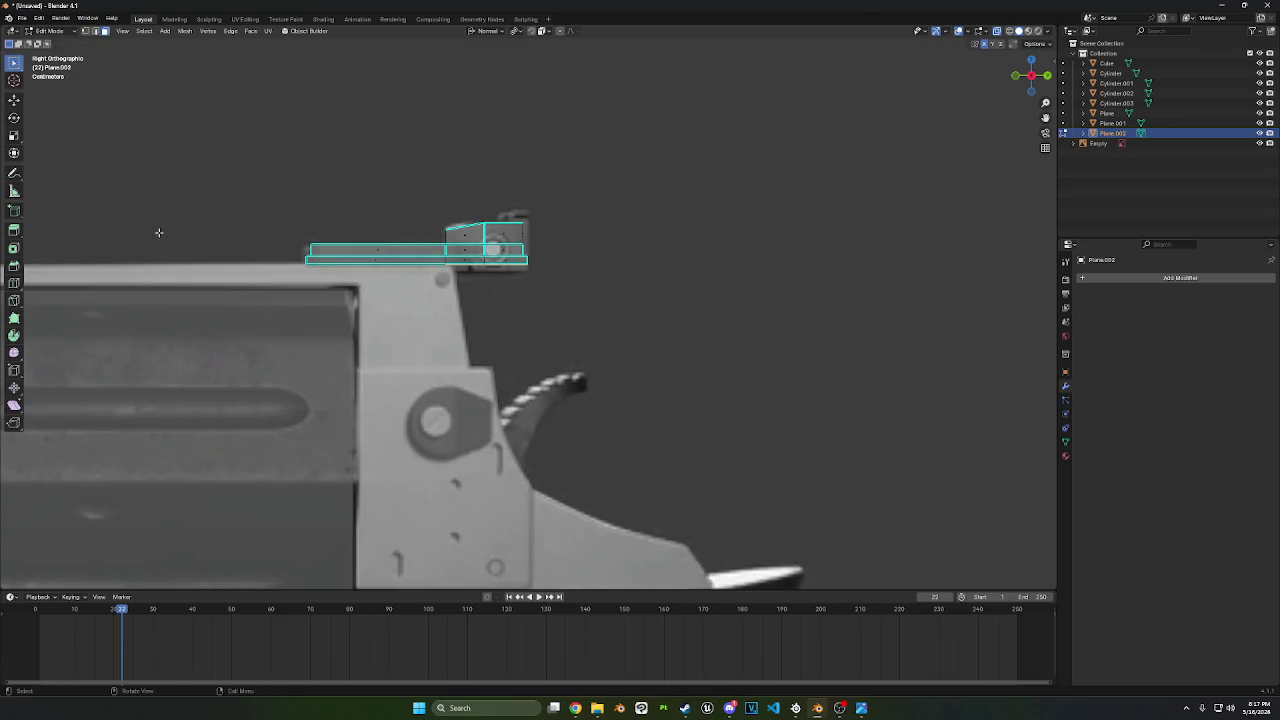
{"action": "left_click_drag", "start_coordinate": [600, 349], "coordinate": [230, 263], "text": "shift"}
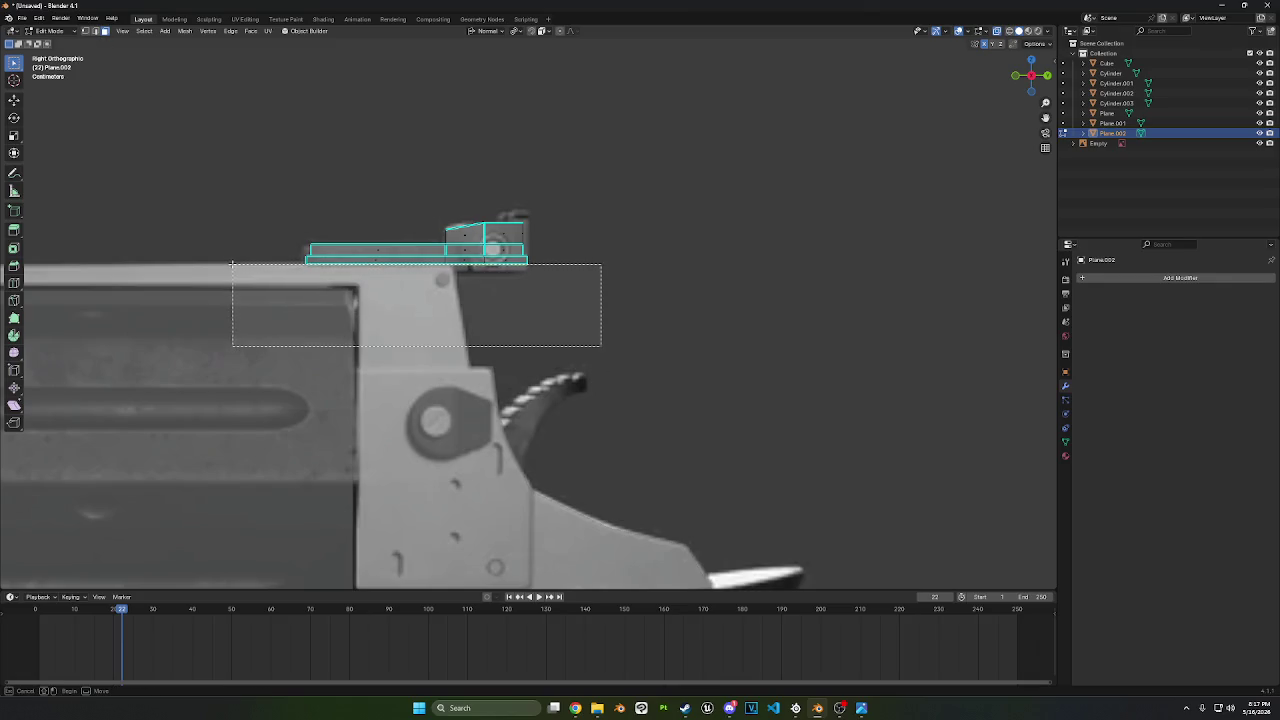
{"action": "key", "text": "g"}
{"action": "key", "text": "z"}
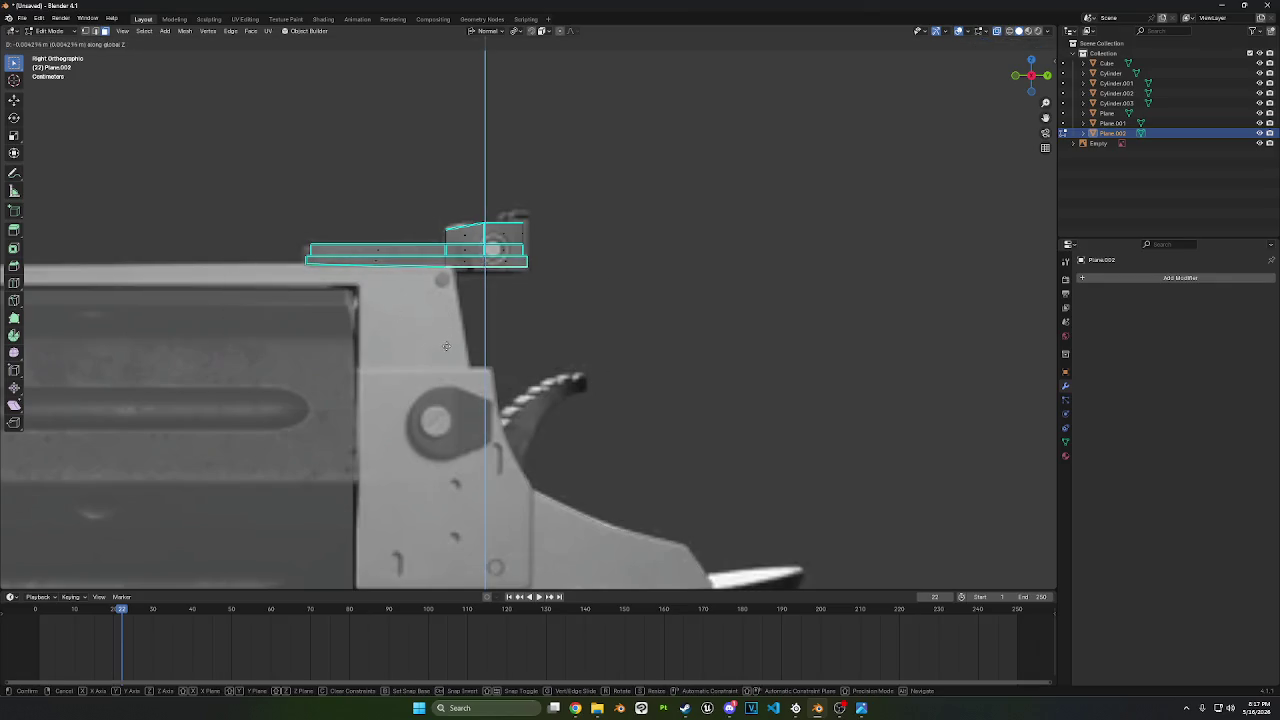
{"action": "key", "text": "Escape"}
{"action": "left_click_drag", "start_coordinate": [360, 328], "coordinate": [254, 264], "text": "shift"}
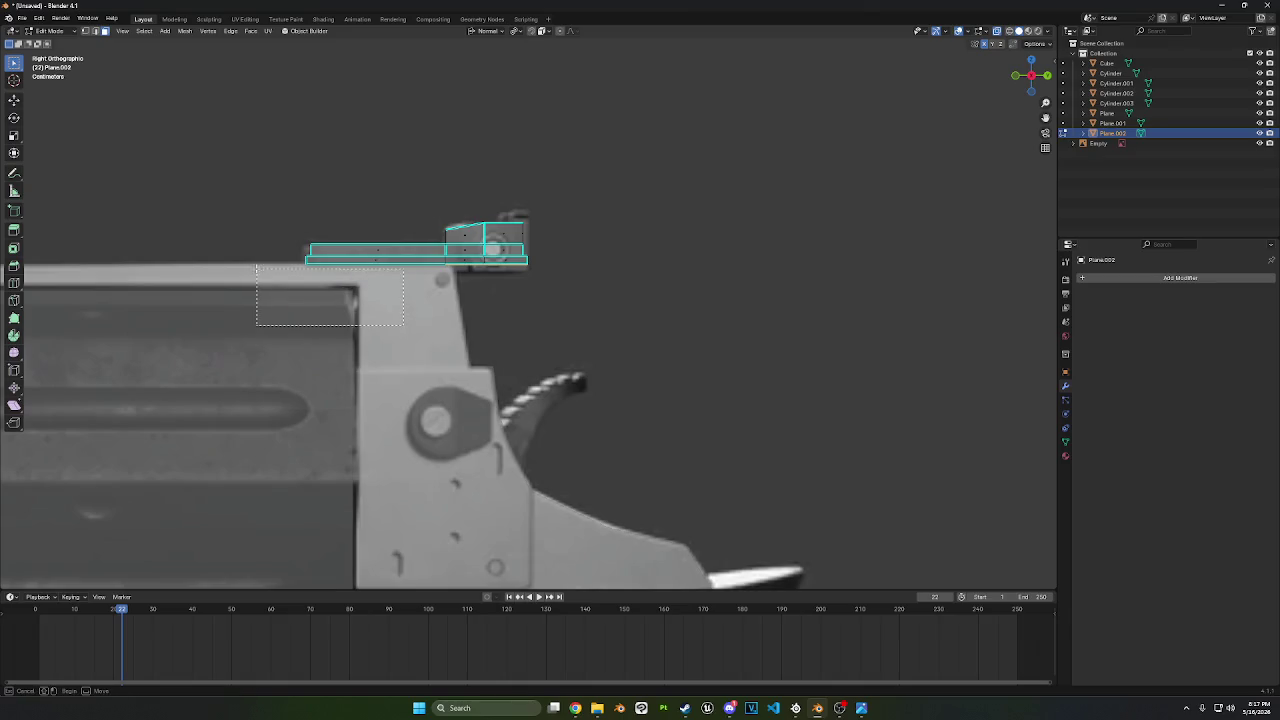
{"action": "key", "text": "g"}
{"action": "key", "text": "z"}
{"action": "key", "text": "z"}
{"action": "left_click", "coordinate": [310, 304]}
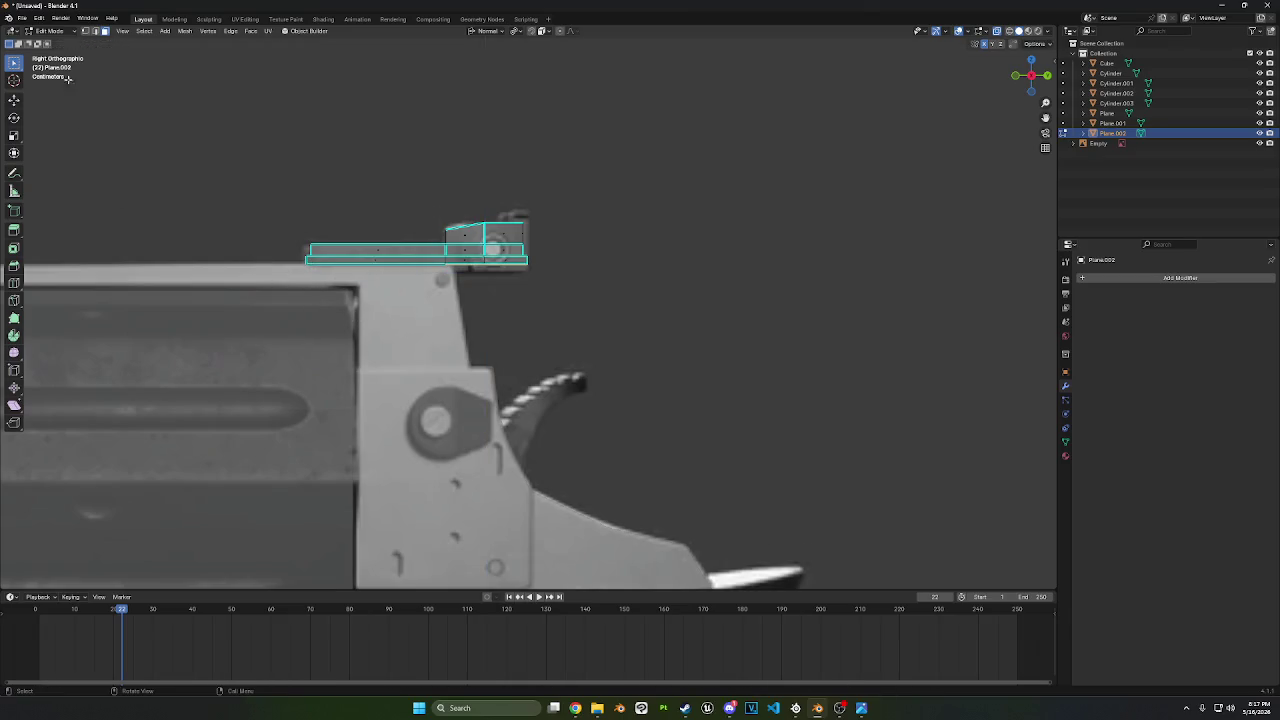
- Lower the rail's bottom vertices about 0.01 m along Z to sit flush with the frame
{"action": "left_click", "coordinate": [86, 31]}
{"action": "left_click_drag", "start_coordinate": [629, 361], "coordinate": [280, 262]}
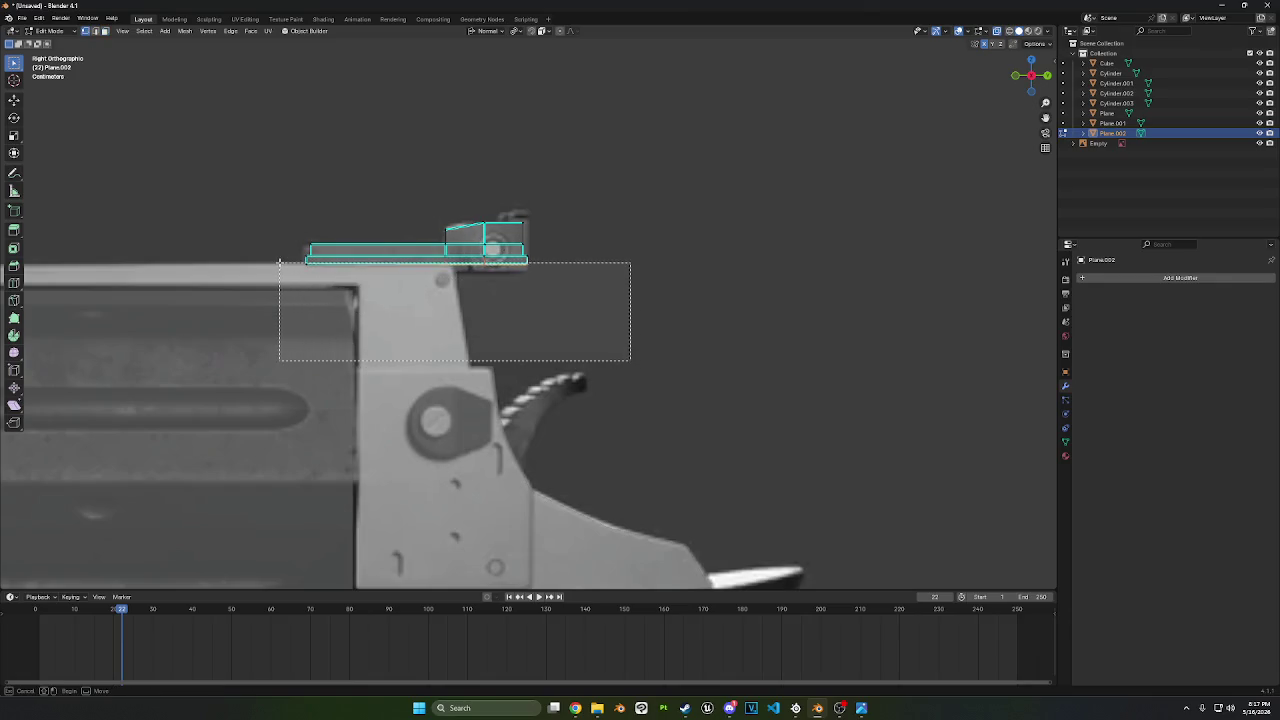
{"action": "key", "text": "g"}
{"action": "key", "text": "z"}
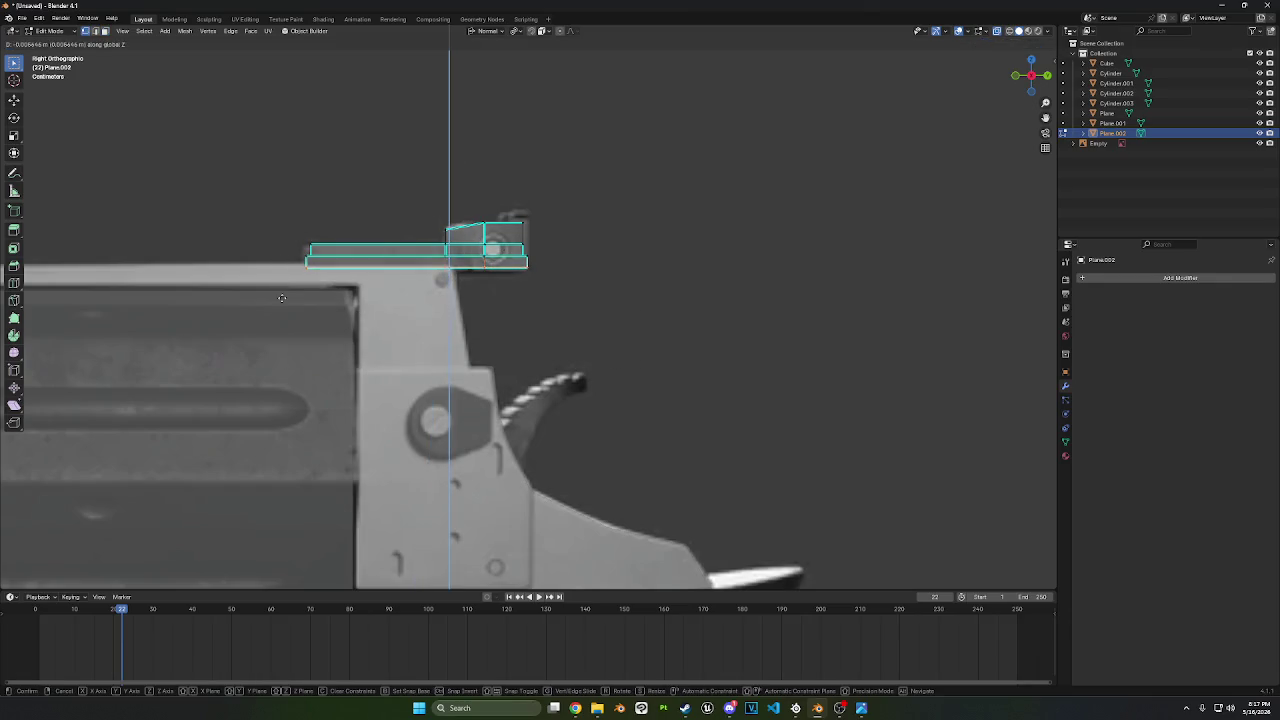
{"action": "left_click", "coordinate": [421, 301]}
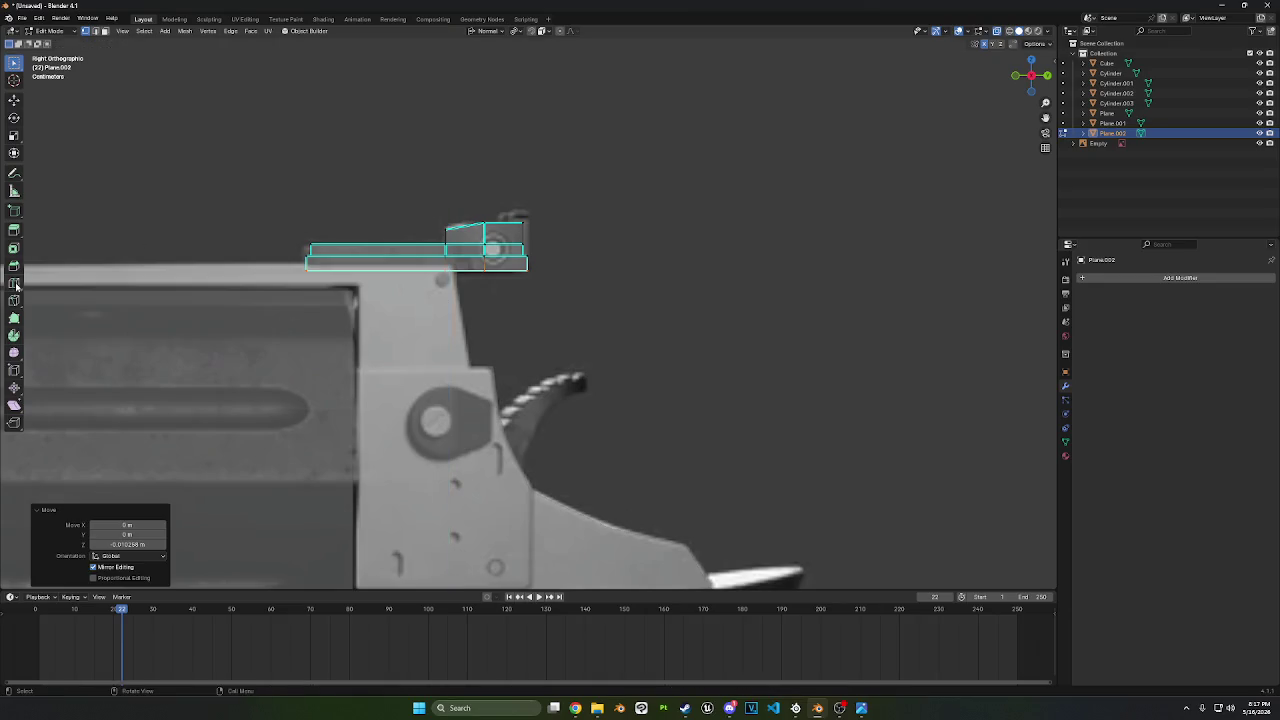
{"action": "left_click", "coordinate": [14, 283]}
- Cut a vertical edge loop through the sight block and shift it slightly forward
{"action": "left_click", "coordinate": [465, 240]}
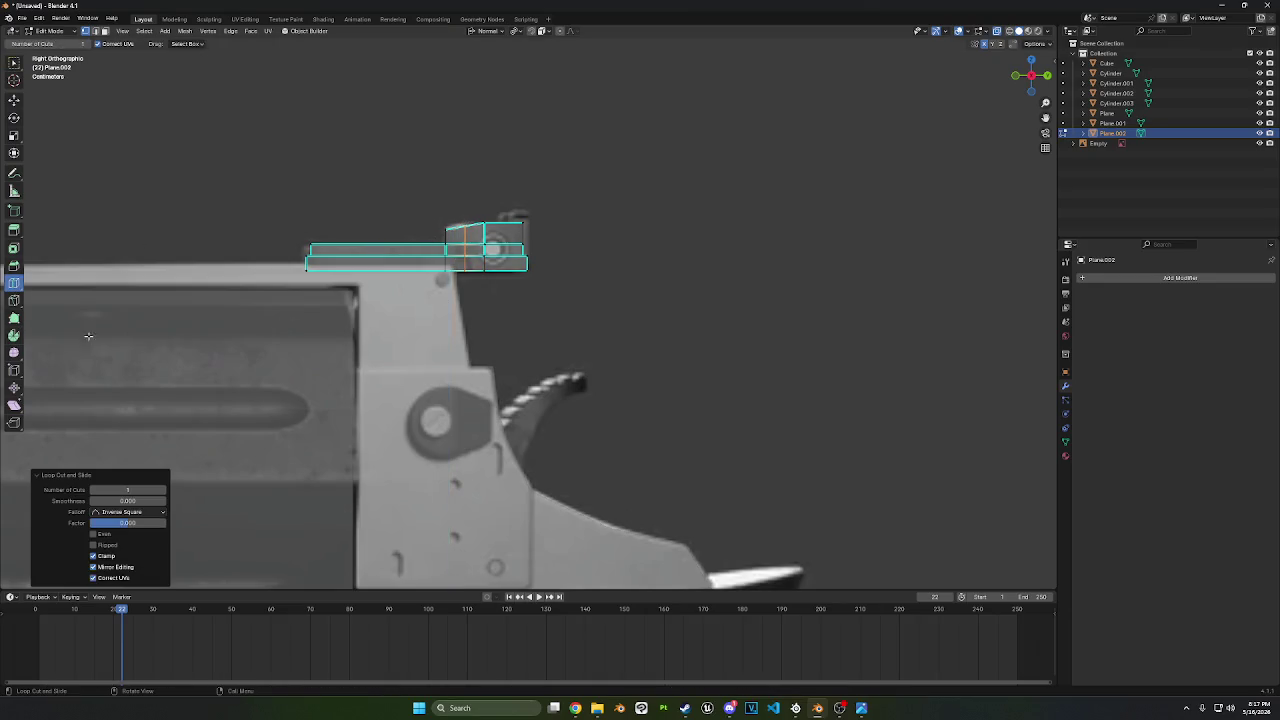
{"action": "left_click", "coordinate": [14, 100]}
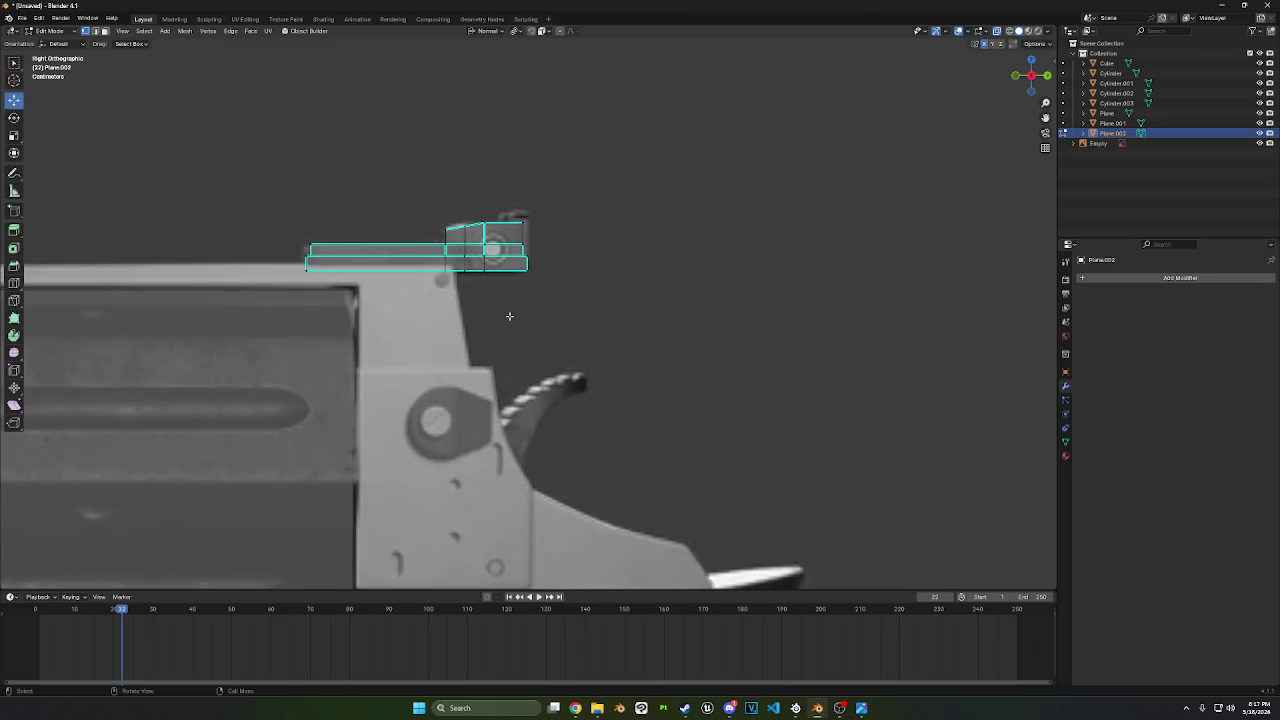
{"action": "scroll", "coordinate": [493, 289], "scroll_direction": "up", "scroll_amount": 3}
{"action": "middle_click_drag", "start_coordinate": [479, 277], "coordinate": [489, 299], "text": "shift"}
{"action": "left_click", "coordinate": [437, 249], "text": "alt"}
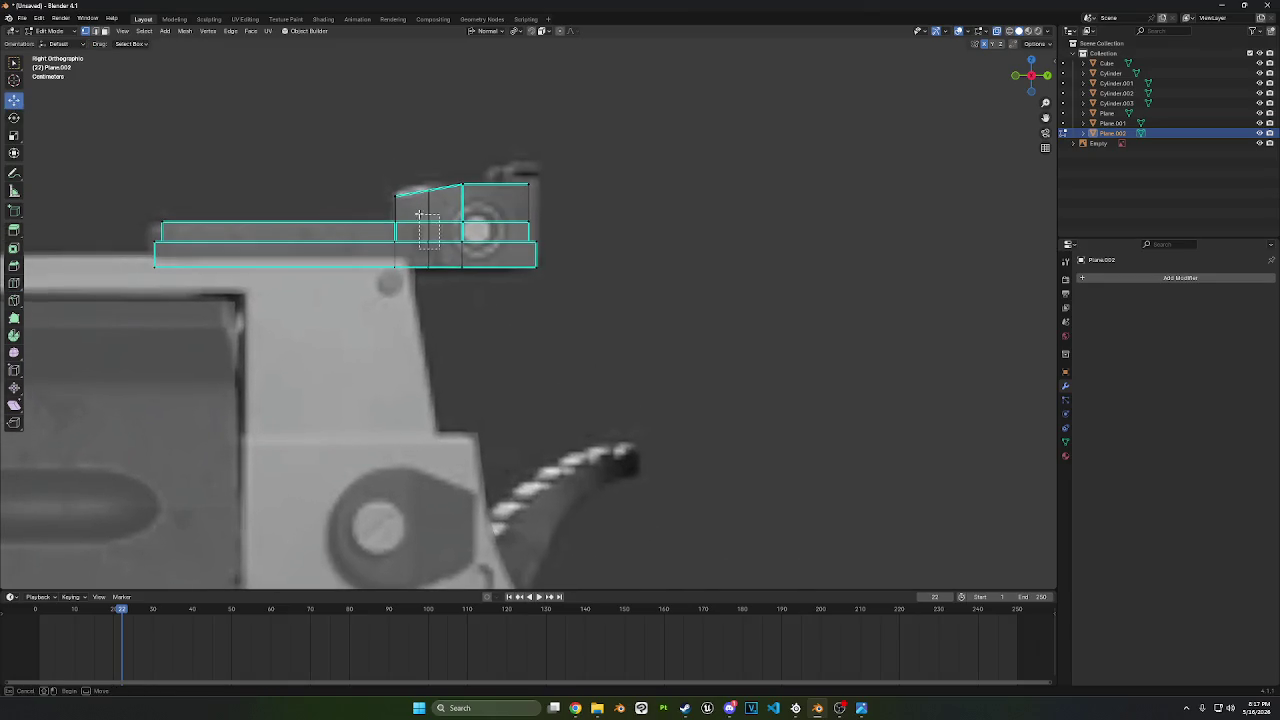
{"action": "key", "text": "g"}
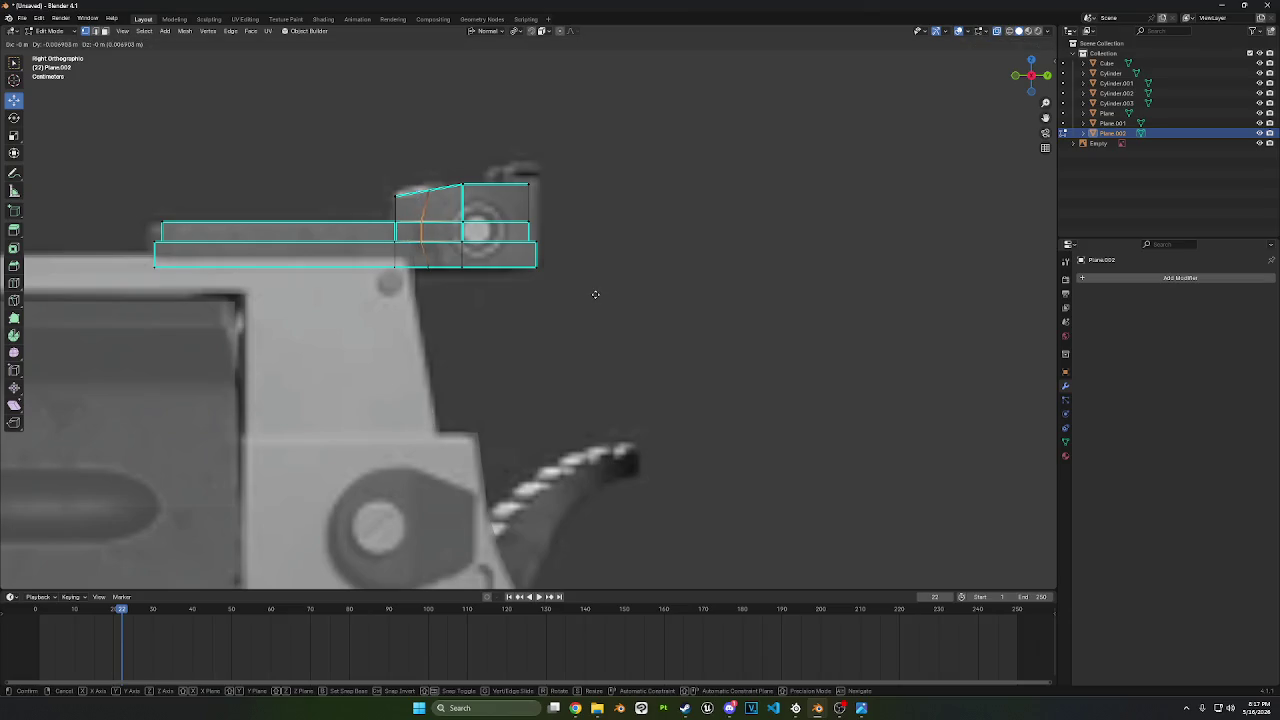
{"action": "left_click", "coordinate": [592, 295]}
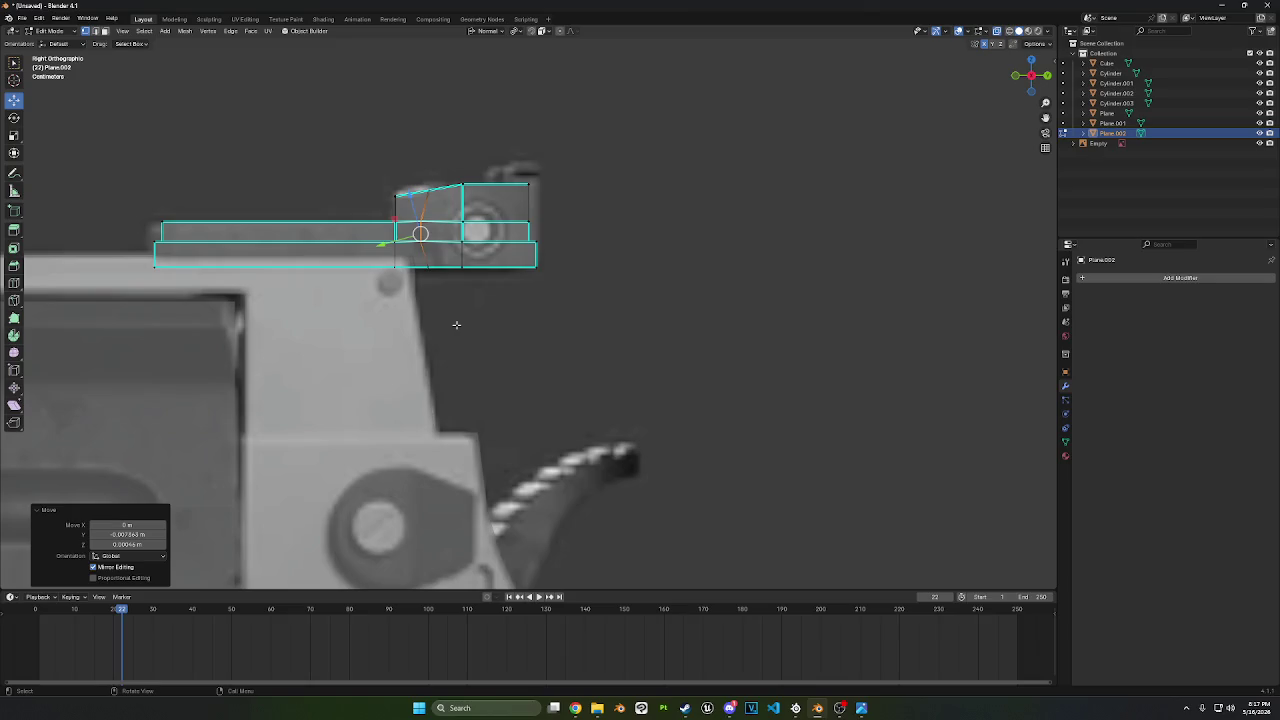
- Reselect the vertical edge loop, try sliding it along Y, then undo
{"action": "left_click", "coordinate": [408, 264]}
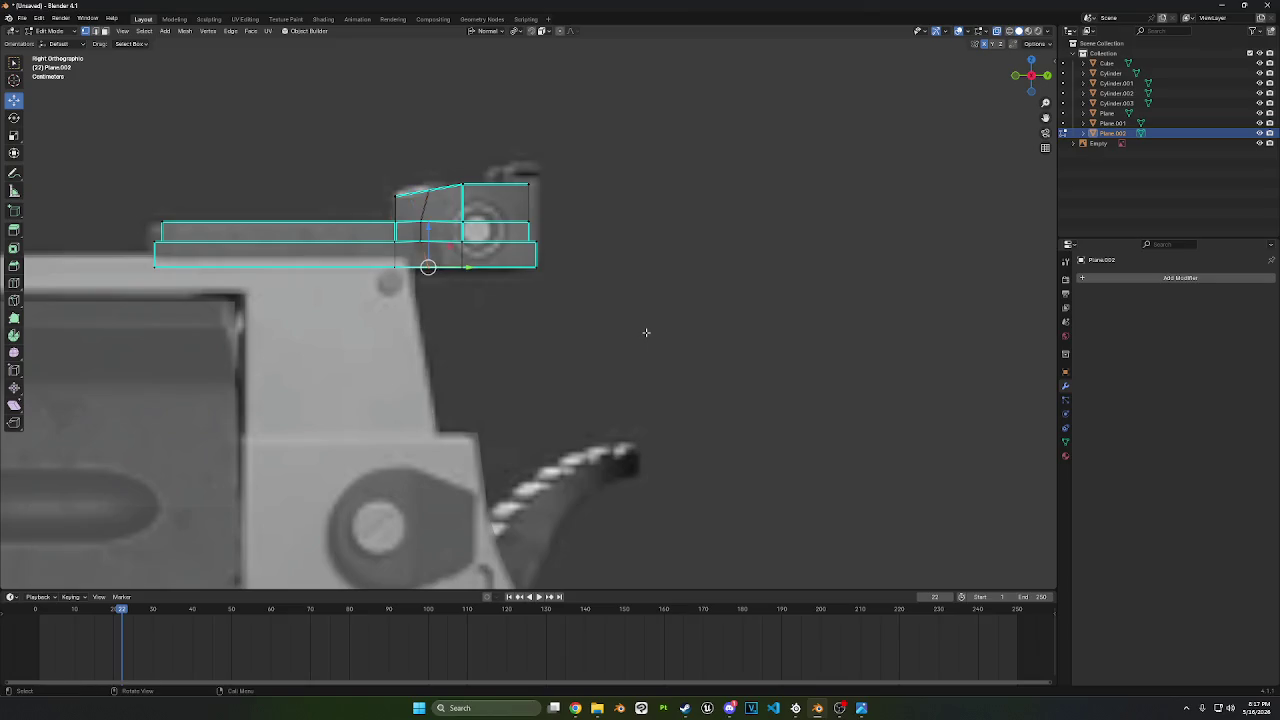
{"action": "key", "text": "ctrl+z"}
{"action": "key", "text": "b"}
{"action": "left_click_drag", "start_coordinate": [440, 321], "coordinate": [412, 239]}
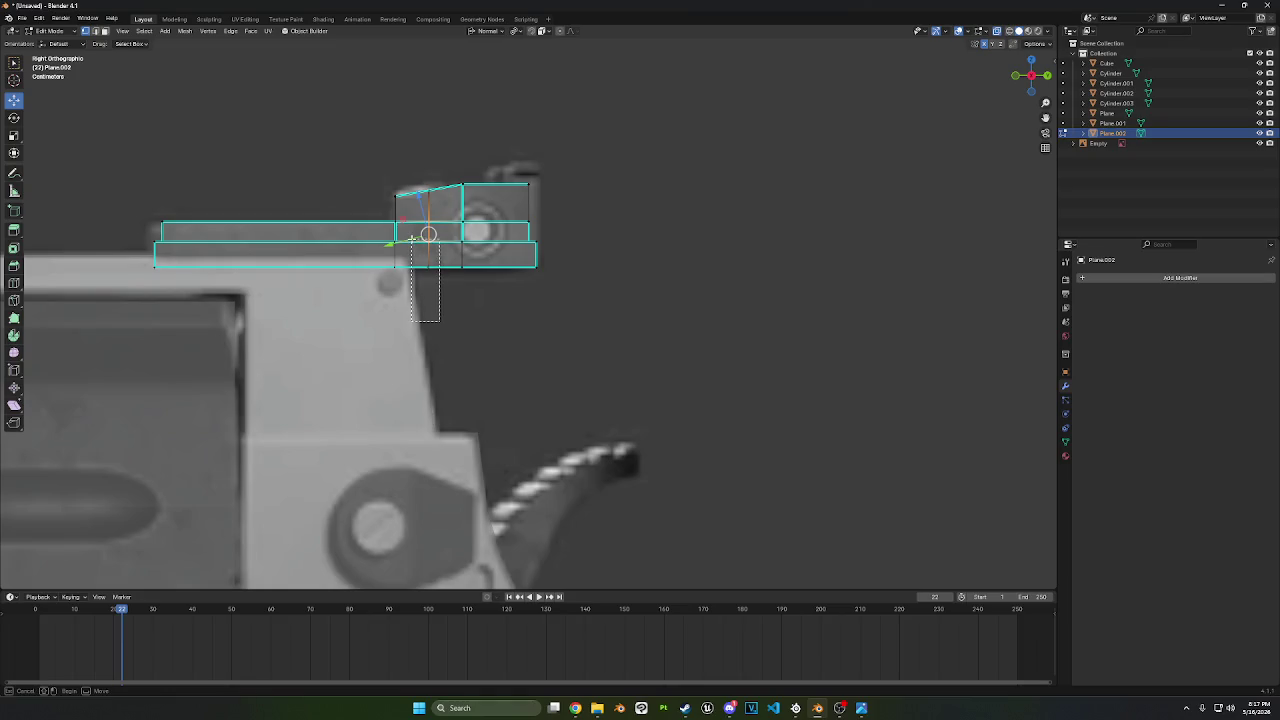
{"action": "key", "text": "g"}
{"action": "key", "text": "x"}
{"action": "key", "text": "y"}
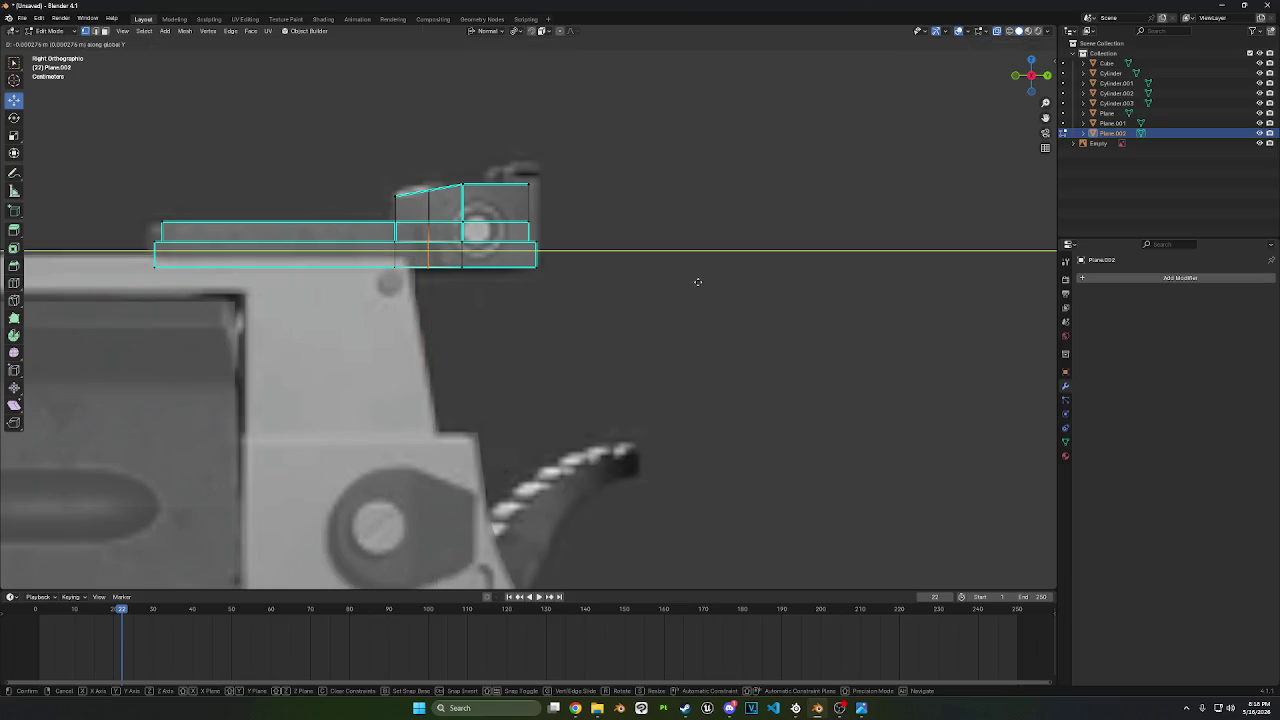
{"action": "left_click", "coordinate": [618, 292]}
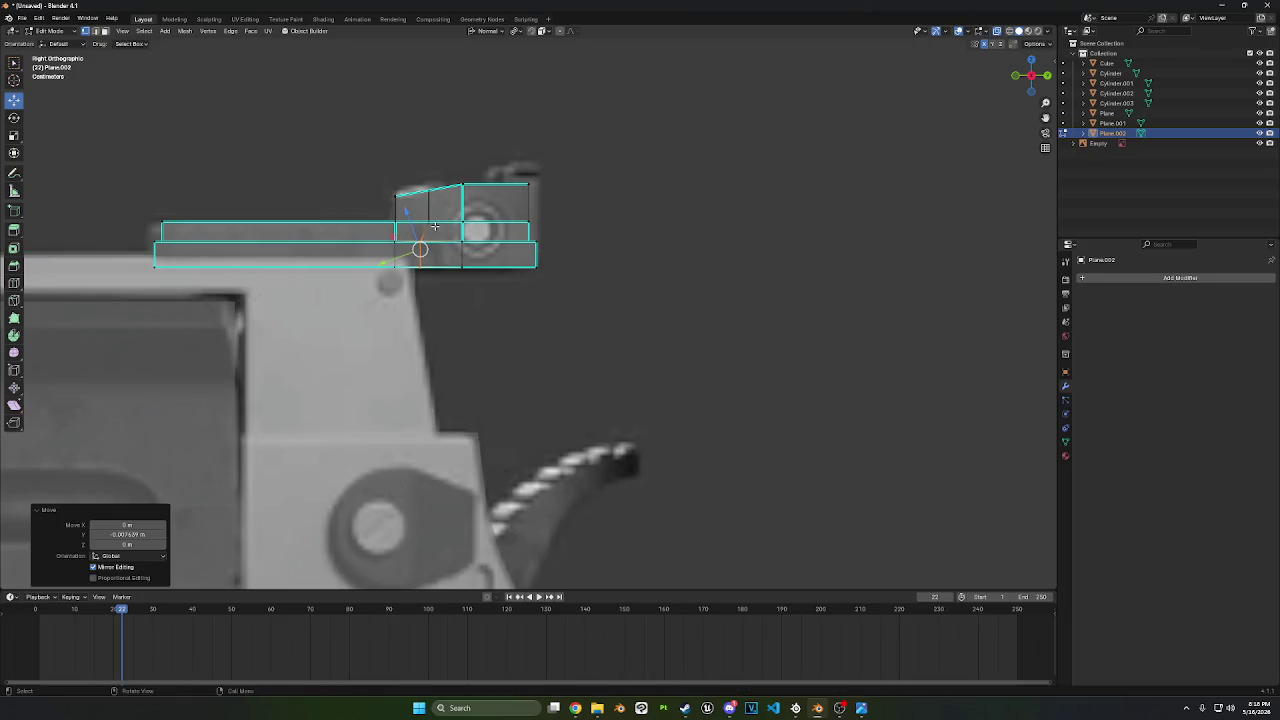
{"action": "key", "text": "ctrl+z"}
- Slide the vertical edge about -0.0076 m along Y and clear the selection
{"action": "key", "text": "b"}
{"action": "left_click_drag", "start_coordinate": [446, 320], "coordinate": [410, 214]}
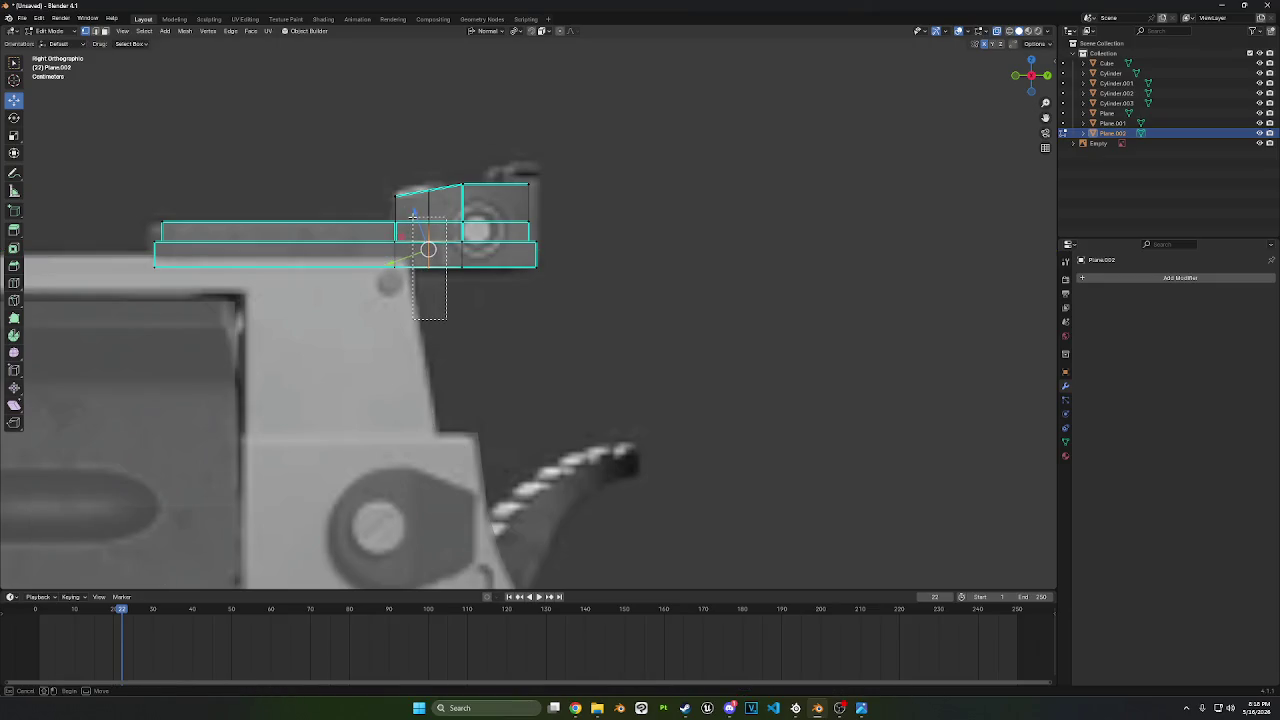
{"action": "key", "text": "g"}
{"action": "key", "text": "y"}
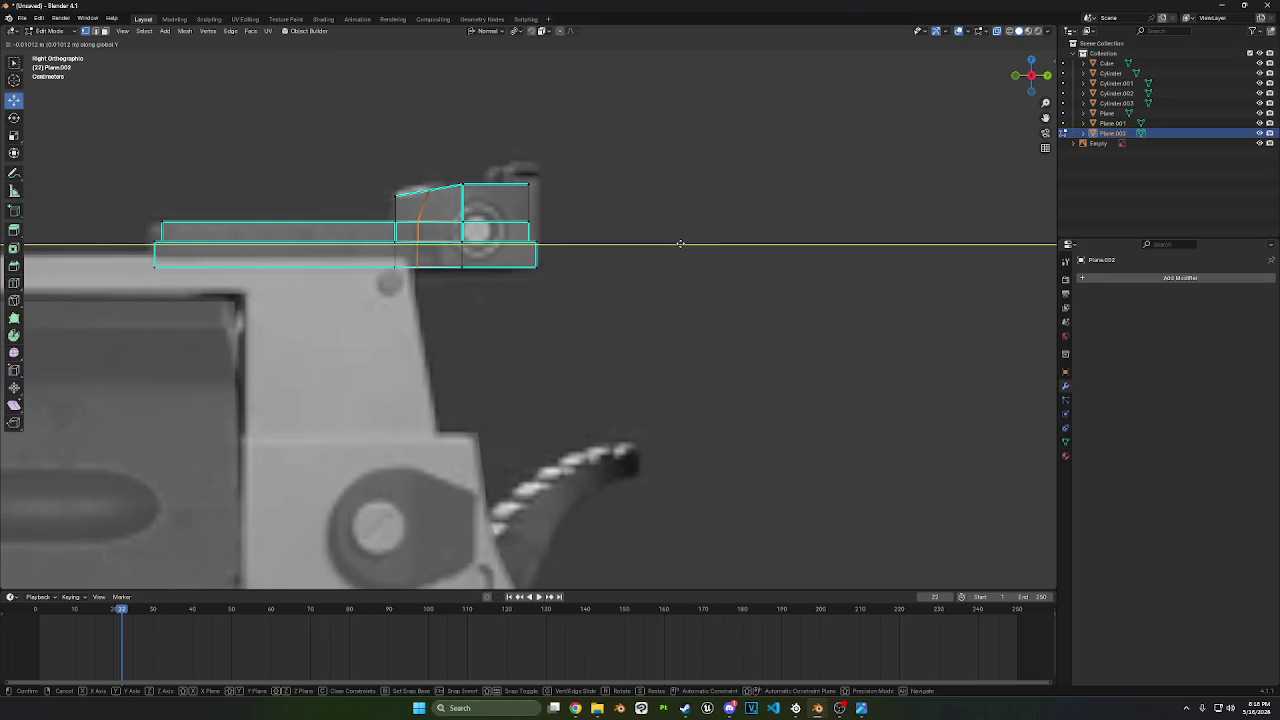
{"action": "left_click", "coordinate": [680, 243]}
{"action": "left_click", "coordinate": [268, 293]}
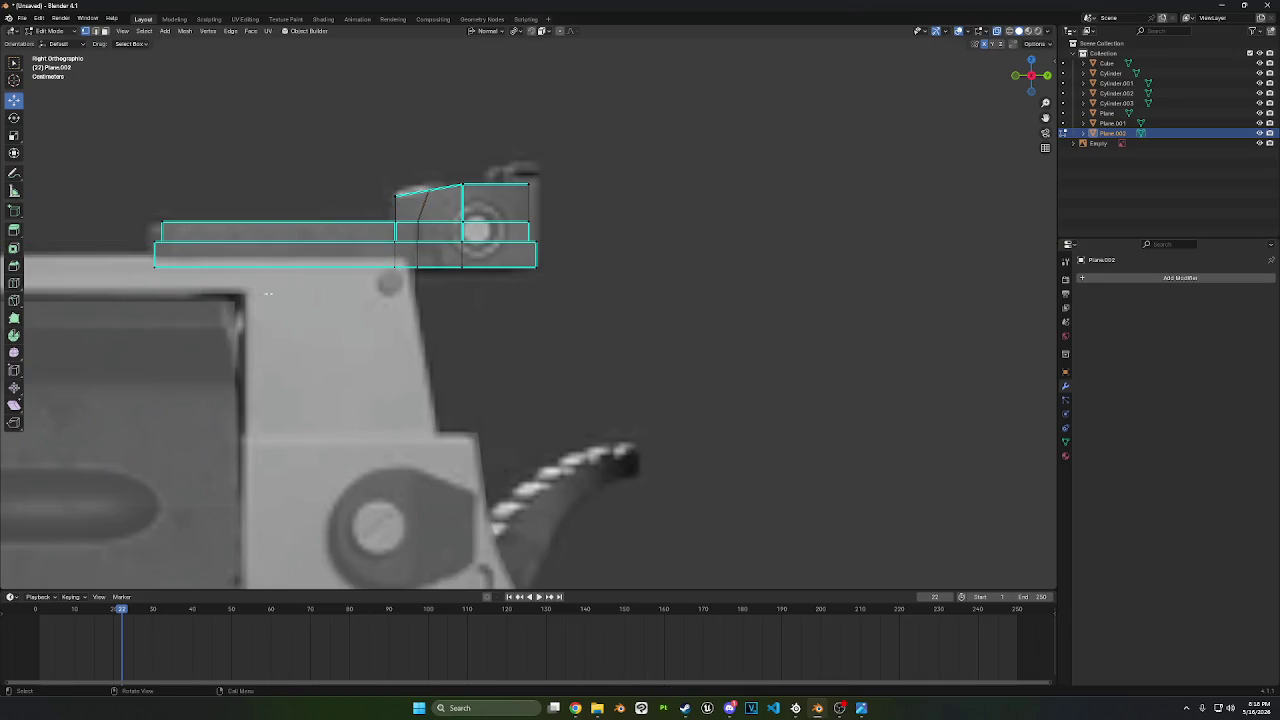
- Add a second vertical loop in the sloped block and select one of its faces
{"action": "left_click", "coordinate": [14, 283]}
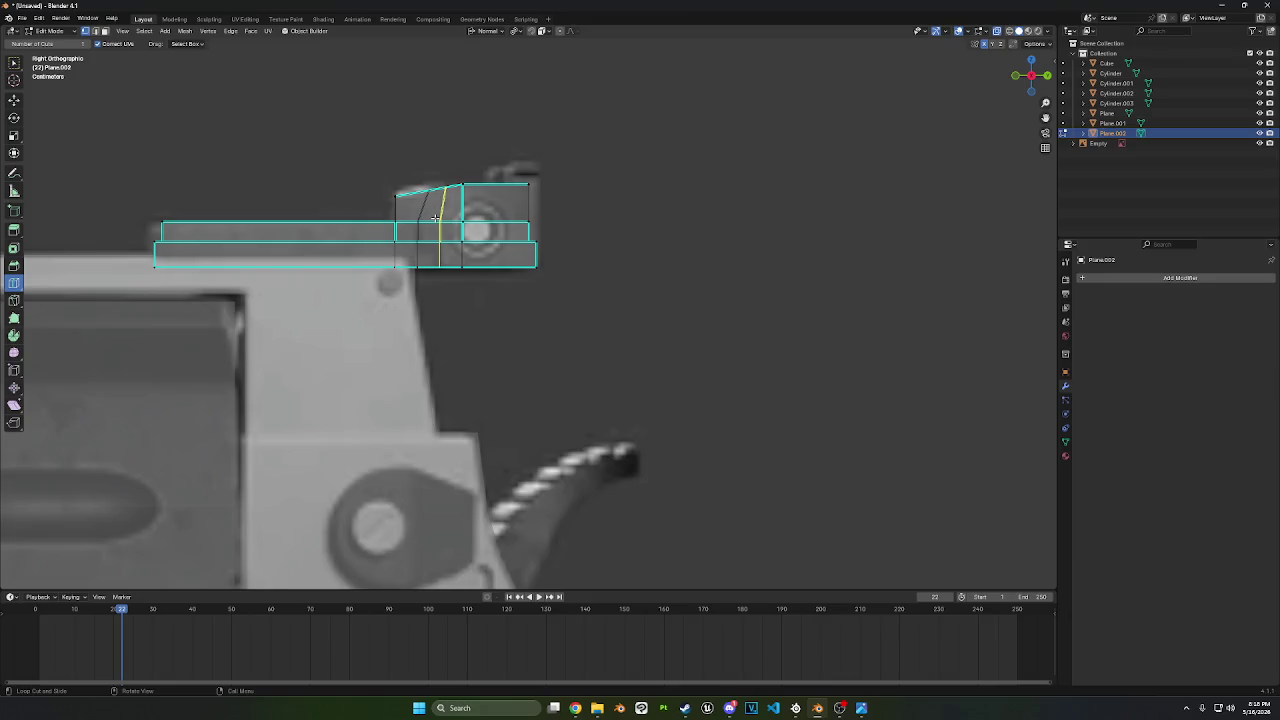
{"action": "left_click", "coordinate": [435, 217]}
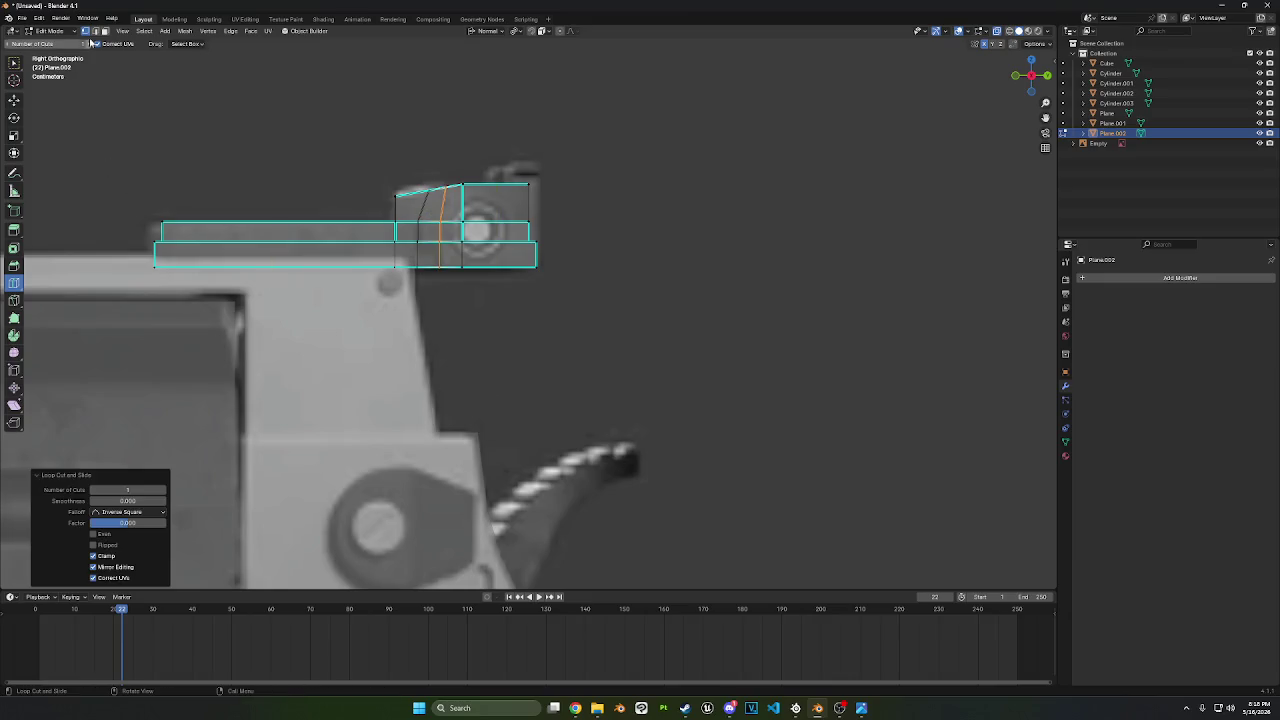
{"action": "left_click", "coordinate": [105, 31]}
{"action": "left_click", "coordinate": [14, 101]}
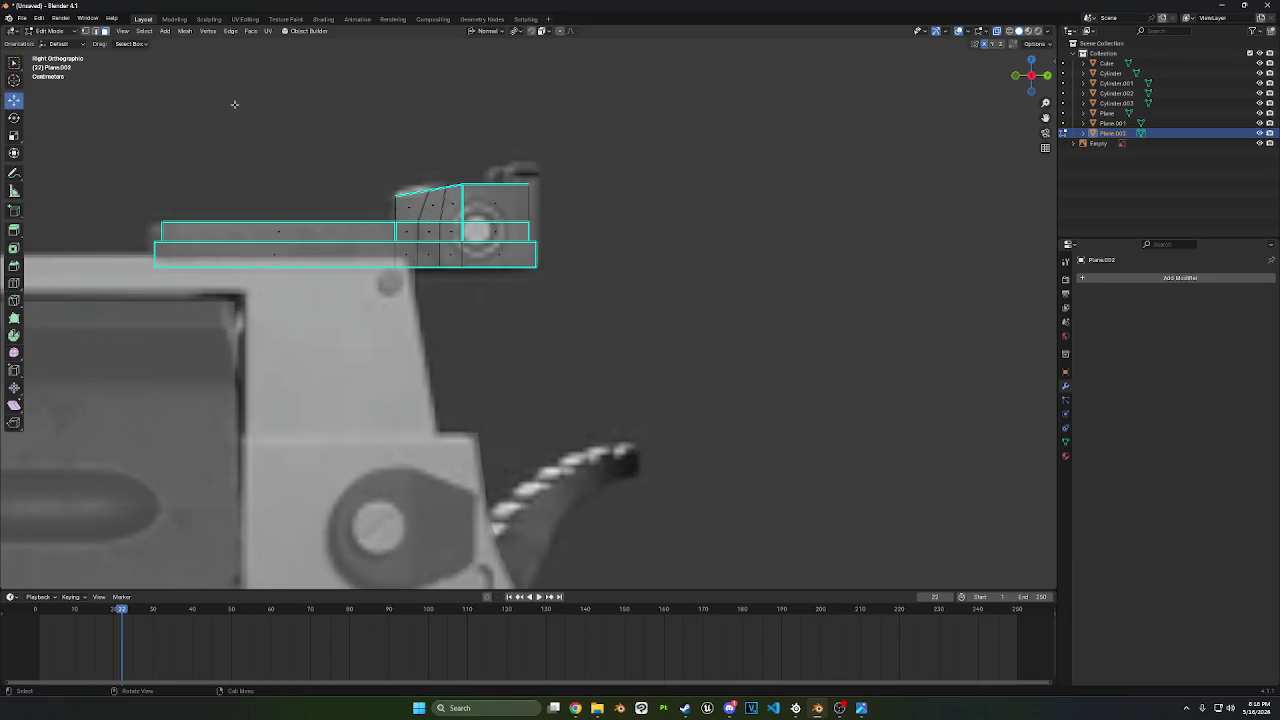
{"action": "left_click", "coordinate": [411, 215]}
{"action": "middle_click_drag", "start_coordinate": [424, 213], "coordinate": [469, 220]}
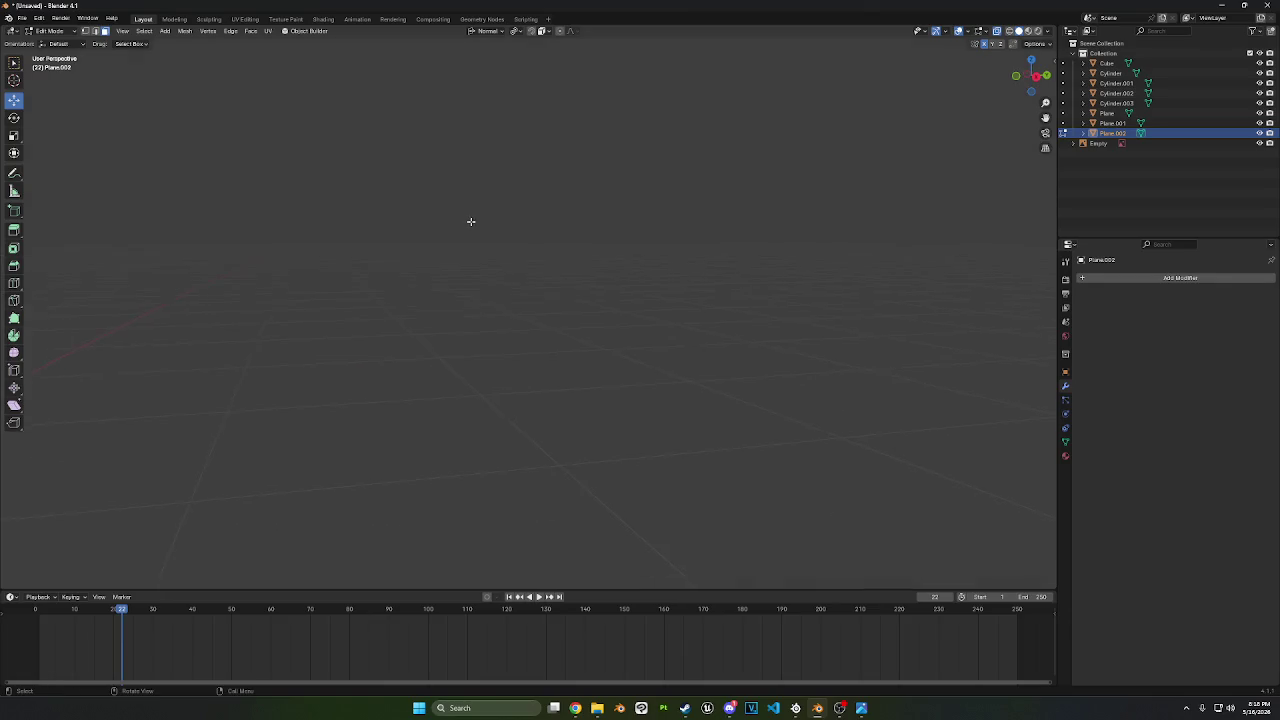
- With the reference hidden and solid shading, select the side faces of the front sight section
{"action": "left_click", "coordinate": [1260, 143]}
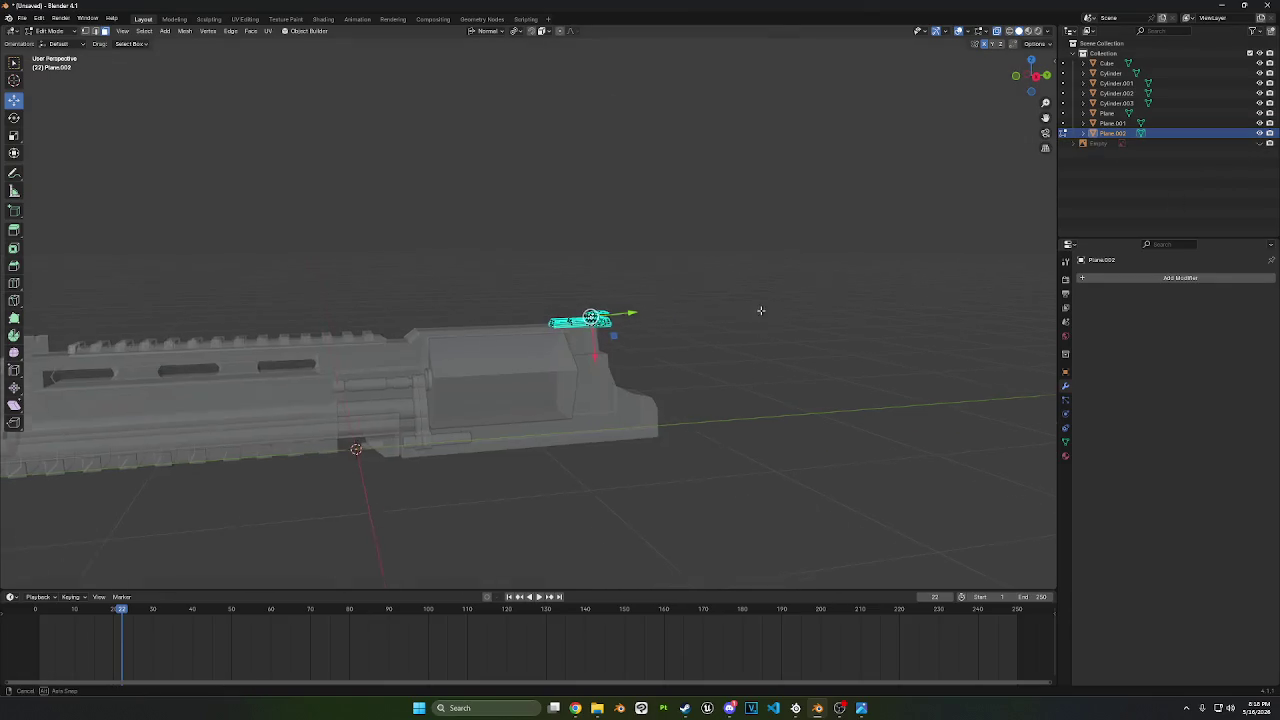
{"action": "scroll", "coordinate": [760, 309], "scroll_direction": "up", "scroll_amount": 5}
{"action": "left_click", "coordinate": [997, 31]}
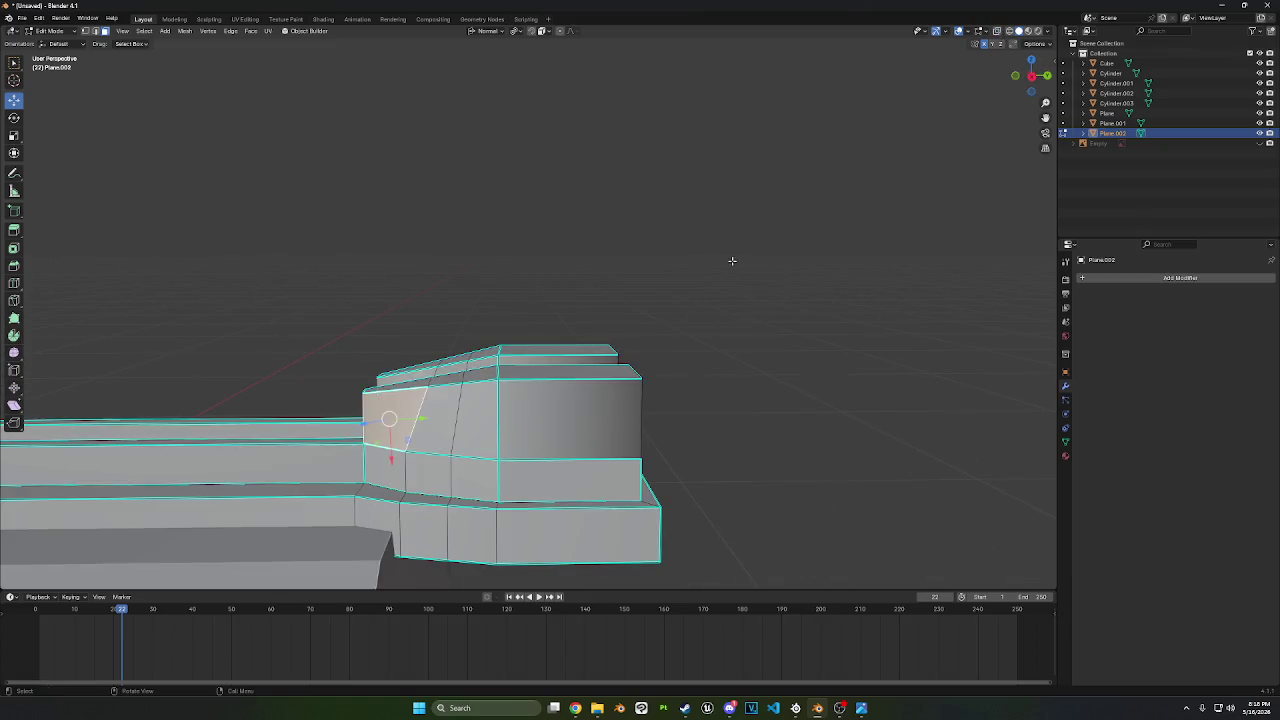
{"action": "middle_click_drag", "start_coordinate": [731, 260], "coordinate": [708, 211]}
{"action": "left_click", "coordinate": [577, 177], "text": "ctrl"}
{"action": "left_click", "coordinate": [494, 218], "text": "ctrl"}
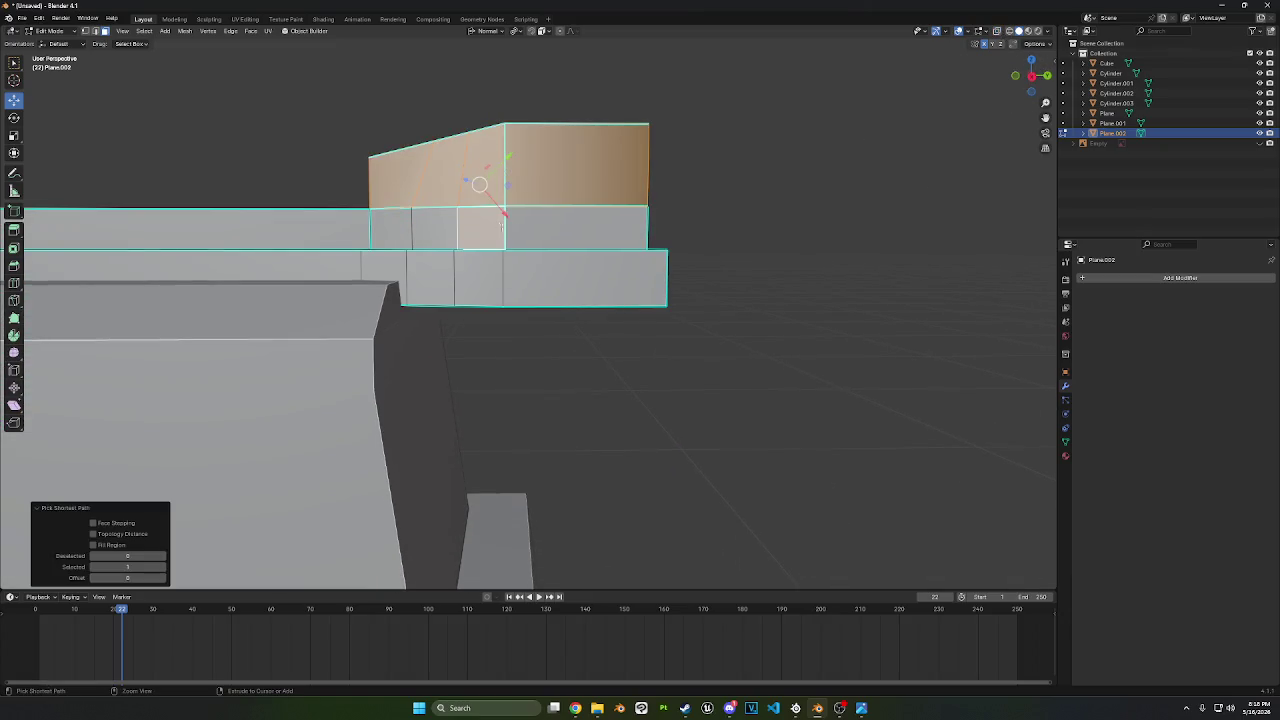
- Restore the reference and X-ray, then extrude the faces about 0.007 m along their normals
{"action": "left_click", "coordinate": [1259, 143]}
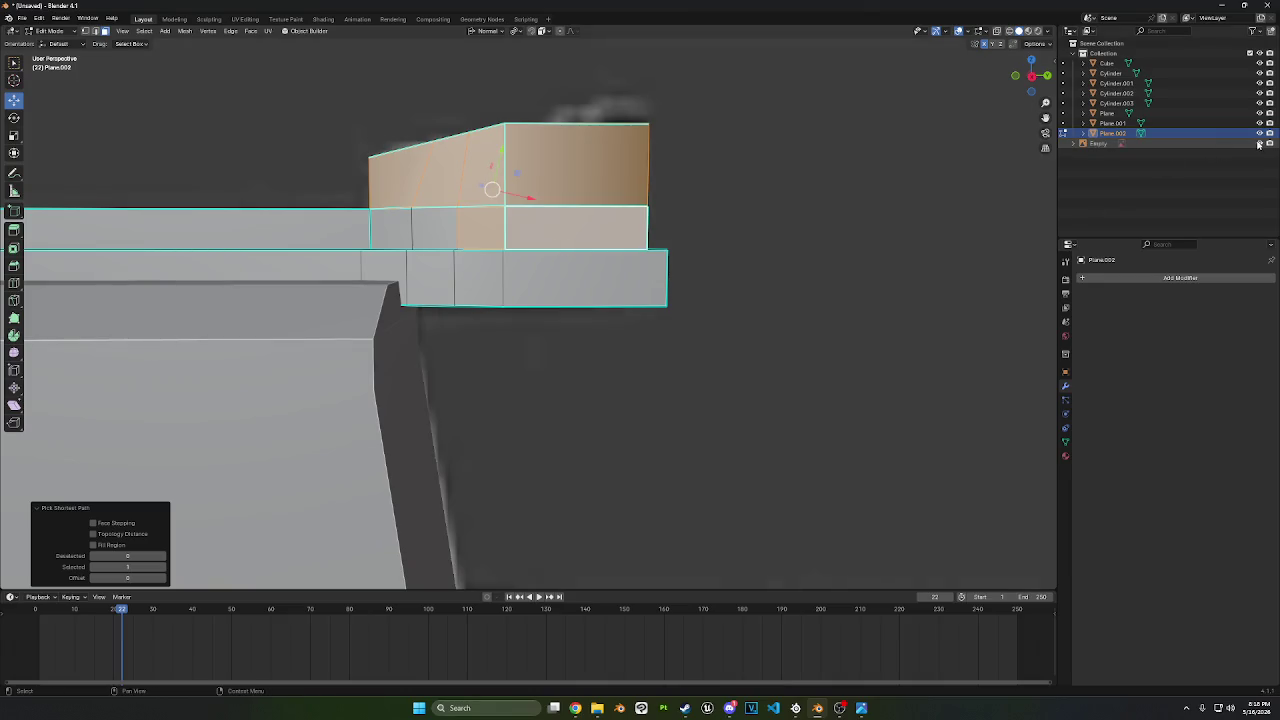
{"action": "left_click", "coordinate": [997, 31]}
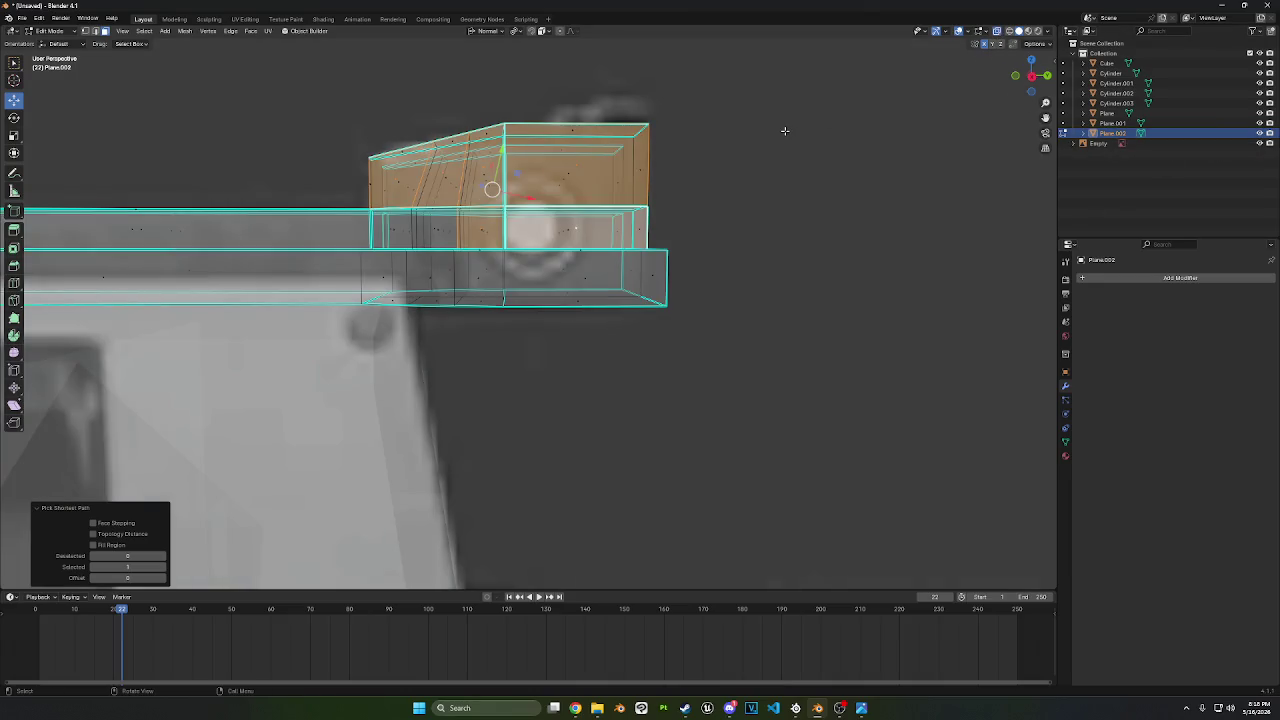
{"action": "mouse_move", "coordinate": [720, 188]}
{"action": "middle_mouse_down"}
{"action": "mouse_move", "coordinate": [778, 301]}
{"action": "mouse_move", "coordinate": [780, 357]}
{"action": "mouse_move", "coordinate": [951, 421]}
{"action": "middle_mouse_up"}
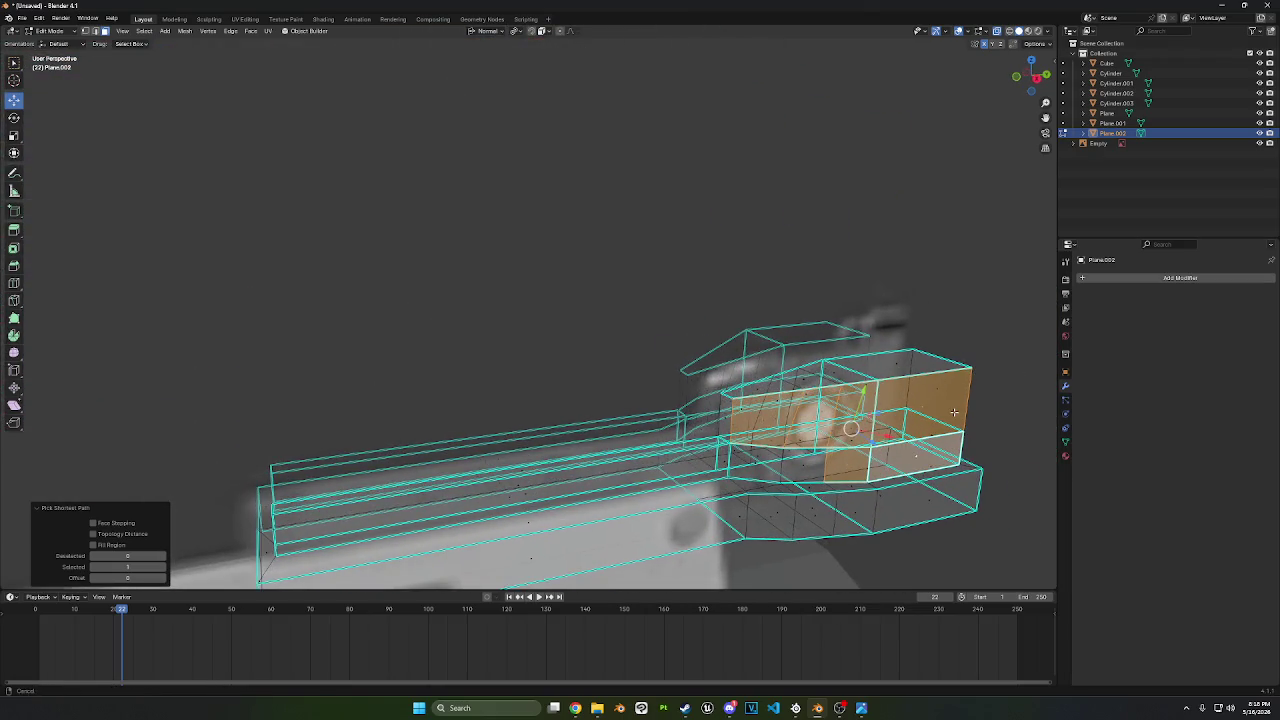
{"action": "key", "text": "e"}
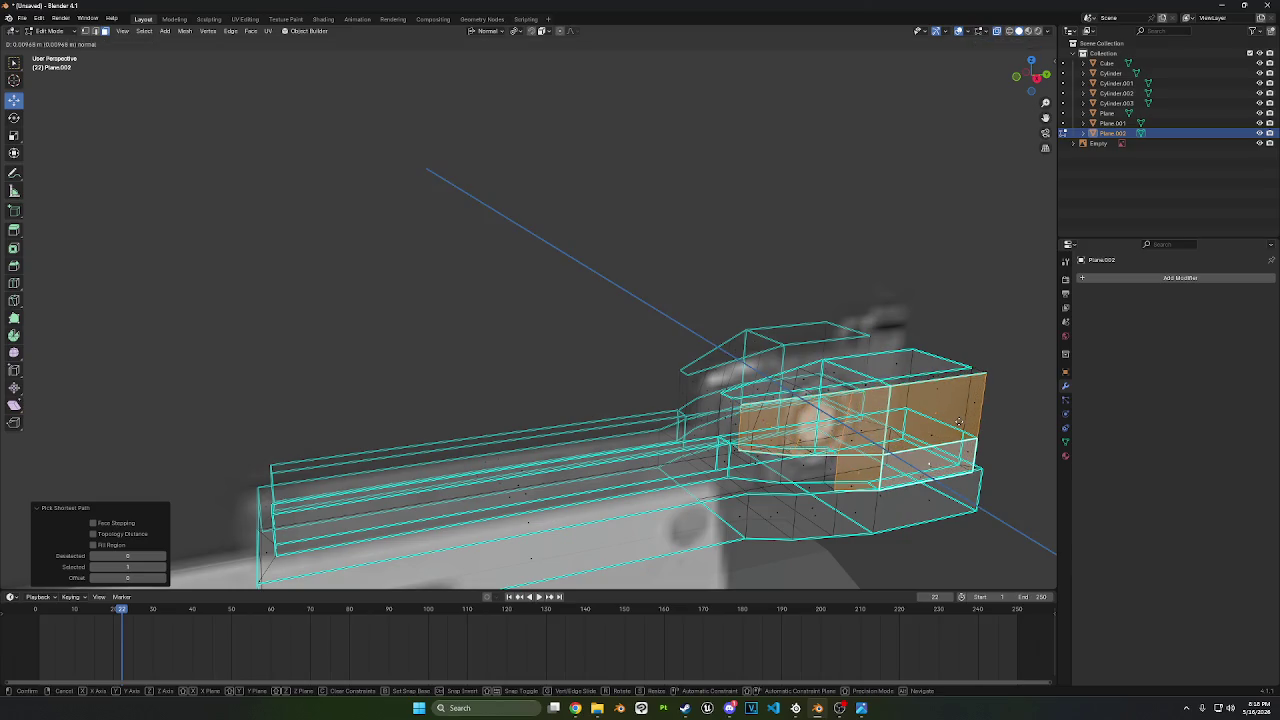
{"action": "left_click", "coordinate": [958, 422]}
- Orbit around the sight and switch to Right Orthographic view
{"action": "middle_click_drag", "start_coordinate": [958, 422], "coordinate": [937, 419]}
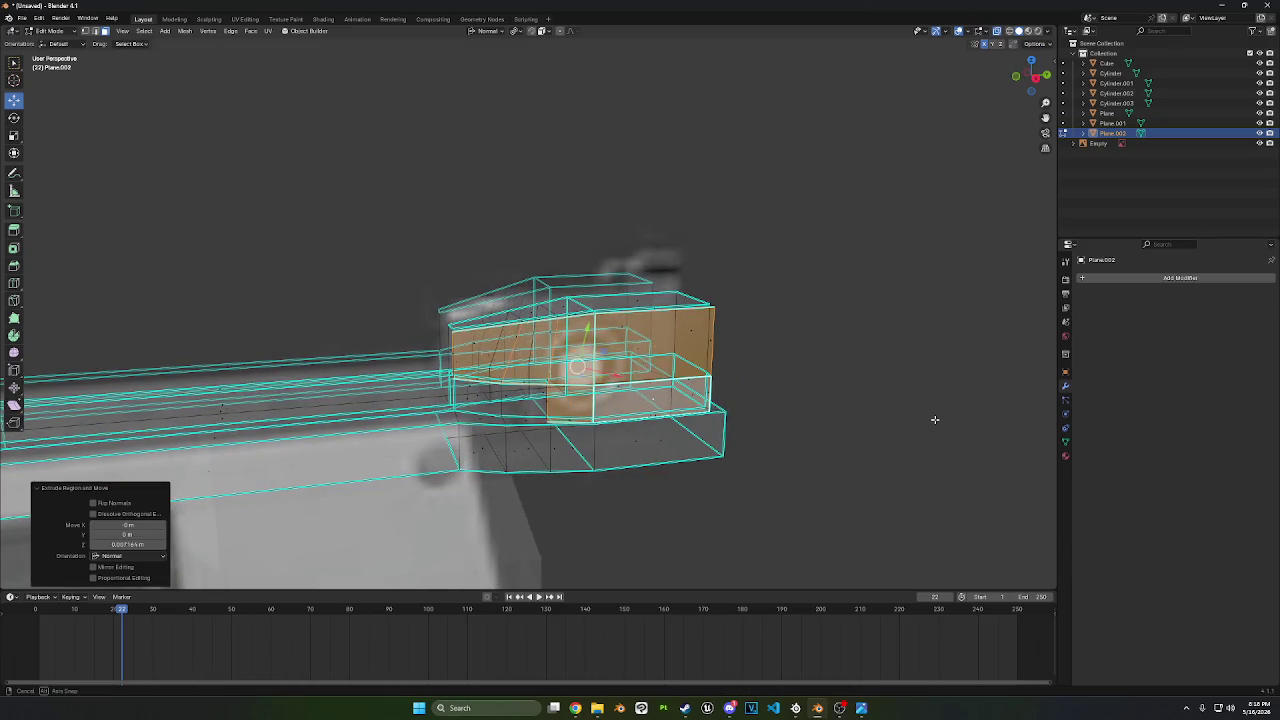
{"action": "scroll", "coordinate": [801, 436], "scroll_direction": "down", "scroll_amount": 3}
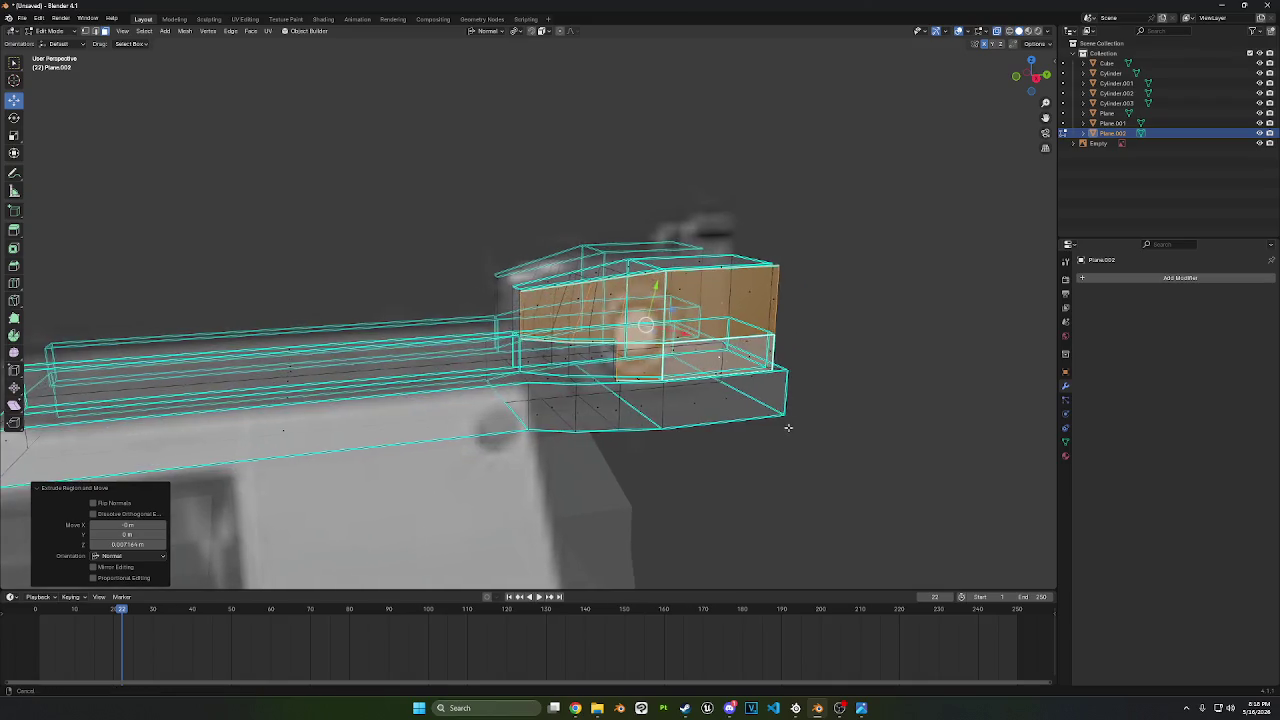
{"action": "scroll", "coordinate": [789, 429], "scroll_direction": "down", "scroll_amount": 2}
{"action": "mouse_move", "coordinate": [771, 429]}
{"action": "middle_mouse_down"}
{"action": "mouse_move", "coordinate": [760, 429]}
{"action": "mouse_move", "coordinate": [761, 349]}
{"action": "middle_mouse_up"}
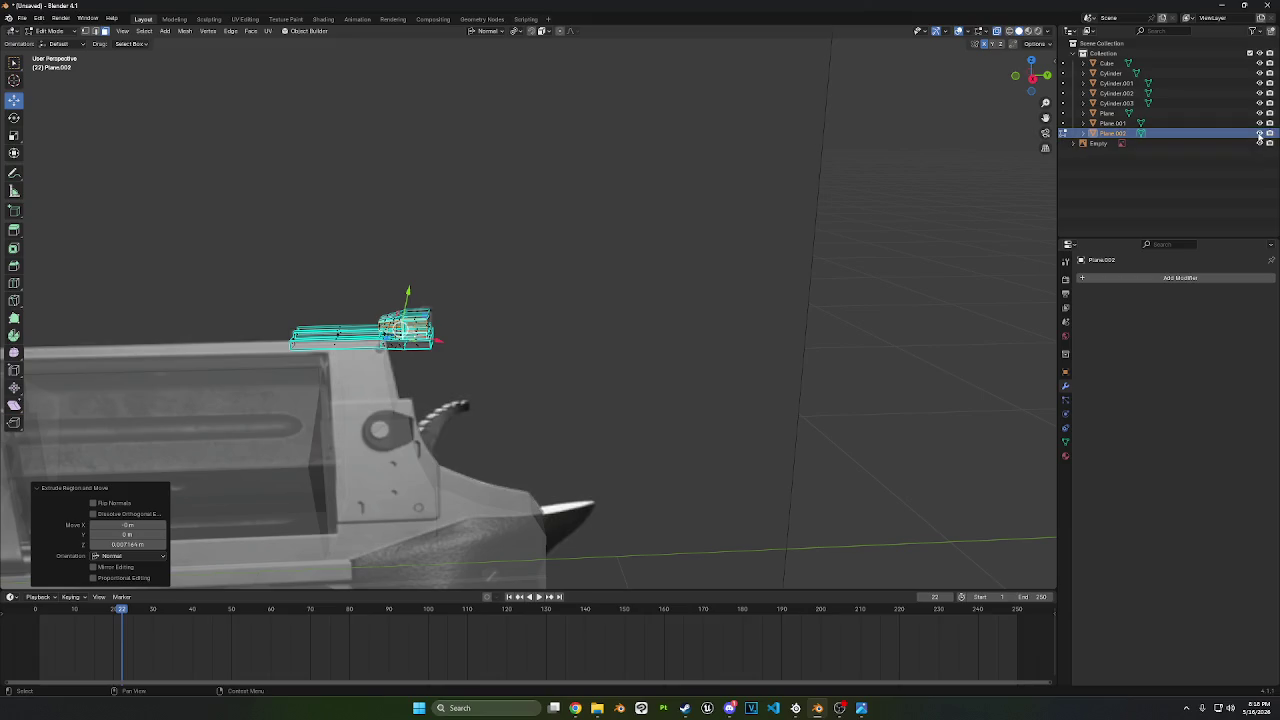
{"action": "left_click", "coordinate": [1046, 75]}
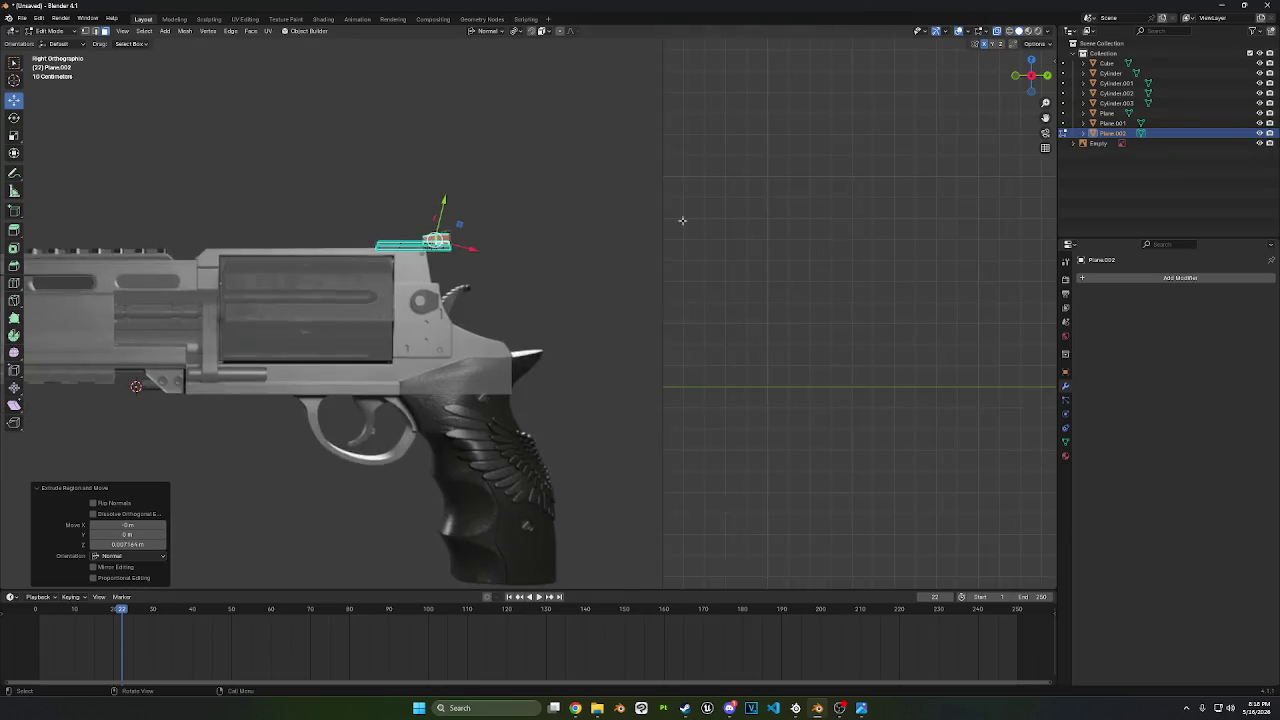
- Pull the base plate's rear-end vertices in about 0.008 m along Y
{"action": "scroll", "coordinate": [557, 252], "scroll_direction": "up", "scroll_amount": 5}
{"action": "middle_click_drag", "start_coordinate": [600, 194], "coordinate": [591, 349], "text": "shift"}
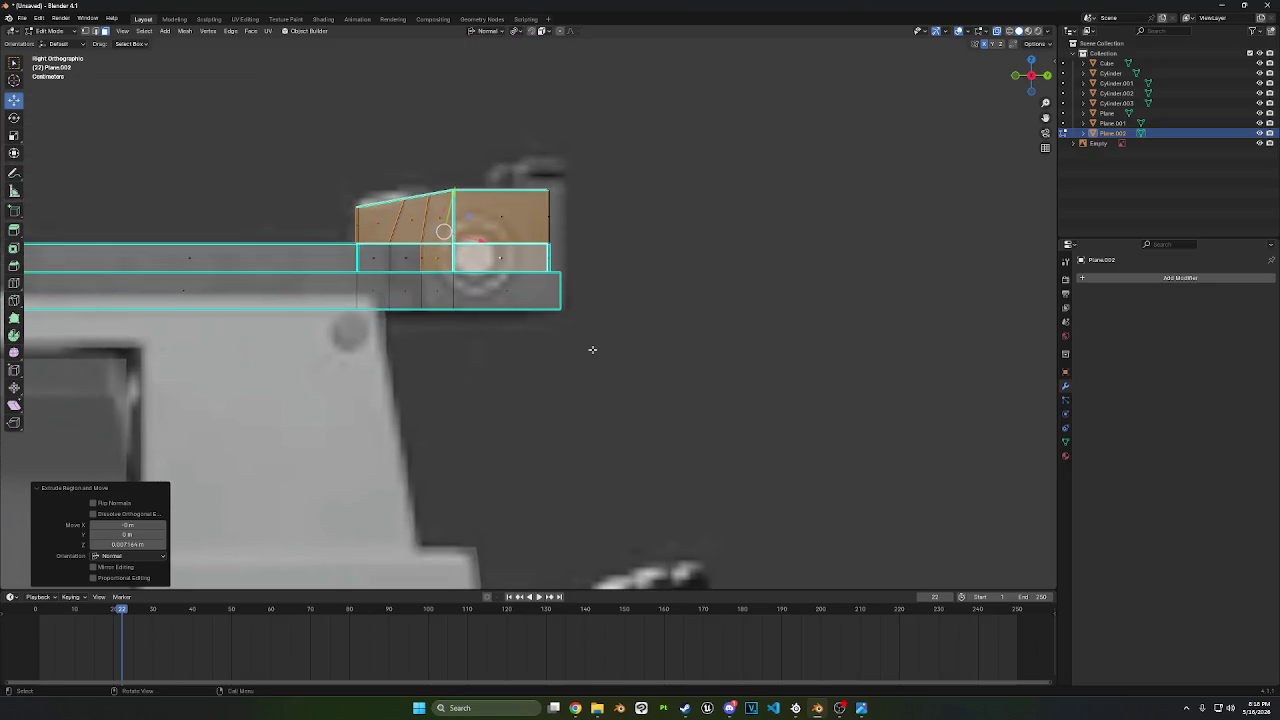
{"action": "left_click_drag", "start_coordinate": [594, 355], "coordinate": [548, 257]}
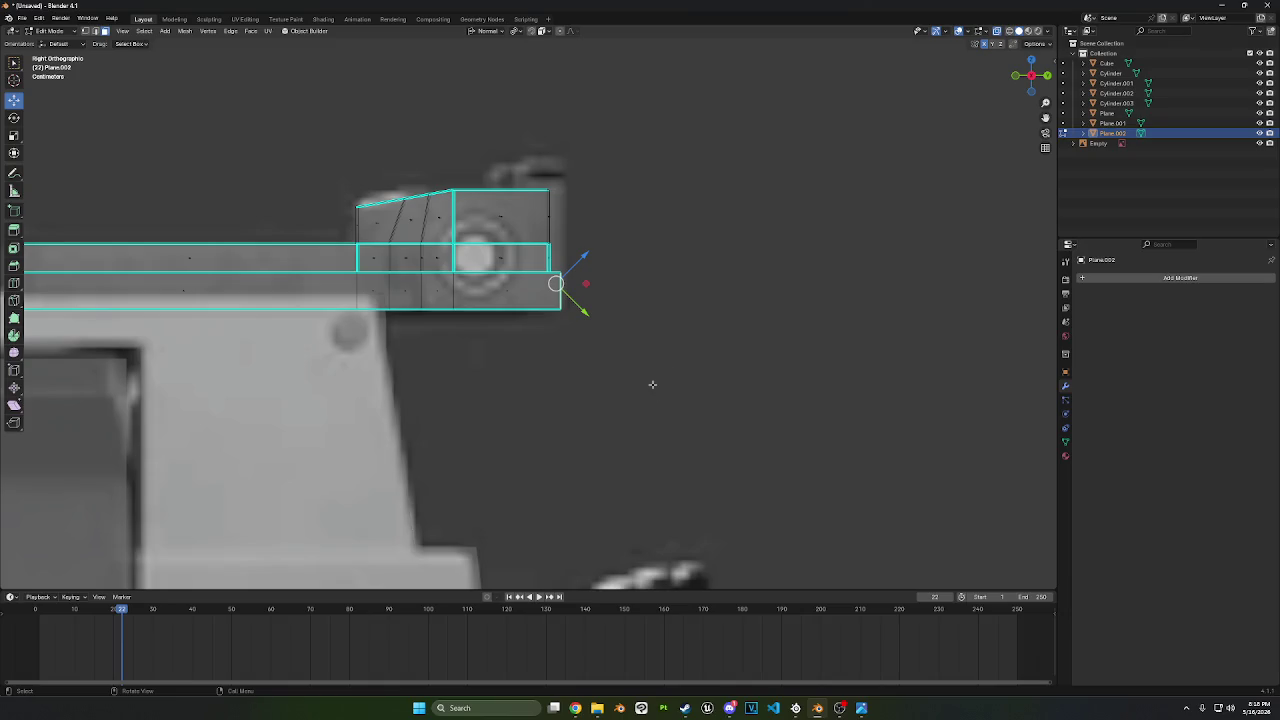
{"action": "scroll", "coordinate": [648, 370], "scroll_direction": "down", "scroll_amount": 2}
{"action": "mouse_move", "coordinate": [643, 357]}
{"action": "middle_mouse_down"}
{"action": "mouse_move", "coordinate": [614, 374]}
{"action": "mouse_move", "coordinate": [606, 337]}
{"action": "mouse_move", "coordinate": [571, 343]}
{"action": "mouse_move", "coordinate": [460, 399]}
{"action": "middle_mouse_up"}
{"action": "scroll", "coordinate": [614, 347], "scroll_direction": "up", "scroll_amount": 6}
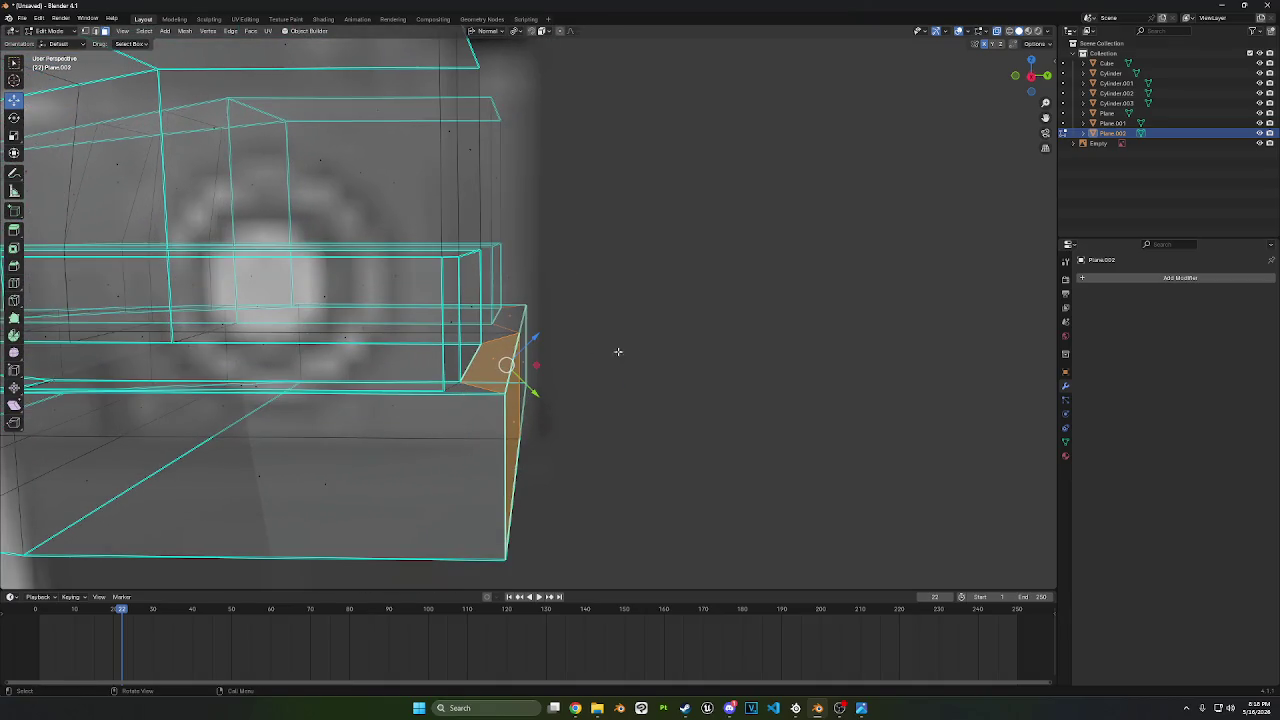
{"action": "middle_click_drag", "start_coordinate": [618, 351], "coordinate": [634, 349]}
{"action": "scroll", "coordinate": [634, 349], "scroll_direction": "down", "scroll_amount": 5}
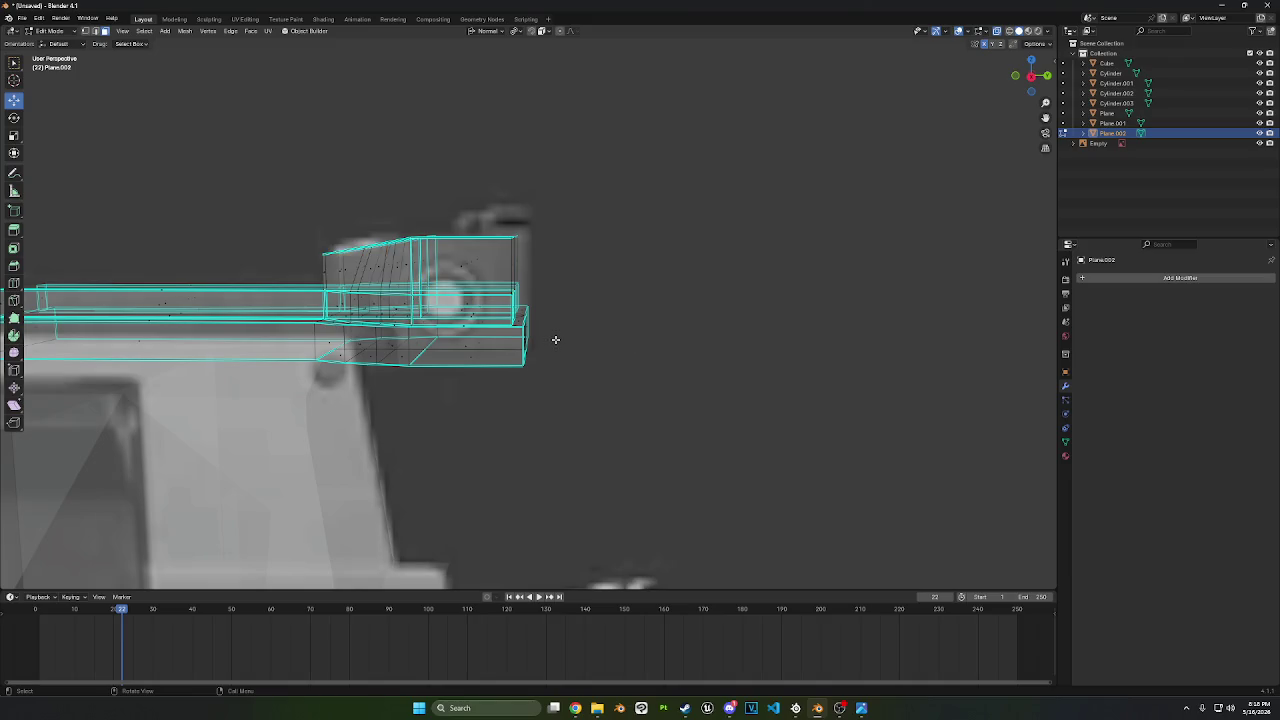
{"action": "middle_click_drag", "start_coordinate": [556, 340], "coordinate": [518, 341]}
{"action": "left_click", "coordinate": [491, 337]}
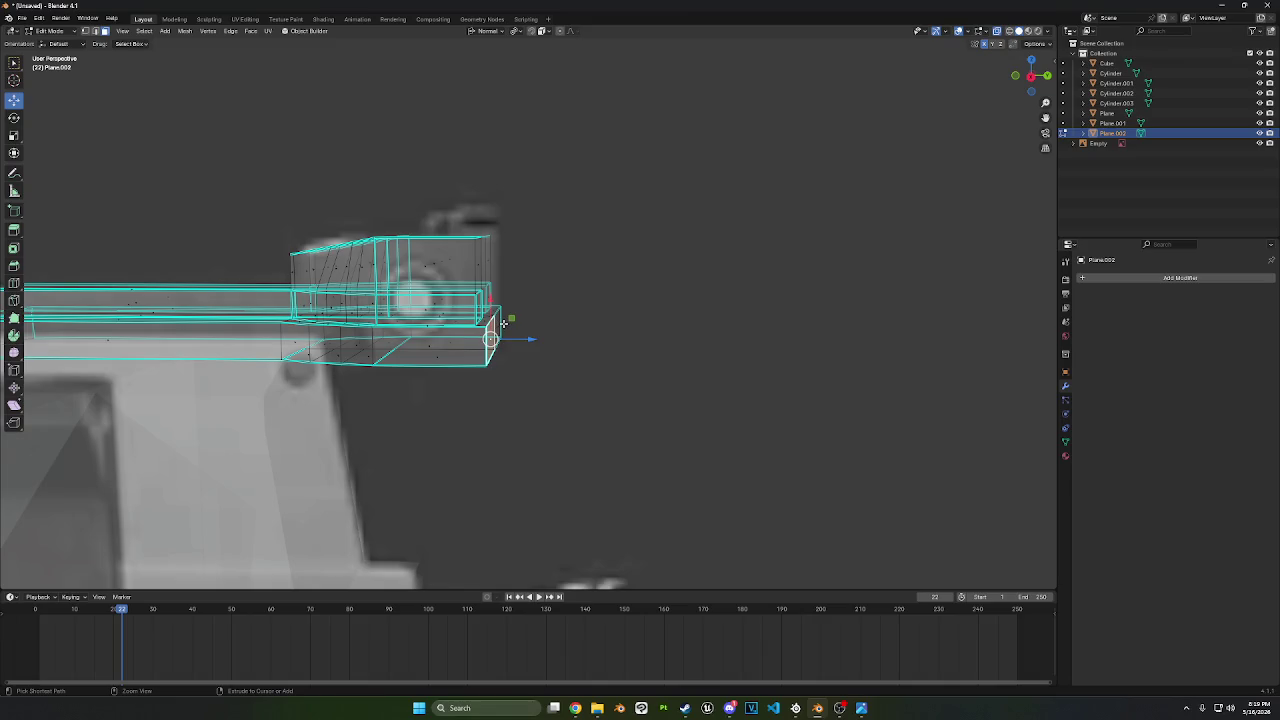
{"action": "left_click", "coordinate": [491, 334], "text": "ctrl"}
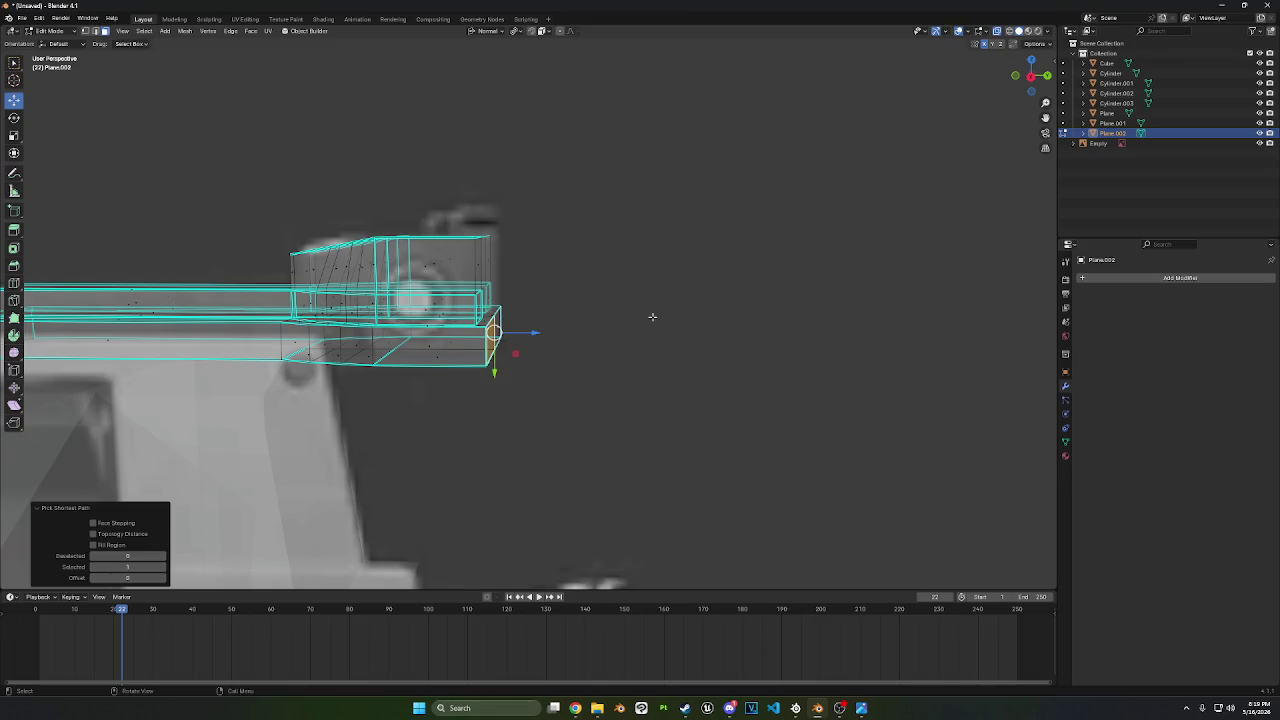
{"action": "key", "text": "g"}
{"action": "key", "text": "y"}
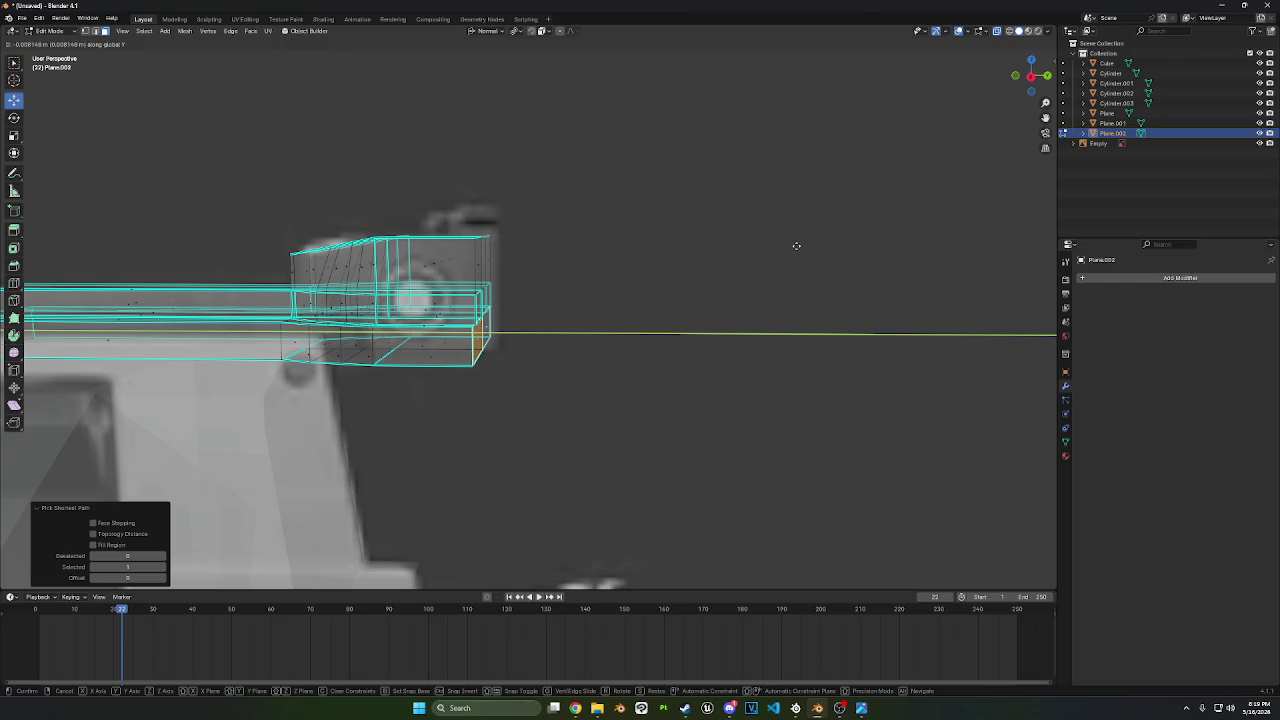
{"action": "left_click", "coordinate": [797, 246]}
- Zoom out to the whole revolver and hide the revolver reference image
{"action": "scroll", "coordinate": [730, 268], "scroll_direction": "up", "scroll_amount": 5}
{"action": "middle_click_drag", "start_coordinate": [651, 311], "coordinate": [689, 286], "text": "shift"}
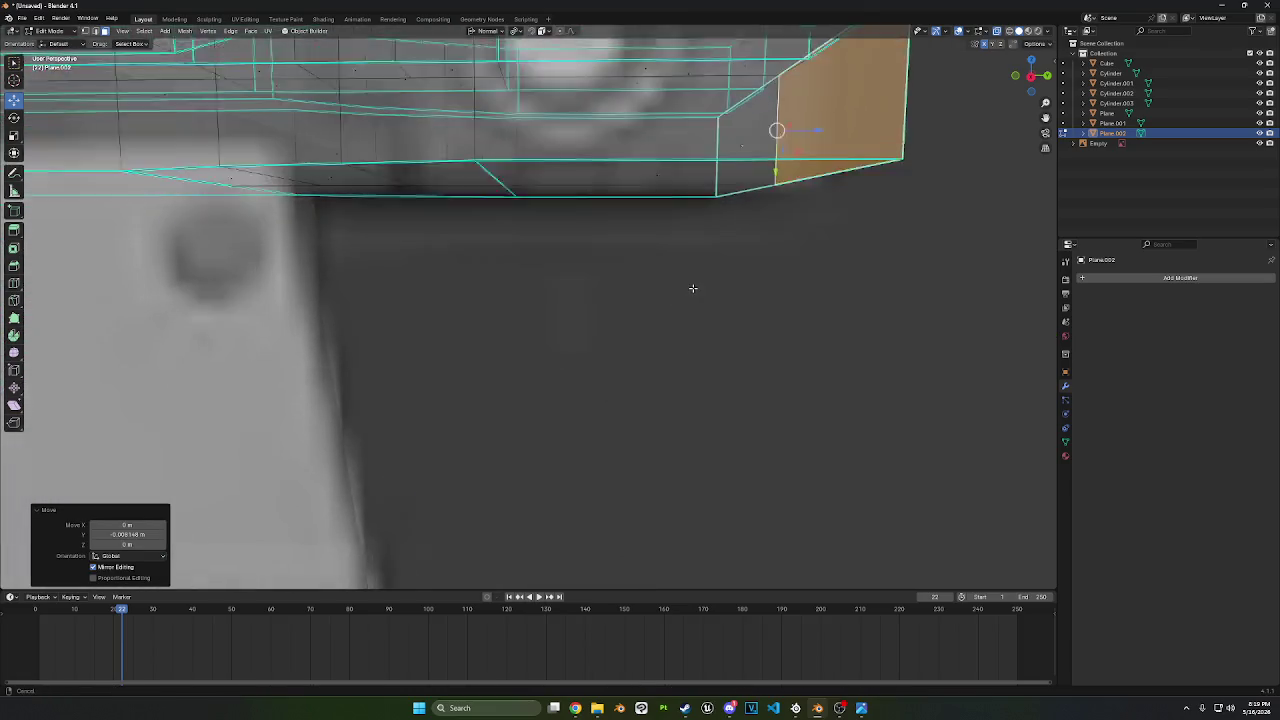
{"action": "scroll", "coordinate": [689, 286], "scroll_direction": "down", "scroll_amount": 5}
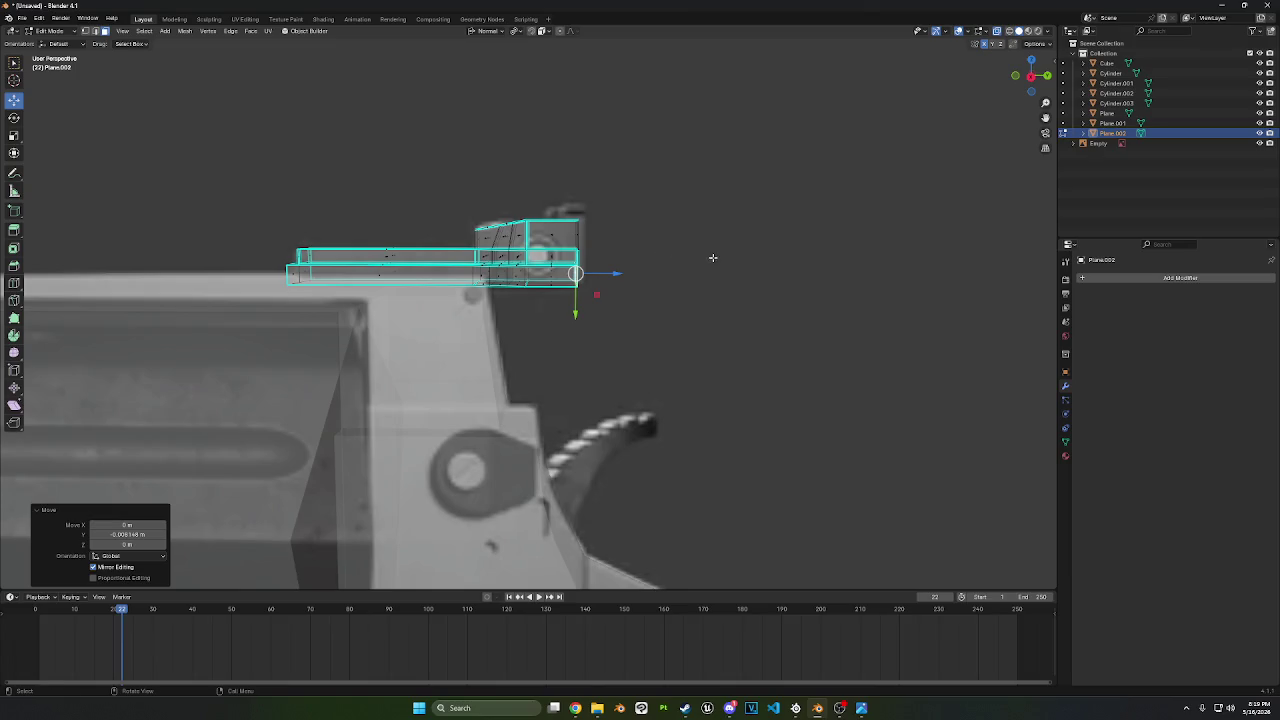
{"action": "scroll", "coordinate": [690, 275], "scroll_direction": "down", "scroll_amount": 5}
{"action": "scroll", "coordinate": [650, 285], "scroll_direction": "down", "scroll_amount": 5}
{"action": "middle_click_drag", "start_coordinate": [640, 289], "coordinate": [666, 294]}
{"action": "scroll", "coordinate": [666, 294], "scroll_direction": "up", "scroll_amount": 2}
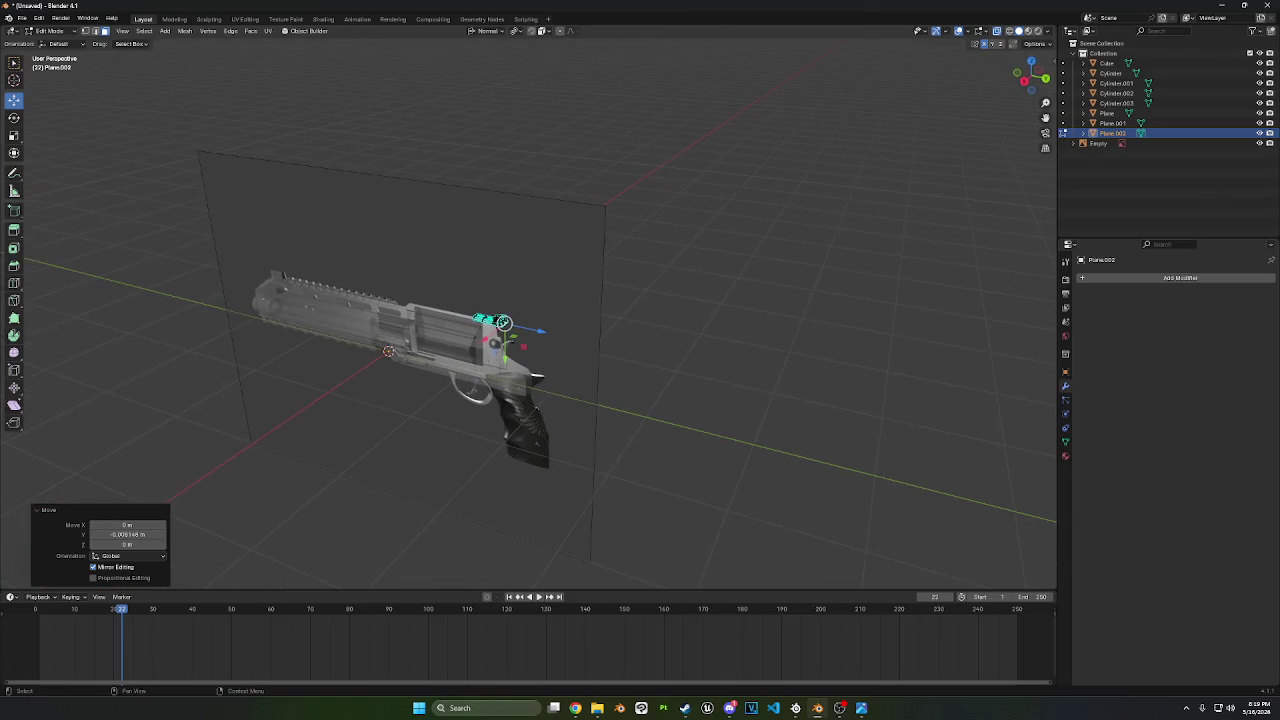
{"action": "left_click", "coordinate": [1259, 143]}
{"action": "scroll", "coordinate": [480, 283], "scroll_direction": "up", "scroll_amount": 3}
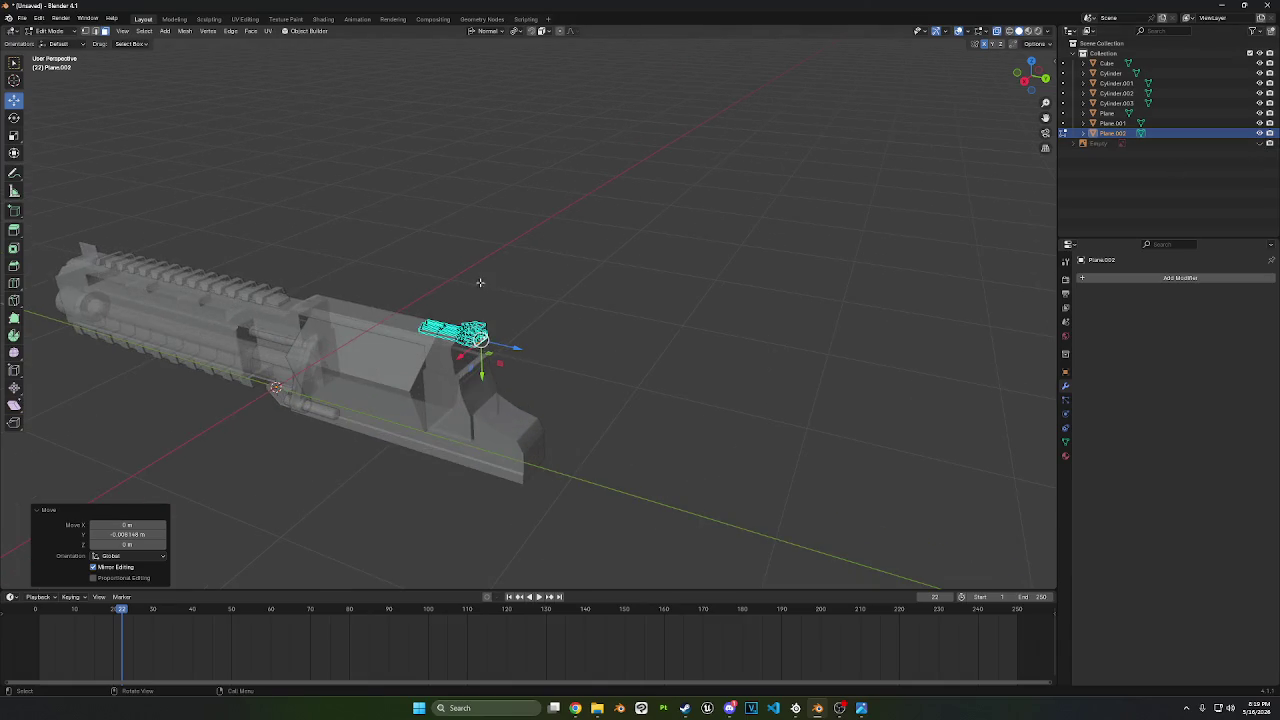
{"action": "scroll", "coordinate": [480, 283], "scroll_direction": "up", "scroll_amount": 2}
{"action": "scroll", "coordinate": [490, 300], "scroll_direction": "up", "scroll_amount": 2}
{"action": "scroll", "coordinate": [520, 320], "scroll_direction": "up", "scroll_amount": 2}
{"action": "scroll", "coordinate": [535, 335], "scroll_direction": "up", "scroll_amount": 1}
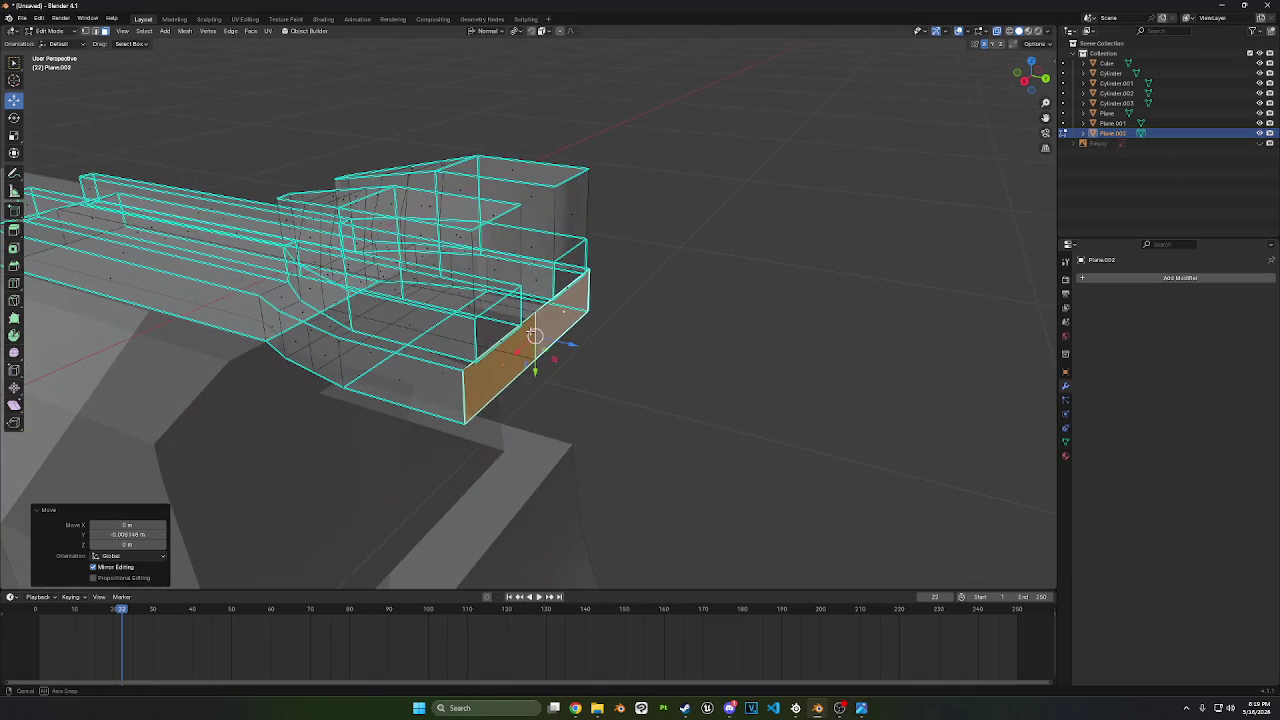
- Box-select the sight's bottom strip of faces in the right side orthographic view
{"action": "middle_click_drag", "start_coordinate": [535, 335], "coordinate": [620, 310]}
{"action": "left_click", "coordinate": [1027, 80]}
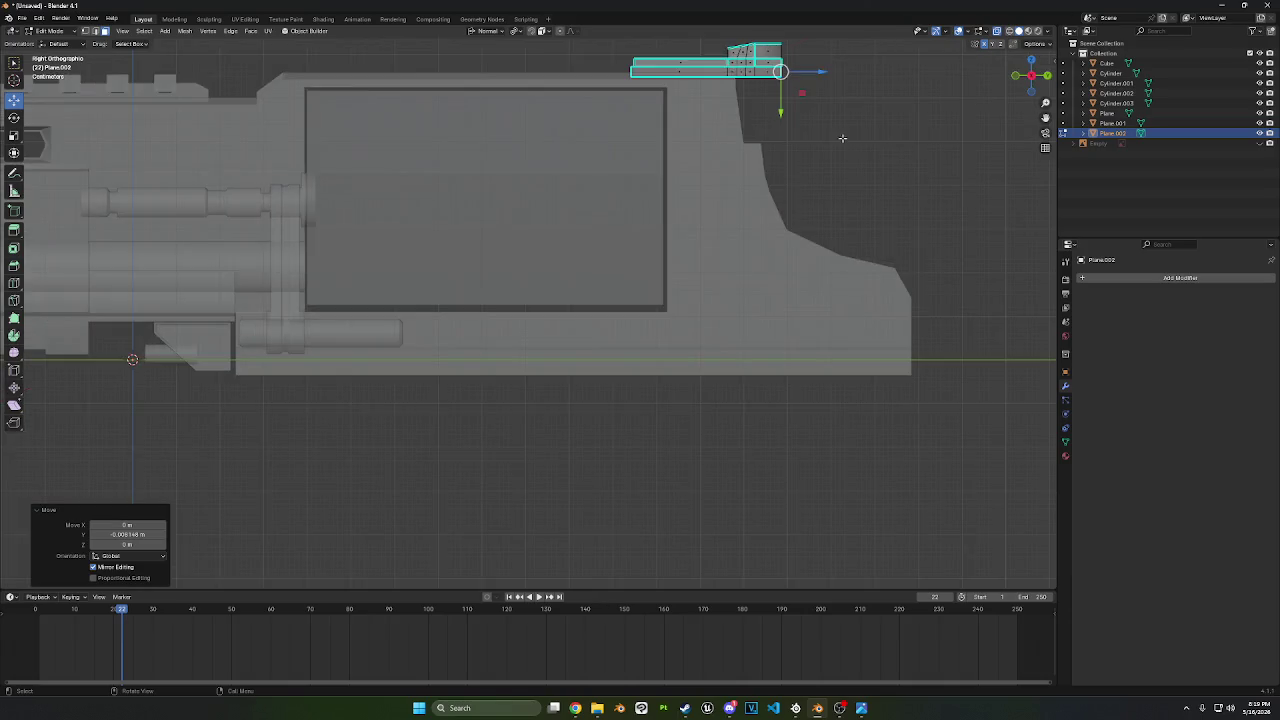
{"action": "scroll", "coordinate": [600, 200], "scroll_direction": "up", "scroll_amount": 2}
{"action": "scroll", "coordinate": [530, 280], "scroll_direction": "up", "scroll_amount": 2}
{"action": "left_click_drag", "start_coordinate": [452, 220], "coordinate": [806, 308]}
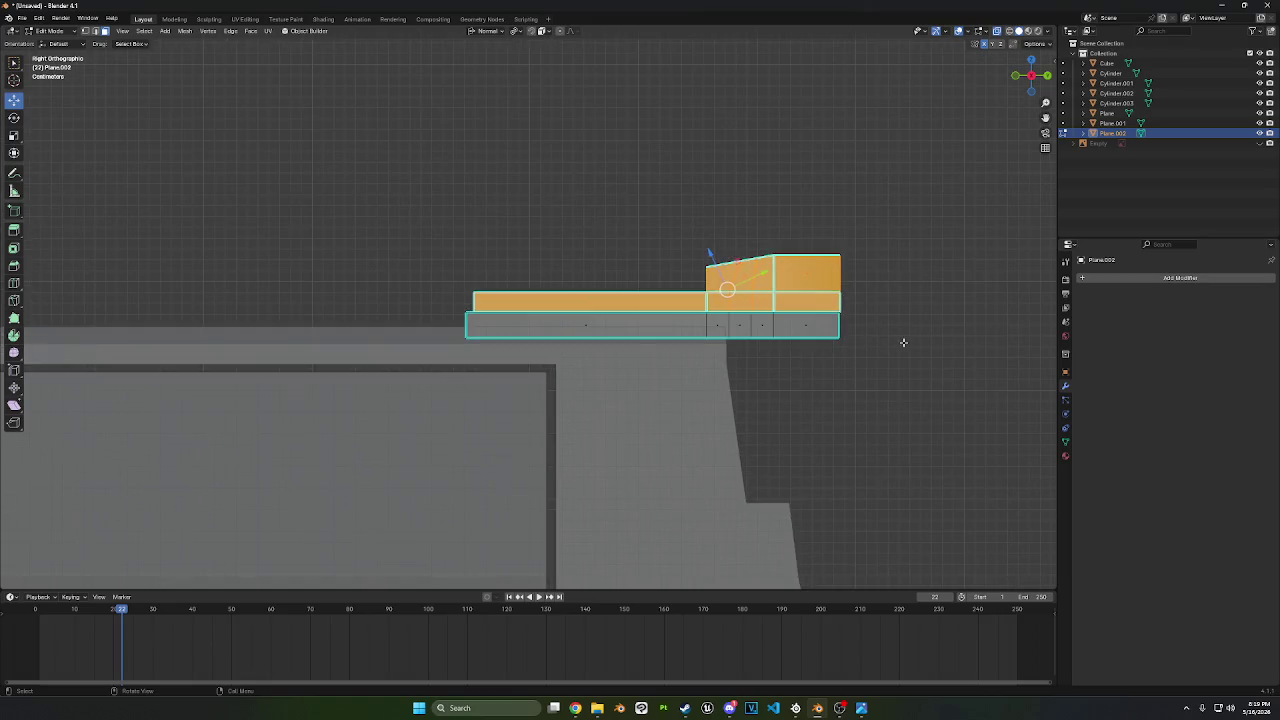
{"action": "mouse_move", "coordinate": [903, 343]}
{"action": "middle_mouse_down"}
{"action": "mouse_move", "coordinate": [645, 388]}
{"action": "mouse_move", "coordinate": [745, 370]}
{"action": "middle_mouse_up"}
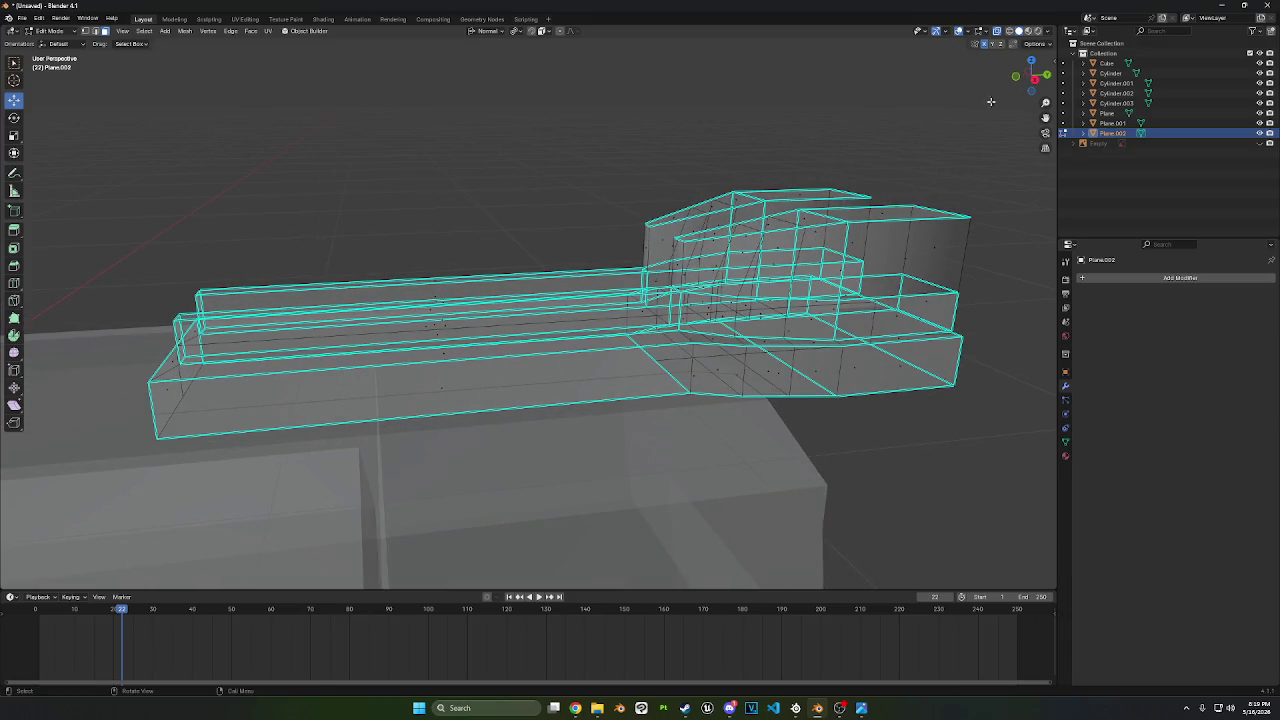
{"action": "left_click", "coordinate": [1047, 75]}
{"action": "scroll", "coordinate": [697, 331], "scroll_direction": "up", "scroll_amount": 2}
{"action": "left_click_drag", "start_coordinate": [667, 311], "coordinate": [388, 243]}
- Delete the sight's bottom strip of faces and switch to face selection mode
{"action": "right_click", "coordinate": [712, 369]}
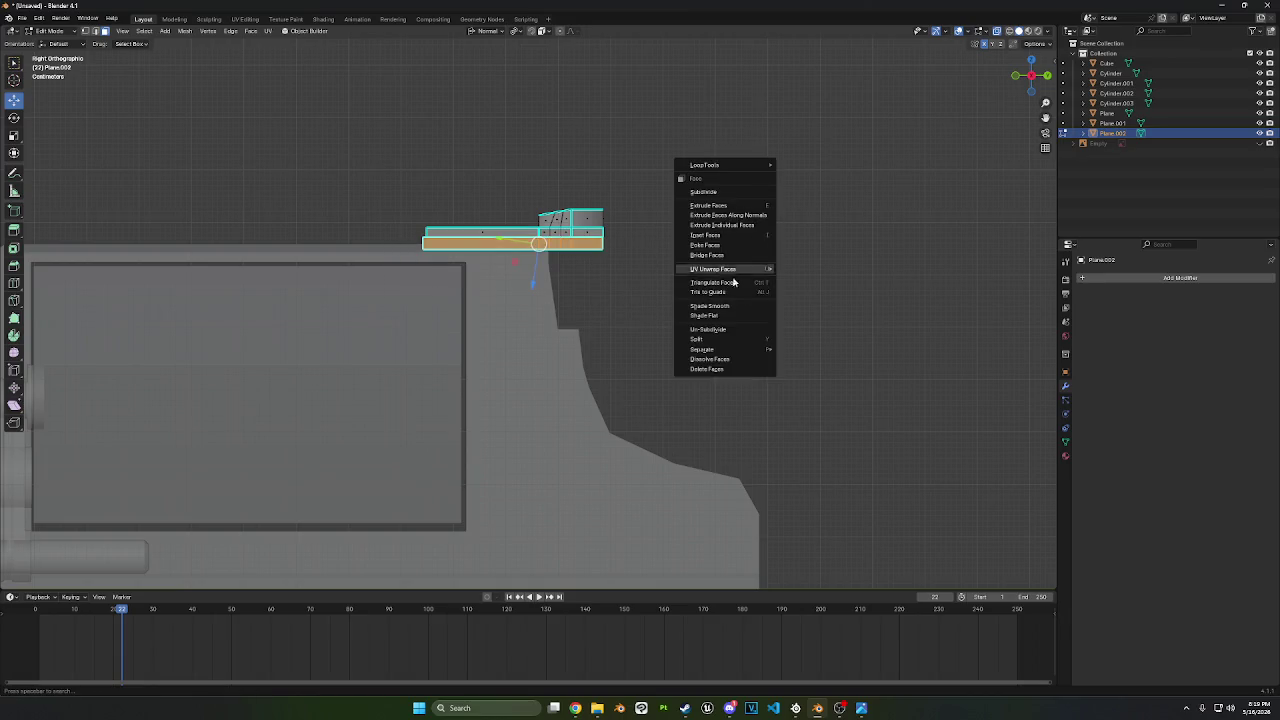
{"action": "left_click", "coordinate": [699, 371]}
{"action": "left_click", "coordinate": [97, 33]}
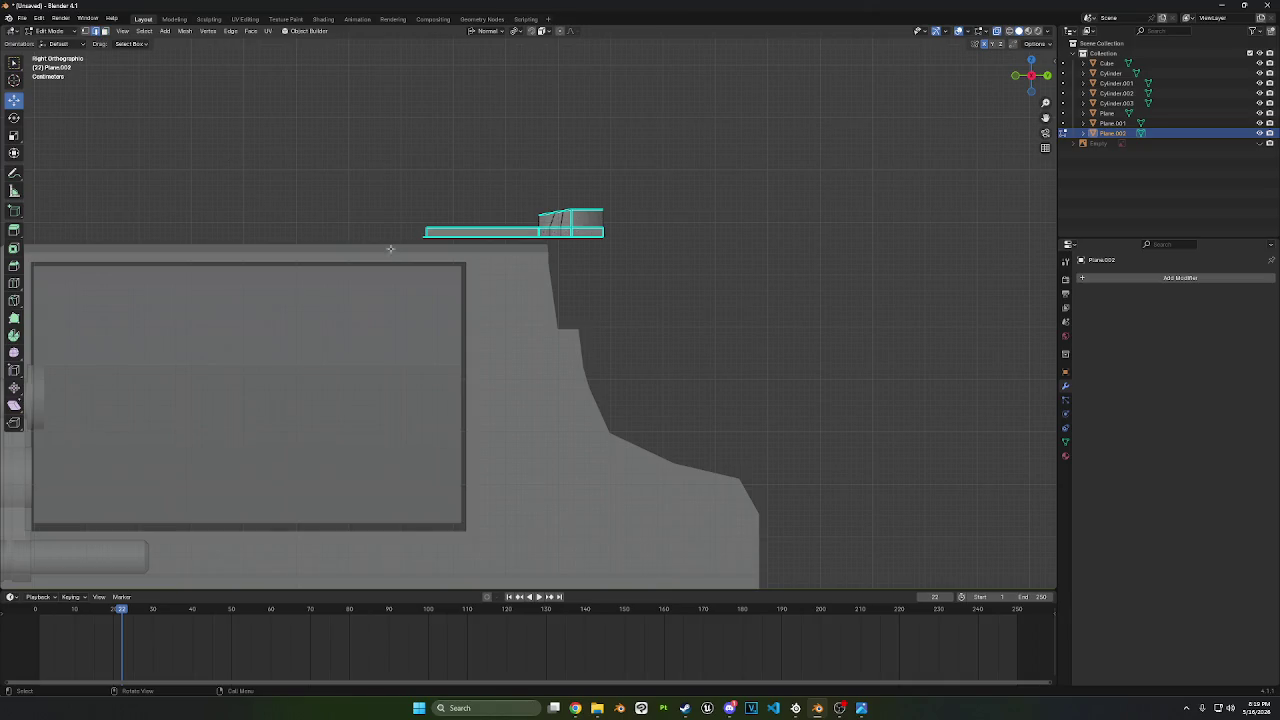
{"action": "middle_click_drag", "start_coordinate": [394, 249], "coordinate": [530, 333]}
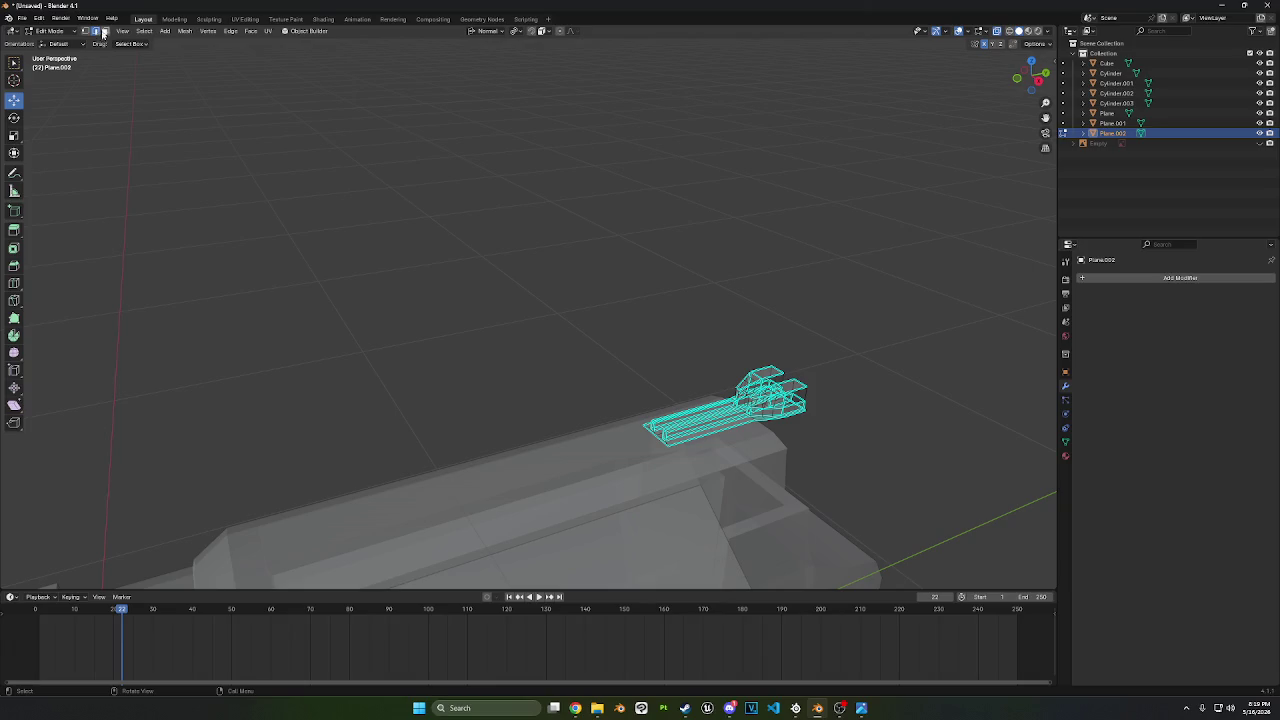
{"action": "left_click", "coordinate": [103, 33]}
{"action": "mouse_move", "coordinate": [639, 459]}
{"action": "middle_mouse_down"}
{"action": "mouse_move", "coordinate": [580, 377]}
{"action": "mouse_move", "coordinate": [691, 518]}
{"action": "middle_mouse_up"}
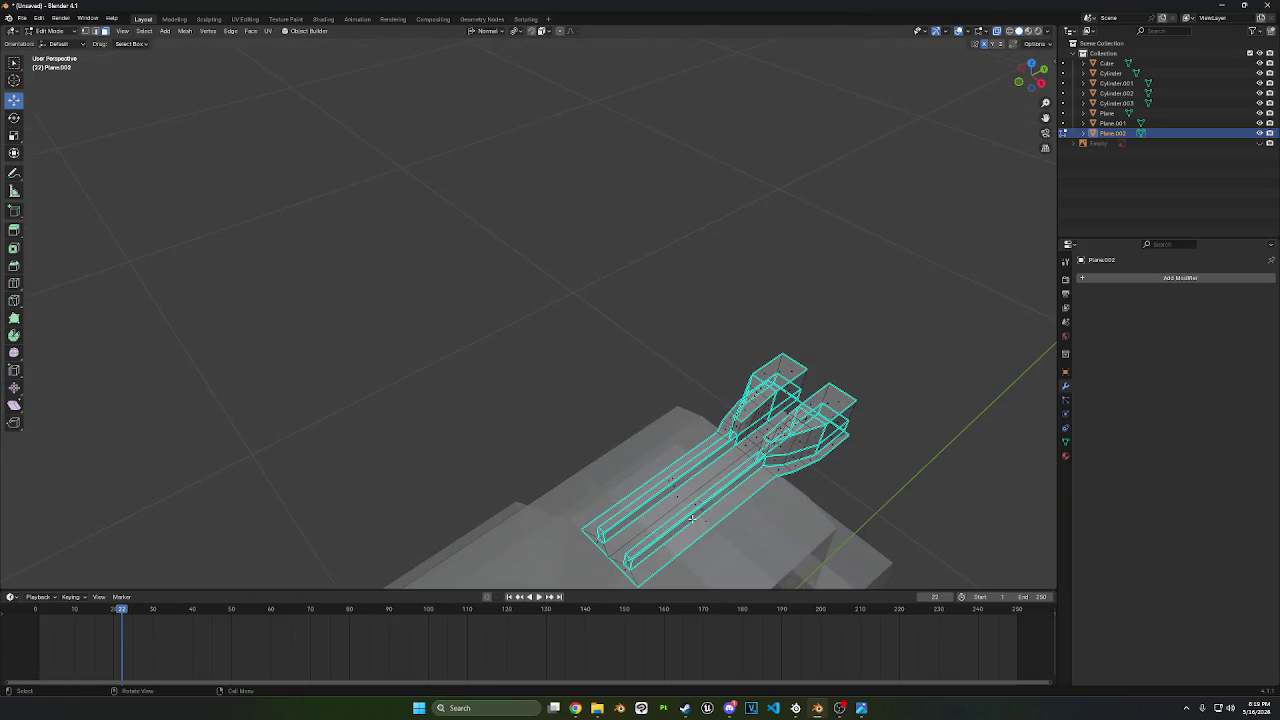
- Select the sight's lower faces linked up to sharp edges
{"action": "left_click", "coordinate": [707, 521], "text": "alt"}
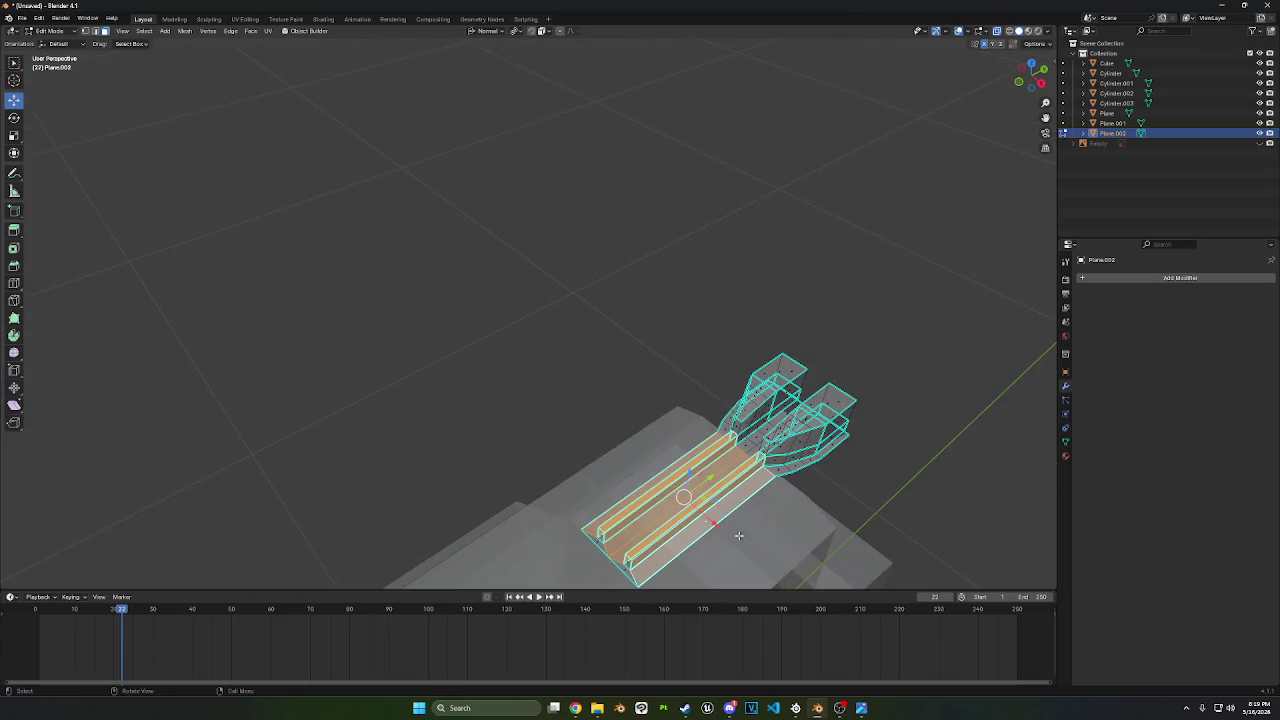
{"action": "left_click", "coordinate": [910, 501]}
{"action": "key", "text": "l"}
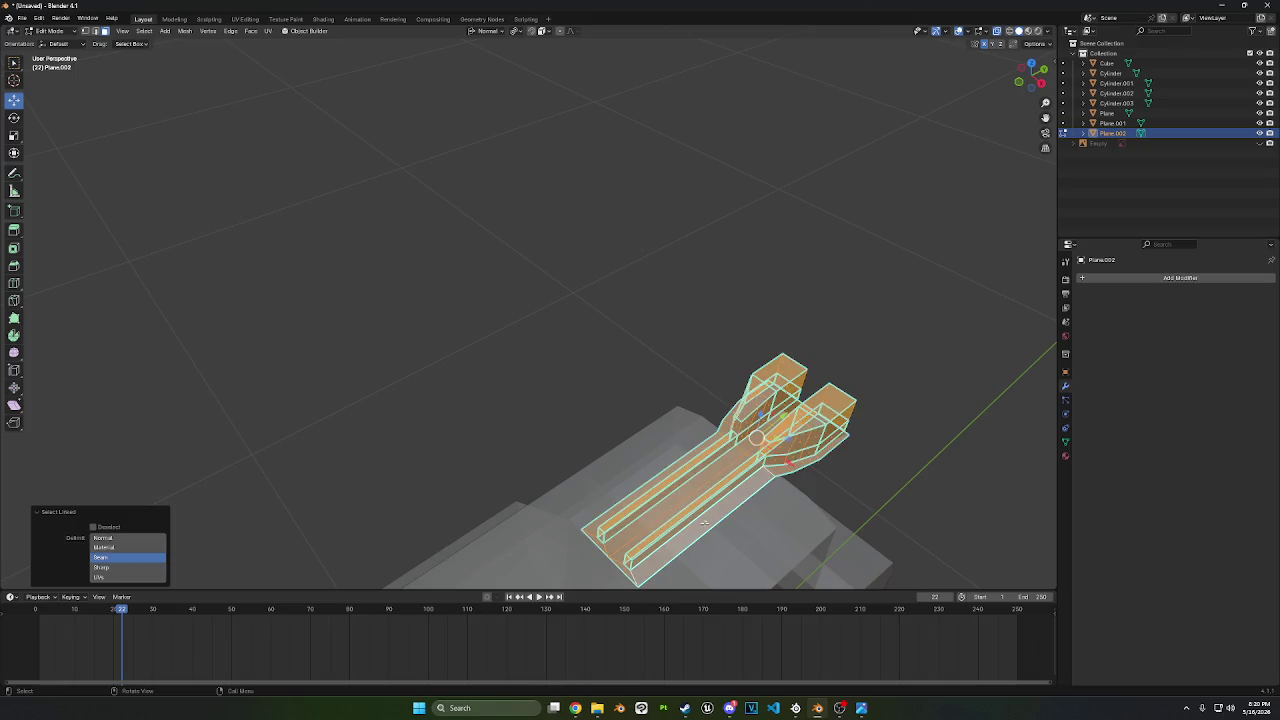
{"action": "left_click", "coordinate": [100, 567]}
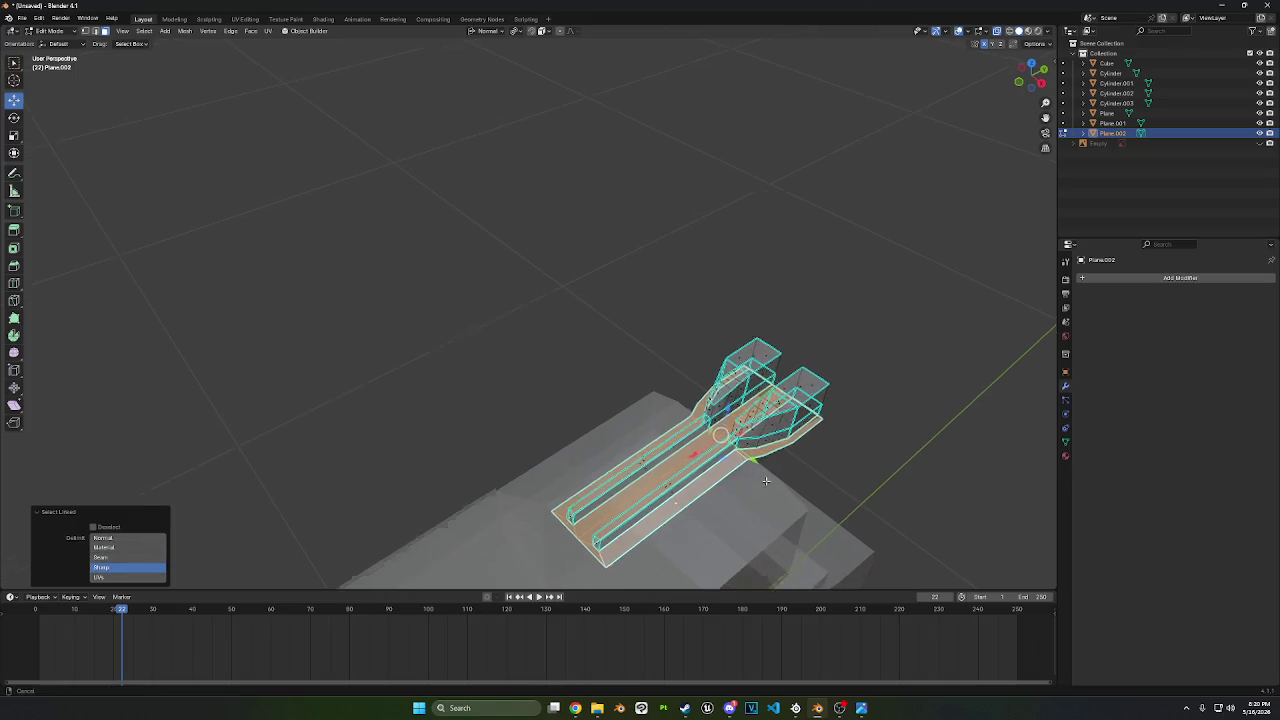
{"action": "mouse_move", "coordinate": [600, 450]}
{"action": "middle_mouse_down"}
{"action": "mouse_move", "coordinate": [810, 394]}
{"action": "mouse_move", "coordinate": [778, 396]}
{"action": "mouse_move", "coordinate": [770, 351]}
{"action": "mouse_move", "coordinate": [774, 184]}
{"action": "middle_mouse_up"}
{"action": "right_click", "coordinate": [778, 396]}
{"action": "left_click", "coordinate": [778, 365]}
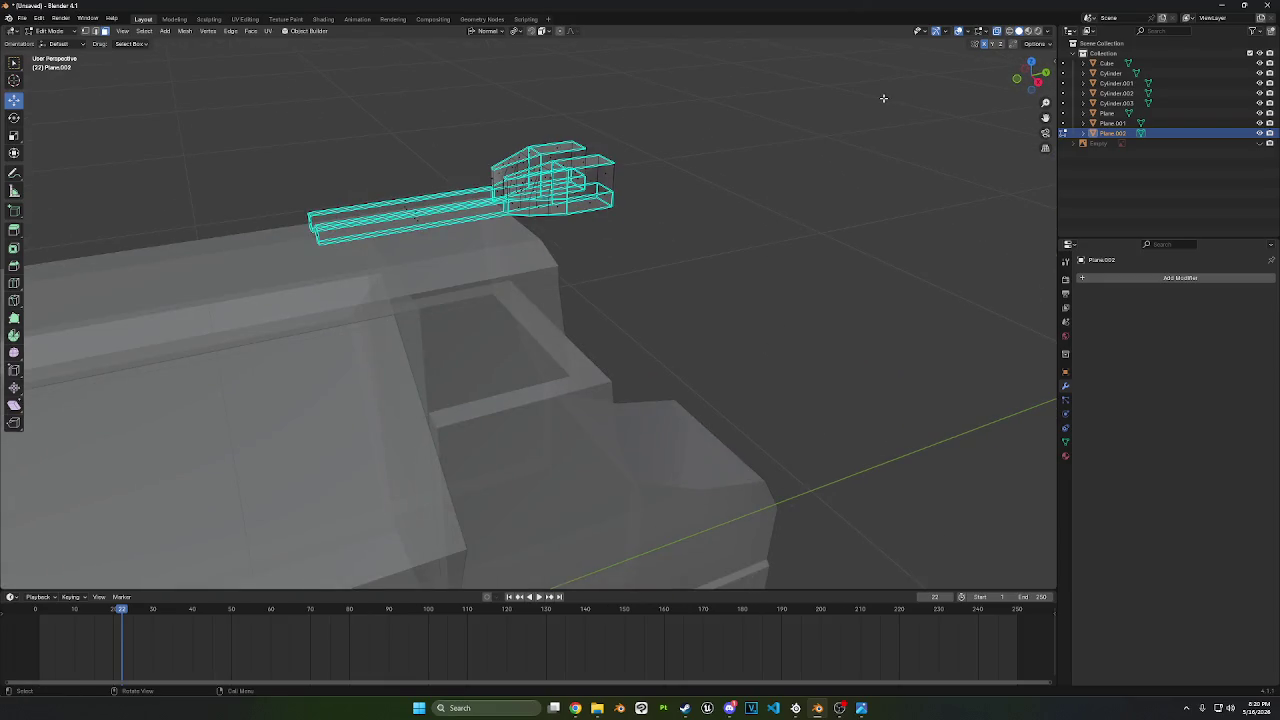
- Extrude the selected lower part of the sight down about 0.017 m
{"action": "left_click", "coordinate": [1037, 83]}
{"action": "scroll", "coordinate": [677, 211], "scroll_direction": "down", "scroll_amount": 3}
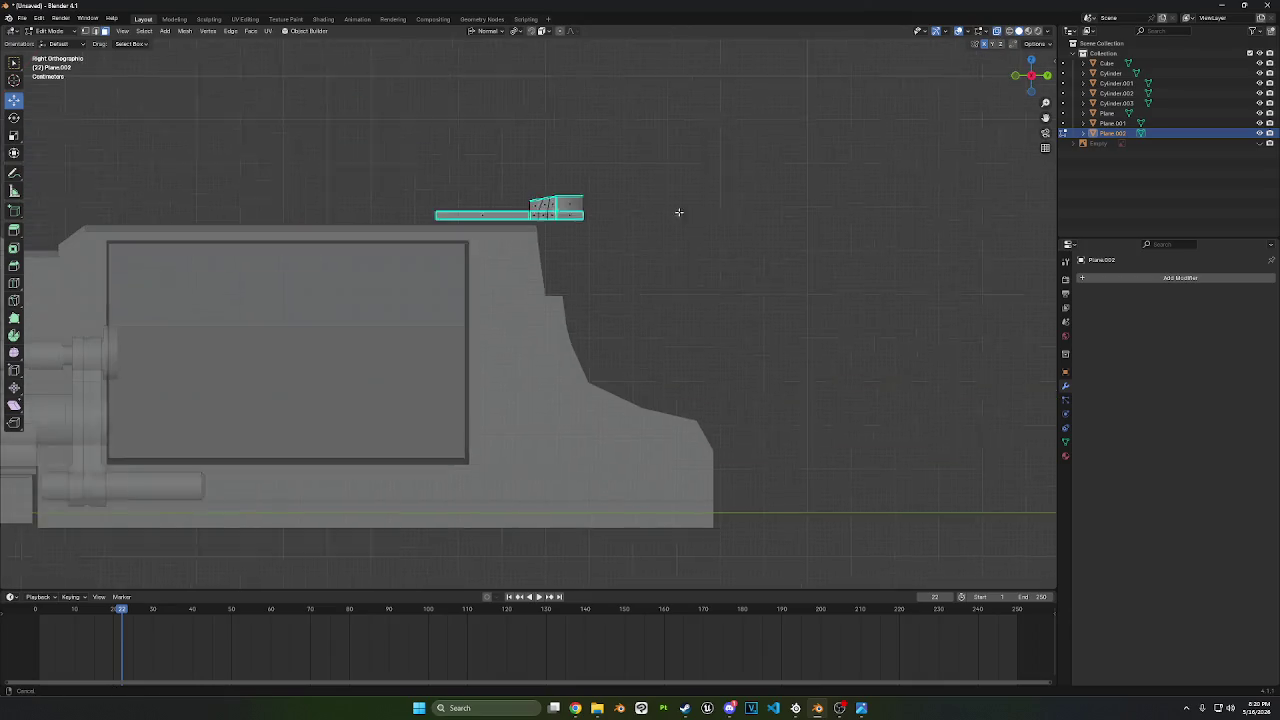
{"action": "scroll", "coordinate": [677, 211], "scroll_direction": "down", "scroll_amount": 1}
{"action": "left_click", "coordinate": [95, 32]}
{"action": "key", "text": "e"}
{"action": "mouse_move", "coordinate": [600, 300]}
{"action": "middle_mouse_down"}
{"action": "mouse_move", "coordinate": [657, 349]}
{"action": "mouse_move", "coordinate": [596, 381]}
{"action": "mouse_move", "coordinate": [669, 363]}
{"action": "mouse_move", "coordinate": [645, 306]}
{"action": "middle_mouse_up"}
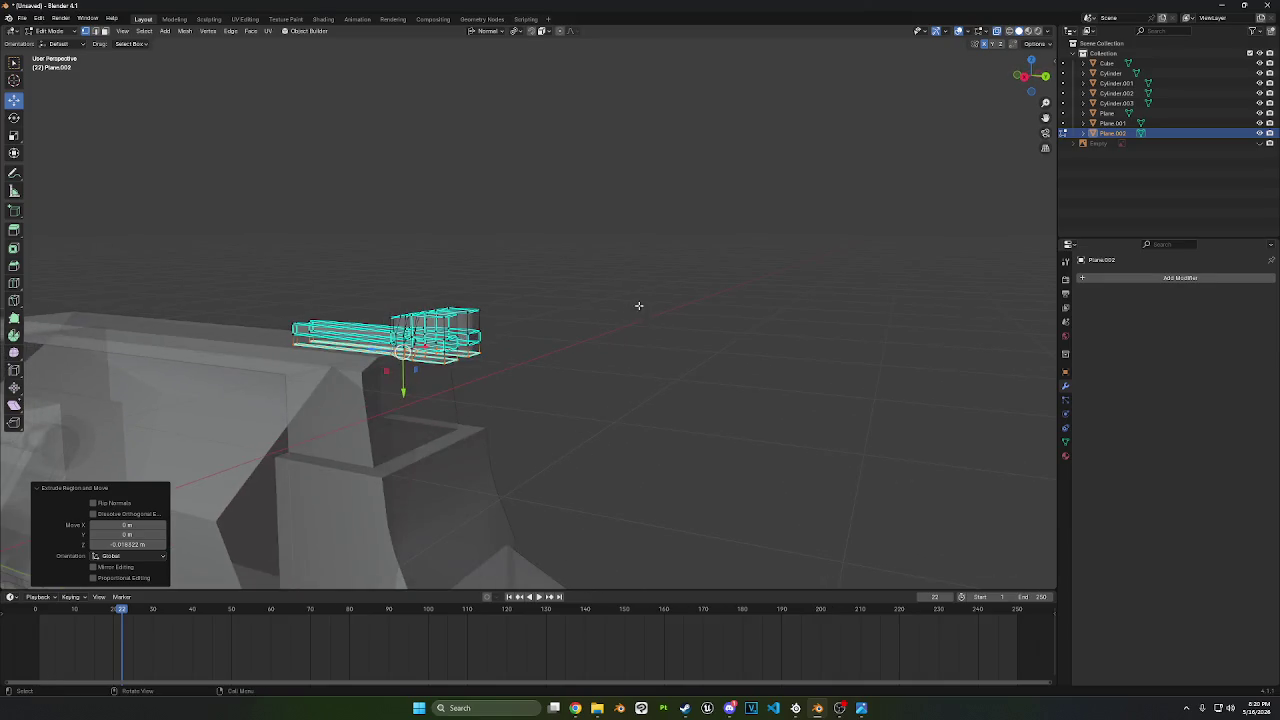
- In right side view, select sight block faces and unhide the reference photo
{"action": "middle_click_drag", "start_coordinate": [627, 308], "coordinate": [669, 300]}
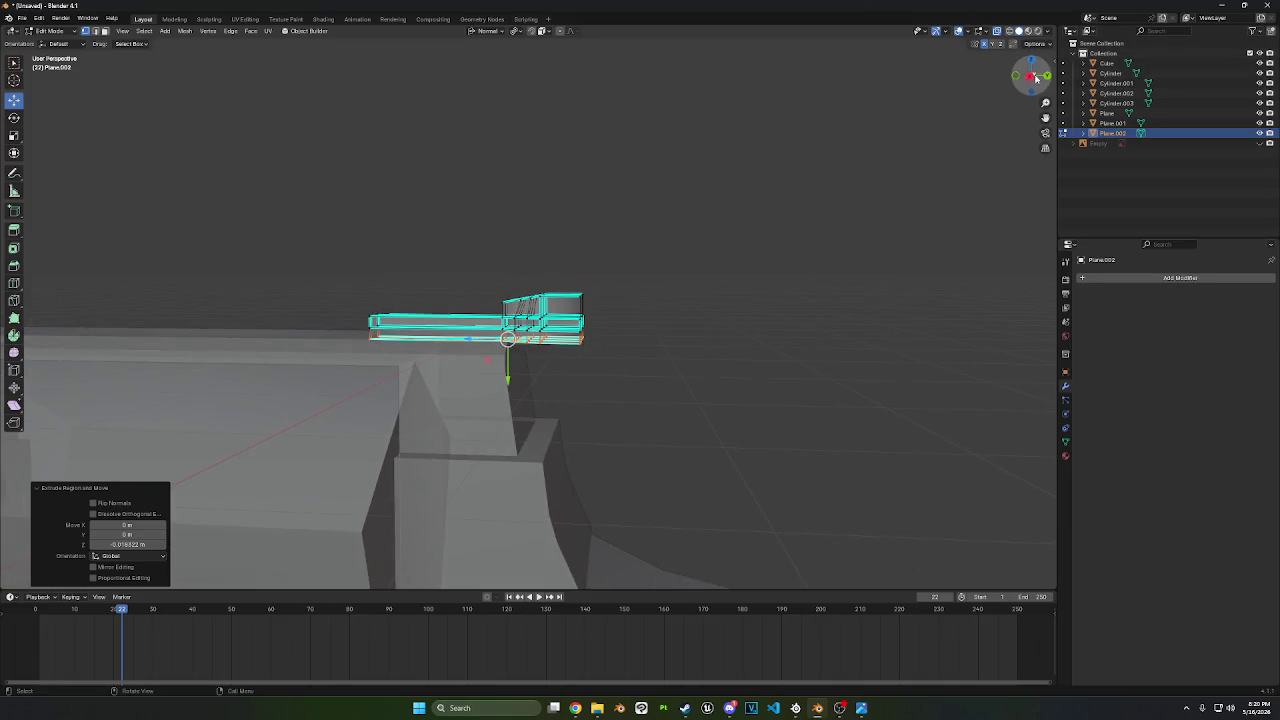
{"action": "left_click", "coordinate": [1031, 77]}
{"action": "left_click", "coordinate": [820, 303]}
{"action": "scroll", "coordinate": [817, 302], "scroll_direction": "up", "scroll_amount": 4}
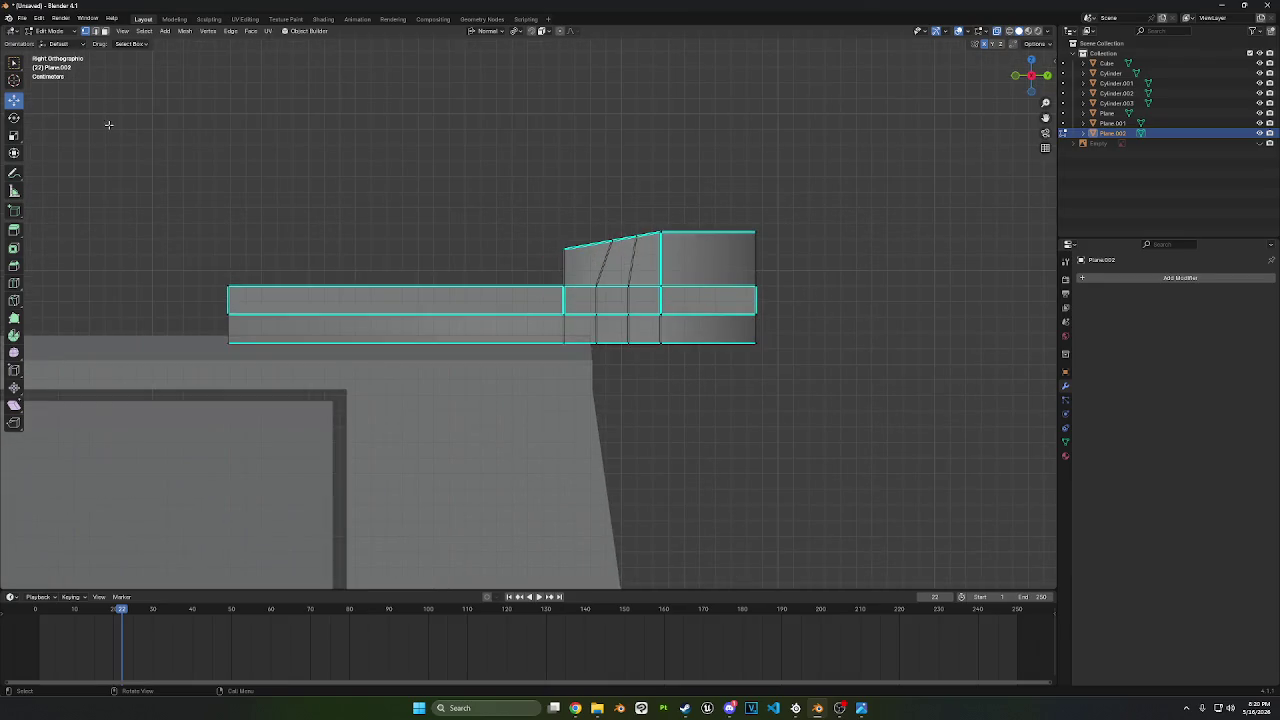
{"action": "left_click", "coordinate": [104, 30]}
{"action": "left_click_drag", "start_coordinate": [488, 200], "coordinate": [594, 223]}
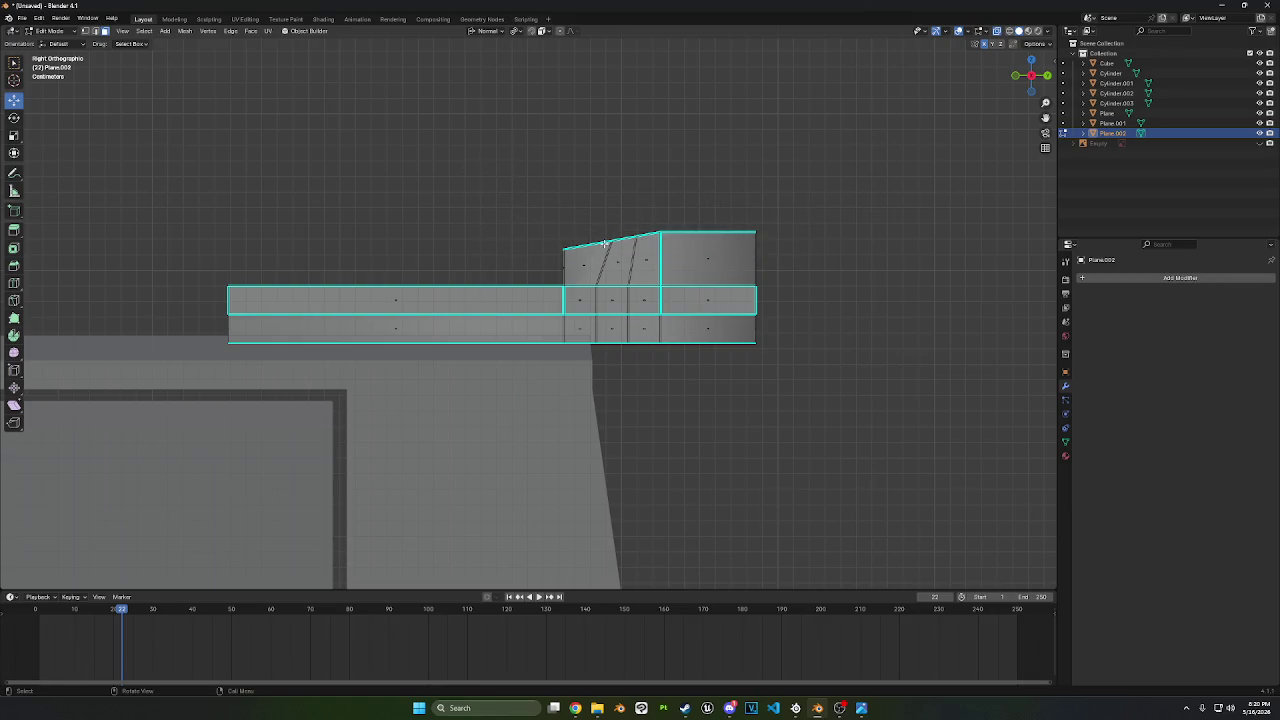
{"action": "left_click", "coordinate": [572, 267]}
{"action": "mouse_move", "coordinate": [779, 422]}
{"action": "left_mouse_down"}
{"action": "mouse_move", "coordinate": [714, 372]}
{"action": "mouse_move", "coordinate": [700, 386]}
{"action": "left_mouse_up"}
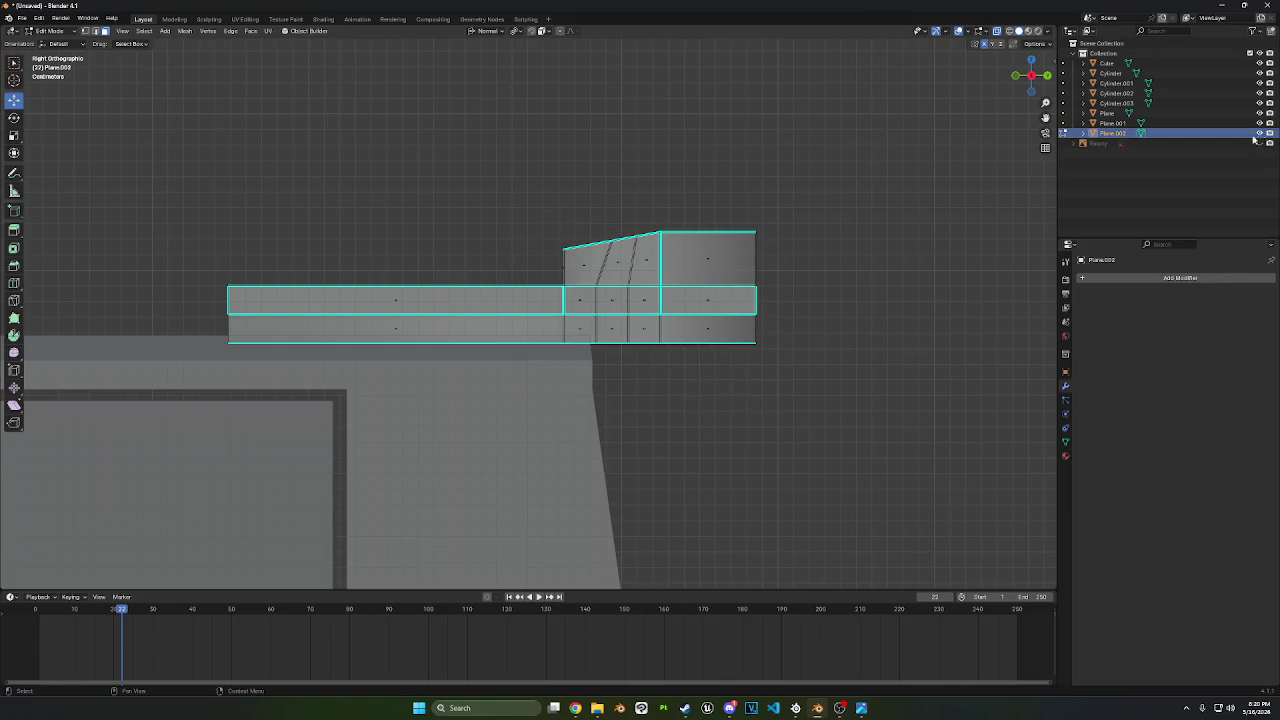
{"action": "left_click", "coordinate": [1260, 143]}
{"action": "scroll", "coordinate": [842, 422], "scroll_direction": "up", "scroll_amount": 1}
{"action": "scroll", "coordinate": [842, 422], "scroll_direction": "up", "scroll_amount": 1}
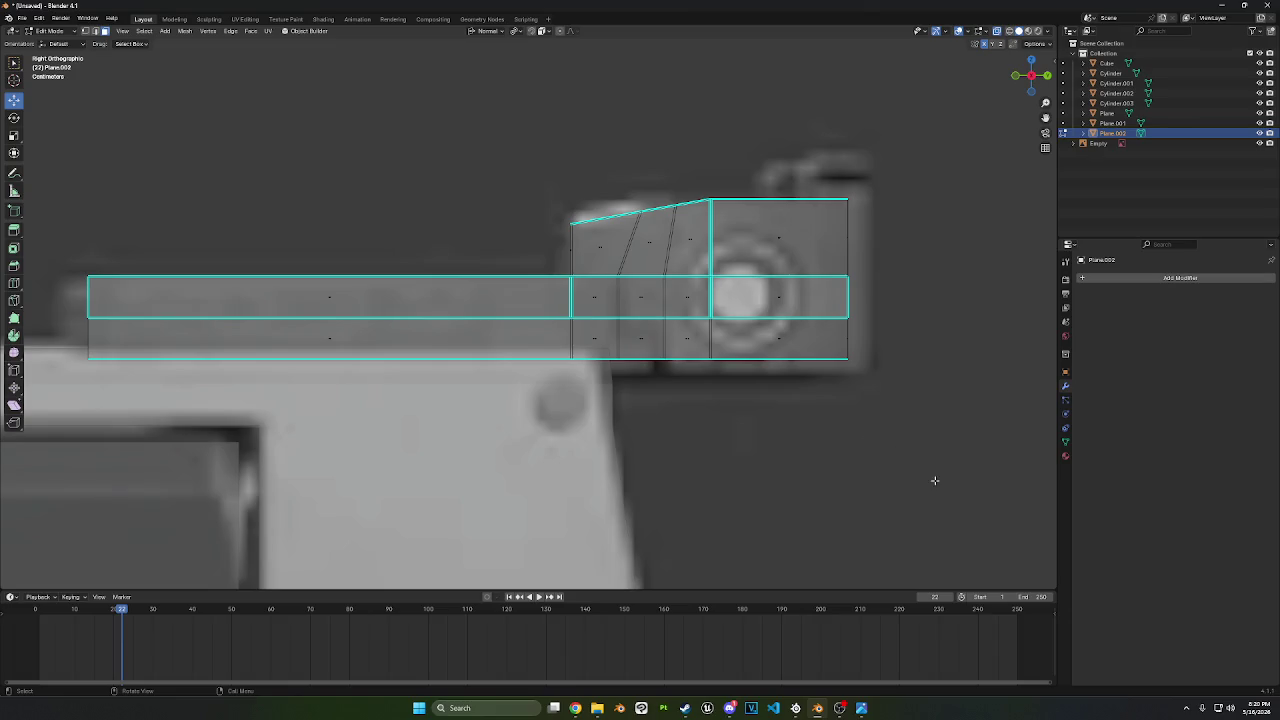
{"action": "scroll", "coordinate": [935, 480], "scroll_direction": "down", "scroll_amount": 1}
- Lower the block's bottom row of vertices along Z to match the reference photo
{"action": "left_click_drag", "start_coordinate": [911, 466], "coordinate": [235, 383]}
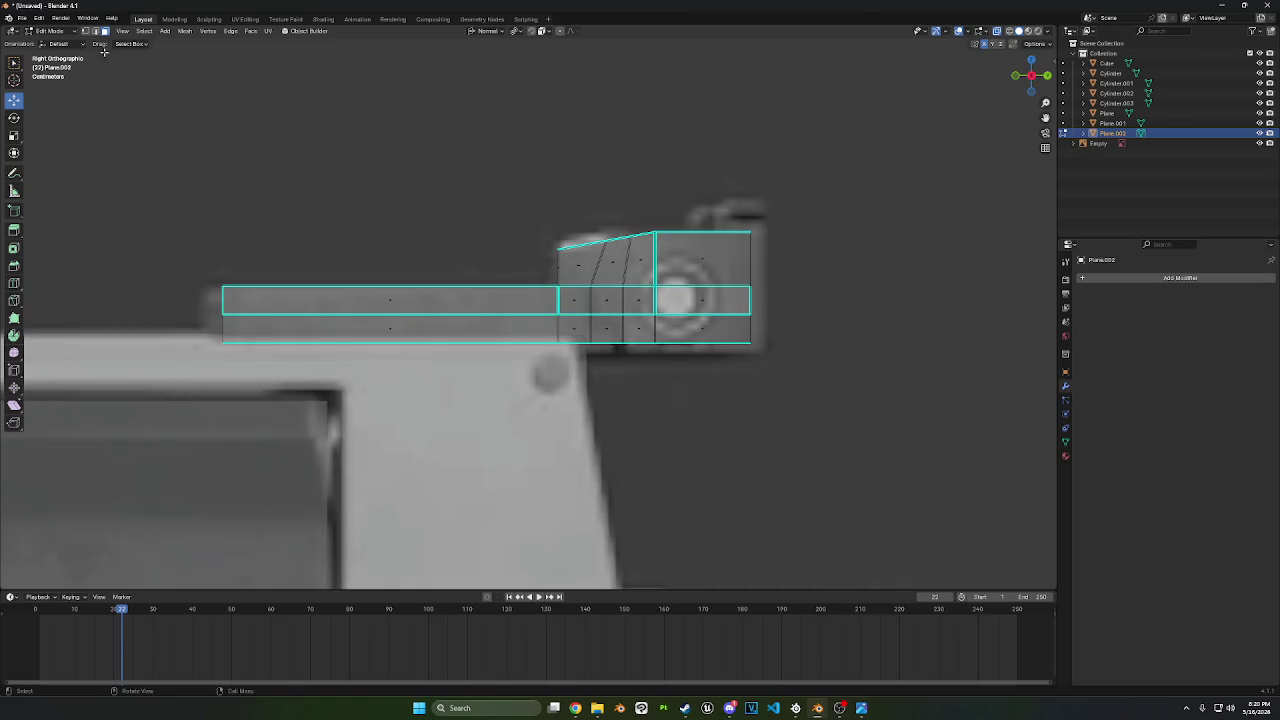
{"action": "left_click", "coordinate": [85, 31]}
{"action": "left_click_drag", "start_coordinate": [878, 462], "coordinate": [196, 339]}
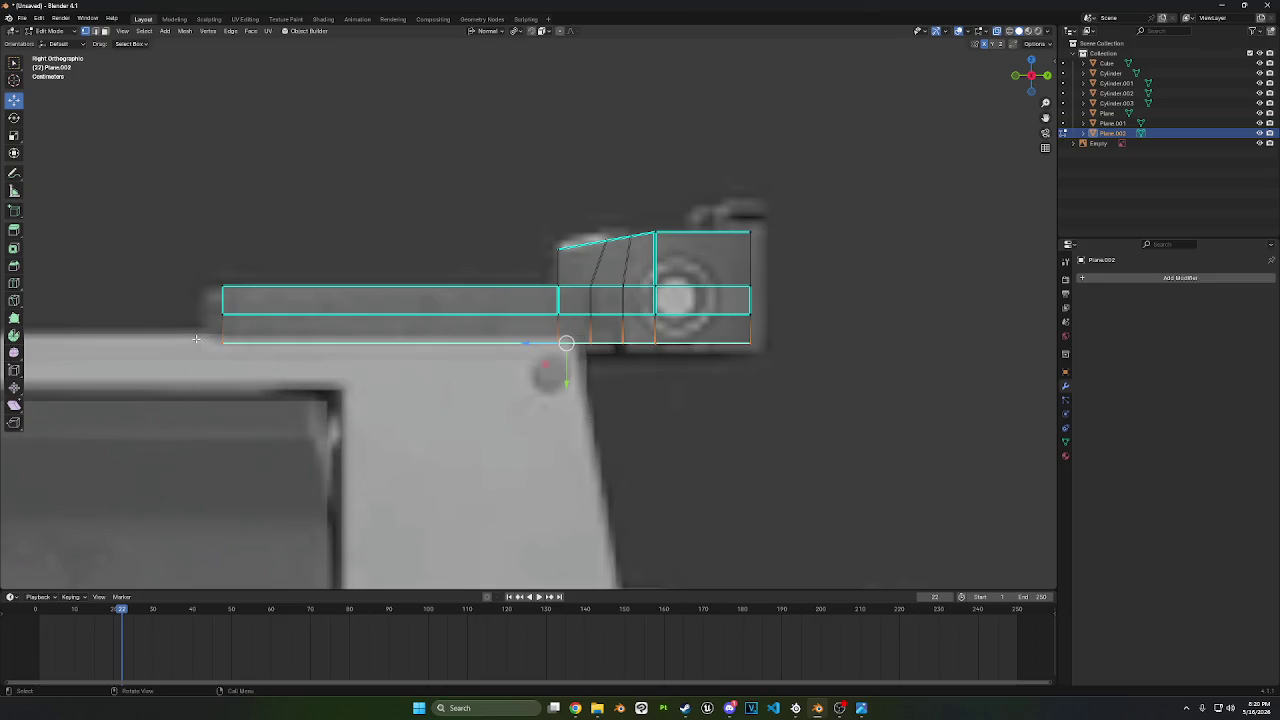
{"action": "key", "text": "g"}
{"action": "key", "text": "y"}
{"action": "key", "text": "z"}
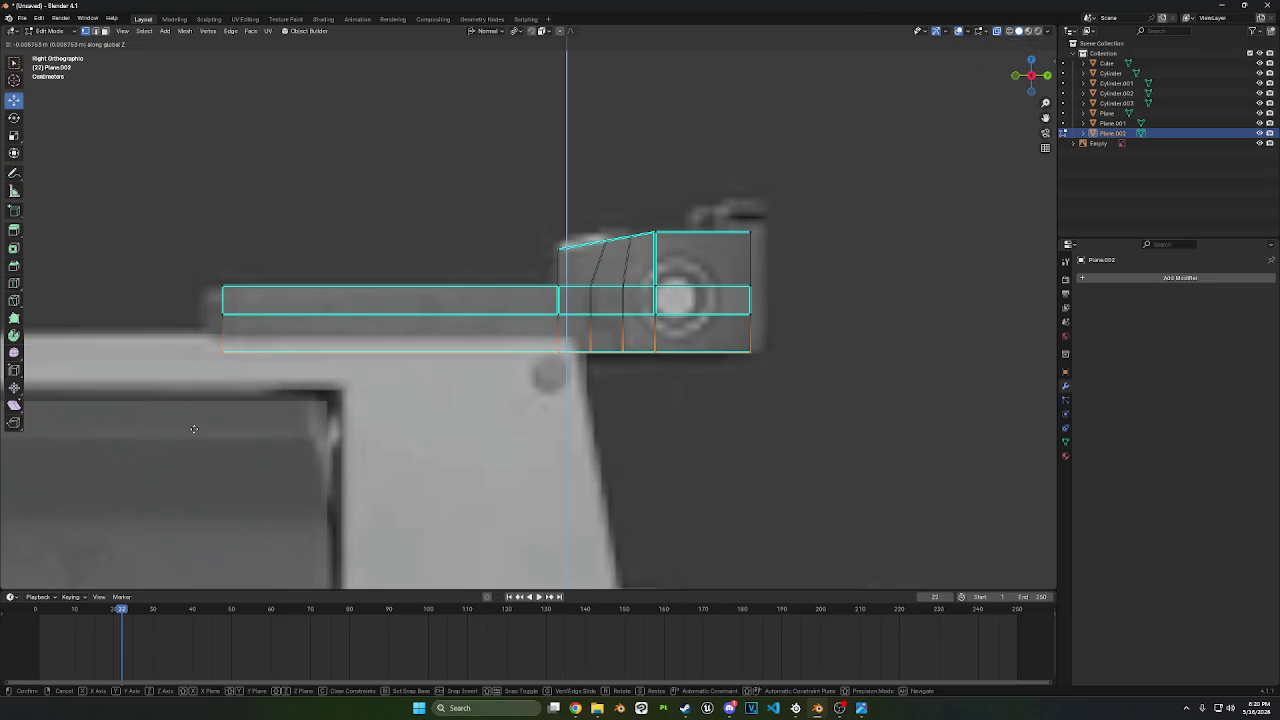
{"action": "left_click", "coordinate": [194, 428]}
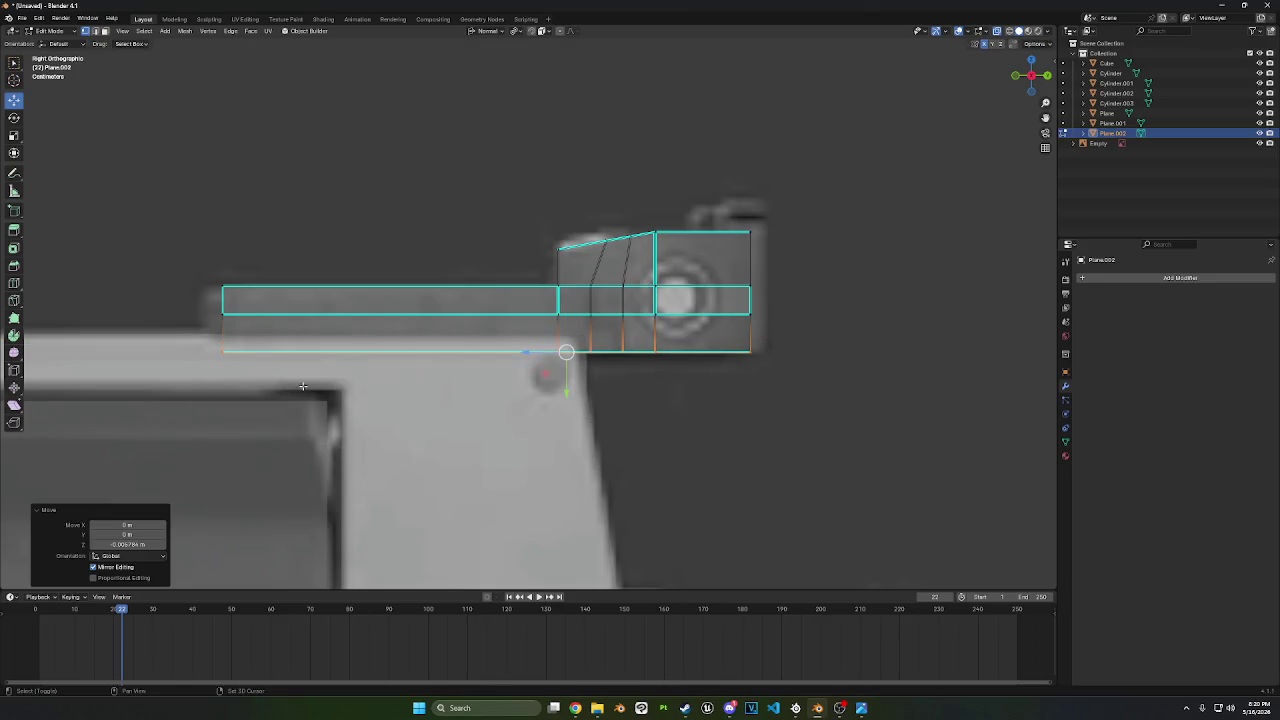
- Select the block's rear and slanted faces, trying an extrude-and-fatten before cancelling it
{"action": "left_click", "coordinate": [105, 31]}
{"action": "left_click_drag", "start_coordinate": [830, 488], "coordinate": [660, 196]}
{"action": "left_click_drag", "start_coordinate": [712, 456], "coordinate": [620, 210], "text": "shift"}
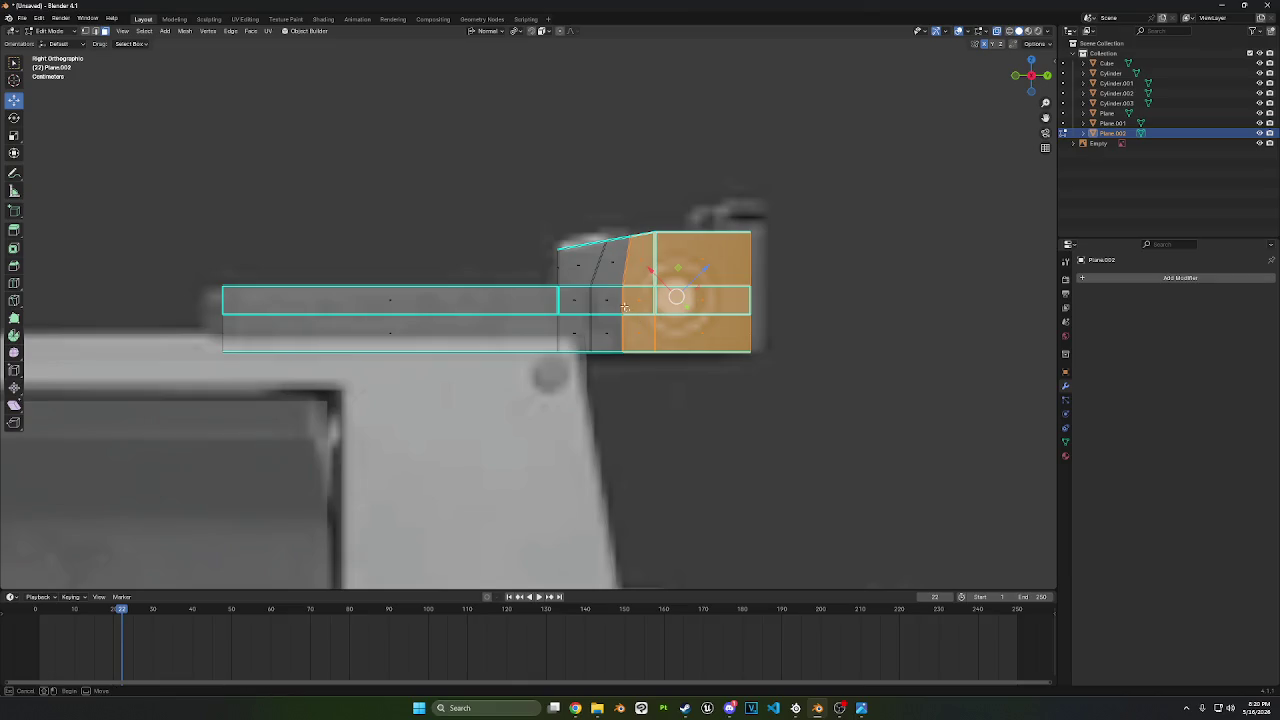
{"action": "mouse_move", "coordinate": [626, 310]}
{"action": "left_mouse_down", "text": "shift"}
{"action": "mouse_move", "coordinate": [598, 242]}
{"action": "mouse_move", "coordinate": [581, 262]}
{"action": "left_mouse_up", "text": "shift"}
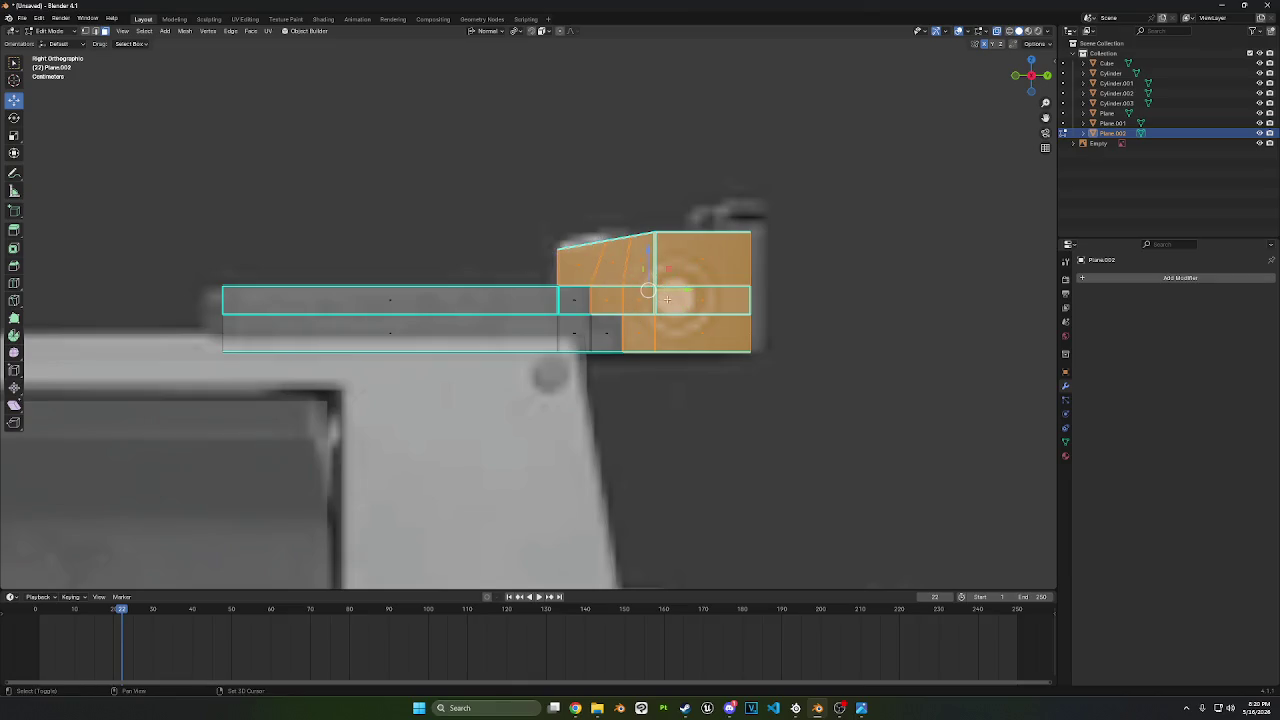
{"action": "key", "text": "e"}
{"action": "right_click", "coordinate": [900, 369]}
{"action": "key", "text": "alt+s"}
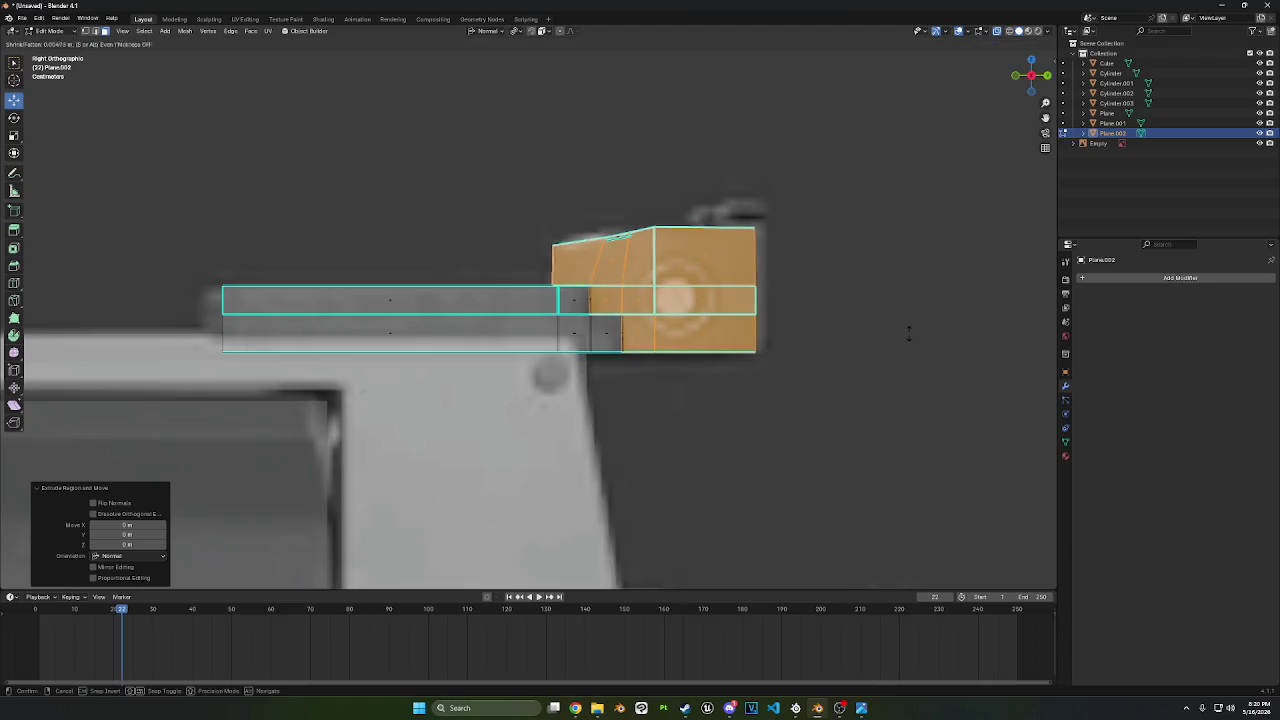
{"action": "right_click", "coordinate": [912, 278]}
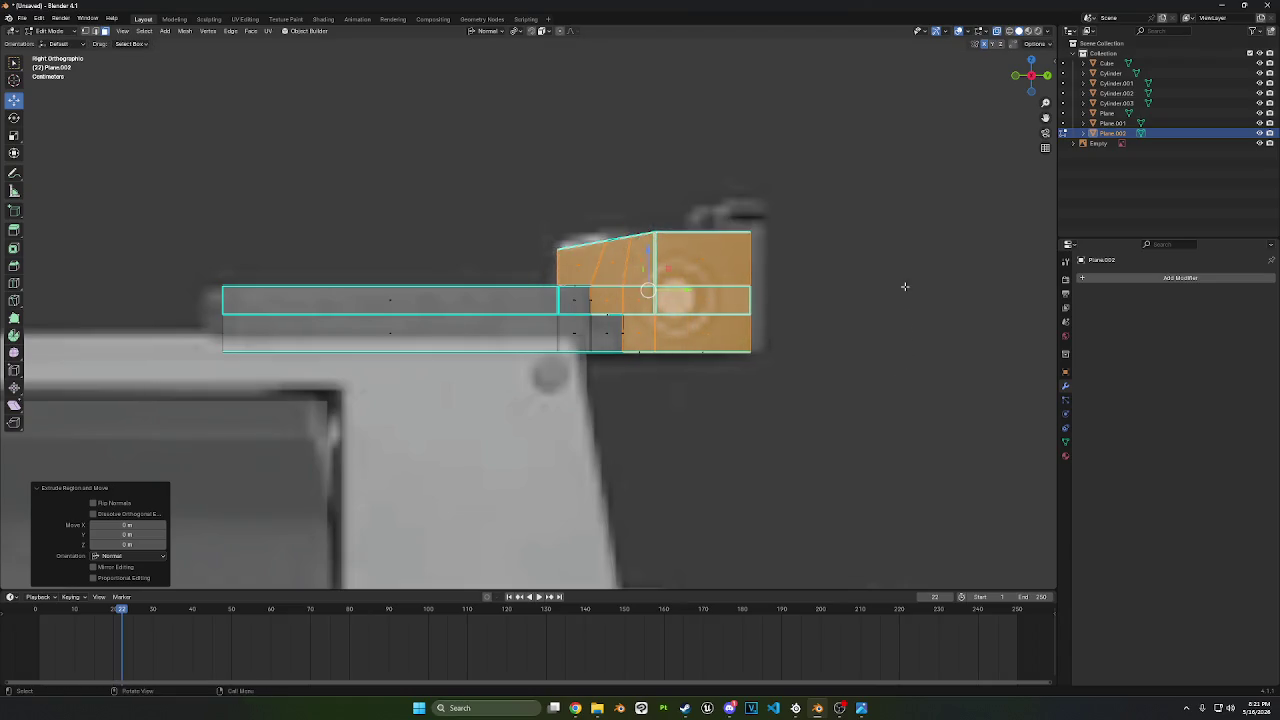
{"action": "mouse_move", "coordinate": [912, 278]}
{"action": "middle_mouse_down"}
{"action": "mouse_move", "coordinate": [817, 292]}
{"action": "mouse_move", "coordinate": [843, 266]}
{"action": "middle_mouse_up"}
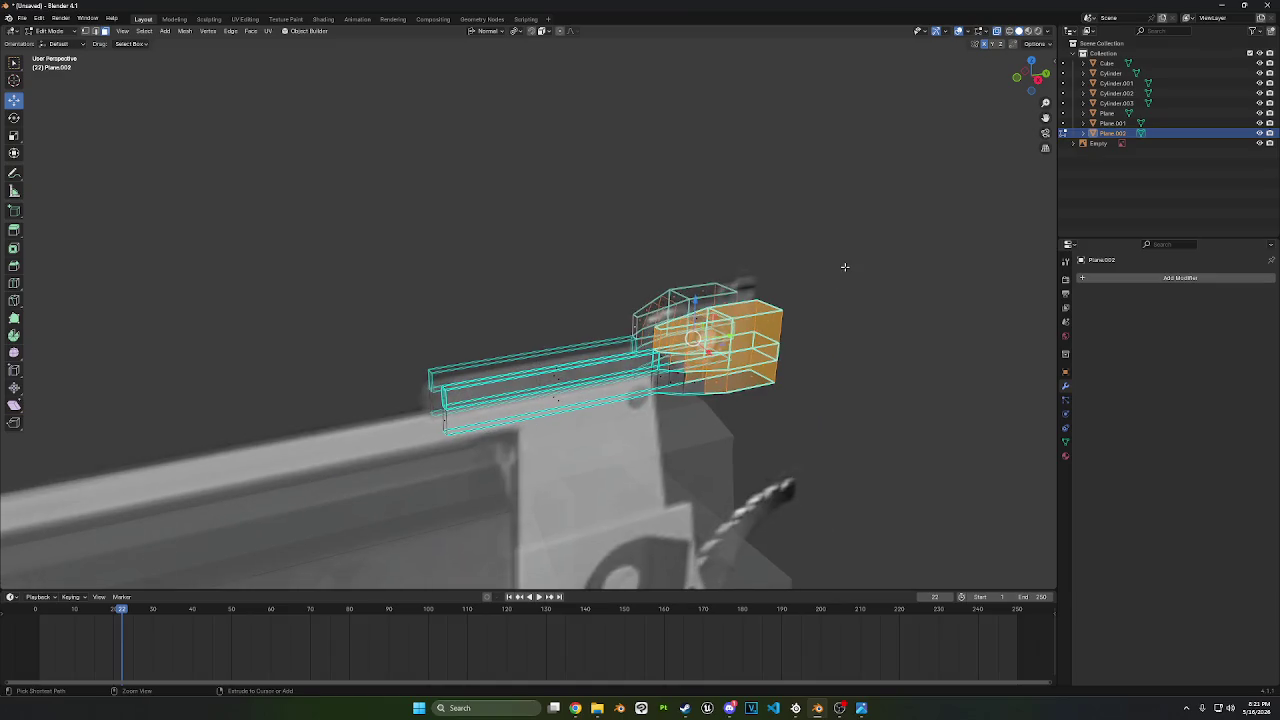
{"action": "left_click", "coordinate": [1040, 77]}
{"action": "left_click_drag", "start_coordinate": [563, 223], "coordinate": [434, 143]}
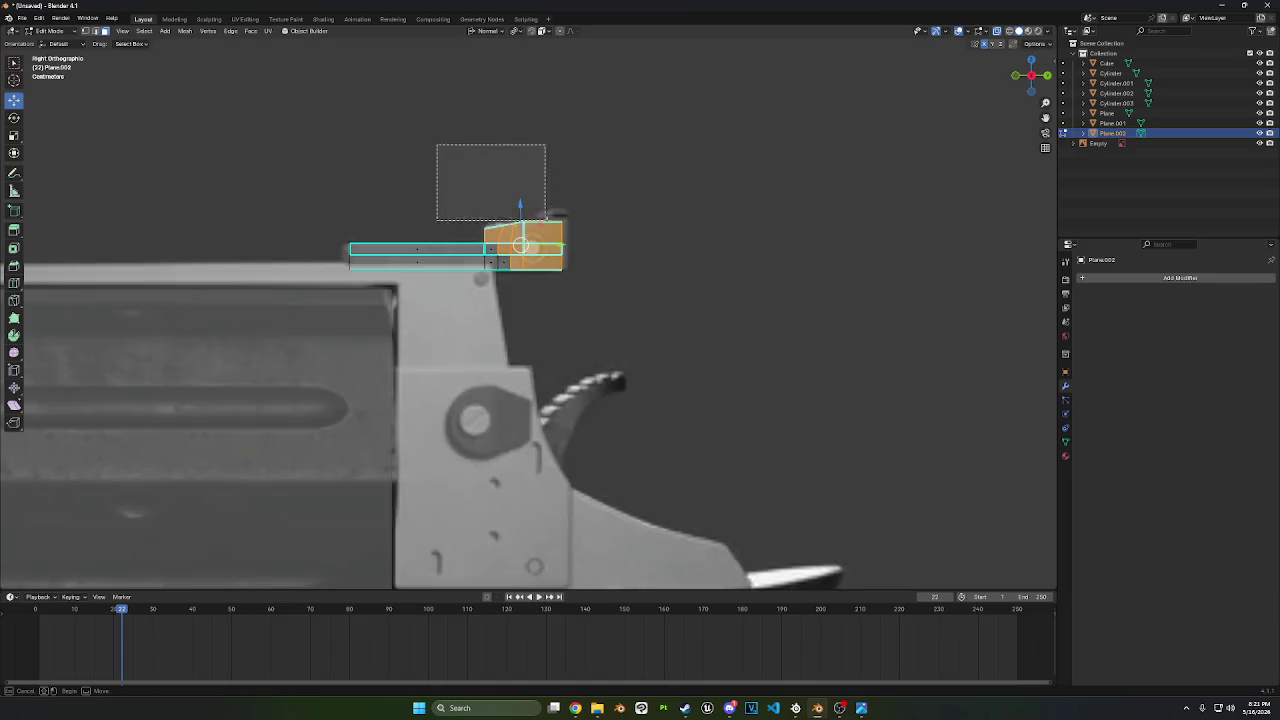
{"action": "middle_click_drag", "start_coordinate": [500, 200], "coordinate": [700, 230]}
- Extrude the rear faces, push them outward, and fatten them by 0.0047 m
{"action": "key", "text": "e"}
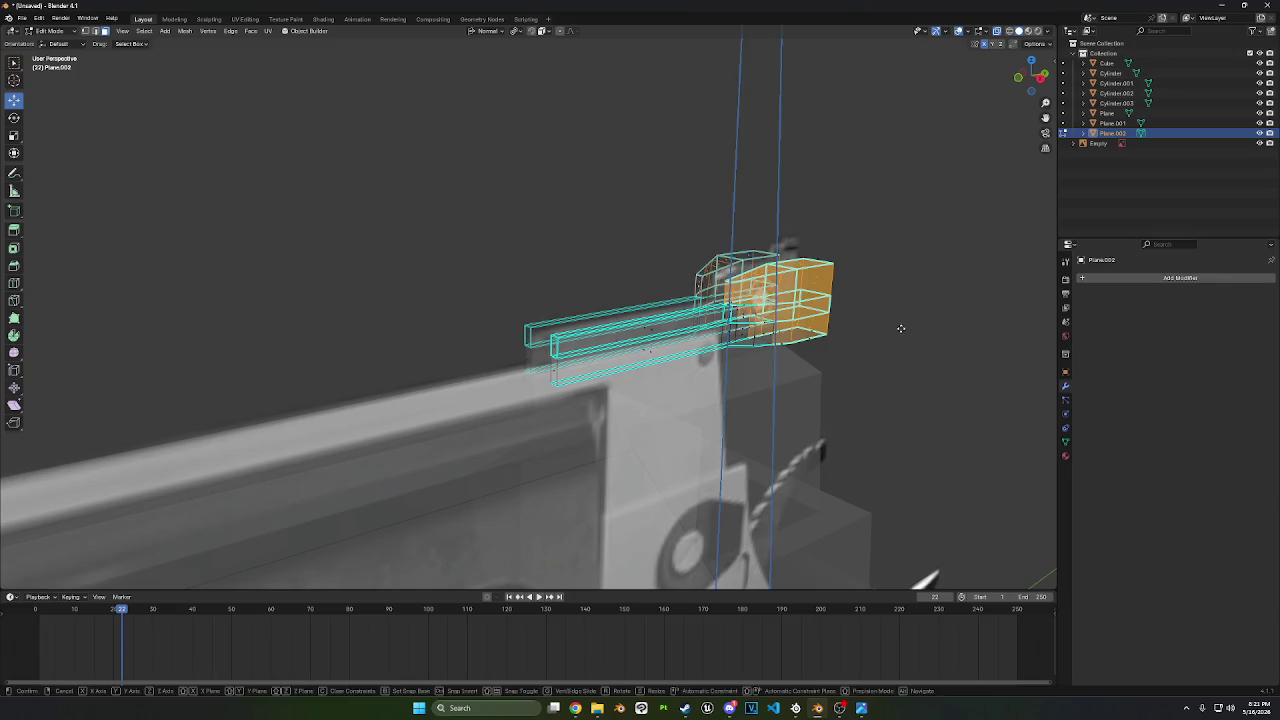
{"action": "right_click", "coordinate": [900, 323]}
{"action": "key", "text": "alt+s"}
{"action": "left_click", "coordinate": [907, 310]}
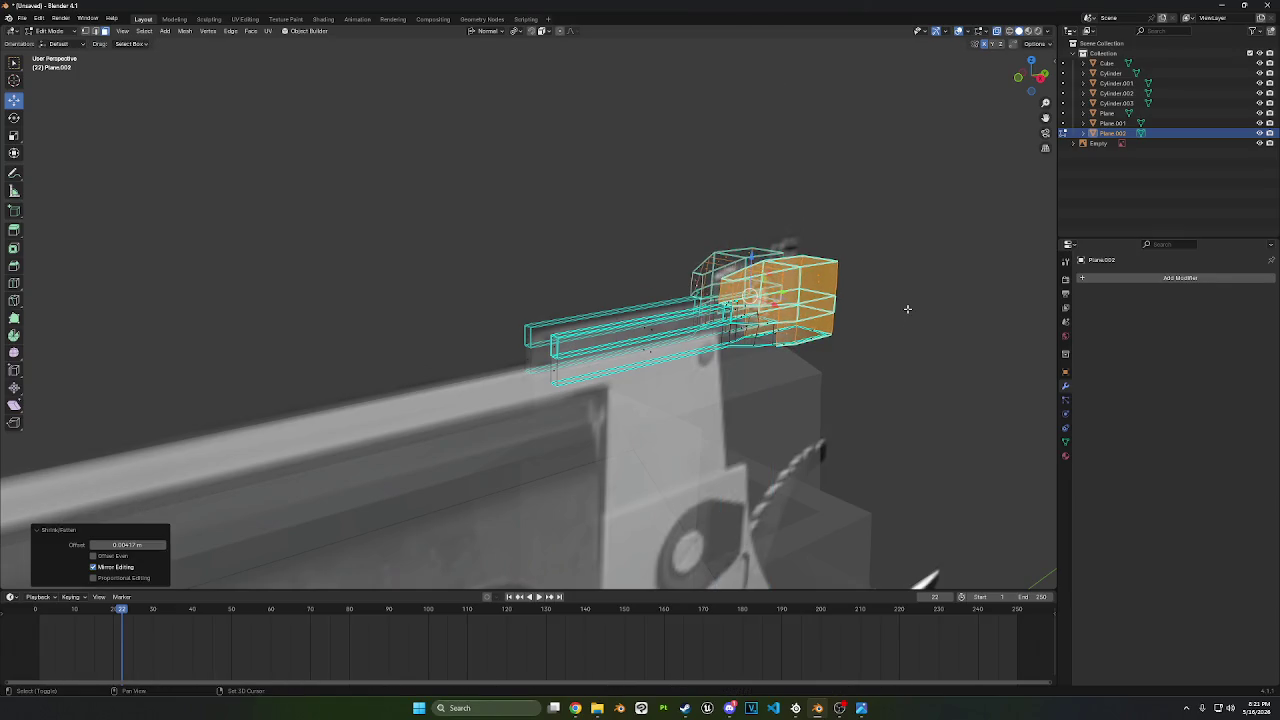
{"action": "mouse_move", "coordinate": [908, 310]}
{"action": "middle_mouse_down"}
{"action": "mouse_move", "coordinate": [891, 300]}
{"action": "mouse_move", "coordinate": [890, 350]}
{"action": "middle_mouse_up"}
{"action": "scroll", "coordinate": [891, 300], "scroll_direction": "up", "scroll_amount": 3}
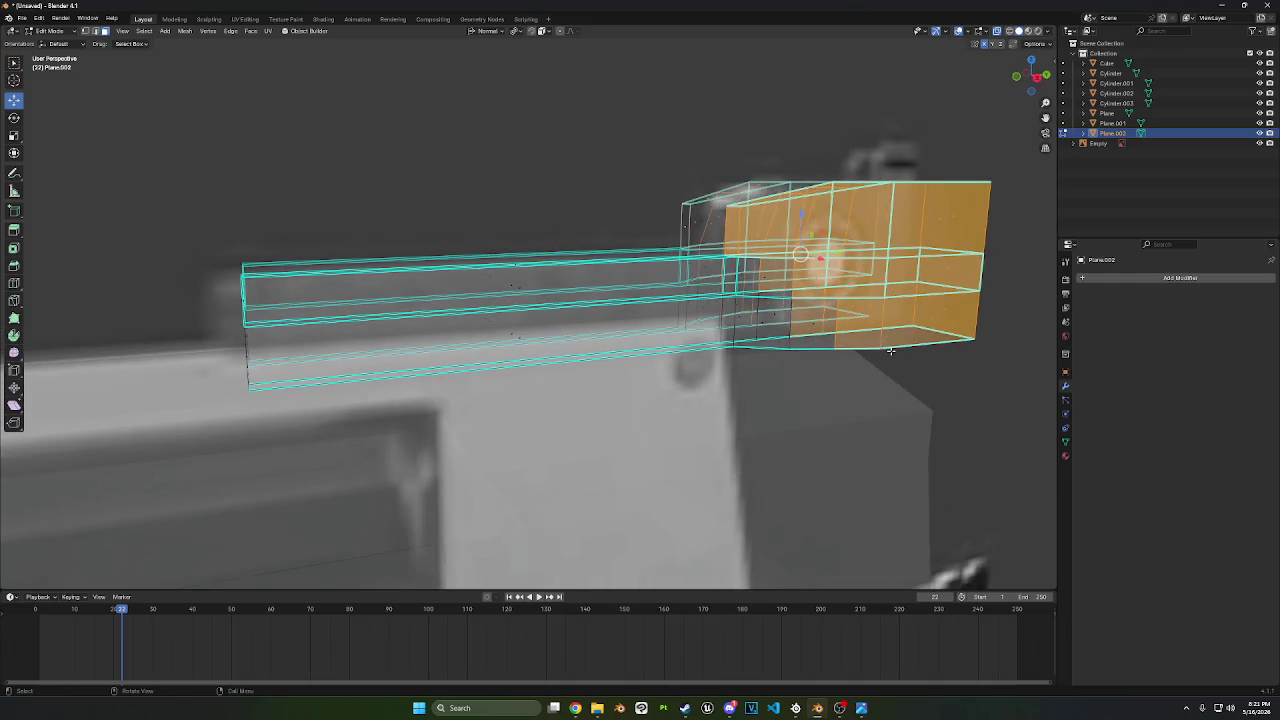
{"action": "key", "text": "g"}
{"action": "key", "text": "z"}
{"action": "key", "text": "z"}
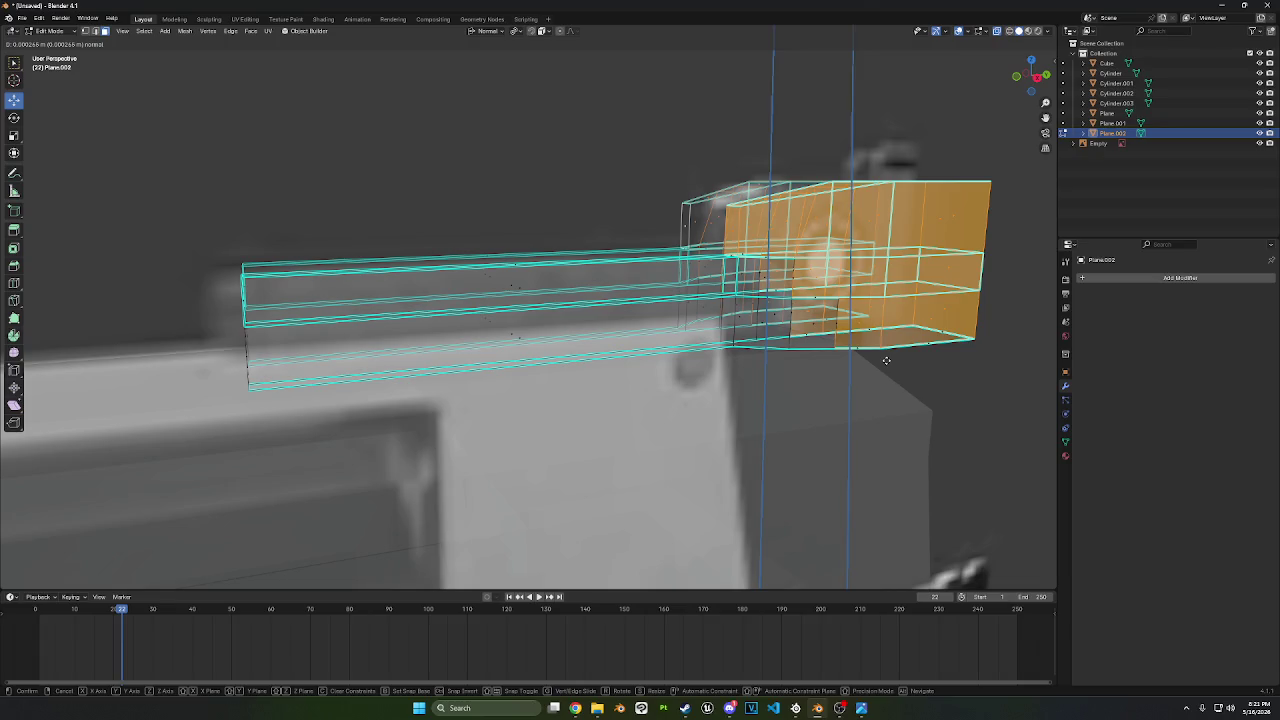
{"action": "left_click", "coordinate": [886, 360]}
{"action": "key", "text": "alt+s"}
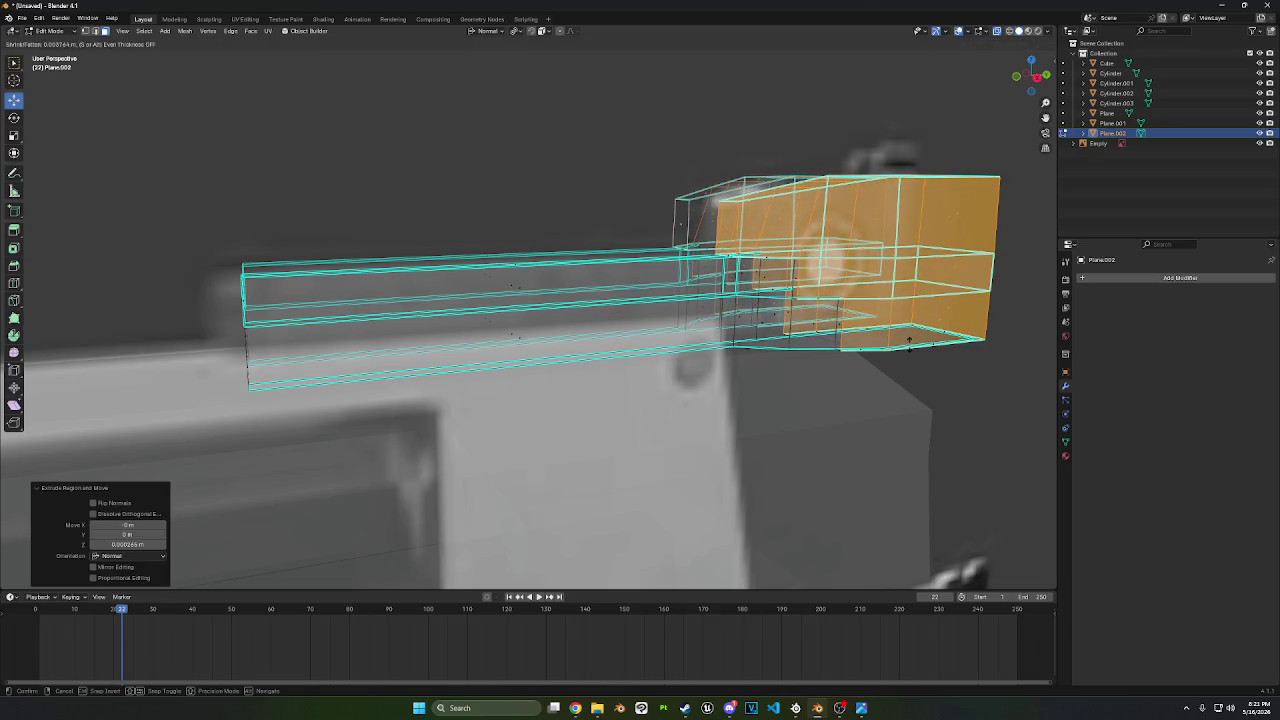
{"action": "left_click", "coordinate": [884, 314]}
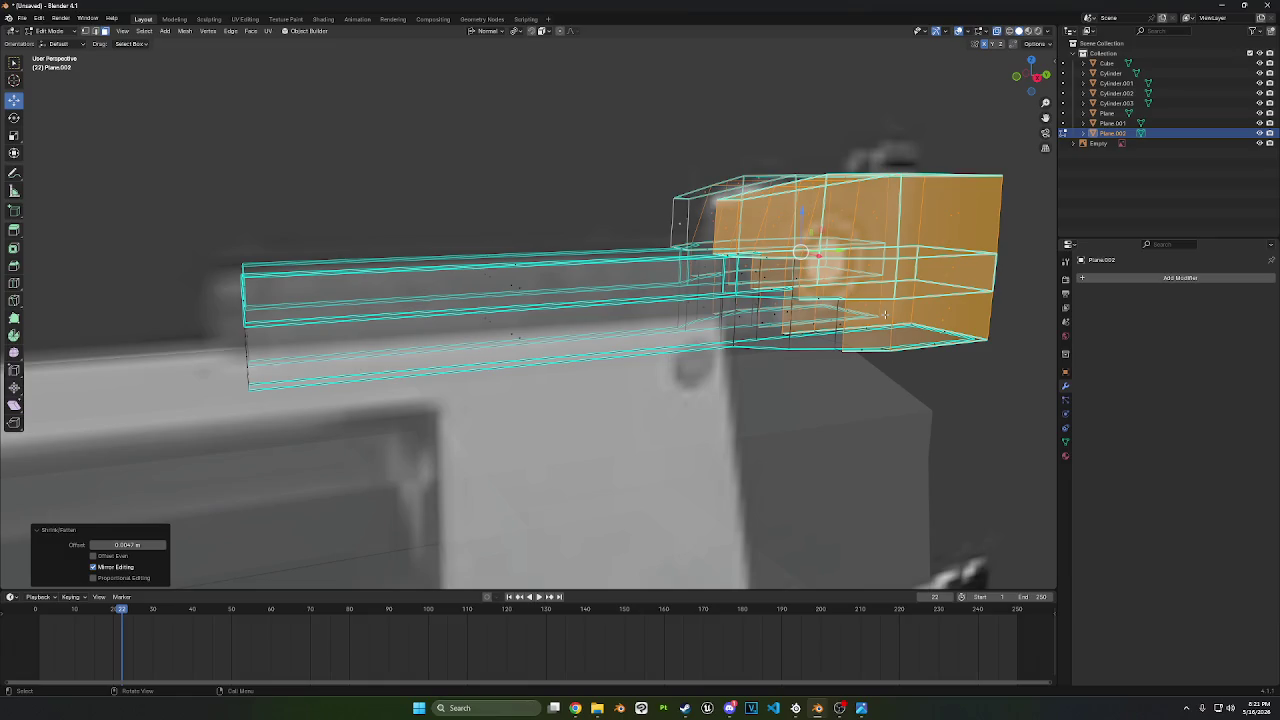
{"action": "middle_click_drag", "start_coordinate": [901, 291], "coordinate": [871, 294]}
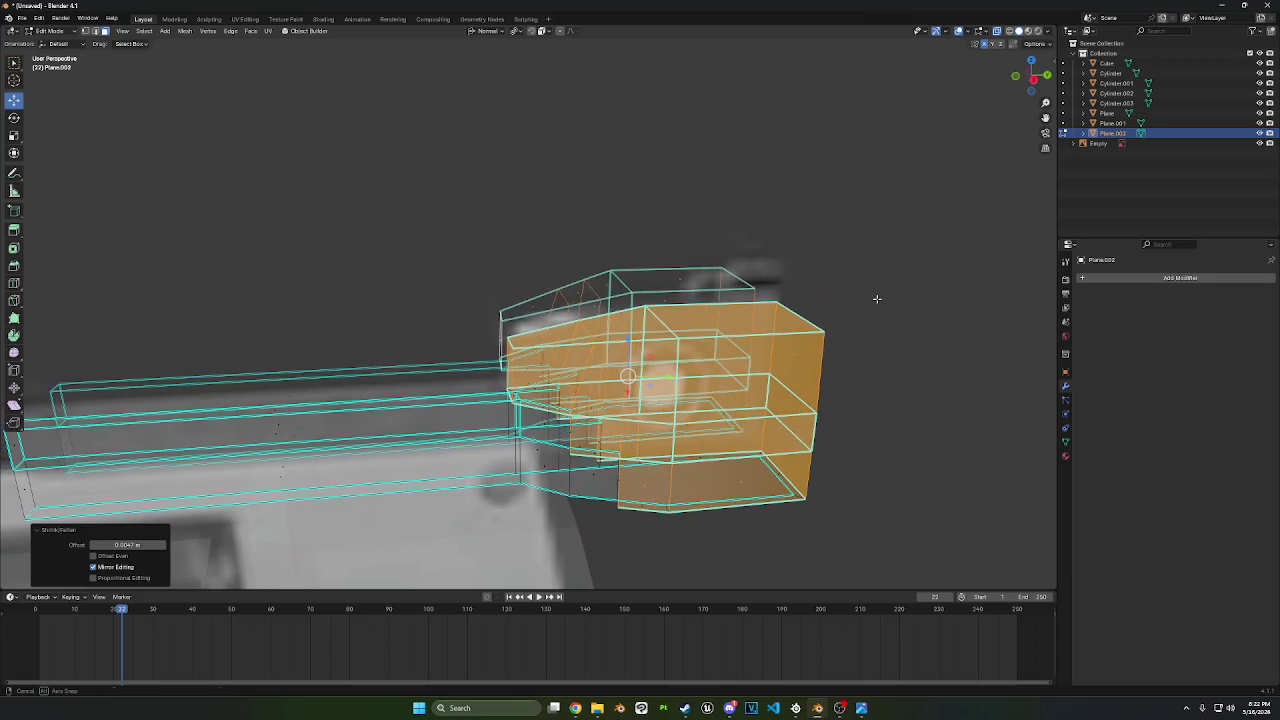
- Switch Plane.002 from Edit Mode back to Object Mode and inspect the finished sight block
{"action": "middle_click_drag", "start_coordinate": [924, 237], "coordinate": [860, 245]}
{"action": "left_click", "coordinate": [47, 31]}
{"action": "left_click", "coordinate": [52, 42]}
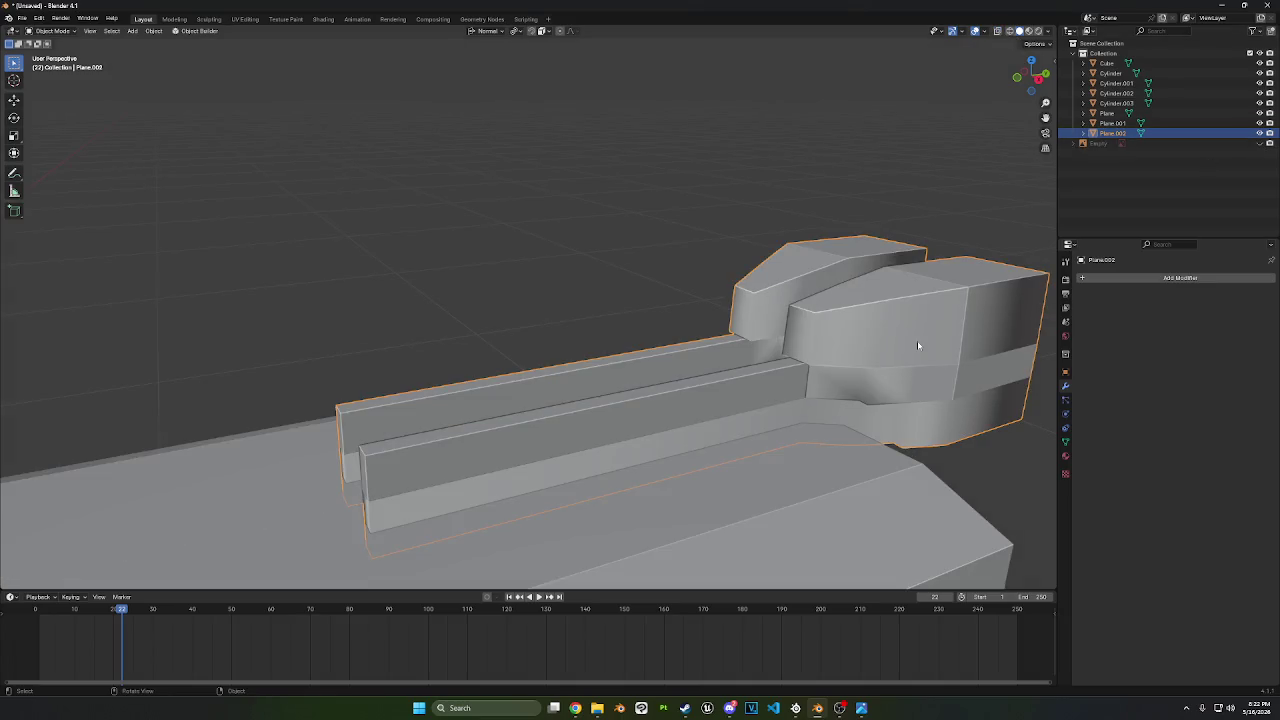
{"action": "mouse_move", "coordinate": [919, 345]}
{"action": "middle_mouse_down"}
{"action": "mouse_move", "coordinate": [903, 371]}
{"action": "mouse_move", "coordinate": [914, 346]}
{"action": "mouse_move", "coordinate": [961, 334]}
{"action": "mouse_move", "coordinate": [797, 334]}
{"action": "mouse_move", "coordinate": [700, 303]}
{"action": "mouse_move", "coordinate": [572, 291]}
{"action": "mouse_move", "coordinate": [734, 289]}
{"action": "middle_mouse_up"}
{"action": "key", "text": "shift+a"}
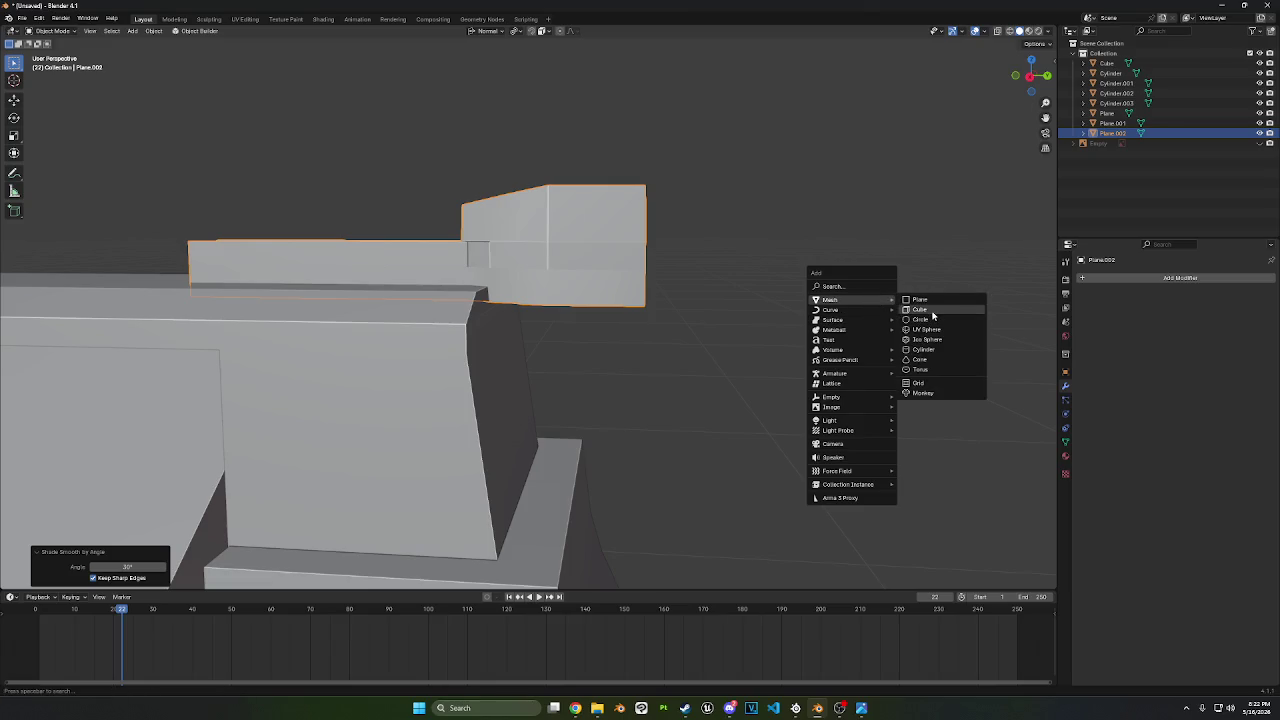
- Add a new cylinder, scale it to 0.078 and rotate it -90° in back view
{"action": "left_click", "coordinate": [923, 349]}
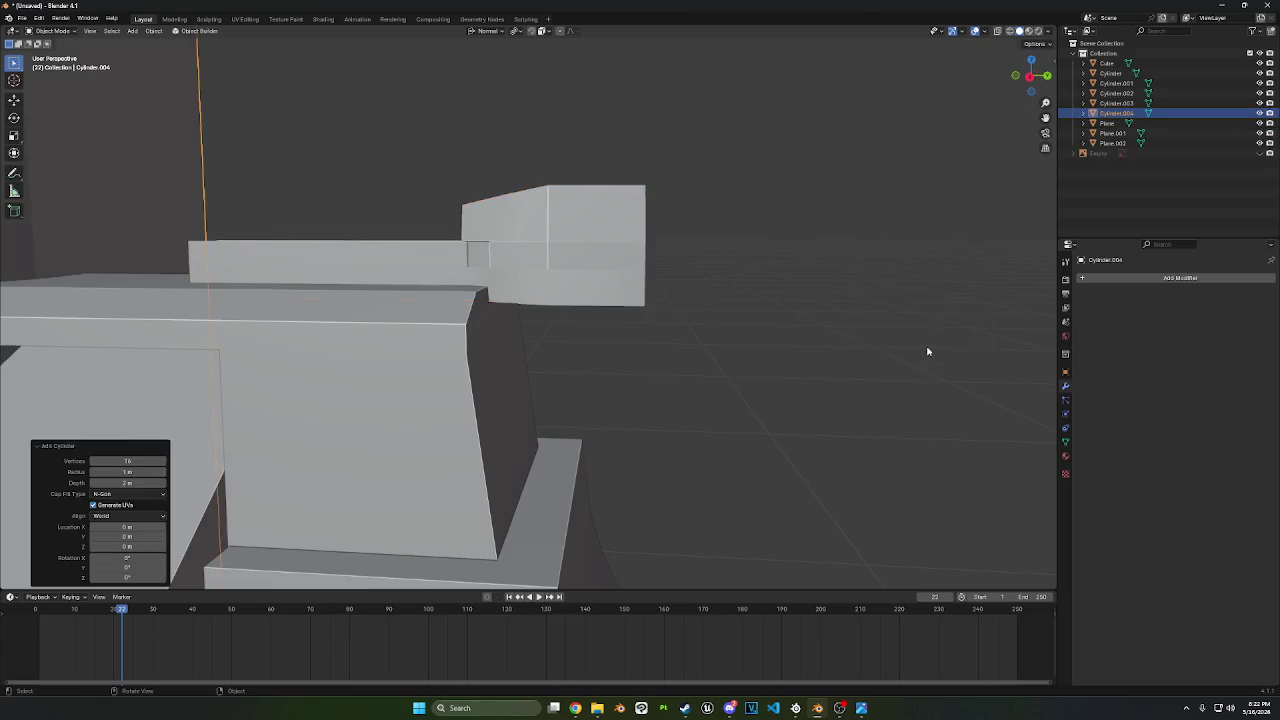
{"action": "scroll", "coordinate": [920, 350], "scroll_direction": "down", "scroll_amount": 3}
{"action": "scroll", "coordinate": [760, 303], "scroll_direction": "down", "scroll_amount": 5}
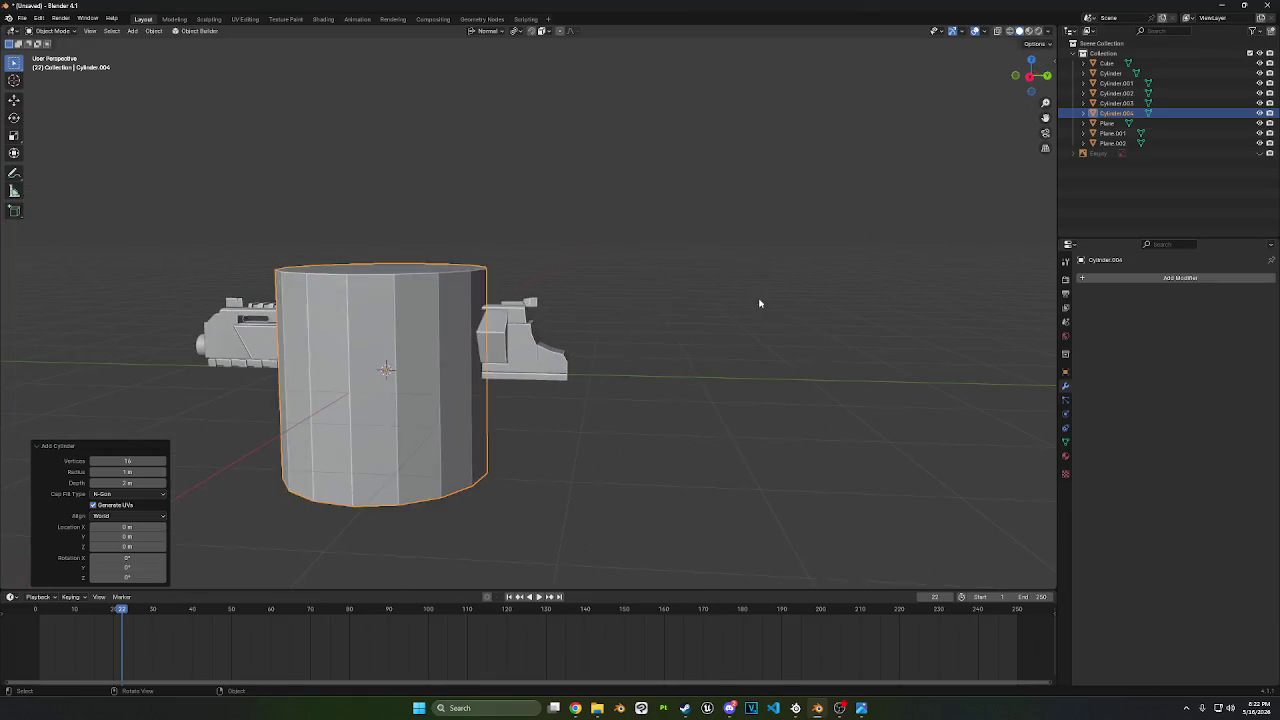
{"action": "key", "text": "s"}
{"action": "left_click", "coordinate": [417, 370]}
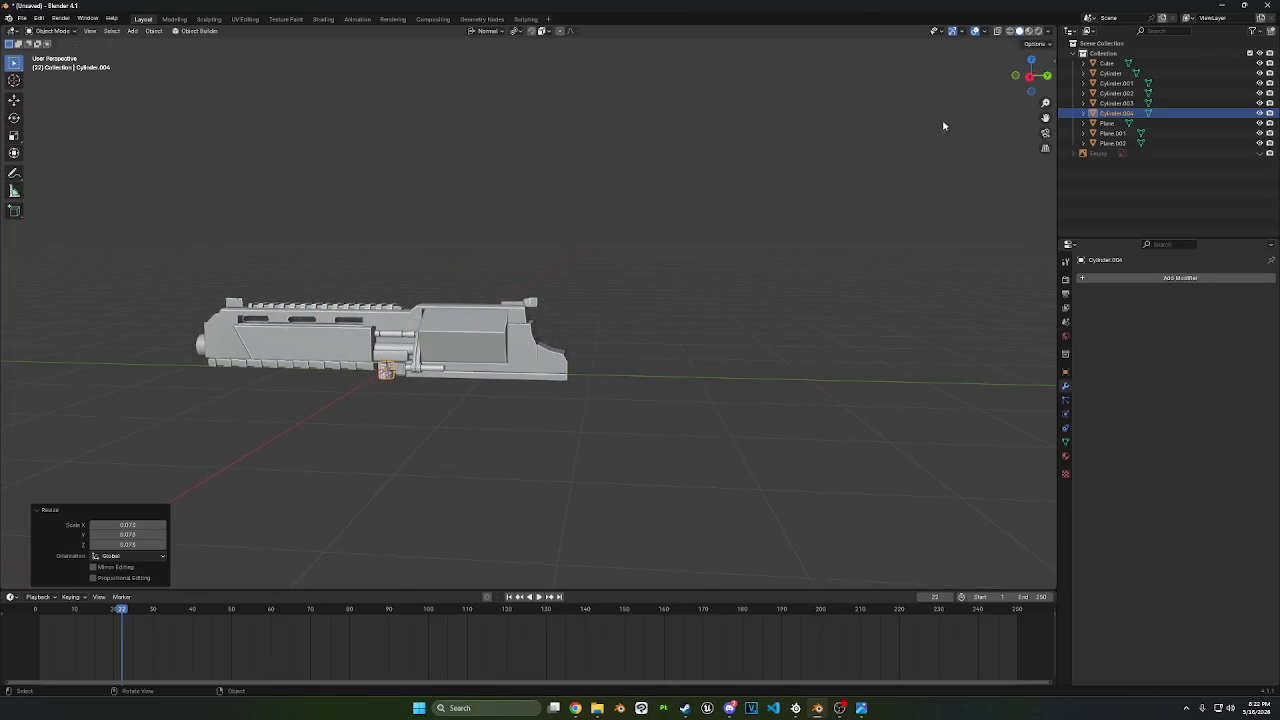
{"action": "left_click", "coordinate": [1036, 84]}
{"action": "key", "text": "r"}
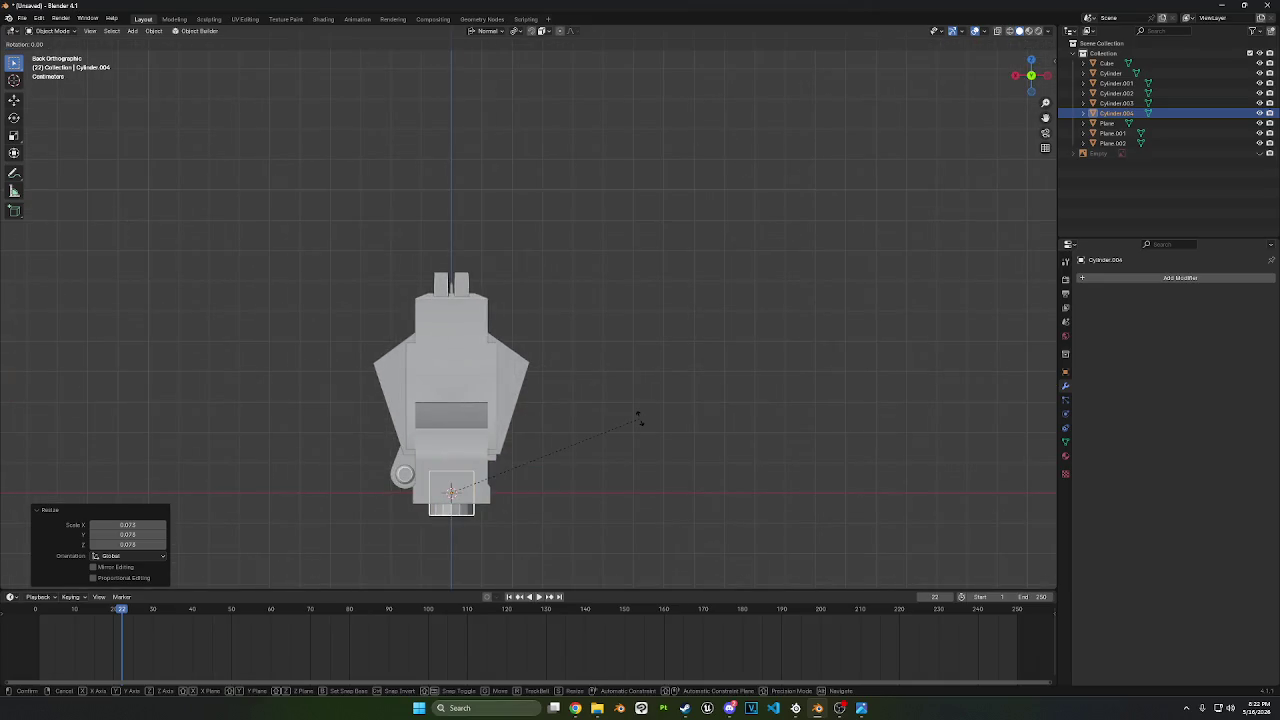
{"action": "left_click", "coordinate": [409, 391]}
- Place the cylinder on top of the gun, scale it 0.611, and slide it 1.4494 m along Y
{"action": "key", "text": "g"}
{"action": "left_click", "coordinate": [563, 314]}
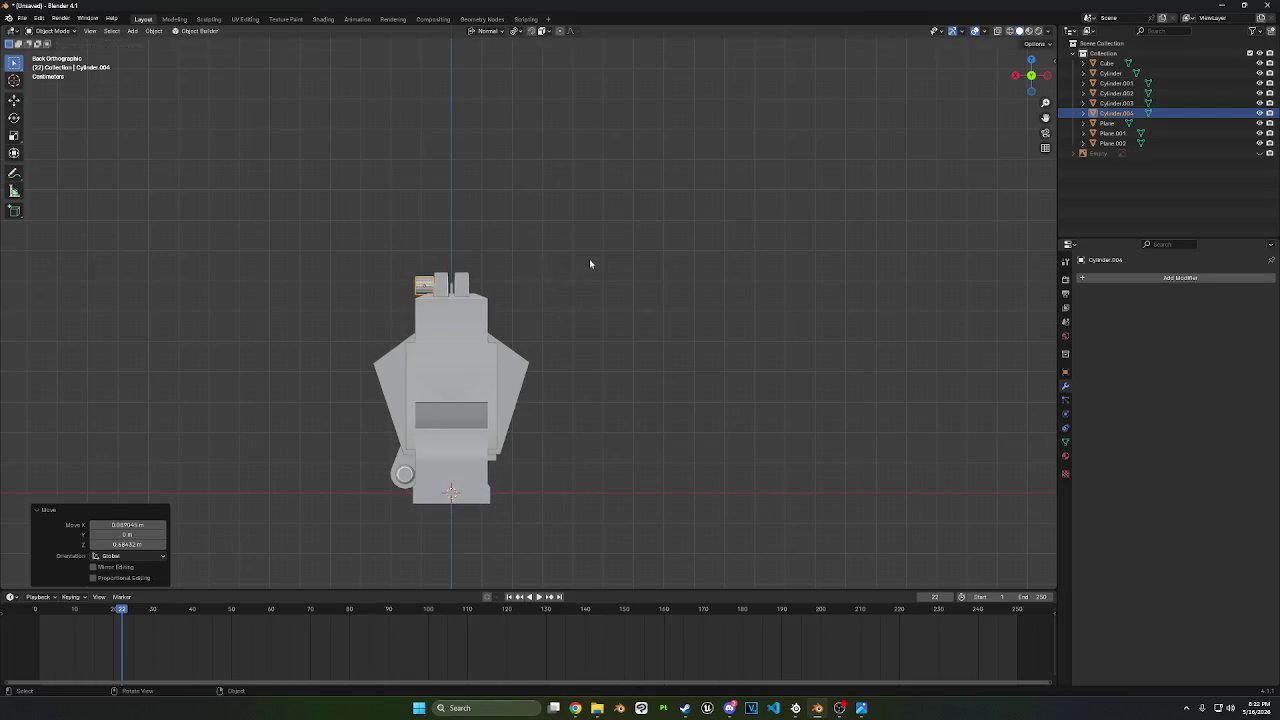
{"action": "key", "text": "s"}
{"action": "left_click", "coordinate": [526, 303]}
{"action": "middle_click_drag", "start_coordinate": [526, 303], "coordinate": [688, 296]}
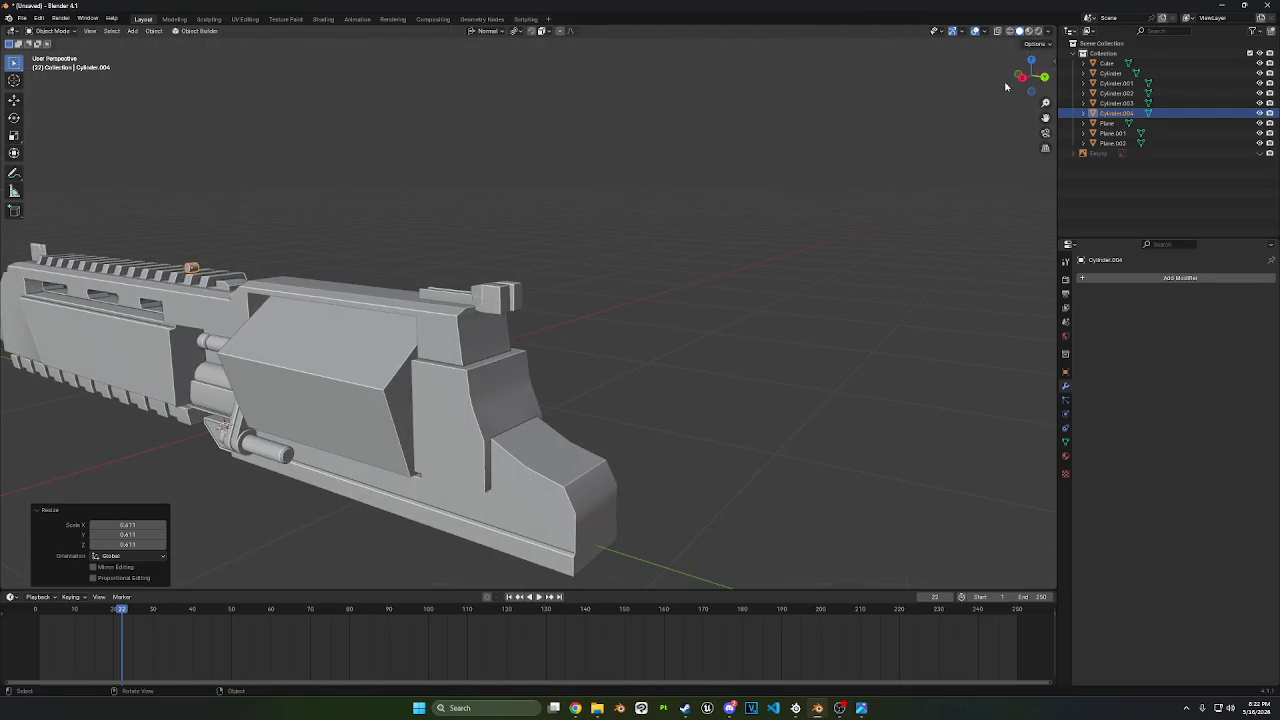
{"action": "left_click", "coordinate": [1021, 76]}
{"action": "key", "text": "g"}
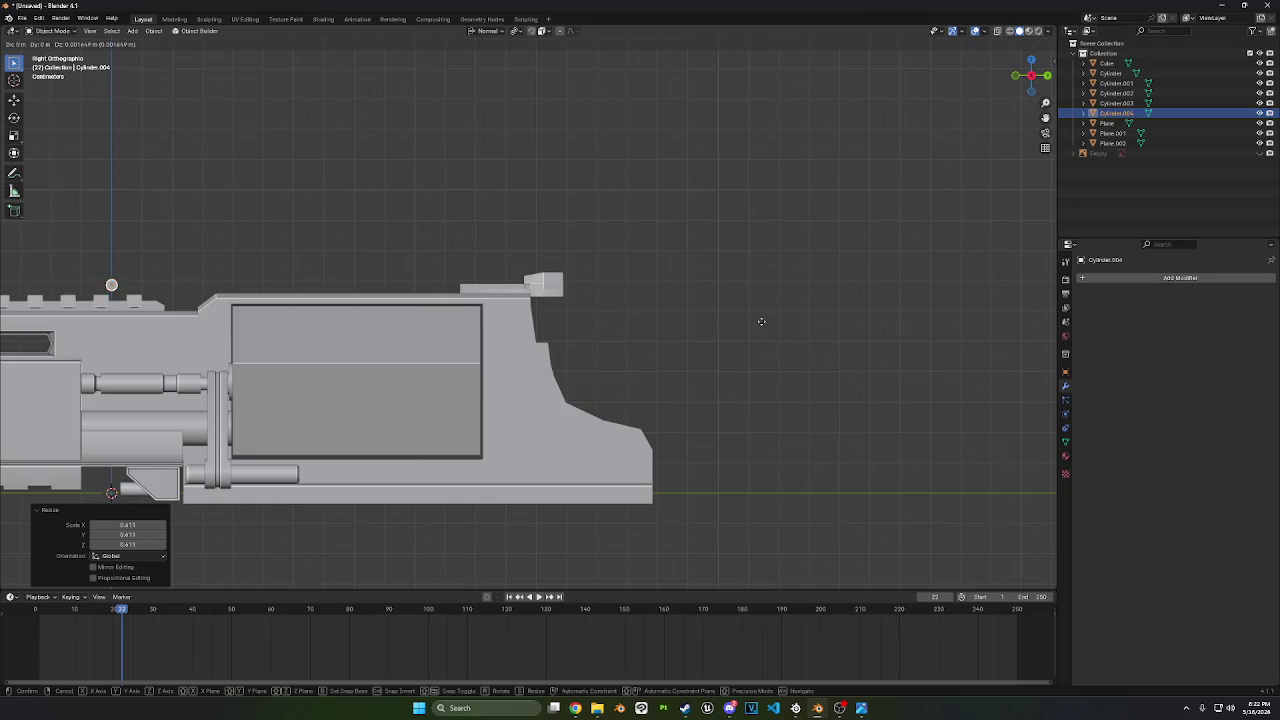
{"action": "key", "text": "y"}
{"action": "left_click", "coordinate": [146, 291]}
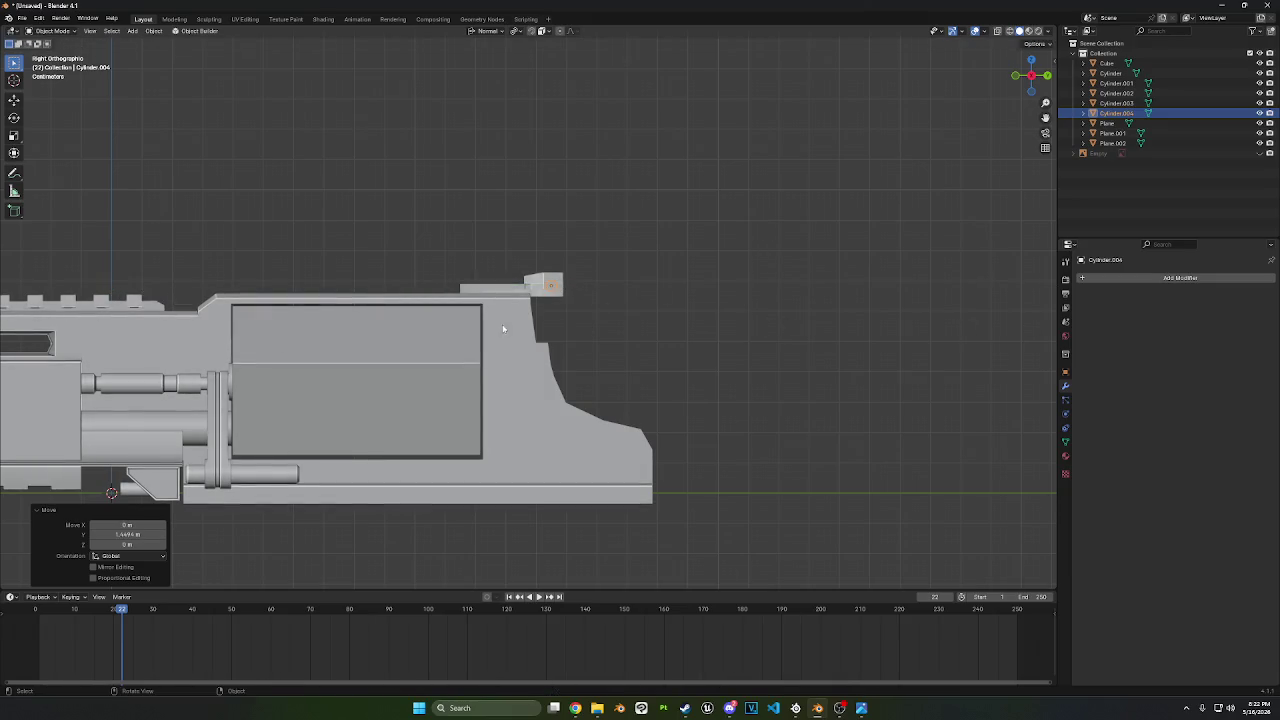
- Turn on see-through display and select Cylinder.004 in the outliner
{"action": "scroll", "coordinate": [508, 323], "scroll_direction": "up", "scroll_amount": 5}
{"action": "left_click", "coordinate": [1259, 153]}
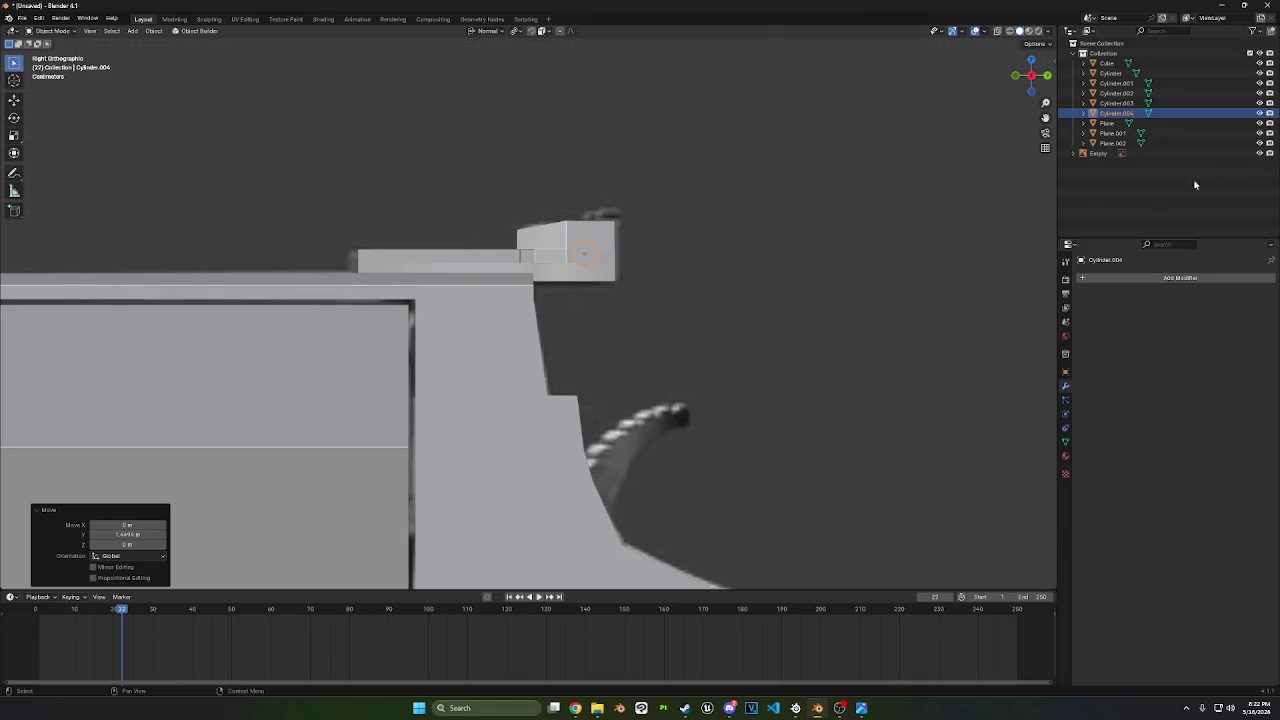
{"action": "middle_click_drag", "start_coordinate": [980, 190], "coordinate": [928, 193]}
{"action": "left_click", "coordinate": [652, 200]}
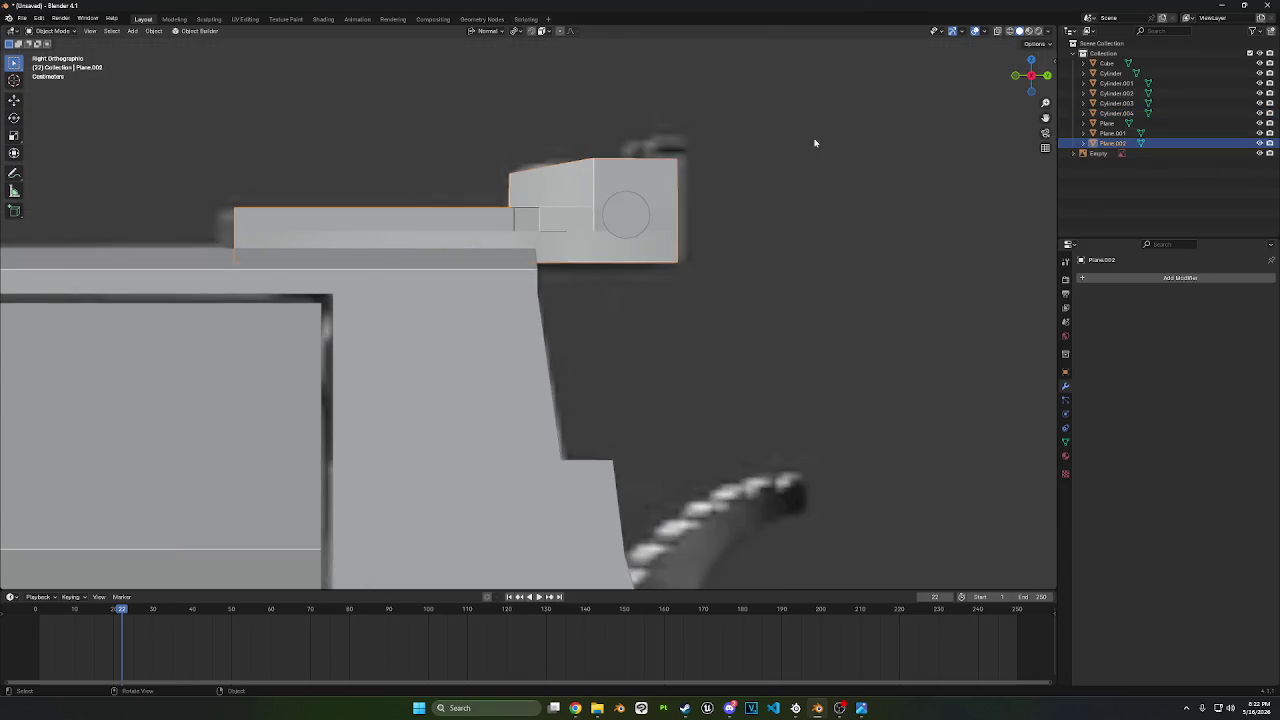
{"action": "left_click", "coordinate": [998, 31]}
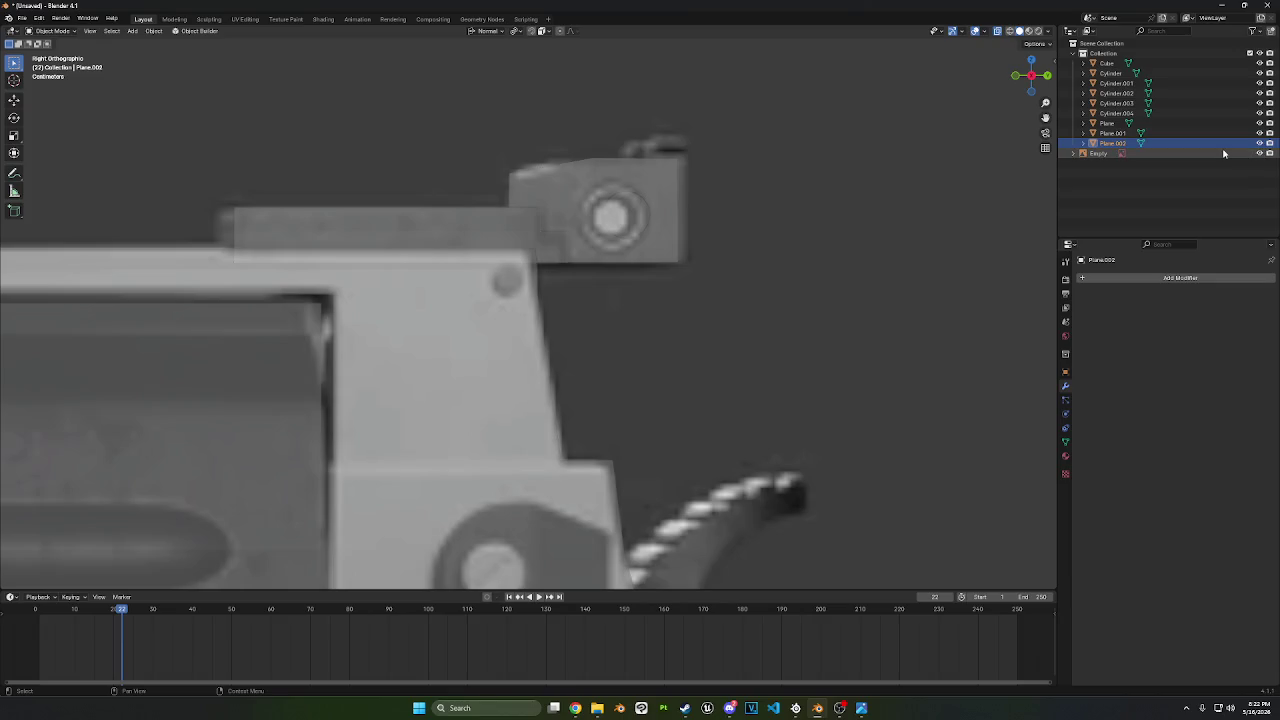
{"action": "left_click", "coordinate": [1218, 135]}
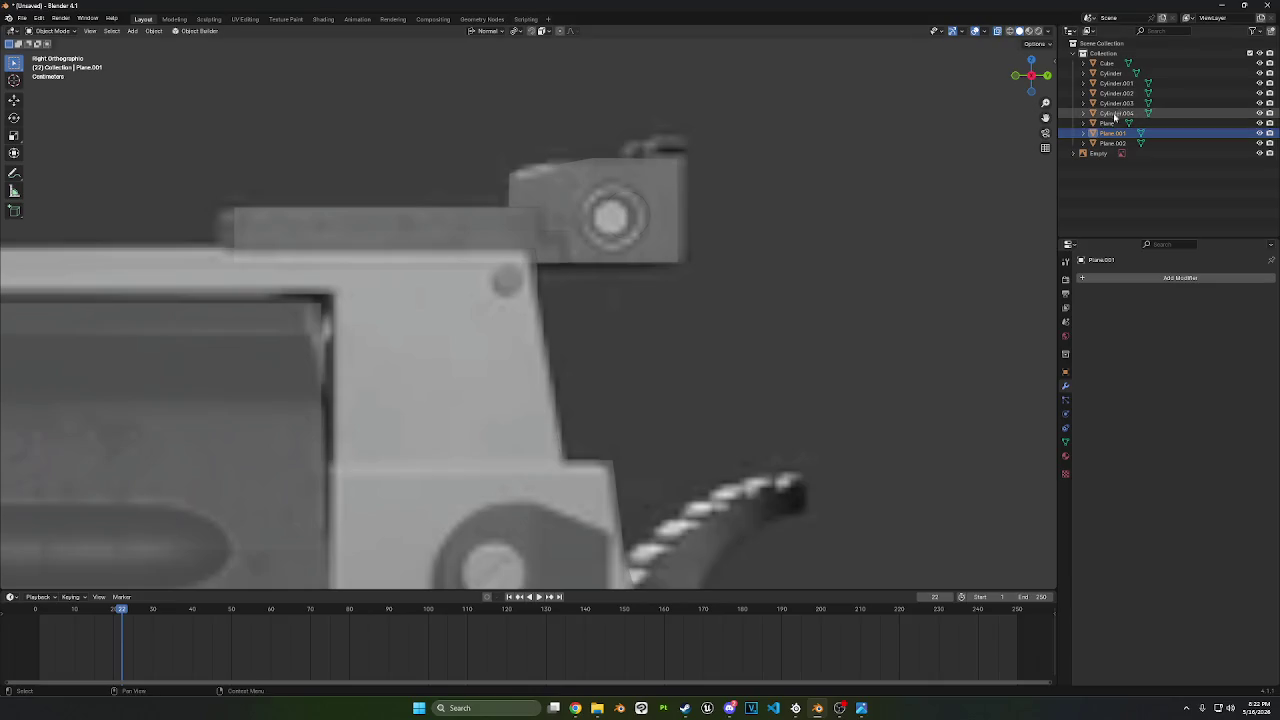
{"action": "left_click", "coordinate": [1118, 114]}
- Move Cylinder.004 into the rear sight block and enlarge it by 1.5
{"action": "key", "text": "g"}
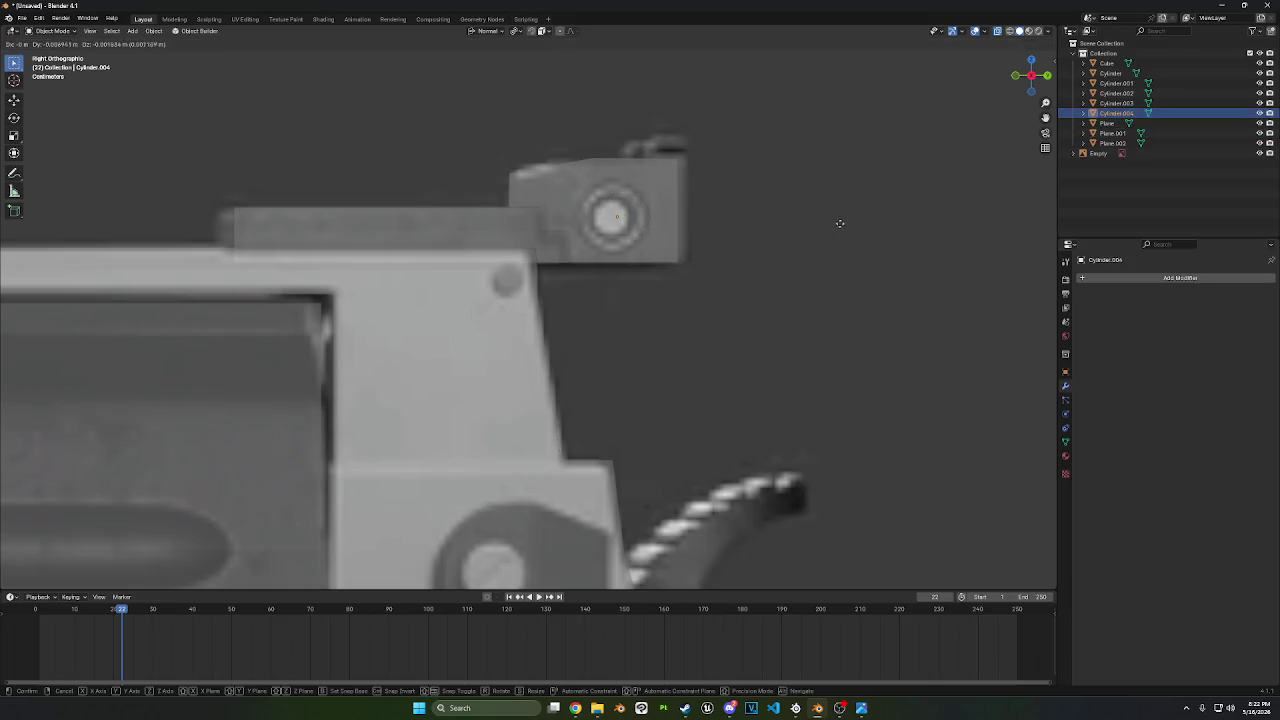
{"action": "left_click", "coordinate": [766, 223]}
{"action": "key", "text": "s"}
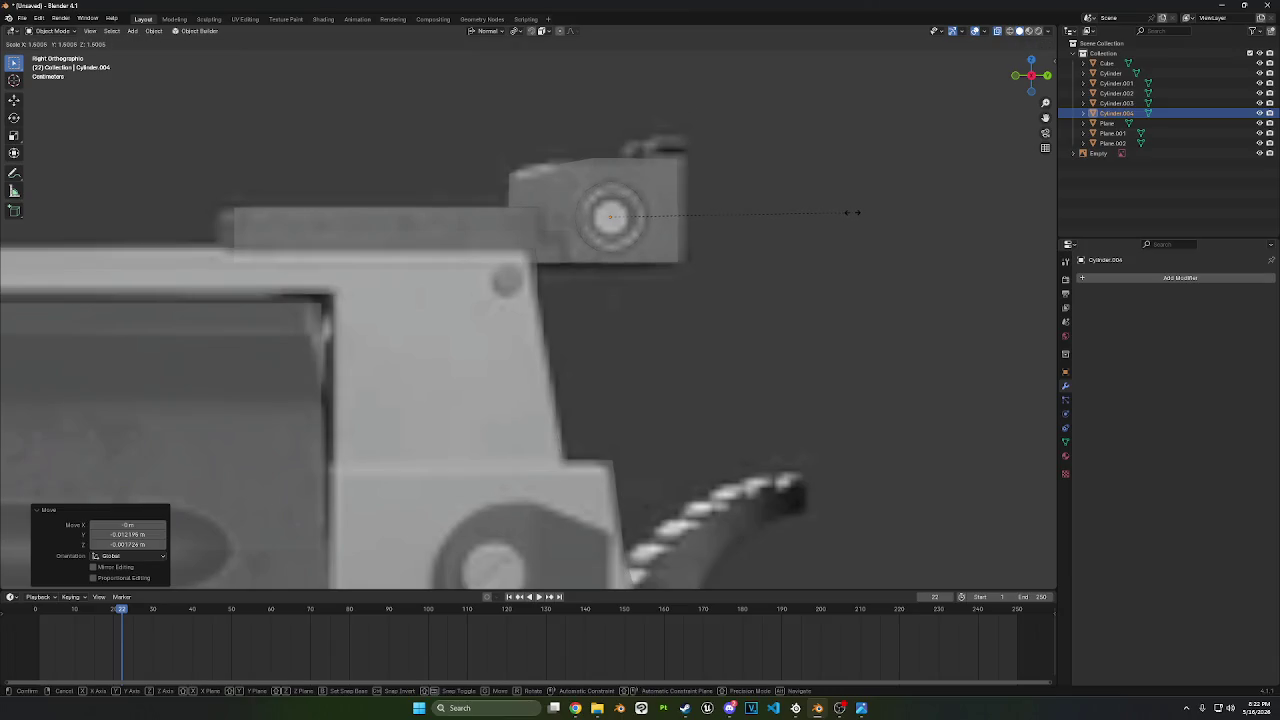
{"action": "left_click", "coordinate": [852, 213]}
{"action": "middle_click_drag", "start_coordinate": [849, 214], "coordinate": [746, 274]}
{"action": "scroll", "coordinate": [746, 274], "scroll_direction": "up", "scroll_amount": 2}
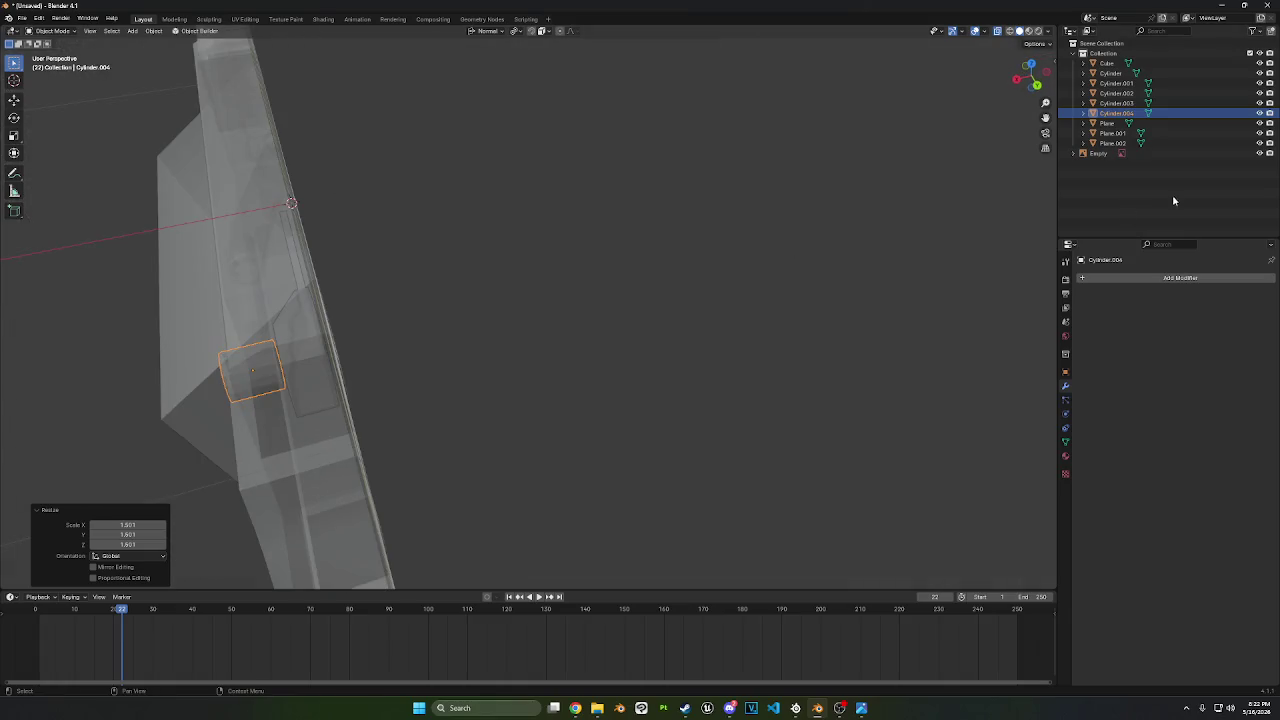
- Hide the Empty and slide the sight cylinder along the X axis
{"action": "left_click", "coordinate": [1259, 153]}
{"action": "key", "text": "g"}
{"action": "key", "text": "y"}
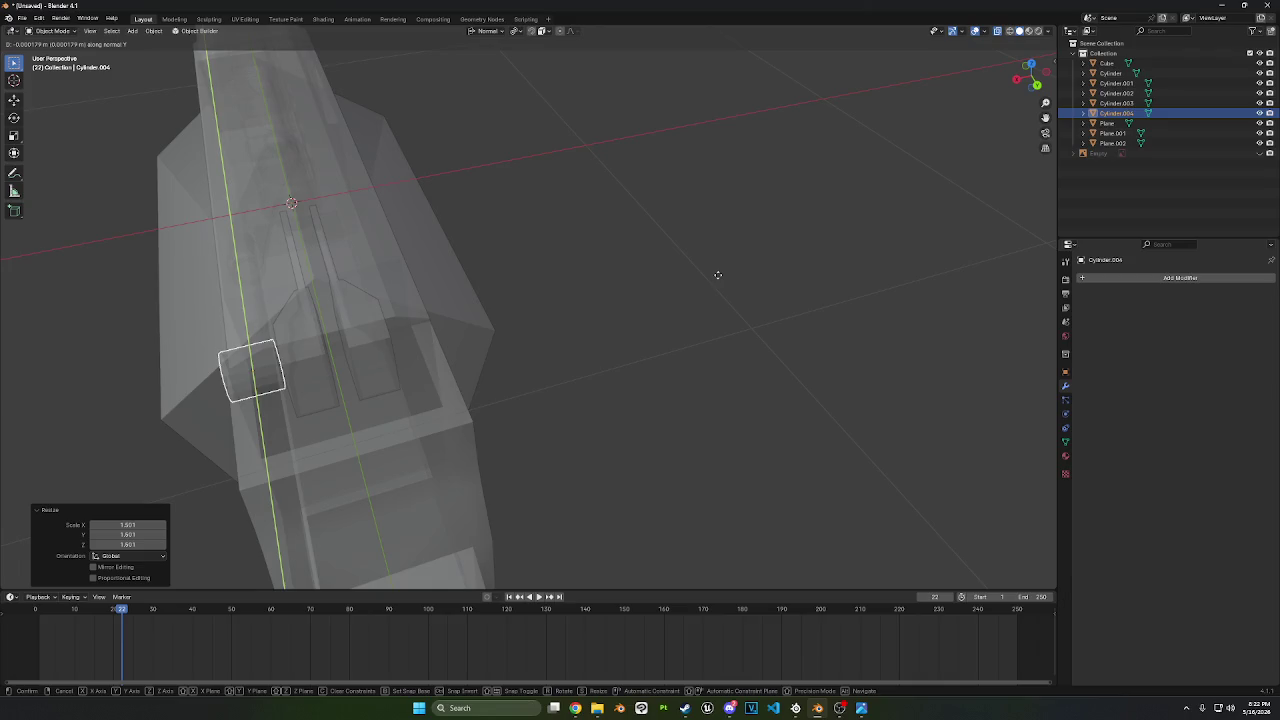
{"action": "key", "text": "x"}
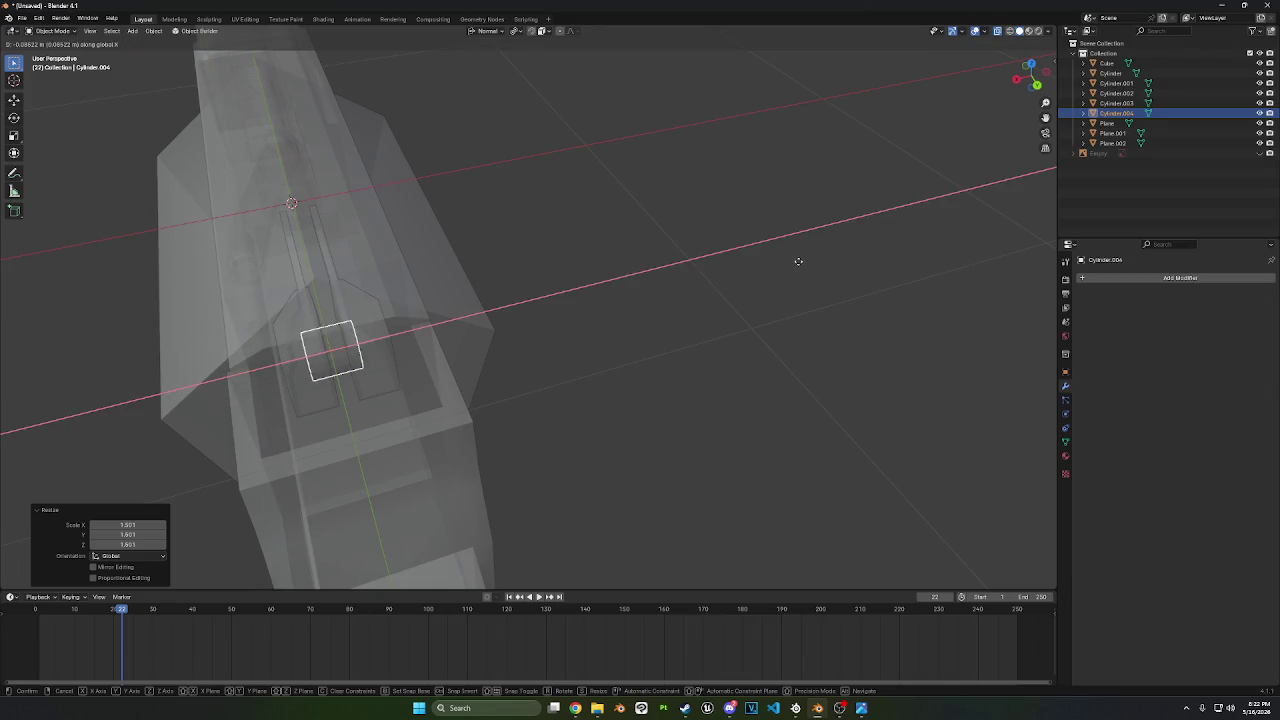
{"action": "left_click", "coordinate": [793, 260]}
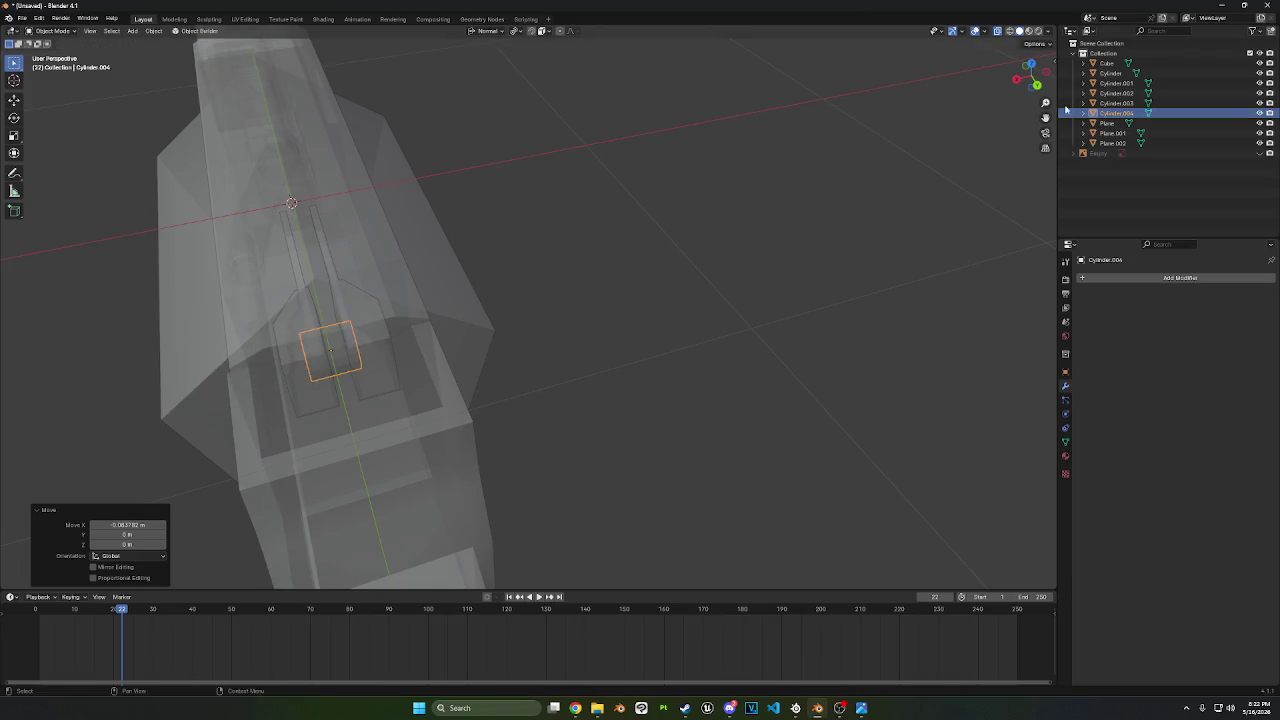
- Apply the cylinder's rotation and set its X location to 0
{"action": "left_click", "coordinate": [1053, 62]}
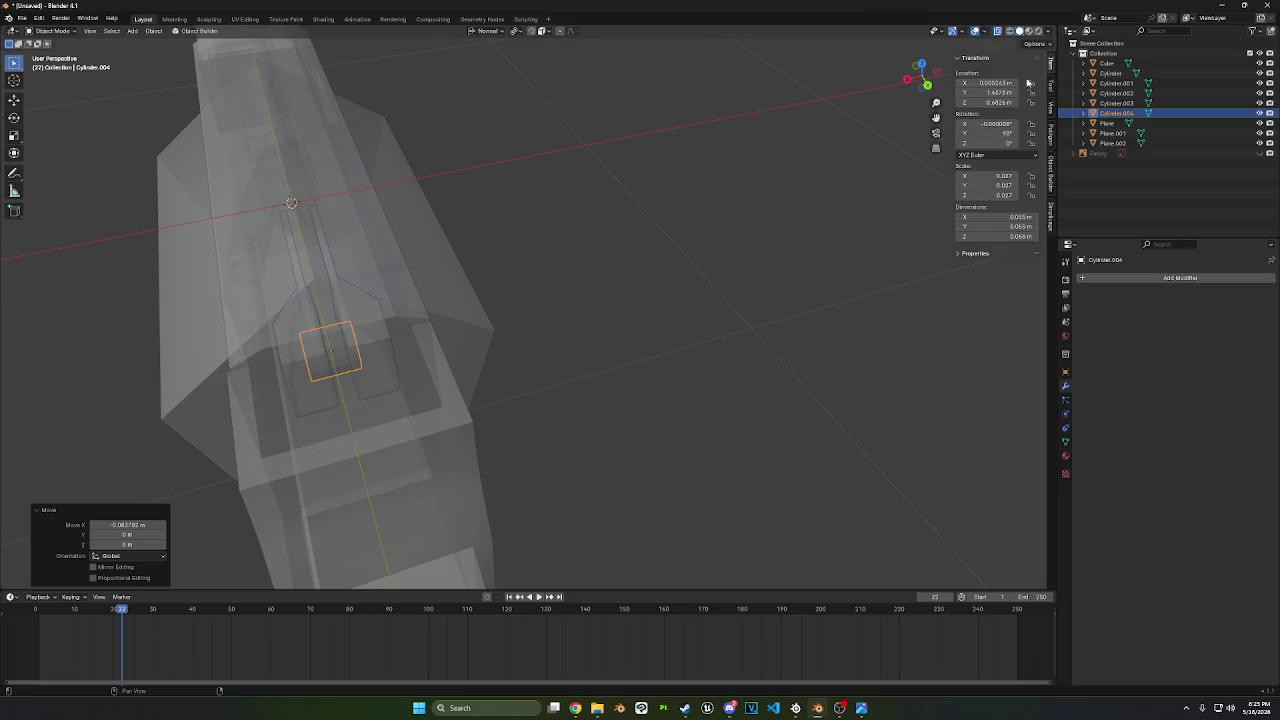
{"action": "left_click", "coordinate": [996, 102]}
{"action": "type", "text": "0"}
{"action": "key", "text": "Return"}
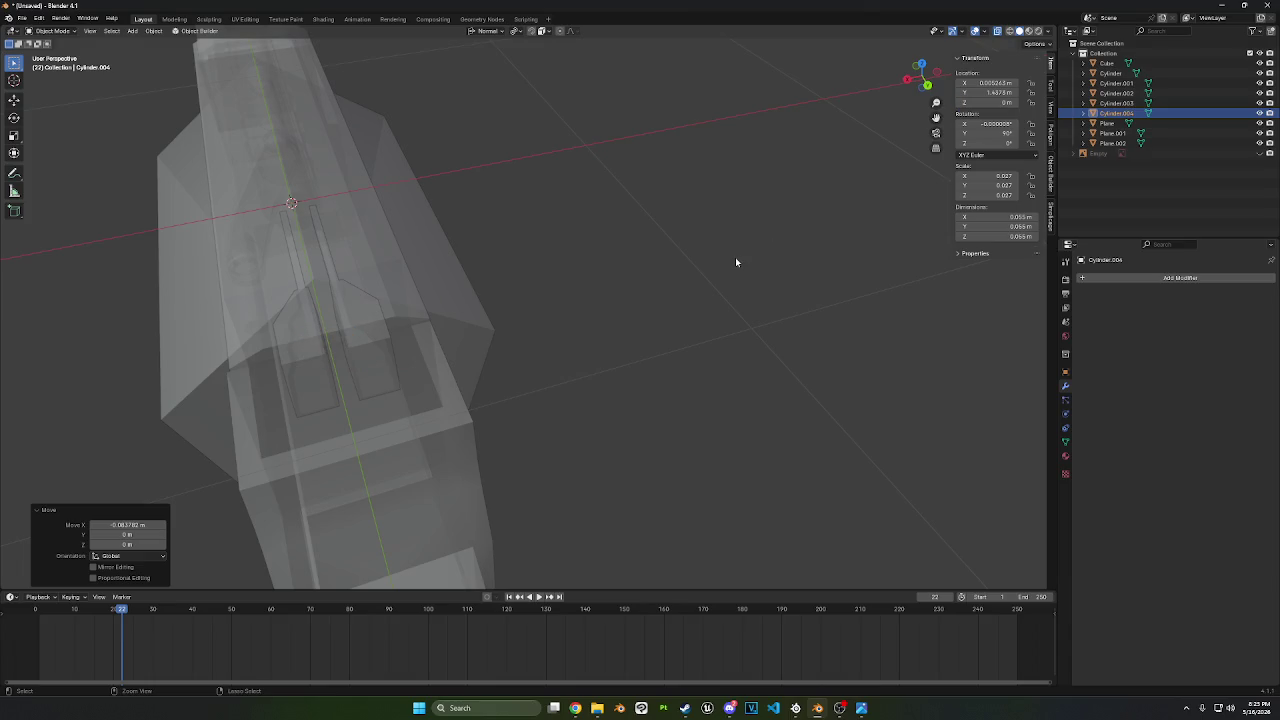
{"action": "key", "text": "ctrl+z"}
{"action": "key", "text": "ctrl+a"}
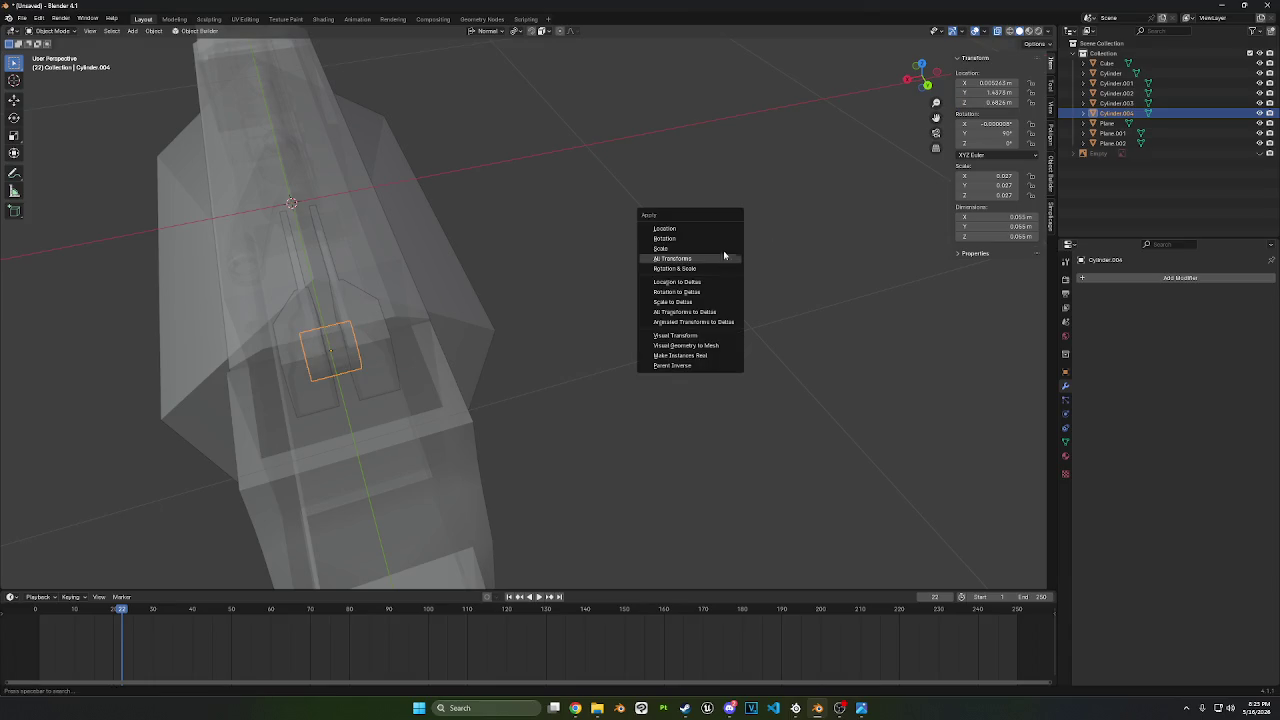
{"action": "left_click", "coordinate": [723, 239]}
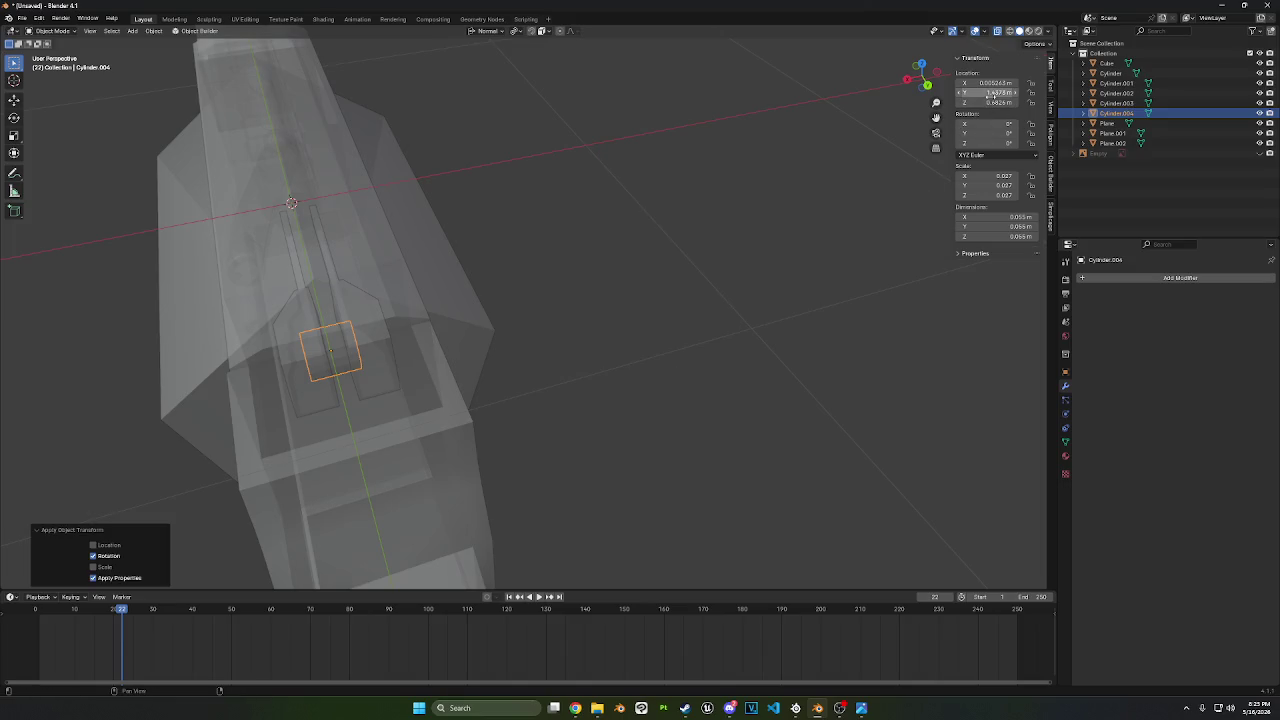
{"action": "left_click", "coordinate": [995, 83]}
{"action": "type", "text": "0"}
{"action": "key", "text": "Return"}
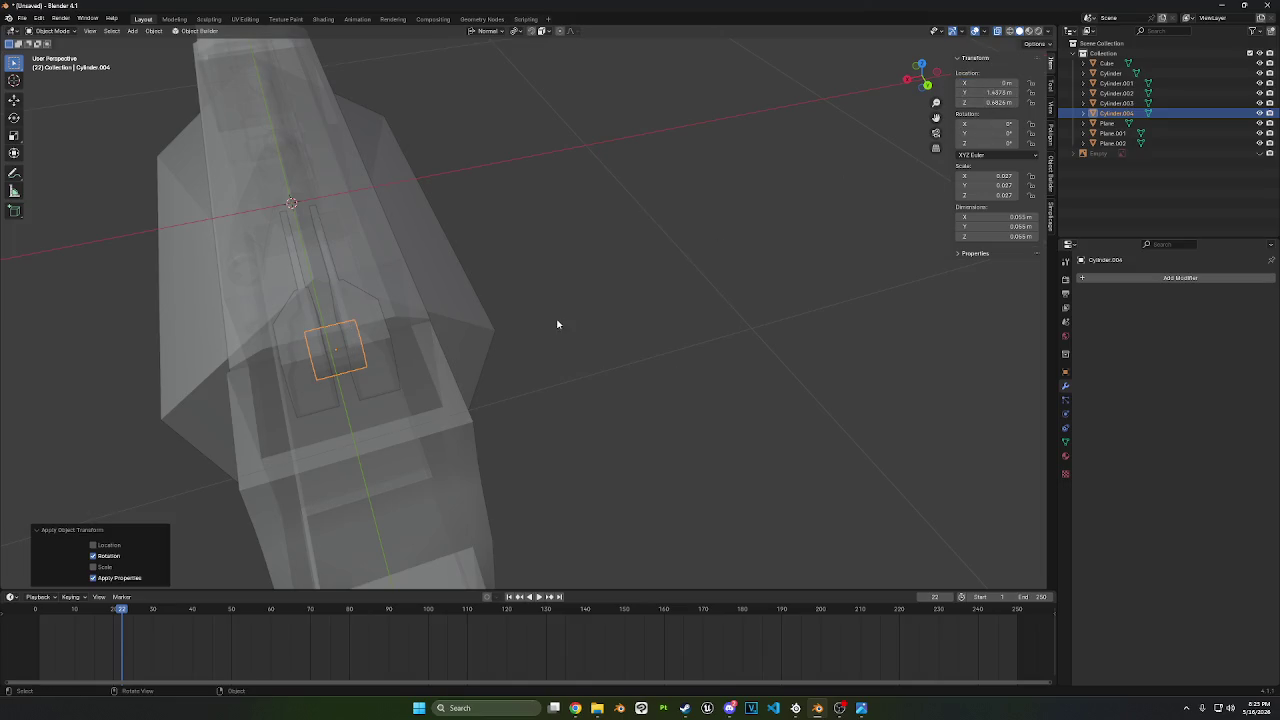
- Stretch the cylinder 2.389 times along X and view the sight from the back
{"action": "mouse_move", "coordinate": [557, 323]}
{"action": "middle_mouse_down"}
{"action": "mouse_move", "coordinate": [571, 283]}
{"action": "mouse_move", "coordinate": [591, 289]}
{"action": "middle_mouse_up"}
{"action": "key", "text": "s"}
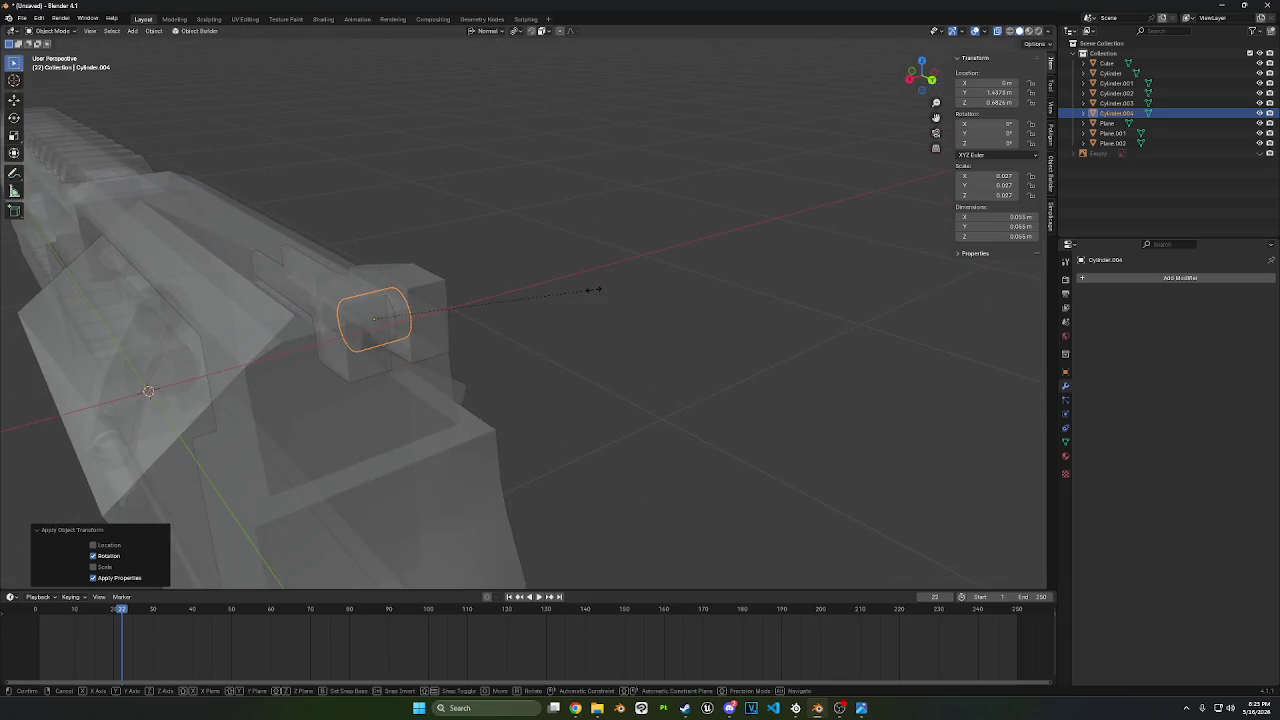
{"action": "key", "text": "x"}
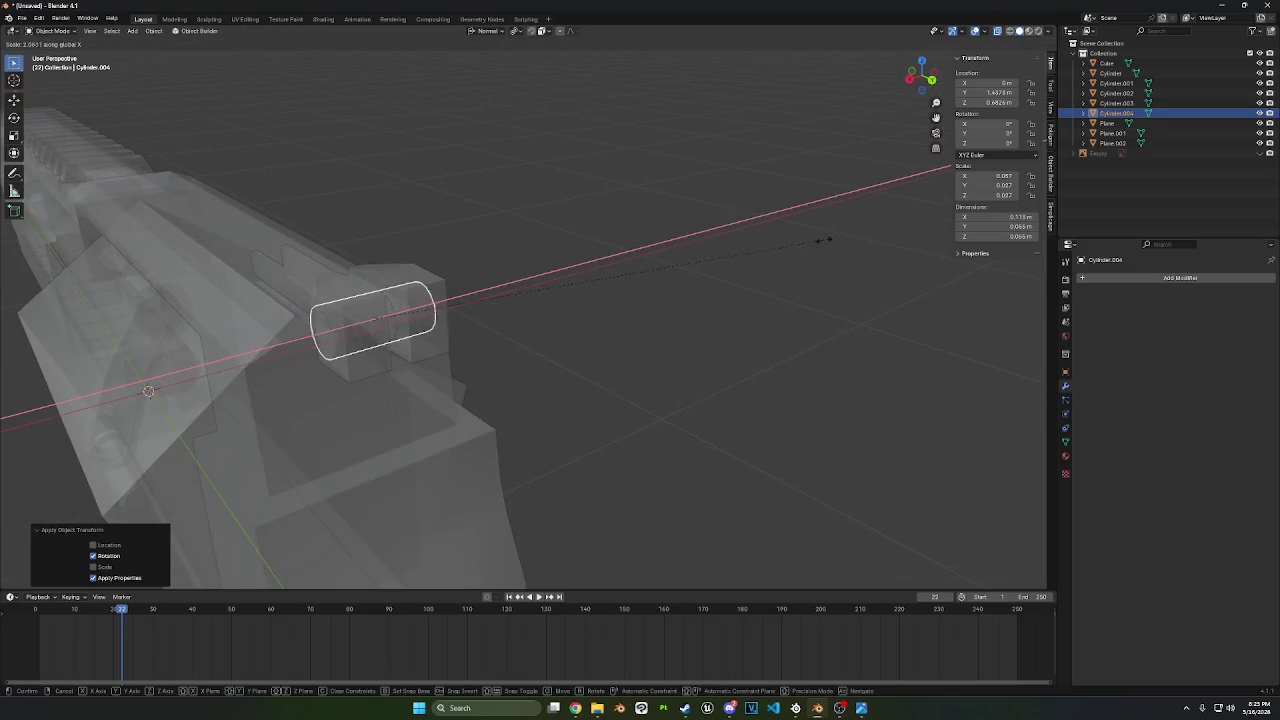
{"action": "left_click", "coordinate": [893, 225]}
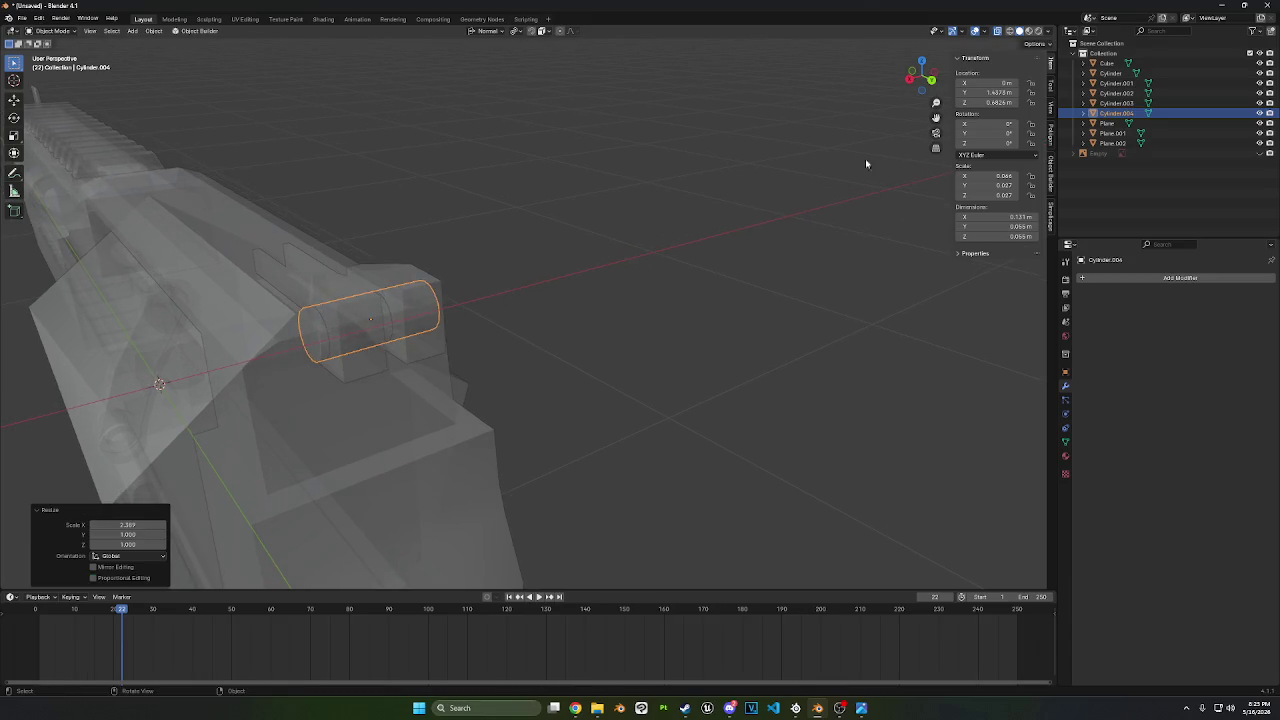
{"action": "left_click", "coordinate": [931, 79]}
{"action": "middle_click_drag", "start_coordinate": [411, 243], "coordinate": [484, 302], "text": "shift"}
{"action": "scroll", "coordinate": [484, 302], "scroll_direction": "up", "scroll_amount": 3}
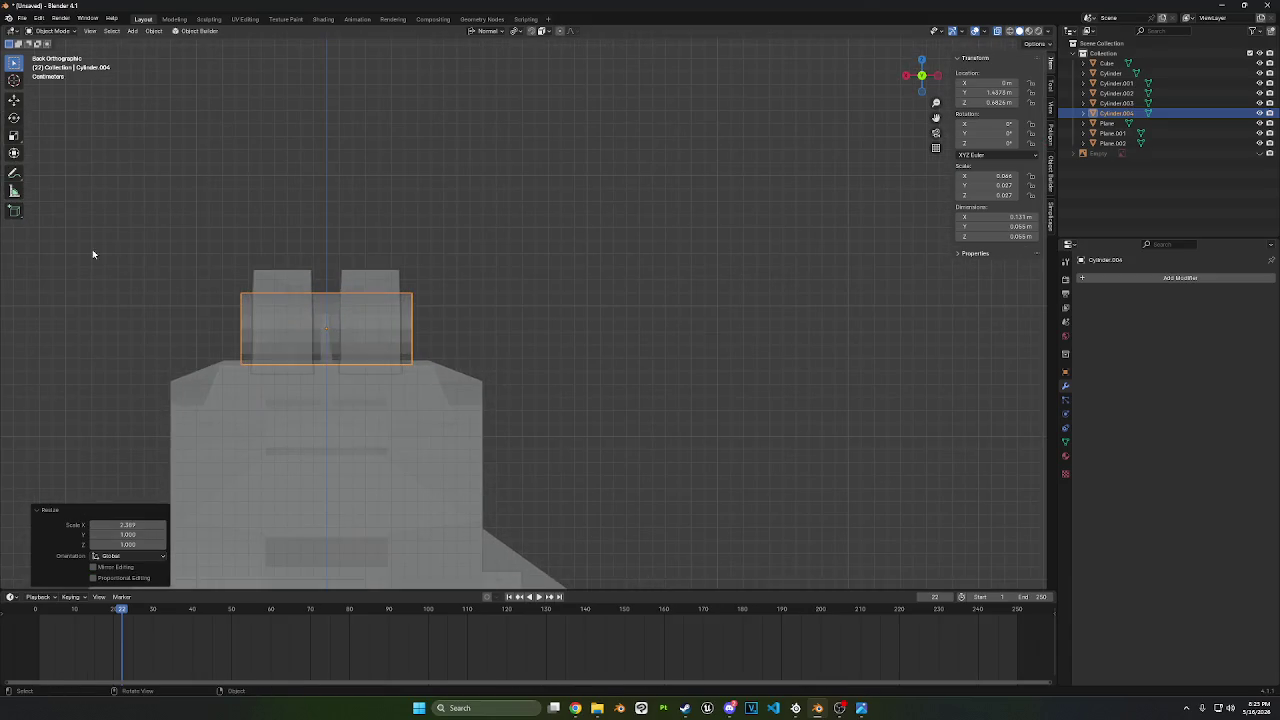
{"action": "left_click", "coordinate": [15, 101]}
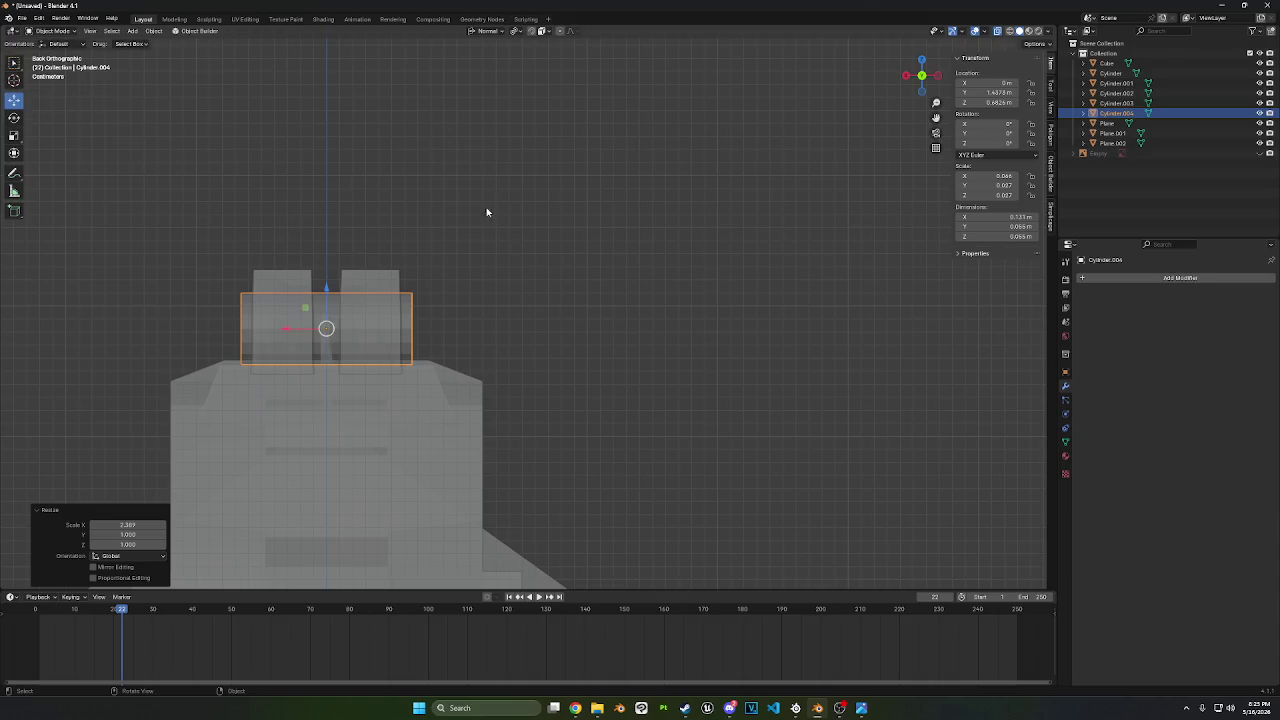
{"action": "key", "text": "Tab"}
- Loop-cut the cylinder's middle, bevel it into a wide band, and delete it to split the cylinder
{"action": "left_click", "coordinate": [14, 283]}
{"action": "left_click", "coordinate": [287, 301]}
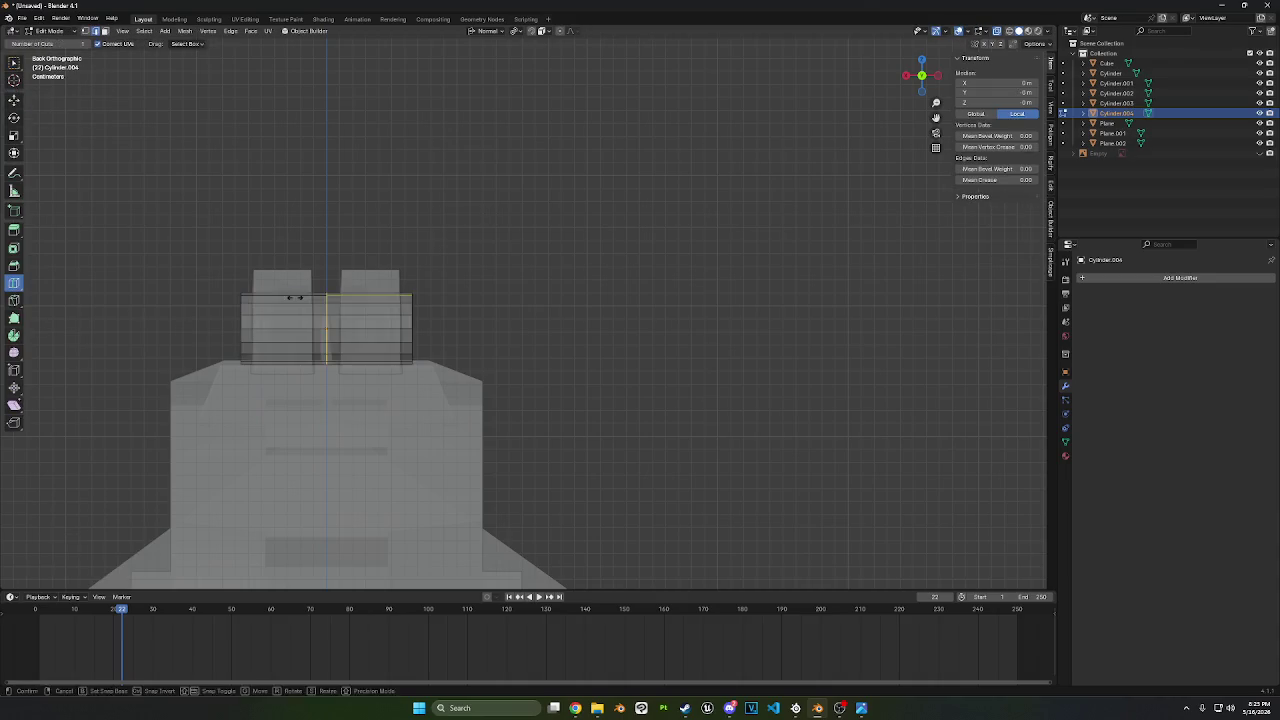
{"action": "key", "text": "ctrl+b"}
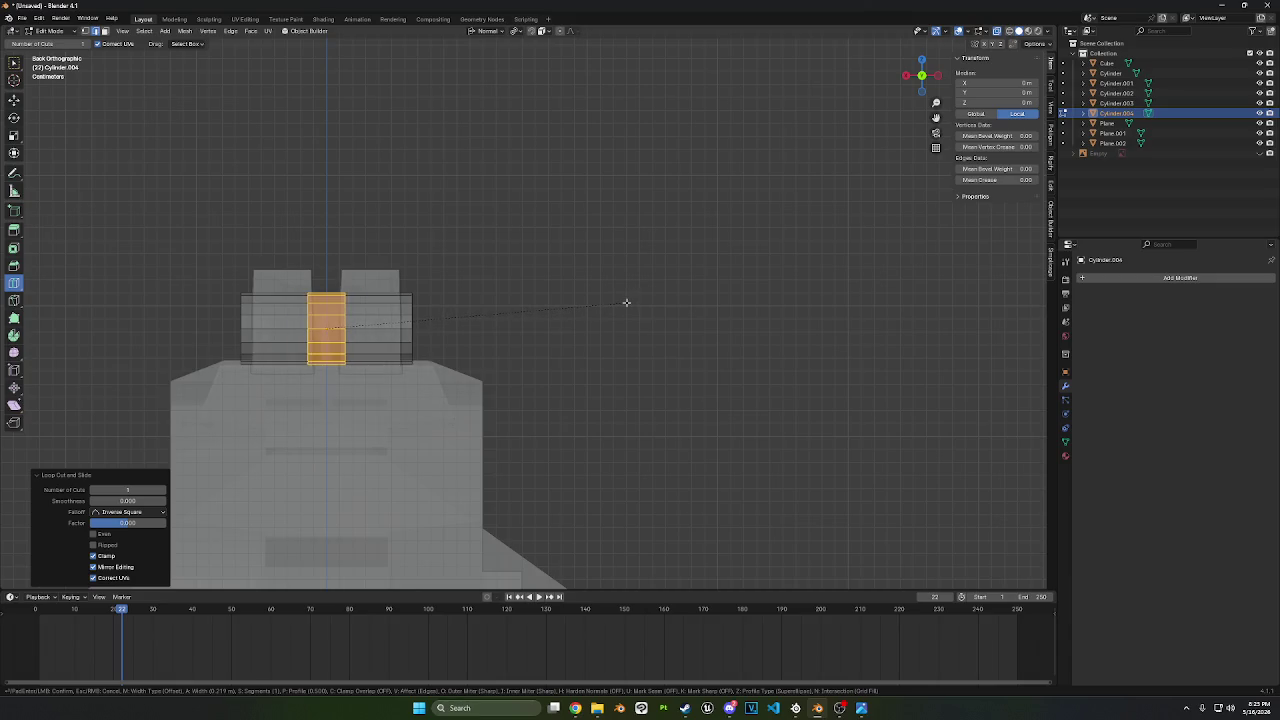
{"action": "left_click", "coordinate": [626, 302]}
{"action": "key", "text": "3"}
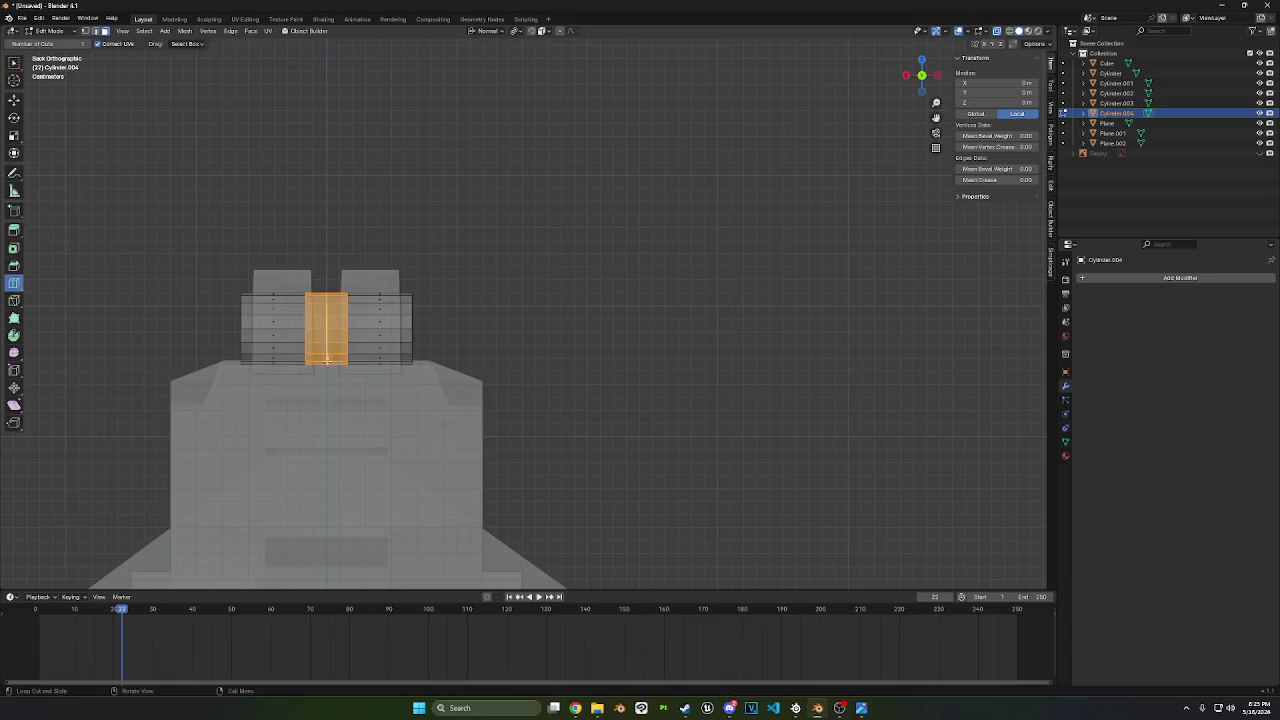
{"action": "left_click", "coordinate": [13, 99]}
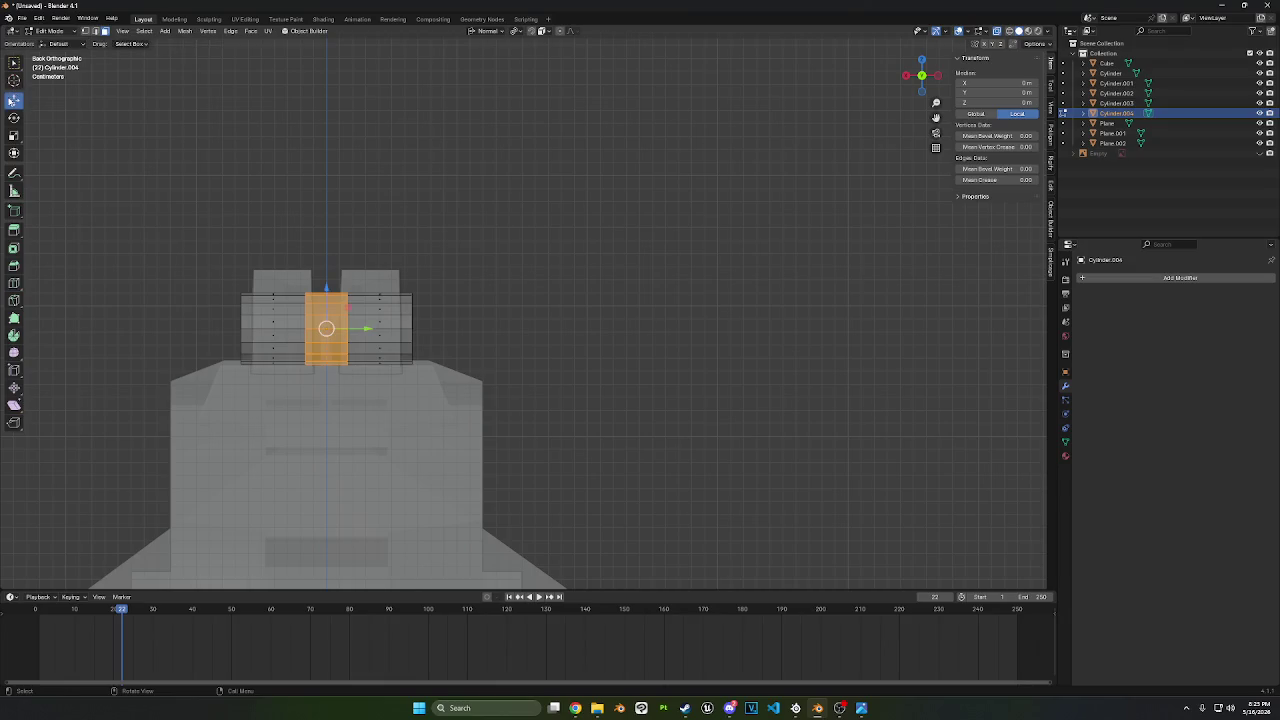
{"action": "right_click", "coordinate": [412, 345]}
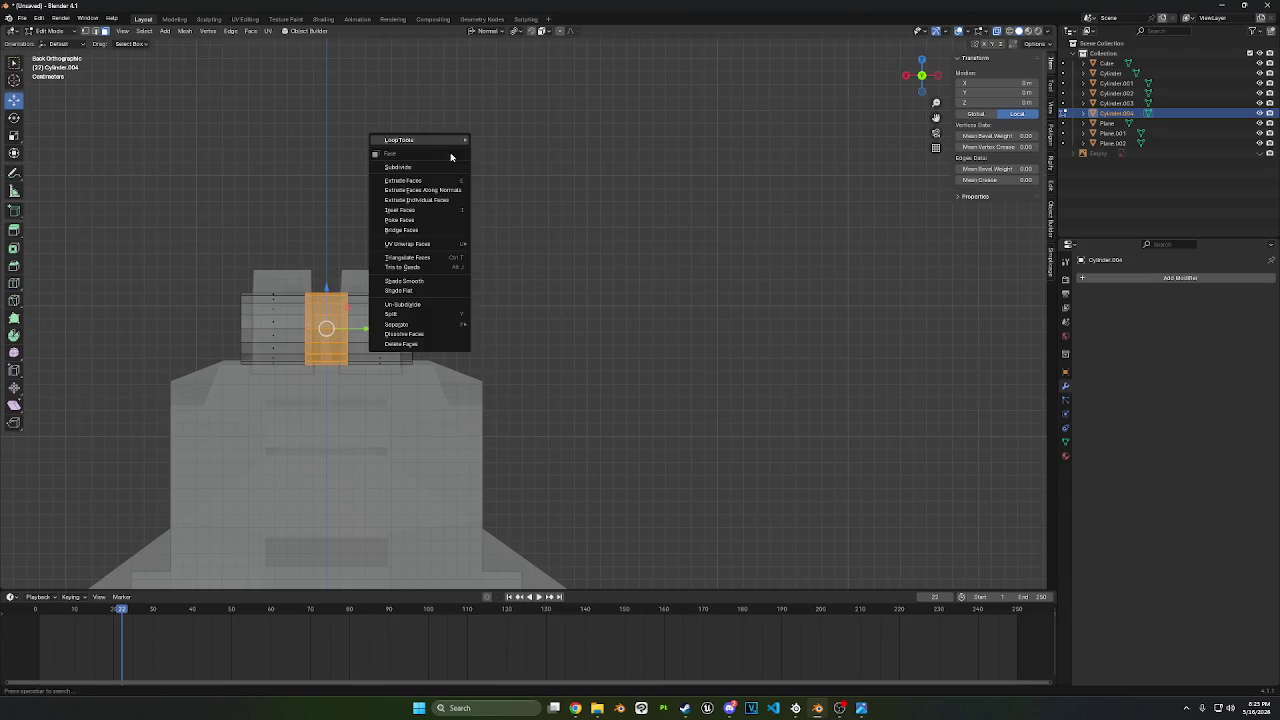
{"action": "left_click", "coordinate": [412, 345]}
- Inset the left cylinder's end face and extrude it inward into a bore
{"action": "middle_click_drag", "start_coordinate": [283, 355], "coordinate": [314, 352]}
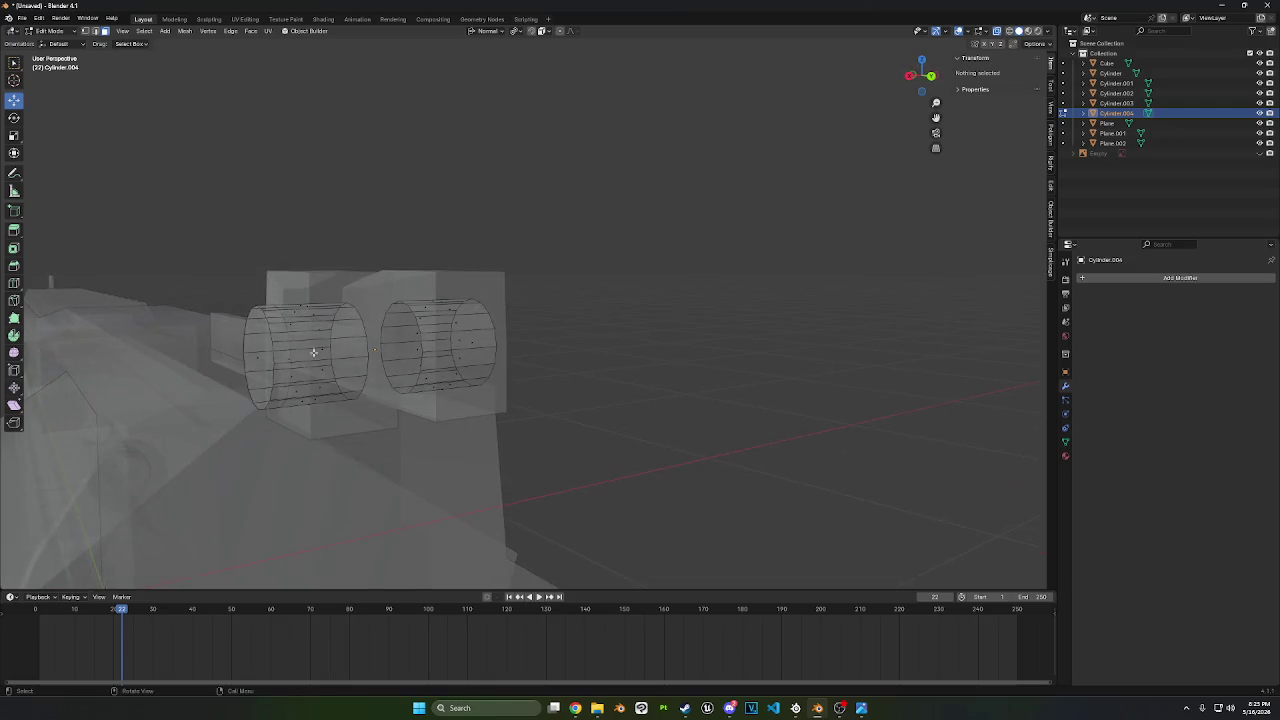
{"action": "left_click", "coordinate": [261, 356]}
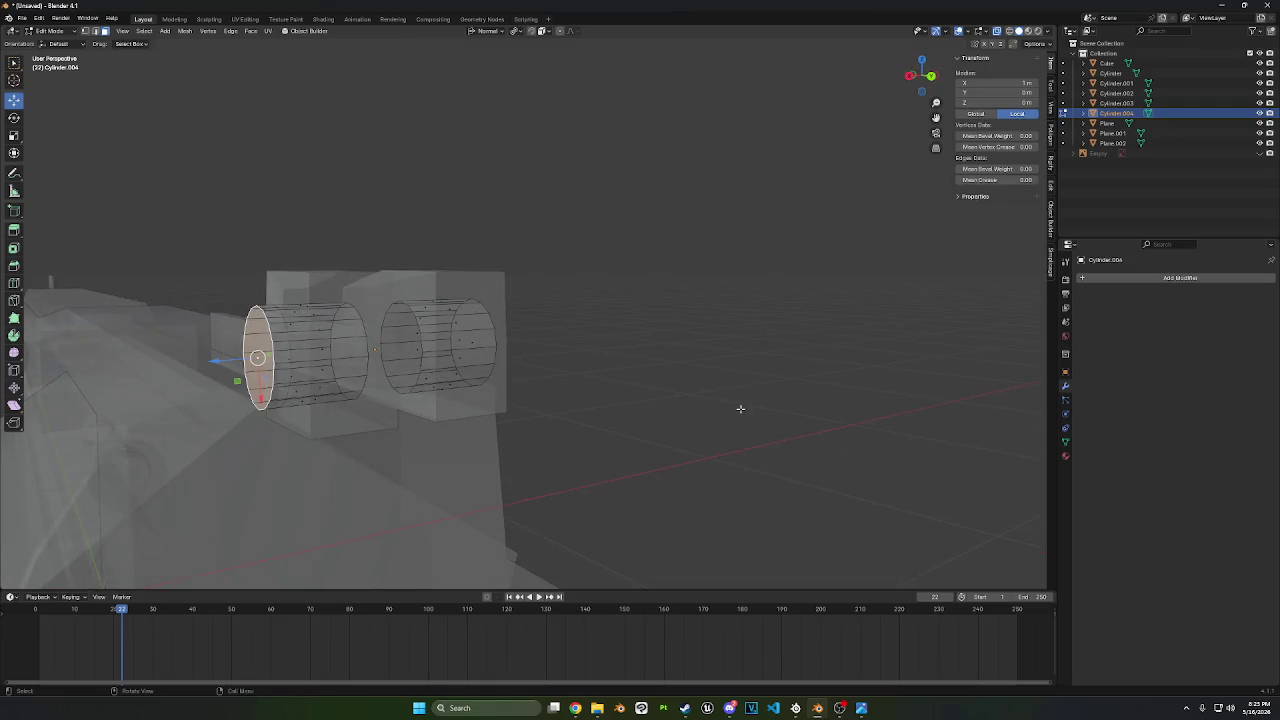
{"action": "key", "text": "i"}
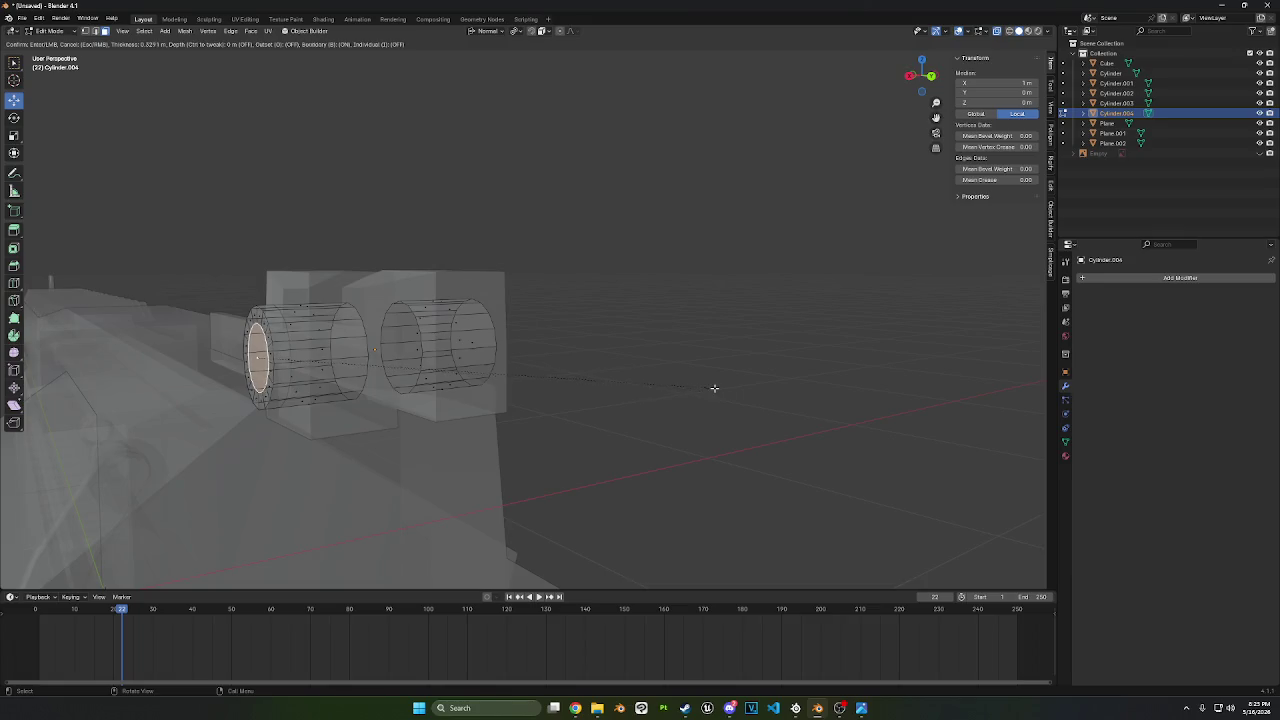
{"action": "left_click", "coordinate": [714, 388]}
{"action": "left_click", "coordinate": [932, 77]}
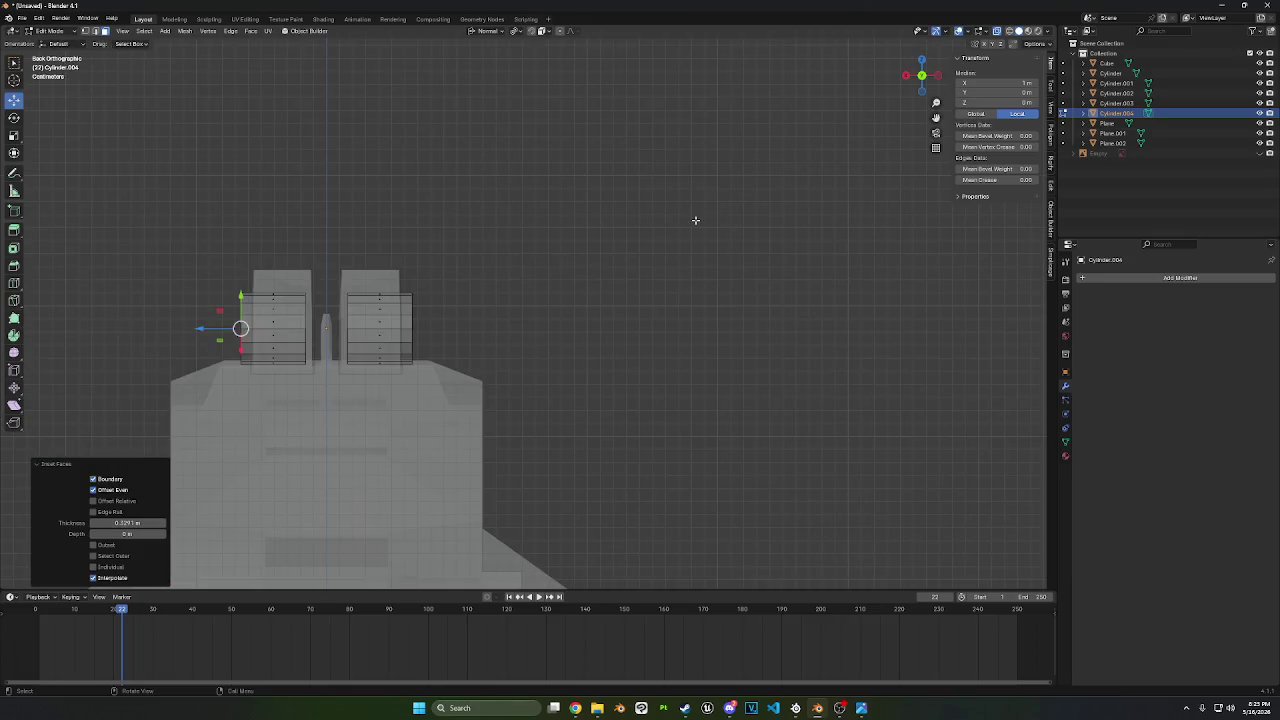
{"action": "key", "text": "e"}
{"action": "left_click", "coordinate": [700, 224]}
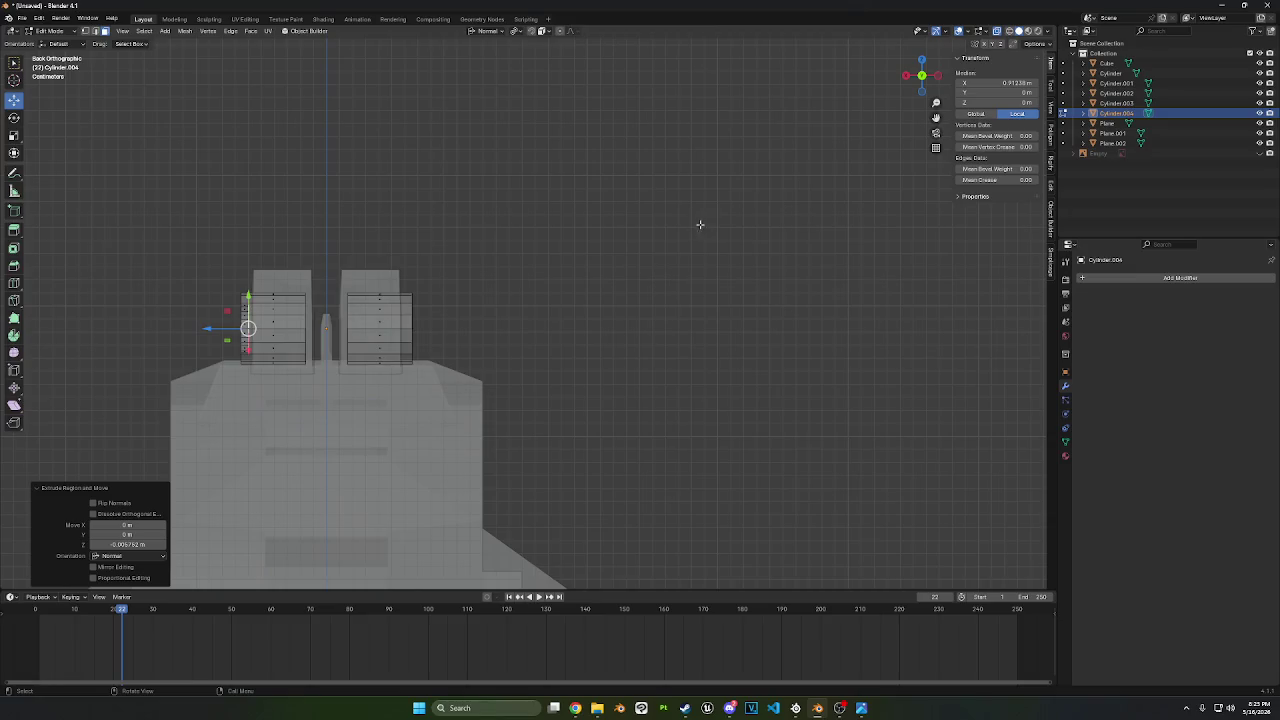
{"action": "middle_click_drag", "start_coordinate": [700, 224], "coordinate": [763, 237]}
- Inset the end face again, extrude it, shrink it slightly, and bevel the rim
{"action": "key", "text": "i"}
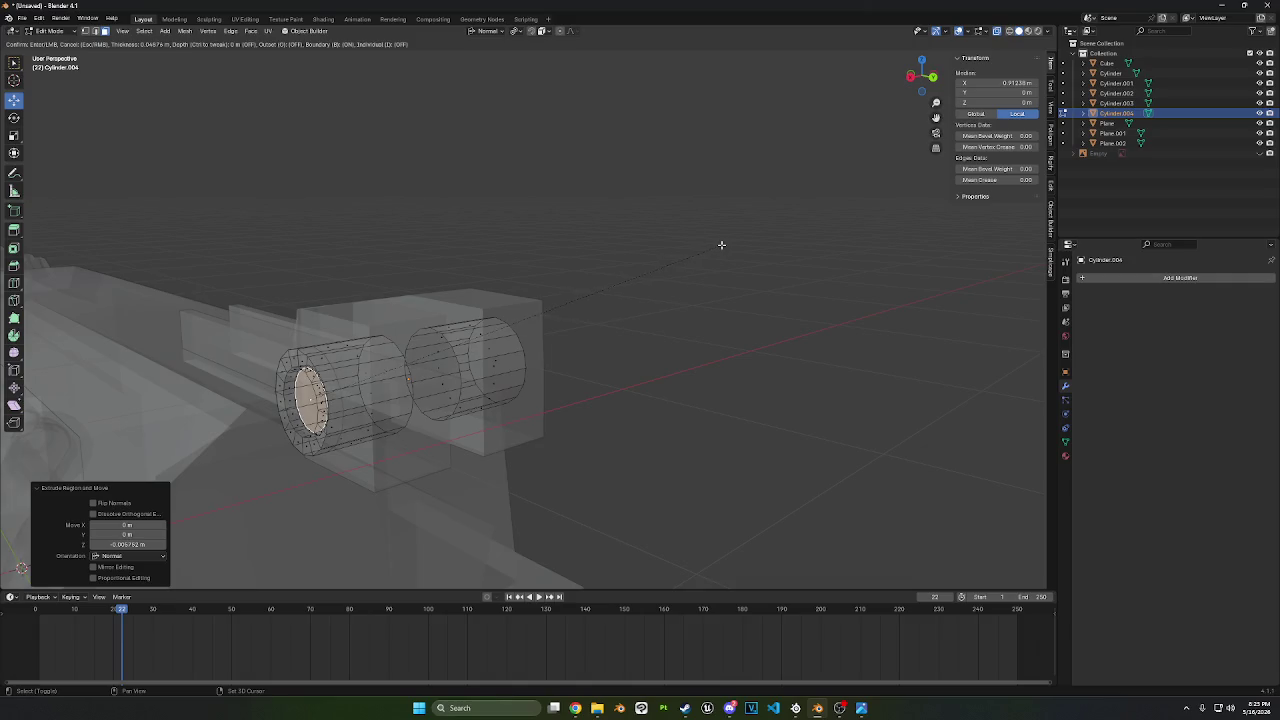
{"action": "left_click", "coordinate": [724, 245]}
{"action": "key", "text": "e"}
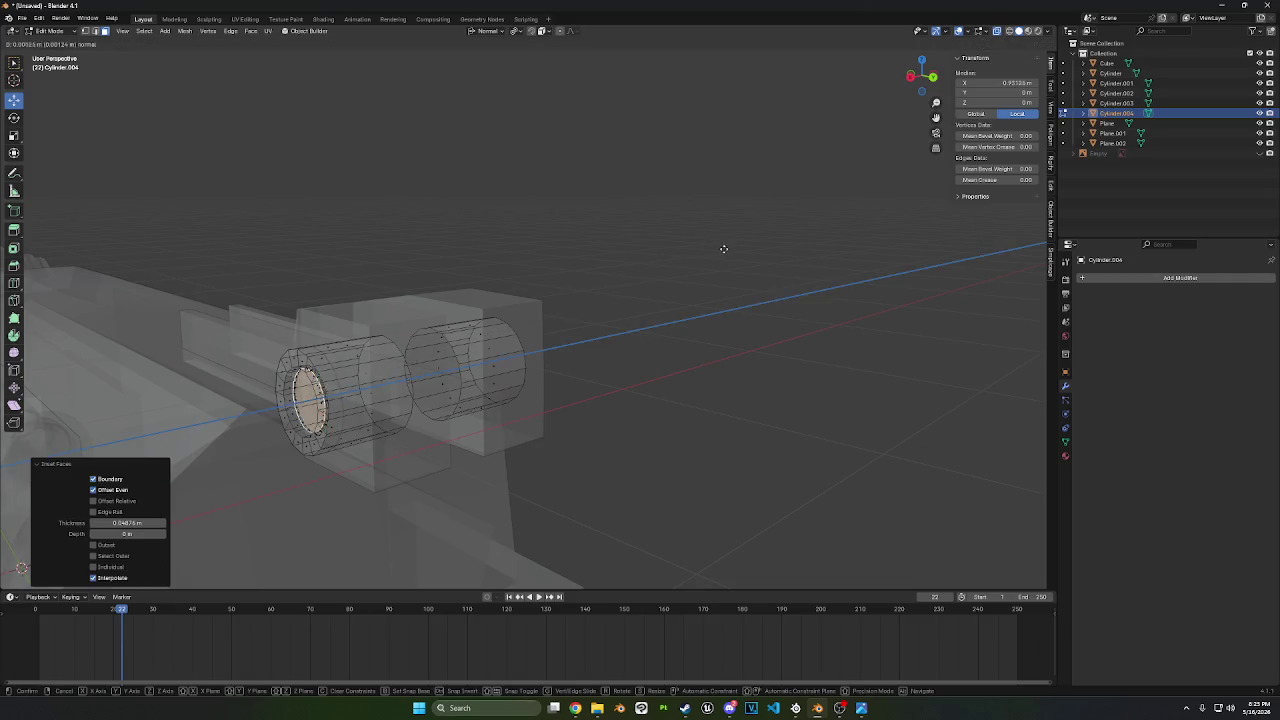
{"action": "left_click", "coordinate": [710, 248]}
{"action": "key", "text": "s"}
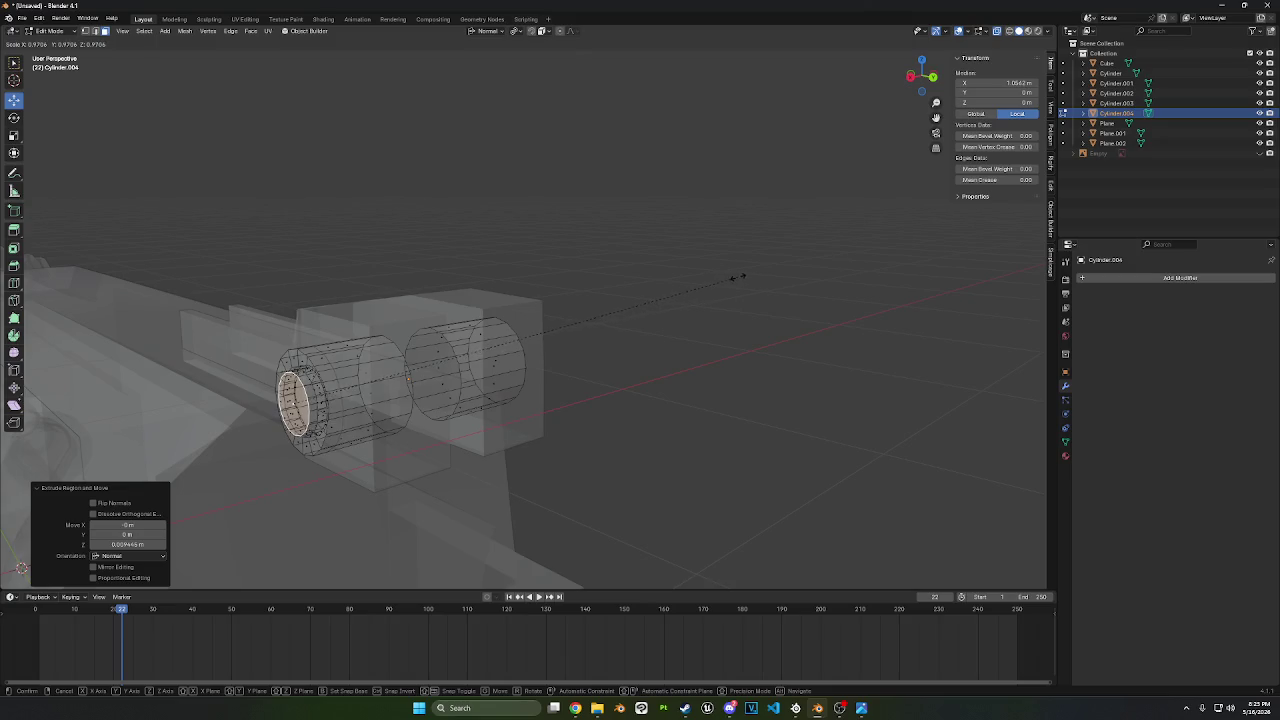
{"action": "left_click", "coordinate": [745, 278]}
{"action": "key", "text": "ctrl+b"}
{"action": "left_click", "coordinate": [755, 280]}
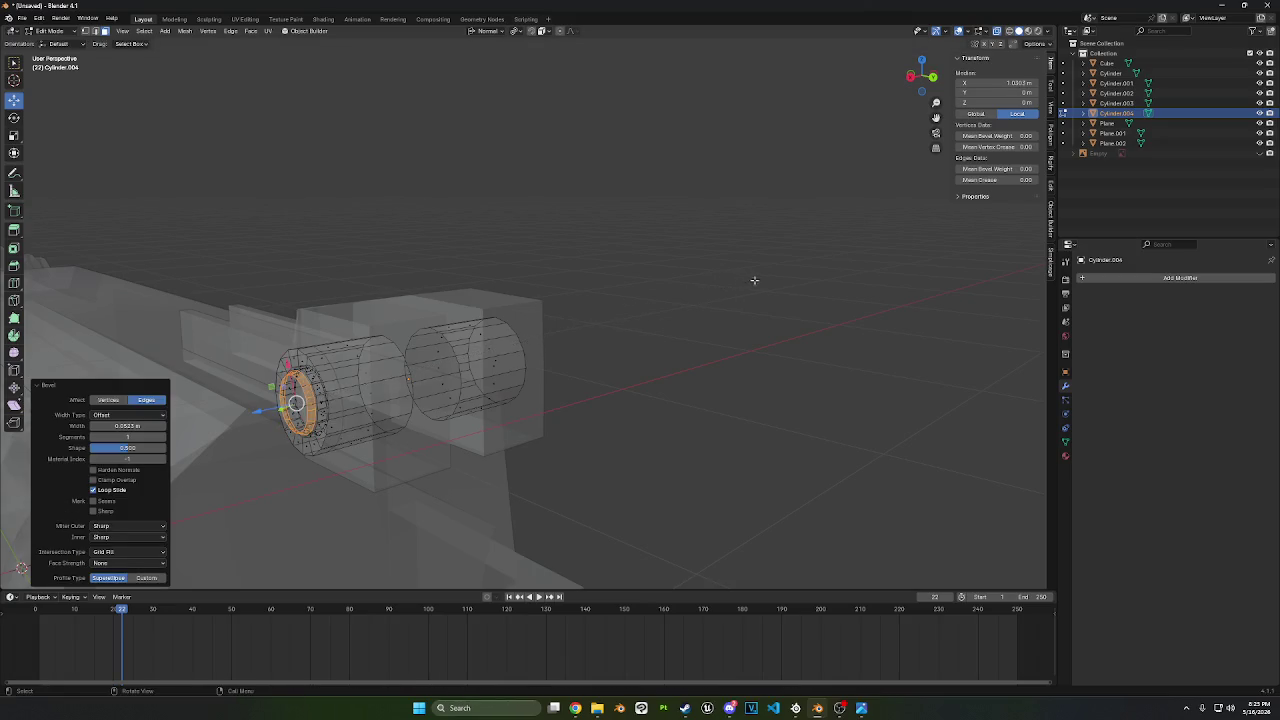
- Delete the inner cap face and grid-fill the open ring with offset 2
{"action": "middle_click_drag", "start_coordinate": [602, 325], "coordinate": [582, 387]}
{"action": "left_click", "coordinate": [482, 425]}
{"action": "right_click", "coordinate": [765, 405]}
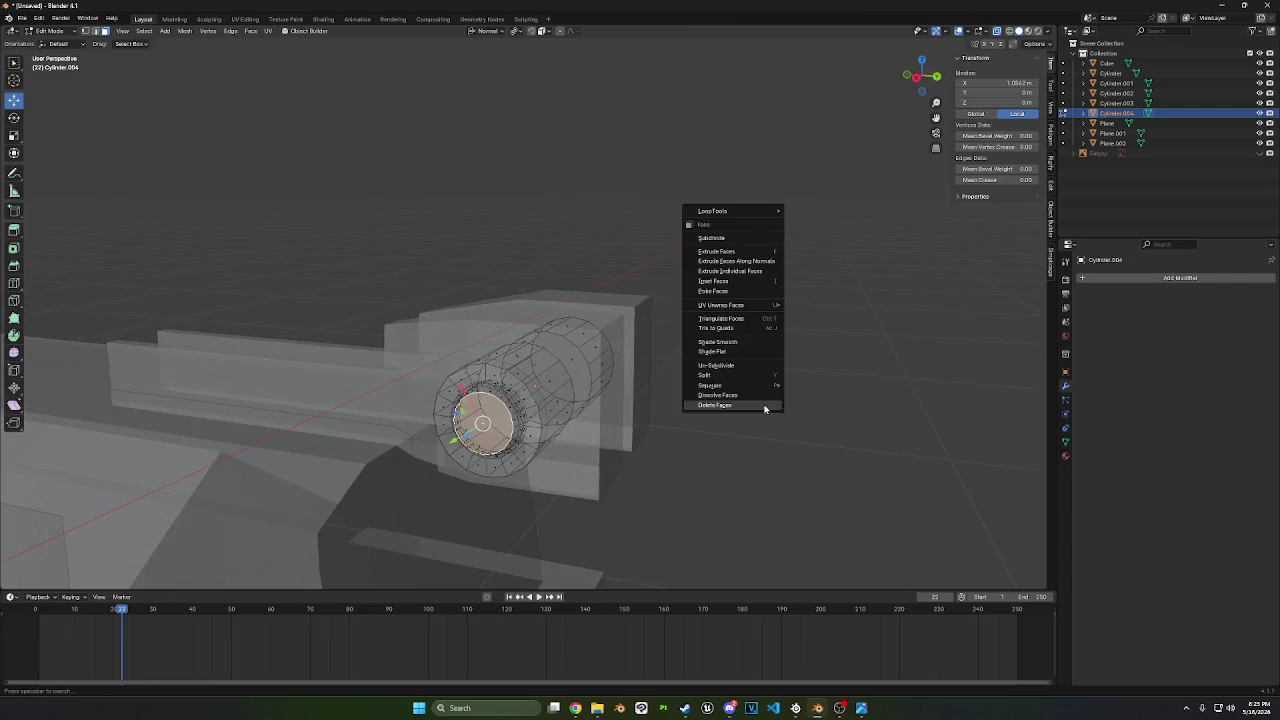
{"action": "left_click", "coordinate": [767, 410]}
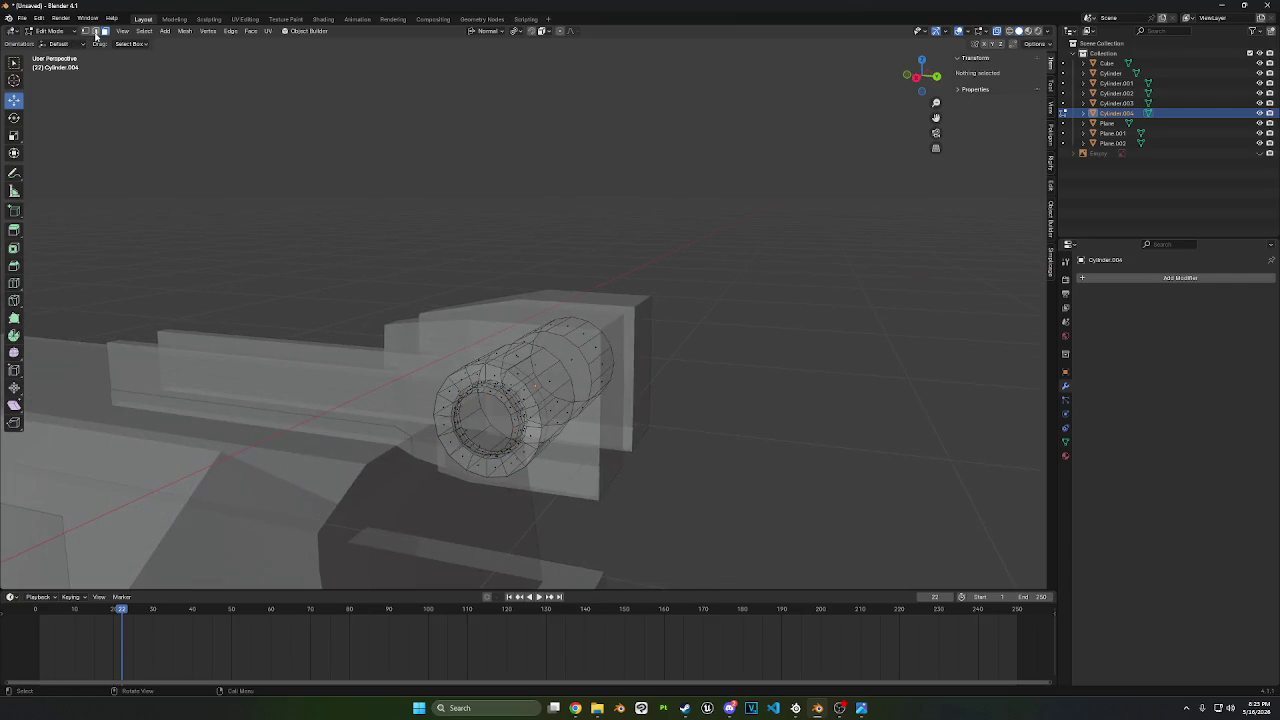
{"action": "left_click", "coordinate": [487, 395], "text": "alt"}
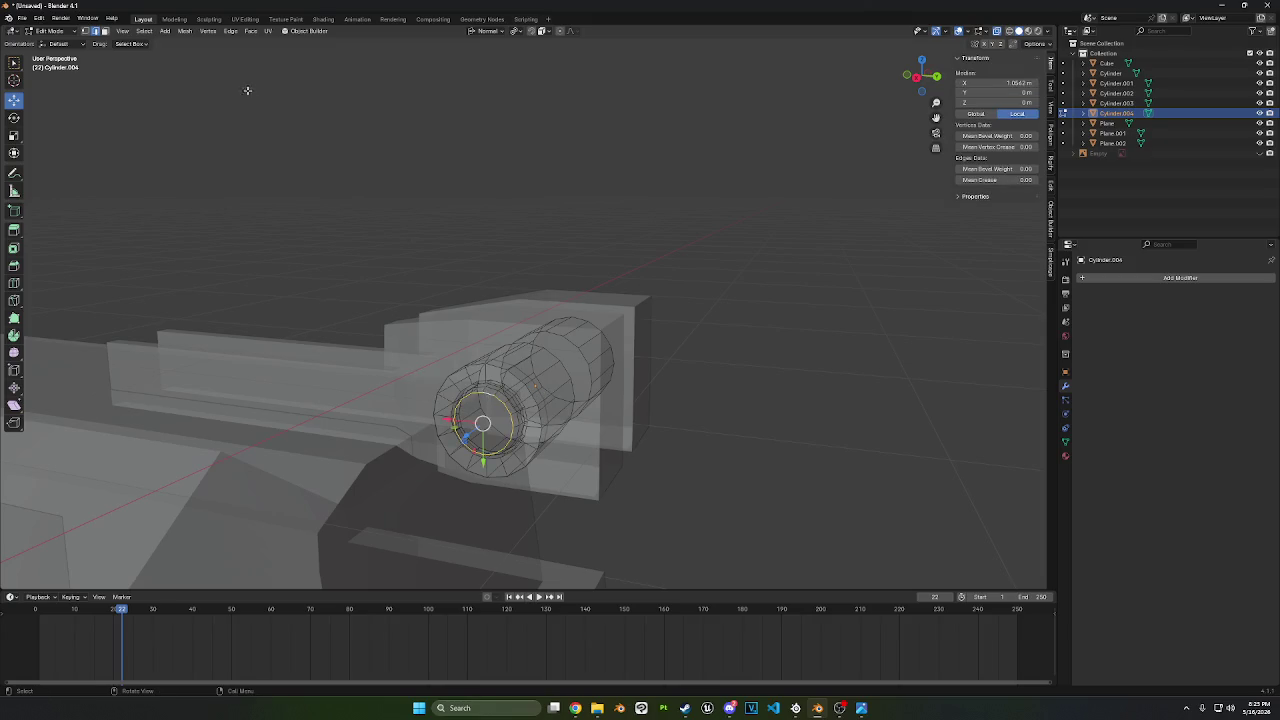
{"action": "left_click", "coordinate": [252, 31]}
{"action": "left_click", "coordinate": [280, 153]}
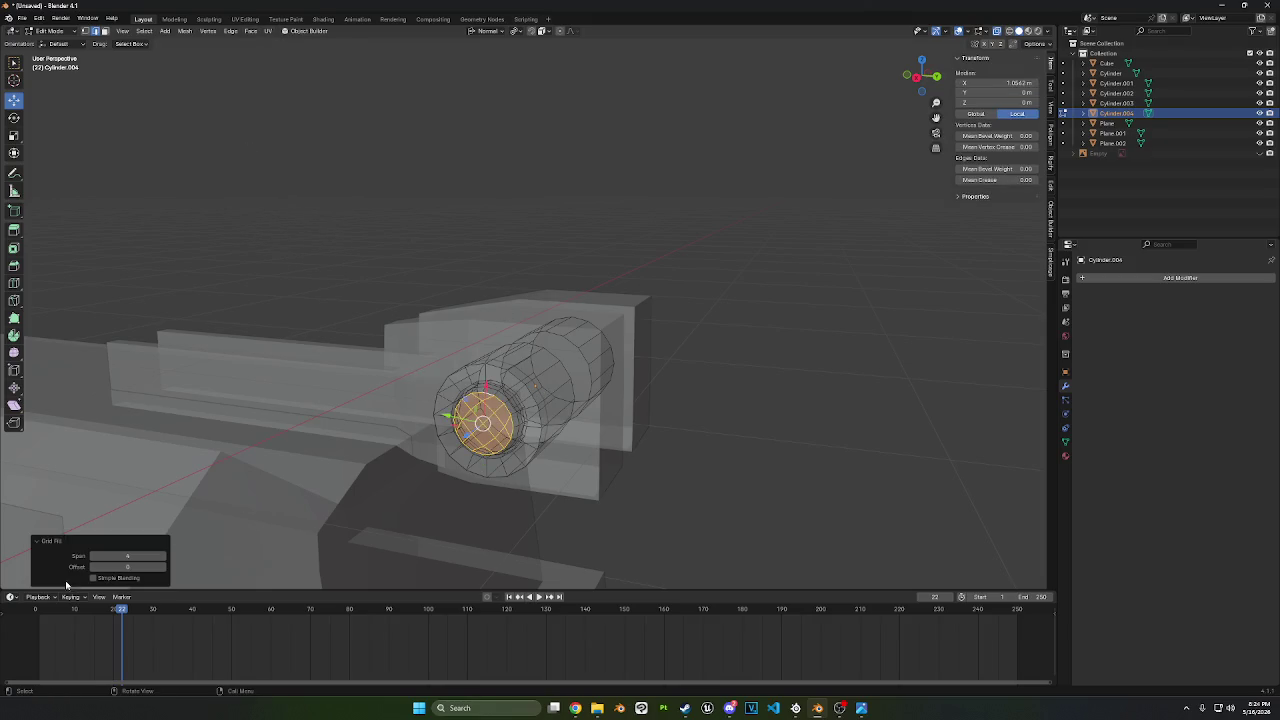
{"action": "left_click_drag", "start_coordinate": [137, 565], "coordinate": [160, 565]}
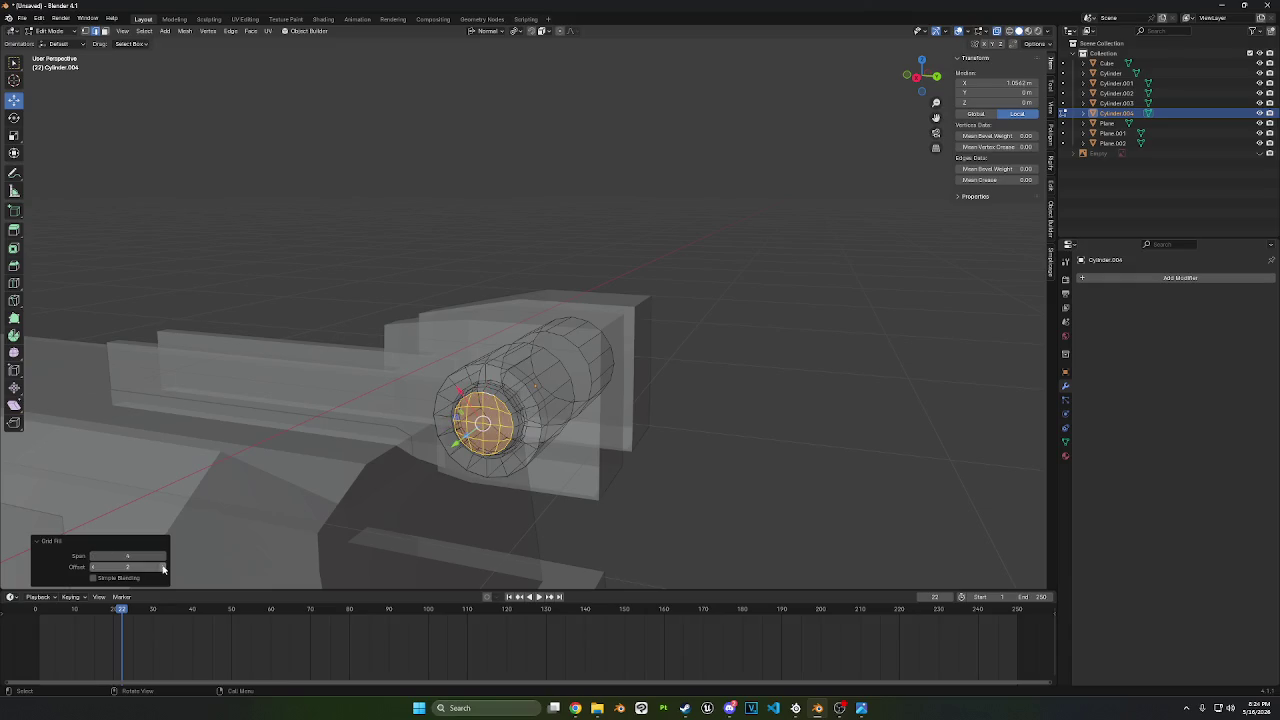
{"action": "key", "text": "alt+Tab"}
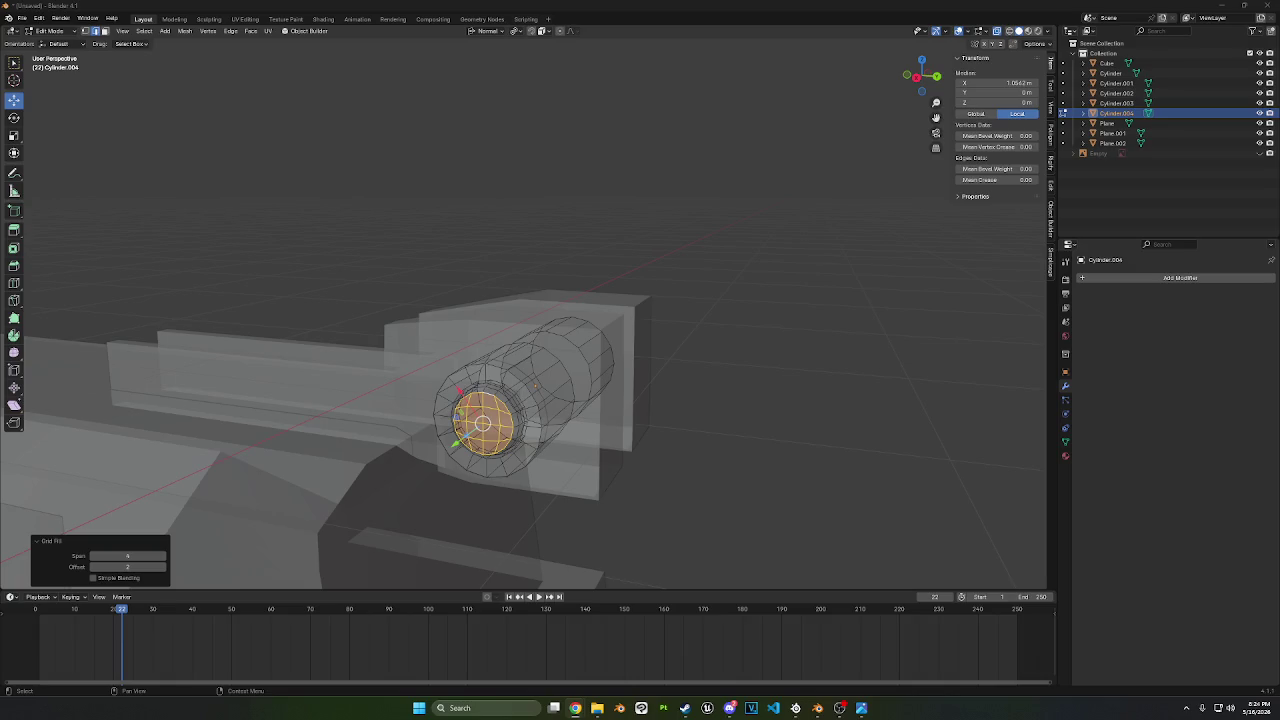
- Bevel the barrel's outer front edge loop
{"action": "mouse_move", "coordinate": [770, 514]}
{"action": "middle_mouse_down"}
{"action": "mouse_move", "coordinate": [751, 503]}
{"action": "mouse_move", "coordinate": [763, 480]}
{"action": "middle_mouse_up"}
{"action": "key", "text": "alt+a"}
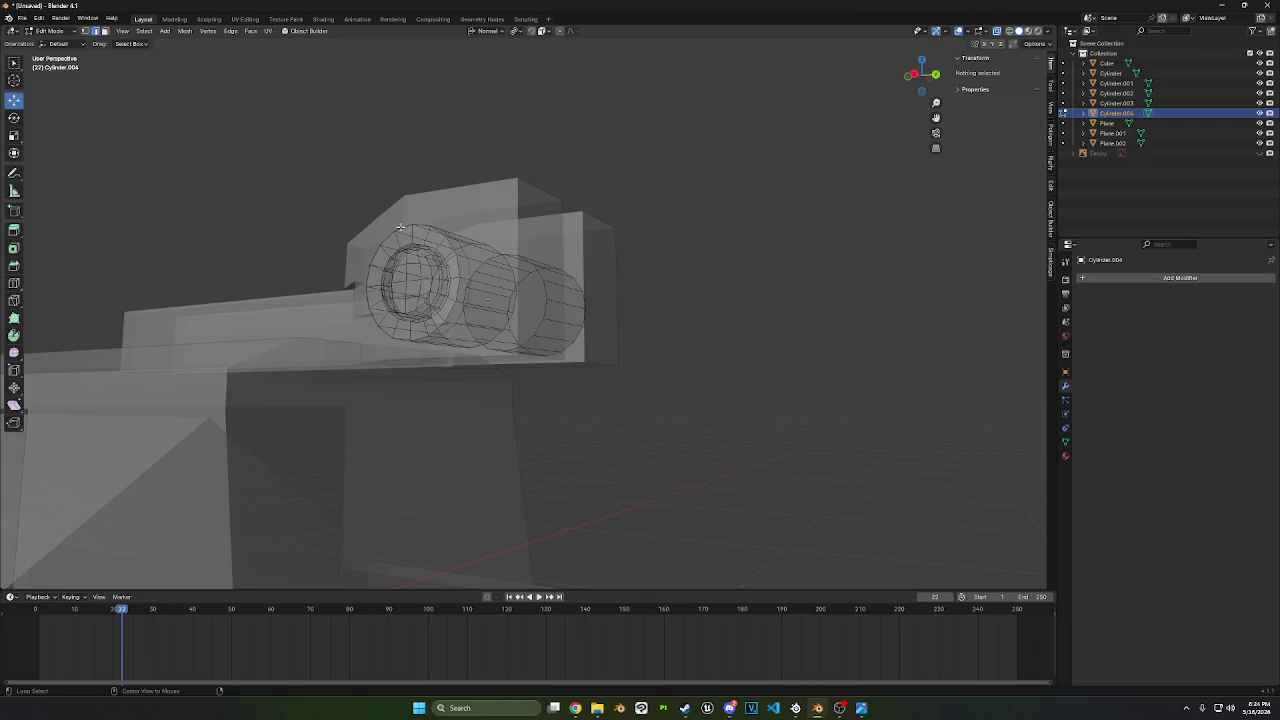
{"action": "left_click", "coordinate": [416, 216], "text": "alt"}
{"action": "key", "text": "ctrl+b"}
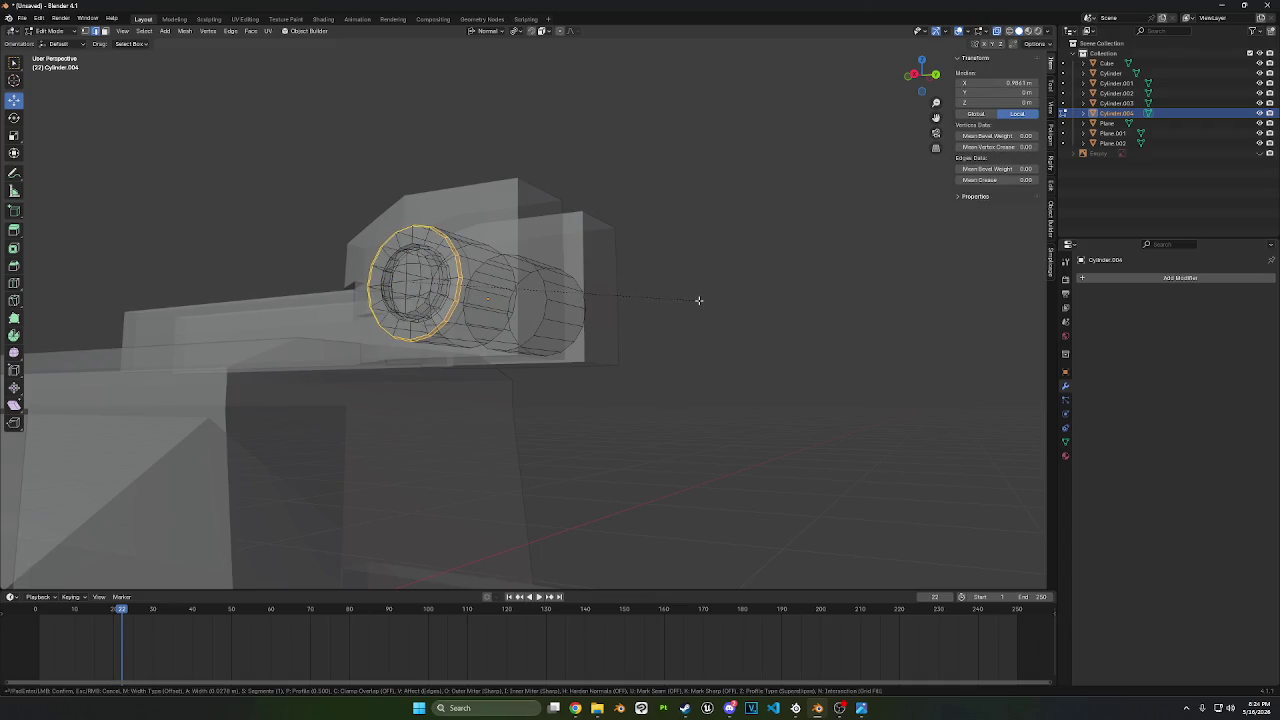
{"action": "left_click", "coordinate": [699, 300]}
- Bevel the inner front loop, then select the whole cylinder mesh
{"action": "middle_click_drag", "start_coordinate": [699, 300], "coordinate": [480, 258]}
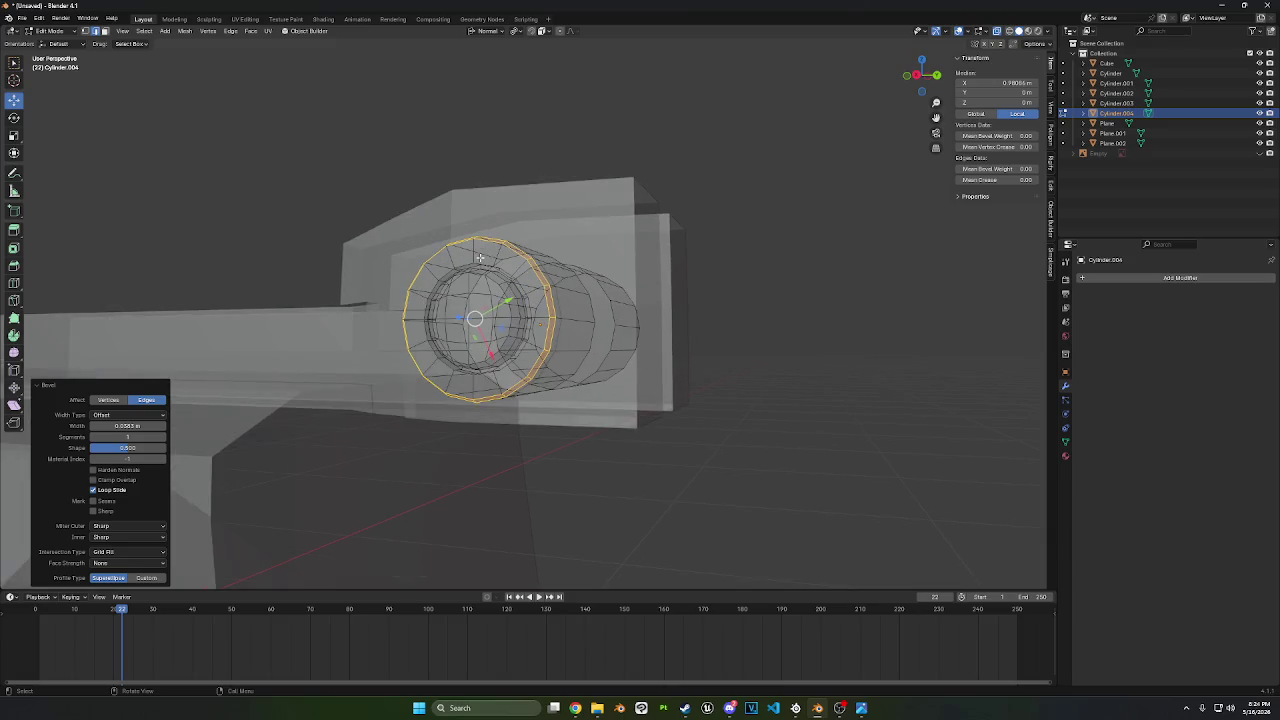
{"action": "left_click", "coordinate": [466, 265], "text": "alt"}
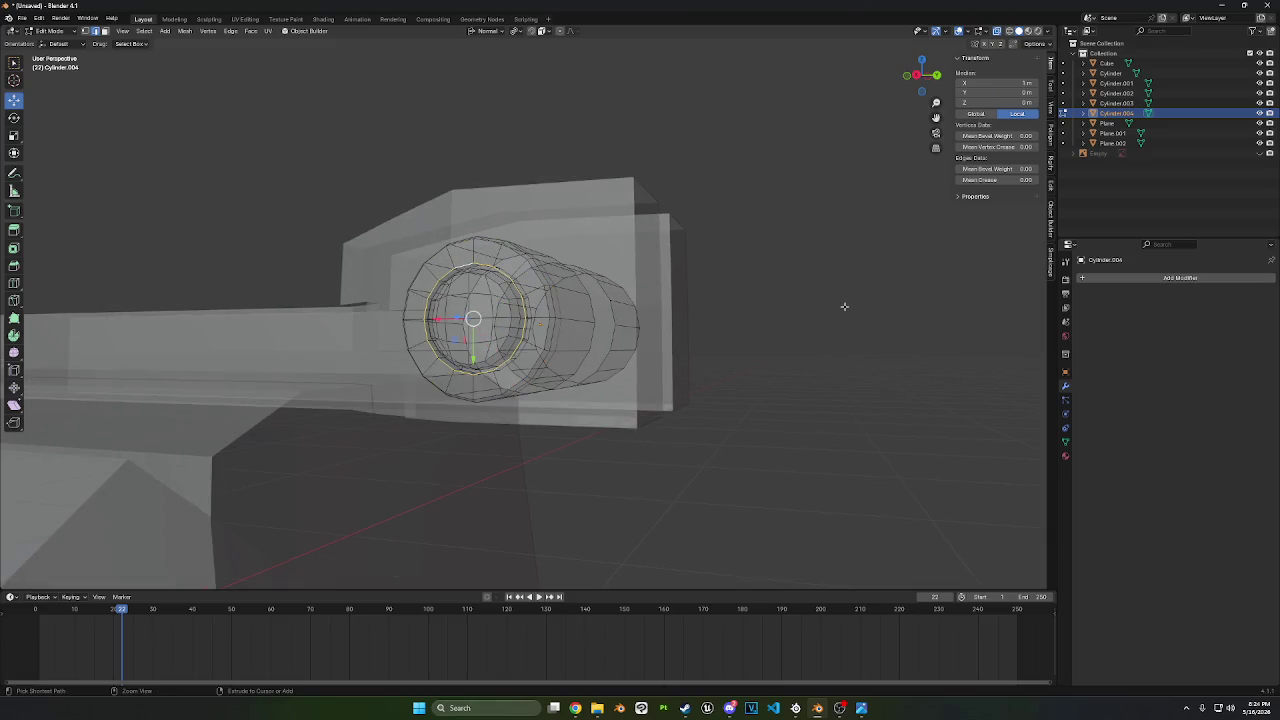
{"action": "key", "text": "ctrl+b"}
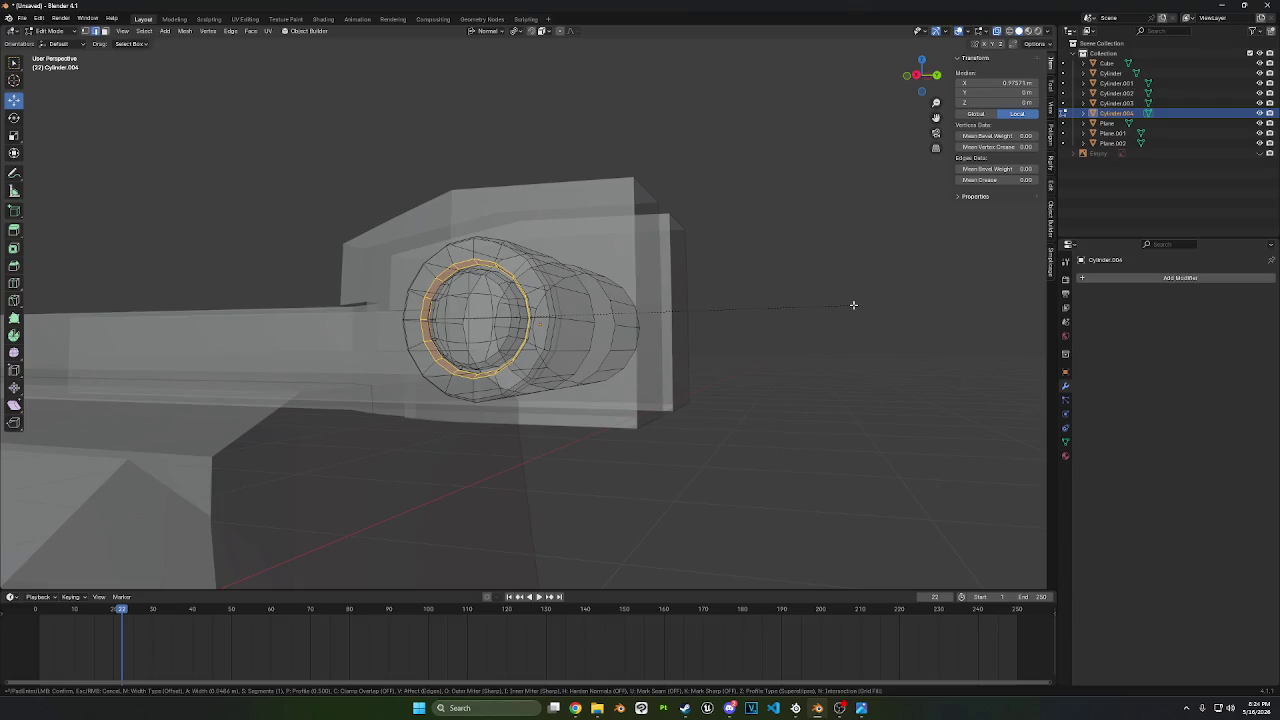
{"action": "left_click", "coordinate": [841, 302]}
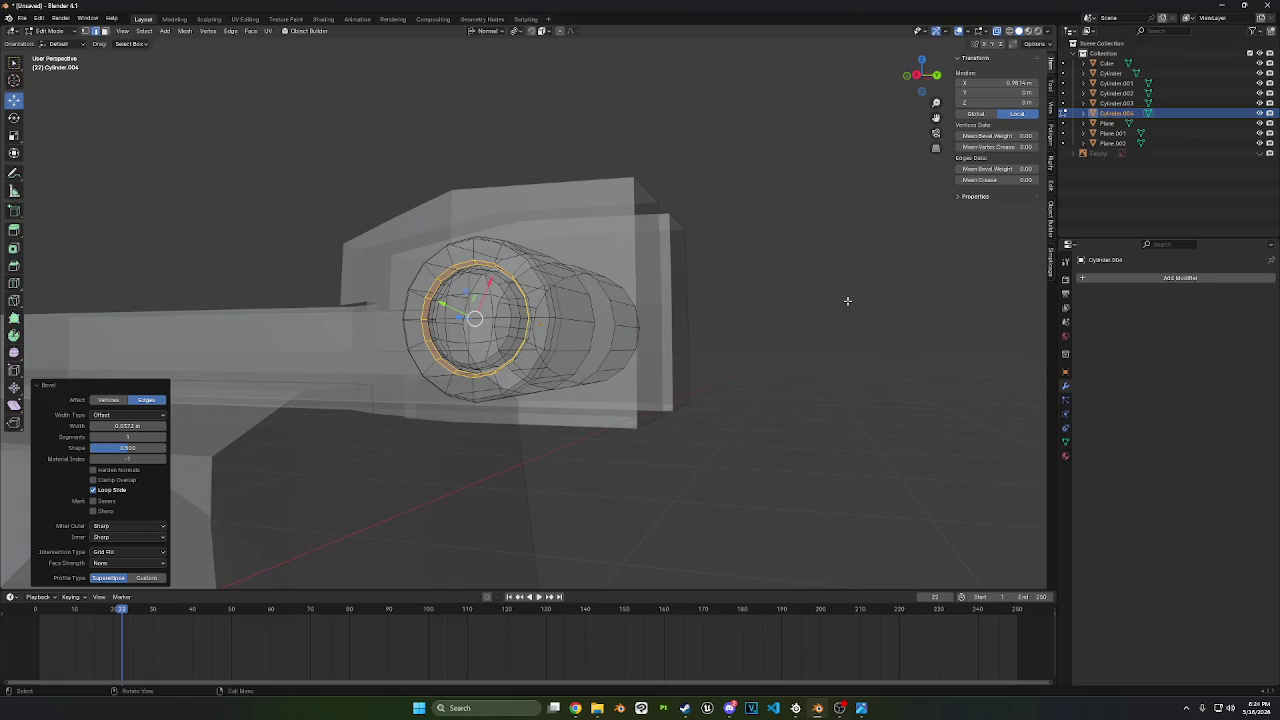
{"action": "middle_click_drag", "start_coordinate": [844, 316], "coordinate": [763, 320]}
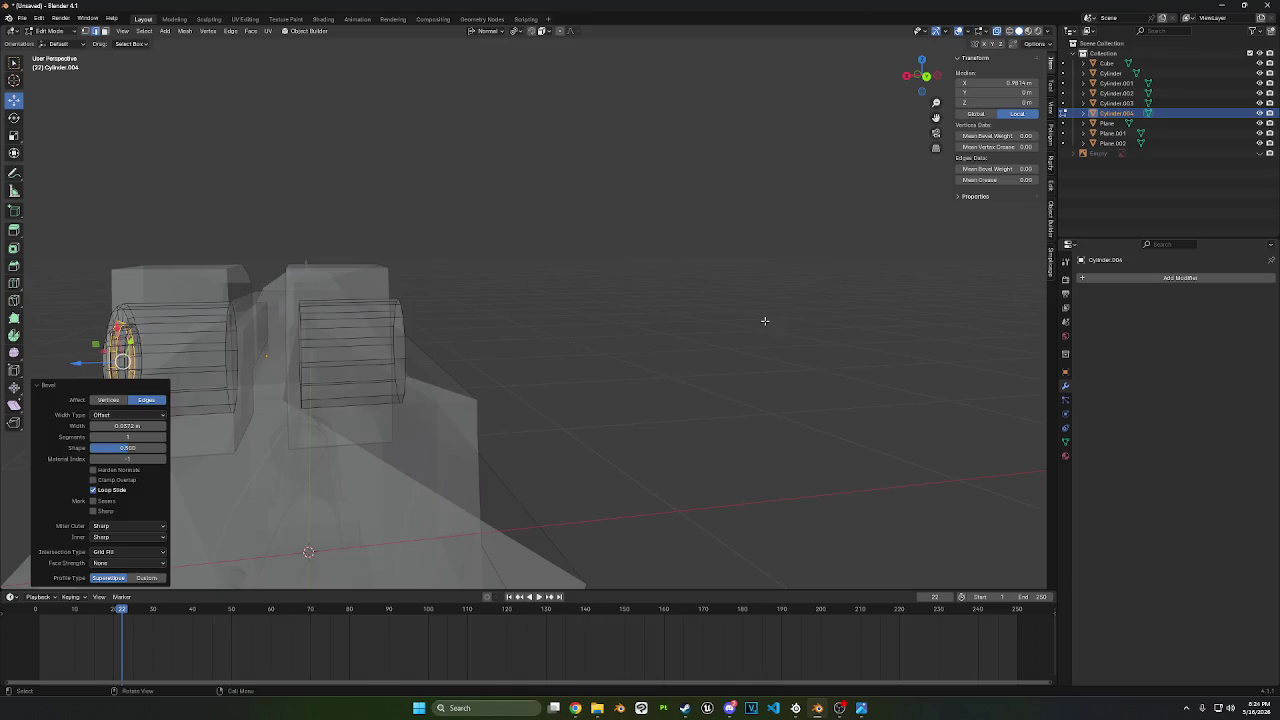
{"action": "key", "text": "a"}
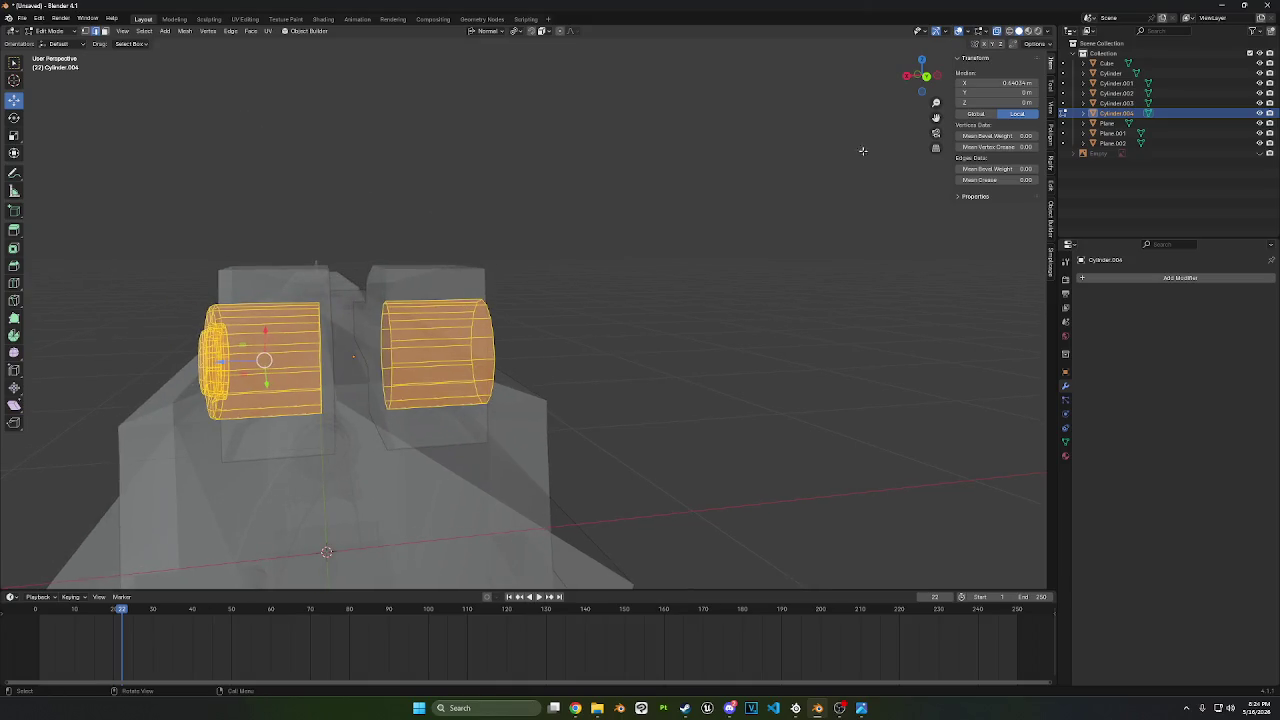
{"action": "left_click", "coordinate": [191, 31]}
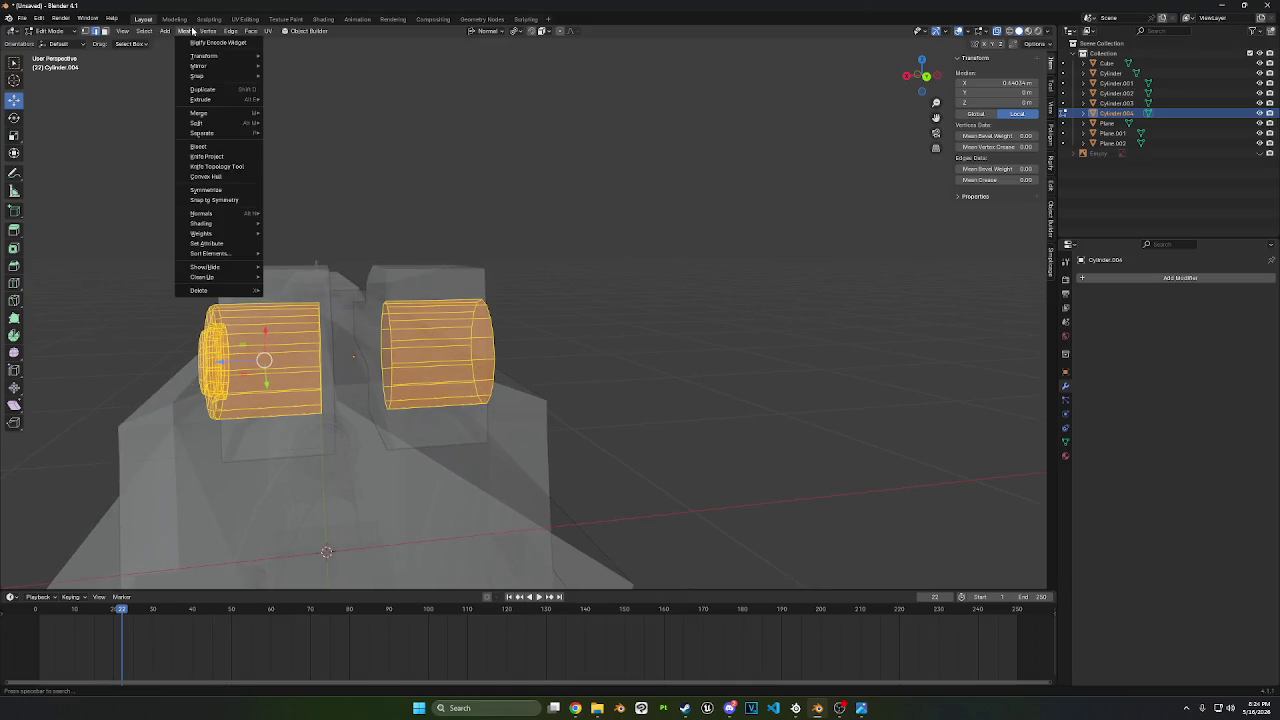
- Symmetrize Cylinder.004 from +X to -X and orbit to inspect both barrel ends
{"action": "left_click", "coordinate": [206, 189]}
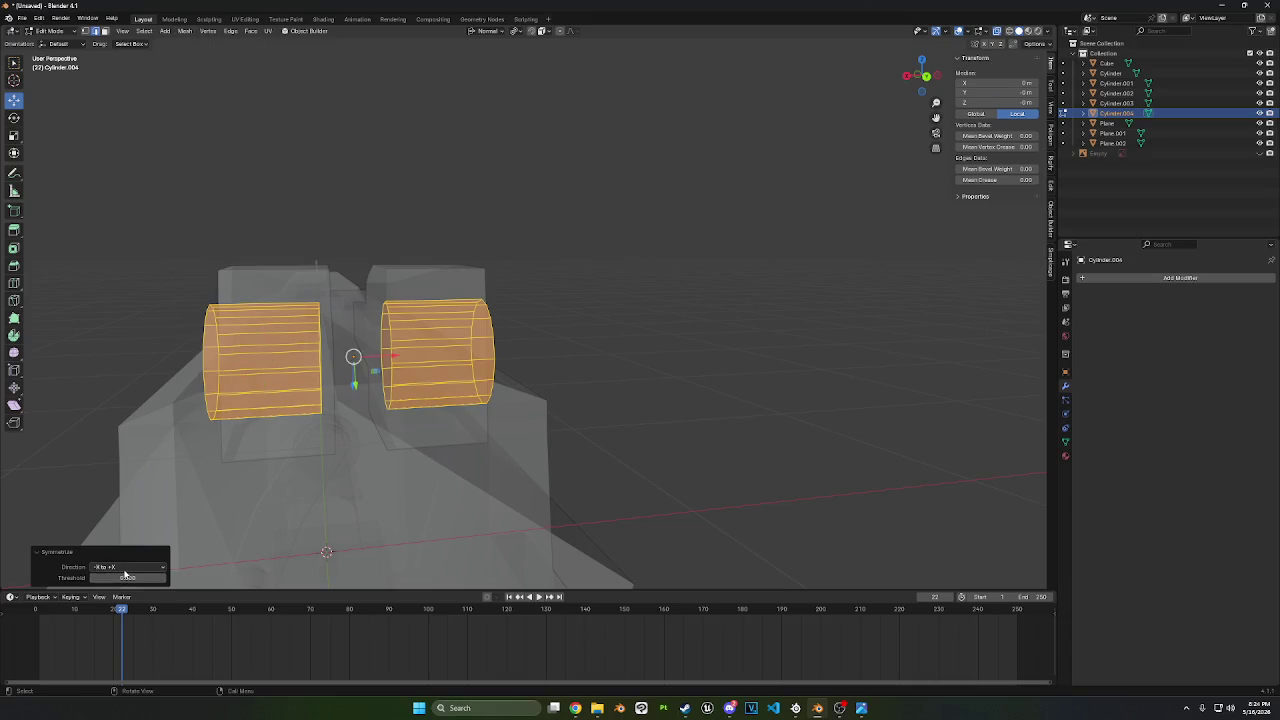
{"action": "left_click", "coordinate": [125, 567]}
{"action": "left_click", "coordinate": [119, 590]}
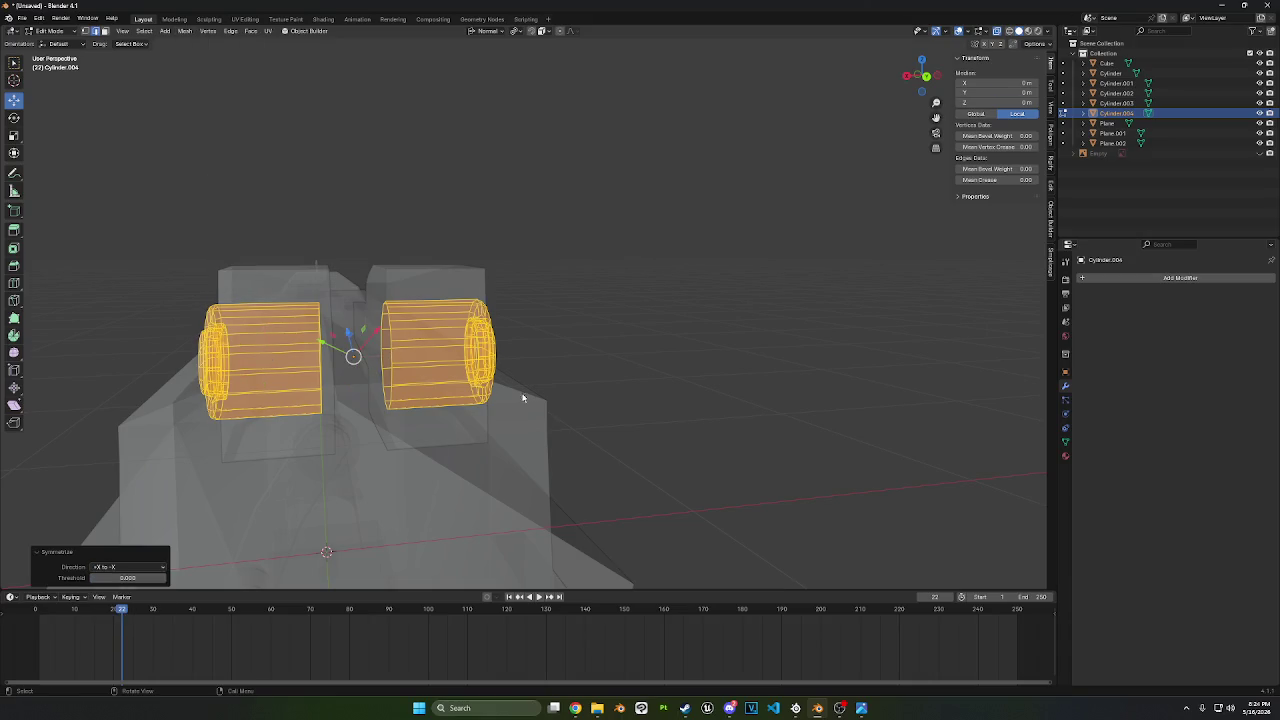
{"action": "key", "text": "alt+a"}
{"action": "mouse_move", "coordinate": [608, 371]}
{"action": "middle_mouse_down"}
{"action": "mouse_move", "coordinate": [657, 371]}
{"action": "mouse_move", "coordinate": [611, 321]}
{"action": "middle_mouse_up"}
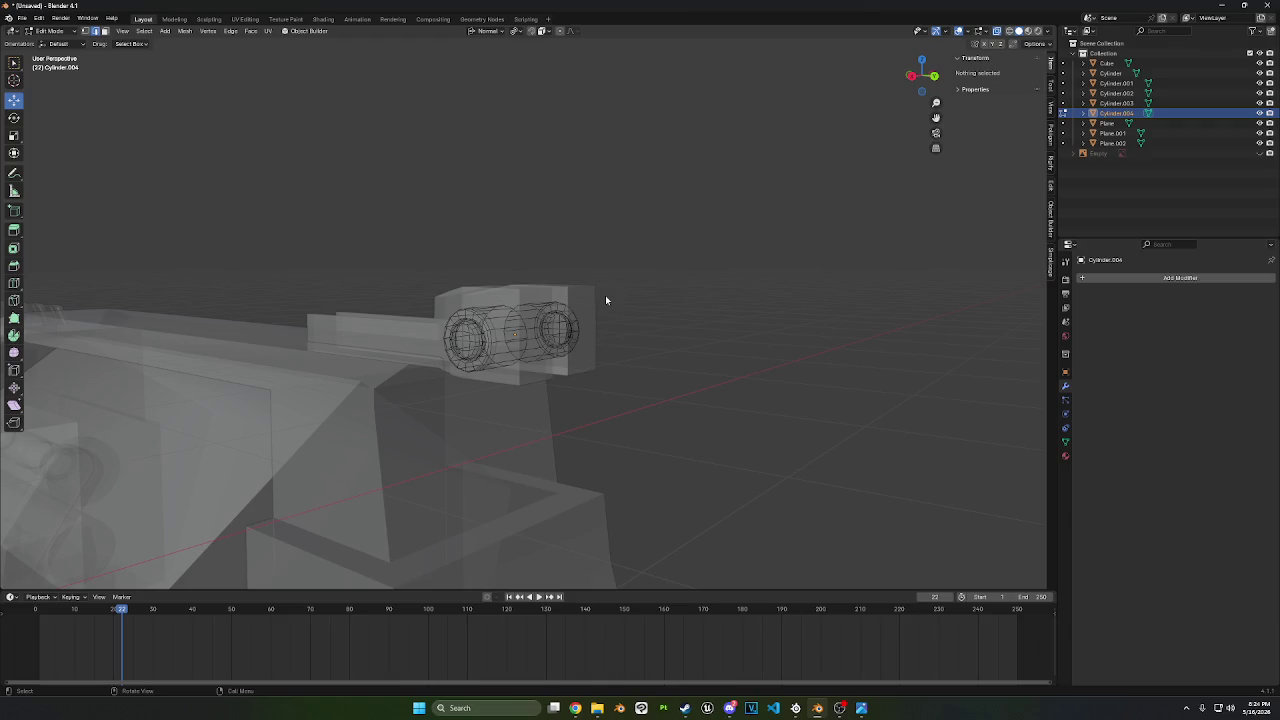
{"action": "middle_click_drag", "start_coordinate": [605, 300], "coordinate": [736, 240]}
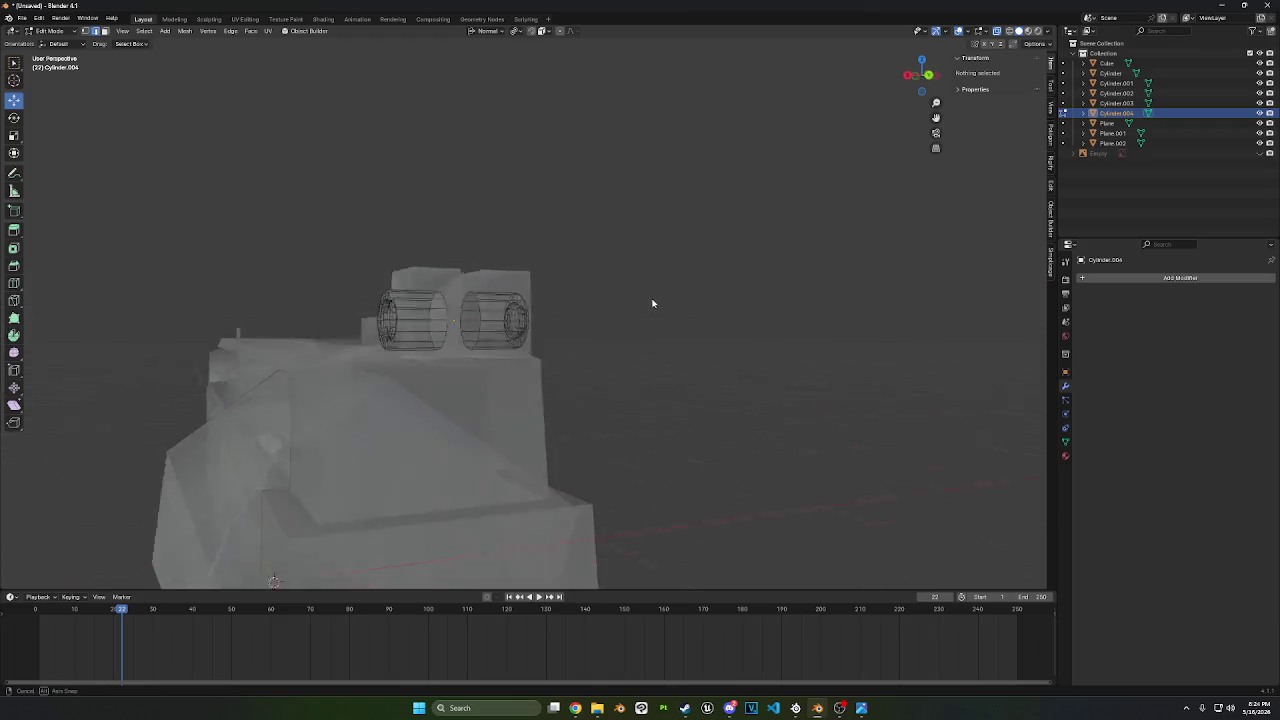
- Switch to solid shading, return to Object Mode, and start editing the Plane.002 sight block
{"action": "left_click", "coordinate": [997, 33]}
{"action": "mouse_move", "coordinate": [775, 123]}
{"action": "middle_mouse_down"}
{"action": "mouse_move", "coordinate": [806, 106]}
{"action": "mouse_move", "coordinate": [786, 102]}
{"action": "middle_mouse_up"}
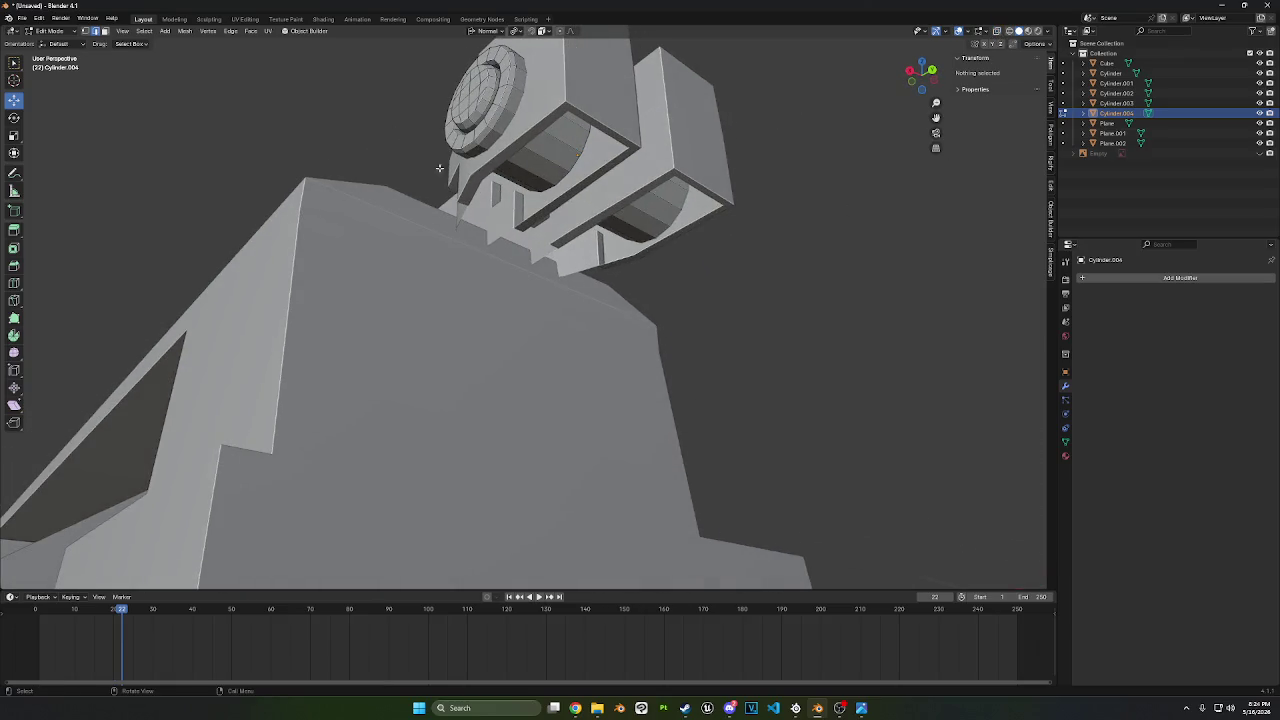
{"action": "left_click", "coordinate": [48, 31]}
{"action": "left_click", "coordinate": [50, 41]}
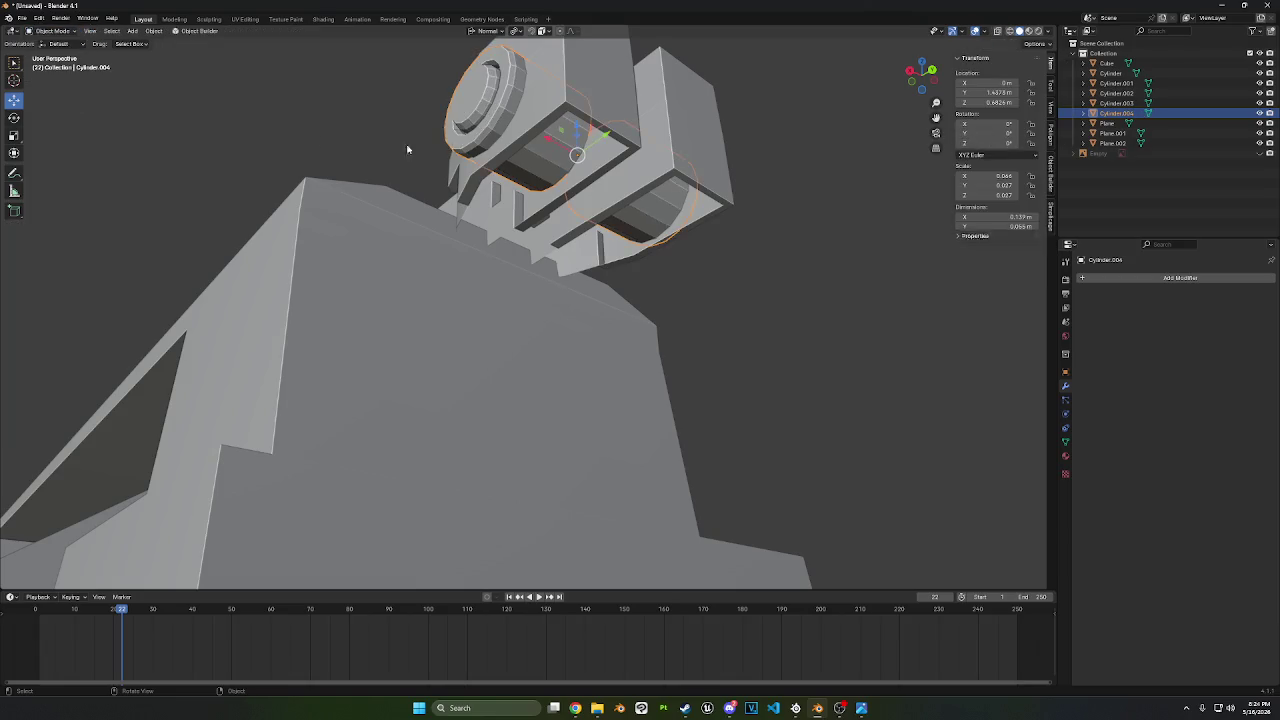
{"action": "left_click", "coordinate": [577, 100]}
{"action": "key", "text": "Tab"}
- Select faces and edges around the rear rail and inner cavity
{"action": "middle_click_drag", "start_coordinate": [523, 190], "coordinate": [510, 168]}
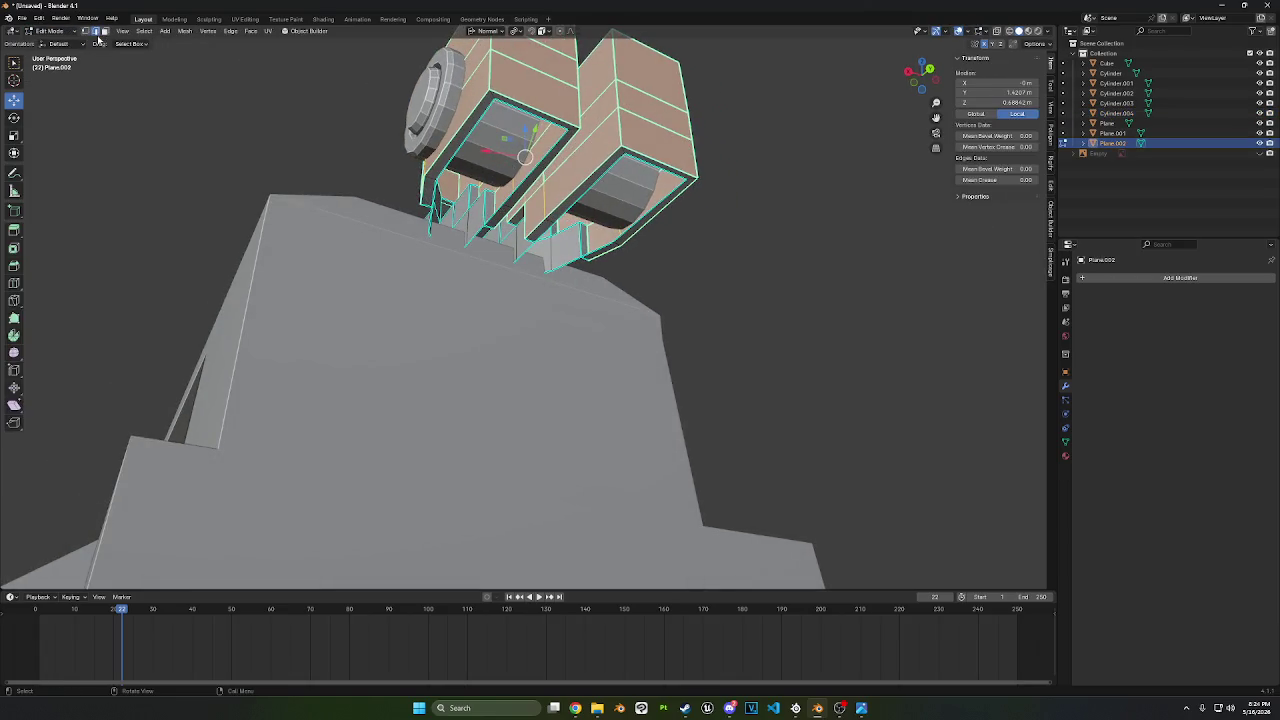
{"action": "left_click", "coordinate": [445, 160]}
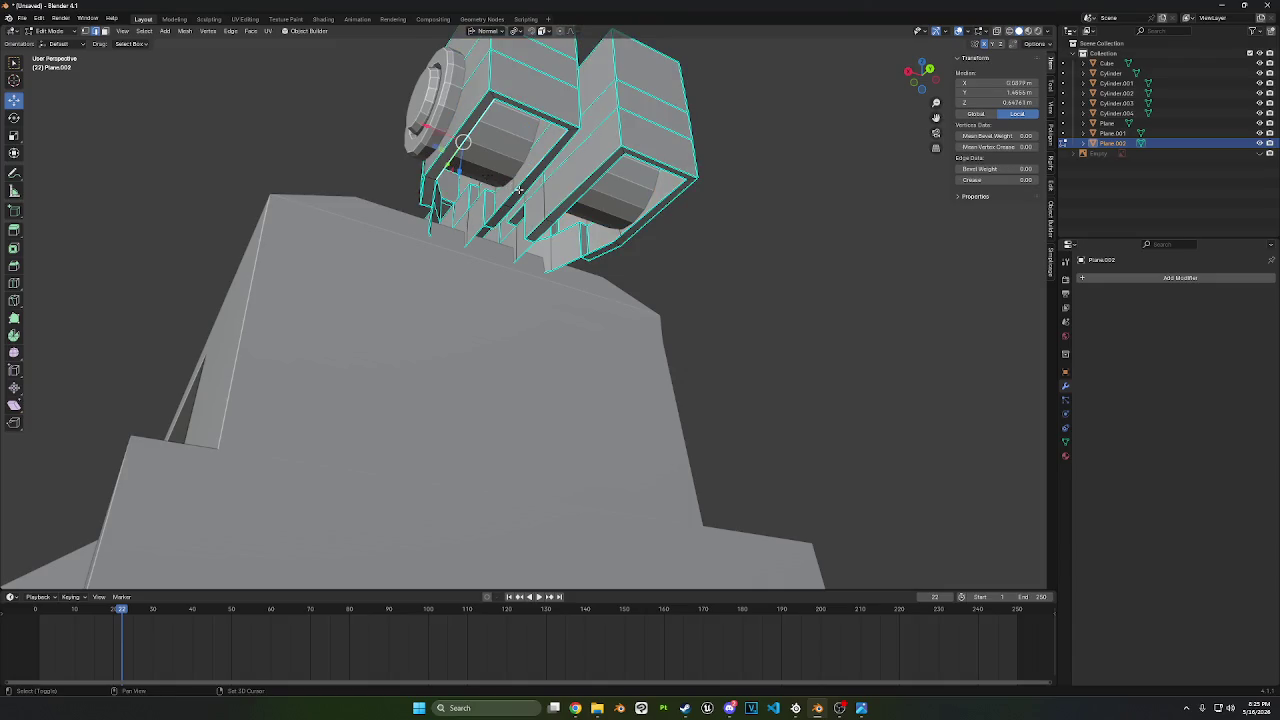
{"action": "left_click", "coordinate": [519, 190], "text": "shift"}
{"action": "left_click", "coordinate": [446, 213]}
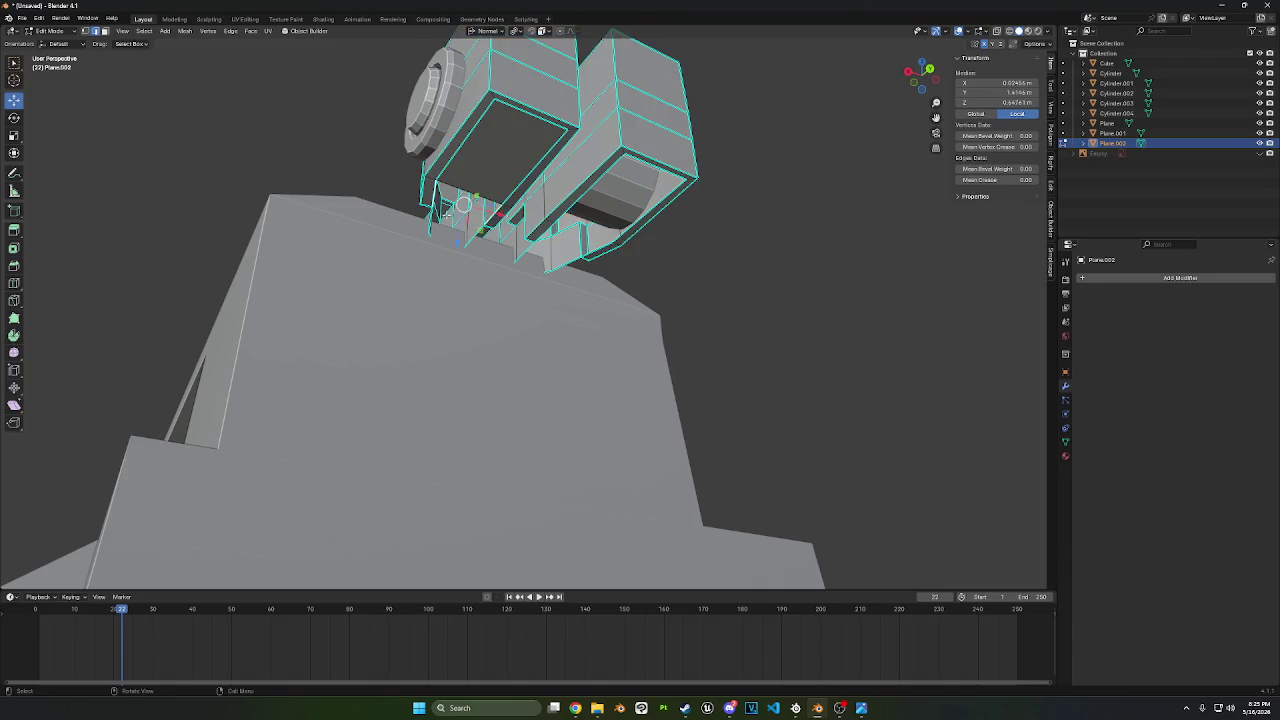
{"action": "left_click", "coordinate": [446, 213], "text": "shift"}
{"action": "mouse_move", "coordinate": [446, 213]}
{"action": "middle_mouse_down"}
{"action": "mouse_move", "coordinate": [560, 262]}
{"action": "mouse_move", "coordinate": [517, 270]}
{"action": "middle_mouse_up"}
{"action": "left_click", "coordinate": [505, 242], "text": "shift"}
{"action": "left_click", "coordinate": [531, 258]}
- In see-through view, select the rail's long bottom edge, then return Plane.002 to Object Mode
{"action": "left_click", "coordinate": [997, 31]}
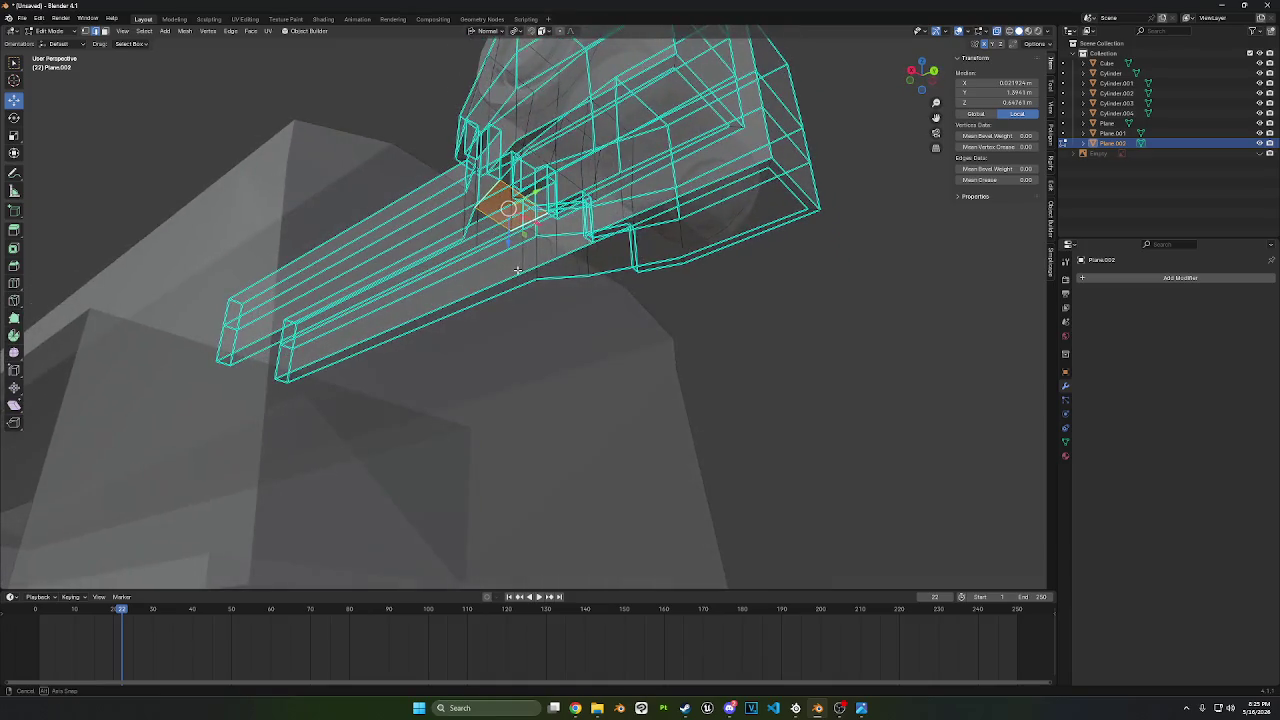
{"action": "left_click", "coordinate": [491, 237]}
{"action": "left_click", "coordinate": [466, 240]}
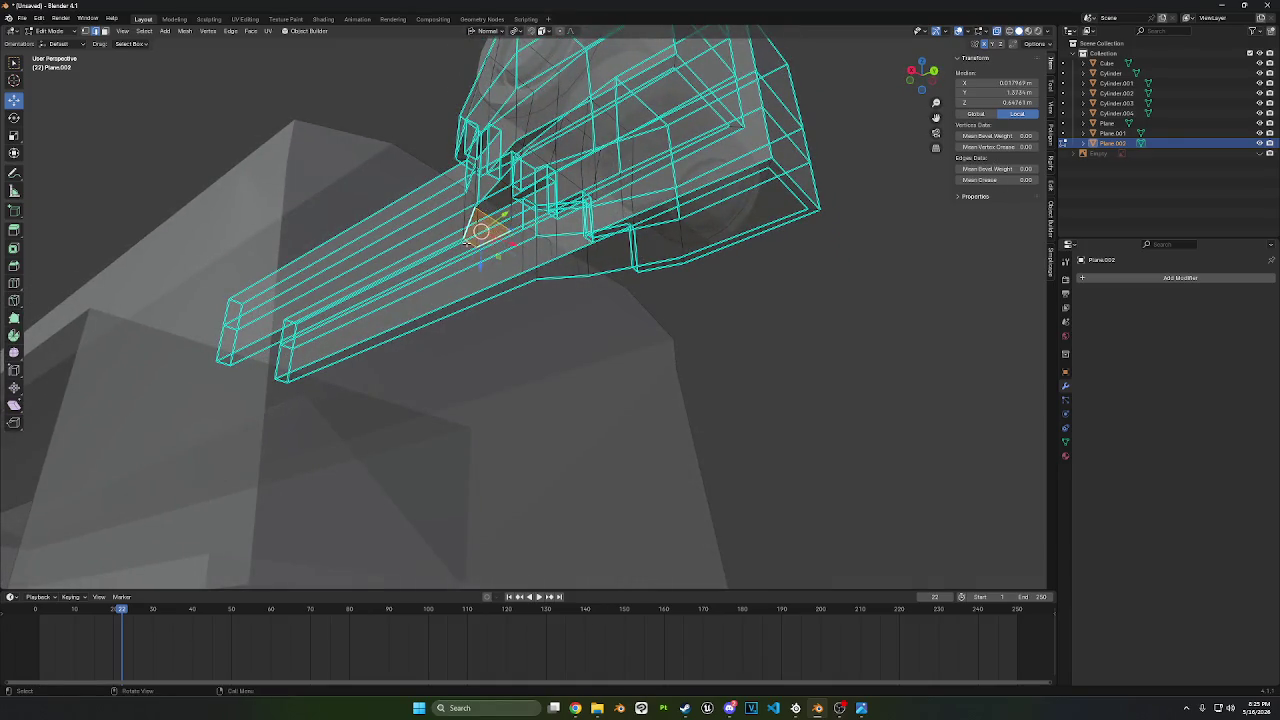
{"action": "middle_click_drag", "start_coordinate": [466, 239], "coordinate": [382, 352]}
{"action": "left_click", "coordinate": [343, 352], "text": "shift"}
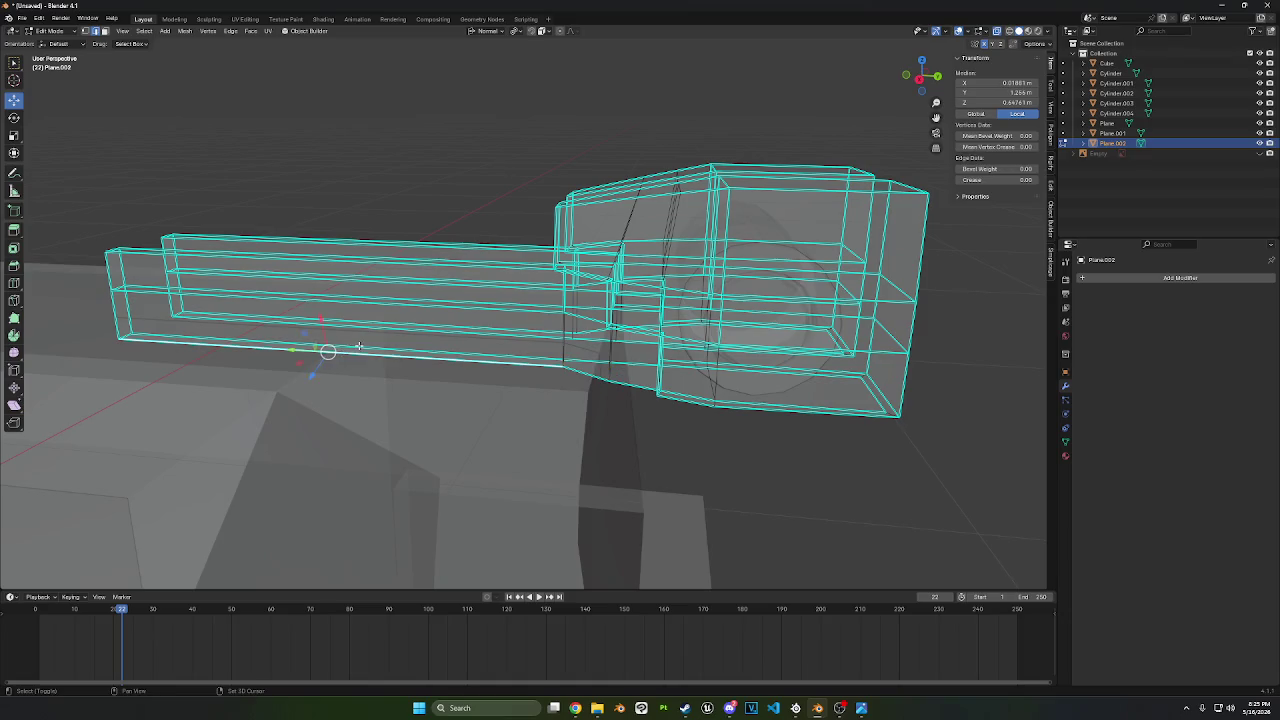
{"action": "left_click", "coordinate": [359, 346], "text": "shift"}
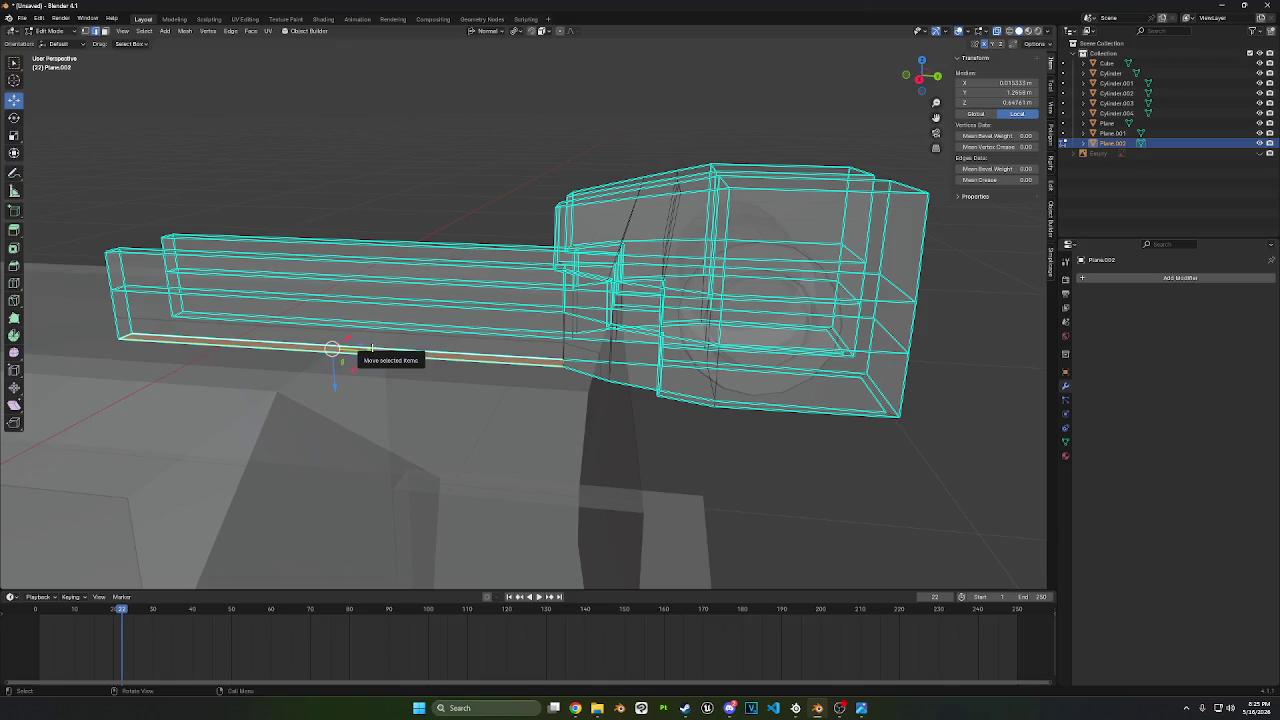
{"action": "mouse_move", "coordinate": [671, 466]}
{"action": "middle_mouse_down"}
{"action": "mouse_move", "coordinate": [629, 423]}
{"action": "mouse_move", "coordinate": [609, 369]}
{"action": "middle_mouse_up"}
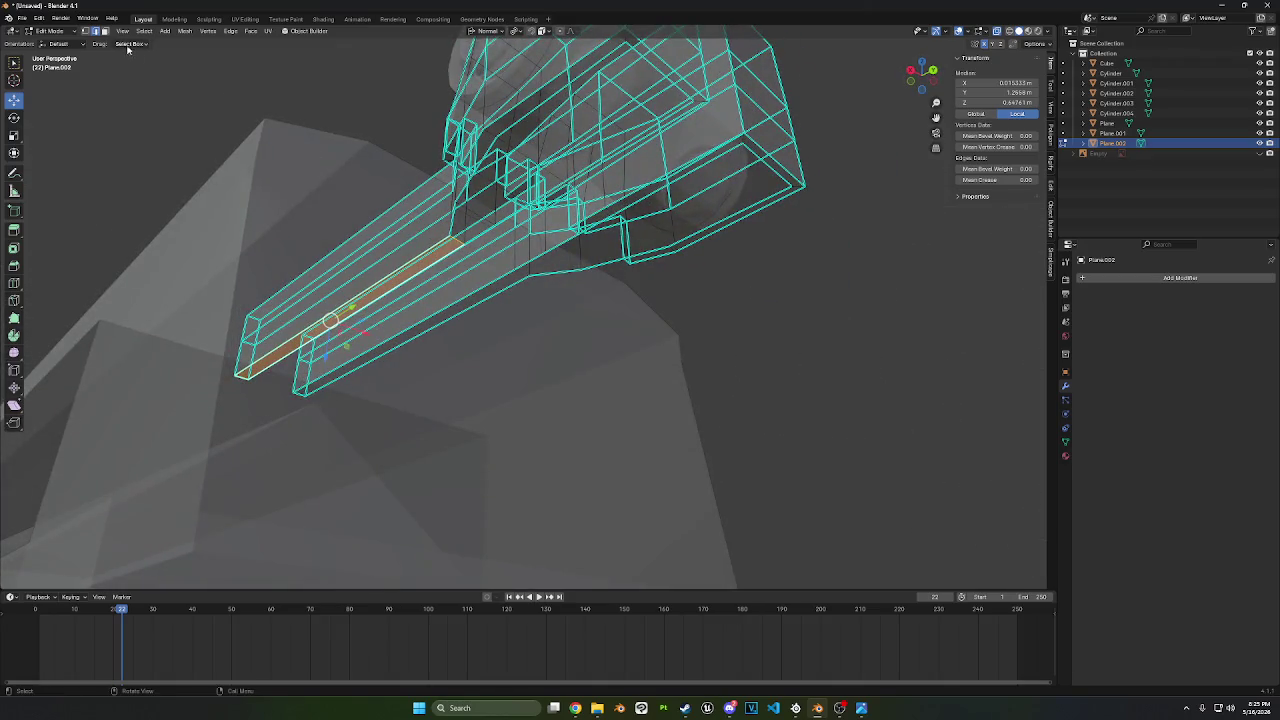
{"action": "left_click", "coordinate": [49, 31]}
{"action": "left_click", "coordinate": [48, 41]}
{"action": "right_click", "coordinate": [549, 93]}
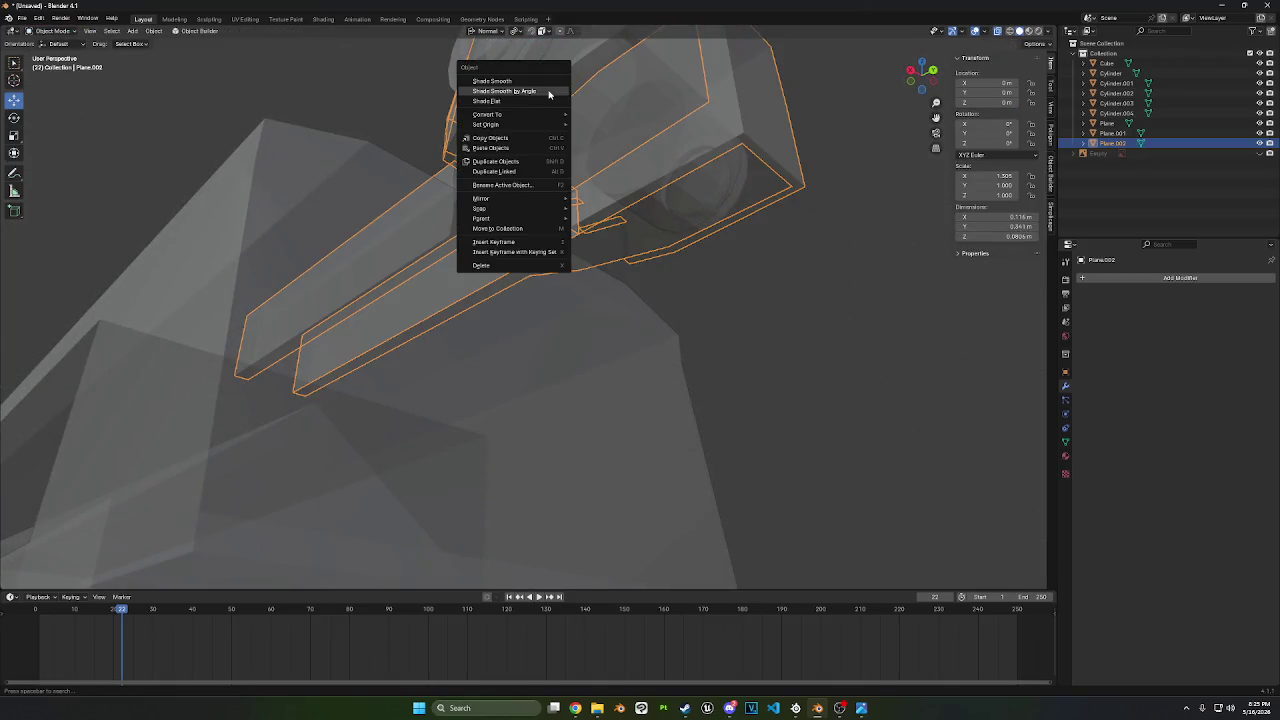
- Shade Plane.002 smooth by angle and symmetrize its mesh from +X to -X
{"action": "left_click", "coordinate": [549, 91]}
{"action": "middle_click_drag", "start_coordinate": [549, 93], "coordinate": [573, 127]}
{"action": "key", "text": "Tab"}
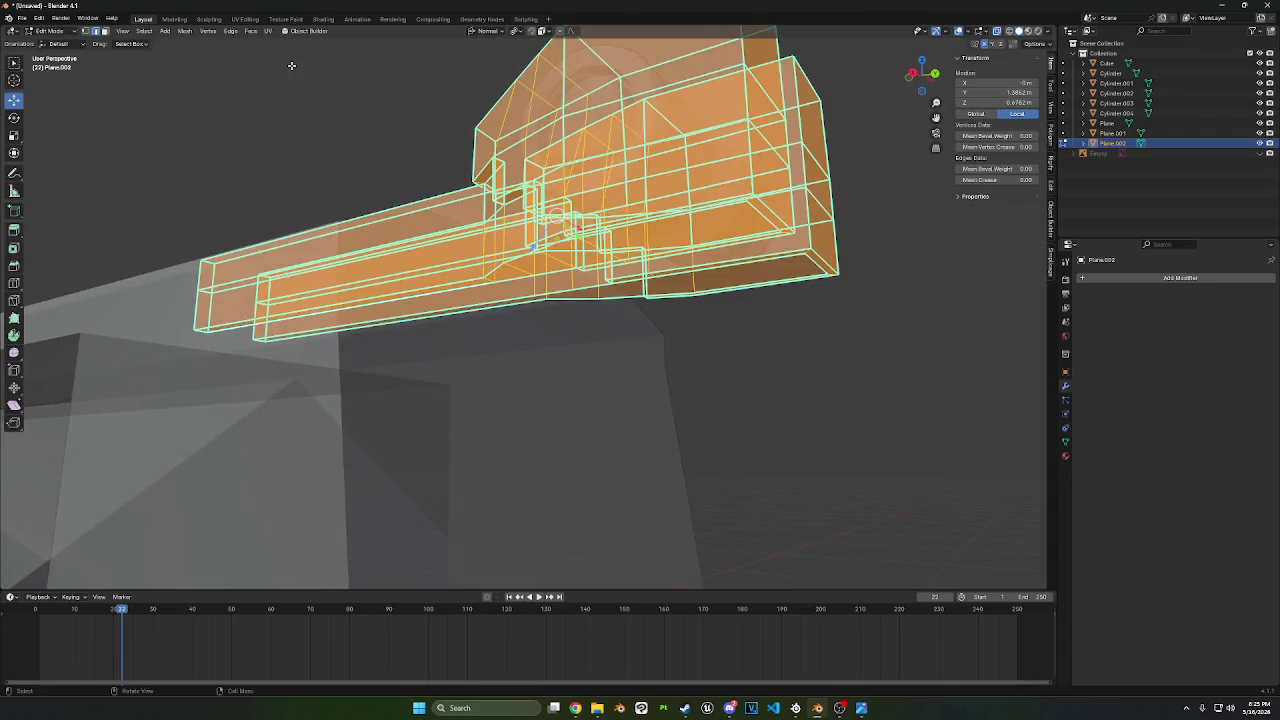
{"action": "left_click", "coordinate": [185, 31]}
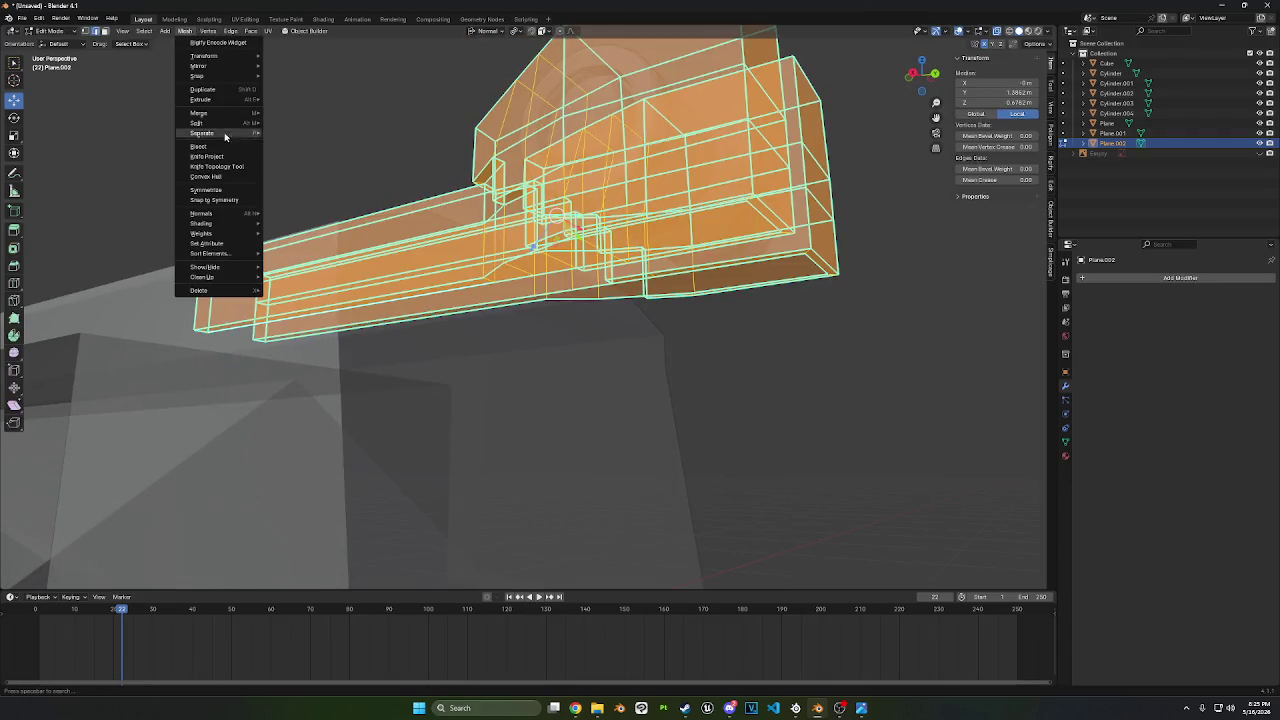
{"action": "left_click", "coordinate": [229, 192]}
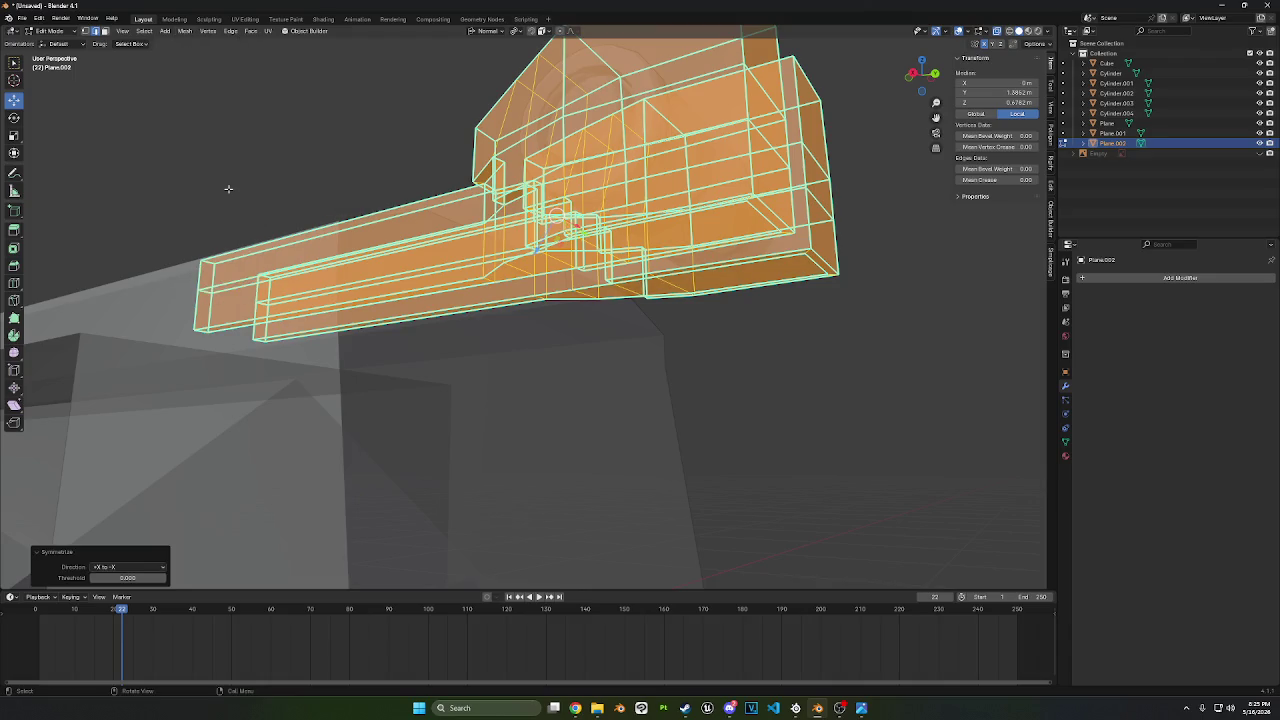
{"action": "mouse_move", "coordinate": [229, 192]}
{"action": "middle_mouse_down"}
{"action": "mouse_move", "coordinate": [483, 308]}
{"action": "mouse_move", "coordinate": [507, 285]}
{"action": "mouse_move", "coordinate": [641, 316]}
{"action": "middle_mouse_up"}
- Select the inner faces along both rails and dissolve them
{"action": "left_click", "coordinate": [106, 31]}
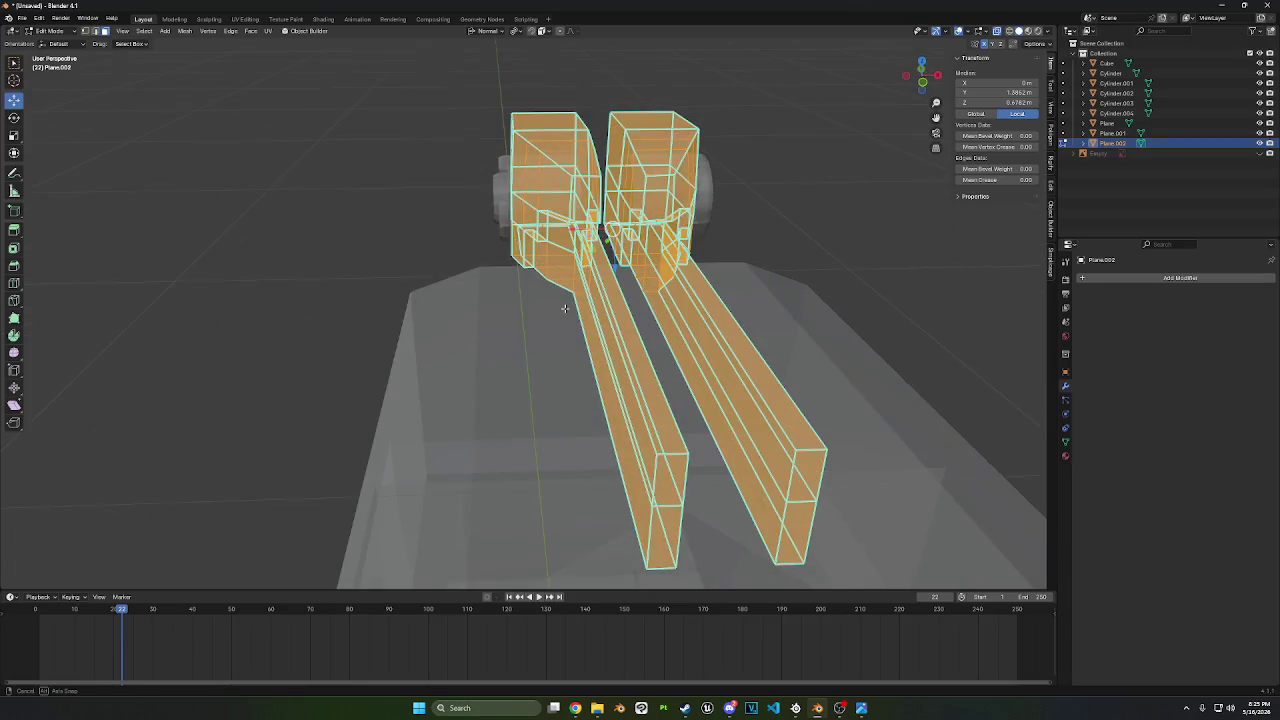
{"action": "middle_click_drag", "start_coordinate": [661, 401], "coordinate": [669, 368]}
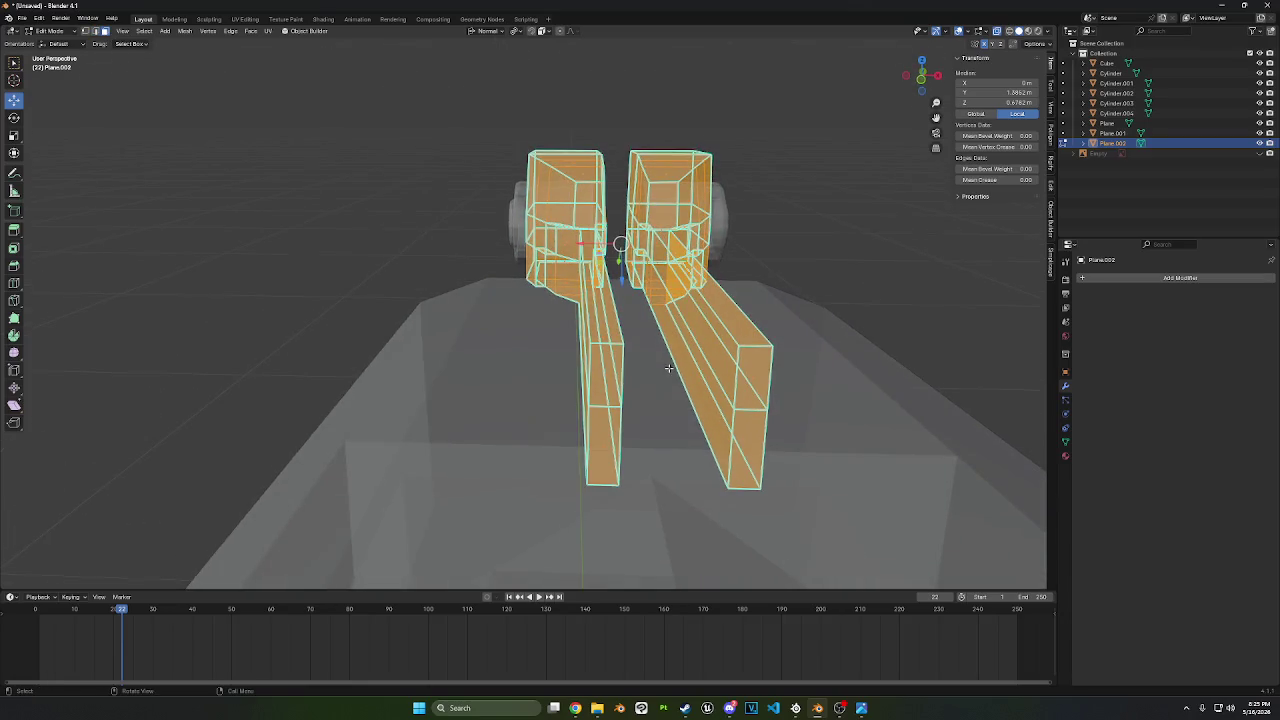
{"action": "left_click", "coordinate": [674, 341]}
{"action": "middle_click_drag", "start_coordinate": [646, 284], "coordinate": [453, 294]}
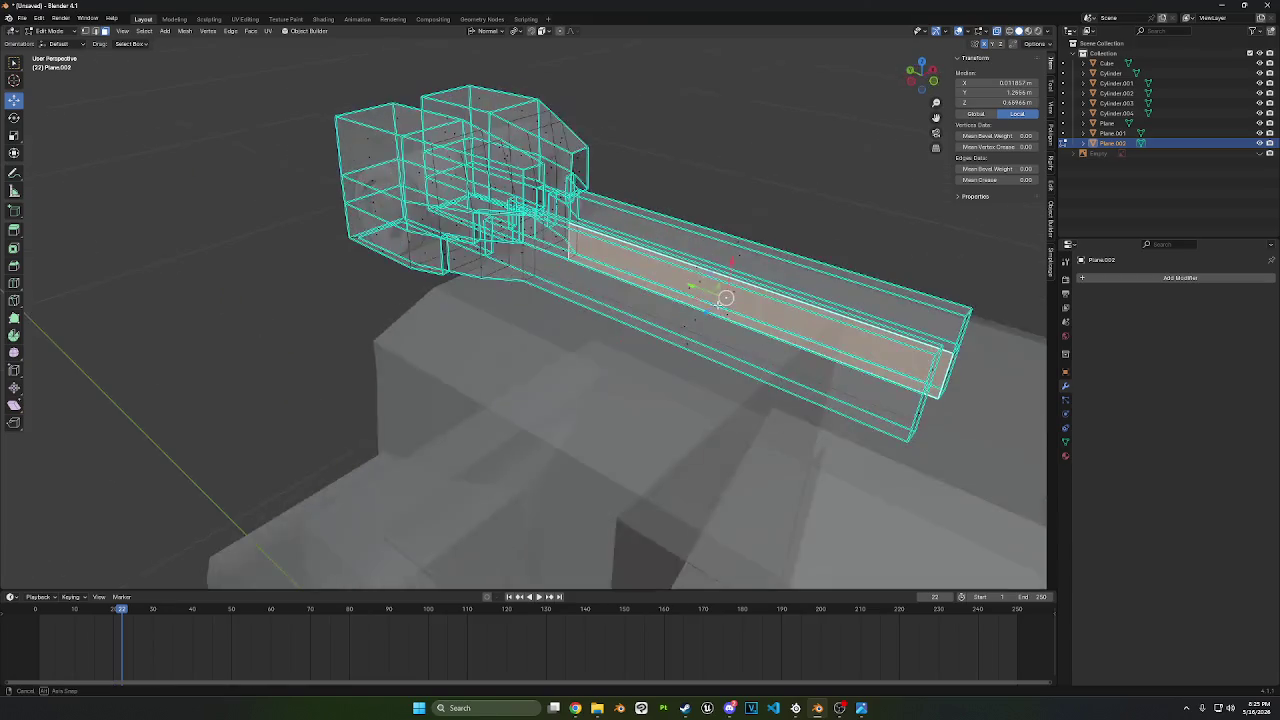
{"action": "scroll", "coordinate": [453, 294], "scroll_direction": "up", "scroll_amount": 3}
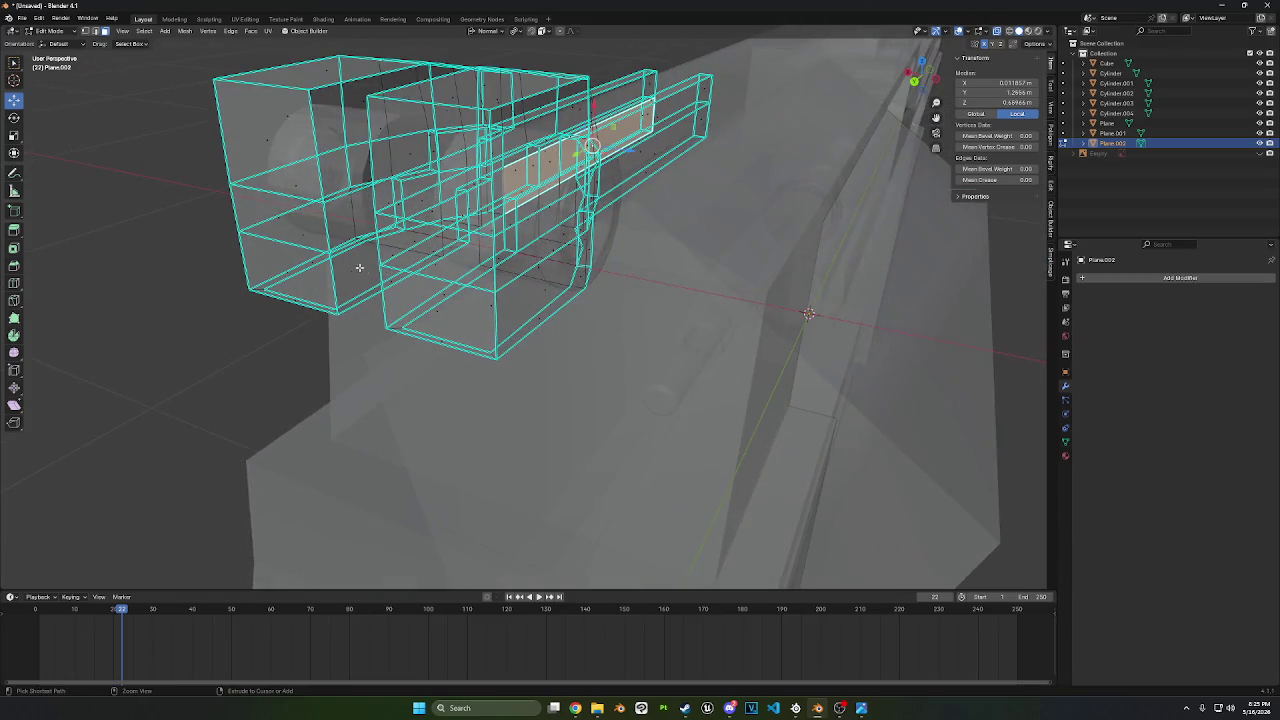
{"action": "left_click", "coordinate": [357, 268], "text": "ctrl"}
{"action": "mouse_move", "coordinate": [357, 268]}
{"action": "middle_mouse_down"}
{"action": "mouse_move", "coordinate": [302, 295]}
{"action": "mouse_move", "coordinate": [338, 332]}
{"action": "mouse_move", "coordinate": [133, 351]}
{"action": "mouse_move", "coordinate": [594, 360]}
{"action": "middle_mouse_up"}
{"action": "key", "text": "ctrl+z"}
{"action": "left_click", "coordinate": [302, 295], "text": "ctrl"}
{"action": "scroll", "coordinate": [133, 351], "scroll_direction": "down", "scroll_amount": 3}
{"action": "left_click", "coordinate": [626, 290], "text": "ctrl"}
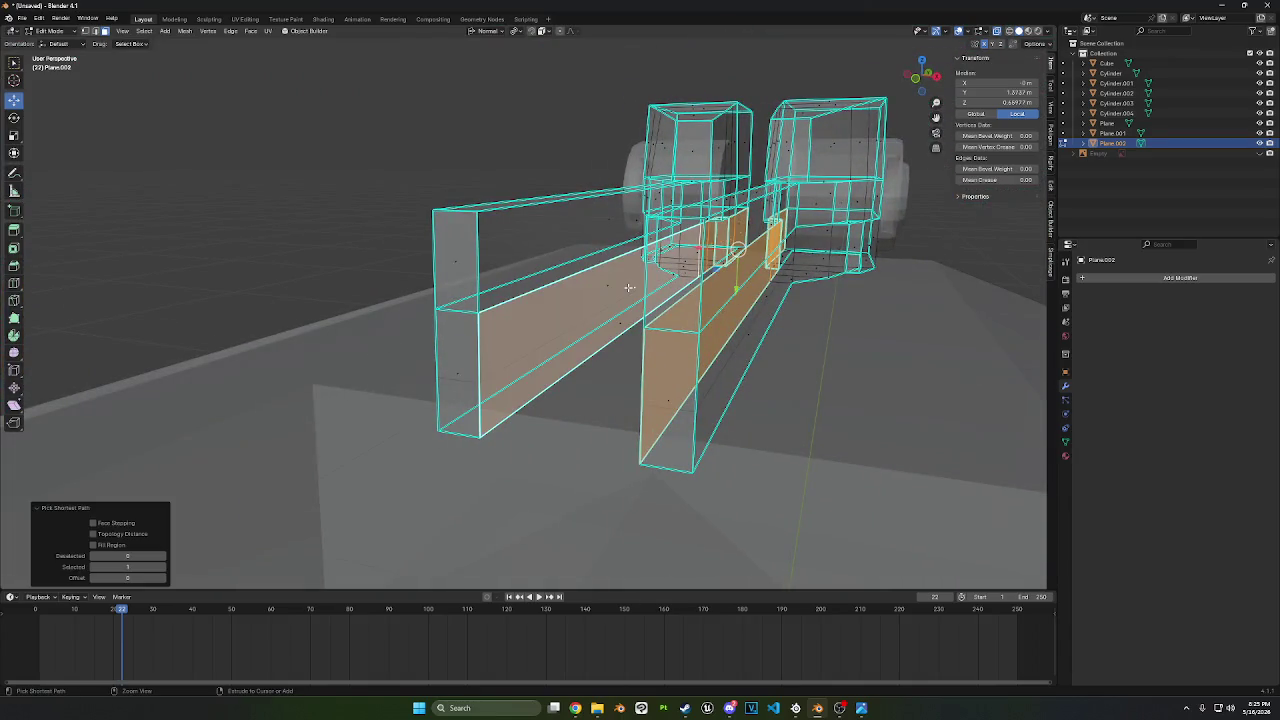
{"action": "right_click", "coordinate": [591, 472]}
{"action": "left_click", "coordinate": [592, 472]}
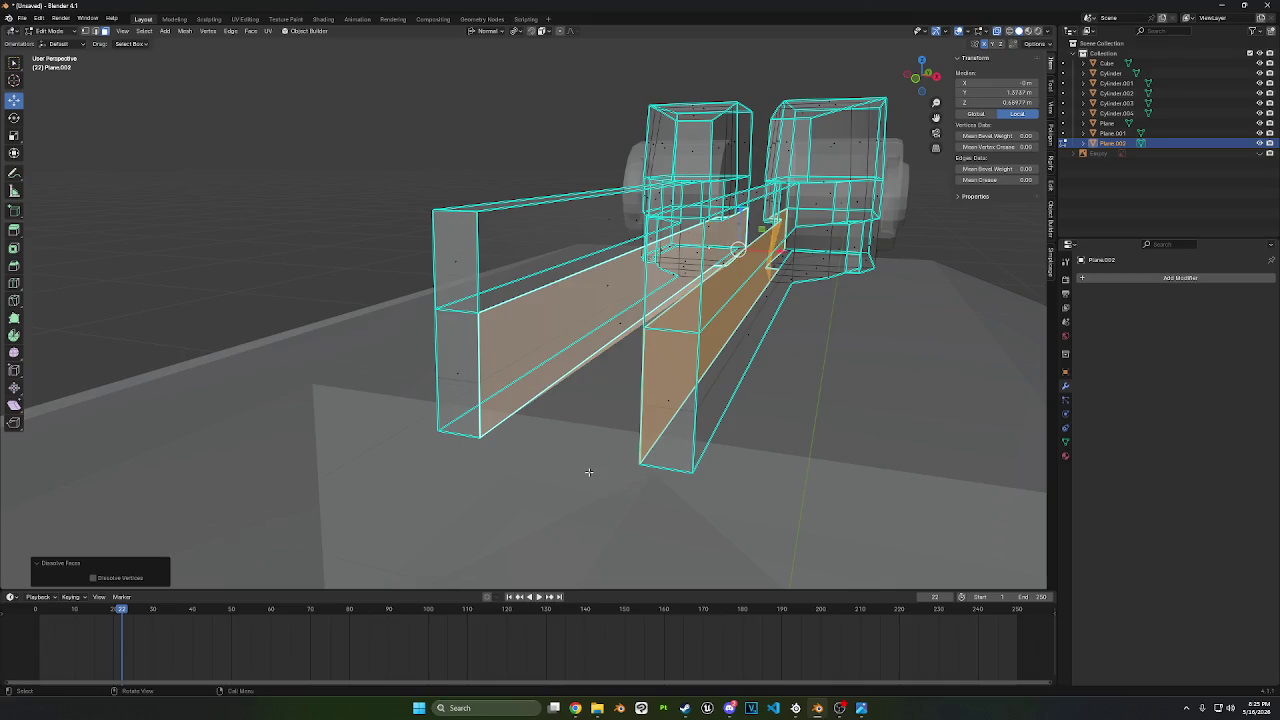
- Delete the inner rail faces and fill a face between the two rail end edges
{"action": "right_click", "coordinate": [586, 404]}
{"action": "left_click", "coordinate": [586, 404]}
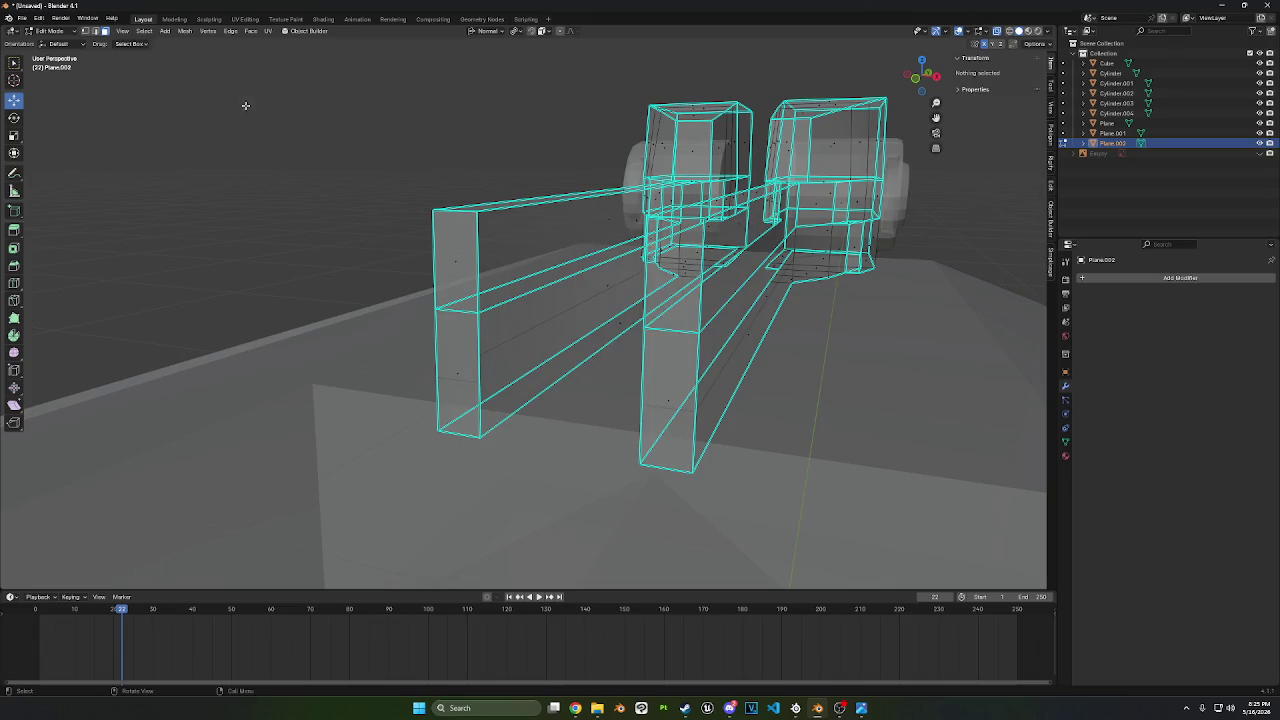
{"action": "key", "text": "2"}
{"action": "left_click", "coordinate": [646, 380], "text": "shift"}
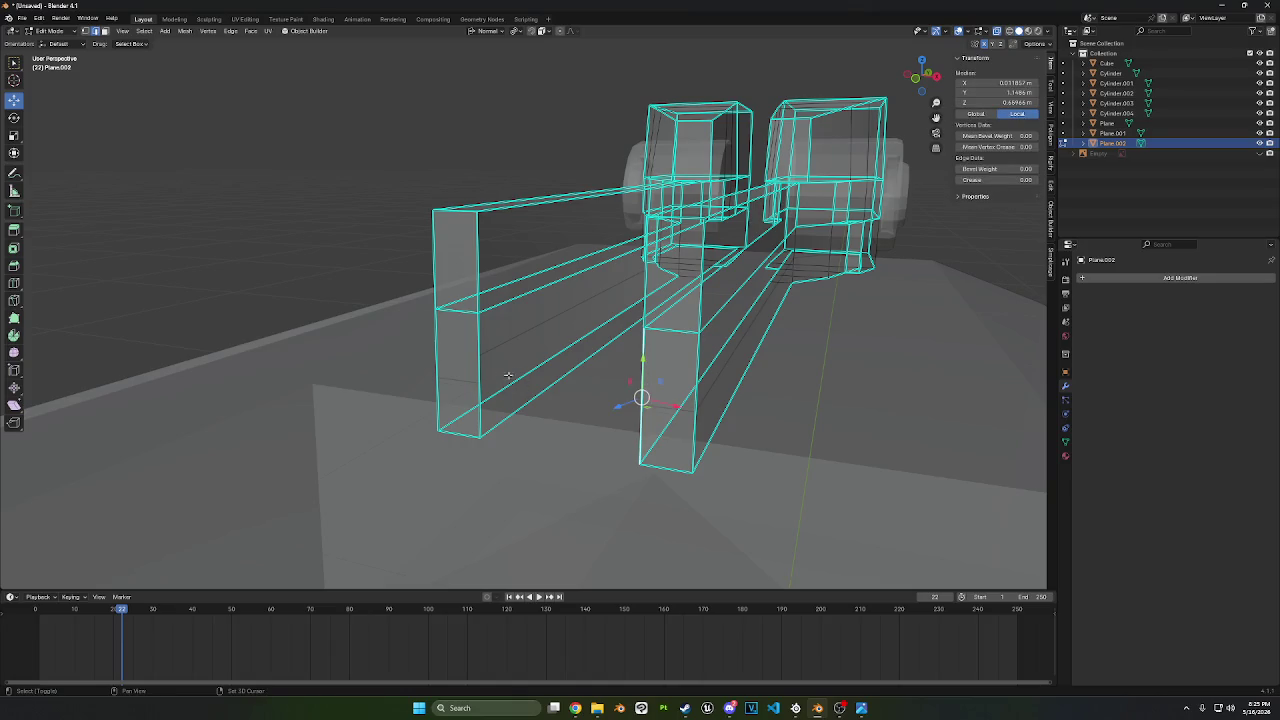
{"action": "left_click", "coordinate": [475, 372], "text": "shift"}
{"action": "key", "text": "f"}
- Return to Object Mode and select Cylinder.002
{"action": "middle_click_drag", "start_coordinate": [531, 329], "coordinate": [546, 354]}
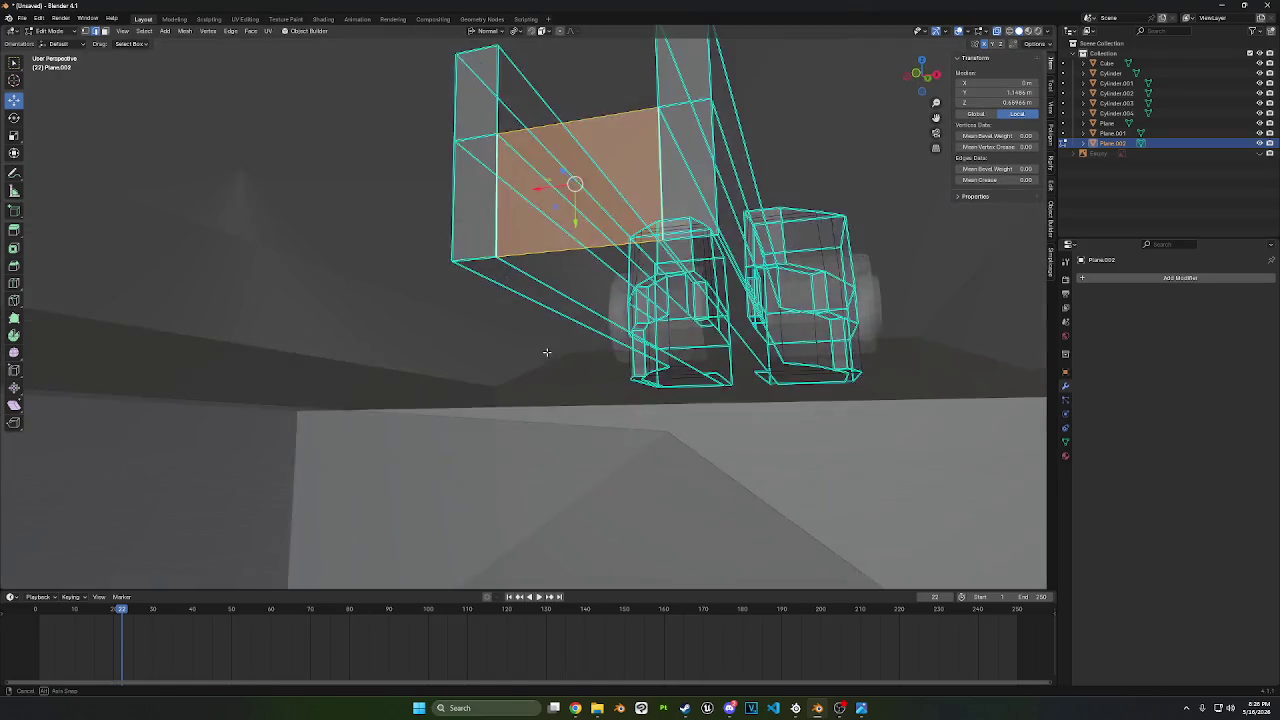
{"action": "left_click", "coordinate": [50, 31]}
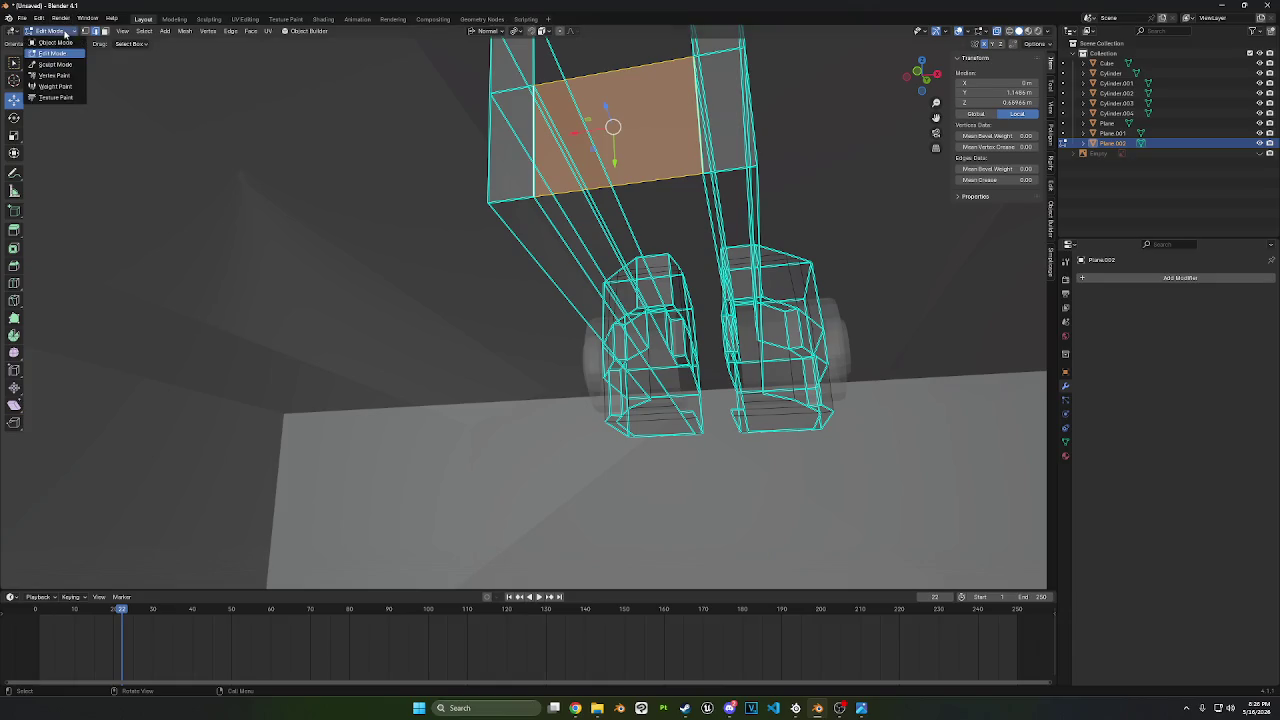
{"action": "left_click", "coordinate": [50, 41]}
{"action": "scroll", "coordinate": [785, 386], "scroll_direction": "down", "scroll_amount": 5}
{"action": "left_click", "coordinate": [726, 384]}
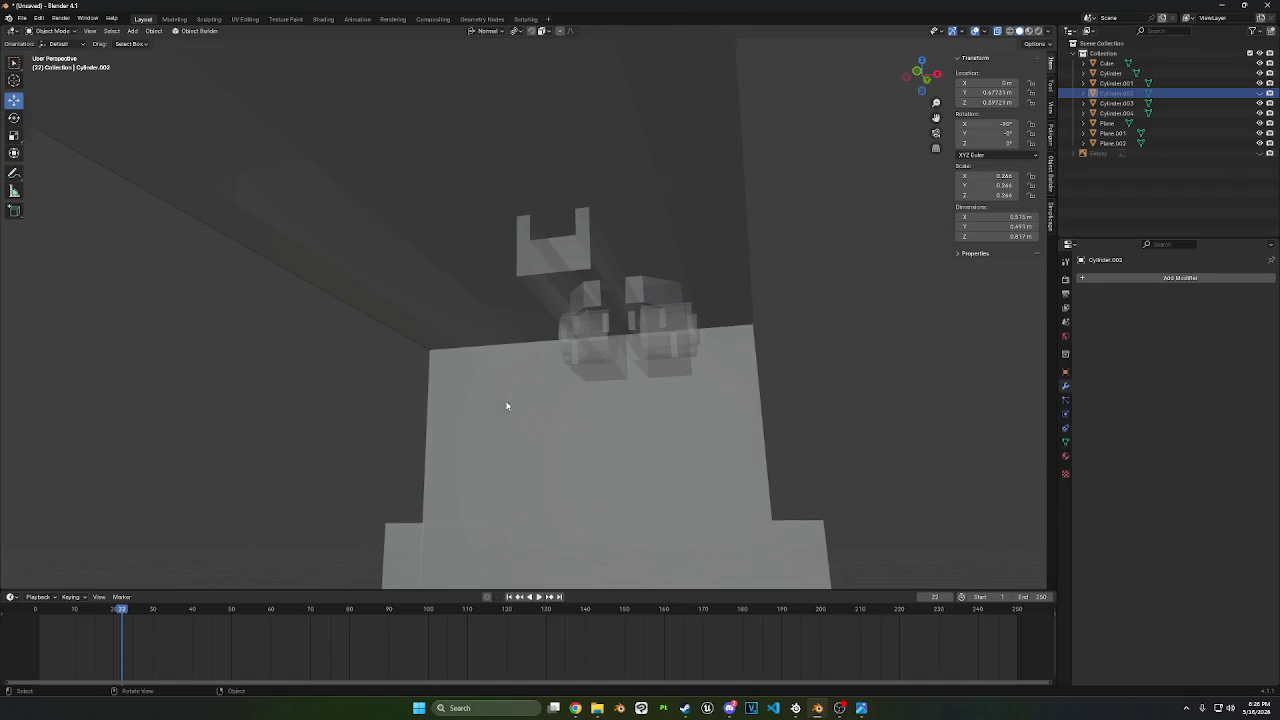
- Frame the trough, then select Plane.002 and enter Edit Mode on it
{"action": "scroll", "coordinate": [506, 405], "scroll_direction": "down", "scroll_amount": 3}
{"action": "scroll", "coordinate": [463, 432], "scroll_direction": "down", "scroll_amount": 2}
{"action": "left_click", "coordinate": [667, 420]}
{"action": "key", "text": "KP_Decimal"}
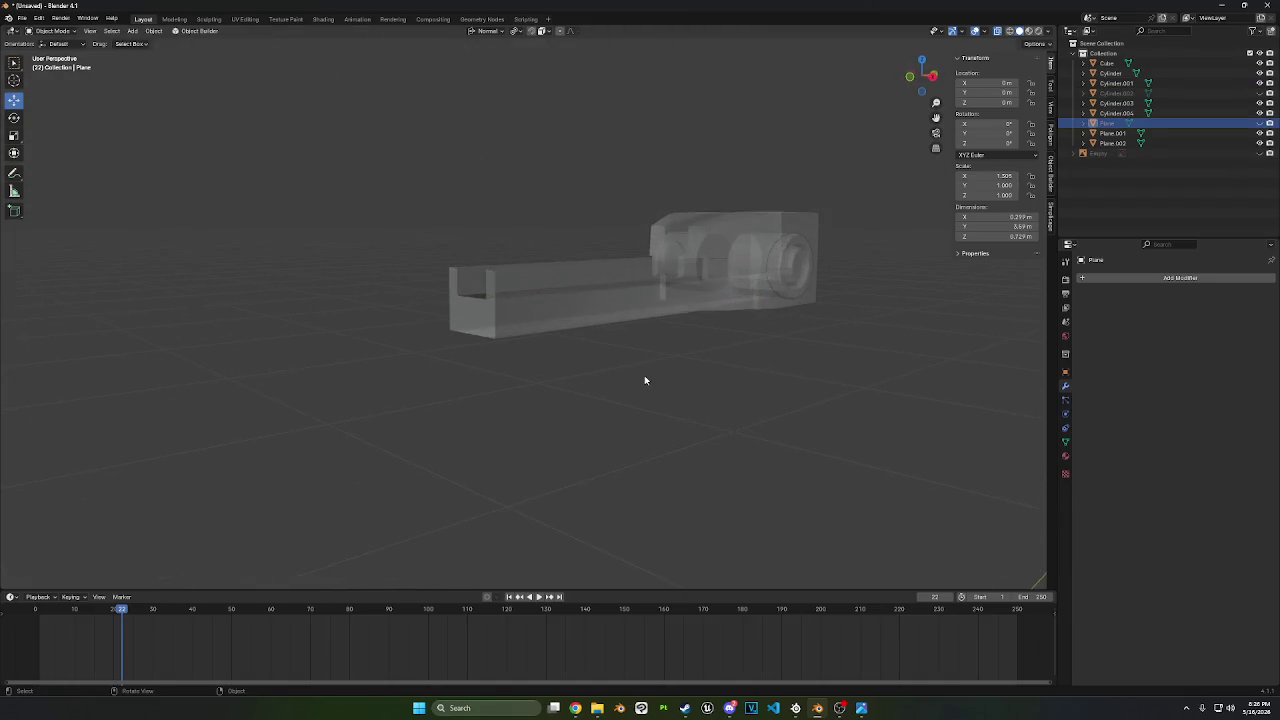
{"action": "mouse_move", "coordinate": [644, 380]}
{"action": "middle_mouse_down"}
{"action": "mouse_move", "coordinate": [701, 349]}
{"action": "mouse_move", "coordinate": [690, 320]}
{"action": "middle_mouse_up"}
{"action": "left_click", "coordinate": [690, 320]}
{"action": "key", "text": "Tab"}
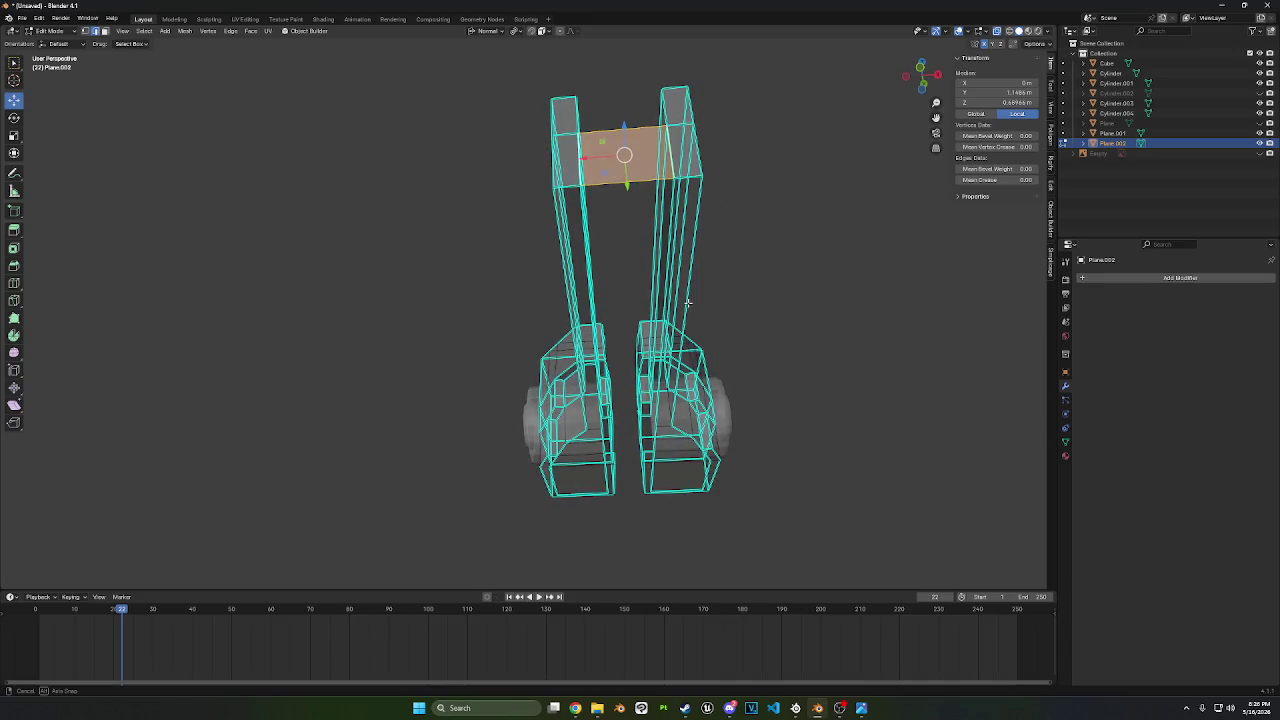
- With X-ray off, hide a sight-block face to look behind it, unhide it, then hide it again
{"action": "left_click", "coordinate": [999, 31]}
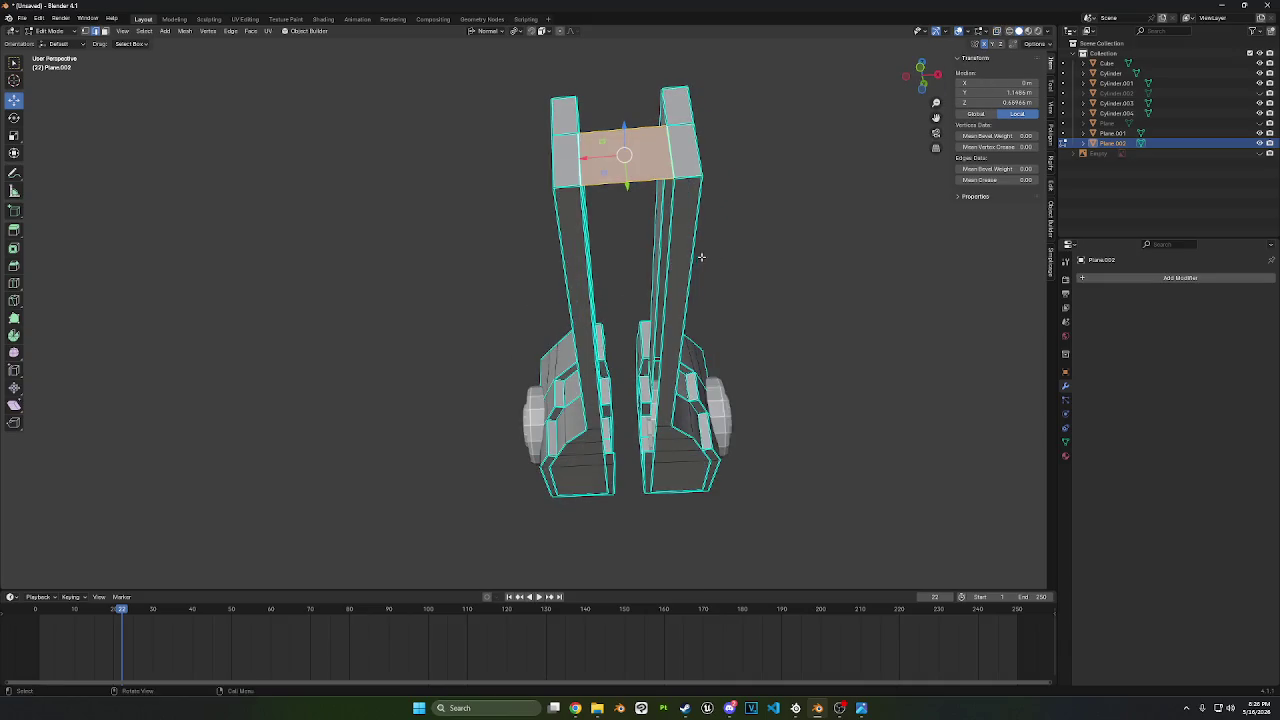
{"action": "mouse_move", "coordinate": [701, 257]}
{"action": "middle_mouse_down"}
{"action": "mouse_move", "coordinate": [680, 230]}
{"action": "mouse_move", "coordinate": [690, 187]}
{"action": "mouse_move", "coordinate": [660, 254]}
{"action": "mouse_move", "coordinate": [590, 227]}
{"action": "mouse_move", "coordinate": [604, 243]}
{"action": "mouse_move", "coordinate": [566, 203]}
{"action": "middle_mouse_up"}
{"action": "scroll", "coordinate": [680, 230], "scroll_direction": "up", "scroll_amount": 4}
{"action": "left_click", "coordinate": [700, 220]}
{"action": "scroll", "coordinate": [585, 215], "scroll_direction": "up", "scroll_amount": 2}
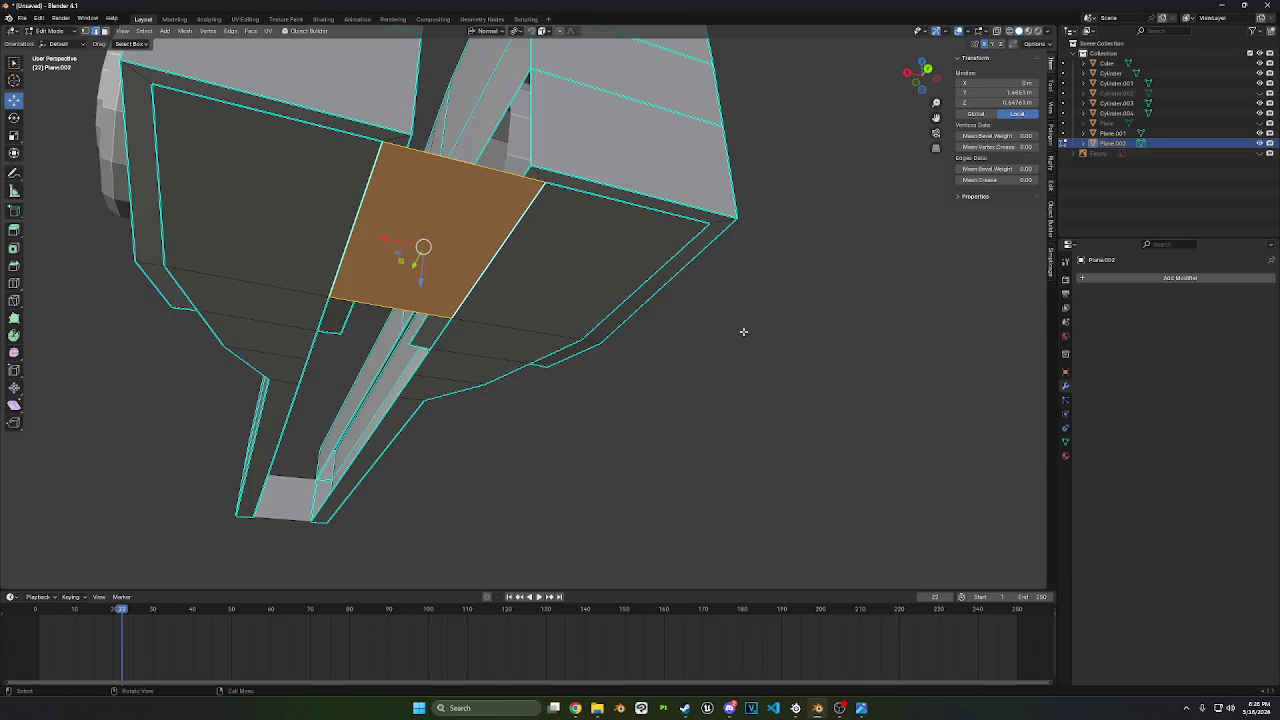
{"action": "key", "text": "h"}
{"action": "mouse_move", "coordinate": [832, 343]}
{"action": "middle_mouse_down"}
{"action": "mouse_move", "coordinate": [472, 276]}
{"action": "mouse_move", "coordinate": [748, 337]}
{"action": "mouse_move", "coordinate": [571, 280]}
{"action": "mouse_move", "coordinate": [577, 303]}
{"action": "mouse_move", "coordinate": [580, 291]}
{"action": "mouse_move", "coordinate": [543, 329]}
{"action": "mouse_move", "coordinate": [543, 306]}
{"action": "mouse_move", "coordinate": [663, 274]}
{"action": "mouse_move", "coordinate": [566, 277]}
{"action": "mouse_move", "coordinate": [561, 146]}
{"action": "mouse_move", "coordinate": [322, 274]}
{"action": "mouse_move", "coordinate": [347, 307]}
{"action": "middle_mouse_up"}
{"action": "key", "text": "alt+h"}
{"action": "key", "text": "h"}
- Select the face and edges between the two sight blocks from top and front views
{"action": "left_click", "coordinate": [334, 288]}
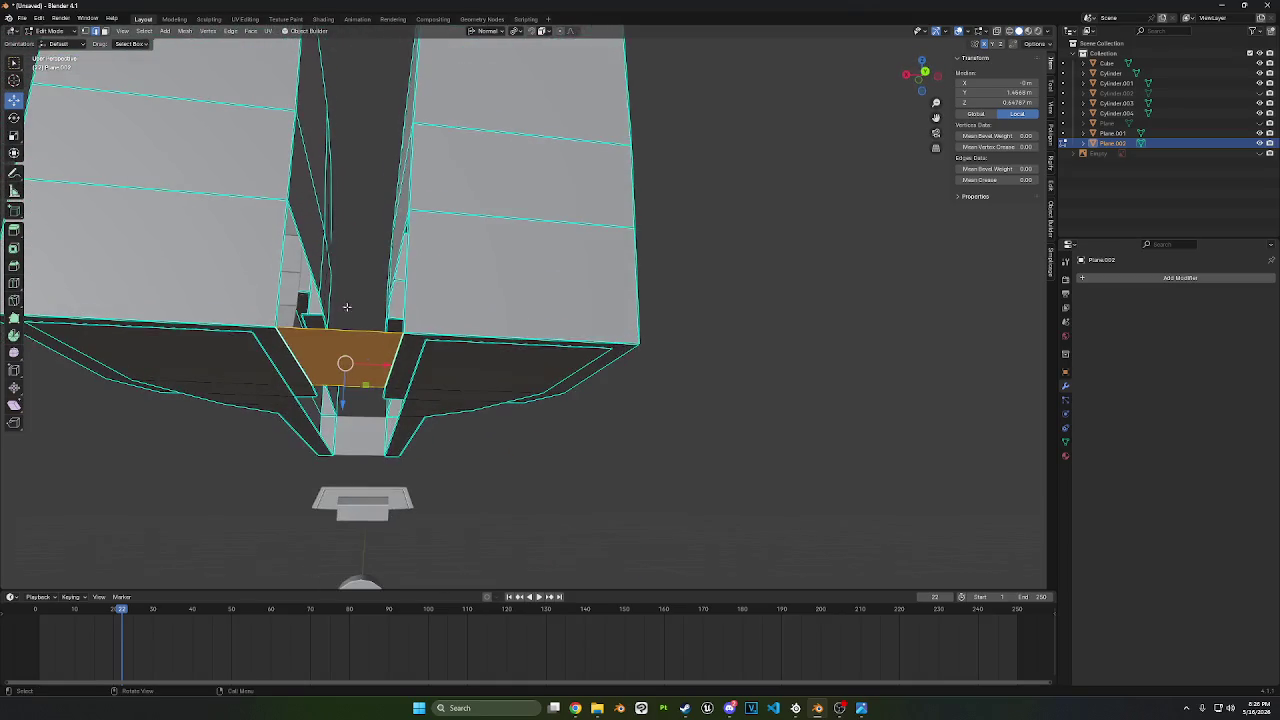
{"action": "left_click", "coordinate": [422, 259]}
{"action": "mouse_move", "coordinate": [422, 259]}
{"action": "middle_mouse_down"}
{"action": "mouse_move", "coordinate": [418, 427]}
{"action": "mouse_move", "coordinate": [516, 385]}
{"action": "middle_mouse_up"}
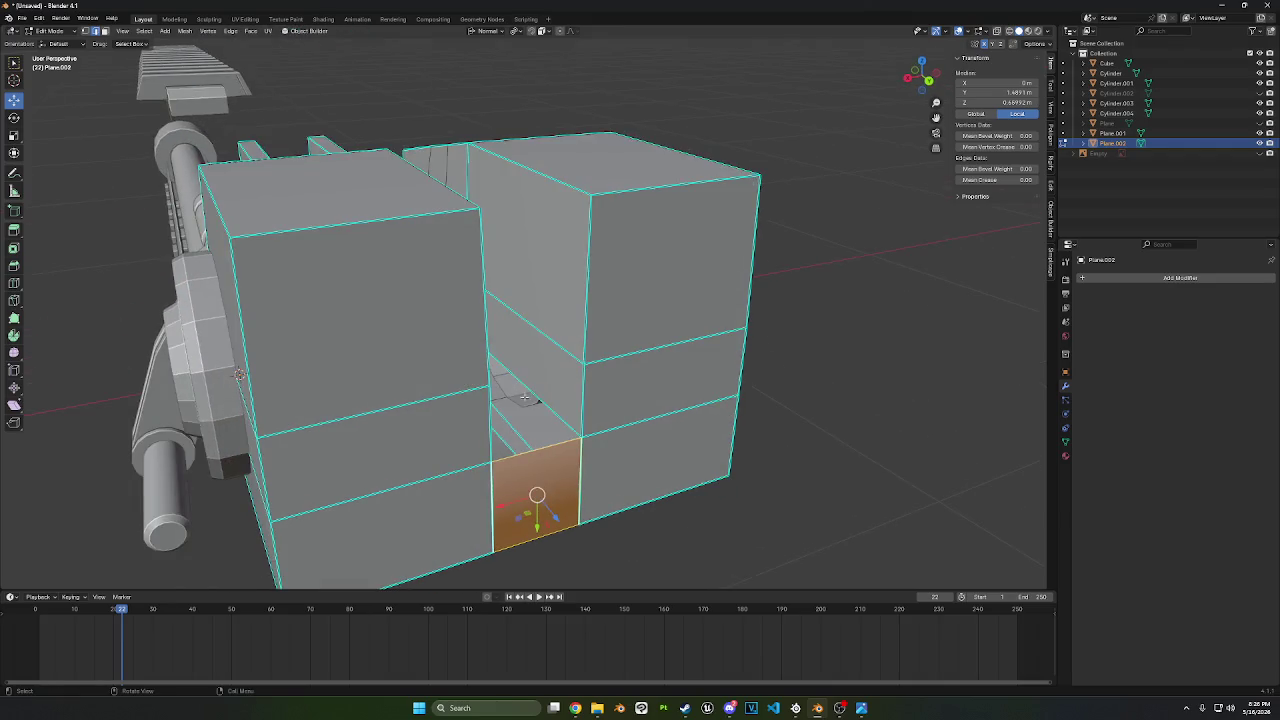
{"action": "left_click", "coordinate": [516, 380]}
{"action": "mouse_move", "coordinate": [238, 375]}
{"action": "middle_mouse_down"}
{"action": "mouse_move", "coordinate": [352, 353]}
{"action": "mouse_move", "coordinate": [527, 374]}
{"action": "mouse_move", "coordinate": [647, 258]}
{"action": "middle_mouse_up"}
{"action": "left_click", "coordinate": [390, 375]}
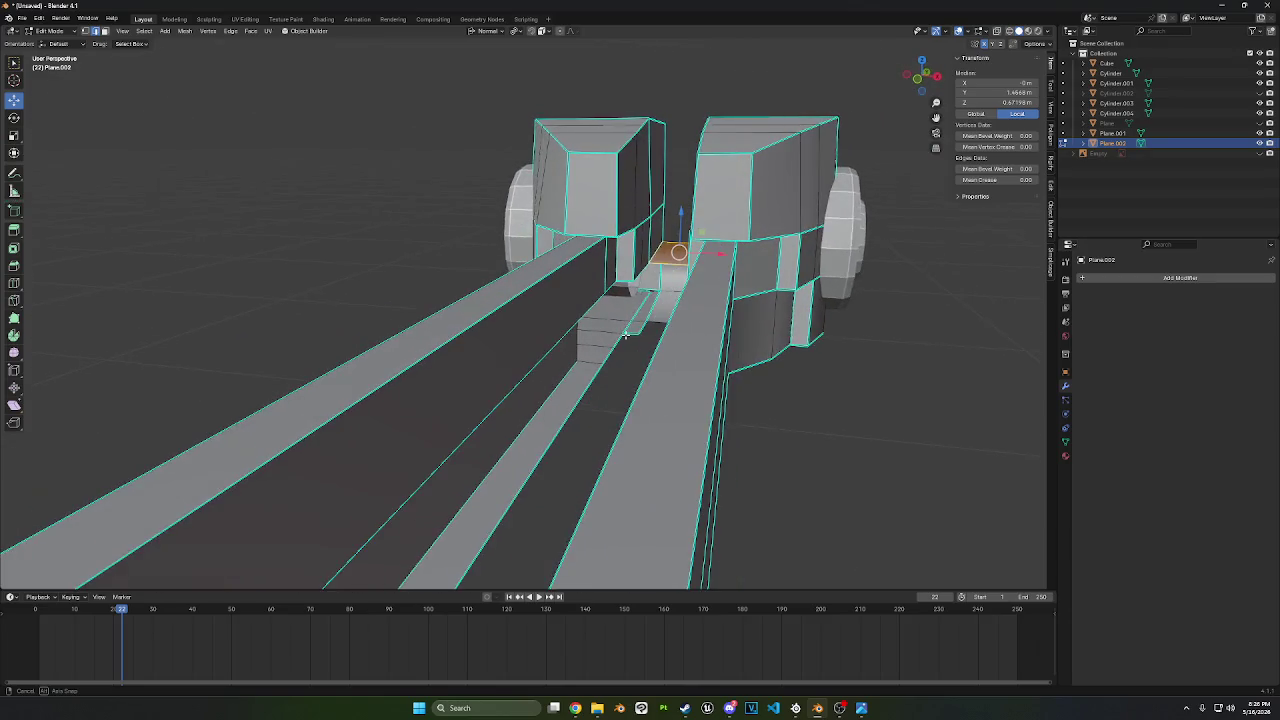
- From a top-down rear view, select an inner edge and the long channel floor face
{"action": "left_click", "coordinate": [644, 264]}
{"action": "scroll", "coordinate": [644, 264], "scroll_direction": "down", "scroll_amount": 3}
{"action": "mouse_move", "coordinate": [644, 264]}
{"action": "middle_mouse_down"}
{"action": "mouse_move", "coordinate": [622, 355]}
{"action": "mouse_move", "coordinate": [711, 309]}
{"action": "mouse_move", "coordinate": [735, 238]}
{"action": "mouse_move", "coordinate": [530, 250]}
{"action": "mouse_move", "coordinate": [520, 330]}
{"action": "middle_mouse_up"}
{"action": "scroll", "coordinate": [630, 310], "scroll_direction": "down", "scroll_amount": 2}
{"action": "left_click", "coordinate": [518, 252], "text": "shift"}
{"action": "left_click", "coordinate": [518, 252], "text": "shift"}
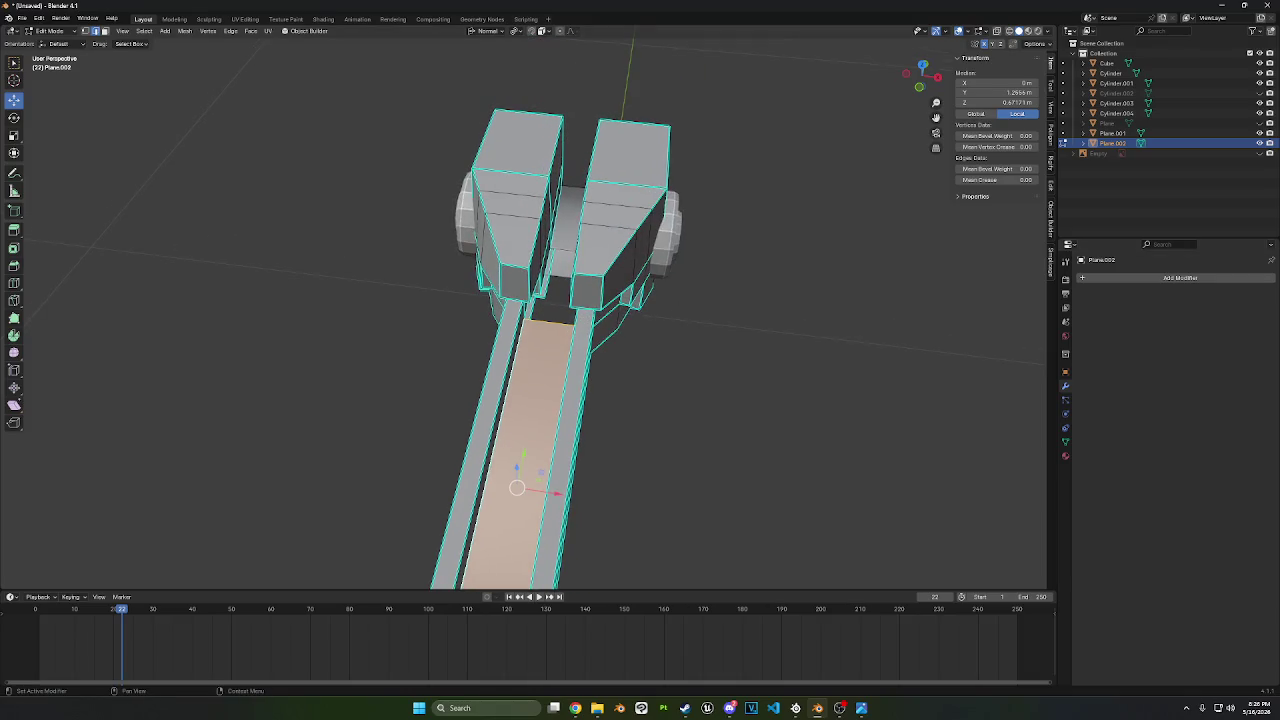
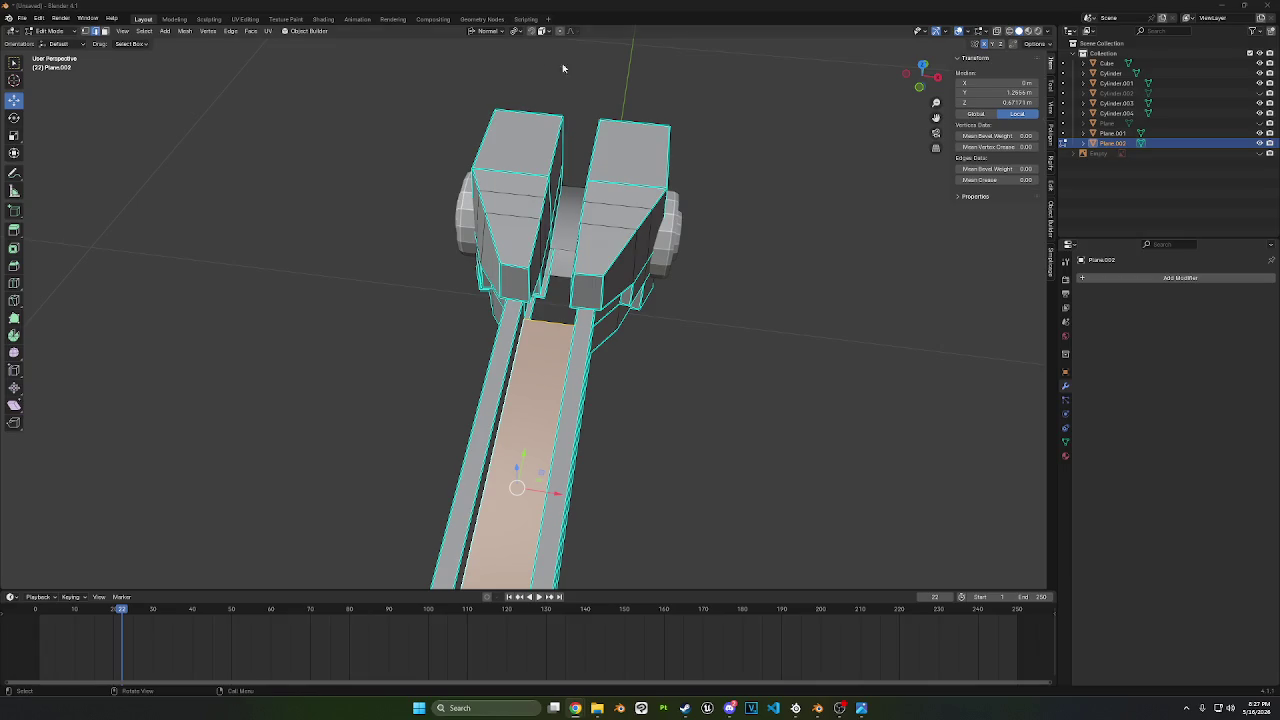
- Look down the channel between the rails and select a small face on its floor
{"action": "mouse_move", "coordinate": [374, 426]}
{"action": "middle_mouse_down"}
{"action": "mouse_move", "coordinate": [614, 337]}
{"action": "mouse_move", "coordinate": [651, 357]}
{"action": "middle_mouse_up"}
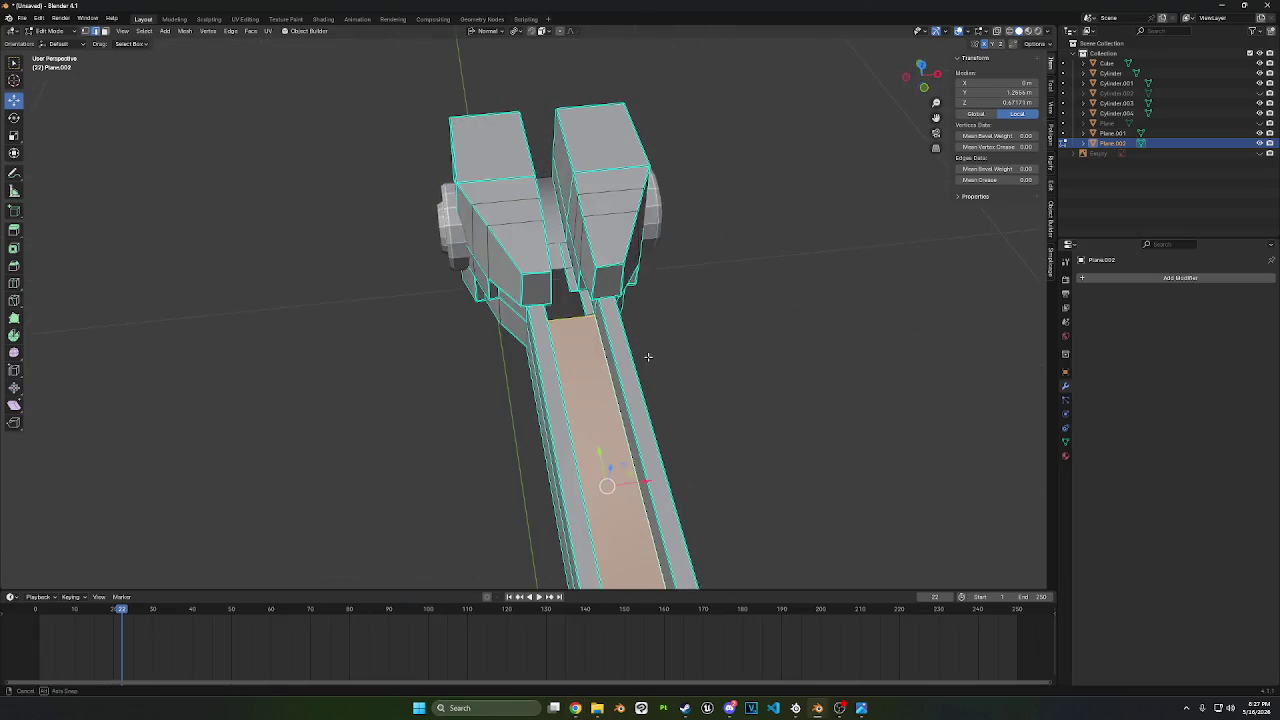
{"action": "scroll", "coordinate": [615, 284], "scroll_direction": "up", "scroll_amount": 4}
{"action": "mouse_move", "coordinate": [615, 284]}
{"action": "middle_mouse_down"}
{"action": "mouse_move", "coordinate": [643, 262]}
{"action": "mouse_move", "coordinate": [600, 277]}
{"action": "mouse_move", "coordinate": [656, 252]}
{"action": "mouse_move", "coordinate": [630, 215]}
{"action": "mouse_move", "coordinate": [600, 212]}
{"action": "mouse_move", "coordinate": [640, 180]}
{"action": "mouse_move", "coordinate": [566, 180]}
{"action": "mouse_move", "coordinate": [588, 219]}
{"action": "mouse_move", "coordinate": [590, 137]}
{"action": "mouse_move", "coordinate": [700, 256]}
{"action": "mouse_move", "coordinate": [609, 286]}
{"action": "middle_mouse_up"}
{"action": "left_click", "coordinate": [628, 278]}
{"action": "left_click", "coordinate": [600, 213]}
{"action": "left_click", "coordinate": [630, 175]}
{"action": "left_click", "coordinate": [605, 186]}
{"action": "scroll", "coordinate": [700, 256], "scroll_direction": "up", "scroll_amount": 4}
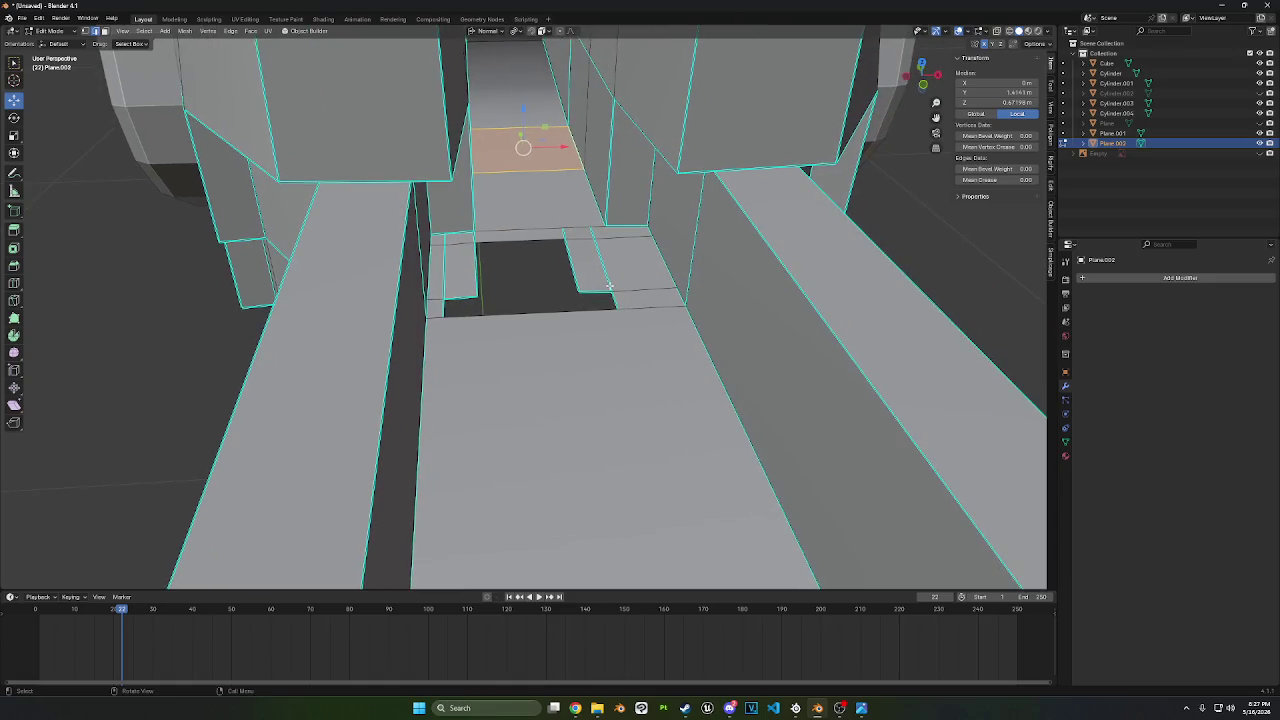
- Cut an edge loop down the middle of the channel floor and bevel it into a strip
{"action": "left_click", "coordinate": [14, 283]}
{"action": "scroll", "coordinate": [532, 368], "scroll_direction": "down", "scroll_amount": 5}
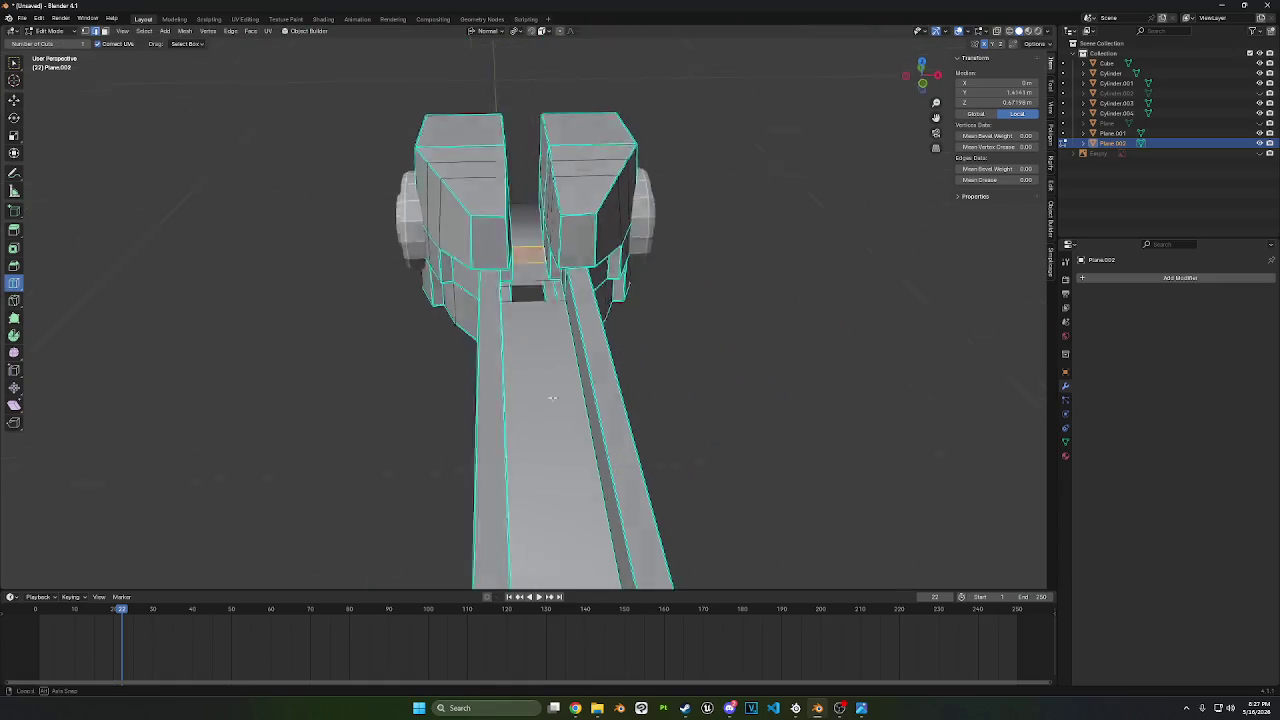
{"action": "middle_click_drag", "start_coordinate": [532, 330], "coordinate": [532, 368]}
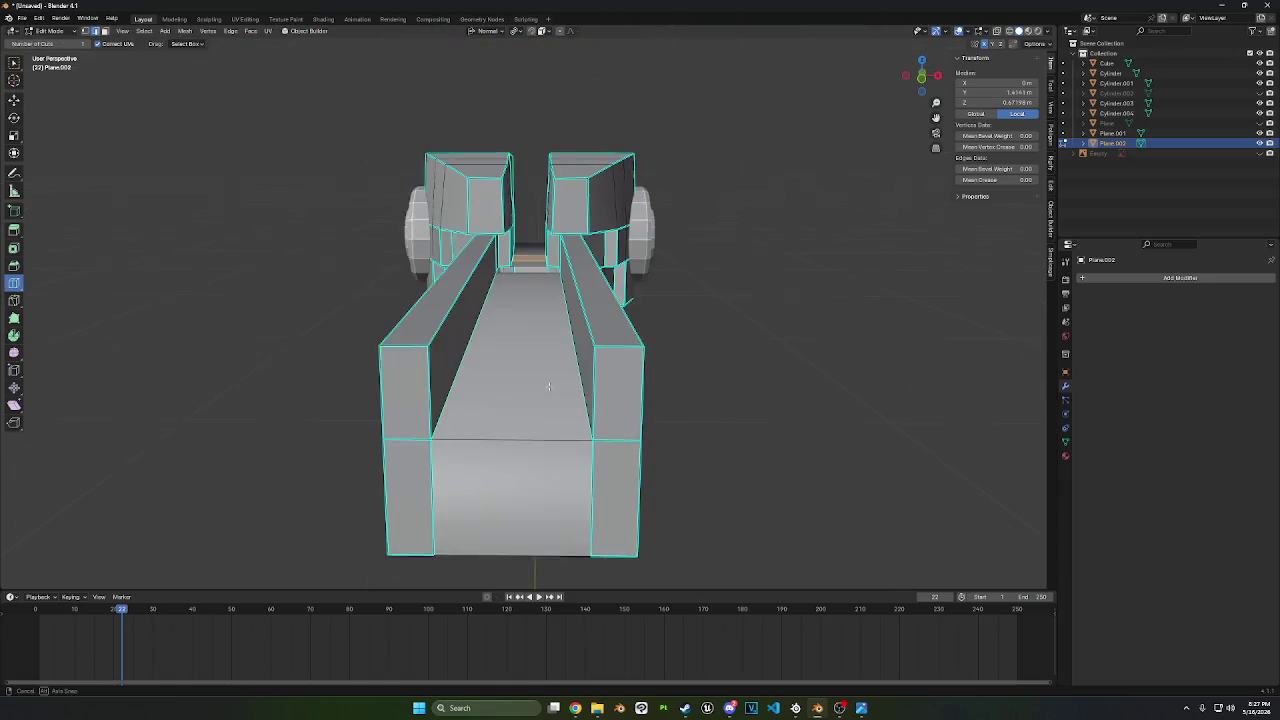
{"action": "left_click", "coordinate": [517, 300]}
{"action": "key", "text": "ctrl+b"}
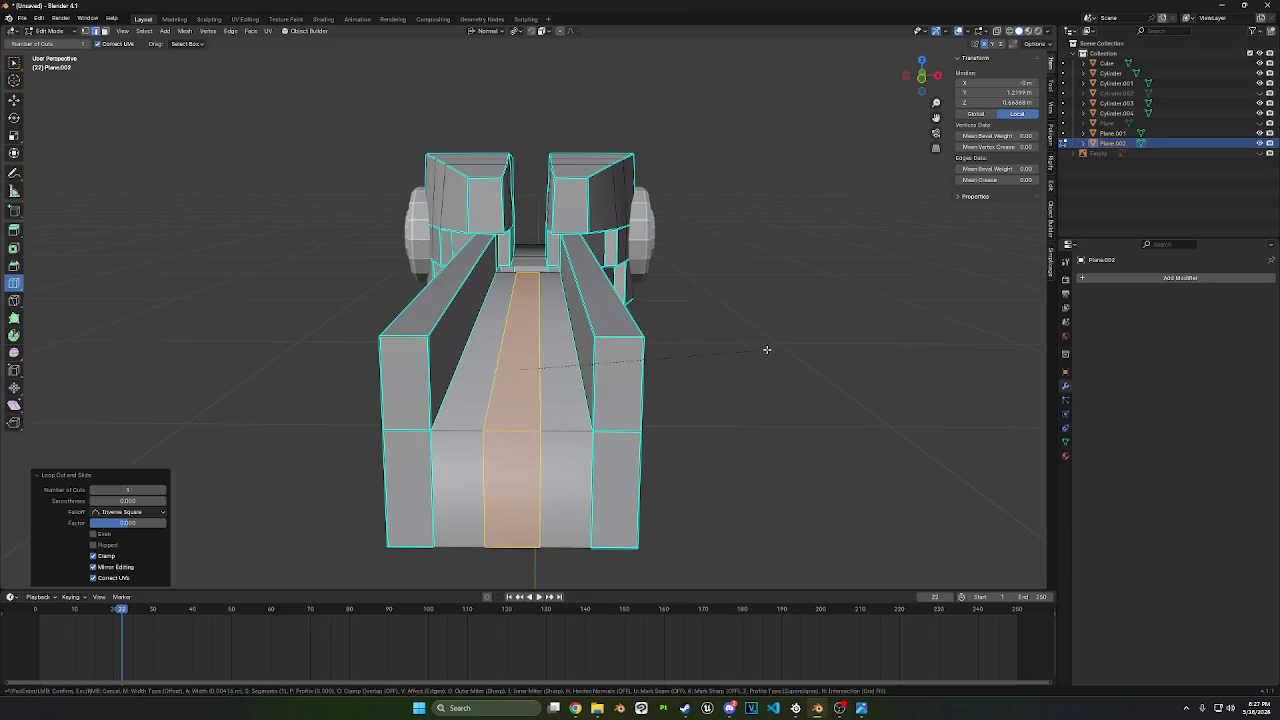
{"action": "left_click", "coordinate": [781, 351]}
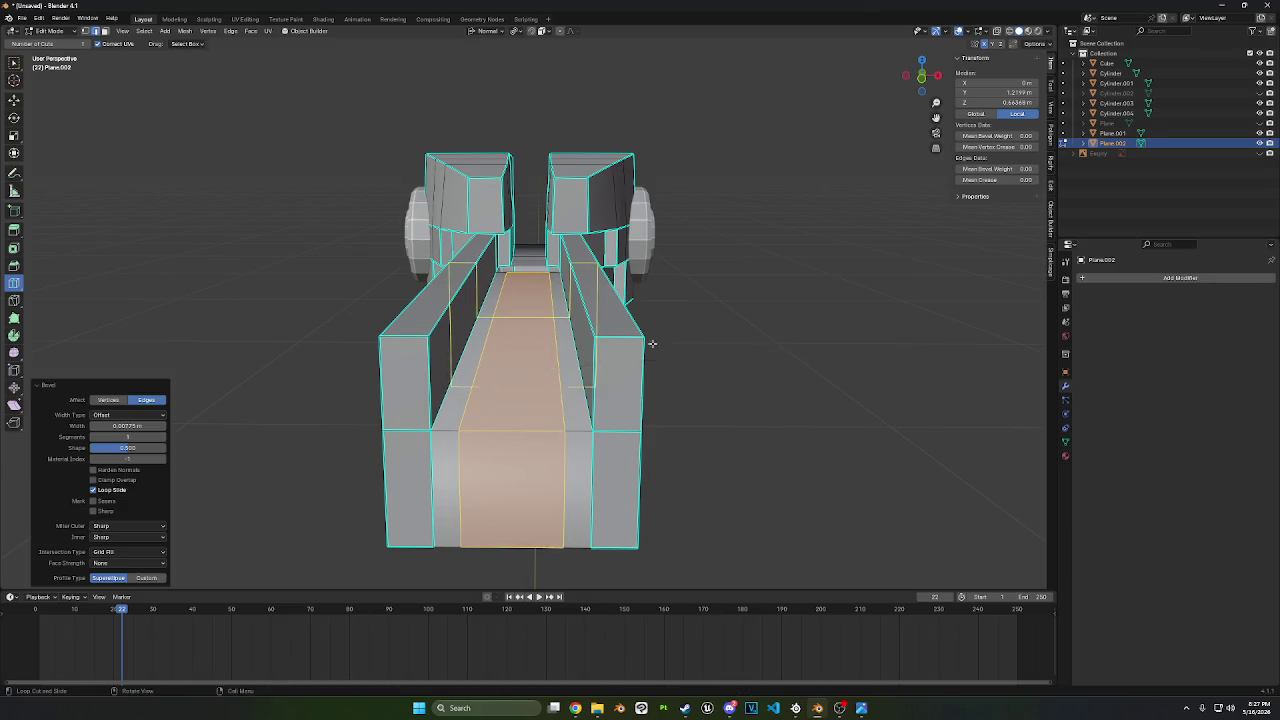
- Select the small faces and vertices at the front end of the new strip
{"action": "middle_click_drag", "start_coordinate": [651, 343], "coordinate": [660, 374]}
{"action": "scroll", "coordinate": [660, 374], "scroll_direction": "up", "scroll_amount": 3}
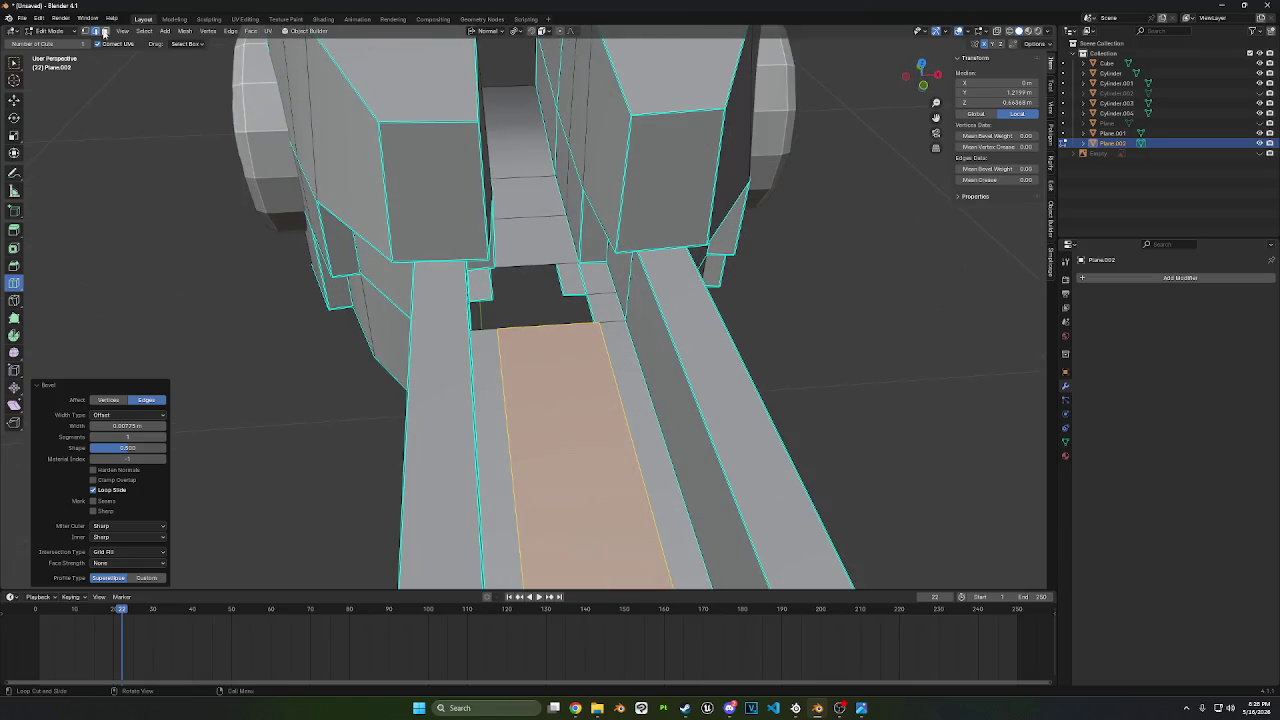
{"action": "left_click", "coordinate": [15, 101]}
{"action": "left_click", "coordinate": [541, 326]}
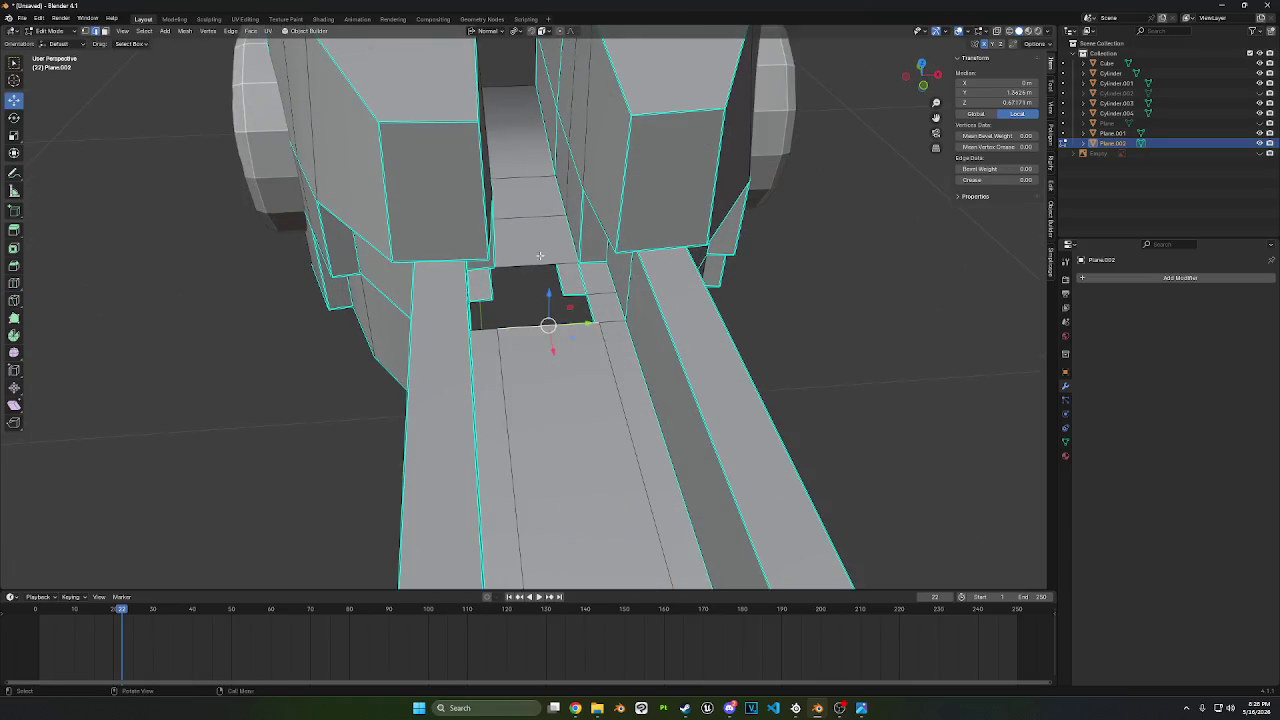
{"action": "middle_click_drag", "start_coordinate": [541, 326], "coordinate": [590, 265]}
{"action": "left_click", "coordinate": [590, 266]}
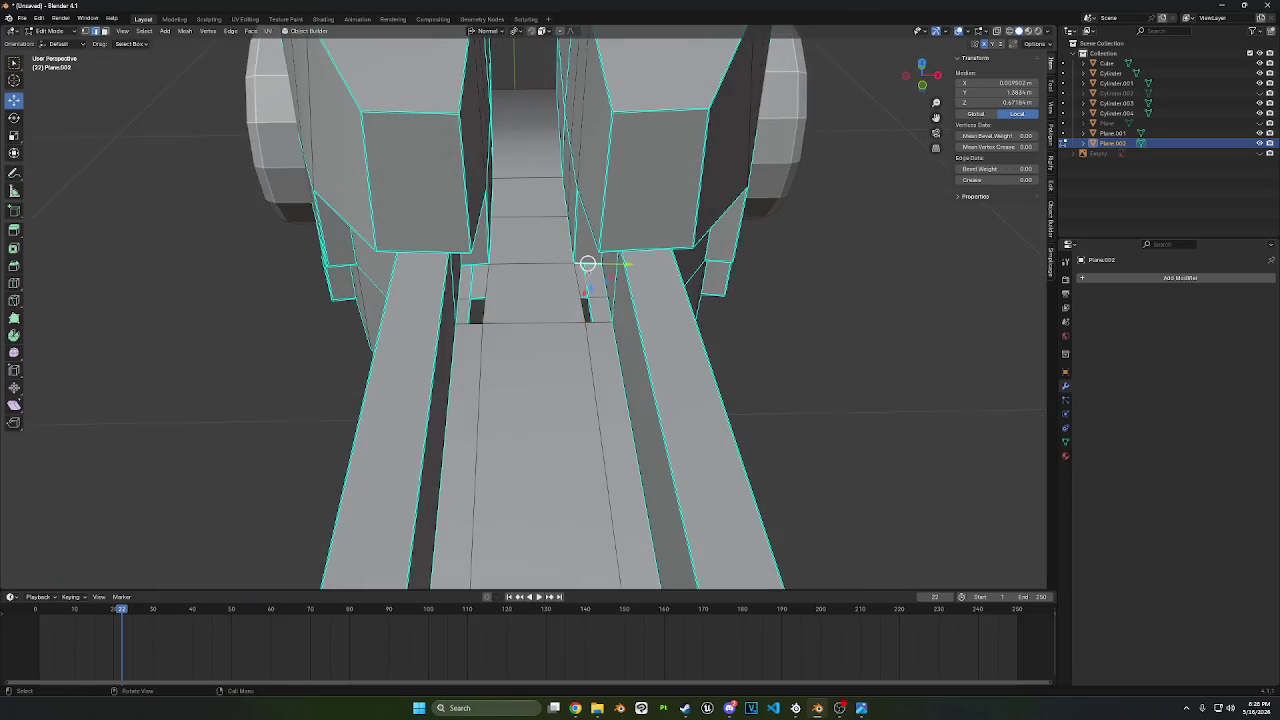
{"action": "left_click", "coordinate": [470, 323]}
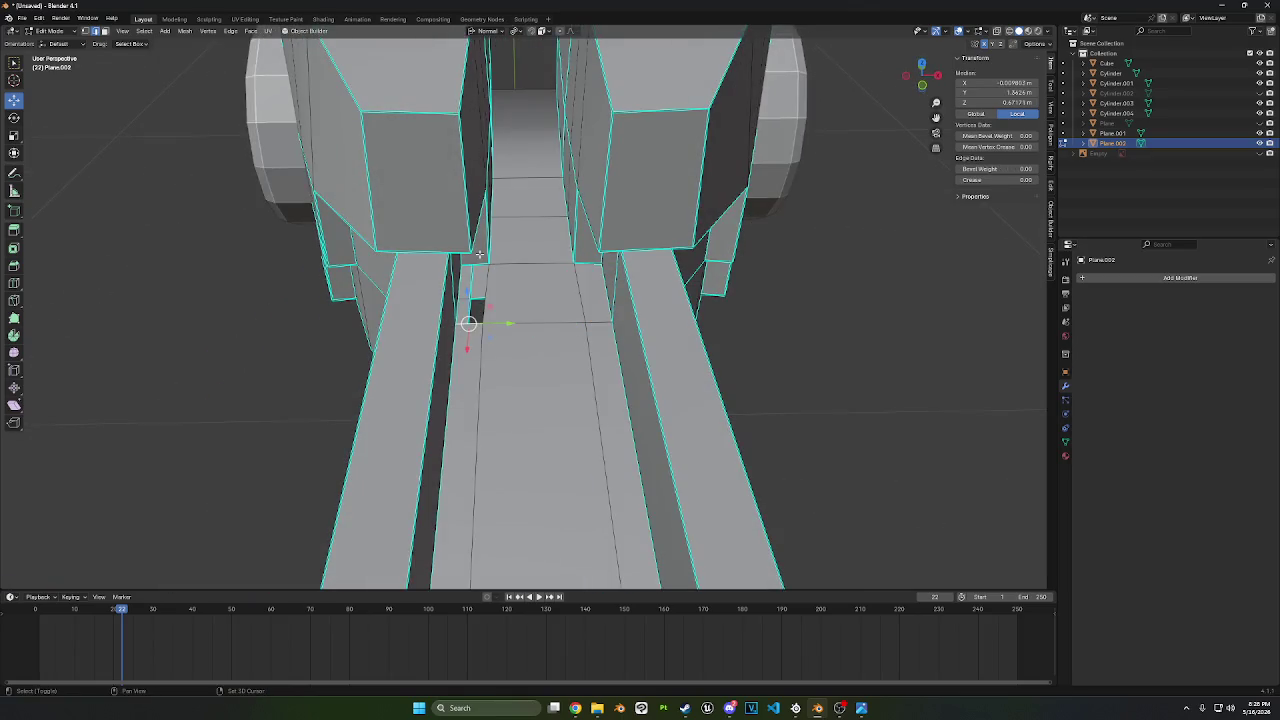
{"action": "left_click", "coordinate": [472, 295]}
{"action": "scroll", "coordinate": [476, 292], "scroll_direction": "down", "scroll_amount": 5}
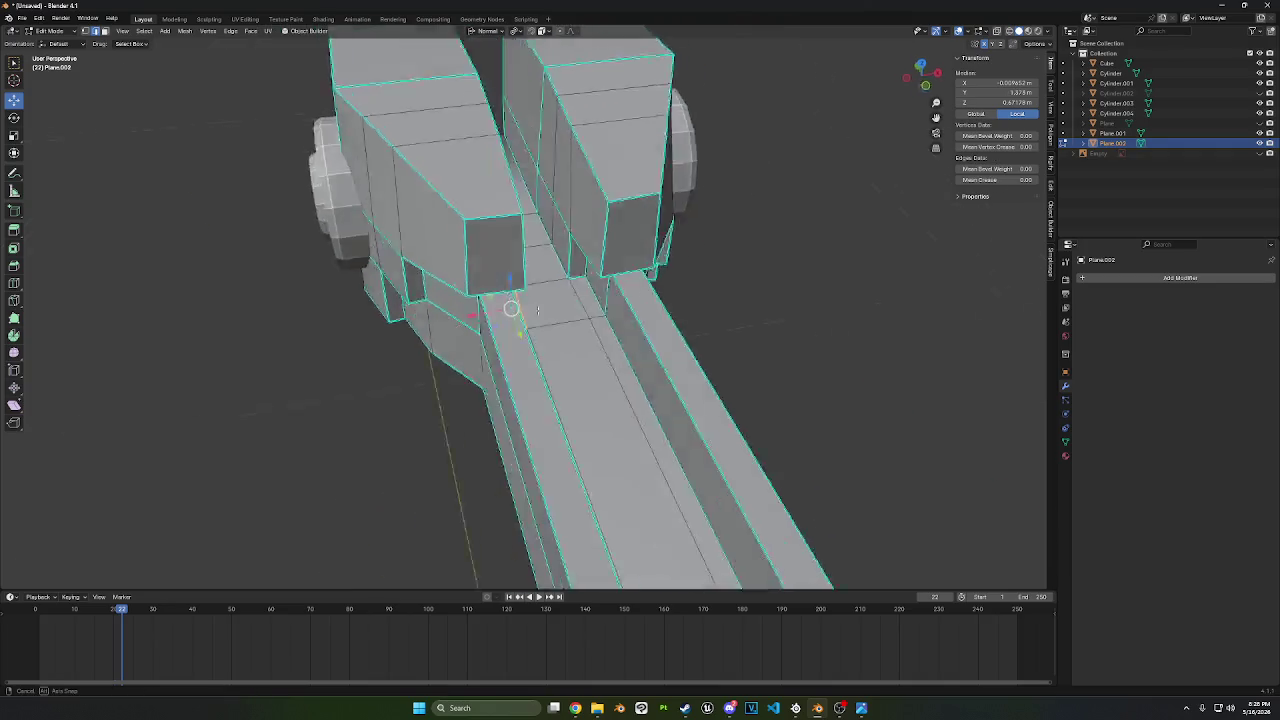
{"action": "middle_click_drag", "start_coordinate": [476, 292], "coordinate": [780, 252]}
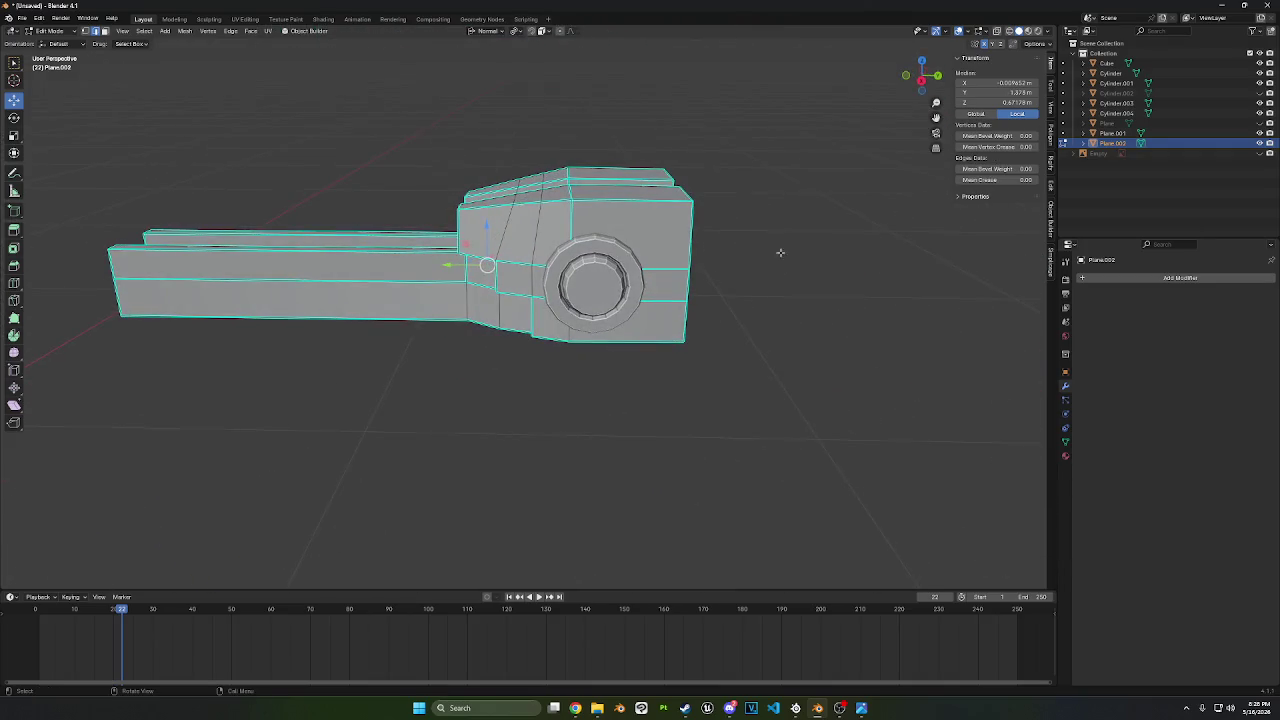
- In Object Mode, nudge the Cylinder.004 pin along Y from the right view
{"action": "left_click", "coordinate": [58, 32]}
{"action": "left_click", "coordinate": [56, 49]}
{"action": "left_click", "coordinate": [604, 288]}
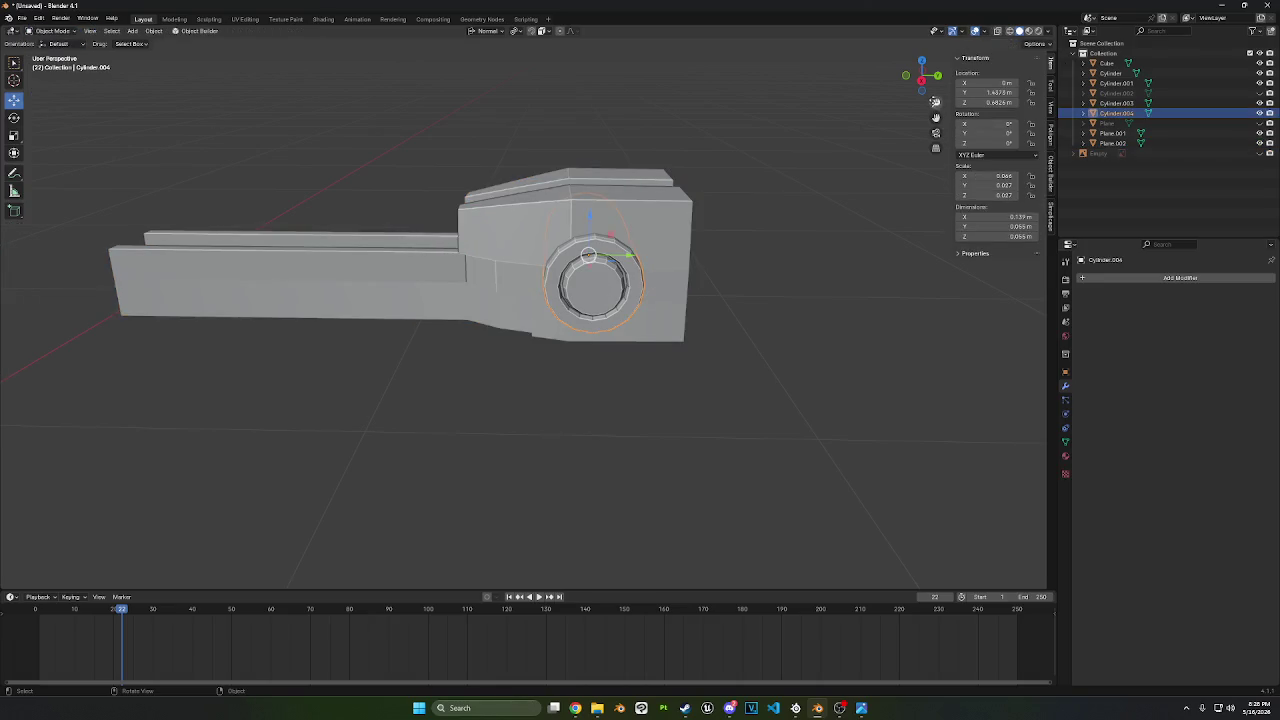
{"action": "left_click", "coordinate": [922, 80]}
{"action": "key", "text": "g"}
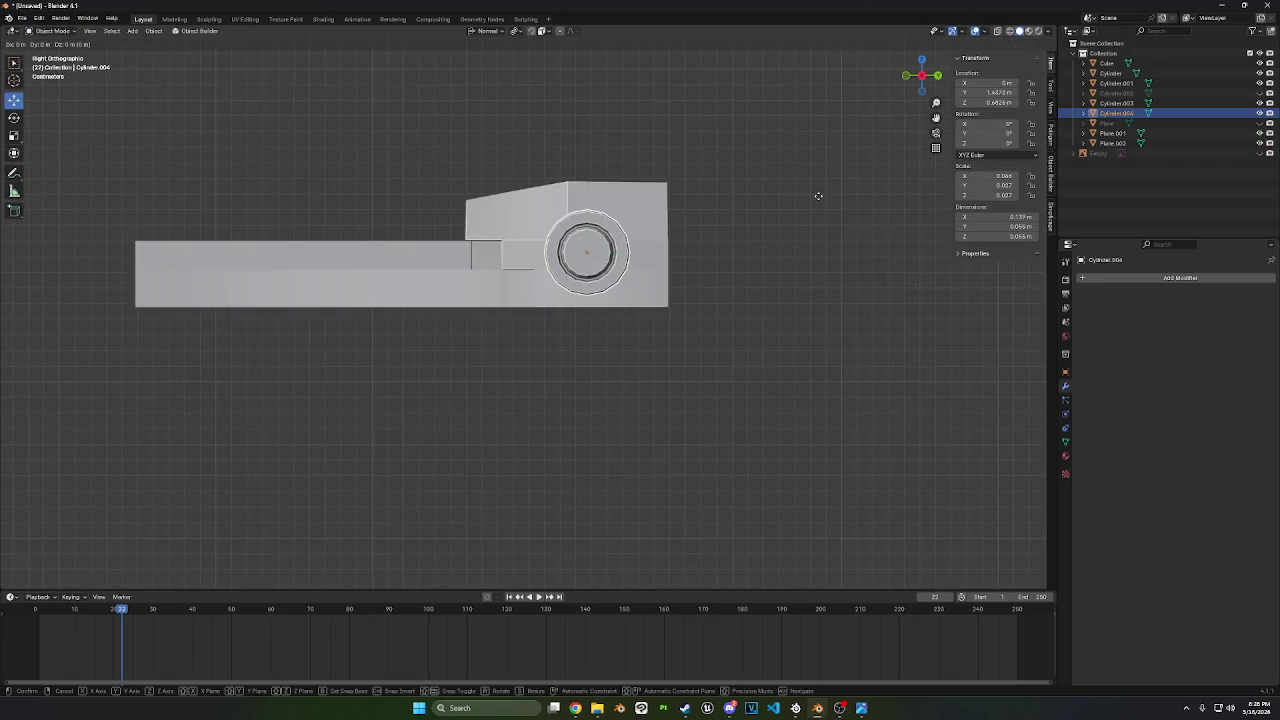
{"action": "key", "text": "y"}
{"action": "left_click", "coordinate": [843, 201]}
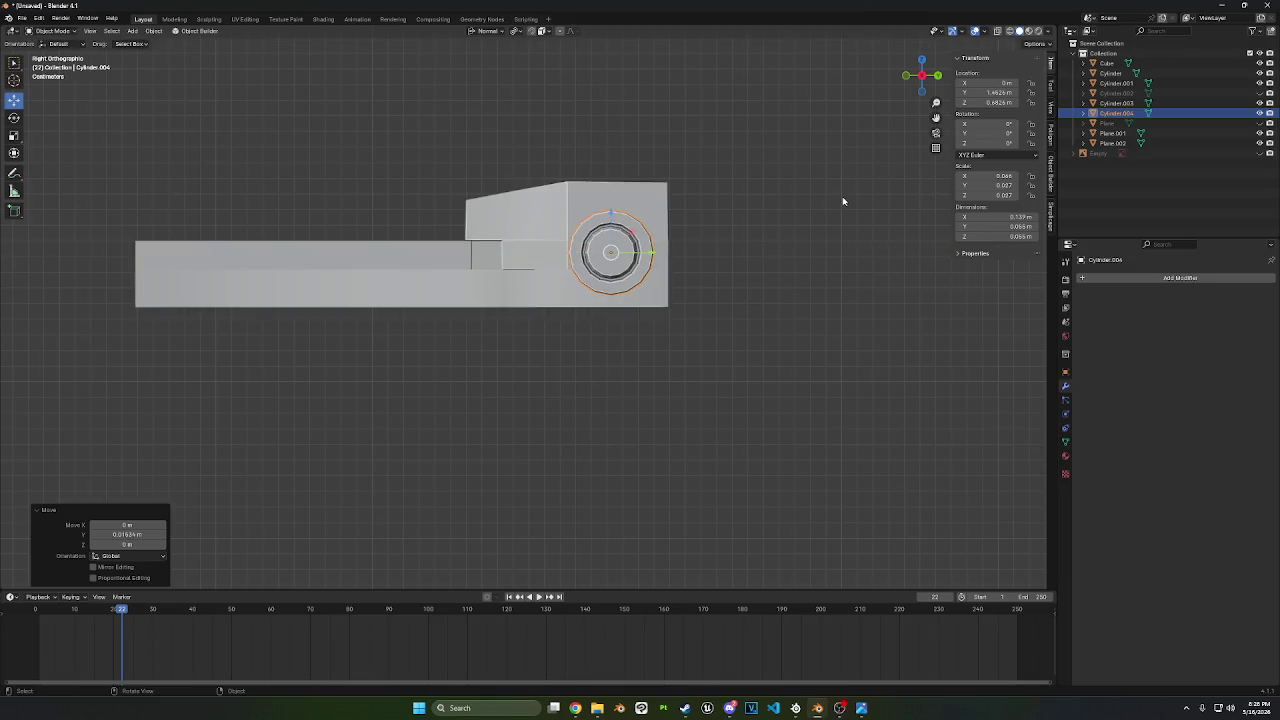
- Unhide the Plane object and smooth-shade the pin by angle
{"action": "left_click", "coordinate": [1259, 123]}
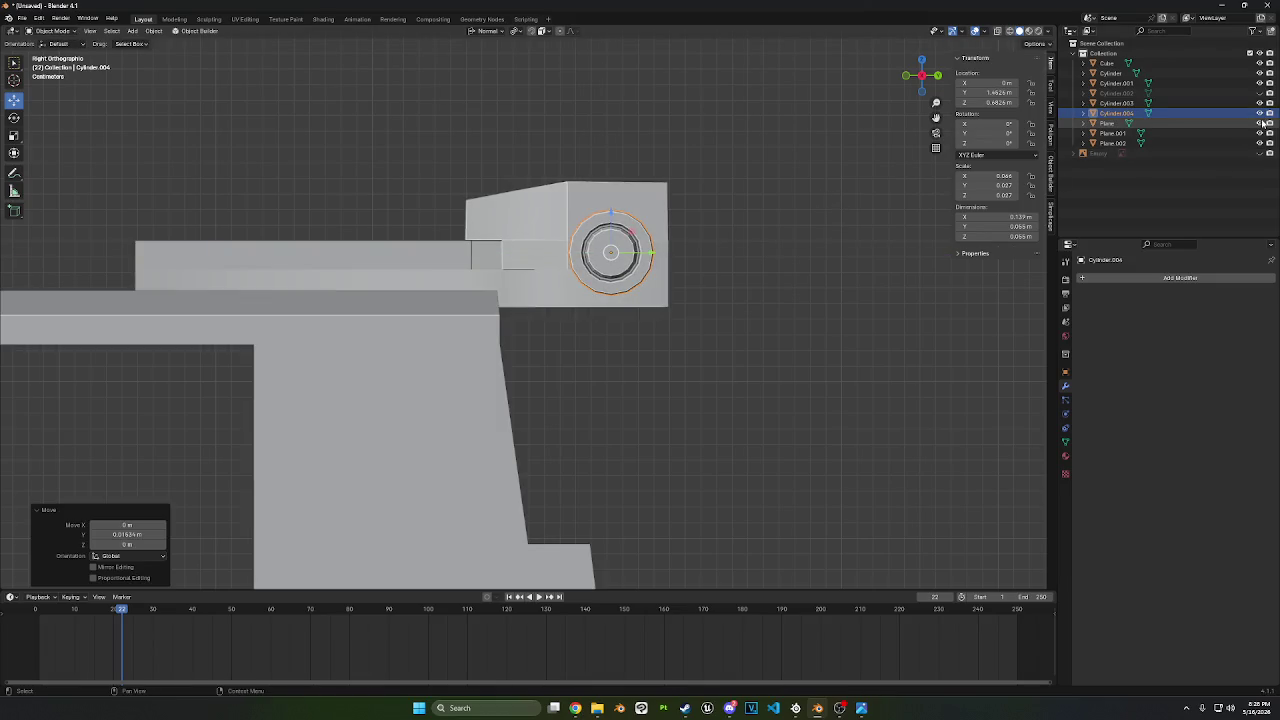
{"action": "scroll", "coordinate": [503, 374], "scroll_direction": "down", "scroll_amount": 3}
{"action": "scroll", "coordinate": [586, 363], "scroll_direction": "down", "scroll_amount": 3}
{"action": "mouse_move", "coordinate": [586, 363]}
{"action": "middle_mouse_down"}
{"action": "mouse_move", "coordinate": [600, 386]}
{"action": "mouse_move", "coordinate": [665, 406]}
{"action": "mouse_move", "coordinate": [653, 371]}
{"action": "mouse_move", "coordinate": [772, 261]}
{"action": "mouse_move", "coordinate": [528, 270]}
{"action": "mouse_move", "coordinate": [585, 197]}
{"action": "mouse_move", "coordinate": [509, 210]}
{"action": "mouse_move", "coordinate": [600, 190]}
{"action": "middle_mouse_up"}
{"action": "right_click", "coordinate": [772, 261]}
{"action": "left_click", "coordinate": [772, 261]}
- Frame the top cylinders from the back view and enter Edit Mode on the Plane.002 rail
{"action": "left_click", "coordinate": [925, 77]}
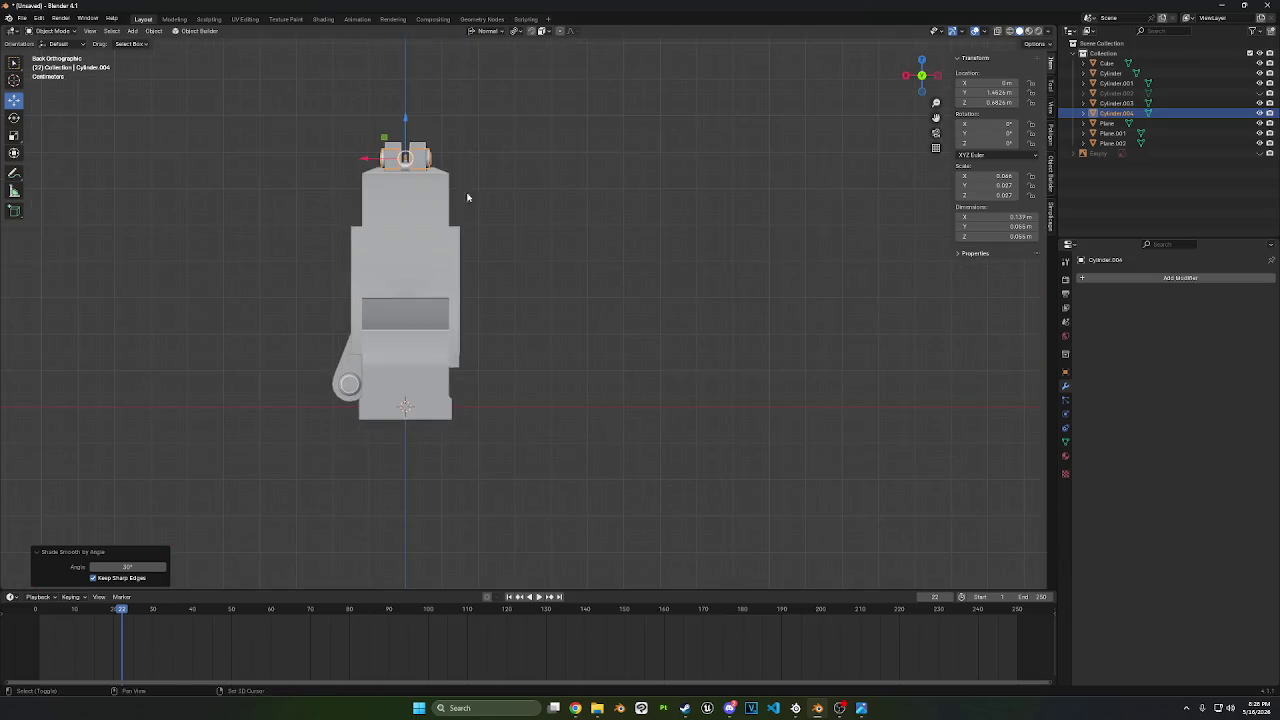
{"action": "middle_click_drag", "start_coordinate": [467, 197], "coordinate": [626, 334], "text": "shift"}
{"action": "scroll", "coordinate": [871, 358], "scroll_direction": "up", "scroll_amount": 5}
{"action": "middle_click_drag", "start_coordinate": [871, 358], "coordinate": [703, 263], "text": "shift"}
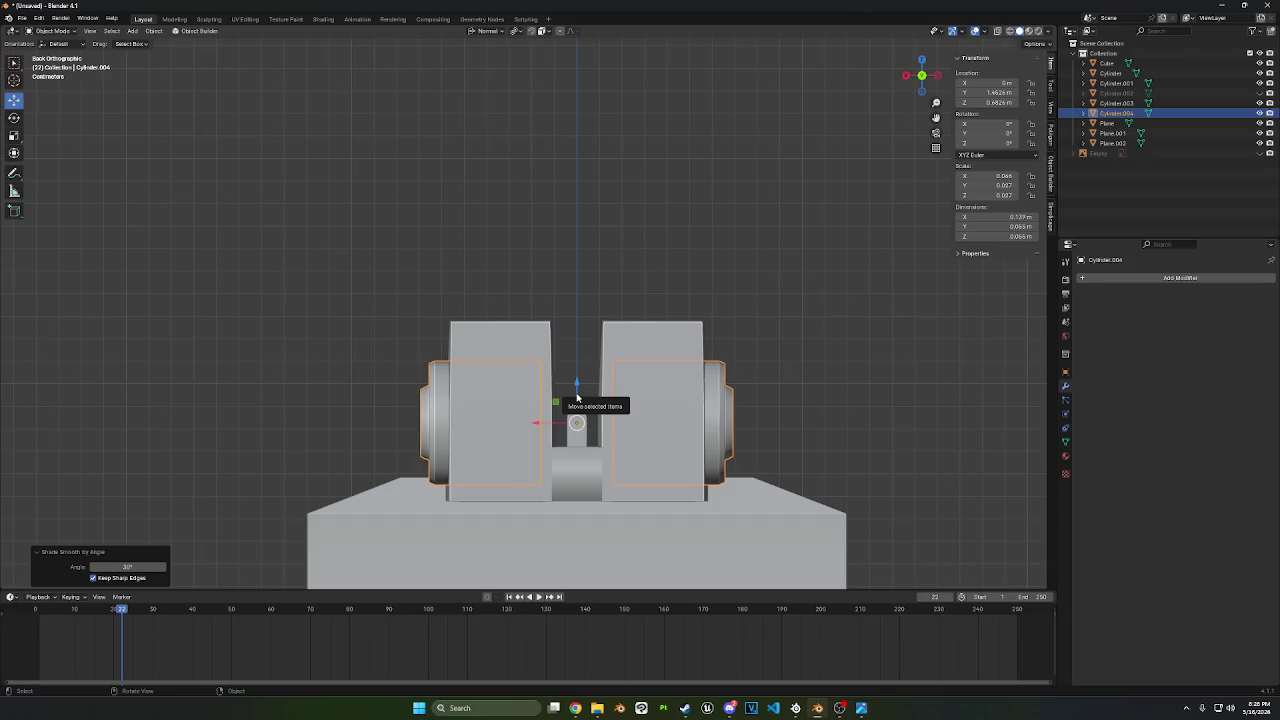
{"action": "mouse_move", "coordinate": [577, 397]}
{"action": "middle_mouse_down"}
{"action": "mouse_move", "coordinate": [706, 366]}
{"action": "mouse_move", "coordinate": [543, 380]}
{"action": "mouse_move", "coordinate": [797, 354]}
{"action": "mouse_move", "coordinate": [480, 371]}
{"action": "mouse_move", "coordinate": [616, 254]}
{"action": "mouse_move", "coordinate": [583, 303]}
{"action": "mouse_move", "coordinate": [591, 336]}
{"action": "middle_mouse_up"}
{"action": "scroll", "coordinate": [480, 371], "scroll_direction": "up", "scroll_amount": 3}
{"action": "left_click", "coordinate": [571, 272]}
{"action": "key", "text": "Tab"}
- Add a loop cut across the rail's end block and select its top faces
{"action": "left_click", "coordinate": [14, 283]}
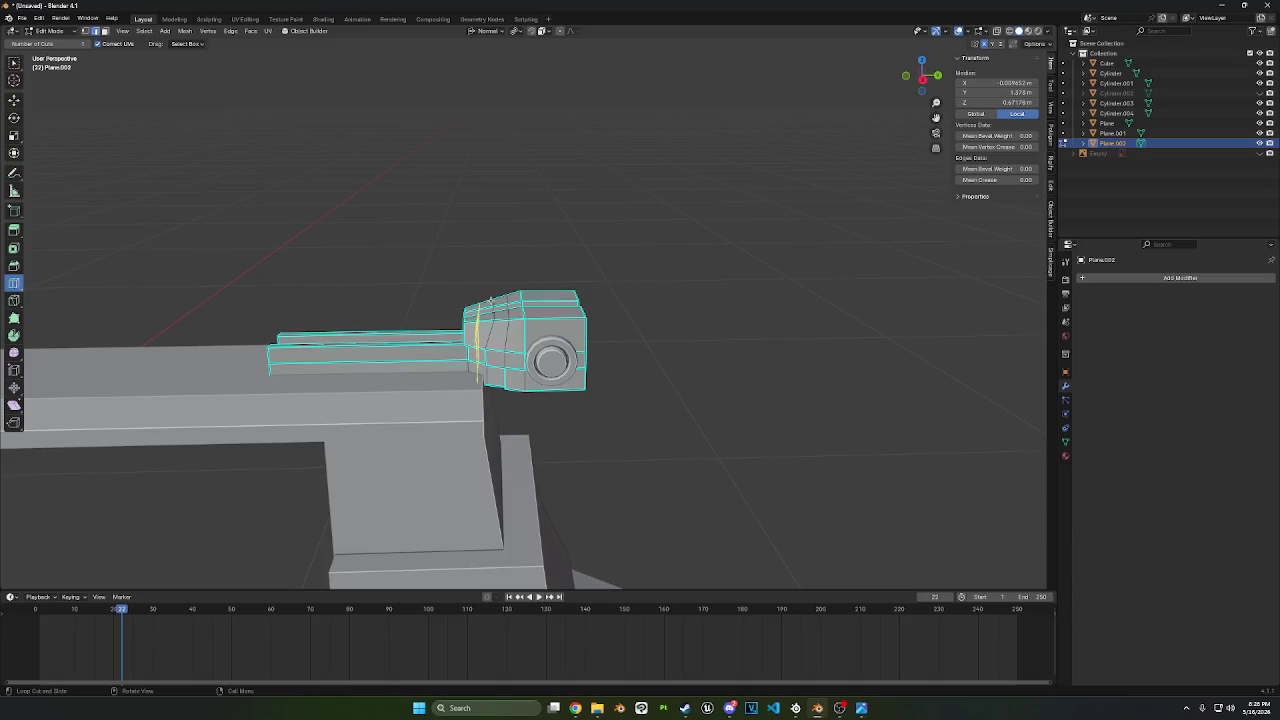
{"action": "left_click", "coordinate": [376, 357]}
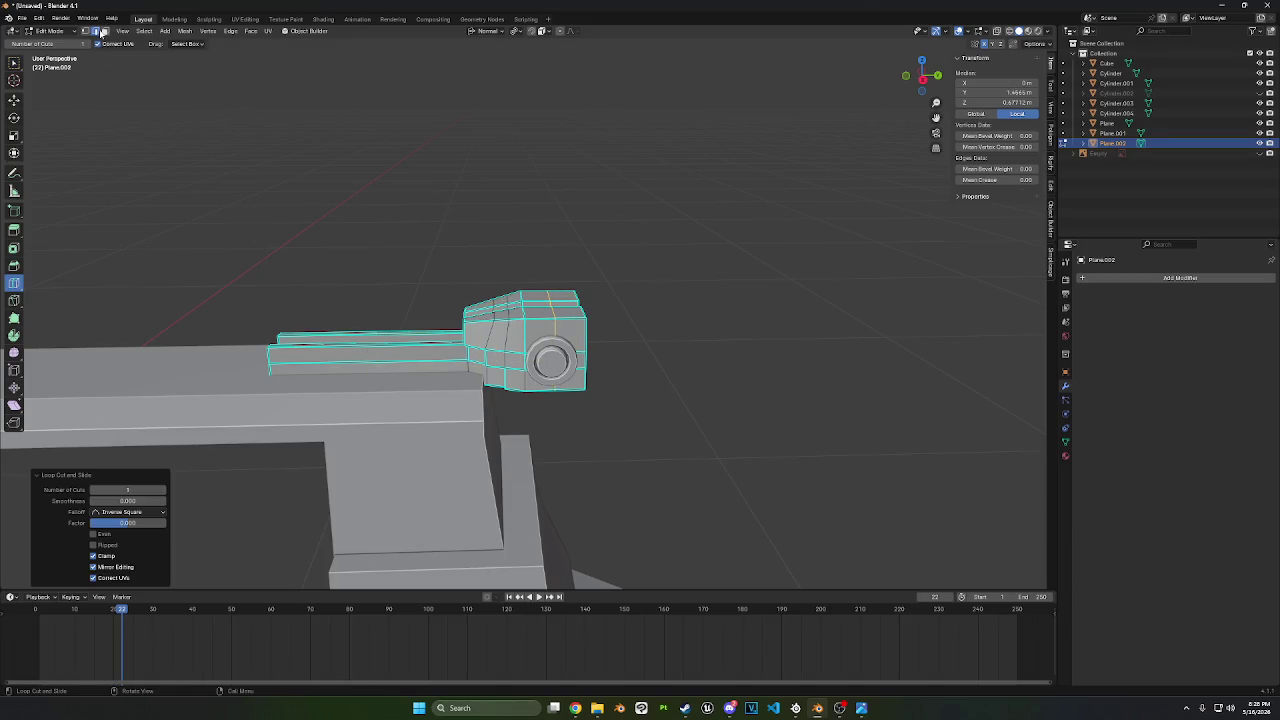
{"action": "left_click", "coordinate": [14, 100]}
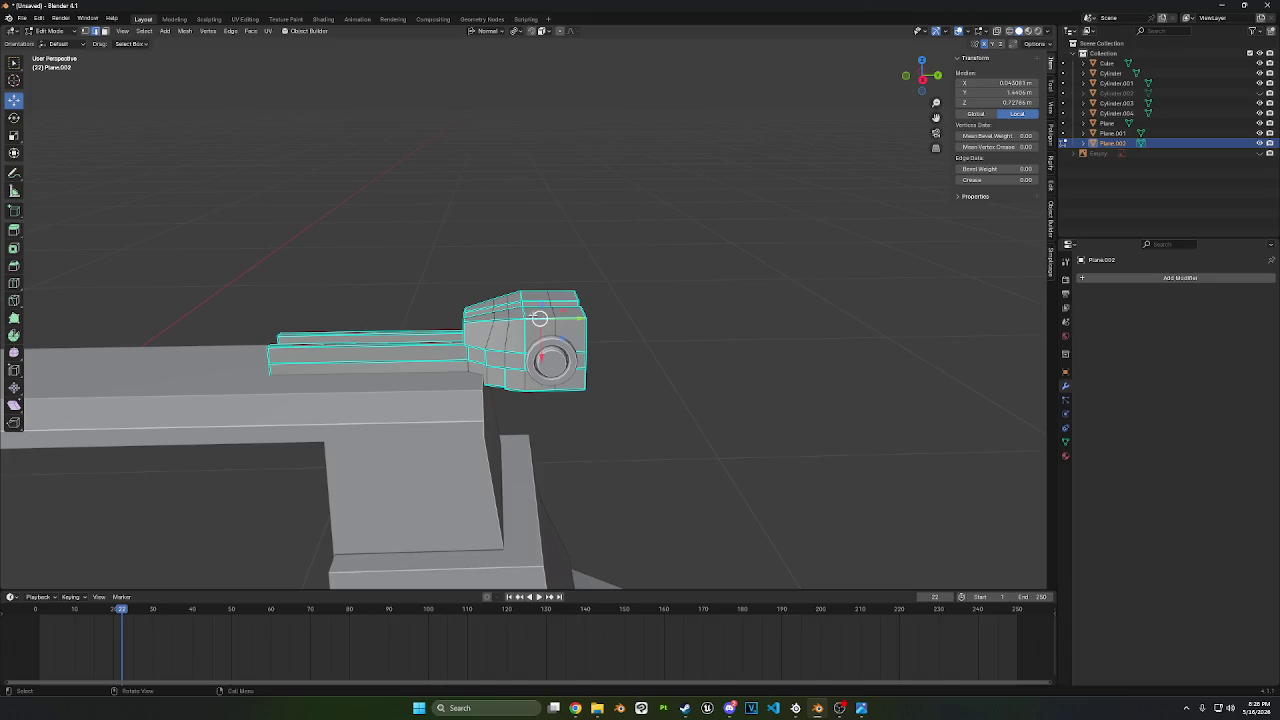
{"action": "left_click", "coordinate": [104, 31]}
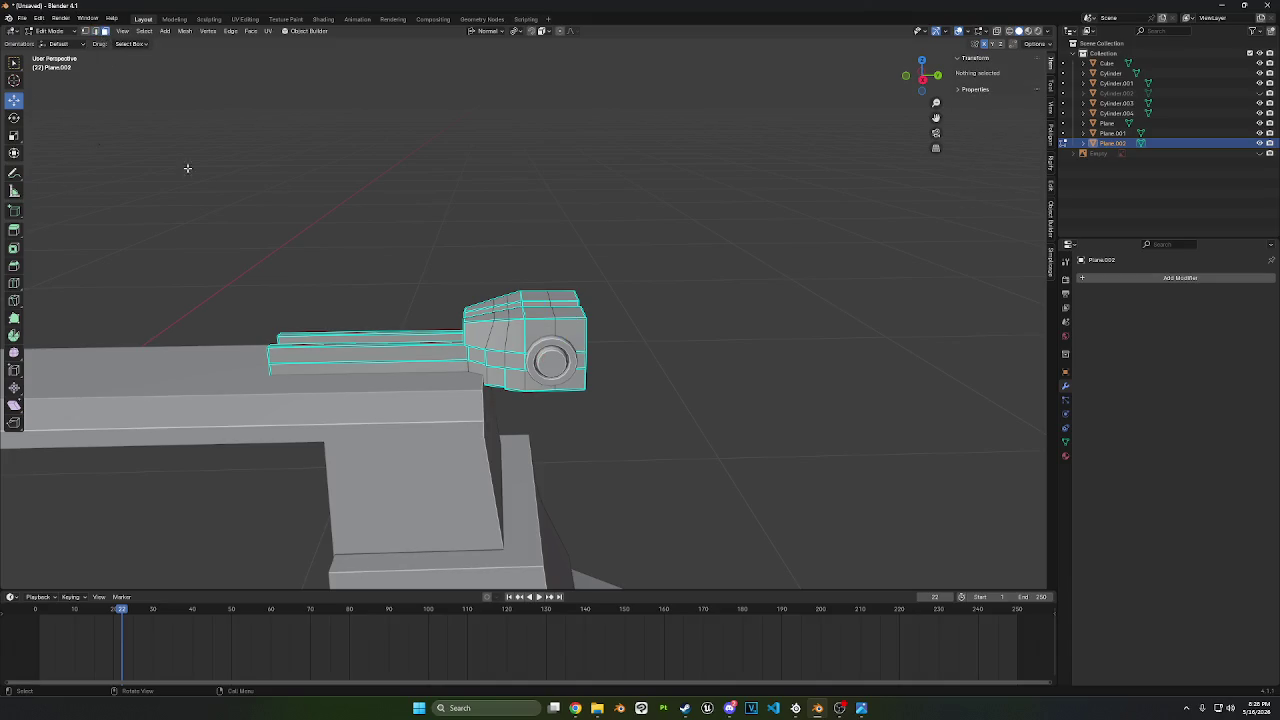
{"action": "left_click", "coordinate": [539, 315]}
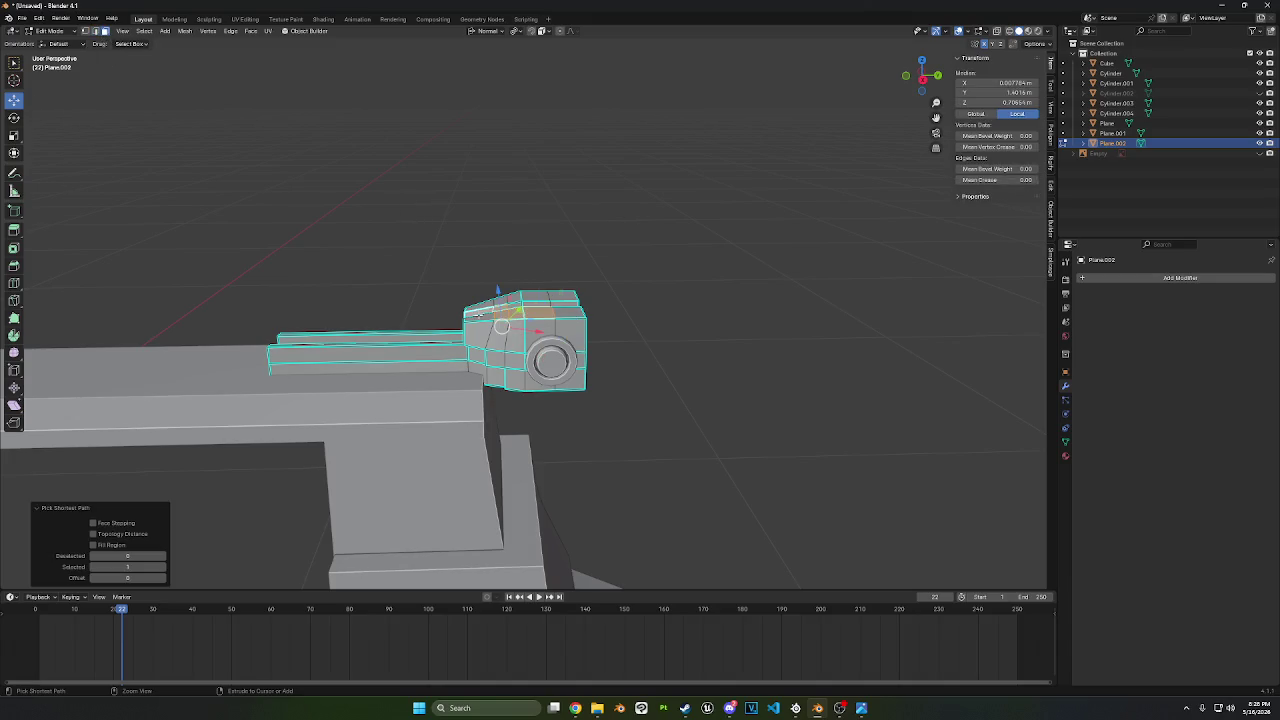
{"action": "left_click", "coordinate": [480, 314], "text": "ctrl"}
{"action": "key", "text": "ctrl+z"}
{"action": "key", "text": "ctrl+shift+z"}
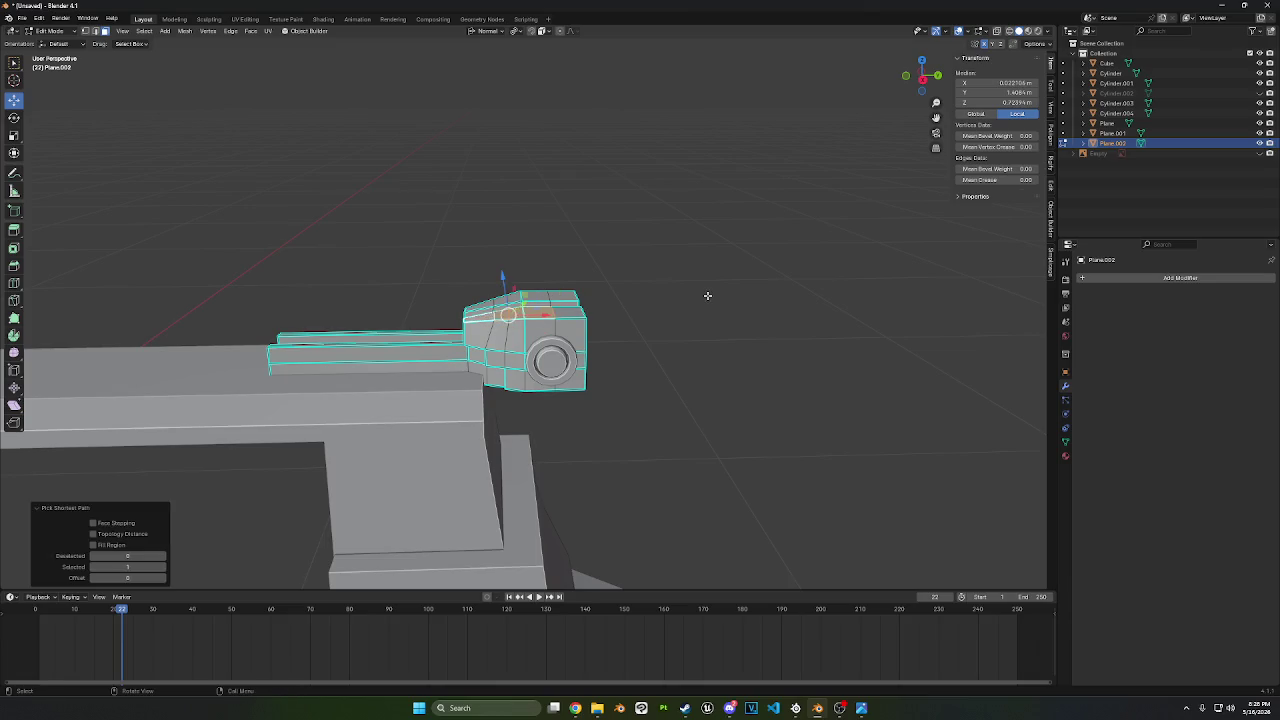
- Lower the selected top faces along Z to form a stepped notch
{"action": "key", "text": "g"}
{"action": "key", "text": "z"}
{"action": "left_click", "coordinate": [704, 328]}
{"action": "scroll", "coordinate": [740, 320], "scroll_direction": "up", "scroll_amount": 2}
{"action": "key", "text": "g"}
{"action": "key", "text": "z"}
{"action": "key", "text": "z"}
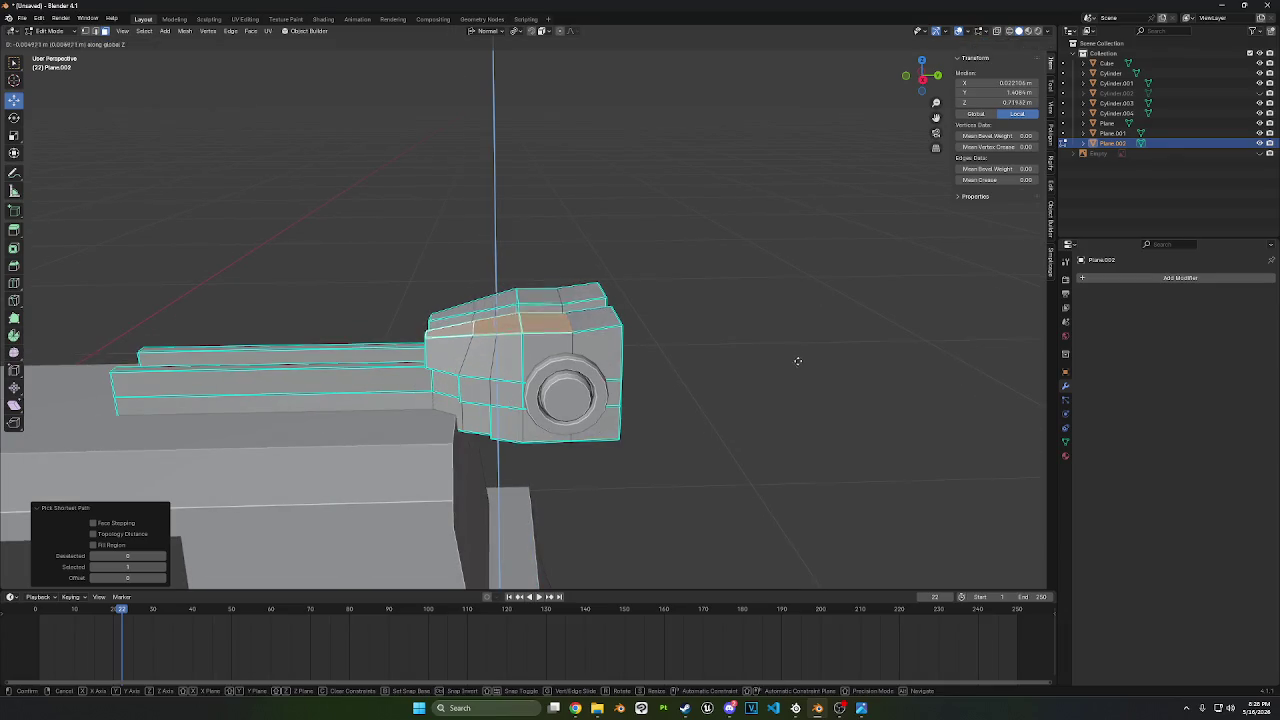
{"action": "left_click", "coordinate": [787, 487]}
{"action": "left_click", "coordinate": [769, 369]}
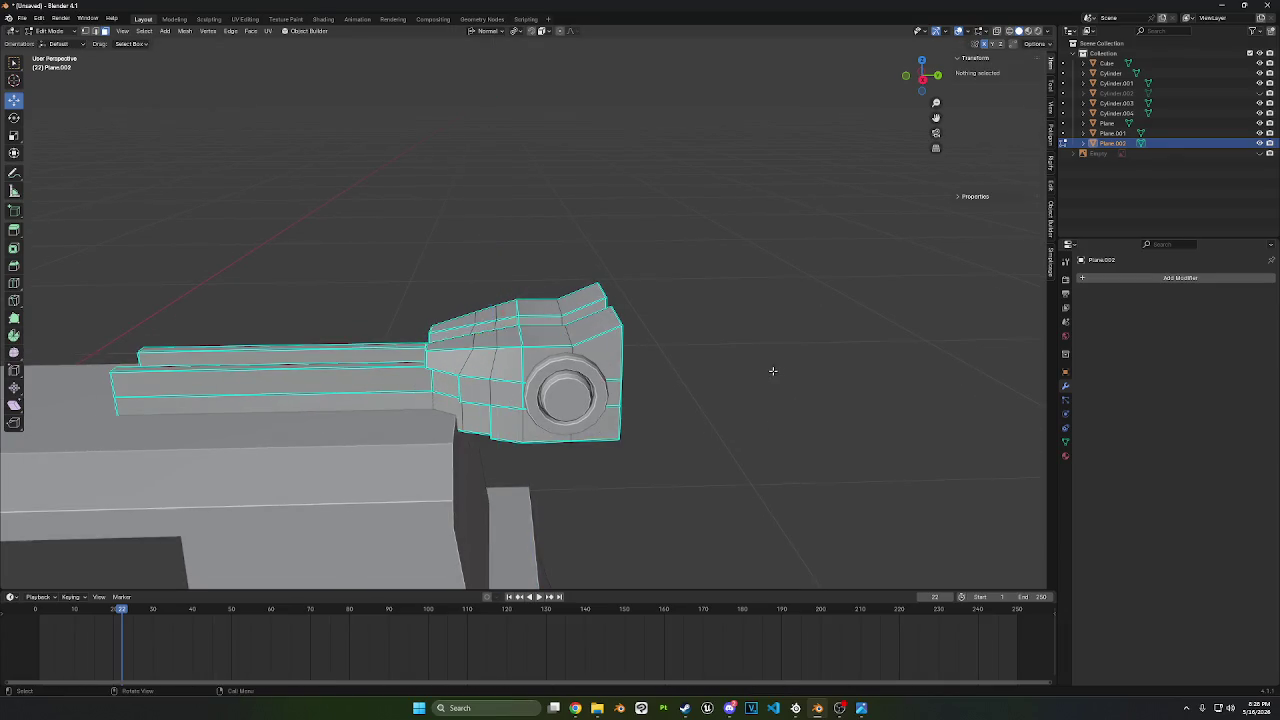
{"action": "mouse_move", "coordinate": [769, 369]}
{"action": "middle_mouse_down"}
{"action": "mouse_move", "coordinate": [700, 366]}
{"action": "mouse_move", "coordinate": [737, 341]}
{"action": "mouse_move", "coordinate": [701, 316]}
{"action": "middle_mouse_up"}
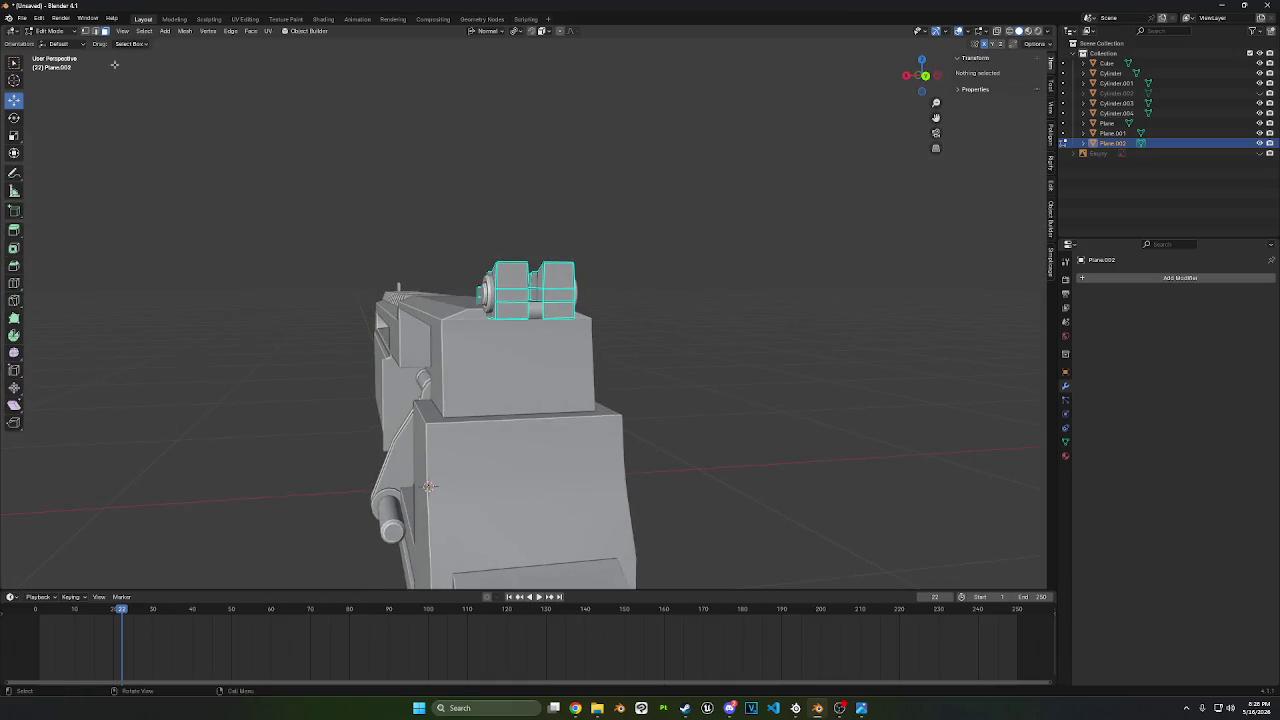
- Smooth-shade the Plane.002 rail by angle in Object Mode
{"action": "left_click", "coordinate": [44, 32]}
{"action": "left_click", "coordinate": [55, 49]}
{"action": "right_click", "coordinate": [343, 229]}
{"action": "left_click", "coordinate": [390, 235]}
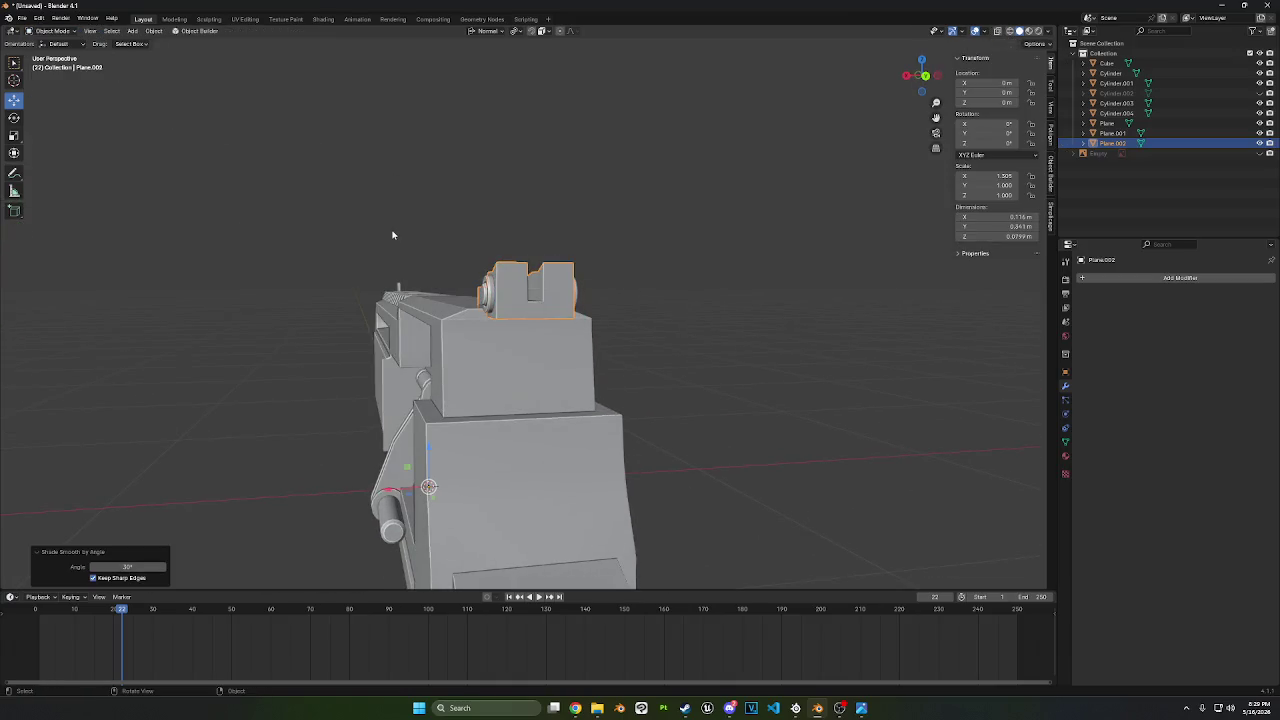
{"action": "mouse_move", "coordinate": [390, 235]}
{"action": "middle_mouse_down"}
{"action": "mouse_move", "coordinate": [463, 211]}
{"action": "mouse_move", "coordinate": [487, 193]}
{"action": "mouse_move", "coordinate": [473, 185]}
{"action": "mouse_move", "coordinate": [475, 202]}
{"action": "mouse_move", "coordinate": [634, 349]}
{"action": "mouse_move", "coordinate": [597, 188]}
{"action": "mouse_move", "coordinate": [543, 211]}
{"action": "mouse_move", "coordinate": [353, 92]}
{"action": "middle_mouse_up"}
{"action": "key", "text": "Tab"}
- Select the small face beneath the mount piece near the grip top
{"action": "left_click", "coordinate": [597, 188]}
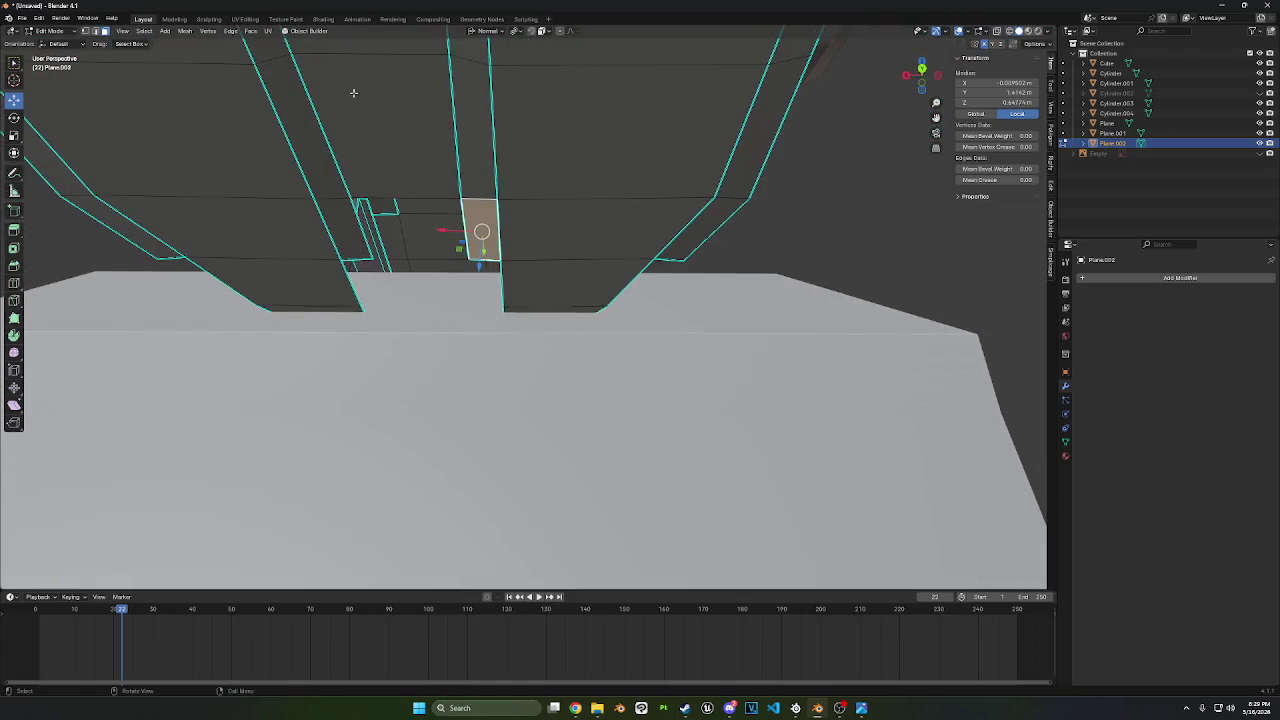
{"action": "left_click", "coordinate": [103, 32]}
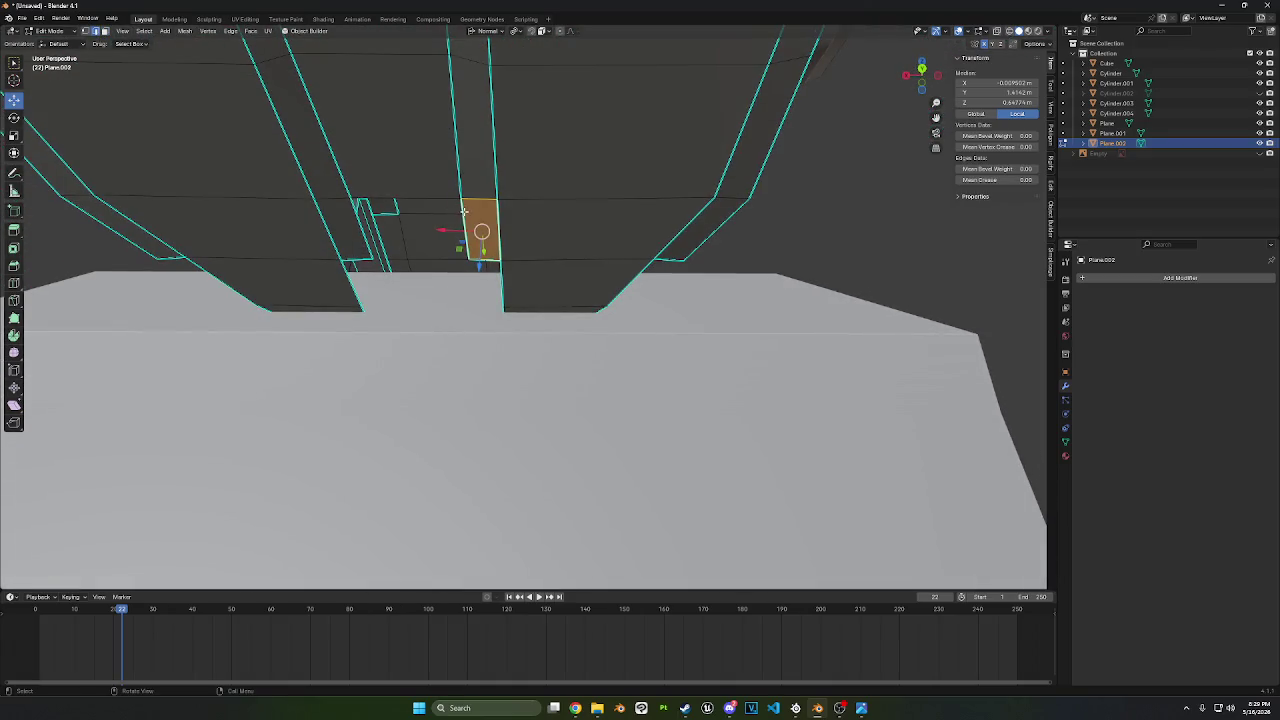
{"action": "left_click", "coordinate": [463, 211]}
{"action": "left_click", "coordinate": [390, 230]}
{"action": "middle_click_drag", "start_coordinate": [390, 230], "coordinate": [593, 227]}
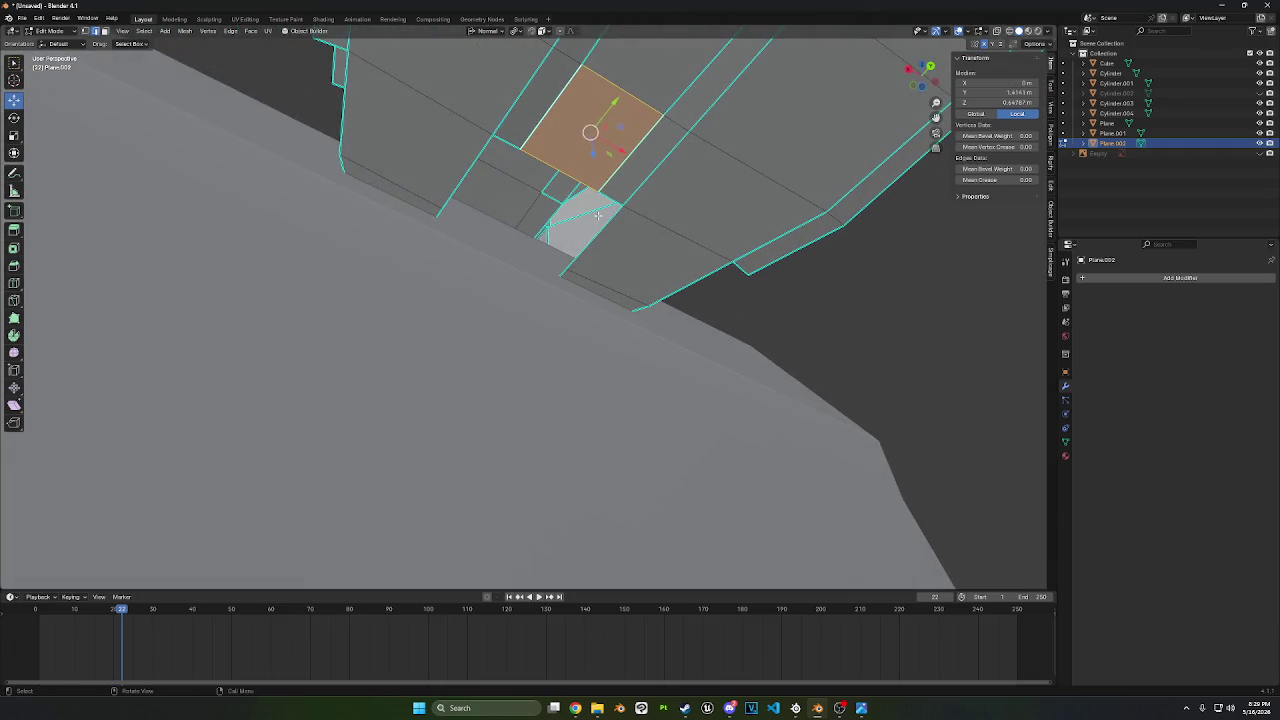
{"action": "left_click", "coordinate": [594, 240]}
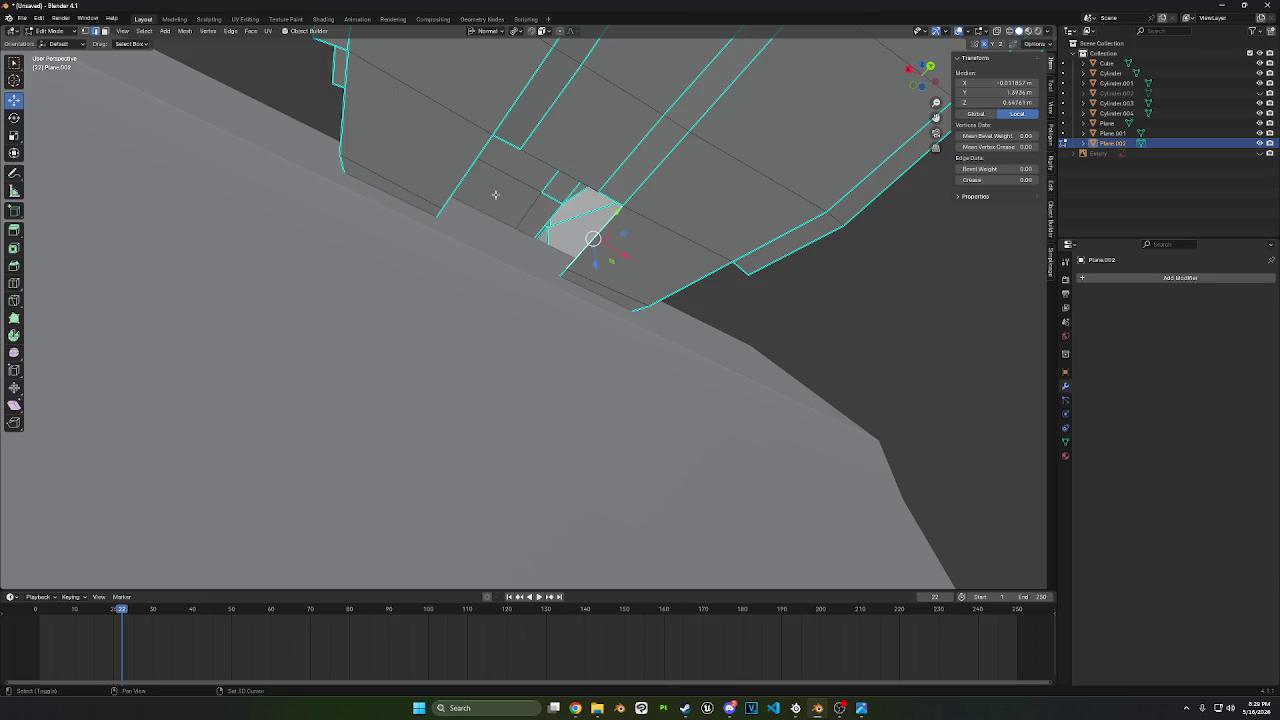
{"action": "left_click", "coordinate": [476, 170]}
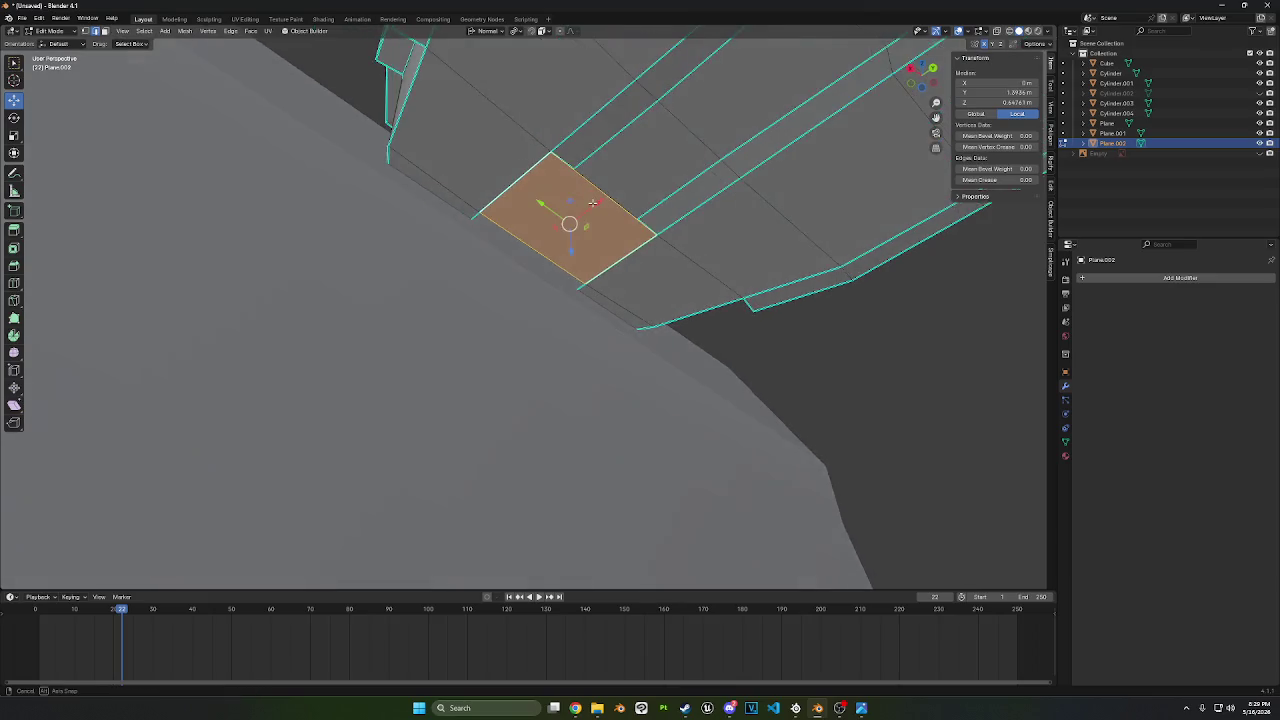
{"action": "middle_click_drag", "start_coordinate": [578, 197], "coordinate": [578, 197]}
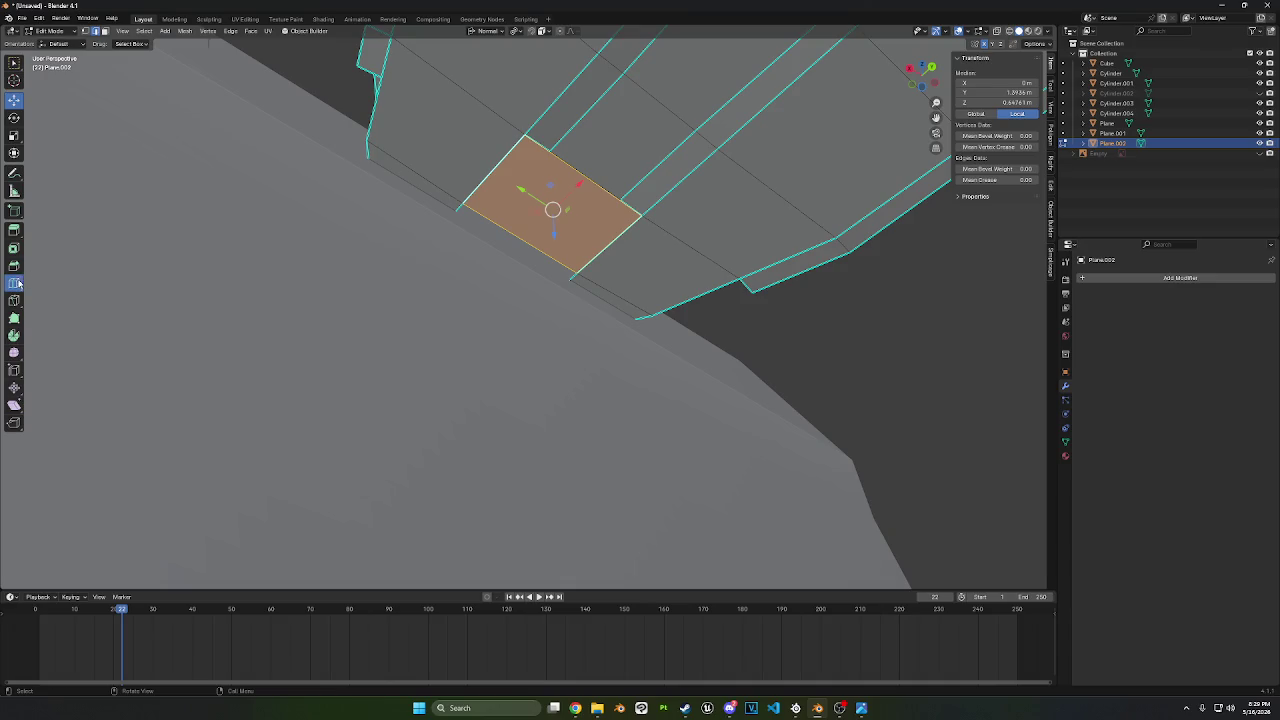
- Cut an edge loop across the mount face and bevel it
{"action": "left_click", "coordinate": [15, 284]}
{"action": "left_click", "coordinate": [560, 225]}
{"action": "key", "text": "ctrl+b"}
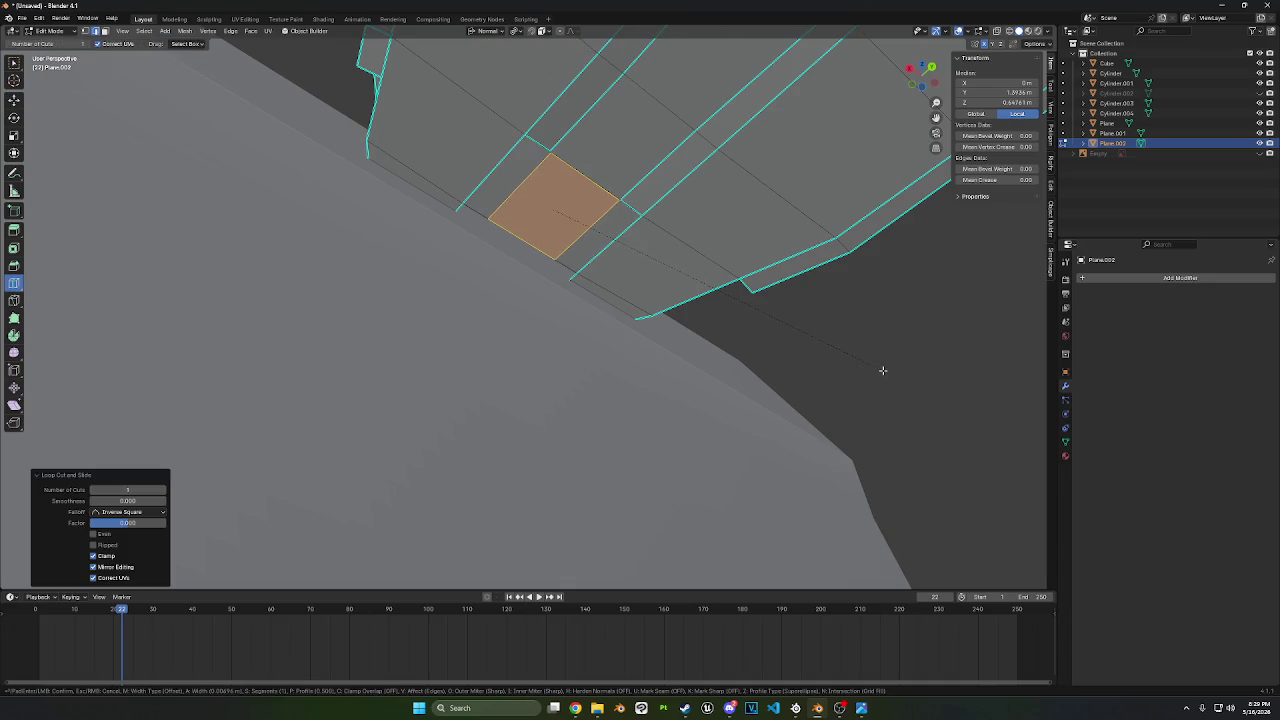
{"action": "left_click", "coordinate": [882, 370]}
{"action": "left_click", "coordinate": [14, 100]}
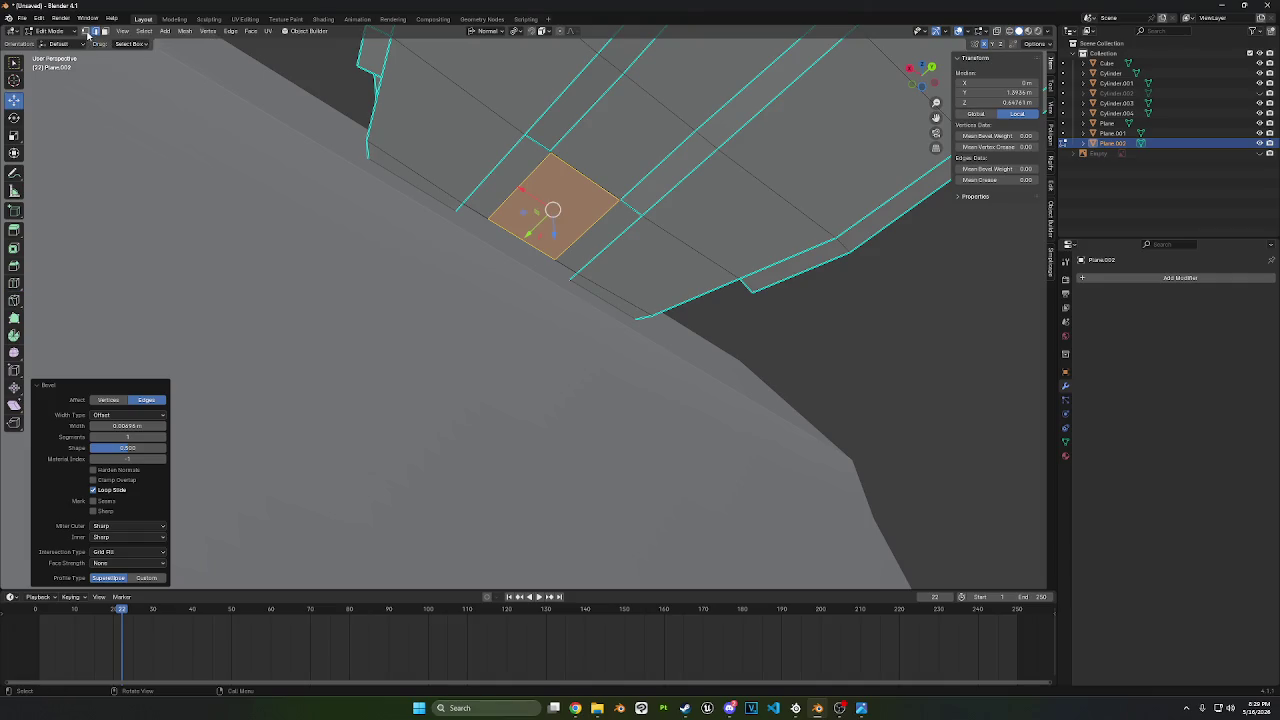
- Collapse the mount's corner vertices into points using Merge At Last
{"action": "left_click", "coordinate": [86, 31]}
{"action": "left_click", "coordinate": [551, 149], "text": "shift"}
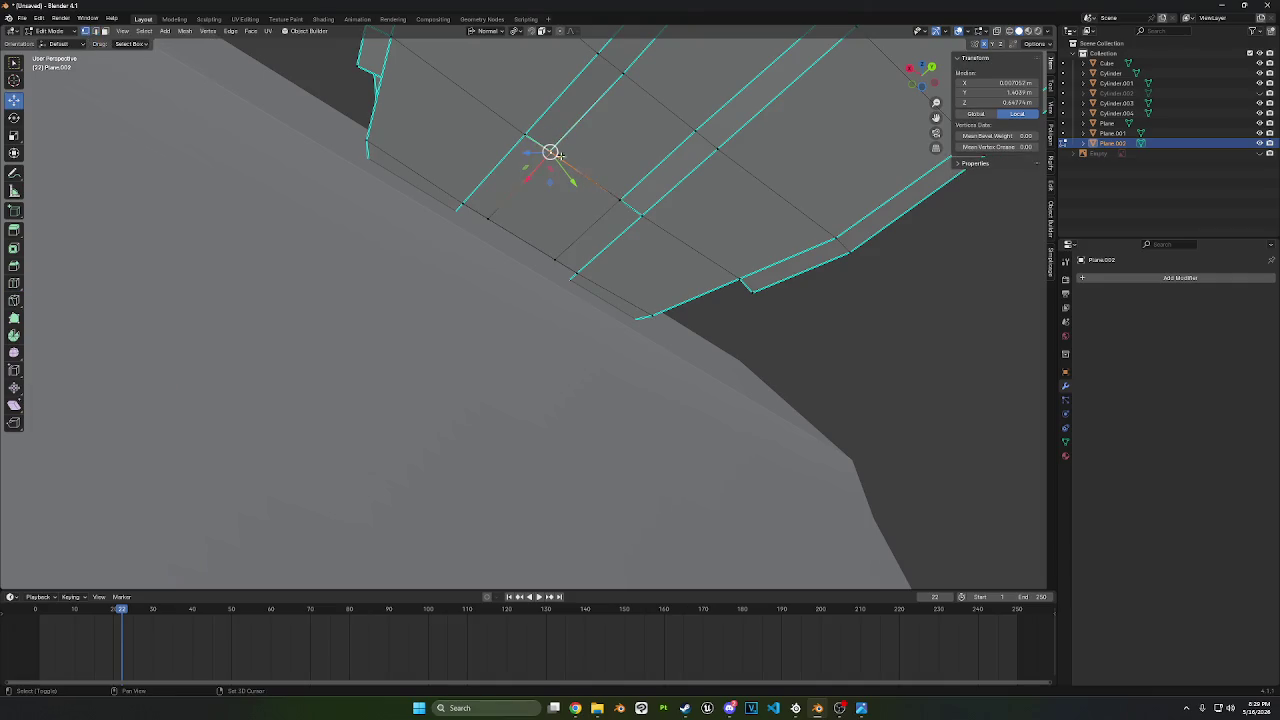
{"action": "key", "text": "m"}
{"action": "left_click", "coordinate": [697, 266]}
{"action": "left_click", "coordinate": [621, 196]}
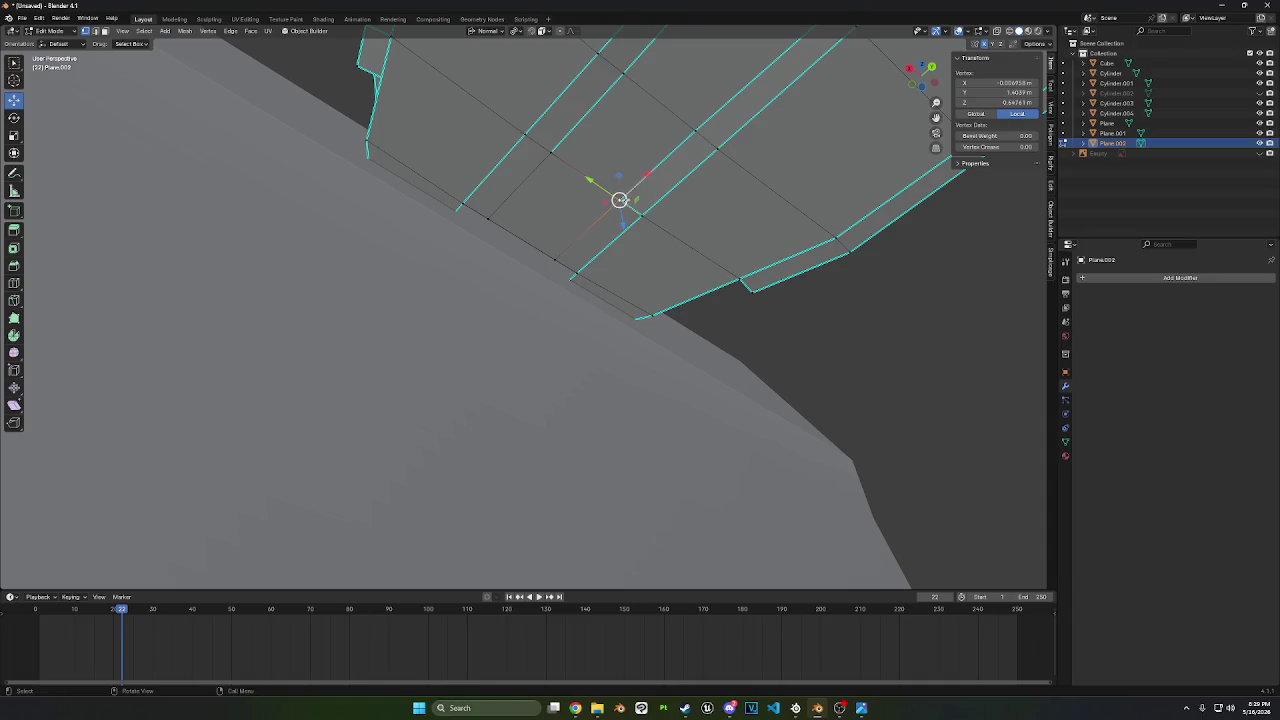
{"action": "left_click", "coordinate": [612, 200], "text": "shift"}
{"action": "key", "text": "m"}
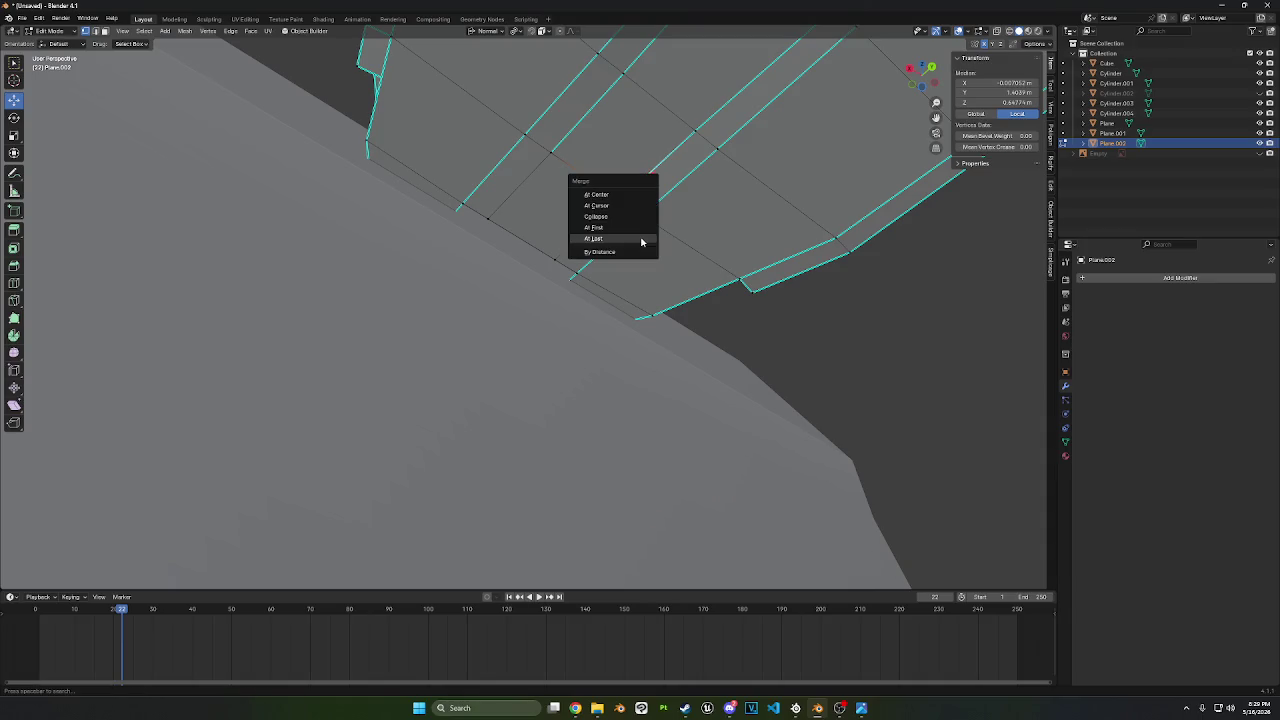
{"action": "left_click", "coordinate": [645, 244]}
{"action": "mouse_move", "coordinate": [665, 237]}
{"action": "middle_mouse_down"}
{"action": "mouse_move", "coordinate": [686, 214]}
{"action": "mouse_move", "coordinate": [703, 235]}
{"action": "mouse_move", "coordinate": [740, 231]}
{"action": "mouse_move", "coordinate": [680, 230]}
{"action": "middle_mouse_up"}
- Slide the left-edge vertices and shift them −0.00622 m along Y
{"action": "left_click", "coordinate": [606, 265]}
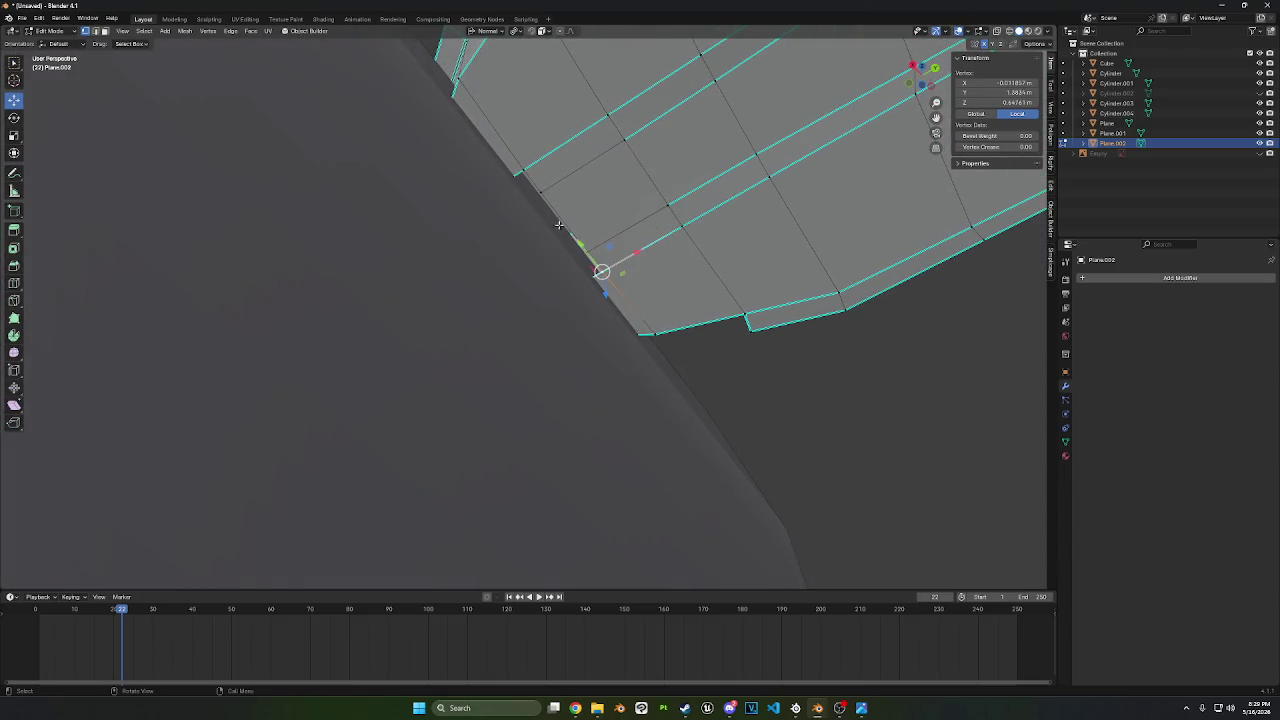
{"action": "left_click", "coordinate": [529, 170], "text": "ctrl"}
{"action": "key", "text": "shift+v"}
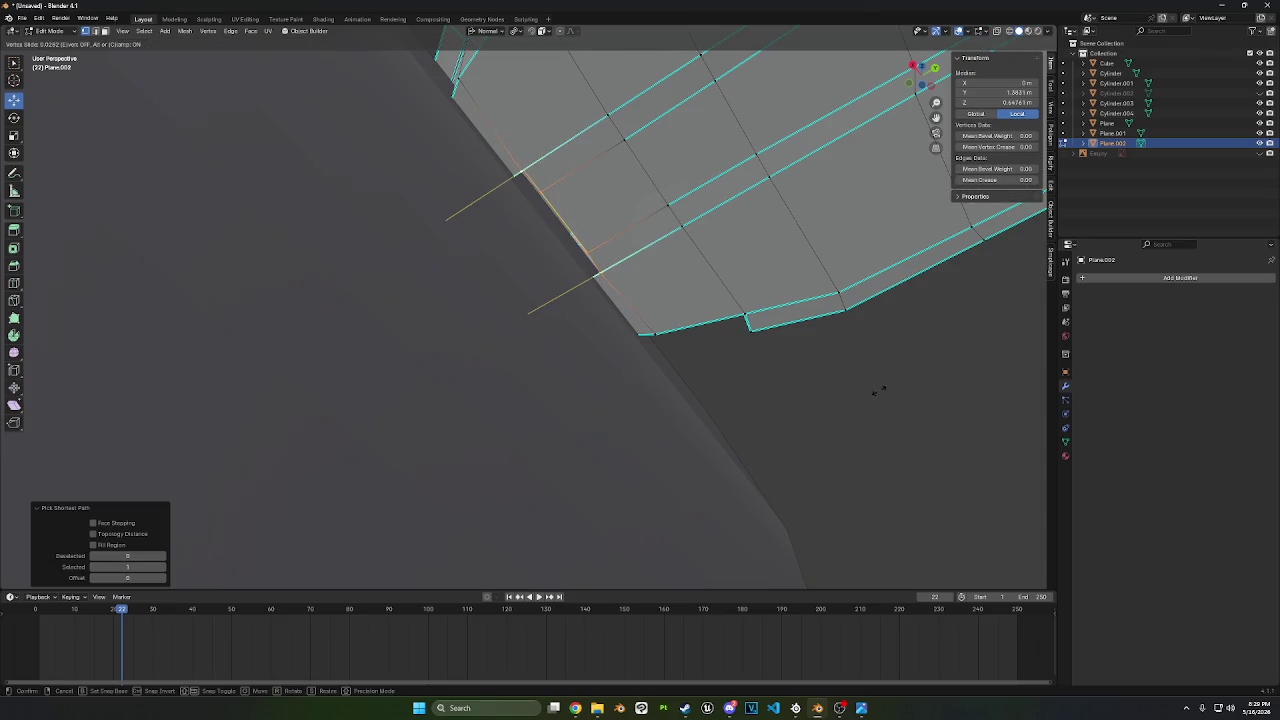
{"action": "key", "text": "g"}
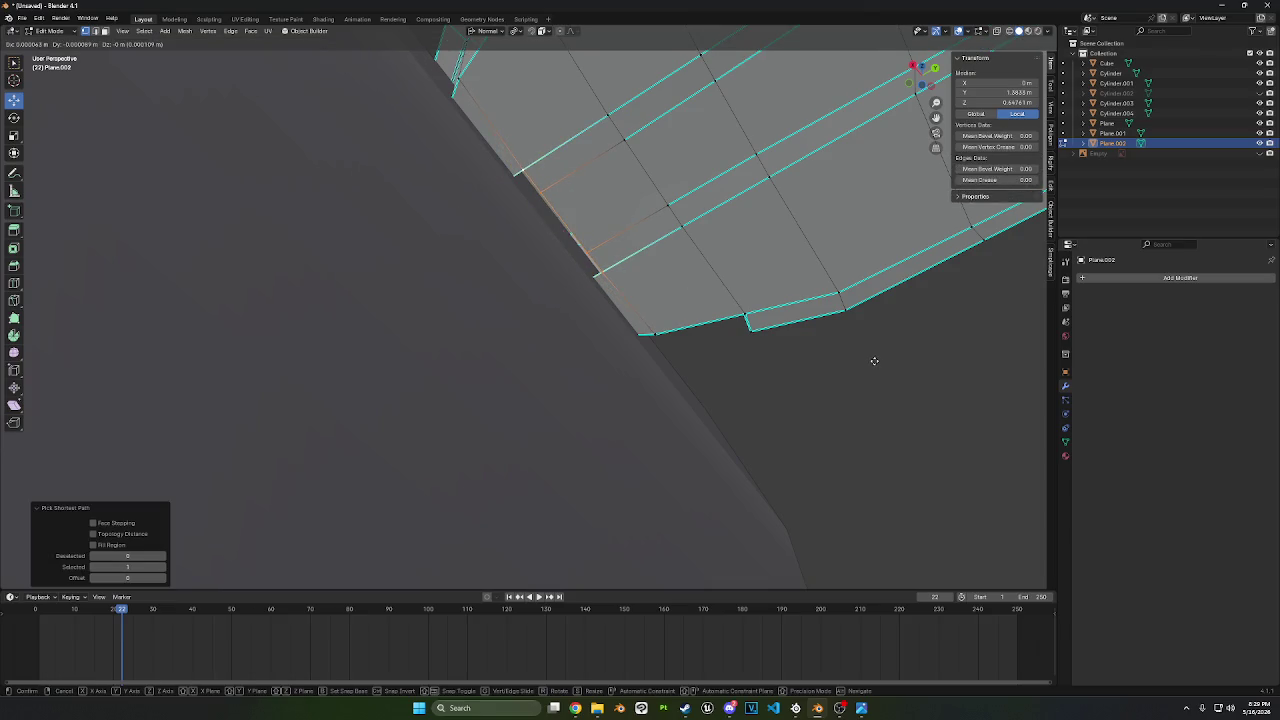
{"action": "key", "text": "y"}
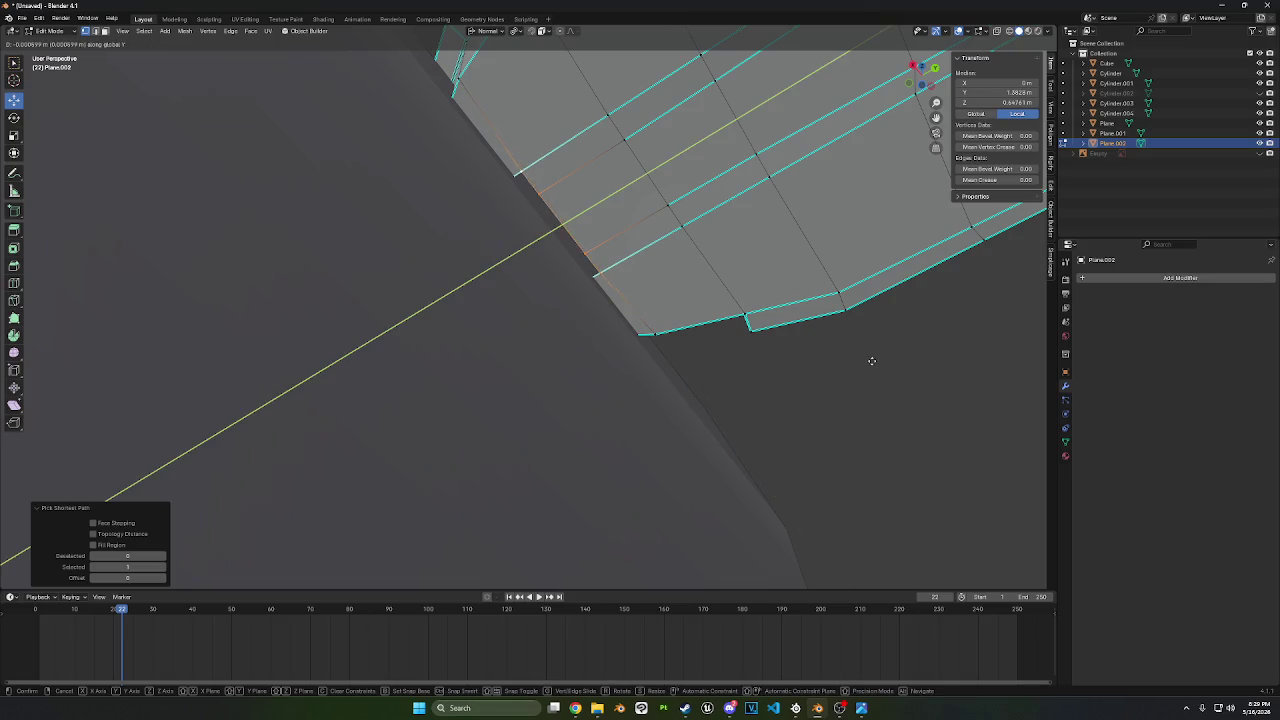
{"action": "left_click", "coordinate": [851, 366]}
{"action": "scroll", "coordinate": [858, 366], "scroll_direction": "down", "scroll_amount": 2}
{"action": "scroll", "coordinate": [858, 366], "scroll_direction": "down", "scroll_amount": 6}
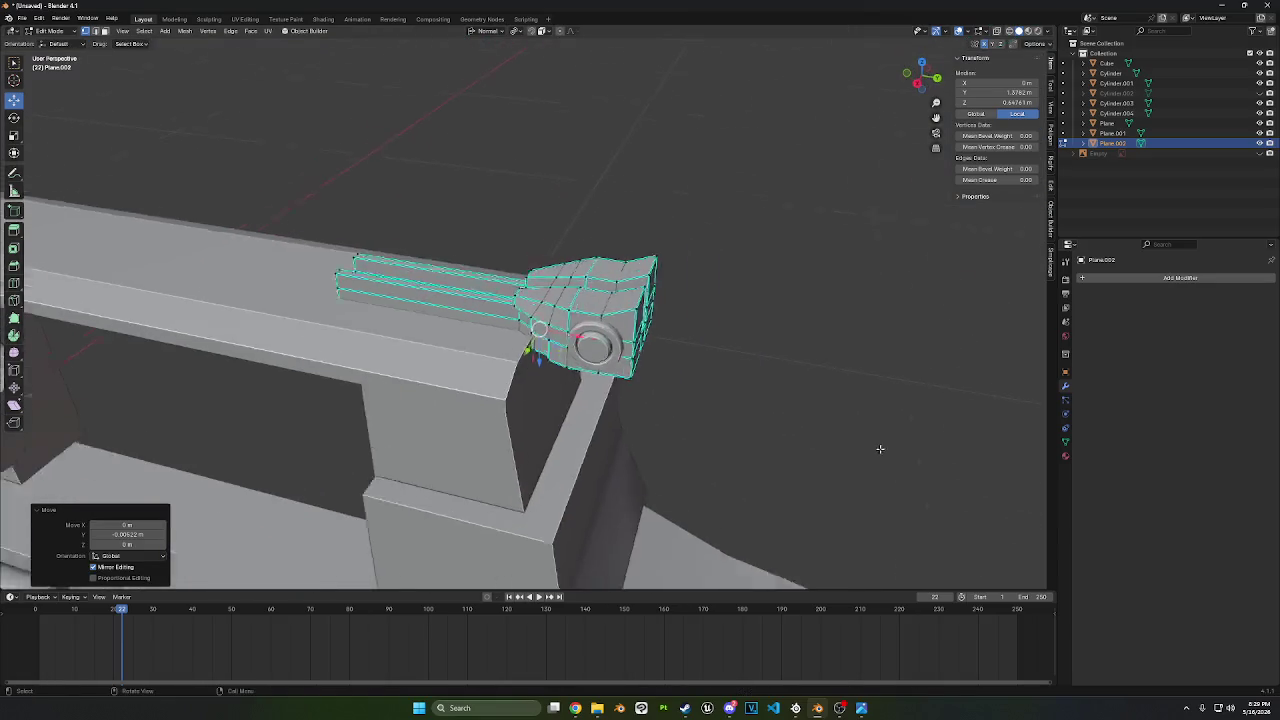
{"action": "mouse_move", "coordinate": [858, 366]}
{"action": "middle_mouse_down"}
{"action": "mouse_move", "coordinate": [690, 266]}
{"action": "mouse_move", "coordinate": [556, 216]}
{"action": "middle_mouse_up"}
- Return to Object Mode and view the gun from its other side
{"action": "left_click", "coordinate": [50, 31]}
{"action": "left_click", "coordinate": [50, 40]}
{"action": "scroll", "coordinate": [556, 216], "scroll_direction": "down", "scroll_amount": 3}
{"action": "mouse_move", "coordinate": [651, 209]}
{"action": "middle_mouse_down"}
{"action": "mouse_move", "coordinate": [793, 209]}
{"action": "mouse_move", "coordinate": [820, 194]}
{"action": "middle_mouse_up"}
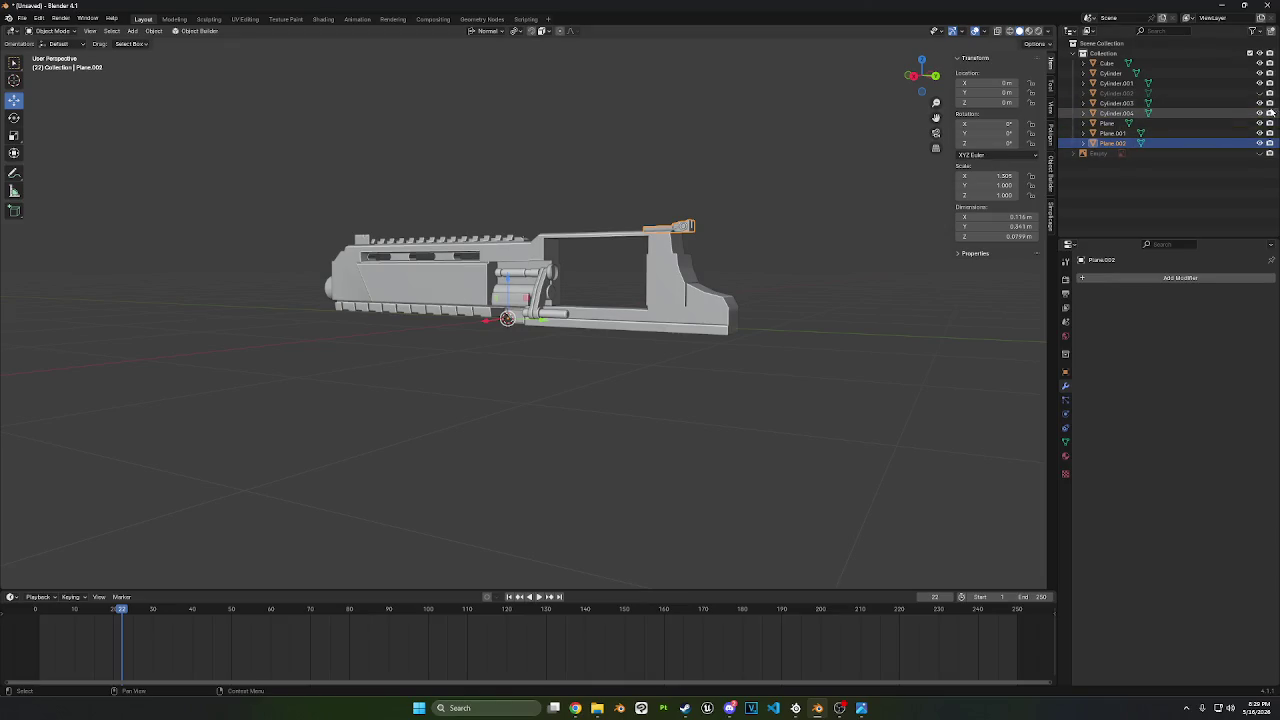
- Unhide Cylinder.002 in the Outliner and check the gun against the browser reference
{"action": "left_click", "coordinate": [1259, 93]}
{"action": "middle_click_drag", "start_coordinate": [687, 268], "coordinate": [769, 271]}
{"action": "left_click", "coordinate": [575, 708]}
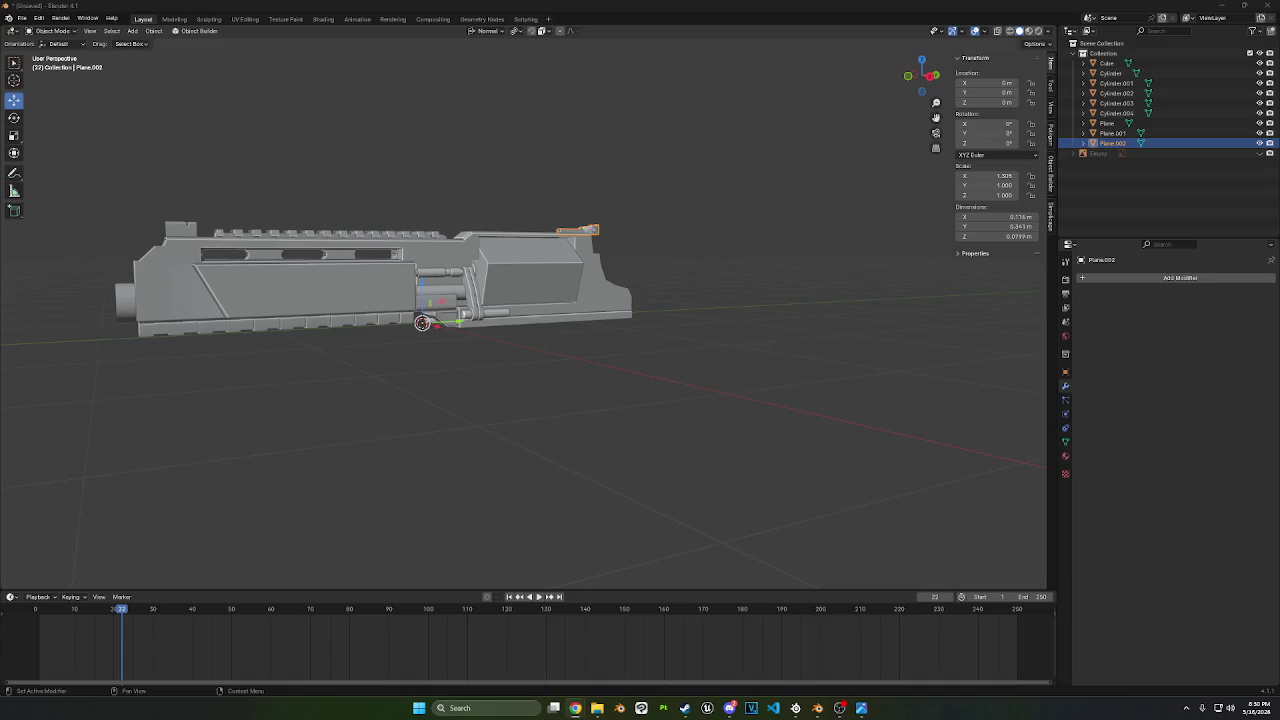
{"action": "middle_click_drag", "start_coordinate": [388, 130], "coordinate": [414, 329]}
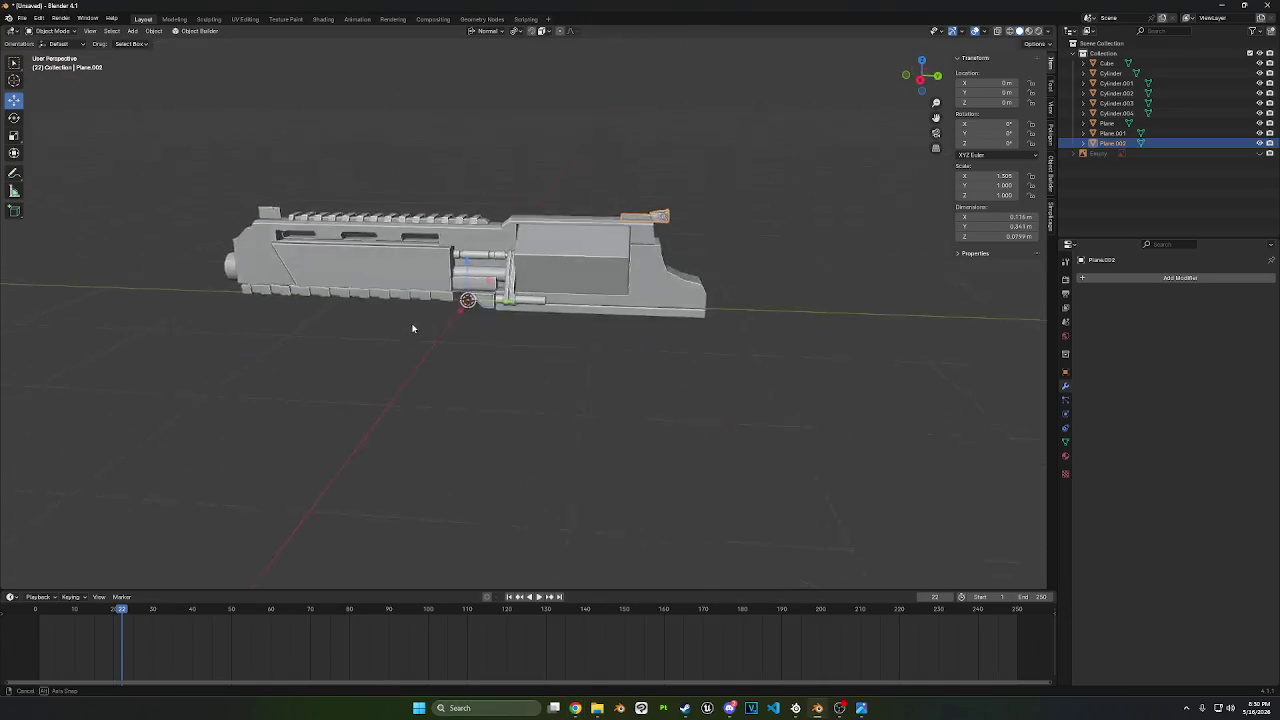
- Put the main Plane body in Edit Mode and pick a corner vertex of its side panel
{"action": "scroll", "coordinate": [414, 329], "scroll_direction": "up", "scroll_amount": 5}
{"action": "mouse_move", "coordinate": [449, 266]}
{"action": "middle_mouse_down"}
{"action": "mouse_move", "coordinate": [425, 257]}
{"action": "mouse_move", "coordinate": [511, 204]}
{"action": "mouse_move", "coordinate": [494, 206]}
{"action": "mouse_move", "coordinate": [526, 186]}
{"action": "mouse_move", "coordinate": [520, 169]}
{"action": "middle_mouse_up"}
{"action": "left_click", "coordinate": [494, 206]}
{"action": "key", "text": "Tab"}
{"action": "scroll", "coordinate": [500, 200], "scroll_direction": "up", "scroll_amount": 3}
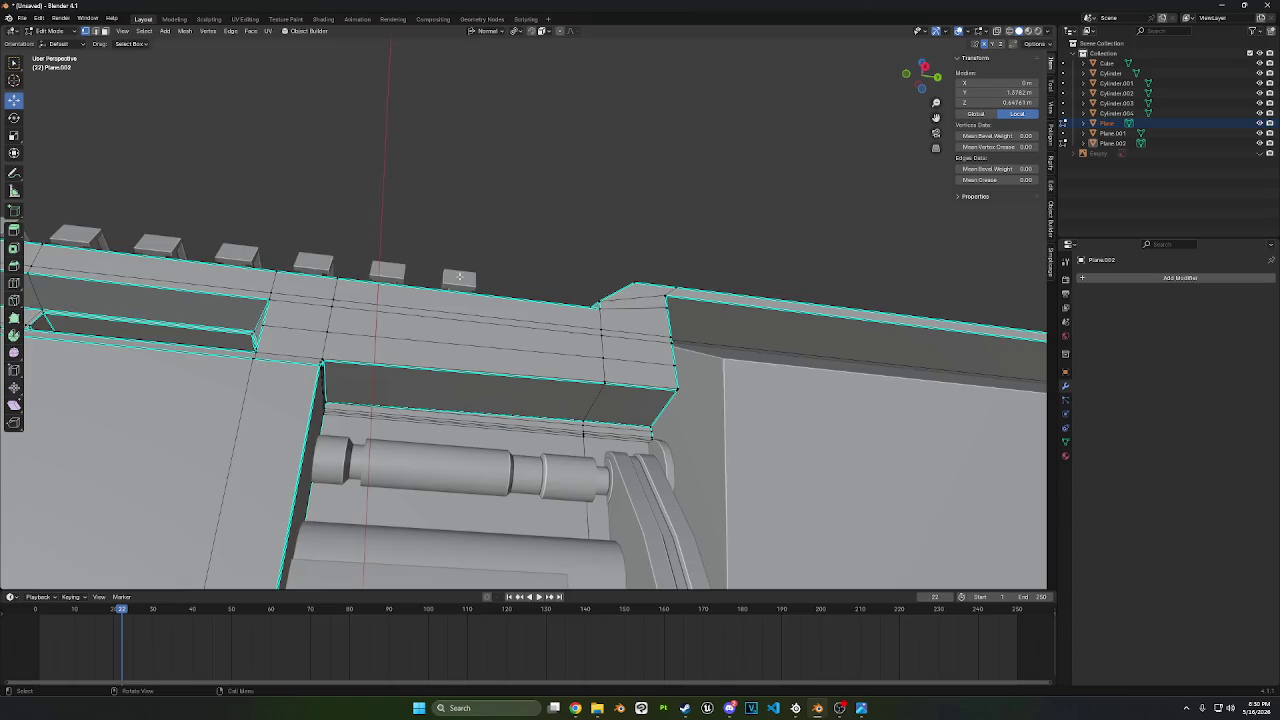
{"action": "scroll", "coordinate": [520, 169], "scroll_direction": "up", "scroll_amount": 3}
{"action": "middle_click_drag", "start_coordinate": [383, 503], "coordinate": [829, 134], "text": "shift"}
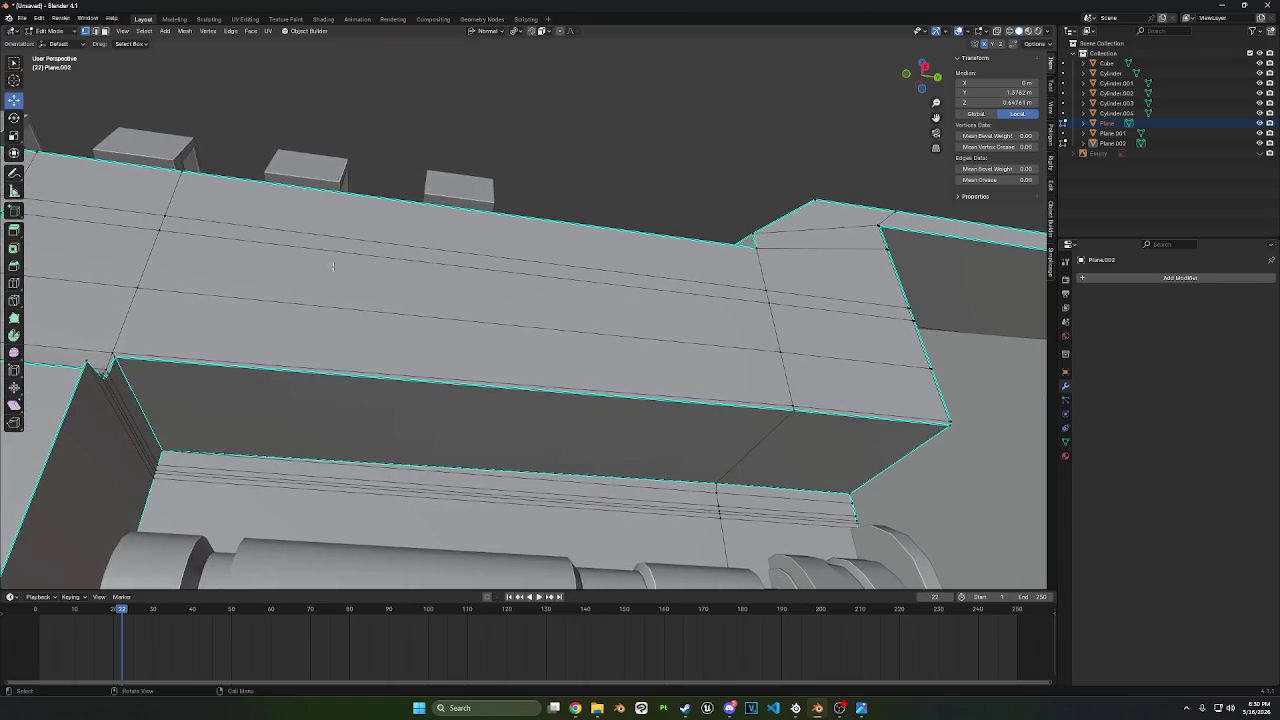
{"action": "scroll", "coordinate": [626, 386], "scroll_direction": "down", "scroll_amount": 4}
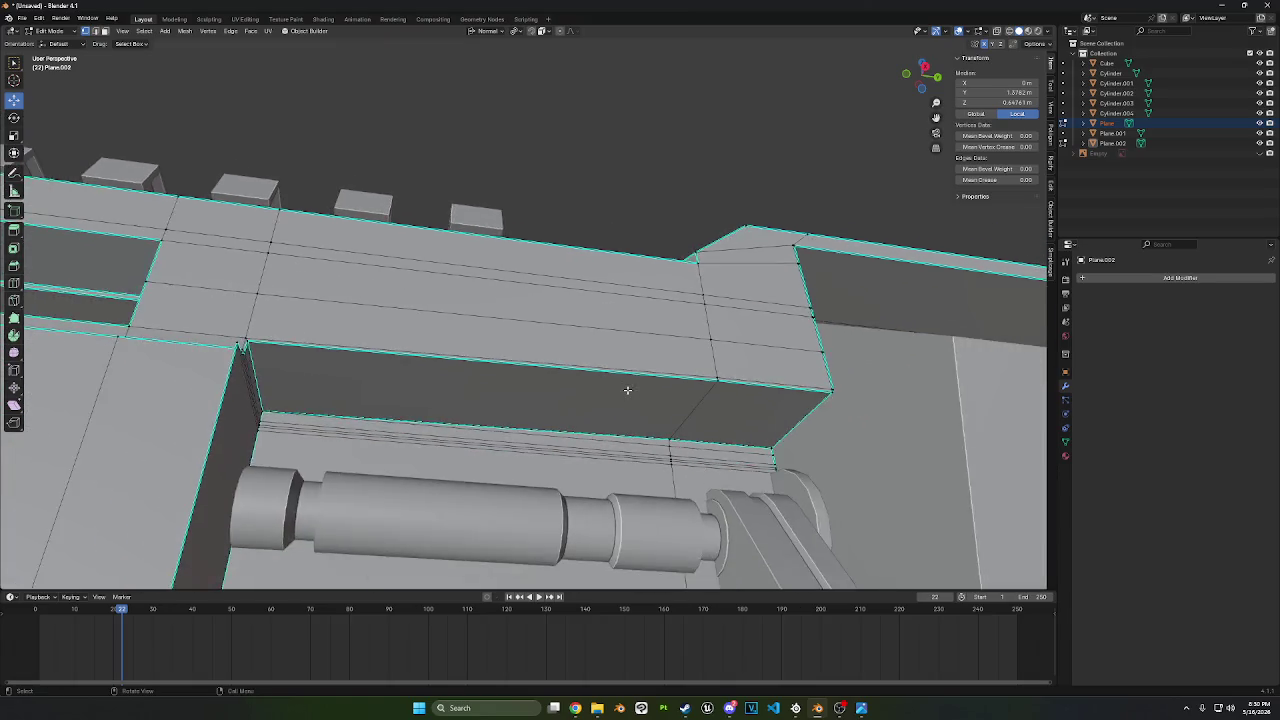
{"action": "mouse_move", "coordinate": [626, 386]}
{"action": "middle_mouse_down"}
{"action": "mouse_move", "coordinate": [566, 388]}
{"action": "mouse_move", "coordinate": [716, 346]}
{"action": "mouse_move", "coordinate": [857, 400]}
{"action": "mouse_move", "coordinate": [737, 349]}
{"action": "mouse_move", "coordinate": [803, 306]}
{"action": "mouse_move", "coordinate": [644, 284]}
{"action": "mouse_move", "coordinate": [794, 311]}
{"action": "mouse_move", "coordinate": [783, 314]}
{"action": "mouse_move", "coordinate": [911, 371]}
{"action": "mouse_move", "coordinate": [737, 314]}
{"action": "mouse_move", "coordinate": [762, 311]}
{"action": "mouse_move", "coordinate": [218, 253]}
{"action": "mouse_move", "coordinate": [592, 303]}
{"action": "mouse_move", "coordinate": [570, 277]}
{"action": "mouse_move", "coordinate": [554, 340]}
{"action": "mouse_move", "coordinate": [554, 277]}
{"action": "mouse_move", "coordinate": [503, 238]}
{"action": "middle_mouse_up"}
{"action": "scroll", "coordinate": [566, 388], "scroll_direction": "up", "scroll_amount": 3}
{"action": "left_click", "coordinate": [430, 65]}
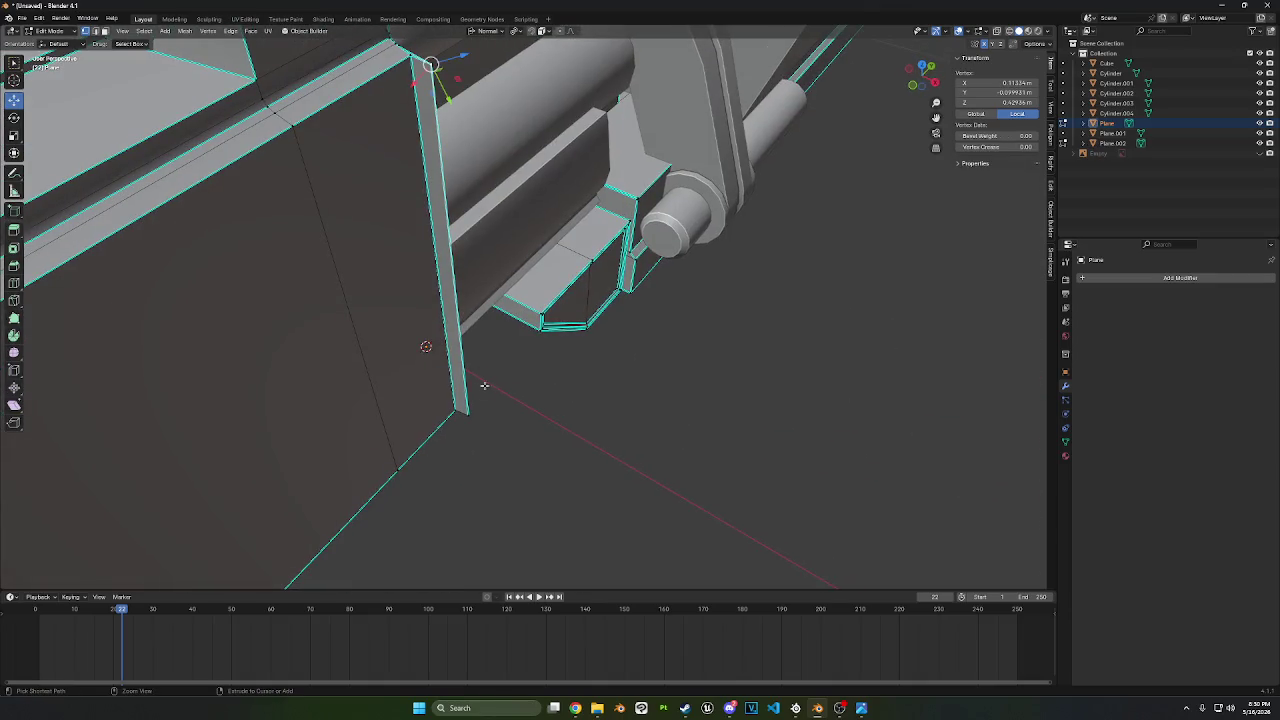
- Shift the vertex path down the side panel's edge along the X axis
{"action": "left_click", "coordinate": [465, 413], "text": "ctrl"}
{"action": "mouse_move", "coordinate": [465, 413]}
{"action": "middle_mouse_down"}
{"action": "mouse_move", "coordinate": [608, 337]}
{"action": "mouse_move", "coordinate": [700, 414]}
{"action": "mouse_move", "coordinate": [1061, 77]}
{"action": "middle_mouse_up"}
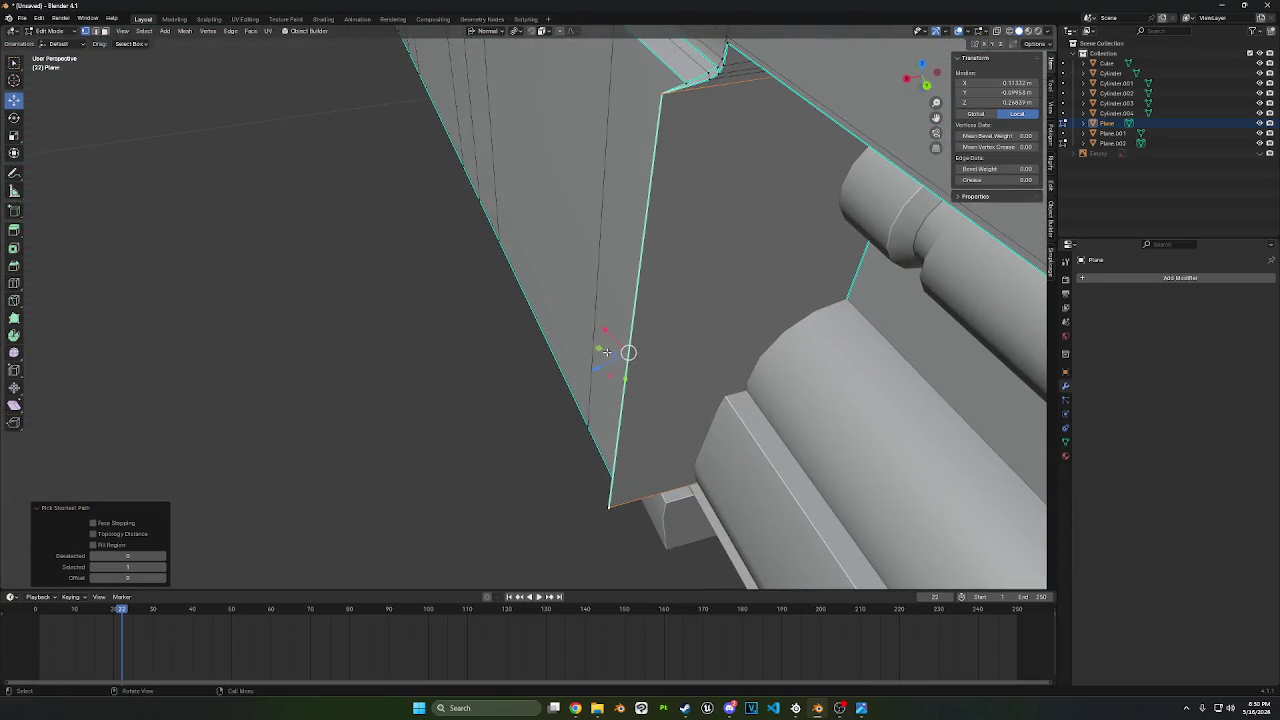
{"action": "key", "text": "g"}
{"action": "key", "text": "x"}
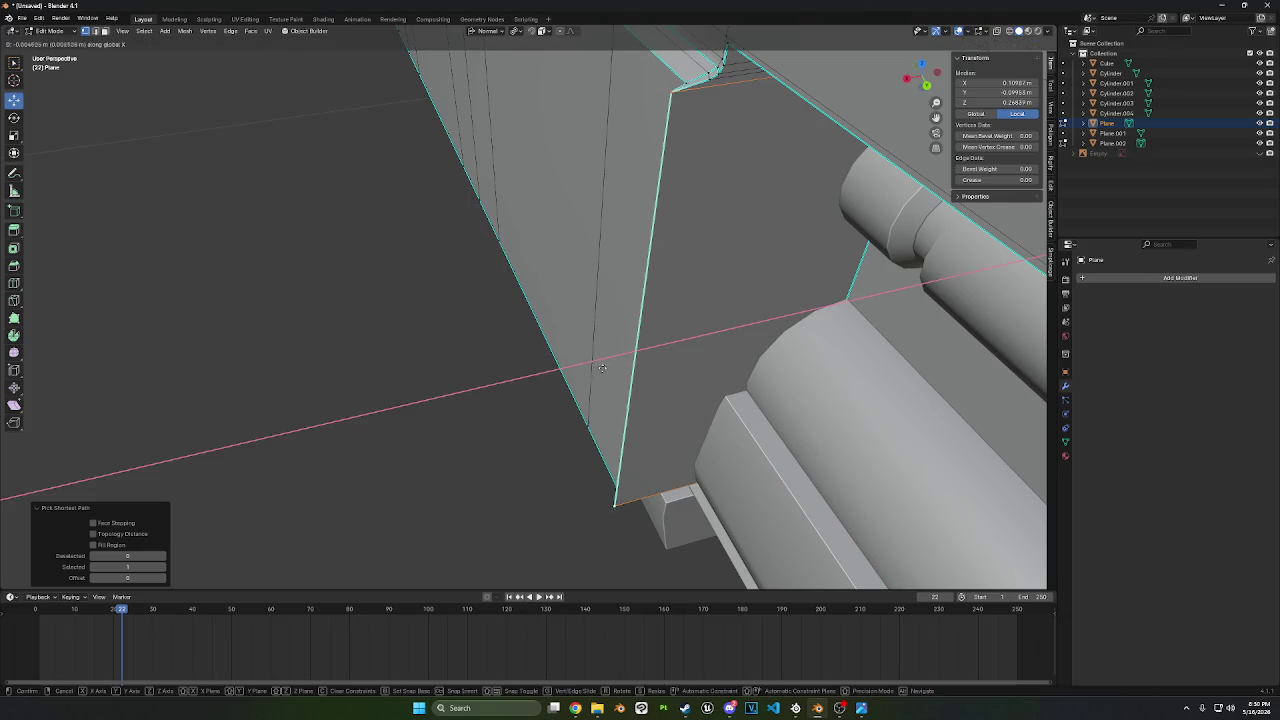
{"action": "left_click", "coordinate": [619, 365]}
{"action": "mouse_move", "coordinate": [619, 365]}
{"action": "middle_mouse_down"}
{"action": "mouse_move", "coordinate": [753, 268]}
{"action": "mouse_move", "coordinate": [565, 327]}
{"action": "mouse_move", "coordinate": [680, 310]}
{"action": "mouse_move", "coordinate": [450, 340]}
{"action": "mouse_move", "coordinate": [388, 331]}
{"action": "mouse_move", "coordinate": [300, 300]}
{"action": "mouse_move", "coordinate": [116, 92]}
{"action": "middle_mouse_up"}
{"action": "scroll", "coordinate": [514, 334], "scroll_direction": "up", "scroll_amount": 5}
{"action": "scroll", "coordinate": [300, 300], "scroll_direction": "down", "scroll_amount": 4}
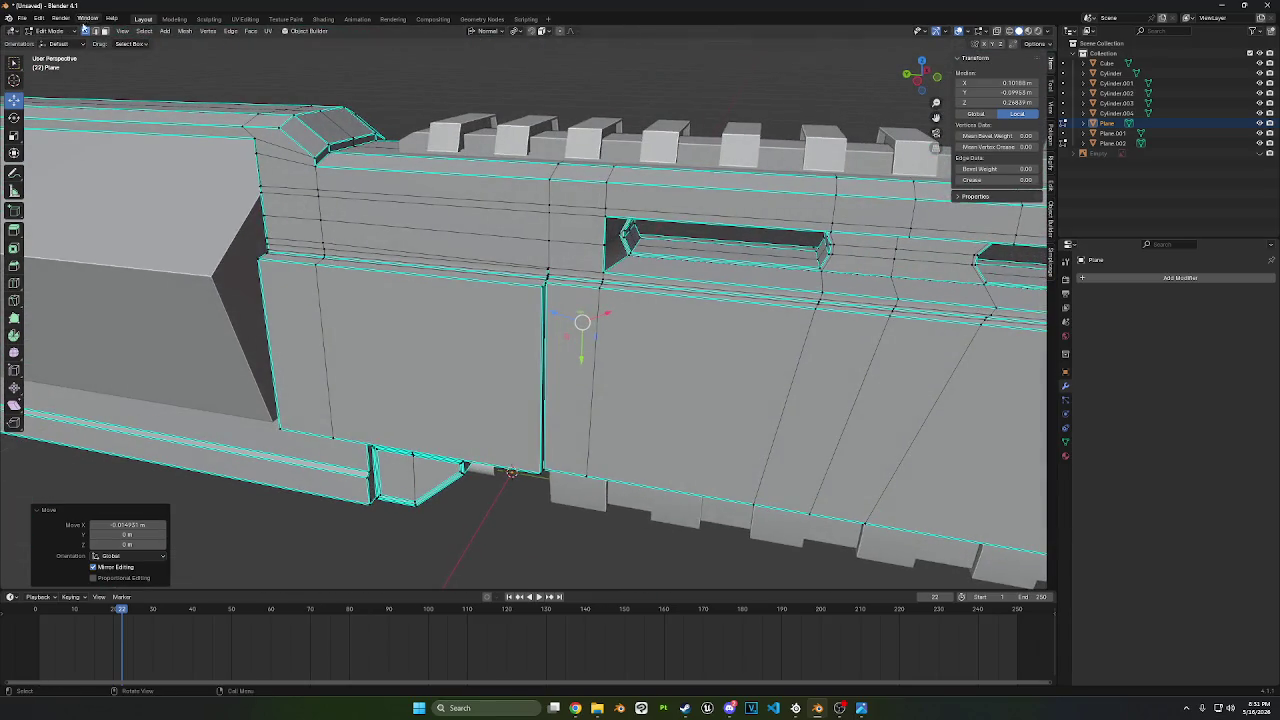
- Box-select the side panel face and move it along X
{"action": "left_click", "coordinate": [436, 367]}
{"action": "left_click_drag", "start_coordinate": [298, 327], "coordinate": [296, 328]}
{"action": "middle_click_drag", "start_coordinate": [296, 328], "coordinate": [457, 353]}
{"action": "key", "text": "g"}
{"action": "key", "text": "x"}
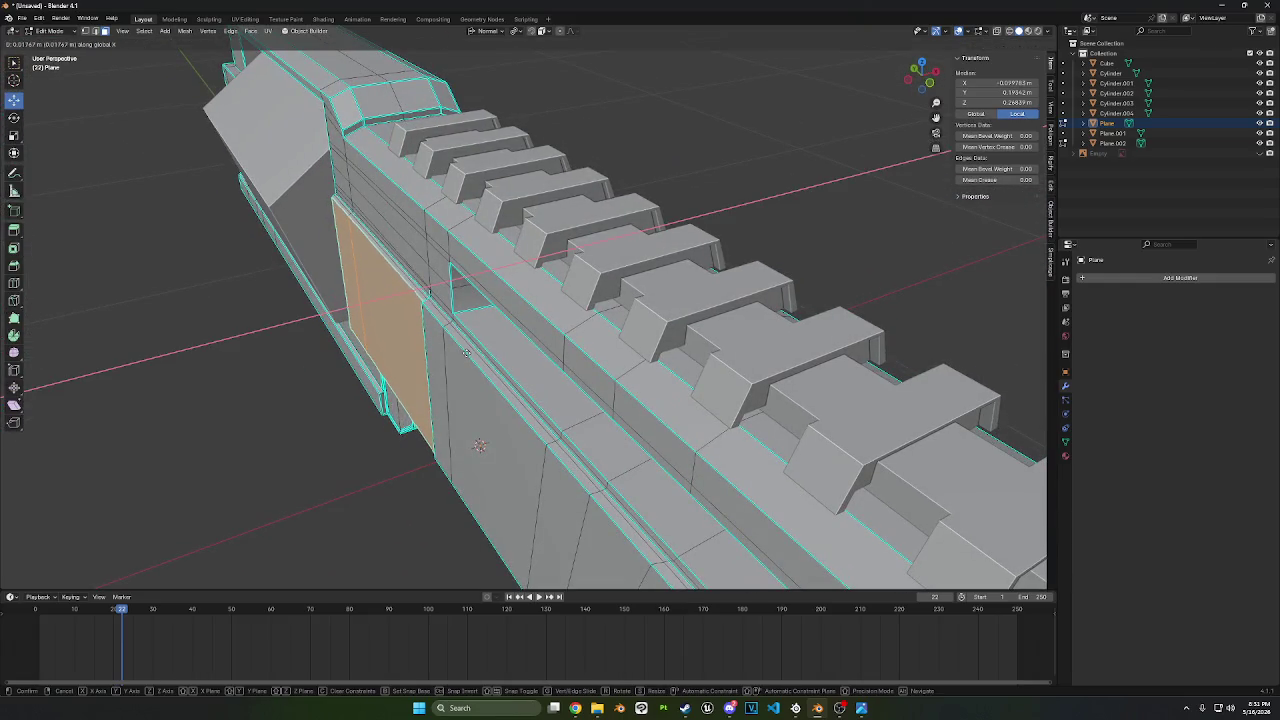
{"action": "left_click", "coordinate": [466, 353]}
{"action": "mouse_move", "coordinate": [466, 353]}
{"action": "middle_mouse_down"}
{"action": "mouse_move", "coordinate": [604, 287]}
{"action": "mouse_move", "coordinate": [562, 264]}
{"action": "mouse_move", "coordinate": [700, 285]}
{"action": "middle_mouse_up"}
{"action": "scroll", "coordinate": [562, 264], "scroll_direction": "up", "scroll_amount": 4}
{"action": "scroll", "coordinate": [762, 291], "scroll_direction": "up", "scroll_amount": 2}
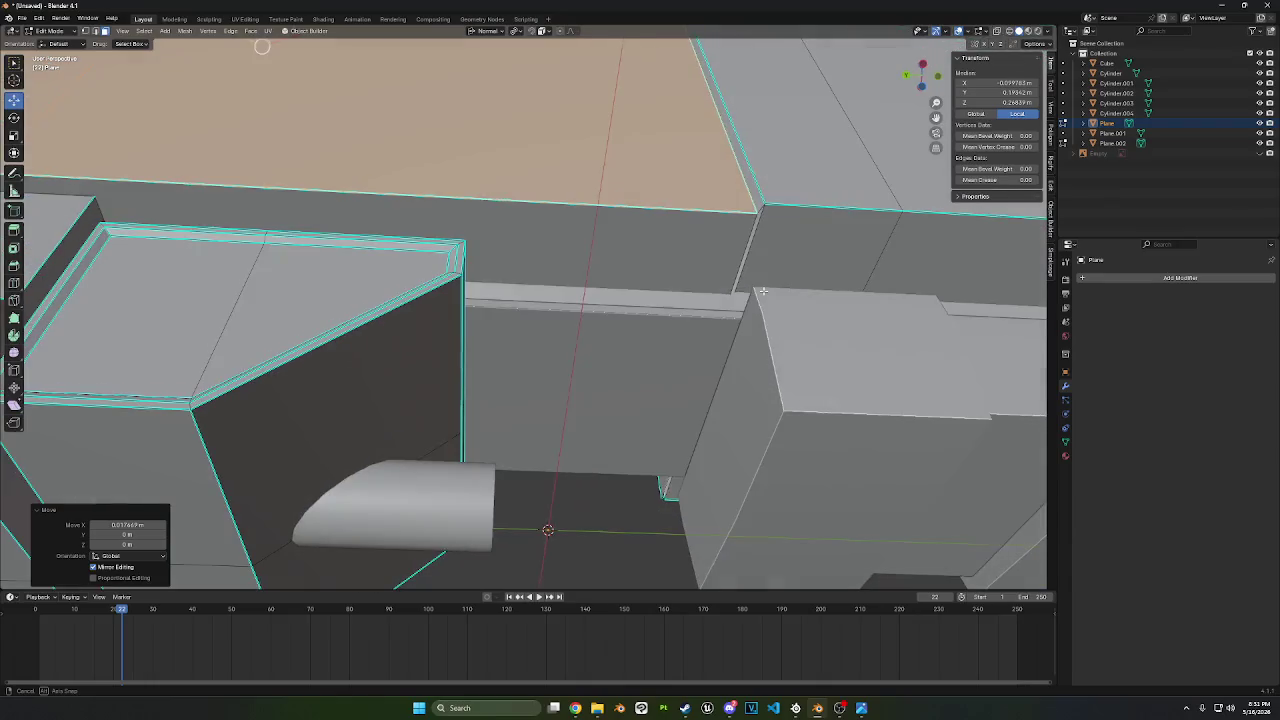
- In edge select mode, pick the panel corner edge and the vertical body edge
{"action": "left_click", "coordinate": [101, 33]}
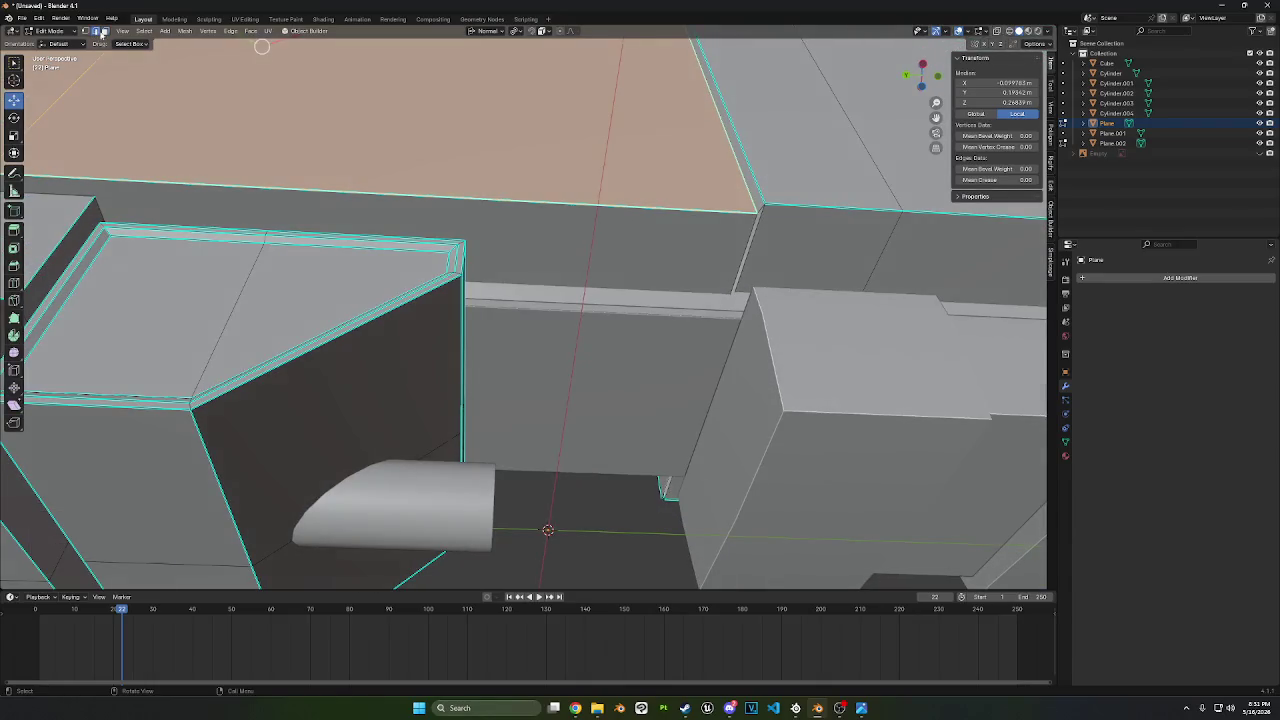
{"action": "left_click", "coordinate": [737, 246]}
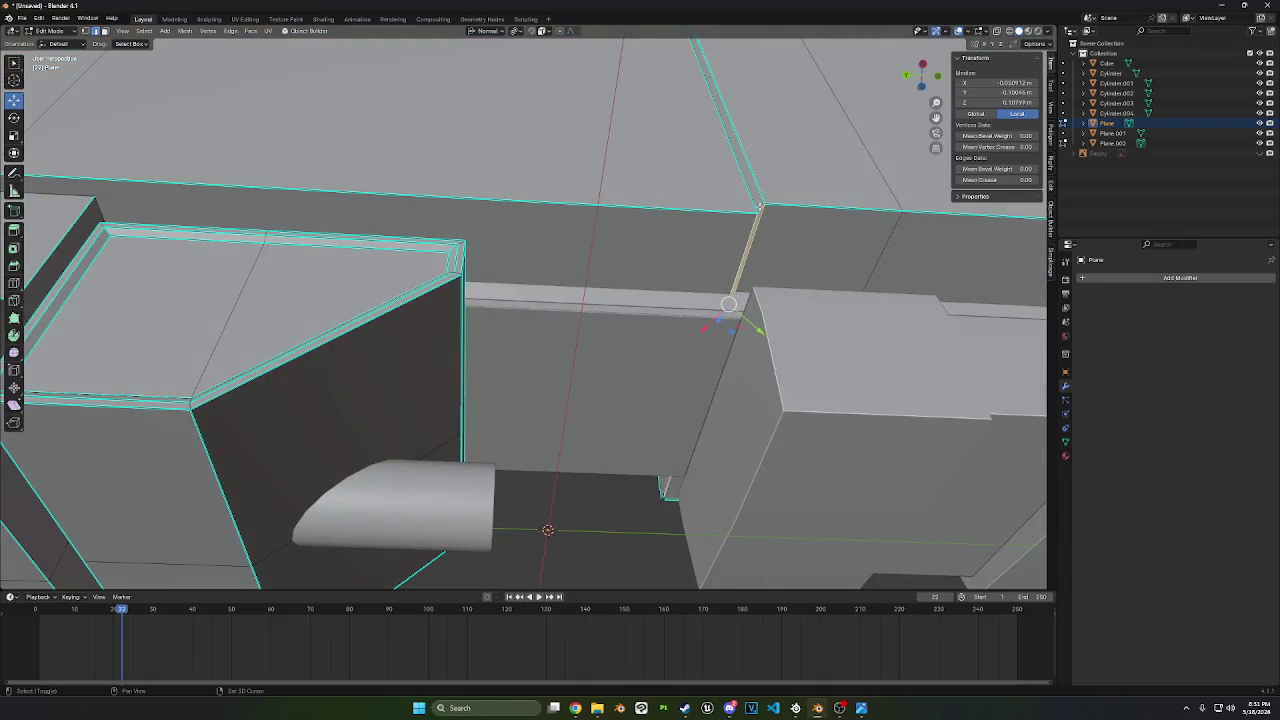
{"action": "mouse_move", "coordinate": [770, 225]}
{"action": "middle_mouse_down"}
{"action": "mouse_move", "coordinate": [986, 198]}
{"action": "mouse_move", "coordinate": [613, 218]}
{"action": "middle_mouse_up"}
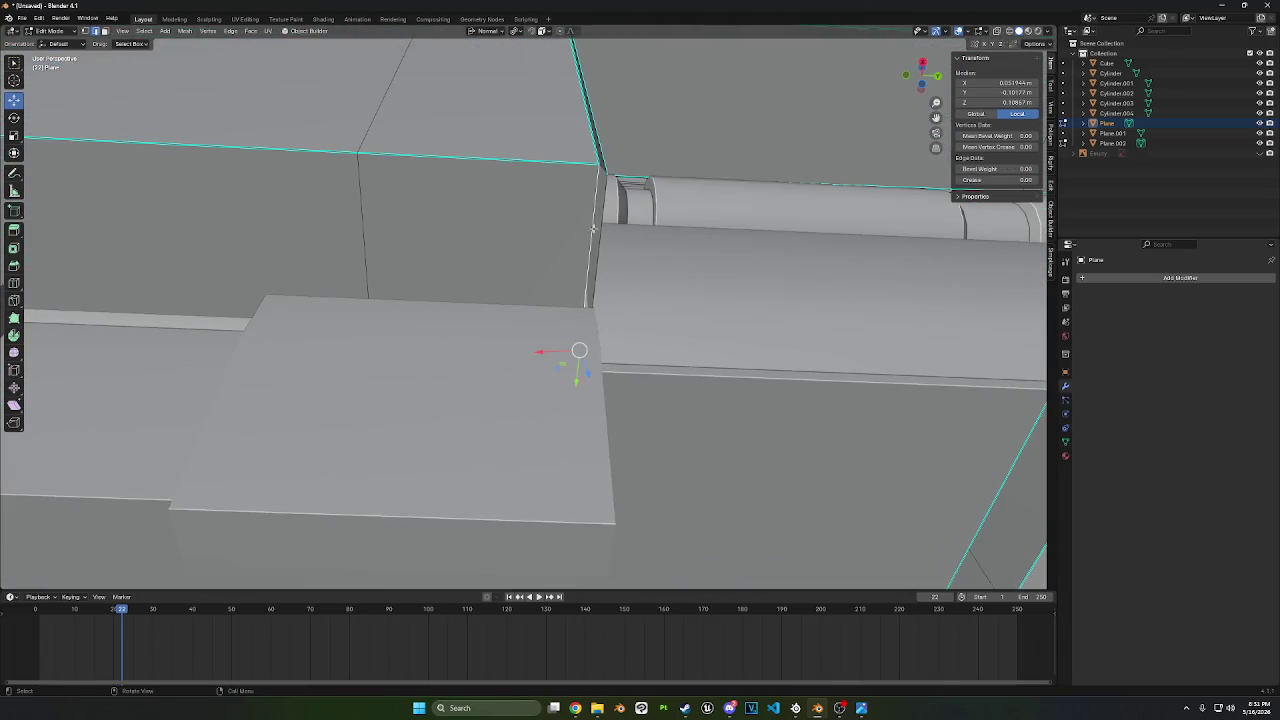
{"action": "left_click", "coordinate": [599, 233]}
{"action": "mouse_move", "coordinate": [666, 243]}
{"action": "middle_mouse_down"}
{"action": "mouse_move", "coordinate": [544, 402]}
{"action": "mouse_move", "coordinate": [585, 297]}
{"action": "mouse_move", "coordinate": [487, 289]}
{"action": "middle_mouse_up"}
{"action": "scroll", "coordinate": [487, 289], "scroll_direction": "up", "scroll_amount": 3}
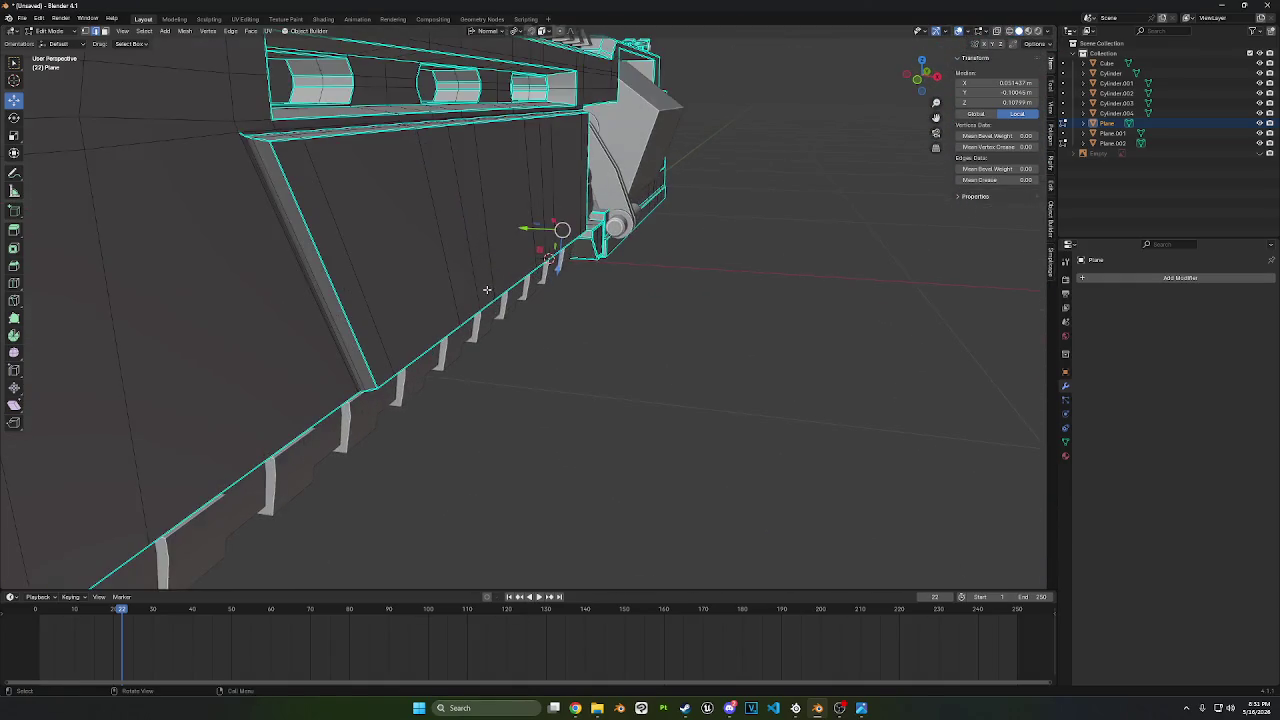
{"action": "middle_click_drag", "start_coordinate": [281, 240], "coordinate": [314, 257]}
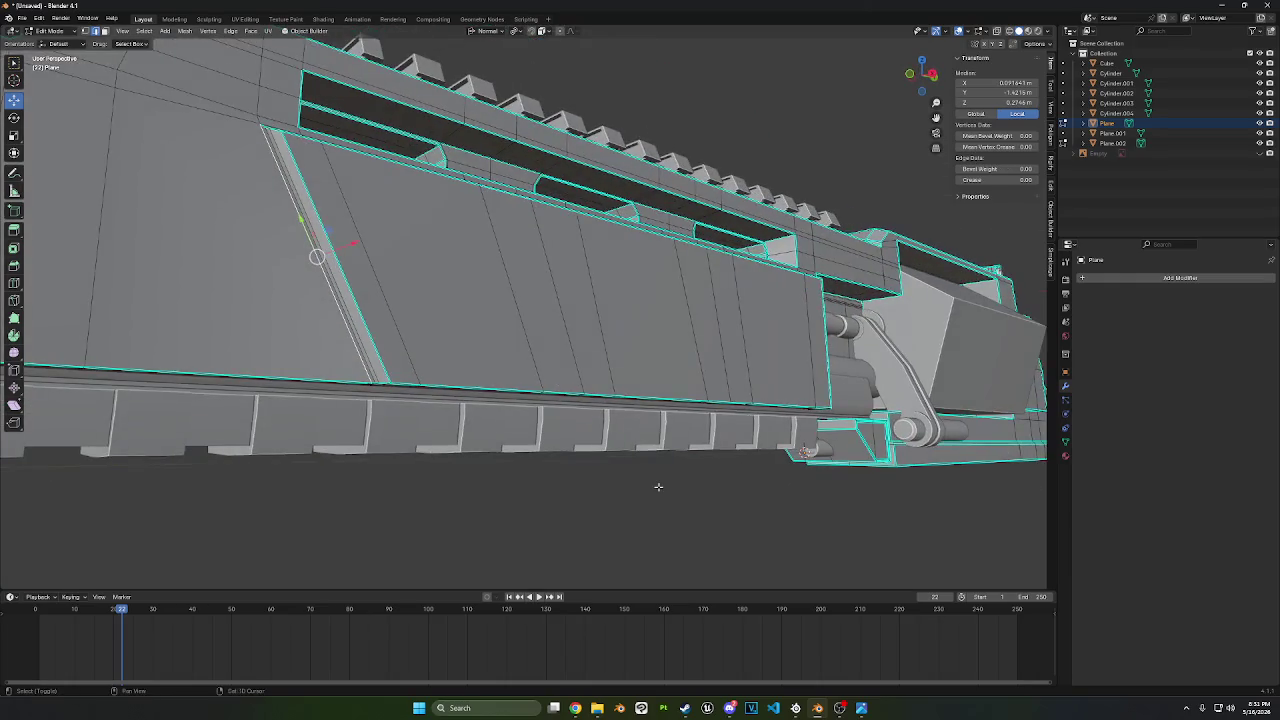
- Vertex-slide two side panel vertices along their edges
{"action": "key", "text": "shift+v"}
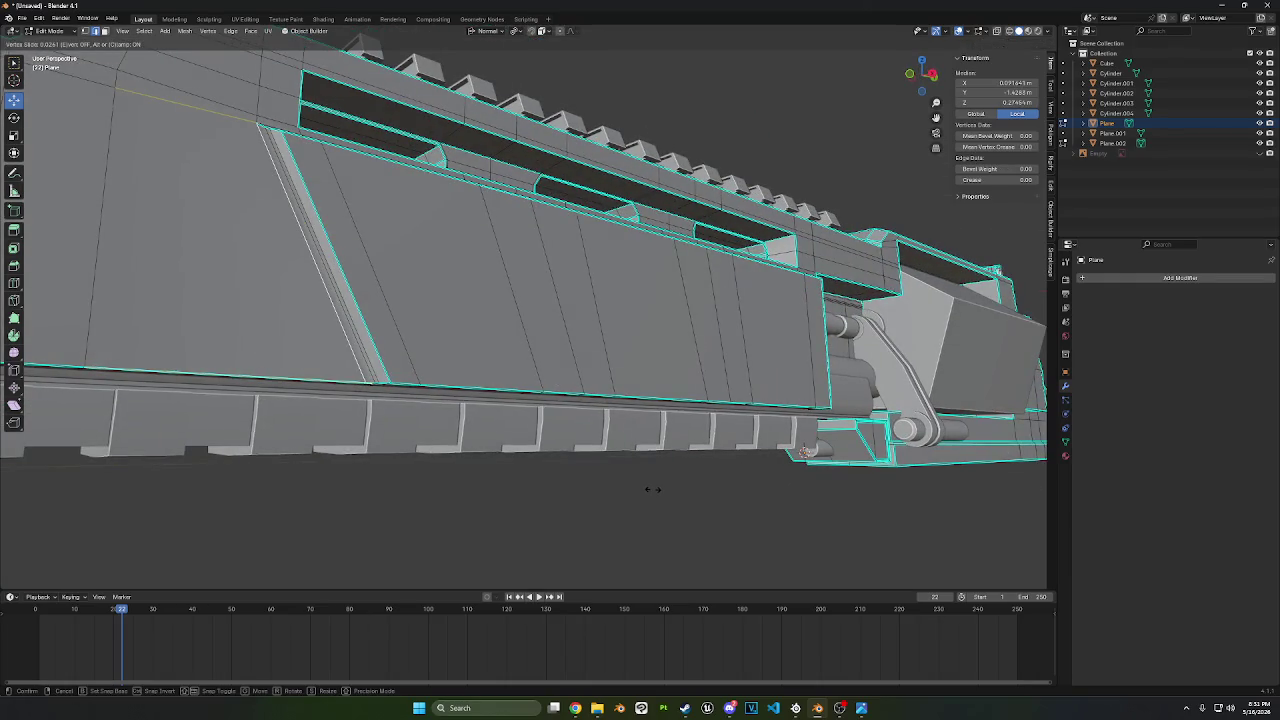
{"action": "left_click", "coordinate": [657, 490]}
{"action": "key", "text": "shift+v"}
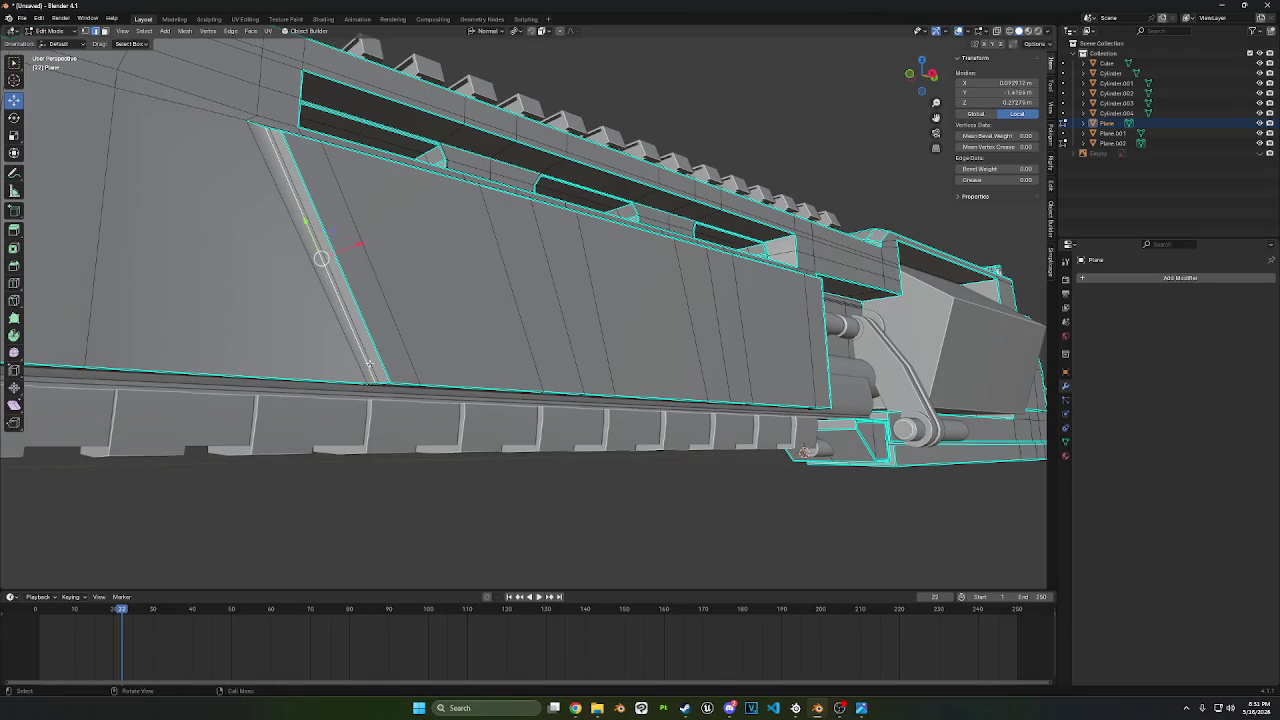
{"action": "left_click", "coordinate": [590, 530]}
{"action": "mouse_move", "coordinate": [589, 526]}
{"action": "middle_mouse_down"}
{"action": "mouse_move", "coordinate": [589, 537]}
{"action": "mouse_move", "coordinate": [551, 531]}
{"action": "mouse_move", "coordinate": [377, 303]}
{"action": "middle_mouse_up"}
{"action": "scroll", "coordinate": [377, 303], "scroll_direction": "up", "scroll_amount": 3}
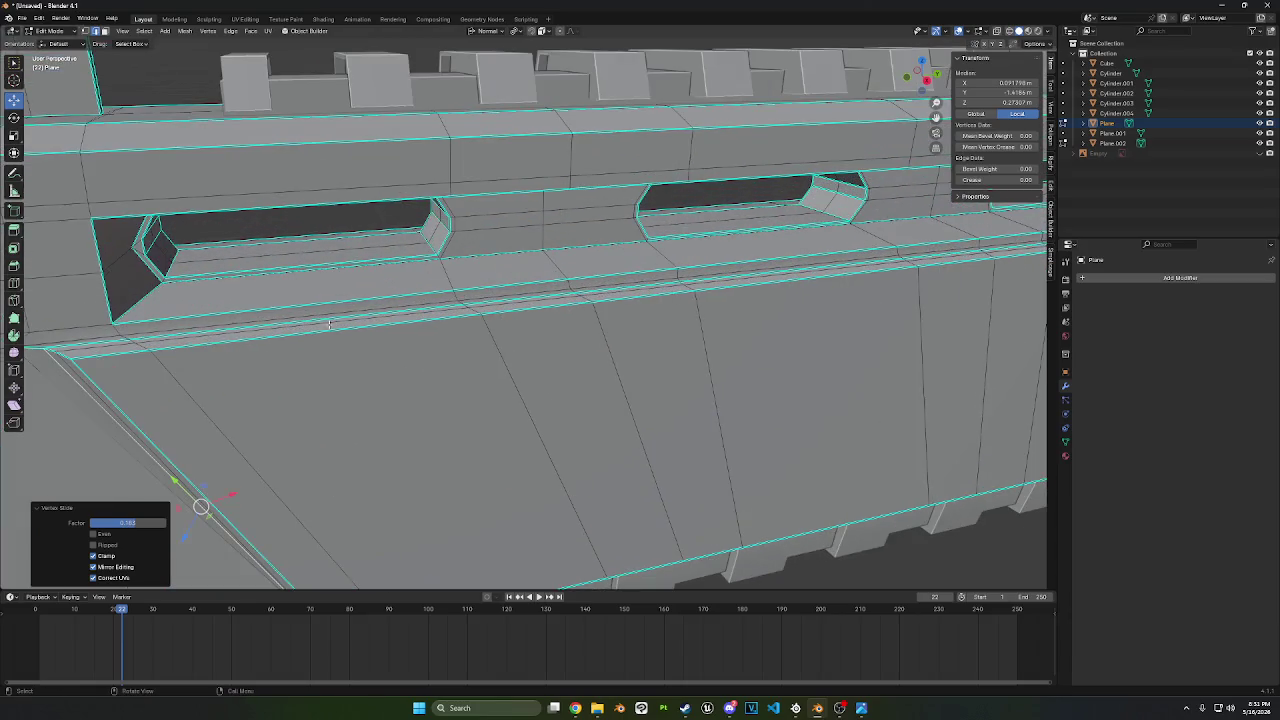
- Select the rail edge path and slide it into place
{"action": "left_click", "coordinate": [115, 333]}
{"action": "middle_click_drag", "start_coordinate": [115, 333], "coordinate": [738, 238]}
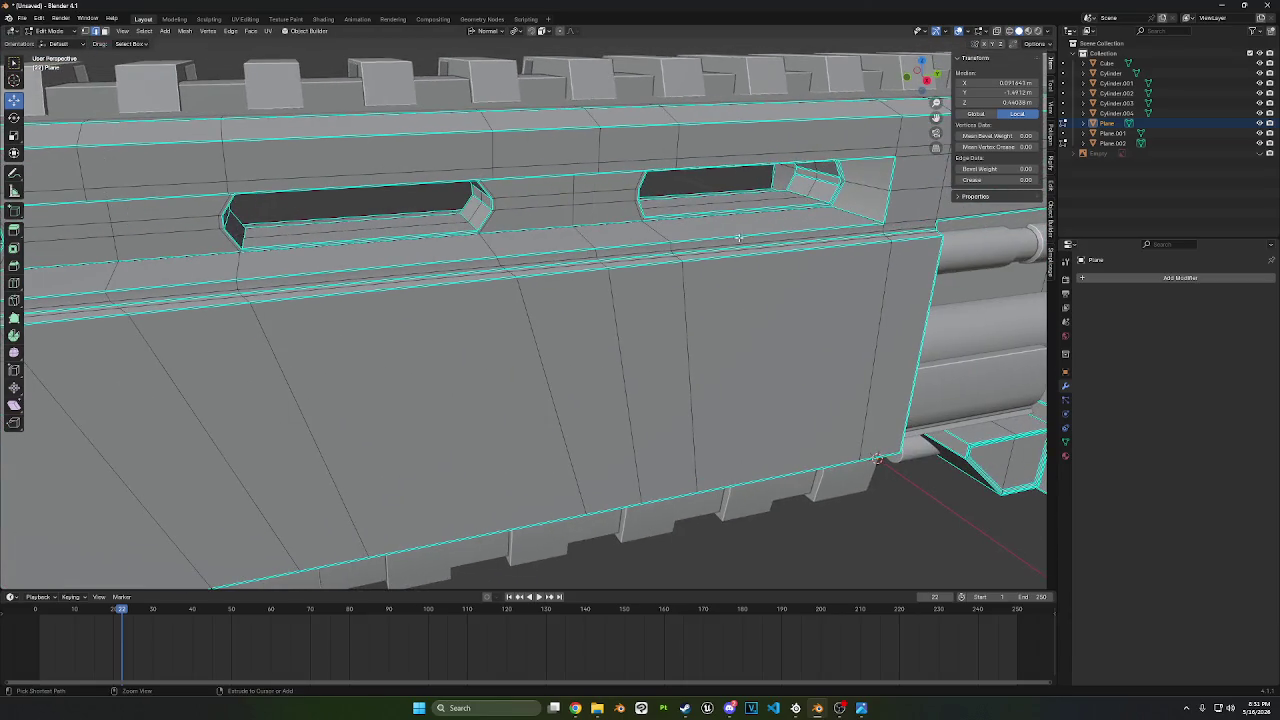
{"action": "left_click", "coordinate": [912, 230], "text": "ctrl"}
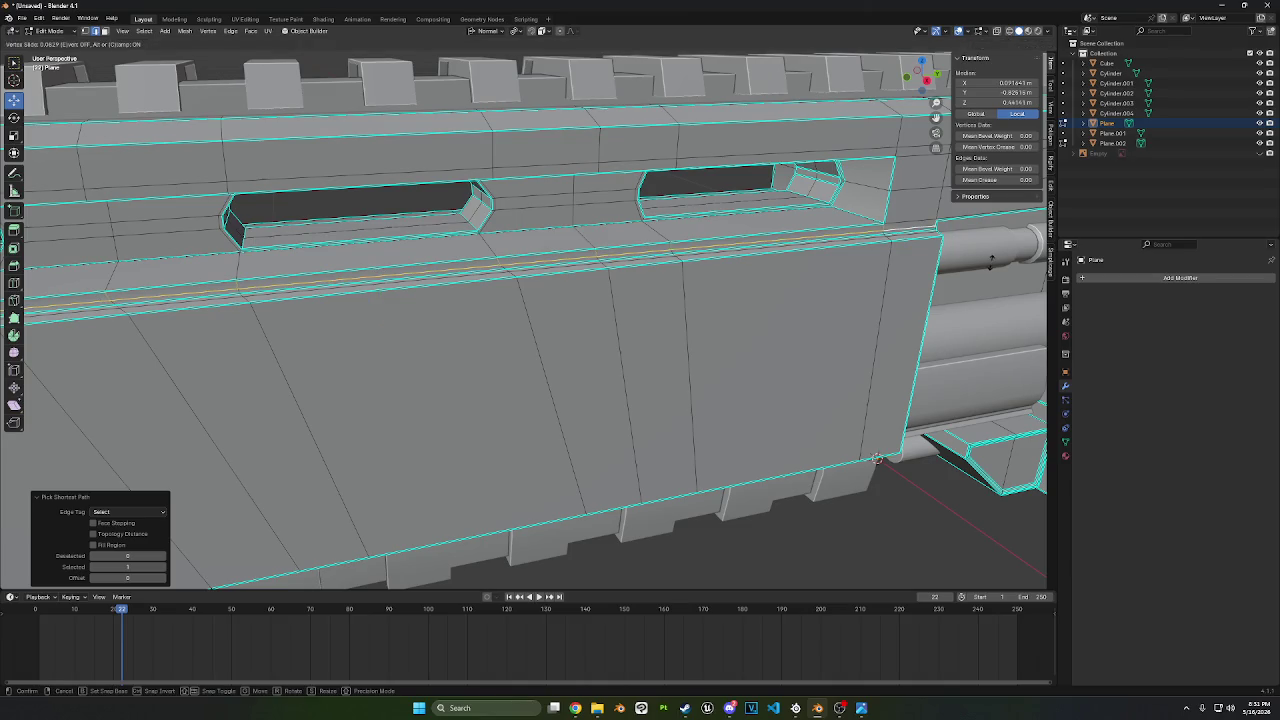
{"action": "left_click", "coordinate": [987, 259]}
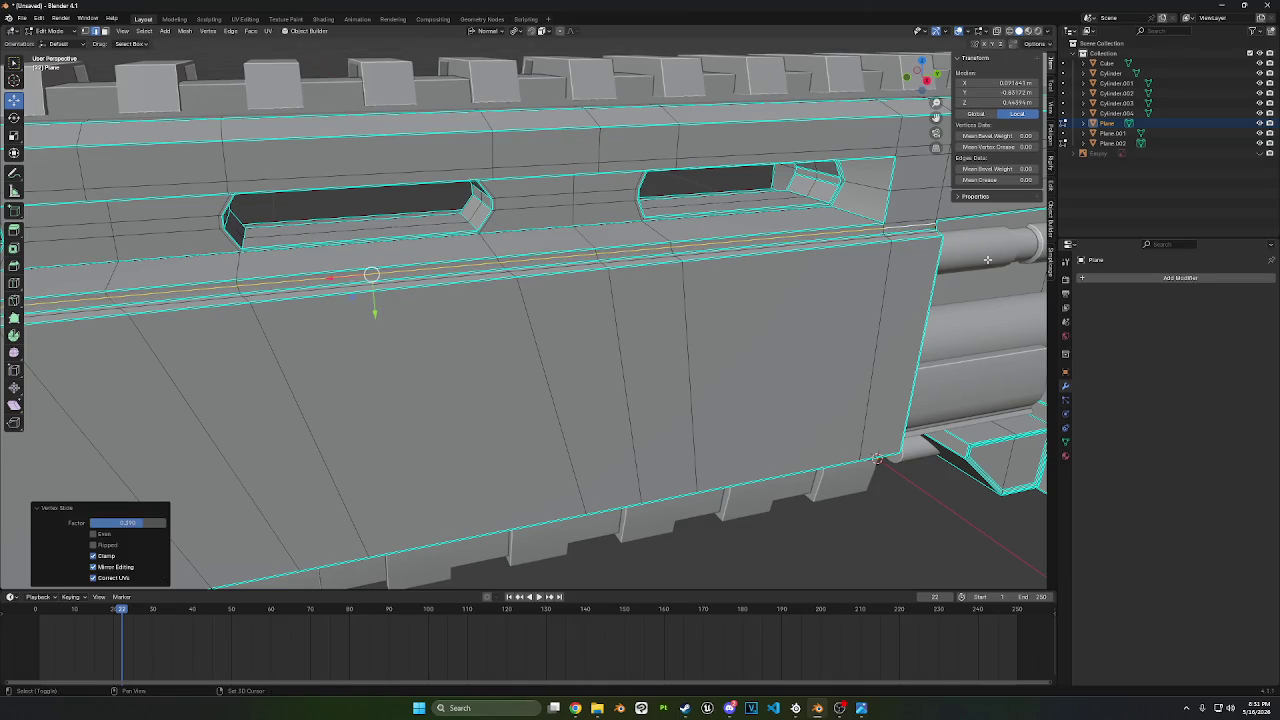
{"action": "left_click", "coordinate": [876, 457]}
{"action": "middle_click_drag", "start_coordinate": [876, 457], "coordinate": [231, 302]}
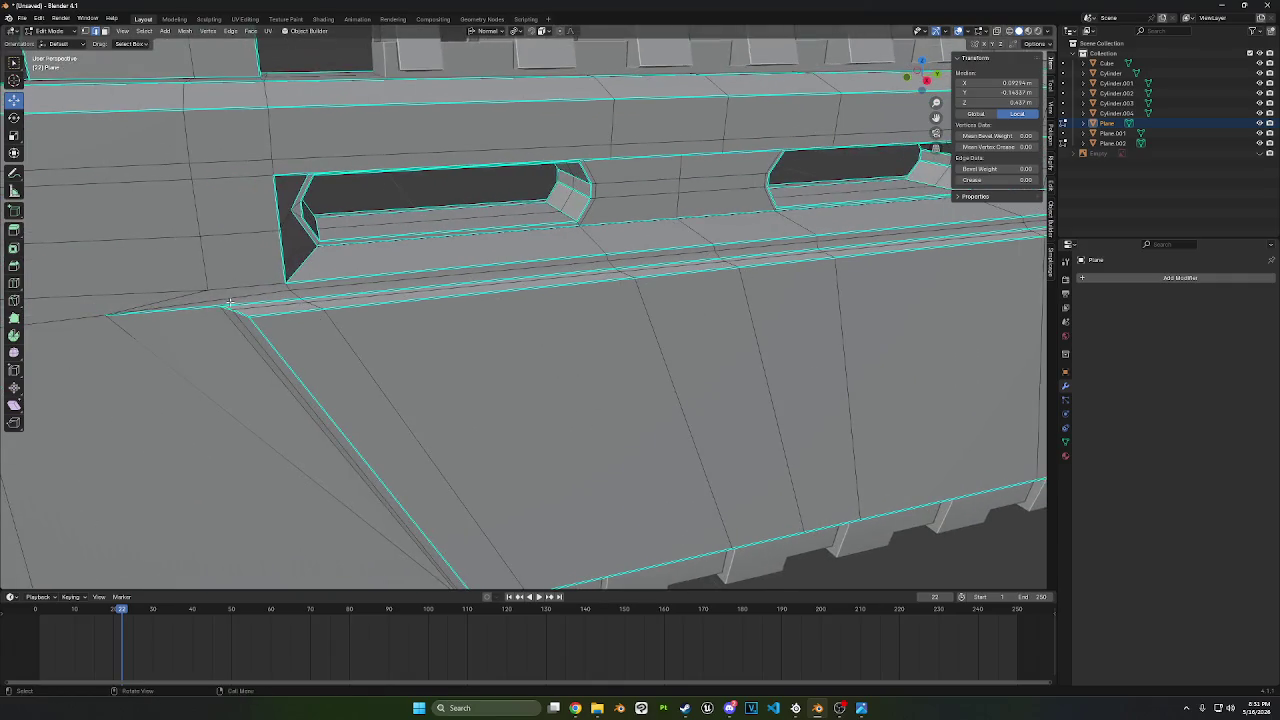
- Nudge the rail edge path slightly along Z instead of sliding it
{"action": "left_click", "coordinate": [252, 303], "text": "ctrl"}
{"action": "key", "text": "shift+v"}
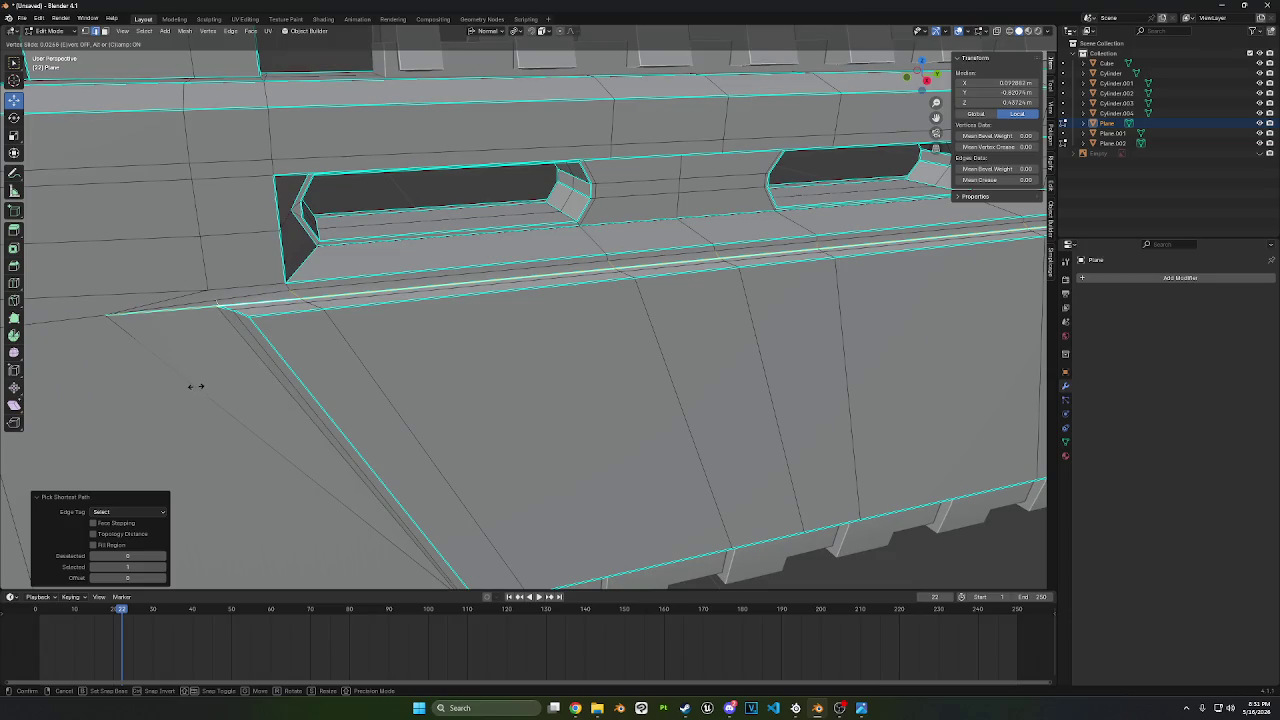
{"action": "right_click", "coordinate": [199, 325]}
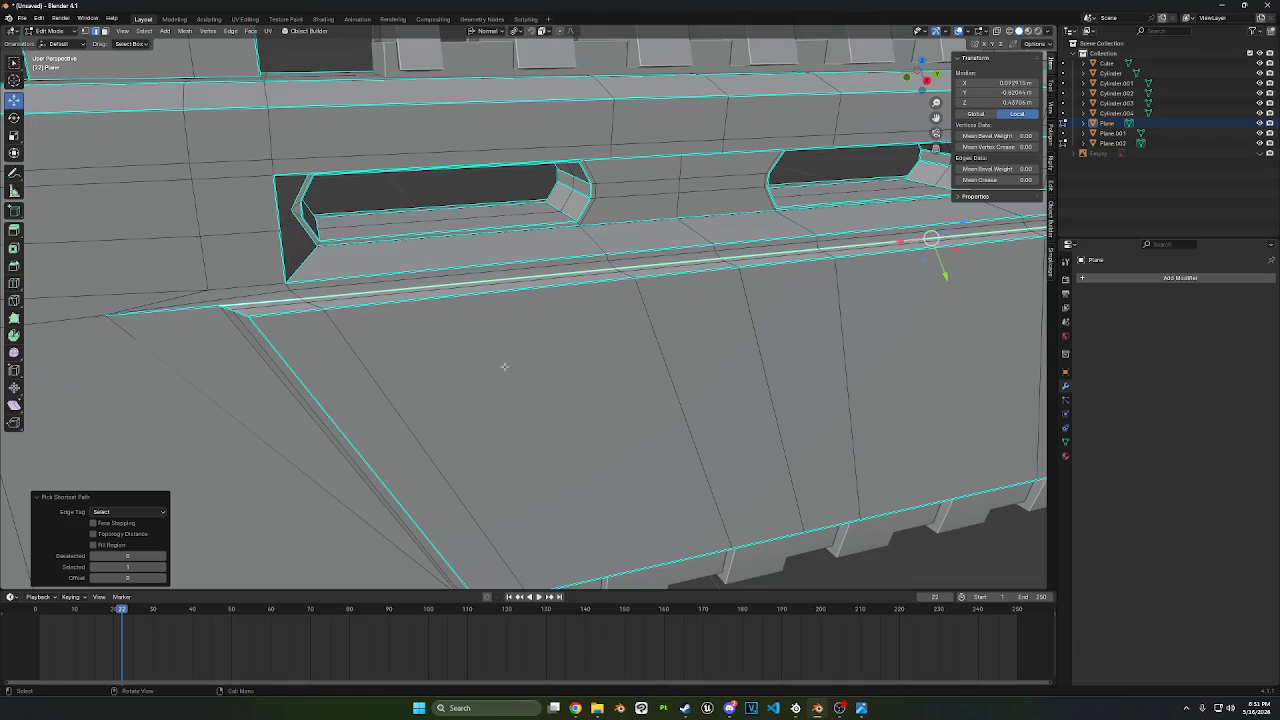
{"action": "key", "text": "g"}
{"action": "key", "text": "z"}
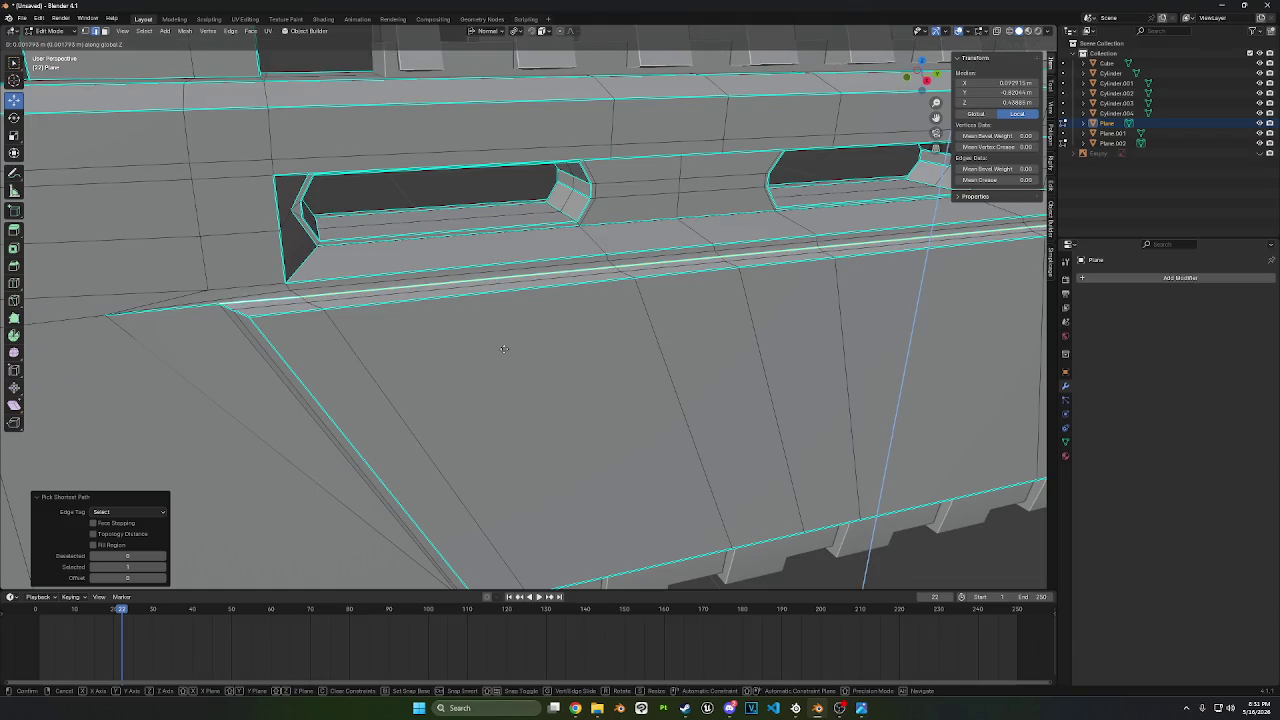
{"action": "left_click", "coordinate": [504, 348]}
- Slide the diagonal edge's top corner vertex along the rail
{"action": "scroll", "coordinate": [504, 348], "scroll_direction": "down", "scroll_amount": 5}
{"action": "middle_click_drag", "start_coordinate": [531, 337], "coordinate": [403, 329], "text": "shift"}
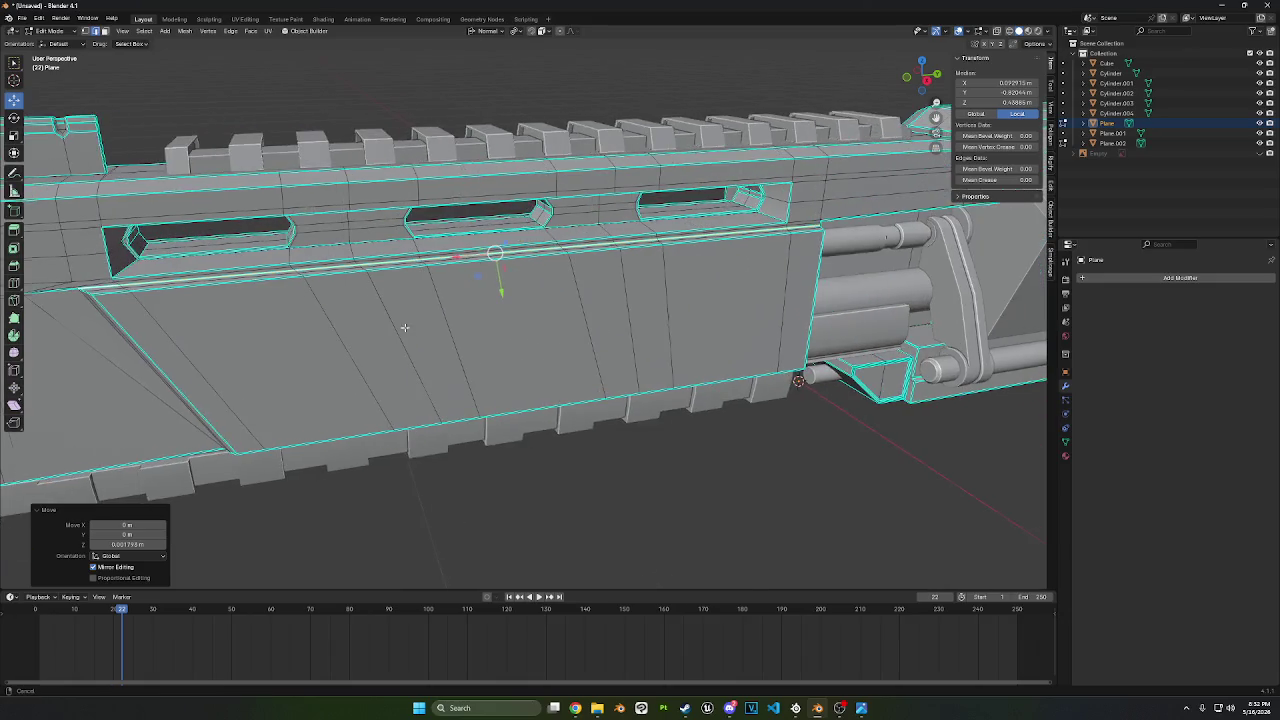
{"action": "scroll", "coordinate": [403, 329], "scroll_direction": "up", "scroll_amount": 2}
{"action": "scroll", "coordinate": [286, 269], "scroll_direction": "up", "scroll_amount": 3}
{"action": "scroll", "coordinate": [293, 264], "scroll_direction": "down", "scroll_amount": 2}
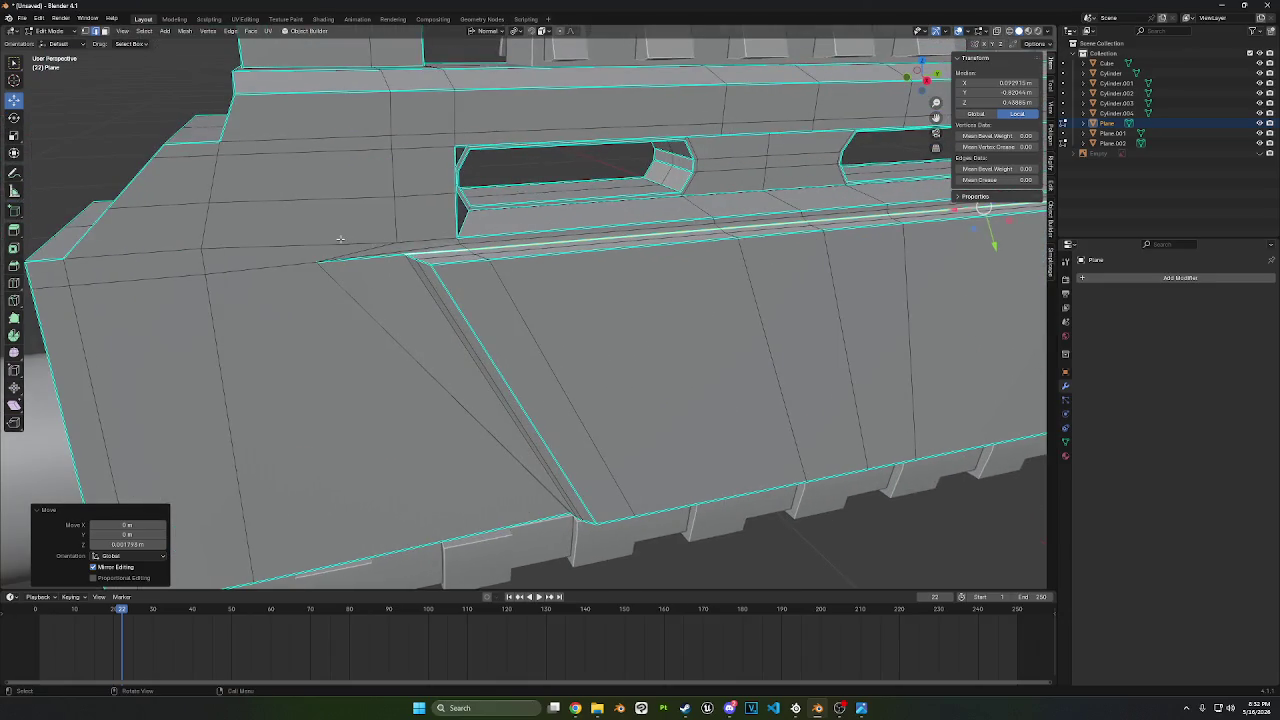
{"action": "scroll", "coordinate": [293, 264], "scroll_direction": "down", "scroll_amount": 3}
{"action": "middle_click_drag", "start_coordinate": [293, 264], "coordinate": [416, 172]}
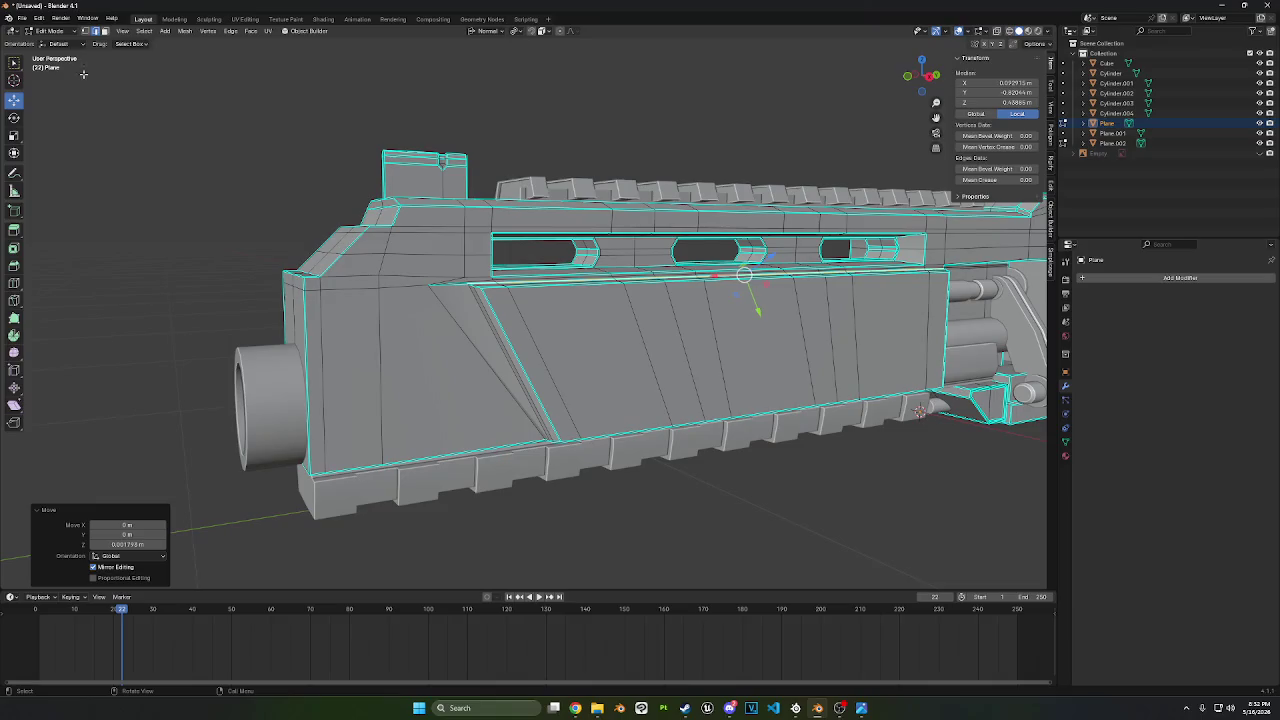
{"action": "left_click", "coordinate": [495, 322]}
{"action": "left_click", "coordinate": [429, 288]}
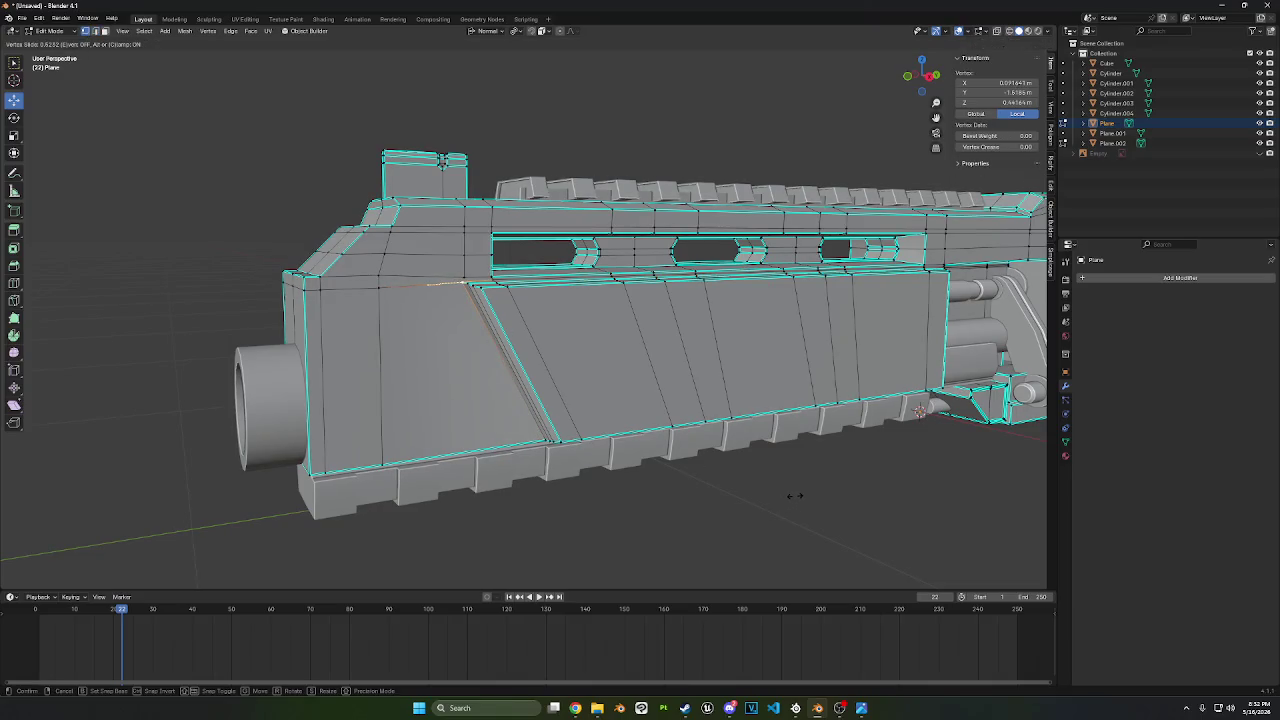
{"action": "left_click", "coordinate": [795, 495]}
- Undo that corner vertex slide and redo it at a new position
{"action": "scroll", "coordinate": [462, 283], "scroll_direction": "up", "scroll_amount": 3}
{"action": "mouse_move", "coordinate": [447, 279]}
{"action": "middle_mouse_down"}
{"action": "mouse_move", "coordinate": [480, 288]}
{"action": "mouse_move", "coordinate": [451, 287]}
{"action": "middle_mouse_up"}
{"action": "key", "text": "ctrl+z"}
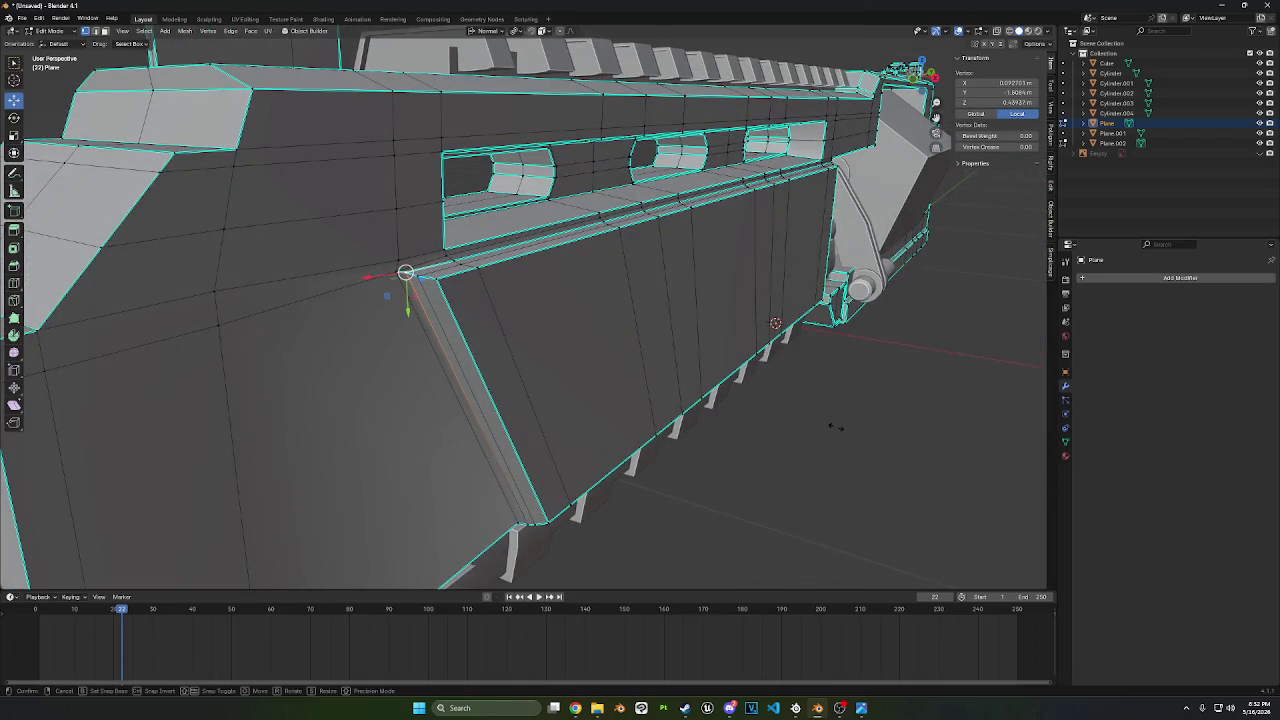
{"action": "key", "text": "shift+v"}
{"action": "left_click", "coordinate": [835, 427]}
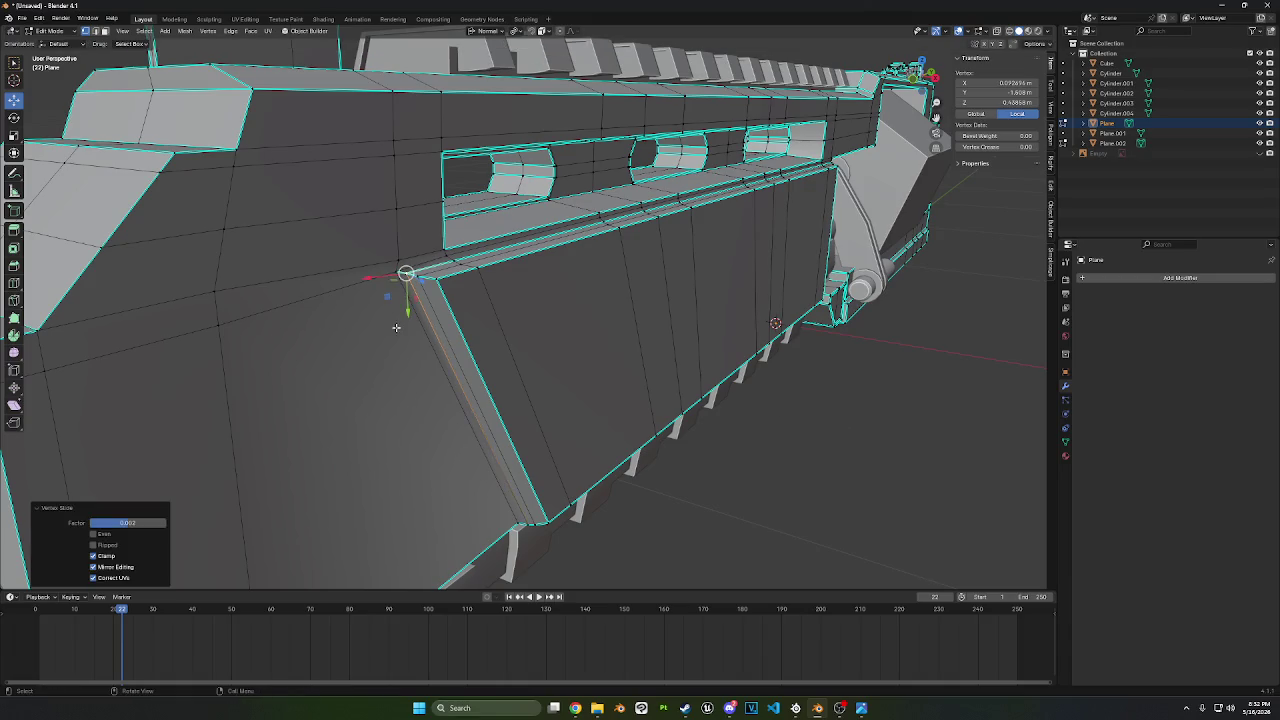
{"action": "middle_click_drag", "start_coordinate": [477, 311], "coordinate": [341, 225]}
- Apply Shade Smooth by Angle to the gun body in Object Mode
{"action": "left_click", "coordinate": [44, 35]}
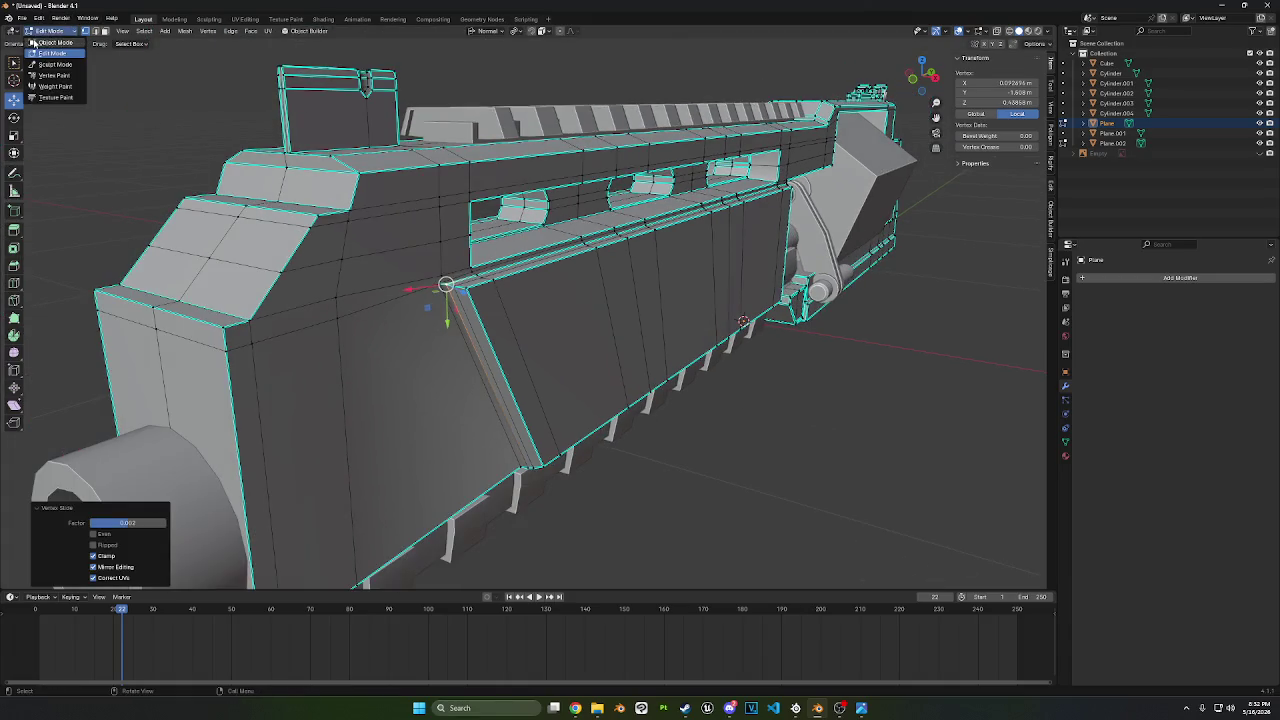
{"action": "left_click", "coordinate": [55, 45]}
{"action": "right_click", "coordinate": [282, 334]}
{"action": "left_click", "coordinate": [370, 363]}
{"action": "scroll", "coordinate": [470, 370], "scroll_direction": "up", "scroll_amount": 5}
{"action": "mouse_move", "coordinate": [425, 362]}
{"action": "middle_mouse_down"}
{"action": "mouse_move", "coordinate": [414, 360]}
{"action": "mouse_move", "coordinate": [491, 380]}
{"action": "mouse_move", "coordinate": [503, 305]}
{"action": "middle_mouse_up"}
- Back in Edit Mode, slide the panel corner vertex again (factor about 0.43)
{"action": "key", "text": "Tab"}
{"action": "scroll", "coordinate": [503, 305], "scroll_direction": "up", "scroll_amount": 3}
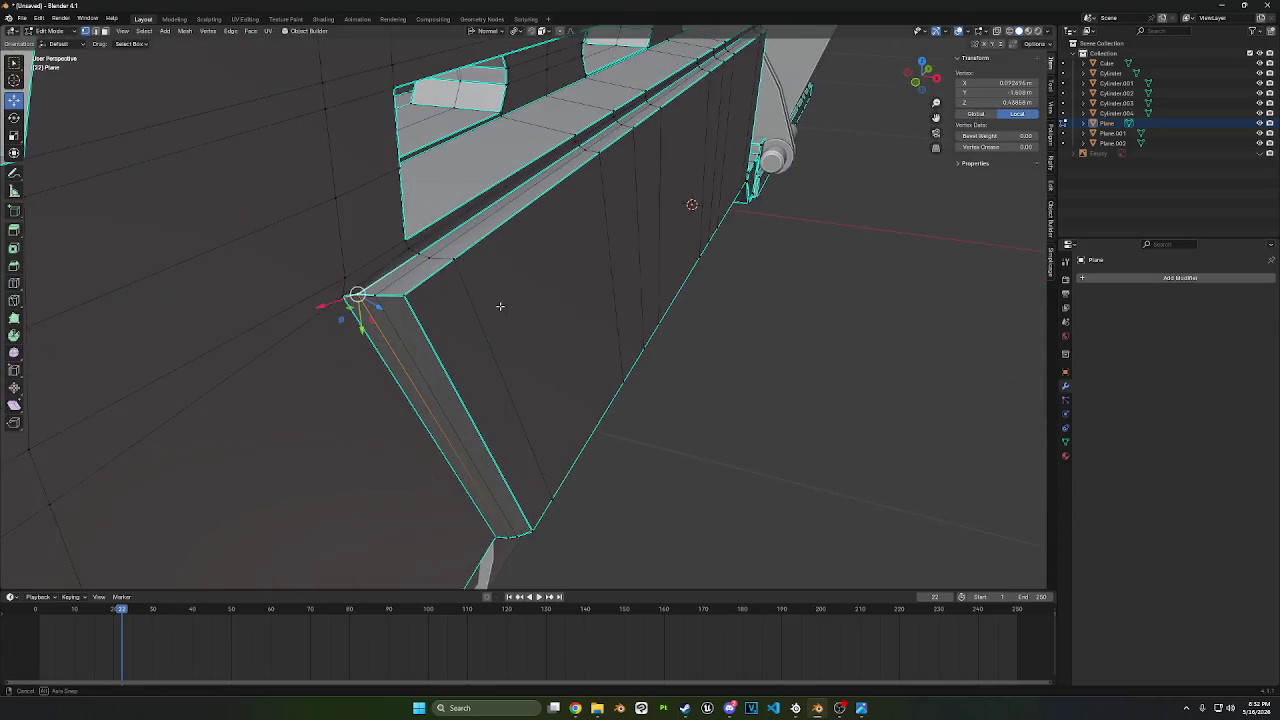
{"action": "scroll", "coordinate": [503, 305], "scroll_direction": "up", "scroll_amount": 1}
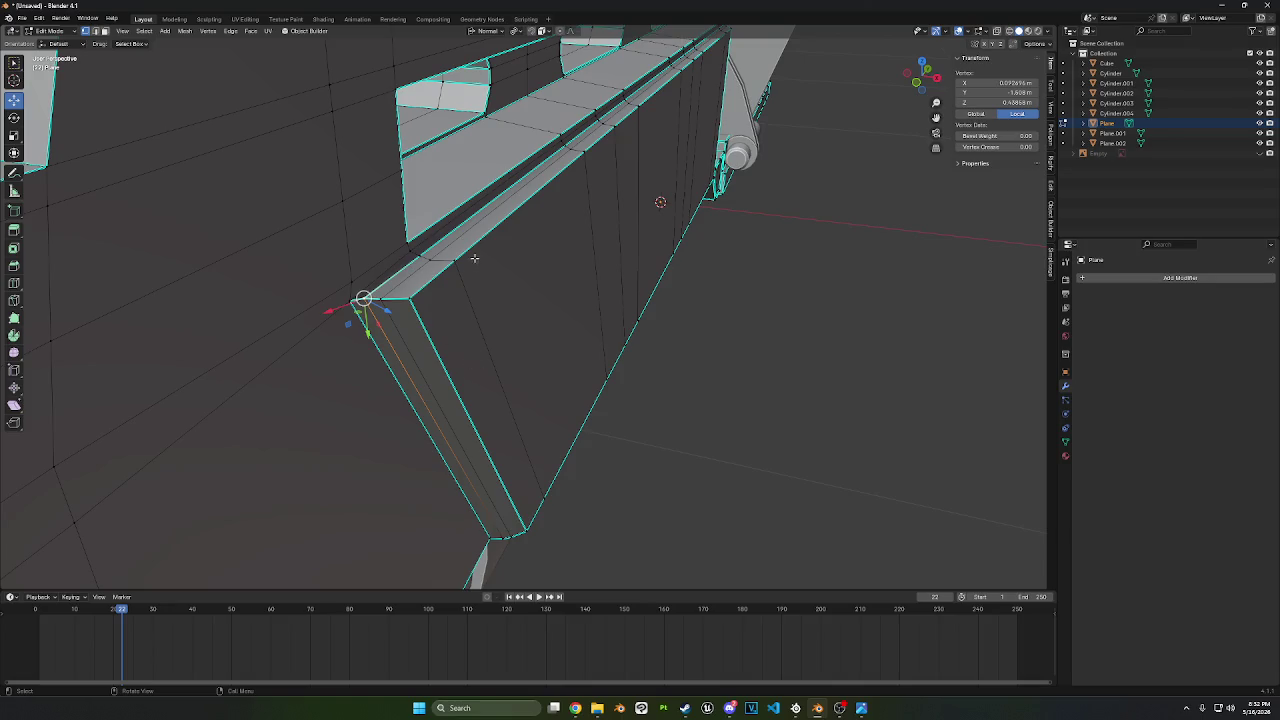
{"action": "mouse_move", "coordinate": [474, 258]}
{"action": "middle_mouse_down"}
{"action": "mouse_move", "coordinate": [523, 329]}
{"action": "mouse_move", "coordinate": [471, 280]}
{"action": "mouse_move", "coordinate": [493, 272]}
{"action": "mouse_move", "coordinate": [409, 208]}
{"action": "middle_mouse_up"}
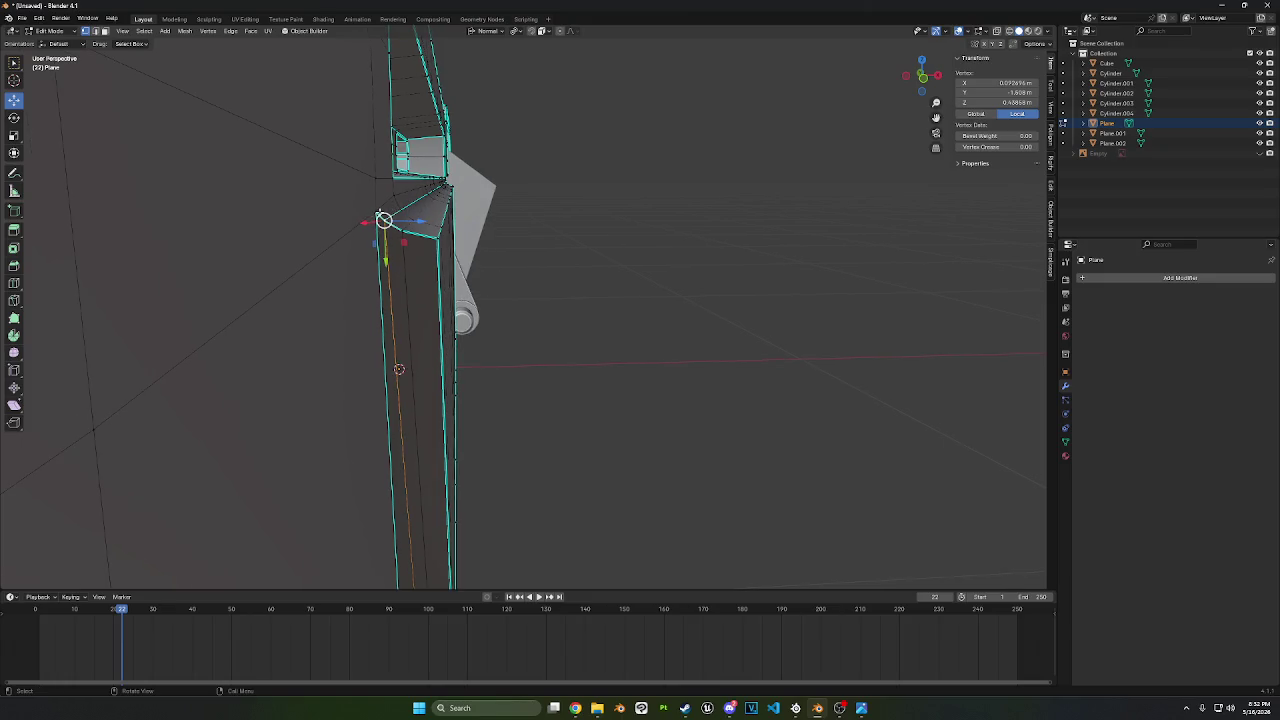
{"action": "key", "text": "shift+v"}
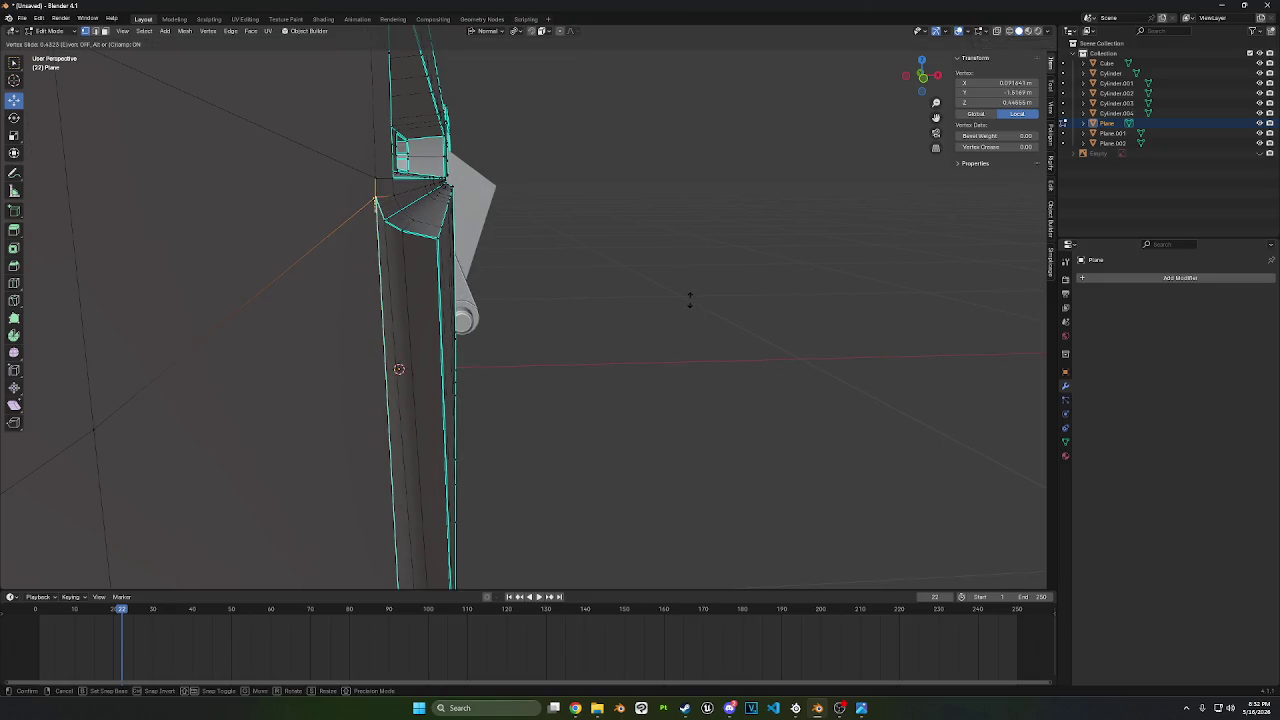
{"action": "left_click", "coordinate": [689, 297]}
{"action": "middle_click_drag", "start_coordinate": [703, 297], "coordinate": [613, 297]}
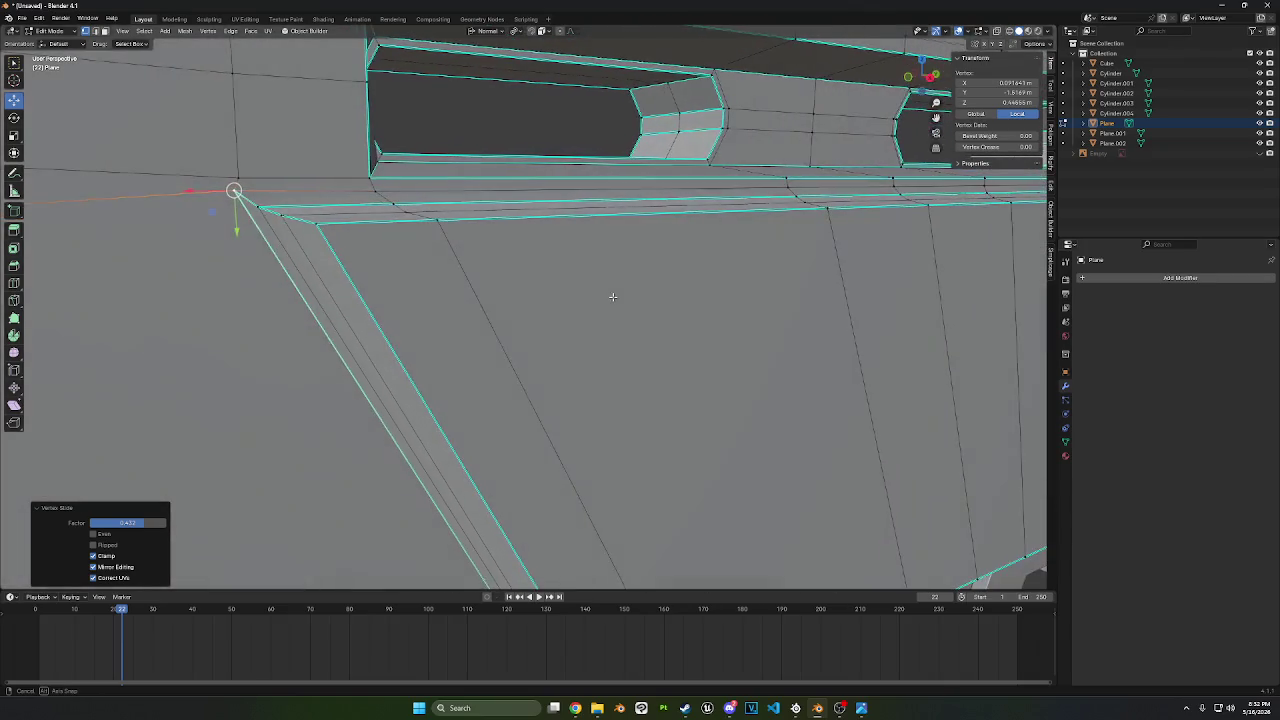
{"action": "left_click", "coordinate": [98, 31]}
- Clear sharp marks from all edges and reapply Shade Smooth by Angle
{"action": "key", "text": "a"}
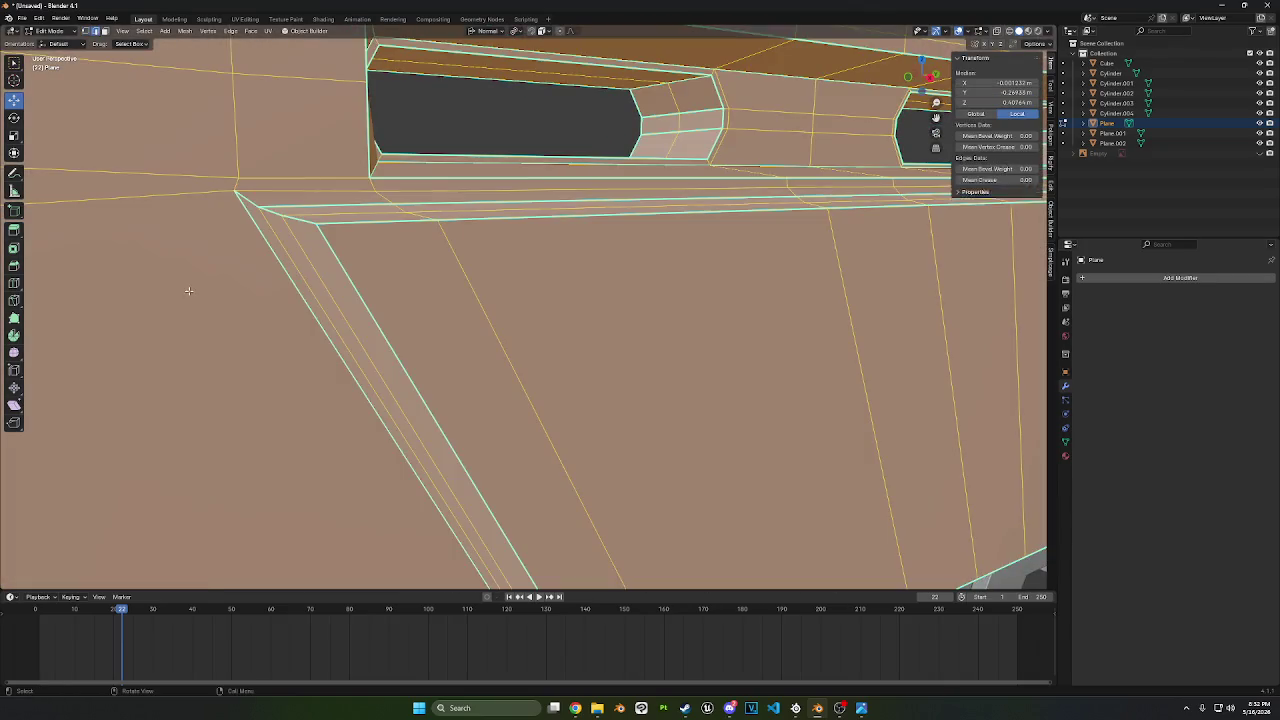
{"action": "key", "text": "ctrl+e"}
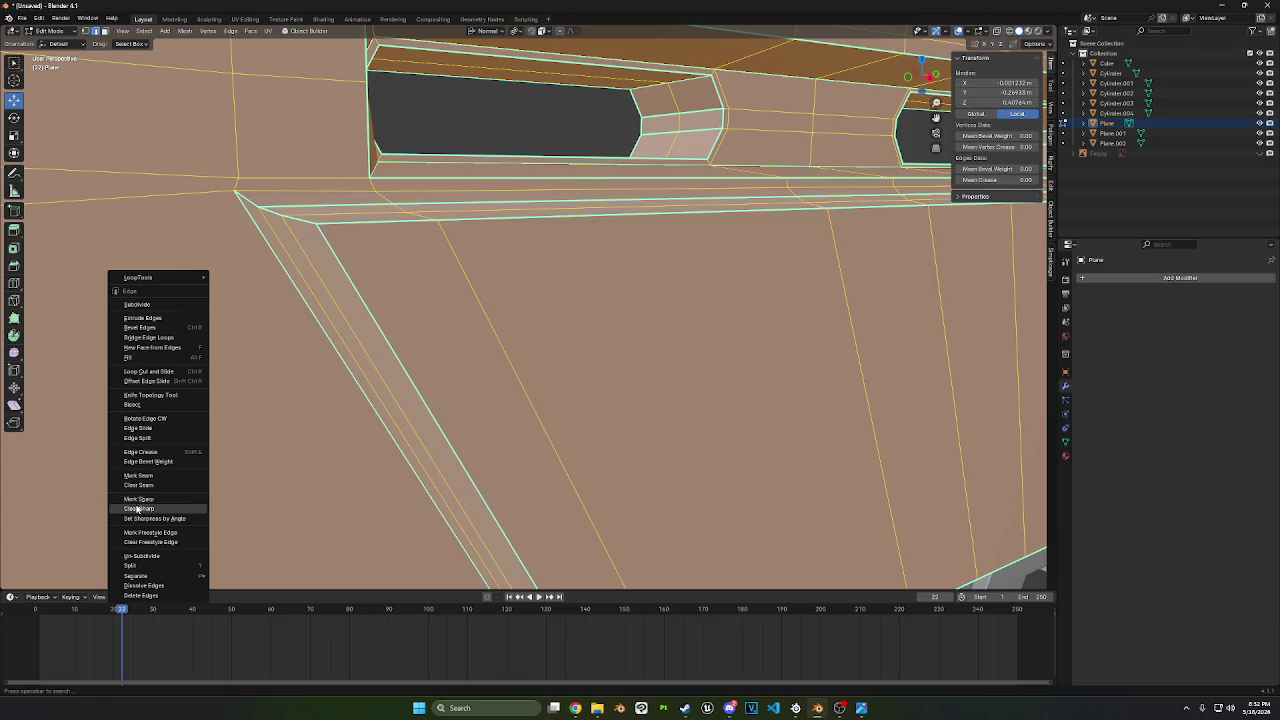
{"action": "left_click", "coordinate": [137, 509]}
{"action": "left_click", "coordinate": [62, 31]}
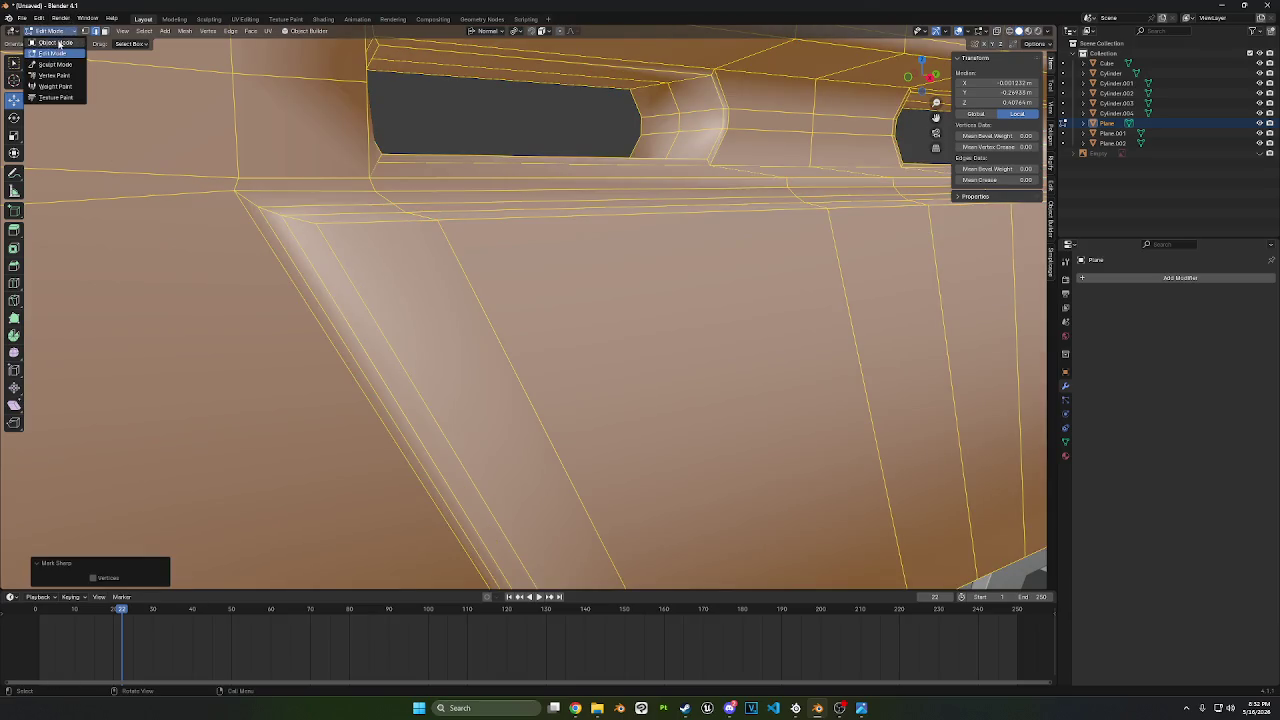
{"action": "left_click", "coordinate": [55, 45]}
{"action": "right_click", "coordinate": [134, 246]}
{"action": "left_click", "coordinate": [140, 246]}
{"action": "scroll", "coordinate": [143, 246], "scroll_direction": "down", "scroll_amount": 3}
{"action": "scroll", "coordinate": [423, 286], "scroll_direction": "down", "scroll_amount": 3}
{"action": "middle_click_drag", "start_coordinate": [423, 286], "coordinate": [466, 283]}
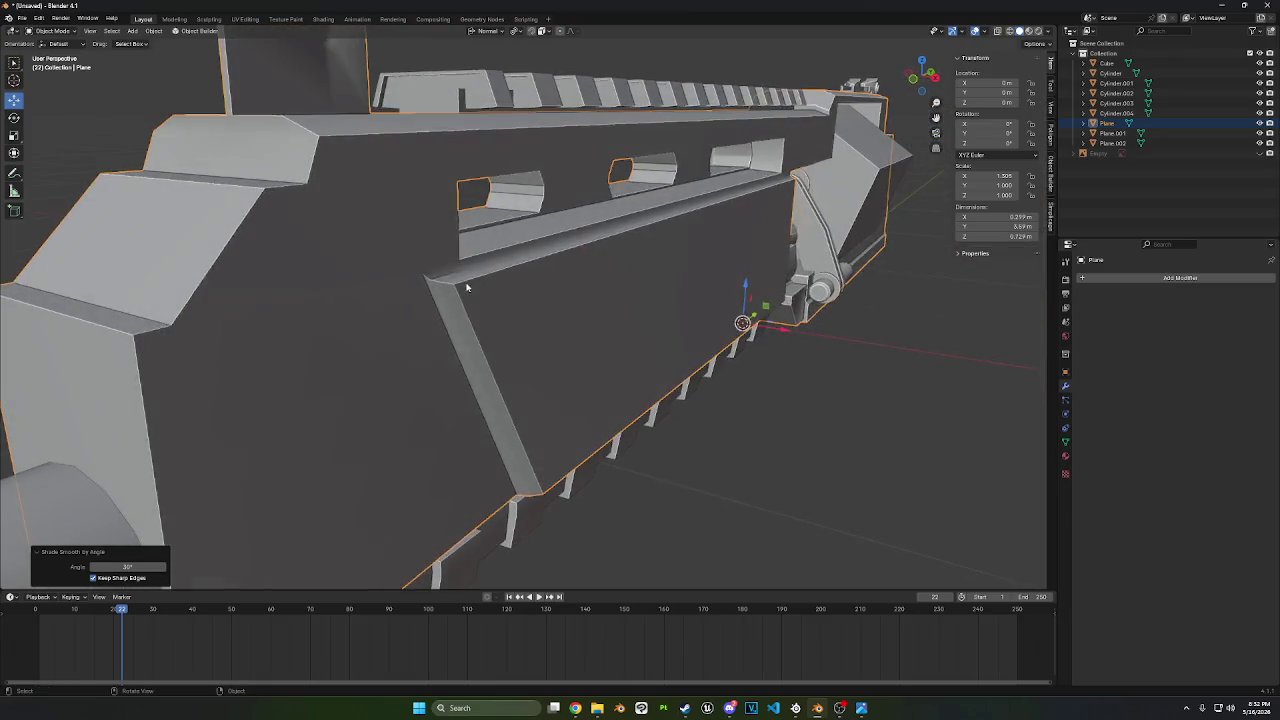
- Mark the side panel's top front edge and adjacent diagonal edge sharp
{"action": "key", "text": "Tab"}
{"action": "scroll", "coordinate": [460, 277], "scroll_direction": "up", "scroll_amount": 3}
{"action": "left_click", "coordinate": [337, 243]}
{"action": "right_click", "coordinate": [337, 243]}
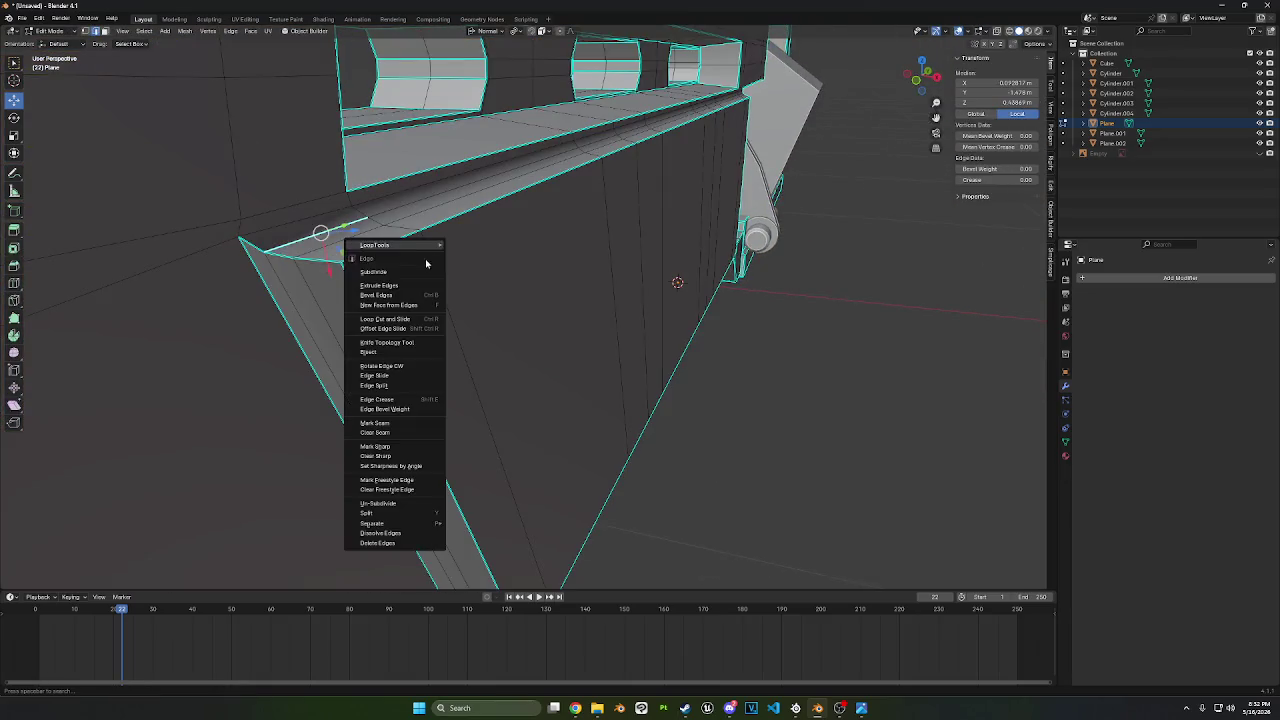
{"action": "left_click", "coordinate": [408, 452]}
{"action": "left_click", "coordinate": [318, 260]}
{"action": "right_click", "coordinate": [320, 238]}
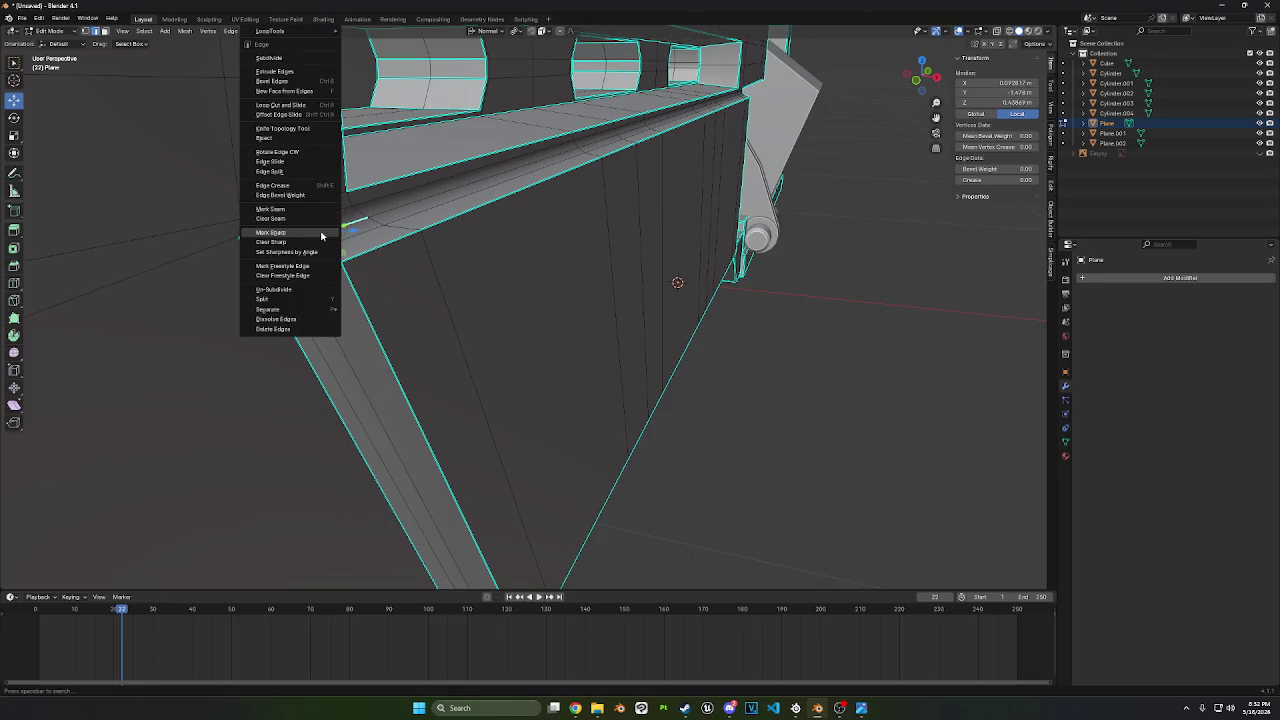
{"action": "left_click", "coordinate": [270, 232]}
{"action": "mouse_move", "coordinate": [320, 233]}
{"action": "middle_mouse_down"}
{"action": "mouse_move", "coordinate": [247, 224]}
{"action": "mouse_move", "coordinate": [315, 266]}
{"action": "mouse_move", "coordinate": [393, 249]}
{"action": "mouse_move", "coordinate": [241, 121]}
{"action": "middle_mouse_up"}
{"action": "left_click", "coordinate": [238, 210], "text": "ctrl"}
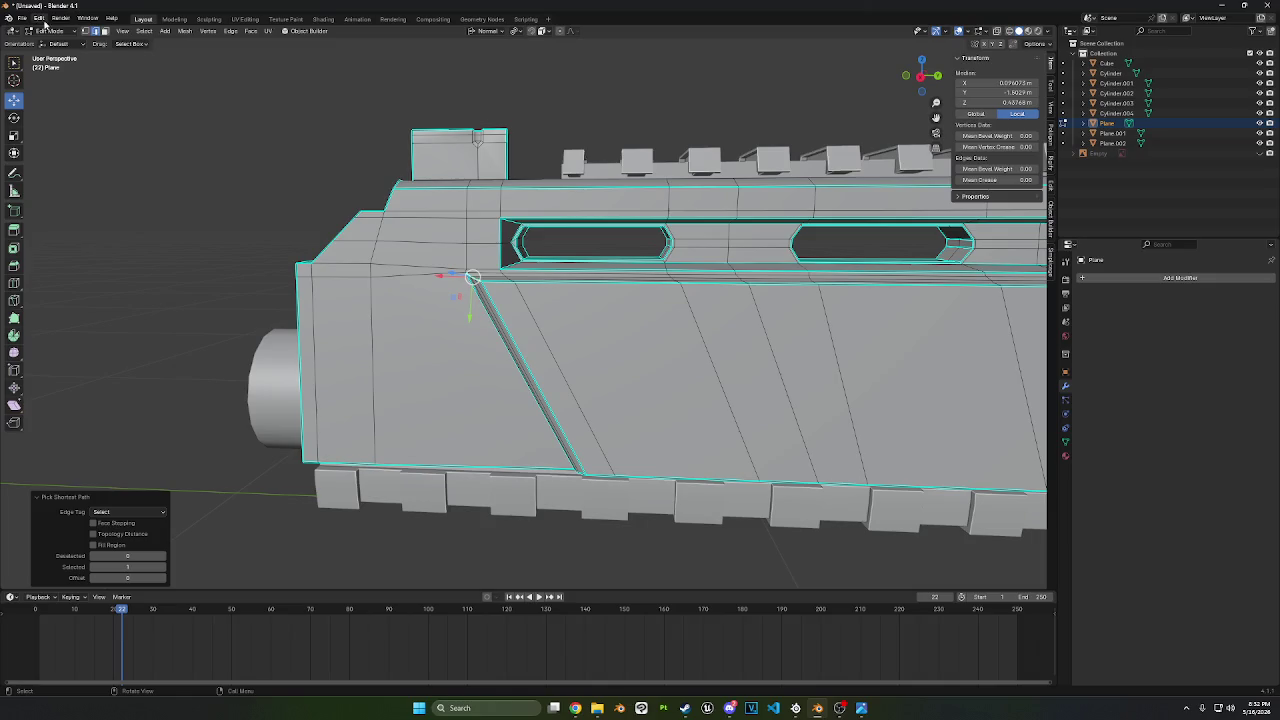
- Toggle to Object Mode and back into Edit Mode, viewing the whole gun
{"action": "left_click", "coordinate": [47, 31]}
{"action": "left_click", "coordinate": [45, 43]}
{"action": "mouse_move", "coordinate": [223, 163]}
{"action": "middle_mouse_down"}
{"action": "mouse_move", "coordinate": [513, 310]}
{"action": "mouse_move", "coordinate": [447, 278]}
{"action": "mouse_move", "coordinate": [568, 272]}
{"action": "mouse_move", "coordinate": [512, 235]}
{"action": "mouse_move", "coordinate": [523, 309]}
{"action": "mouse_move", "coordinate": [349, 200]}
{"action": "mouse_move", "coordinate": [371, 220]}
{"action": "mouse_move", "coordinate": [269, 275]}
{"action": "mouse_move", "coordinate": [600, 271]}
{"action": "mouse_move", "coordinate": [576, 271]}
{"action": "middle_mouse_up"}
{"action": "scroll", "coordinate": [447, 278], "scroll_direction": "down", "scroll_amount": 2}
{"action": "key", "text": "Tab"}
{"action": "scroll", "coordinate": [269, 275], "scroll_direction": "down", "scroll_amount": 3}
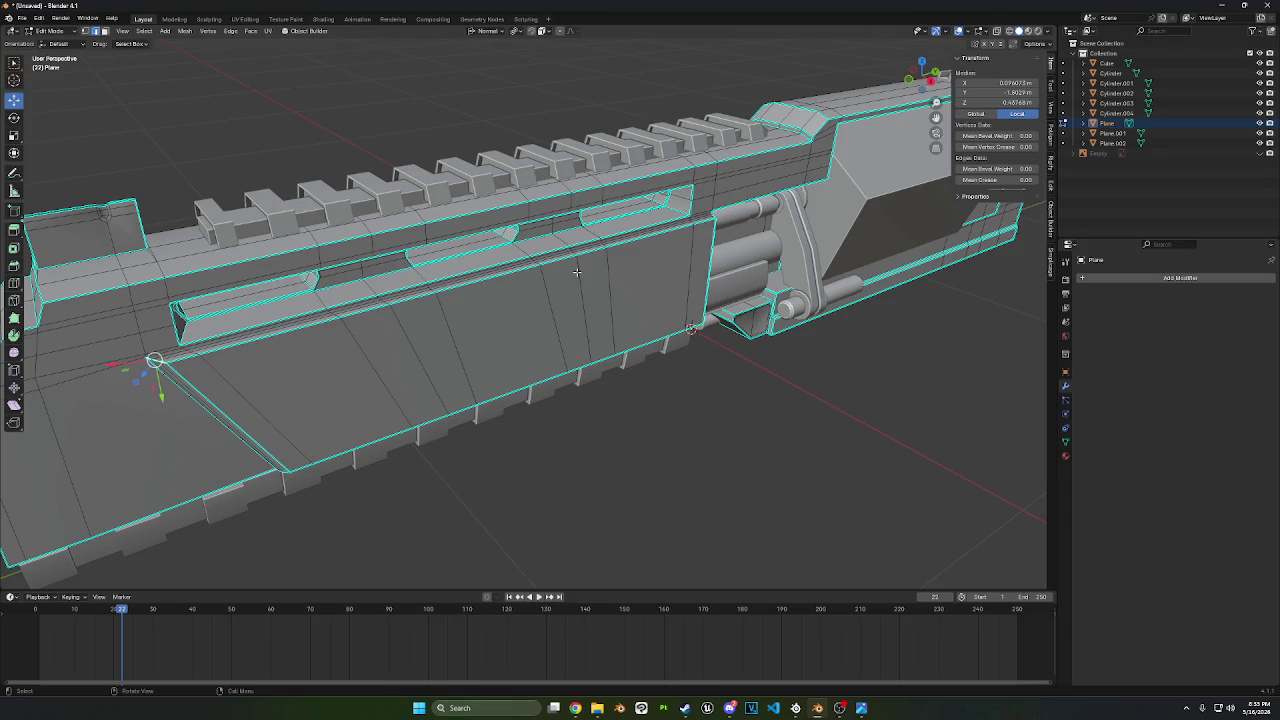
{"action": "mouse_move", "coordinate": [576, 271]}
{"action": "middle_mouse_down"}
{"action": "mouse_move", "coordinate": [443, 314]}
{"action": "mouse_move", "coordinate": [574, 304]}
{"action": "mouse_move", "coordinate": [380, 268]}
{"action": "mouse_move", "coordinate": [449, 283]}
{"action": "mouse_move", "coordinate": [1048, 195]}
{"action": "middle_mouse_up"}
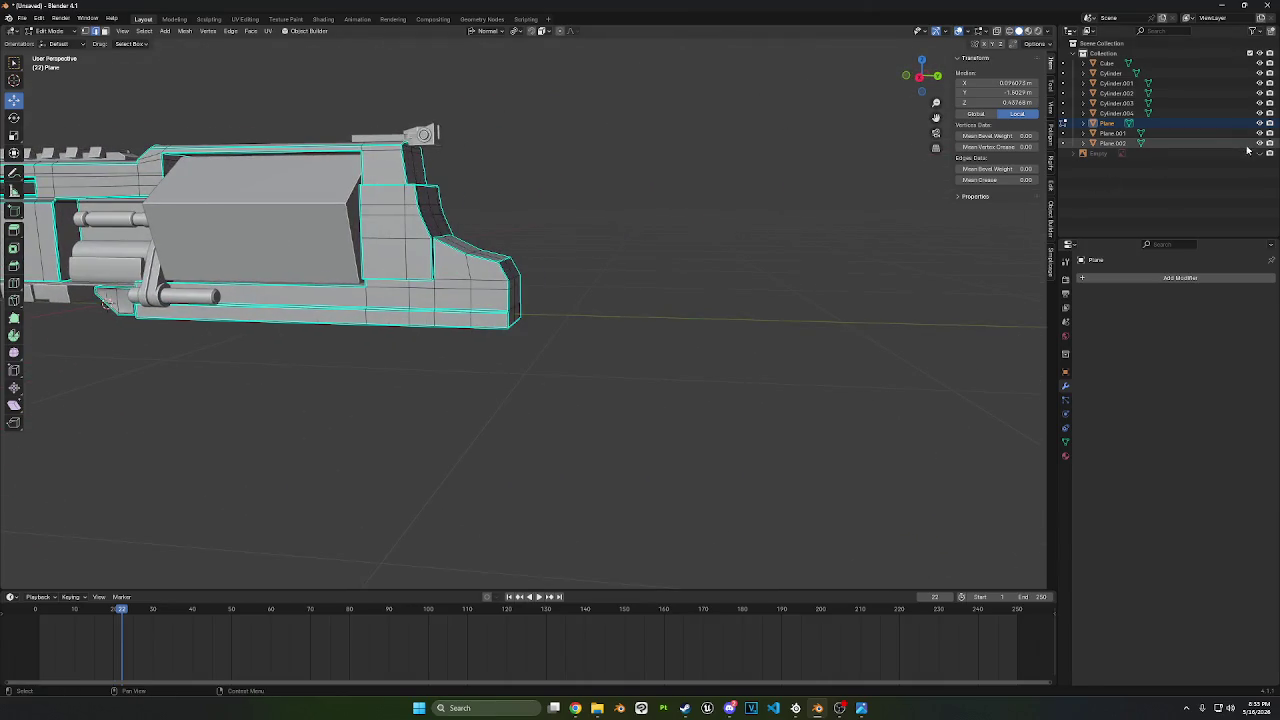
- Unhide the grip reference Empty, go to Right Ortho, deselect, and call up Add Mesh
{"action": "left_click", "coordinate": [1268, 152]}
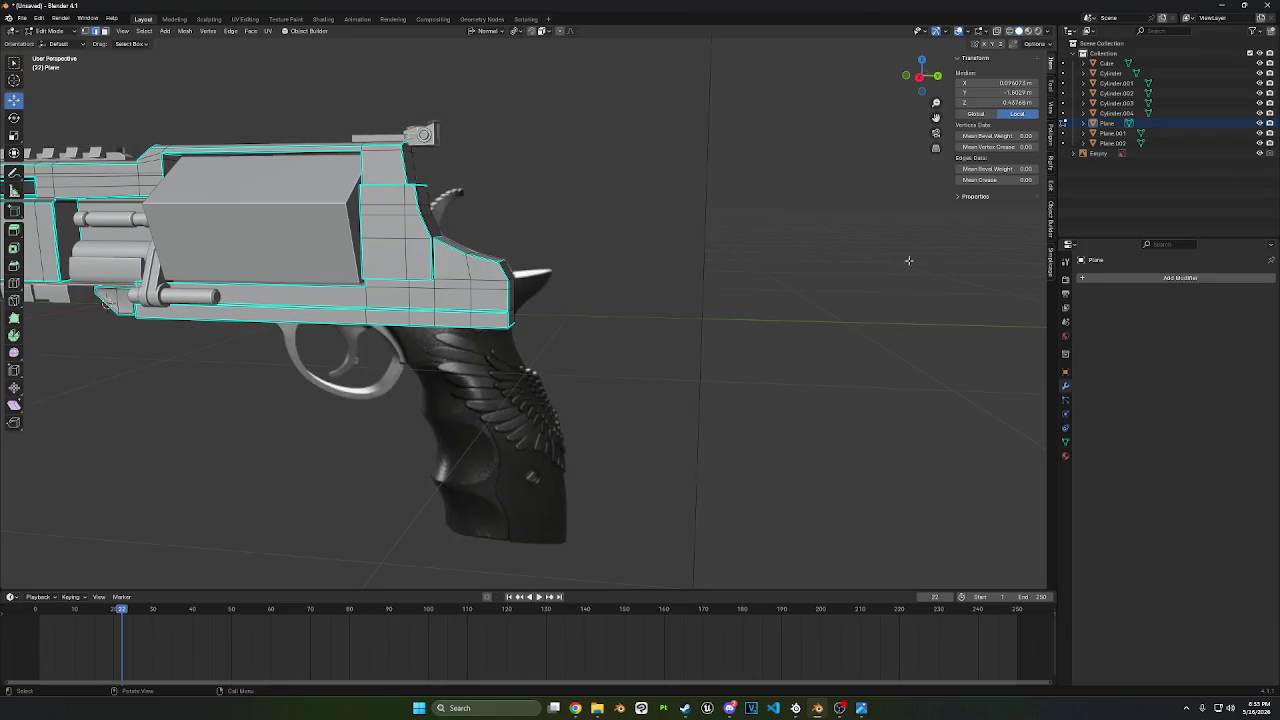
{"action": "left_click", "coordinate": [919, 80]}
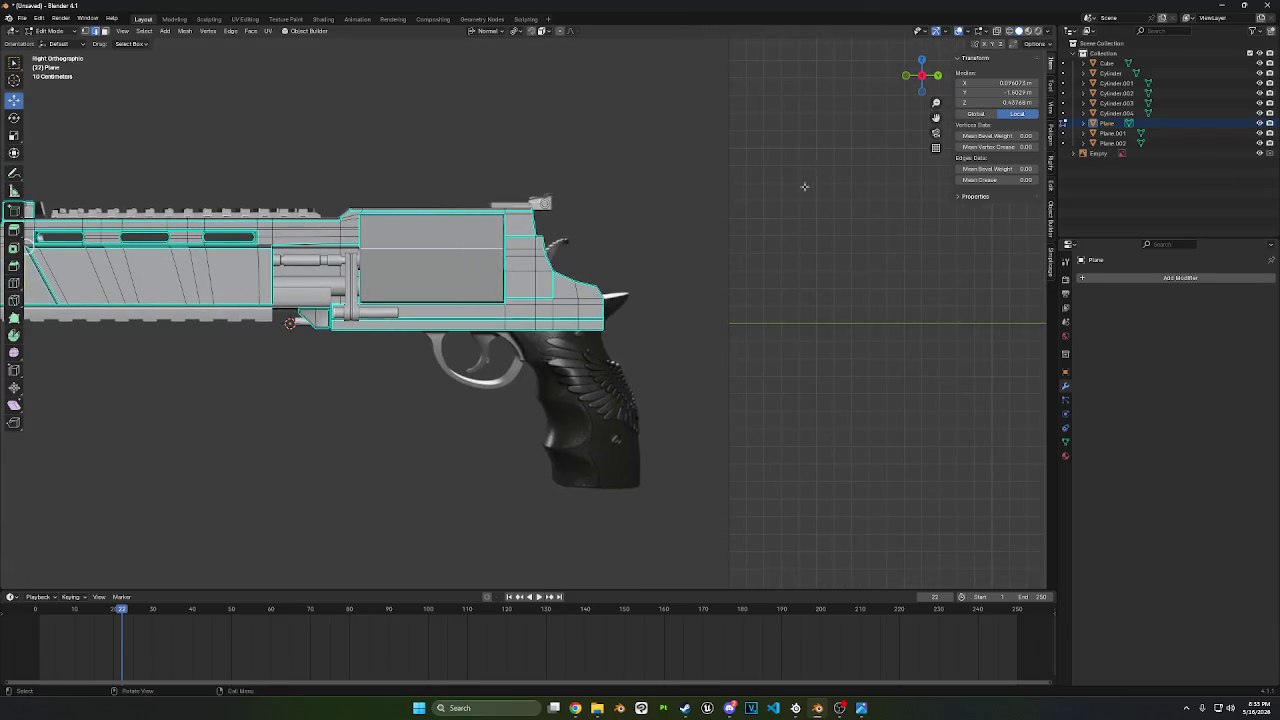
{"action": "mouse_move", "coordinate": [784, 270]}
{"action": "middle_mouse_down"}
{"action": "mouse_move", "coordinate": [741, 283]}
{"action": "mouse_move", "coordinate": [809, 218]}
{"action": "middle_mouse_up"}
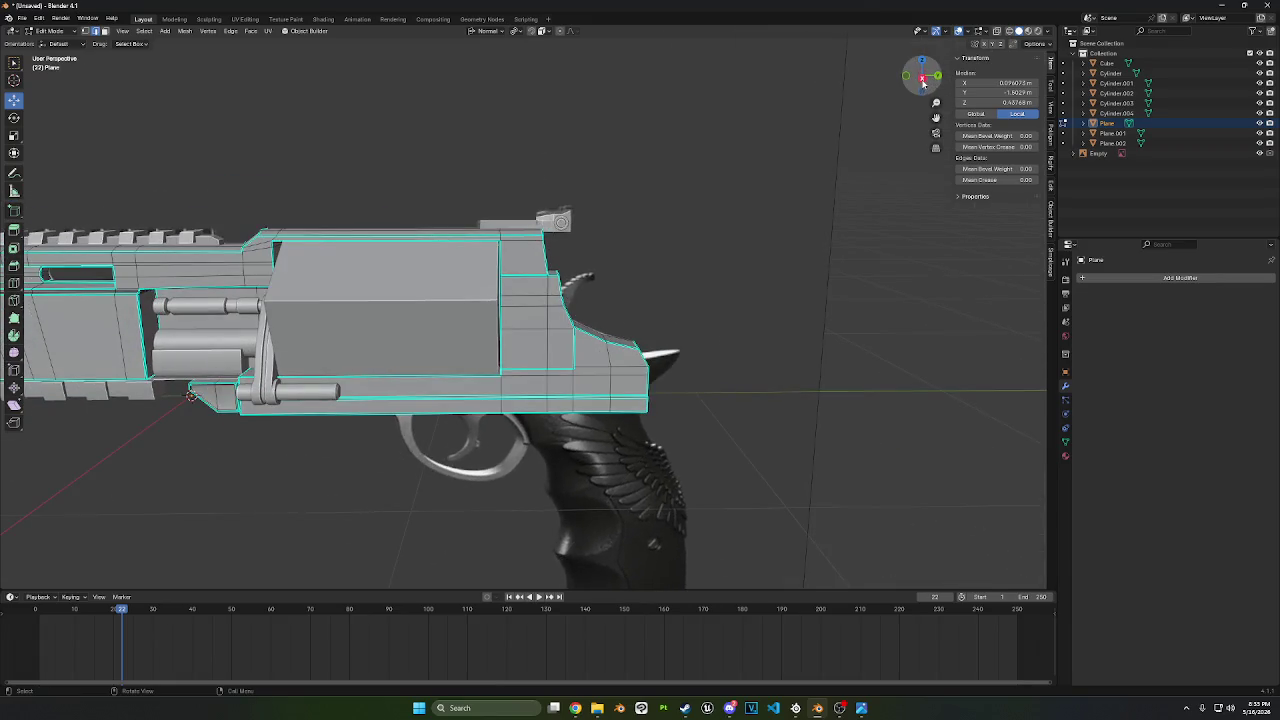
{"action": "left_click", "coordinate": [922, 82]}
{"action": "left_click", "coordinate": [680, 214]}
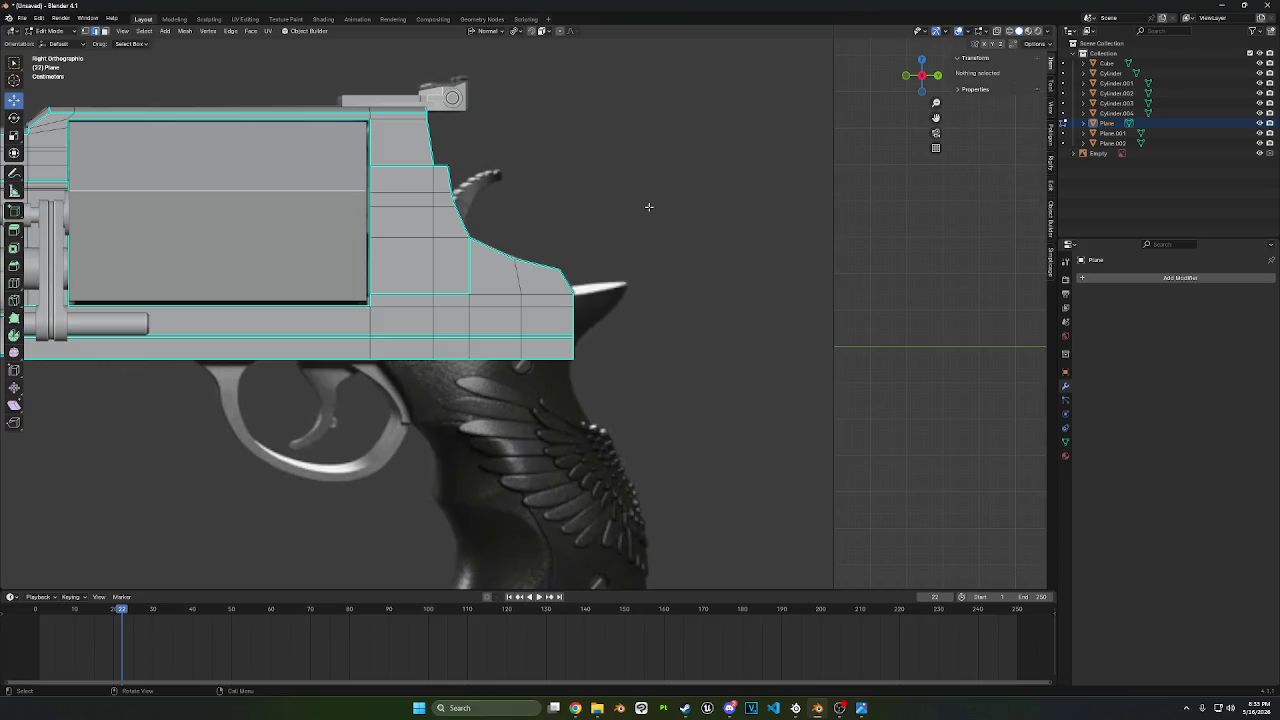
{"action": "middle_click_drag", "start_coordinate": [618, 244], "coordinate": [818, 104], "text": "shift"}
{"action": "key", "text": "shift+a"}
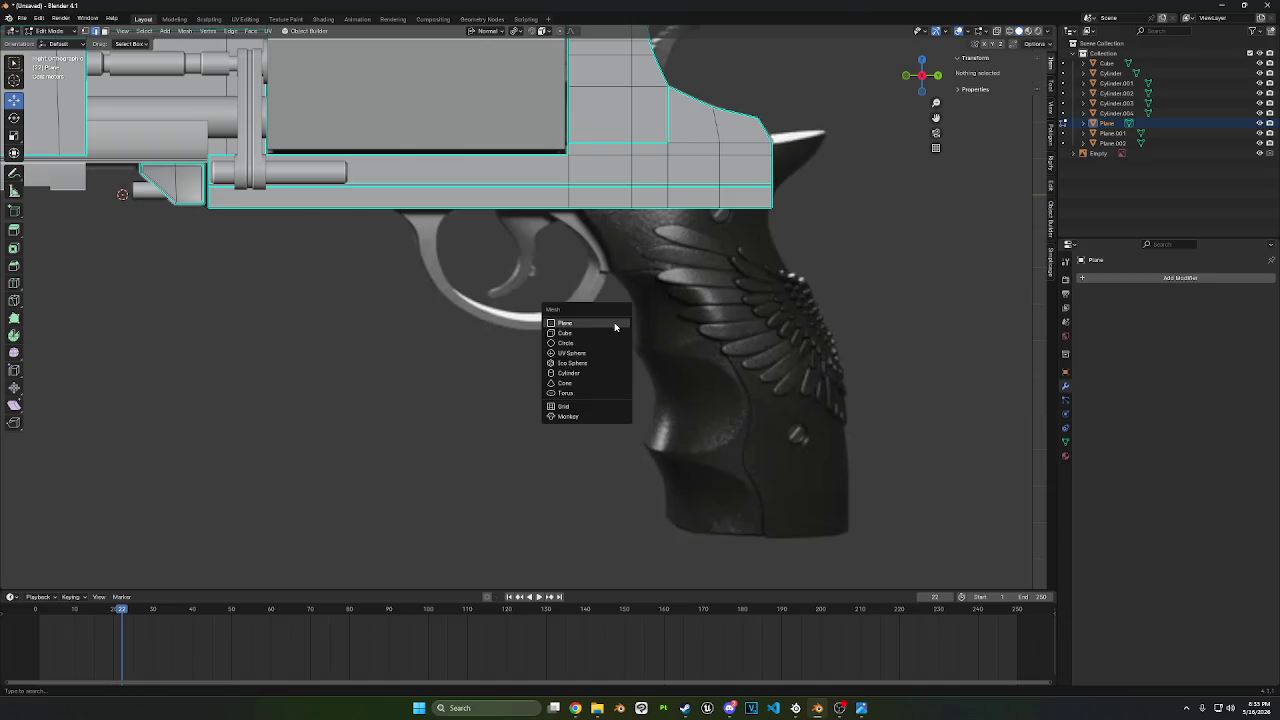
- Undo the cube accidentally added inside the Plane mesh in Edit Mode
{"action": "left_click", "coordinate": [586, 336]}
{"action": "key", "text": "s"}
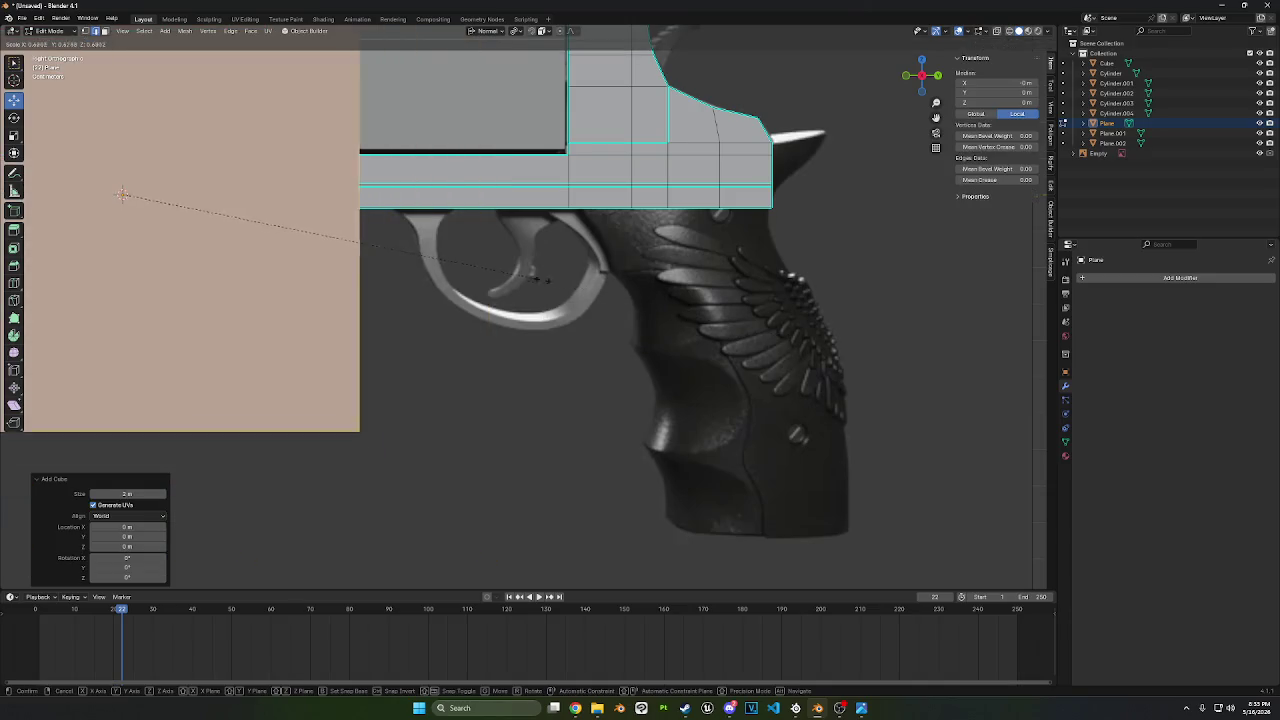
{"action": "key", "text": "Escape"}
{"action": "key", "text": "ctrl+z"}
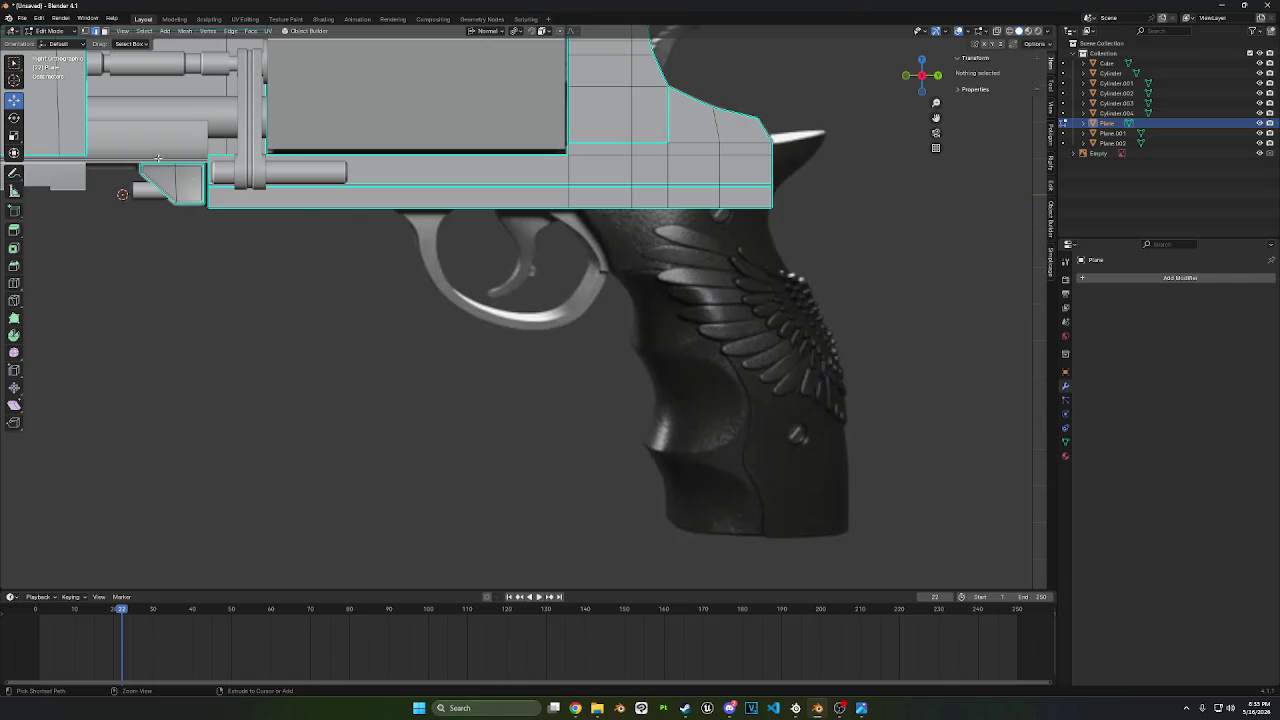
- In Object Mode, add Cube.001 and scale it down to 0.125 m per side
{"action": "left_click", "coordinate": [50, 31]}
{"action": "left_click", "coordinate": [52, 46]}
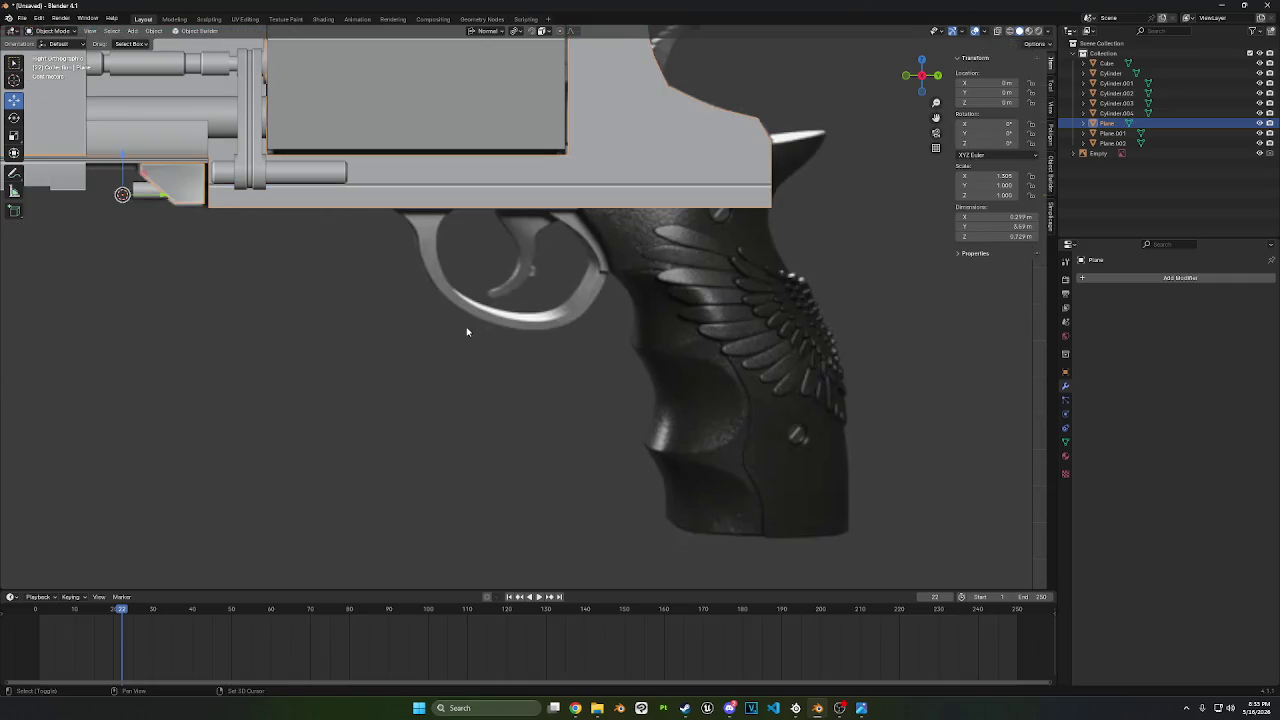
{"action": "key", "text": "shift+a"}
{"action": "left_click", "coordinate": [519, 342]}
{"action": "key", "text": "s"}
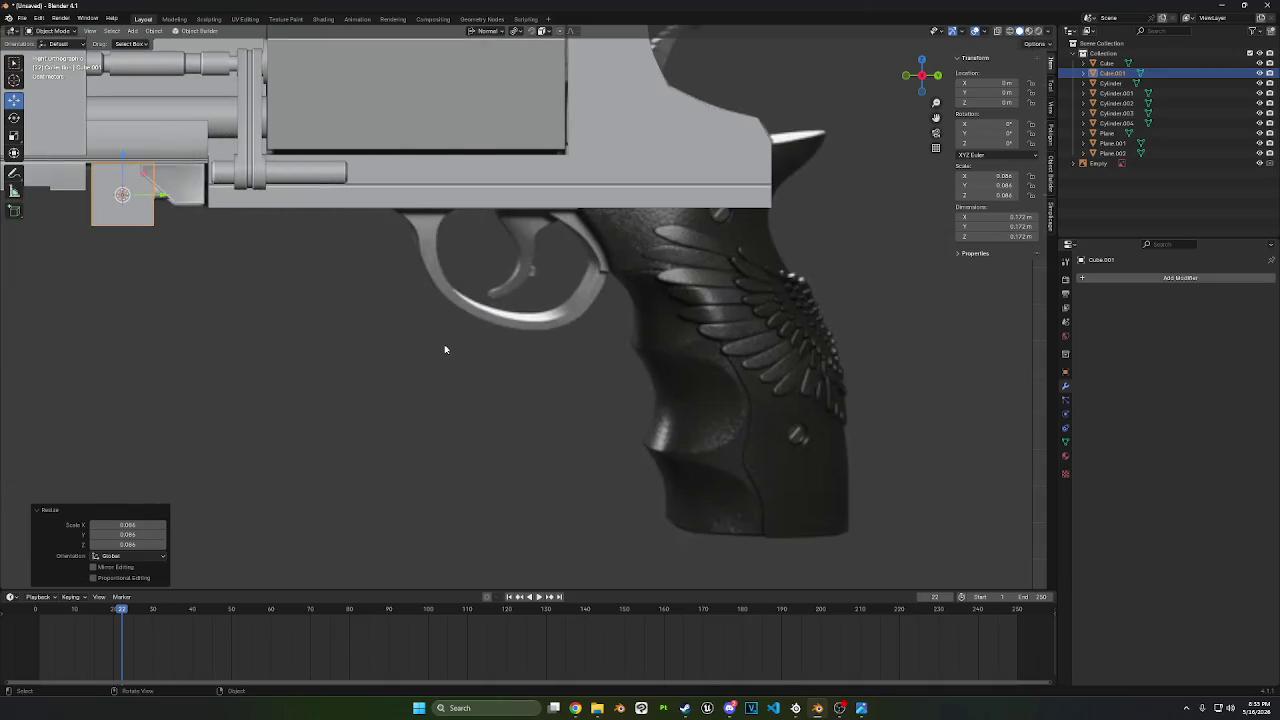
{"action": "key", "text": "s"}
{"action": "left_click", "coordinate": [366, 286]}
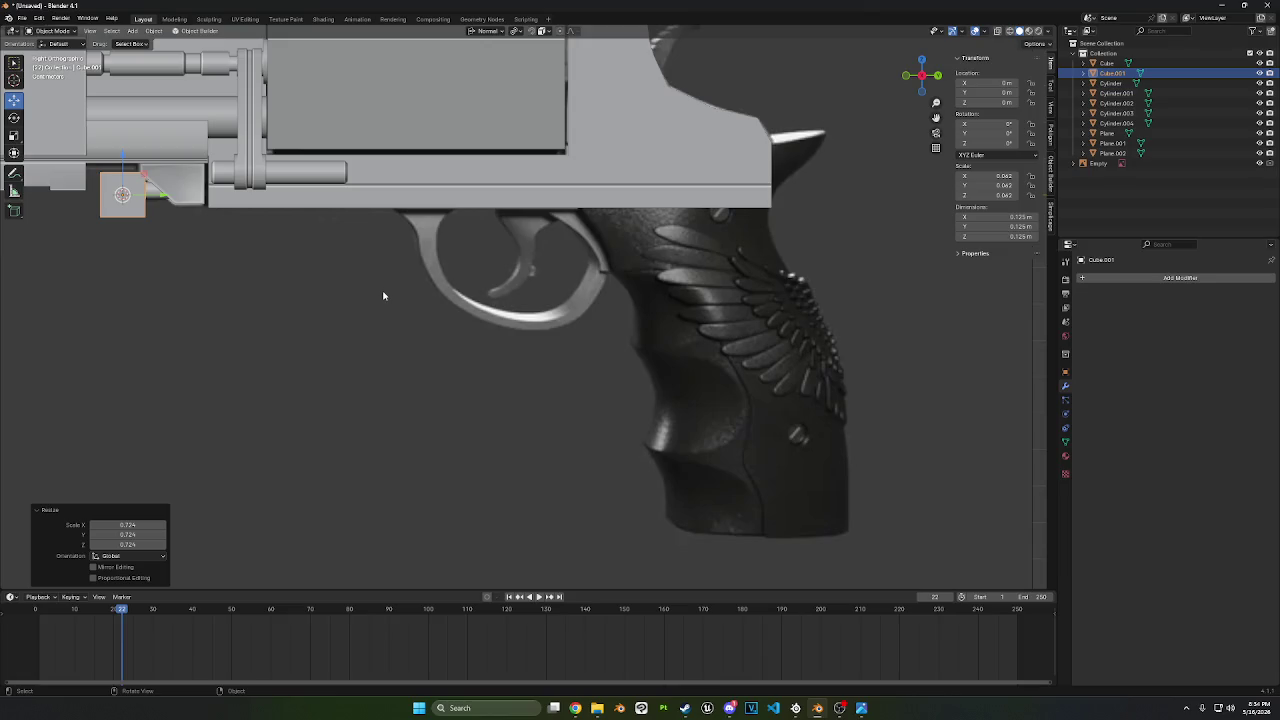
- Show the grip reference and return to the right side view
{"action": "scroll", "coordinate": [383, 296], "scroll_direction": "down", "scroll_amount": 3}
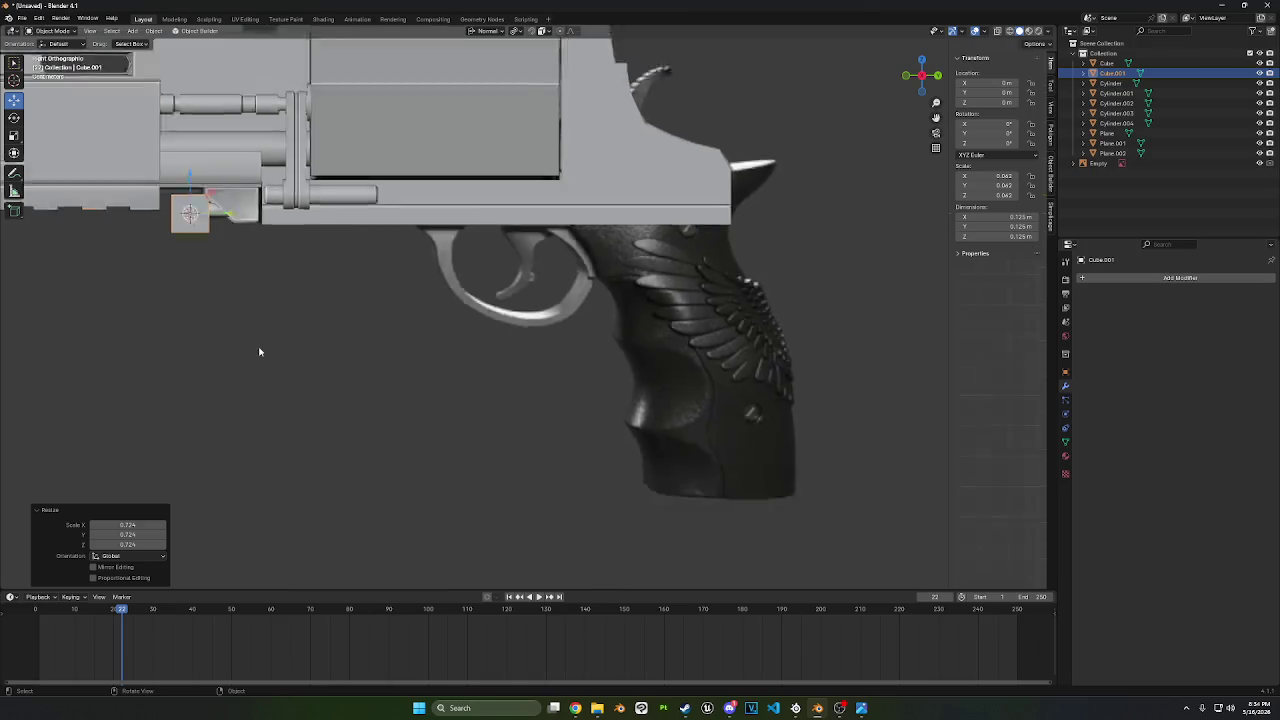
{"action": "scroll", "coordinate": [260, 351], "scroll_direction": "down", "scroll_amount": 3}
{"action": "middle_click_drag", "start_coordinate": [337, 343], "coordinate": [403, 334], "text": "shift"}
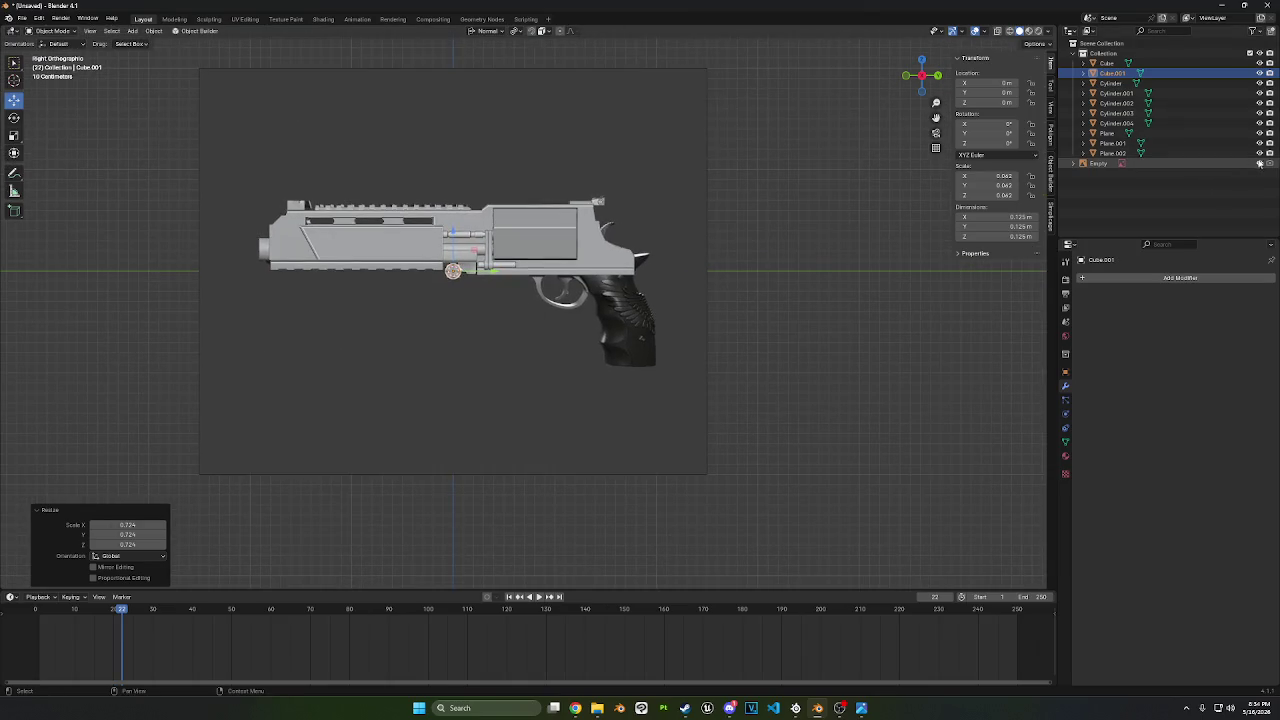
{"action": "mouse_move", "coordinate": [674, 366]}
{"action": "middle_mouse_down"}
{"action": "mouse_move", "coordinate": [694, 369]}
{"action": "mouse_move", "coordinate": [671, 371]}
{"action": "middle_mouse_up"}
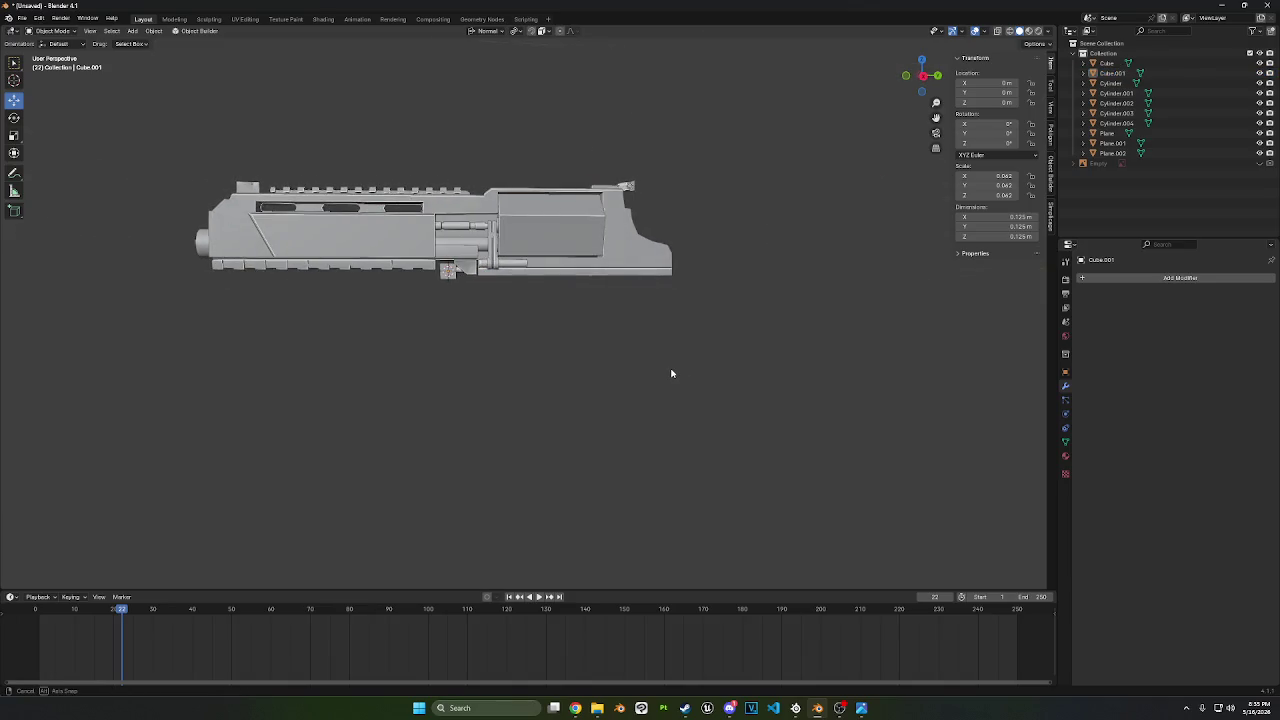
{"action": "left_click", "coordinate": [1259, 163]}
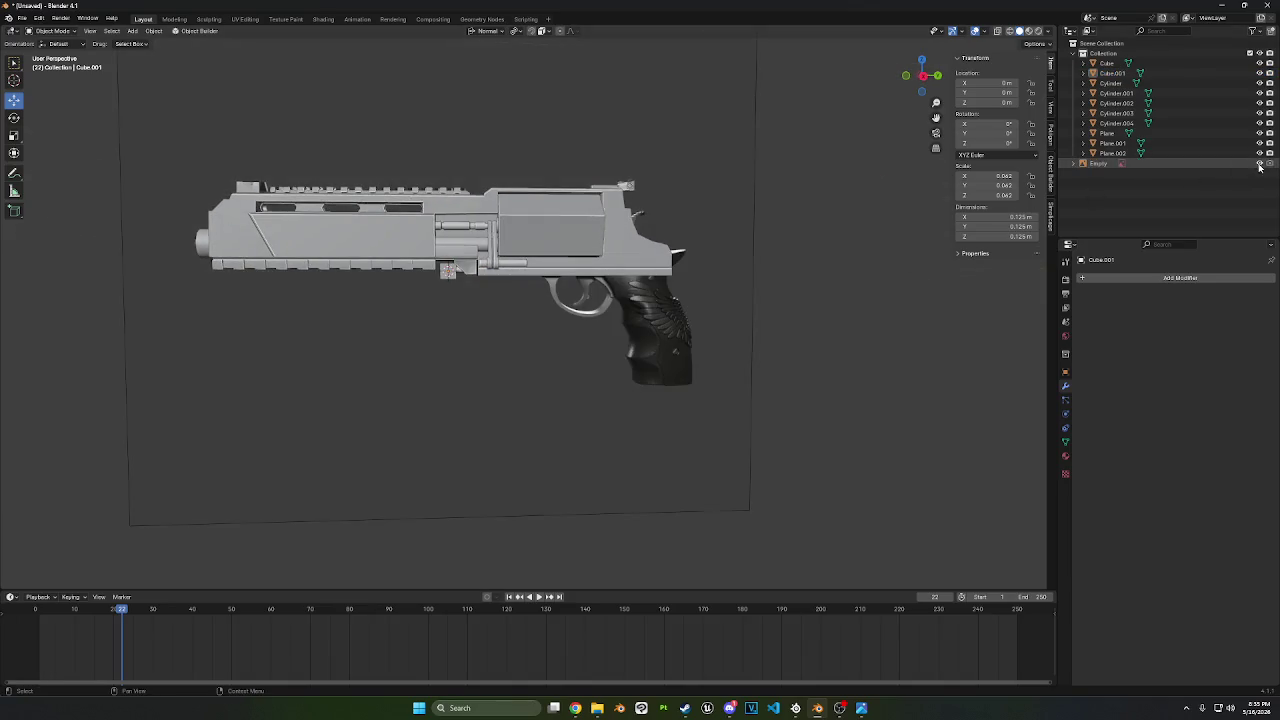
{"action": "left_click", "coordinate": [937, 75]}
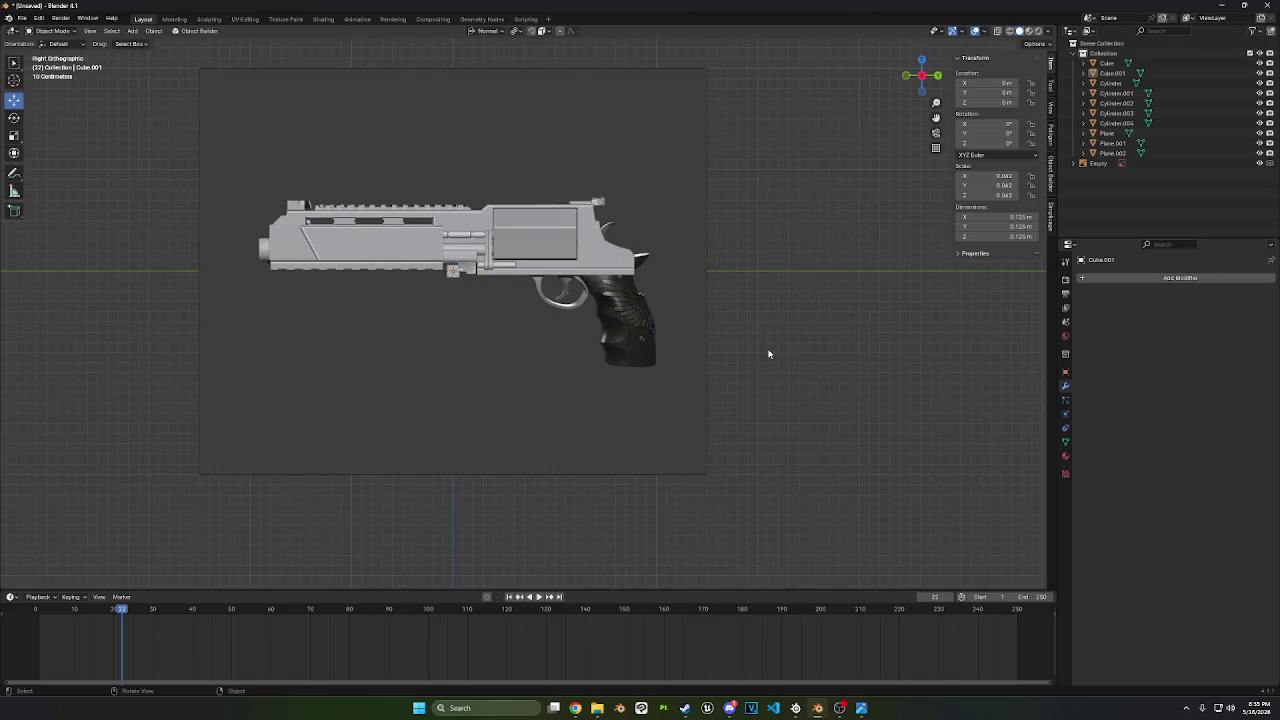
- Move Cube.001 under the frame before the trigger, then hide the grip reference
{"action": "left_click", "coordinate": [1112, 153]}
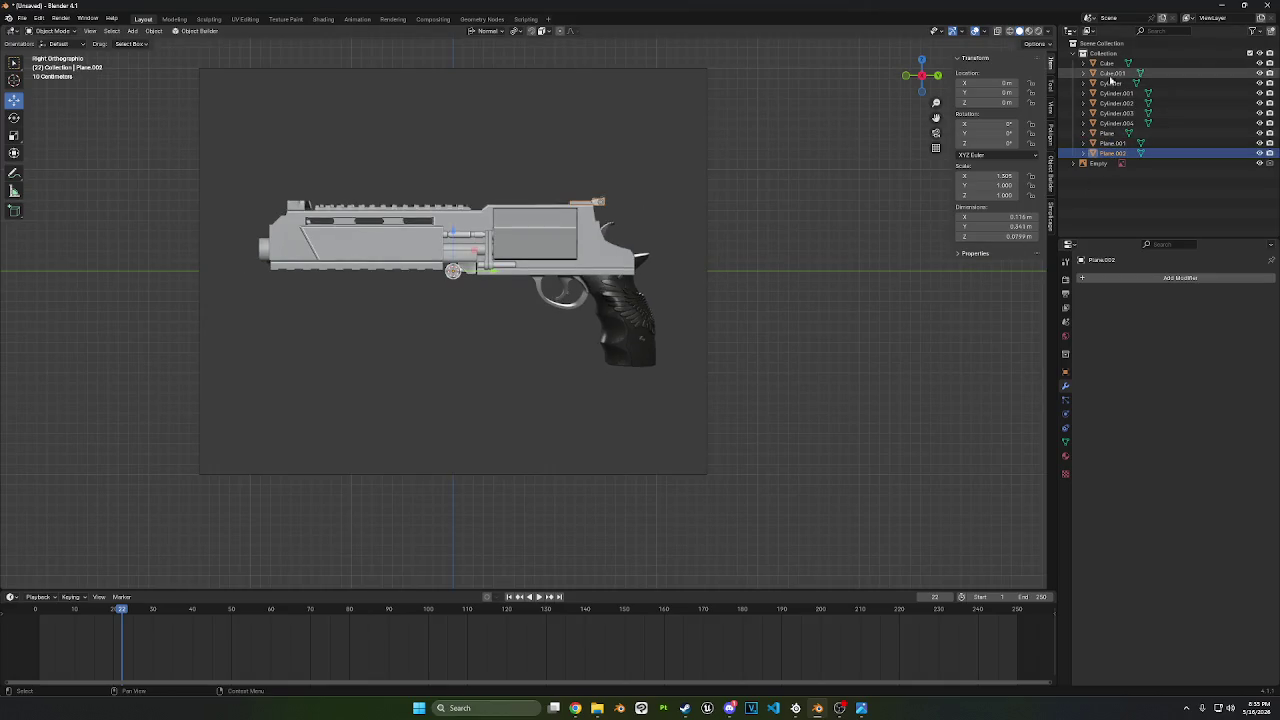
{"action": "left_click", "coordinate": [1111, 75]}
{"action": "key", "text": "g"}
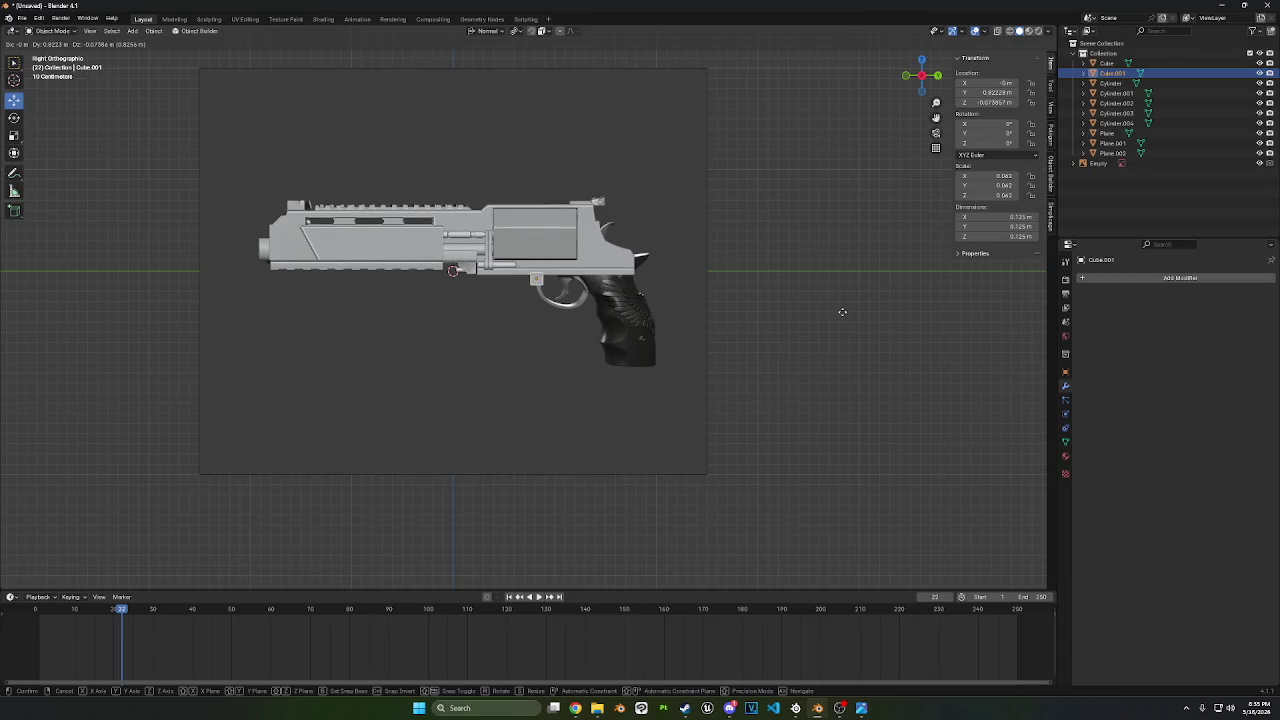
{"action": "left_click", "coordinate": [842, 312]}
{"action": "left_click", "coordinate": [1259, 163]}
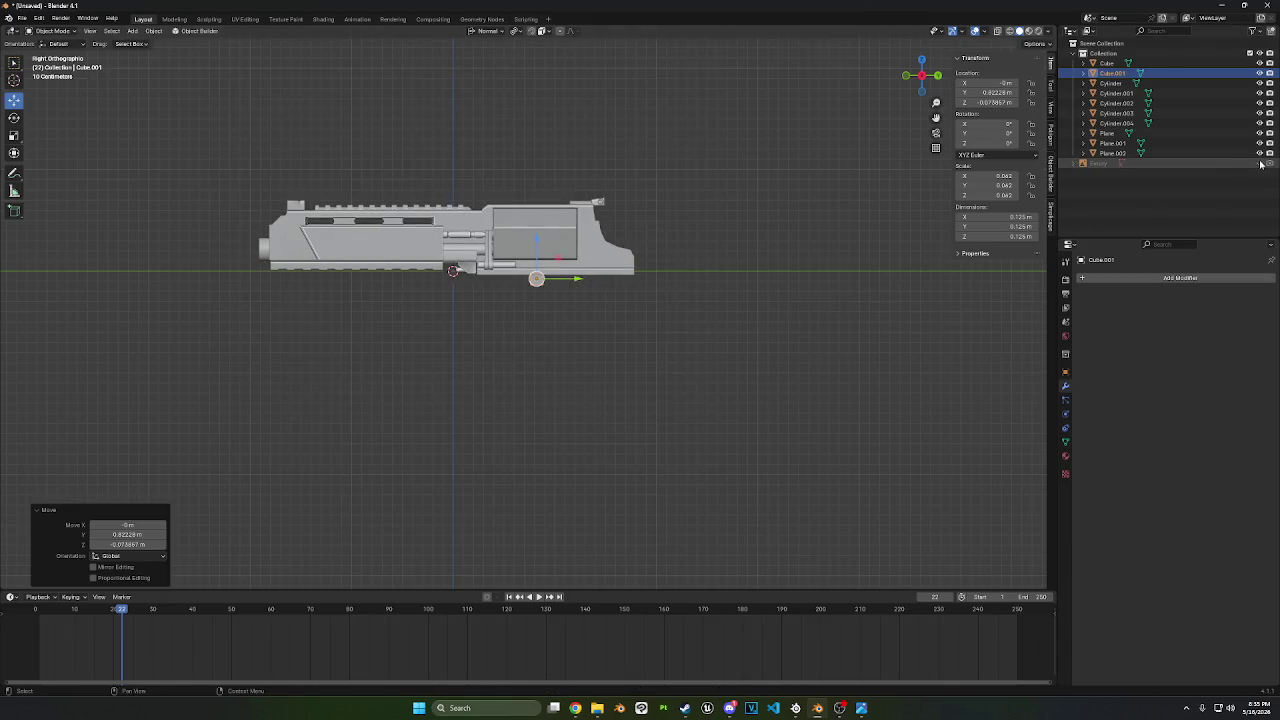
{"action": "middle_click_drag", "start_coordinate": [805, 293], "coordinate": [837, 306], "text": "shift"}
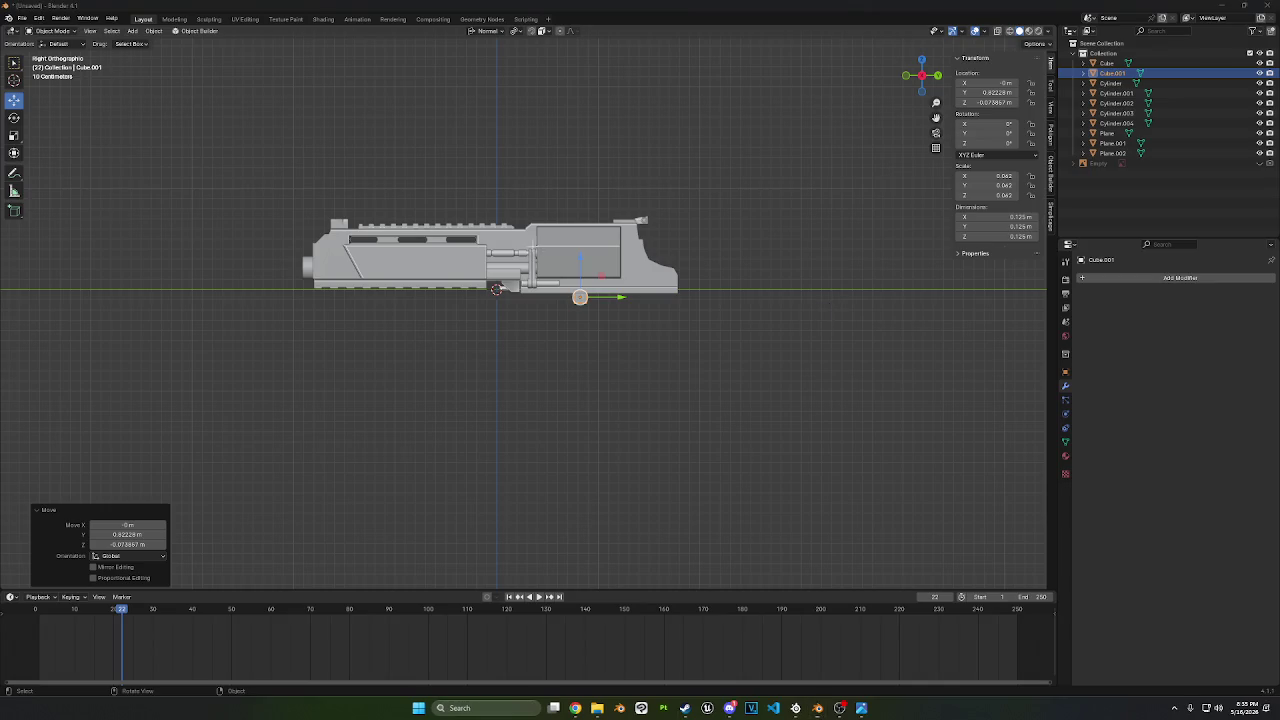
- Take screen snips of the model
{"action": "key", "text": "super+shift+s"}
{"action": "left_click_drag", "start_coordinate": [229, 148], "coordinate": [777, 357]}
{"action": "middle_click_drag", "start_coordinate": [634, 337], "coordinate": [675, 349]}
{"action": "key", "text": "super+shift+s"}
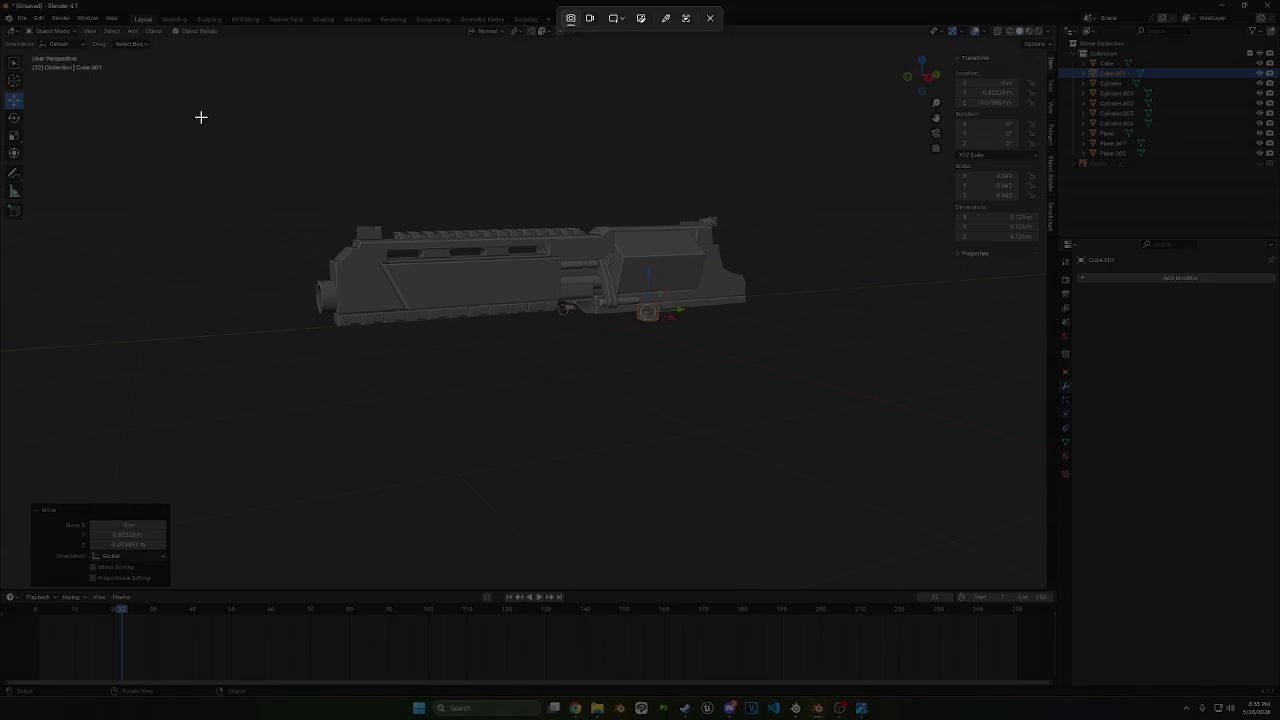
{"action": "left_click_drag", "start_coordinate": [200, 116], "coordinate": [881, 435]}
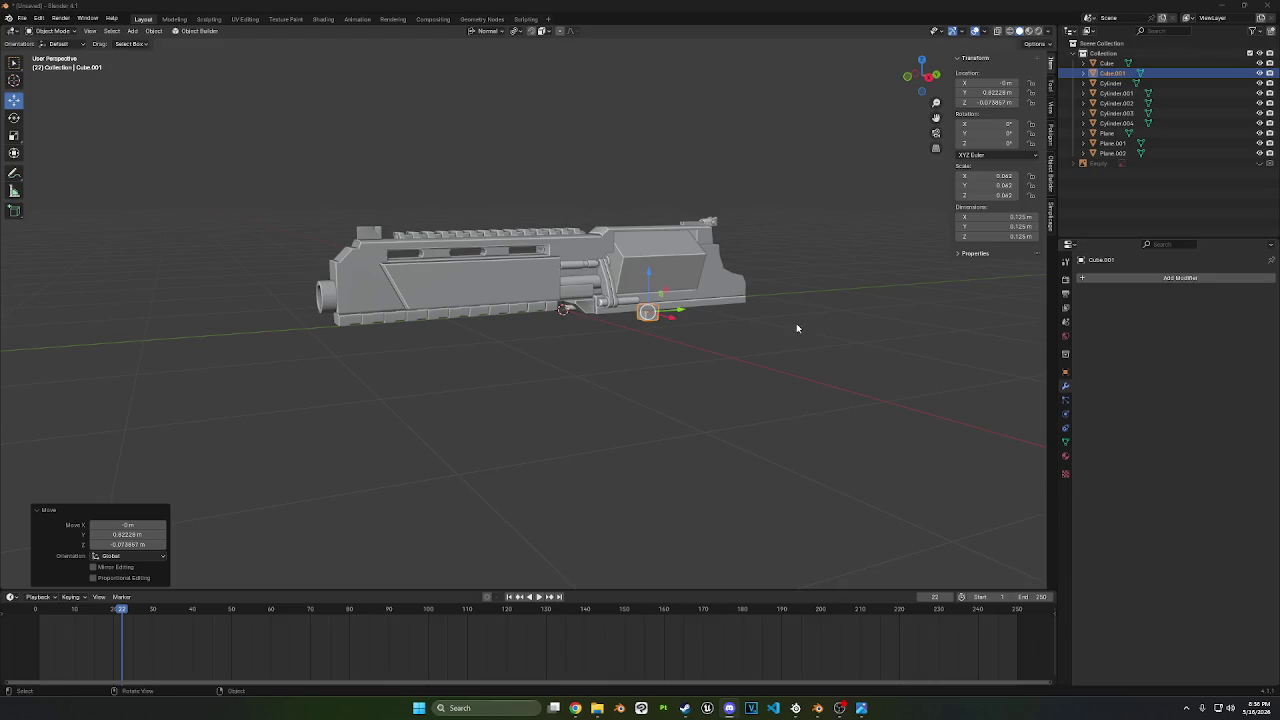
- Unhide the grip reference Empty and orbit to an angled view of the trigger area
{"action": "middle_click_drag", "start_coordinate": [797, 329], "coordinate": [617, 342]}
{"action": "left_click", "coordinate": [1265, 163]}
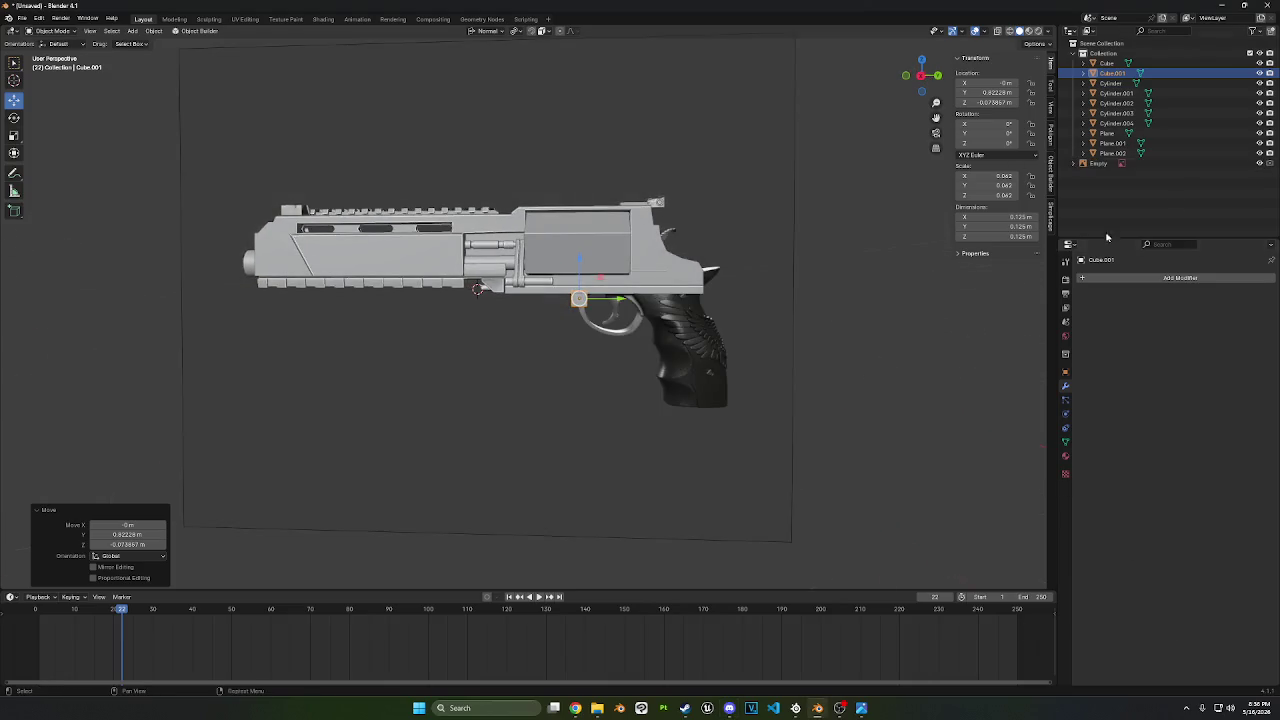
{"action": "scroll", "coordinate": [764, 380], "scroll_direction": "up", "scroll_amount": 3}
{"action": "scroll", "coordinate": [764, 380], "scroll_direction": "up", "scroll_amount": 2}
{"action": "scroll", "coordinate": [764, 380], "scroll_direction": "up", "scroll_amount": 2}
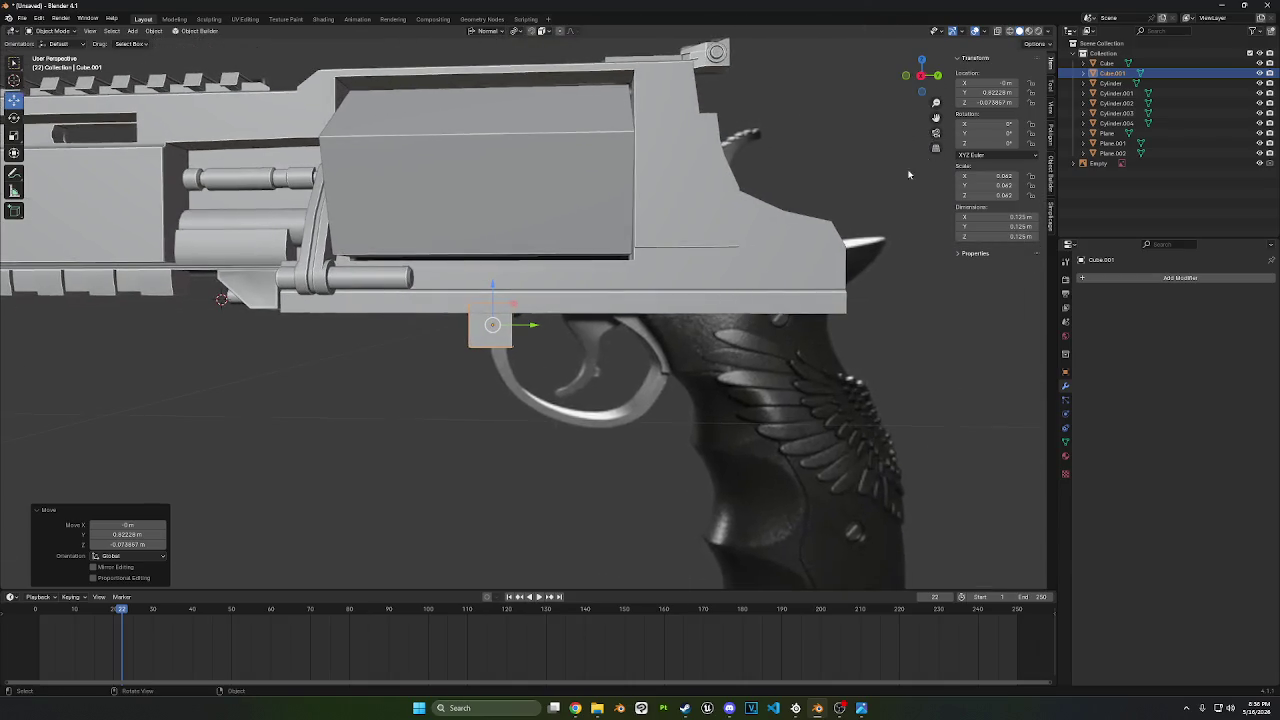
{"action": "left_click_drag", "start_coordinate": [926, 88], "coordinate": [820, 251]}
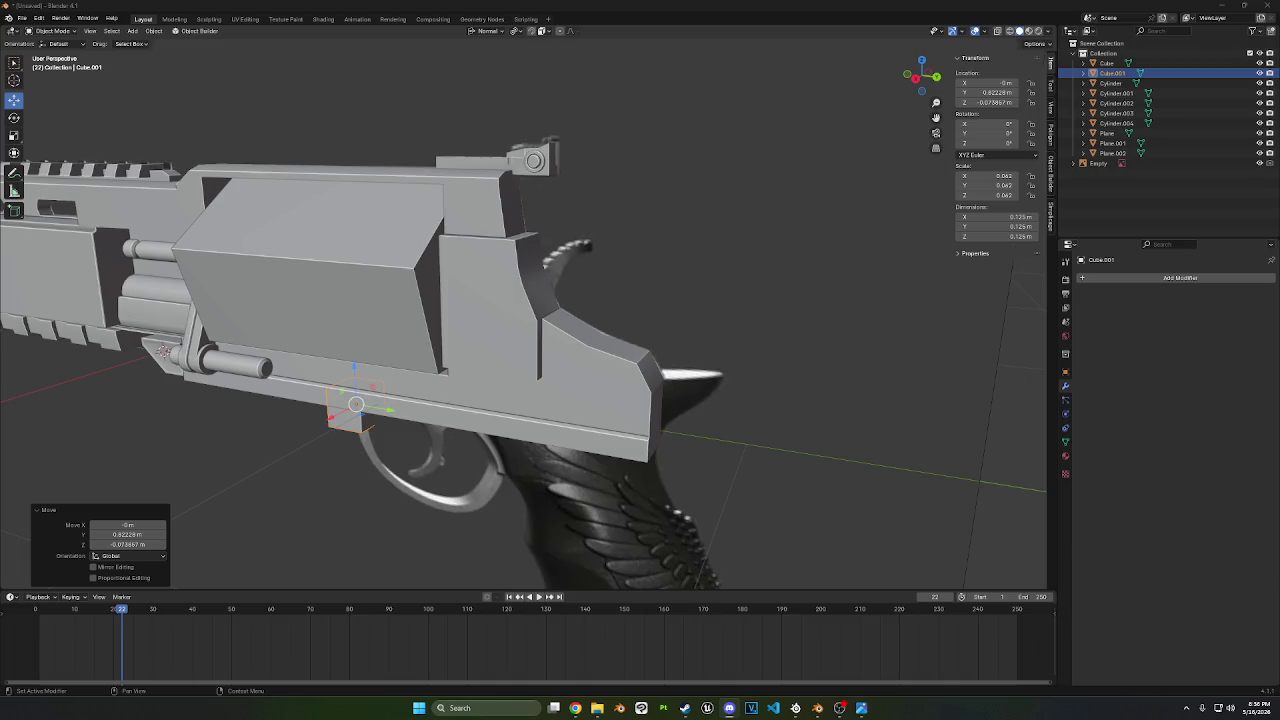
- Switch to Right Ortho view and enter Edit Mode on Cube.001
{"action": "scroll", "coordinate": [880, 145], "scroll_direction": "down", "scroll_amount": 3}
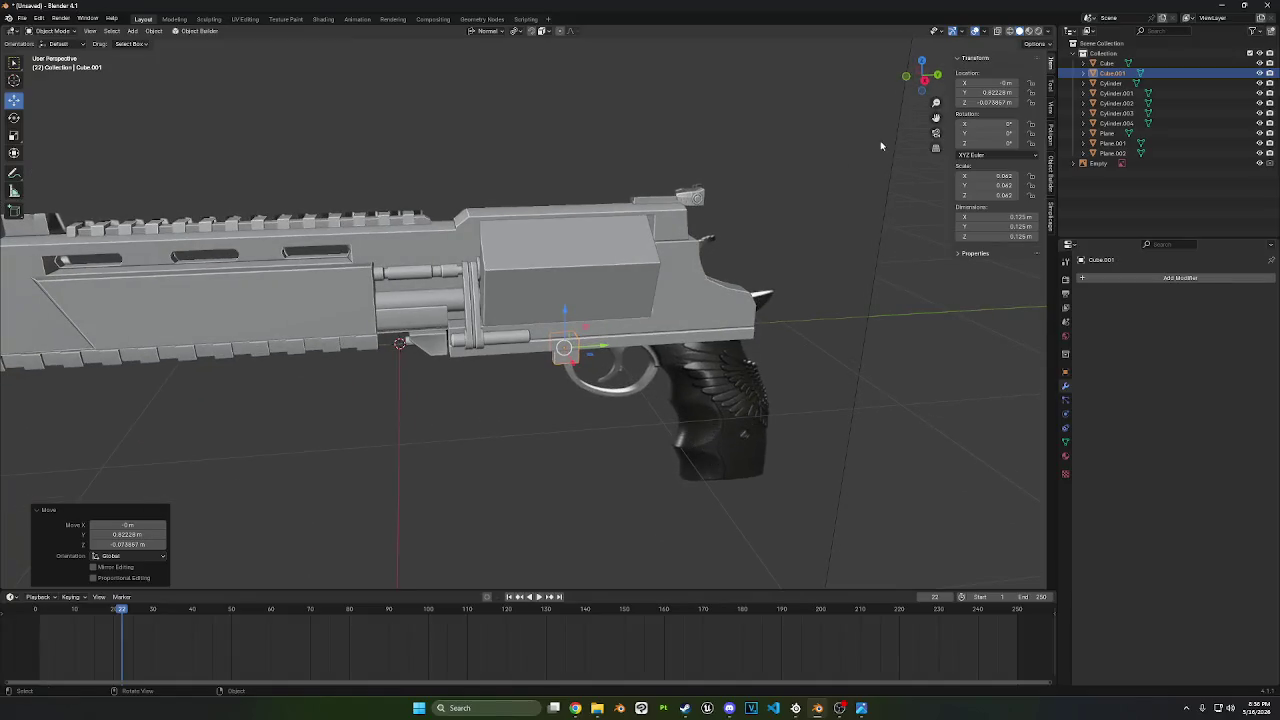
{"action": "left_click", "coordinate": [937, 75]}
{"action": "scroll", "coordinate": [780, 278], "scroll_direction": "up", "scroll_amount": 3}
{"action": "scroll", "coordinate": [780, 278], "scroll_direction": "down", "scroll_amount": 1}
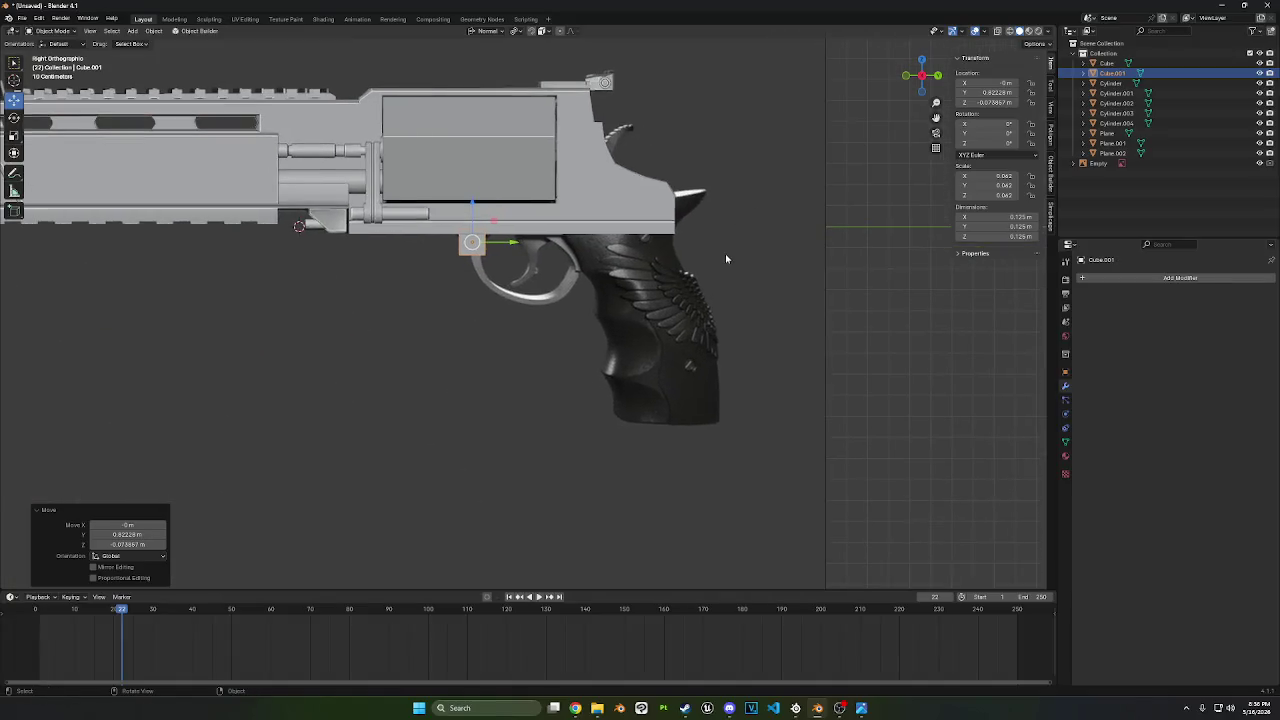
{"action": "scroll", "coordinate": [725, 253], "scroll_direction": "down", "scroll_amount": 1}
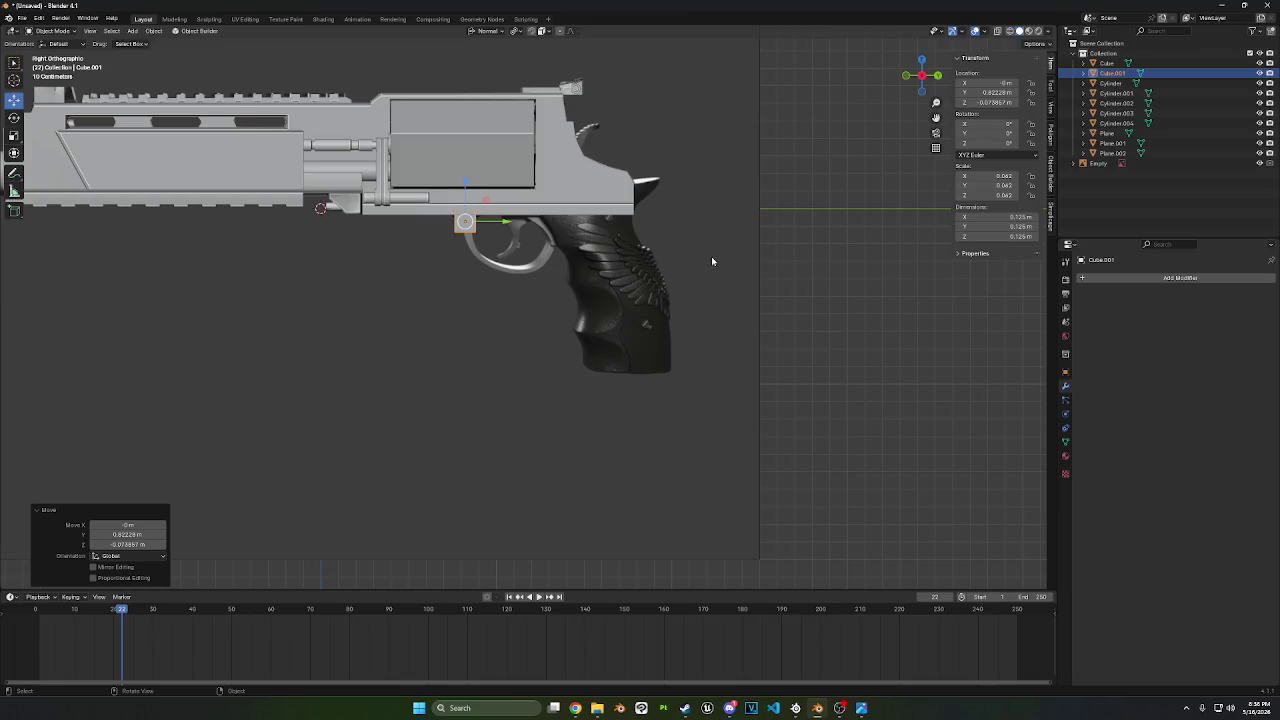
{"action": "scroll", "coordinate": [712, 261], "scroll_direction": "up", "scroll_amount": 2}
{"action": "scroll", "coordinate": [552, 249], "scroll_direction": "up", "scroll_amount": 1}
{"action": "key", "text": "Tab"}
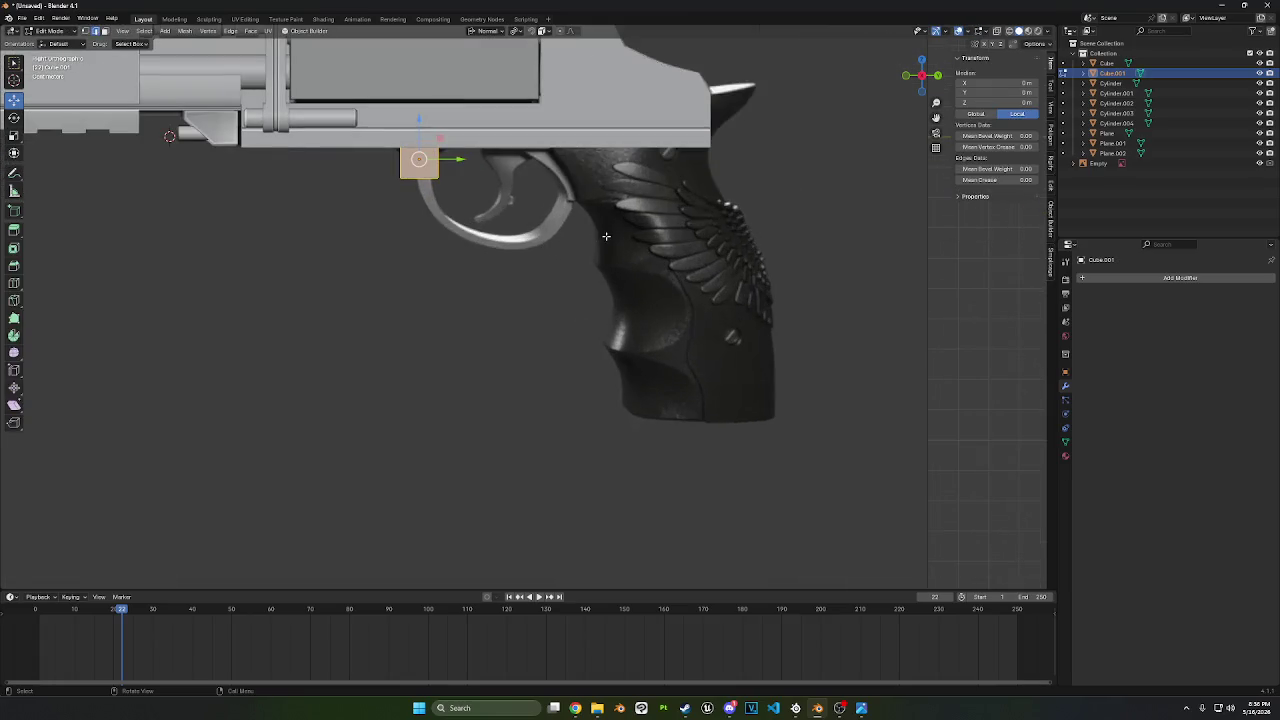
- Flatten the cube into a thin plate by scaling it along X to 0.170
{"action": "middle_click_drag", "start_coordinate": [606, 236], "coordinate": [677, 263]}
{"action": "key", "text": "s"}
{"action": "key", "text": "x"}
{"action": "key", "text": "x"}
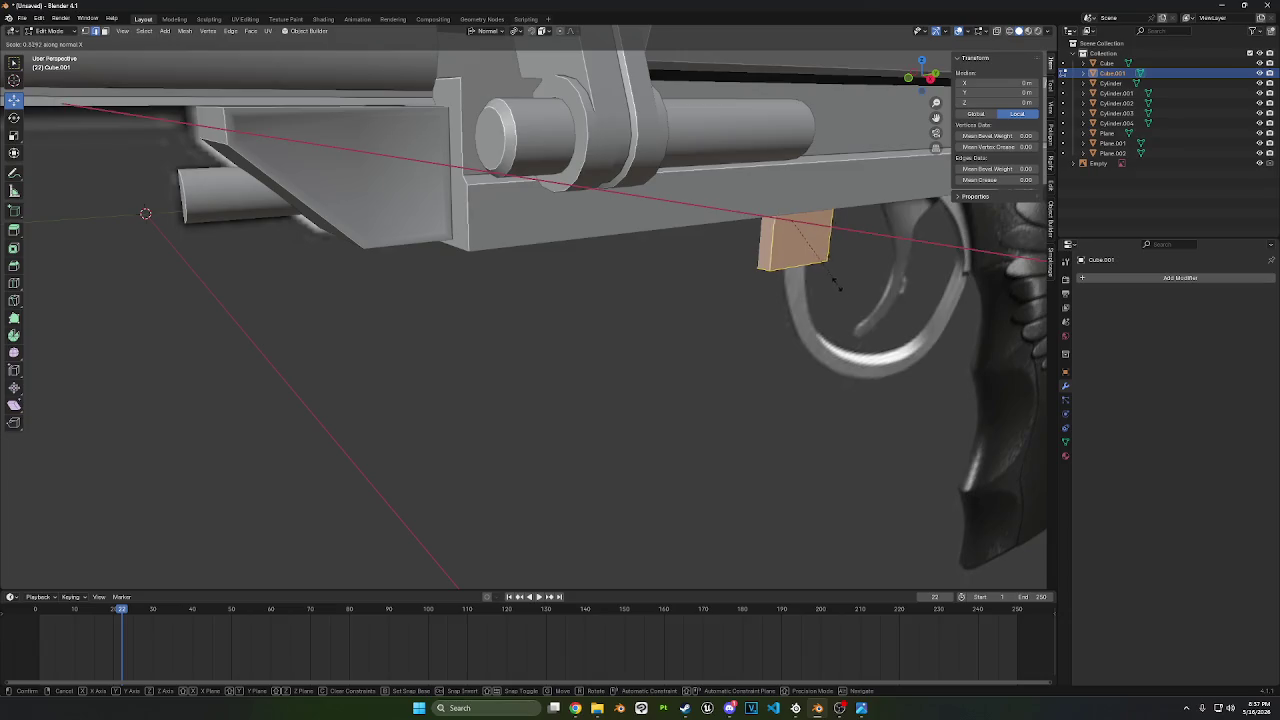
{"action": "left_click", "coordinate": [838, 287]}
{"action": "mouse_move", "coordinate": [838, 287]}
{"action": "middle_mouse_down"}
{"action": "mouse_move", "coordinate": [809, 242]}
{"action": "mouse_move", "coordinate": [830, 215]}
{"action": "middle_mouse_up"}
{"action": "key", "text": "KP_1"}
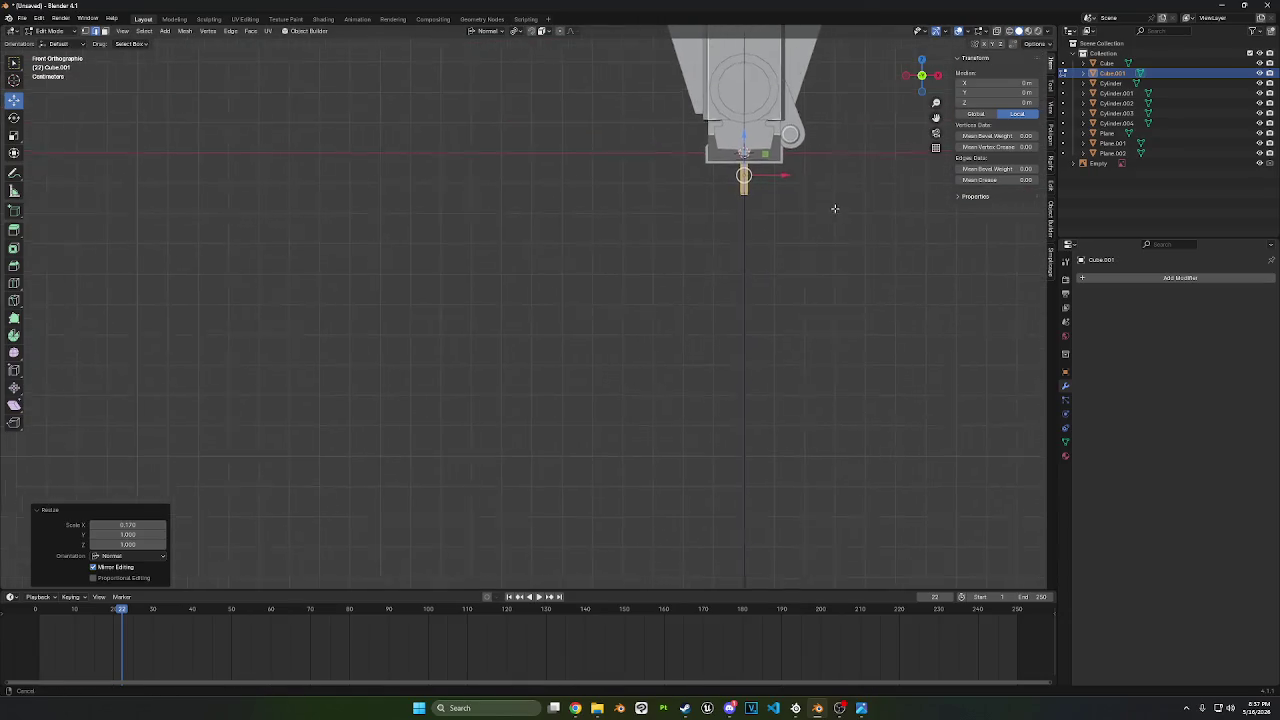
{"action": "mouse_move", "coordinate": [855, 191]}
{"action": "middle_mouse_down"}
{"action": "mouse_move", "coordinate": [768, 317]}
{"action": "mouse_move", "coordinate": [772, 285]}
{"action": "mouse_move", "coordinate": [725, 263]}
{"action": "middle_mouse_up"}
{"action": "middle_click_drag", "start_coordinate": [614, 316], "coordinate": [604, 252]}
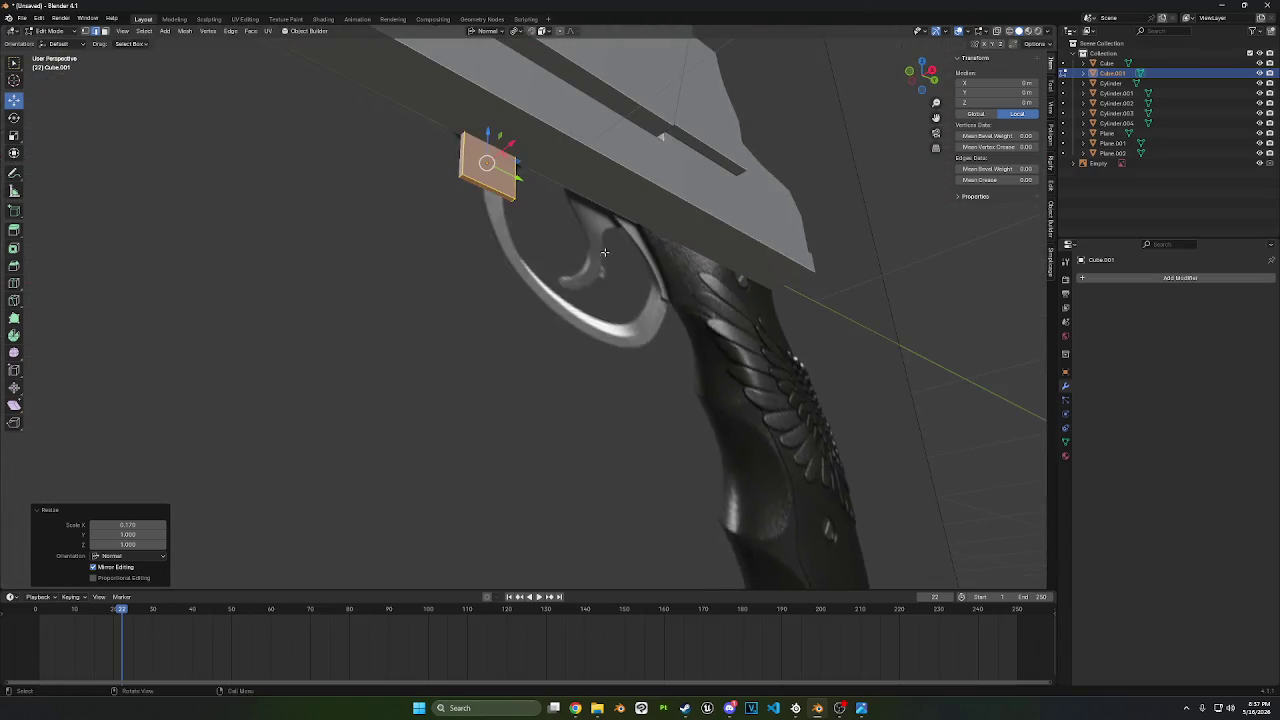
{"action": "left_click", "coordinate": [502, 197]}
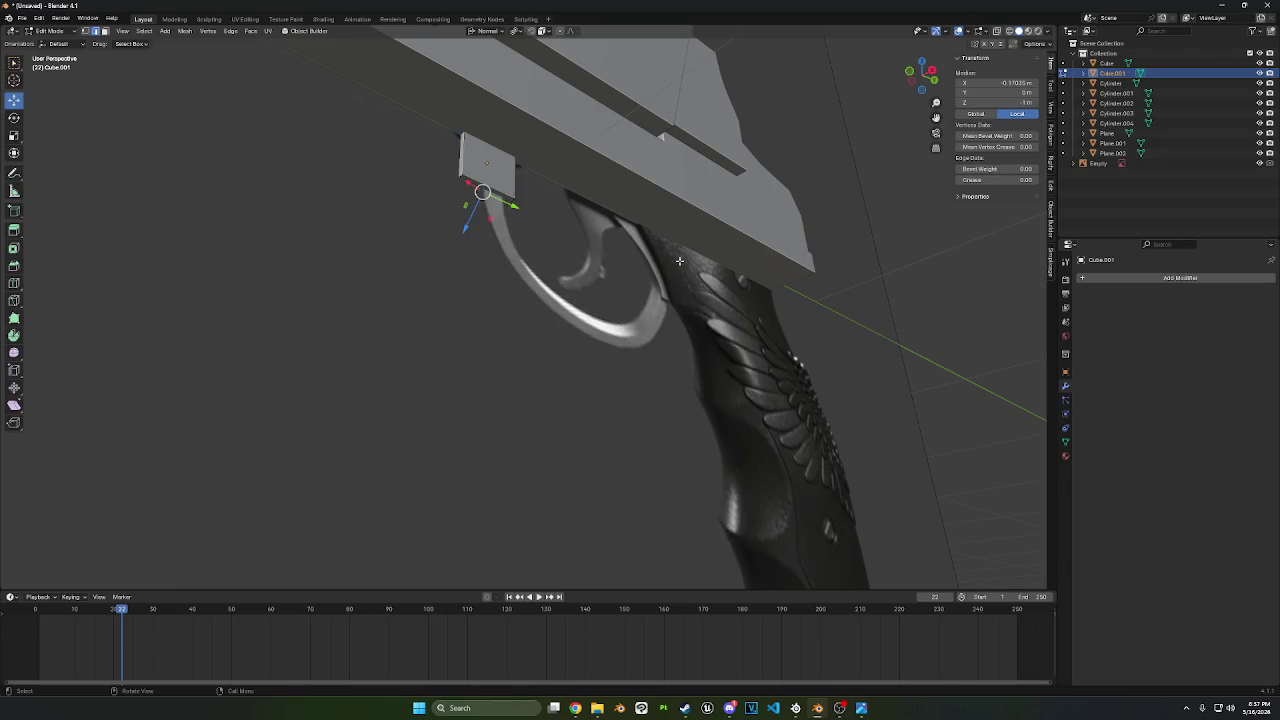
{"action": "left_click", "coordinate": [105, 31]}
{"action": "middle_click_drag", "start_coordinate": [705, 282], "coordinate": [703, 228]}
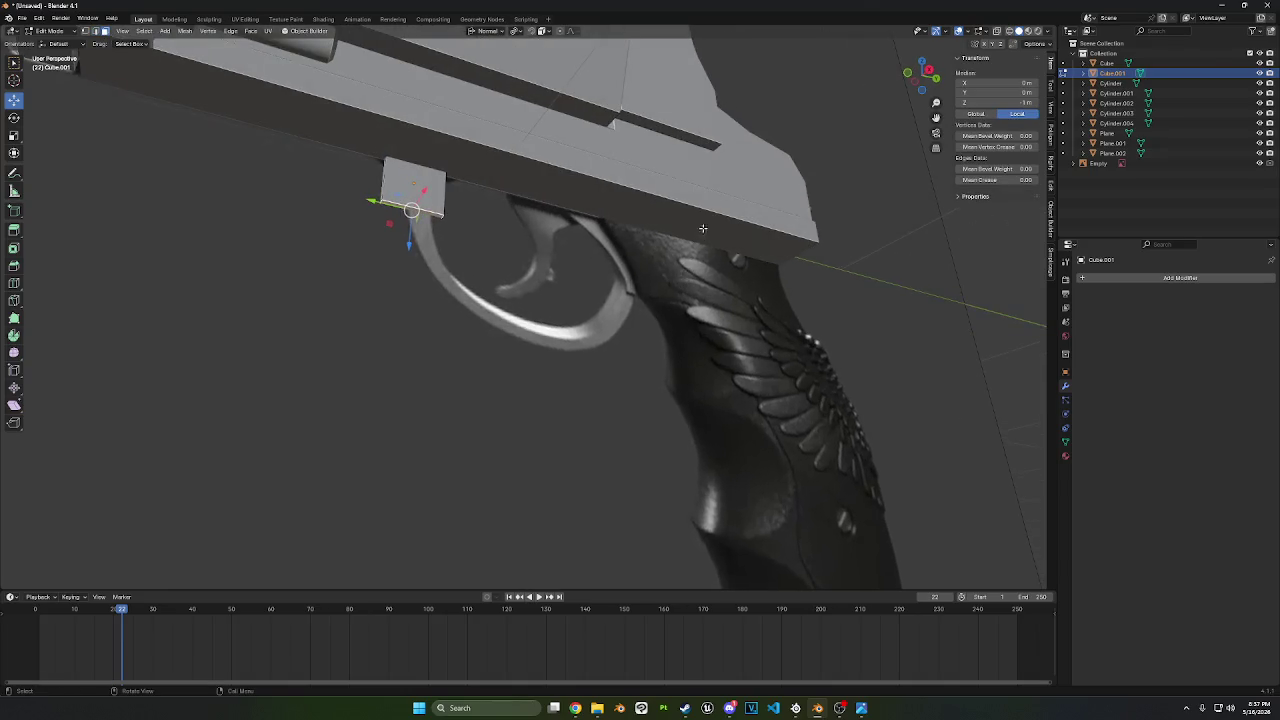
- Narrow the mount face along Y and move it up beneath the frame
{"action": "key", "text": "s"}
{"action": "key", "text": "y"}
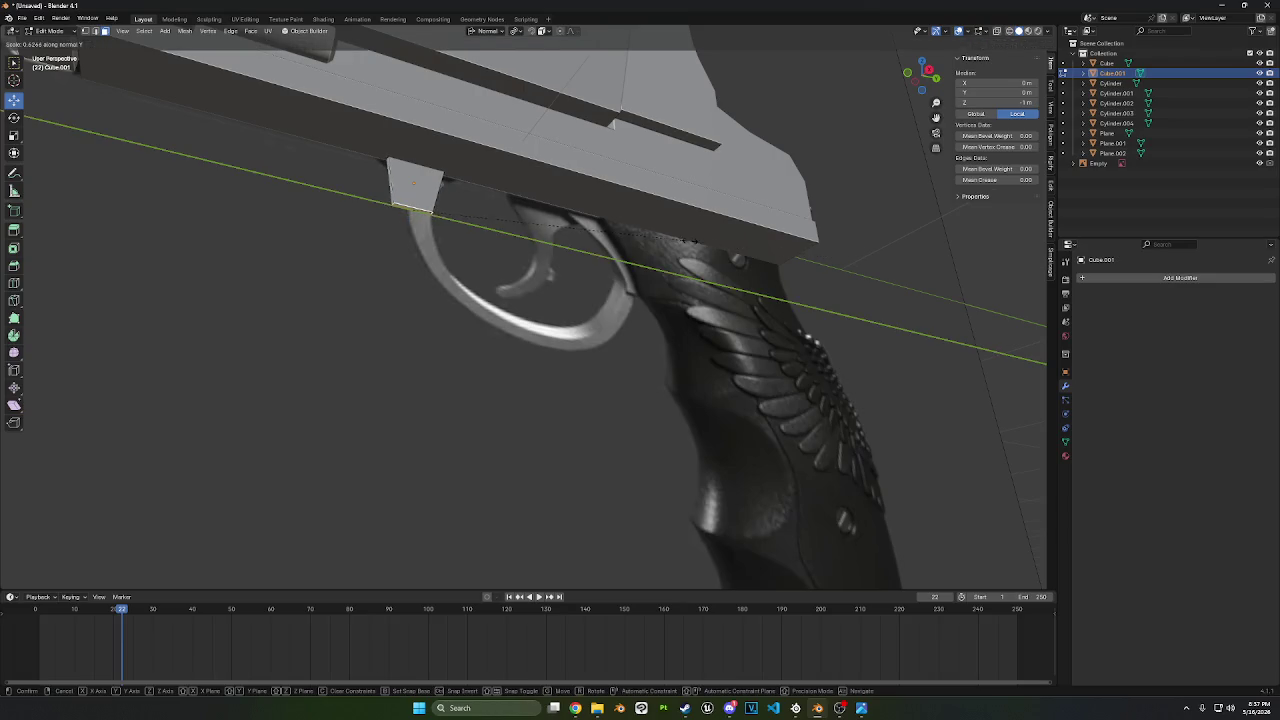
{"action": "key", "text": "Return"}
{"action": "left_click", "coordinate": [929, 71]}
{"action": "left_click_drag", "start_coordinate": [936, 103], "coordinate": [622, 310]}
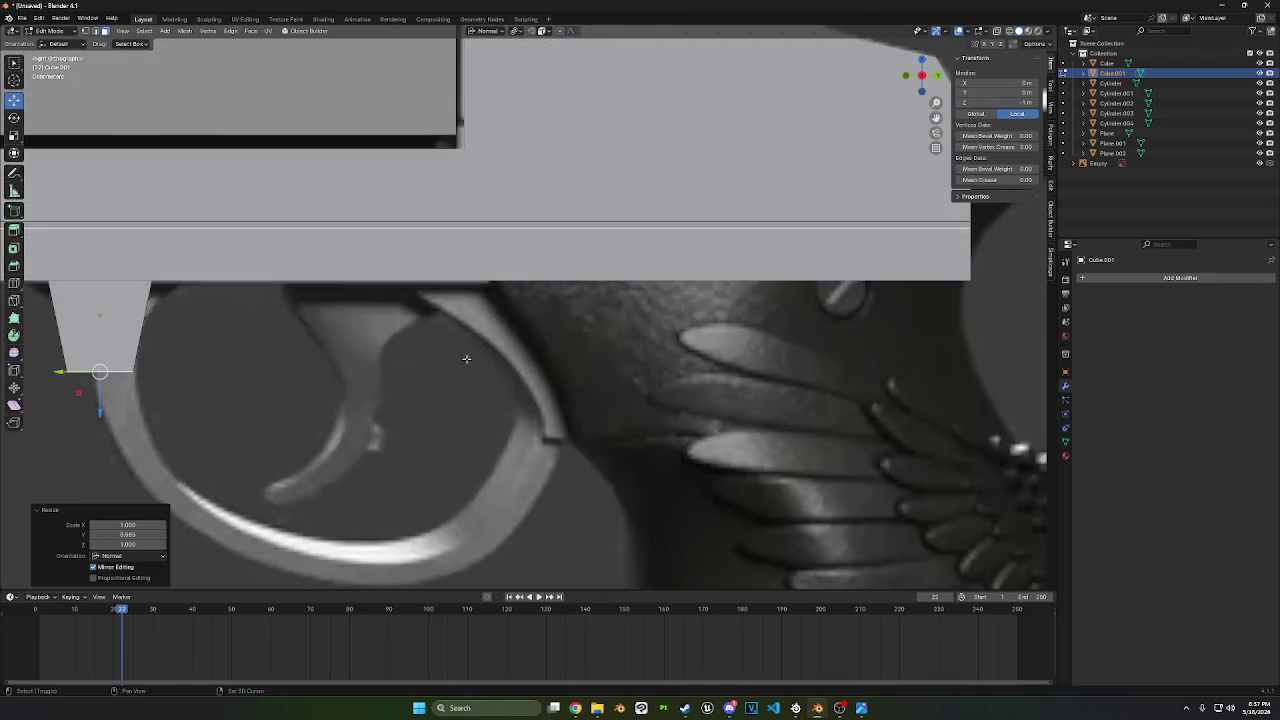
{"action": "key", "text": "g"}
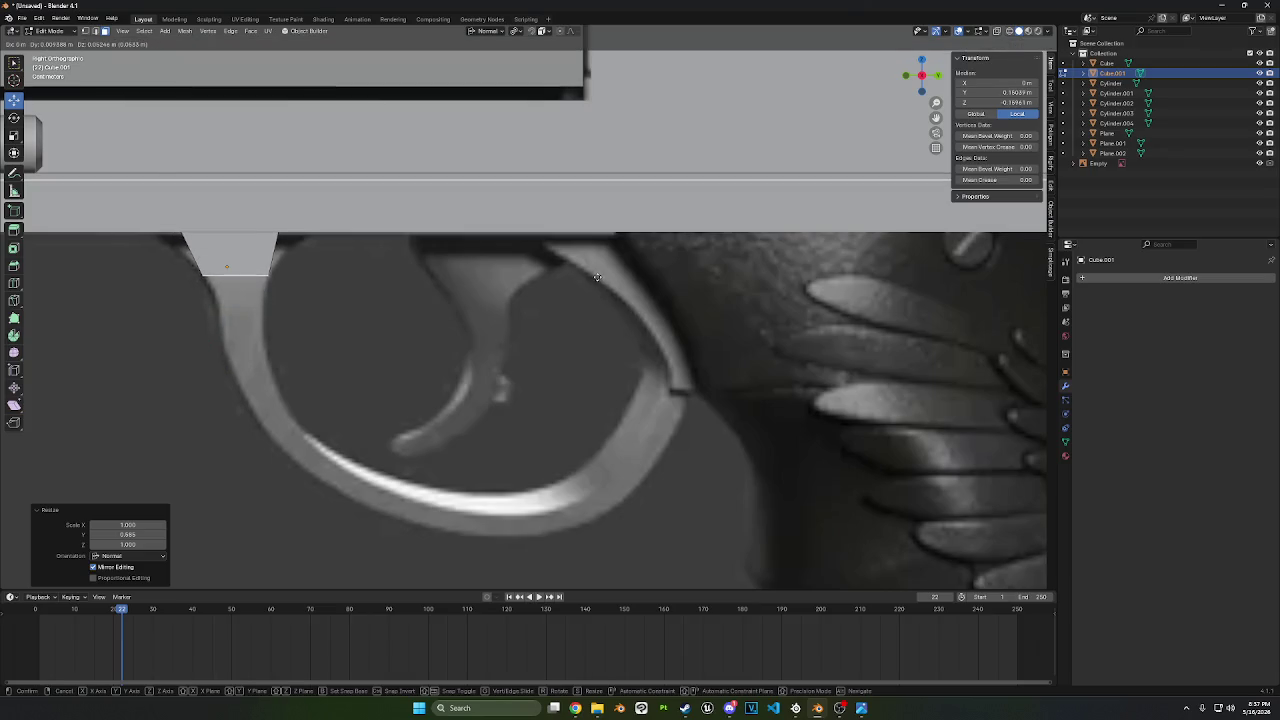
{"action": "left_click", "coordinate": [597, 280]}
{"action": "mouse_move", "coordinate": [329, 300]}
{"action": "middle_mouse_down"}
{"action": "mouse_move", "coordinate": [389, 329]}
{"action": "mouse_move", "coordinate": [666, 391]}
{"action": "mouse_move", "coordinate": [680, 305]}
{"action": "mouse_move", "coordinate": [580, 277]}
{"action": "mouse_move", "coordinate": [646, 234]}
{"action": "mouse_move", "coordinate": [590, 255]}
{"action": "mouse_move", "coordinate": [608, 274]}
{"action": "mouse_move", "coordinate": [694, 300]}
{"action": "middle_mouse_up"}
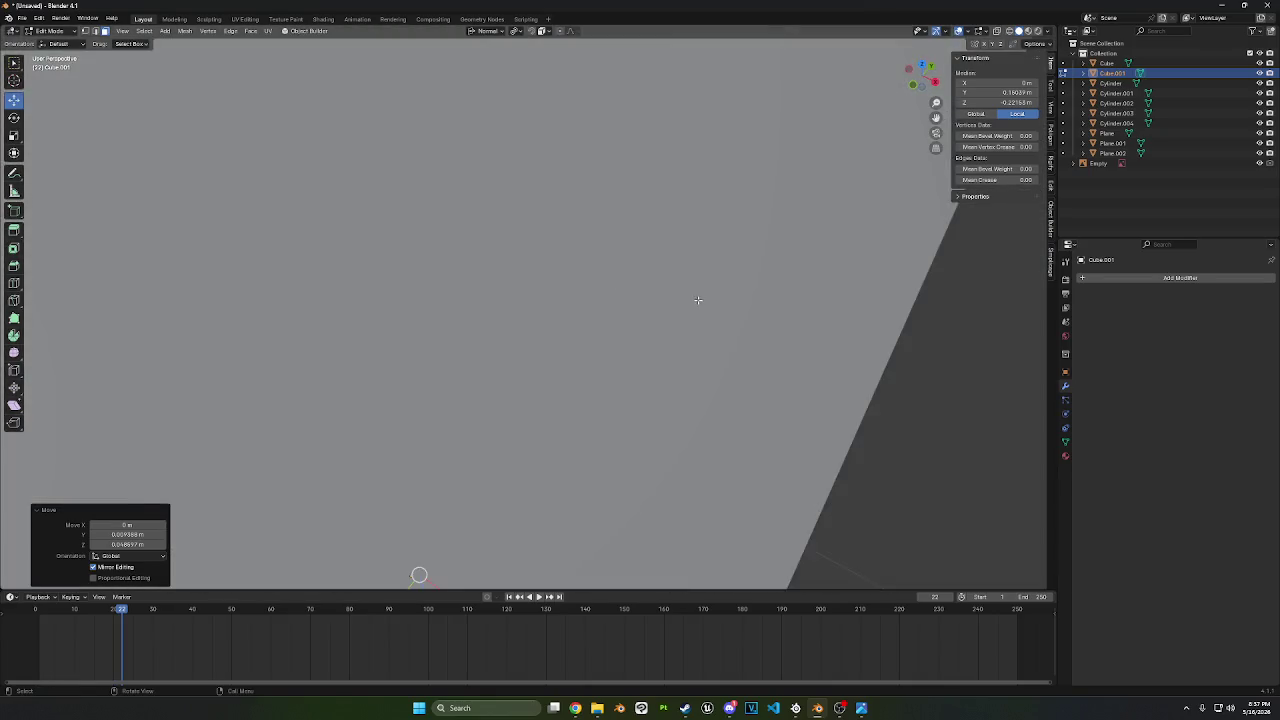
{"action": "scroll", "coordinate": [694, 300], "scroll_direction": "down", "scroll_amount": 5}
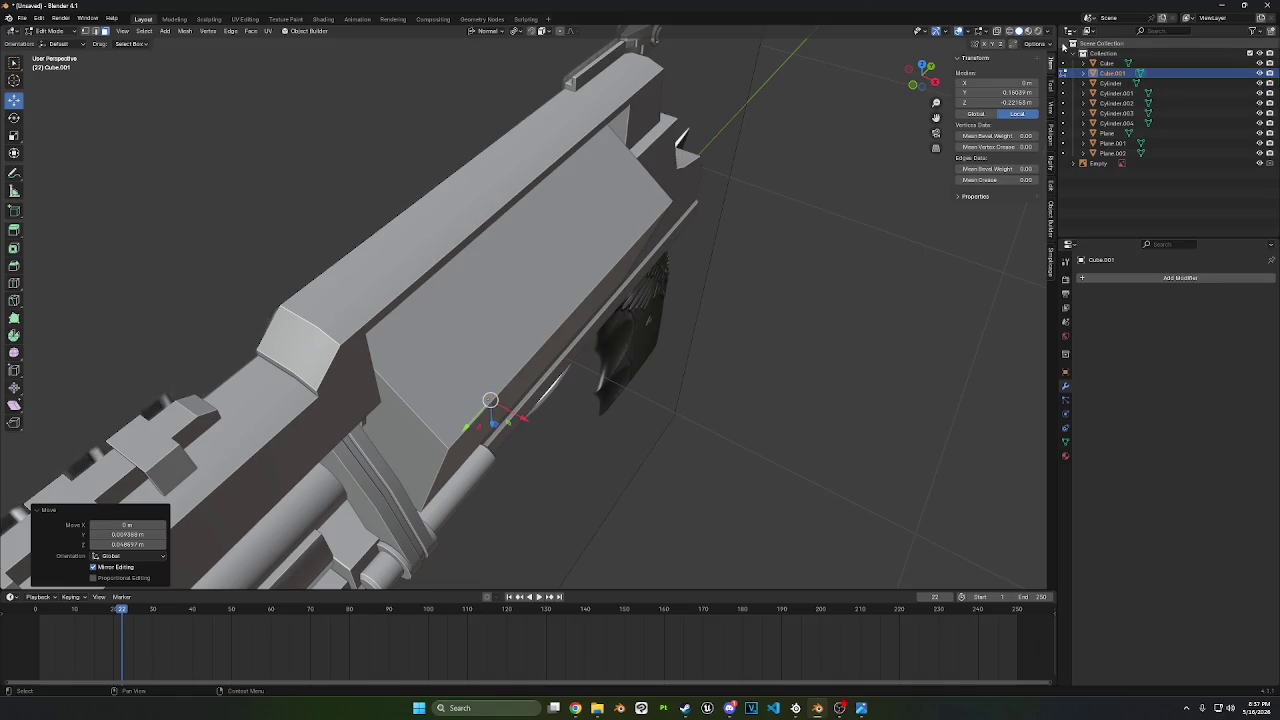
- Turn on X-ray and widen the mount's top face along Y in side view
{"action": "left_click", "coordinate": [997, 31]}
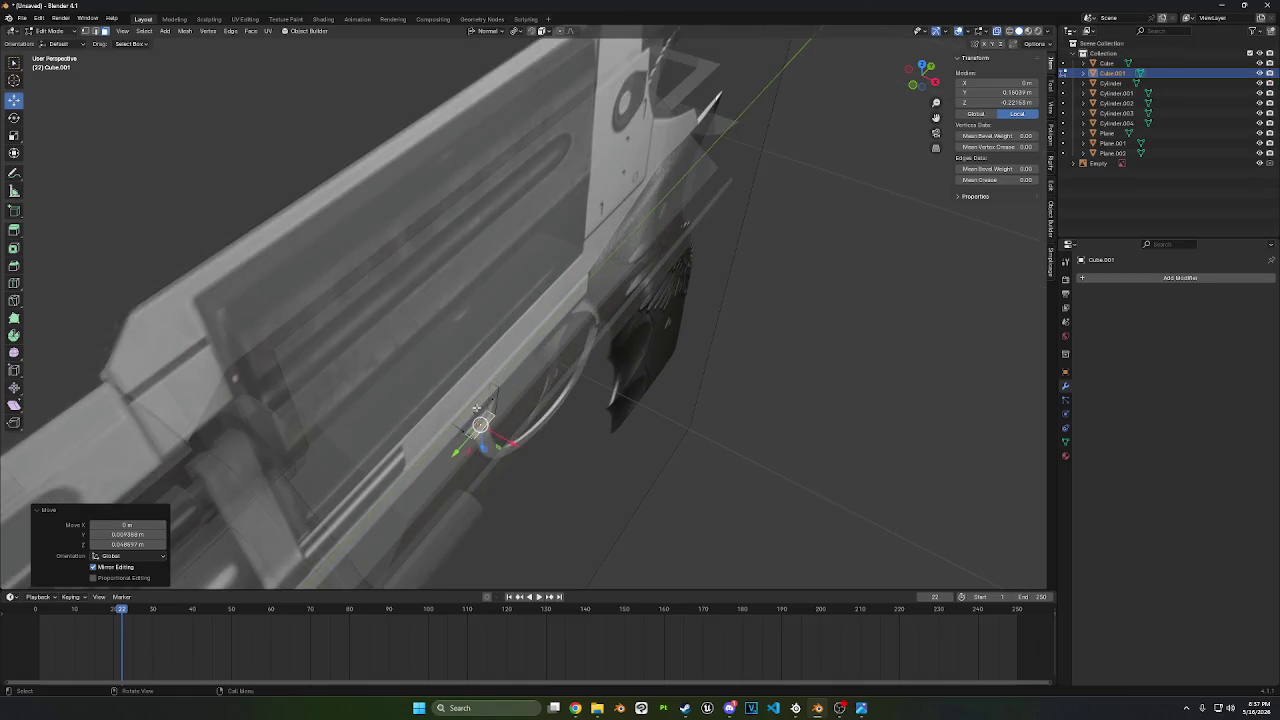
{"action": "left_click", "coordinate": [476, 408]}
{"action": "key", "text": "KP_3"}
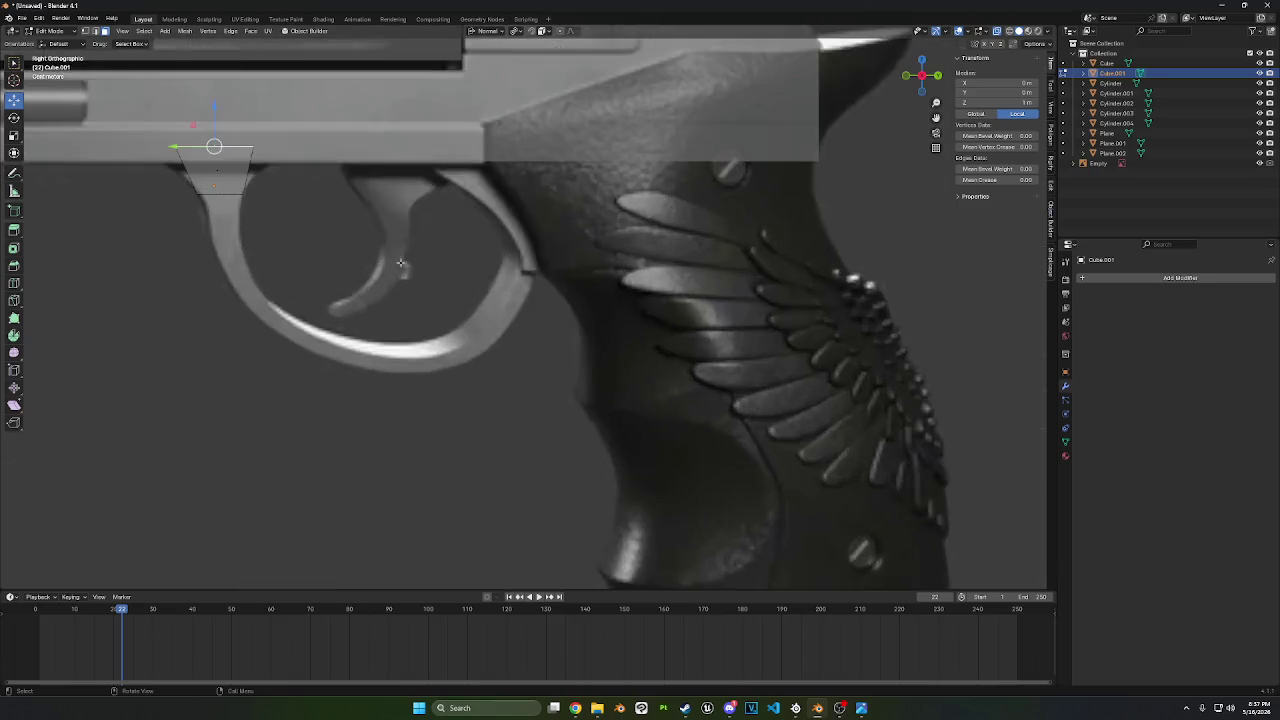
{"action": "key", "text": "s"}
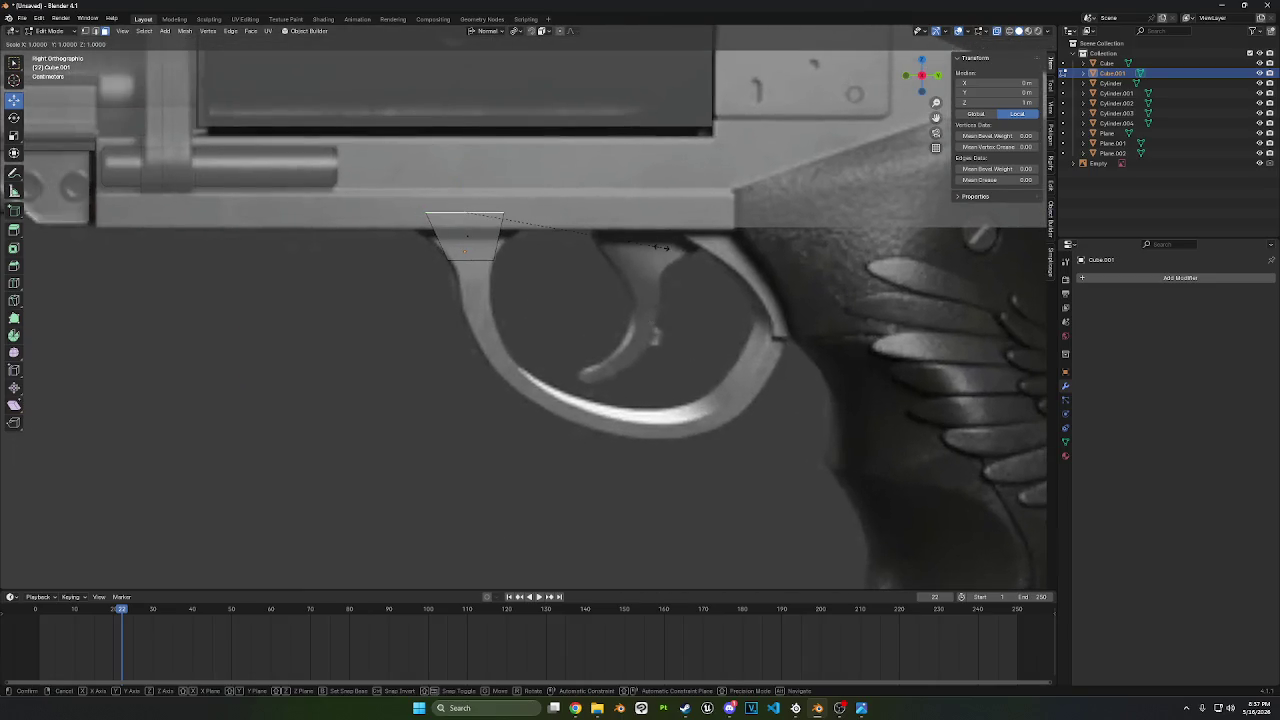
{"action": "key", "text": "y"}
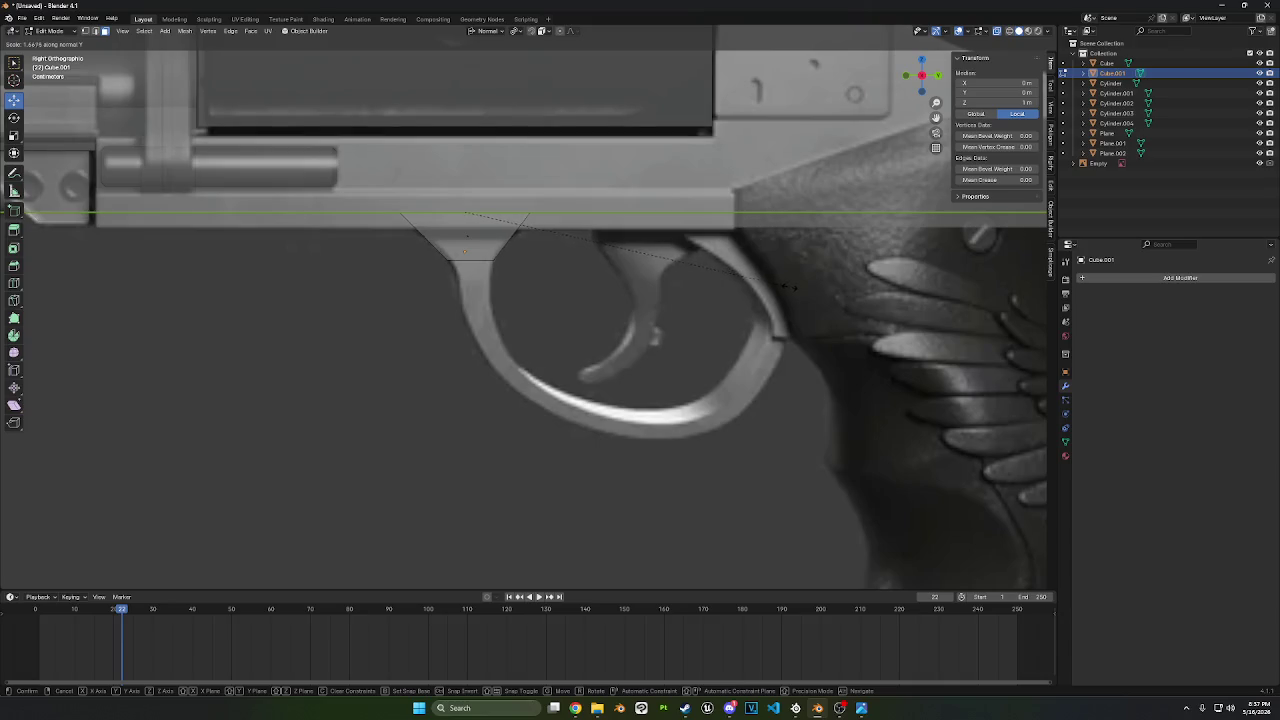
{"action": "left_click", "coordinate": [790, 287]}
- Add a loop cut across the mount and scale it along Y to taper it
{"action": "left_click", "coordinate": [14, 283]}
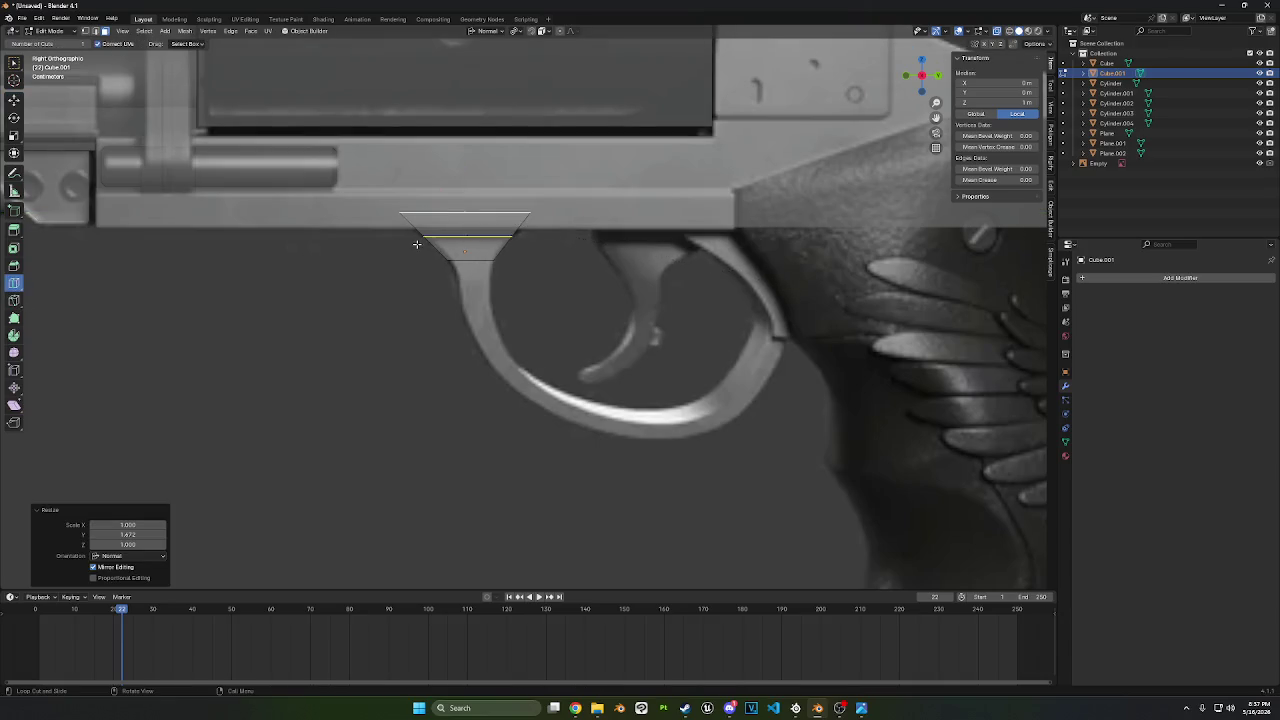
{"action": "left_click_drag", "start_coordinate": [429, 241], "coordinate": [776, 314]}
{"action": "key", "text": "y"}
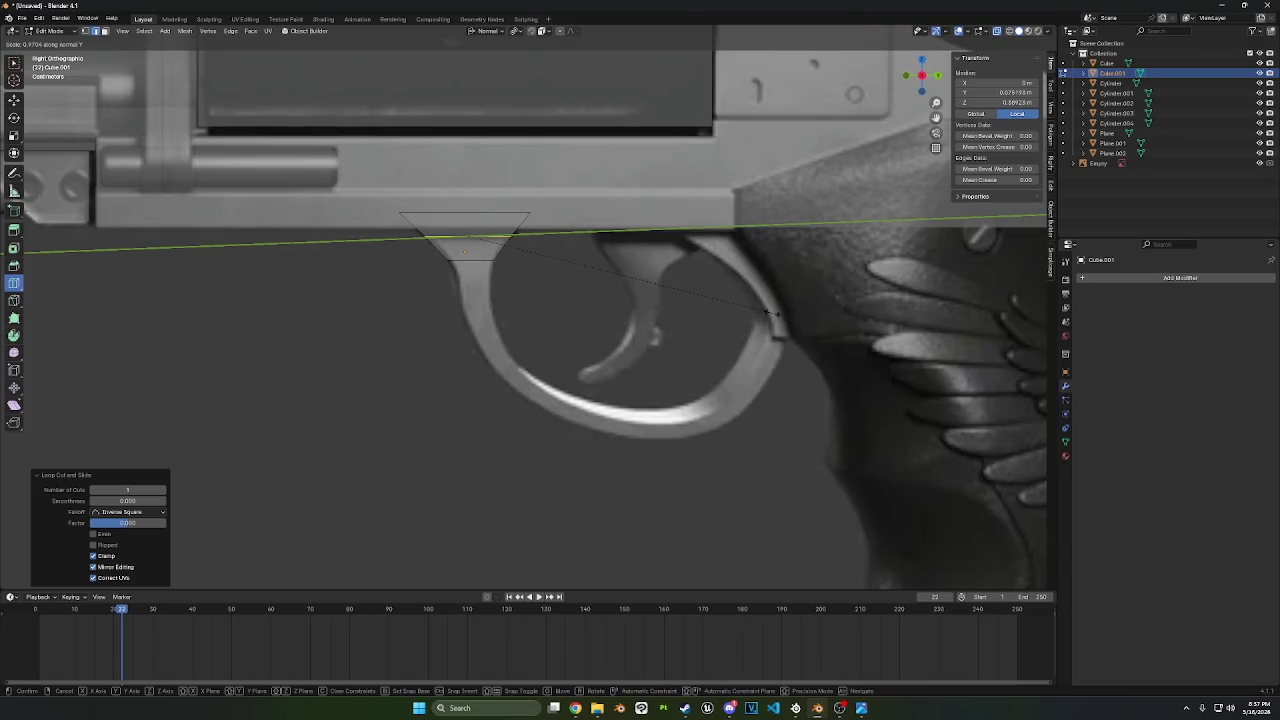
{"action": "left_click", "coordinate": [766, 311]}
{"action": "scroll", "coordinate": [451, 289], "scroll_direction": "up", "scroll_amount": 2}
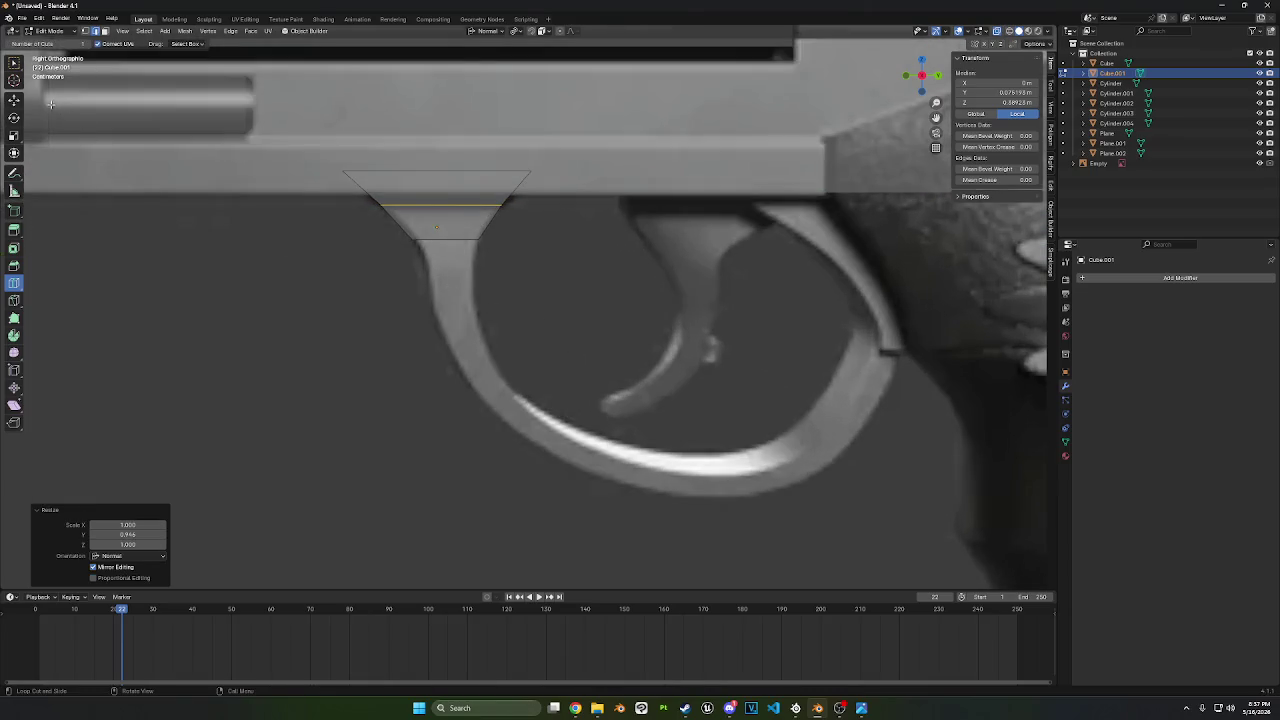
- Nudge the mount's bottom vertices slightly along Y
{"action": "left_click", "coordinate": [14, 102]}
{"action": "left_click", "coordinate": [105, 31]}
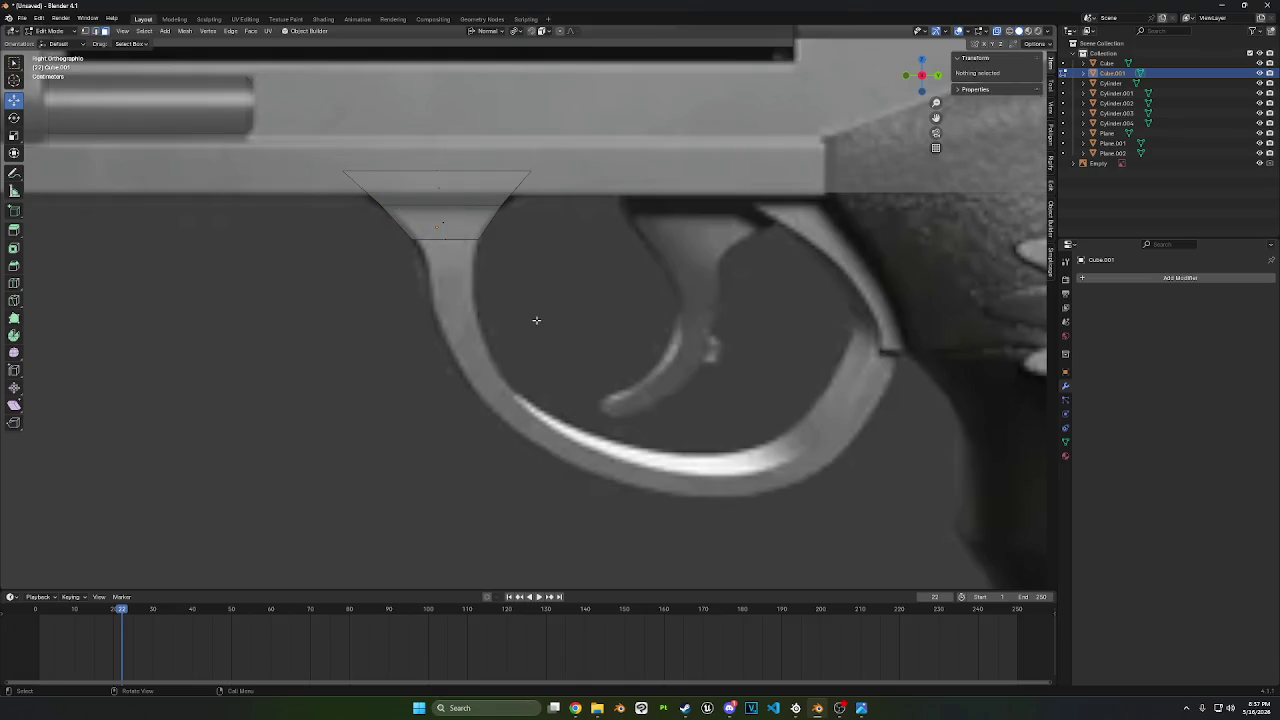
{"action": "left_click_drag", "start_coordinate": [534, 320], "coordinate": [409, 237]}
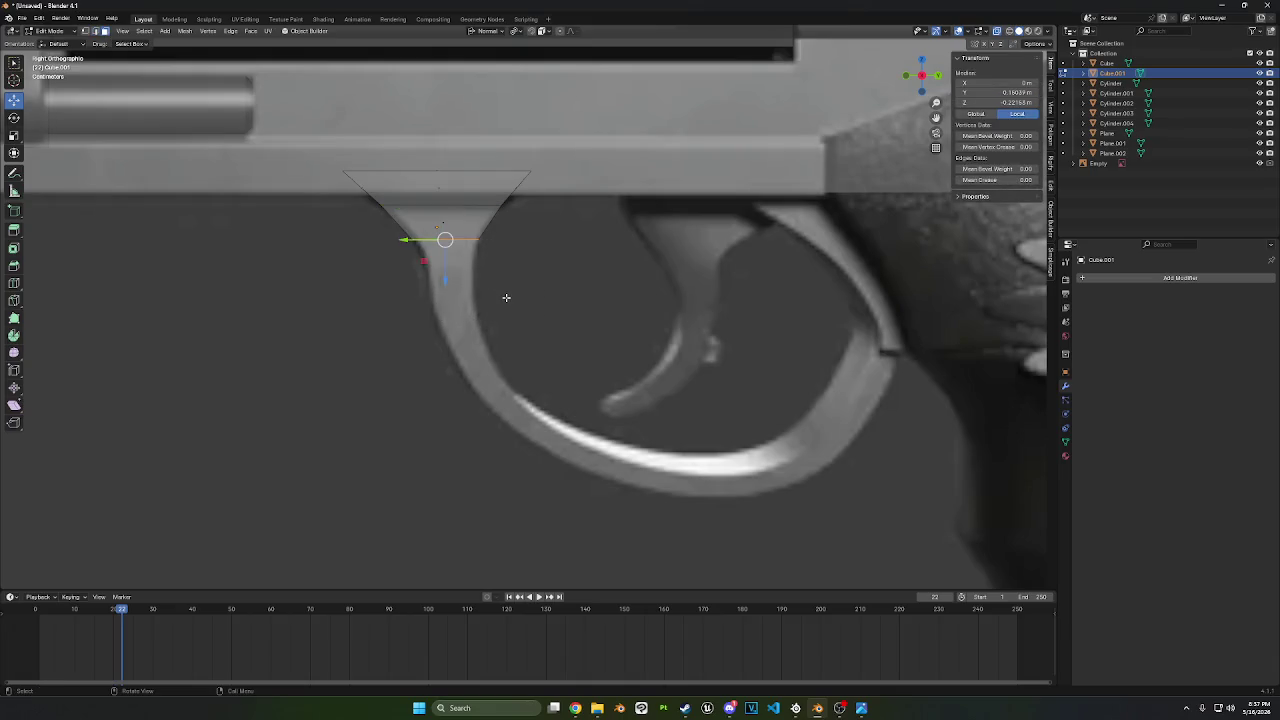
{"action": "key", "text": "g"}
{"action": "key", "text": "y"}
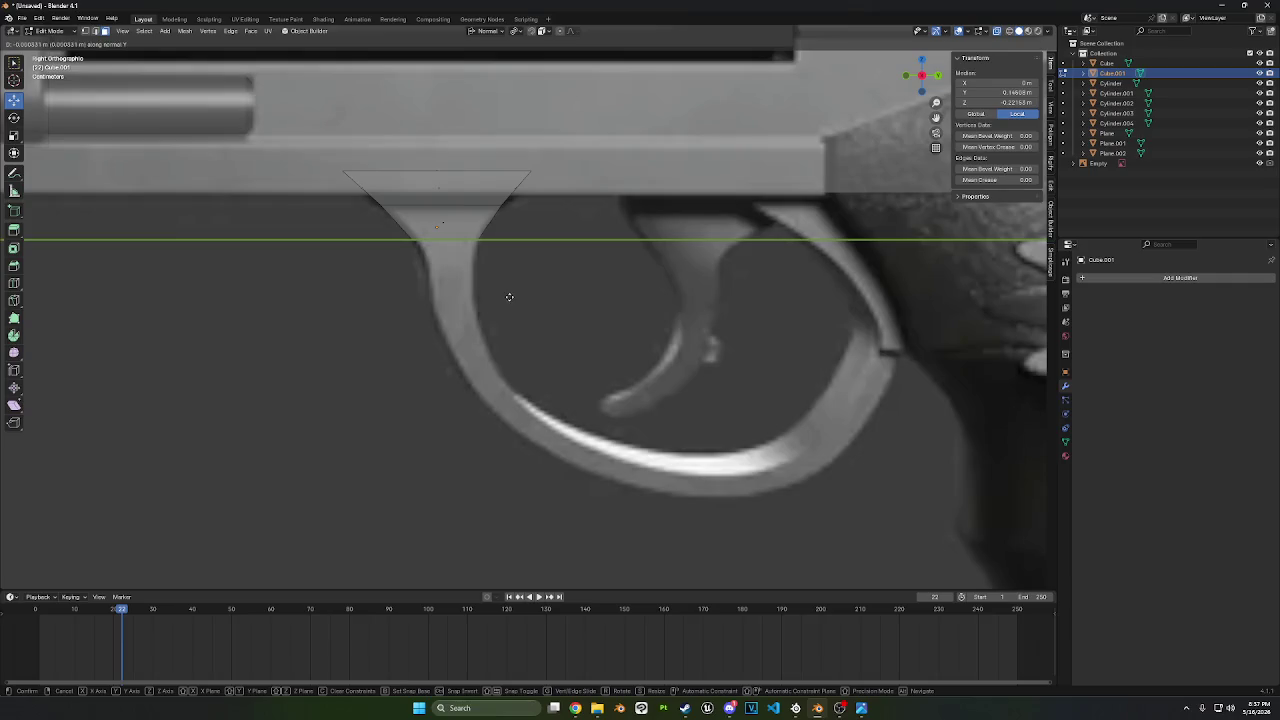
{"action": "left_click", "coordinate": [500, 297]}
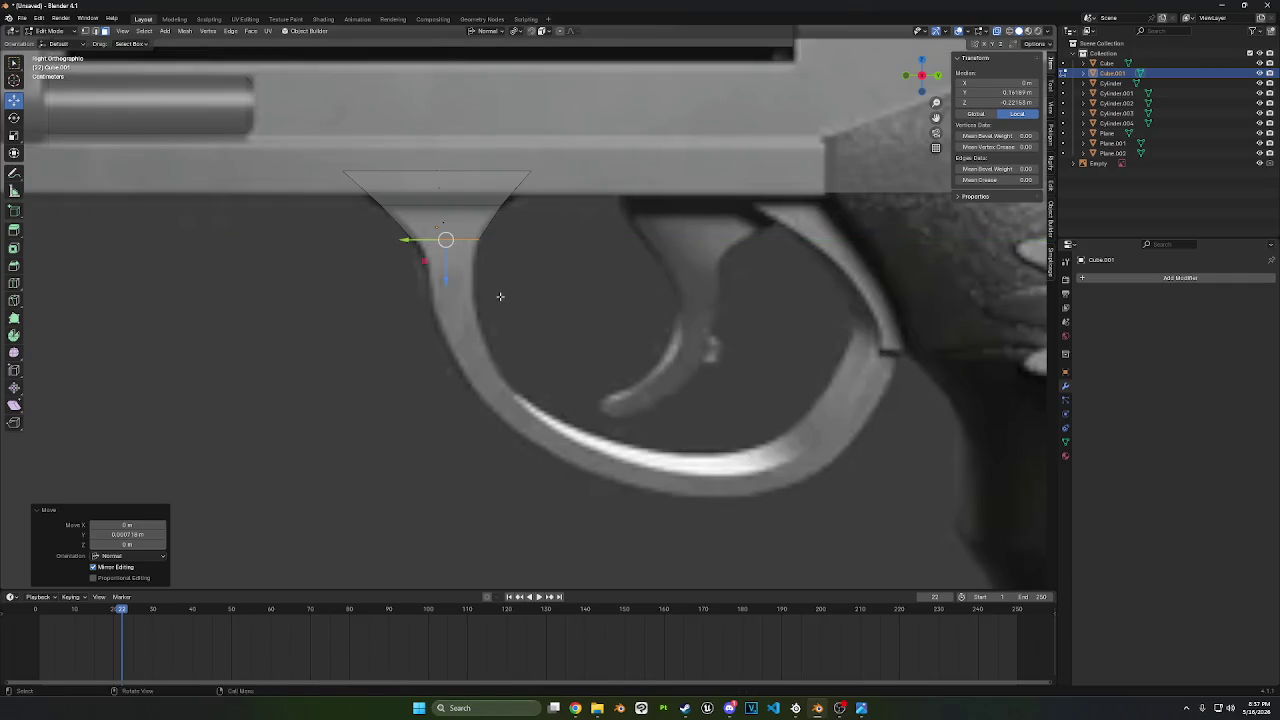
- Extrude the bottom face down the guard, narrowing and nudging it along Y
{"action": "key", "text": "e"}
{"action": "left_click", "coordinate": [597, 354]}
{"action": "key", "text": "s"}
{"action": "key", "text": "y"}
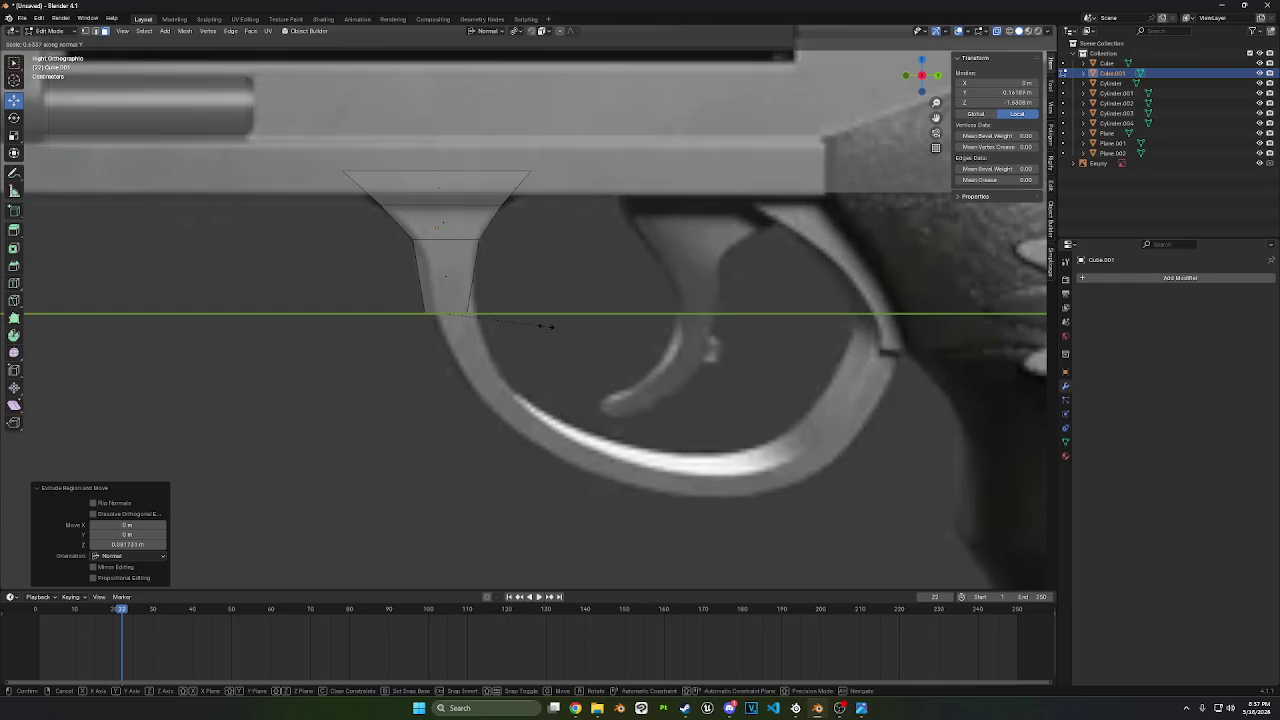
{"action": "left_click", "coordinate": [545, 327]}
{"action": "key", "text": "g"}
{"action": "key", "text": "y"}
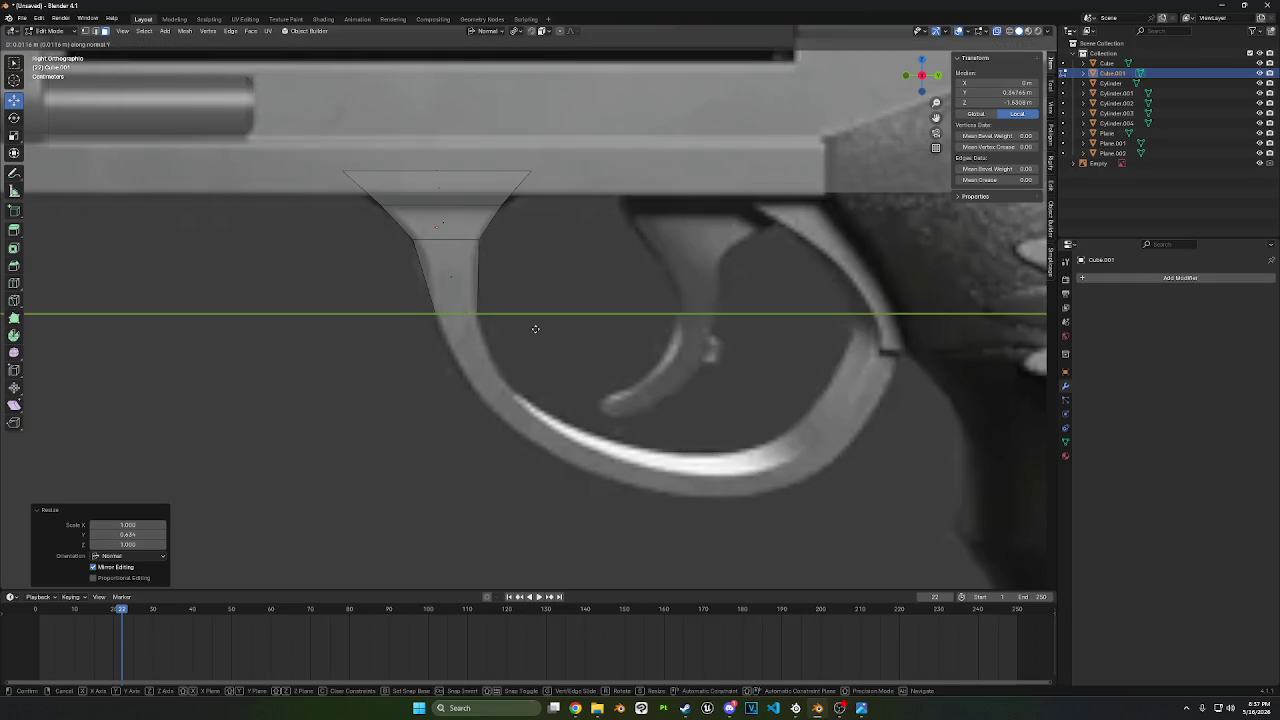
{"action": "left_click", "coordinate": [538, 329]}
{"action": "middle_click_drag", "start_coordinate": [538, 329], "coordinate": [538, 303], "text": "shift"}
- Tilt and move the end along Z, then rotate and rescale it along Y
{"action": "key", "text": "r"}
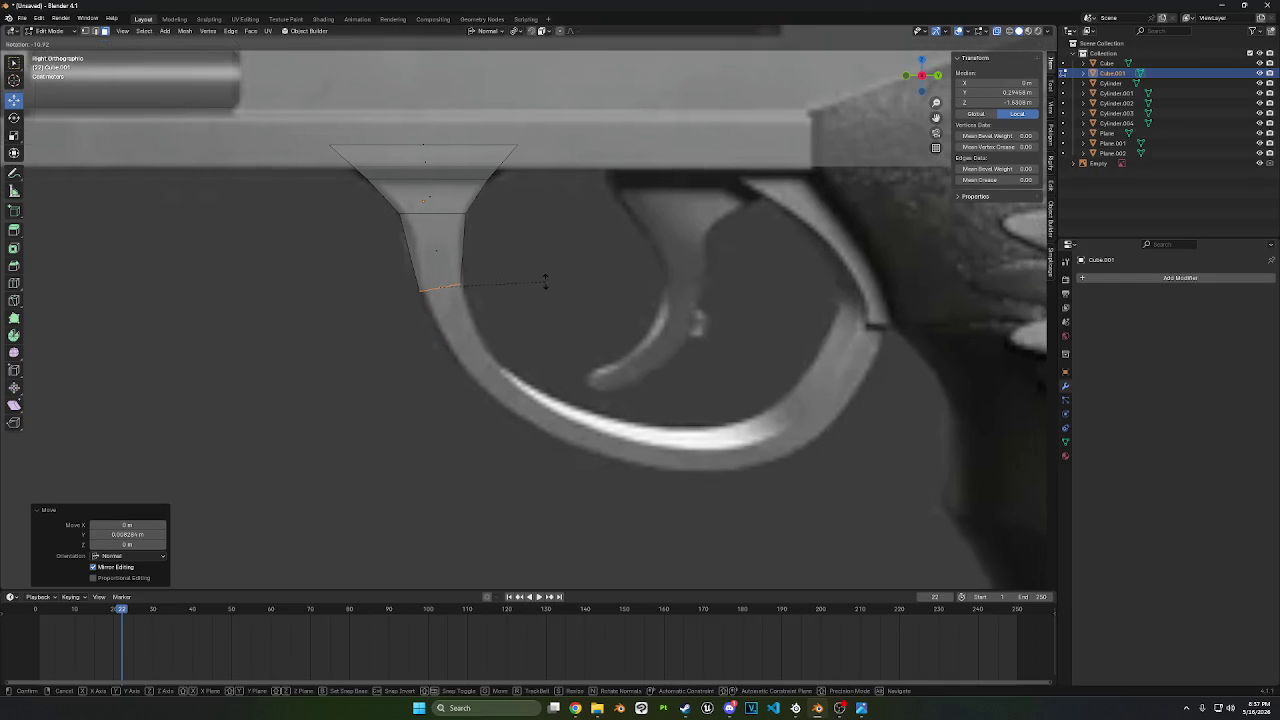
{"action": "left_click", "coordinate": [544, 277]}
{"action": "key", "text": "g"}
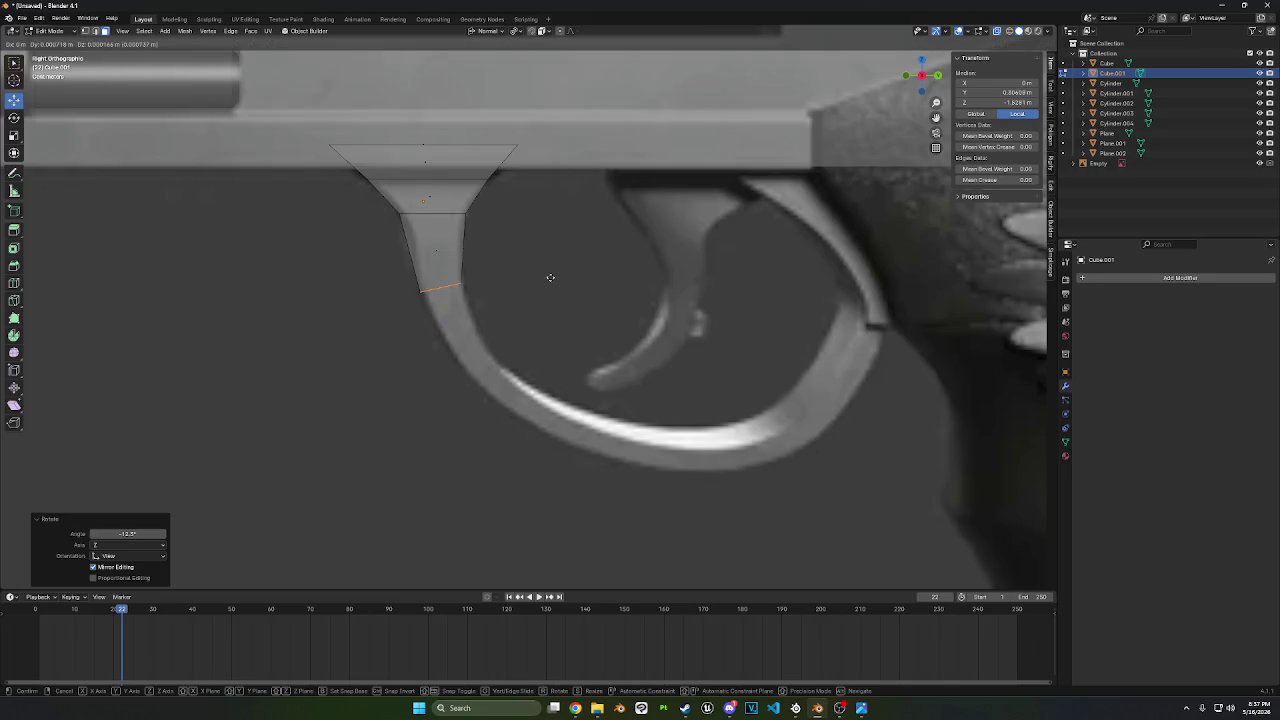
{"action": "key", "text": "z"}
{"action": "left_click", "coordinate": [586, 320]}
{"action": "key", "text": "g"}
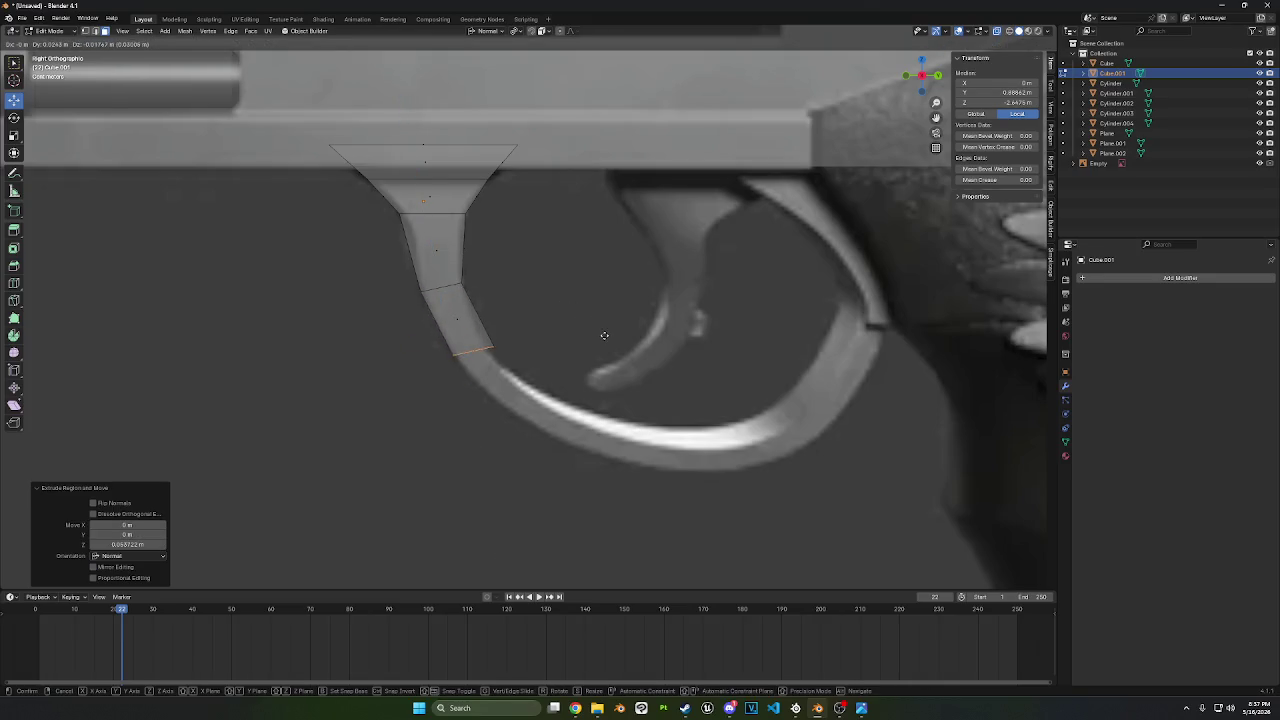
{"action": "left_click", "coordinate": [600, 337]}
{"action": "key", "text": "r"}
{"action": "left_click", "coordinate": [580, 297]}
{"action": "key", "text": "s"}
{"action": "key", "text": "y"}
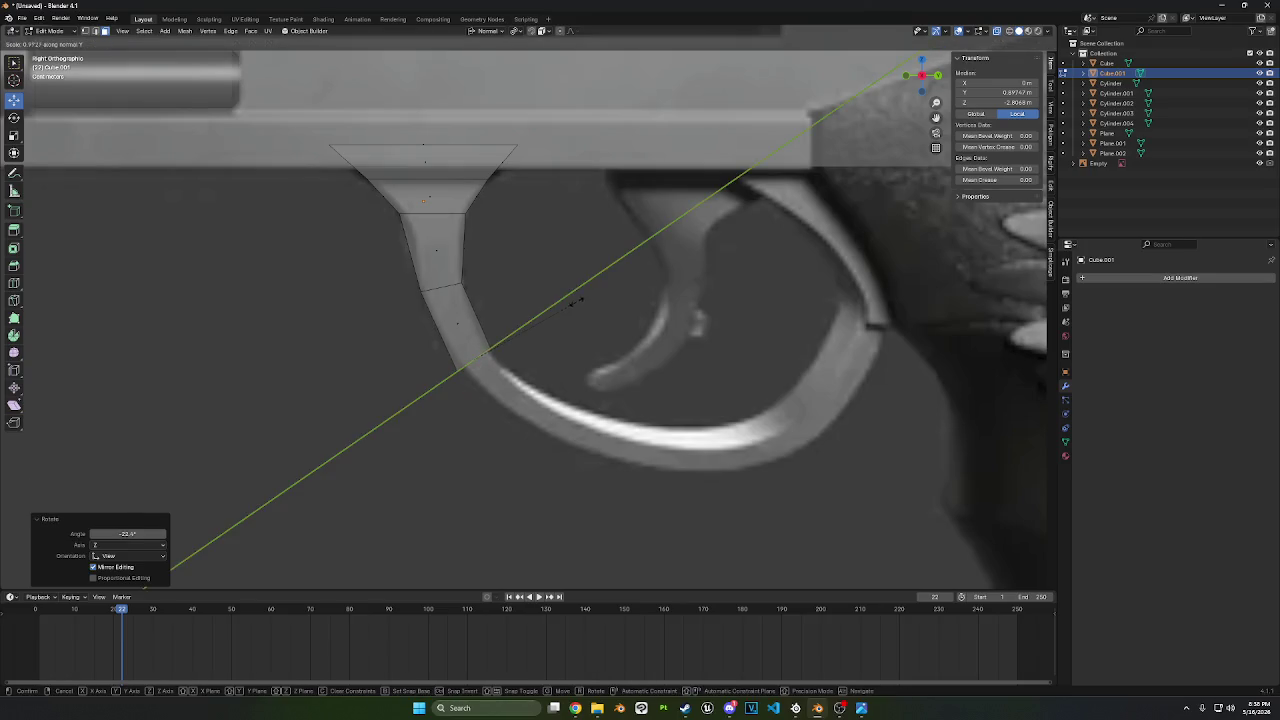
{"action": "left_click", "coordinate": [556, 312]}
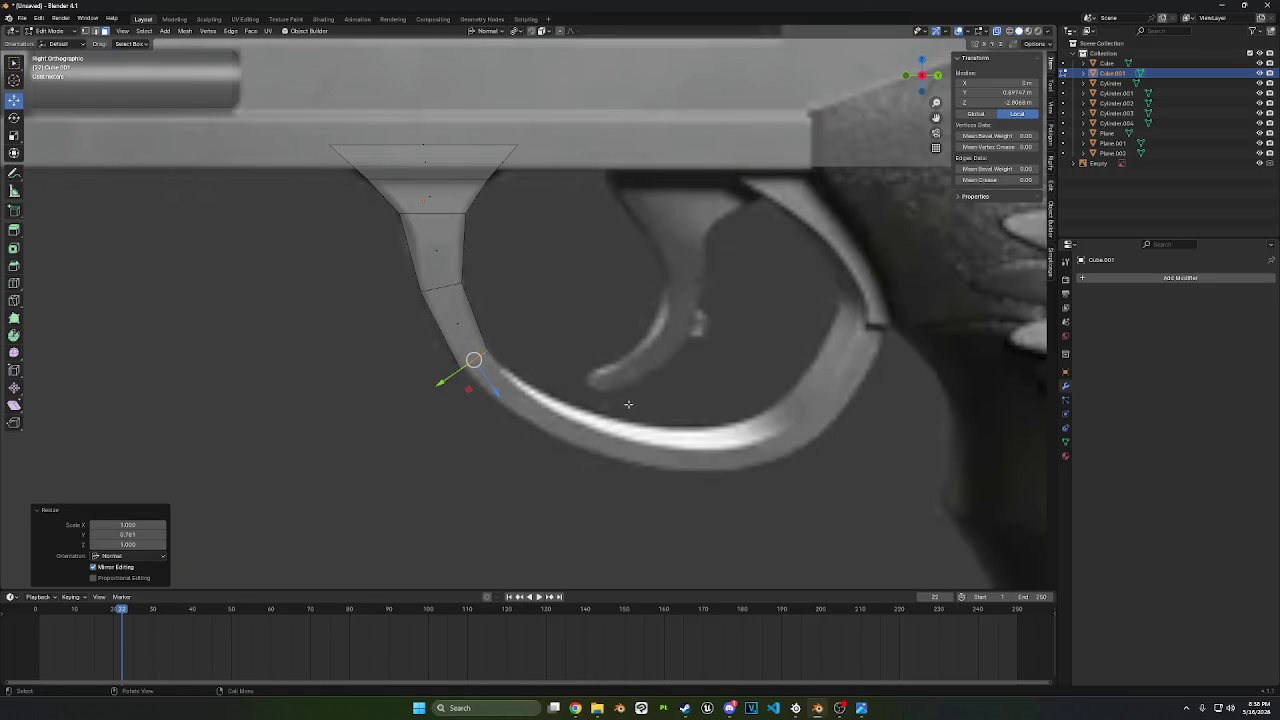
- Extrude the end face onto the guard's lower curve and widen it along Y
{"action": "middle_click_drag", "start_coordinate": [628, 404], "coordinate": [523, 314], "text": "shift"}
{"action": "key", "text": "e"}
{"action": "left_click", "coordinate": [659, 359]}
{"action": "key", "text": "g"}
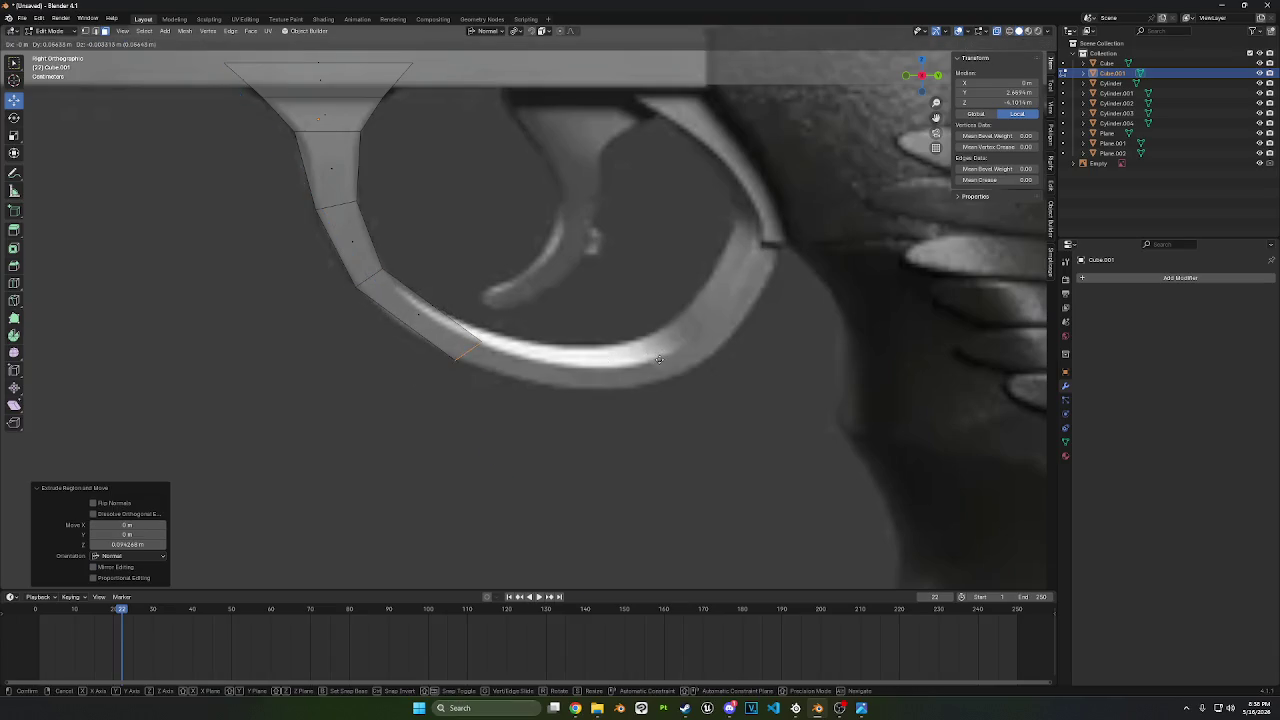
{"action": "left_click", "coordinate": [608, 288]}
{"action": "key", "text": "g"}
{"action": "left_click", "coordinate": [614, 285]}
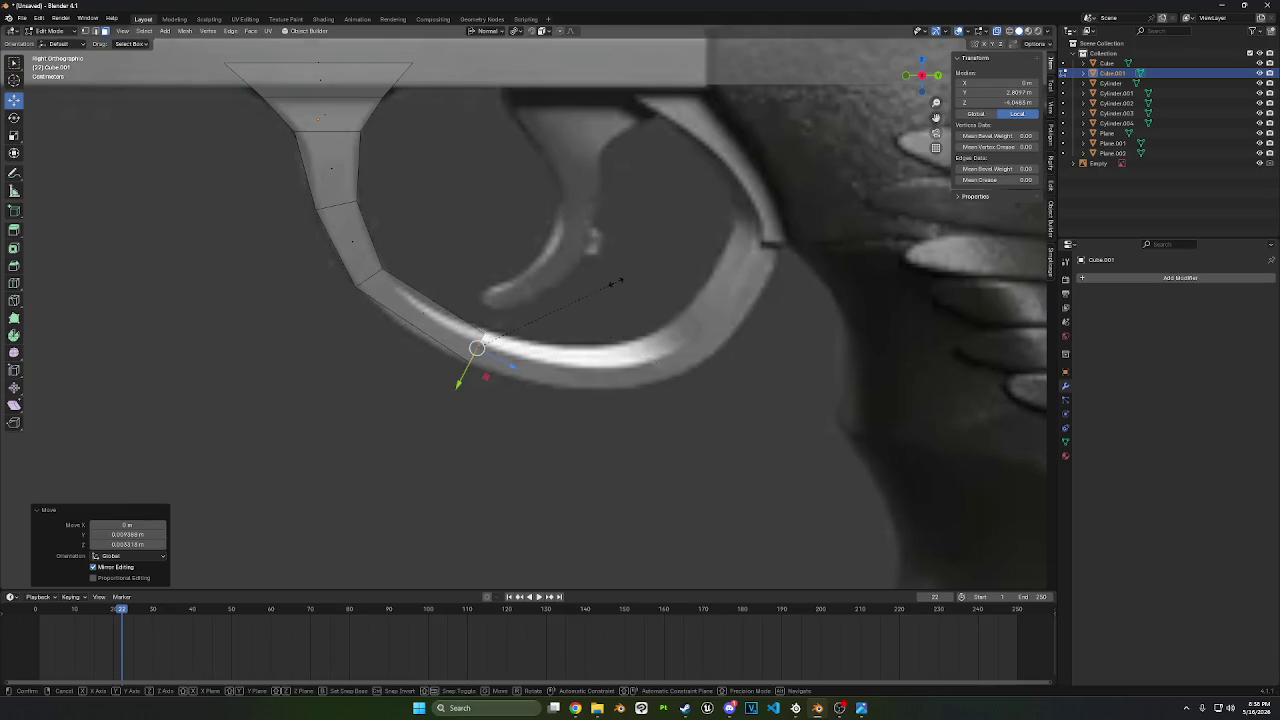
{"action": "key", "text": "y"}
{"action": "left_click", "coordinate": [646, 286]}
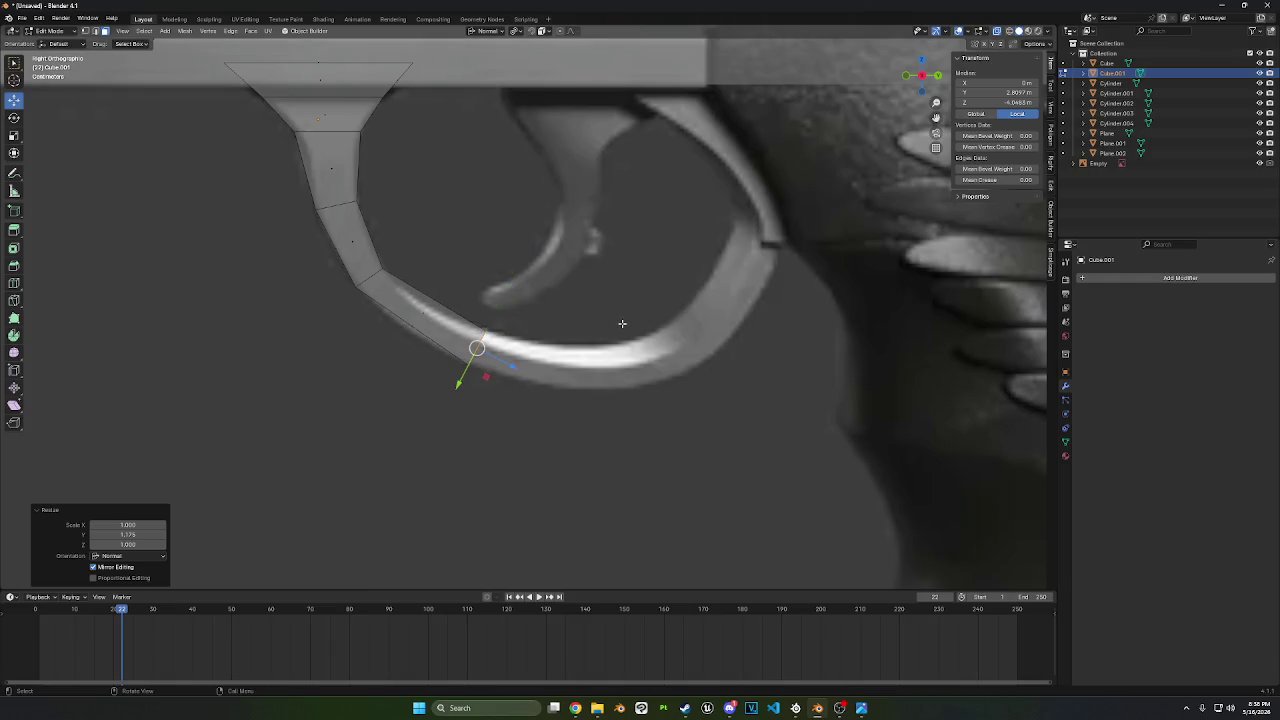
- Add an edge loop along the curved segment and select its vertices
{"action": "left_click", "coordinate": [14, 284]}
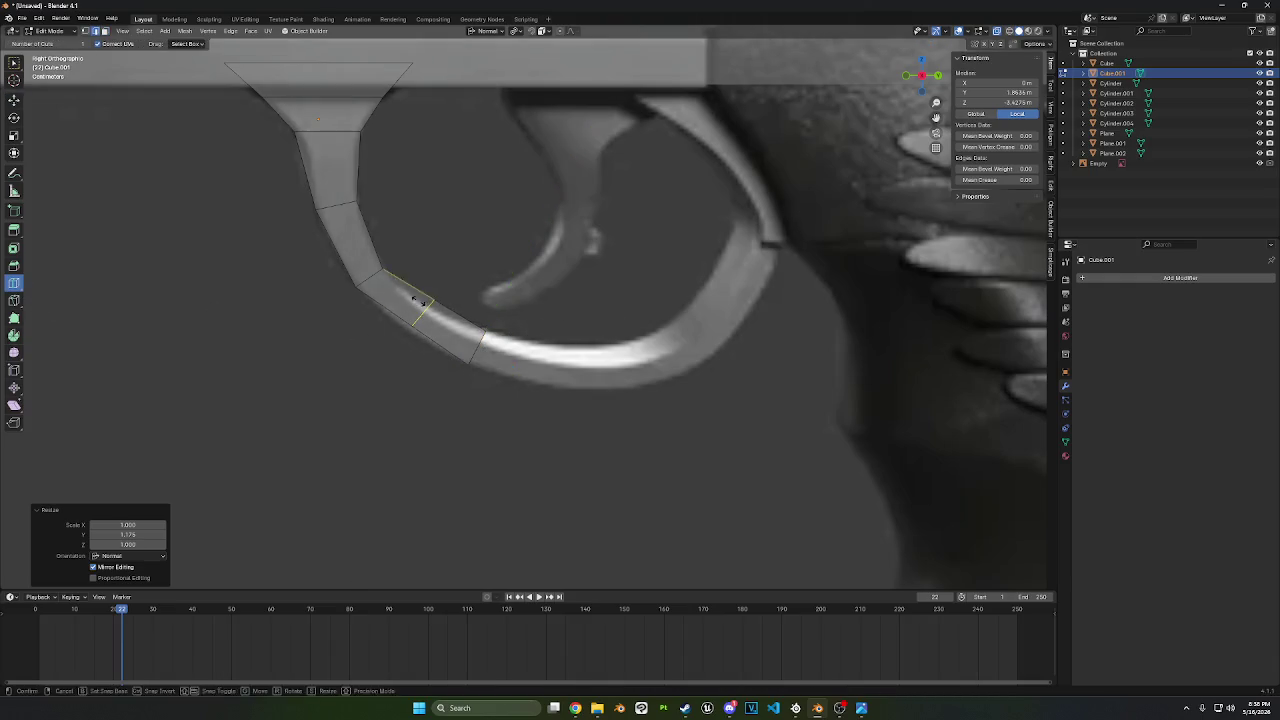
{"action": "left_click_drag", "start_coordinate": [417, 297], "coordinate": [777, 385]}
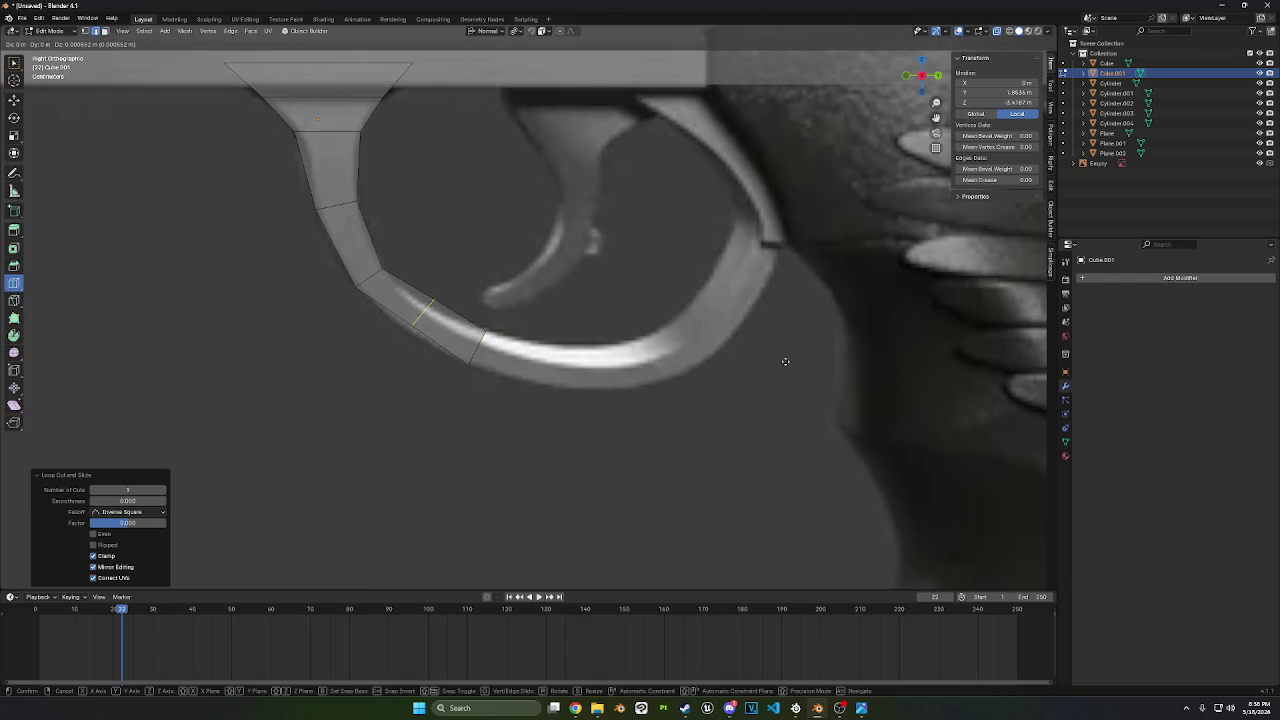
{"action": "left_click", "coordinate": [744, 428]}
{"action": "left_click", "coordinate": [14, 100]}
{"action": "left_click_drag", "start_coordinate": [613, 437], "coordinate": [449, 311]}
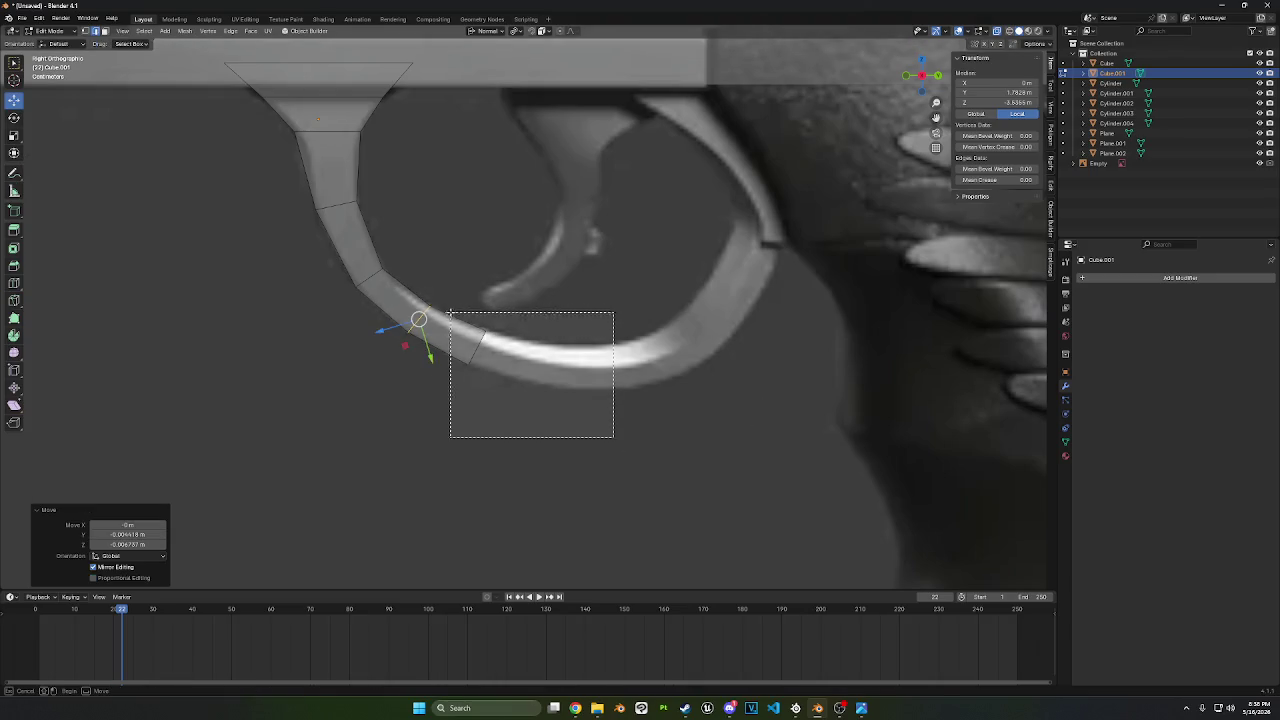
- Rotate and shift the end loop along Z to follow the guard's lower curve
{"action": "key", "text": "r"}
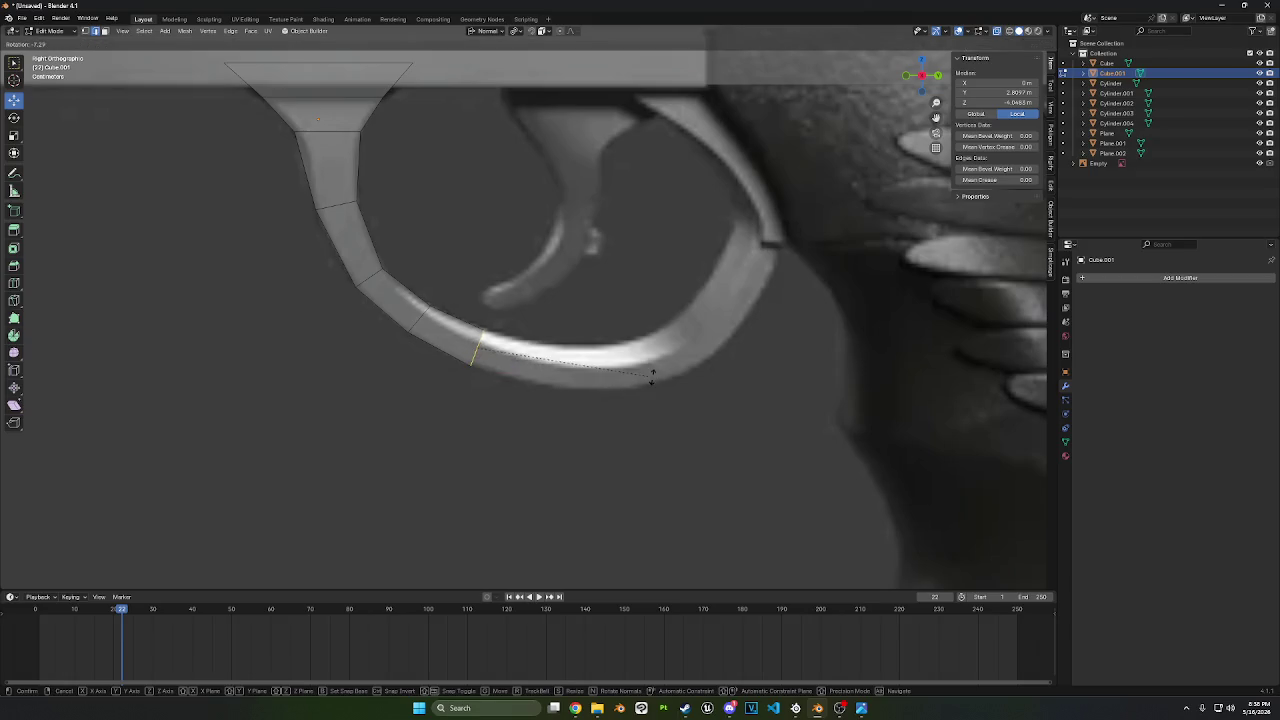
{"action": "left_click", "coordinate": [650, 385]}
{"action": "key", "text": "g"}
{"action": "key", "text": "z"}
{"action": "left_click", "coordinate": [732, 384]}
{"action": "key", "text": "r"}
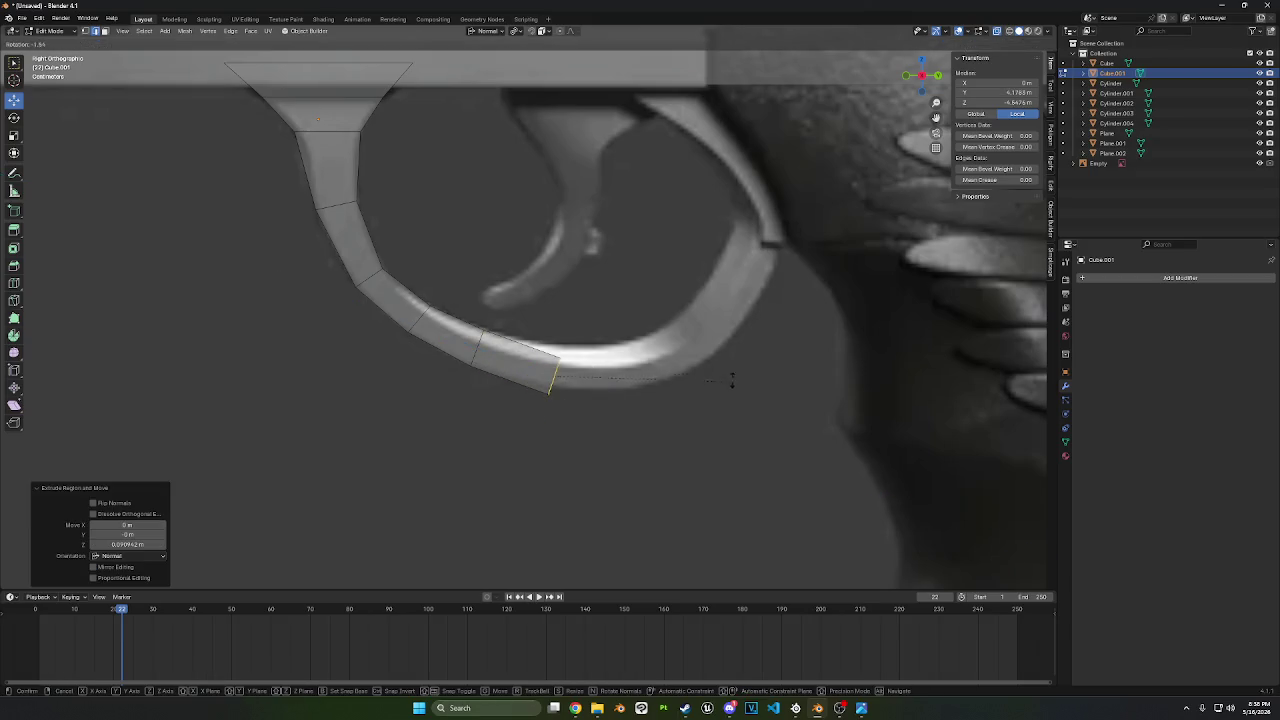
{"action": "left_click", "coordinate": [719, 357]}
{"action": "key", "text": "g"}
{"action": "key", "text": "z"}
{"action": "key", "text": "z"}
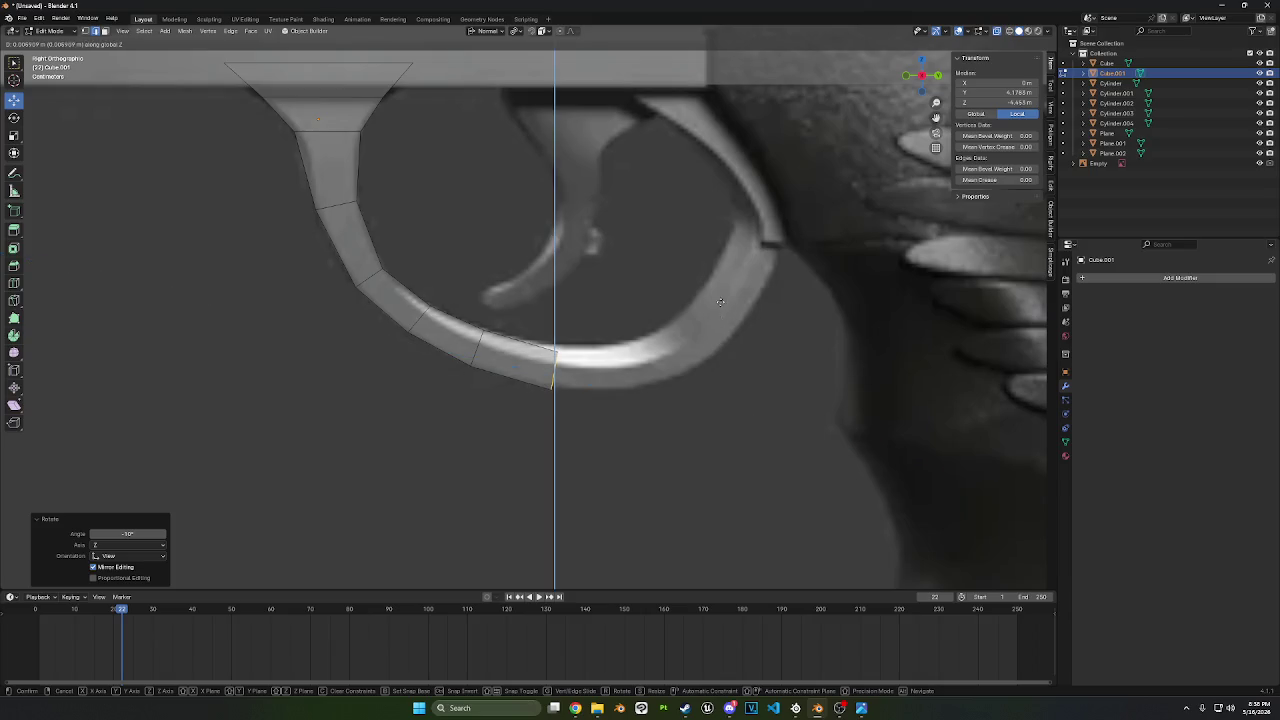
{"action": "left_click", "coordinate": [720, 288]}
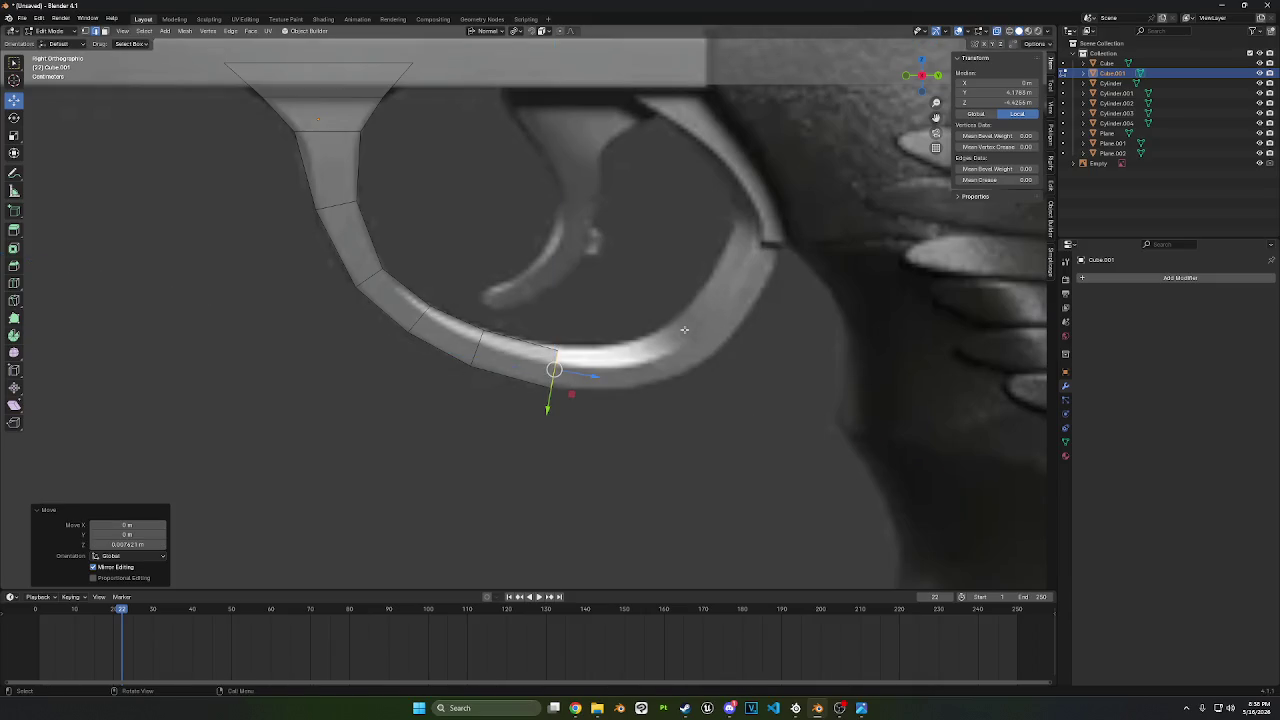
- Reposition a vertex at the guard's end and select its bottom edge
{"action": "left_click", "coordinate": [557, 350]}
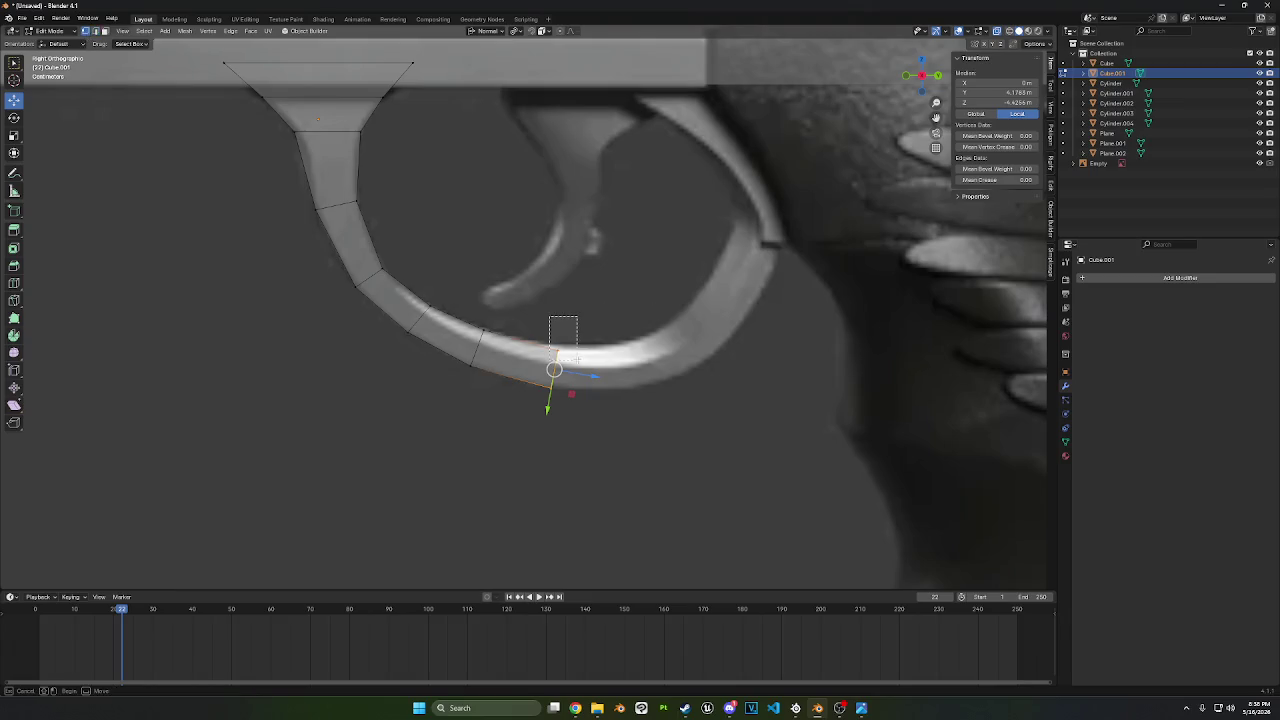
{"action": "key", "text": "g"}
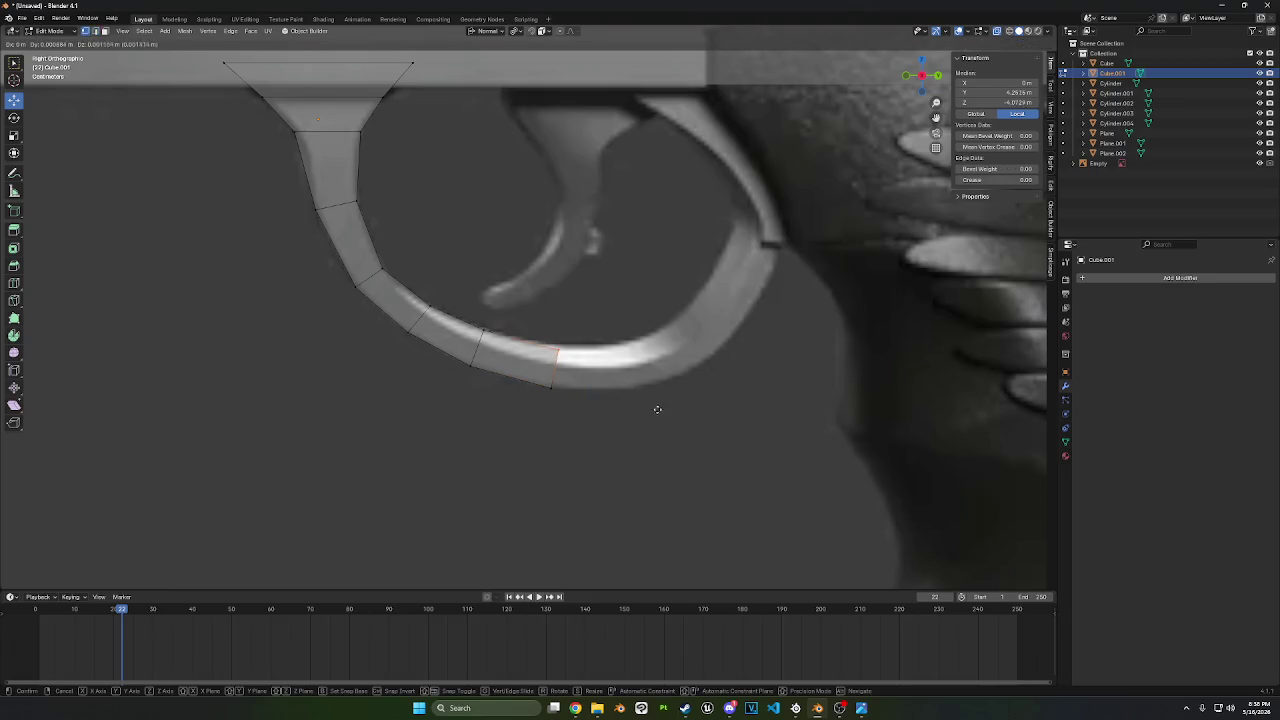
{"action": "left_click", "coordinate": [664, 373]}
{"action": "left_click_drag", "start_coordinate": [640, 488], "coordinate": [540, 333]}
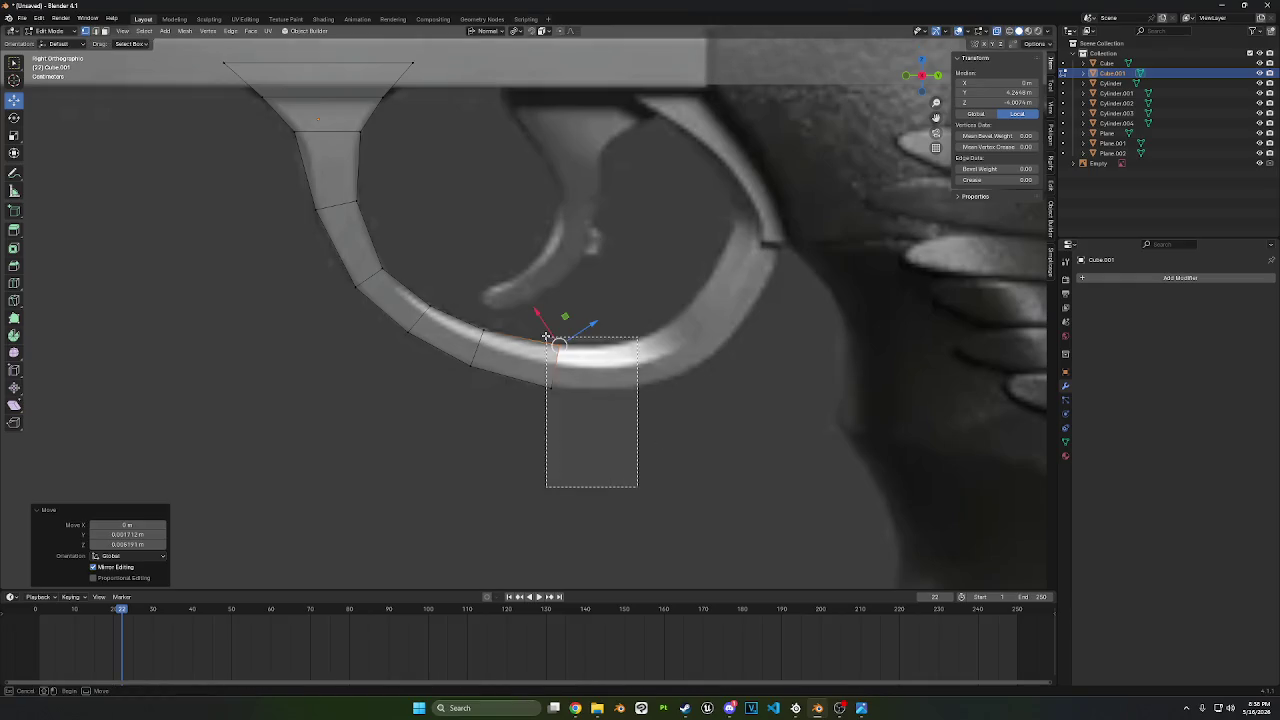
- Move and rotate the end segment to continue around the guard's curve
{"action": "key", "text": "g"}
{"action": "left_click", "coordinate": [728, 438]}
{"action": "key", "text": "r"}
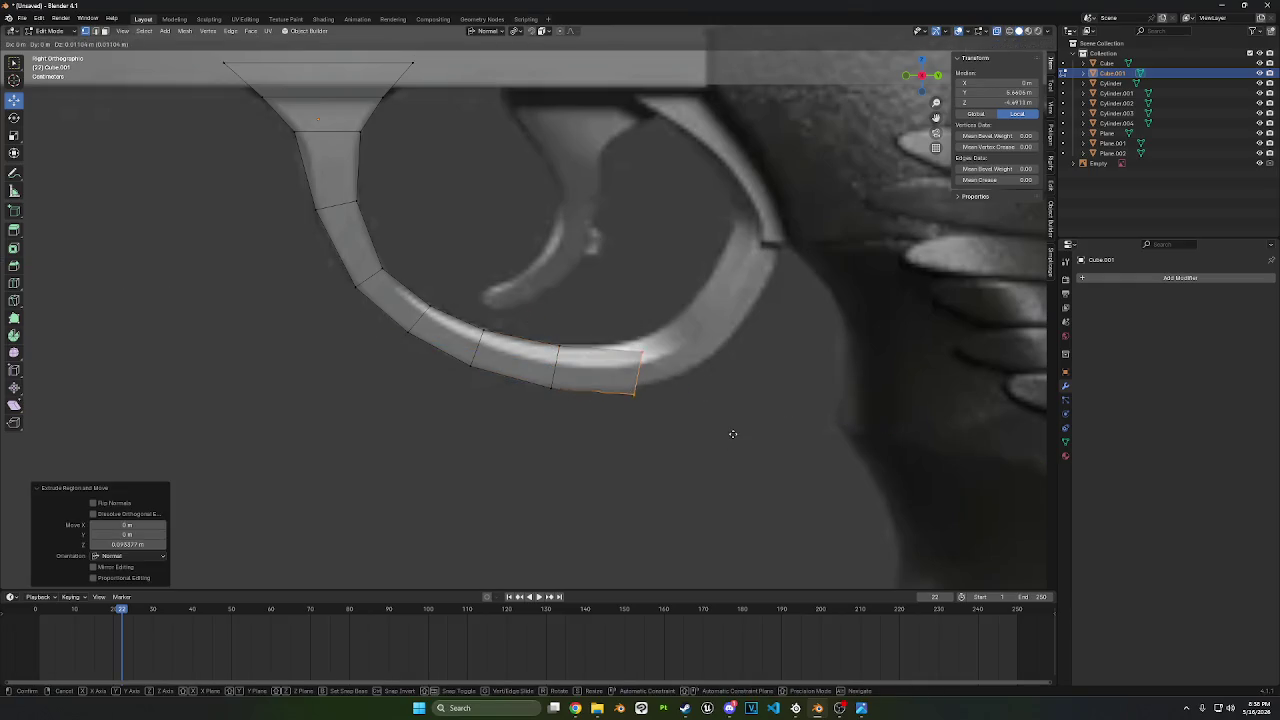
{"action": "left_click", "coordinate": [739, 382]}
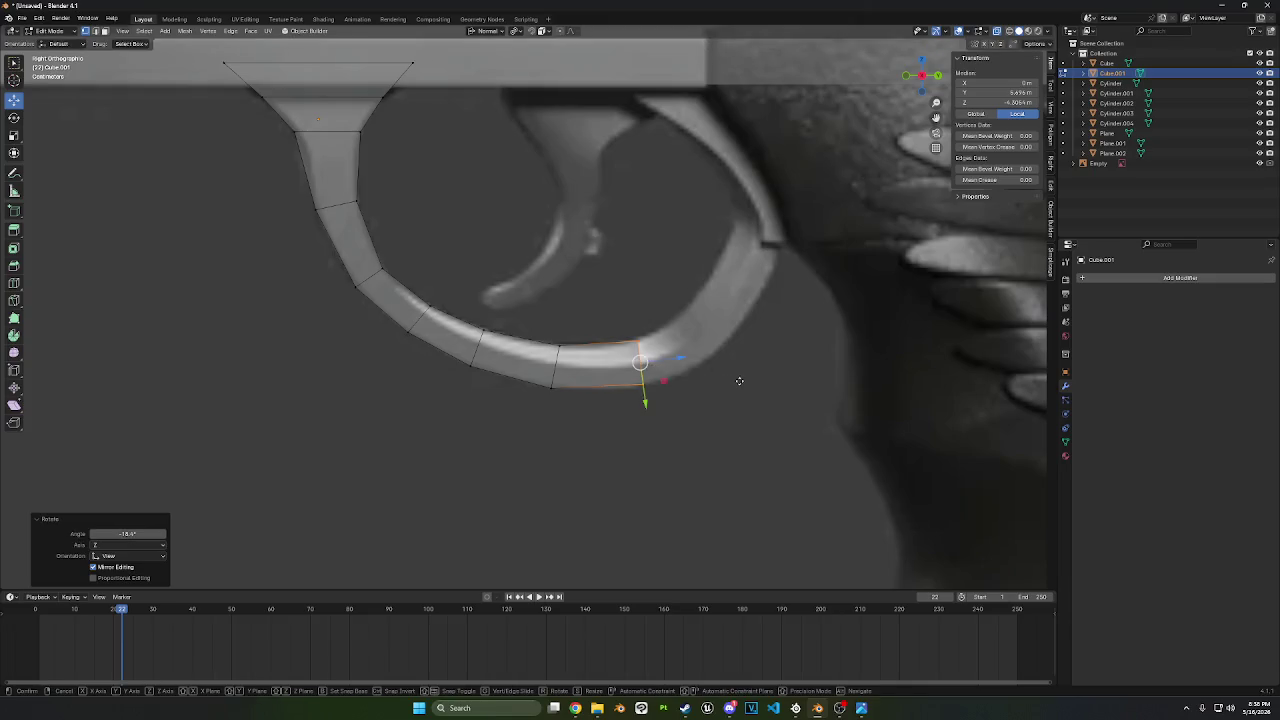
{"action": "key", "text": "g"}
{"action": "left_click", "coordinate": [736, 382]}
- Extrude a segment, rotate it upward, and widen its end face along Y
{"action": "key", "text": "e"}
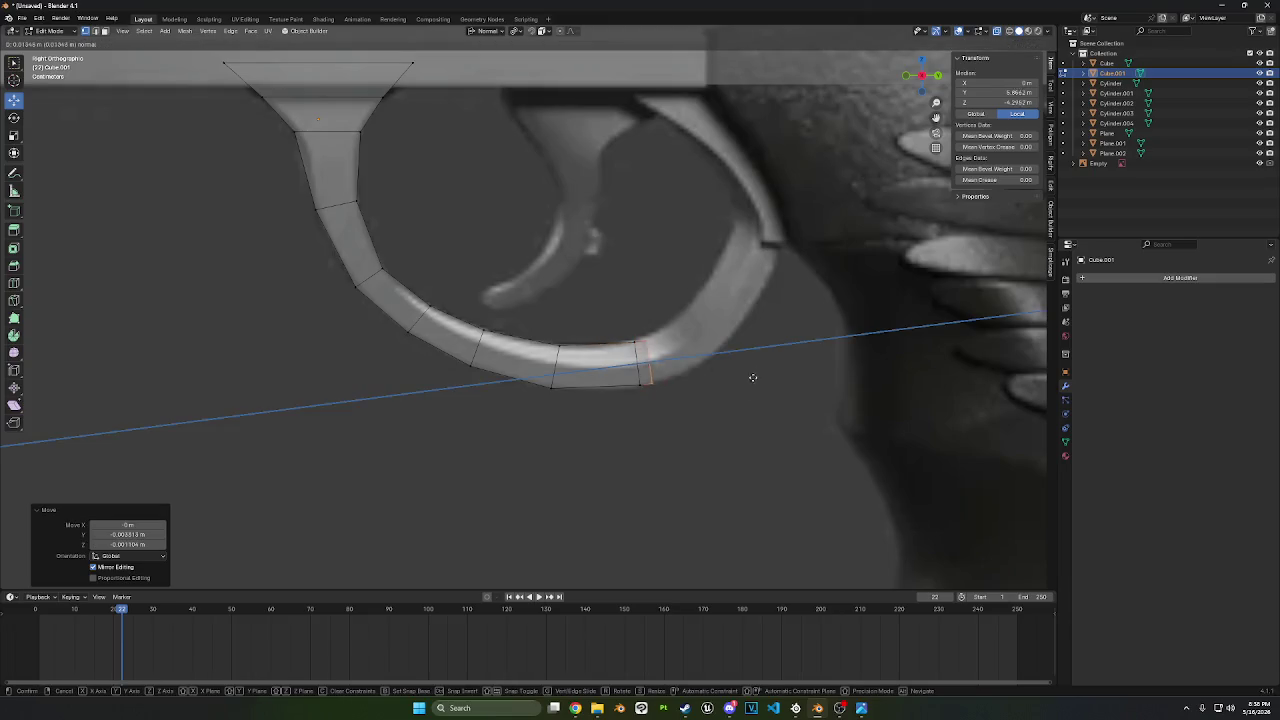
{"action": "left_click", "coordinate": [790, 345]}
{"action": "key", "text": "r"}
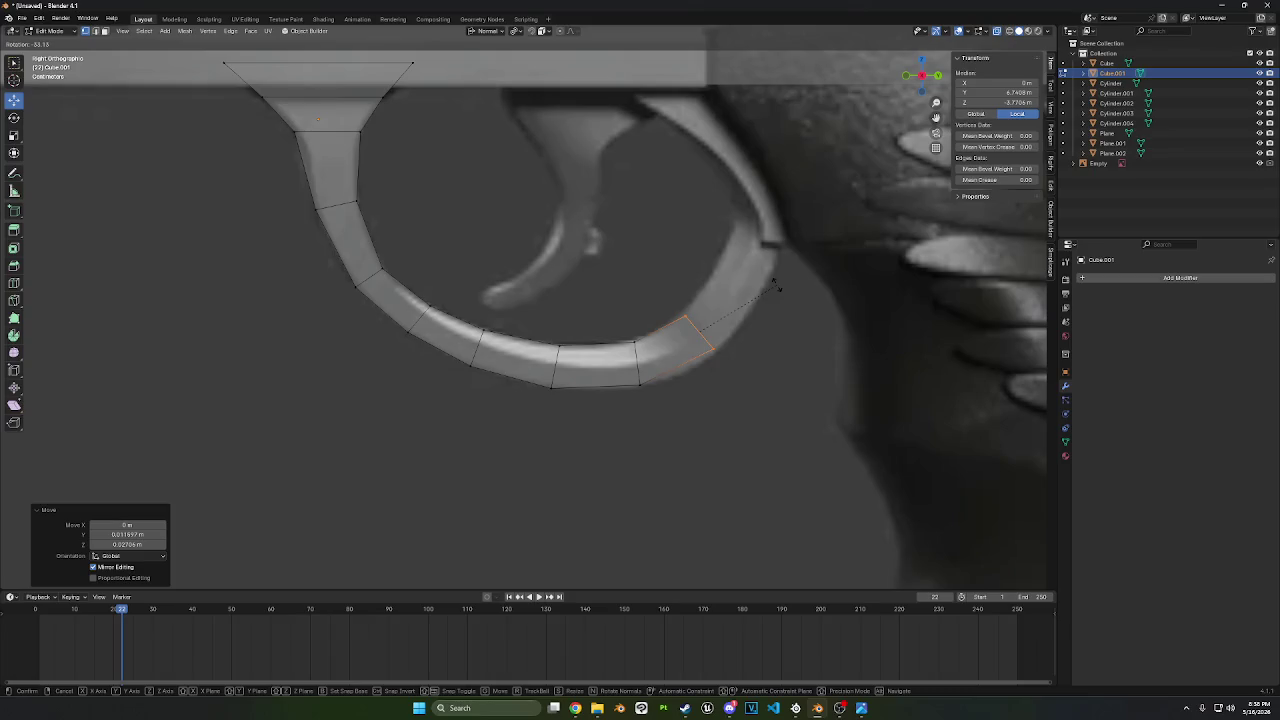
{"action": "left_click", "coordinate": [778, 289]}
{"action": "key", "text": "s"}
{"action": "key", "text": "y"}
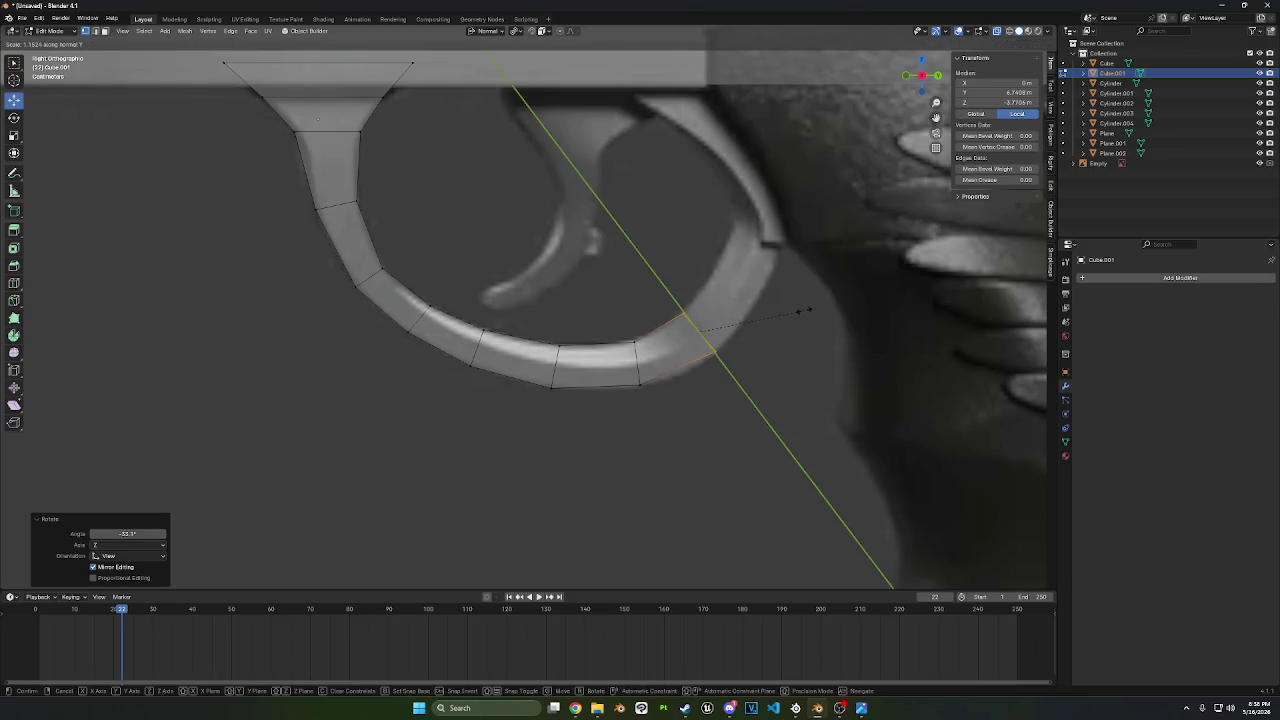
{"action": "left_click", "coordinate": [818, 319]}
{"action": "middle_click_drag", "start_coordinate": [818, 319], "coordinate": [828, 243]}
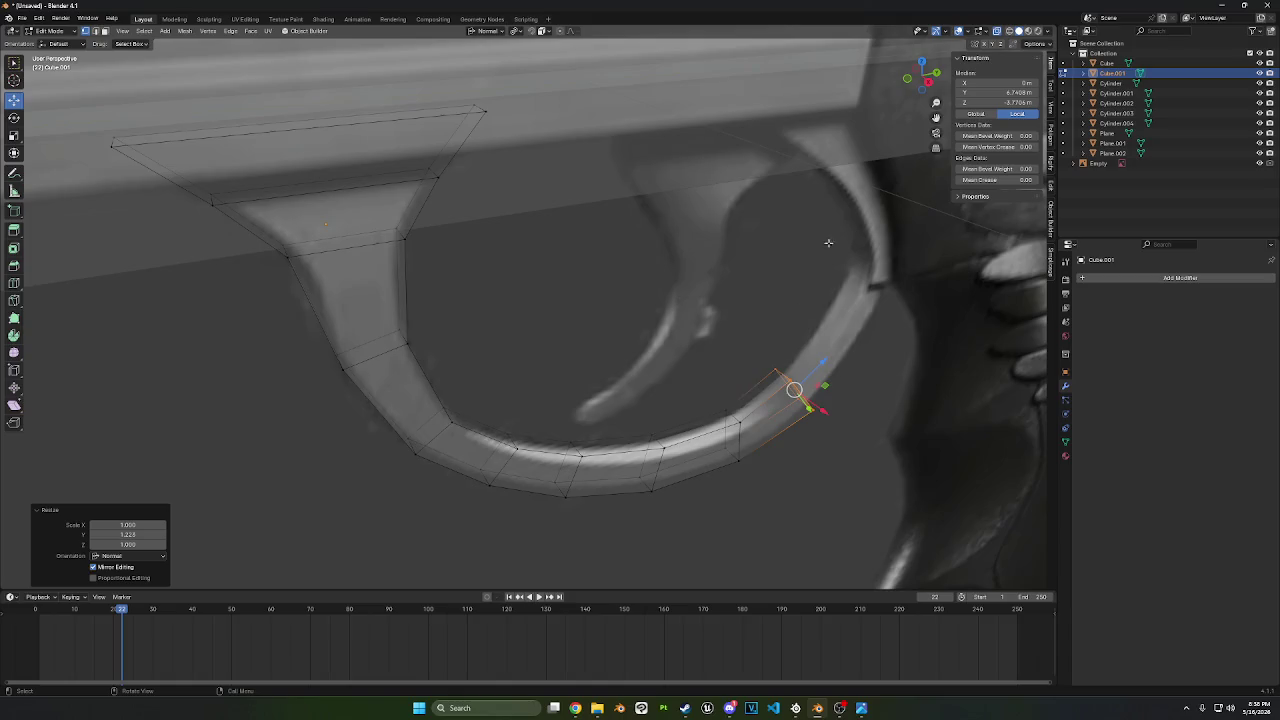
{"action": "left_click", "coordinate": [928, 81]}
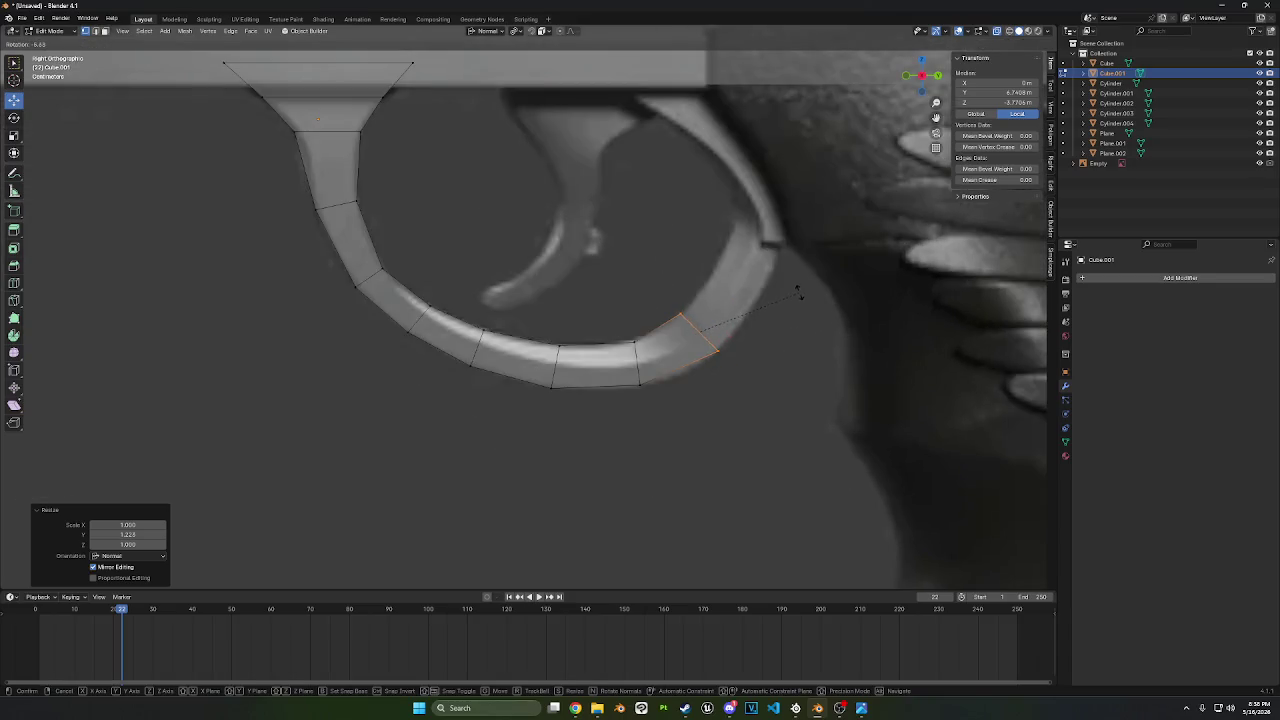
- Extrude up the rear curve, then reposition and rotate the end upright toward the frame
{"action": "key", "text": "e"}
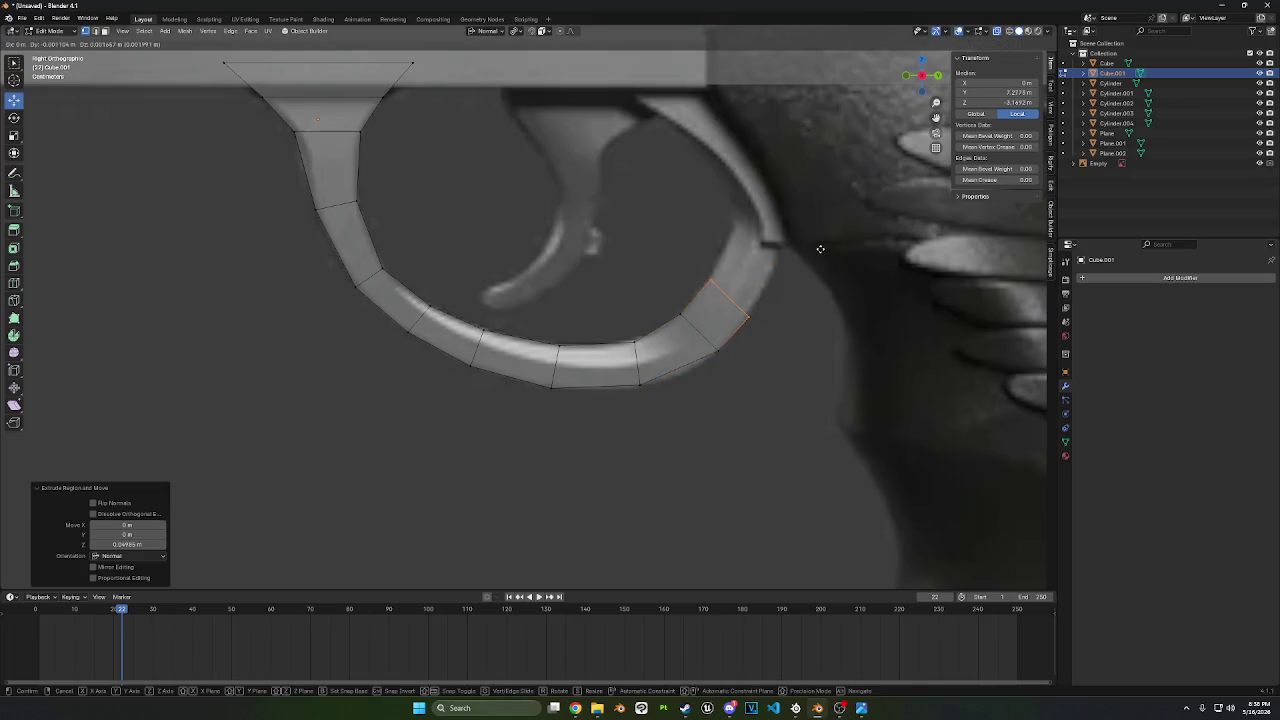
{"action": "left_click", "coordinate": [818, 248]}
{"action": "key", "text": "r"}
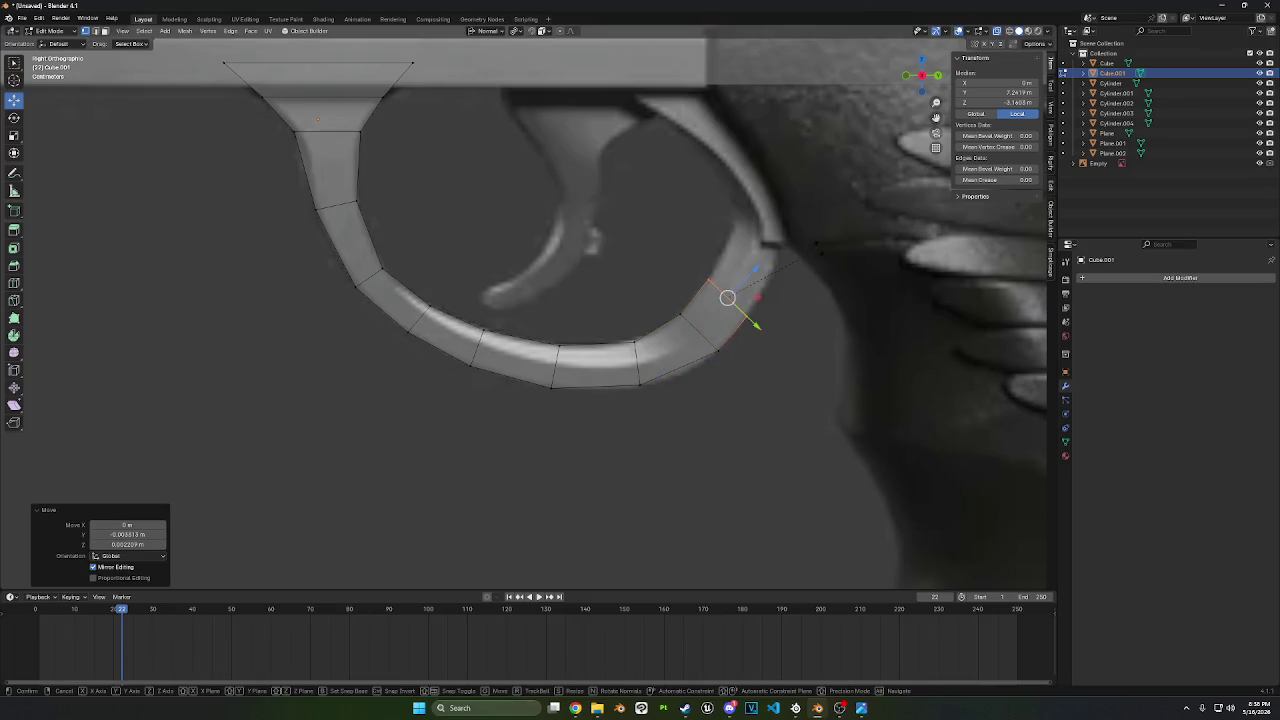
{"action": "left_click", "coordinate": [814, 234]}
{"action": "key", "text": "g"}
{"action": "left_click", "coordinate": [819, 230]}
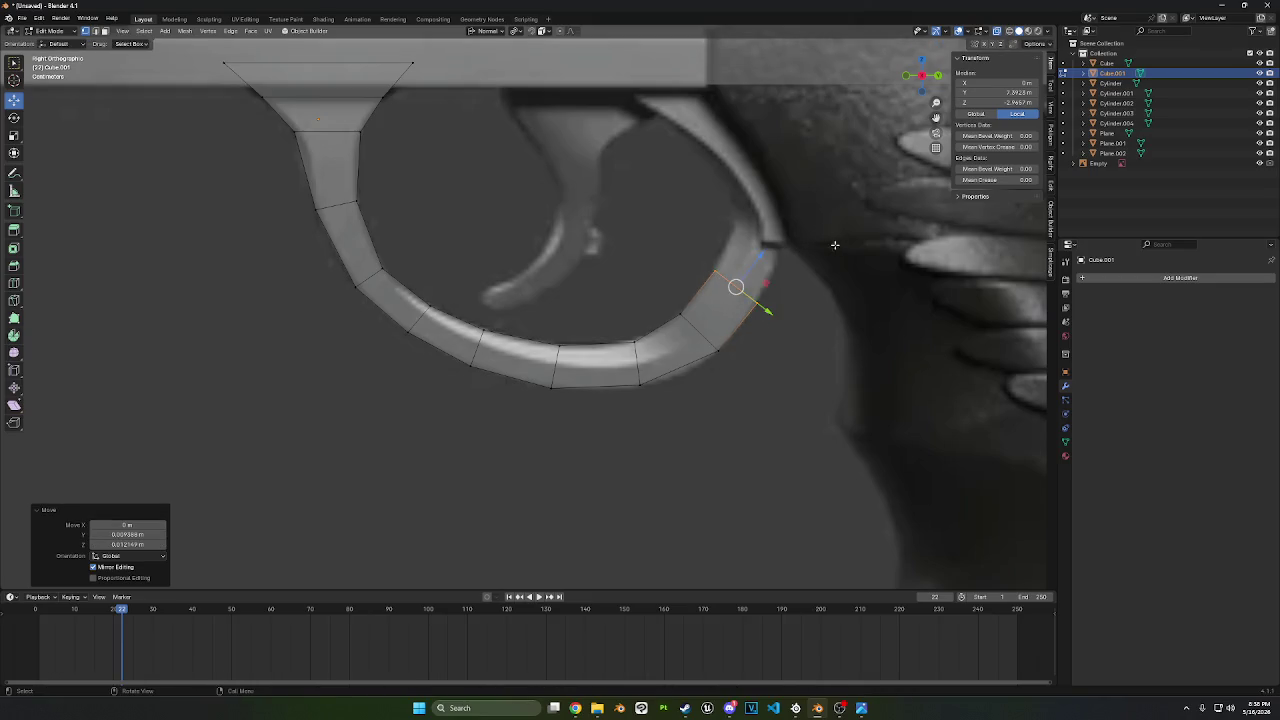
{"action": "key", "text": "g"}
{"action": "key", "text": "z"}
{"action": "key", "text": "z"}
{"action": "left_click", "coordinate": [845, 255]}
{"action": "key", "text": "r"}
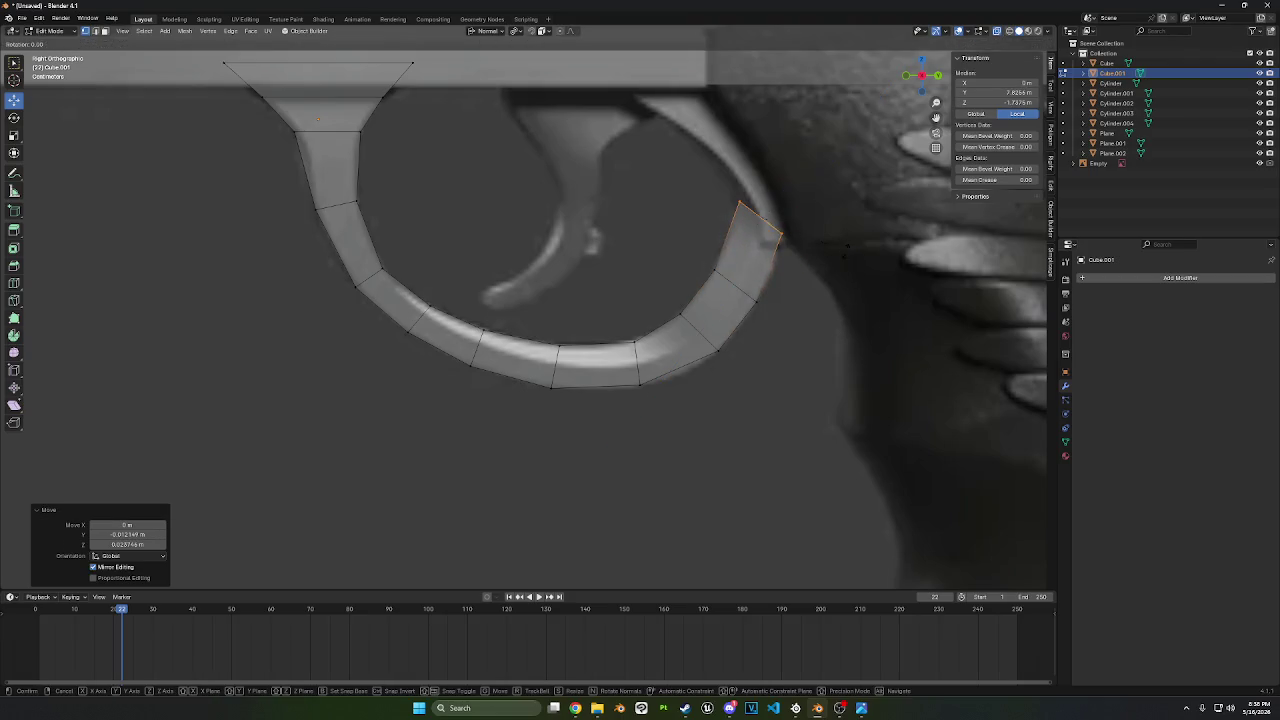
{"action": "left_click", "coordinate": [827, 208]}
- Extrude the top segment up to the frame and flare its face along Y
{"action": "key", "text": "e"}
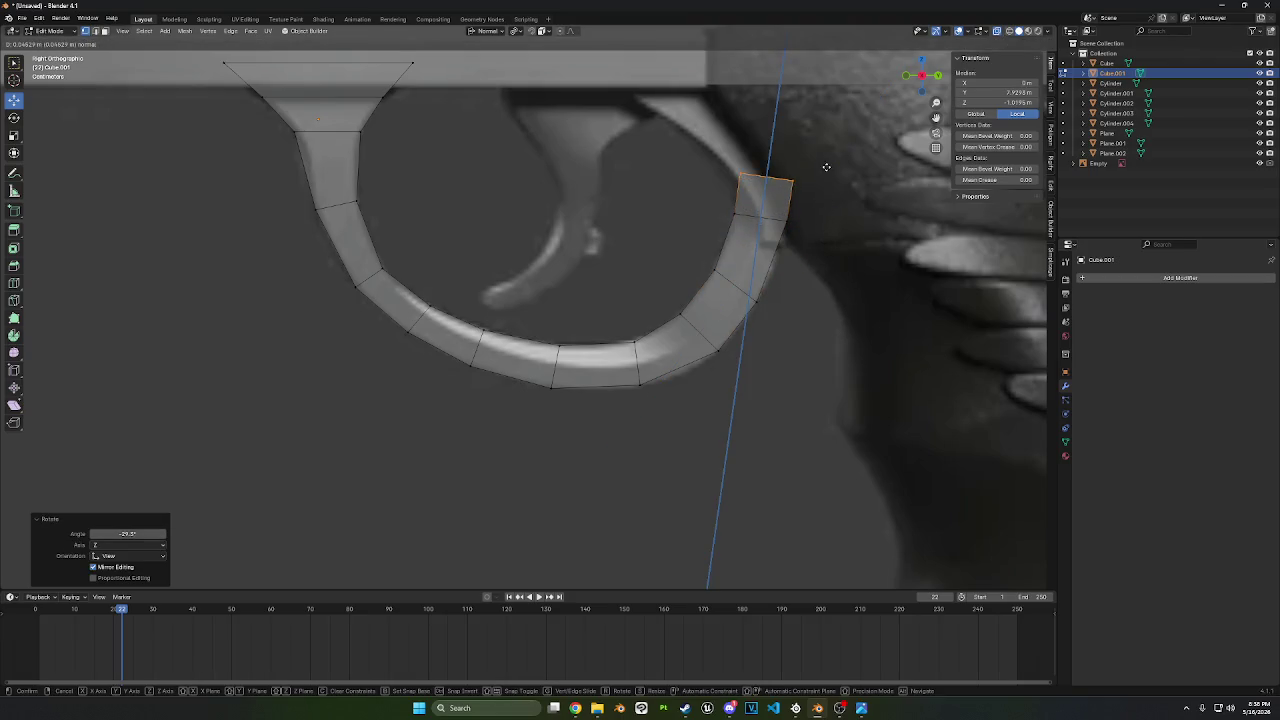
{"action": "left_click", "coordinate": [822, 191]}
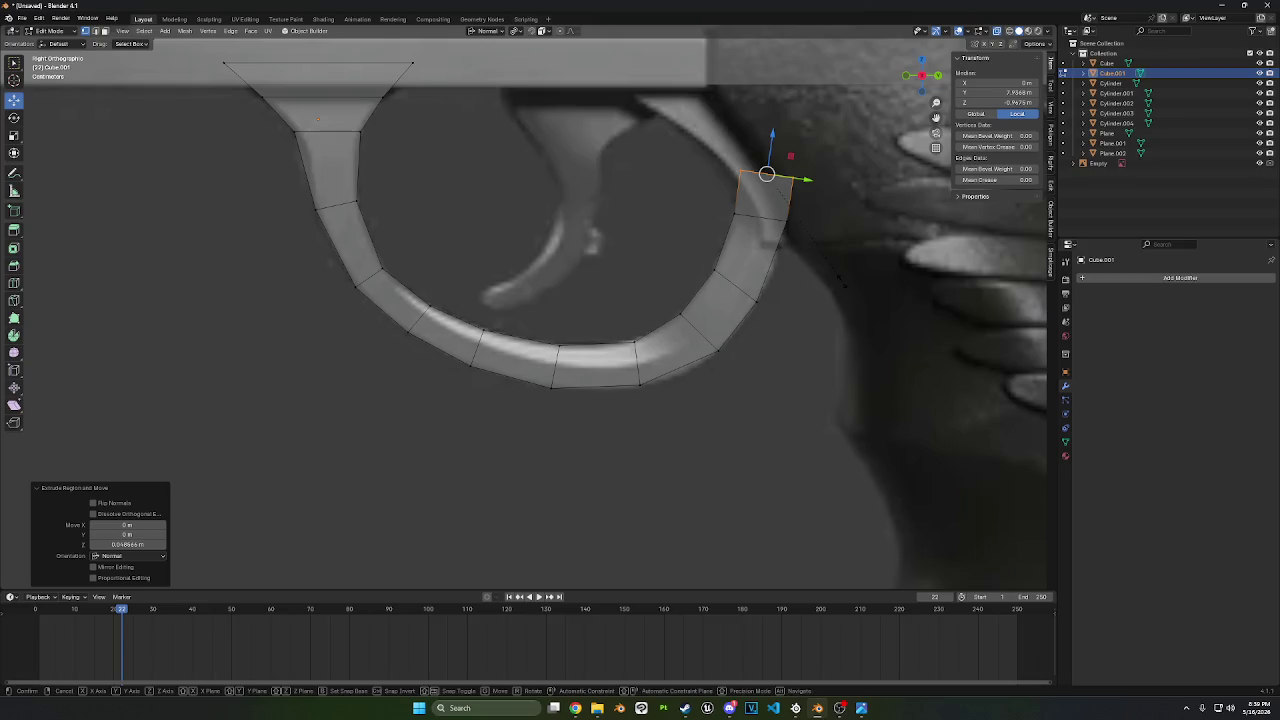
{"action": "key", "text": "s"}
{"action": "key", "text": "y"}
{"action": "left_click", "coordinate": [870, 285]}
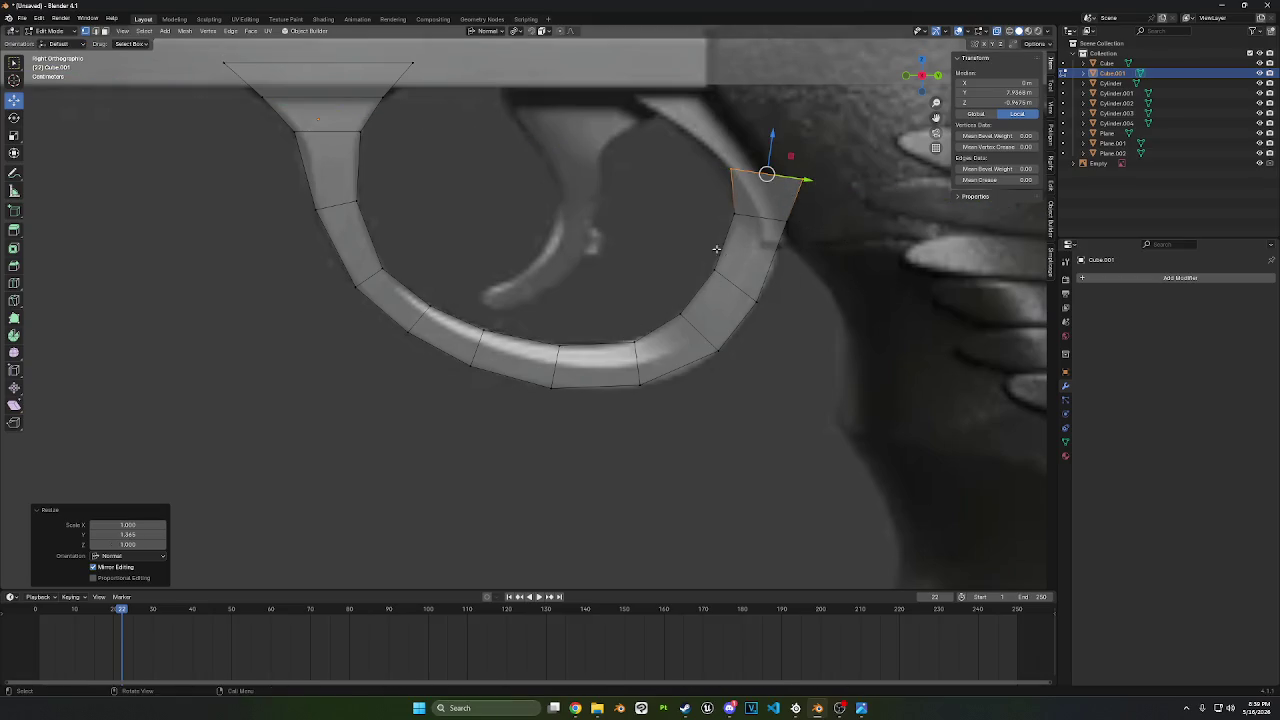
{"action": "scroll", "coordinate": [580, 222], "scroll_direction": "down", "scroll_amount": 2}
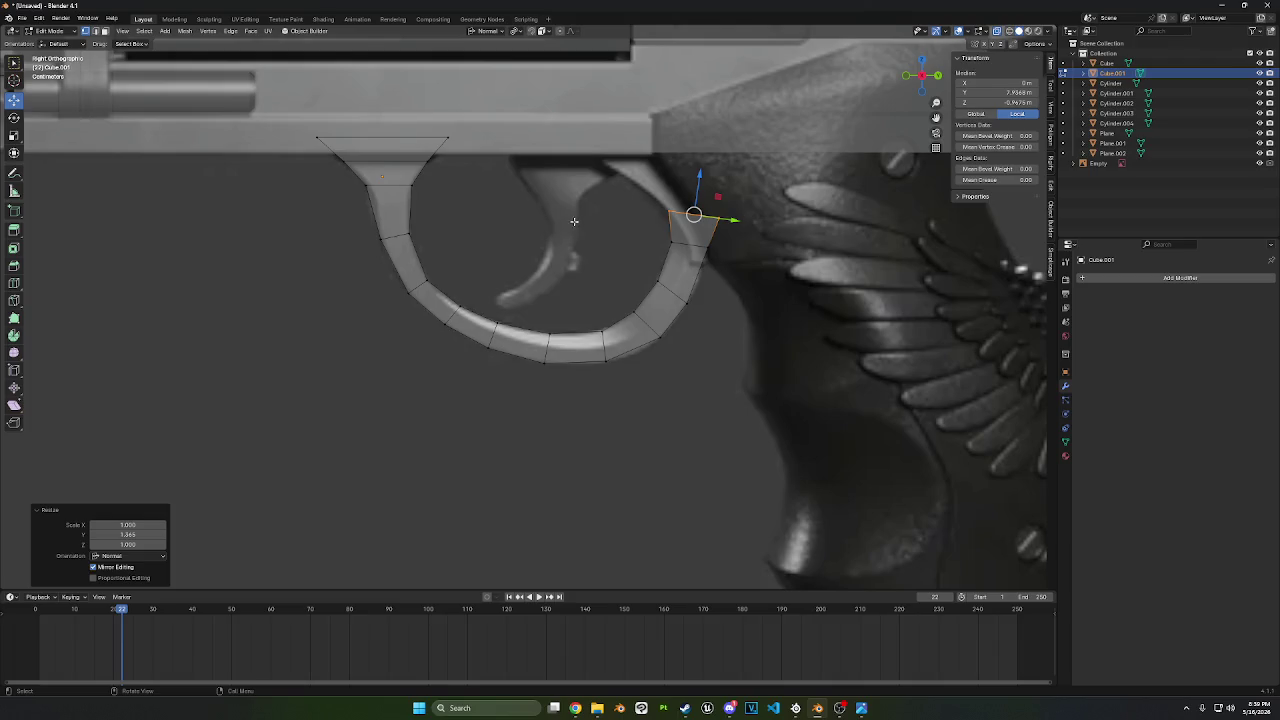
{"action": "left_click", "coordinate": [392, 200]}
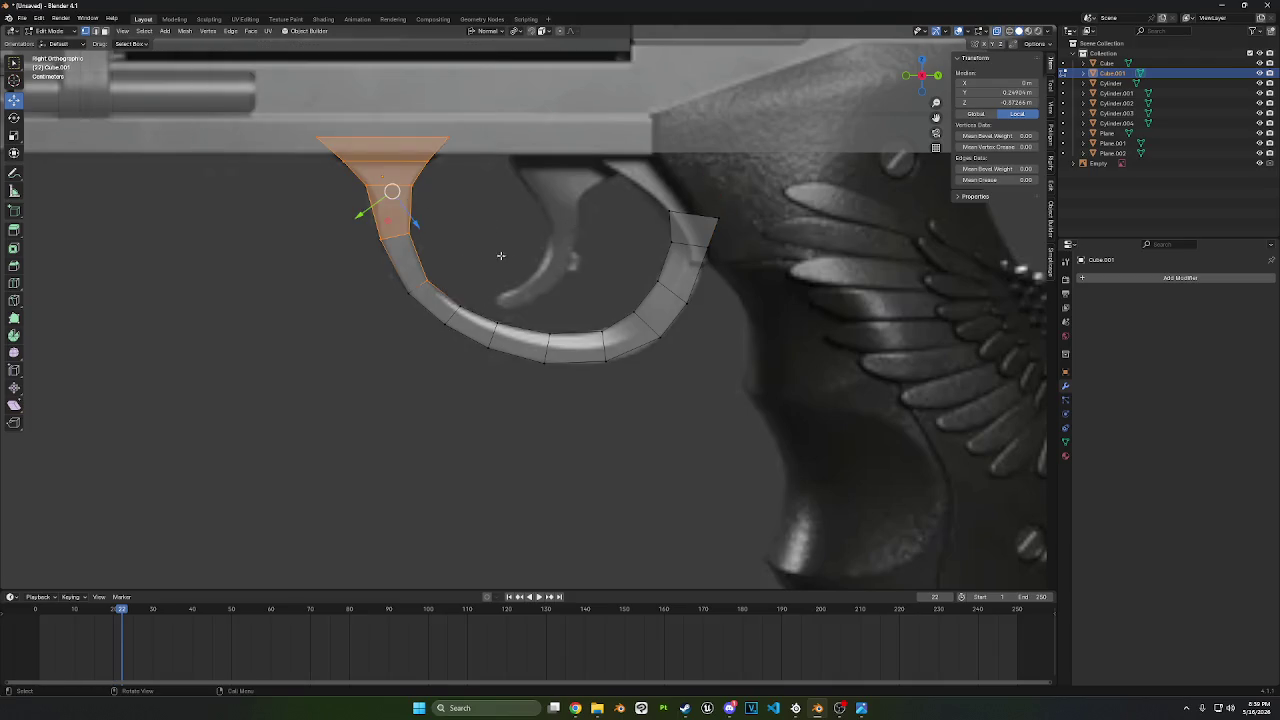
- Duplicate the flared front mount faces and rotate the copy into place at the guard's rear top
{"action": "left_click_drag", "start_coordinate": [501, 255], "coordinate": [206, 92]}
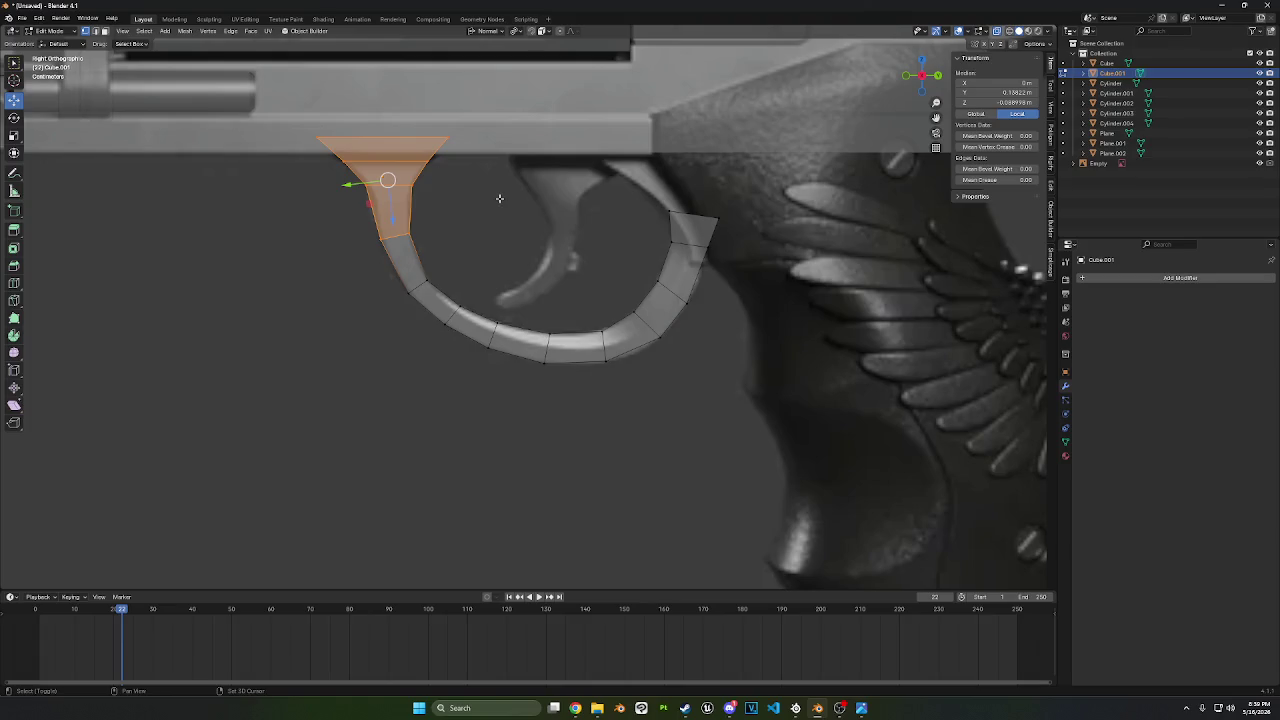
{"action": "key", "text": "shift+d"}
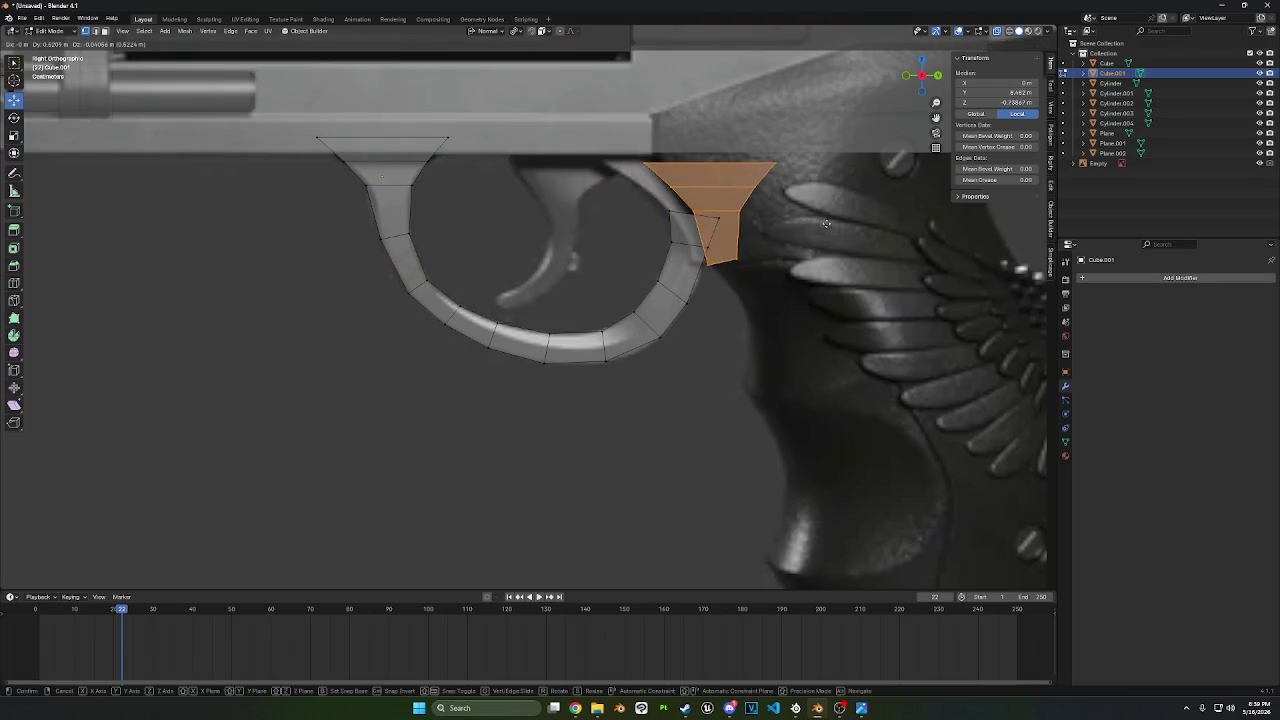
{"action": "left_click", "coordinate": [810, 222]}
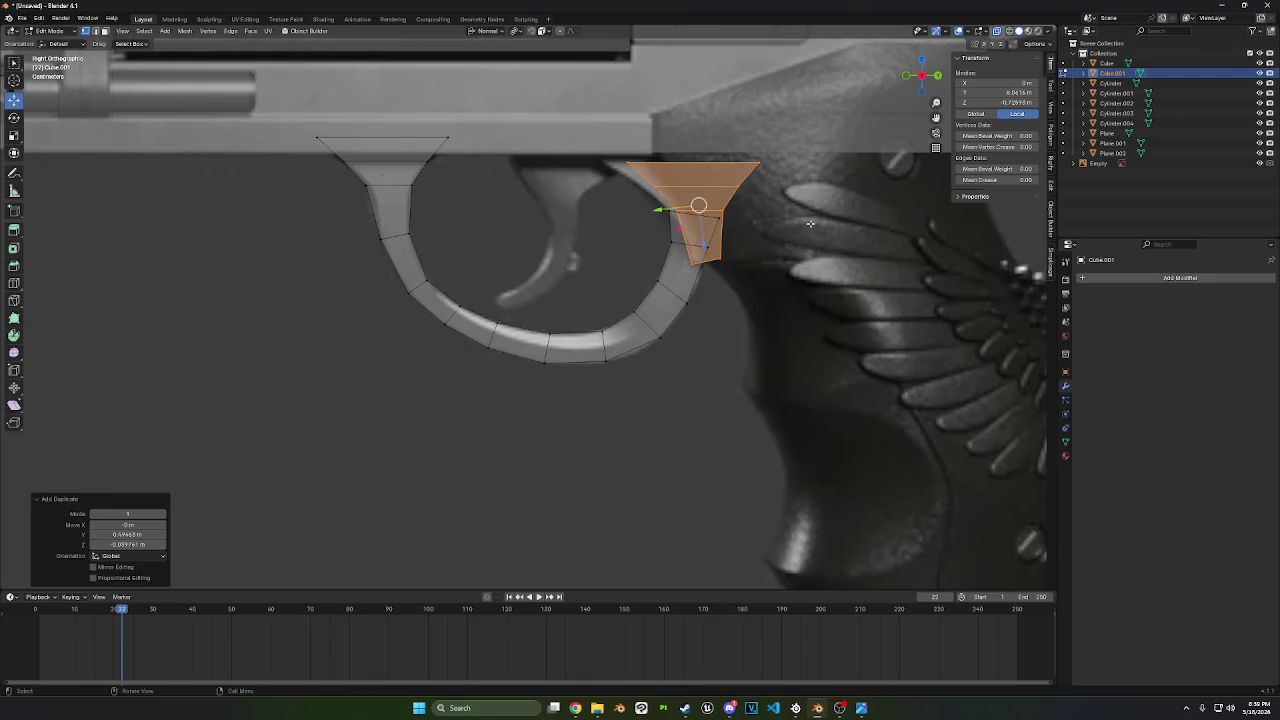
{"action": "key", "text": "r"}
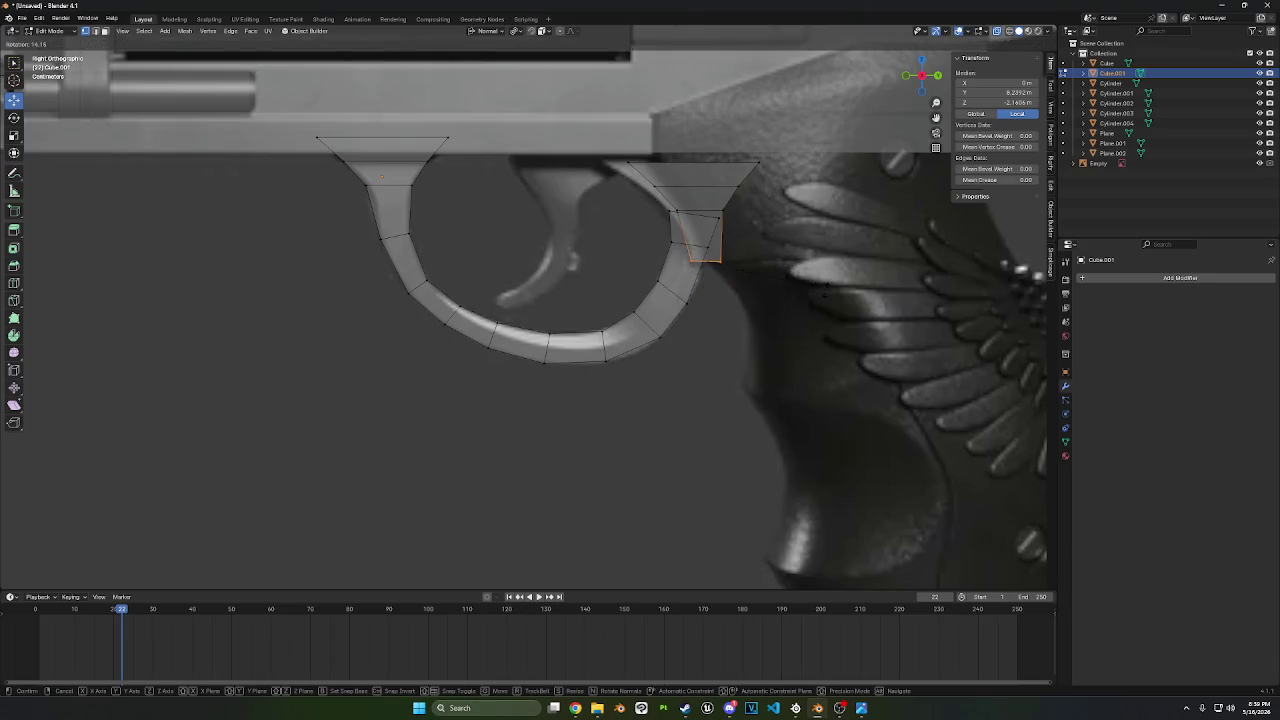
{"action": "left_click", "coordinate": [664, 174]}
- Raise the rear mount's top edge to the frame and shift it front-back into position
{"action": "left_click", "coordinate": [694, 162]}
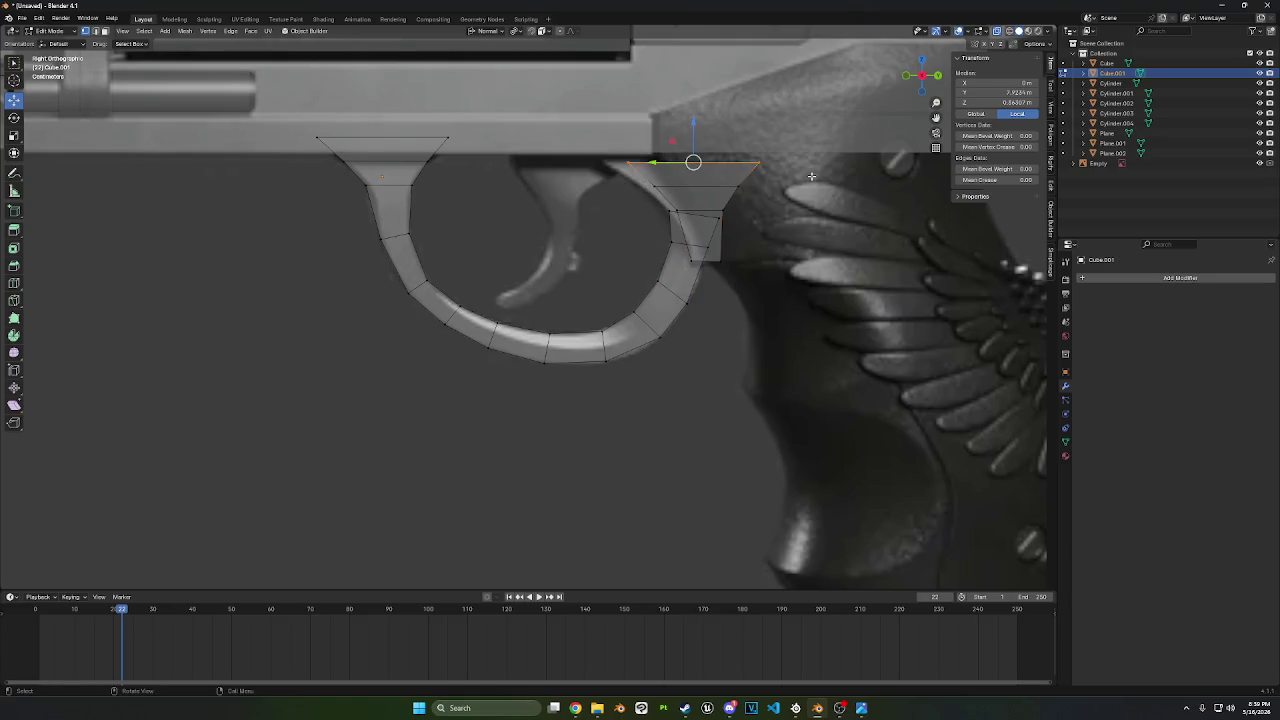
{"action": "key", "text": "g"}
{"action": "key", "text": "y"}
{"action": "key", "text": "z"}
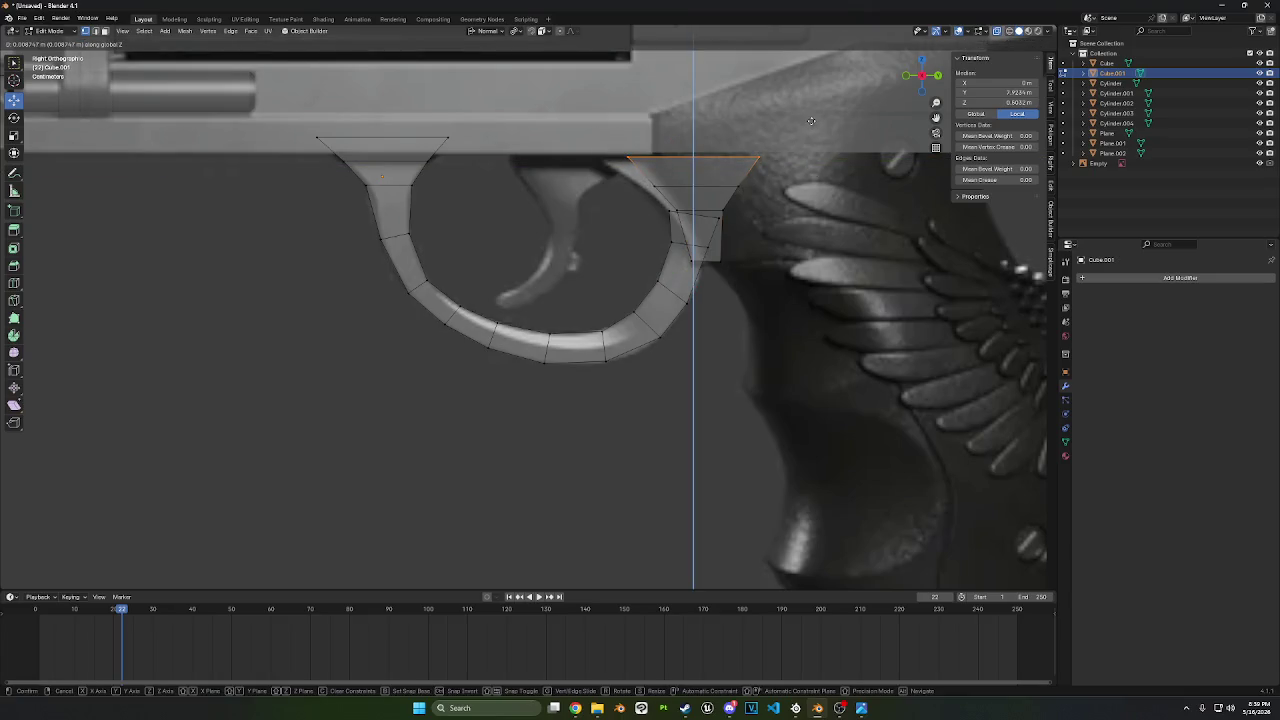
{"action": "left_click", "coordinate": [811, 120]}
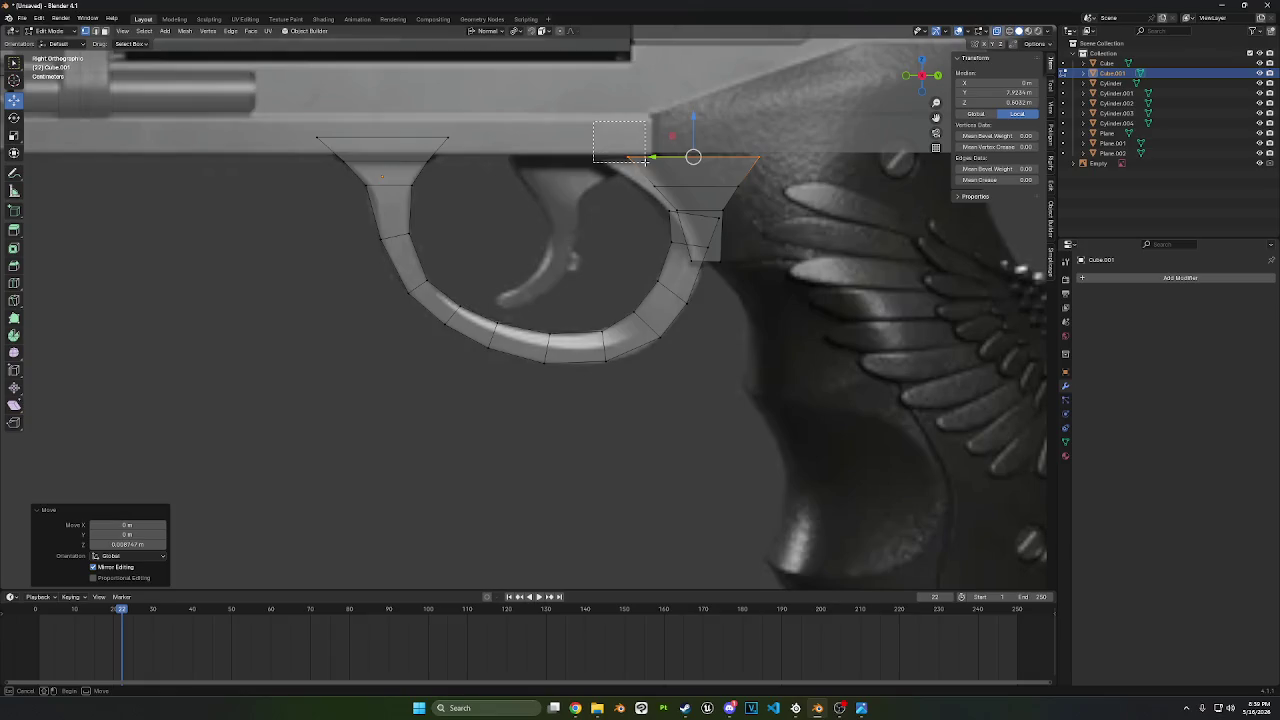
{"action": "key", "text": "g"}
{"action": "key", "text": "y"}
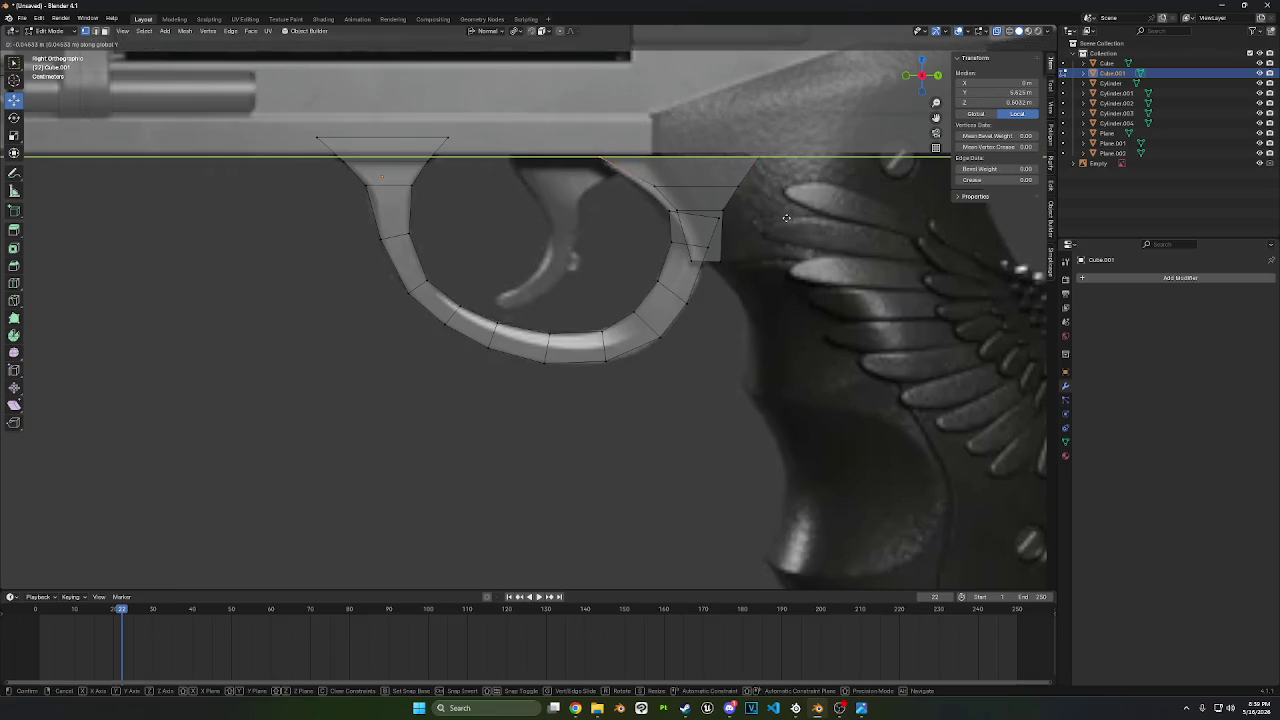
{"action": "left_click", "coordinate": [786, 217]}
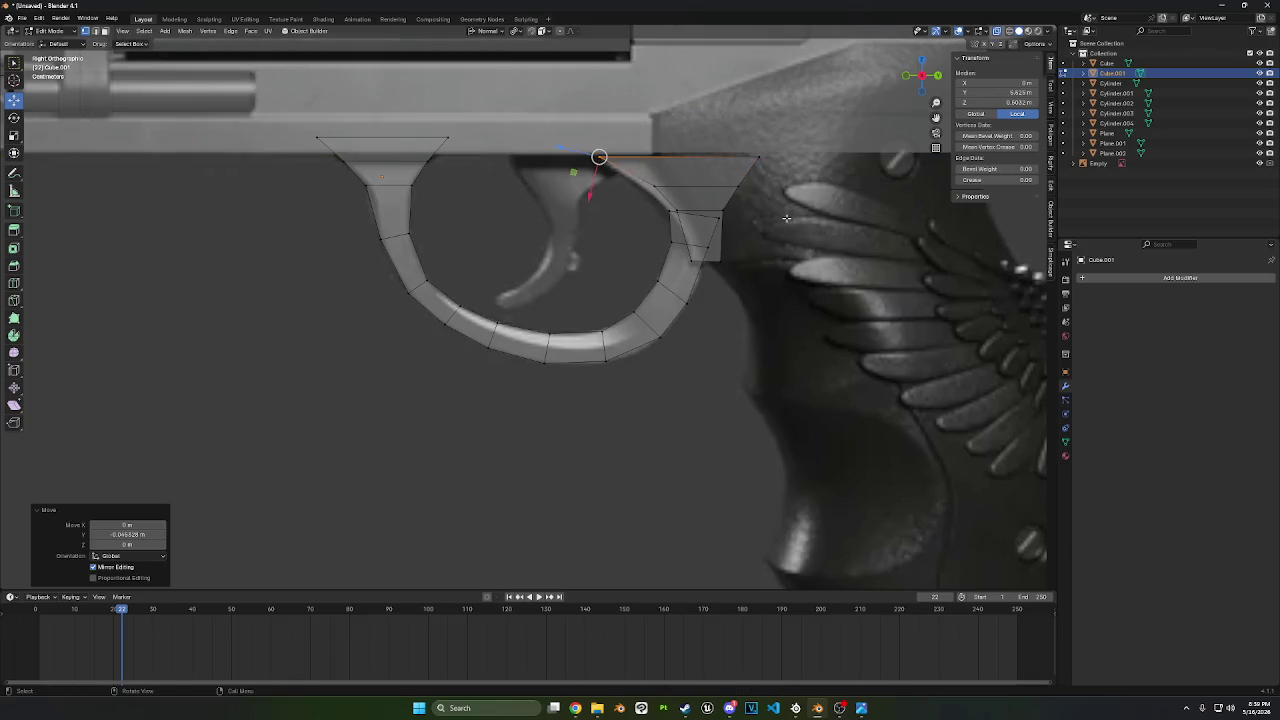
- Slope the rear mount's inner side by sliding two vertices along Y
{"action": "left_click", "coordinate": [654, 186]}
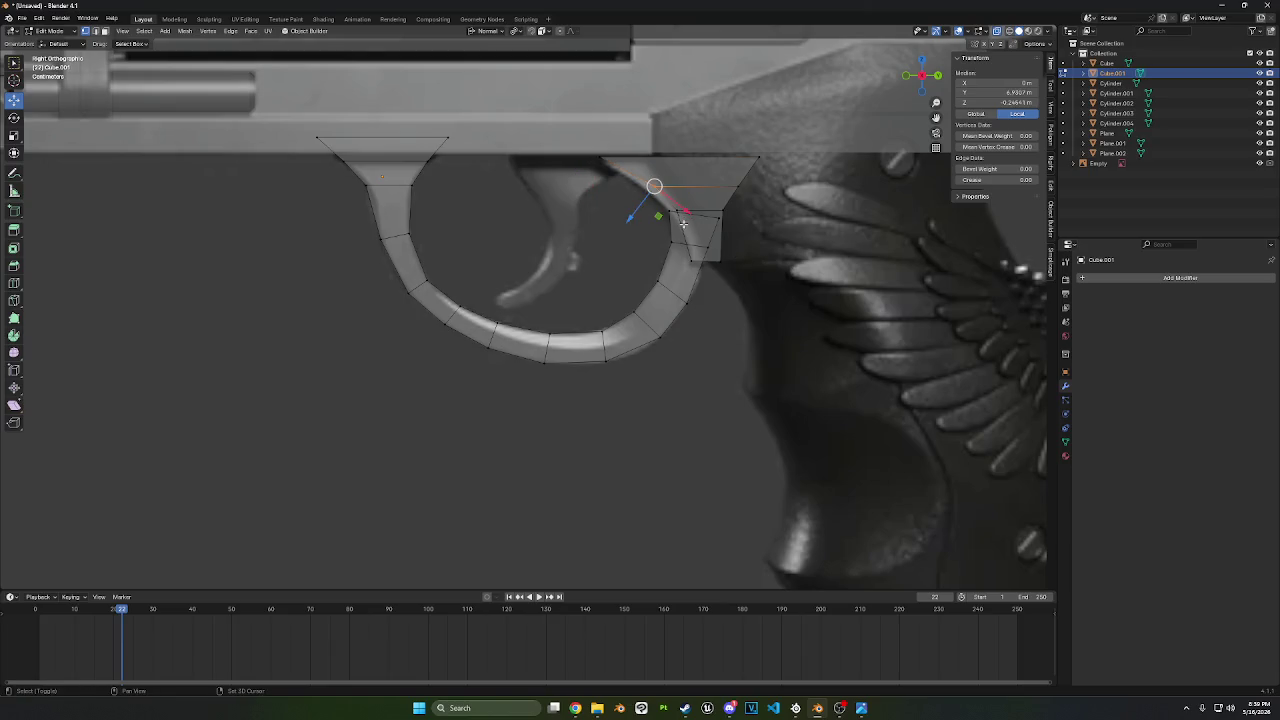
{"action": "left_click", "coordinate": [677, 212], "text": "shift"}
{"action": "key", "text": "g"}
{"action": "key", "text": "y"}
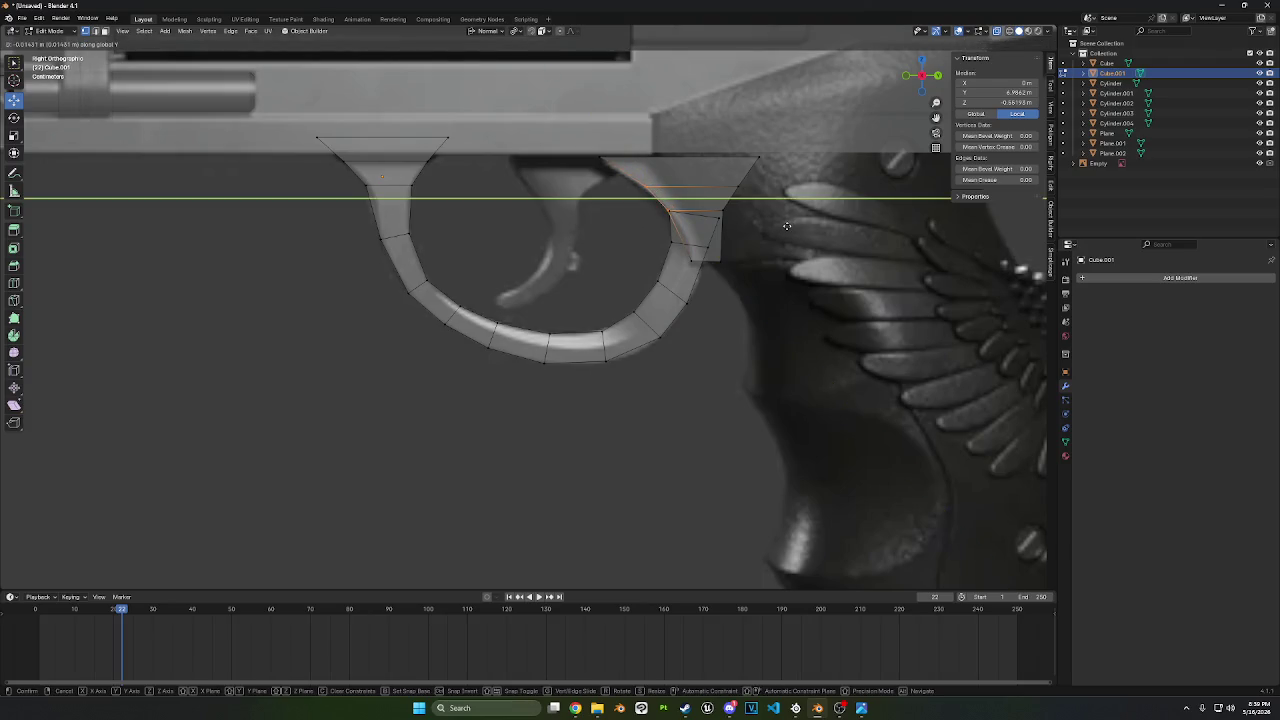
{"action": "left_click", "coordinate": [787, 226]}
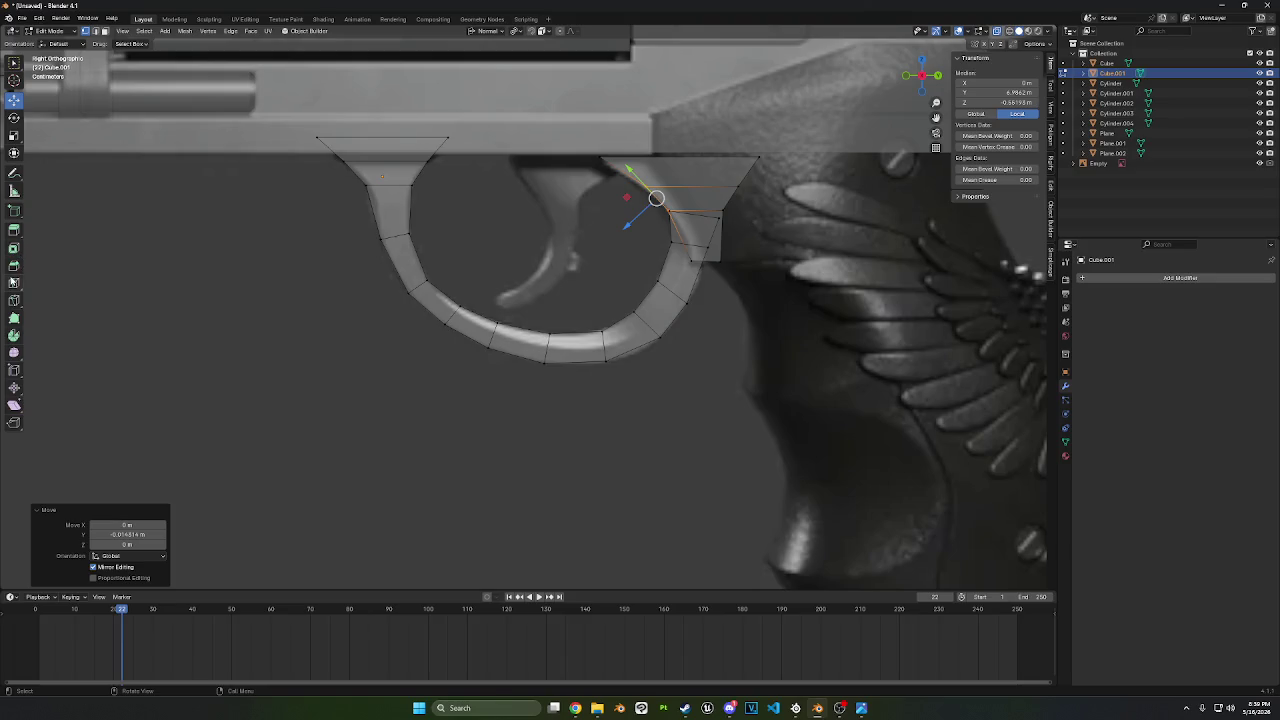
- Loop-cut across the mount block, slide an edge along Y, and select the whole mount piece
{"action": "left_click", "coordinate": [14, 283]}
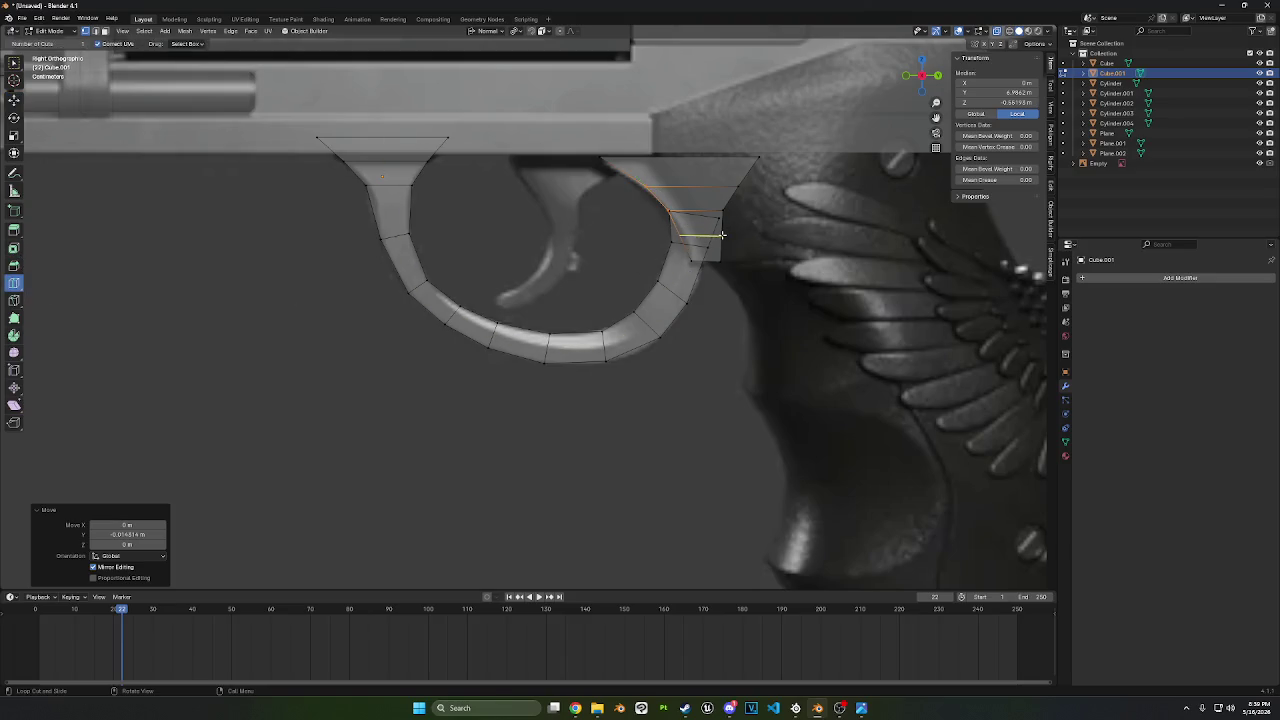
{"action": "left_click", "coordinate": [722, 234]}
{"action": "left_click", "coordinate": [14, 100]}
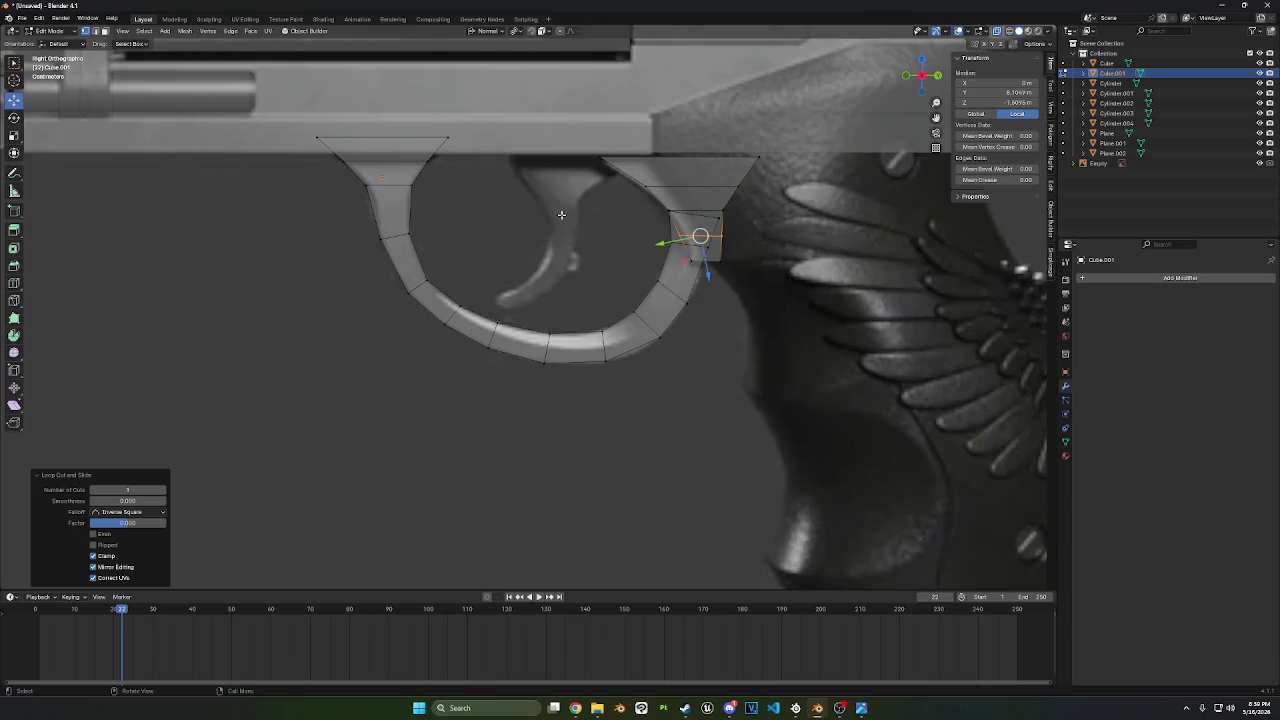
{"action": "key", "text": "alt+a"}
{"action": "left_click", "coordinate": [690, 246]}
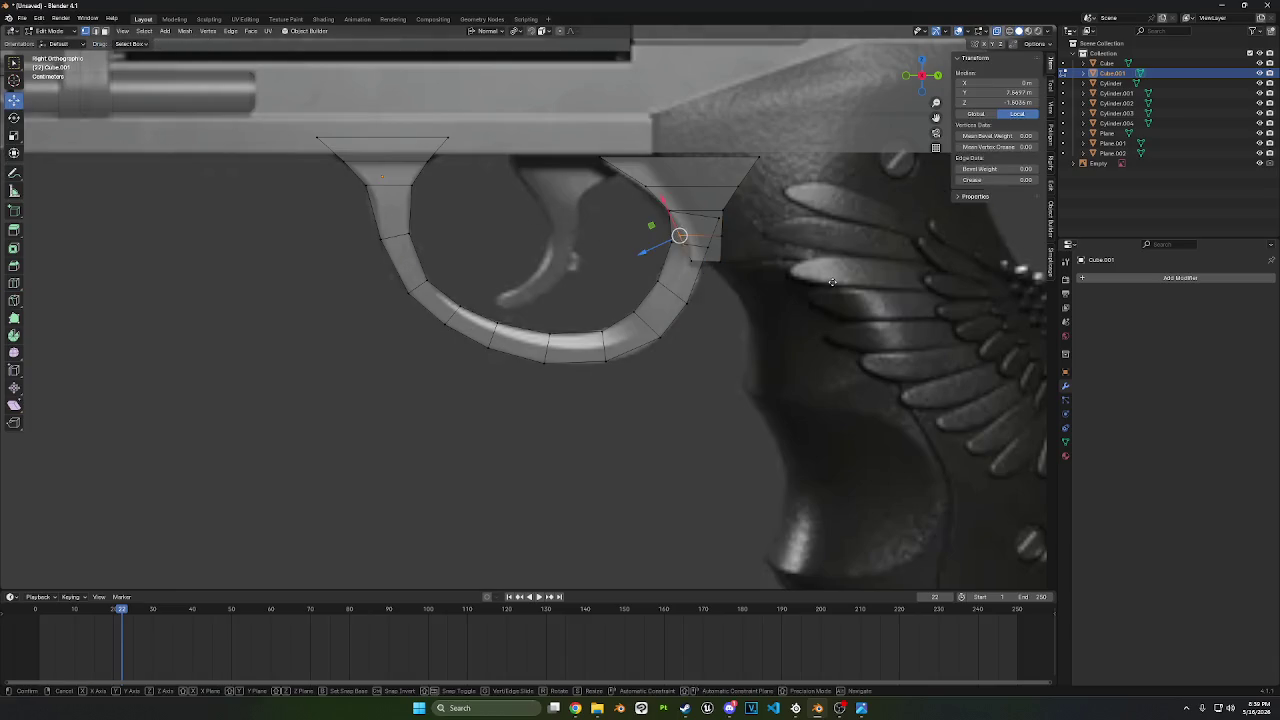
{"action": "key", "text": "g"}
{"action": "key", "text": "y"}
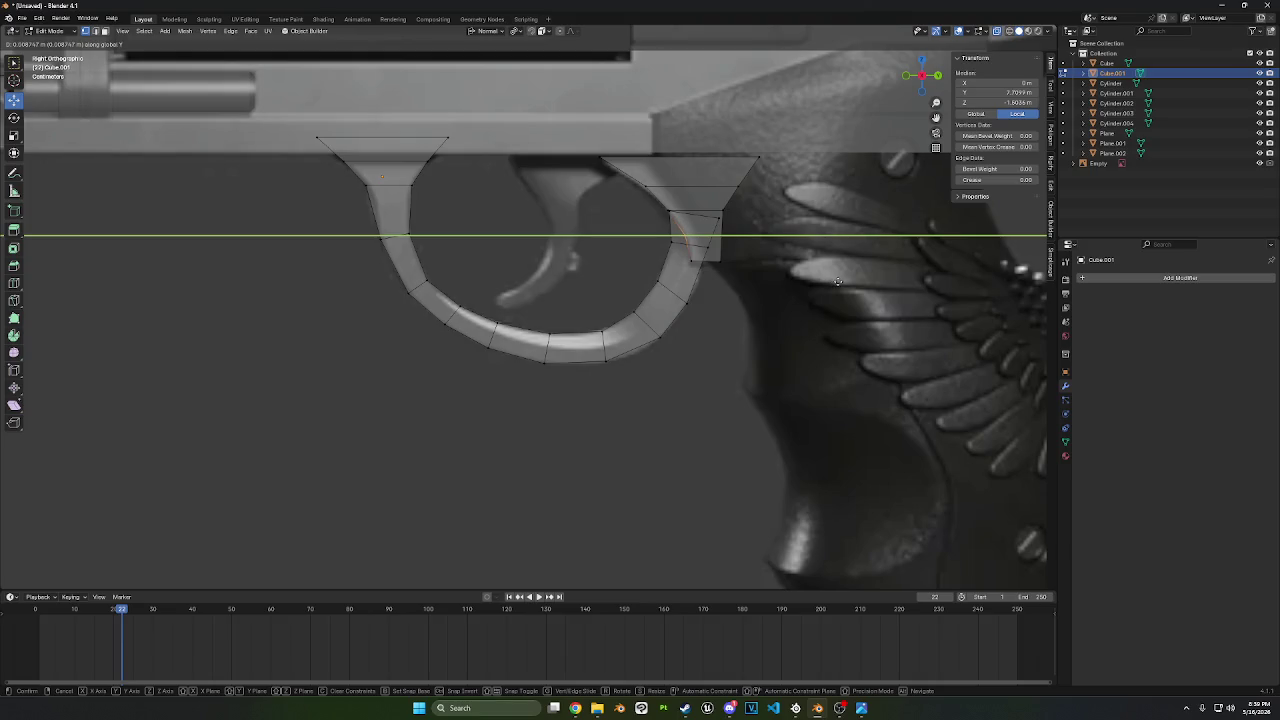
{"action": "left_click", "coordinate": [838, 281]}
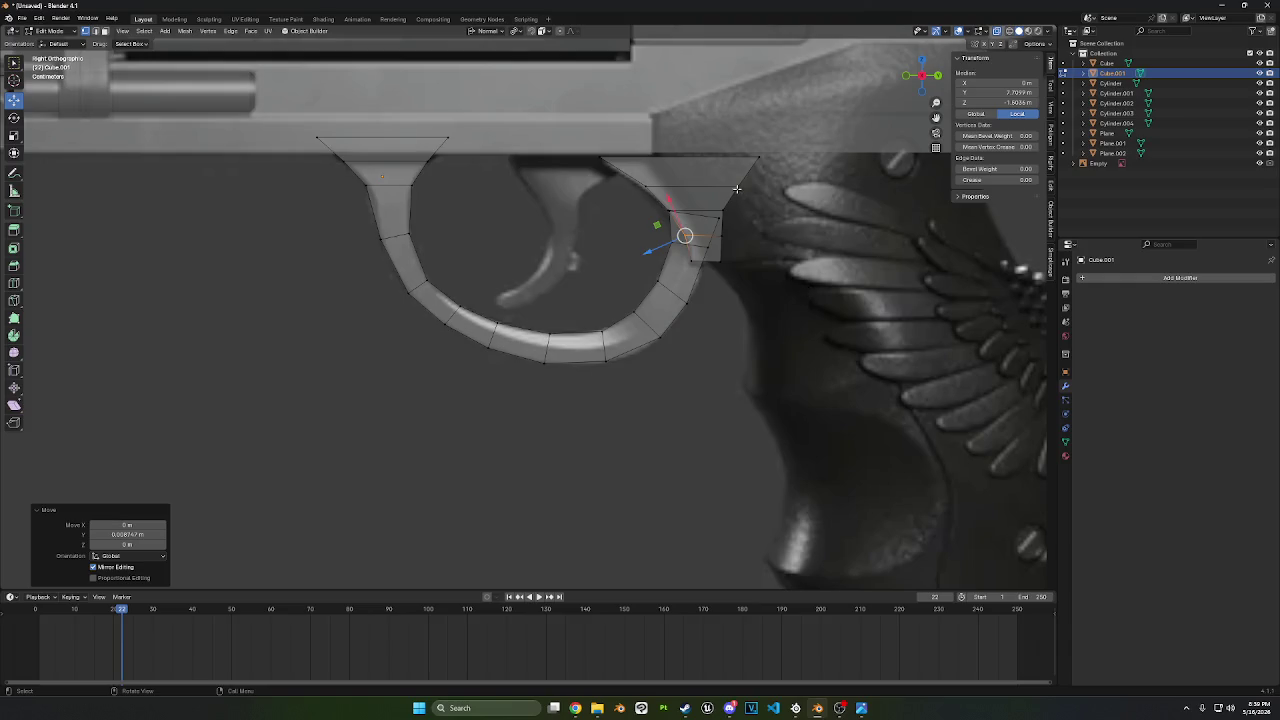
{"action": "key", "text": "l"}
{"action": "middle_click_drag", "start_coordinate": [737, 189], "coordinate": [820, 234]}
- Widen the rear mount piece to 2.188 along its local X axis
{"action": "key", "text": "s"}
{"action": "key", "text": "x"}
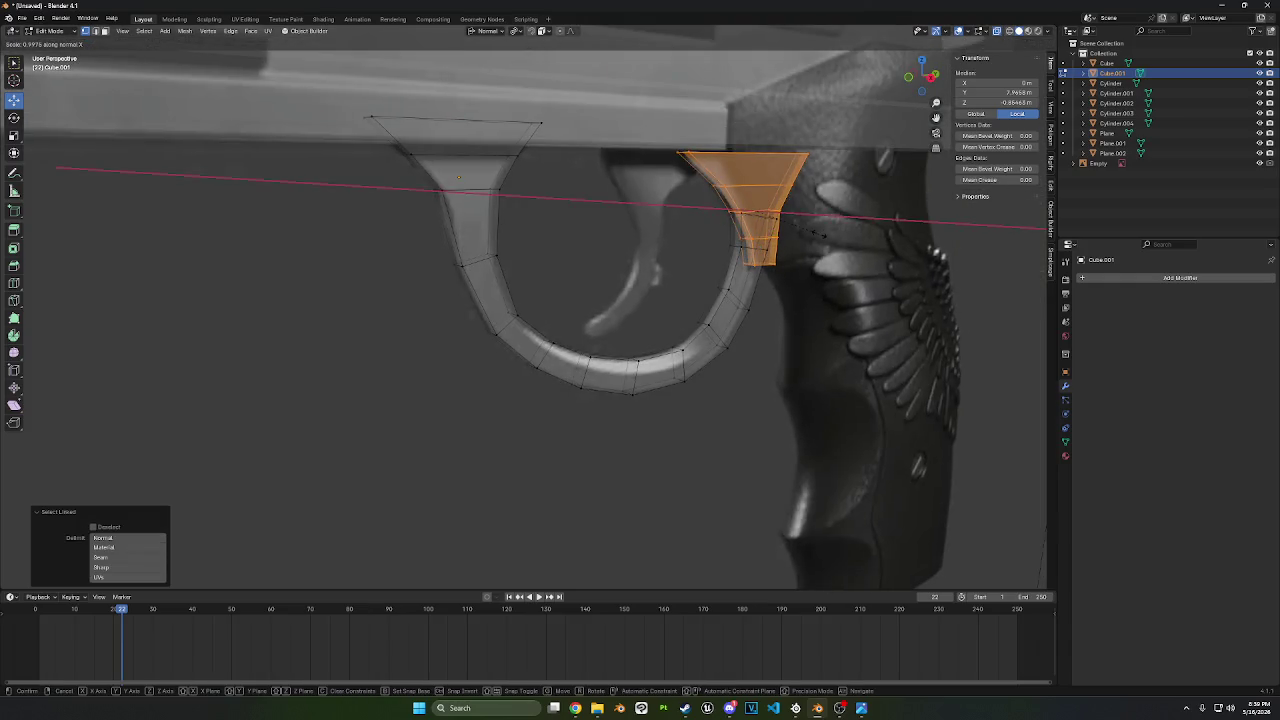
{"action": "key", "text": "x"}
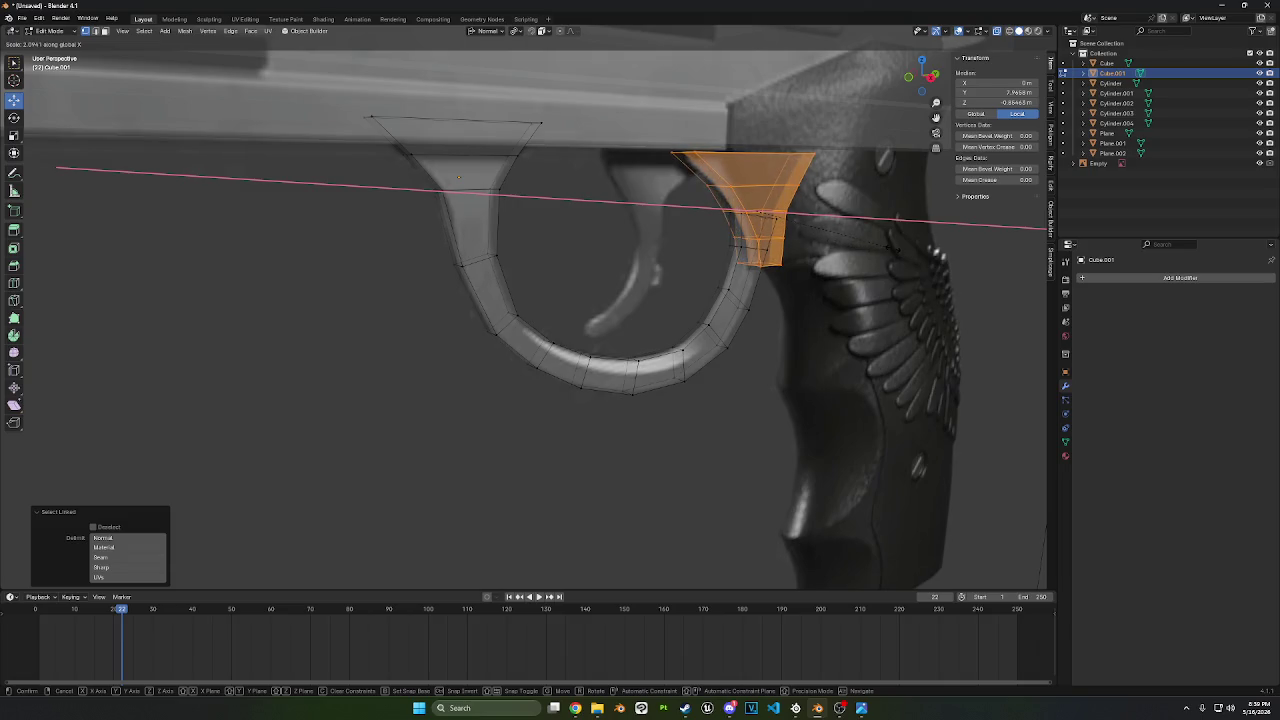
{"action": "key", "text": "Return"}
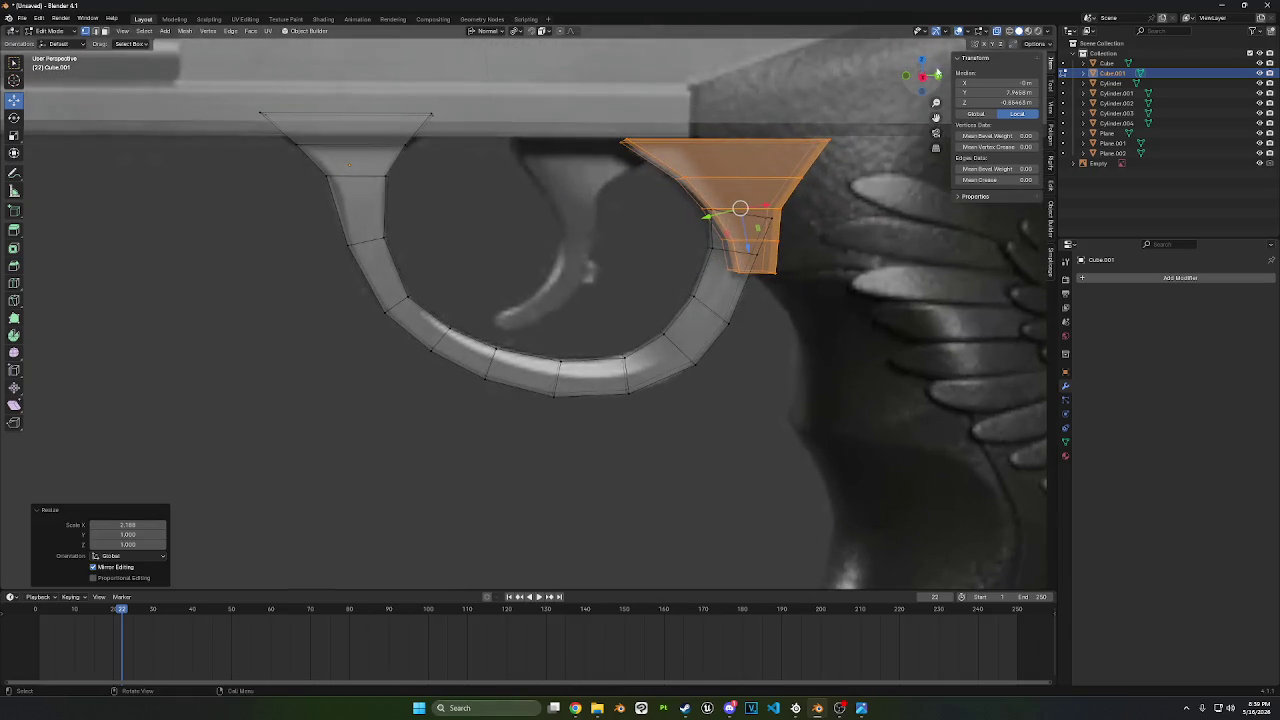
- In side view, raise the mount's top edge to the frame and shift it along Y
{"action": "left_click", "coordinate": [922, 77]}
{"action": "left_click", "coordinate": [807, 166]}
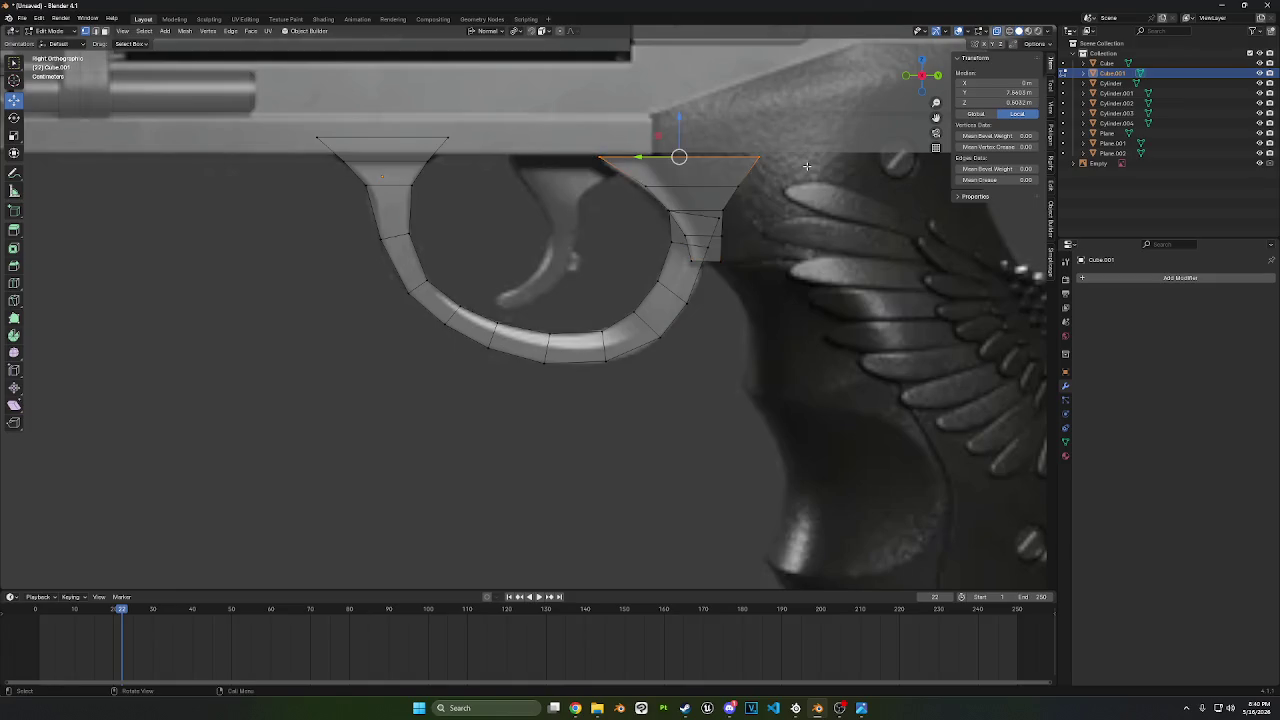
{"action": "key", "text": "g"}
{"action": "key", "text": "z"}
{"action": "left_click", "coordinate": [581, 127]}
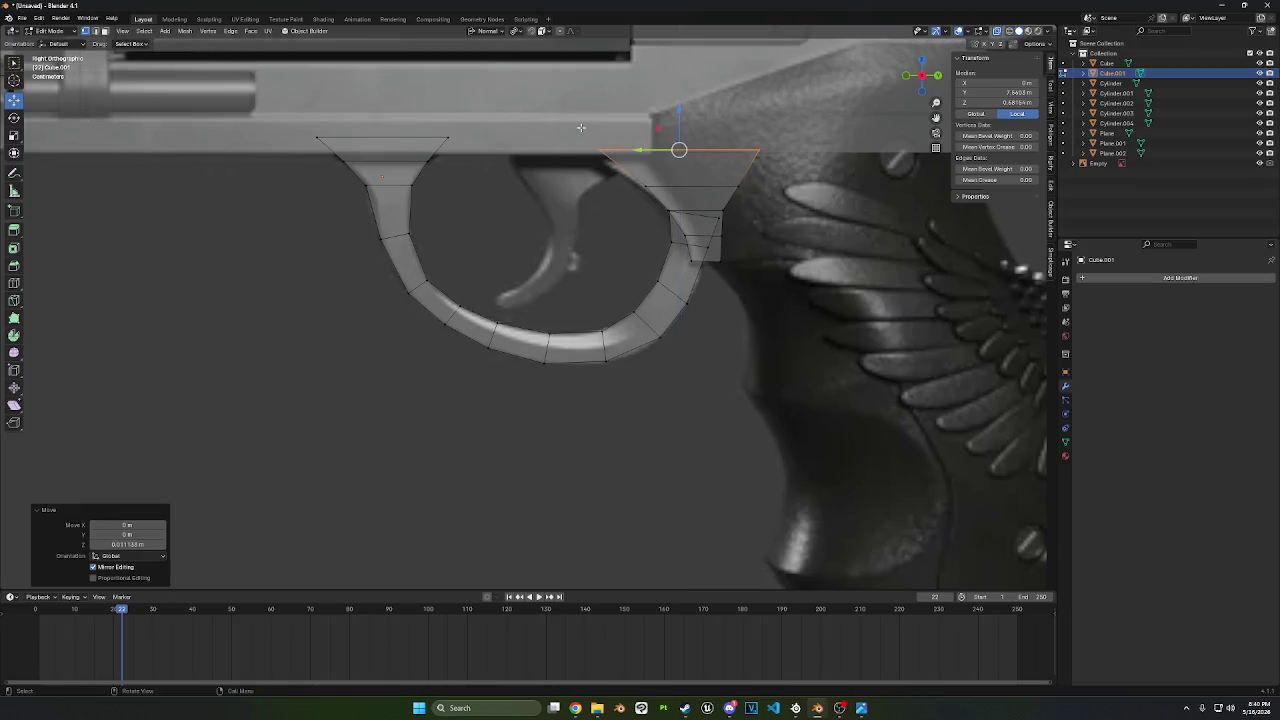
{"action": "key", "text": "g"}
{"action": "key", "text": "y"}
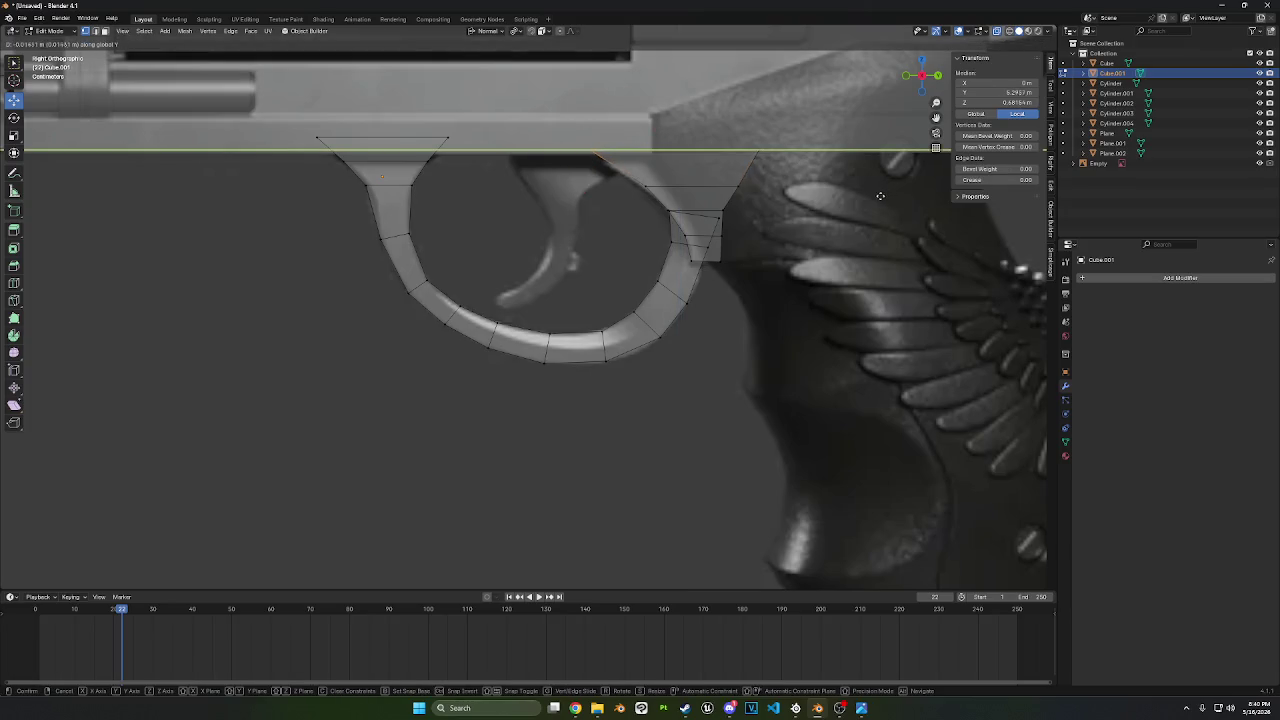
{"action": "left_click", "coordinate": [874, 194]}
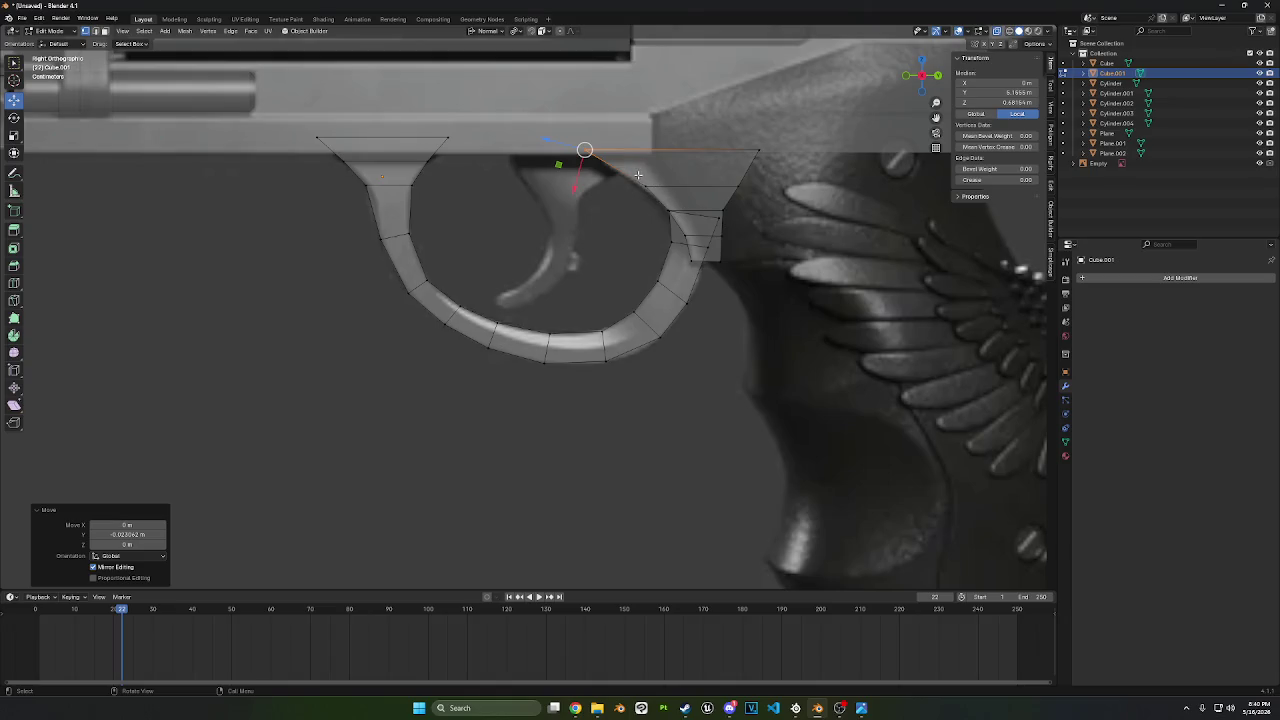
{"action": "key", "text": "g"}
{"action": "key", "text": "y"}
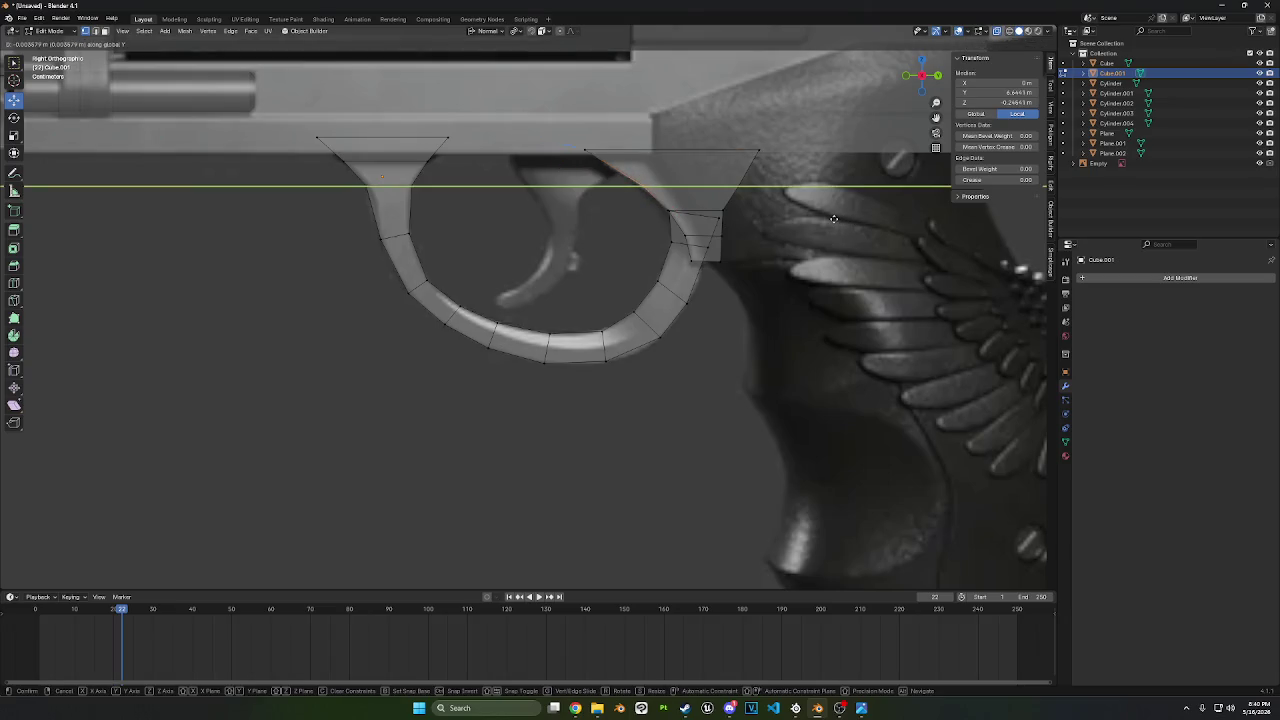
{"action": "left_click", "coordinate": [833, 218]}
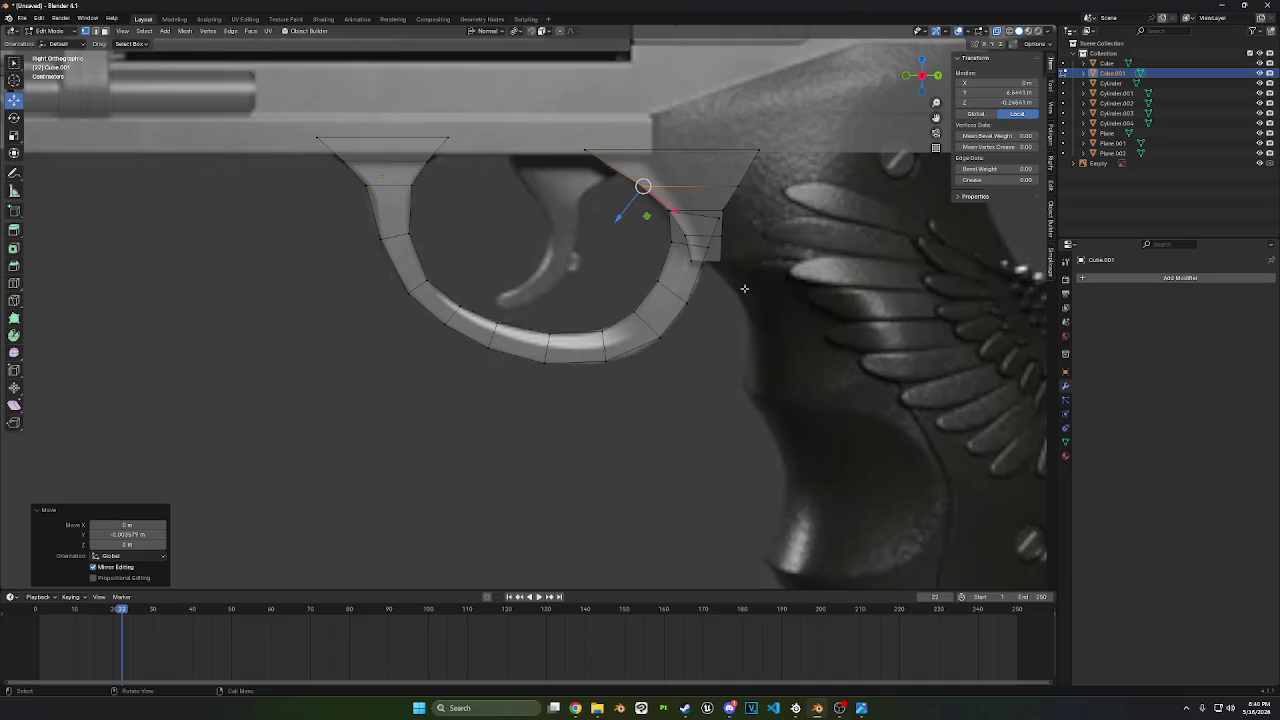
- Nudge the mount's lower vertices vertically to their final height
{"action": "key", "text": "g"}
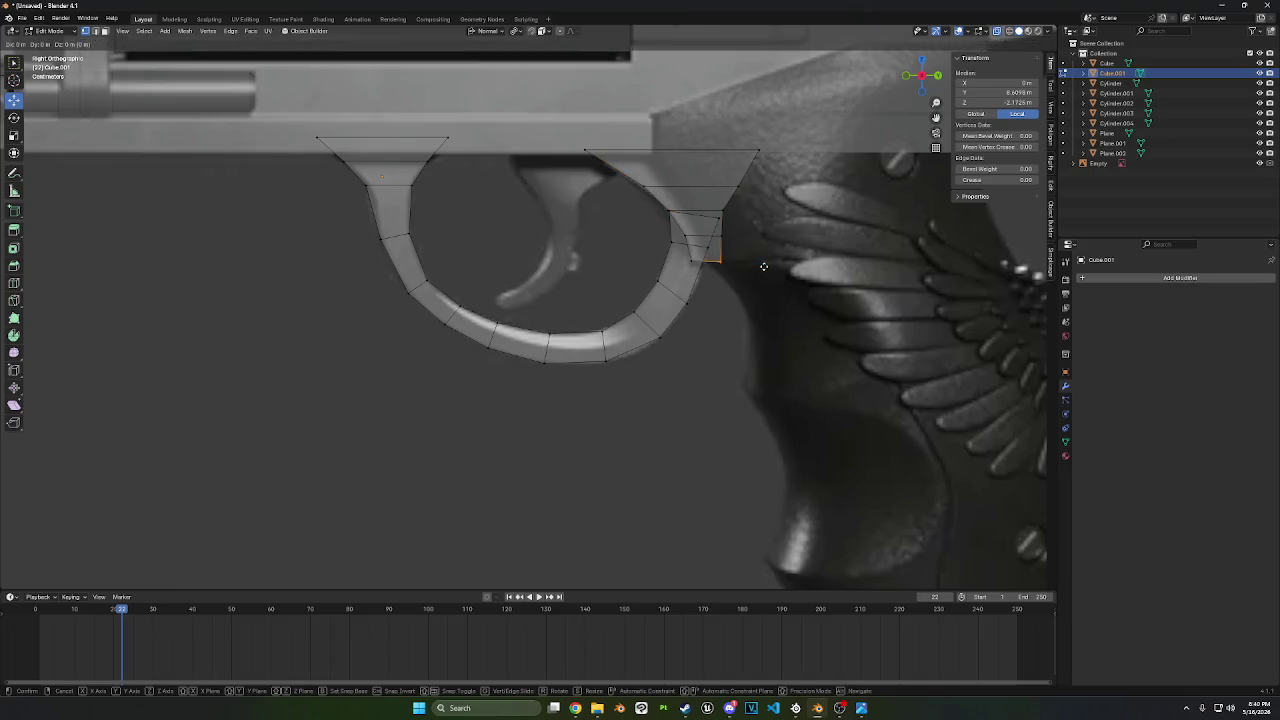
{"action": "key", "text": "z"}
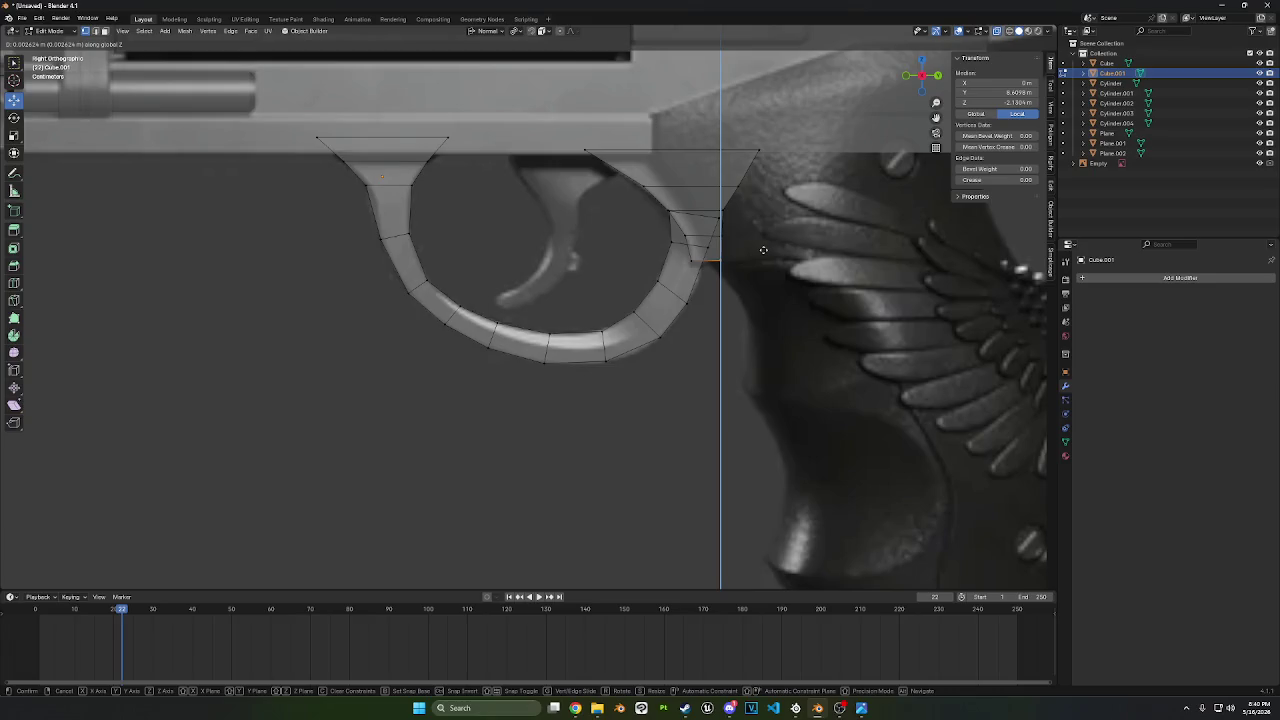
{"action": "left_click", "coordinate": [763, 250]}
{"action": "key", "text": "g"}
{"action": "key", "text": "z"}
{"action": "key", "text": "z"}
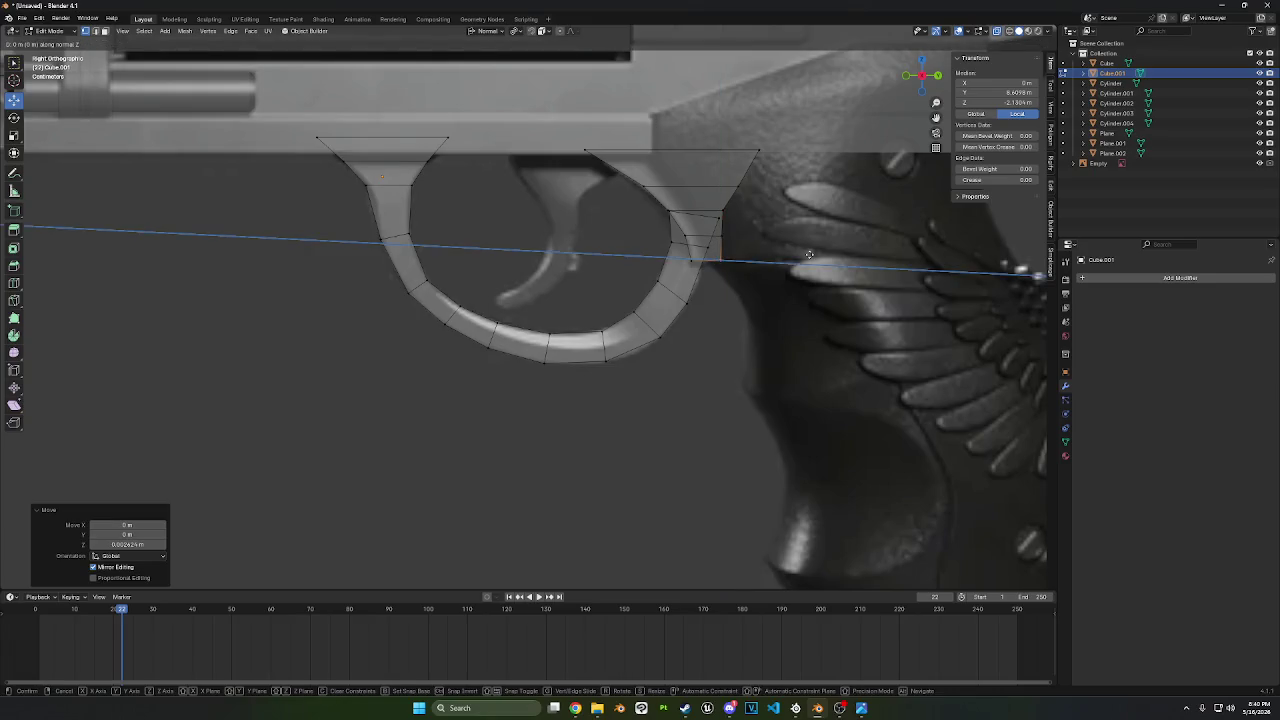
{"action": "key", "text": "z"}
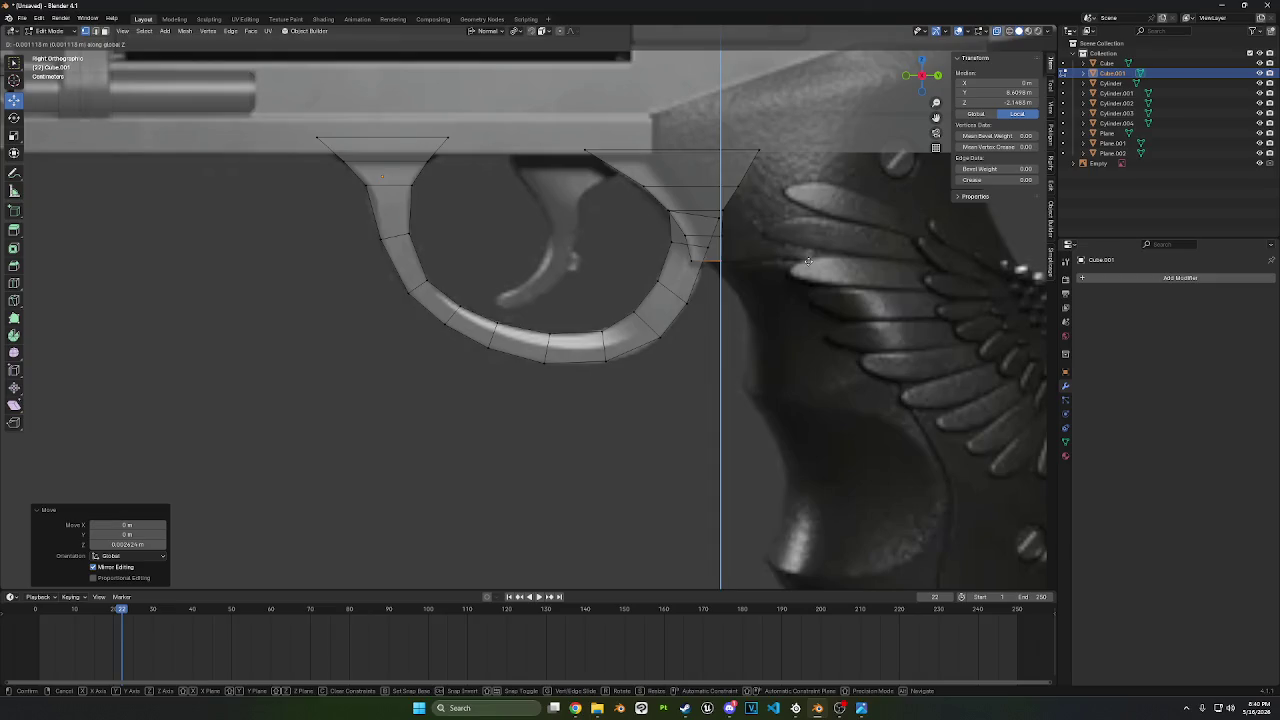
{"action": "left_click", "coordinate": [789, 253]}
- Inspect the trigger guard from several angles, then select the front mount piece in side view
{"action": "middle_click_drag", "start_coordinate": [789, 253], "coordinate": [295, 178]}
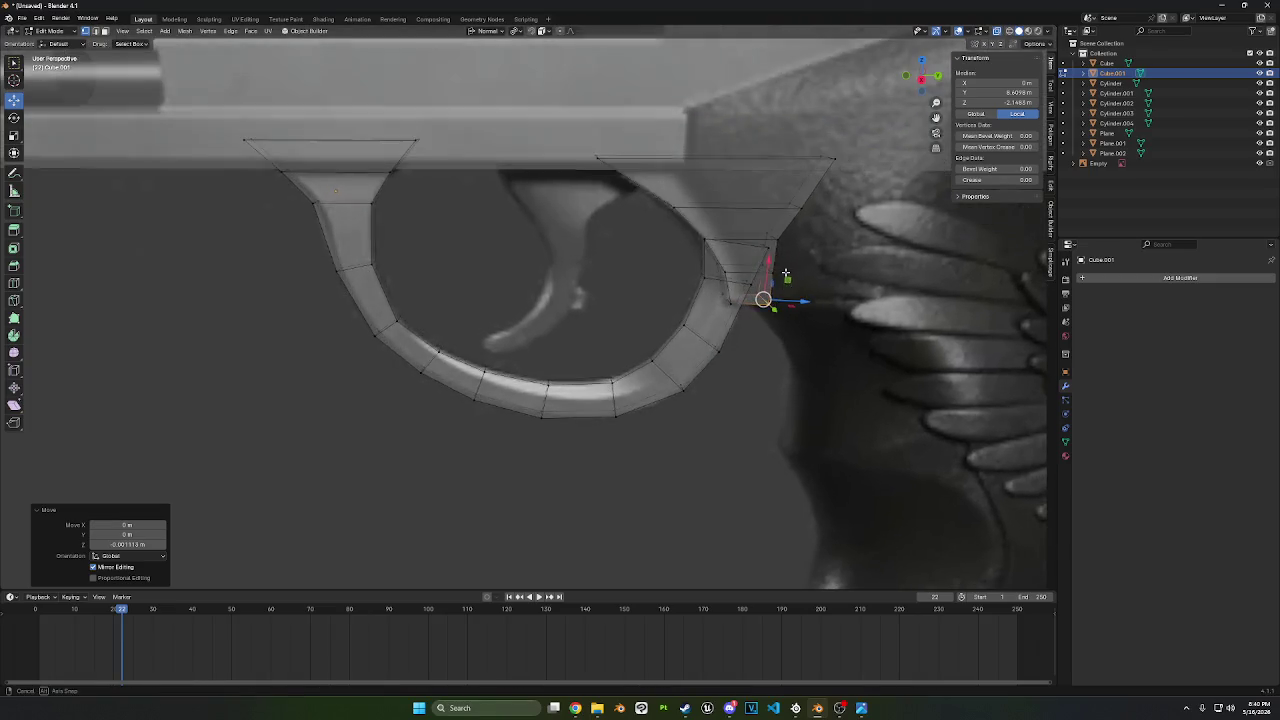
{"action": "left_click", "coordinate": [105, 31]}
{"action": "left_click", "coordinate": [733, 238]}
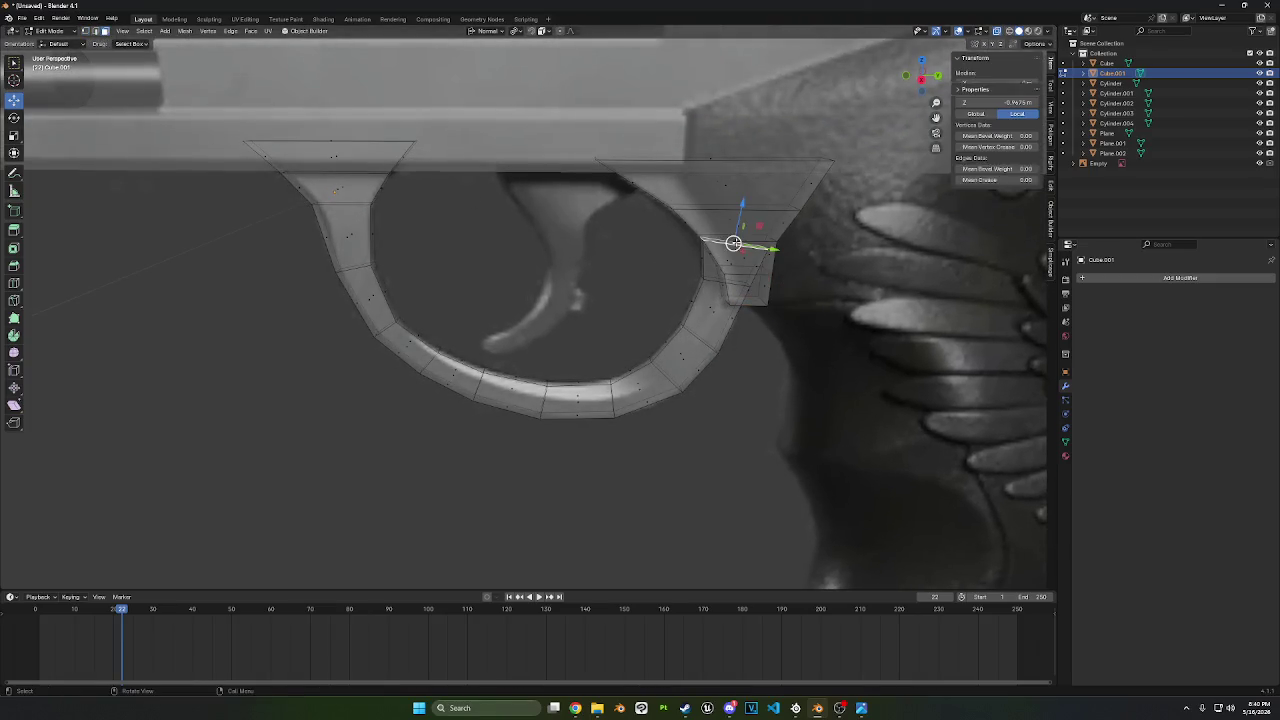
{"action": "right_click", "coordinate": [843, 266]}
{"action": "left_click", "coordinate": [837, 477]}
{"action": "mouse_move", "coordinate": [837, 477]}
{"action": "middle_mouse_down"}
{"action": "mouse_move", "coordinate": [840, 343]}
{"action": "mouse_move", "coordinate": [857, 371]}
{"action": "mouse_move", "coordinate": [880, 371]}
{"action": "mouse_move", "coordinate": [898, 168]}
{"action": "middle_mouse_up"}
{"action": "scroll", "coordinate": [843, 357], "scroll_direction": "down", "scroll_amount": 2}
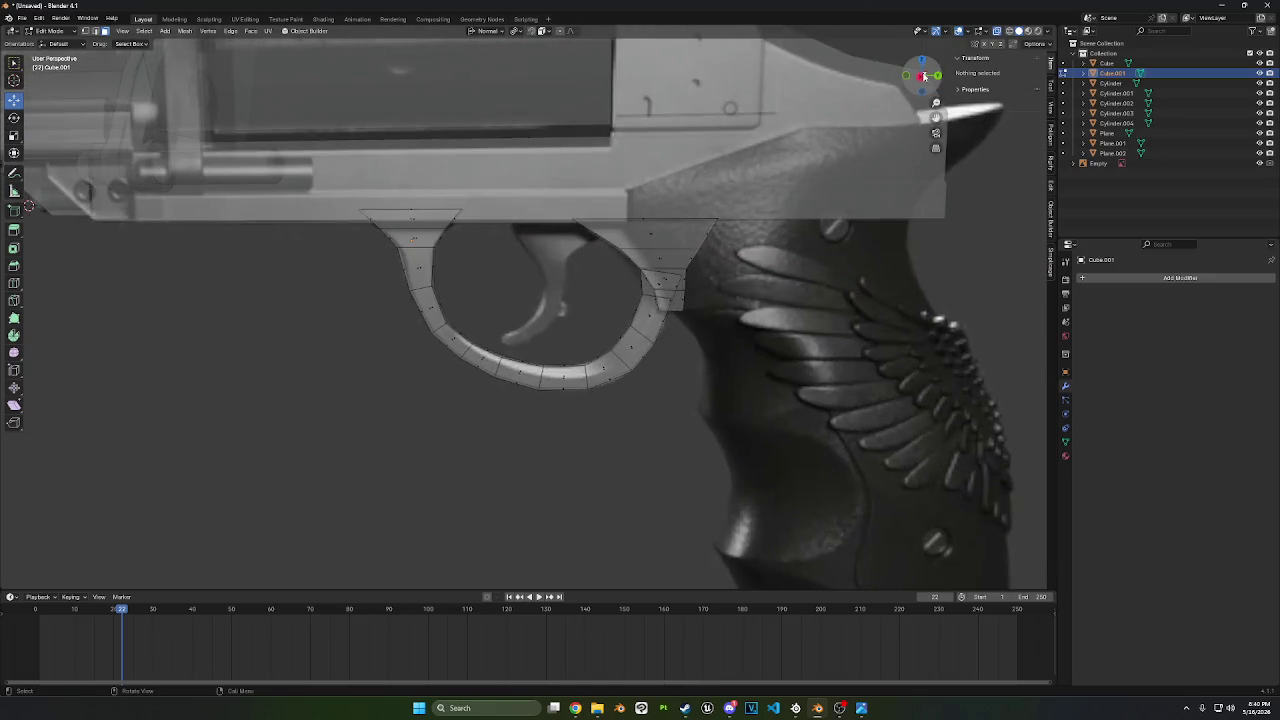
{"action": "left_click", "coordinate": [921, 76]}
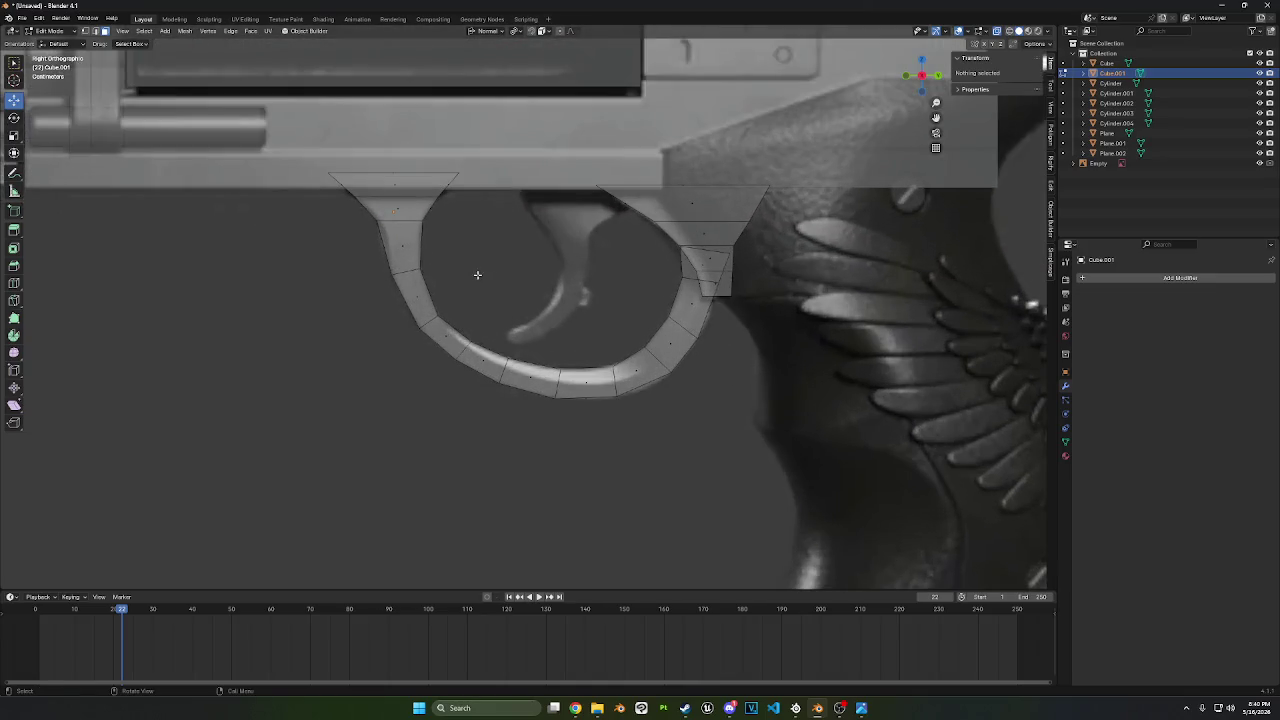
{"action": "left_click_drag", "start_coordinate": [477, 274], "coordinate": [278, 132]}
- Place a copy of the front mount piece over the trigger as its top block
{"action": "key", "text": "g"}
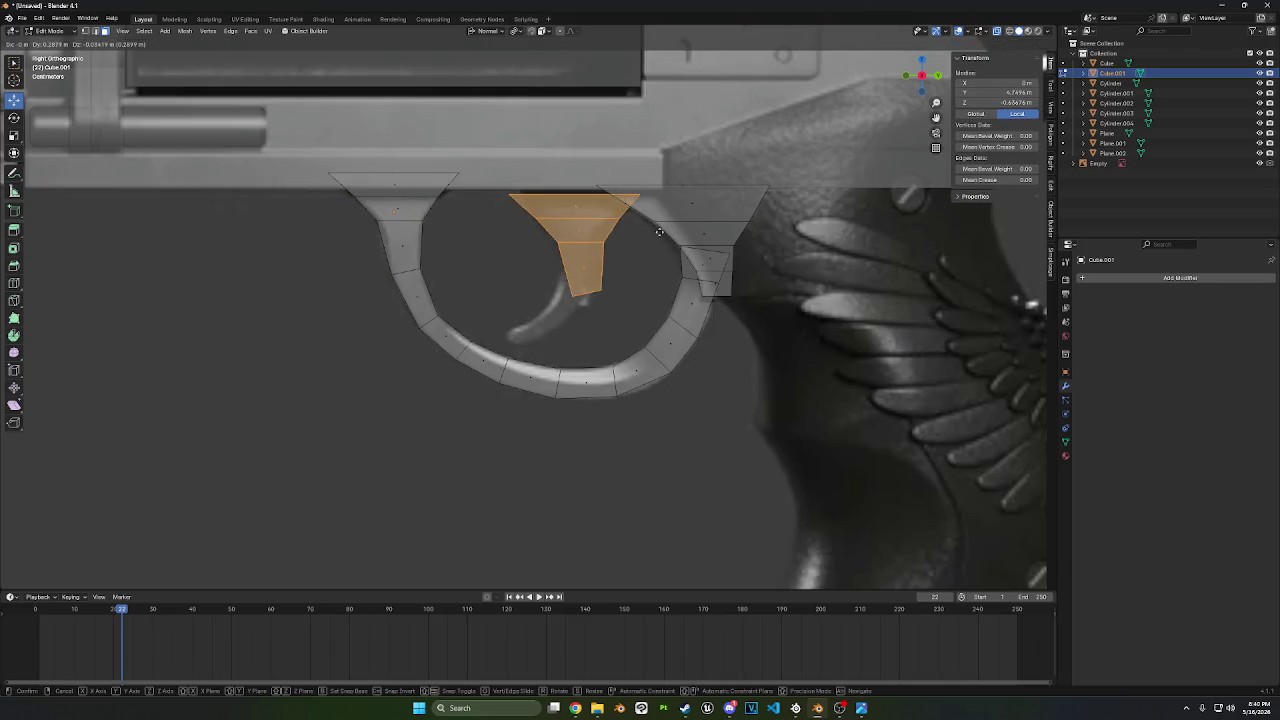
{"action": "left_click", "coordinate": [657, 225]}
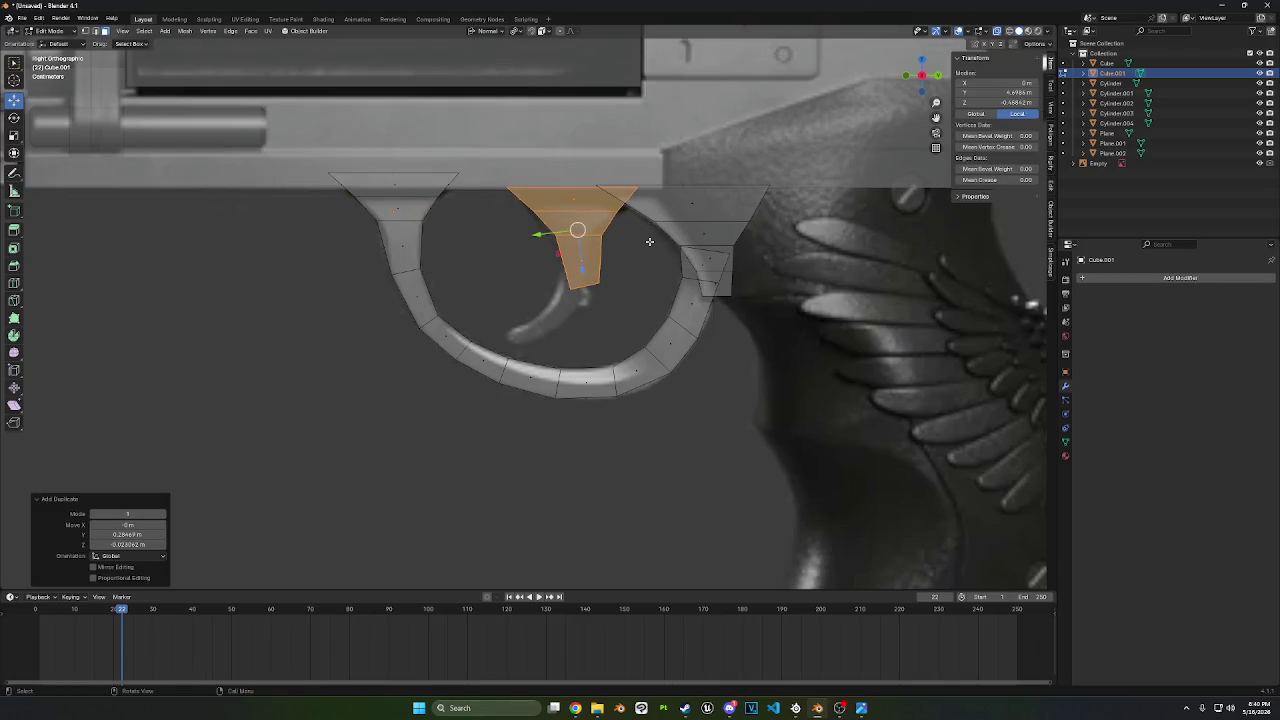
{"action": "left_click", "coordinate": [651, 240]}
{"action": "left_click", "coordinate": [600, 262]}
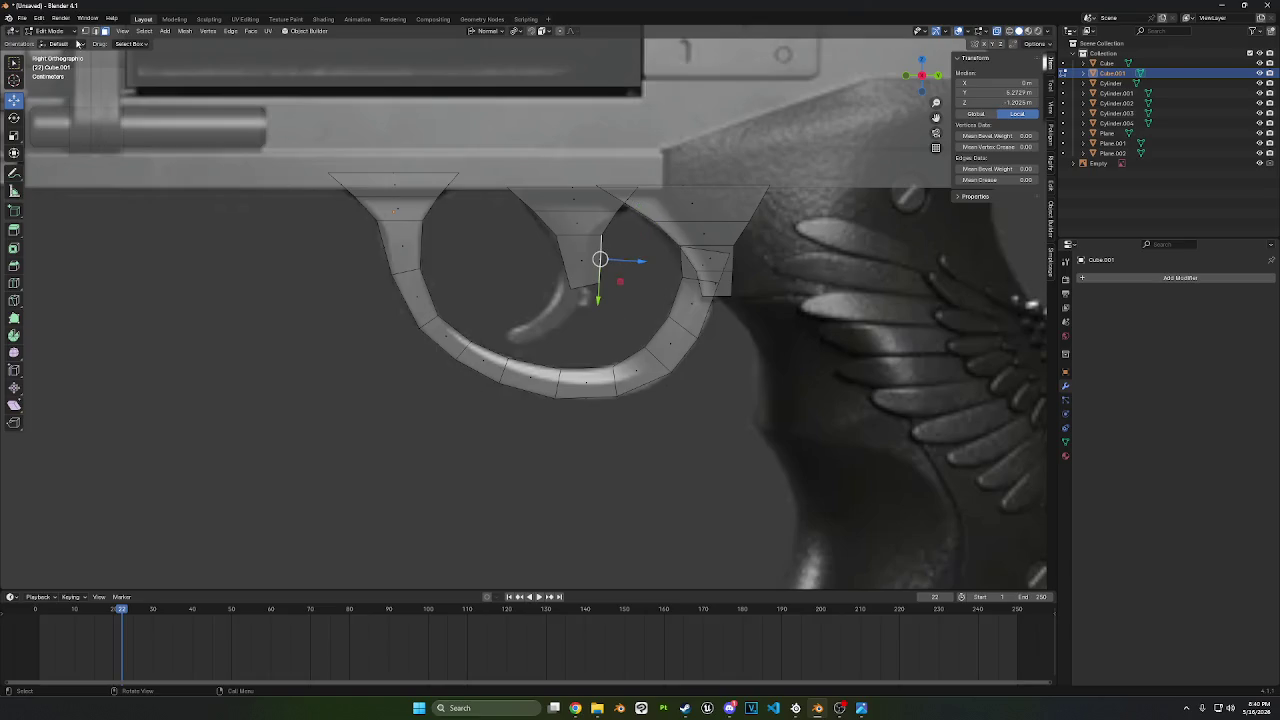
{"action": "key", "text": "alt+a"}
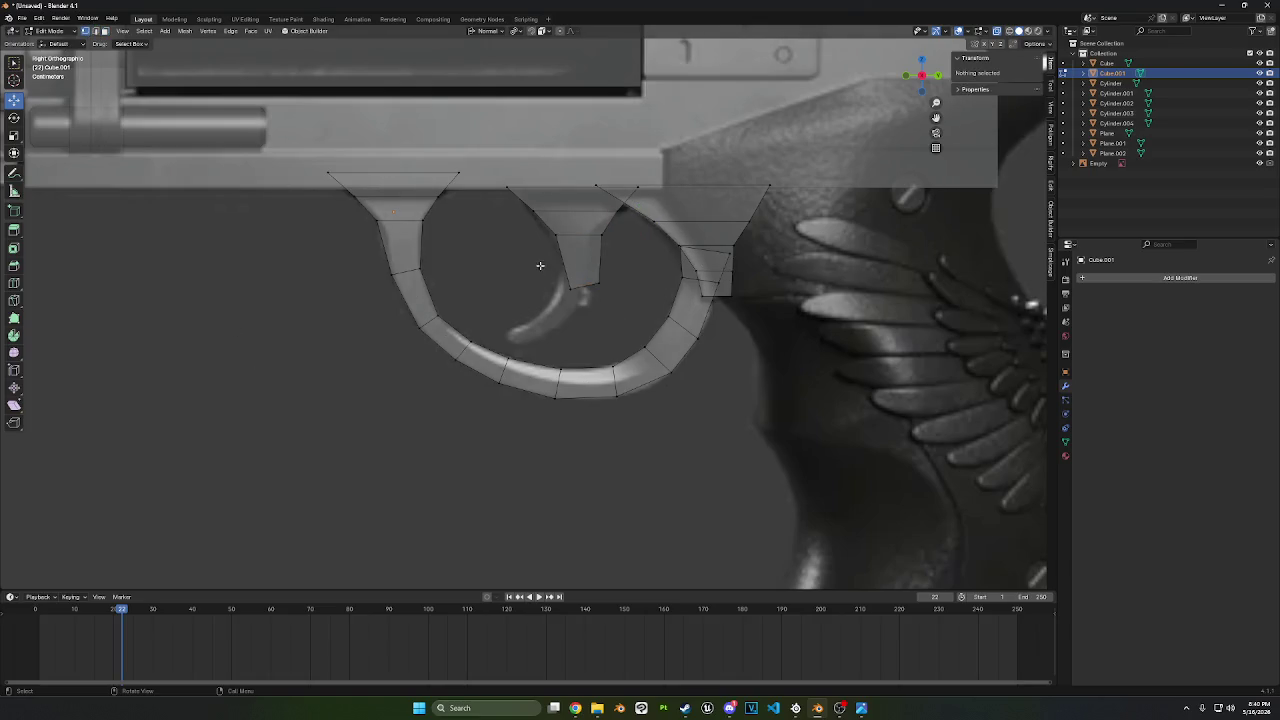
- Slide the trigger block's top vertex and edges along Y to match the reference outline
{"action": "left_click", "coordinate": [515, 205]}
{"action": "key", "text": "g"}
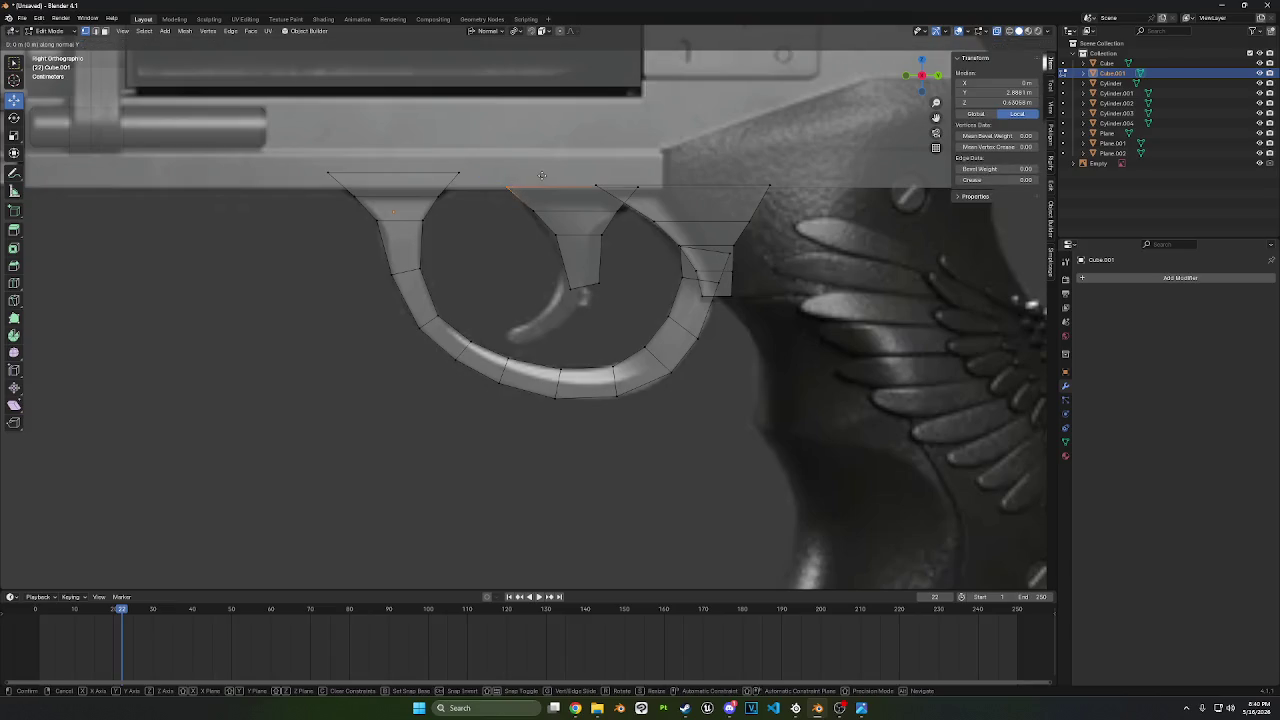
{"action": "key", "text": "y"}
{"action": "left_click", "coordinate": [561, 176]}
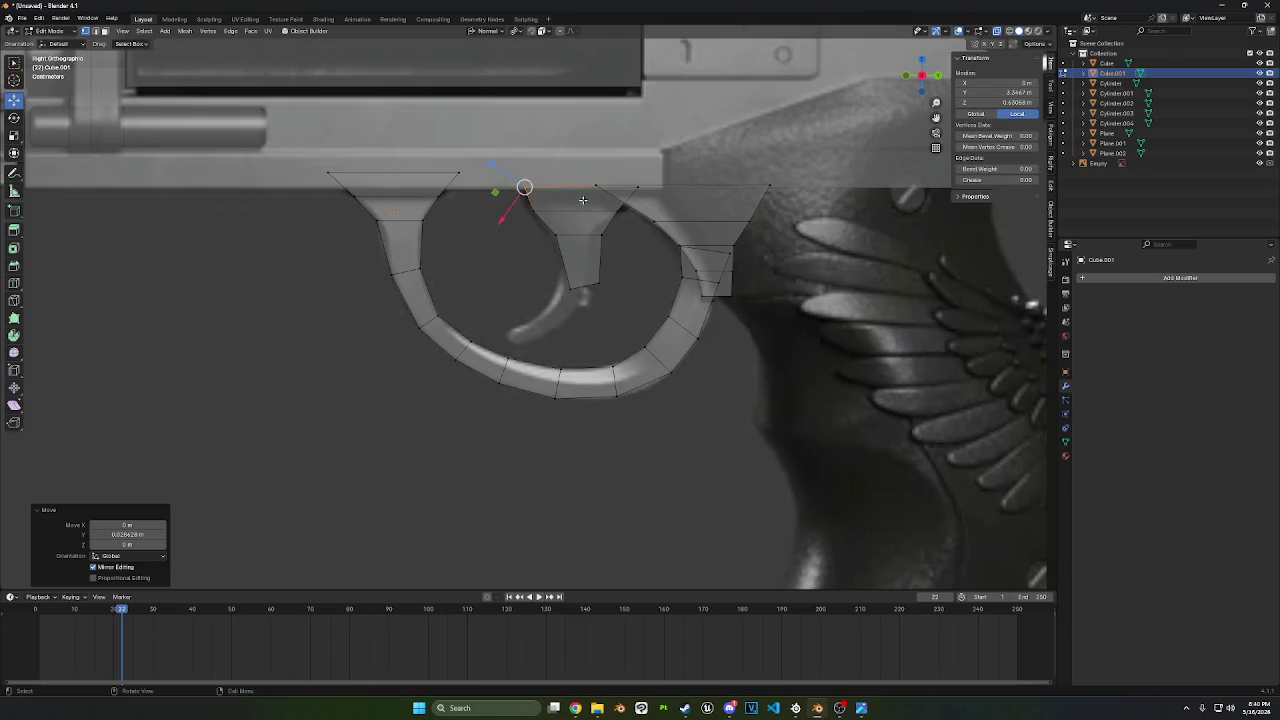
{"action": "left_click", "coordinate": [571, 209]}
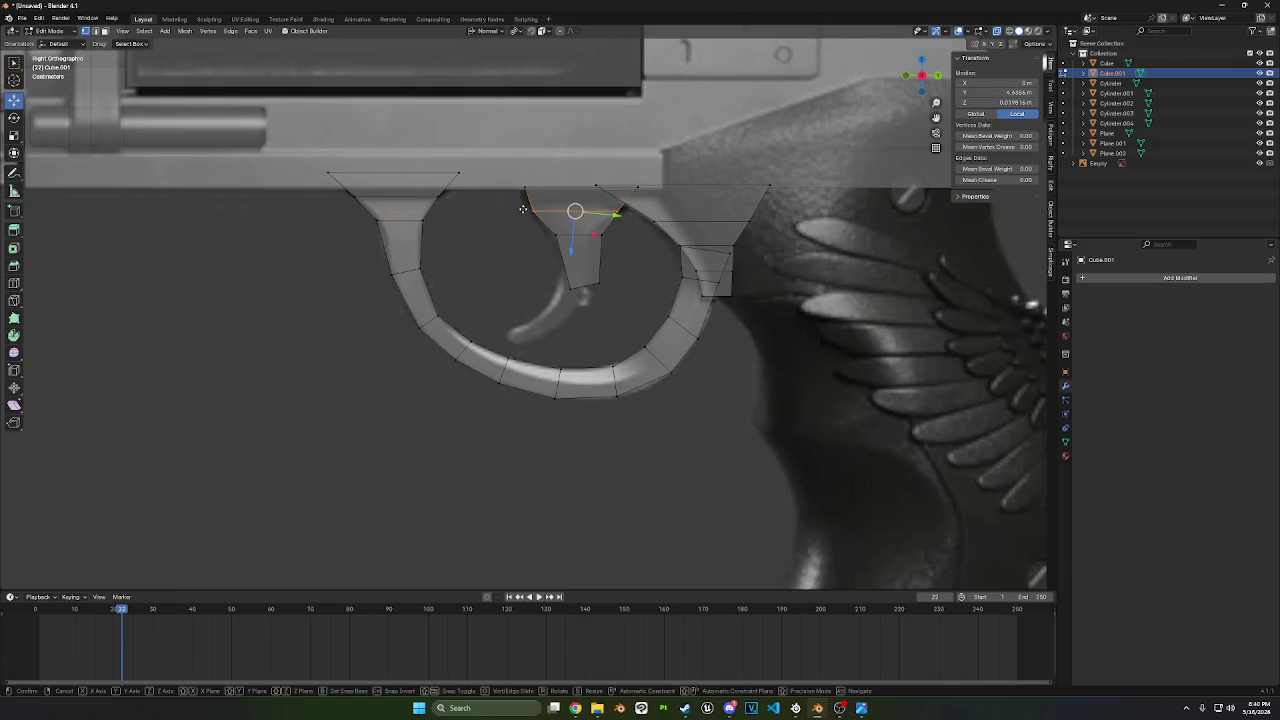
{"action": "key", "text": "g"}
{"action": "left_click", "coordinate": [520, 208]}
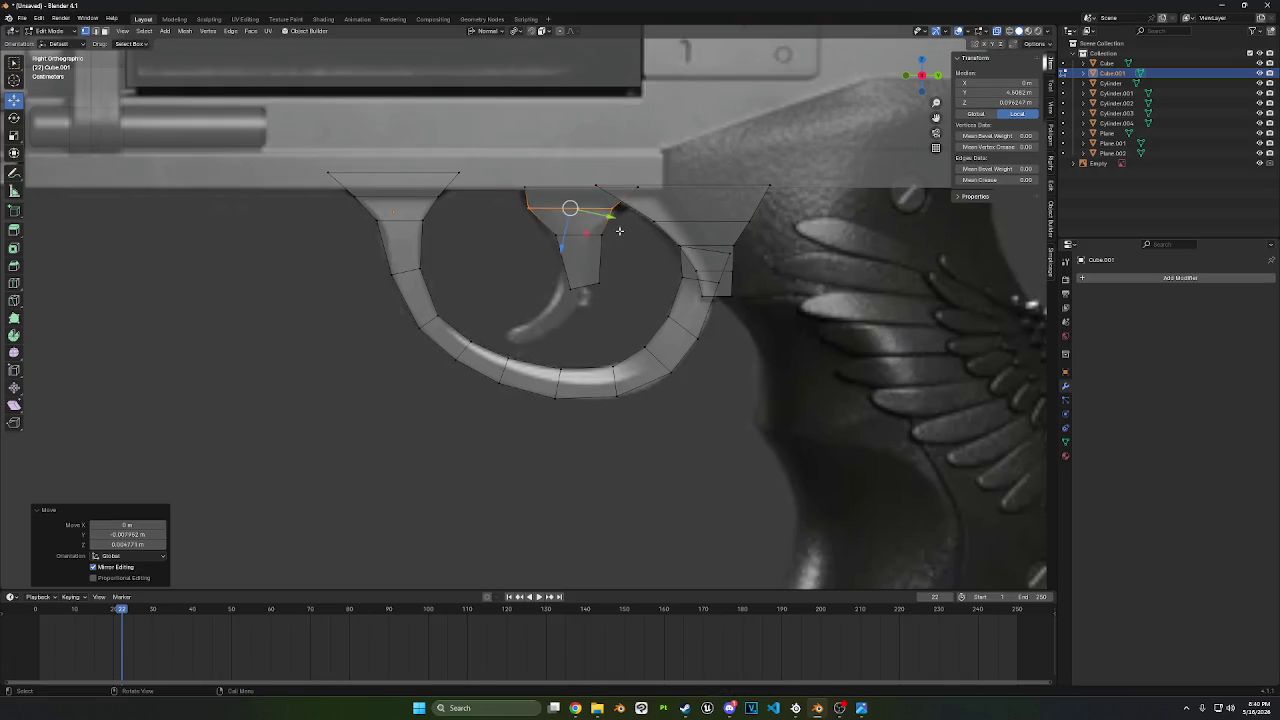
{"action": "left_click", "coordinate": [639, 226]}
{"action": "left_click", "coordinate": [612, 209]}
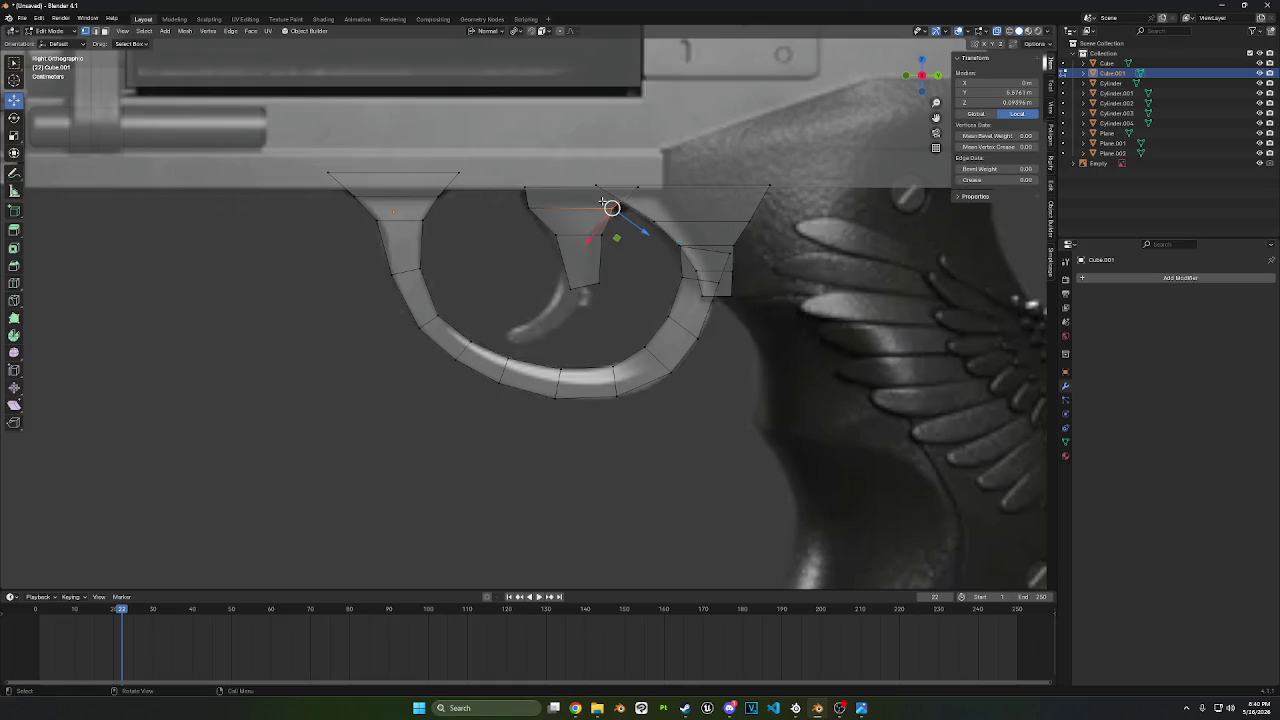
{"action": "key", "text": "g"}
{"action": "key", "text": "y"}
{"action": "left_click", "coordinate": [607, 201]}
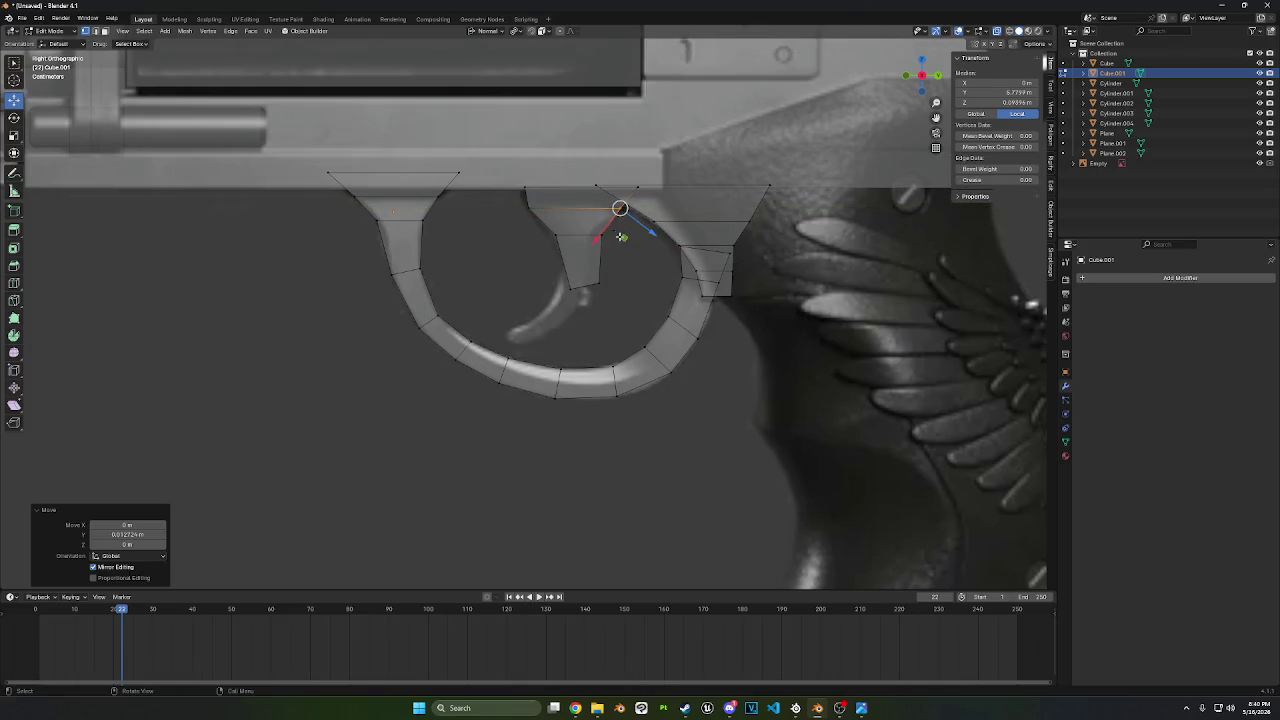
- Nudge the trigger block's right and left edges along Y to fit the reference
{"action": "left_click", "coordinate": [605, 284]}
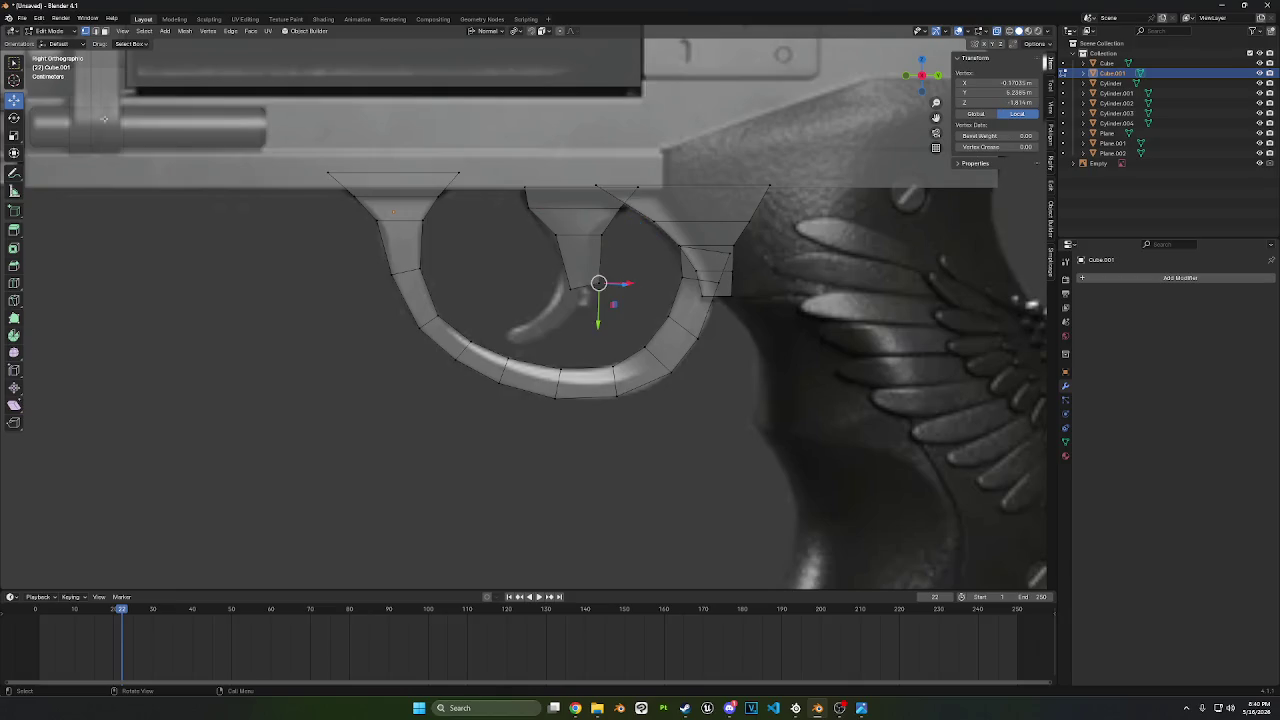
{"action": "left_click", "coordinate": [14, 66]}
{"action": "left_click", "coordinate": [604, 250]}
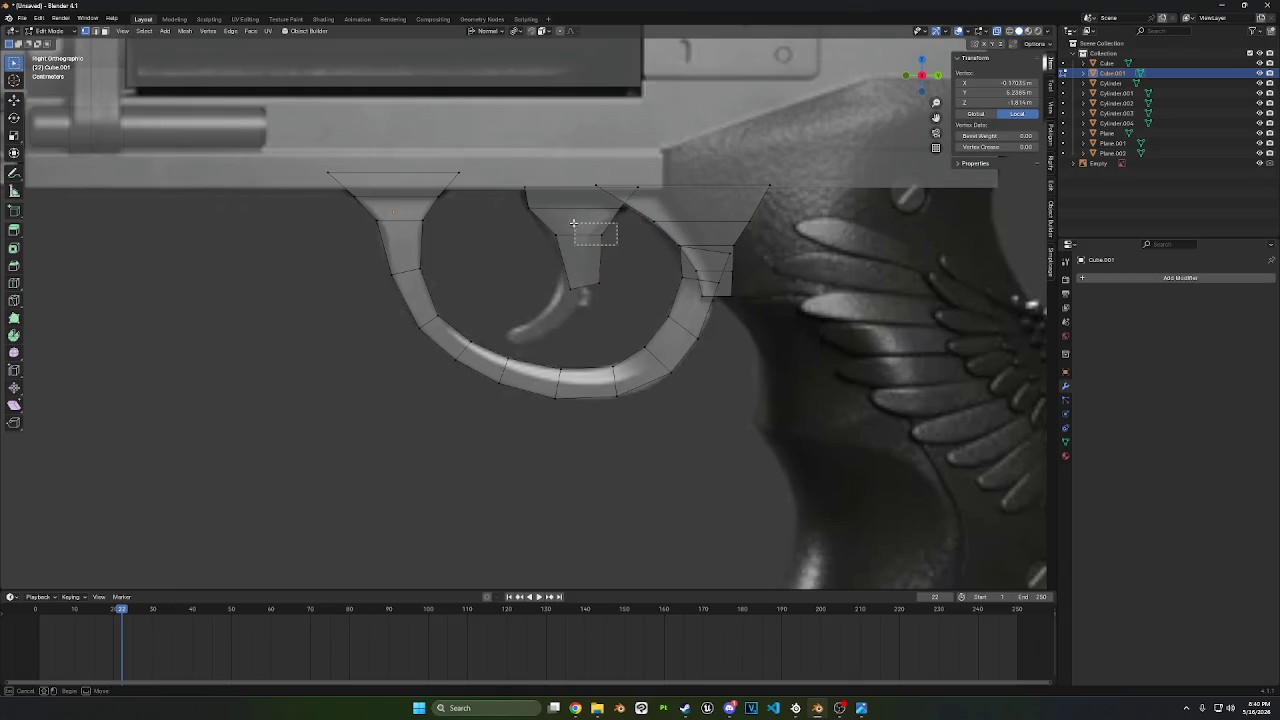
{"action": "key", "text": "g"}
{"action": "key", "text": "y"}
{"action": "left_click", "coordinate": [629, 258]}
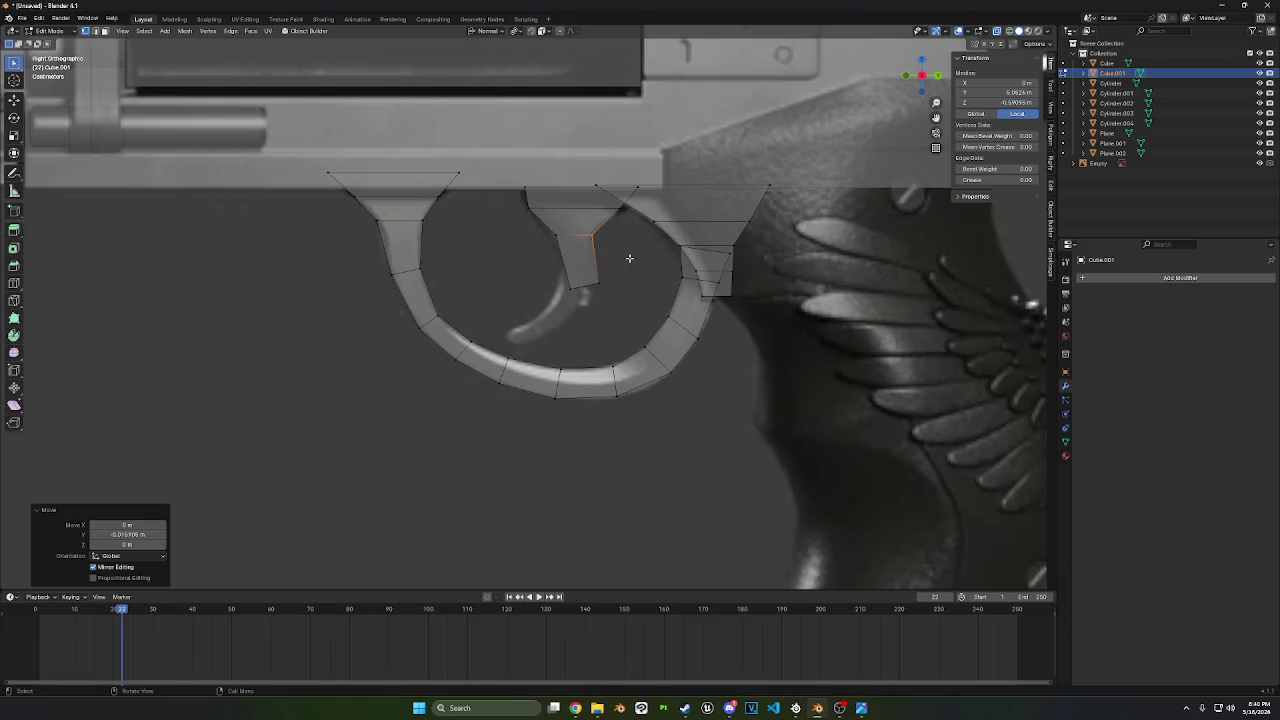
{"action": "left_click", "coordinate": [562, 255]}
{"action": "key", "text": "g"}
{"action": "key", "text": "y"}
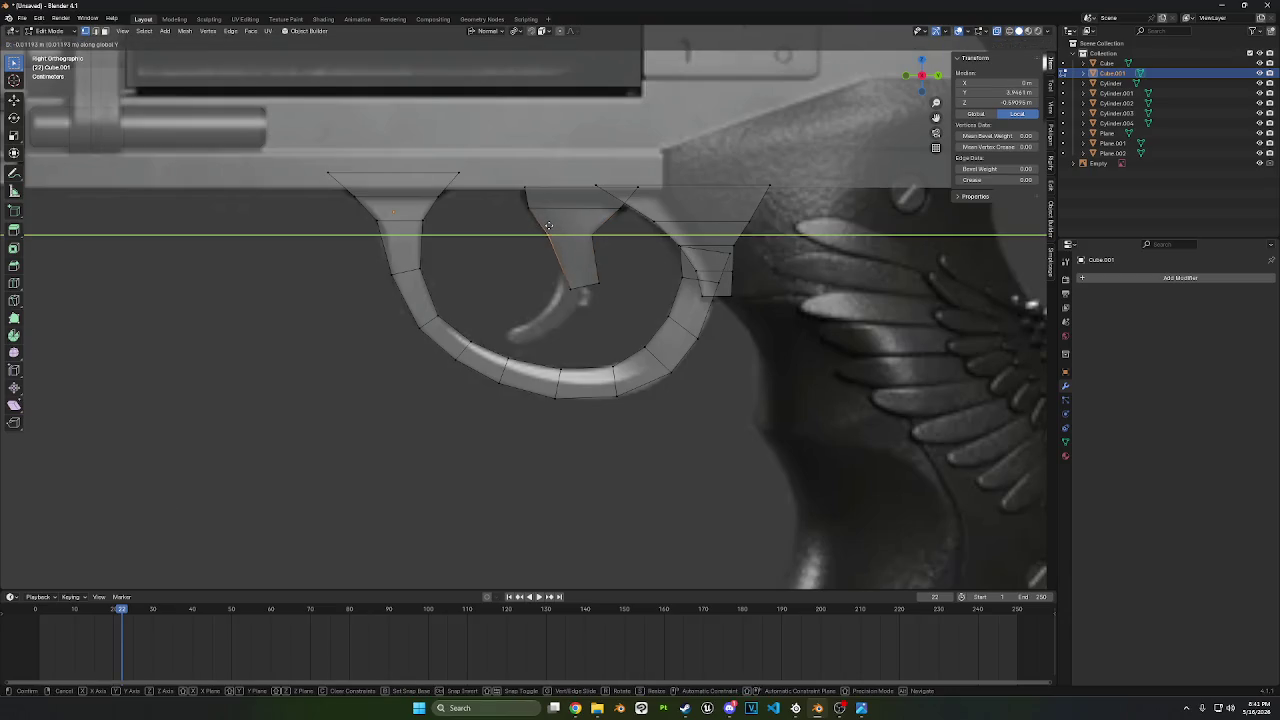
{"action": "left_click", "coordinate": [544, 224]}
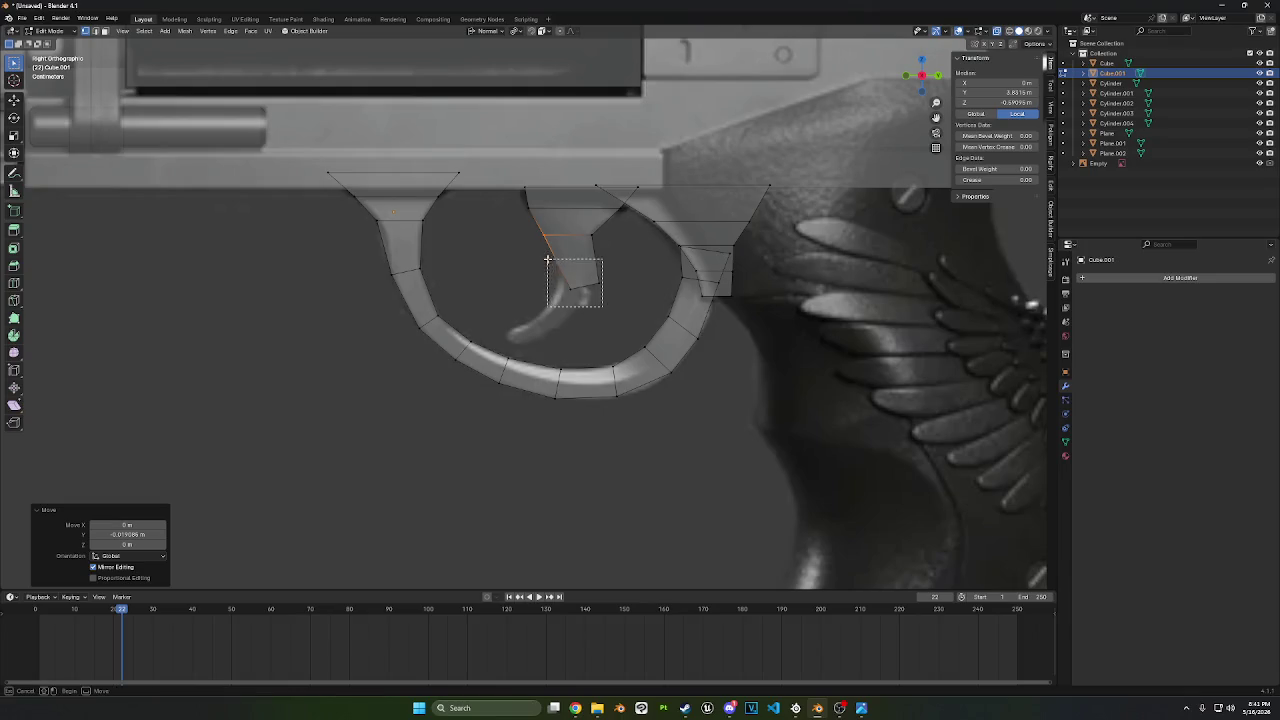
- Raise the trigger block's bottom edge in two small moves
{"action": "left_click", "coordinate": [584, 286]}
{"action": "key", "text": "g"}
{"action": "left_click", "coordinate": [583, 260]}
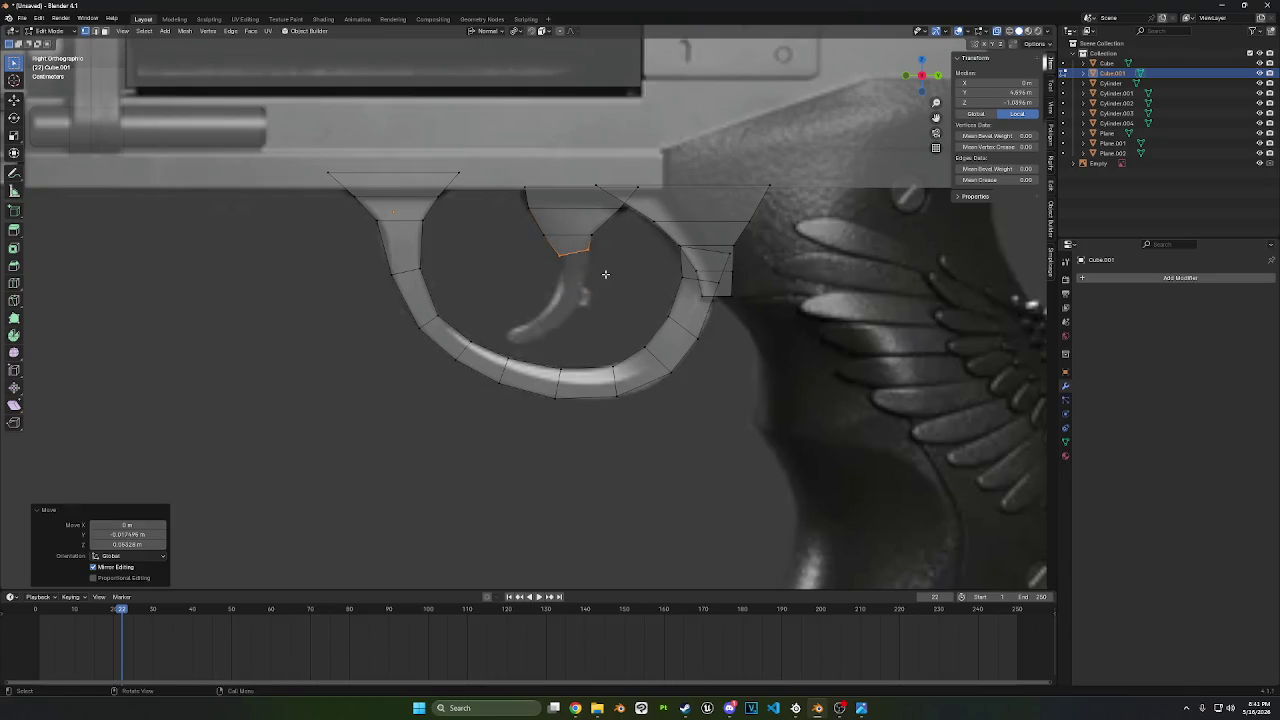
{"action": "left_click", "coordinate": [585, 250]}
{"action": "key", "text": "g"}
{"action": "left_click", "coordinate": [586, 243]}
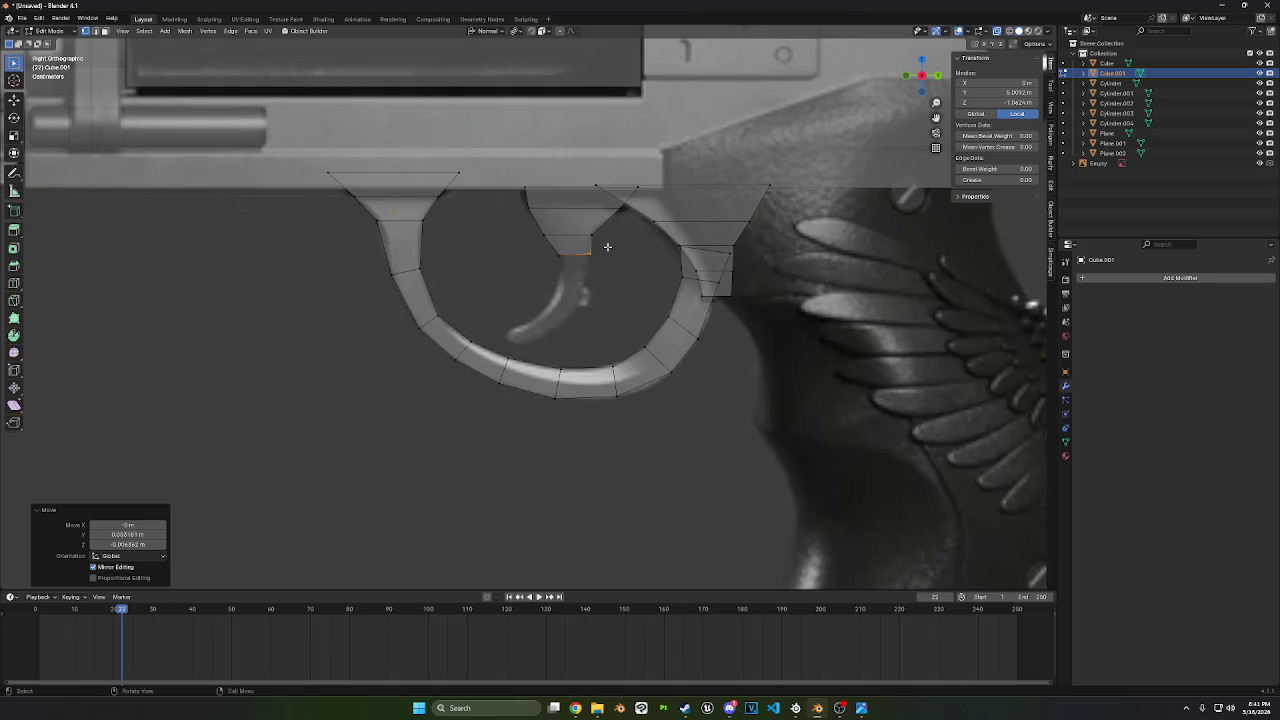
- Bevel the trigger's upper edge and adjust the bevelled and lower edges
{"action": "left_click", "coordinate": [545, 232]}
{"action": "key", "text": "ctrl+b"}
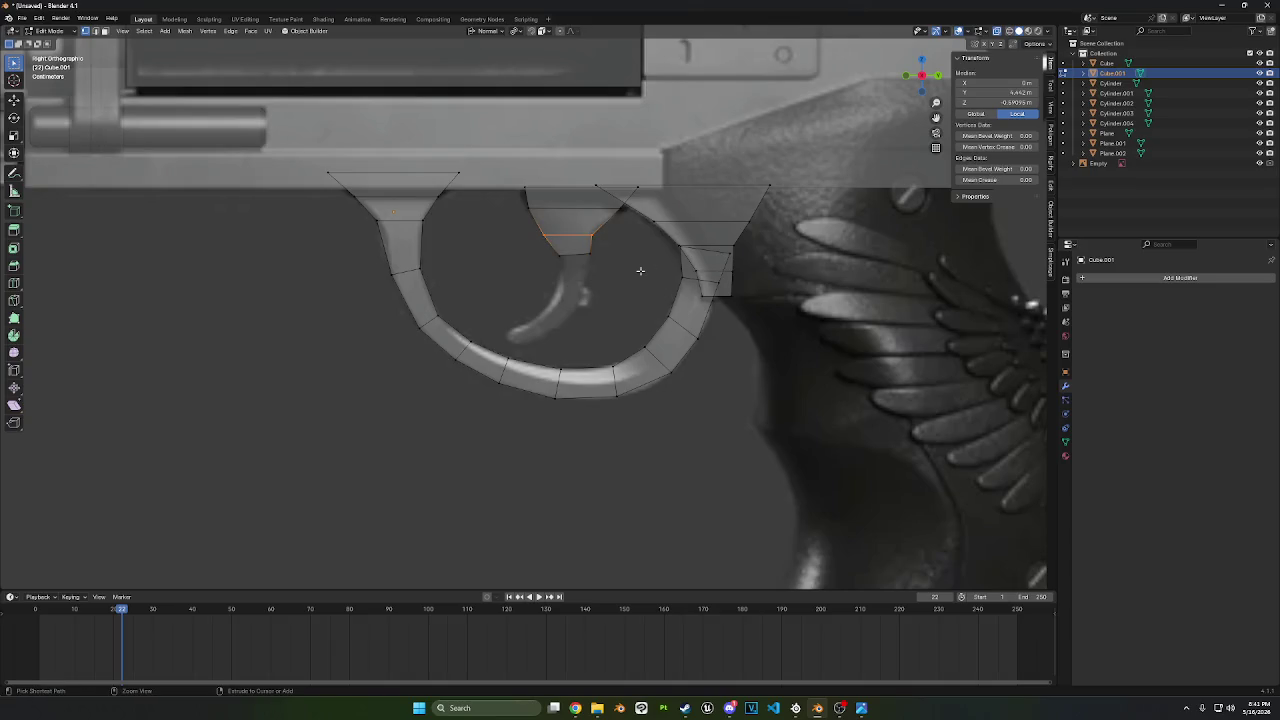
{"action": "left_click", "coordinate": [650, 271]}
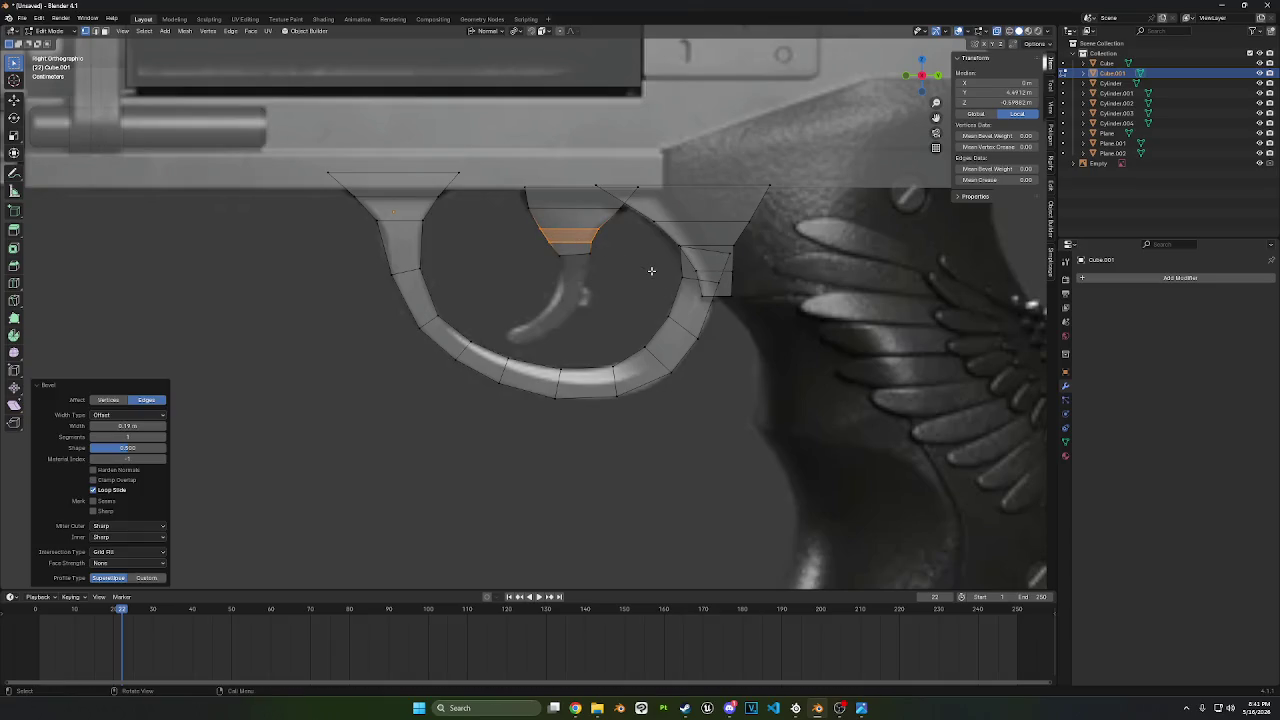
{"action": "left_click", "coordinate": [593, 224]}
{"action": "key", "text": "g"}
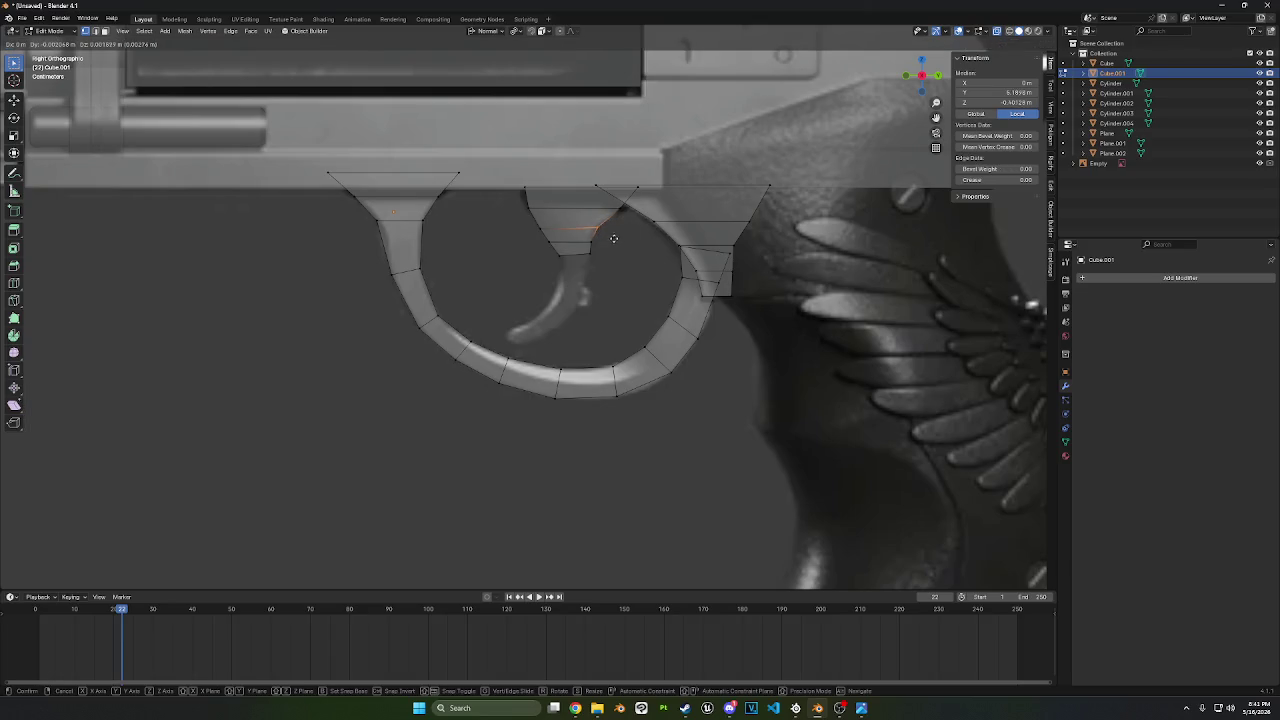
{"action": "left_click", "coordinate": [603, 232]}
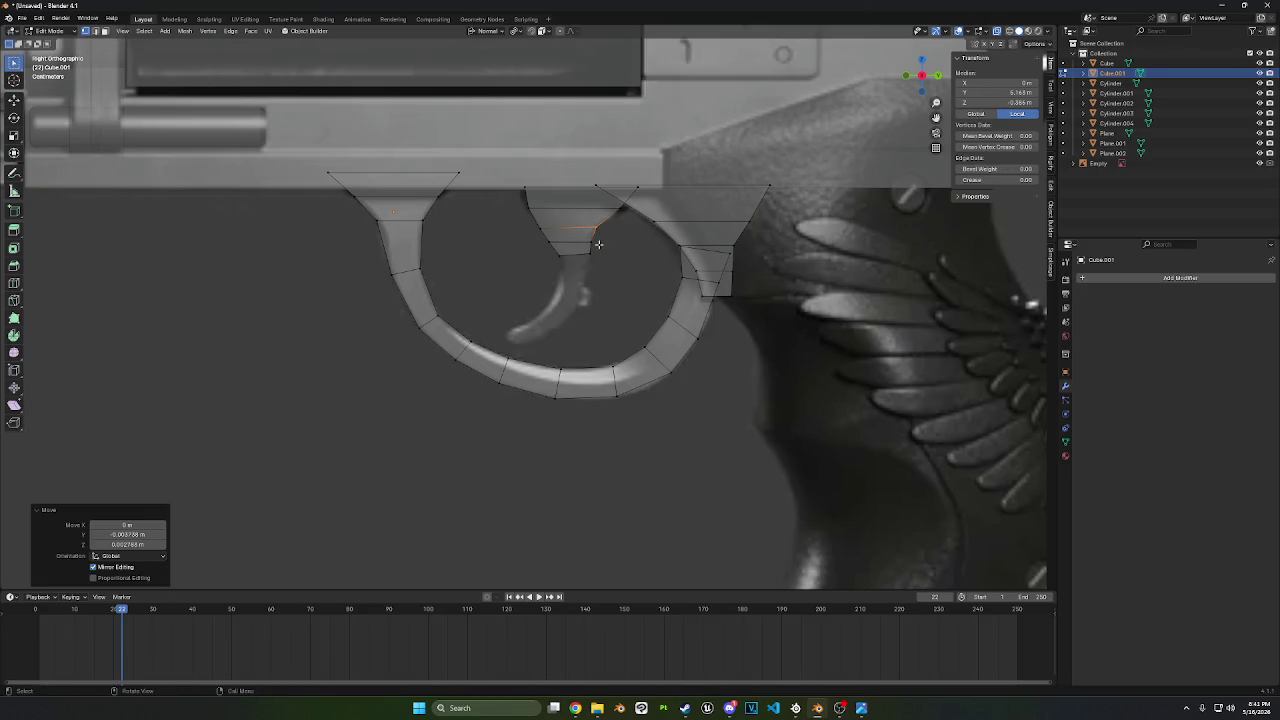
{"action": "left_click", "coordinate": [598, 244]}
{"action": "key", "text": "g"}
{"action": "left_click", "coordinate": [606, 233]}
- Extend the trigger downward from its lower edge, tilting it 12.7° and narrowing it
{"action": "left_click_drag", "start_coordinate": [612, 250], "coordinate": [545, 282]}
{"action": "key", "text": "g"}
{"action": "key", "text": "r"}
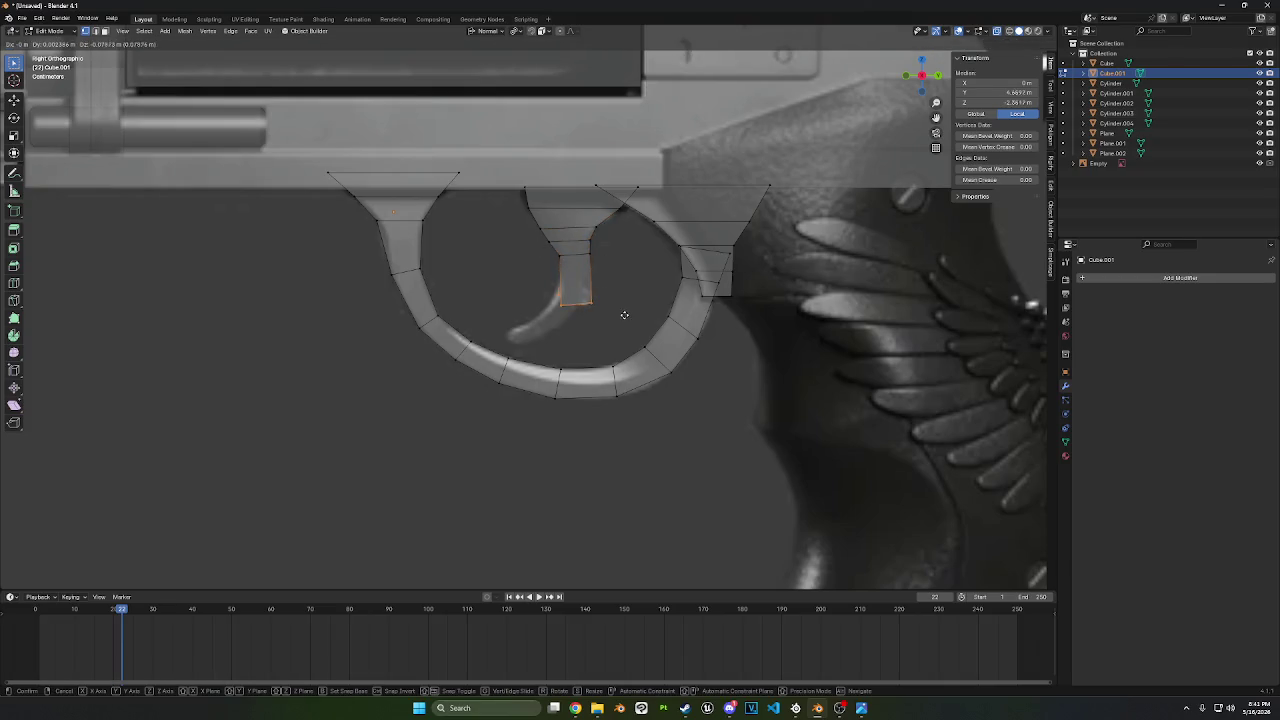
{"action": "left_click", "coordinate": [628, 300]}
{"action": "key", "text": "s"}
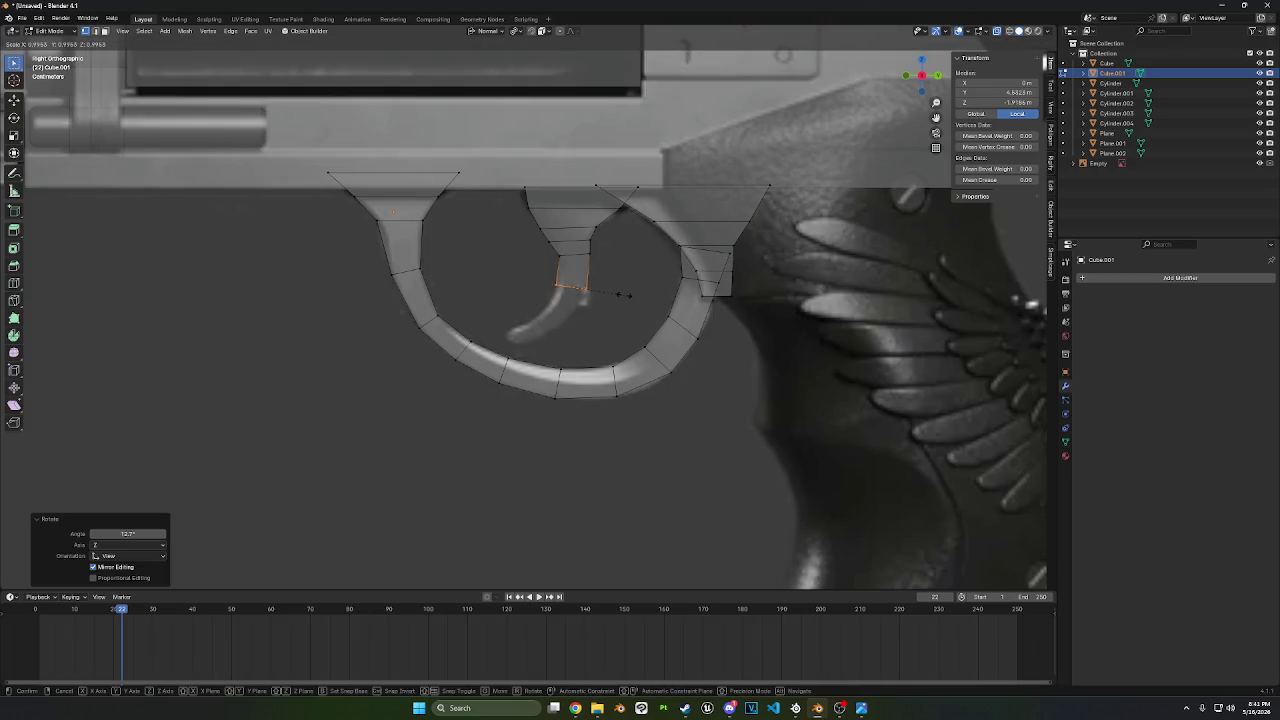
{"action": "key", "text": "y"}
{"action": "key", "text": "y"}
{"action": "left_click", "coordinate": [614, 286]}
- Add further trigger segments, tilting one 18.9° and narrowing the next along Y
{"action": "key", "text": "g"}
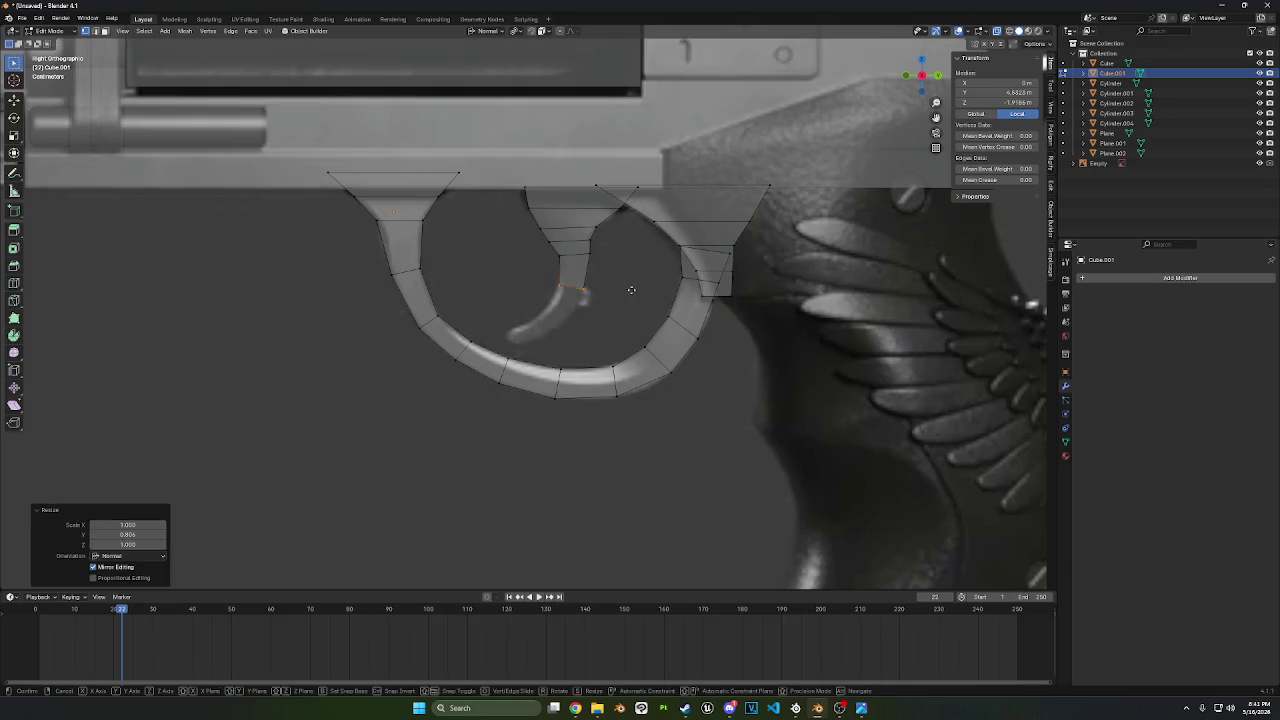
{"action": "left_click", "coordinate": [618, 314]}
{"action": "key", "text": "r"}
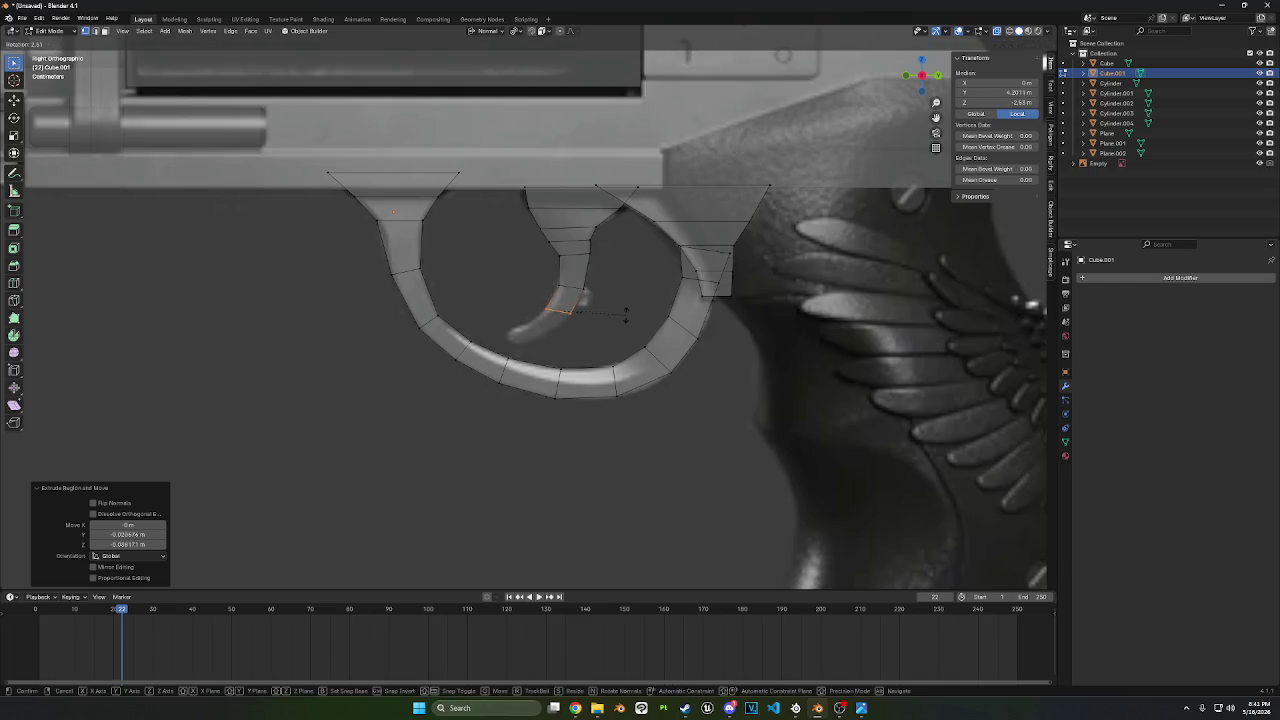
{"action": "left_click", "coordinate": [627, 336]}
{"action": "key", "text": "g"}
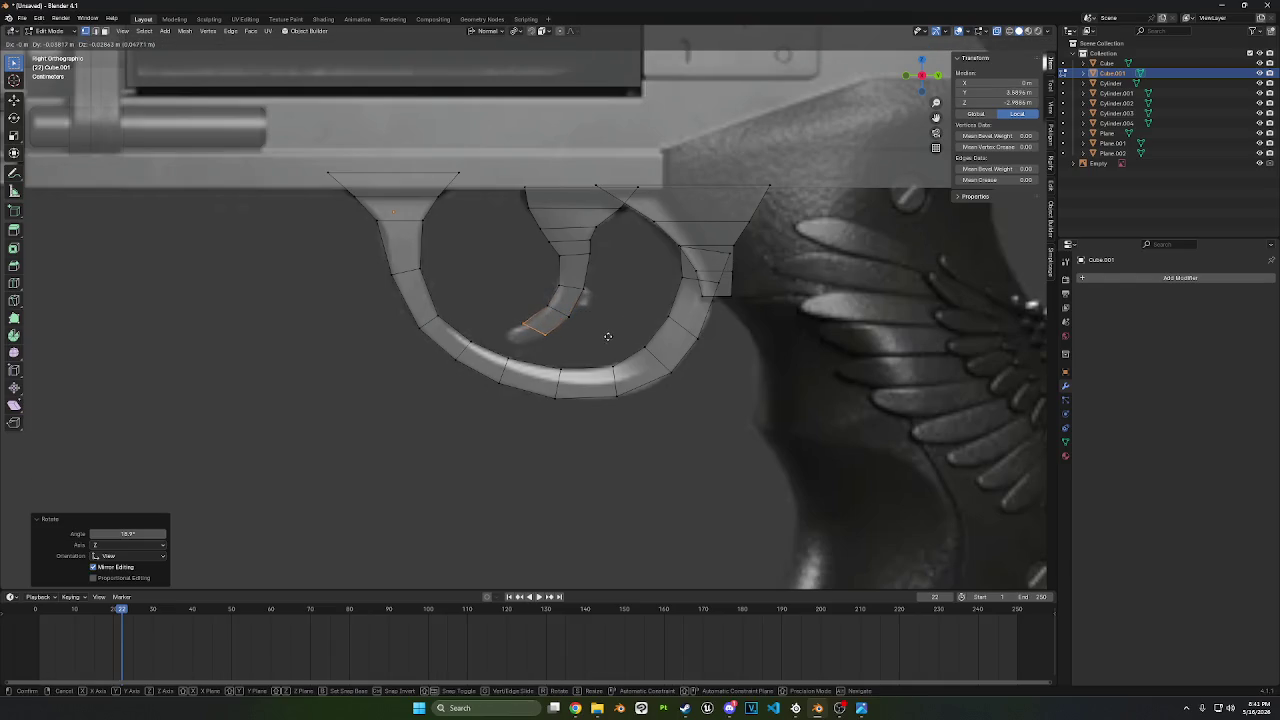
{"action": "key", "text": "s"}
{"action": "key", "text": "y"}
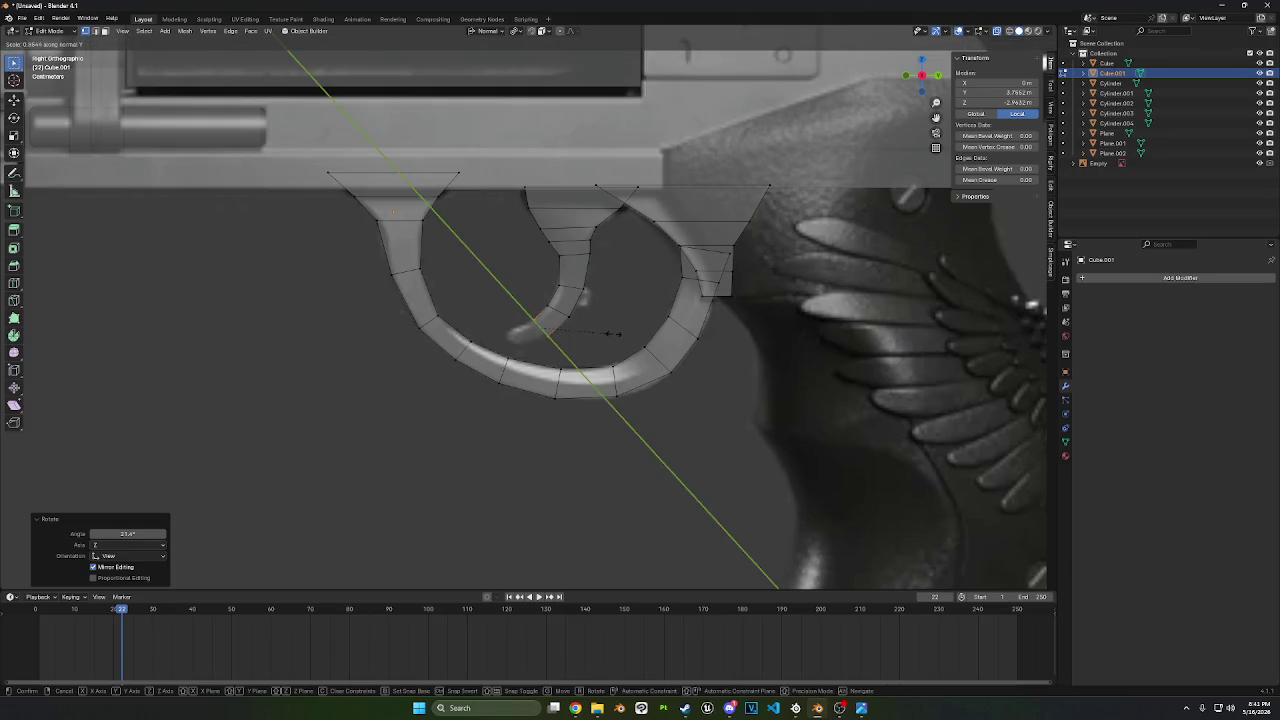
{"action": "left_click", "coordinate": [611, 333]}
- Scale, tilt and reposition the trigger's tip edge to continue the curve
{"action": "left_click_drag", "start_coordinate": [597, 327], "coordinate": [547, 301]}
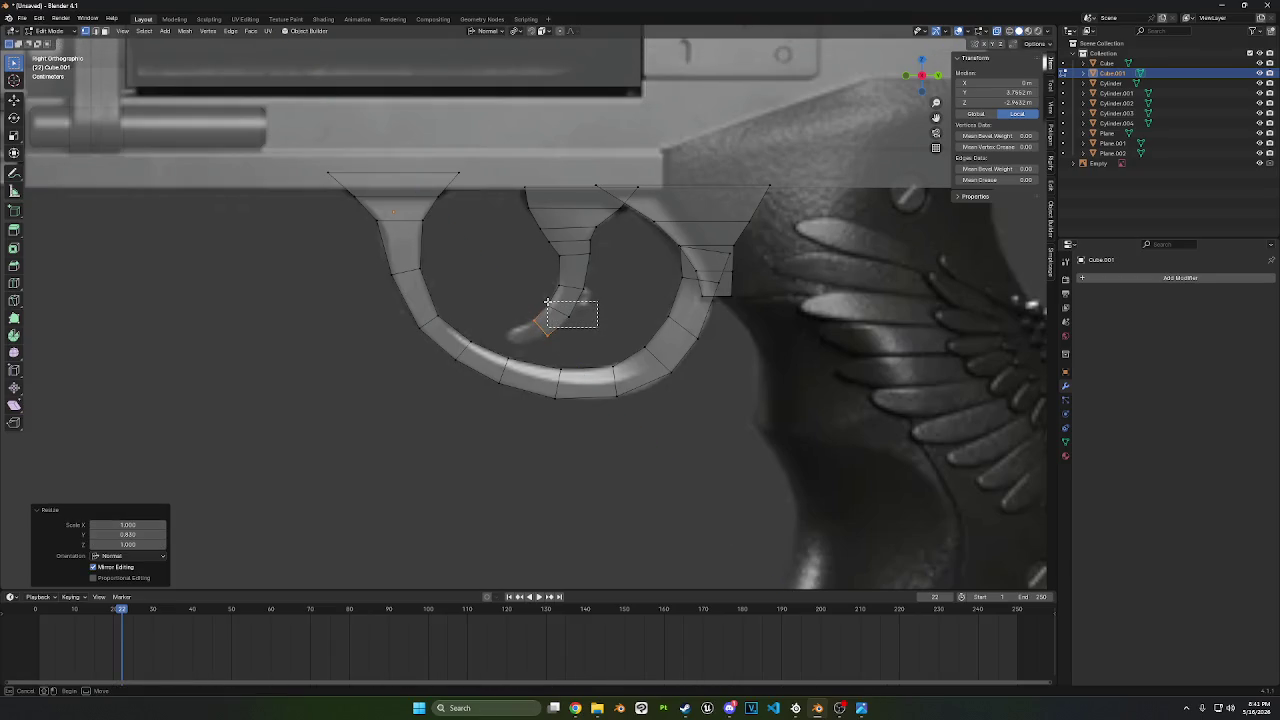
{"action": "key", "text": "s"}
{"action": "key", "text": "y"}
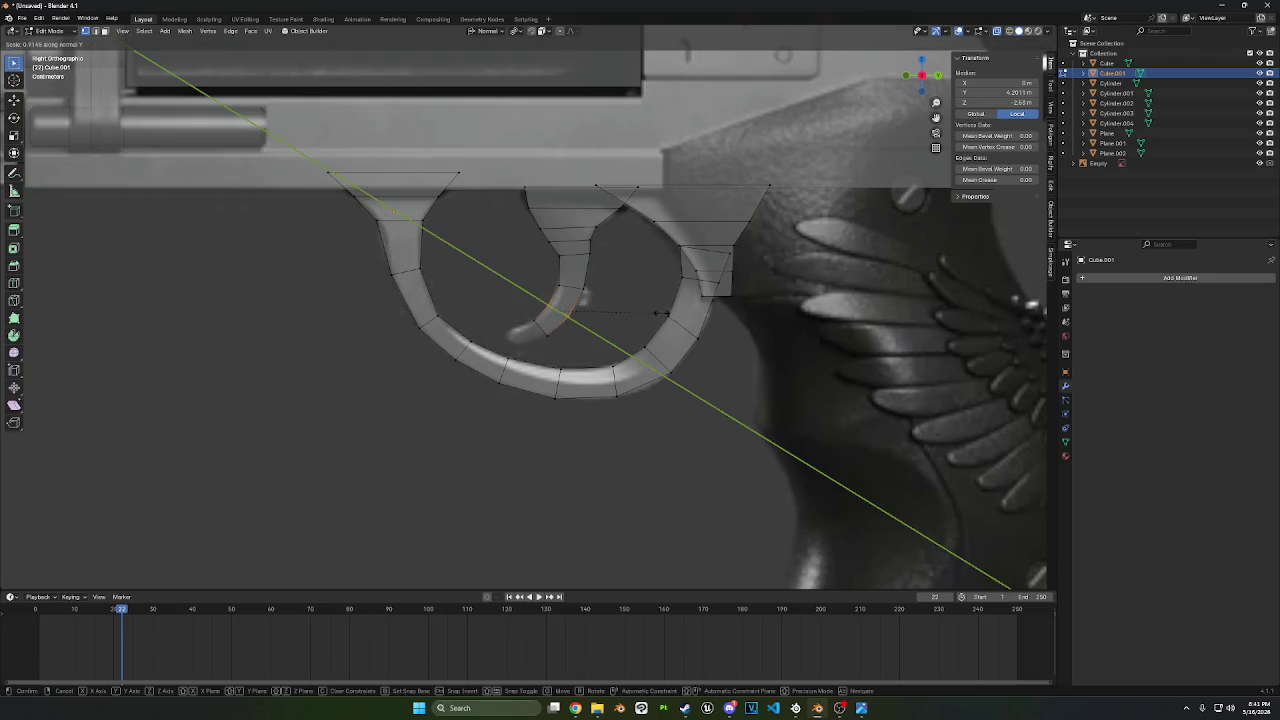
{"action": "left_click", "coordinate": [660, 313]}
{"action": "left_click", "coordinate": [528, 323]}
{"action": "key", "text": "r"}
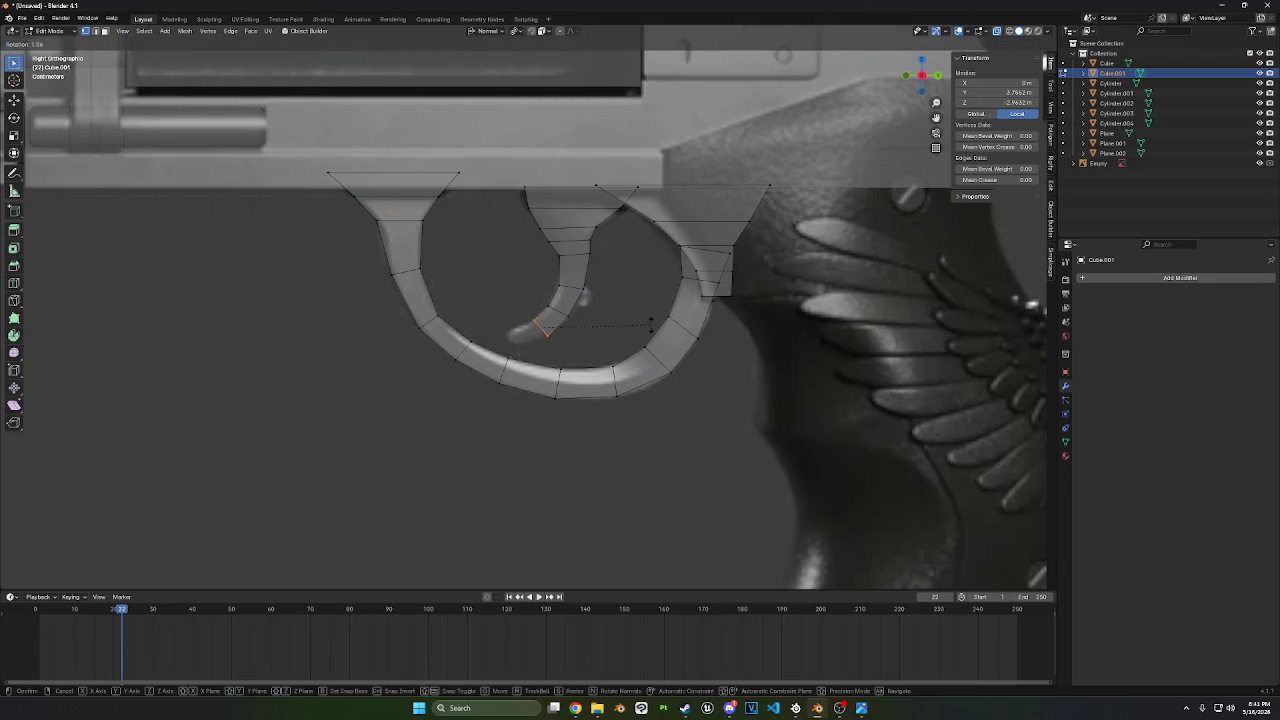
{"action": "left_click", "coordinate": [651, 327]}
{"action": "key", "text": "g"}
{"action": "left_click", "coordinate": [641, 321]}
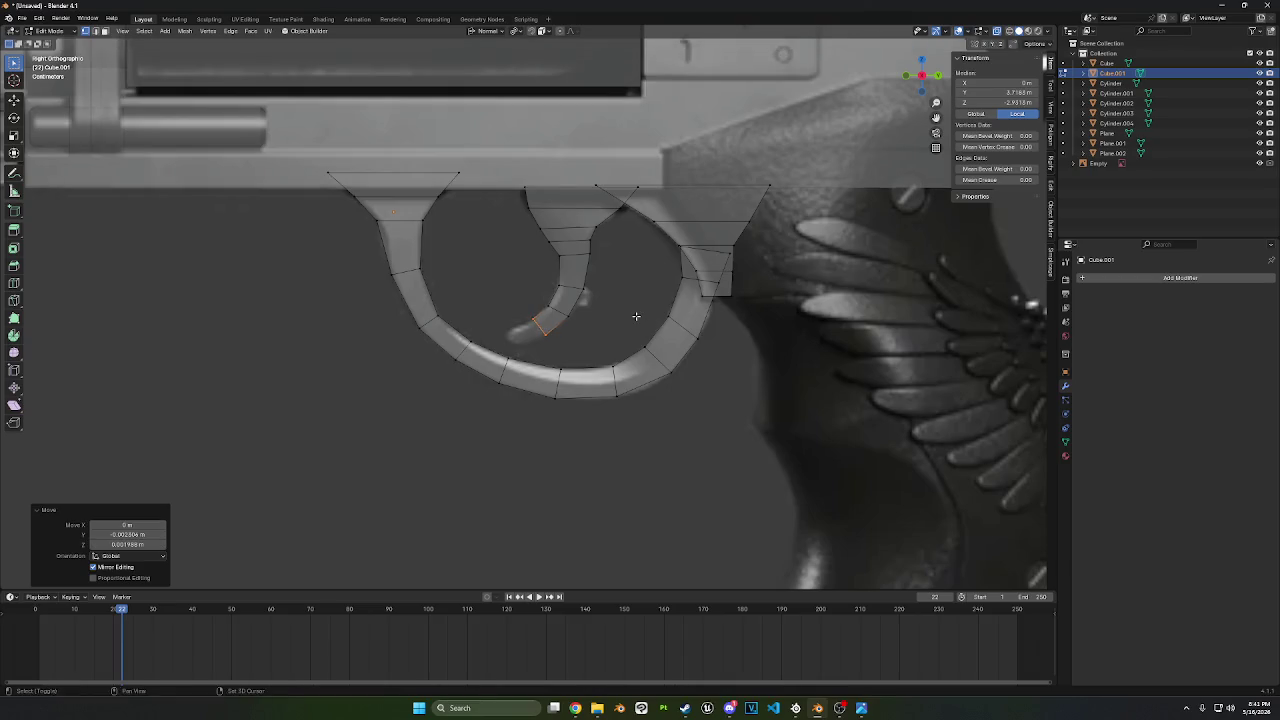
- Extend the tip, narrowing it to 0.847 then 0.759, and check the hooked blade in see-through view
{"action": "key", "text": "g"}
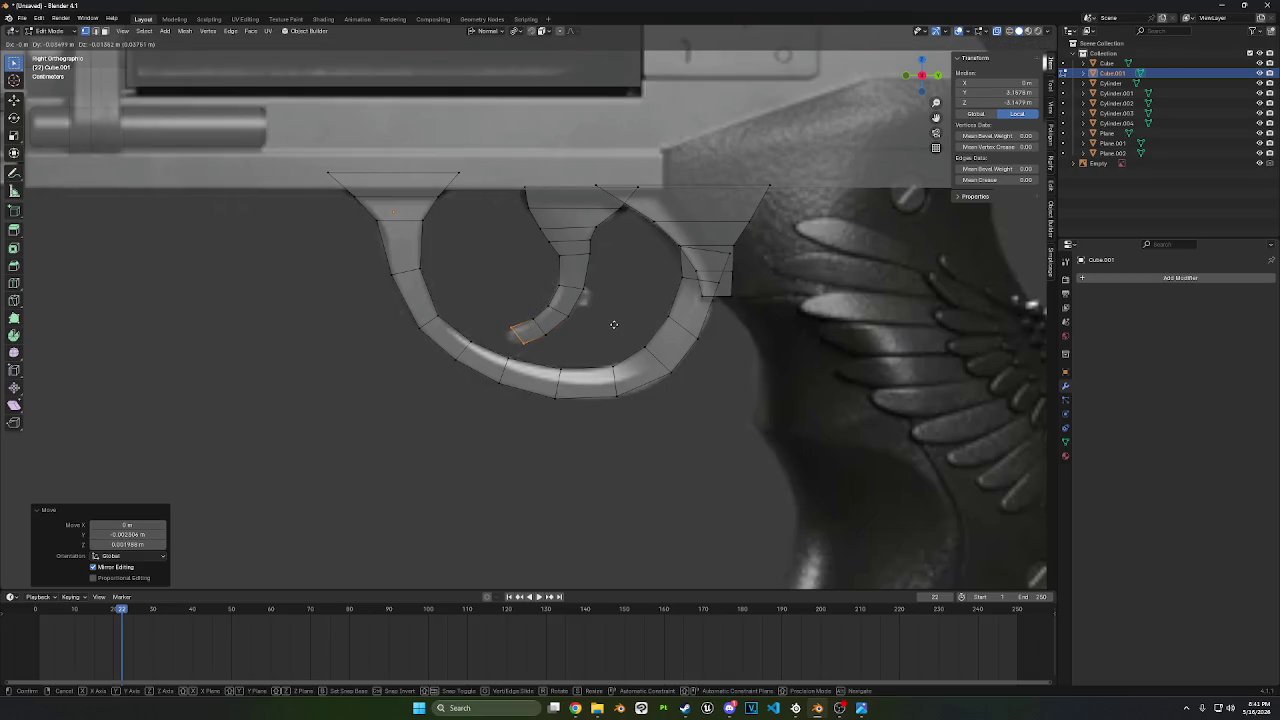
{"action": "left_click", "coordinate": [614, 324]}
{"action": "key", "text": "s"}
{"action": "key", "text": "y"}
{"action": "left_click", "coordinate": [636, 318]}
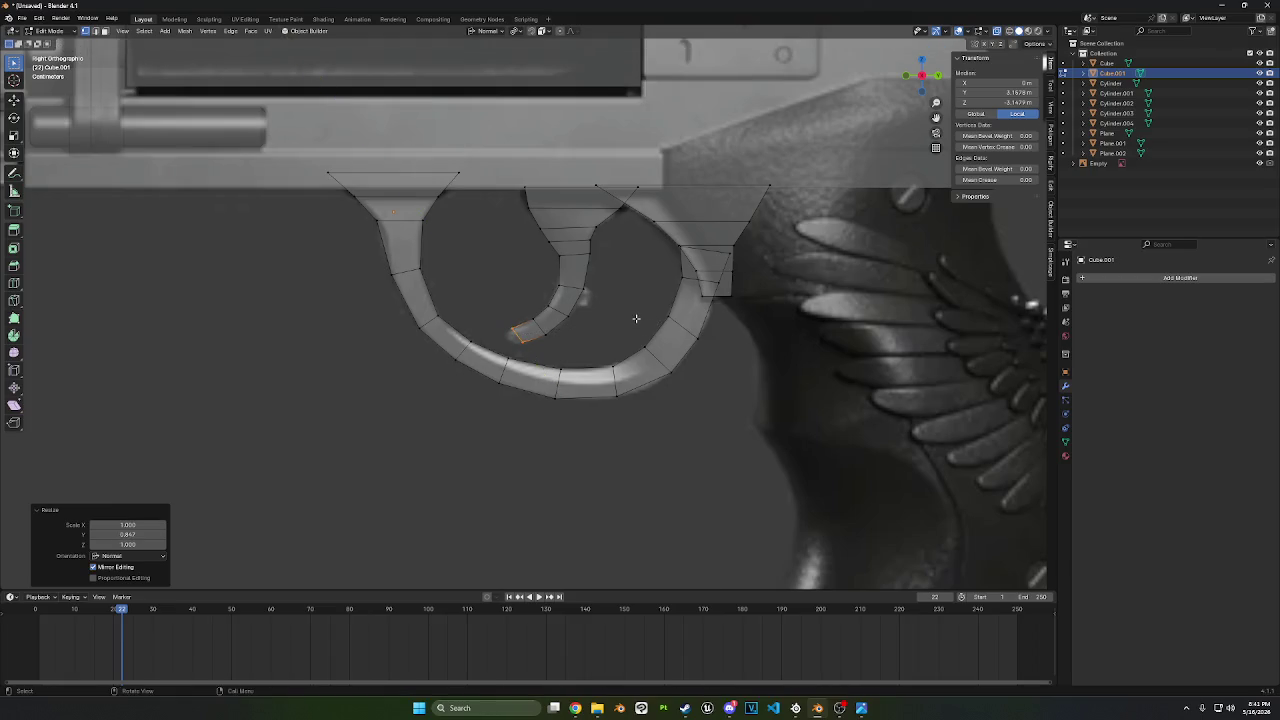
{"action": "key", "text": "g"}
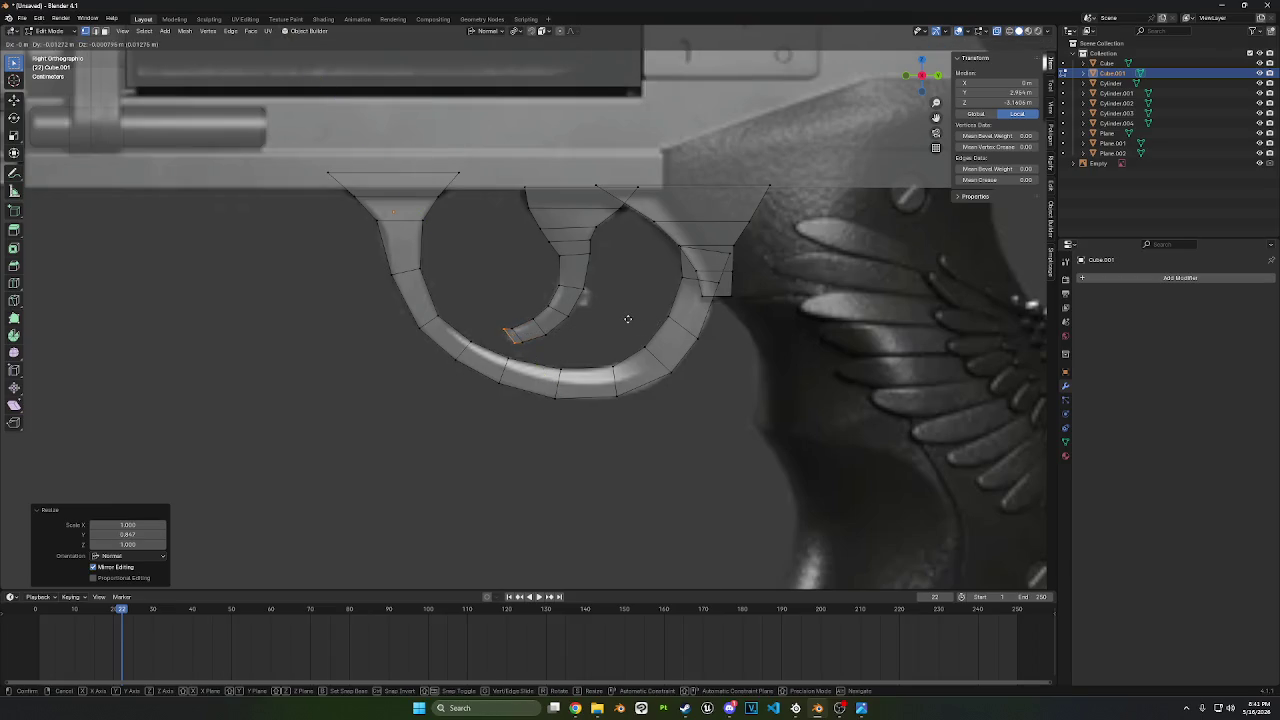
{"action": "left_click", "coordinate": [627, 320]}
{"action": "key", "text": "e"}
{"action": "key", "text": "y"}
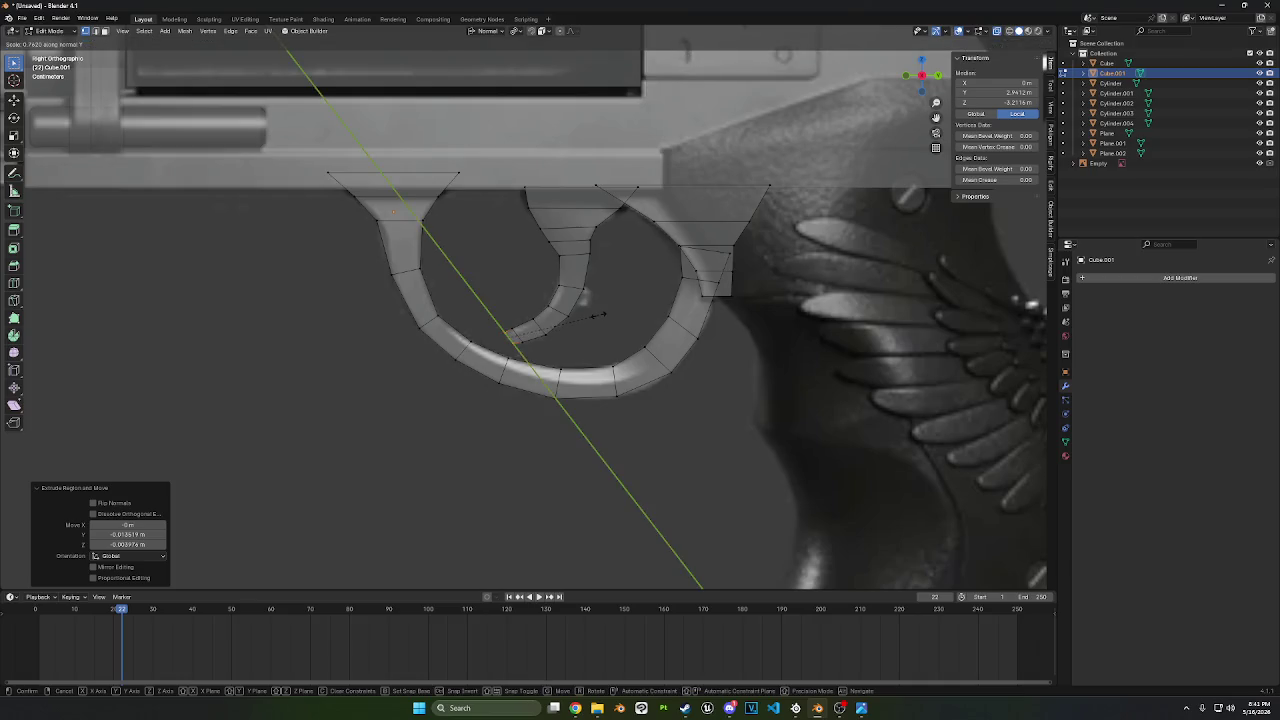
{"action": "left_click", "coordinate": [602, 314]}
{"action": "middle_click_drag", "start_coordinate": [602, 314], "coordinate": [674, 308]}
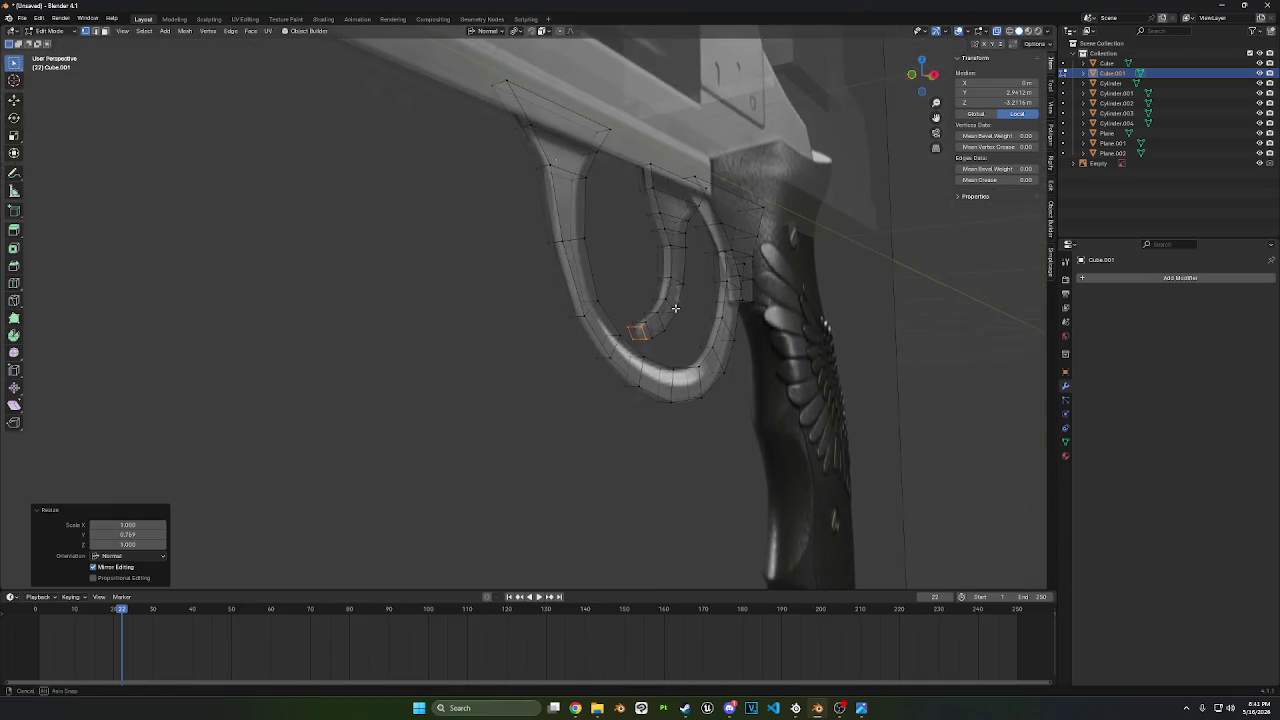
{"action": "left_click", "coordinate": [997, 31]}
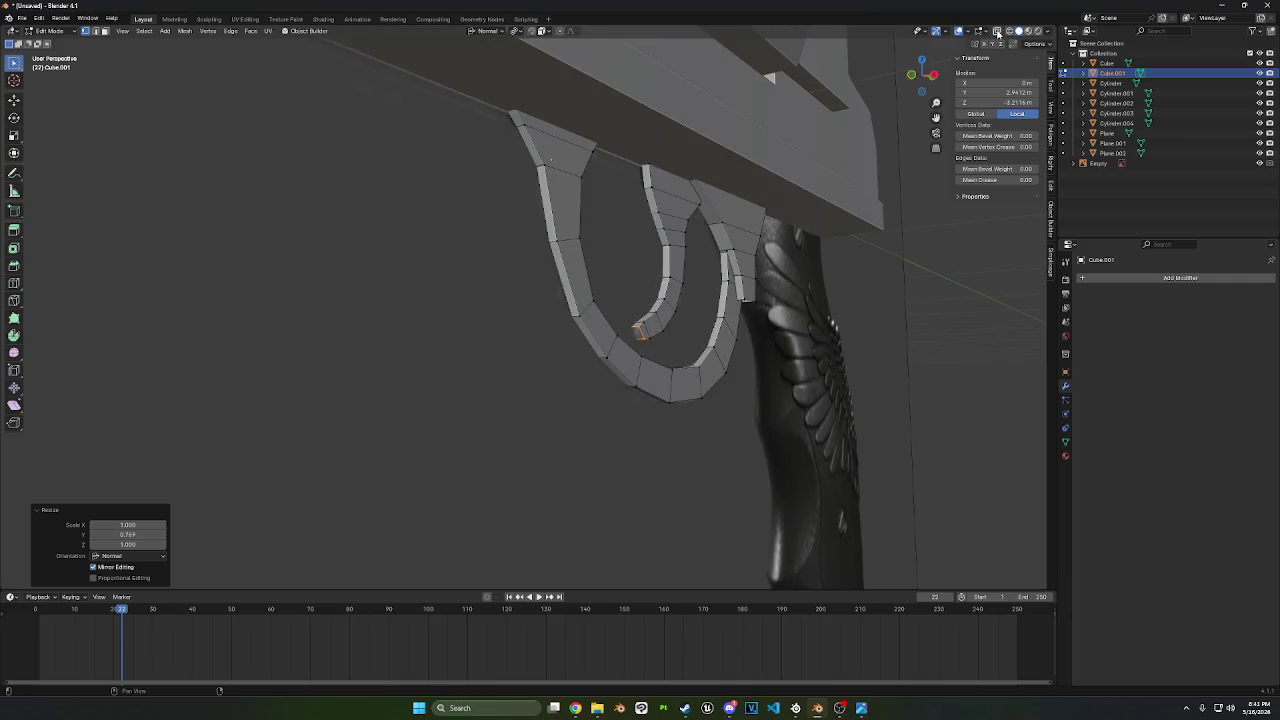
{"action": "mouse_move", "coordinate": [841, 271]}
{"action": "middle_mouse_down"}
{"action": "mouse_move", "coordinate": [776, 271]}
{"action": "mouse_move", "coordinate": [769, 254]}
{"action": "middle_mouse_up"}
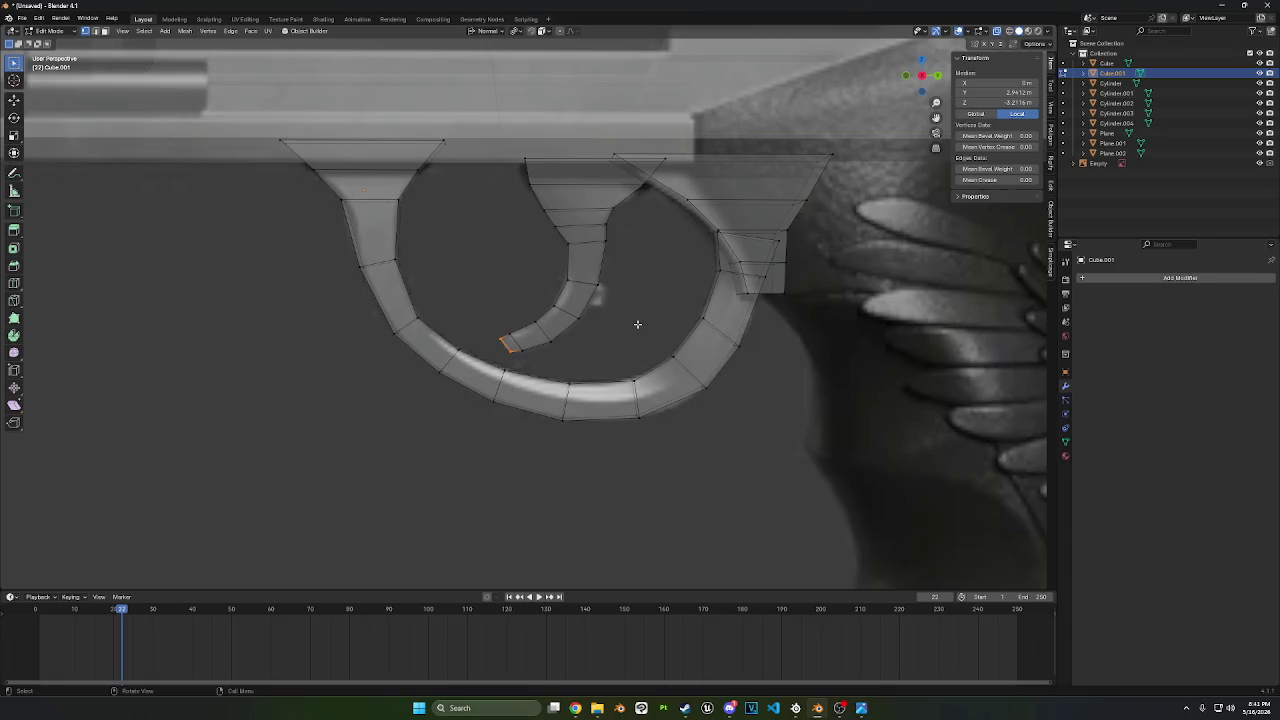
{"action": "scroll", "coordinate": [632, 411], "scroll_direction": "down", "scroll_amount": 3}
{"action": "mouse_move", "coordinate": [632, 411]}
{"action": "middle_mouse_down"}
{"action": "mouse_move", "coordinate": [740, 380]}
{"action": "mouse_move", "coordinate": [659, 371]}
{"action": "mouse_move", "coordinate": [711, 245]}
{"action": "mouse_move", "coordinate": [570, 420]}
{"action": "middle_mouse_up"}
{"action": "scroll", "coordinate": [740, 374], "scroll_direction": "up", "scroll_amount": 3}
{"action": "scroll", "coordinate": [659, 371], "scroll_direction": "down", "scroll_amount": 2}
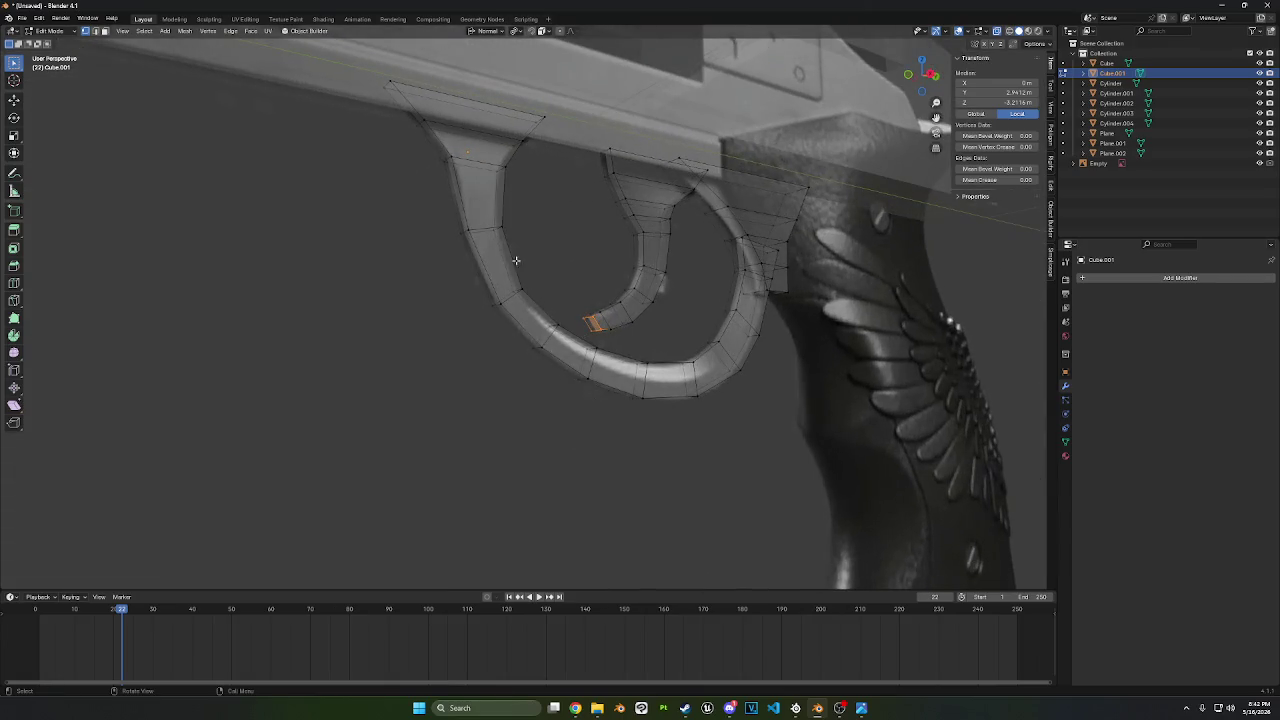
{"action": "middle_click_drag", "start_coordinate": [510, 214], "coordinate": [526, 195]}
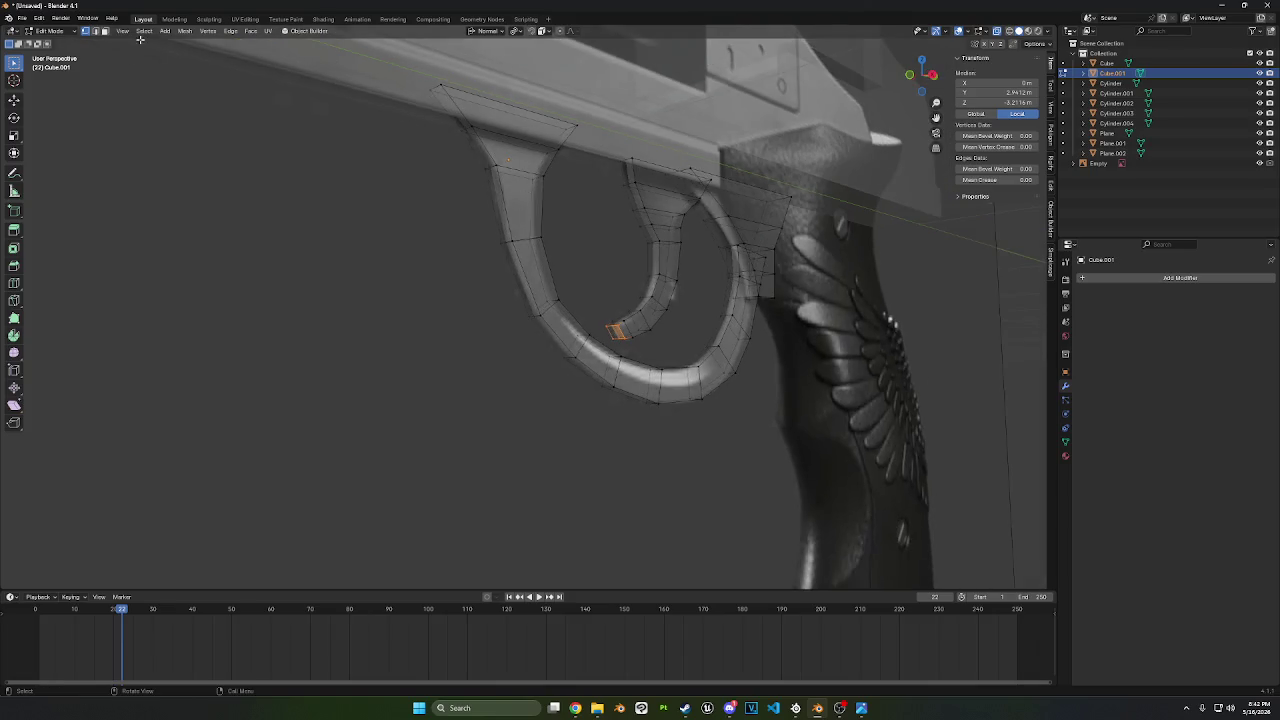
{"action": "left_click", "coordinate": [522, 118]}
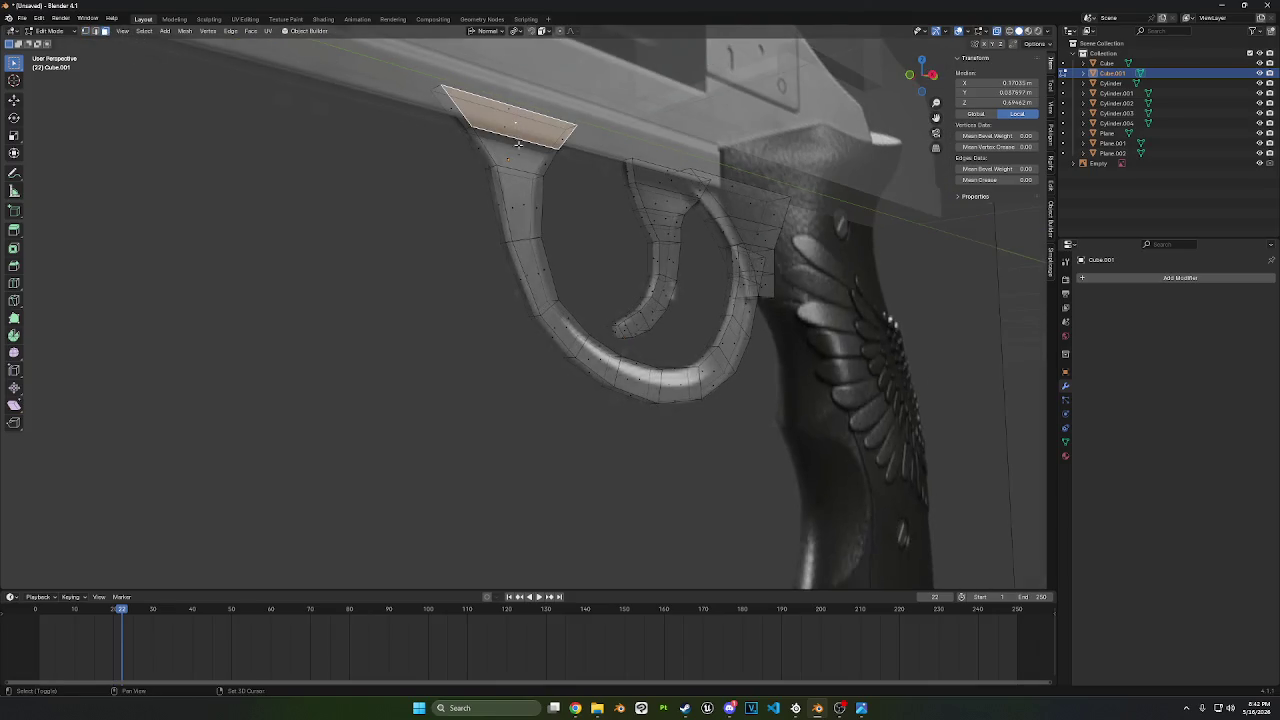
- Select the front mount's top faces and shift them about 0.0105 m along X
{"action": "left_click", "coordinate": [518, 150], "text": "shift"}
{"action": "mouse_move", "coordinate": [518, 150]}
{"action": "middle_mouse_down"}
{"action": "mouse_move", "coordinate": [741, 249]}
{"action": "mouse_move", "coordinate": [826, 257]}
{"action": "middle_mouse_up"}
{"action": "key", "text": "s"}
{"action": "key", "text": "x"}
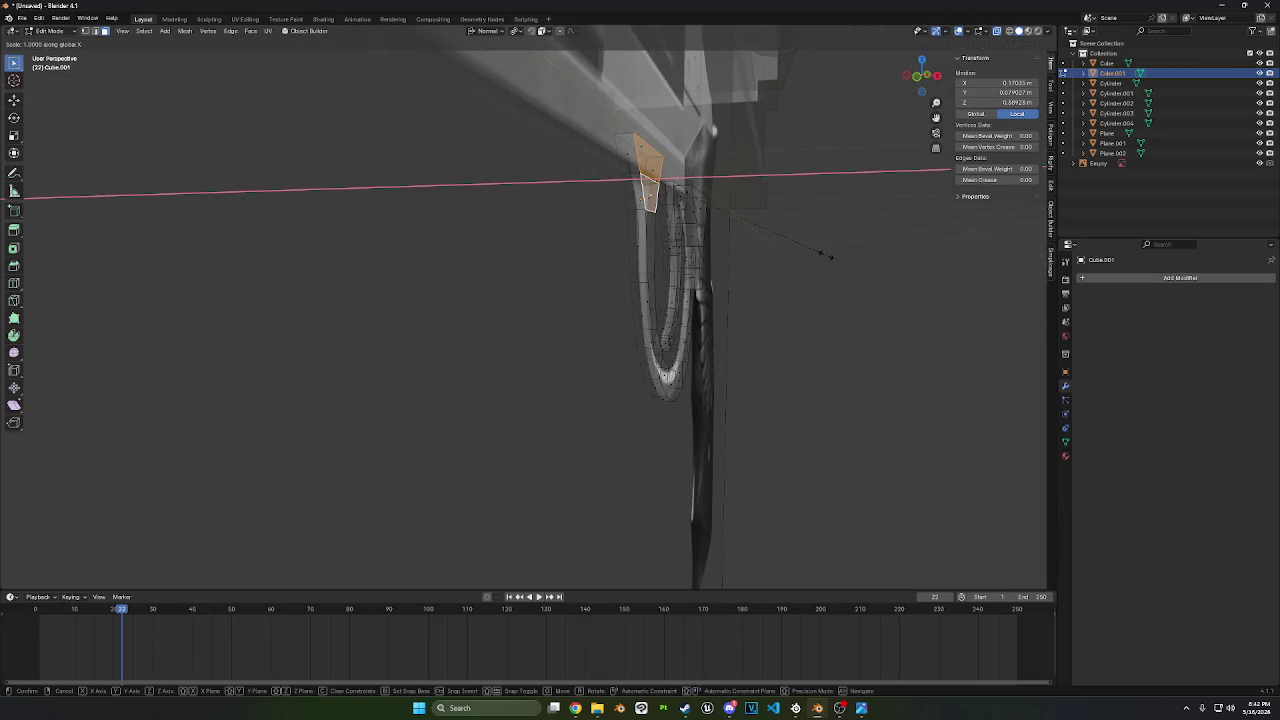
{"action": "key", "text": "Escape"}
{"action": "key", "text": "s"}
{"action": "key", "text": "z"}
{"action": "key", "text": "x"}
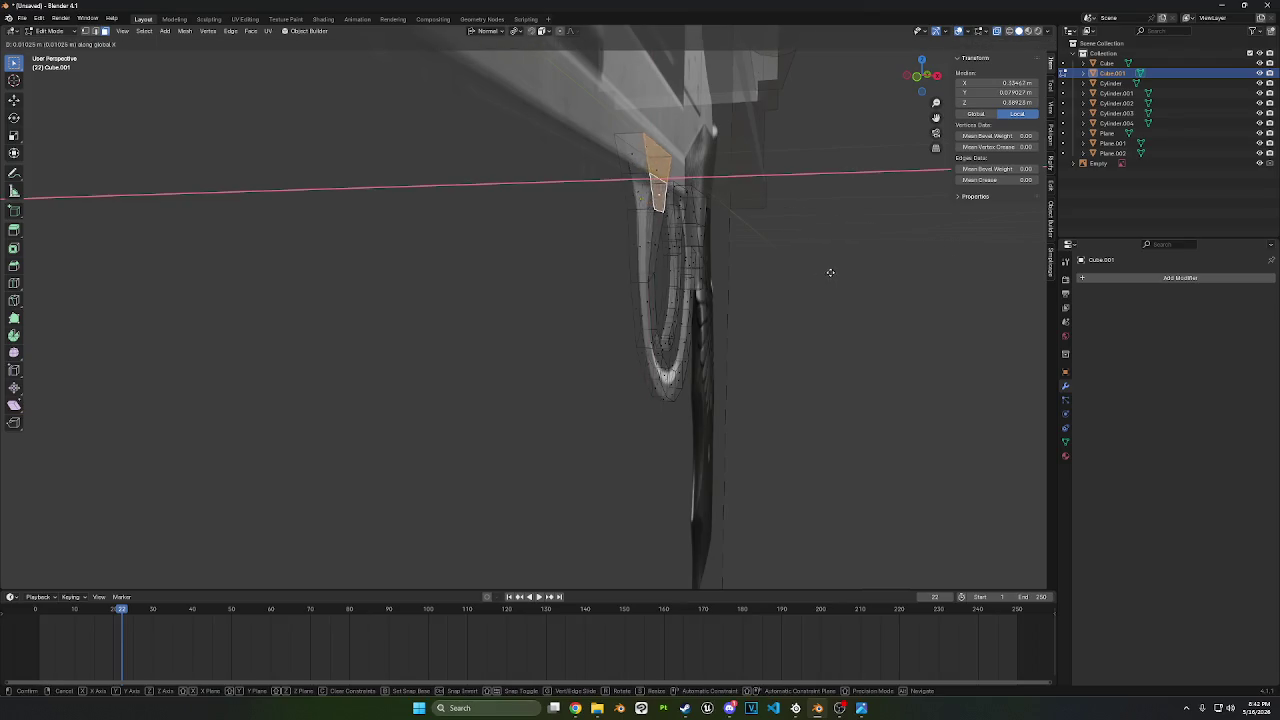
{"action": "key", "text": "Escape"}
{"action": "key", "text": "g"}
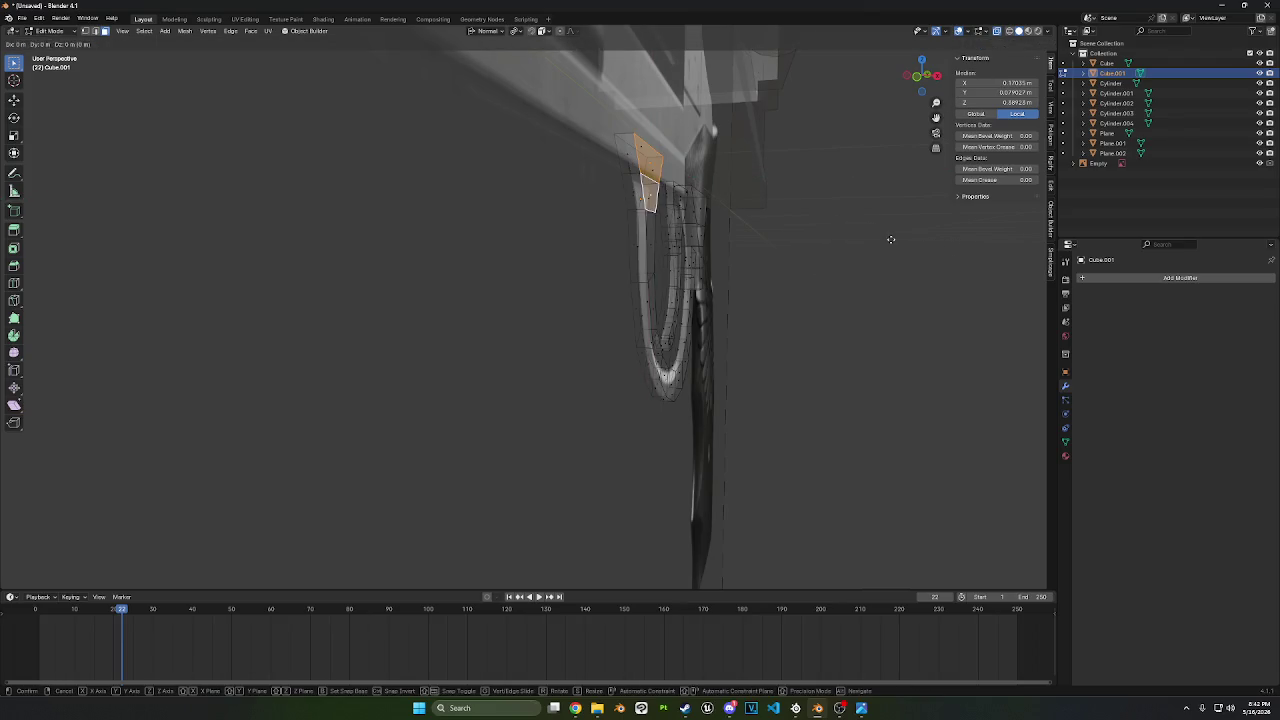
{"action": "key", "text": "x"}
{"action": "left_click", "coordinate": [955, 249]}
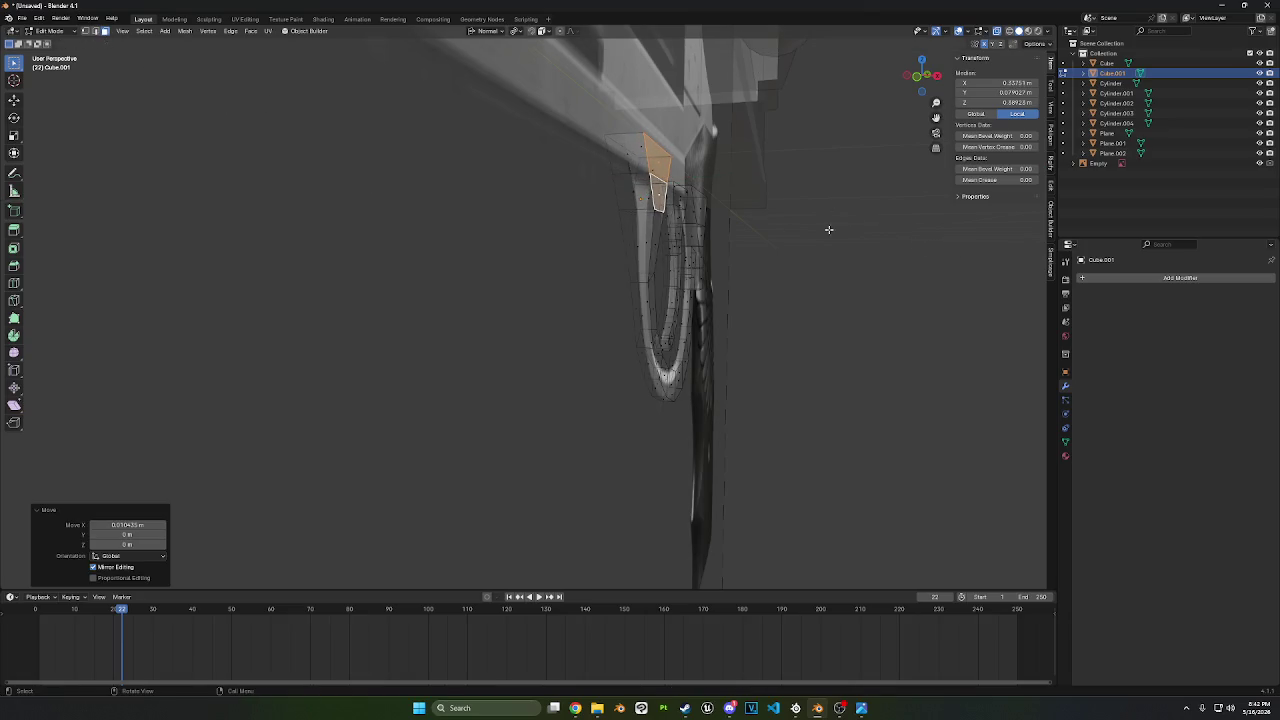
- From Front view, tilt the mount's top faces about 4.69° around Z
{"action": "left_click", "coordinate": [924, 78]}
{"action": "key", "text": "r"}
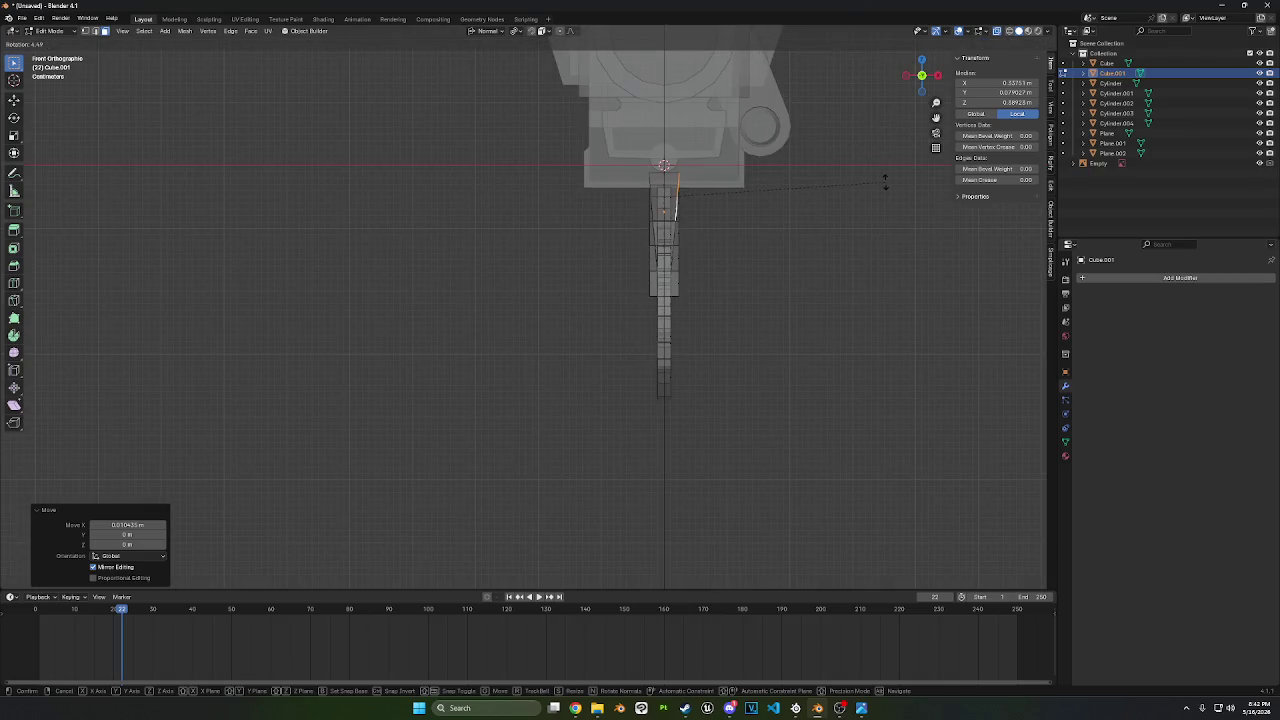
{"action": "left_click", "coordinate": [886, 188]}
{"action": "mouse_move", "coordinate": [886, 188]}
{"action": "middle_mouse_down"}
{"action": "mouse_move", "coordinate": [696, 202]}
{"action": "mouse_move", "coordinate": [213, 54]}
{"action": "middle_mouse_up"}
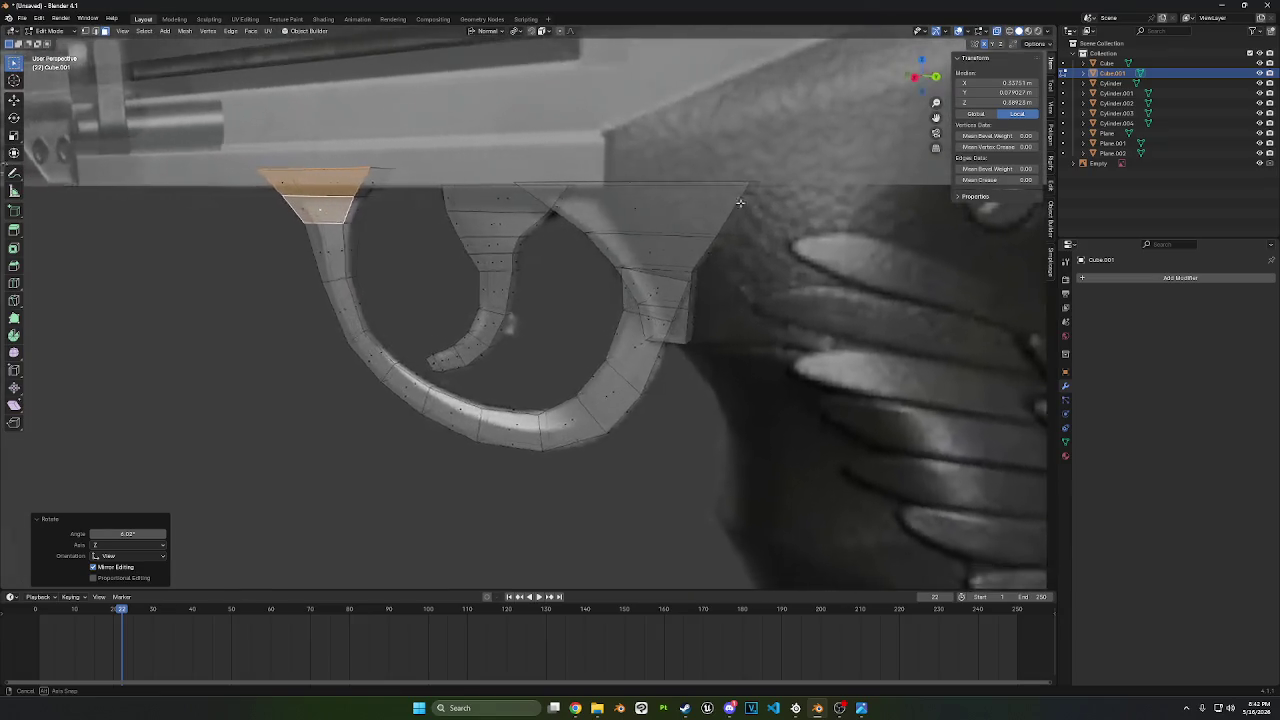
{"action": "left_click", "coordinate": [57, 31]}
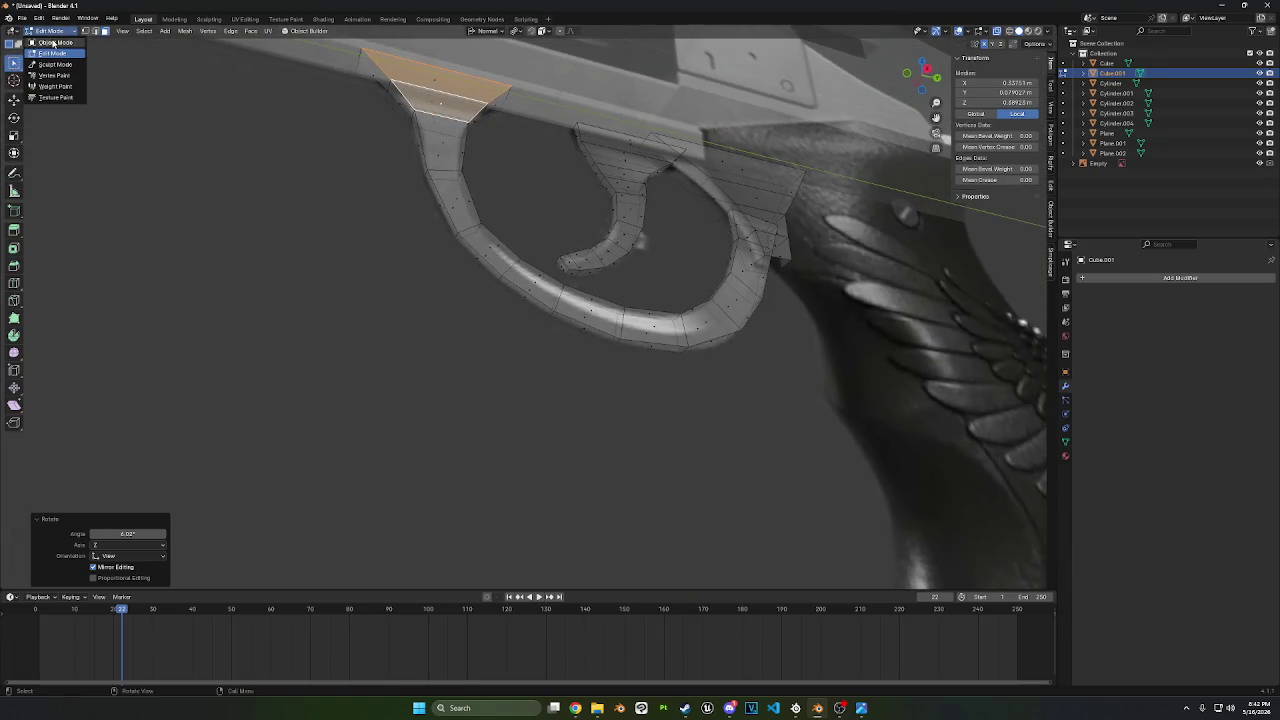
- Raise the trigger's top face vertically up into the gun frame
{"action": "left_click", "coordinate": [55, 42]}
{"action": "scroll", "coordinate": [464, 286], "scroll_direction": "down", "scroll_amount": 6}
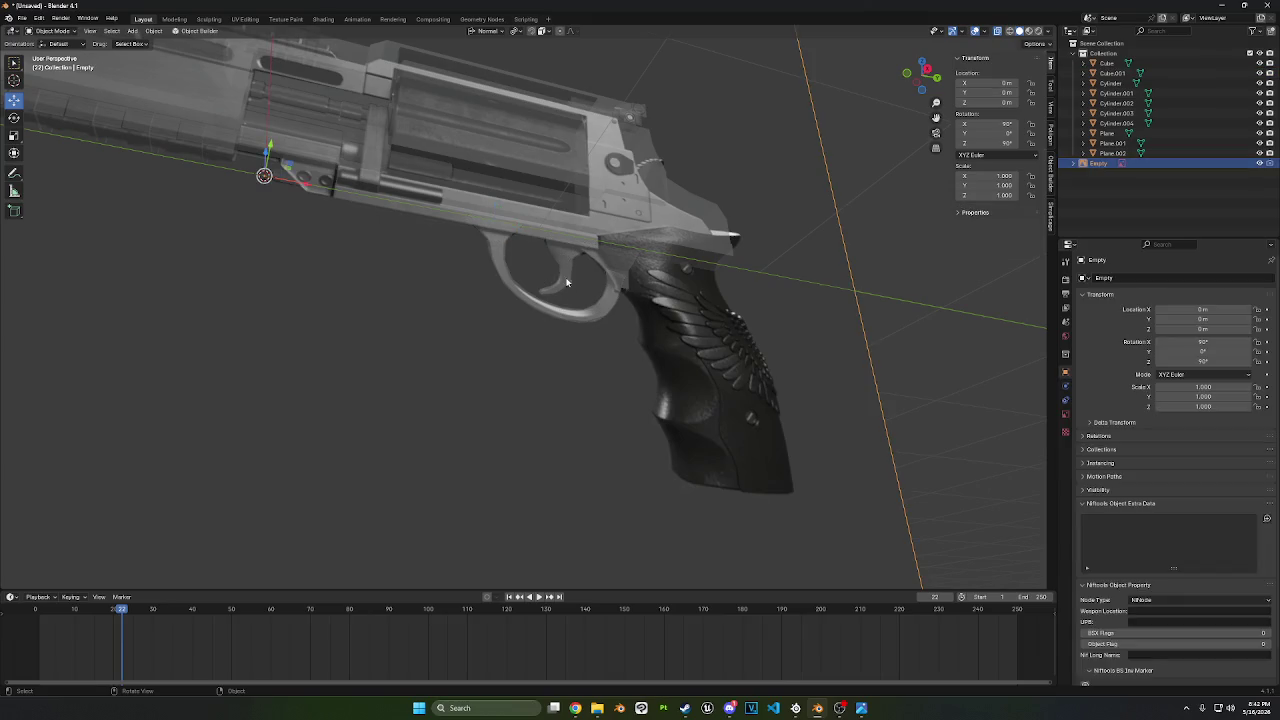
{"action": "key", "text": "Tab"}
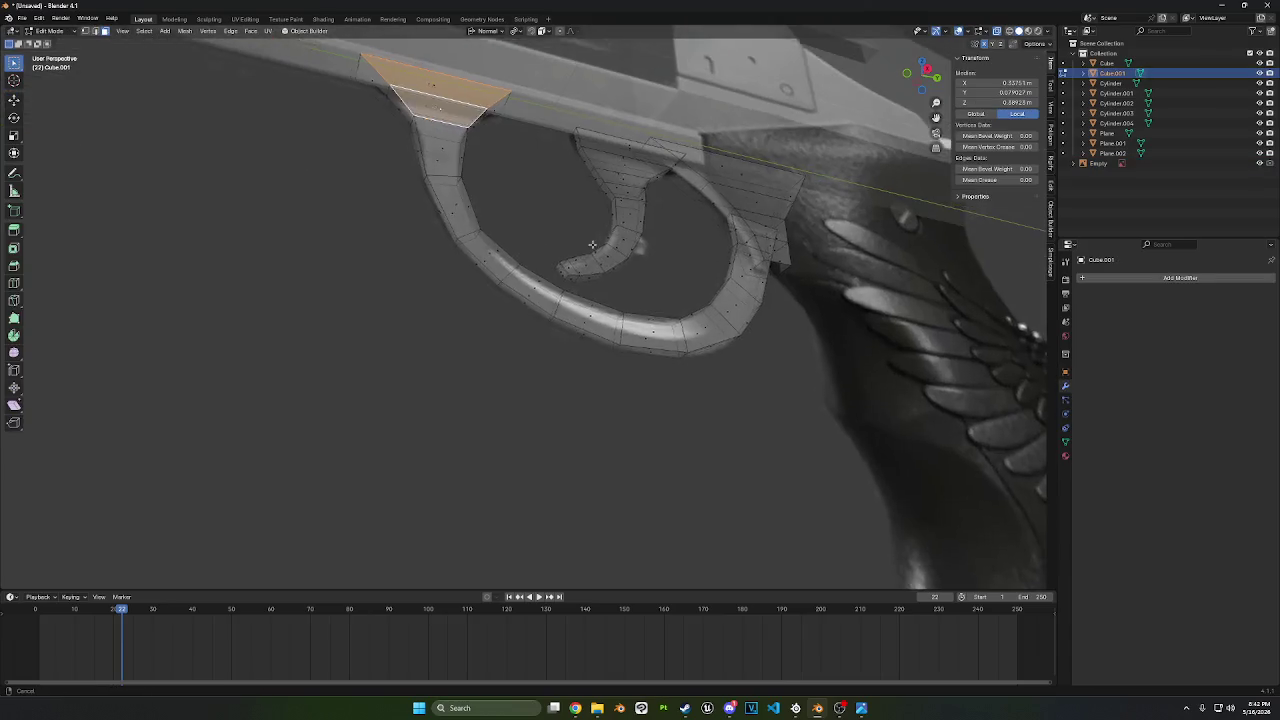
{"action": "scroll", "coordinate": [578, 313], "scroll_direction": "up", "scroll_amount": 5}
{"action": "middle_click_drag", "start_coordinate": [578, 313], "coordinate": [574, 292]}
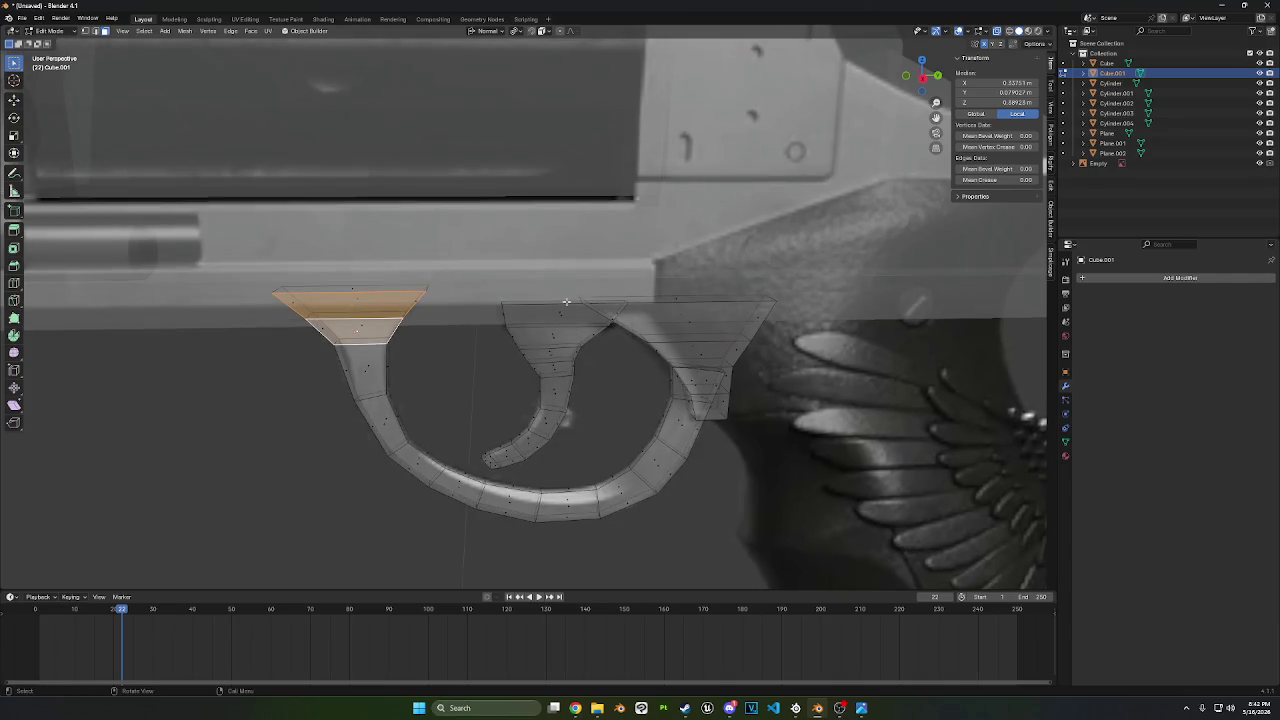
{"action": "left_click", "coordinate": [566, 301]}
{"action": "key", "text": "g"}
{"action": "key", "text": "z"}
{"action": "left_click", "coordinate": [669, 283]}
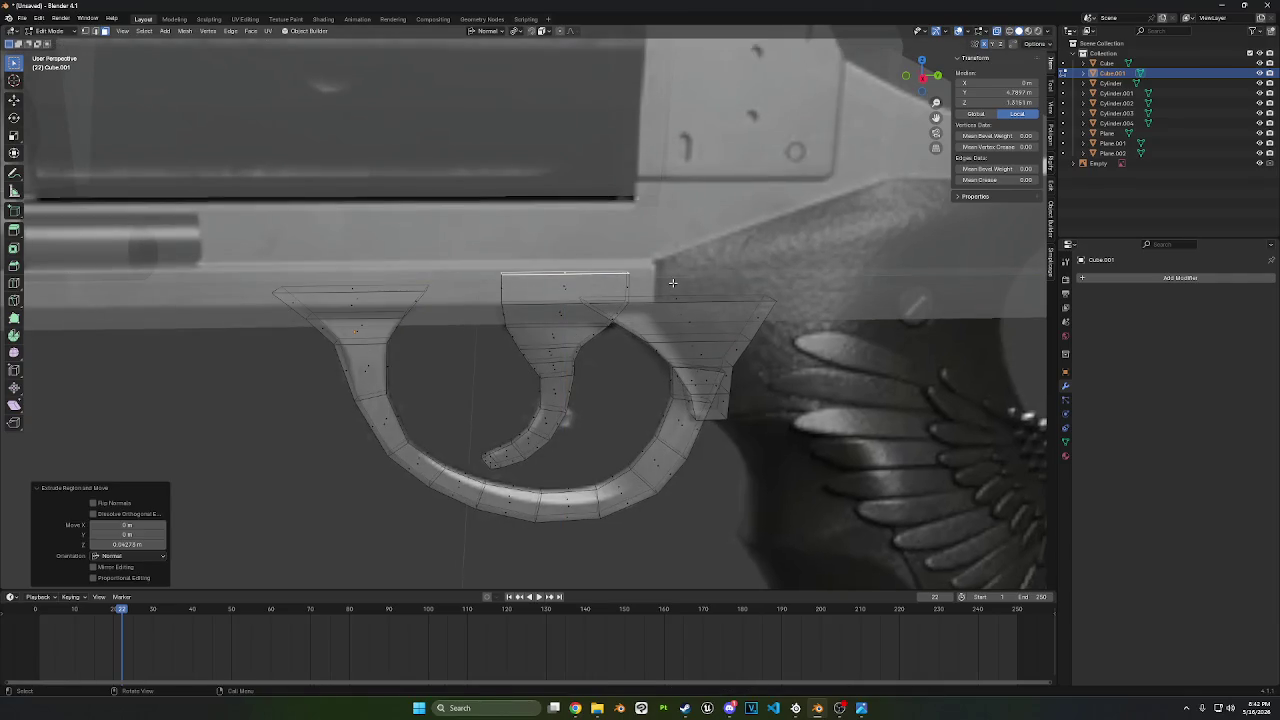
- Extrude the trigger's top up again and narrow the new top to about 0.76
{"action": "key", "text": "e"}
{"action": "left_click", "coordinate": [674, 265]}
{"action": "key", "text": "s"}
{"action": "left_click", "coordinate": [682, 247]}
{"action": "scroll", "coordinate": [682, 247], "scroll_direction": "down", "scroll_amount": 4}
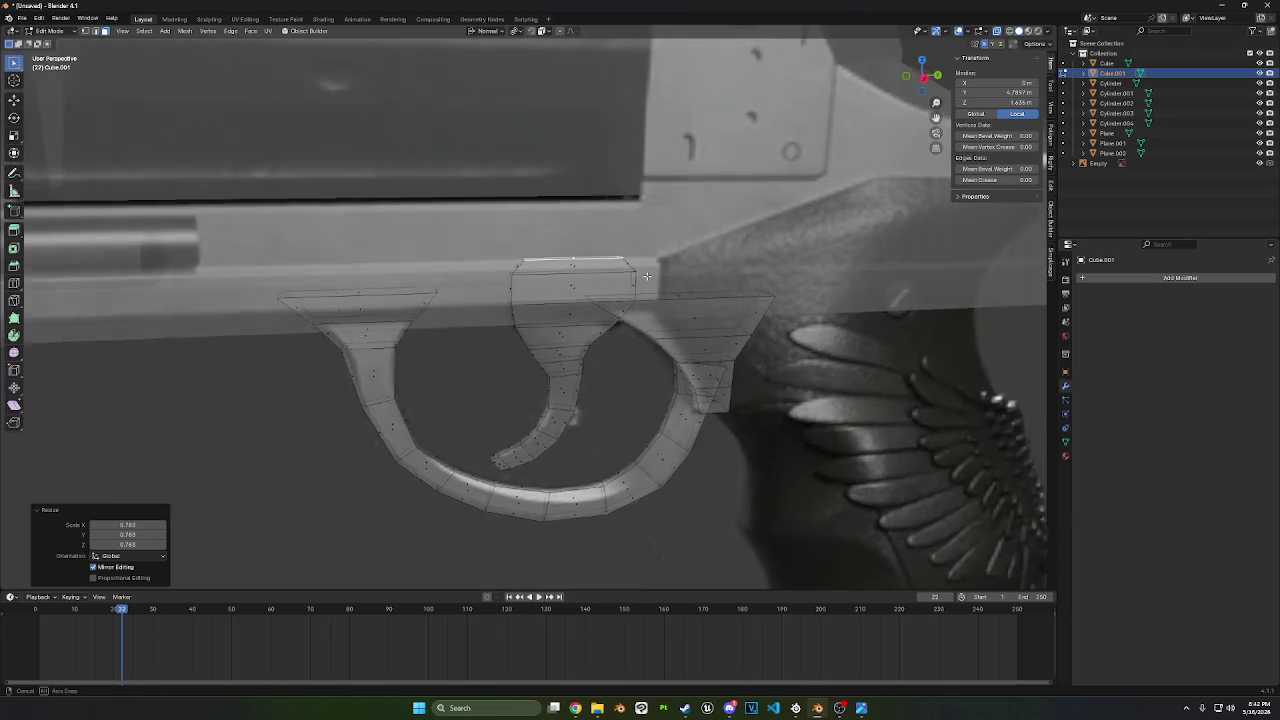
{"action": "middle_click_drag", "start_coordinate": [682, 247], "coordinate": [672, 269]}
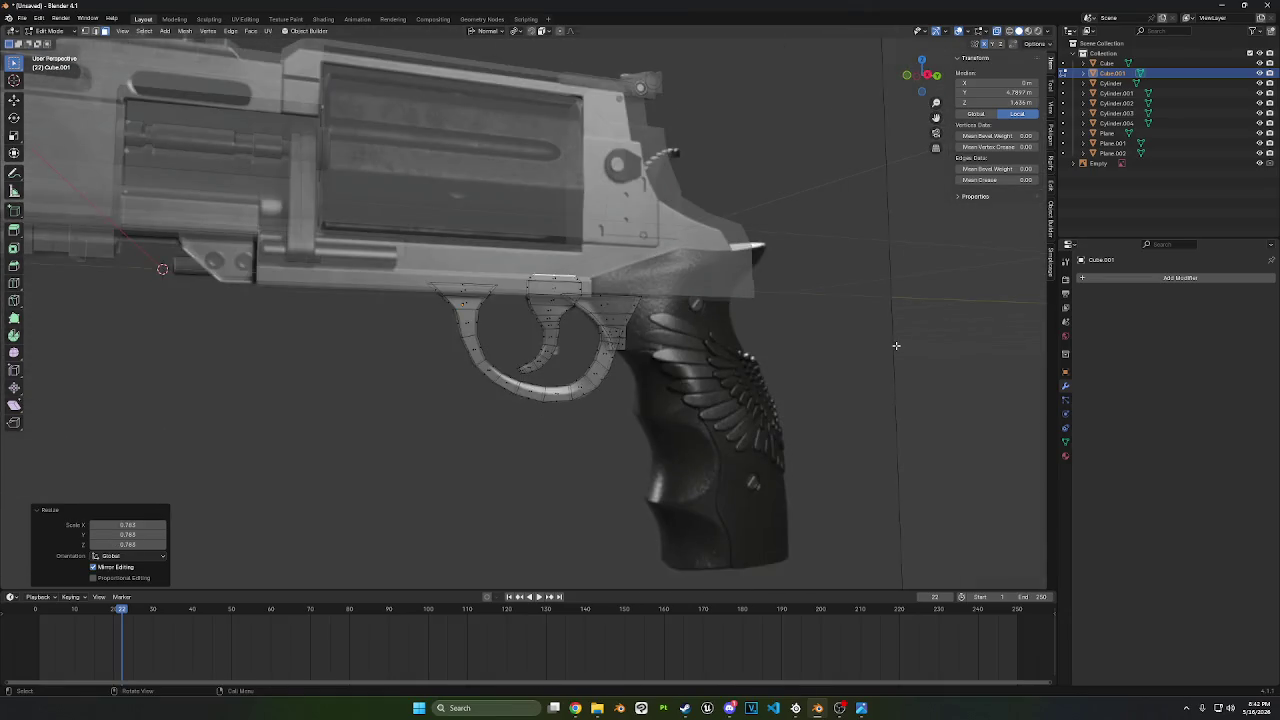
{"action": "right_click", "coordinate": [896, 345]}
{"action": "left_click", "coordinate": [831, 471]}
{"action": "middle_click_drag", "start_coordinate": [831, 471], "coordinate": [837, 414]}
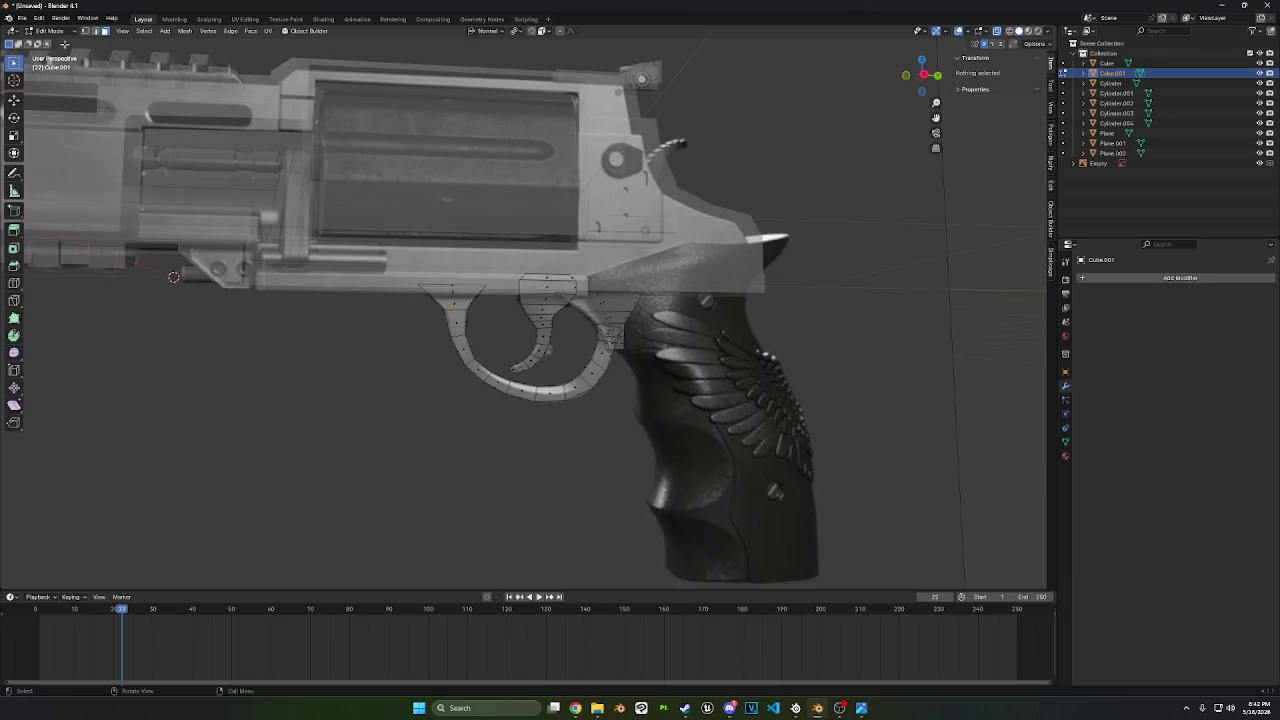
- Return to Object Mode and bring the view toward the grip
{"action": "left_click", "coordinate": [45, 31]}
{"action": "left_click", "coordinate": [45, 42]}
{"action": "scroll", "coordinate": [434, 200], "scroll_direction": "down", "scroll_amount": 5}
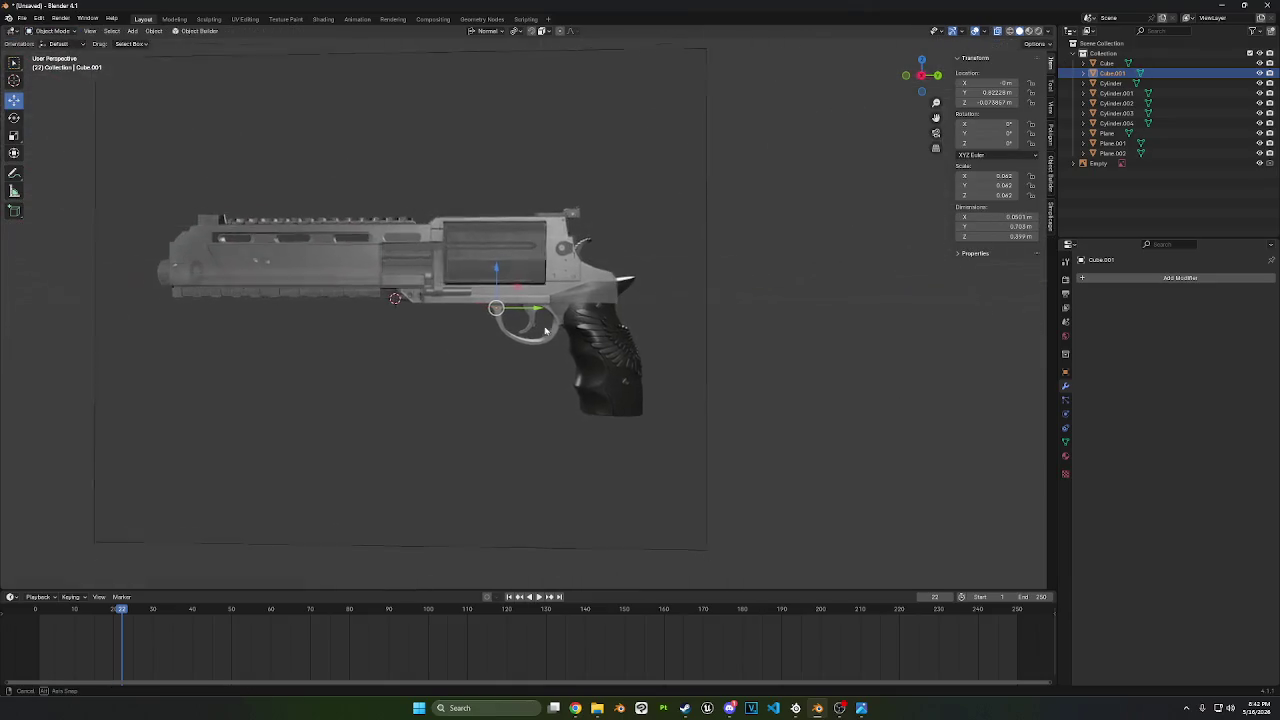
{"action": "middle_click_drag", "start_coordinate": [545, 330], "coordinate": [558, 353]}
{"action": "middle_click_drag", "start_coordinate": [857, 337], "coordinate": [754, 246], "text": "shift"}
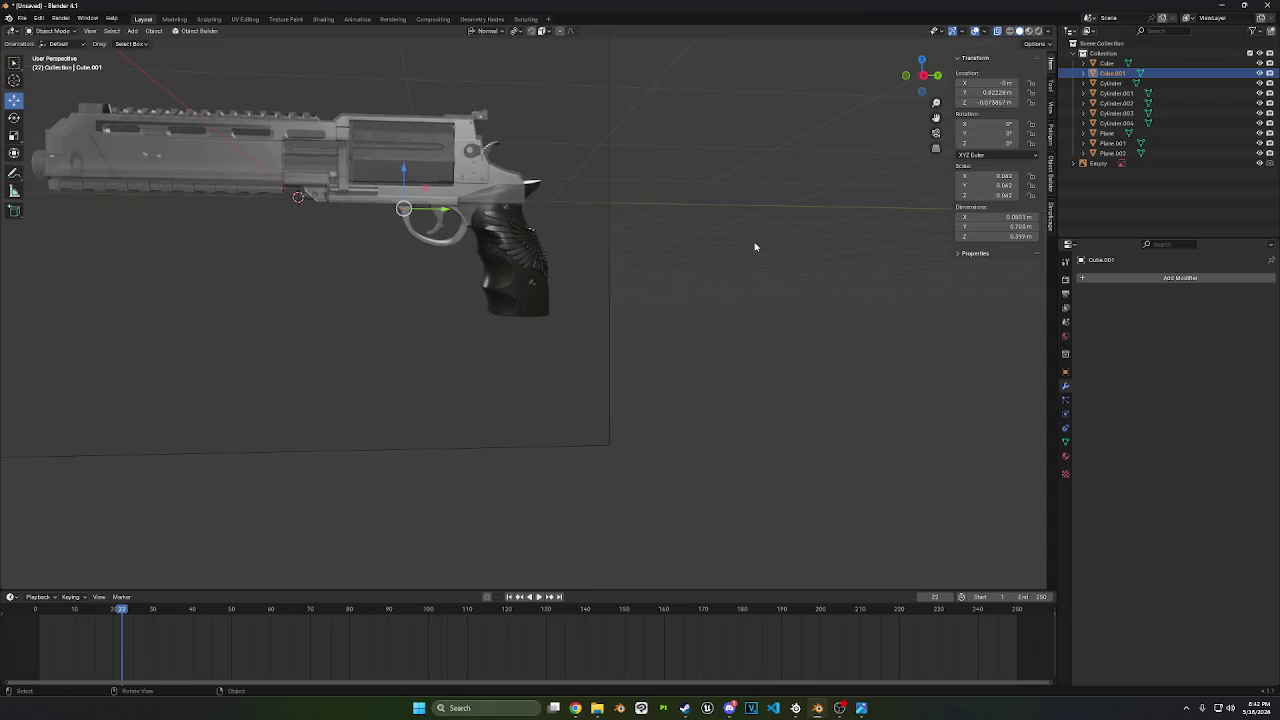
{"action": "scroll", "coordinate": [760, 248], "scroll_direction": "up", "scroll_amount": 2}
{"action": "key", "text": "shift+a"}
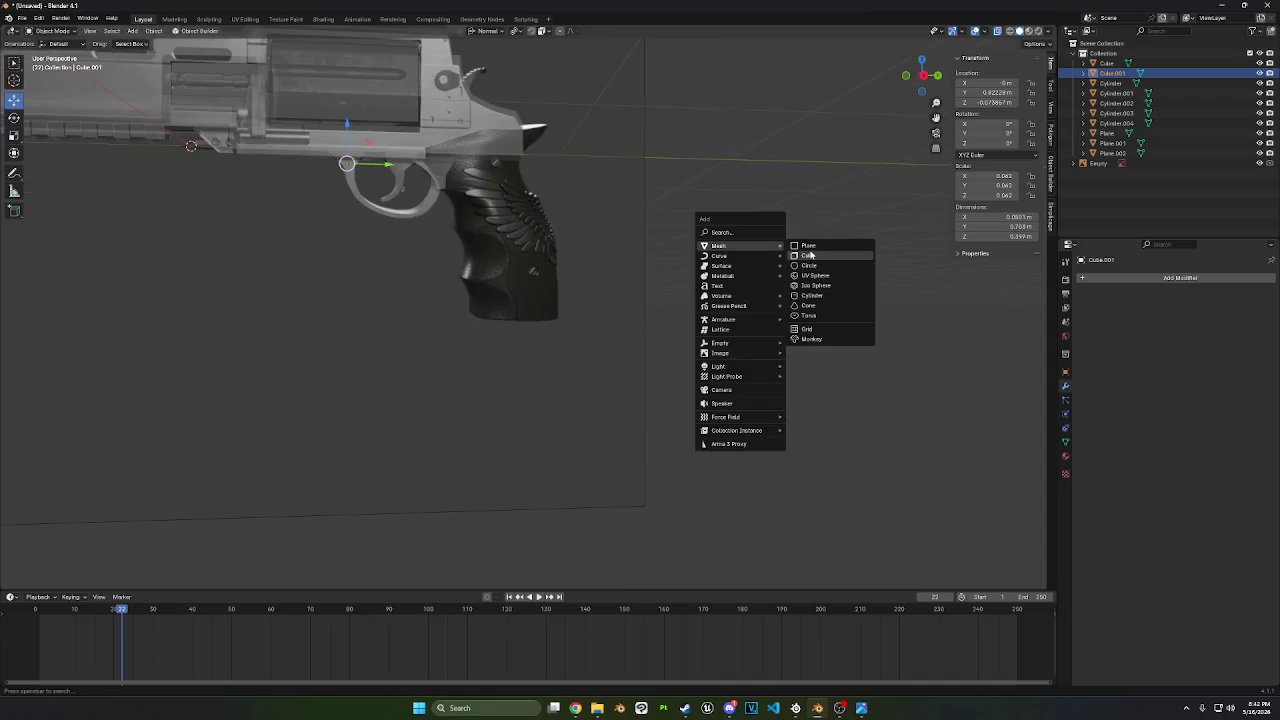
- Add a cube near the grip and scale it down to 0.609
{"action": "left_click", "coordinate": [808, 257]}
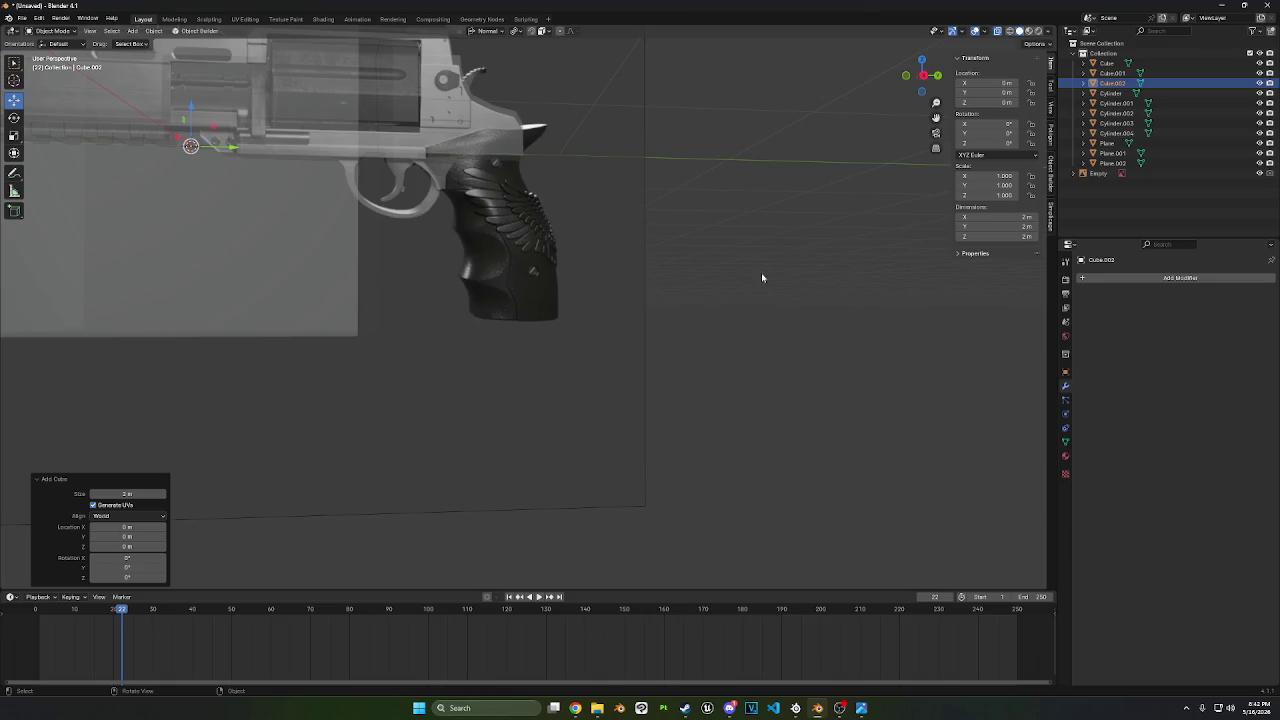
{"action": "left_click", "coordinate": [771, 287]}
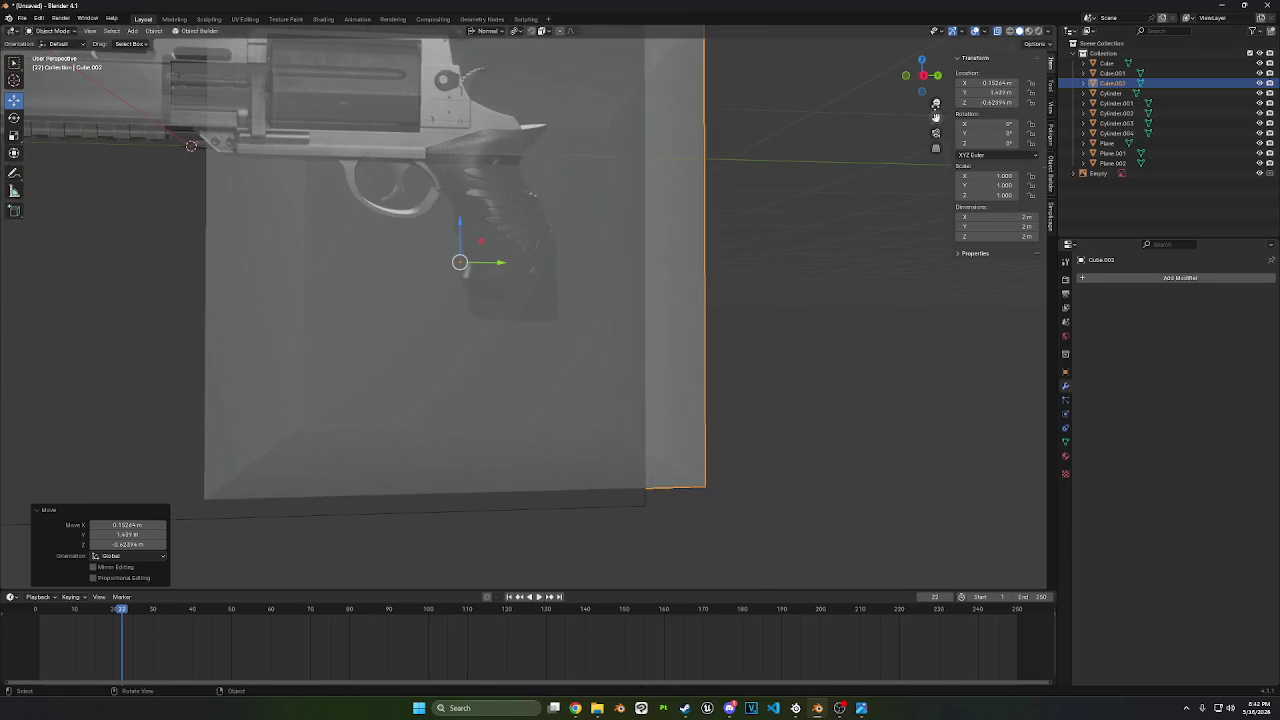
{"action": "left_click", "coordinate": [937, 75]}
{"action": "key", "text": "s"}
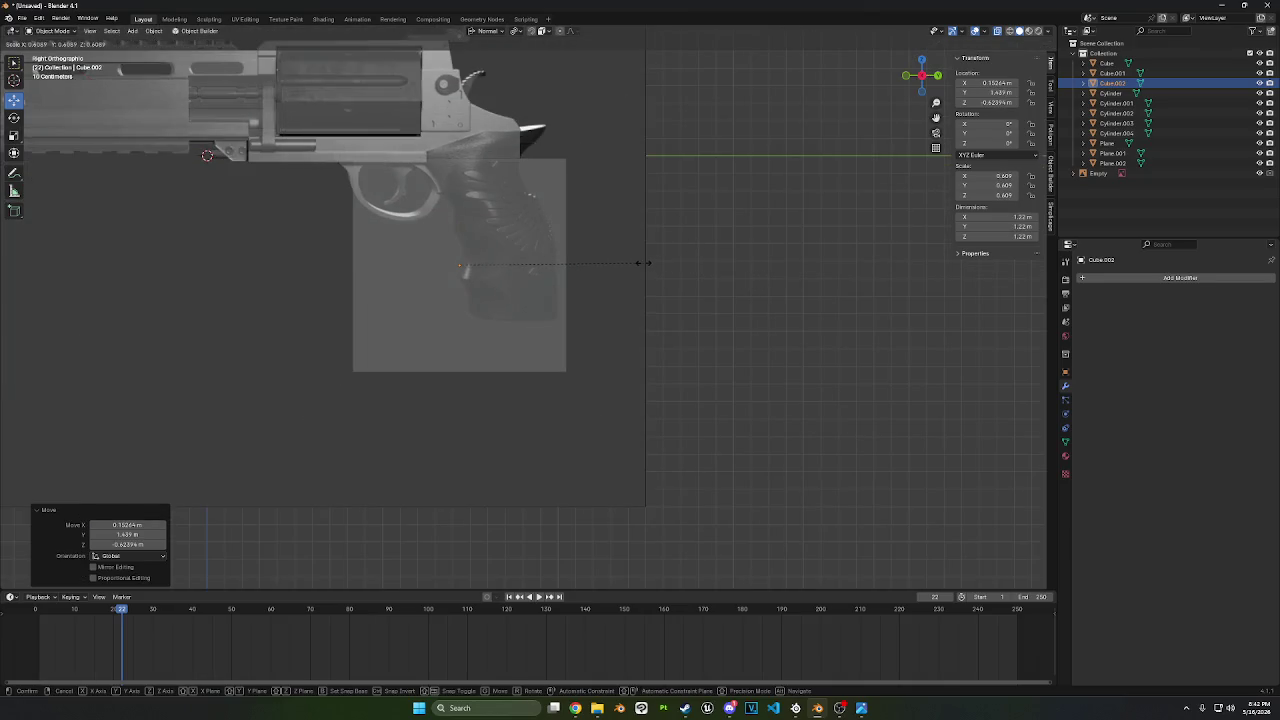
{"action": "key", "text": "g"}
{"action": "left_click", "coordinate": [684, 220]}
- In Edit Mode, narrow the cube to 0.346 along Y and lower its top
{"action": "key", "text": "Tab"}
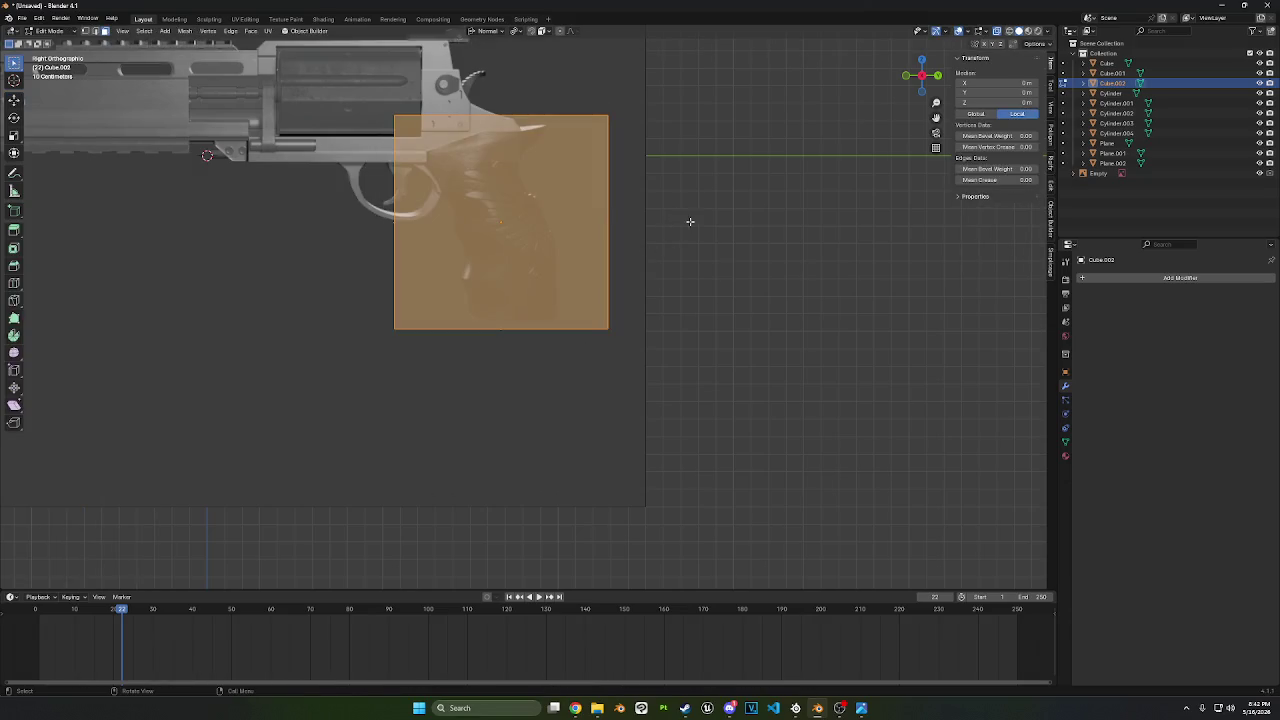
{"action": "key", "text": "s"}
{"action": "key", "text": "y"}
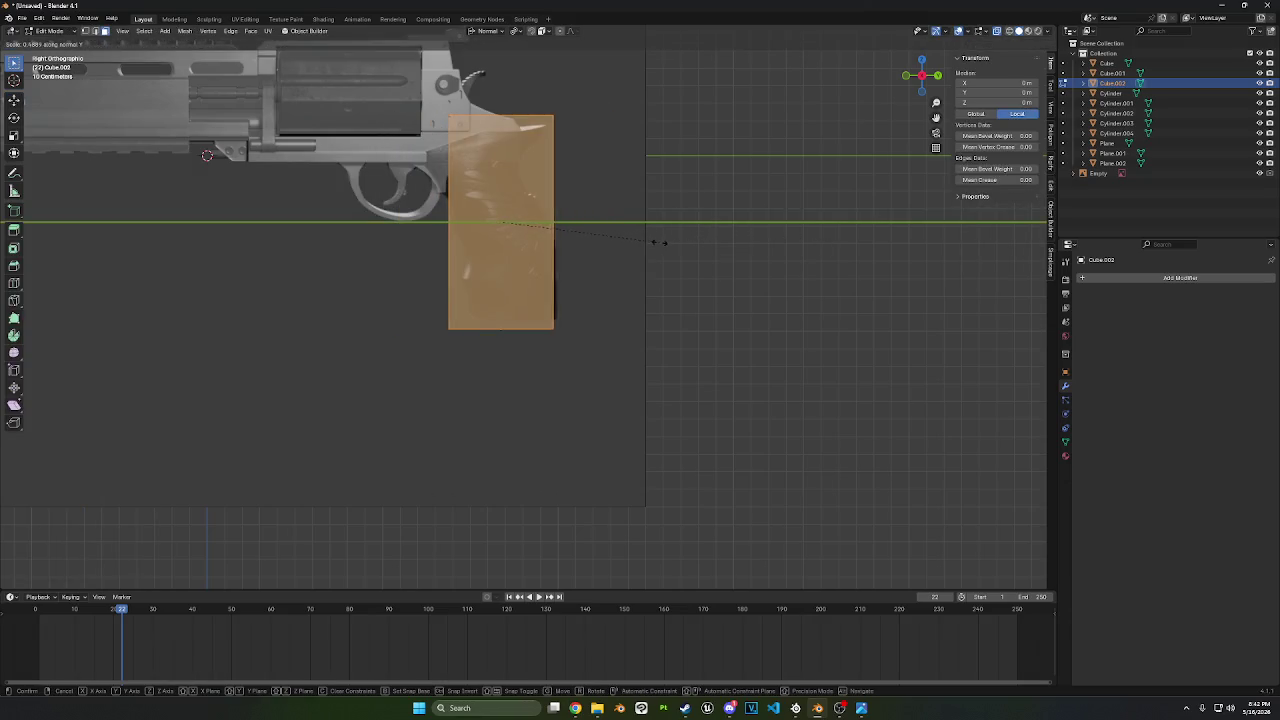
{"action": "left_click", "coordinate": [612, 244]}
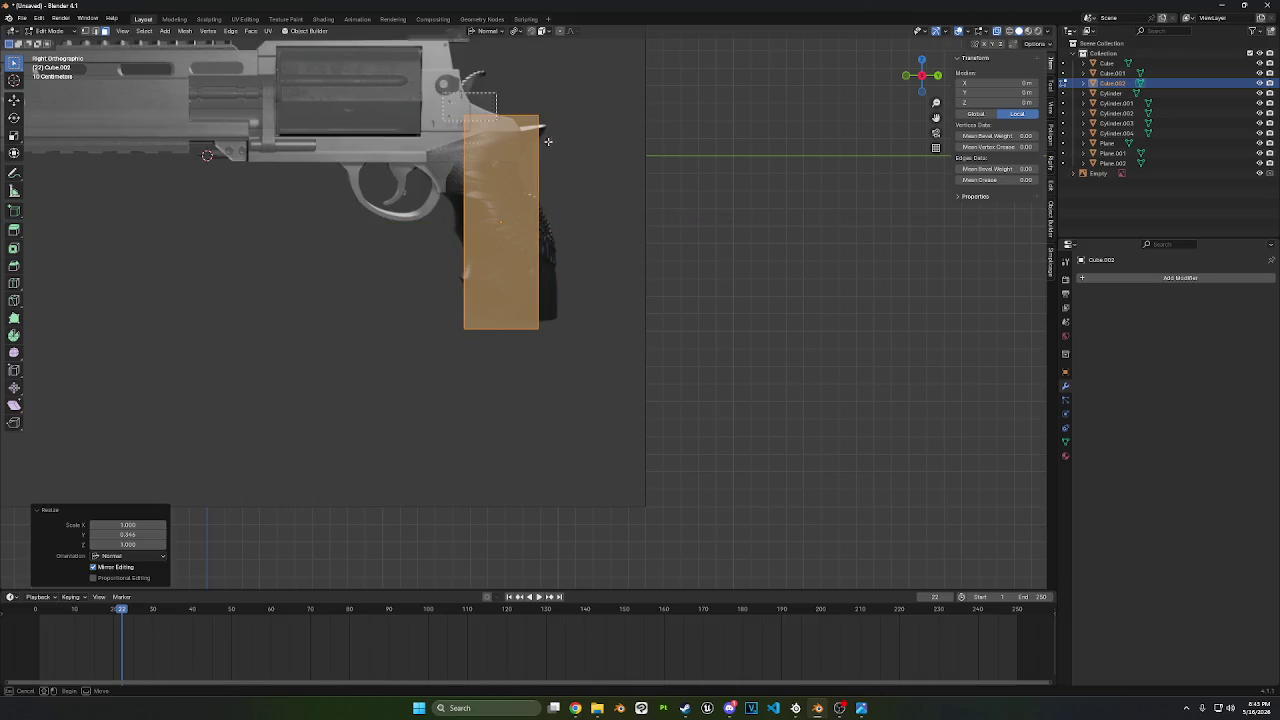
{"action": "left_click", "coordinate": [500, 116]}
{"action": "key", "text": "g"}
{"action": "key", "text": "z"}
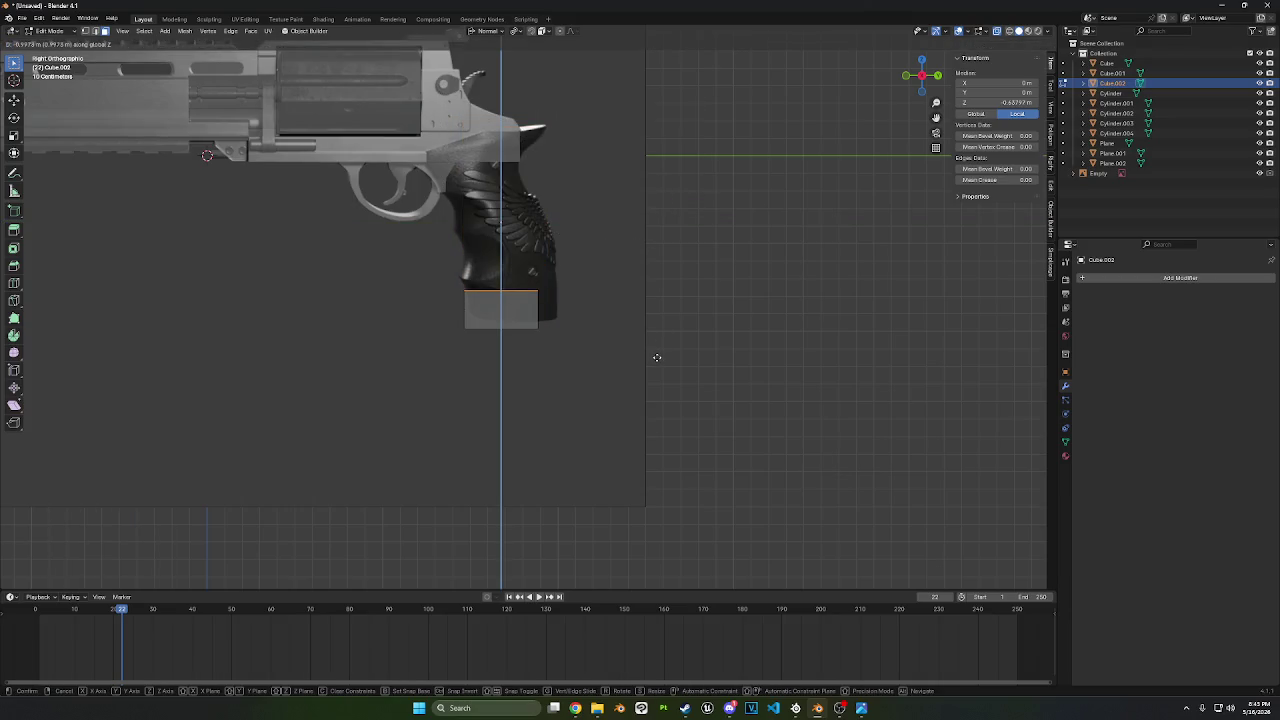
{"action": "left_click", "coordinate": [657, 358]}
- Move the whole block to sit at the grip's base
{"action": "scroll", "coordinate": [640, 354], "scroll_direction": "up", "scroll_amount": 3}
{"action": "left_click_drag", "start_coordinate": [330, 260], "coordinate": [636, 450]}
{"action": "key", "text": "g"}
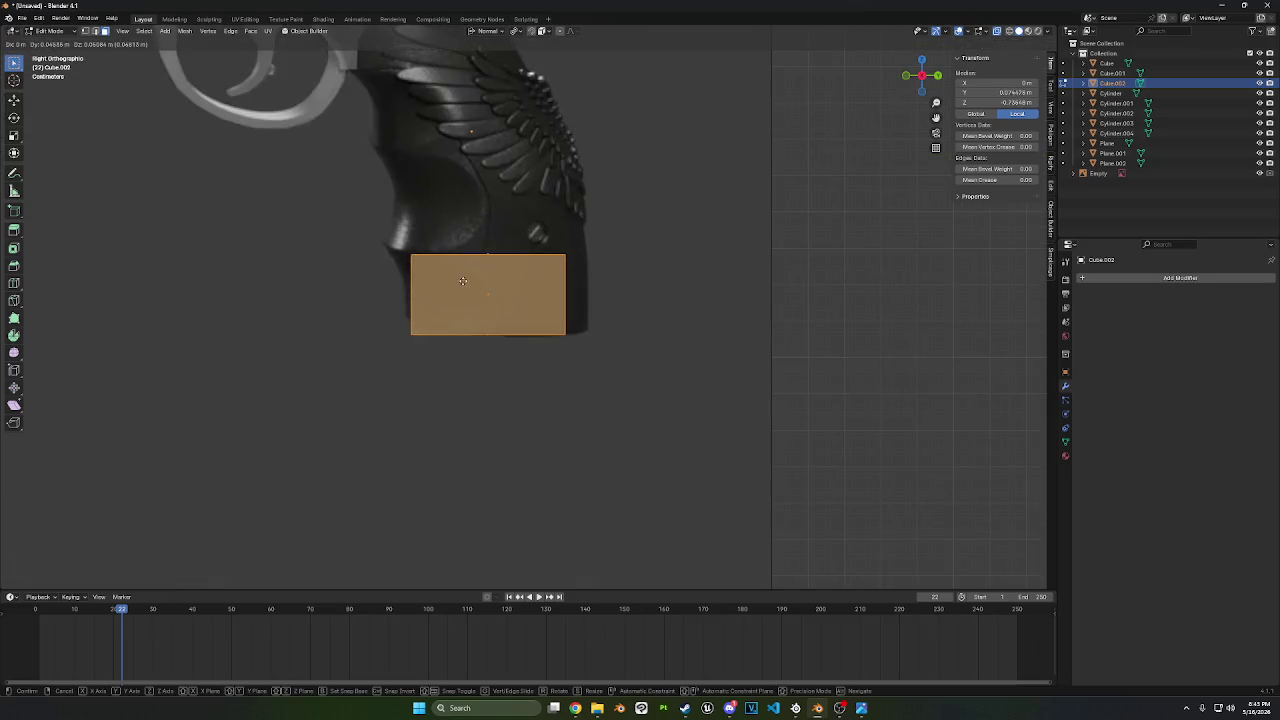
{"action": "left_click", "coordinate": [474, 279]}
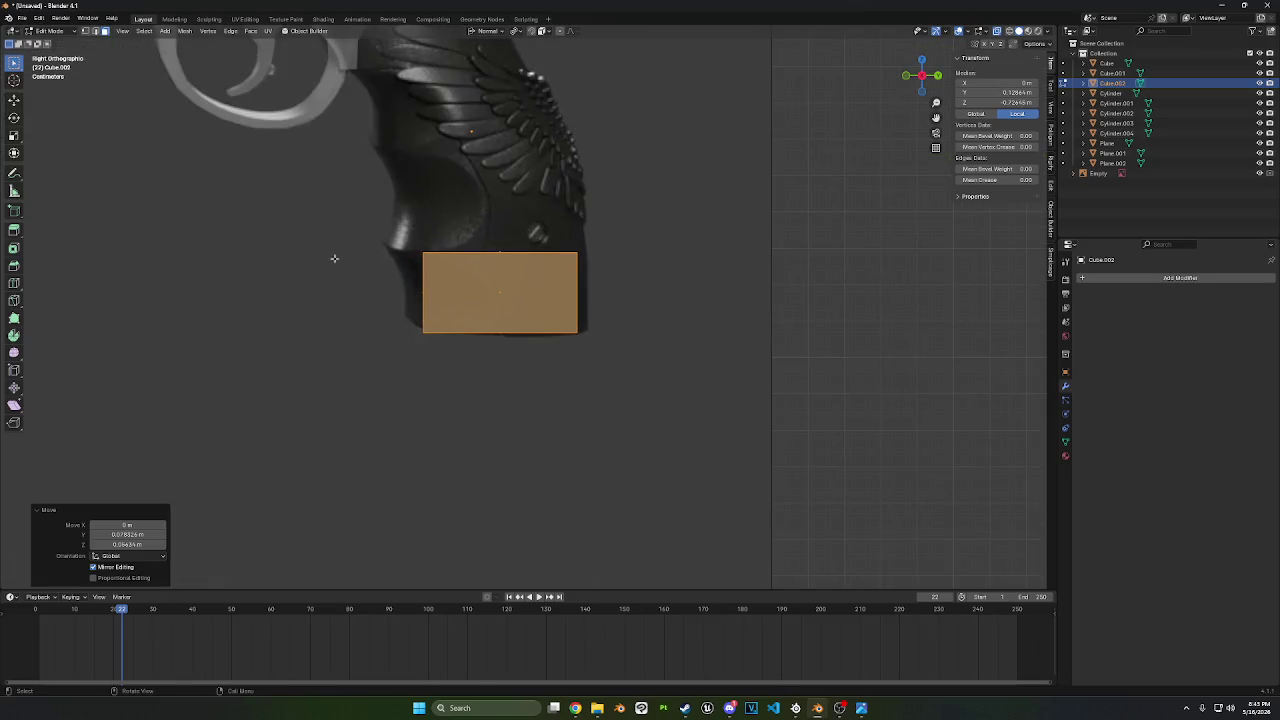
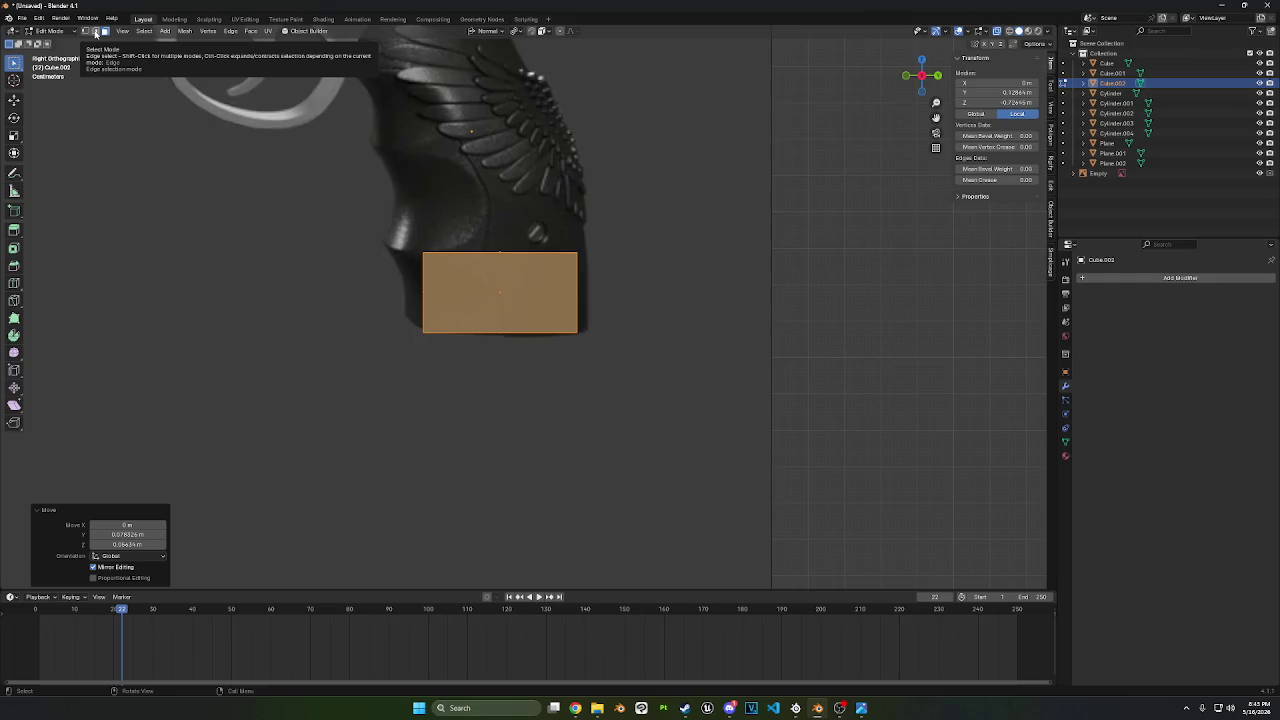
- In edge mode, shift the block's right and left side edges along Y
{"action": "left_click", "coordinate": [95, 33]}
{"action": "left_click_drag", "start_coordinate": [676, 397], "coordinate": [531, 214]}
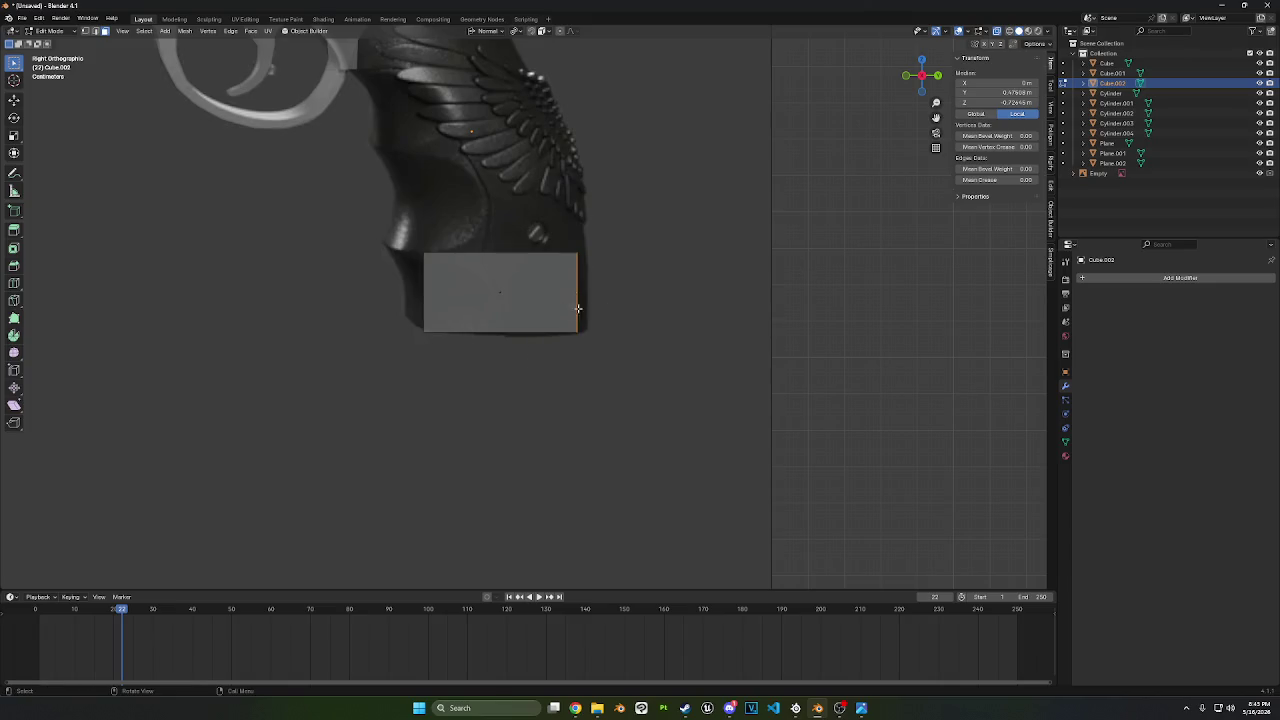
{"action": "key", "text": "g"}
{"action": "key", "text": "y"}
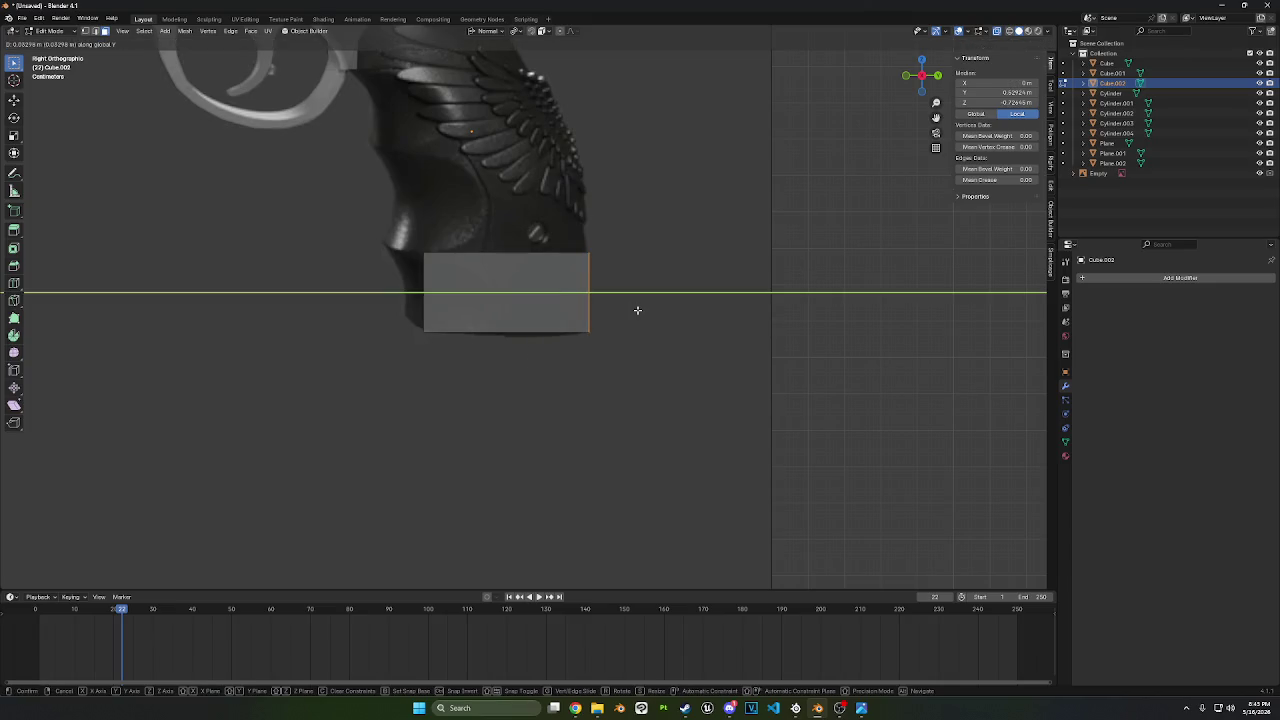
{"action": "left_click", "coordinate": [636, 310]}
{"action": "left_click_drag", "start_coordinate": [366, 200], "coordinate": [450, 368]}
{"action": "key", "text": "g"}
{"action": "key", "text": "y"}
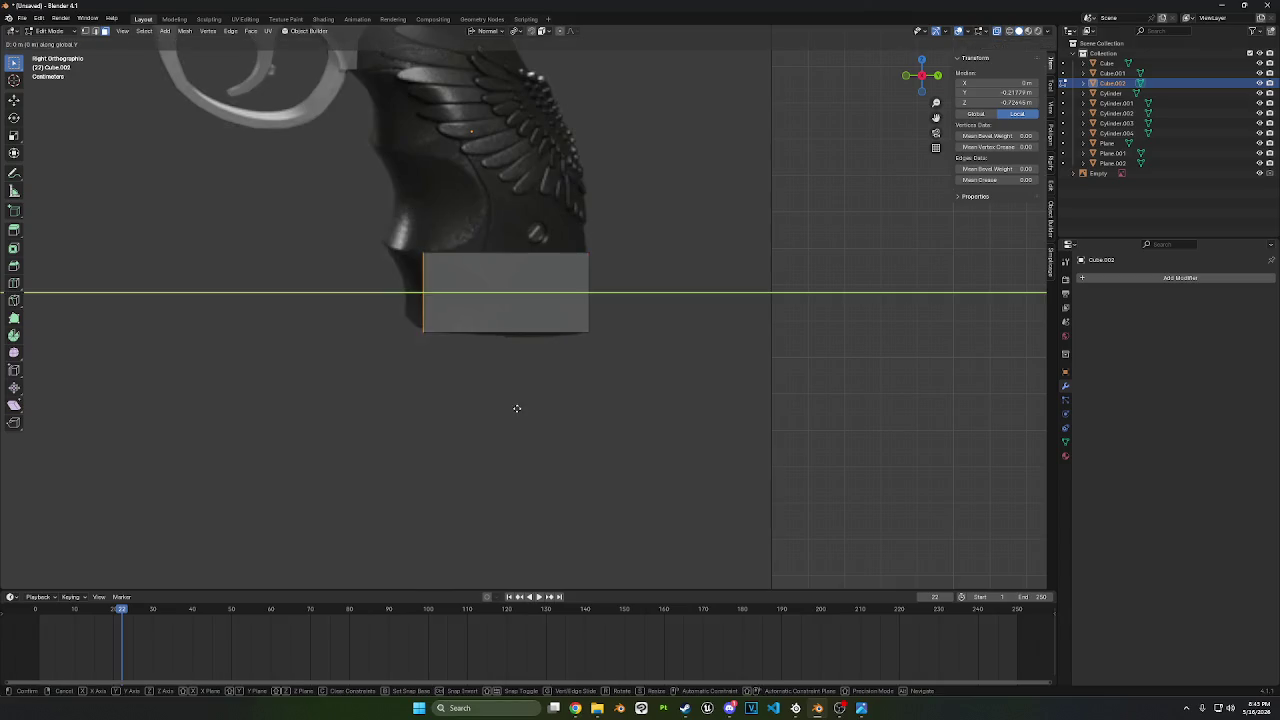
{"action": "left_click", "coordinate": [495, 401]}
- Extrude the top edge up to the grip's top and slant it along Y to match the grip angle
{"action": "left_click_drag", "start_coordinate": [376, 216], "coordinate": [652, 282]}
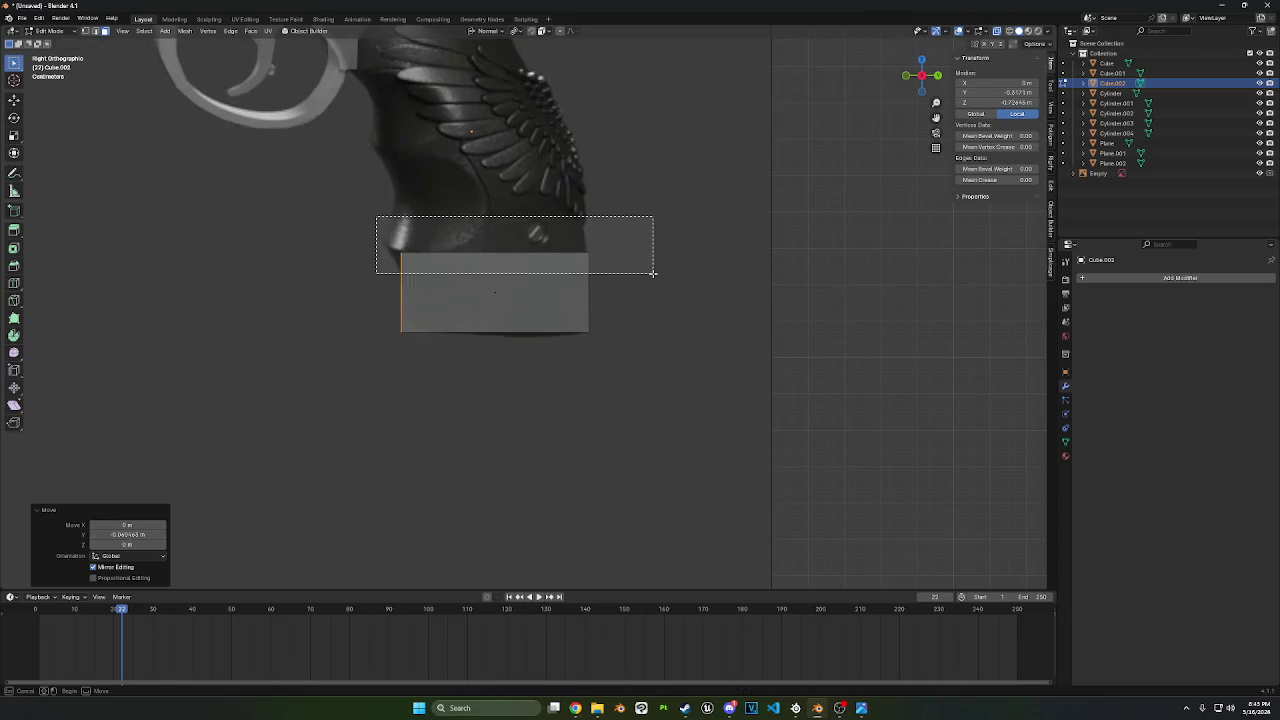
{"action": "middle_click_drag", "start_coordinate": [652, 282], "coordinate": [663, 379], "text": "shift"}
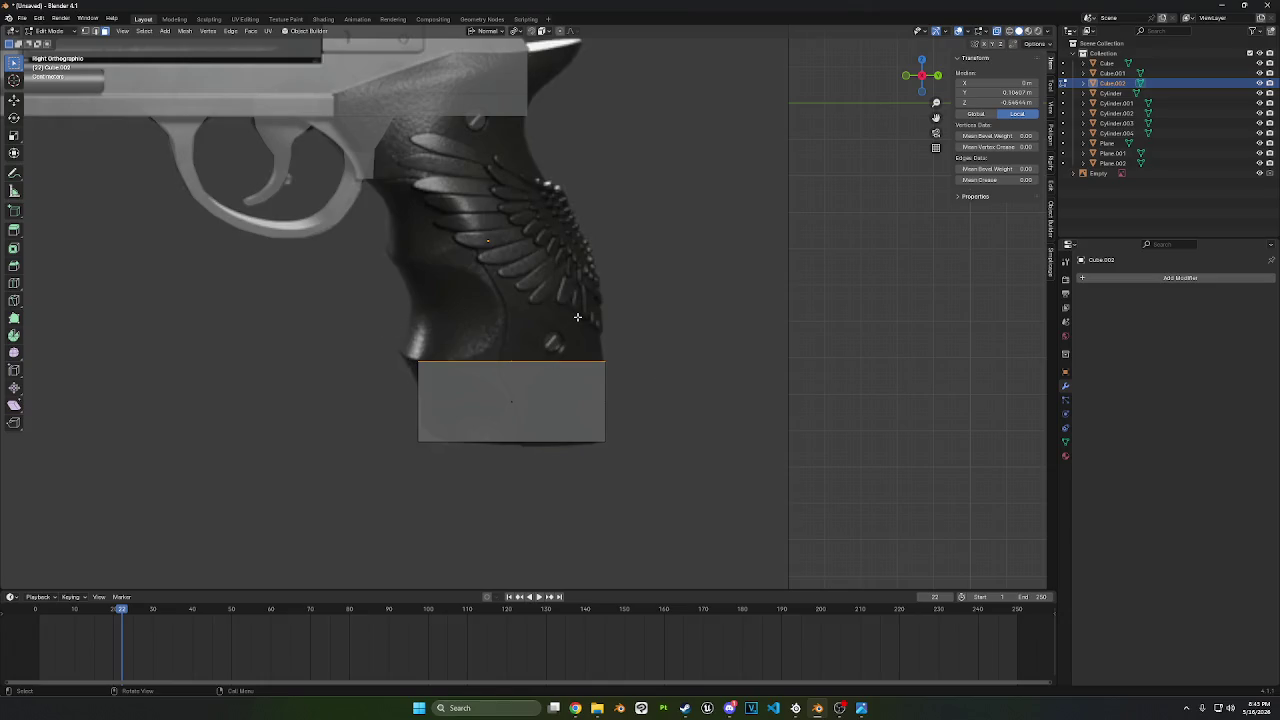
{"action": "key", "text": "e"}
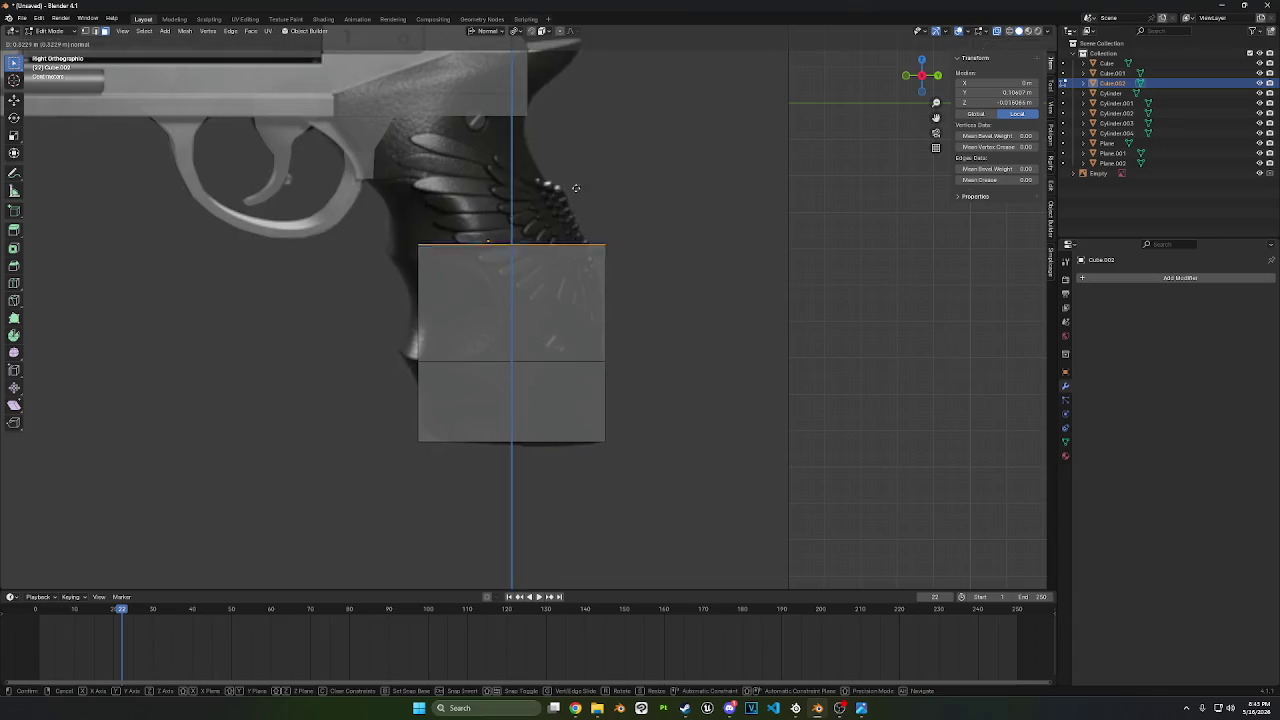
{"action": "left_click", "coordinate": [648, 118]}
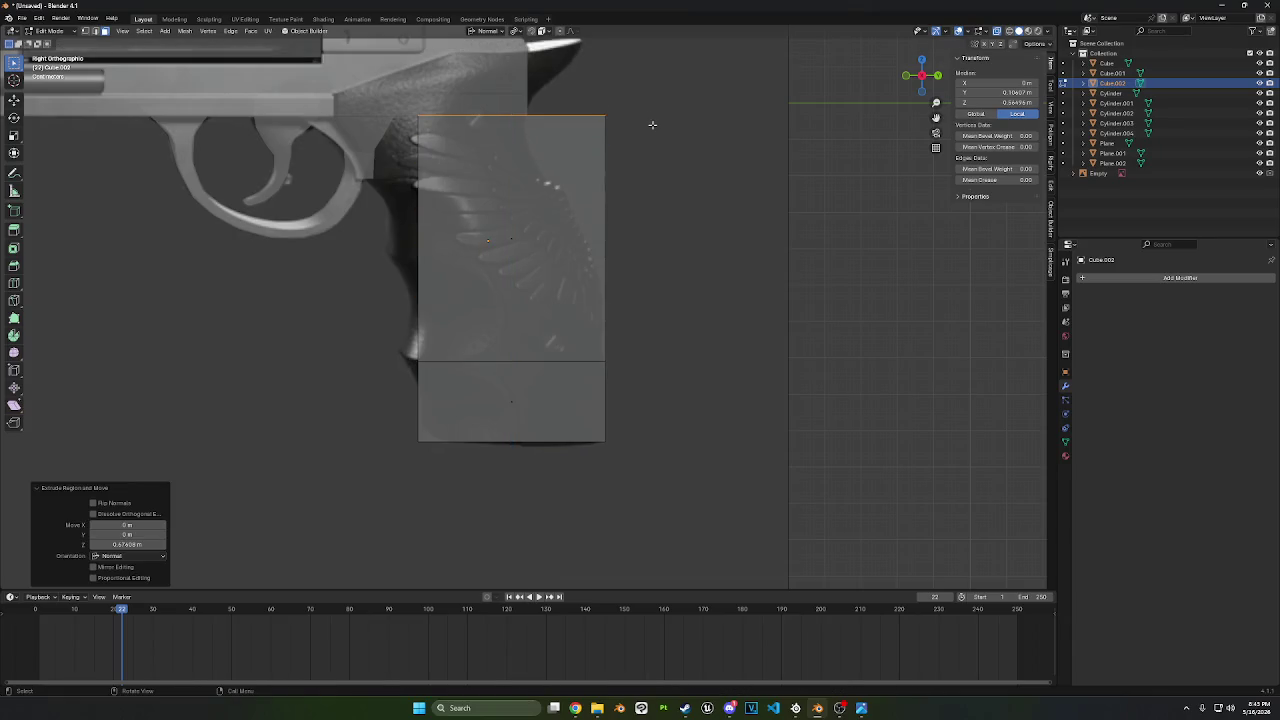
{"action": "key", "text": "g"}
{"action": "key", "text": "y"}
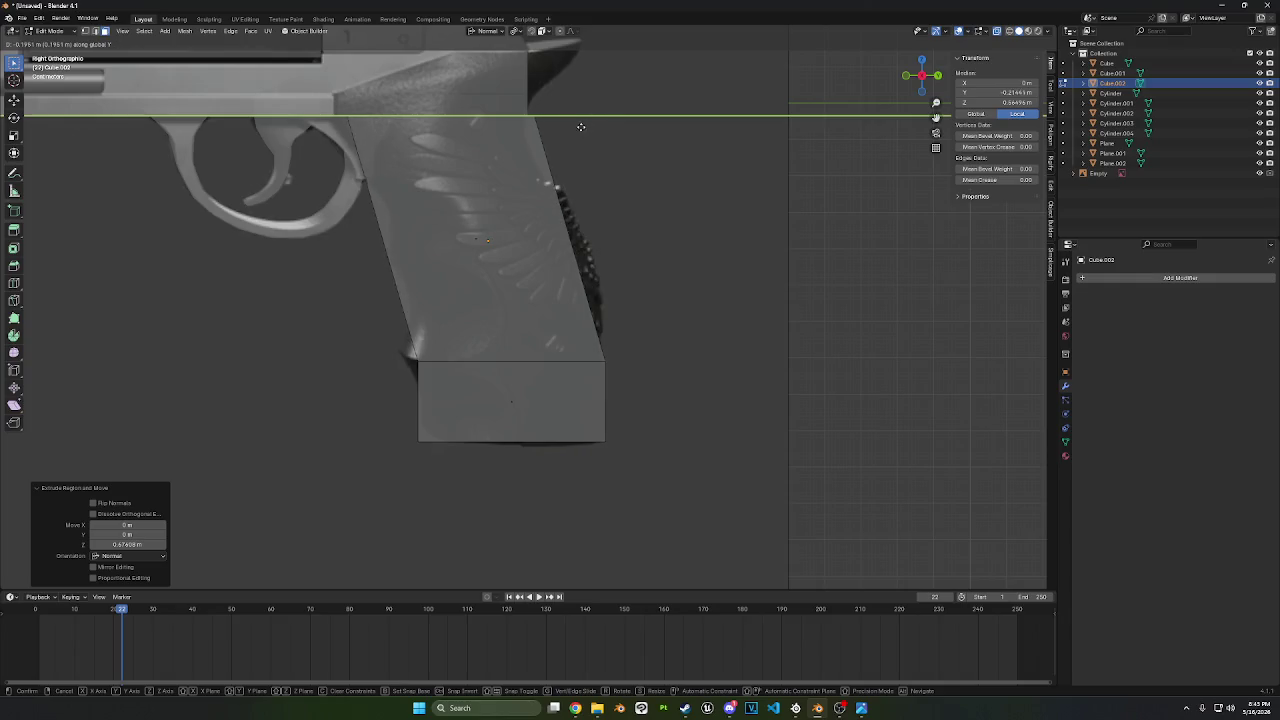
{"action": "left_click", "coordinate": [578, 126]}
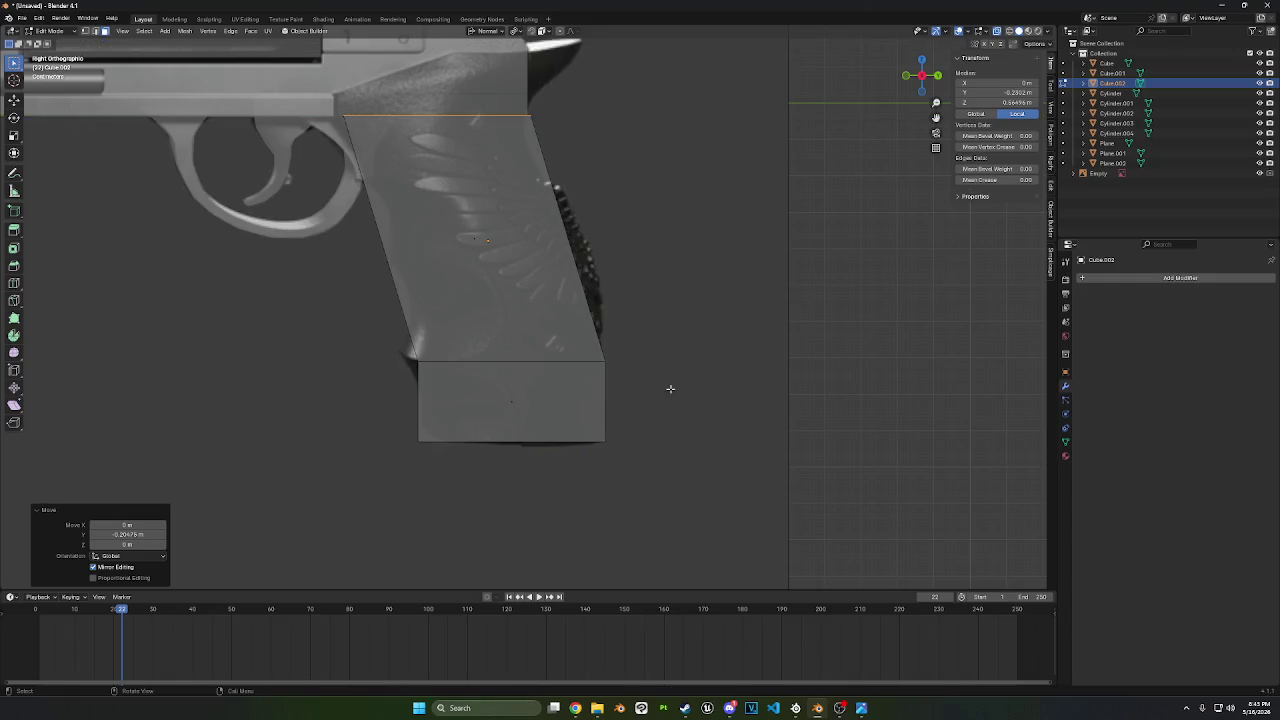
- Slide the lower cross edge up the grip and offset it along Y
{"action": "left_click_drag", "start_coordinate": [670, 388], "coordinate": [422, 324]}
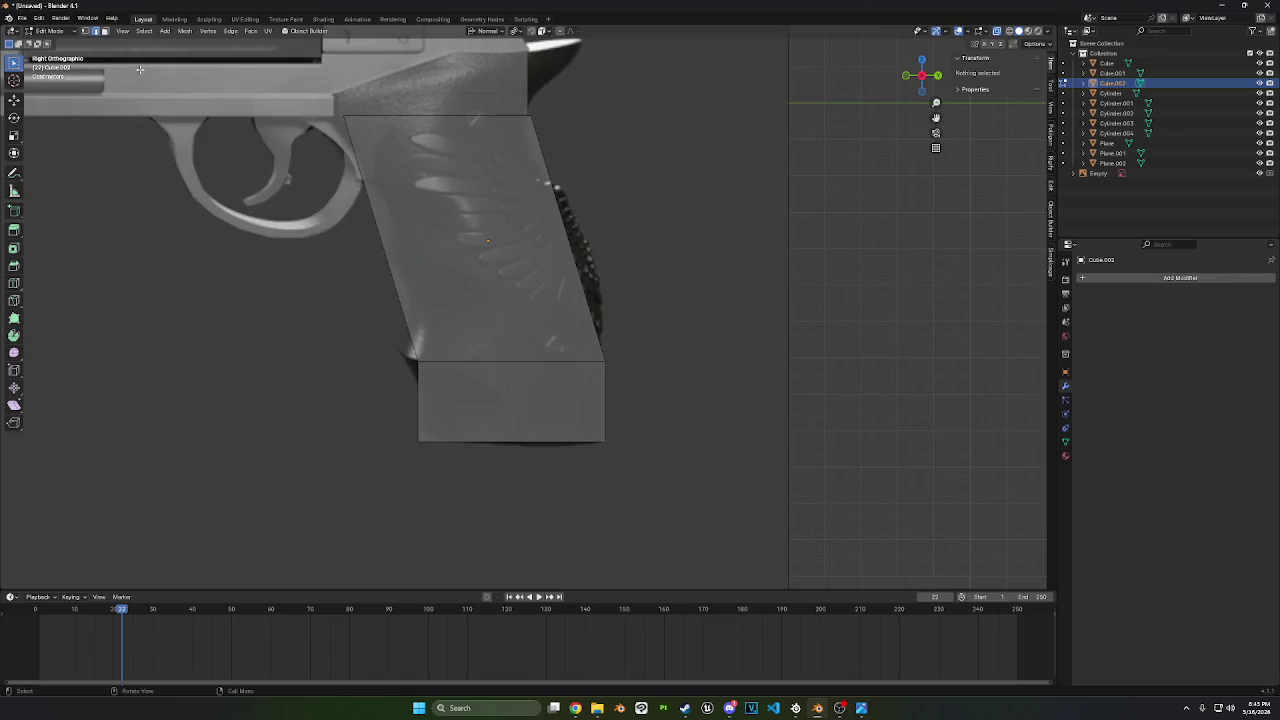
{"action": "mouse_move", "coordinate": [640, 388]}
{"action": "left_mouse_down"}
{"action": "mouse_move", "coordinate": [423, 337]}
{"action": "mouse_move", "coordinate": [326, 333]}
{"action": "left_mouse_up"}
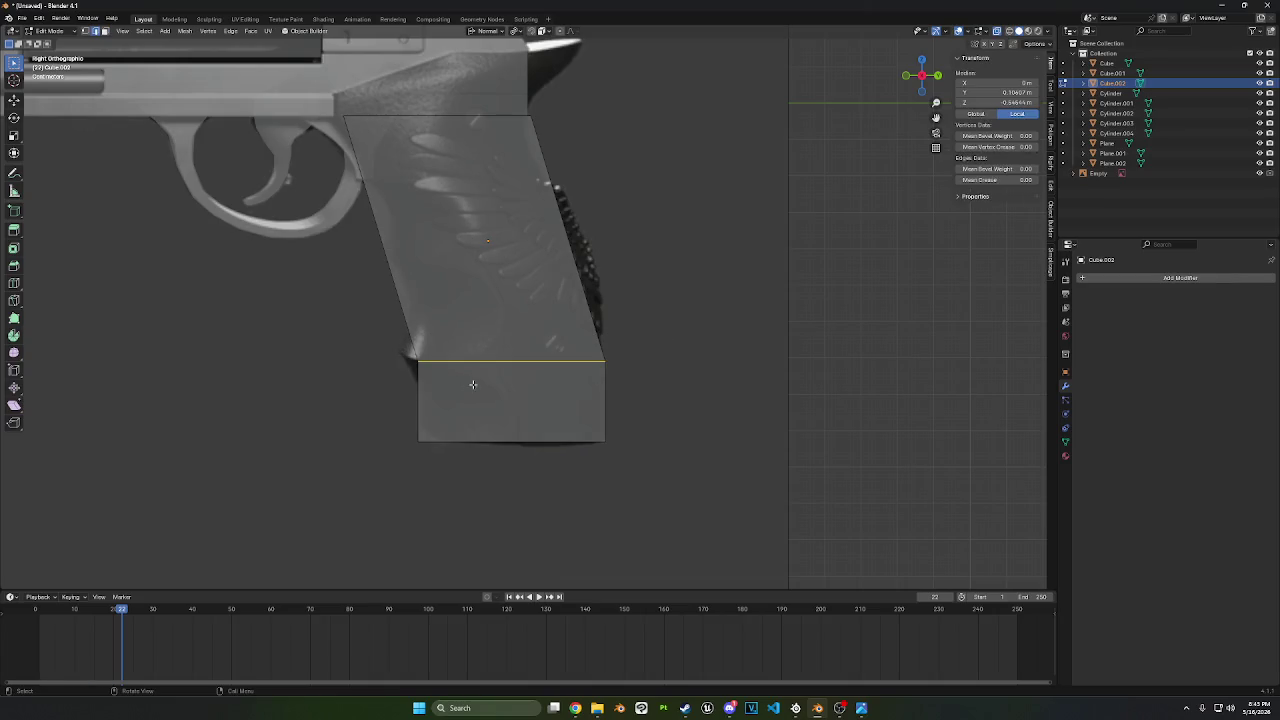
{"action": "key", "text": "g"}
{"action": "key", "text": "g"}
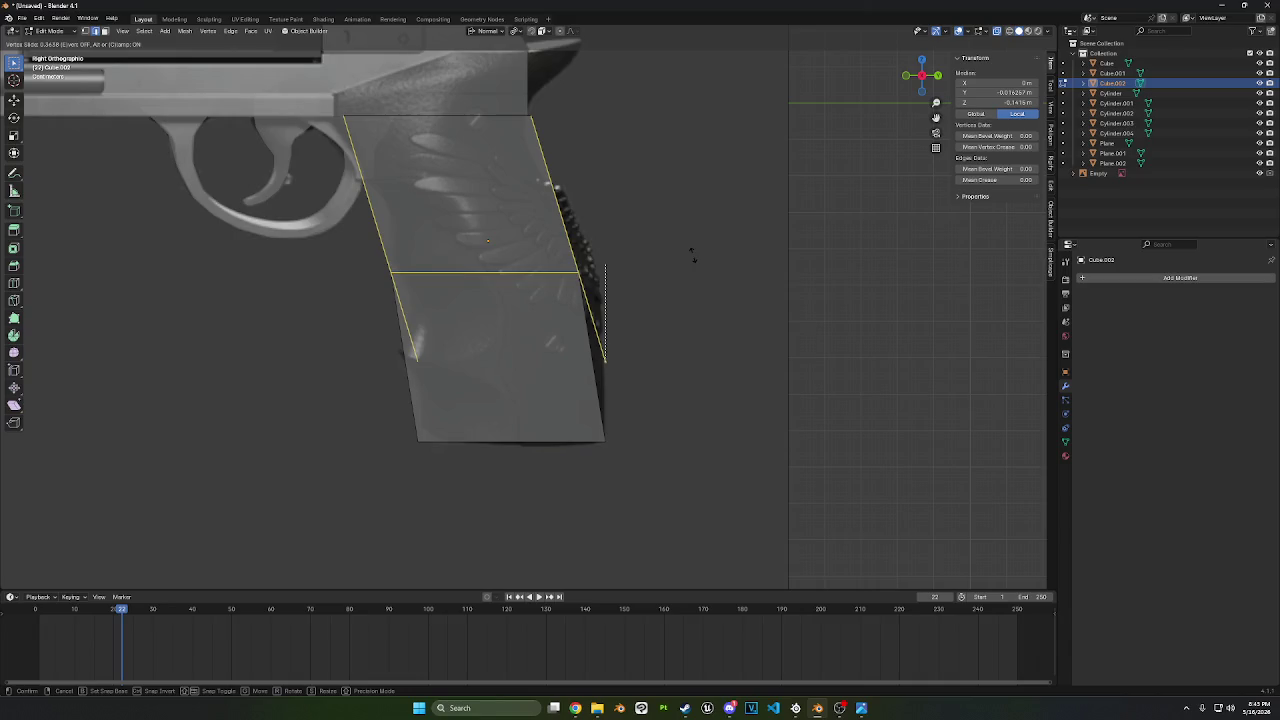
{"action": "left_click", "coordinate": [696, 247]}
{"action": "key", "text": "g"}
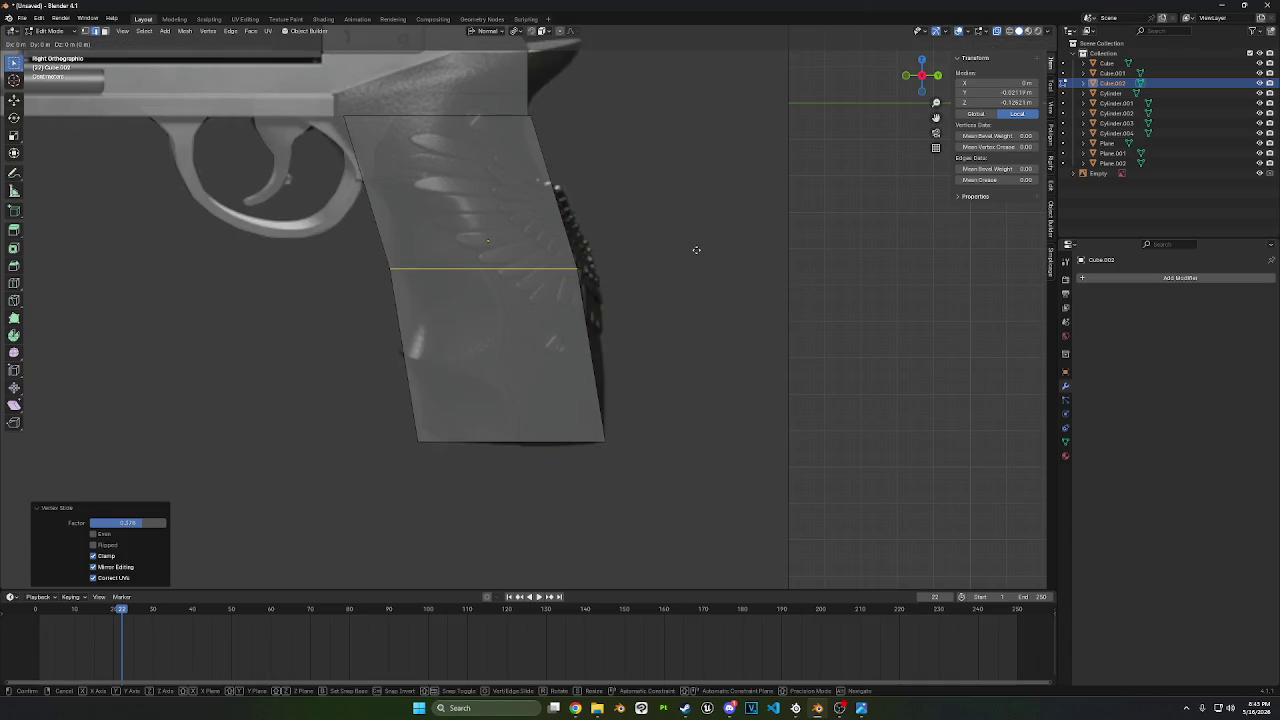
{"action": "key", "text": "y"}
{"action": "key", "text": "y"}
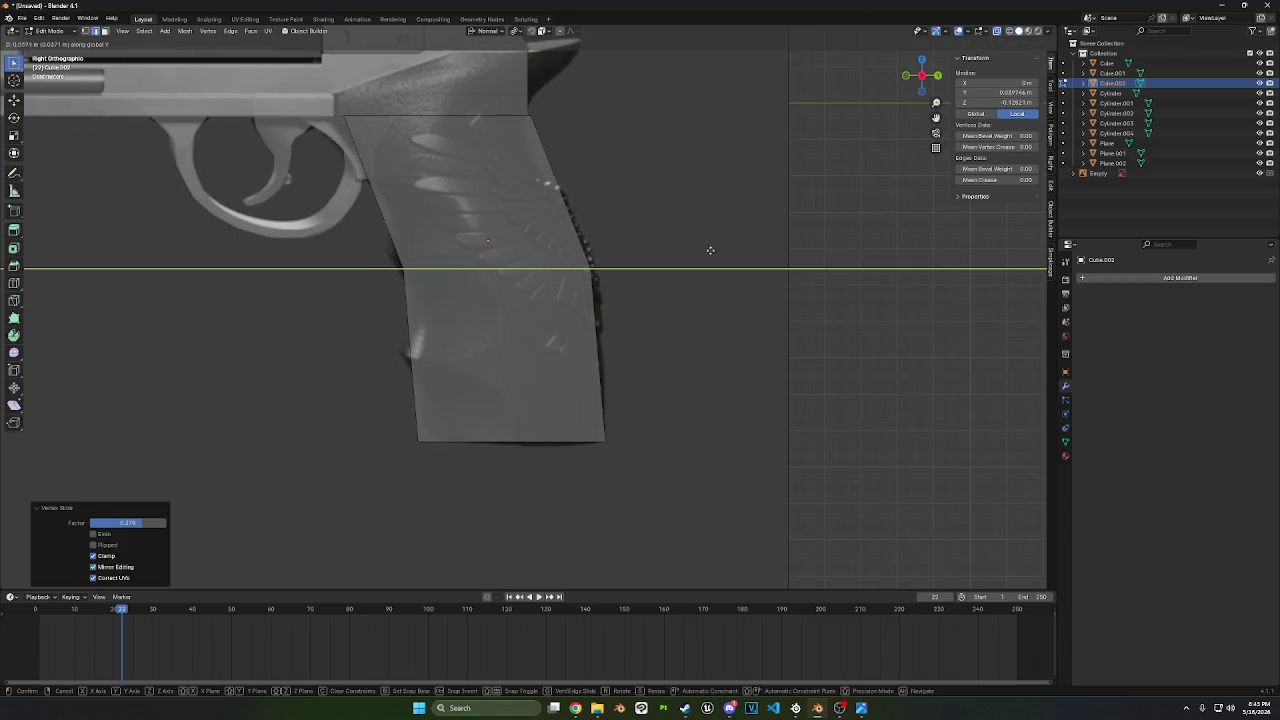
{"action": "left_click", "coordinate": [717, 250]}
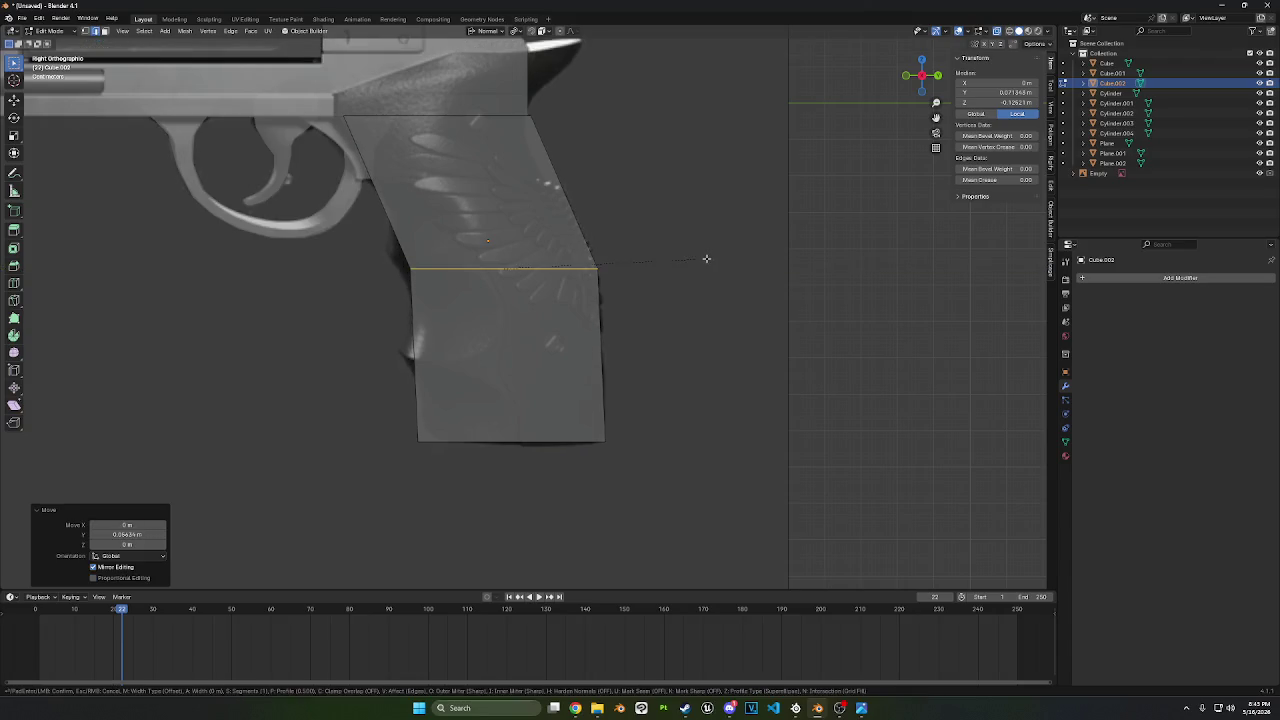
- Bevel the middle edge into two segments and move them along Y (-0.00862 m) to follow the grip outline
{"action": "key", "text": "ctrl+b"}
{"action": "scroll", "coordinate": [745, 376], "scroll_direction": "up", "scroll_amount": 1}
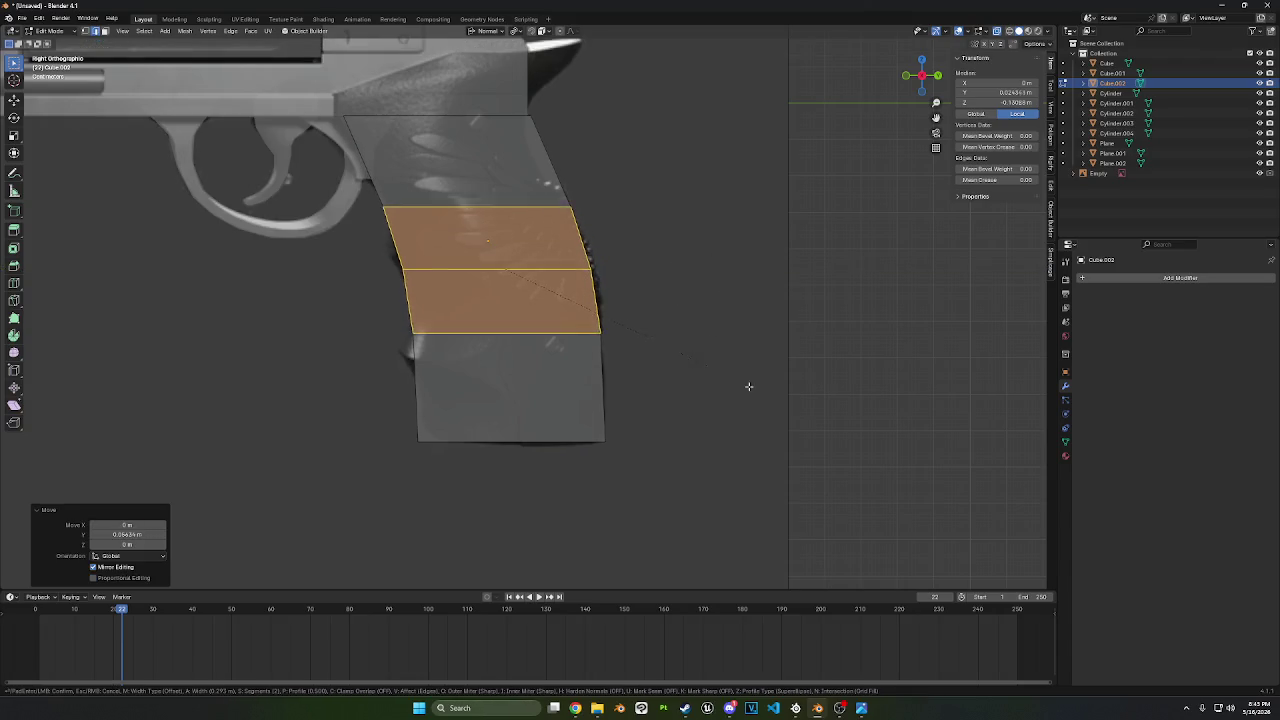
{"action": "left_click", "coordinate": [758, 416]}
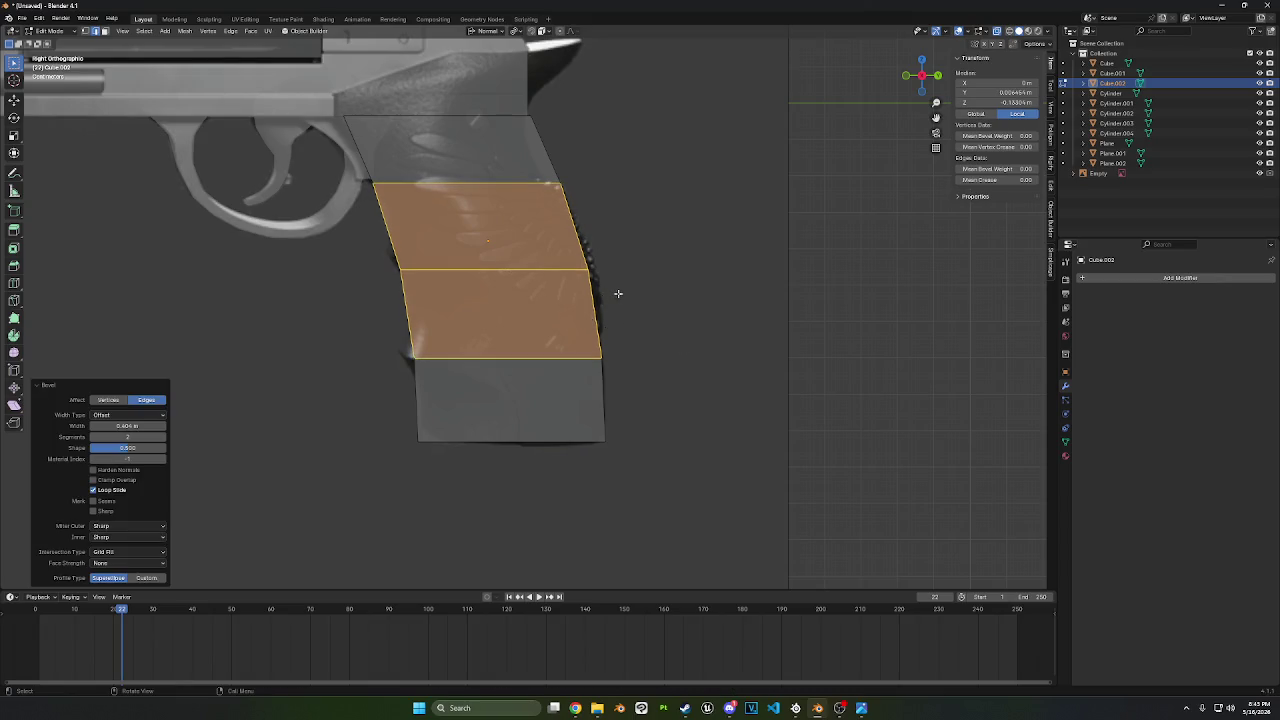
{"action": "key", "text": "g"}
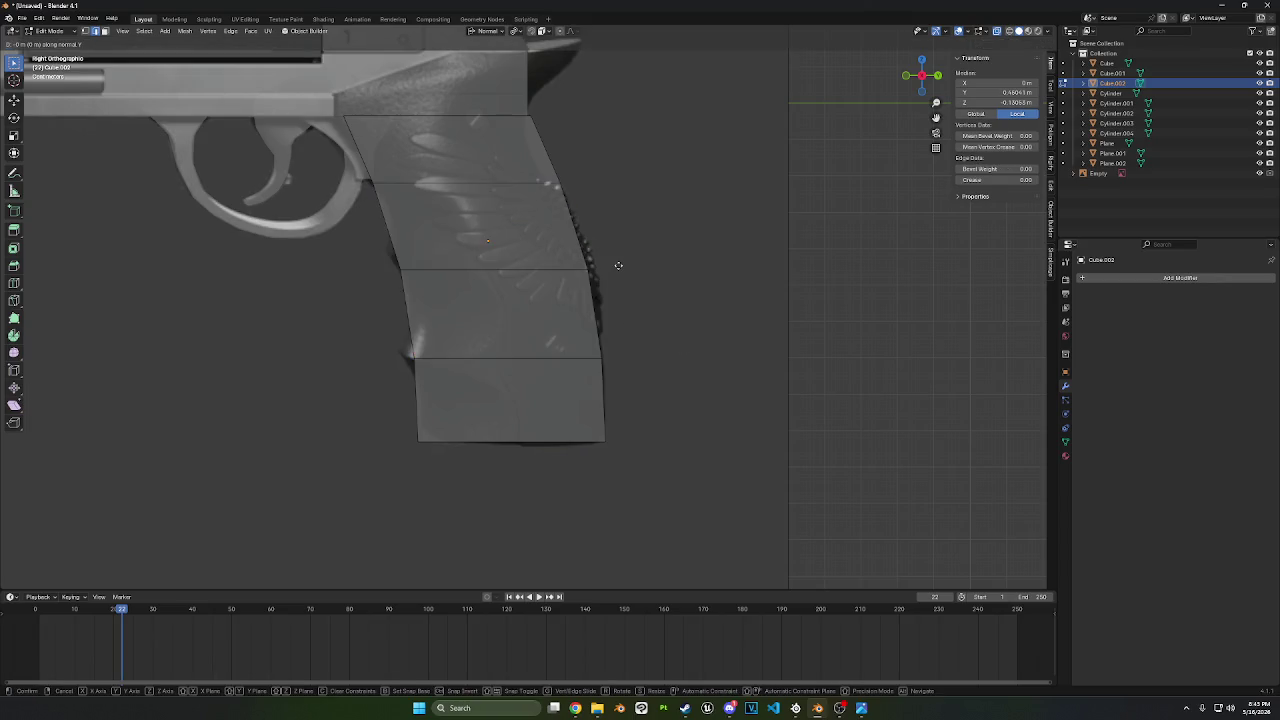
{"action": "key", "text": "y"}
{"action": "left_click", "coordinate": [620, 264]}
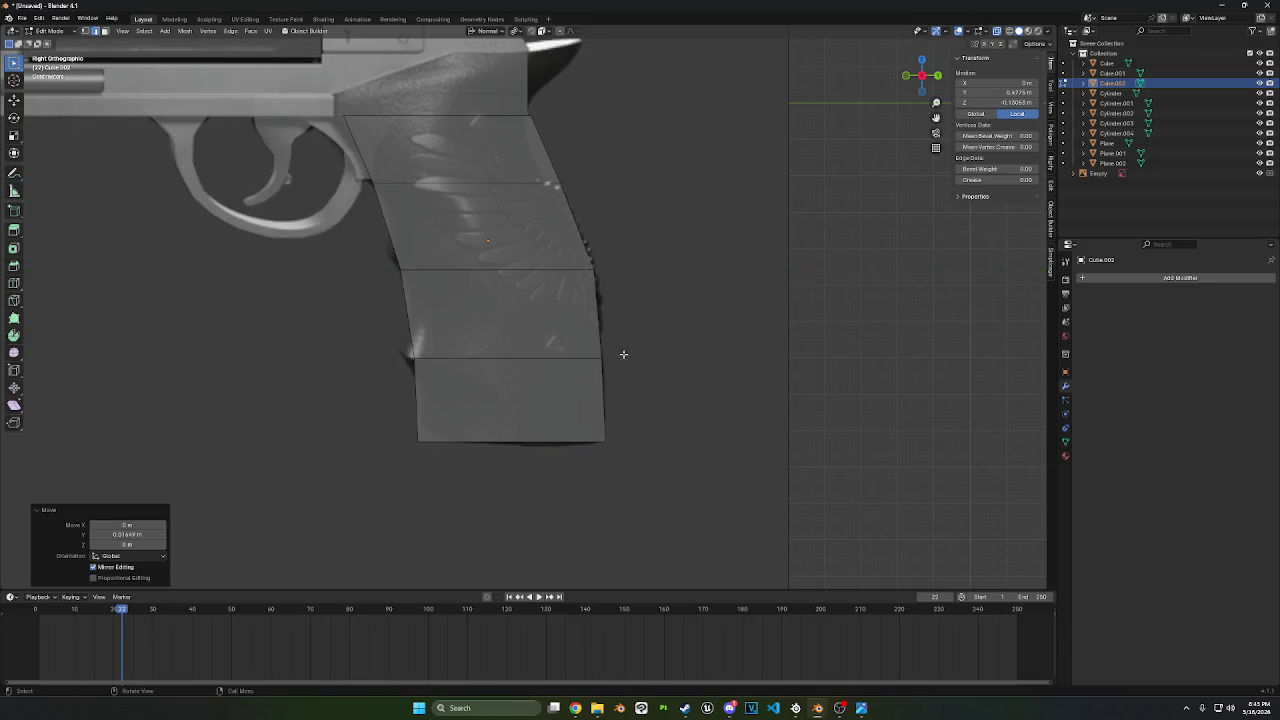
{"action": "key", "text": "g"}
{"action": "key", "text": "y"}
{"action": "key", "text": "y"}
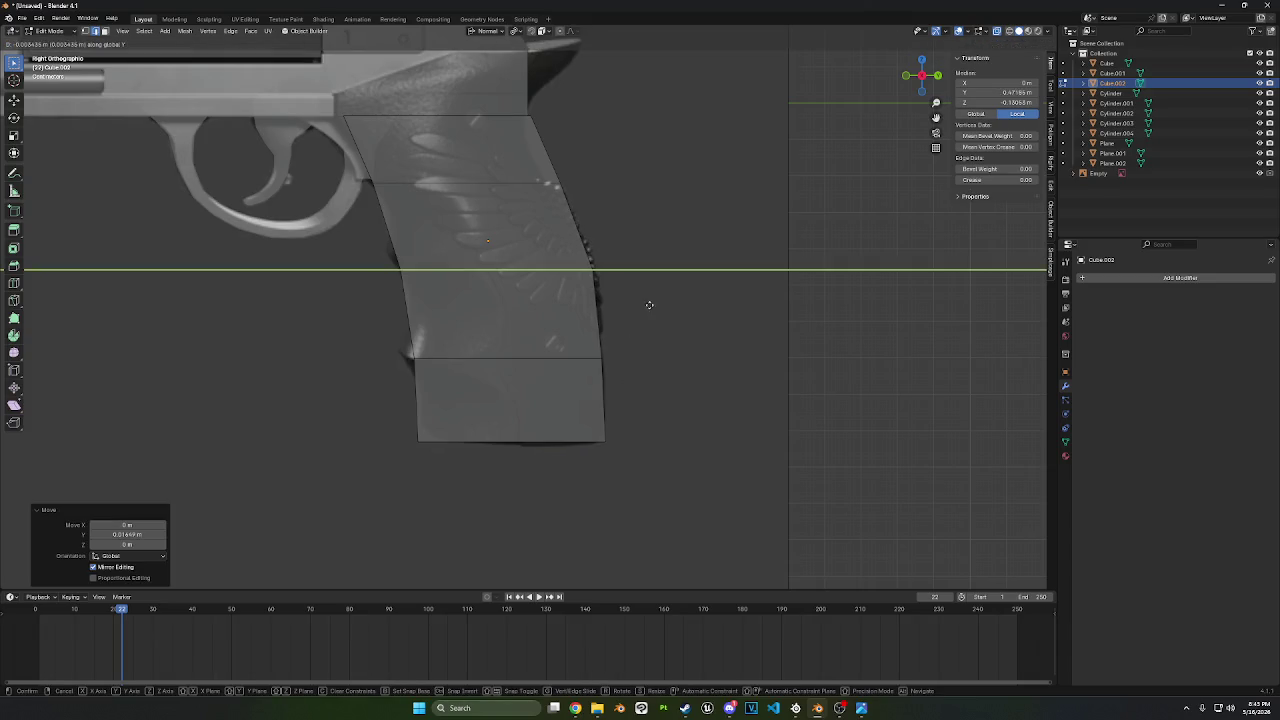
{"action": "left_click", "coordinate": [632, 304]}
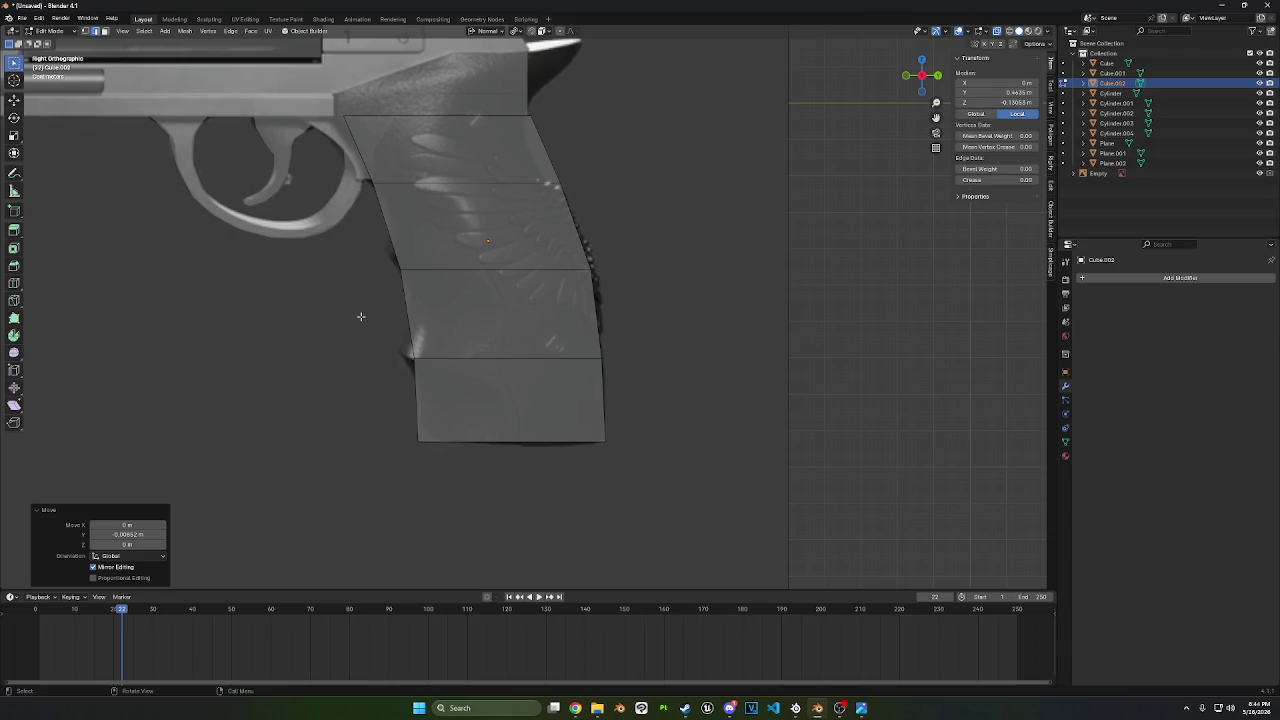
{"action": "middle_click_drag", "start_coordinate": [384, 297], "coordinate": [825, 312]}
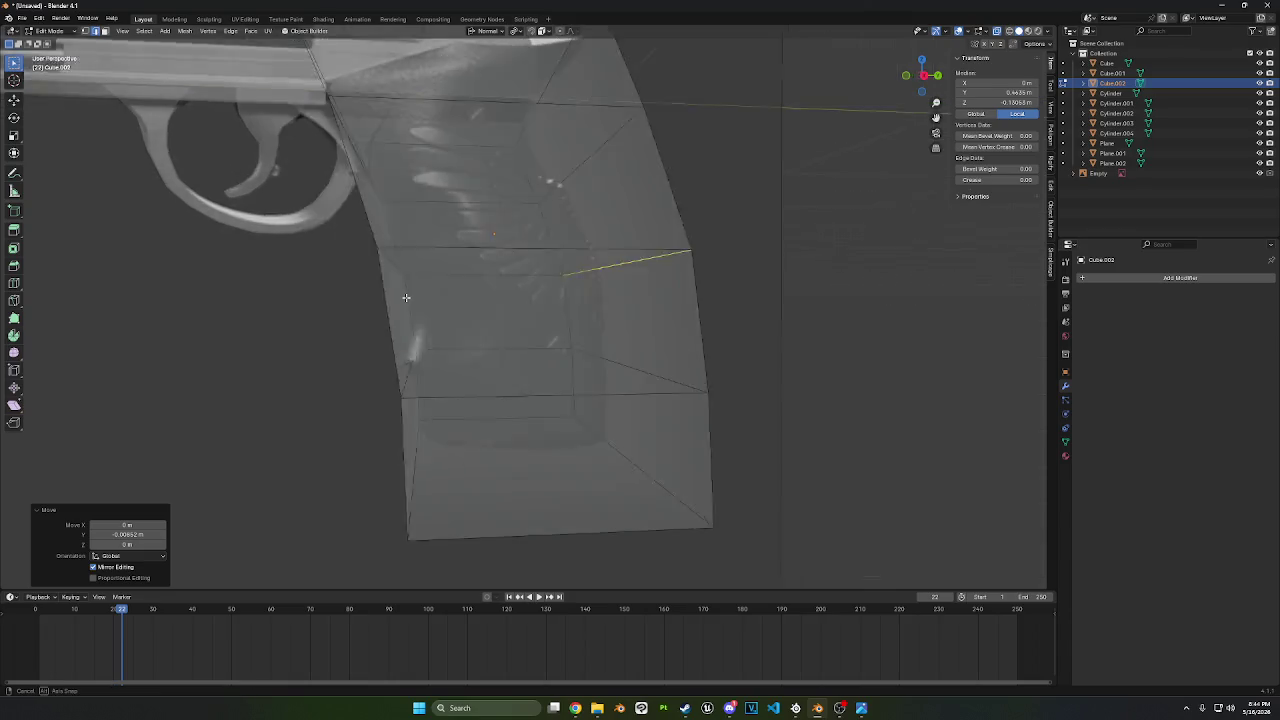
- Scale the whole grip mesh to 0.281 along X to make it thinner
{"action": "key", "text": "a"}
{"action": "key", "text": "s"}
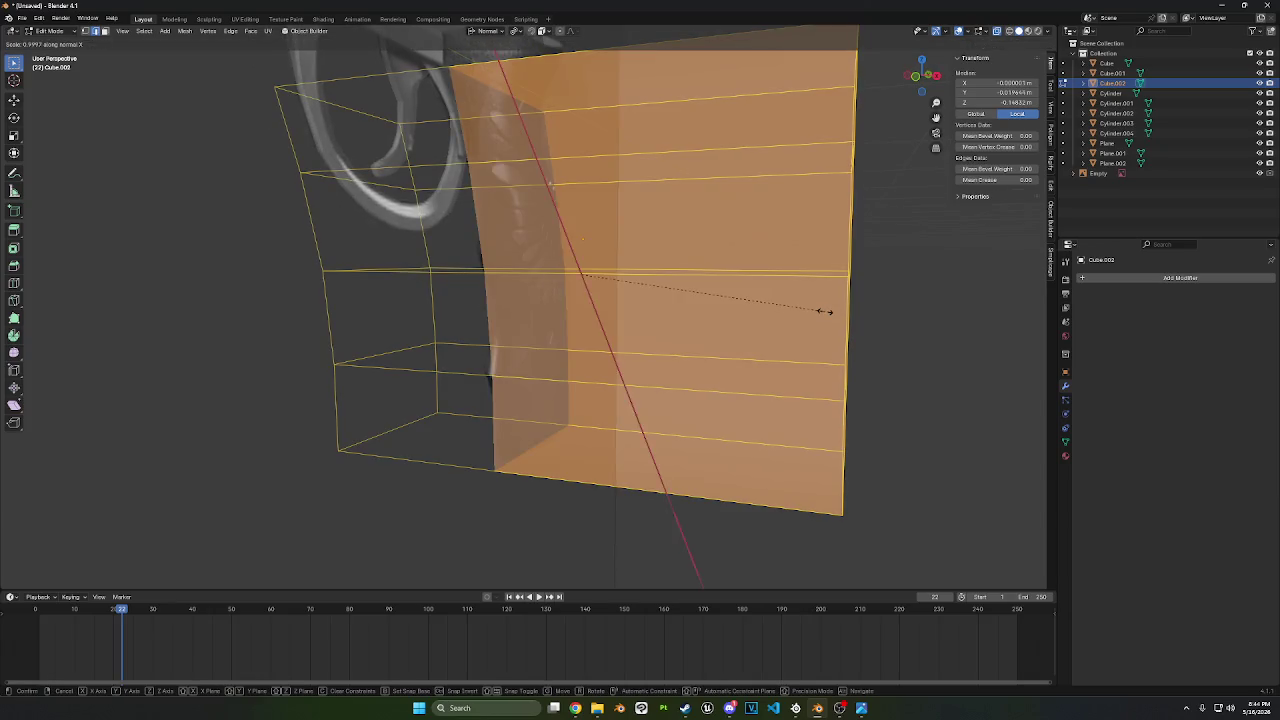
{"action": "key", "text": "x"}
{"action": "left_click", "coordinate": [651, 281]}
{"action": "middle_click_drag", "start_coordinate": [651, 281], "coordinate": [792, 134]}
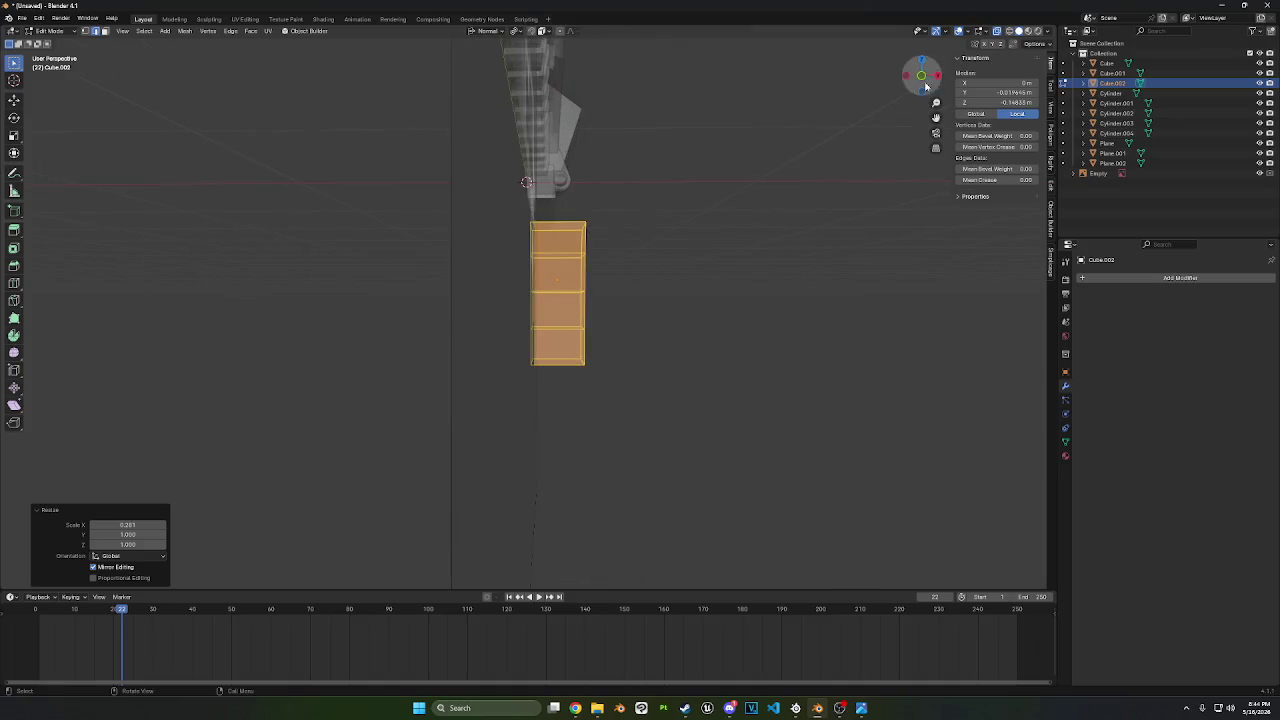
- Return to Object Mode and set the grip's Location X to 0
{"action": "left_click", "coordinate": [48, 31]}
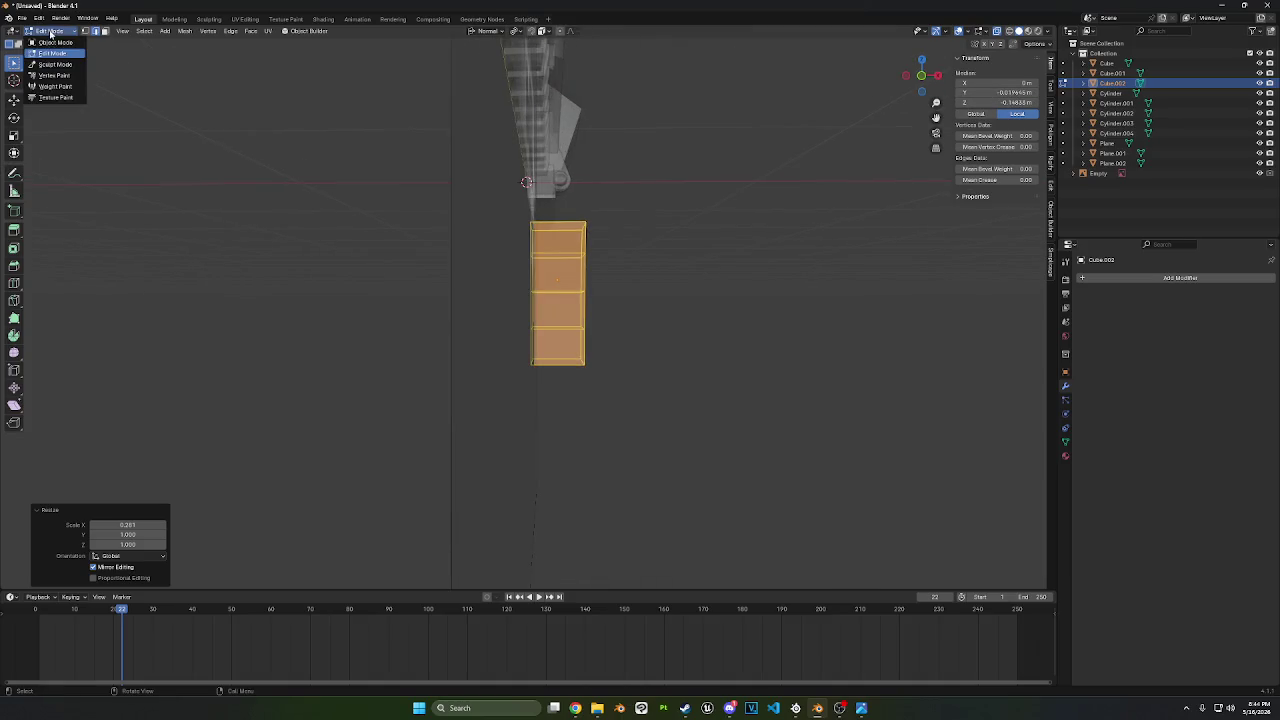
{"action": "left_click", "coordinate": [50, 41]}
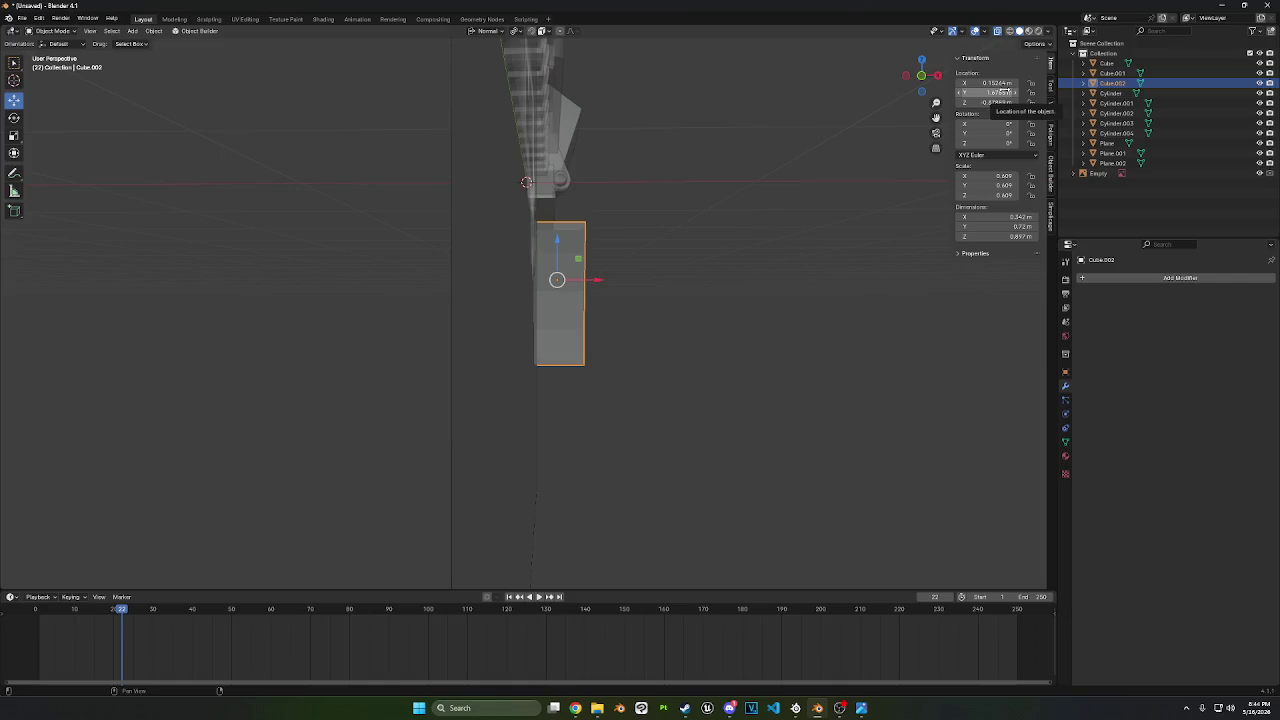
{"action": "left_click", "coordinate": [990, 83]}
{"action": "type", "text": "0"}
{"action": "key", "text": "Return"}
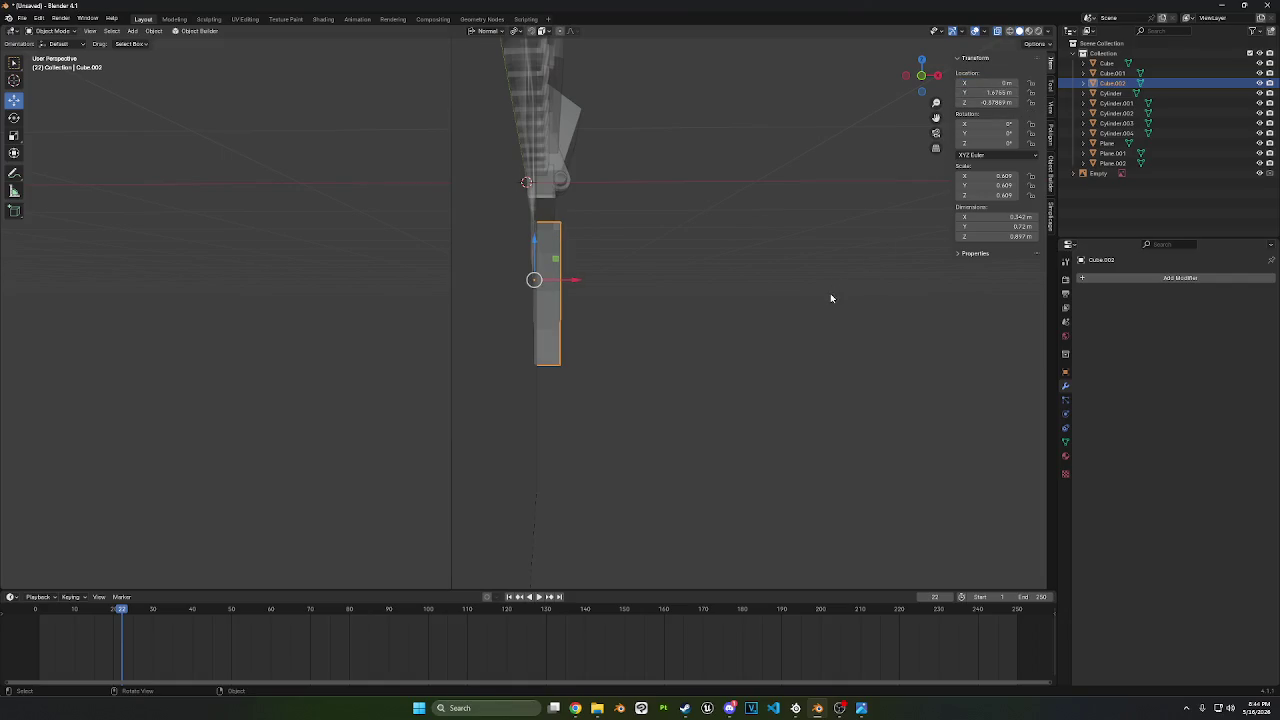
{"action": "middle_click_drag", "start_coordinate": [830, 293], "coordinate": [980, 320]}
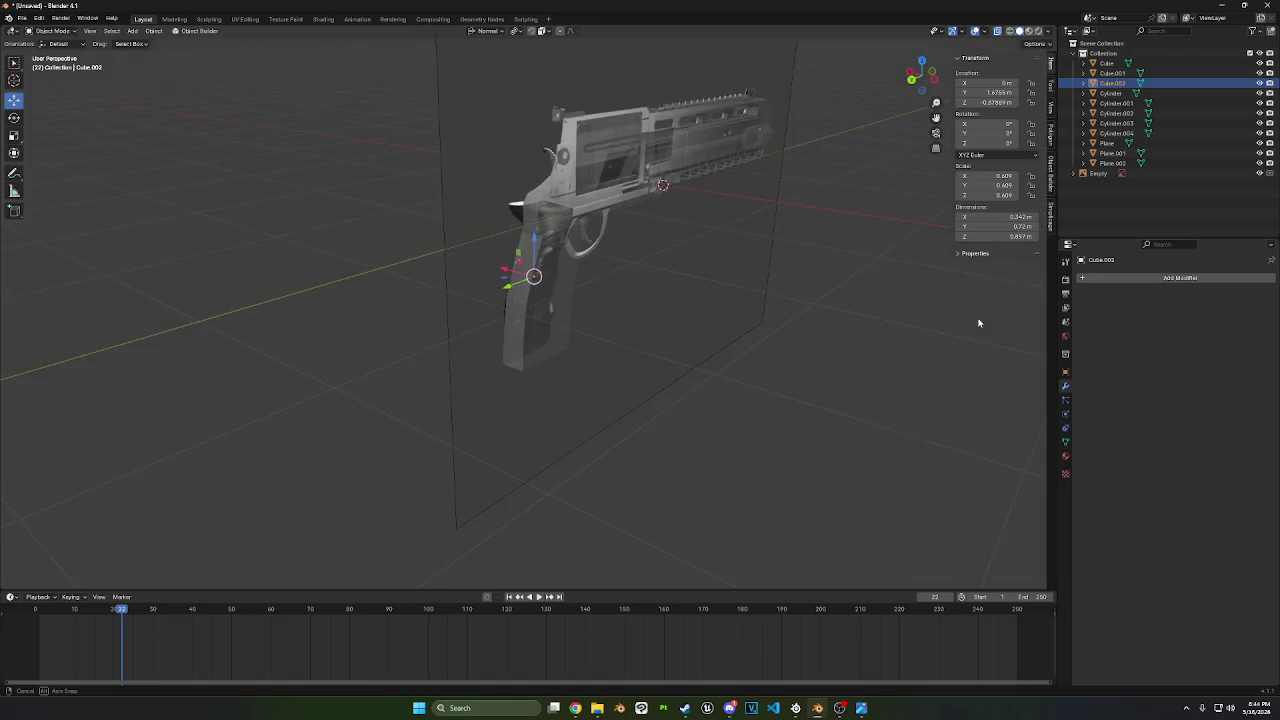
{"action": "scroll", "coordinate": [657, 289], "scroll_direction": "up", "scroll_amount": 5}
{"action": "mouse_move", "coordinate": [657, 289]}
{"action": "middle_mouse_down"}
{"action": "mouse_move", "coordinate": [581, 274]}
{"action": "mouse_move", "coordinate": [646, 286]}
{"action": "mouse_move", "coordinate": [488, 305]}
{"action": "middle_mouse_up"}
- Reselect the grip, snap to a straight side view, and re-enter Edit Mode
{"action": "left_click", "coordinate": [581, 276]}
{"action": "left_click", "coordinate": [488, 305]}
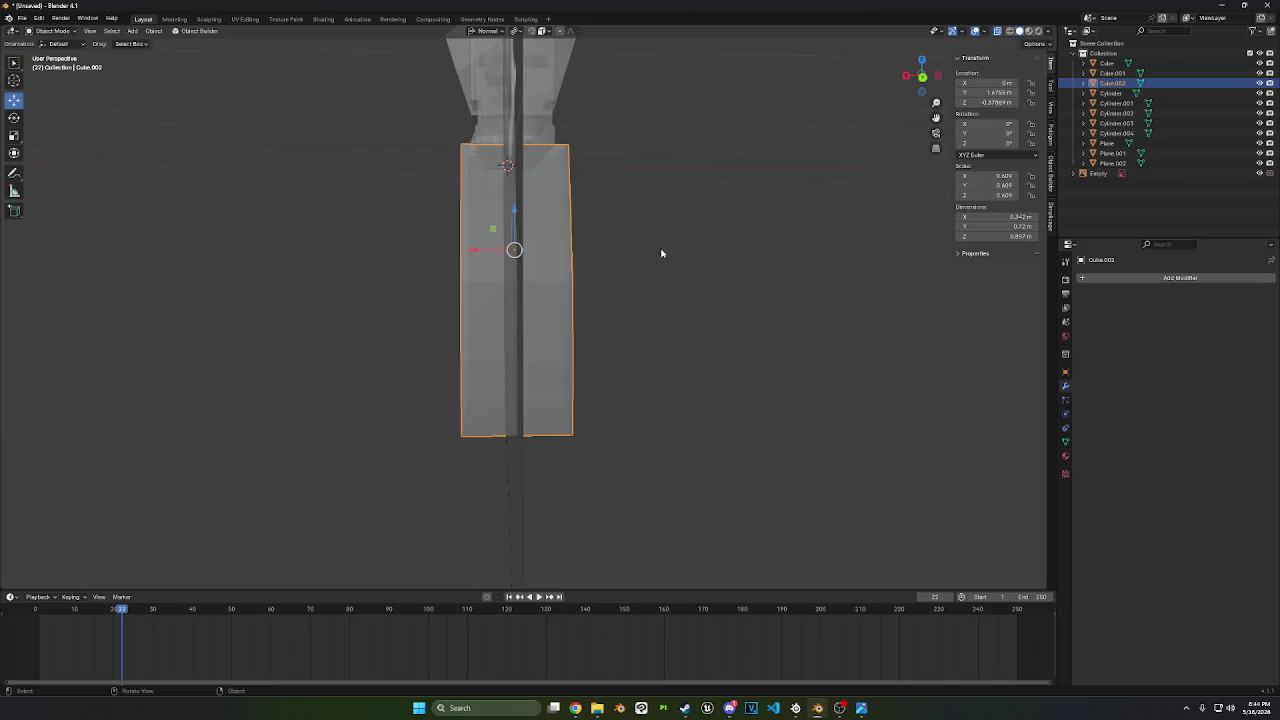
{"action": "left_click", "coordinate": [909, 76]}
{"action": "key", "text": "Tab"}
{"action": "middle_click_drag", "start_coordinate": [737, 169], "coordinate": [524, 258], "text": "shift"}
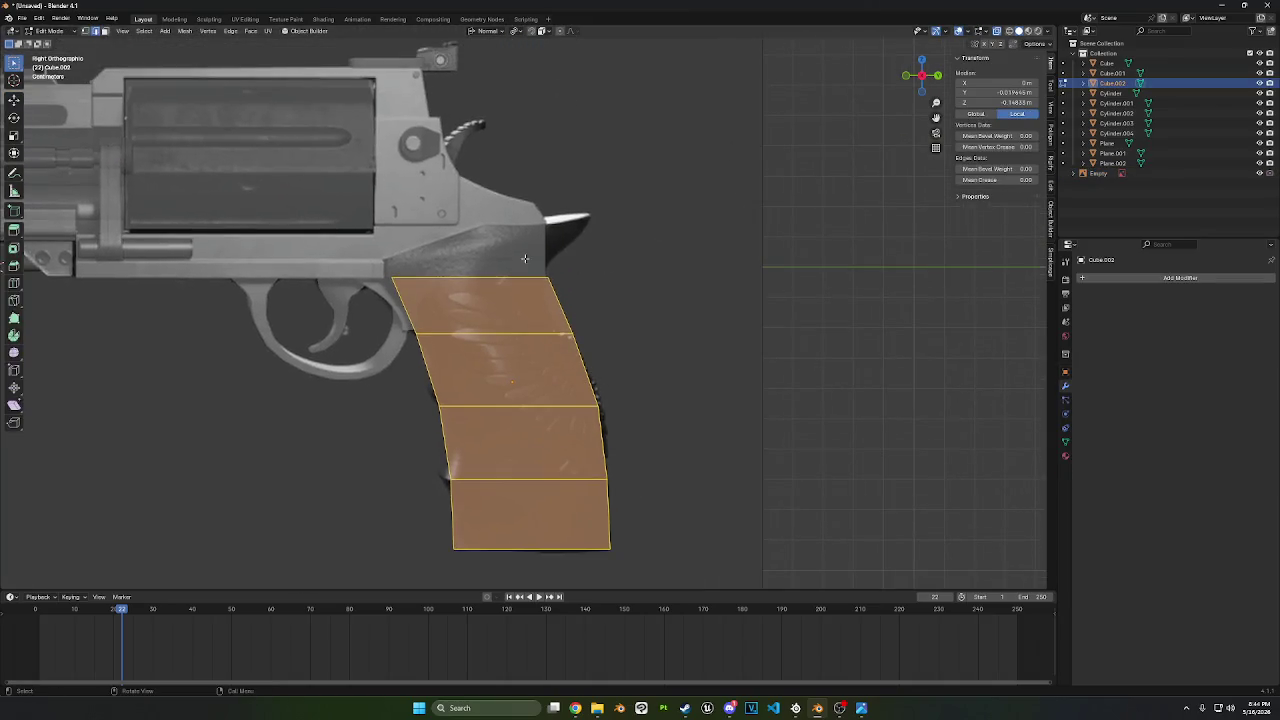
- In vertex mode, move the grip's top-left corner vertex along Y
{"action": "scroll", "coordinate": [481, 260], "scroll_direction": "up", "scroll_amount": 1}
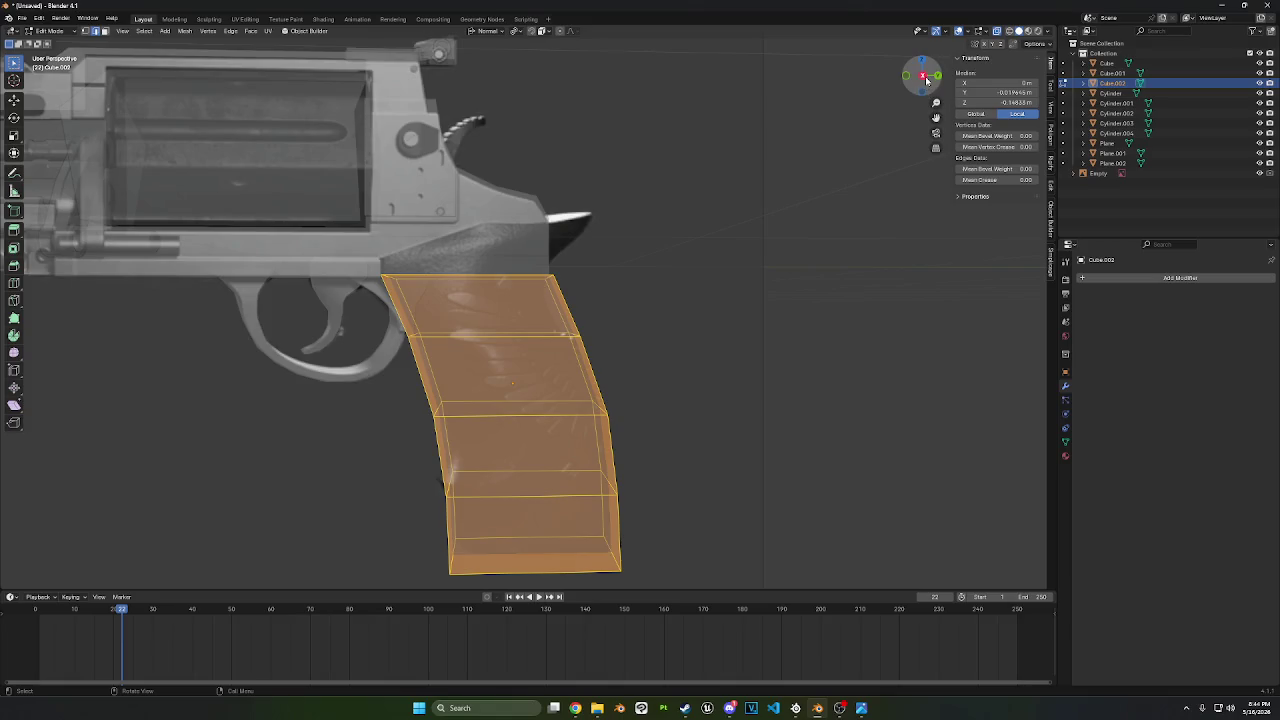
{"action": "scroll", "coordinate": [548, 205], "scroll_direction": "up", "scroll_amount": 1}
{"action": "scroll", "coordinate": [548, 205], "scroll_direction": "up", "scroll_amount": 1}
{"action": "scroll", "coordinate": [150, 164], "scroll_direction": "up", "scroll_amount": 1}
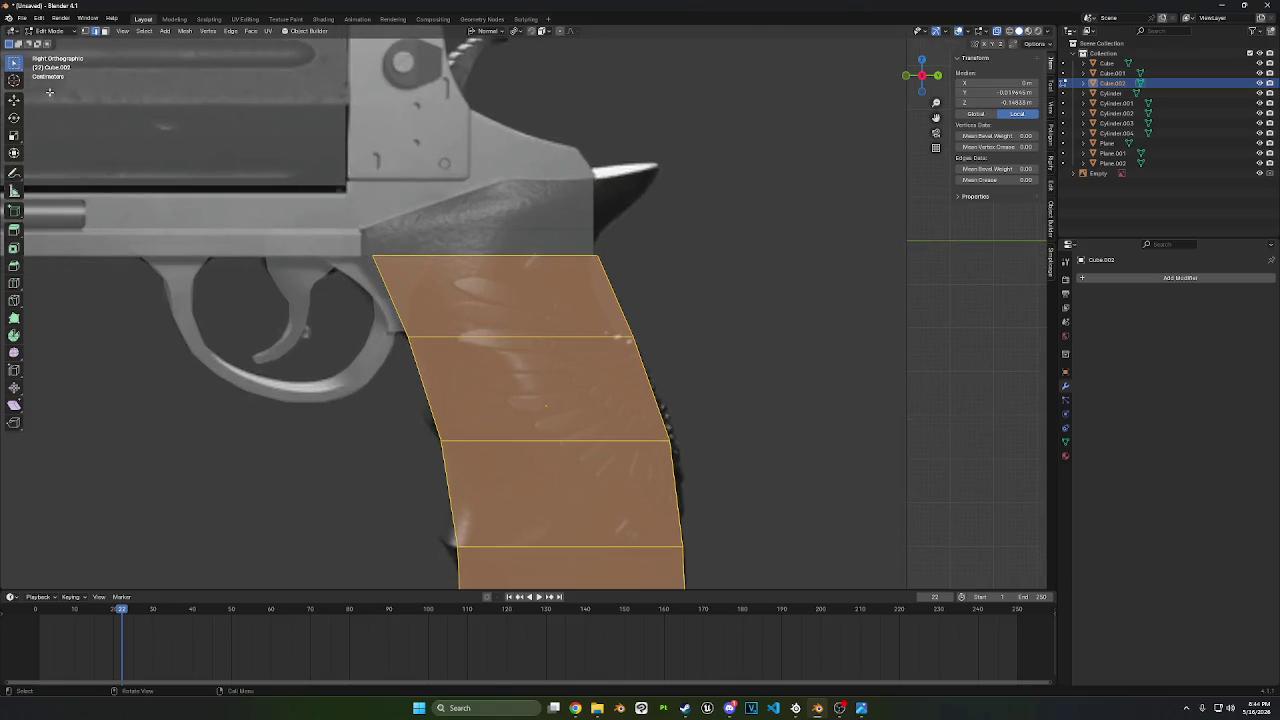
{"action": "left_click", "coordinate": [86, 31]}
{"action": "left_click_drag", "start_coordinate": [316, 218], "coordinate": [424, 286]}
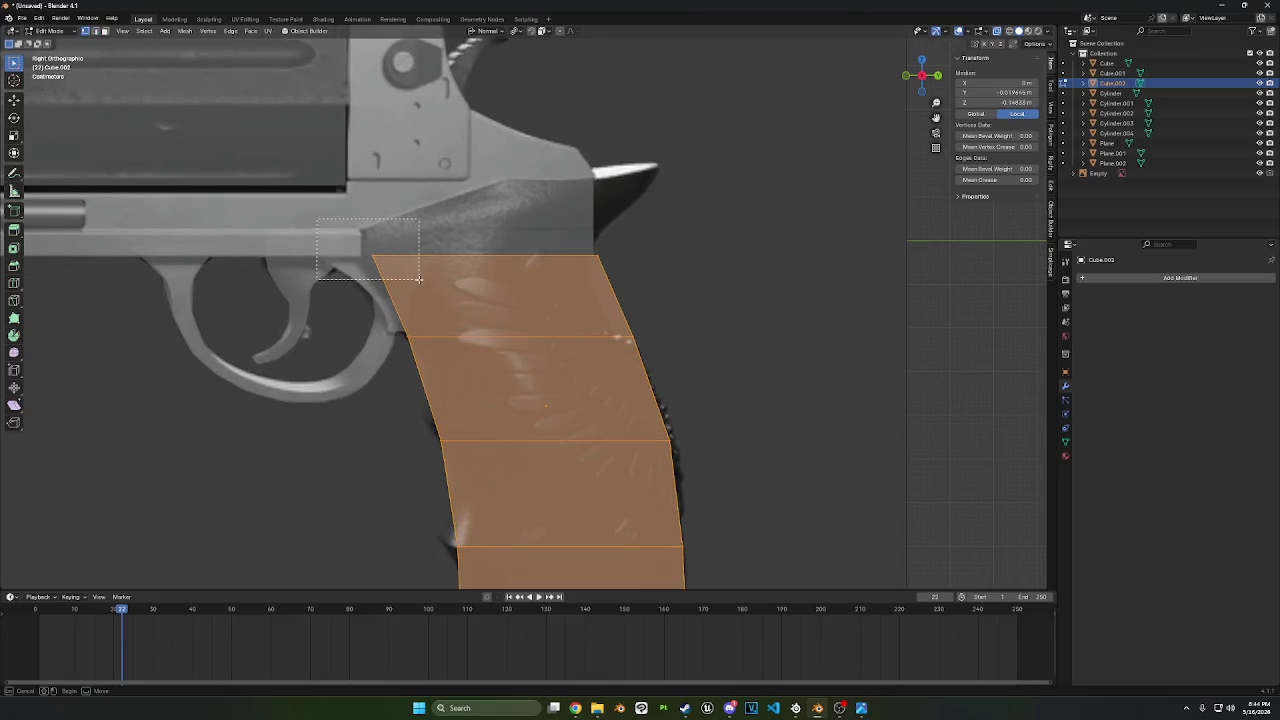
{"action": "key", "text": "g"}
{"action": "key", "text": "y"}
{"action": "left_click", "coordinate": [807, 259]}
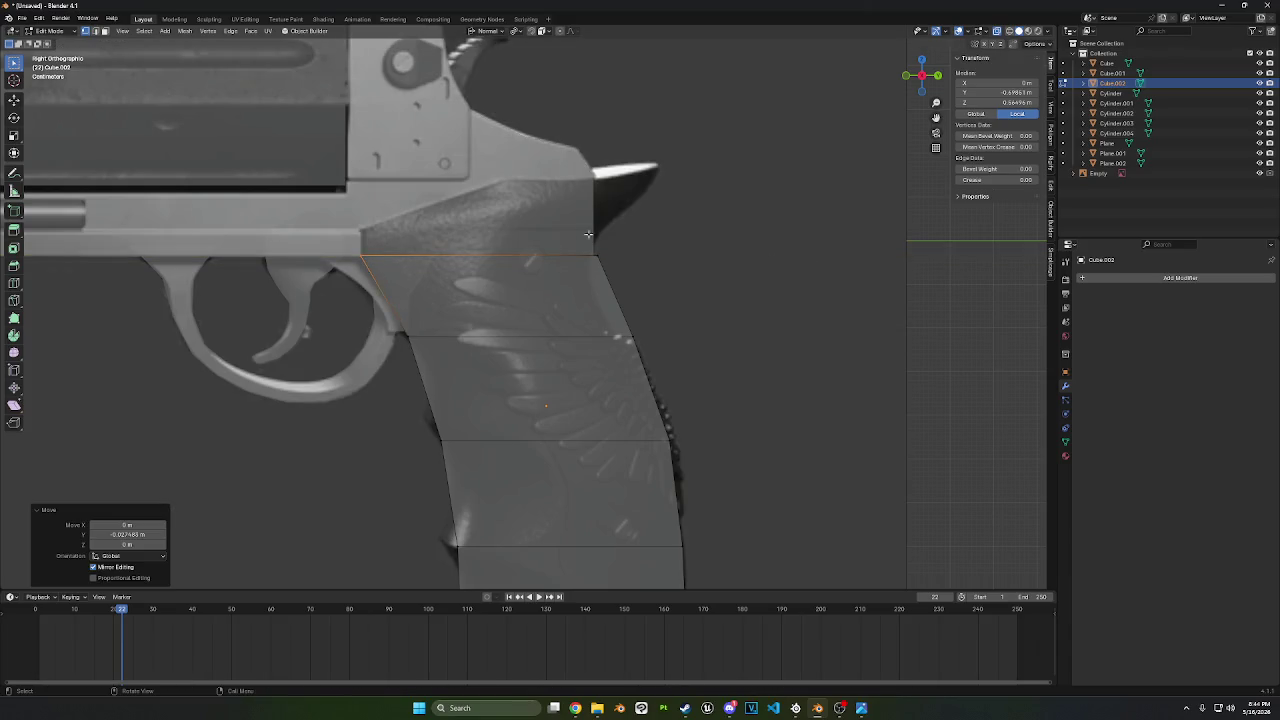
- Nudge the vertex below the top-right corner slightly along Y
{"action": "left_click_drag", "start_coordinate": [588, 234], "coordinate": [630, 281]}
{"action": "middle_click_drag", "start_coordinate": [630, 281], "coordinate": [594, 195], "text": "shift"}
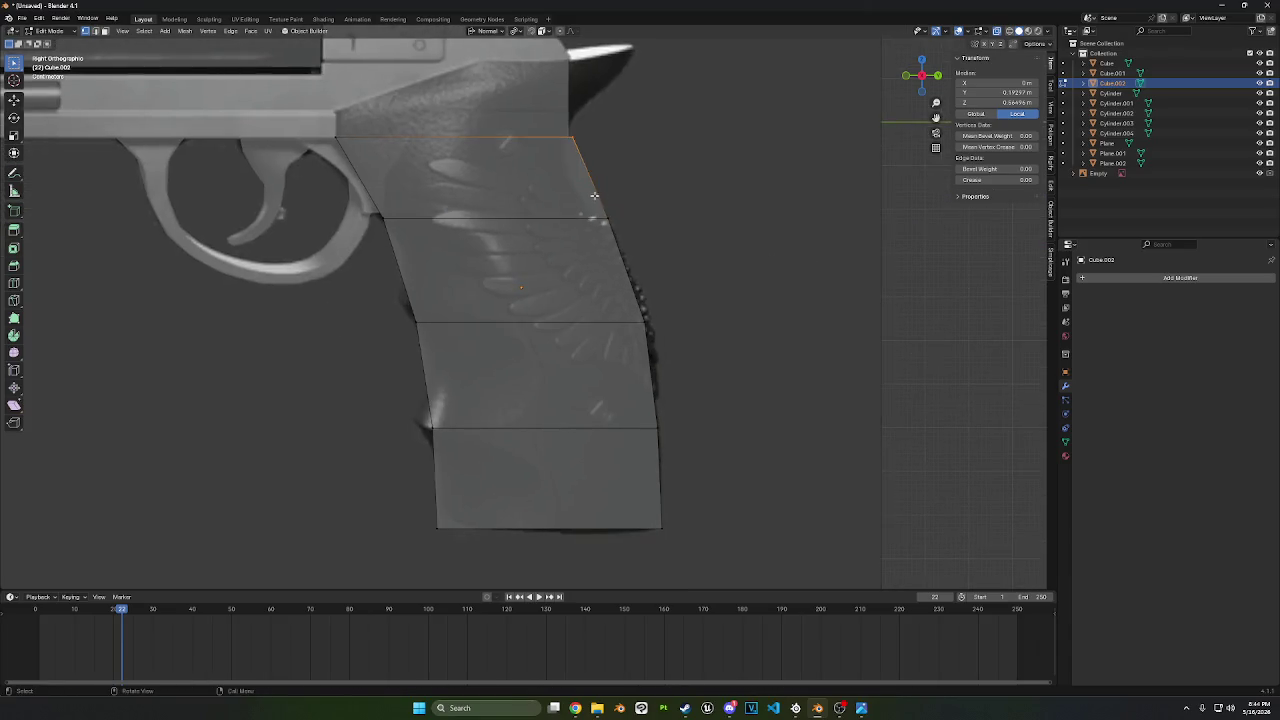
{"action": "left_click_drag", "start_coordinate": [594, 195], "coordinate": [786, 253]}
{"action": "key", "text": "g"}
{"action": "key", "text": "y"}
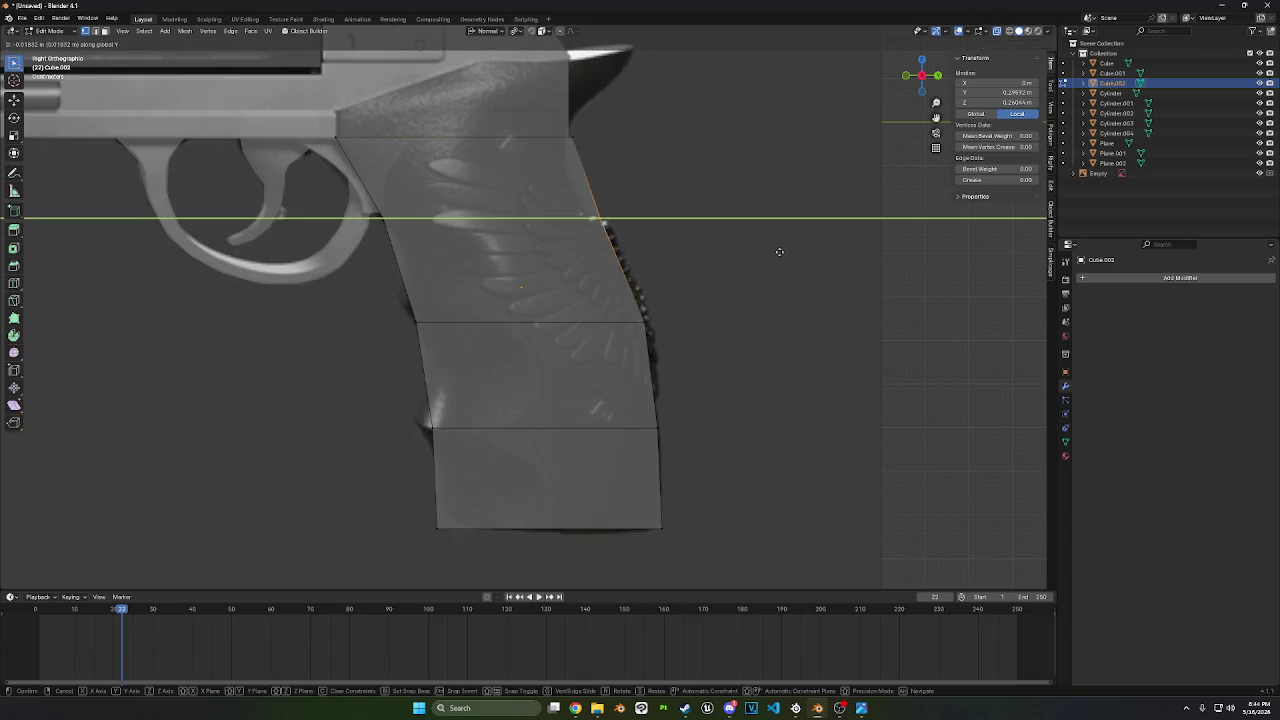
{"action": "left_click", "coordinate": [774, 251]}
- Move the grip's top-right corner vertex along global Y to follow the reference
{"action": "left_click_drag", "start_coordinate": [570, 122], "coordinate": [609, 161]}
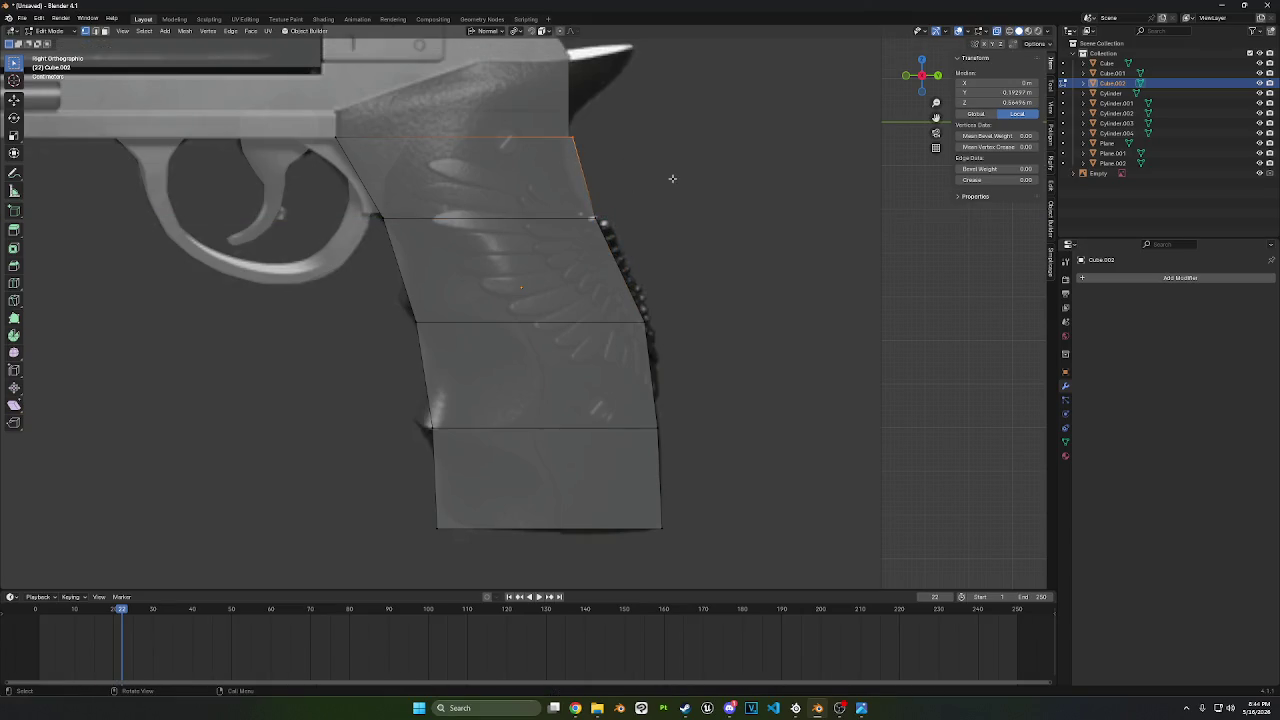
{"action": "left_click_drag", "start_coordinate": [678, 184], "coordinate": [306, 112]}
{"action": "left_click", "coordinate": [697, 163]}
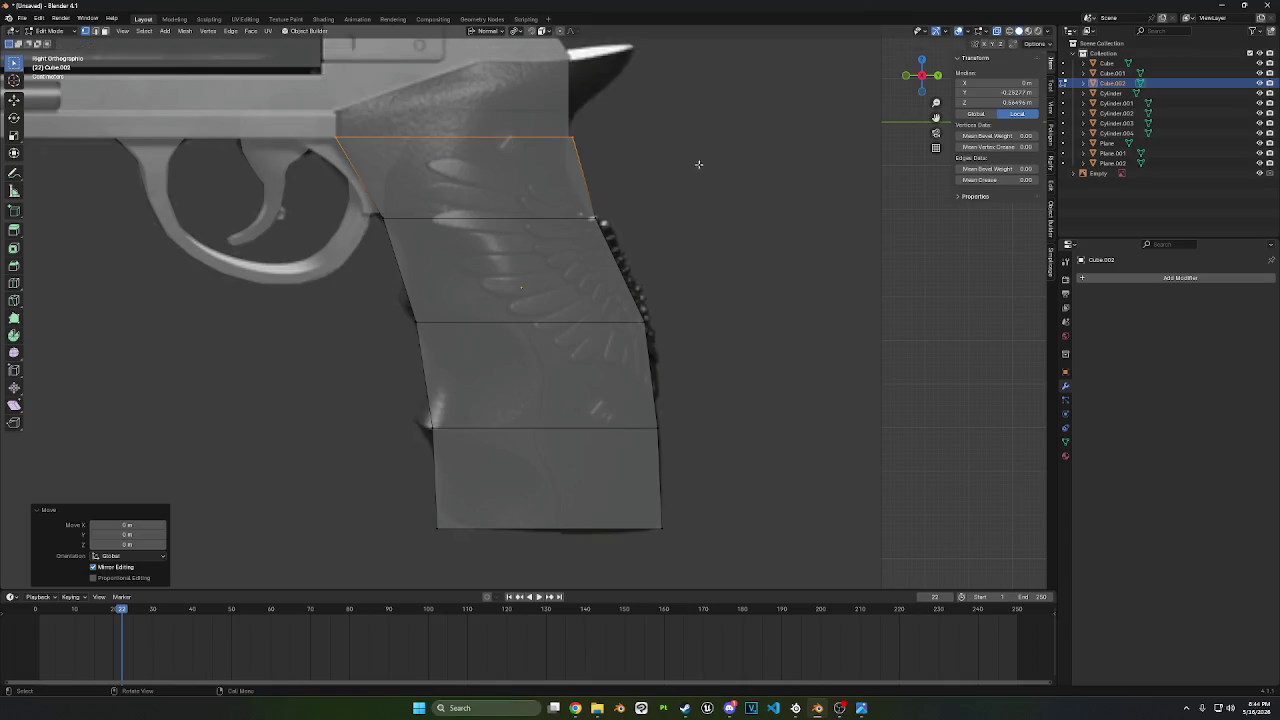
{"action": "left_click_drag", "start_coordinate": [702, 168], "coordinate": [538, 116]}
{"action": "key", "text": "g"}
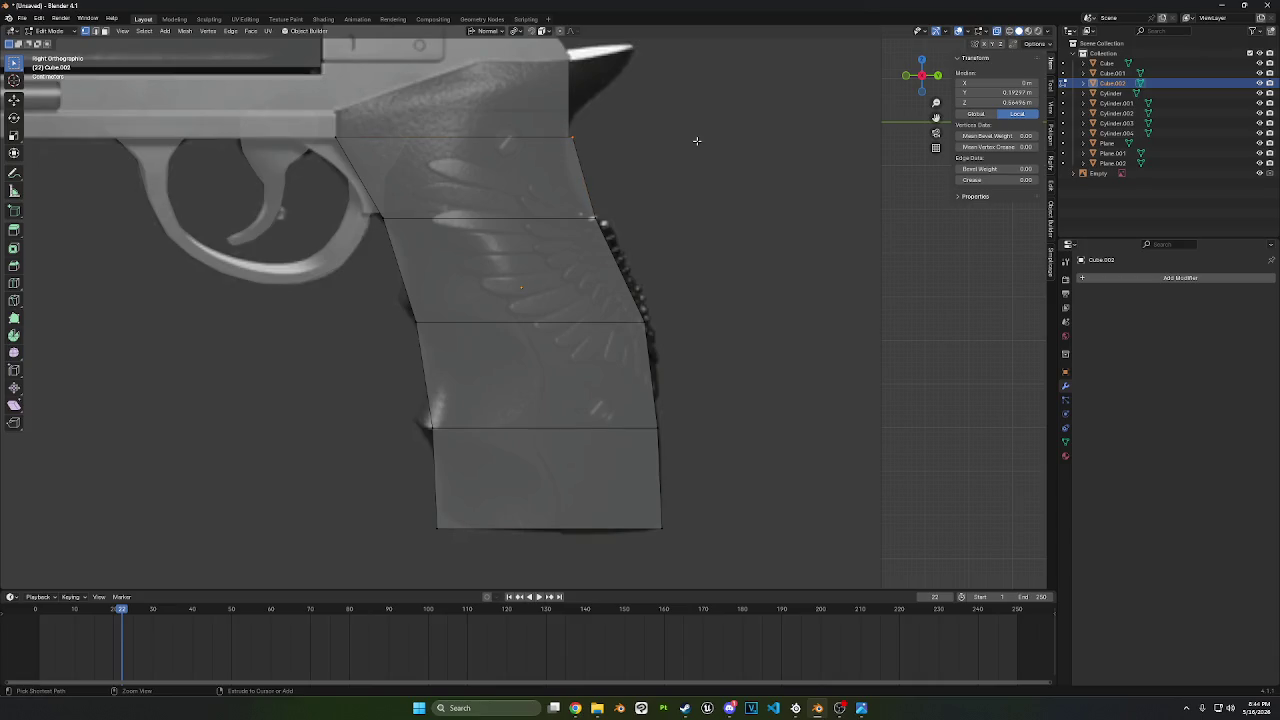
{"action": "key", "text": "y"}
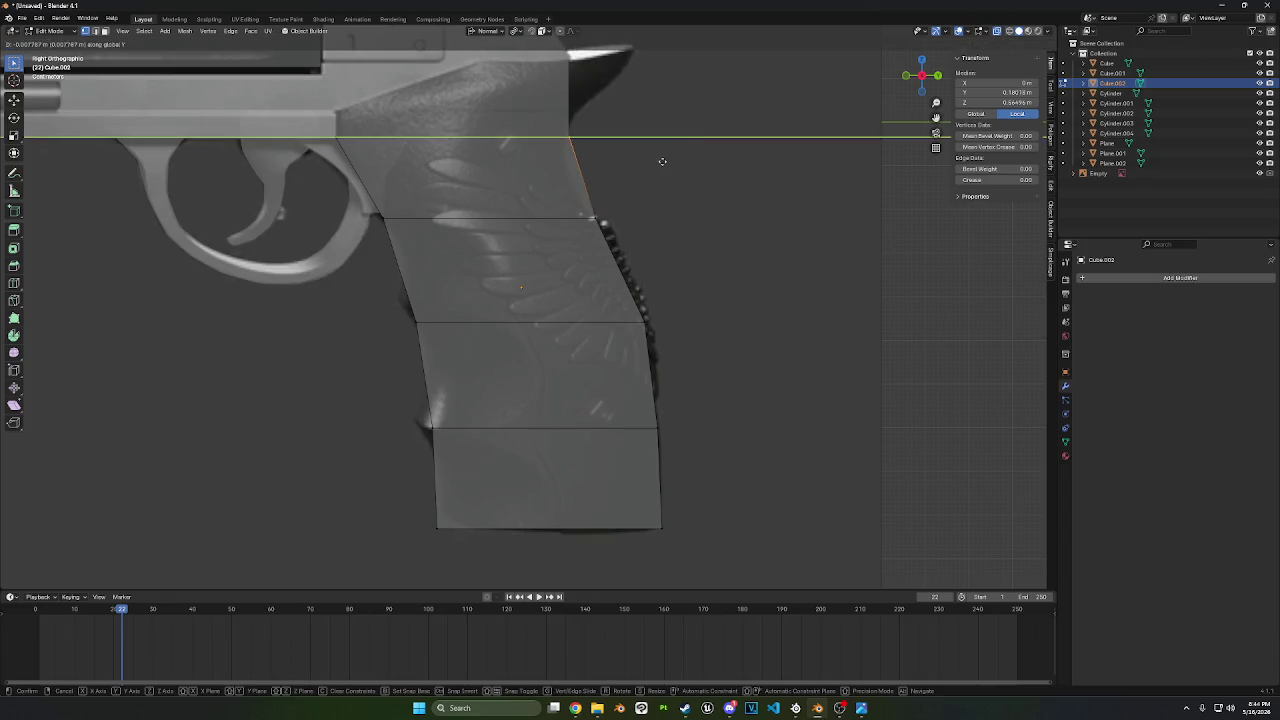
{"action": "left_click", "coordinate": [636, 160]}
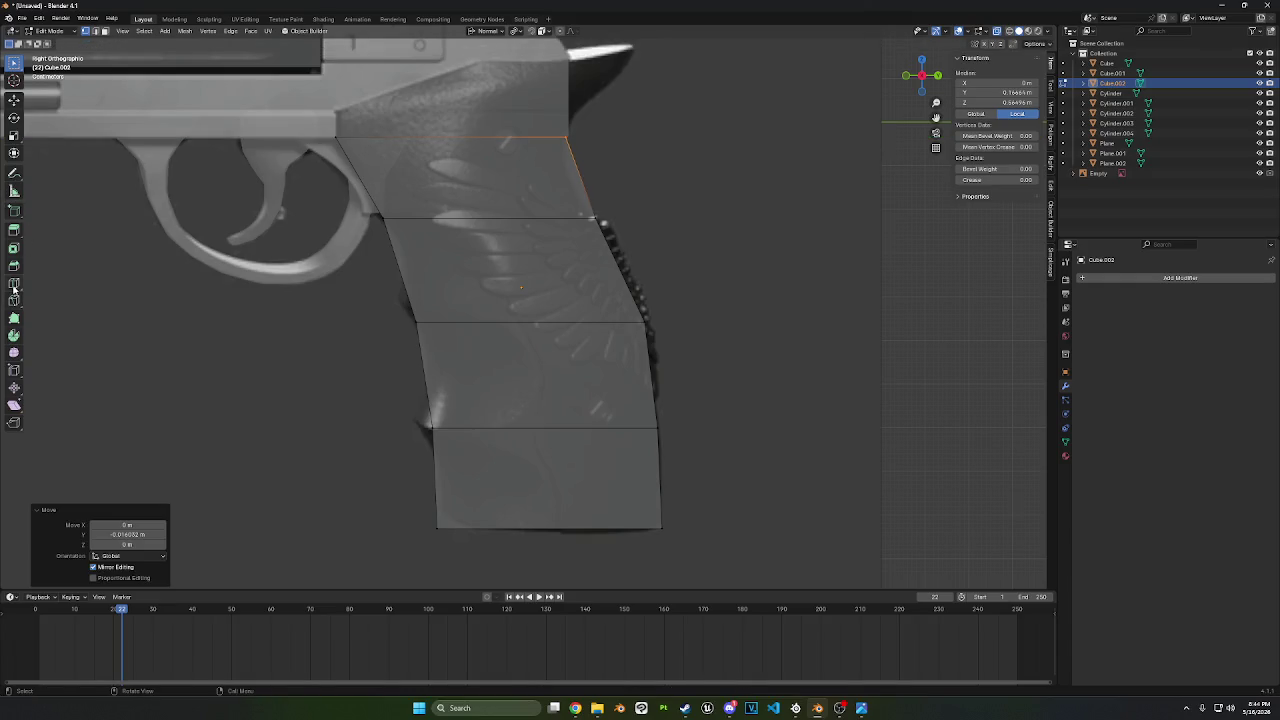
- Add a loop cut near the grip's top and shift its right end vertex along Y
{"action": "left_click", "coordinate": [14, 285]}
{"action": "left_click", "coordinate": [373, 189]}
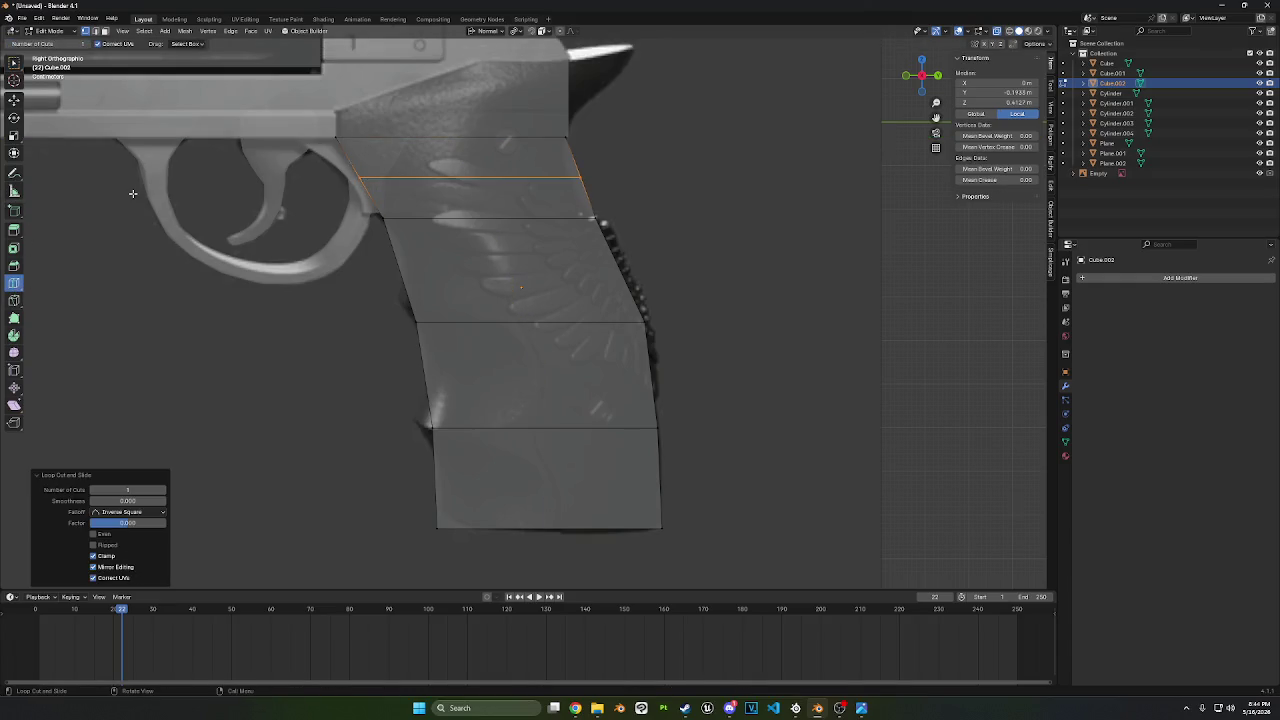
{"action": "left_click", "coordinate": [14, 100]}
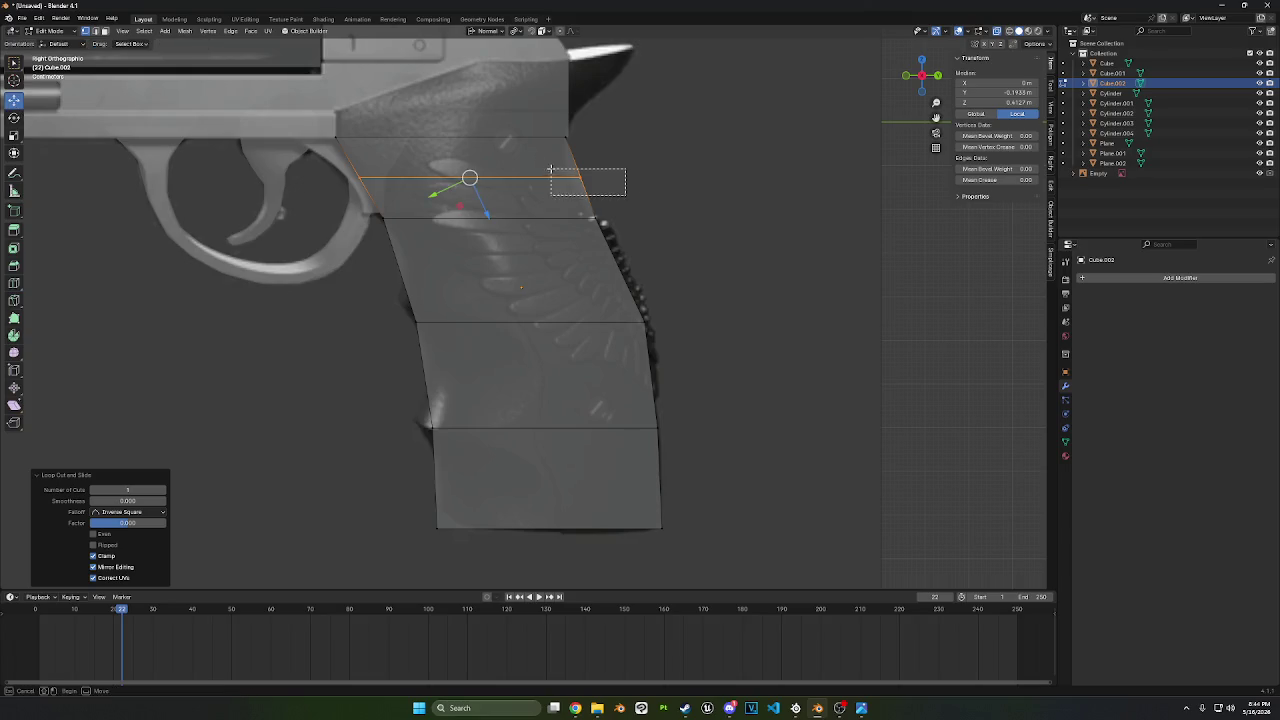
{"action": "left_click", "coordinate": [580, 178]}
{"action": "key", "text": "g"}
{"action": "key", "text": "y"}
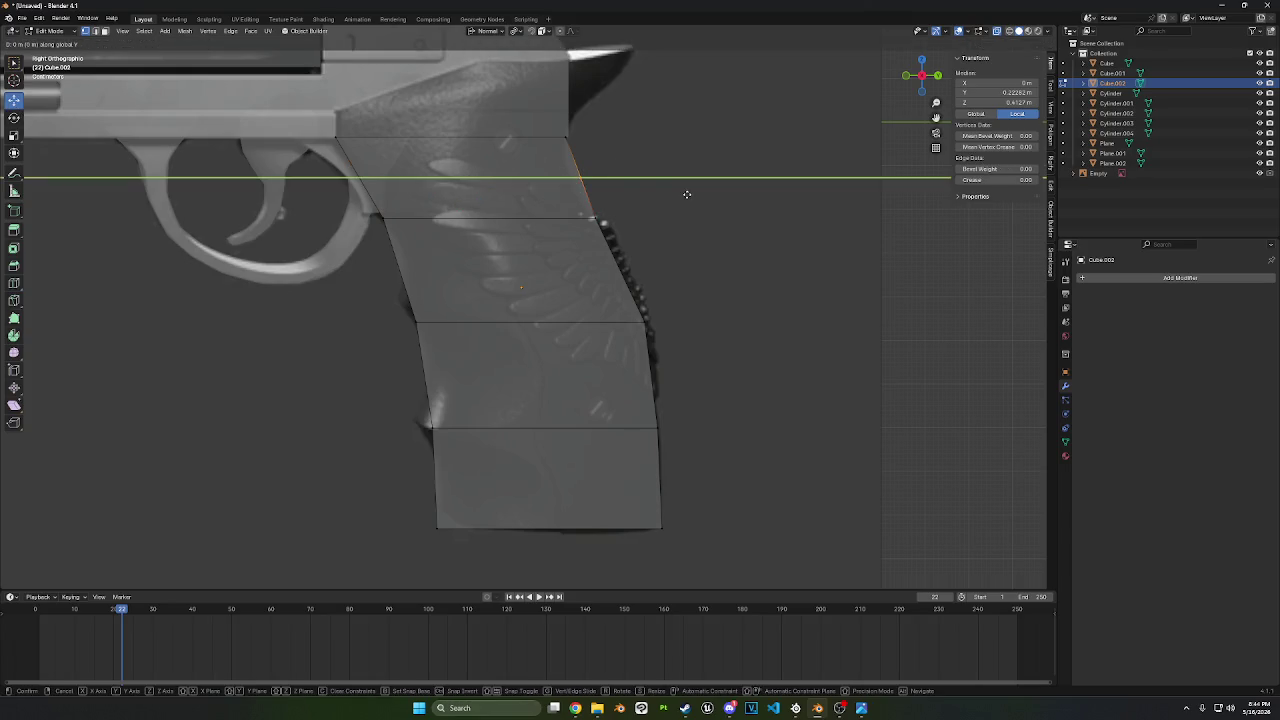
{"action": "left_click", "coordinate": [581, 182]}
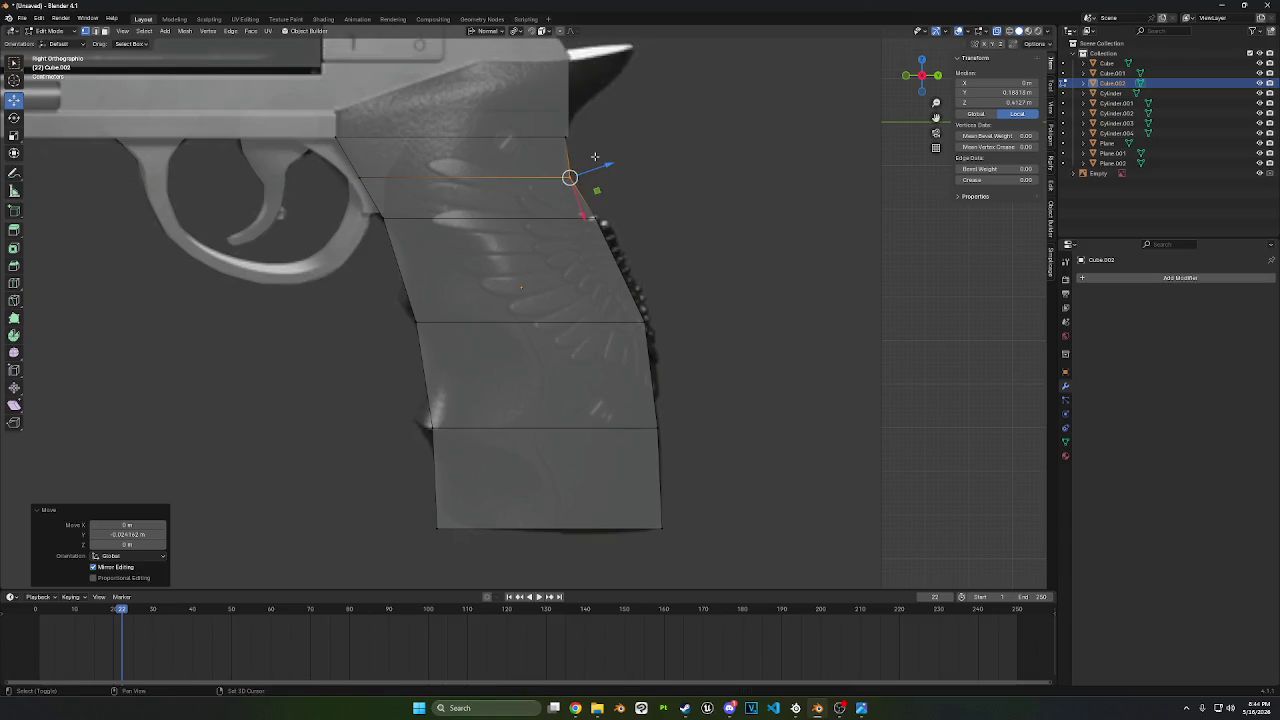
- Raise the grip's top edge loop along Z up to the revolver frame
{"action": "middle_click_drag", "start_coordinate": [571, 177], "coordinate": [582, 186], "text": "shift"}
{"action": "left_click", "coordinate": [350, 146], "text": "alt"}
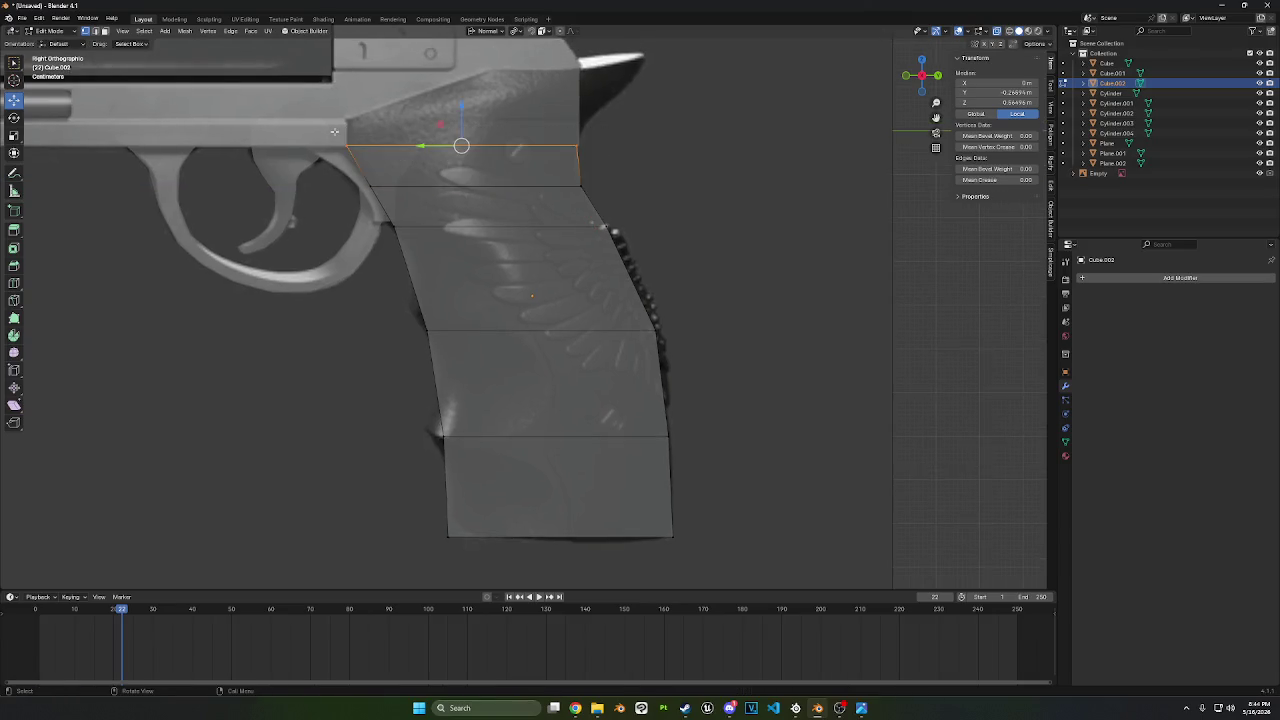
{"action": "key", "text": "g"}
{"action": "key", "text": "z"}
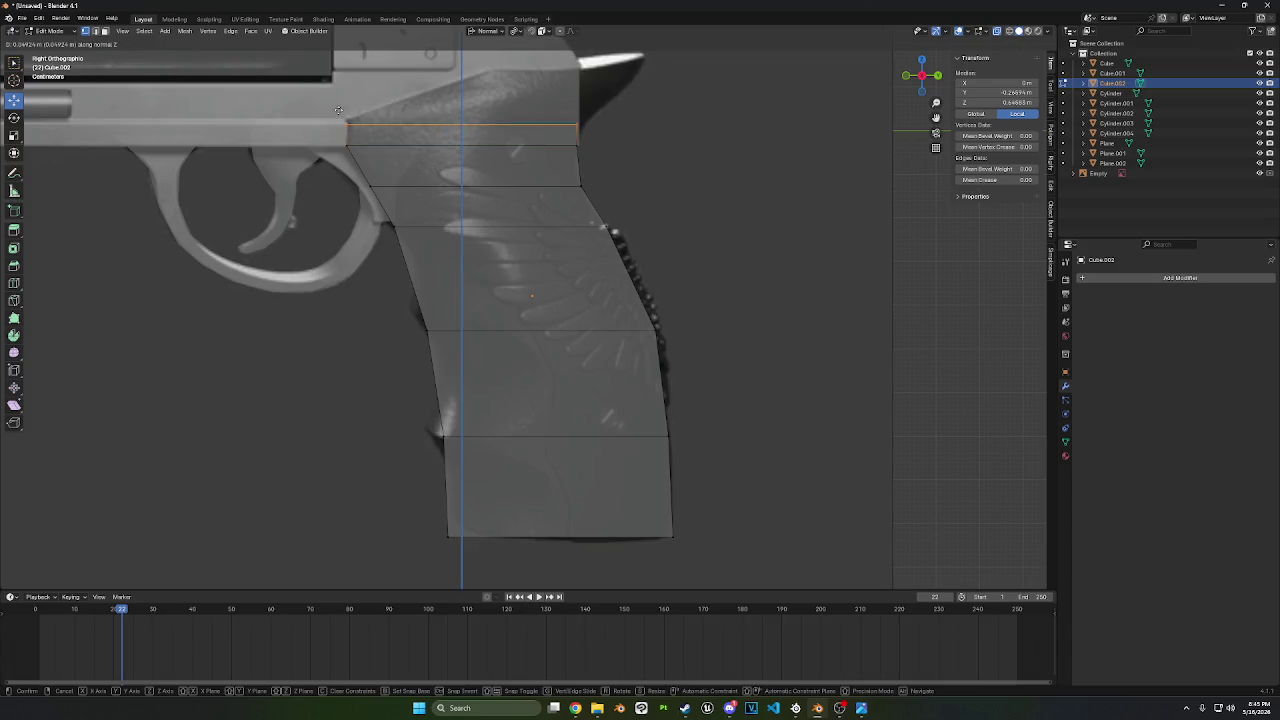
{"action": "left_click", "coordinate": [338, 104]}
{"action": "middle_click_drag", "start_coordinate": [458, 113], "coordinate": [434, 149], "text": "shift"}
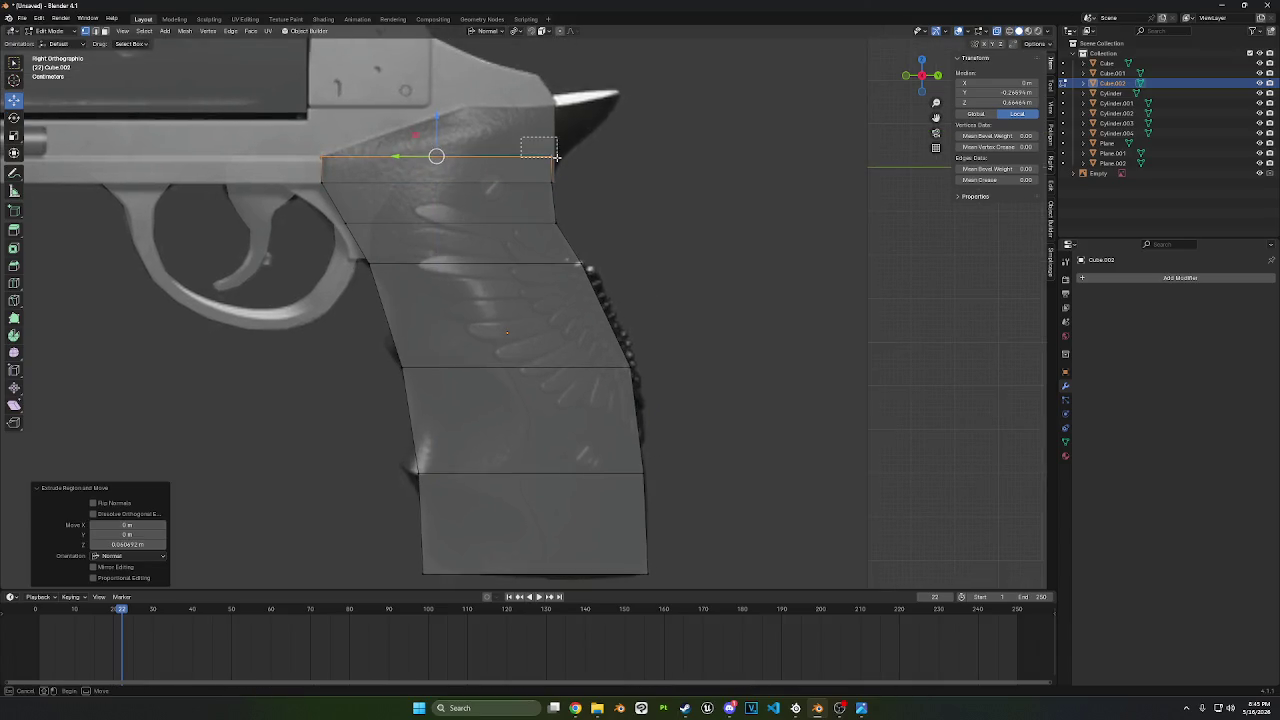
- Shift the top edge along Y, raise it higher, then adjust it along Y again
{"action": "key", "text": "g"}
{"action": "key", "text": "y"}
{"action": "key", "text": "y"}
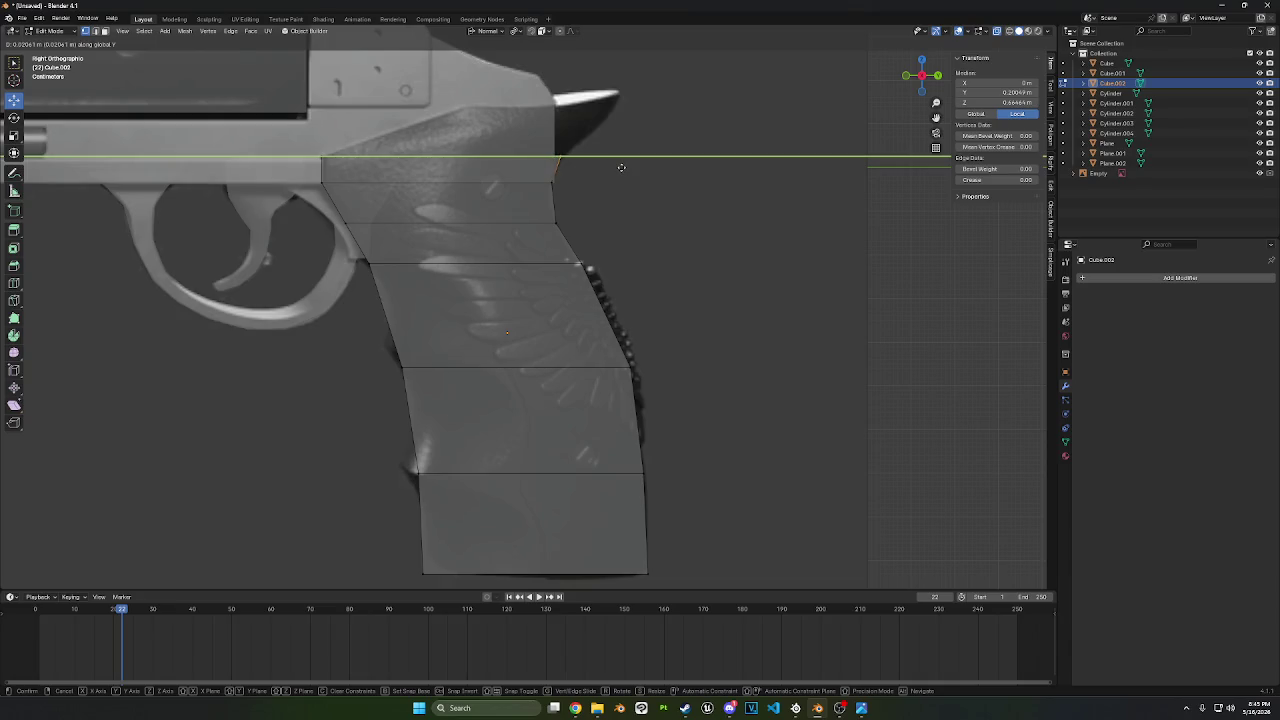
{"action": "left_click", "coordinate": [621, 167]}
{"action": "left_click_drag", "start_coordinate": [654, 178], "coordinate": [290, 116]}
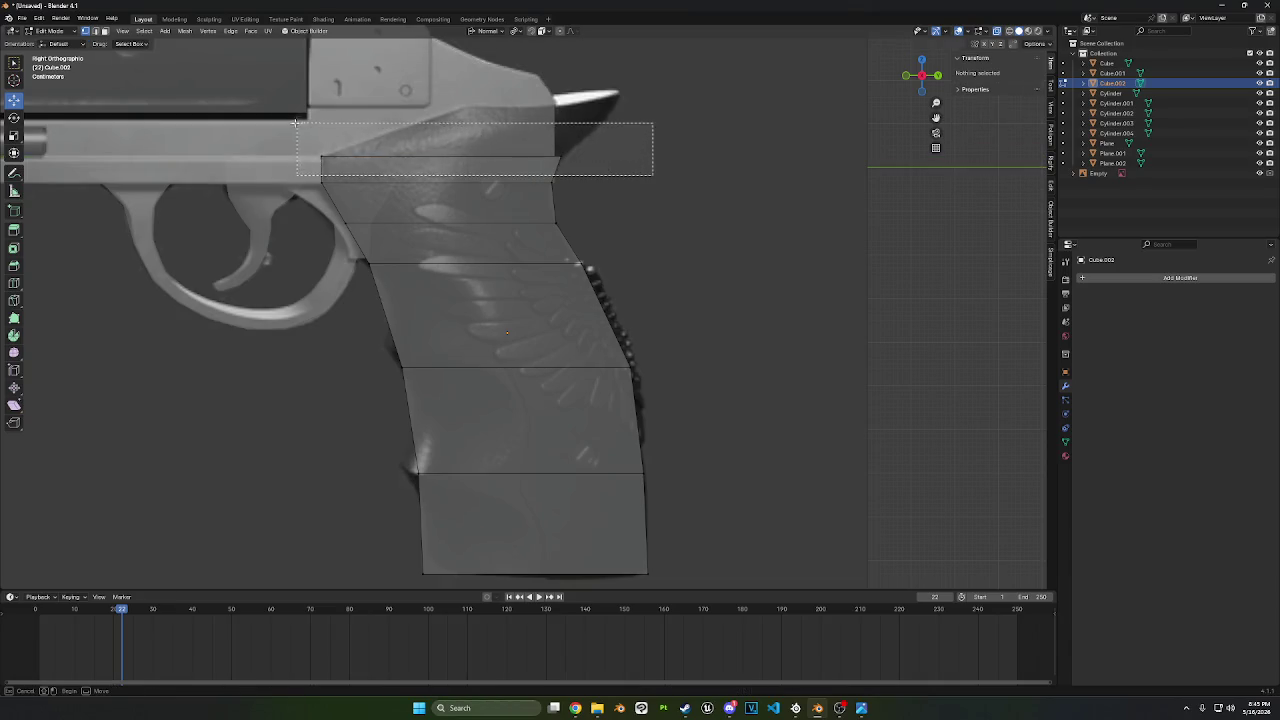
{"action": "left_click_drag", "start_coordinate": [390, 152], "coordinate": [390, 128]}
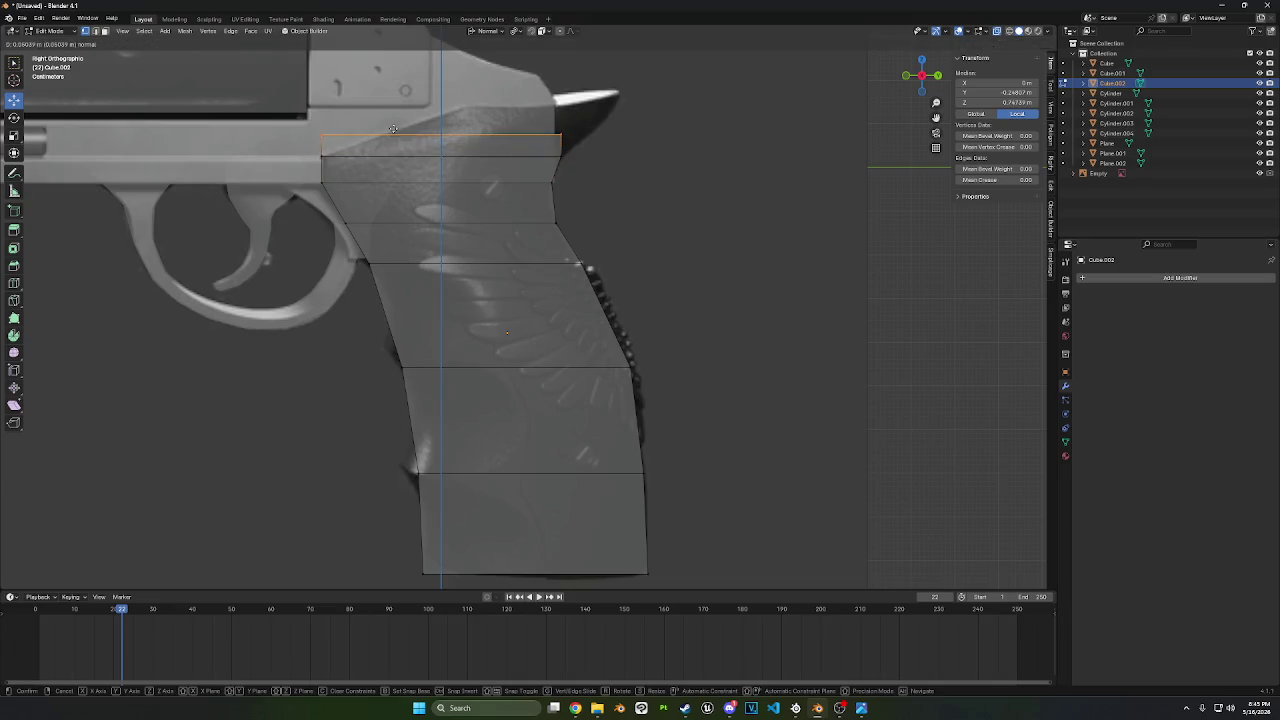
{"action": "left_click", "coordinate": [538, 117]}
{"action": "key", "text": "g"}
{"action": "key", "text": "y"}
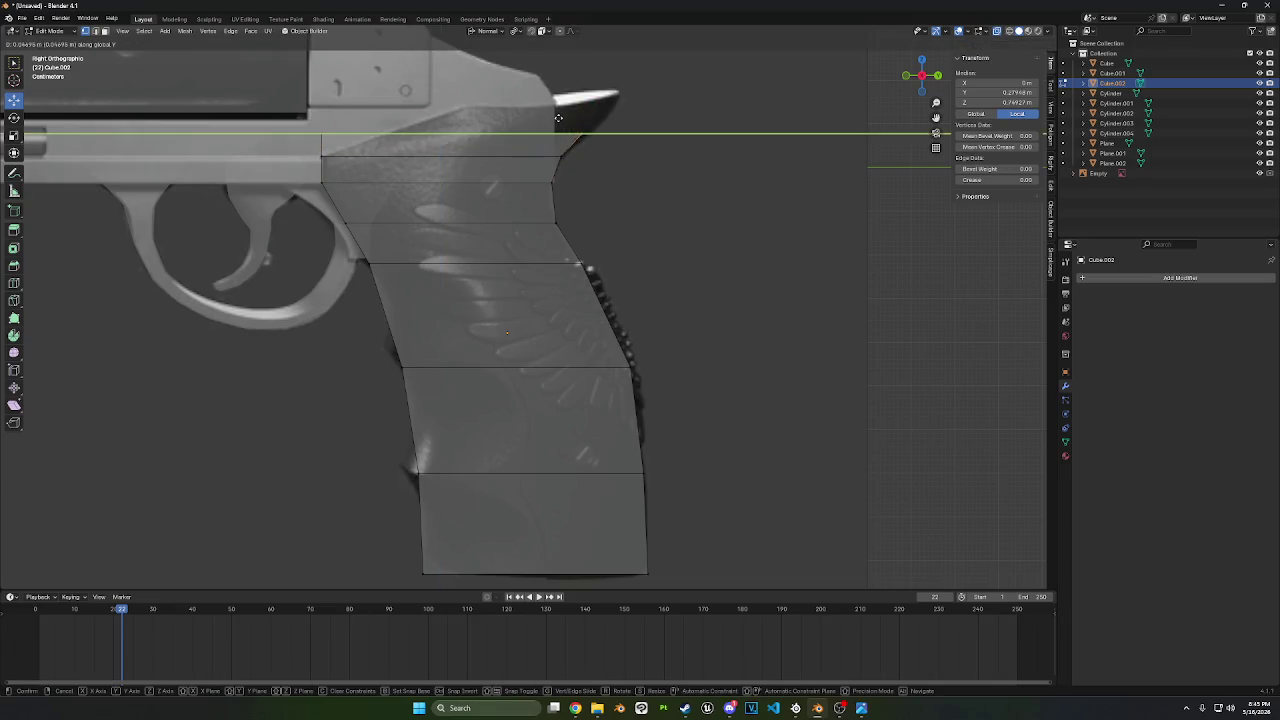
{"action": "left_click", "coordinate": [566, 118]}
- Move the top vertex to form the peak and place the rear vertex at the spur's base
{"action": "key", "text": "g"}
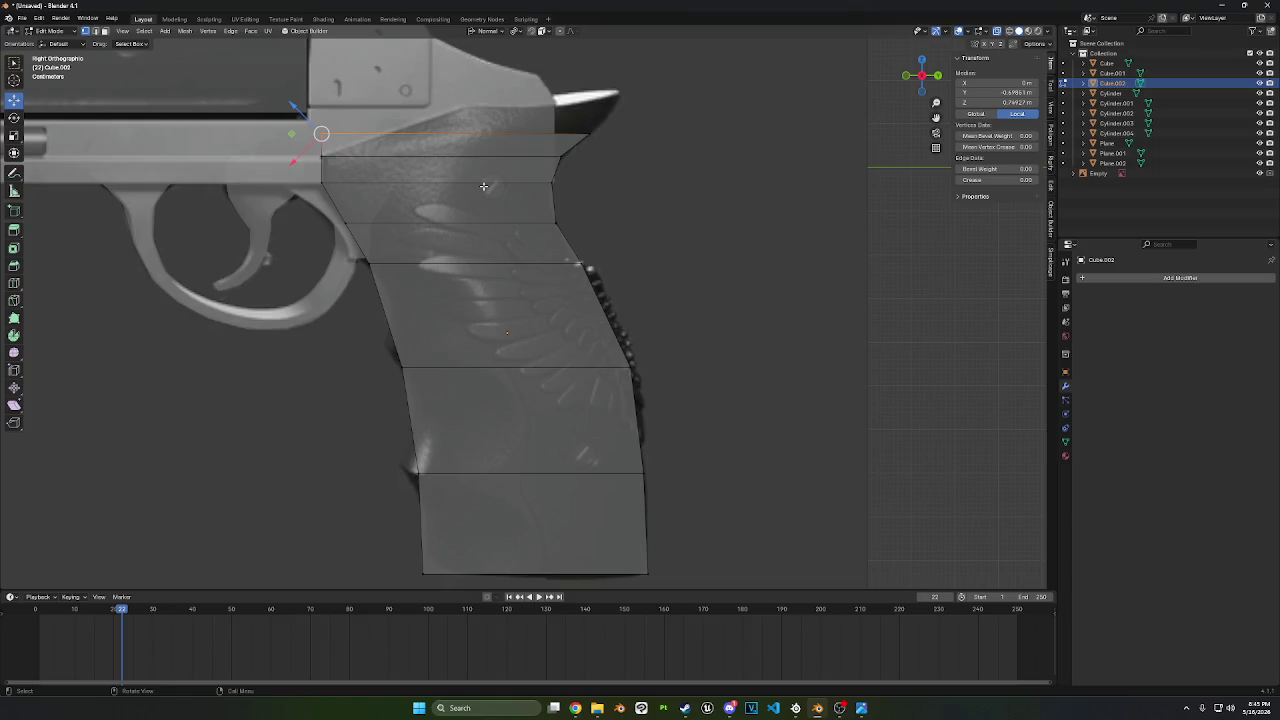
{"action": "left_click", "coordinate": [626, 160]}
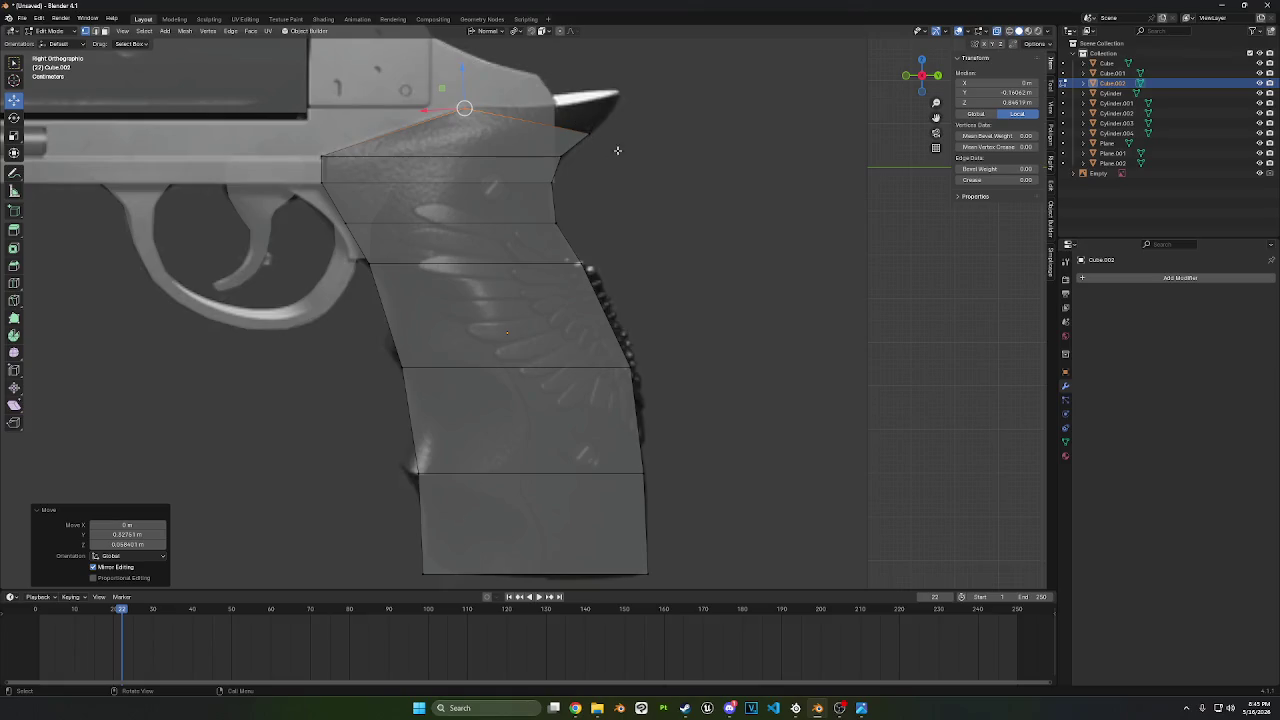
{"action": "left_click", "coordinate": [592, 127], "text": "shift"}
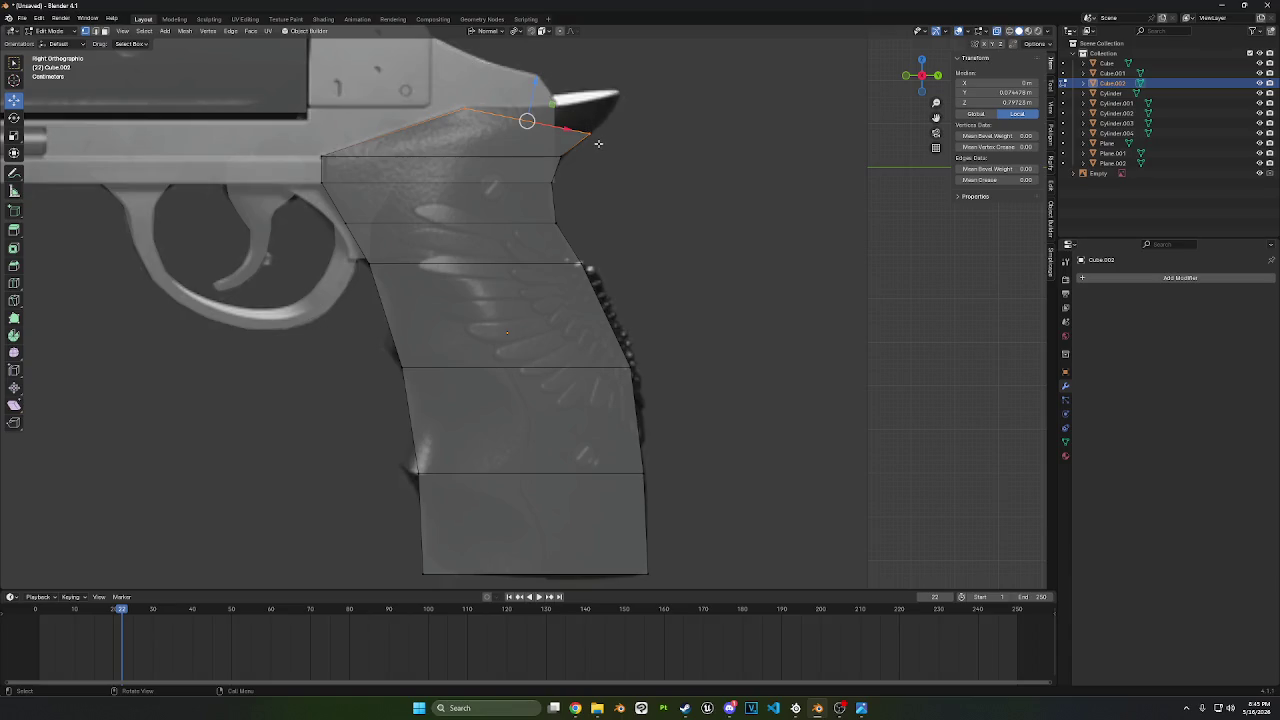
{"action": "left_click", "coordinate": [592, 128]}
{"action": "key", "text": "g"}
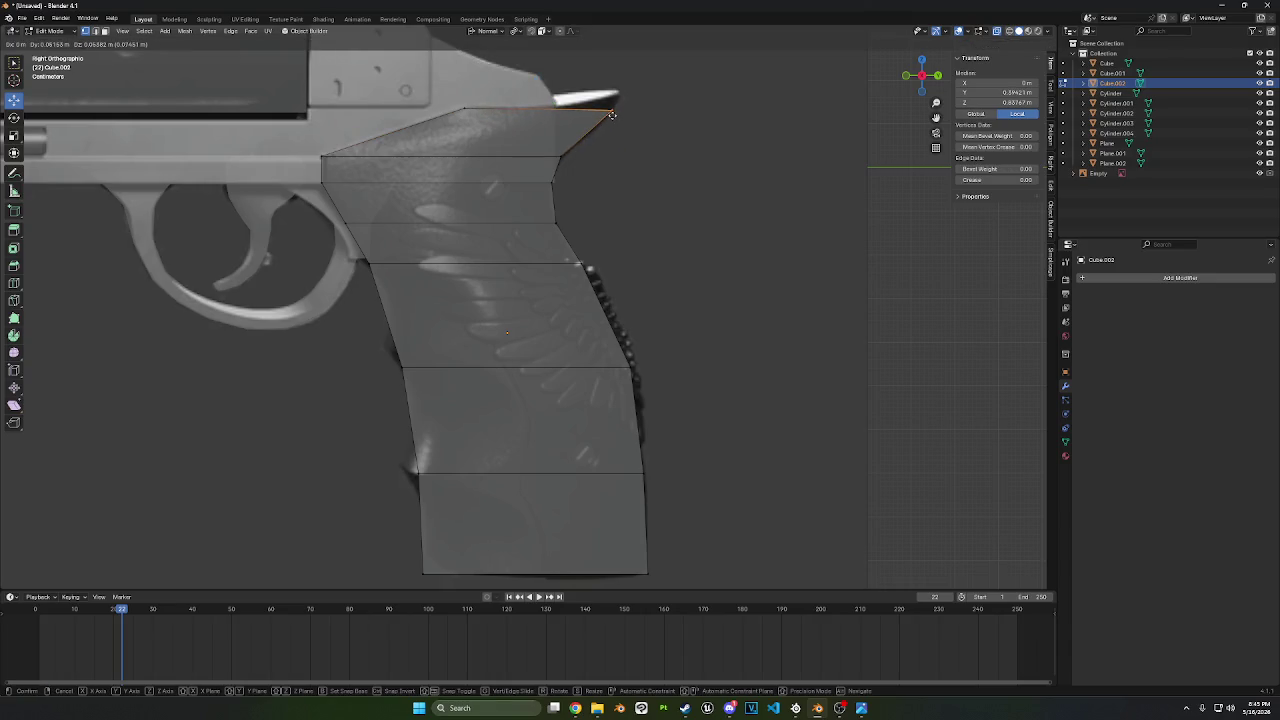
{"action": "left_click", "coordinate": [612, 115]}
{"action": "left_click", "coordinate": [678, 201]}
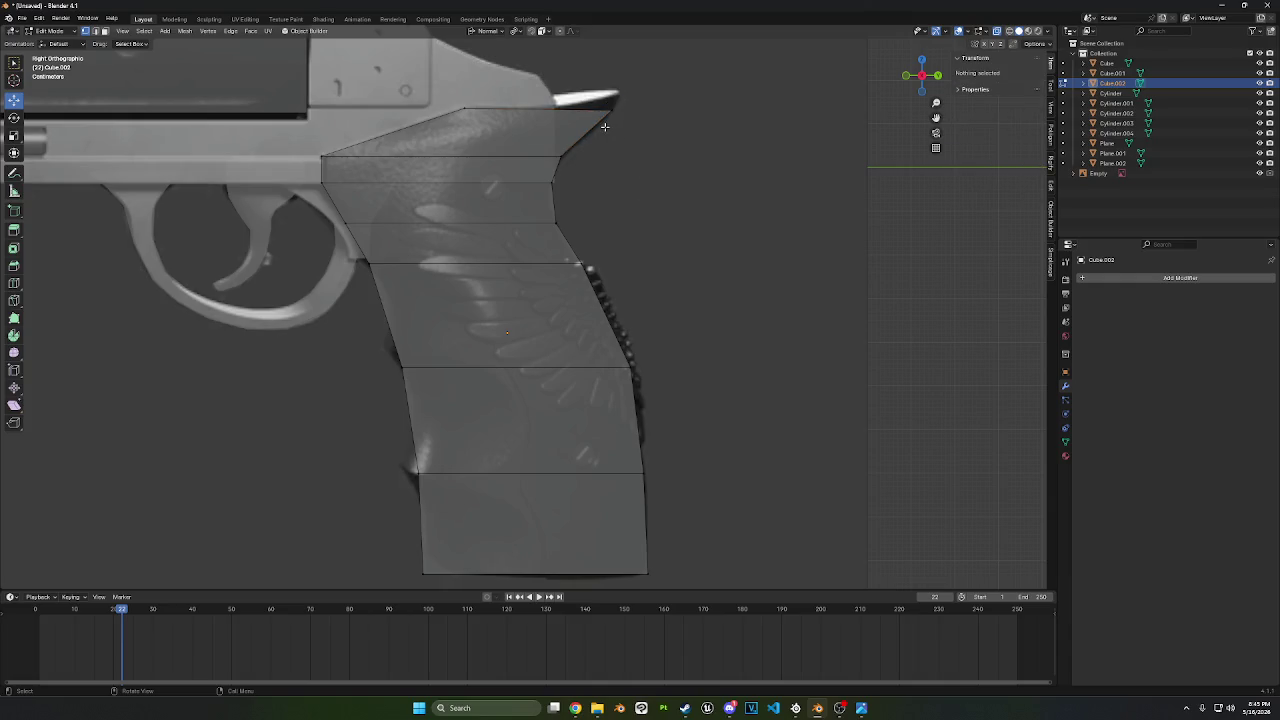
- Select the grip's top edge and raise it along Z
{"action": "left_click", "coordinate": [534, 106]}
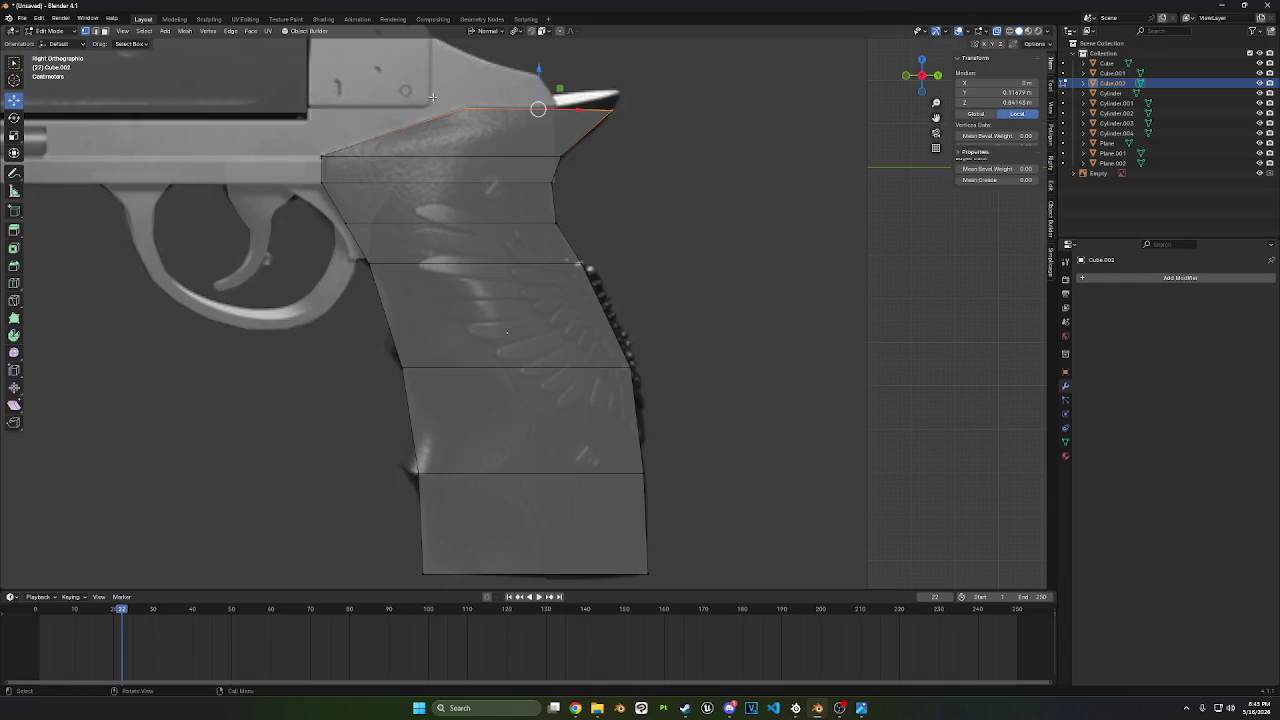
{"action": "key", "text": "r"}
{"action": "right_click", "coordinate": [683, 131]}
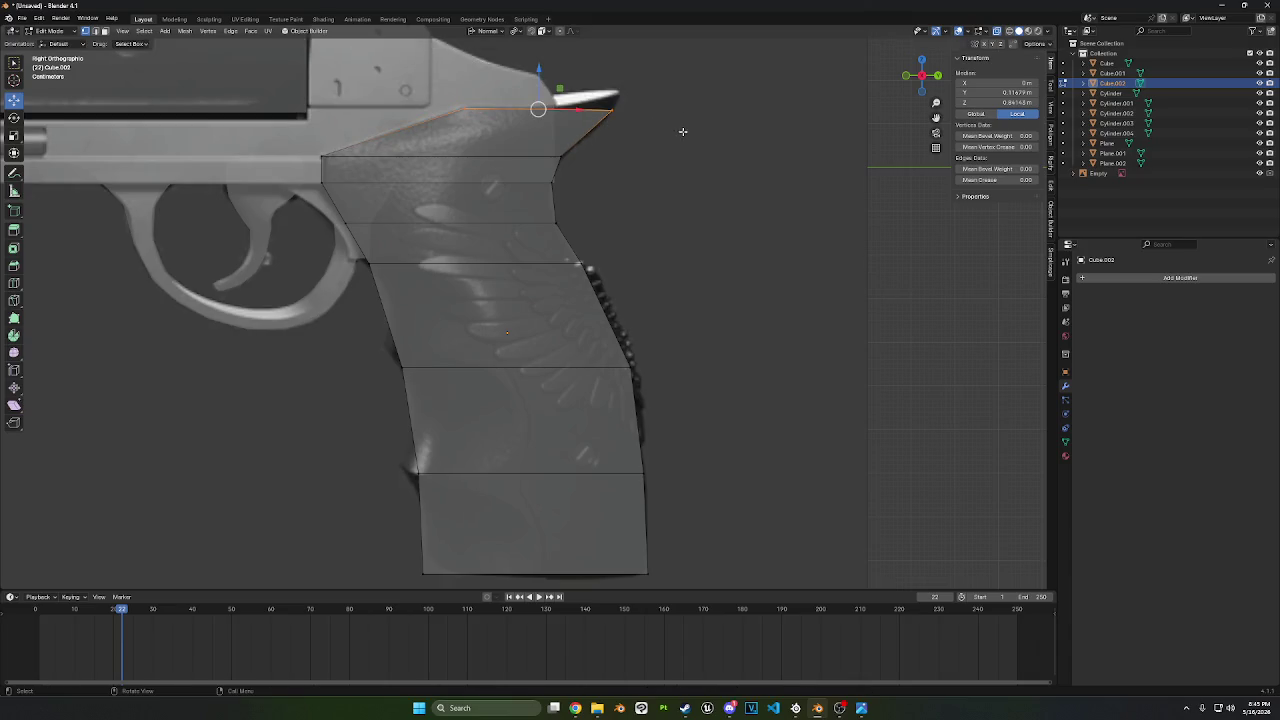
{"action": "left_click", "coordinate": [614, 107]}
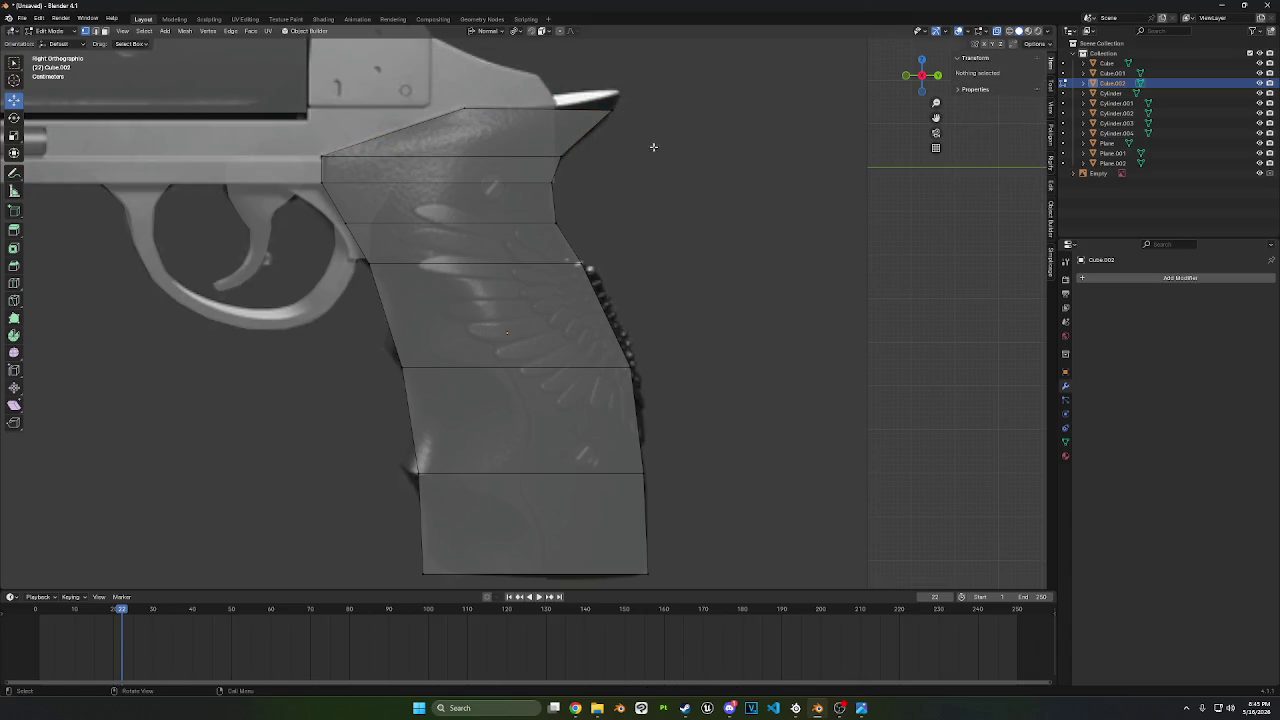
{"action": "left_click", "coordinate": [610, 108]}
{"action": "key", "text": "g"}
{"action": "key", "text": "z"}
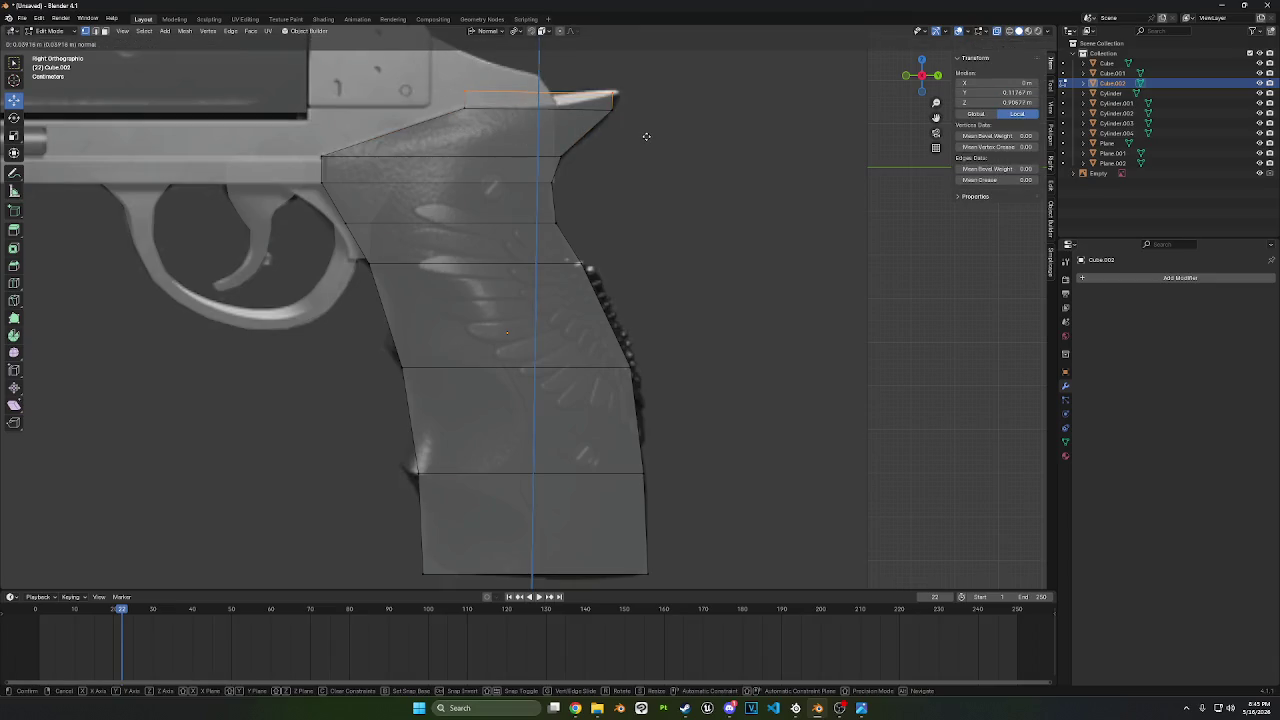
{"action": "left_click", "coordinate": [646, 136]}
- Fine-tune the top edge's height along global Z to line up with the reference tip
{"action": "key", "text": "g"}
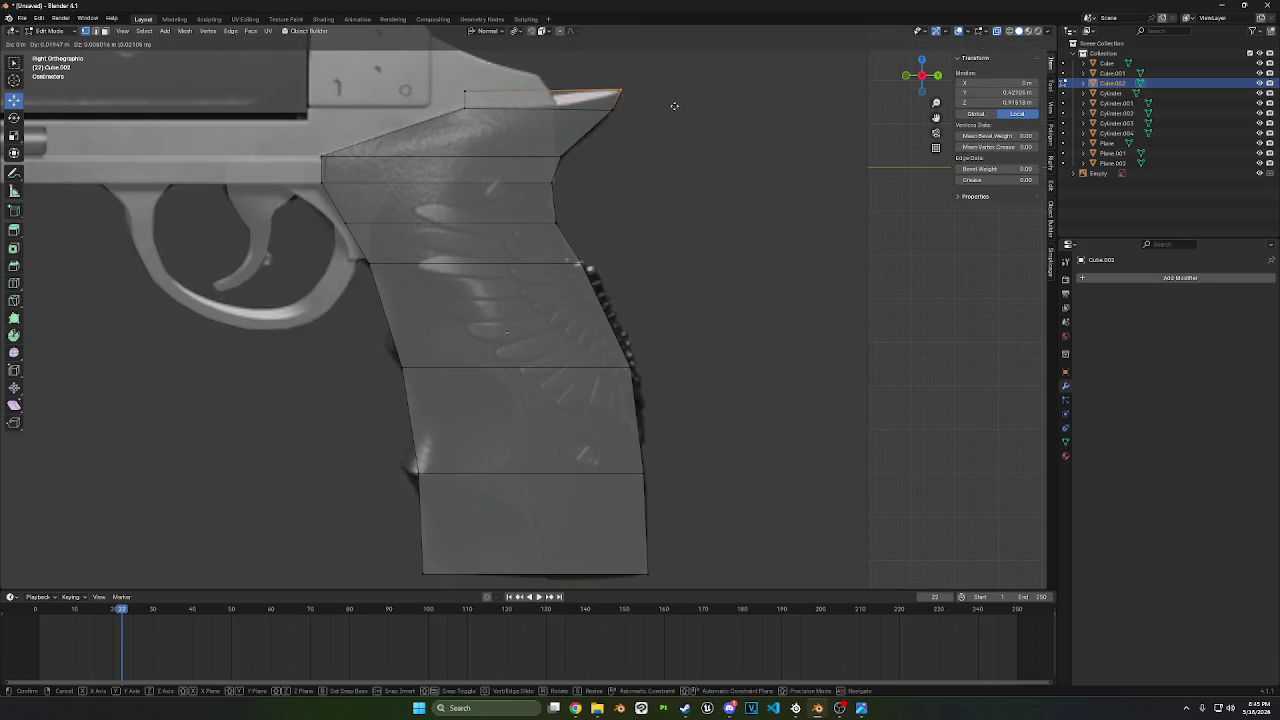
{"action": "left_click", "coordinate": [447, 90]}
{"action": "key", "text": "g"}
{"action": "key", "text": "z"}
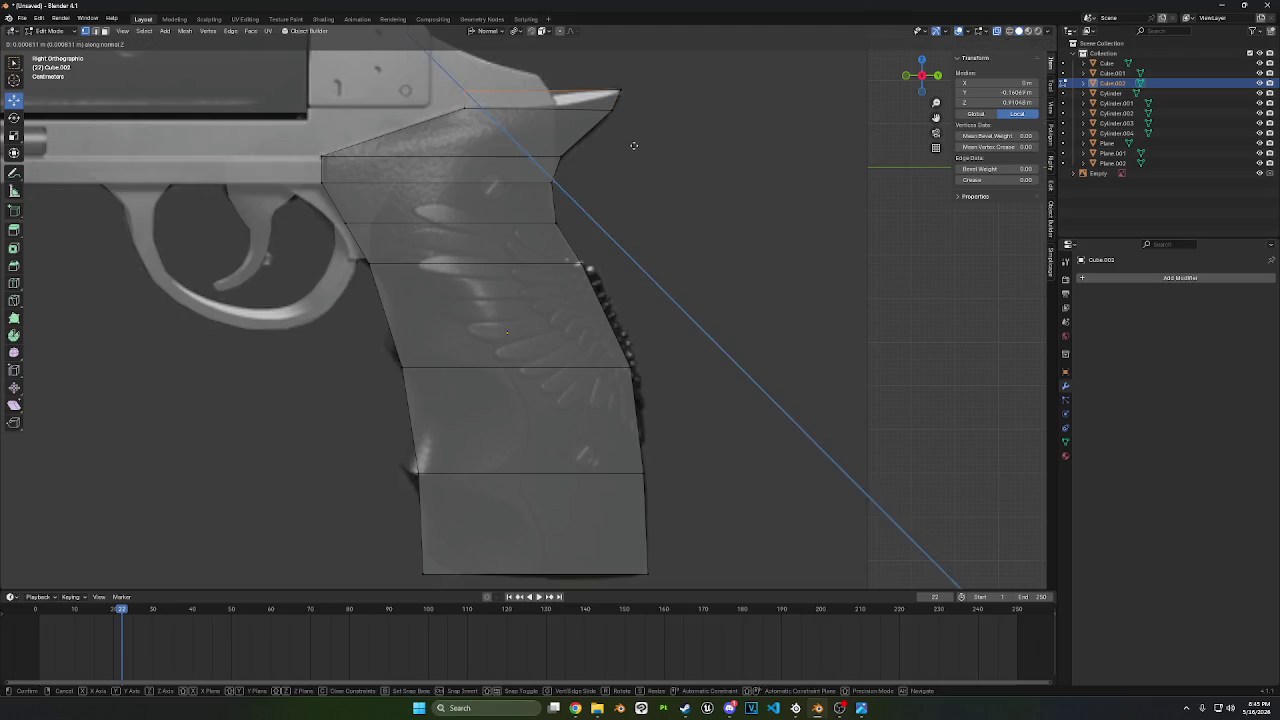
{"action": "key", "text": "z"}
{"action": "left_click", "coordinate": [644, 290]}
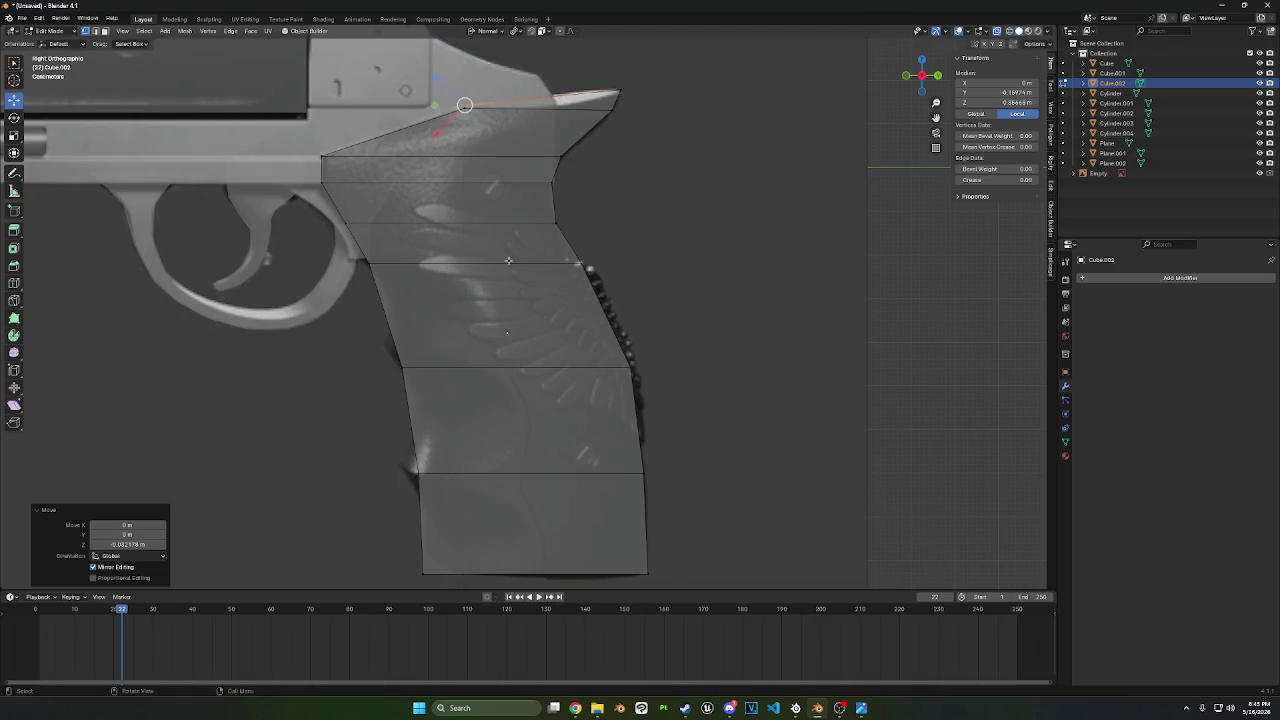
{"action": "mouse_move", "coordinate": [644, 290]}
{"action": "middle_mouse_down"}
{"action": "mouse_move", "coordinate": [669, 263]}
{"action": "mouse_move", "coordinate": [585, 249]}
{"action": "middle_mouse_up"}
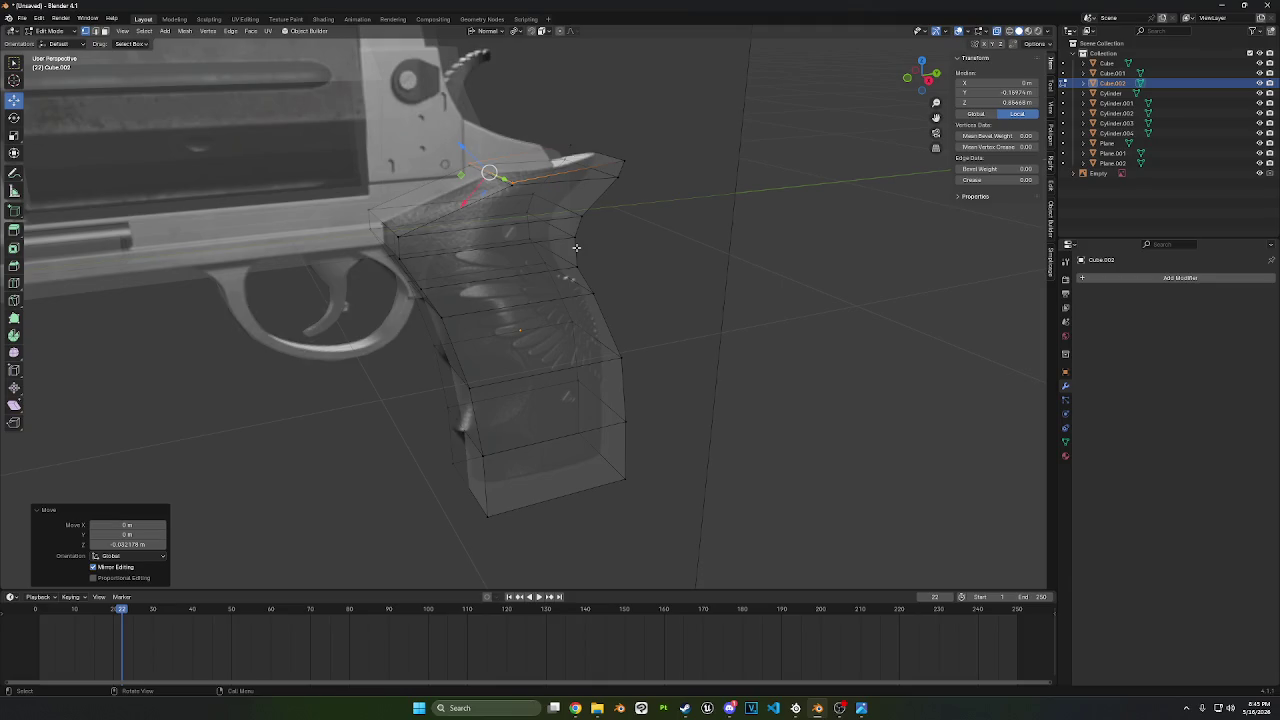
- Add a lengthwise loop cut around the grip and scale it to 1.132 along Y
{"action": "middle_click_drag", "start_coordinate": [527, 229], "coordinate": [556, 228]}
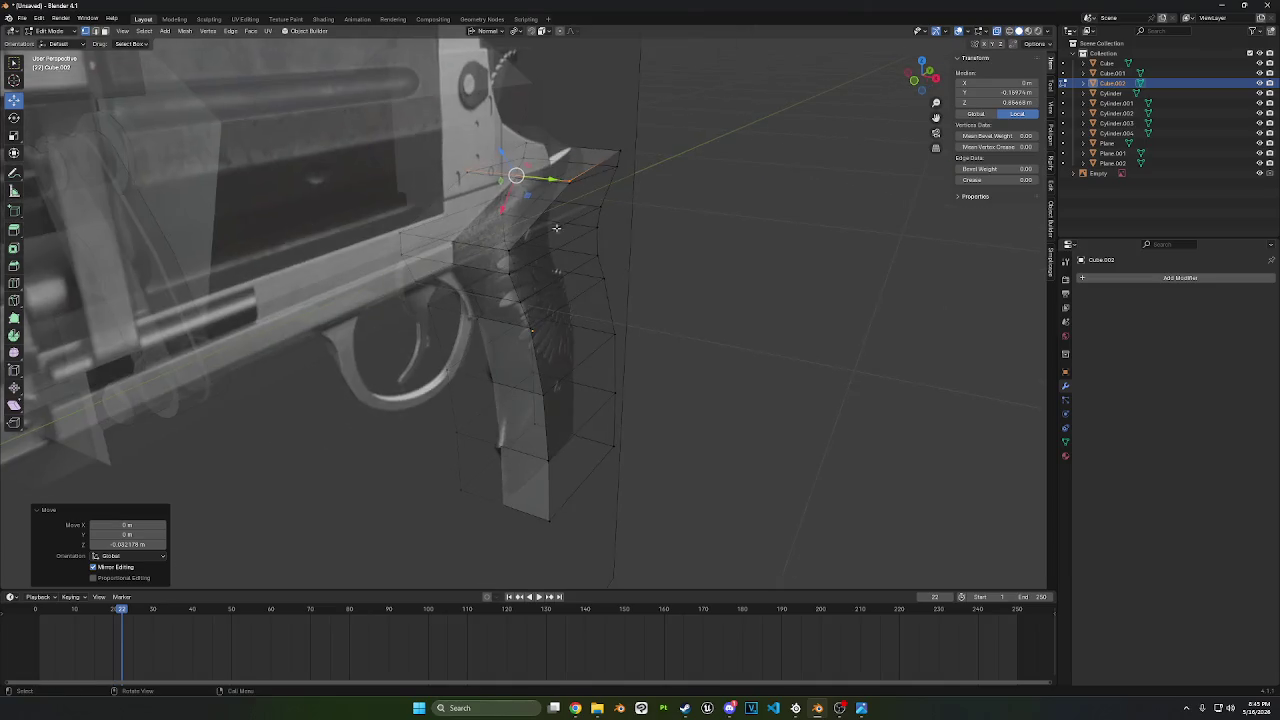
{"action": "left_click", "coordinate": [14, 285]}
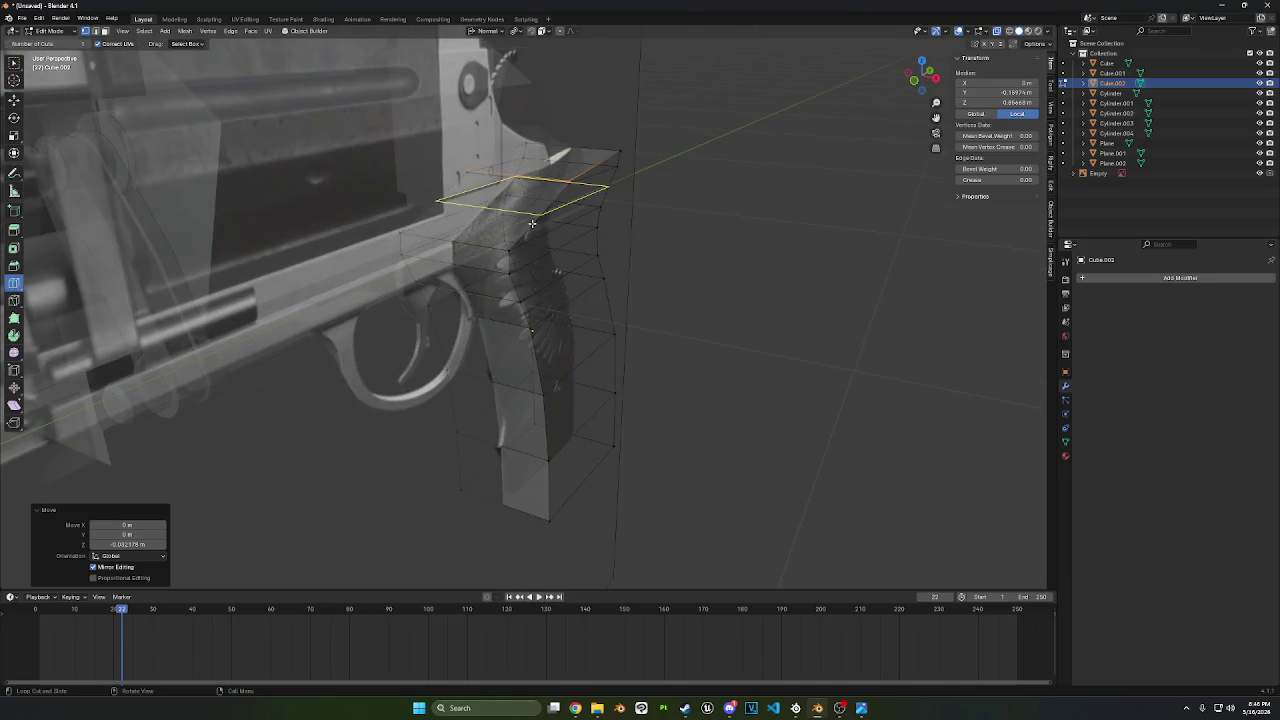
{"action": "left_click", "coordinate": [535, 200]}
{"action": "middle_click_drag", "start_coordinate": [808, 268], "coordinate": [733, 261]}
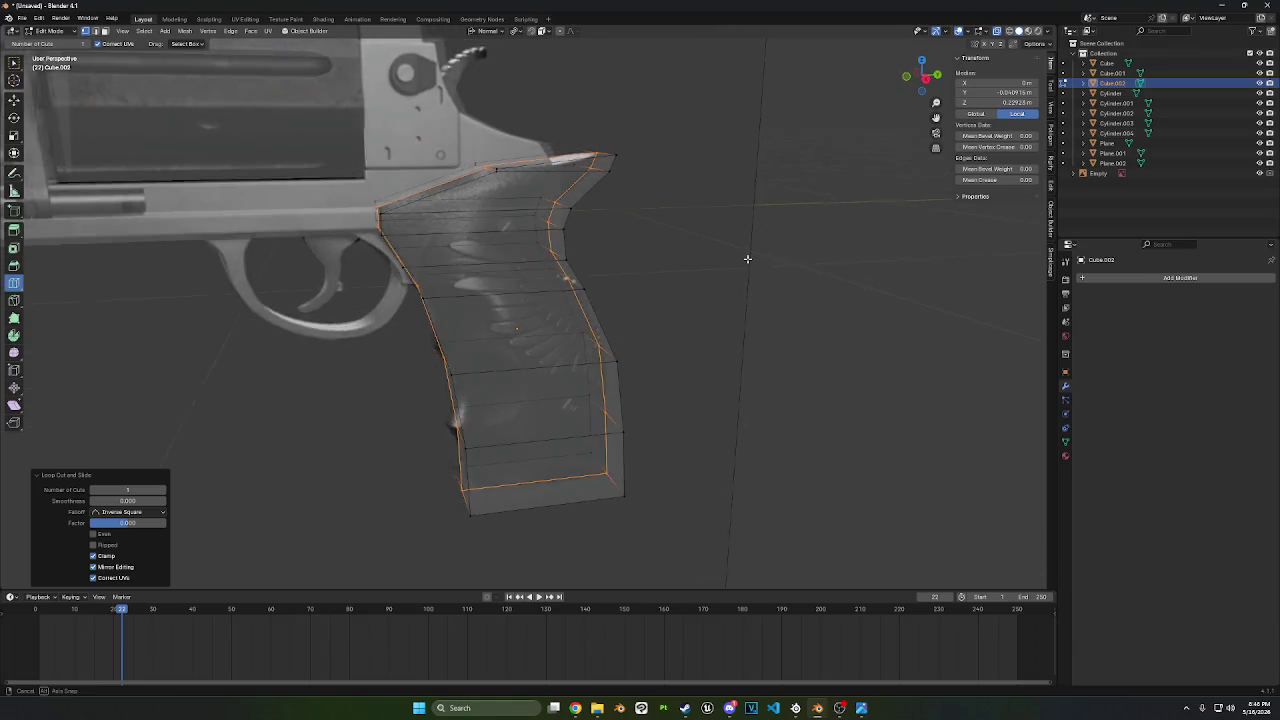
{"action": "left_click", "coordinate": [936, 76]}
{"action": "key", "text": "s"}
{"action": "key", "text": "x"}
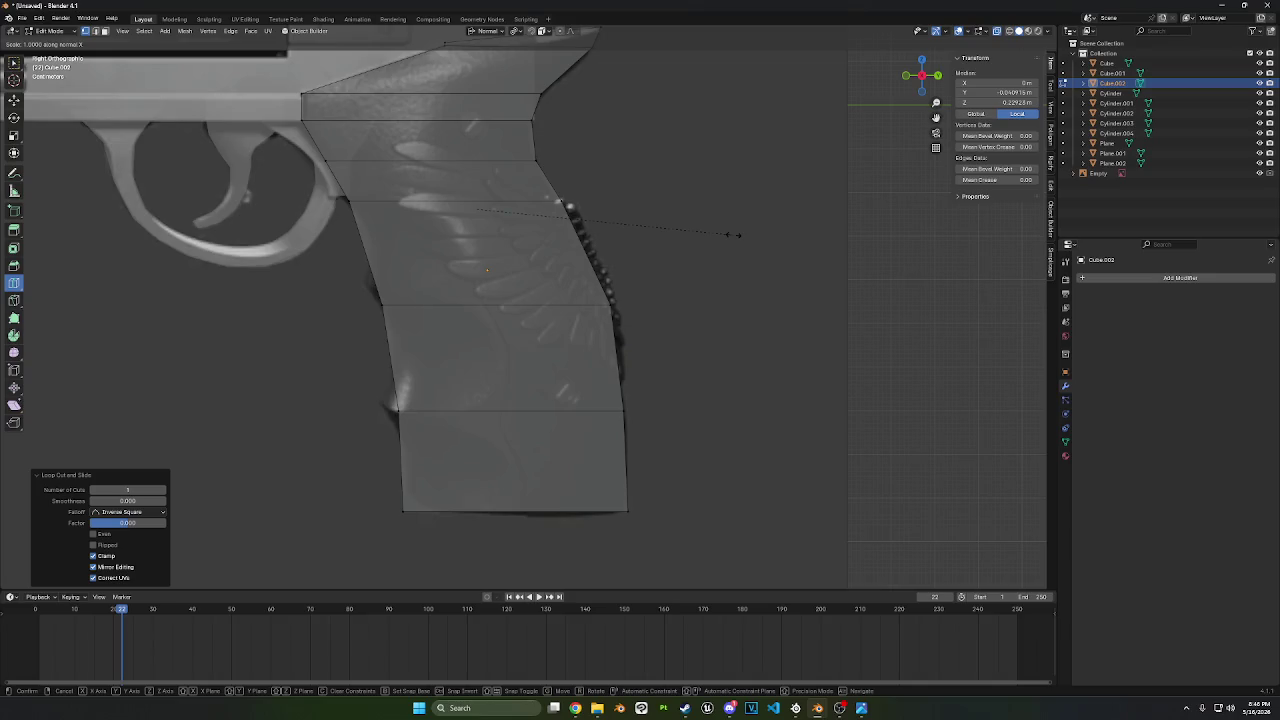
{"action": "key", "text": "y"}
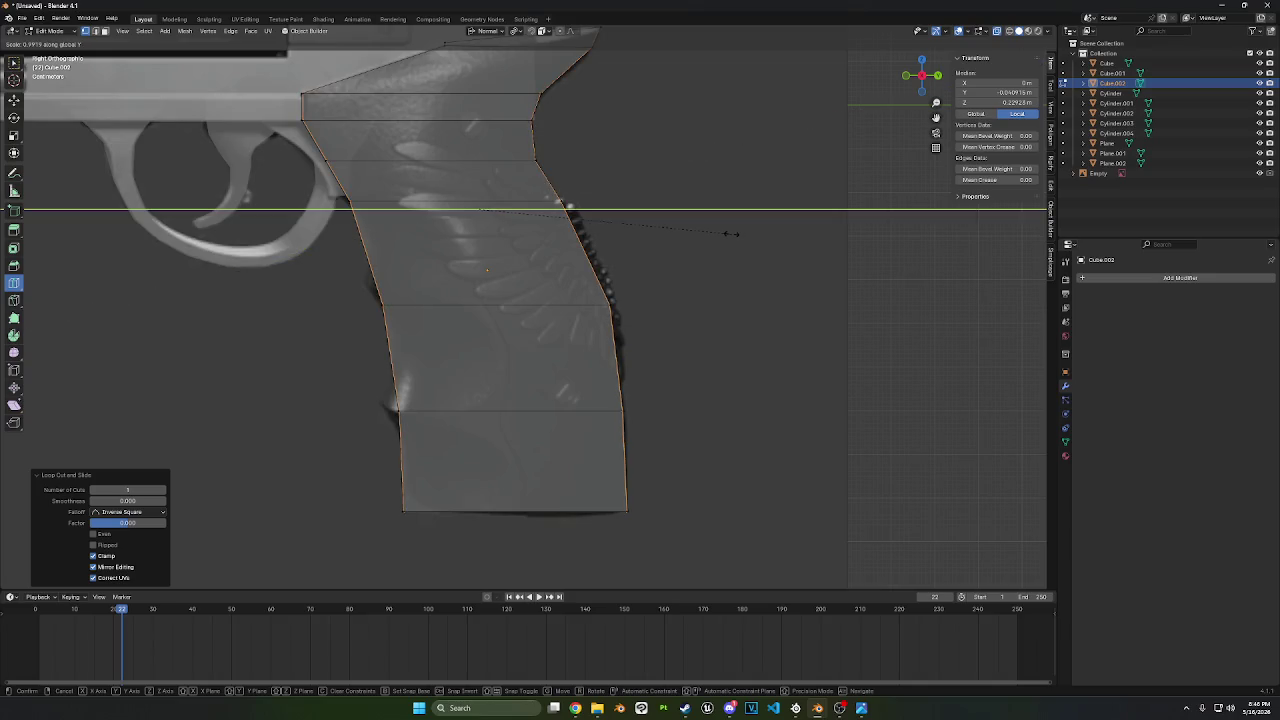
{"action": "left_click", "coordinate": [766, 229]}
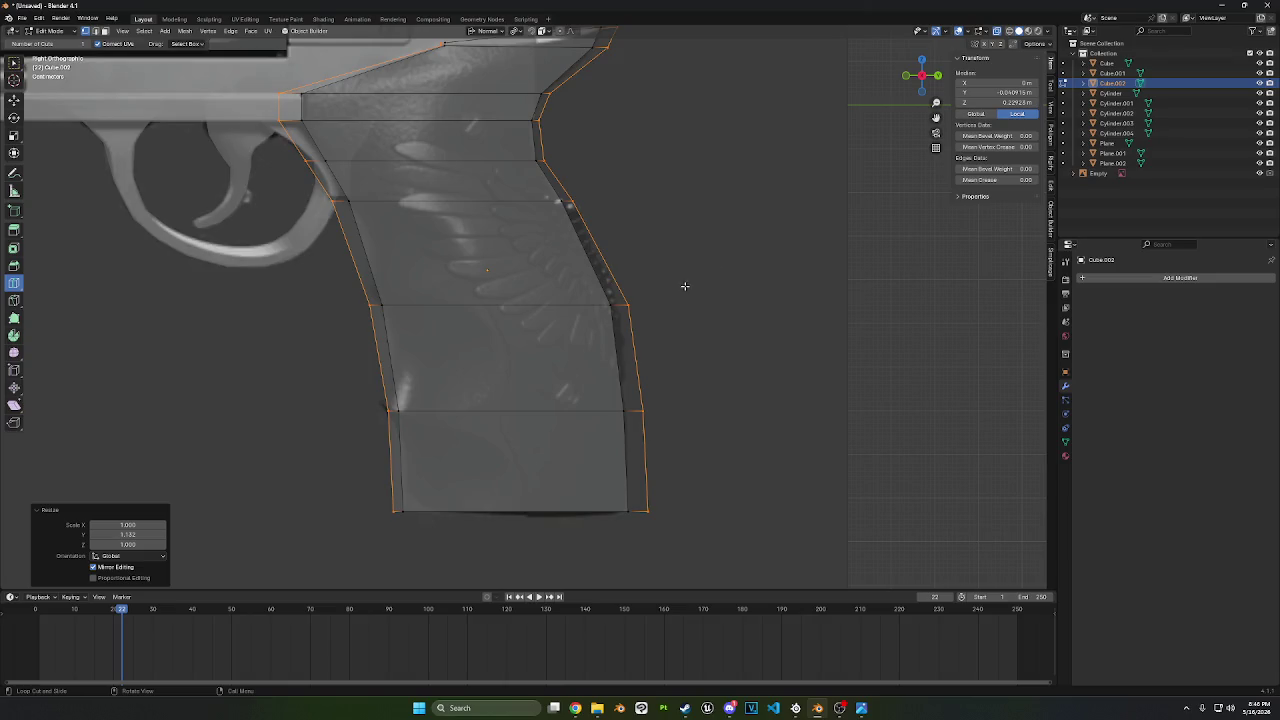
{"action": "mouse_move", "coordinate": [686, 286]}
{"action": "middle_mouse_down"}
{"action": "mouse_move", "coordinate": [617, 309]}
{"action": "mouse_move", "coordinate": [691, 340]}
{"action": "mouse_move", "coordinate": [843, 363]}
{"action": "middle_mouse_up"}
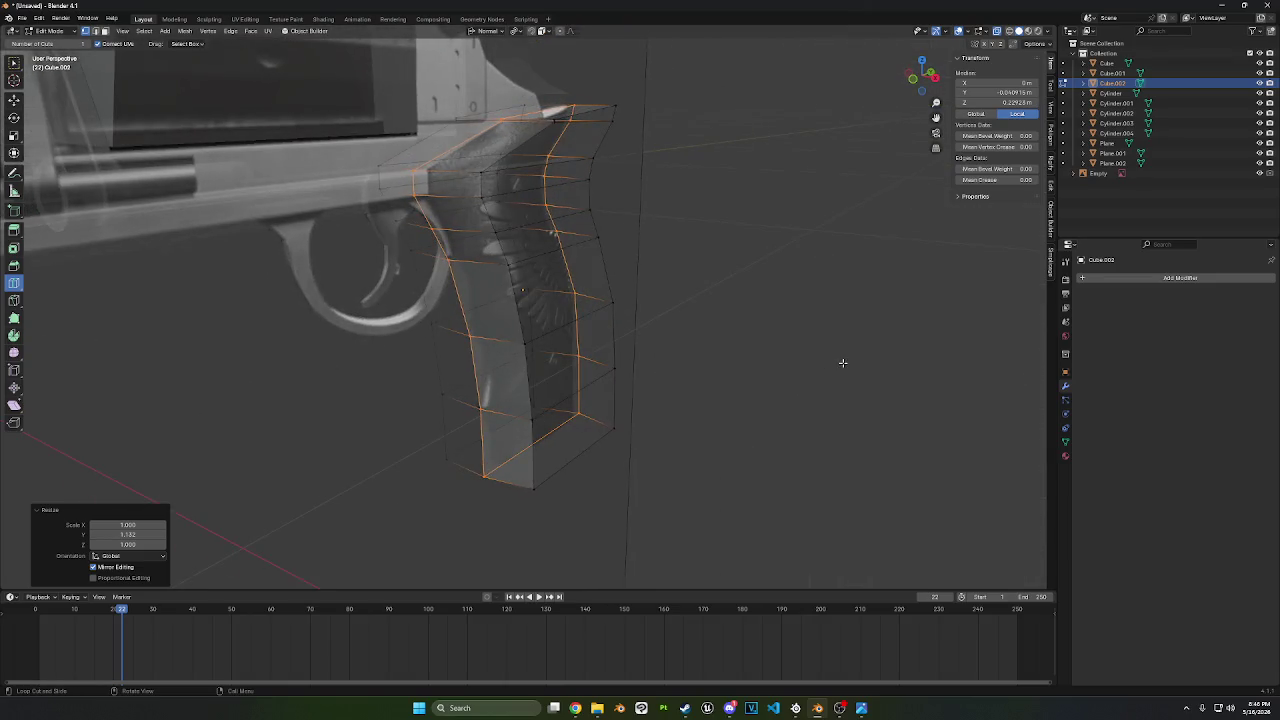
- Scale the entire grip mesh to 0.782 along X for a slimmer profile
{"action": "key", "text": "a"}
{"action": "key", "text": "s"}
{"action": "key", "text": "x"}
{"action": "left_click", "coordinate": [780, 306]}
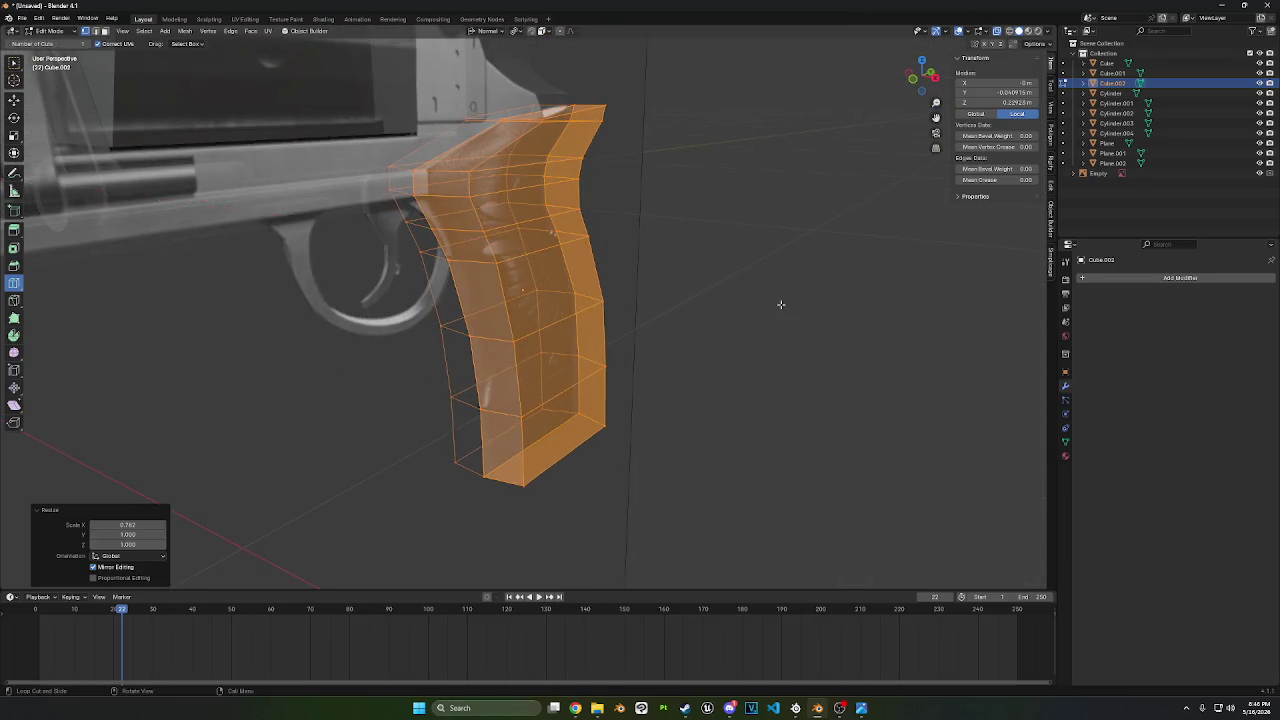
{"action": "middle_click_drag", "start_coordinate": [780, 306], "coordinate": [717, 289]}
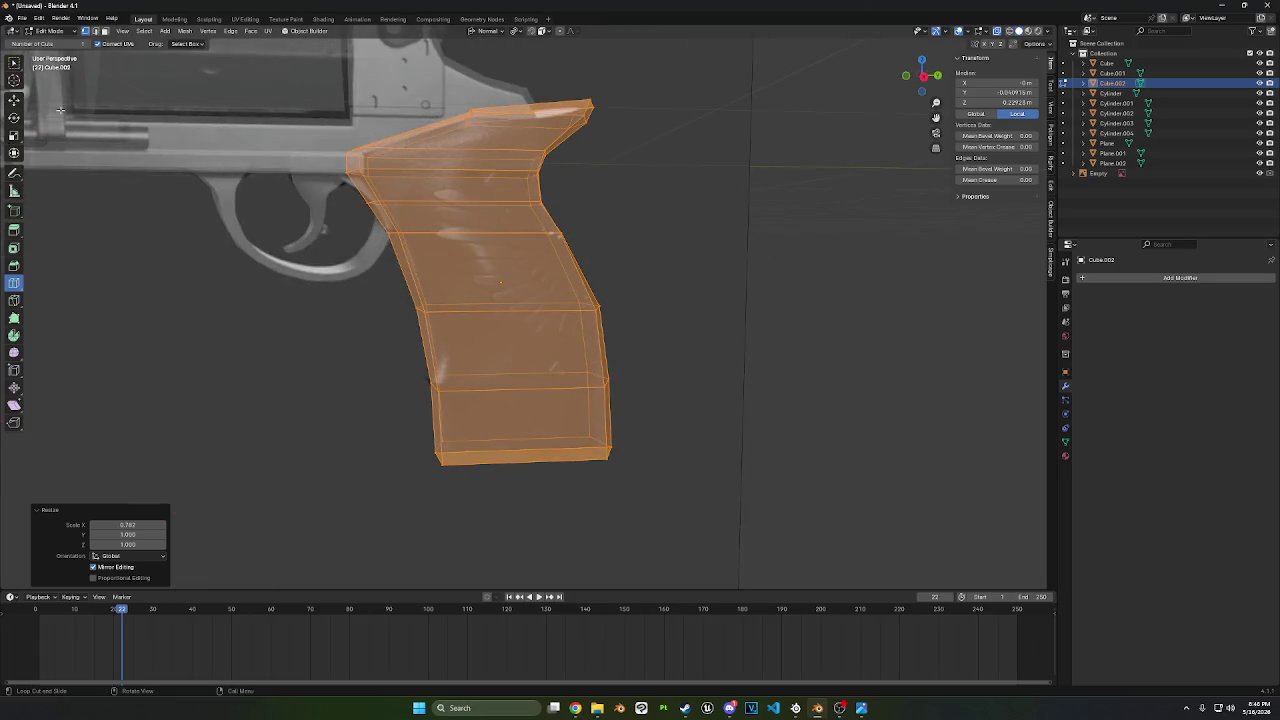
{"action": "mouse_move", "coordinate": [451, 197]}
{"action": "middle_mouse_down"}
{"action": "mouse_move", "coordinate": [478, 205]}
{"action": "mouse_move", "coordinate": [447, 208]}
{"action": "mouse_move", "coordinate": [443, 184]}
{"action": "mouse_move", "coordinate": [298, 119]}
{"action": "middle_mouse_up"}
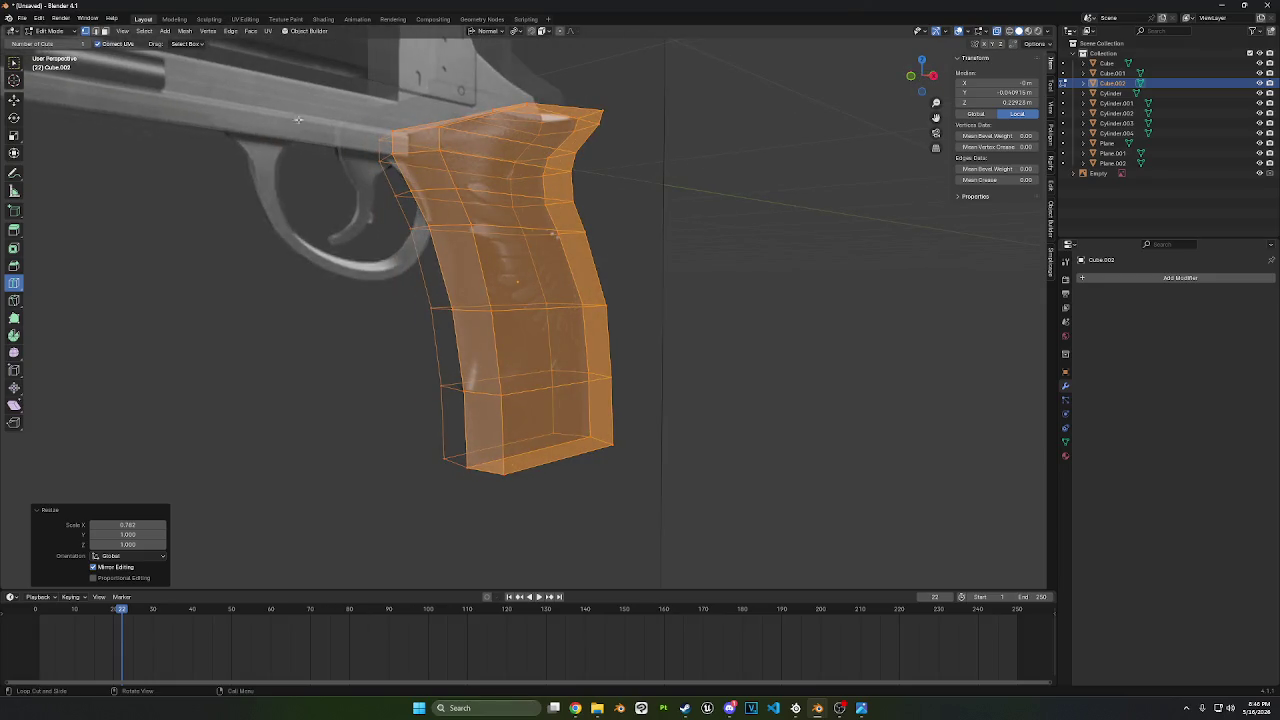
- In edge select mode, select shortest-path edge runs along the grip's front and back edges
{"action": "left_click", "coordinate": [103, 31]}
{"action": "left_click", "coordinate": [14, 100]}
{"action": "key", "text": "alt+a"}
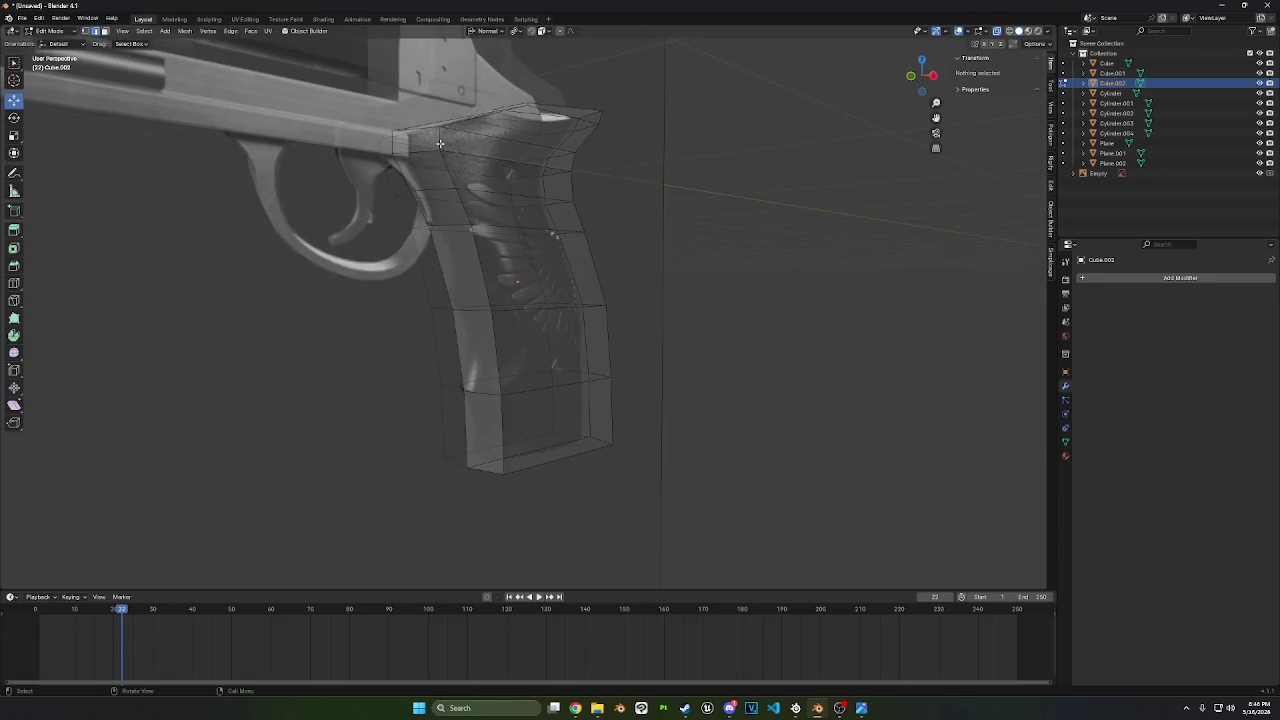
{"action": "left_click", "coordinate": [440, 143]}
{"action": "left_click", "coordinate": [510, 440], "text": "ctrl"}
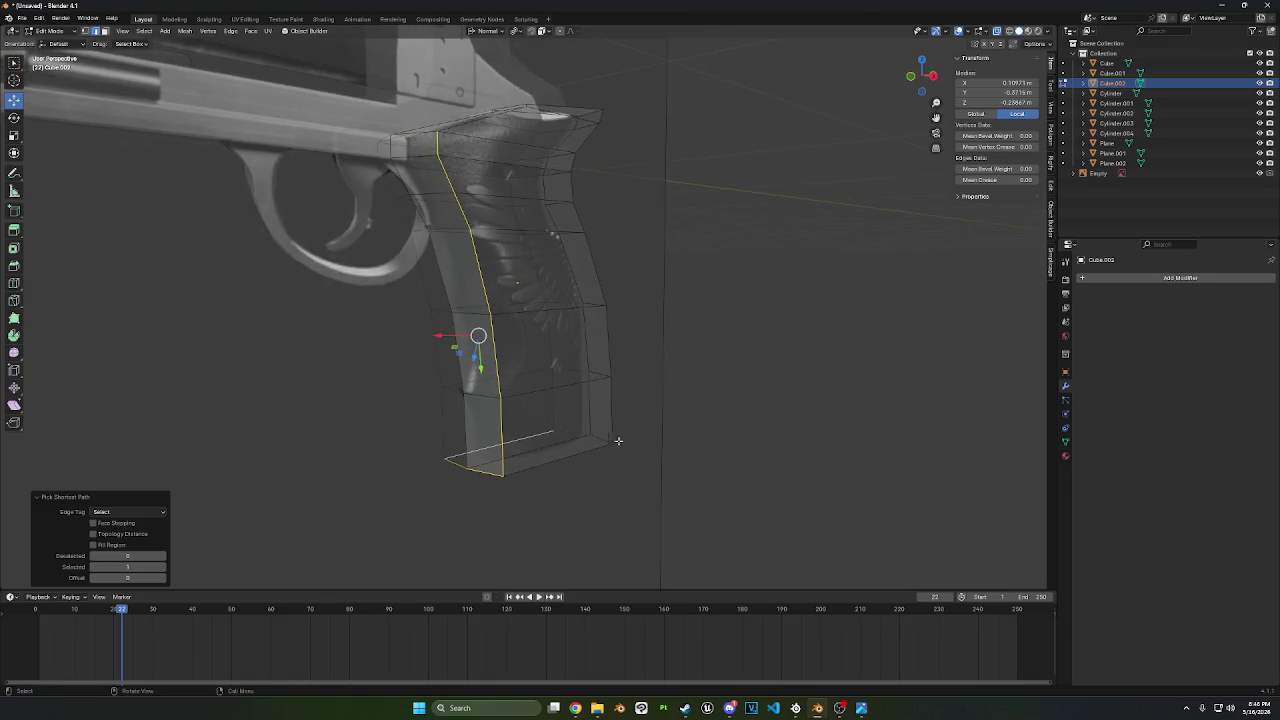
{"action": "left_click", "coordinate": [499, 432]}
{"action": "left_click", "coordinate": [440, 143], "text": "ctrl"}
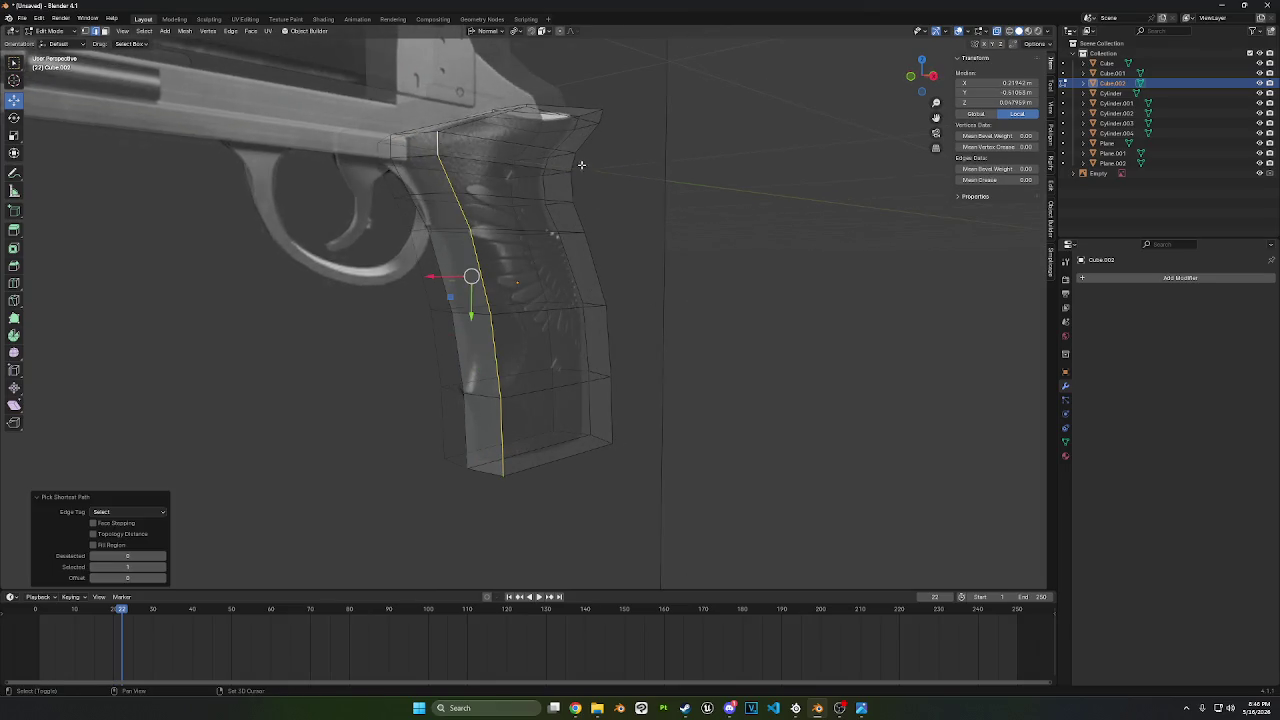
{"action": "middle_click_drag", "start_coordinate": [581, 164], "coordinate": [563, 107]}
{"action": "left_click", "coordinate": [572, 116], "text": "shift"}
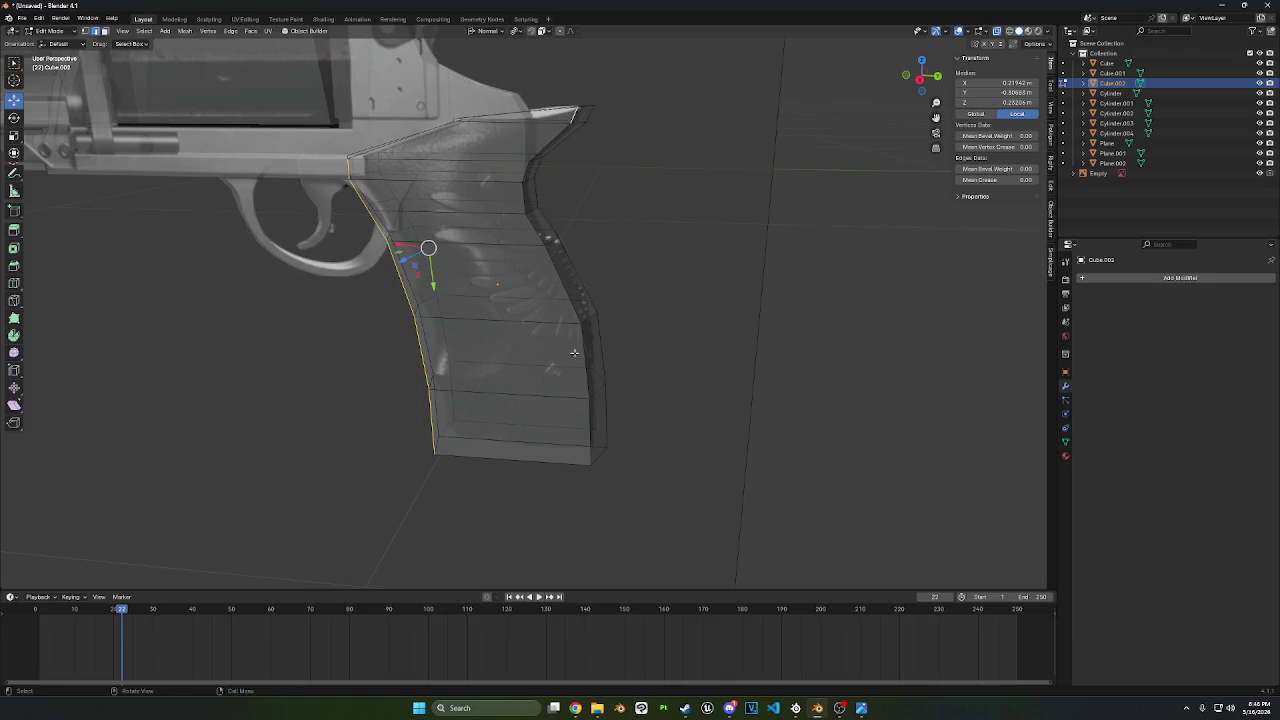
{"action": "left_click", "coordinate": [592, 440], "text": "ctrl"}
- Try axis-constrained transforms of the selected edges in right side view, cancelling each one
{"action": "key", "text": "g"}
{"action": "key", "text": "x"}
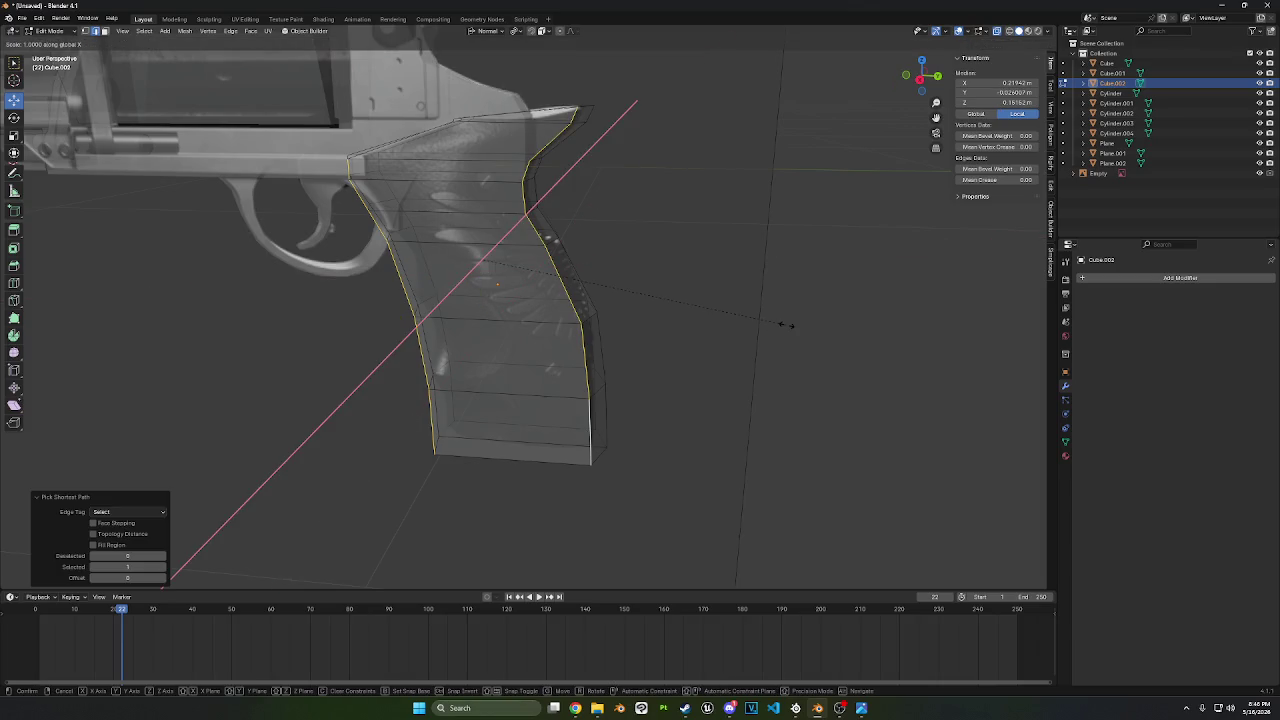
{"action": "key", "text": "y"}
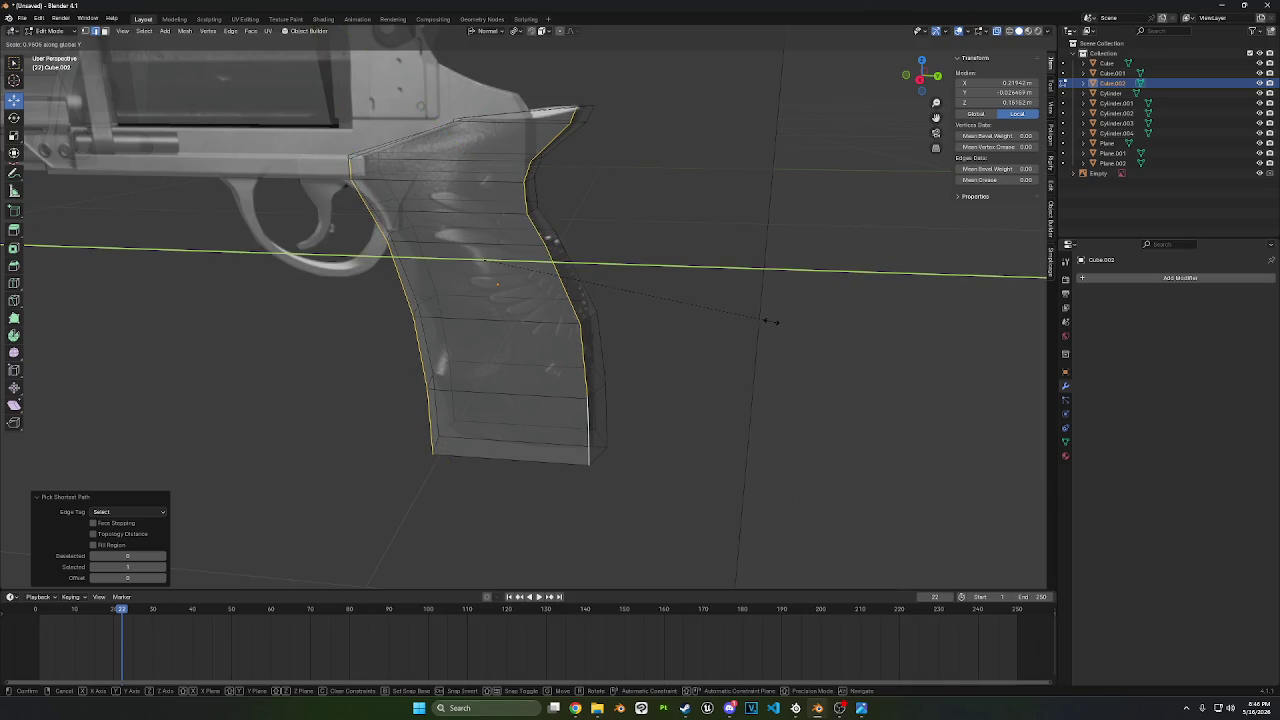
{"action": "key", "text": "Escape"}
{"action": "left_click", "coordinate": [937, 76]}
{"action": "key", "text": "s"}
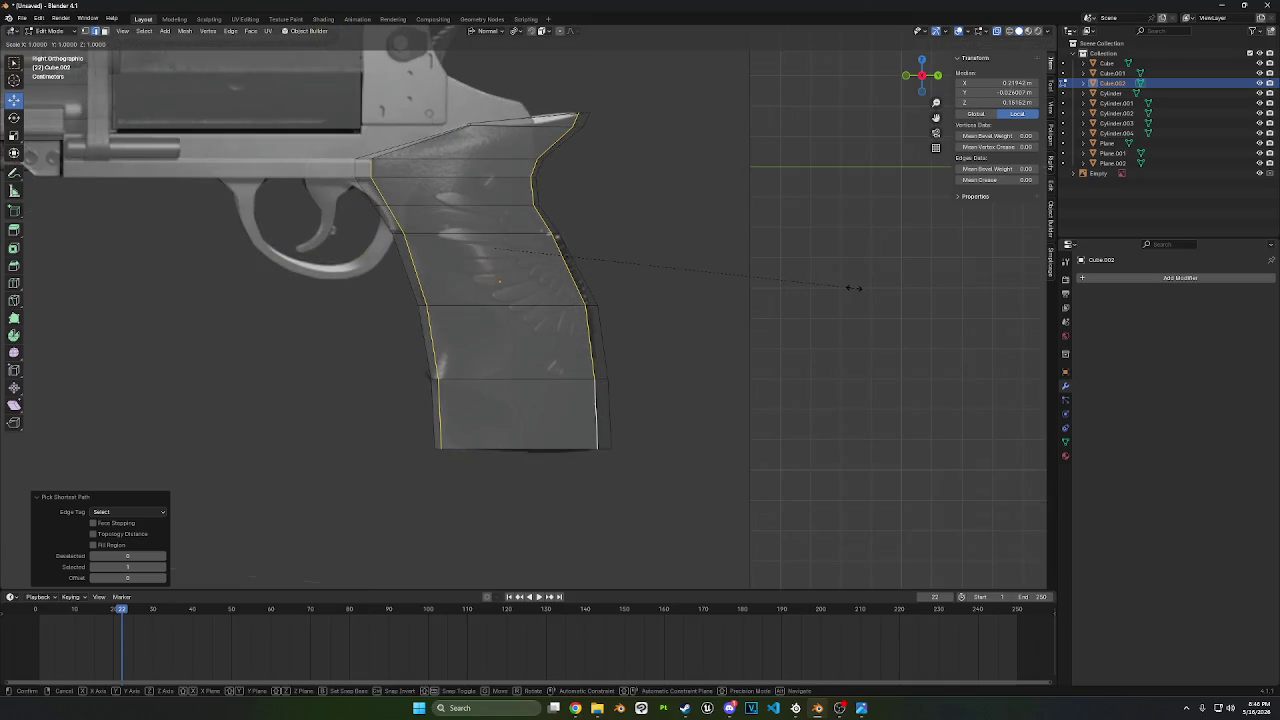
{"action": "key", "text": "Escape"}
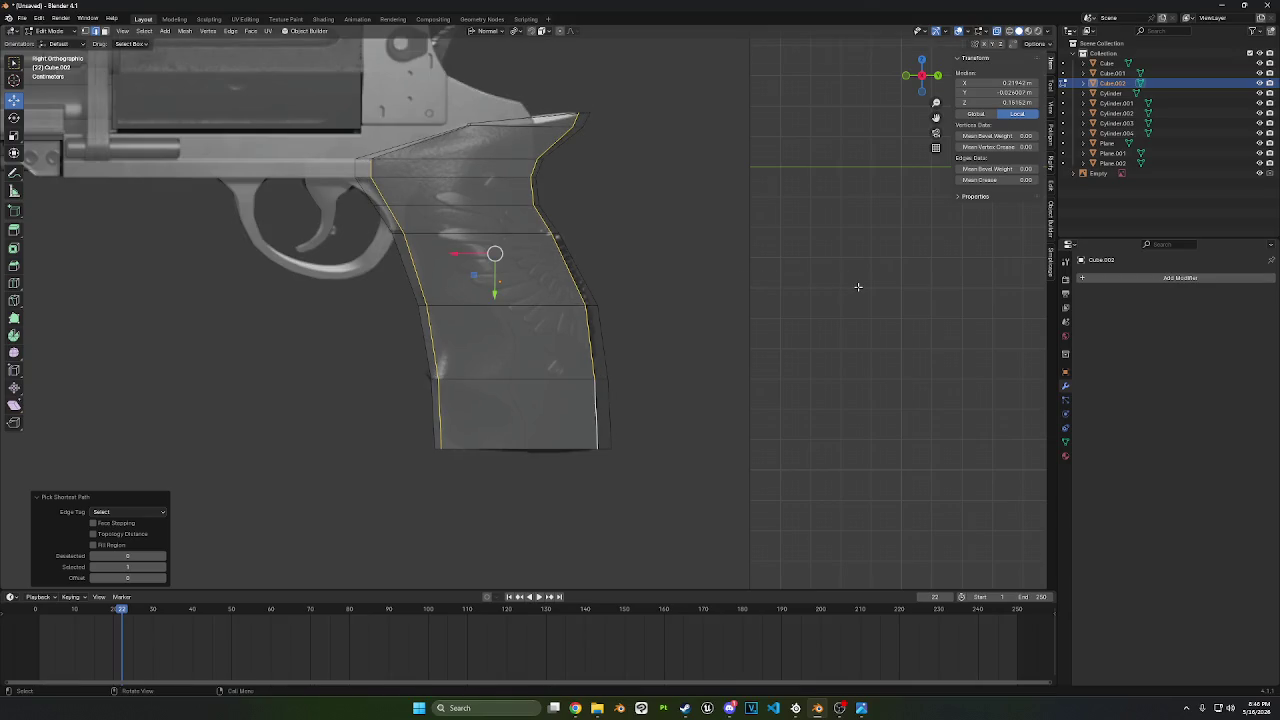
{"action": "key", "text": "s"}
{"action": "key", "text": "y"}
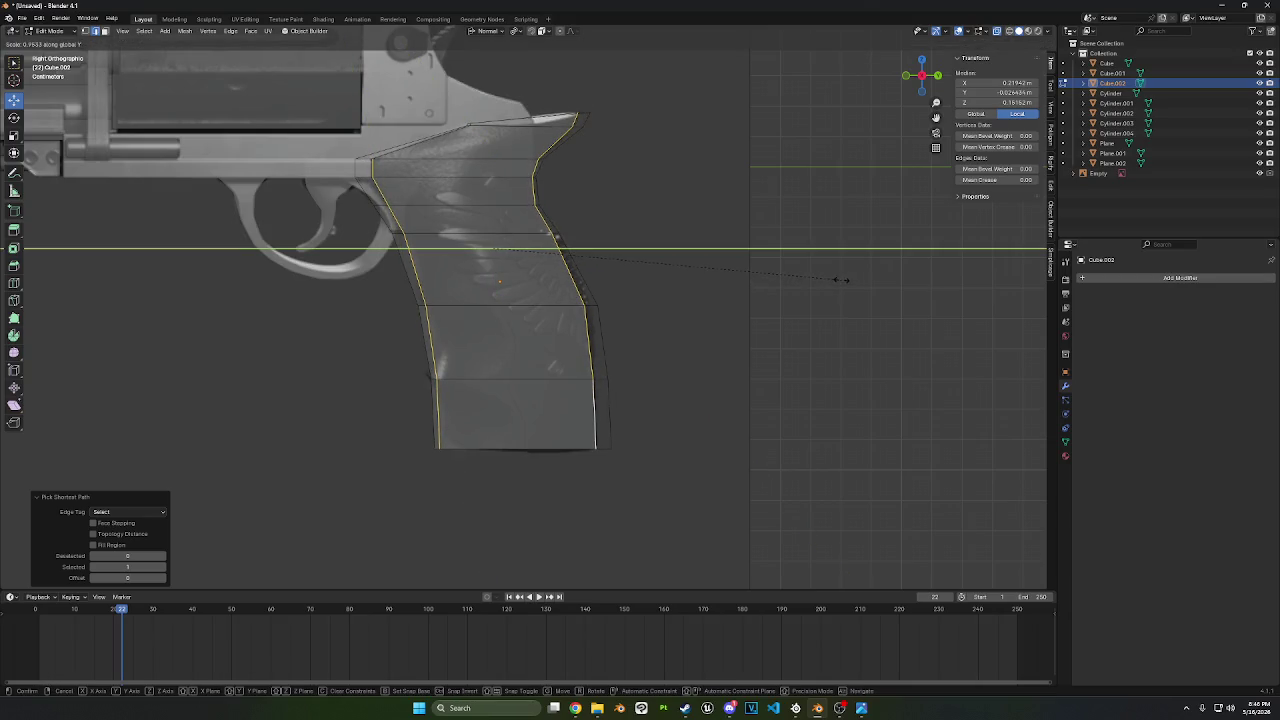
{"action": "key", "text": "Escape"}
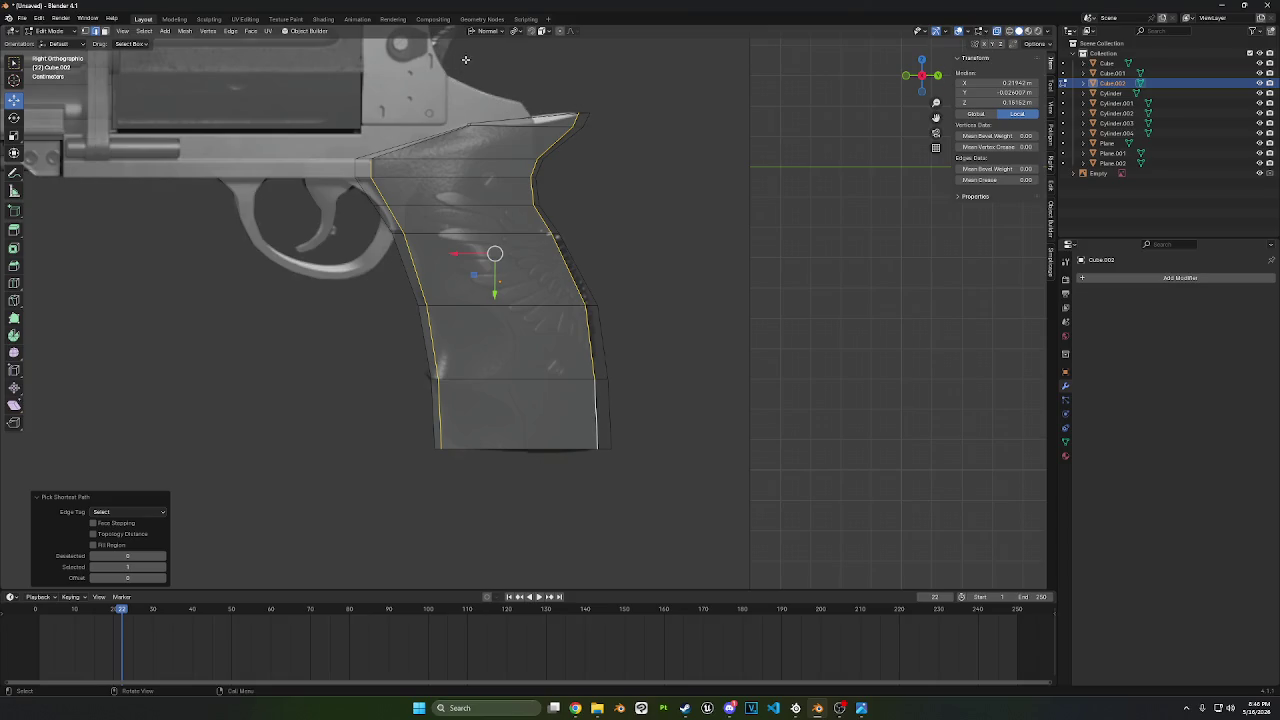
{"action": "scroll", "coordinate": [613, 126], "scroll_direction": "down", "scroll_amount": 1}
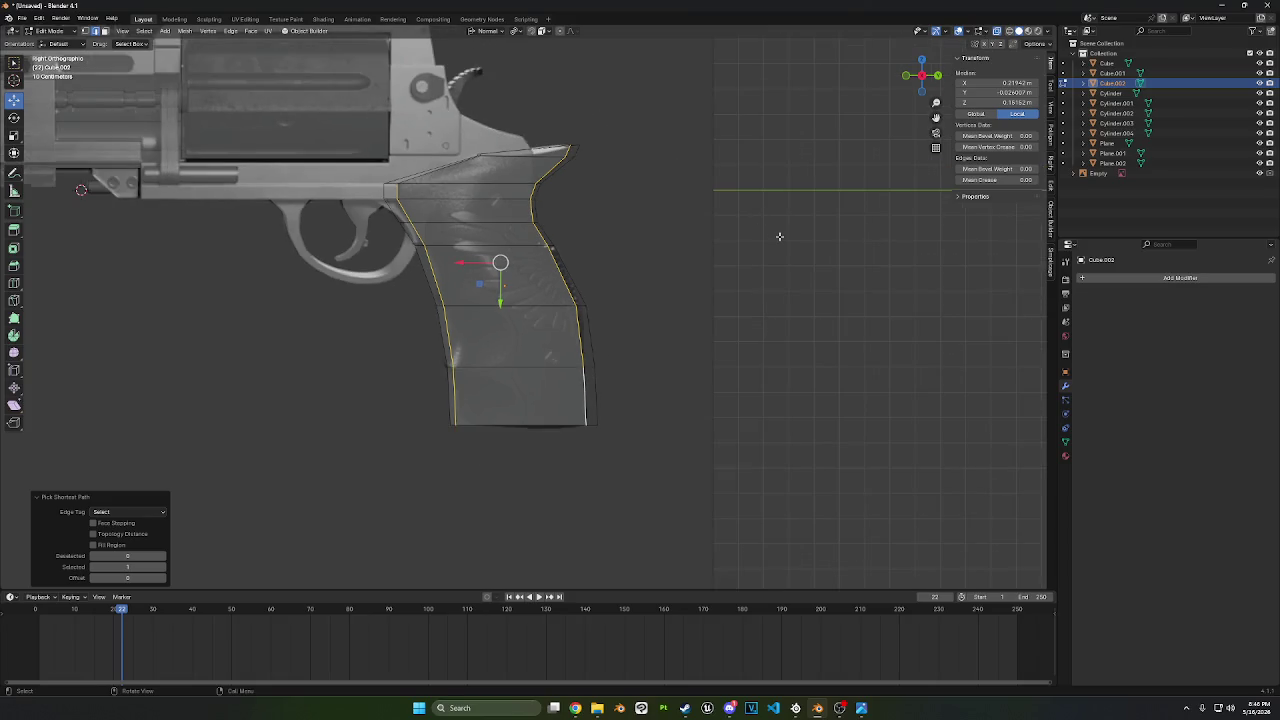
- Vertex-slide the grip's front edge path so it follows the reference outline
{"action": "left_click", "coordinate": [396, 192]}
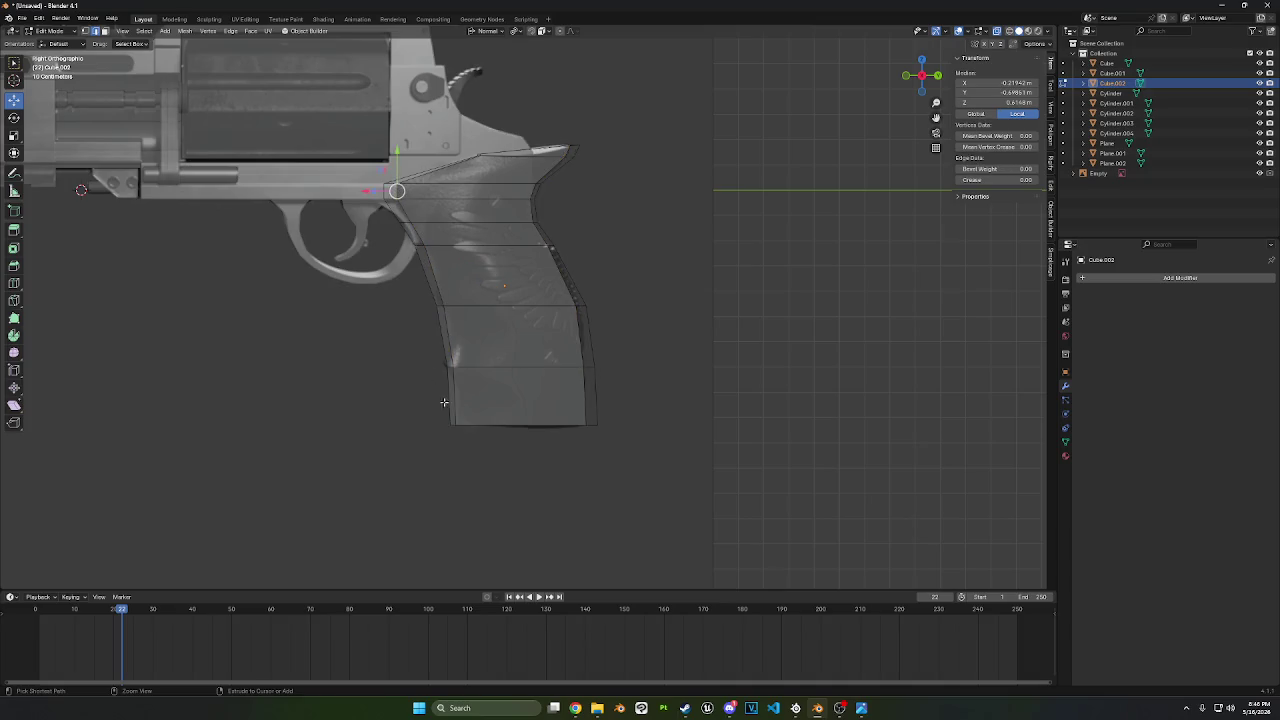
{"action": "left_click", "coordinate": [454, 402], "text": "ctrl"}
{"action": "key", "text": "g"}
{"action": "key", "text": "g"}
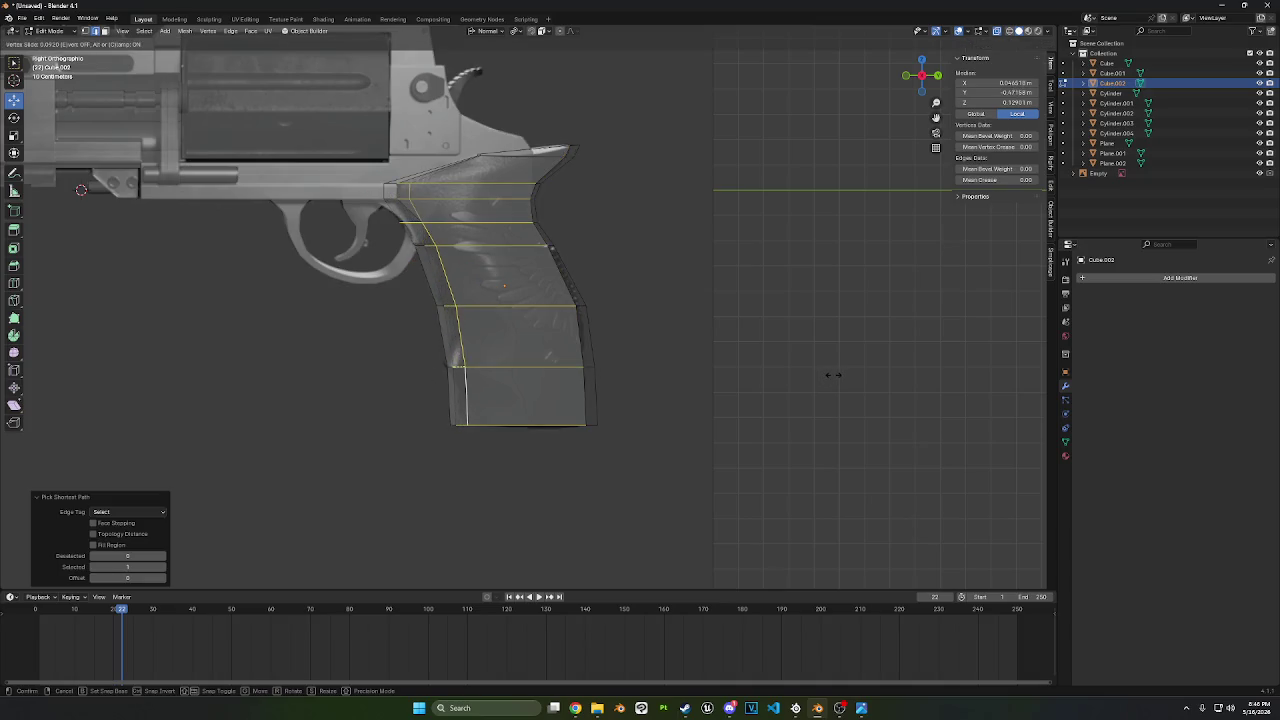
{"action": "left_click", "coordinate": [830, 373]}
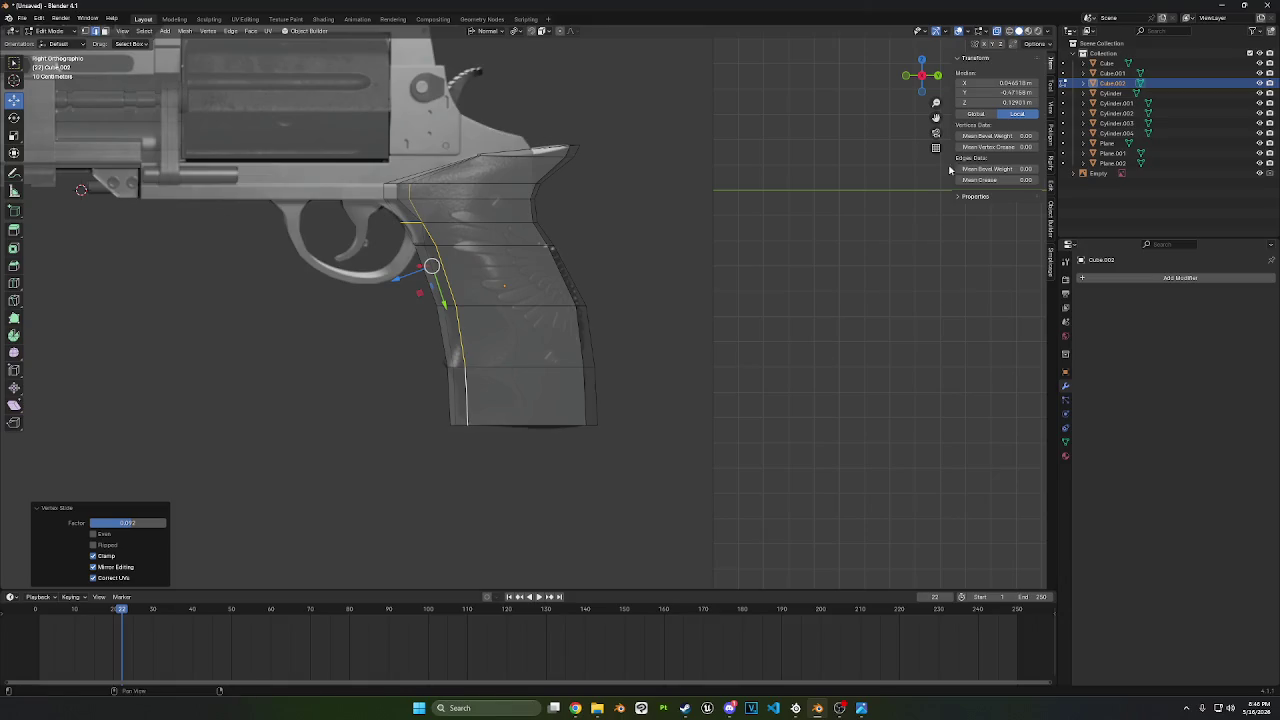
{"action": "key", "text": "ctrl+z"}
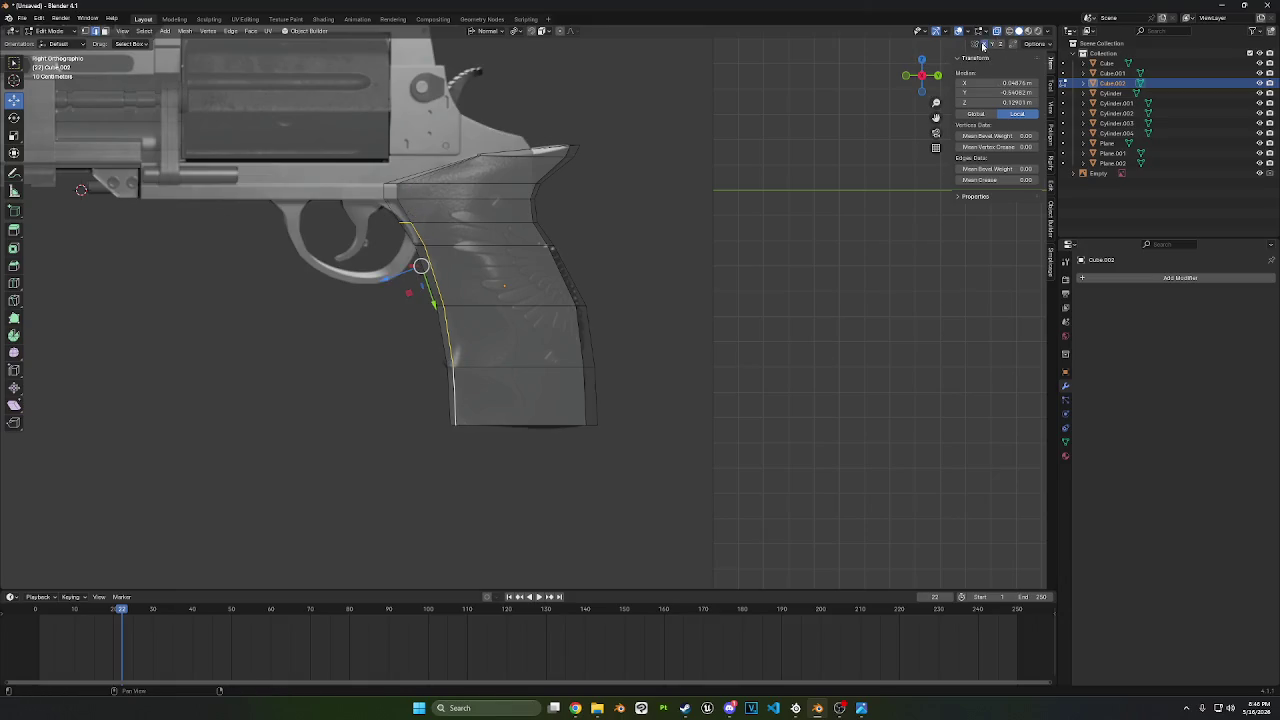
{"action": "key", "text": "ctrl+z"}
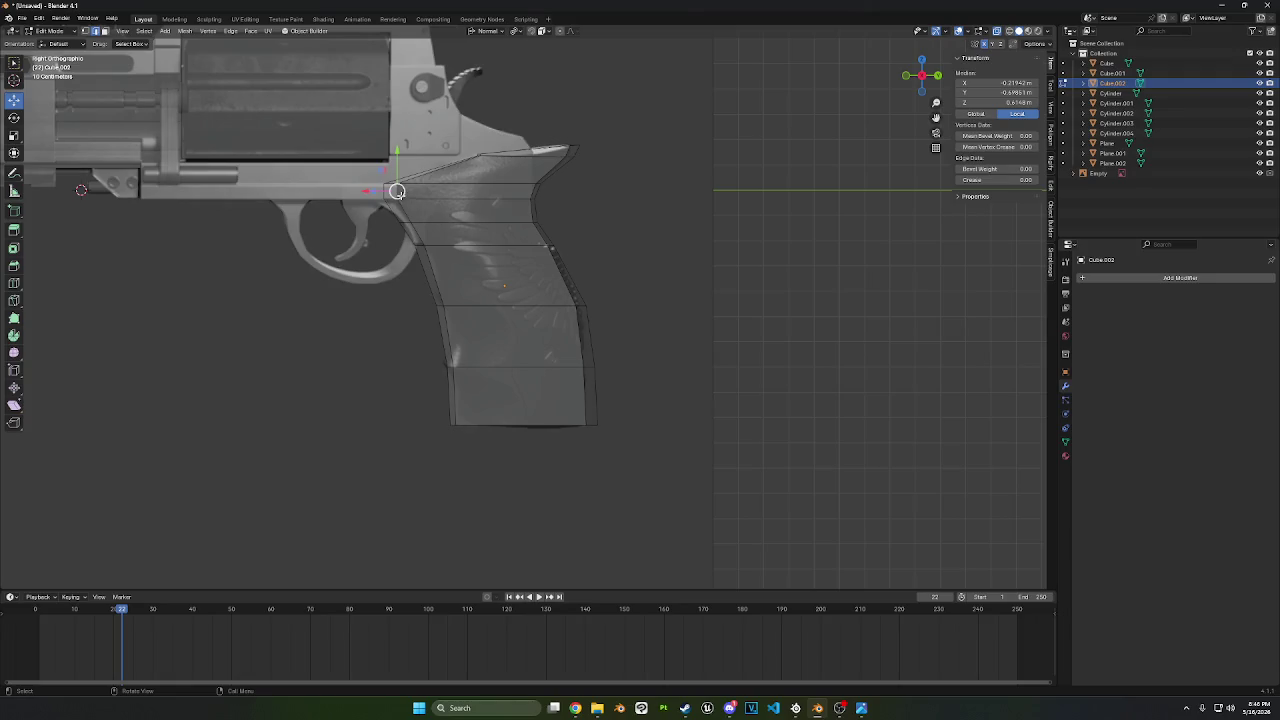
{"action": "middle_click_drag", "start_coordinate": [480, 395], "coordinate": [518, 398]}
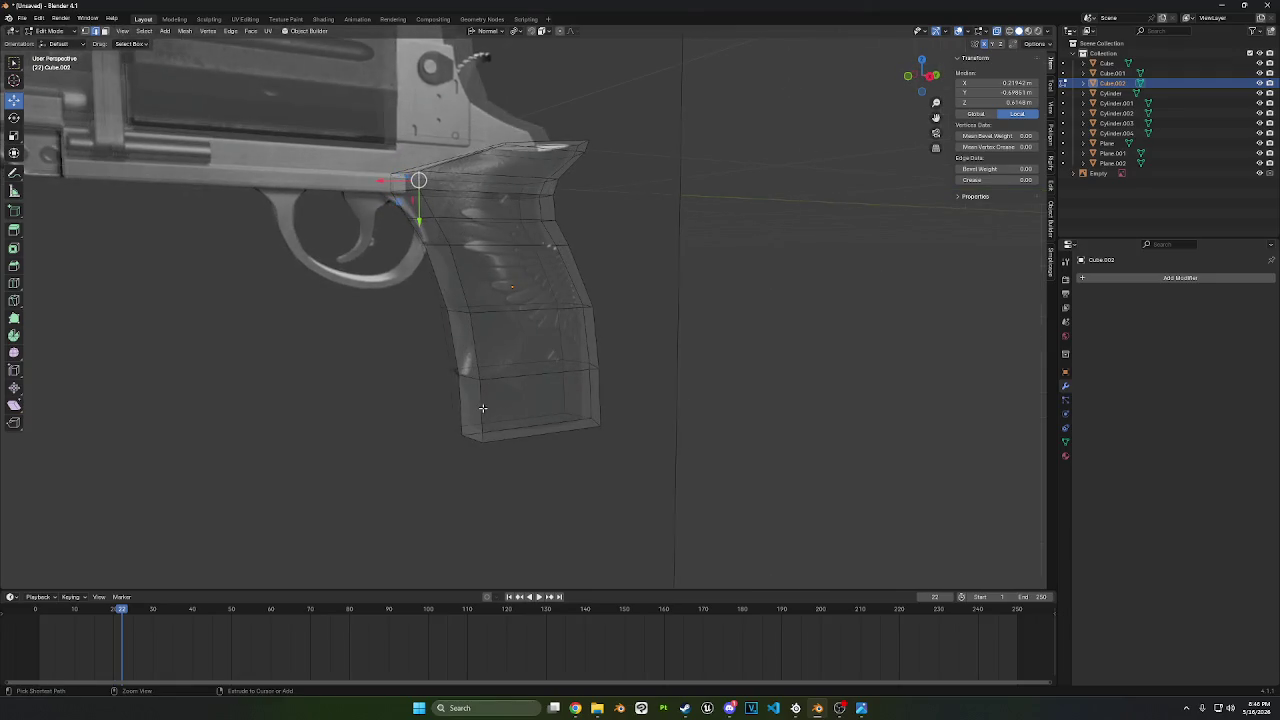
{"action": "left_click", "coordinate": [482, 408], "text": "ctrl"}
{"action": "left_click", "coordinate": [935, 76]}
{"action": "key", "text": "g"}
{"action": "key", "text": "g"}
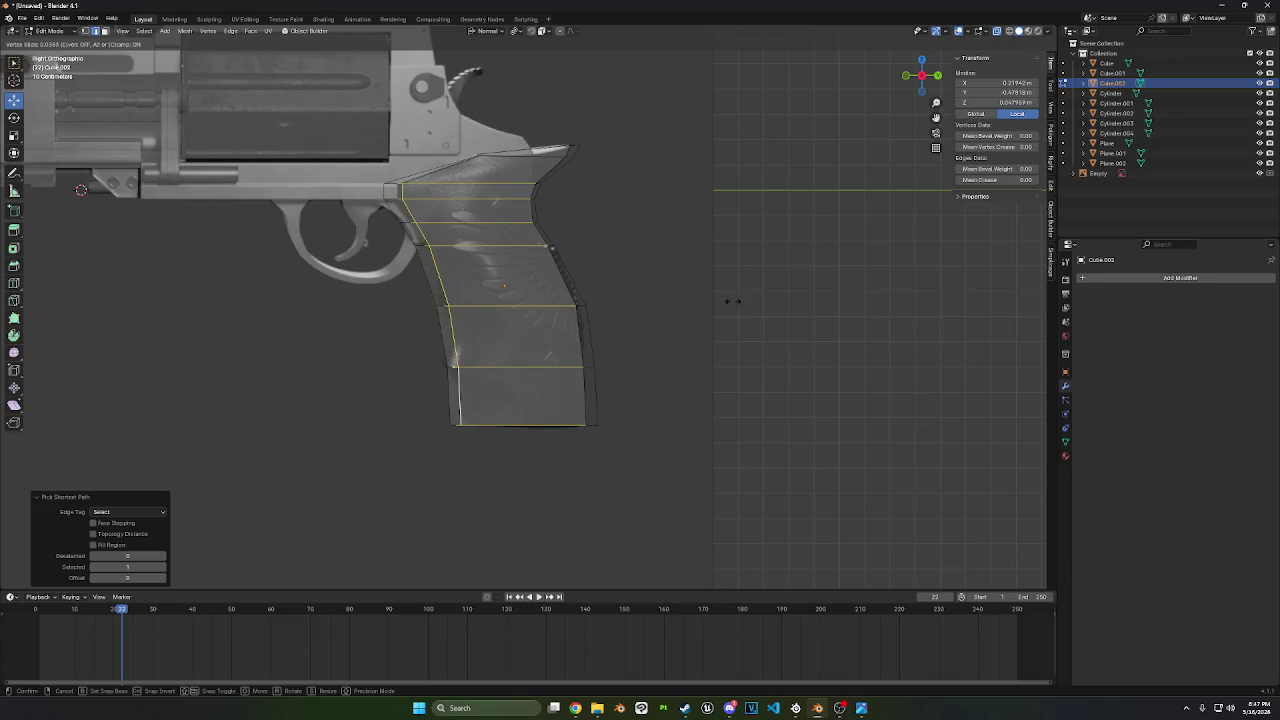
{"action": "left_click", "coordinate": [738, 297]}
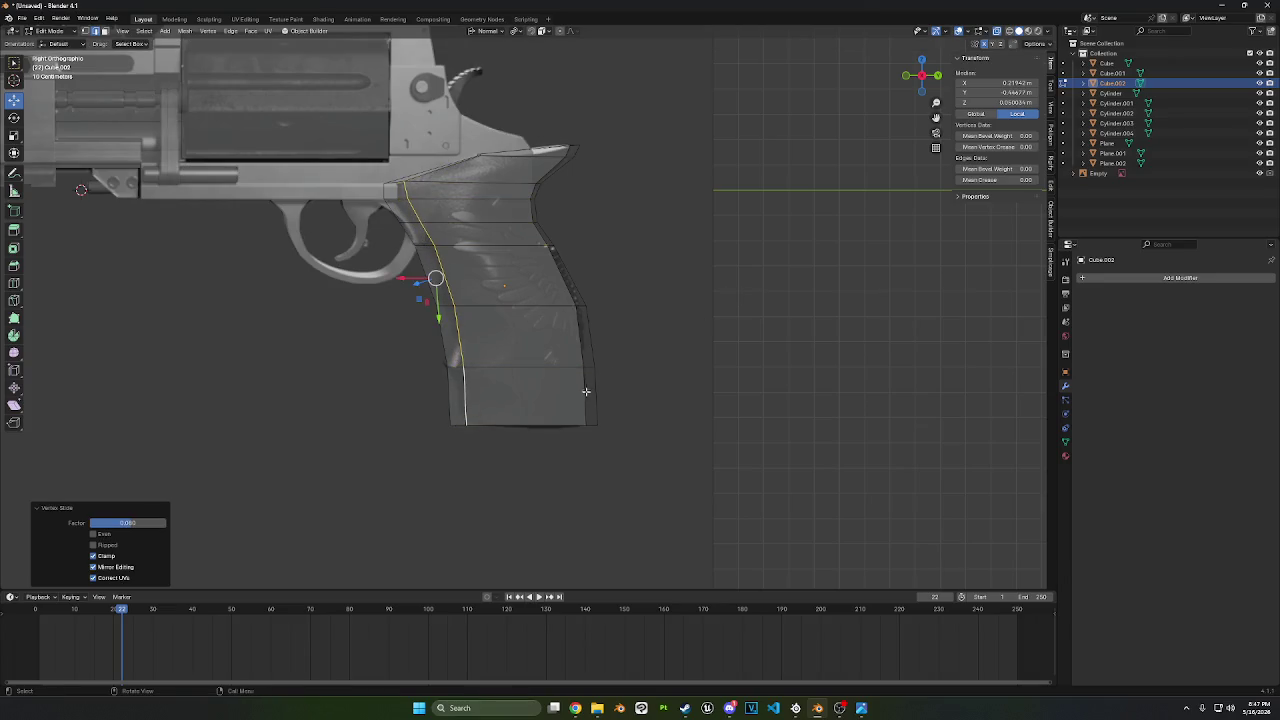
- Select the grip's back edge path from its top vertex to the bottom corner
{"action": "left_click", "coordinate": [584, 396]}
{"action": "left_click", "coordinate": [531, 188], "text": "ctrl"}
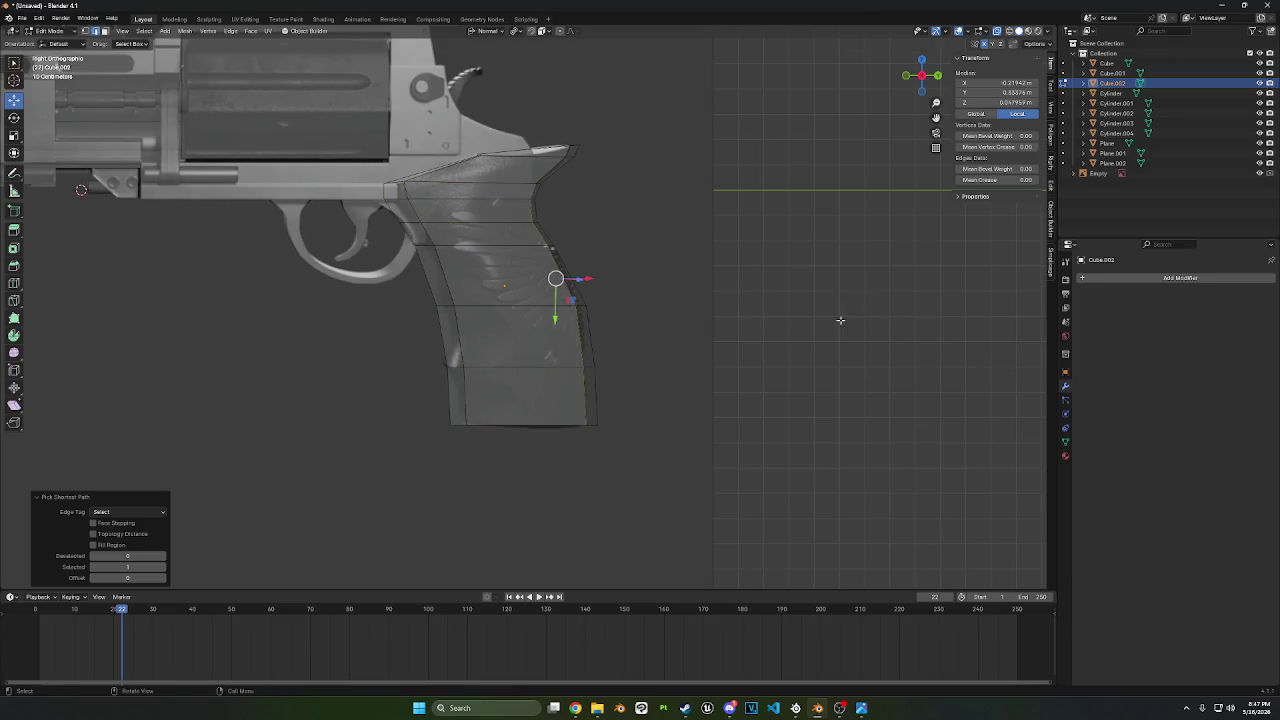
{"action": "middle_click_drag", "start_coordinate": [840, 320], "coordinate": [475, 416]}
{"action": "left_click", "coordinate": [566, 402]}
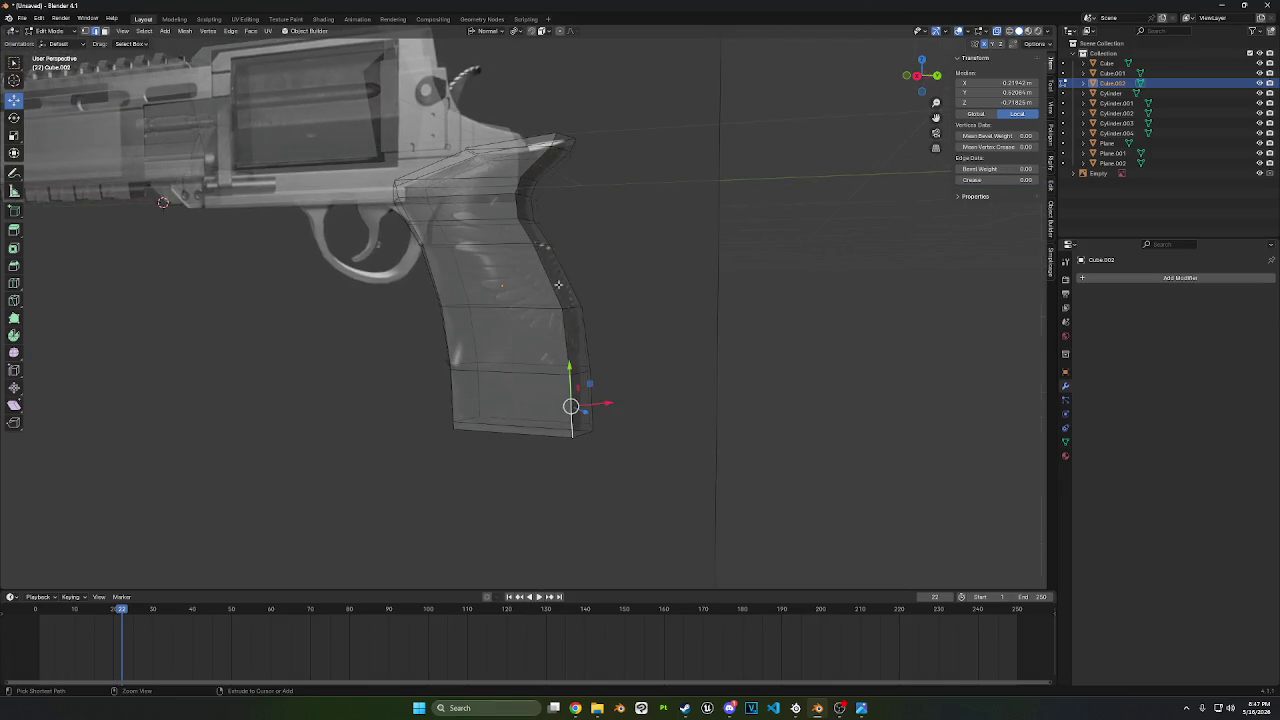
{"action": "left_click", "coordinate": [519, 186], "text": "ctrl"}
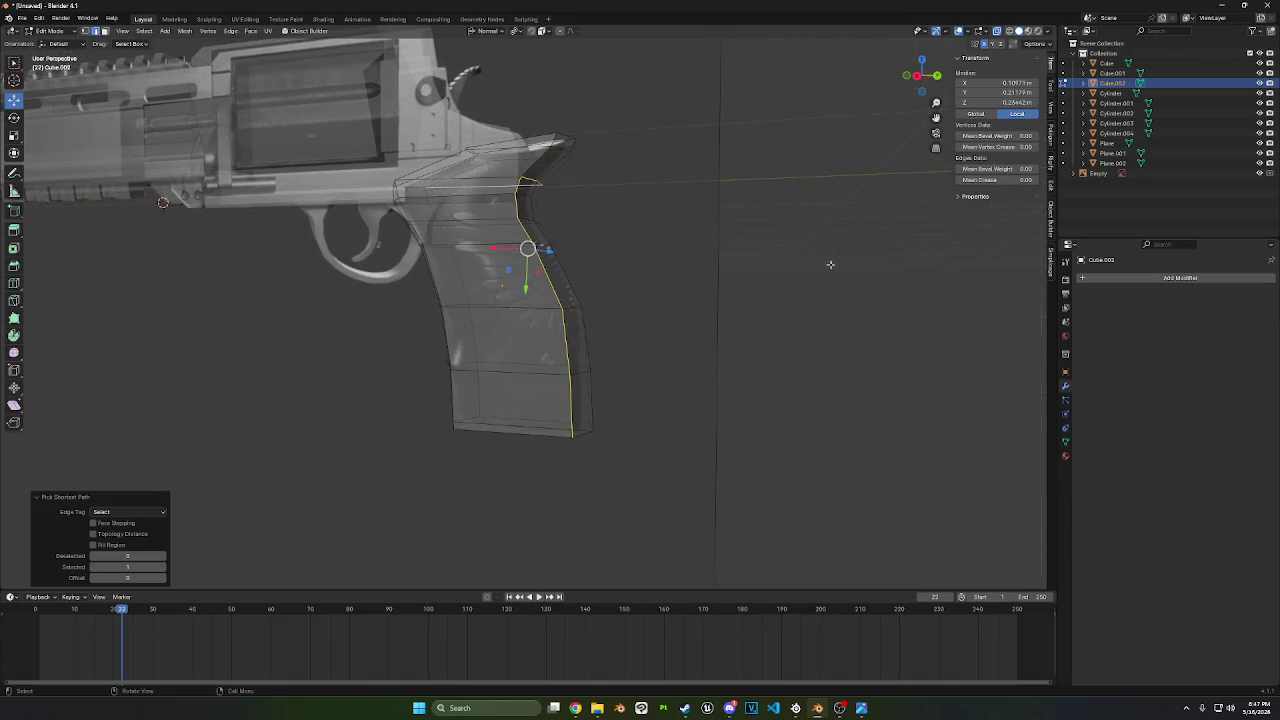
{"action": "left_click", "coordinate": [519, 186]}
{"action": "left_click", "coordinate": [565, 416], "text": "ctrl"}
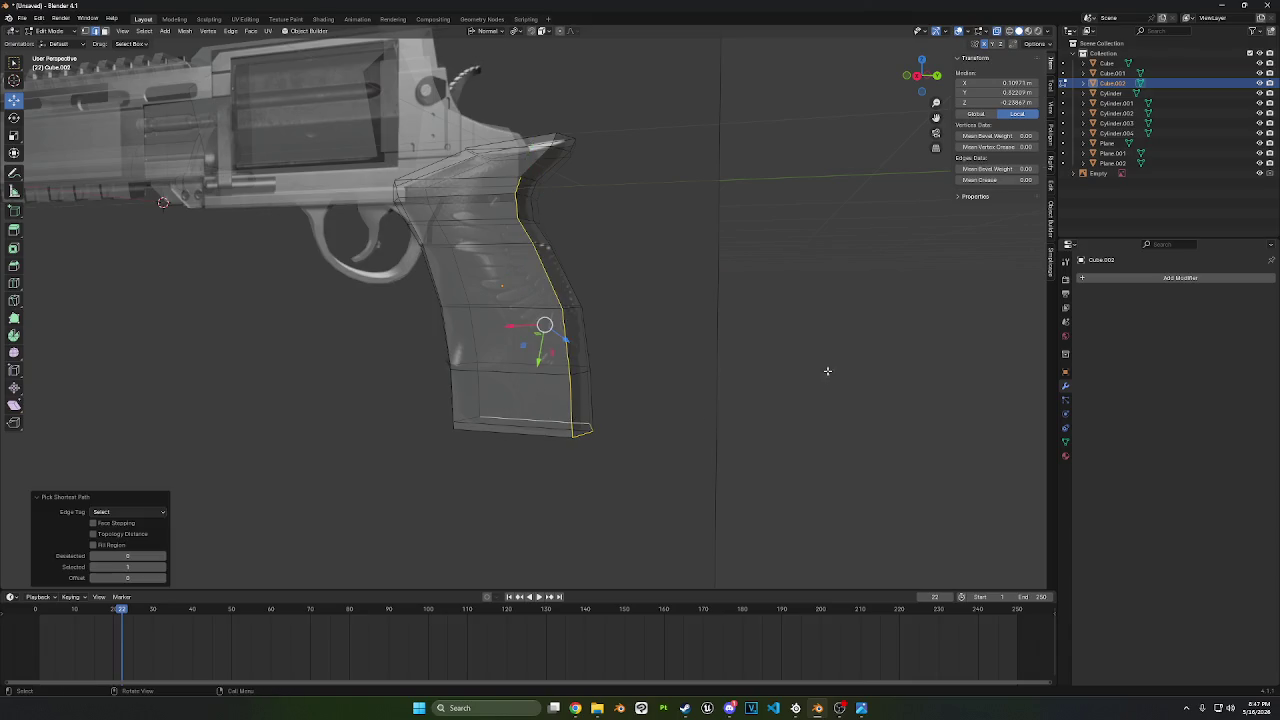
{"action": "left_click", "coordinate": [563, 407]}
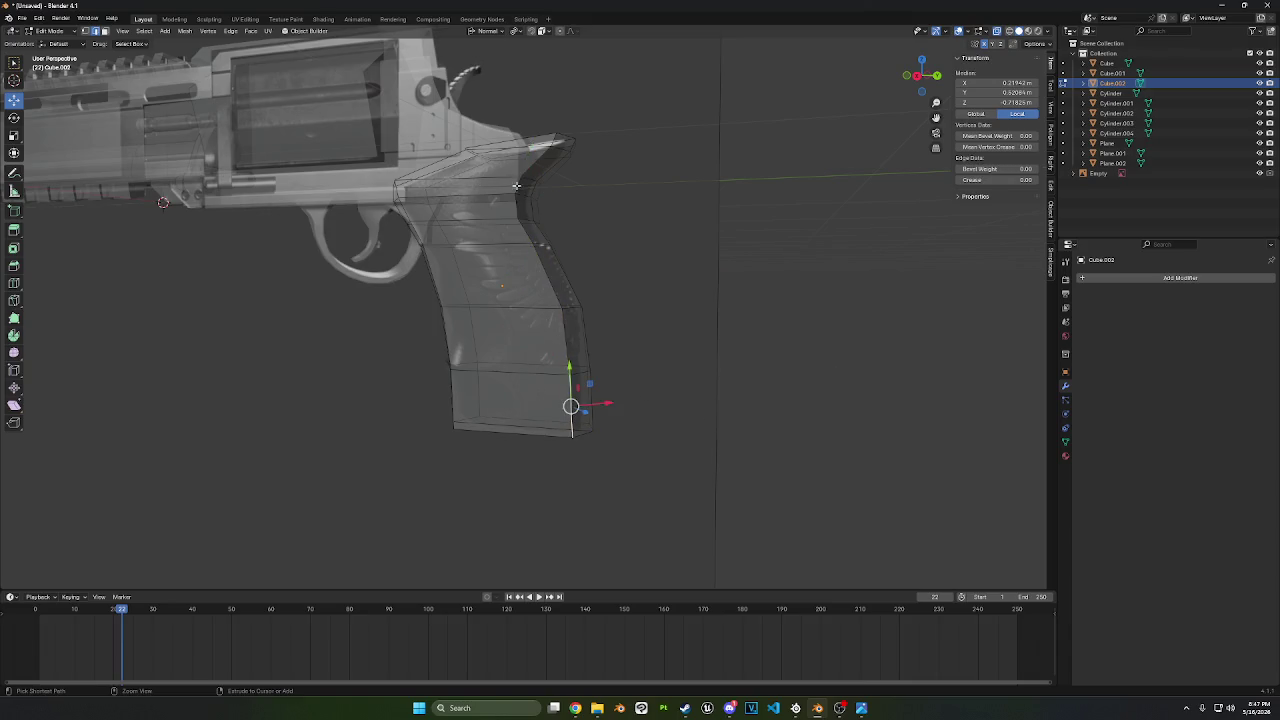
{"action": "left_click", "coordinate": [516, 186], "text": "ctrl"}
{"action": "left_click", "coordinate": [516, 186]}
- Vertex-slide the back edge path along the grip to match the reference
{"action": "mouse_move", "coordinate": [516, 186]}
{"action": "middle_mouse_down"}
{"action": "mouse_move", "coordinate": [522, 231]}
{"action": "mouse_move", "coordinate": [514, 216]}
{"action": "middle_mouse_up"}
{"action": "left_click", "coordinate": [499, 193]}
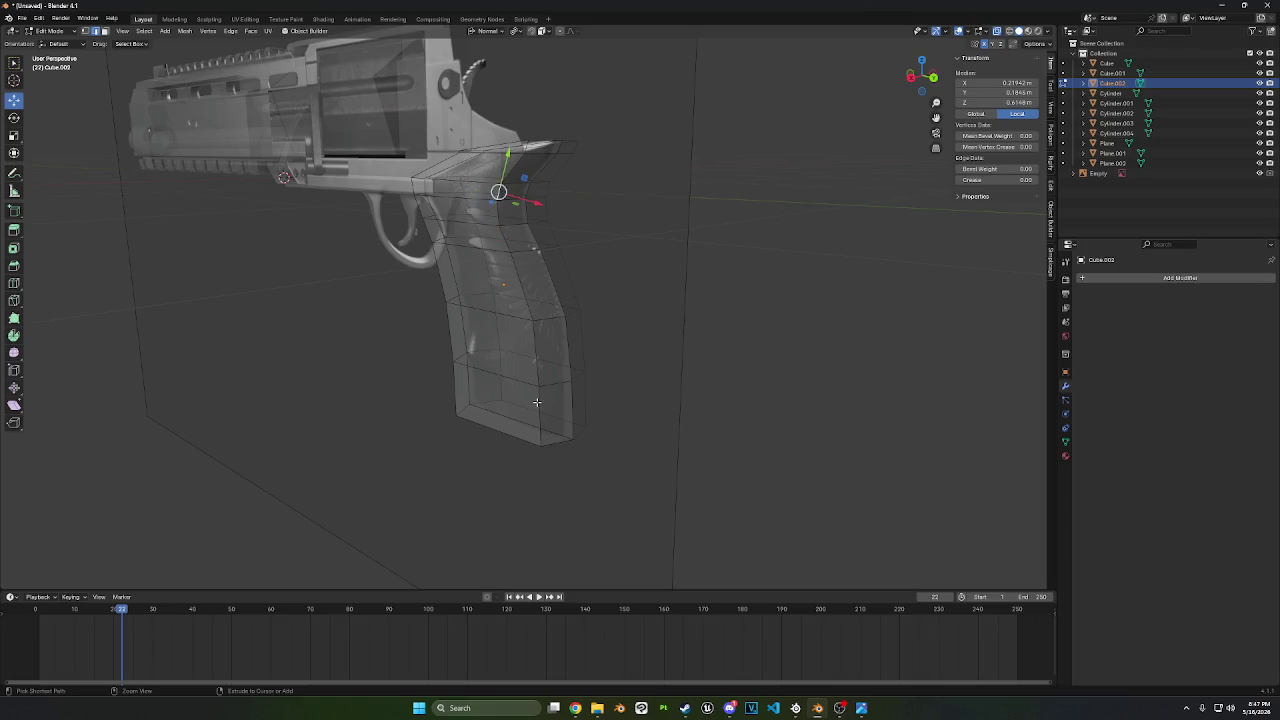
{"action": "left_click", "coordinate": [540, 438], "text": "ctrl"}
{"action": "key", "text": "shift+v"}
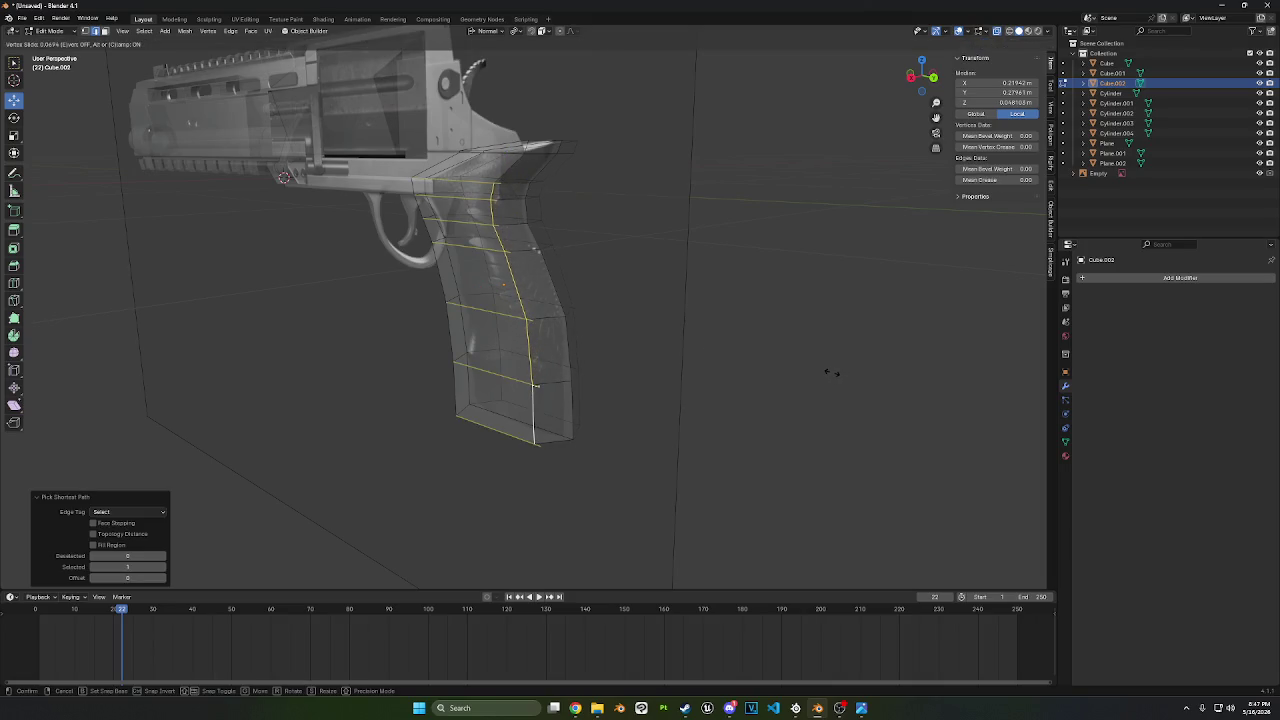
{"action": "left_click", "coordinate": [781, 363]}
- In top view, move the grip's top back vertex into place
{"action": "mouse_move", "coordinate": [781, 363]}
{"action": "middle_mouse_down"}
{"action": "mouse_move", "coordinate": [814, 363]}
{"action": "mouse_move", "coordinate": [826, 401]}
{"action": "middle_mouse_up"}
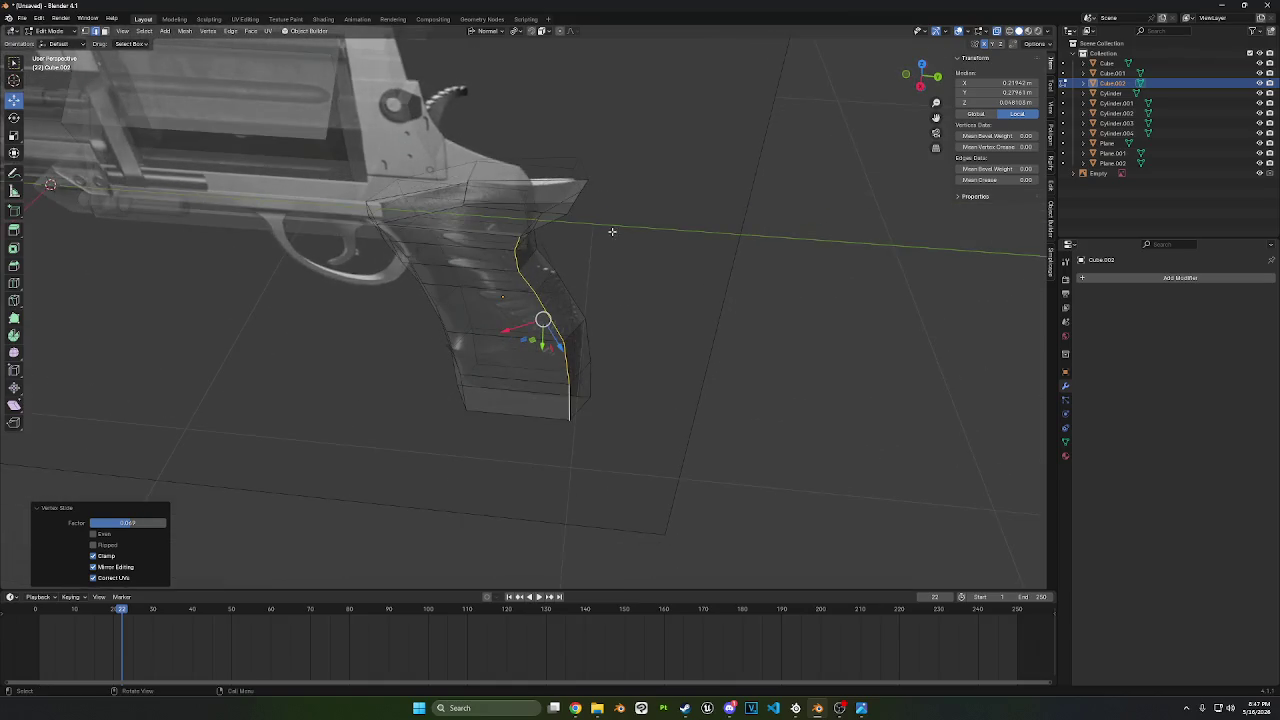
{"action": "left_click", "coordinate": [567, 210]}
{"action": "middle_click_drag", "start_coordinate": [567, 210], "coordinate": [703, 240]}
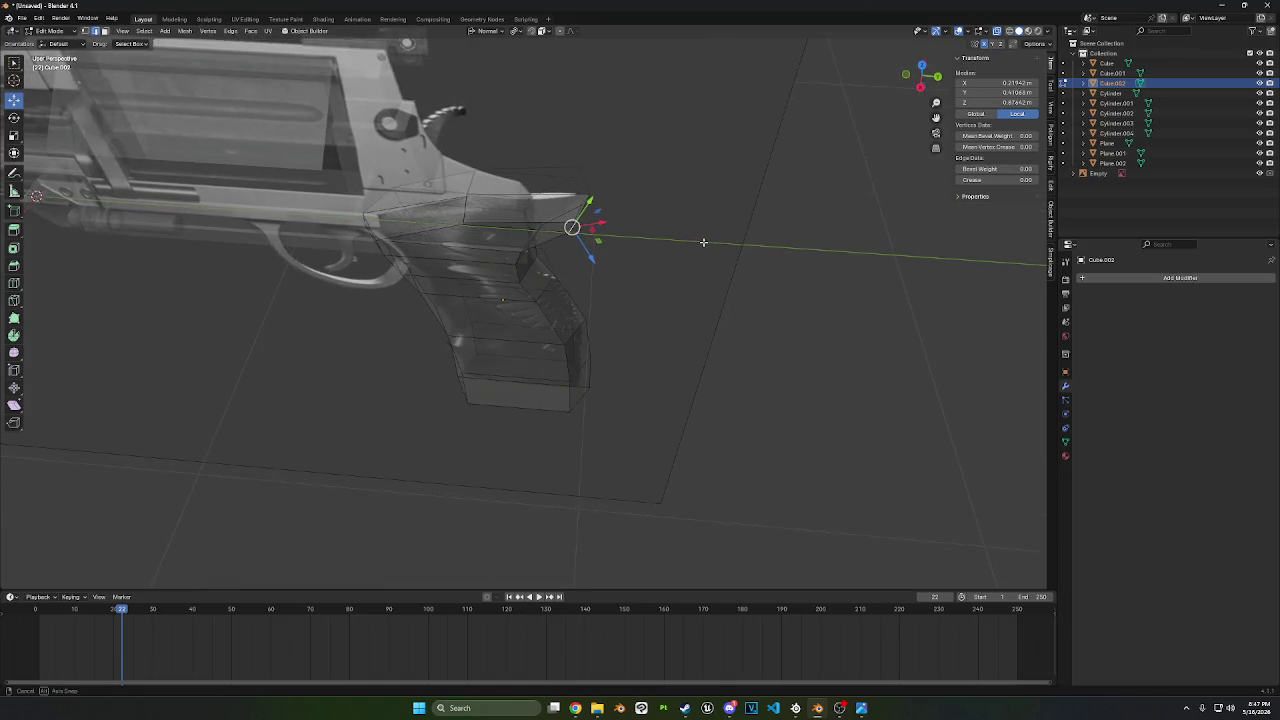
{"action": "key", "text": "KP_7"}
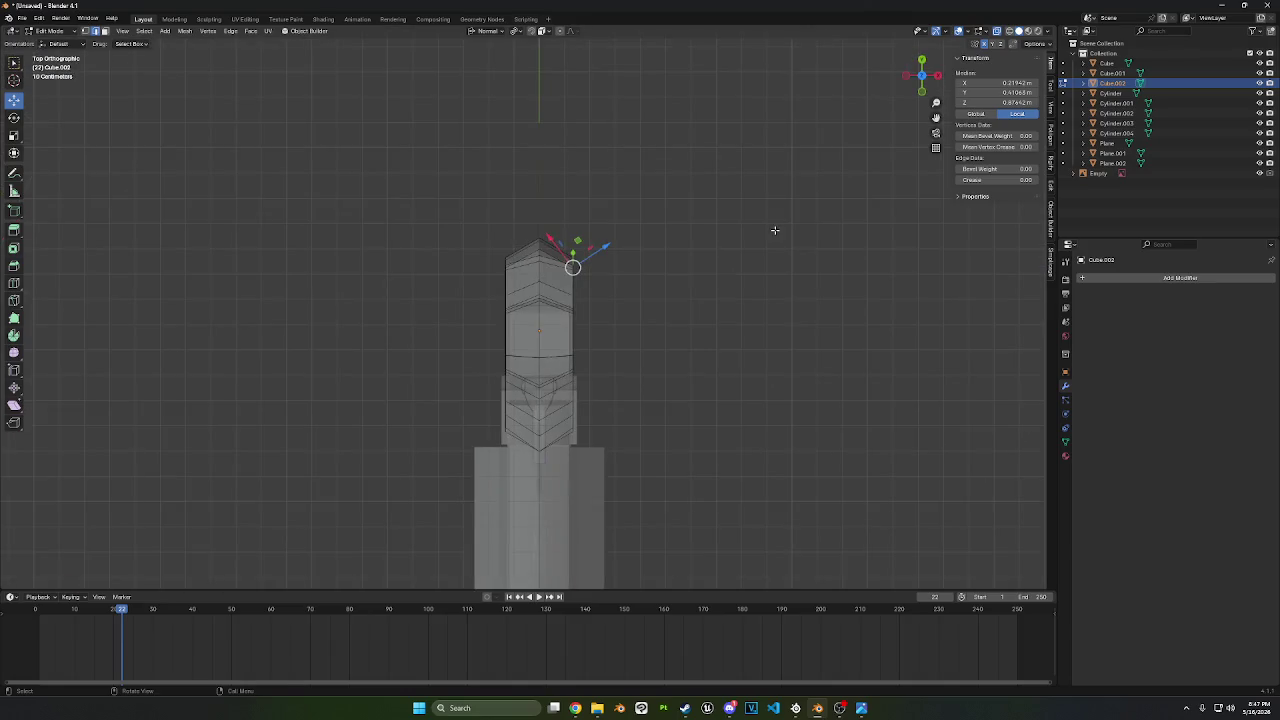
{"action": "key", "text": "g"}
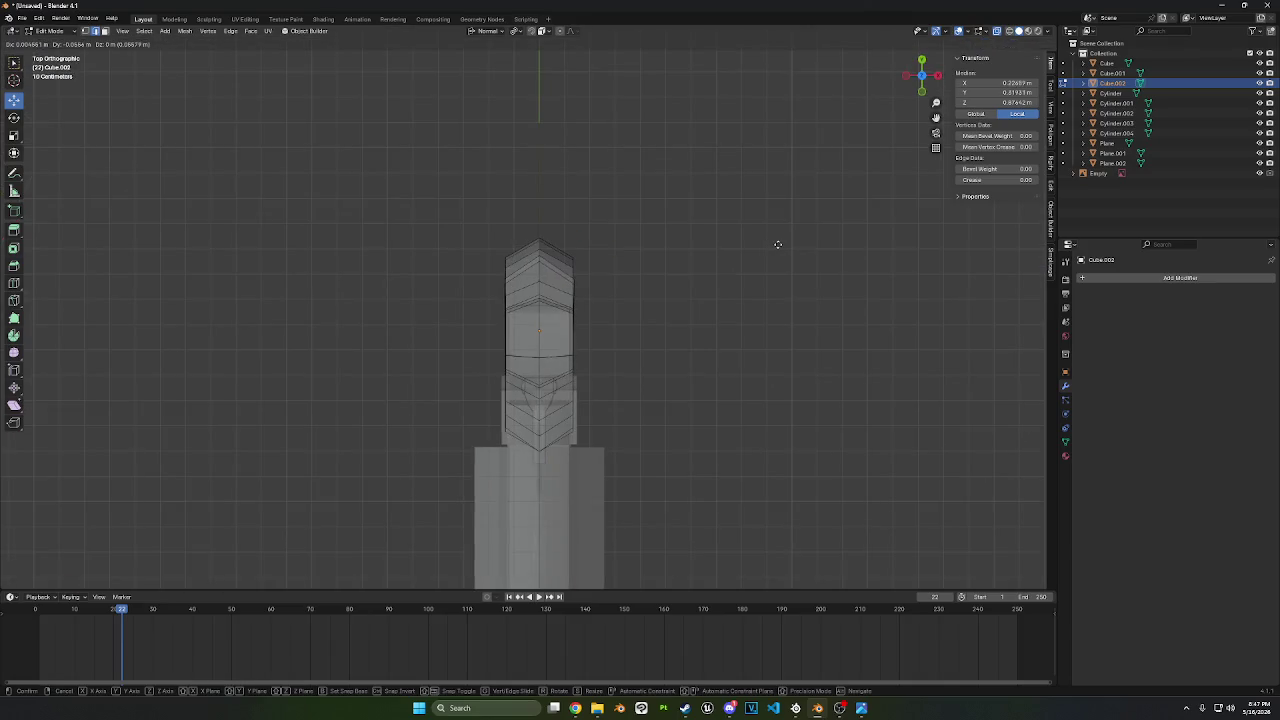
{"action": "left_click", "coordinate": [768, 244]}
{"action": "mouse_move", "coordinate": [780, 274]}
{"action": "middle_mouse_down"}
{"action": "mouse_move", "coordinate": [669, 195]}
{"action": "mouse_move", "coordinate": [723, 177]}
{"action": "mouse_move", "coordinate": [660, 180]}
{"action": "mouse_move", "coordinate": [709, 183]}
{"action": "mouse_move", "coordinate": [757, 134]}
{"action": "mouse_move", "coordinate": [660, 287]}
{"action": "mouse_move", "coordinate": [628, 386]}
{"action": "mouse_move", "coordinate": [729, 309]}
{"action": "mouse_move", "coordinate": [689, 331]}
{"action": "middle_mouse_up"}
- Bevel the grip's selected back edges into a single-segment chamfer
{"action": "key", "text": "a"}
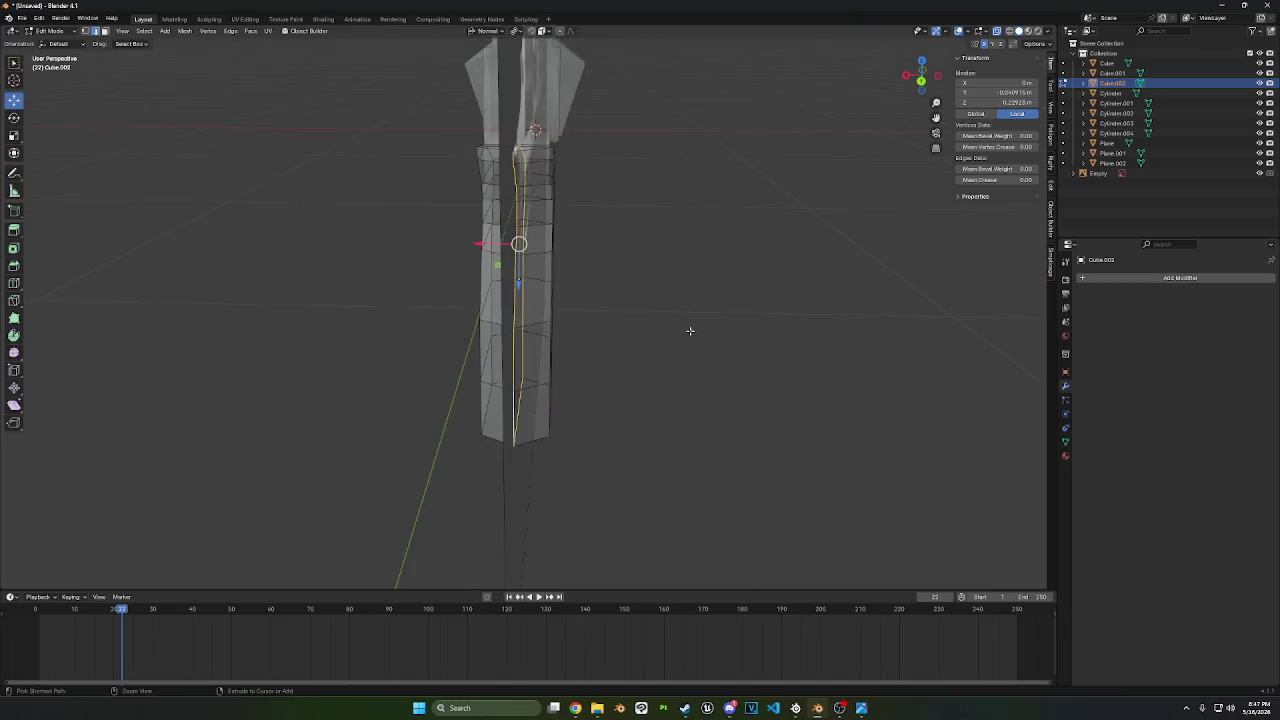
{"action": "key", "text": "ctrl+b"}
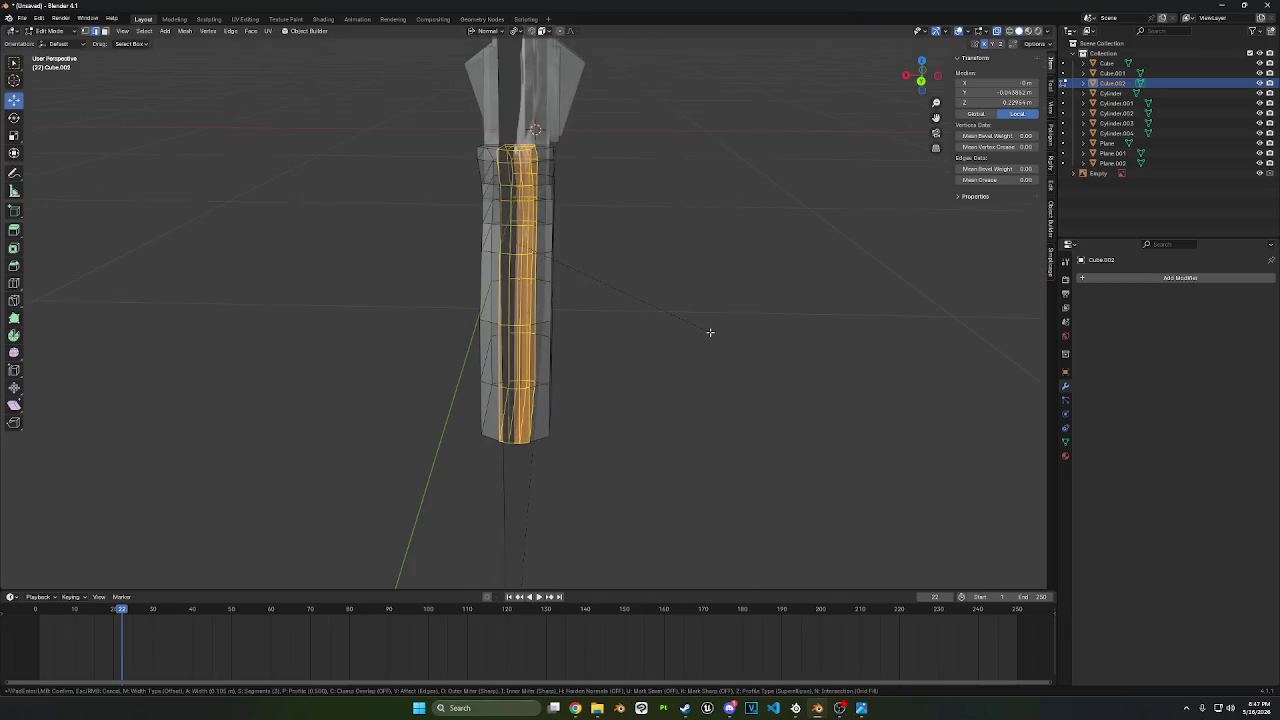
{"action": "scroll", "coordinate": [710, 332], "scroll_direction": "down", "scroll_amount": 1}
{"action": "left_click", "coordinate": [712, 332]}
{"action": "mouse_move", "coordinate": [711, 334]}
{"action": "middle_mouse_down"}
{"action": "mouse_move", "coordinate": [797, 289]}
{"action": "mouse_move", "coordinate": [809, 351]}
{"action": "mouse_move", "coordinate": [834, 304]}
{"action": "middle_mouse_up"}
{"action": "key", "text": "alt+a"}
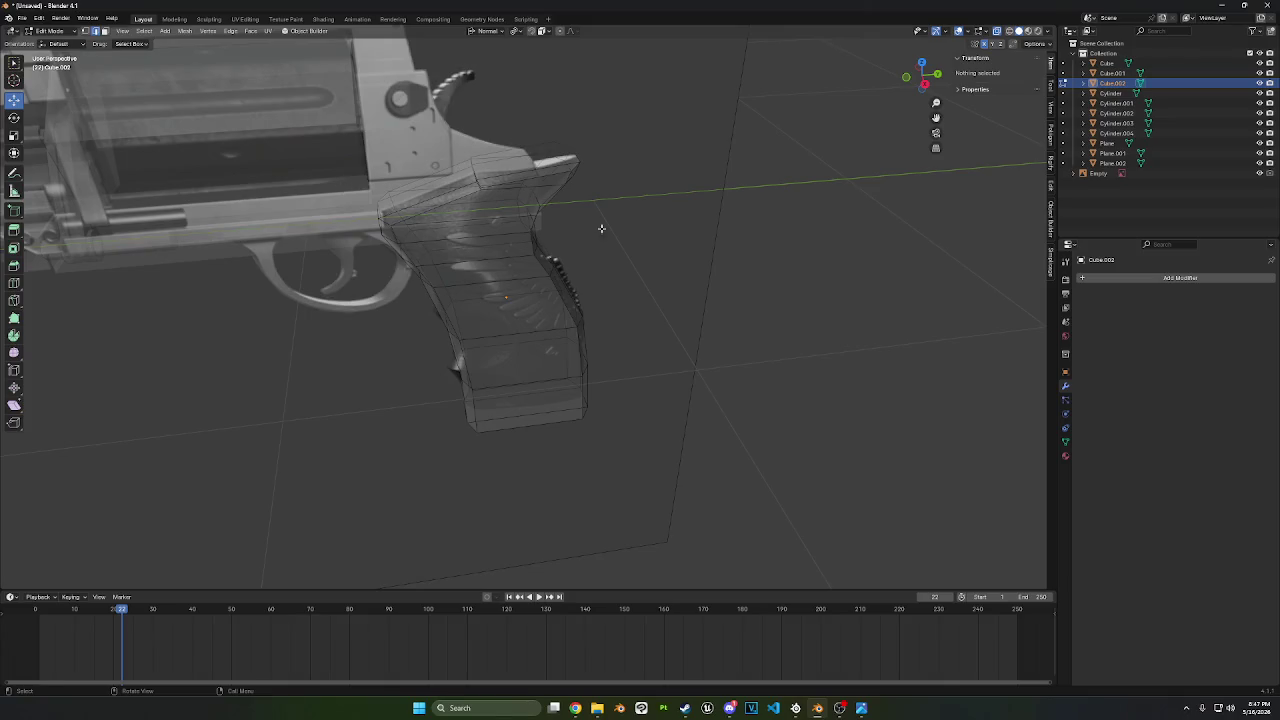
- Orbit and zoom to inspect the bevelled grip from the side
{"action": "mouse_move", "coordinate": [601, 228]}
{"action": "middle_mouse_down"}
{"action": "mouse_move", "coordinate": [743, 286]}
{"action": "mouse_move", "coordinate": [829, 246]}
{"action": "mouse_move", "coordinate": [906, 231]}
{"action": "middle_mouse_up"}
{"action": "middle_click_drag", "start_coordinate": [384, 250], "coordinate": [646, 251]}
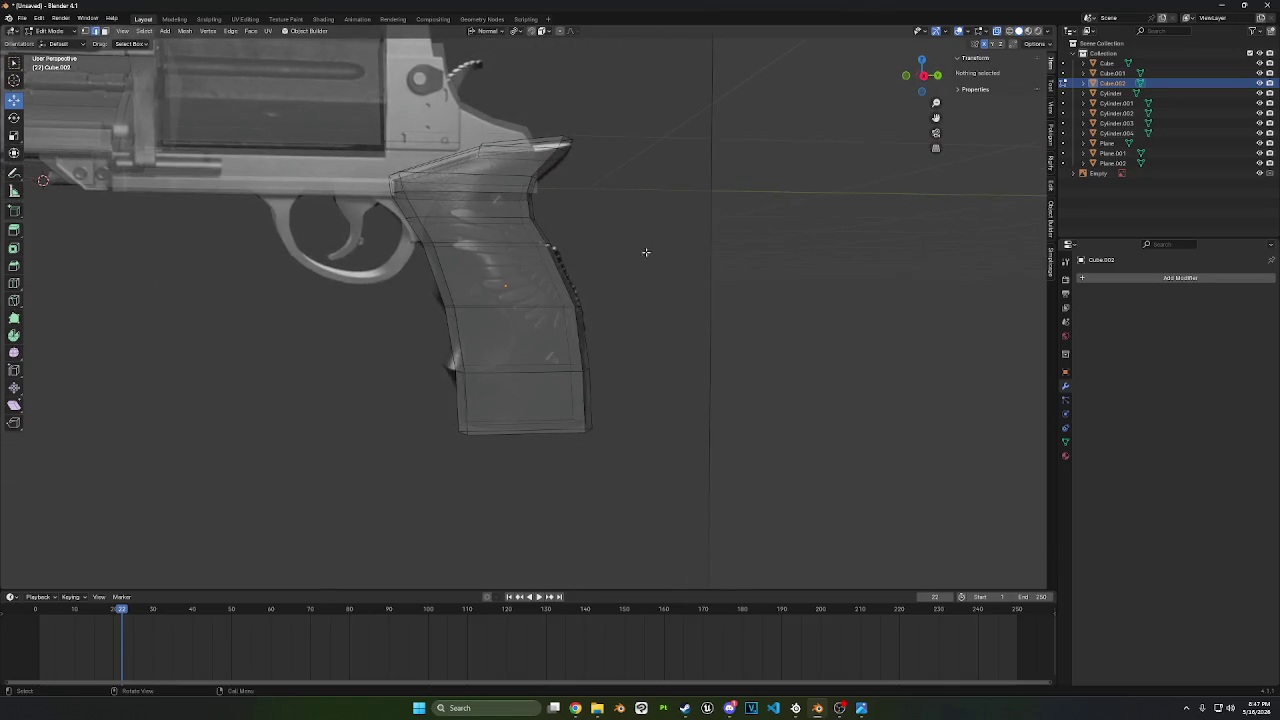
{"action": "scroll", "coordinate": [755, 209], "scroll_direction": "up", "scroll_amount": 2}
{"action": "scroll", "coordinate": [556, 330], "scroll_direction": "up", "scroll_amount": 3}
{"action": "middle_click_drag", "start_coordinate": [556, 330], "coordinate": [568, 314], "text": "shift"}
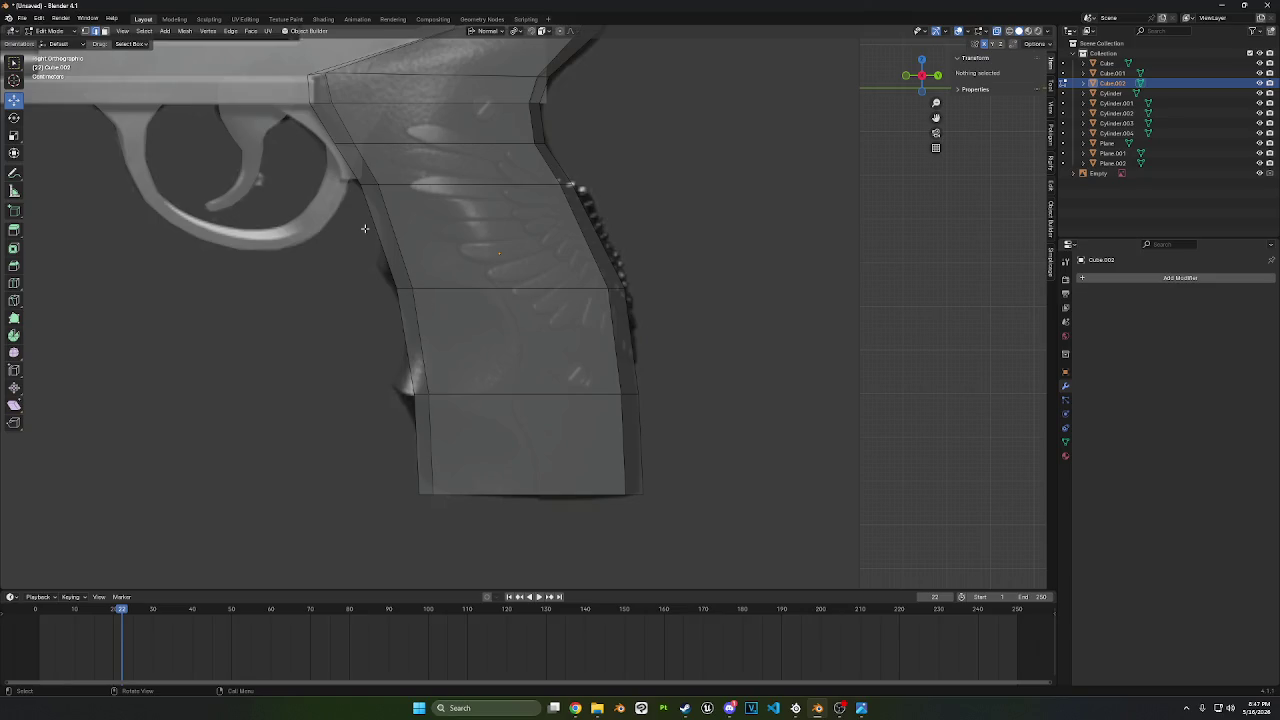
- Shift a front vertex of the grip along the Y axis
{"action": "left_click_drag", "start_coordinate": [318, 173], "coordinate": [440, 214]}
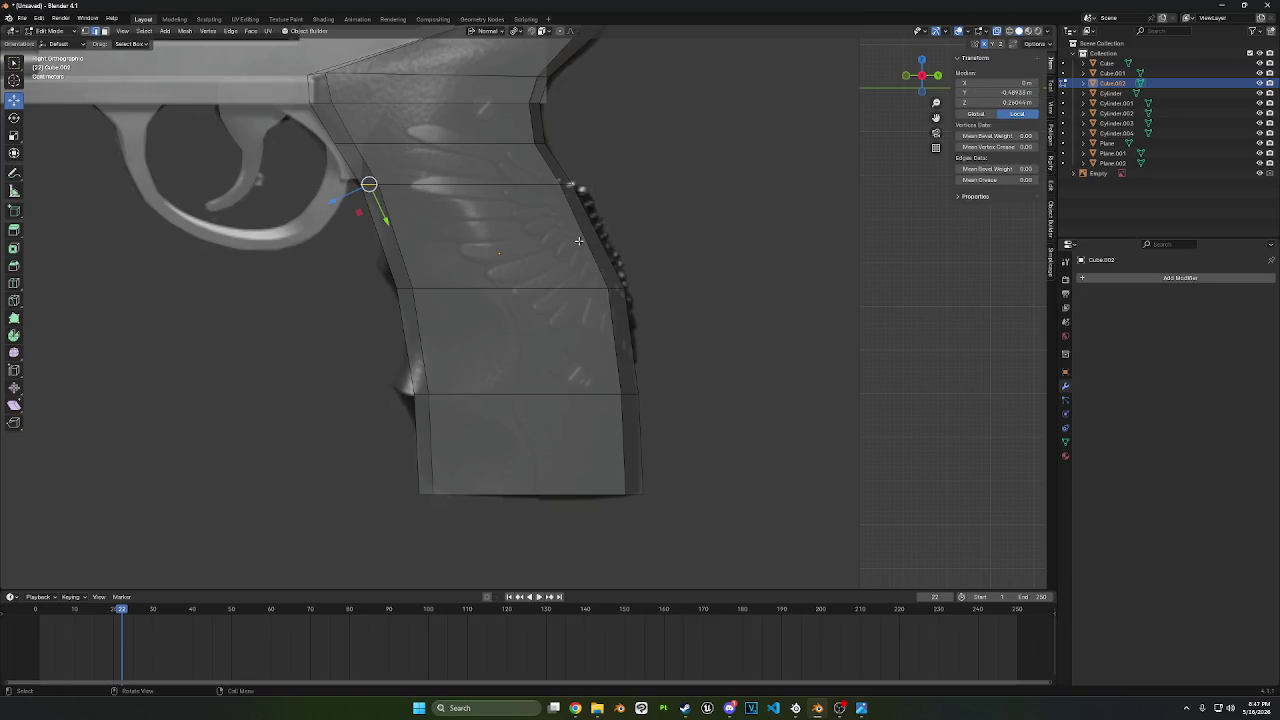
{"action": "key", "text": "g"}
{"action": "key", "text": "y"}
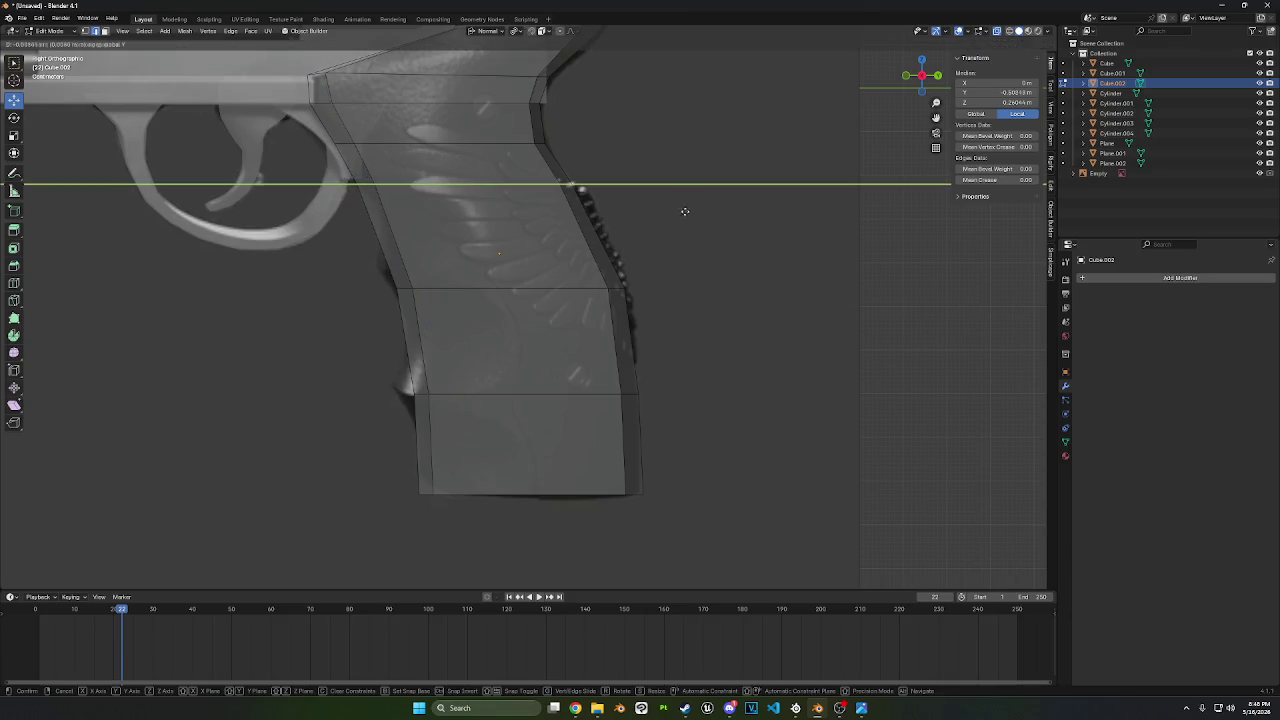
{"action": "left_click", "coordinate": [686, 210]}
- Add a loop cut across the upper grip and shift its front vertex along Y
{"action": "left_click_drag", "start_coordinate": [276, 234], "coordinate": [684, 340]}
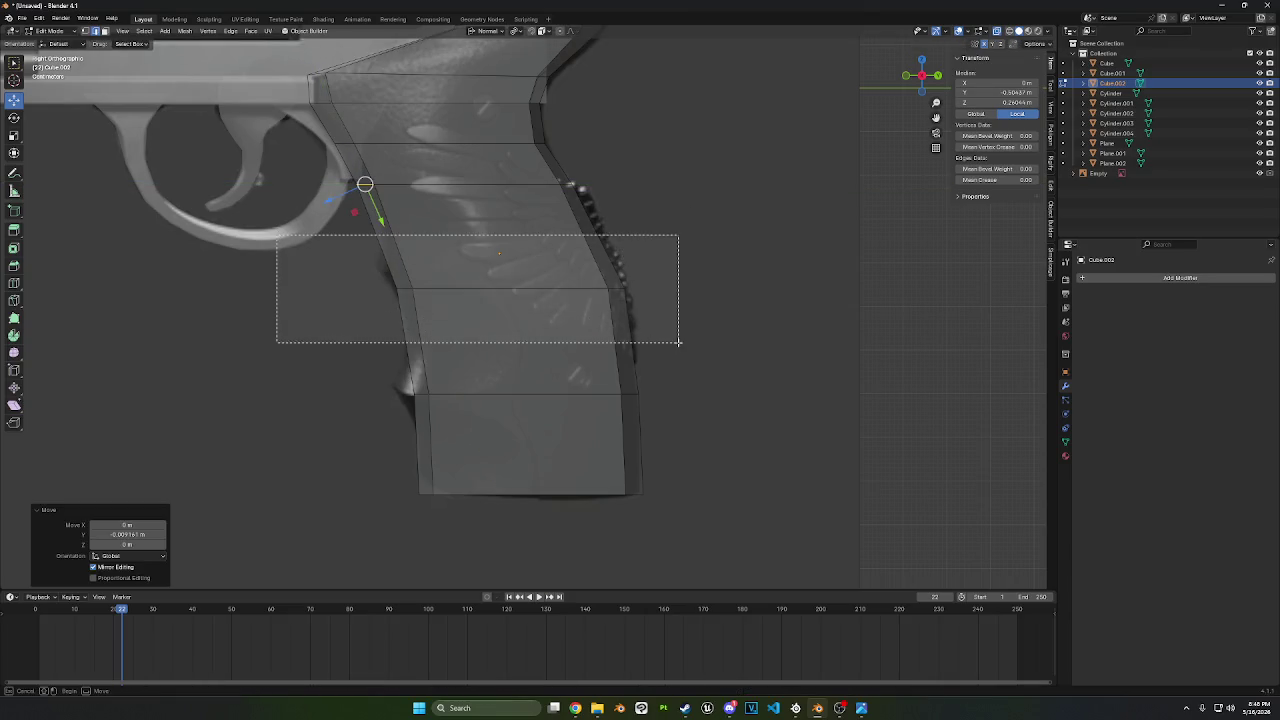
{"action": "middle_click_drag", "start_coordinate": [455, 357], "coordinate": [473, 335], "text": "shift"}
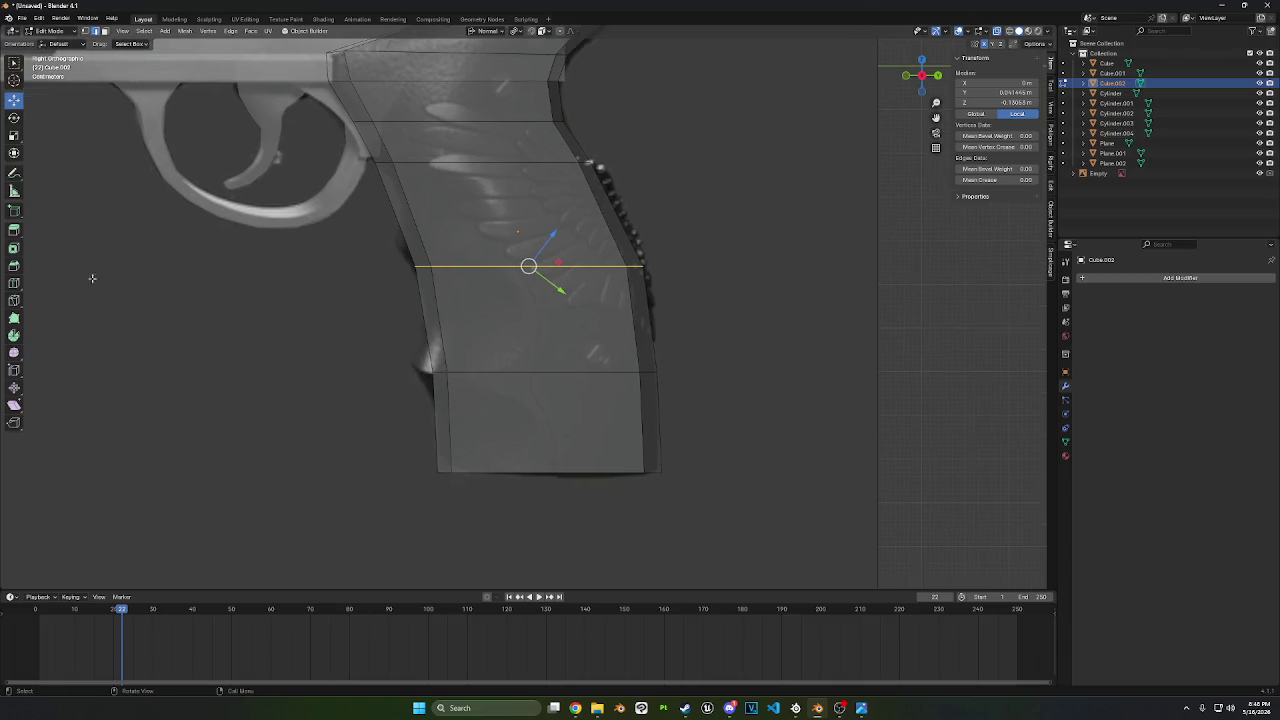
{"action": "left_click", "coordinate": [13, 283]}
{"action": "left_click_drag", "start_coordinate": [425, 263], "coordinate": [422, 190]}
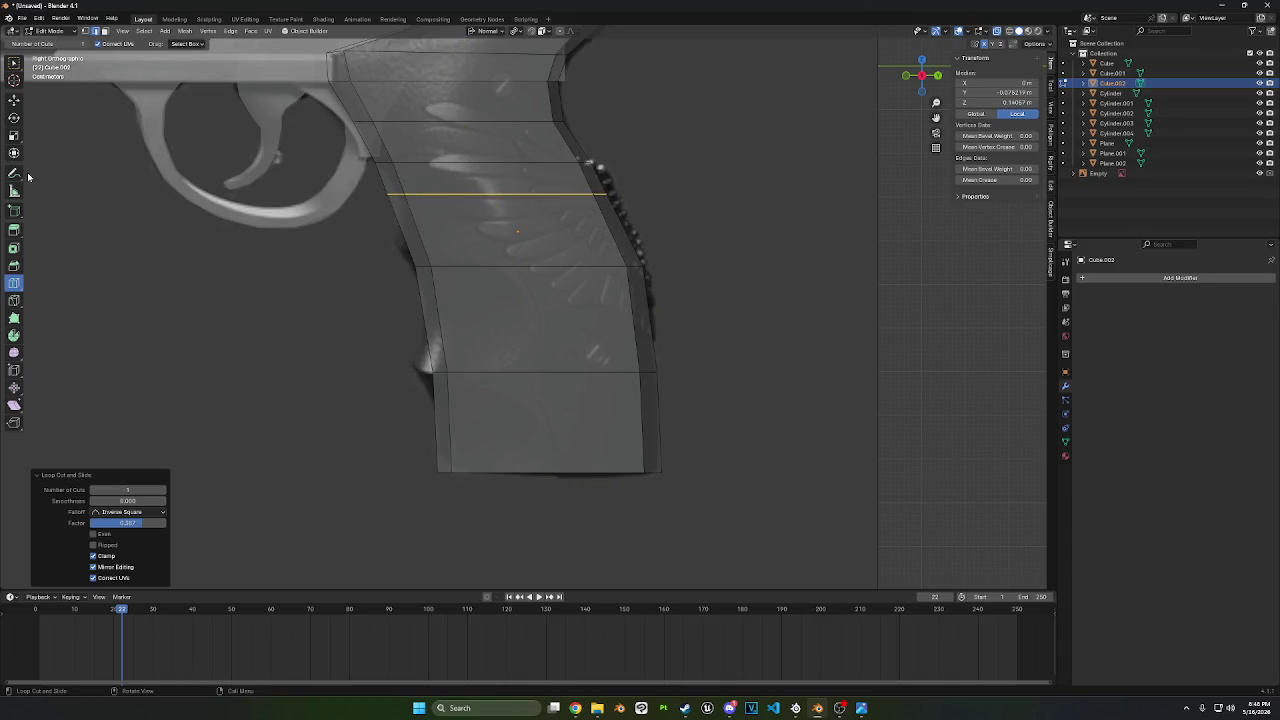
{"action": "left_click", "coordinate": [14, 100]}
{"action": "left_click", "coordinate": [394, 193]}
{"action": "key", "text": "g"}
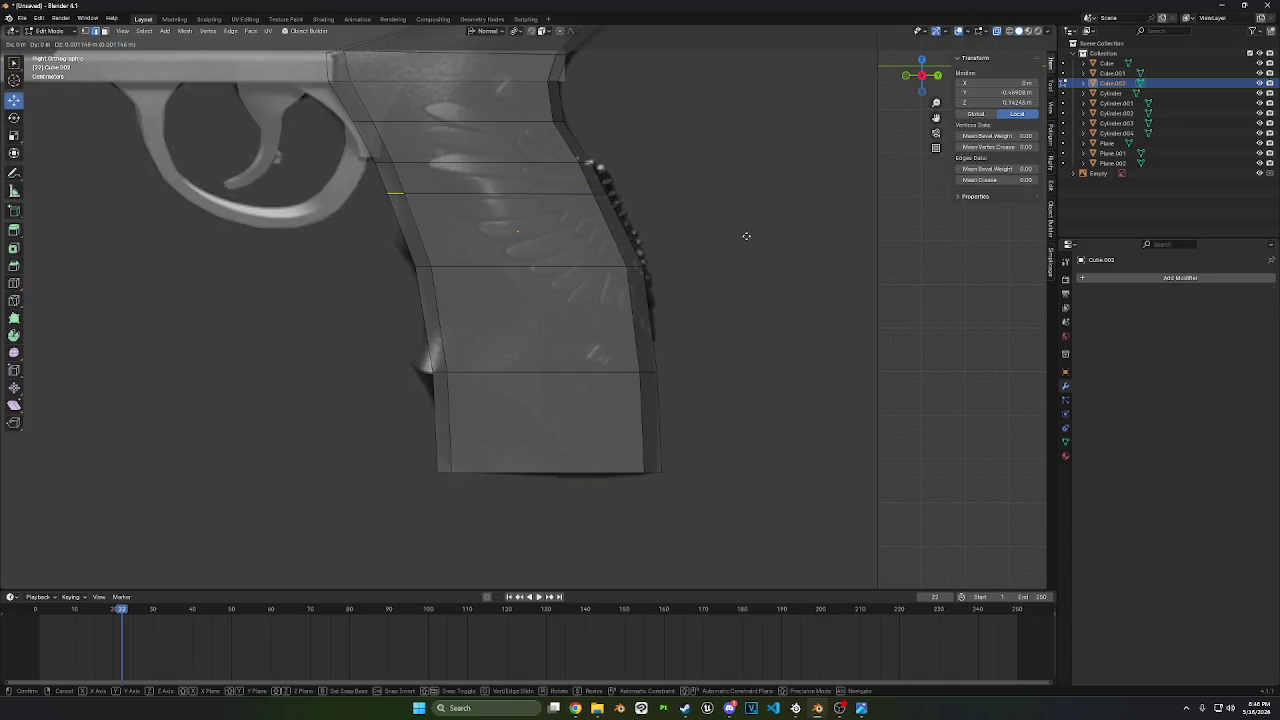
{"action": "key", "text": "y"}
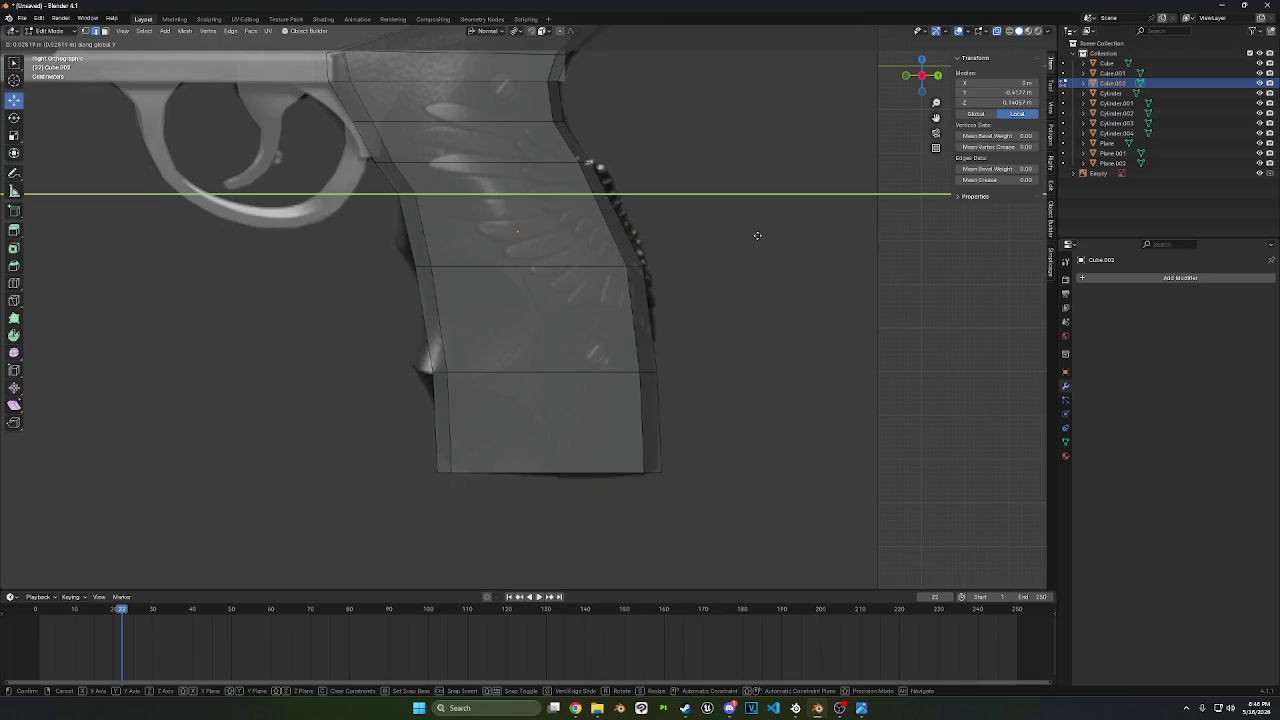
{"action": "left_click", "coordinate": [757, 235]}
- Shift another front vertex along Y and move the mid-grip edge loop along Z
{"action": "left_click_drag", "start_coordinate": [334, 138], "coordinate": [408, 172]}
{"action": "key", "text": "g"}
{"action": "key", "text": "y"}
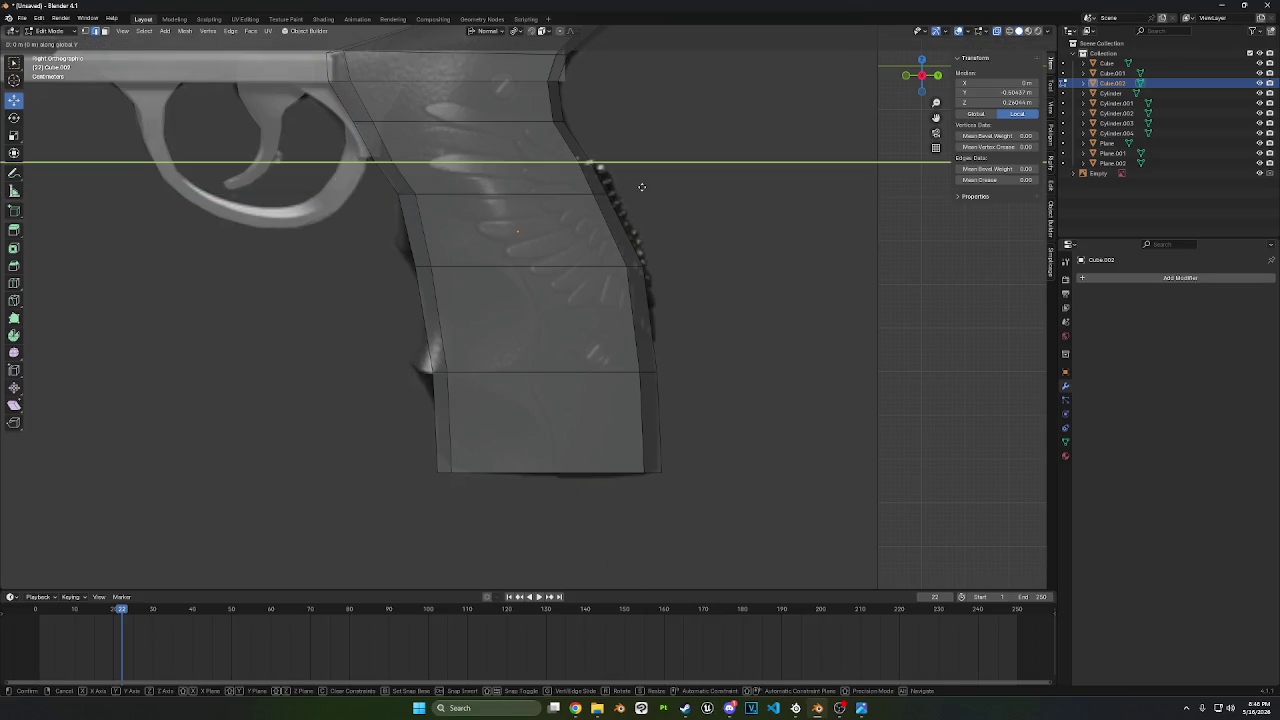
{"action": "left_click", "coordinate": [666, 186]}
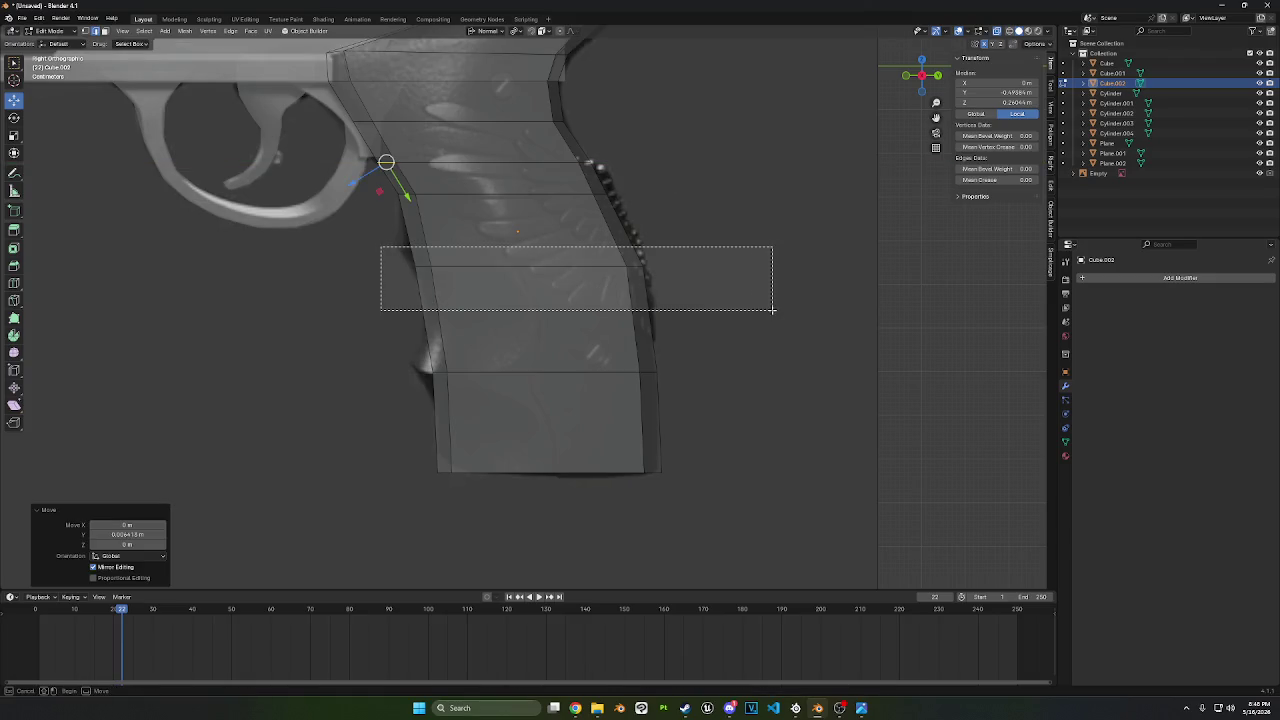
{"action": "left_click_drag", "start_coordinate": [380, 244], "coordinate": [772, 312]}
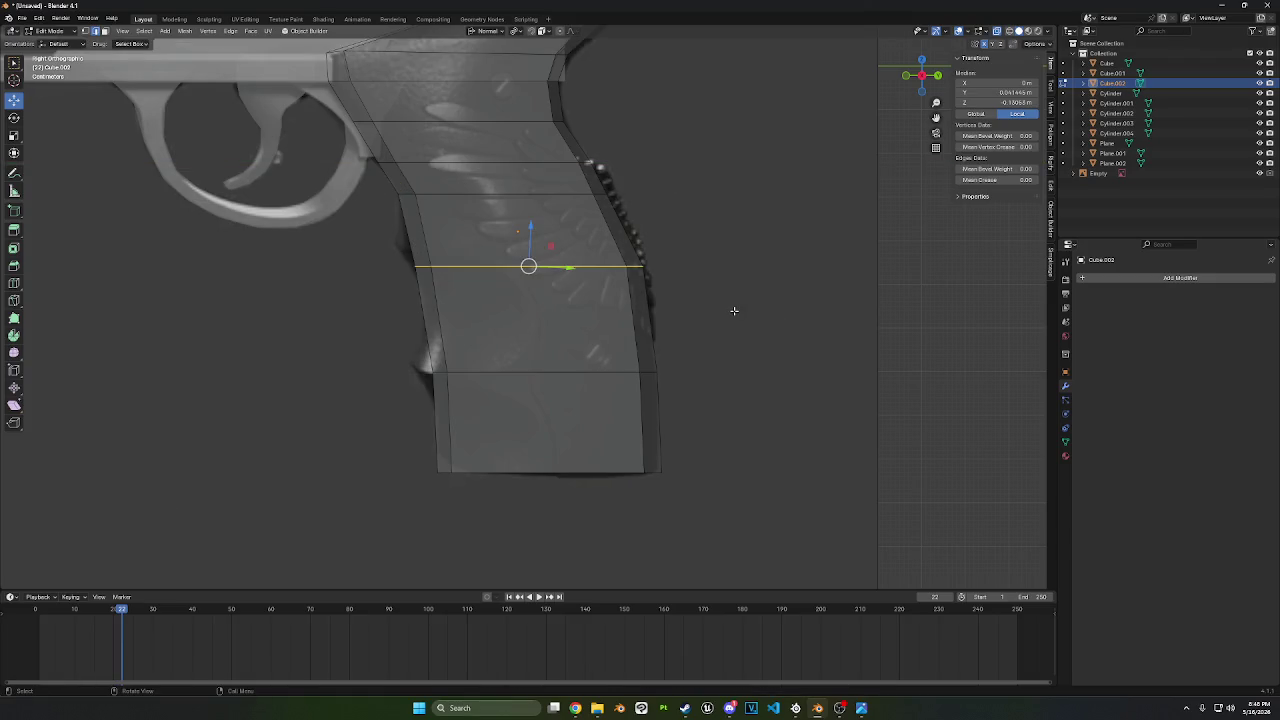
{"action": "key", "text": "g"}
{"action": "key", "text": "z"}
{"action": "key", "text": "z"}
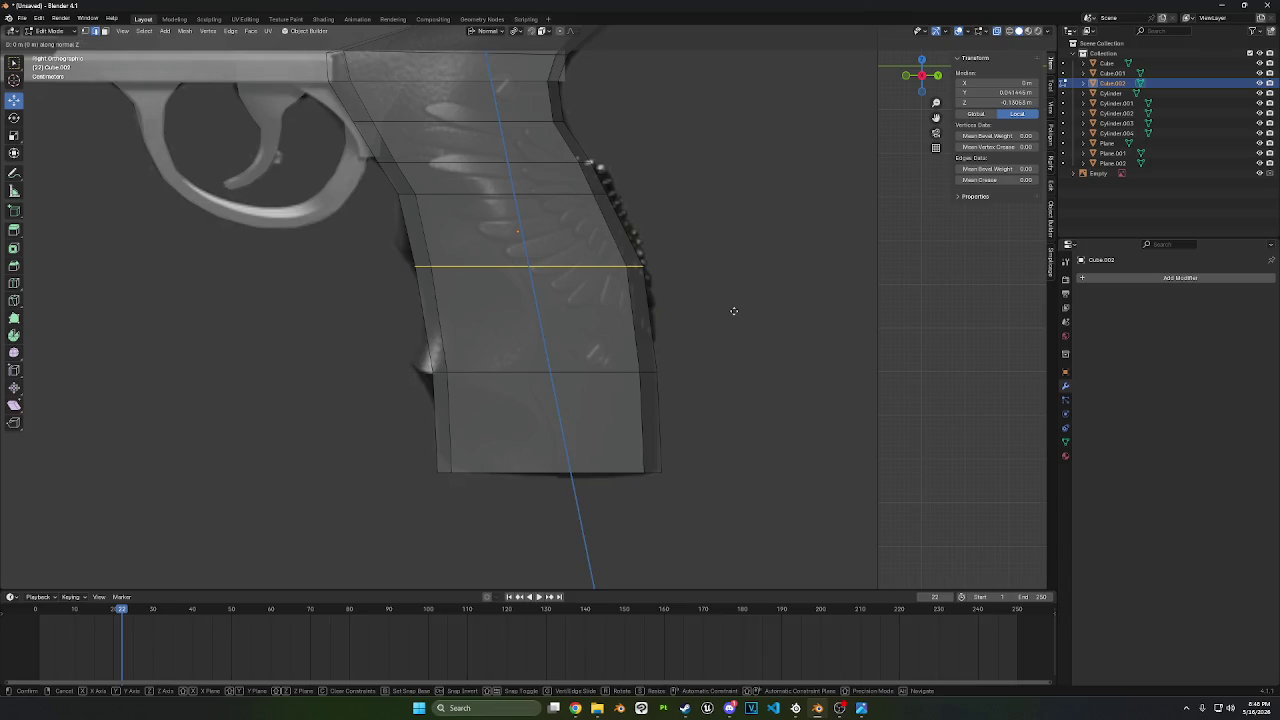
{"action": "key", "text": "z"}
{"action": "key", "text": "z"}
{"action": "key", "text": "z"}
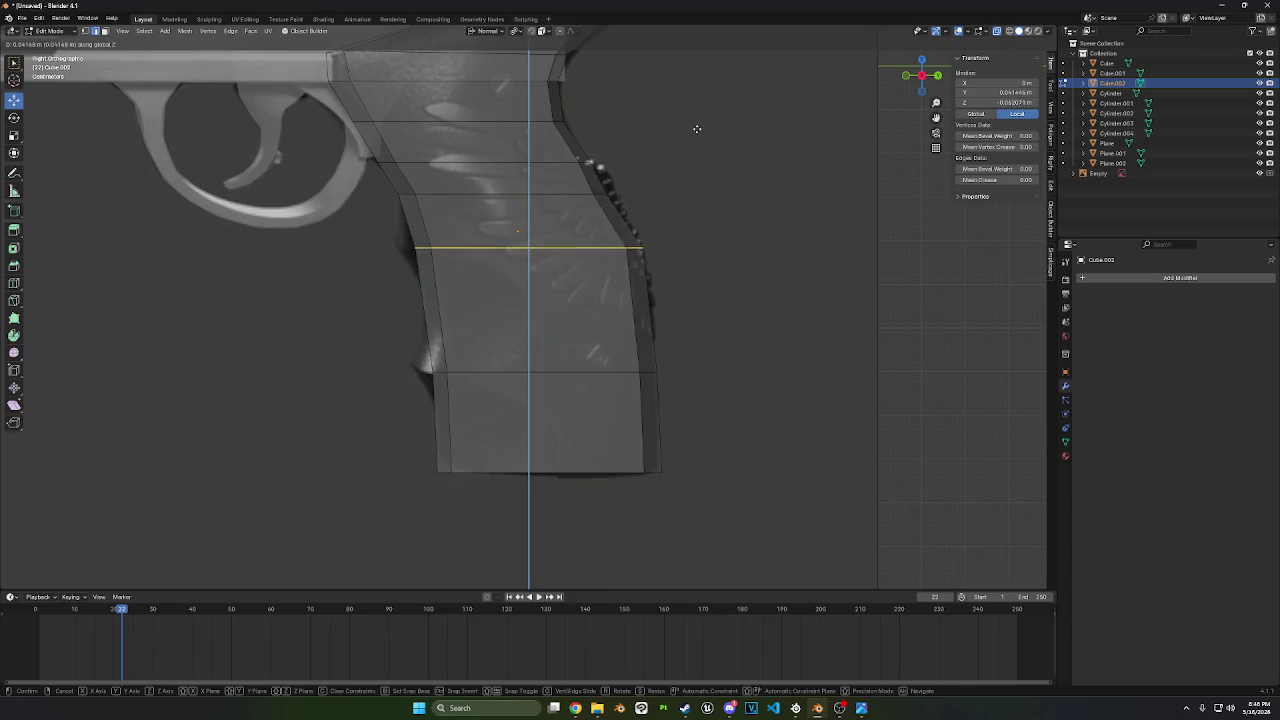
{"action": "left_click", "coordinate": [689, 100]}
- Shift the selected front-edge vertices along global Y
{"action": "left_click", "coordinate": [422, 246]}
{"action": "key", "text": "g"}
{"action": "key", "text": "y"}
{"action": "key", "text": "y"}
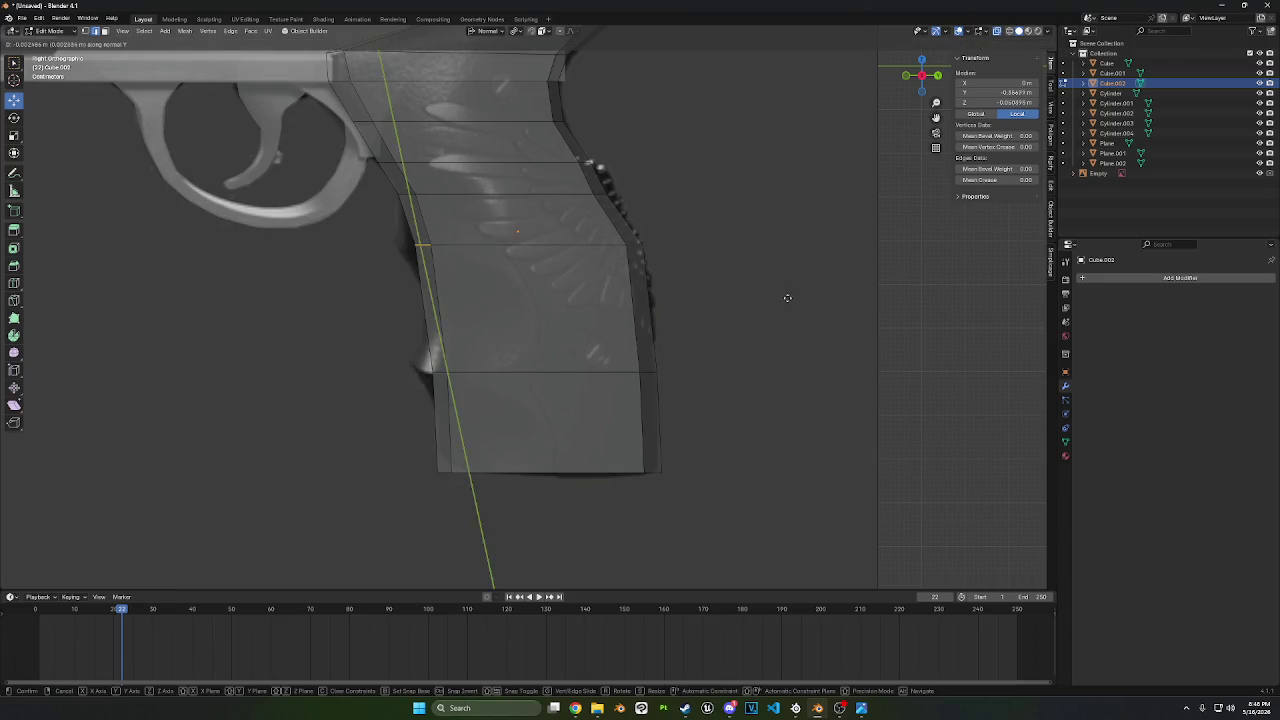
{"action": "key", "text": "y"}
{"action": "key", "text": "y"}
{"action": "left_click", "coordinate": [765, 293]}
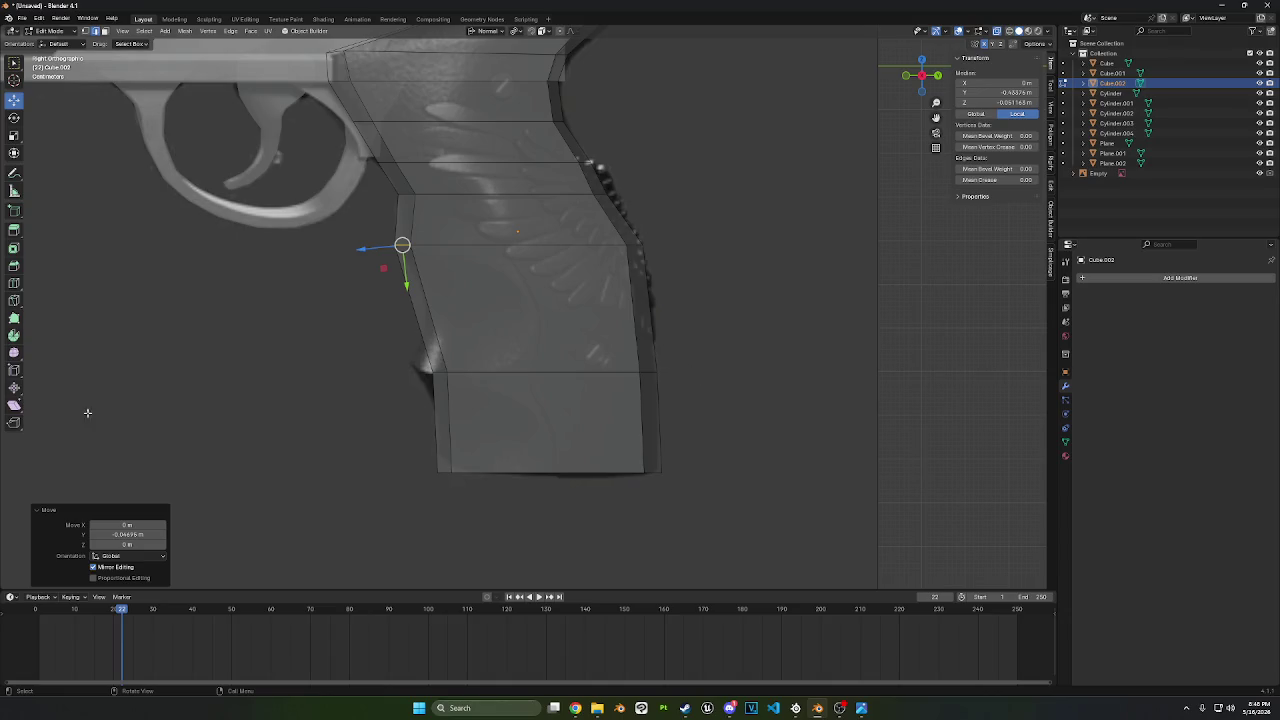
- Cut a new loop across the grip and shift two front vertices along Y into a notch
{"action": "left_click", "coordinate": [20, 285]}
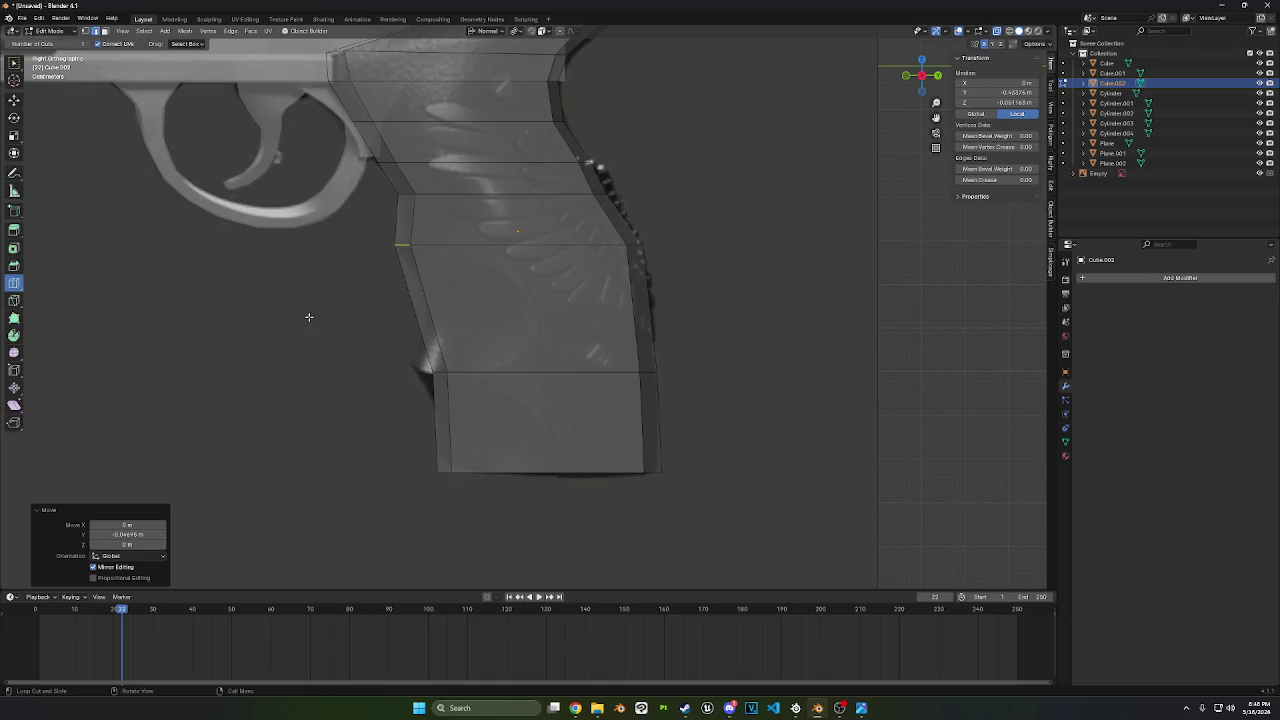
{"action": "left_click", "coordinate": [440, 313]}
{"action": "left_click", "coordinate": [14, 100]}
{"action": "left_click_drag", "start_coordinate": [200, 240], "coordinate": [228, 300]}
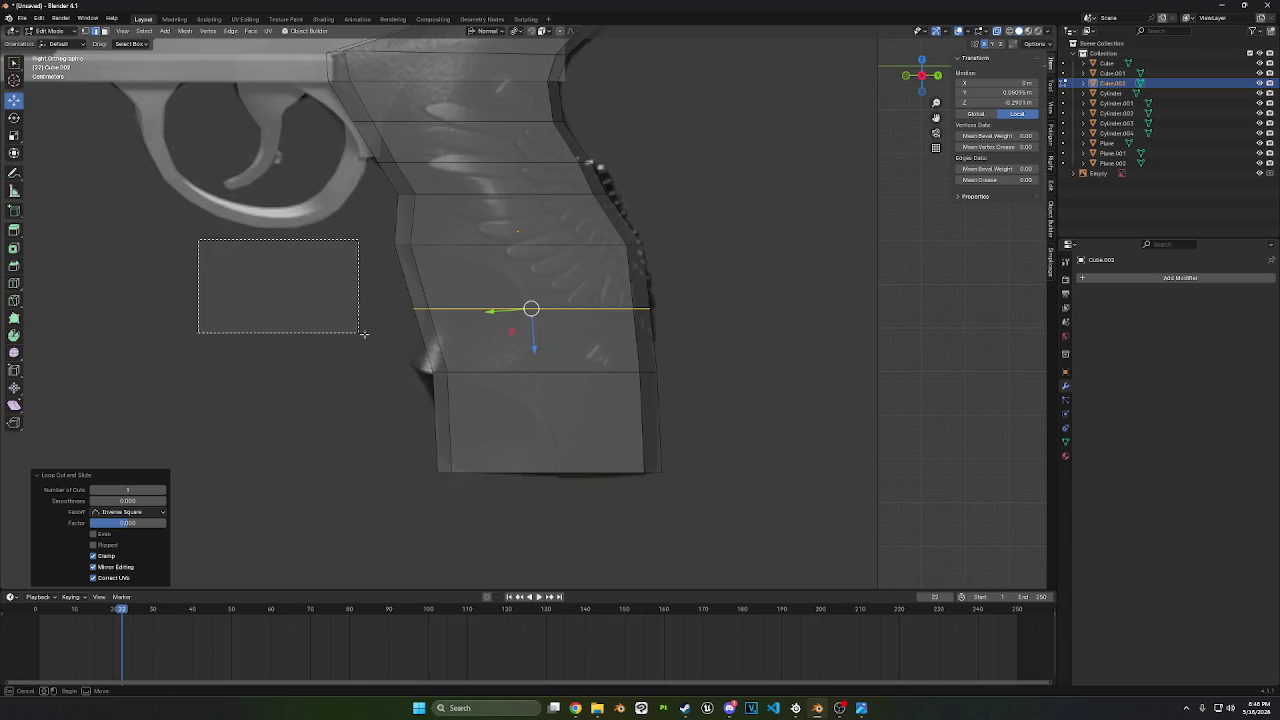
{"action": "left_click_drag", "start_coordinate": [299, 270], "coordinate": [486, 350]}
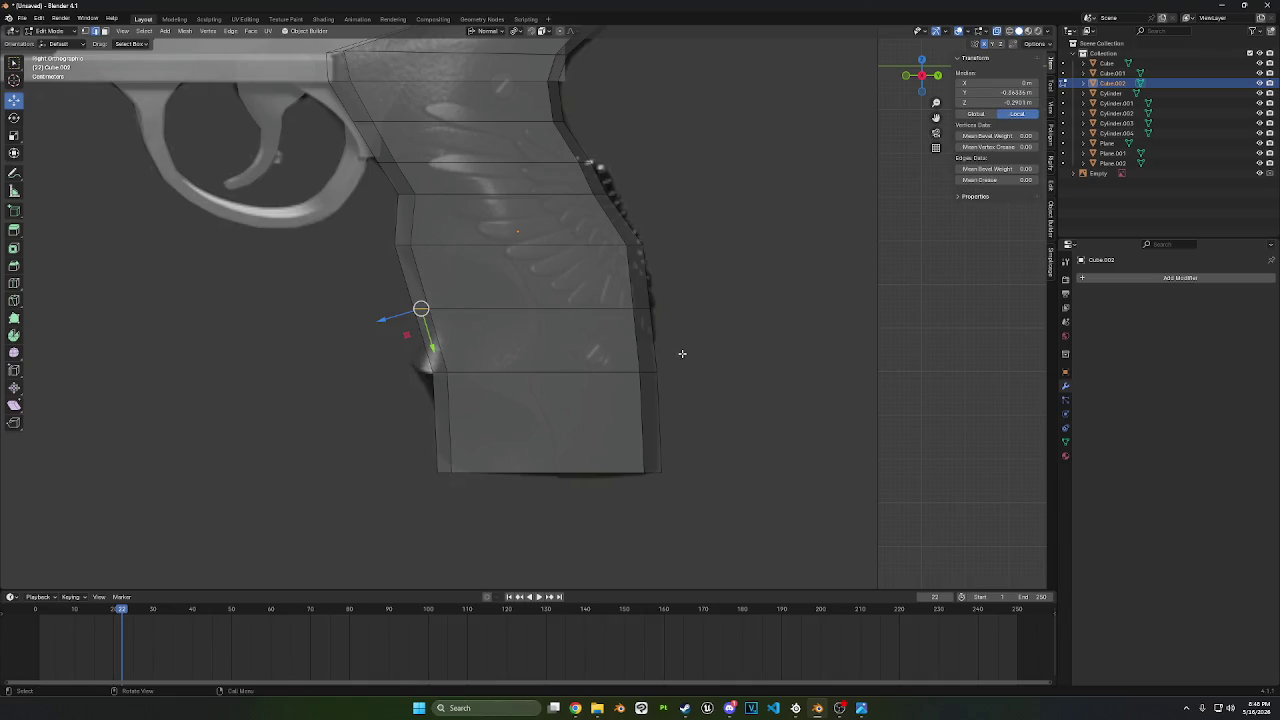
{"action": "key", "text": "g"}
{"action": "key", "text": "y"}
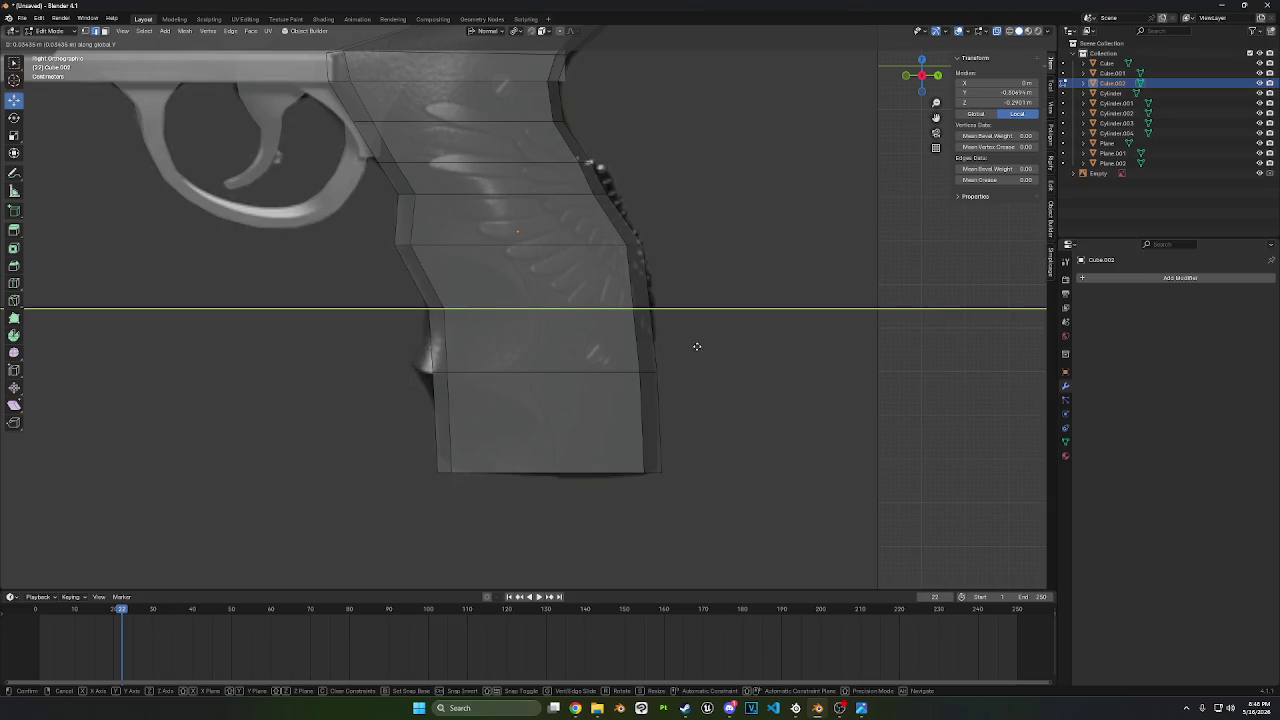
{"action": "left_click", "coordinate": [693, 343]}
{"action": "left_click", "coordinate": [400, 371]}
{"action": "key", "text": "g"}
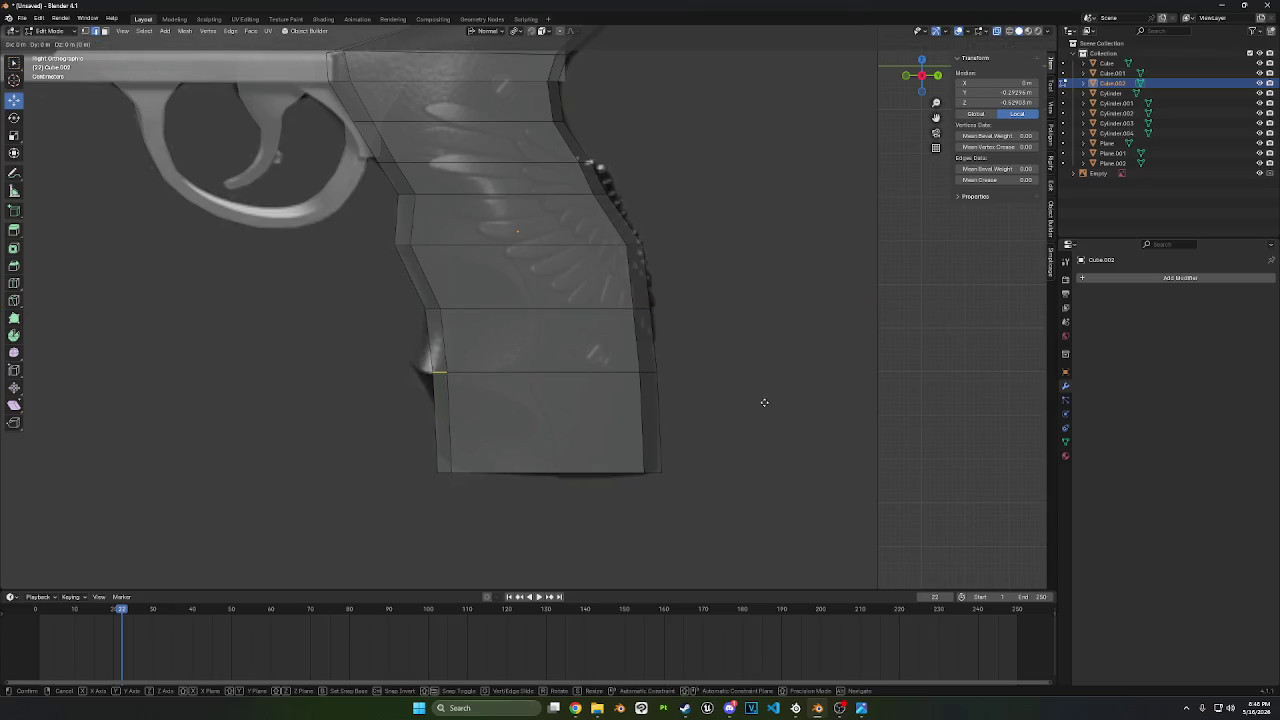
{"action": "key", "text": "y"}
{"action": "left_click", "coordinate": [744, 395]}
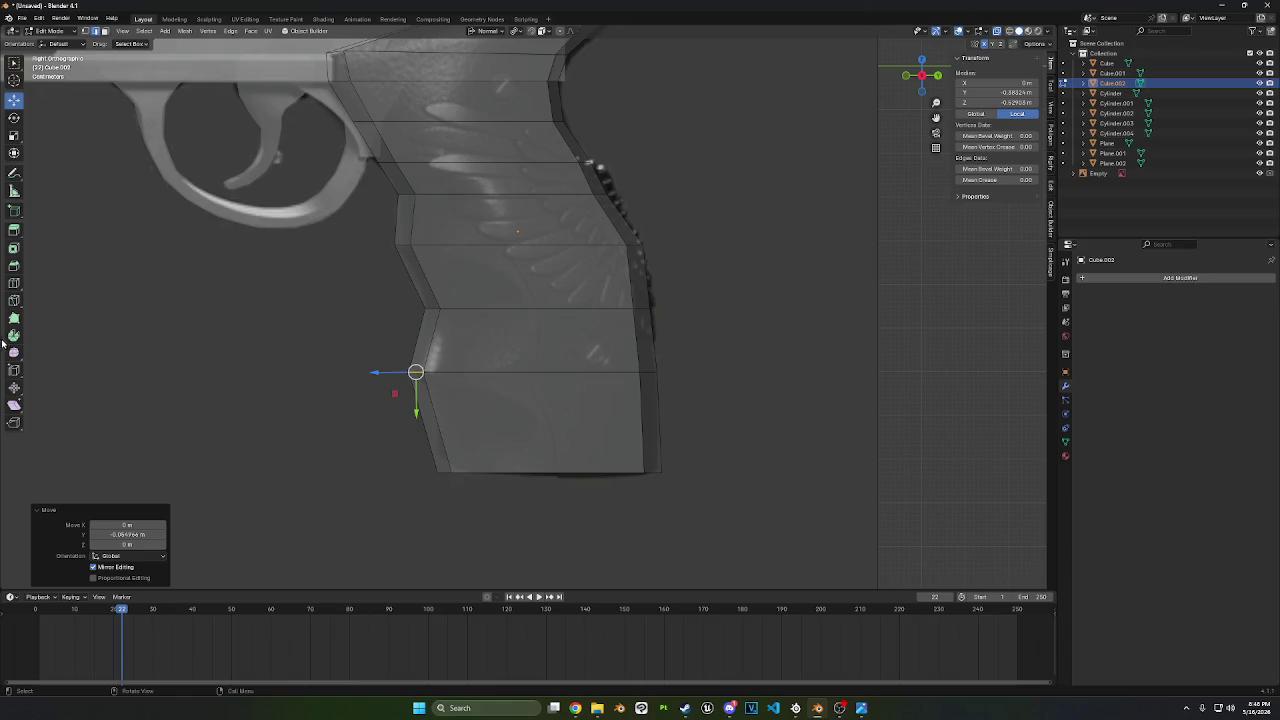
- Cut a loop across the lower grip and shift its front vertex along Y for the lower notch
{"action": "left_click", "coordinate": [14, 283]}
{"action": "left_click", "coordinate": [466, 426]}
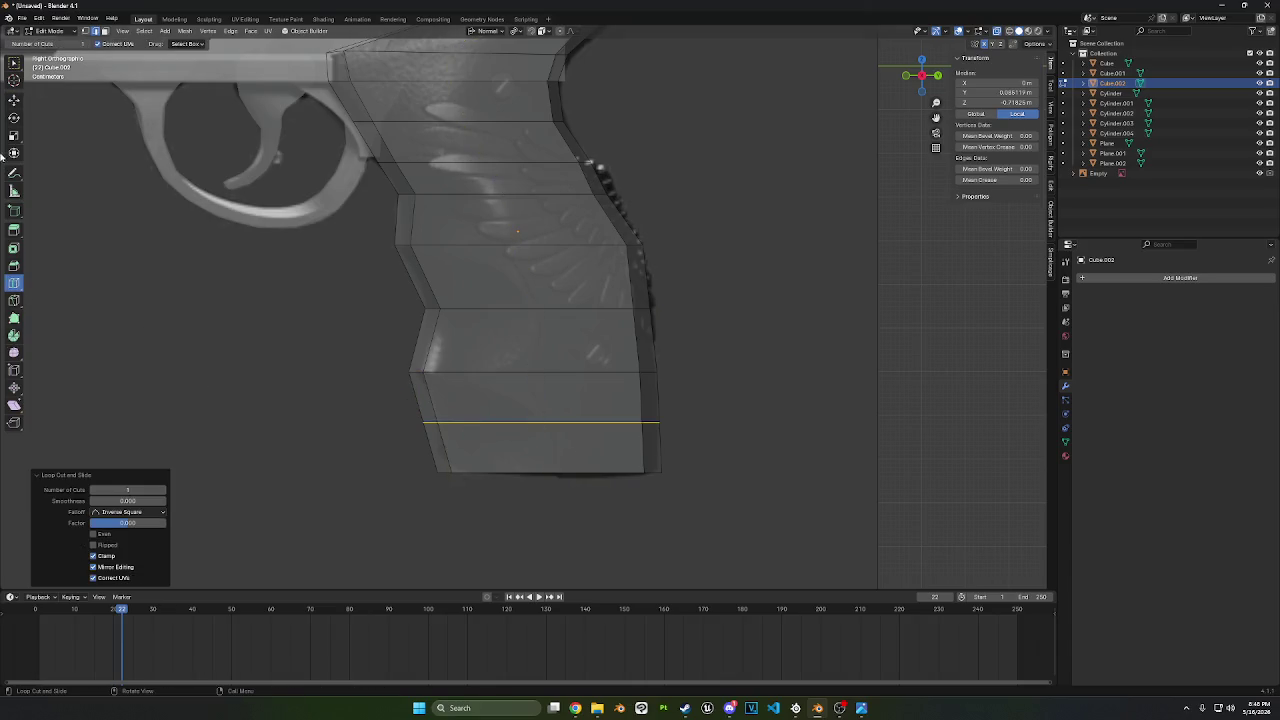
{"action": "left_click", "coordinate": [15, 103]}
{"action": "left_click_drag", "start_coordinate": [388, 408], "coordinate": [458, 458]}
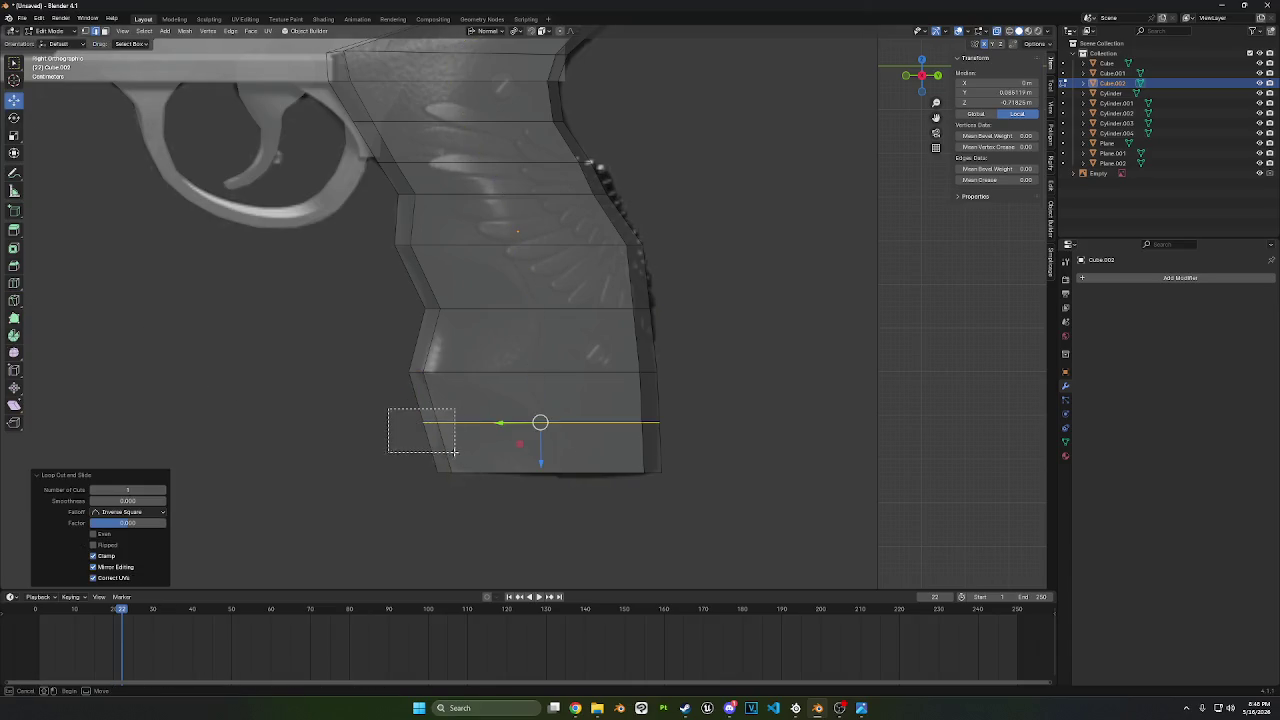
{"action": "key", "text": "g"}
{"action": "key", "text": "y"}
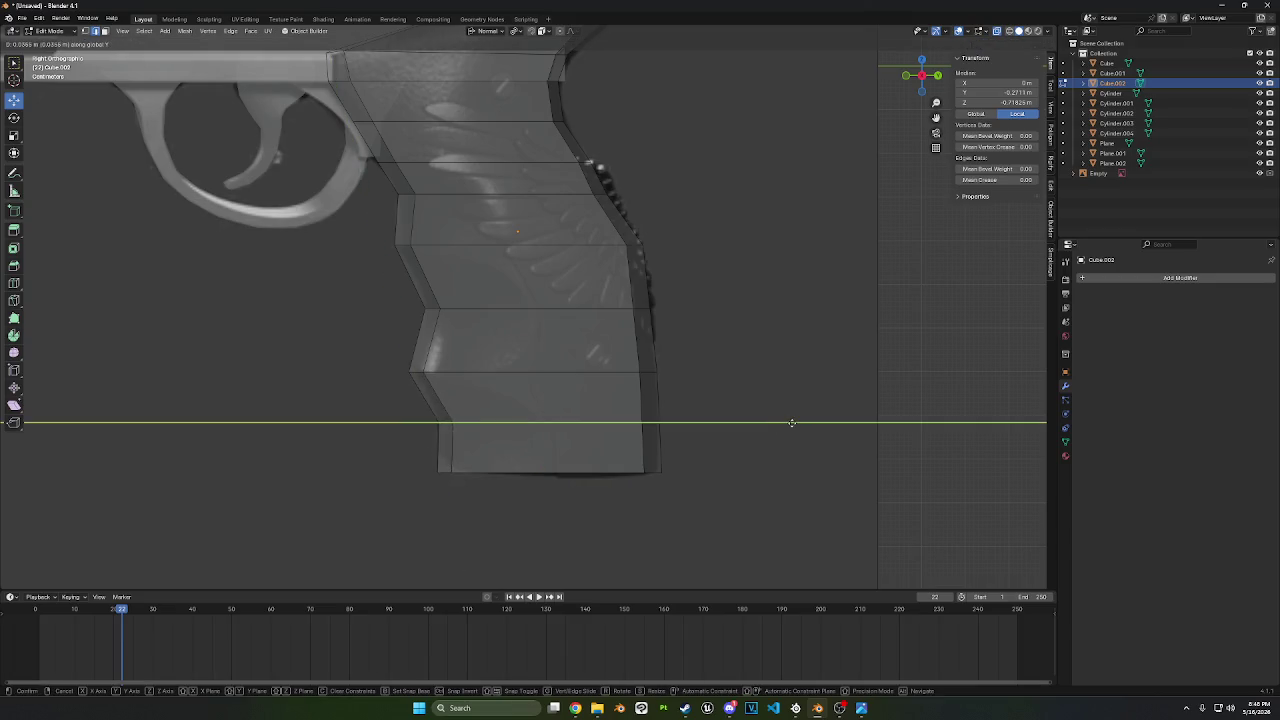
{"action": "left_click", "coordinate": [569, 566]}
{"action": "left_click_drag", "start_coordinate": [500, 514], "coordinate": [406, 454]}
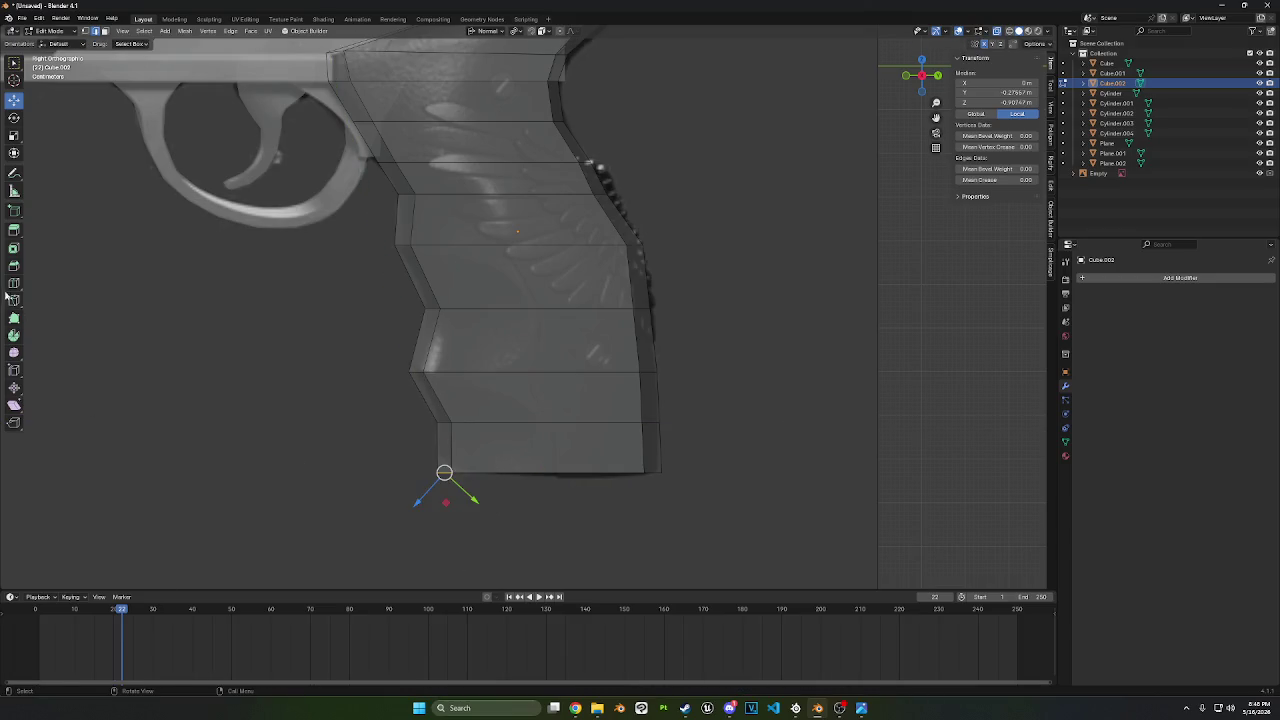
- Add a vertical loop cut down the grip and slide its bottom vertices toward the front corner
{"action": "left_click", "coordinate": [14, 283]}
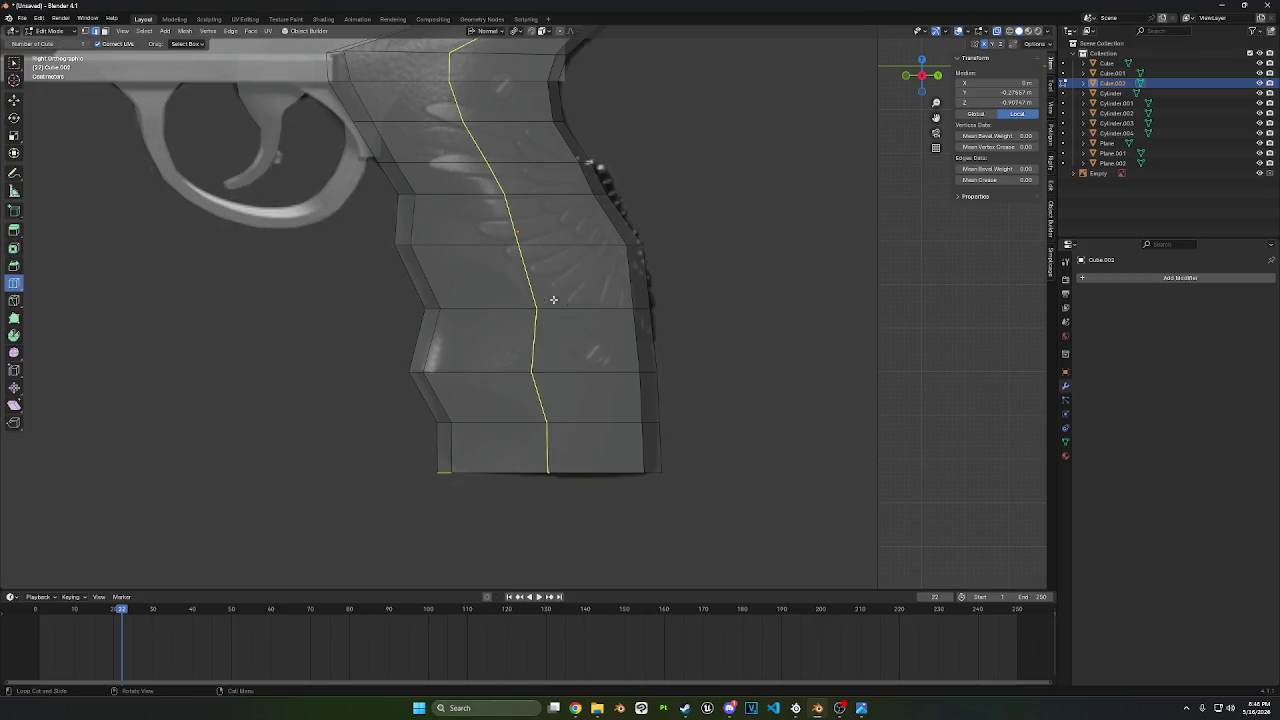
{"action": "left_click_drag", "start_coordinate": [537, 375], "coordinate": [518, 393]}
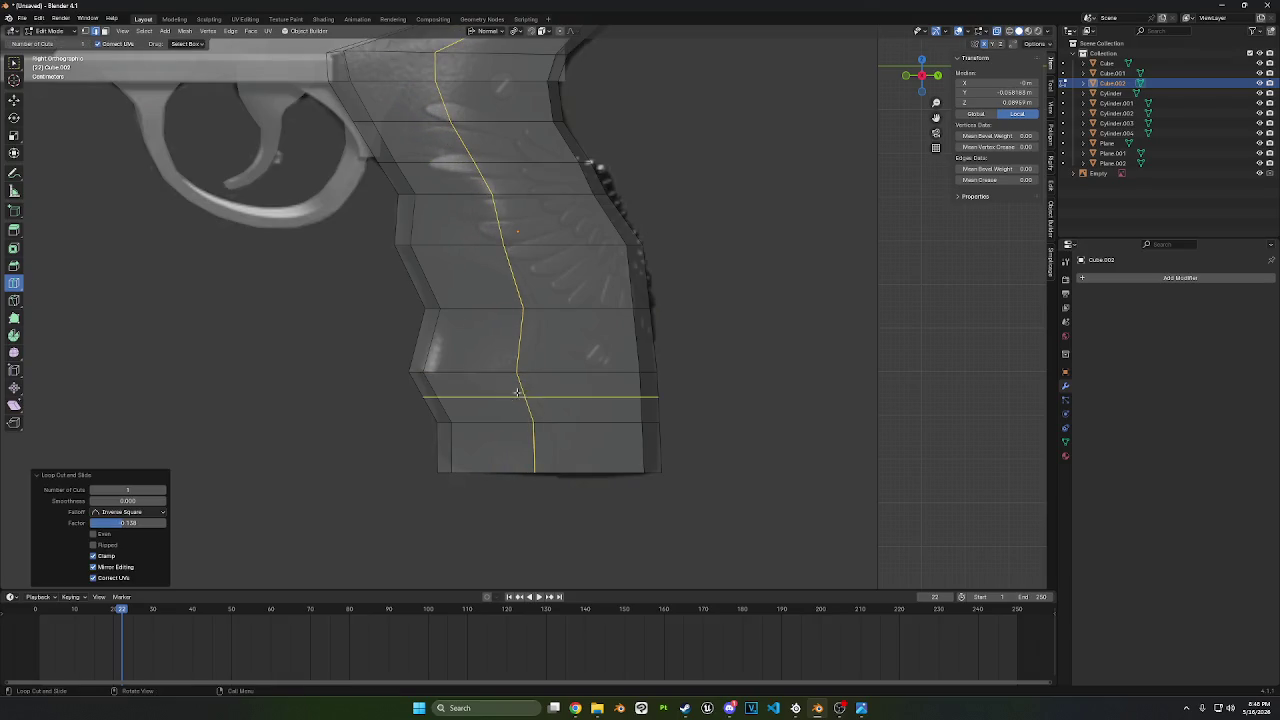
{"action": "left_click", "coordinate": [14, 99]}
{"action": "middle_click_drag", "start_coordinate": [374, 371], "coordinate": [339, 287], "text": "shift"}
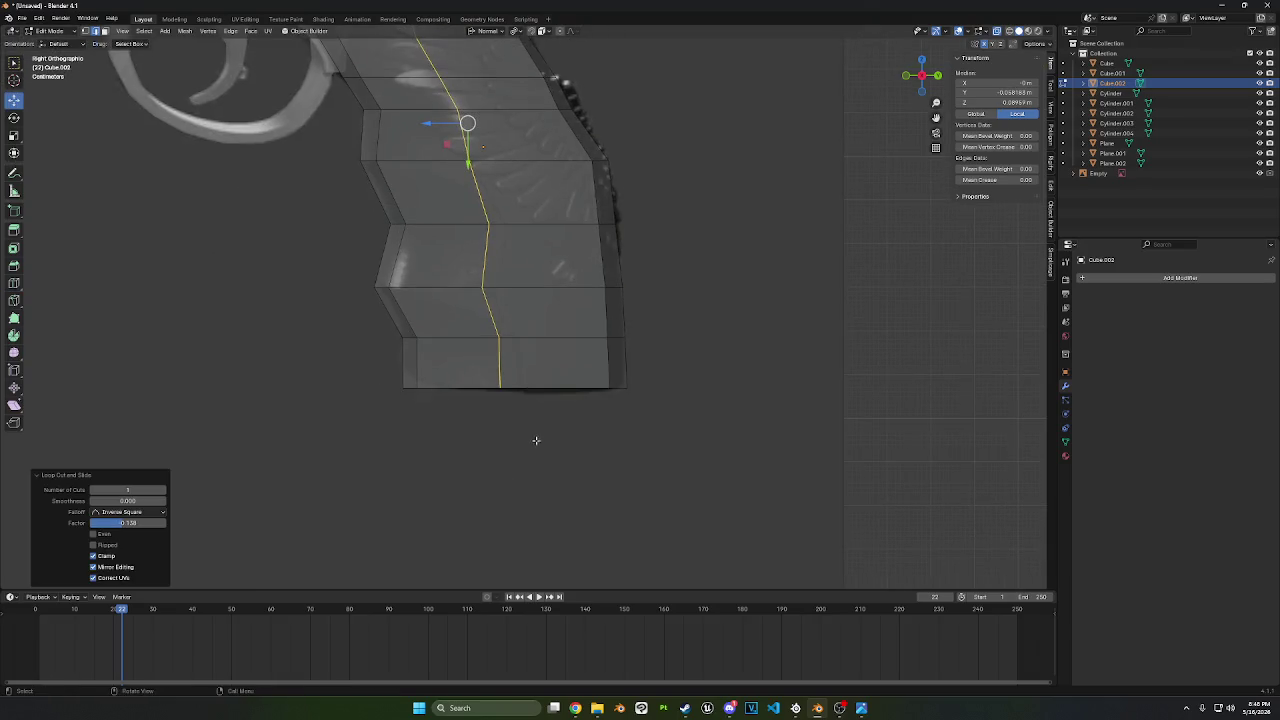
{"action": "left_click_drag", "start_coordinate": [534, 437], "coordinate": [472, 330]}
{"action": "key", "text": "g"}
{"action": "key", "text": "g"}
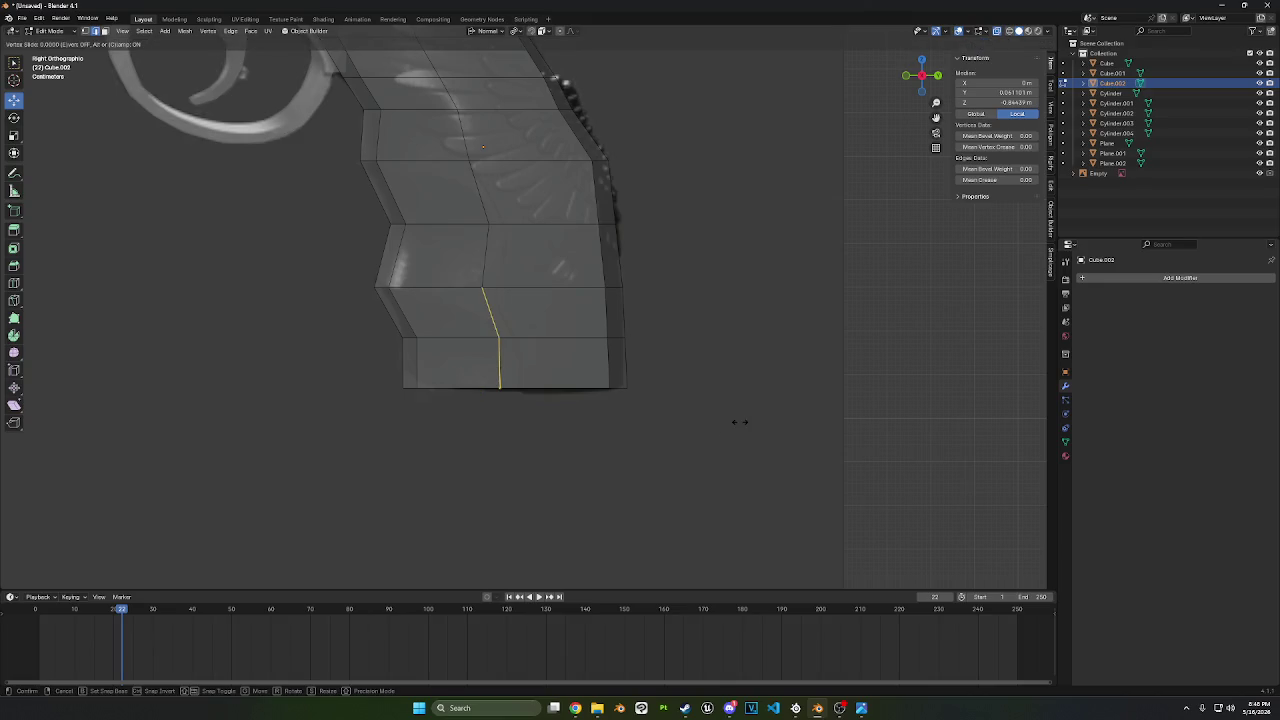
{"action": "right_click", "coordinate": [745, 423]}
{"action": "key", "text": "ctrl+z"}
{"action": "left_click_drag", "start_coordinate": [556, 488], "coordinate": [450, 314]}
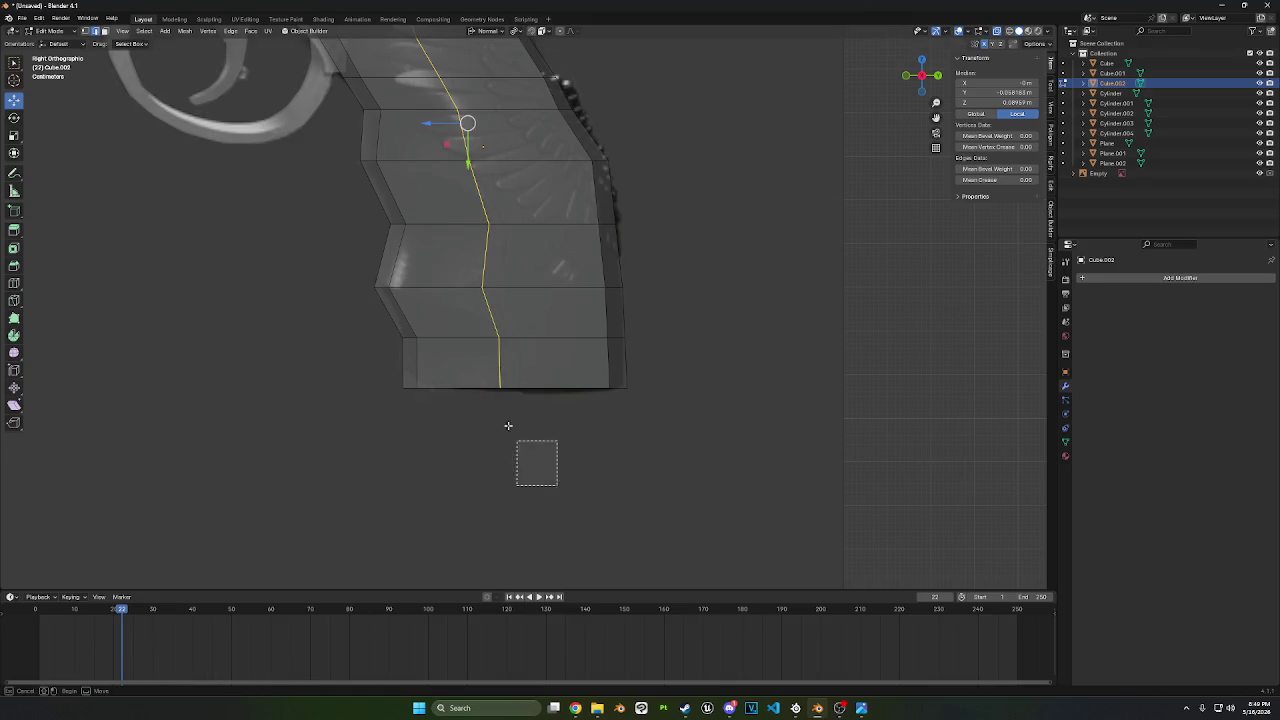
{"action": "key", "text": "g"}
{"action": "key", "text": "g"}
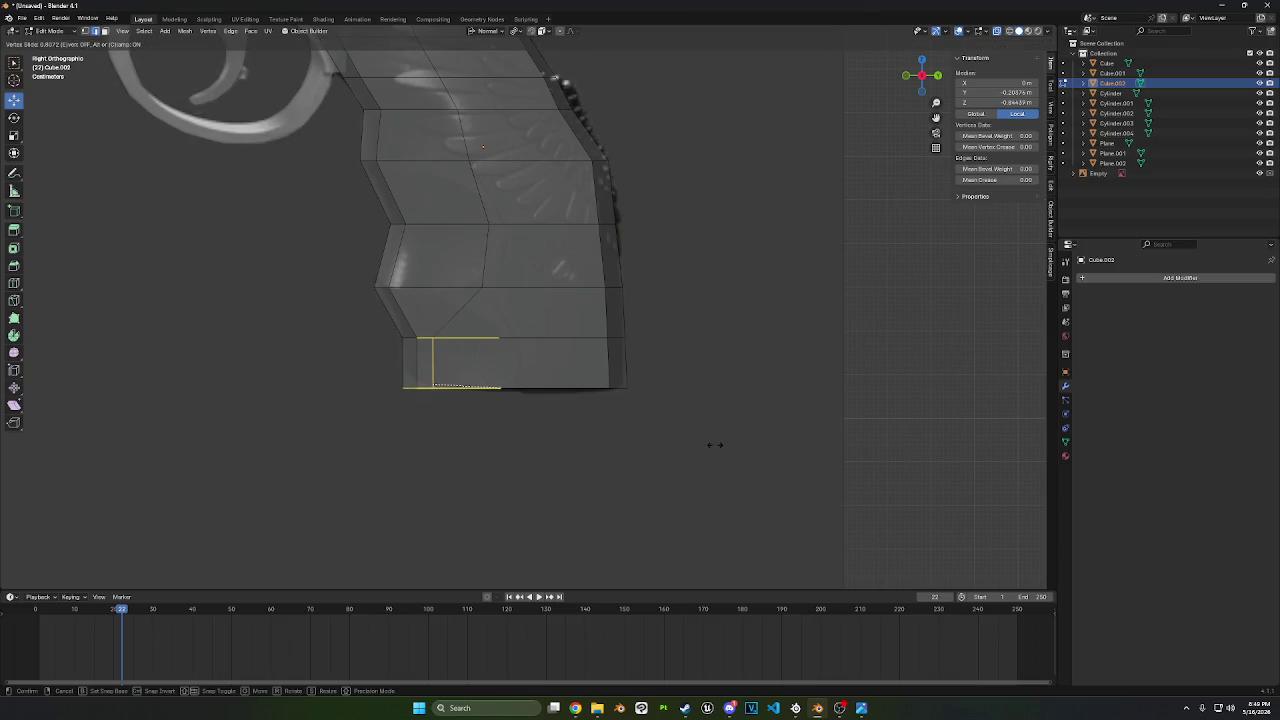
{"action": "left_click", "coordinate": [710, 439]}
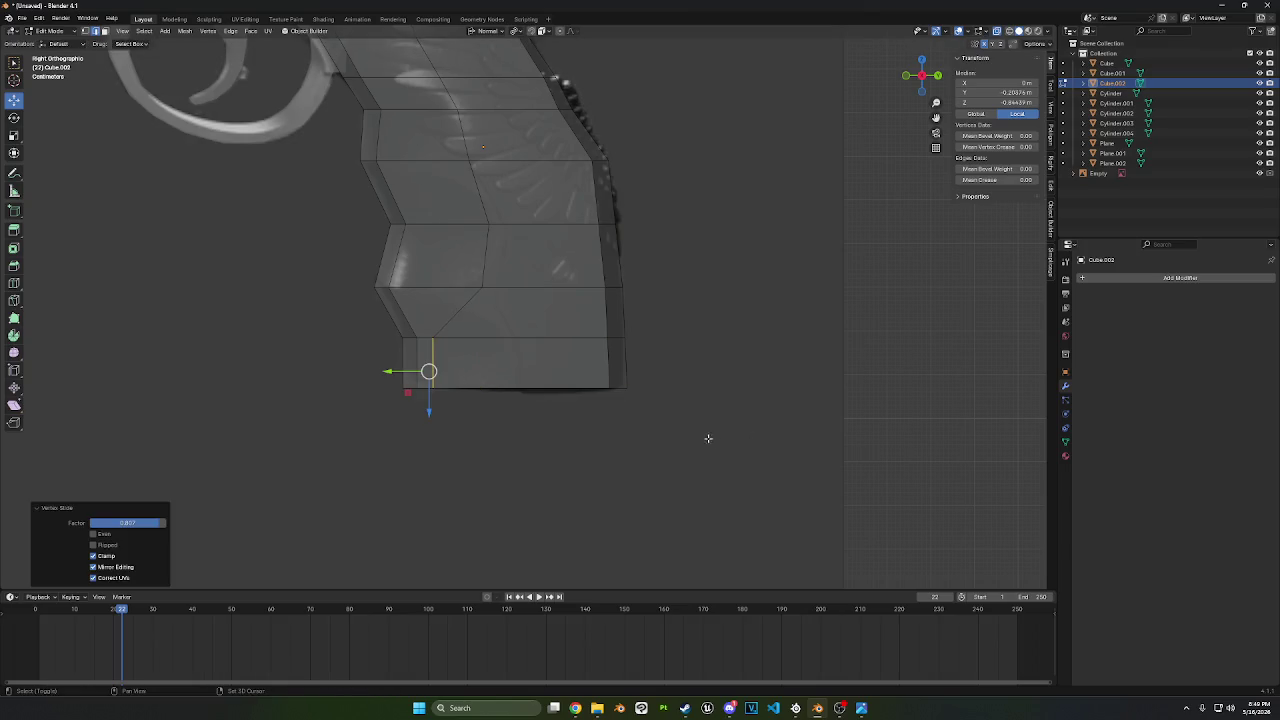
- Raise the grip's bottom front corner vertices about 0.033 m along Z
{"action": "left_click_drag", "start_coordinate": [422, 470], "coordinate": [393, 372]}
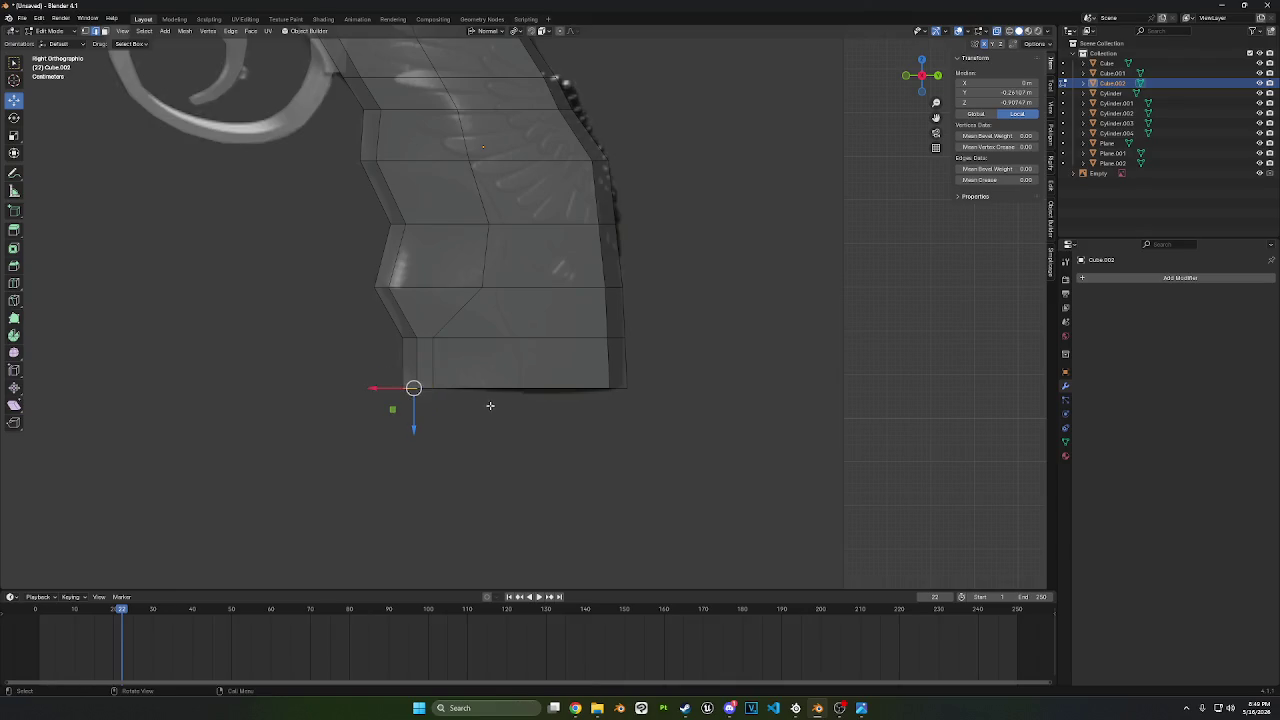
{"action": "key", "text": "g"}
{"action": "key", "text": "z"}
{"action": "key", "text": "z"}
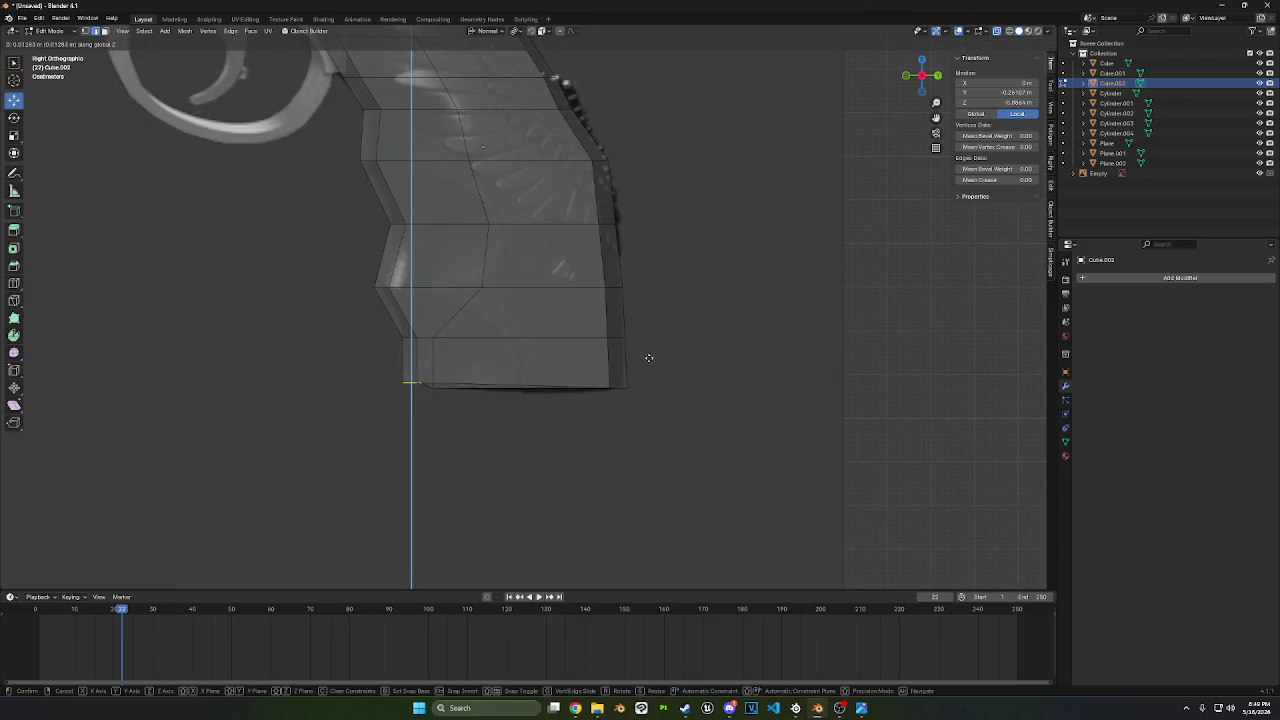
{"action": "right_click", "coordinate": [640, 376]}
{"action": "mouse_move", "coordinate": [435, 432]}
{"action": "middle_mouse_down"}
{"action": "mouse_move", "coordinate": [460, 371]}
{"action": "mouse_move", "coordinate": [497, 374]}
{"action": "mouse_move", "coordinate": [429, 395]}
{"action": "middle_mouse_up"}
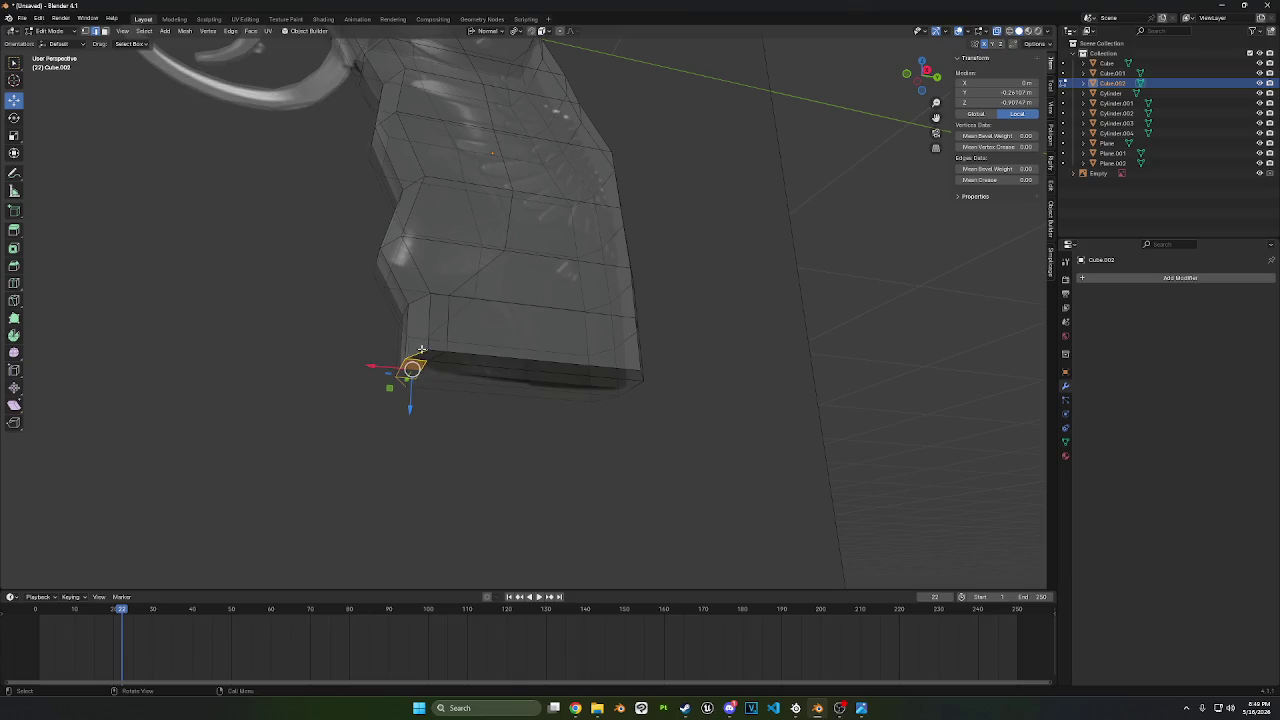
{"action": "left_click", "coordinate": [421, 350]}
{"action": "left_click", "coordinate": [408, 364], "text": "ctrl"}
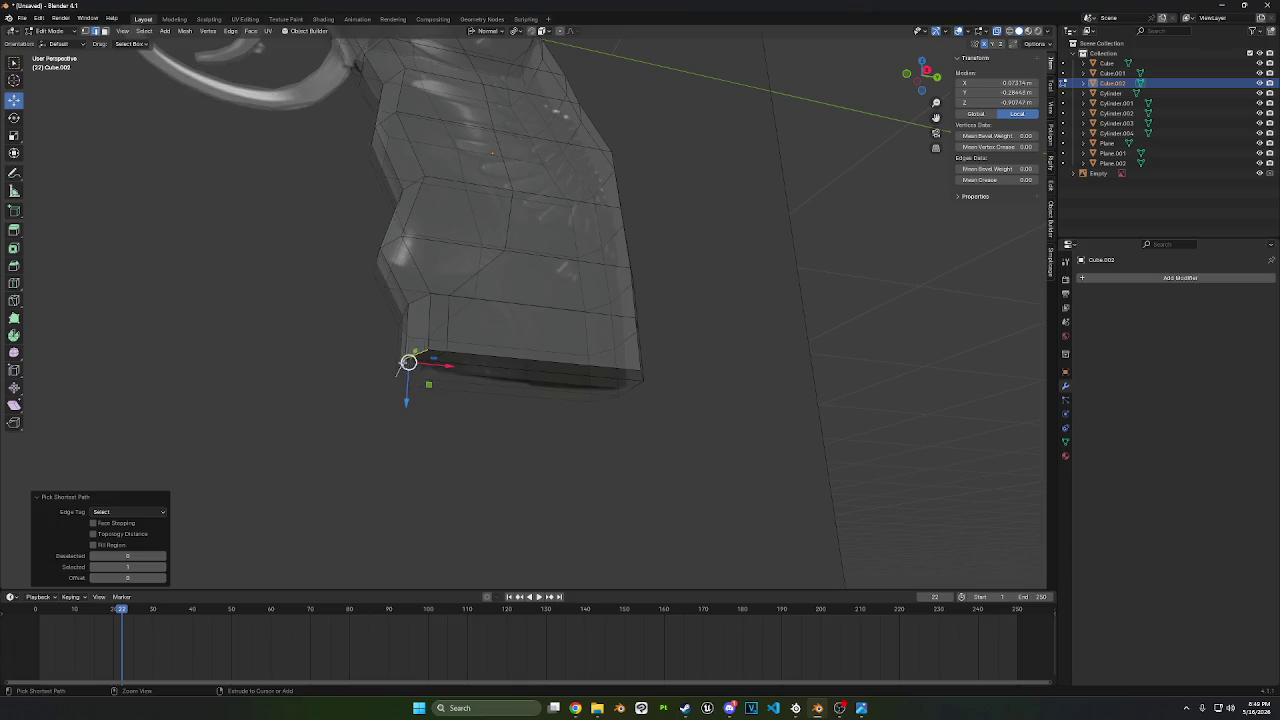
{"action": "middle_click_drag", "start_coordinate": [408, 364], "coordinate": [514, 429]}
{"action": "key", "text": "g"}
{"action": "key", "text": "z"}
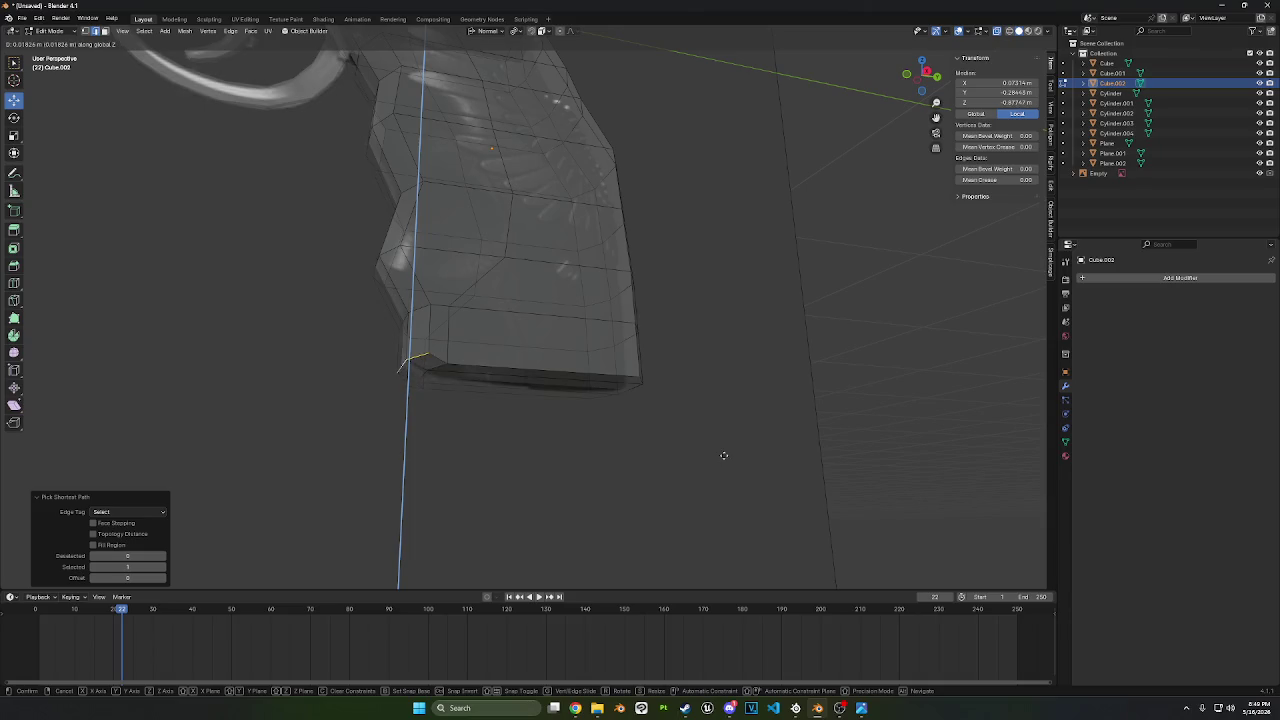
{"action": "left_click", "coordinate": [732, 451]}
{"action": "mouse_move", "coordinate": [732, 451]}
{"action": "middle_mouse_down"}
{"action": "mouse_move", "coordinate": [817, 489]}
{"action": "mouse_move", "coordinate": [714, 486]}
{"action": "mouse_move", "coordinate": [749, 503]}
{"action": "mouse_move", "coordinate": [757, 457]}
{"action": "mouse_move", "coordinate": [530, 239]}
{"action": "mouse_move", "coordinate": [400, 200]}
{"action": "middle_mouse_up"}
{"action": "left_click", "coordinate": [50, 31]}
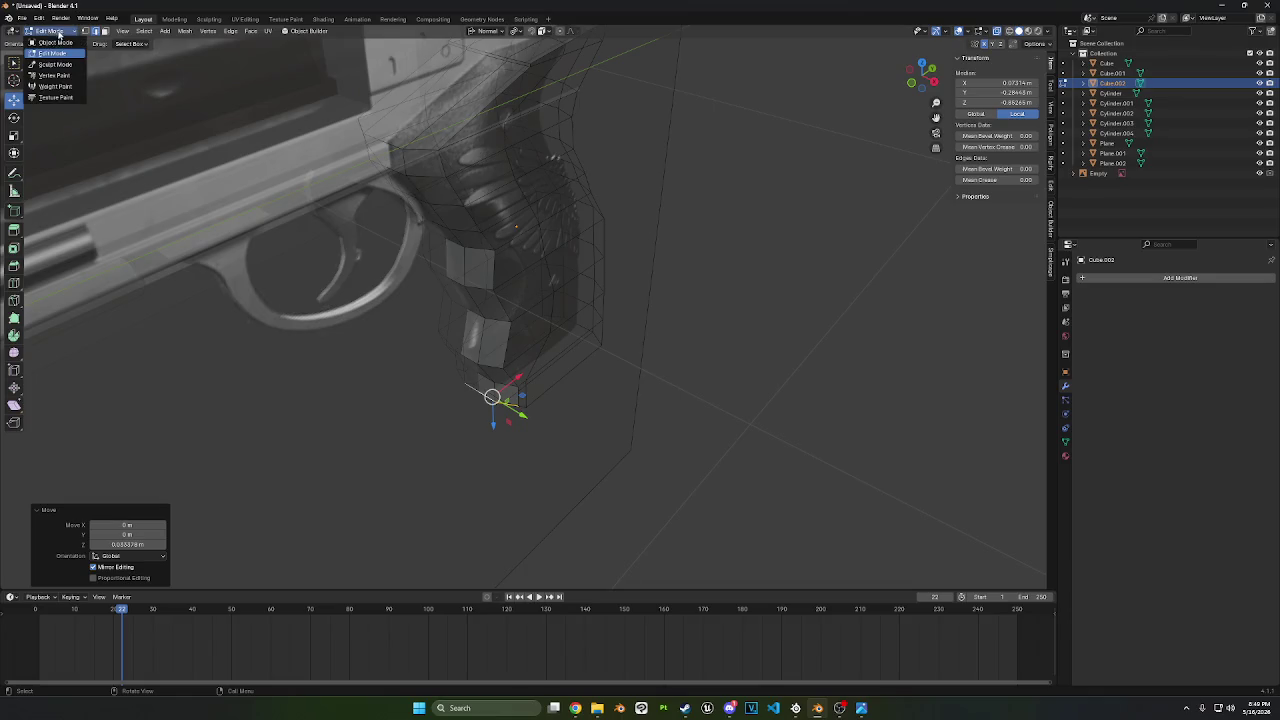
- In Solid view, apply Shade Smooth by Angle (30°, sharp edges kept) to the grip, then re-enter Edit Mode
{"action": "left_click", "coordinate": [50, 44]}
{"action": "left_click", "coordinate": [1019, 31]}
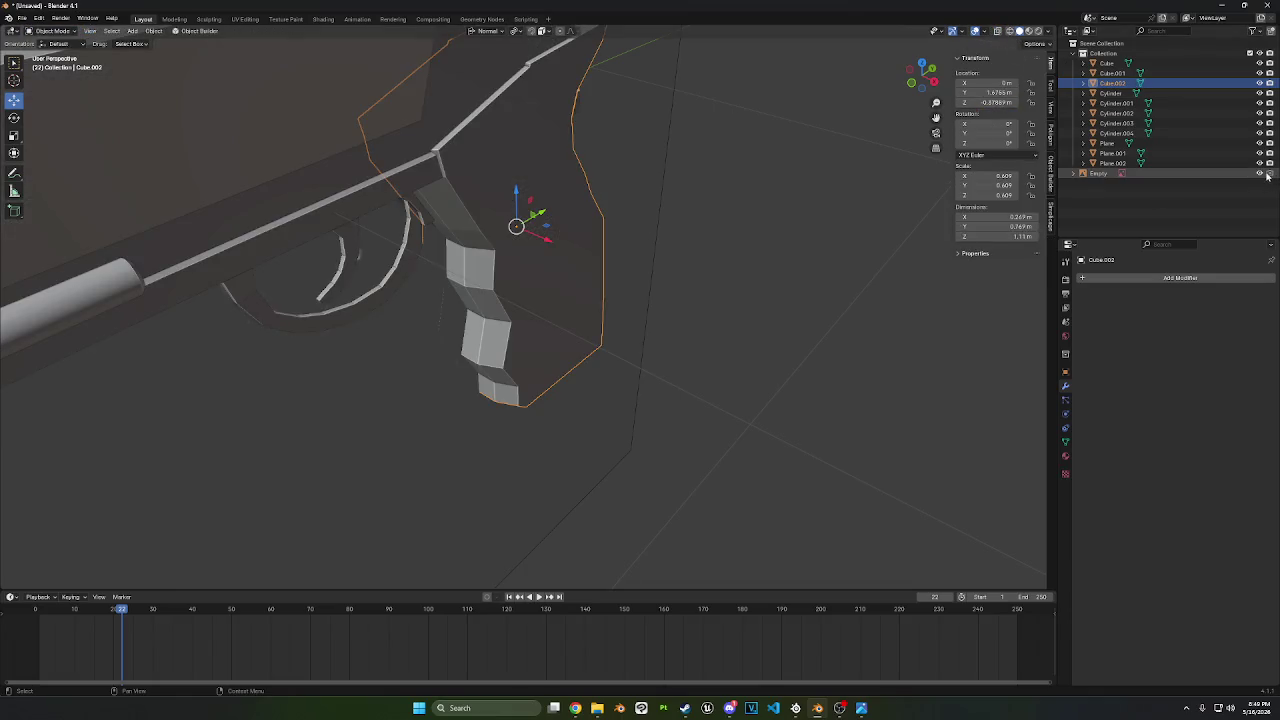
{"action": "mouse_move", "coordinate": [706, 277]}
{"action": "middle_mouse_down"}
{"action": "mouse_move", "coordinate": [570, 268]}
{"action": "mouse_move", "coordinate": [663, 289]}
{"action": "mouse_move", "coordinate": [566, 266]}
{"action": "mouse_move", "coordinate": [613, 319]}
{"action": "mouse_move", "coordinate": [627, 304]}
{"action": "middle_mouse_up"}
{"action": "right_click", "coordinate": [570, 268]}
{"action": "left_click", "coordinate": [572, 263]}
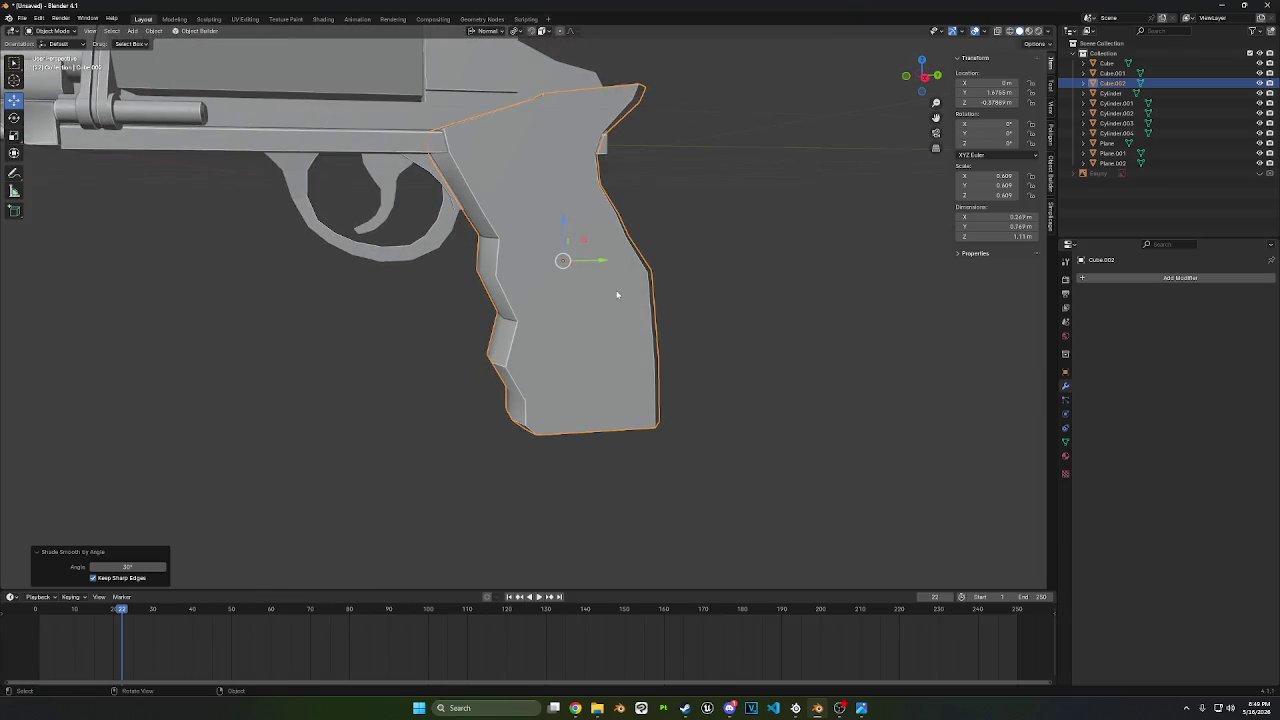
{"action": "key", "text": "Tab"}
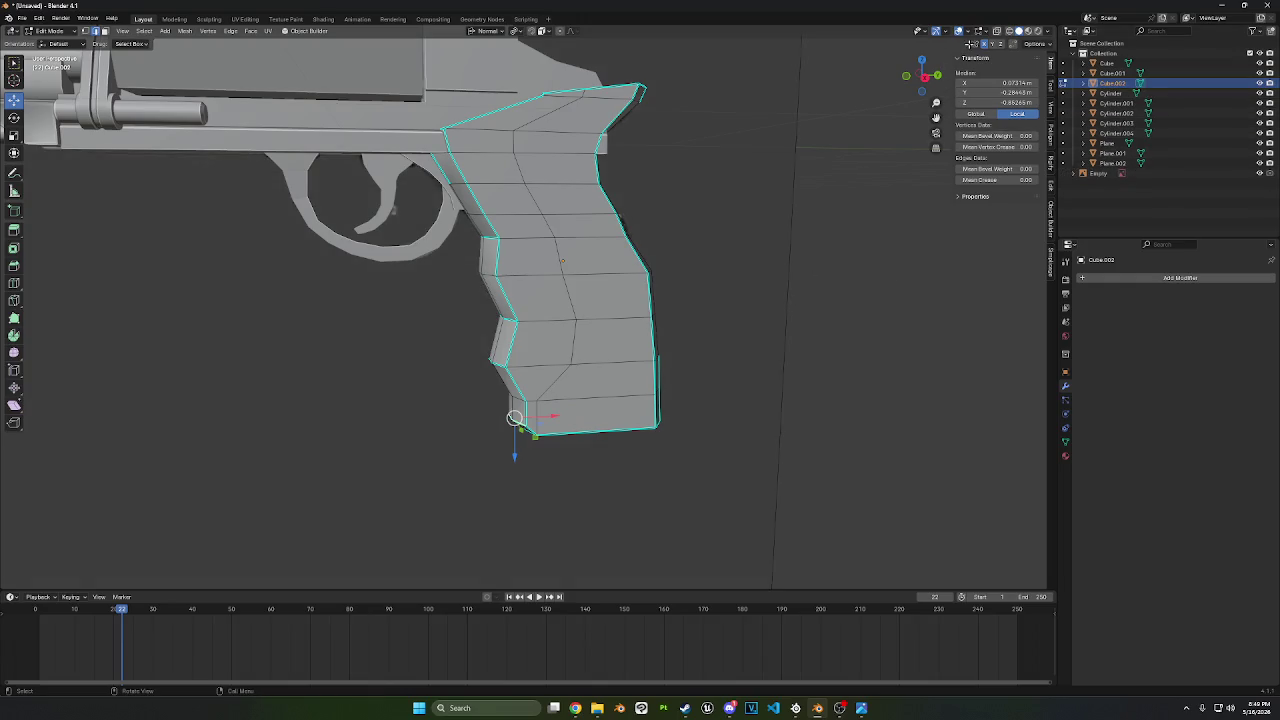
{"action": "left_click", "coordinate": [937, 75]}
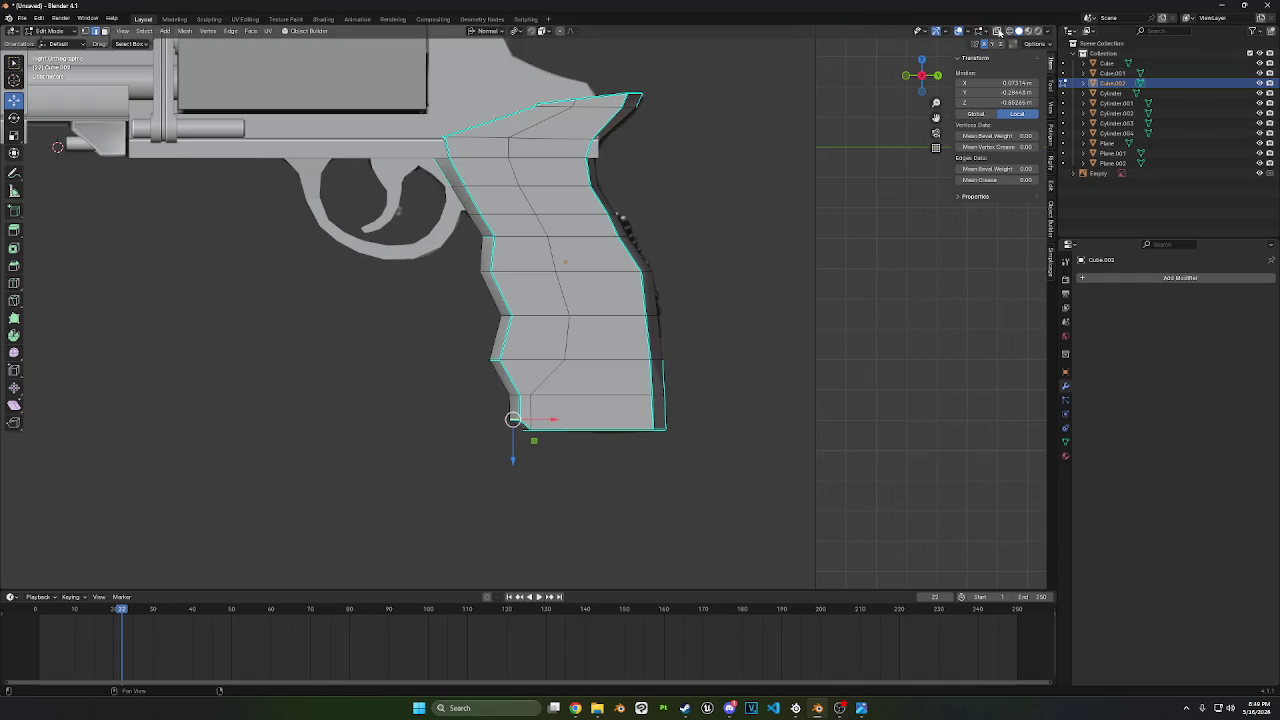
- In Material Preview, move the back-edge vertex 0.0187 m along Y to match the reference
{"action": "left_click", "coordinate": [1029, 31]}
{"action": "scroll", "coordinate": [527, 244], "scroll_direction": "up", "scroll_amount": 1}
{"action": "scroll", "coordinate": [522, 279], "scroll_direction": "up", "scroll_amount": 1}
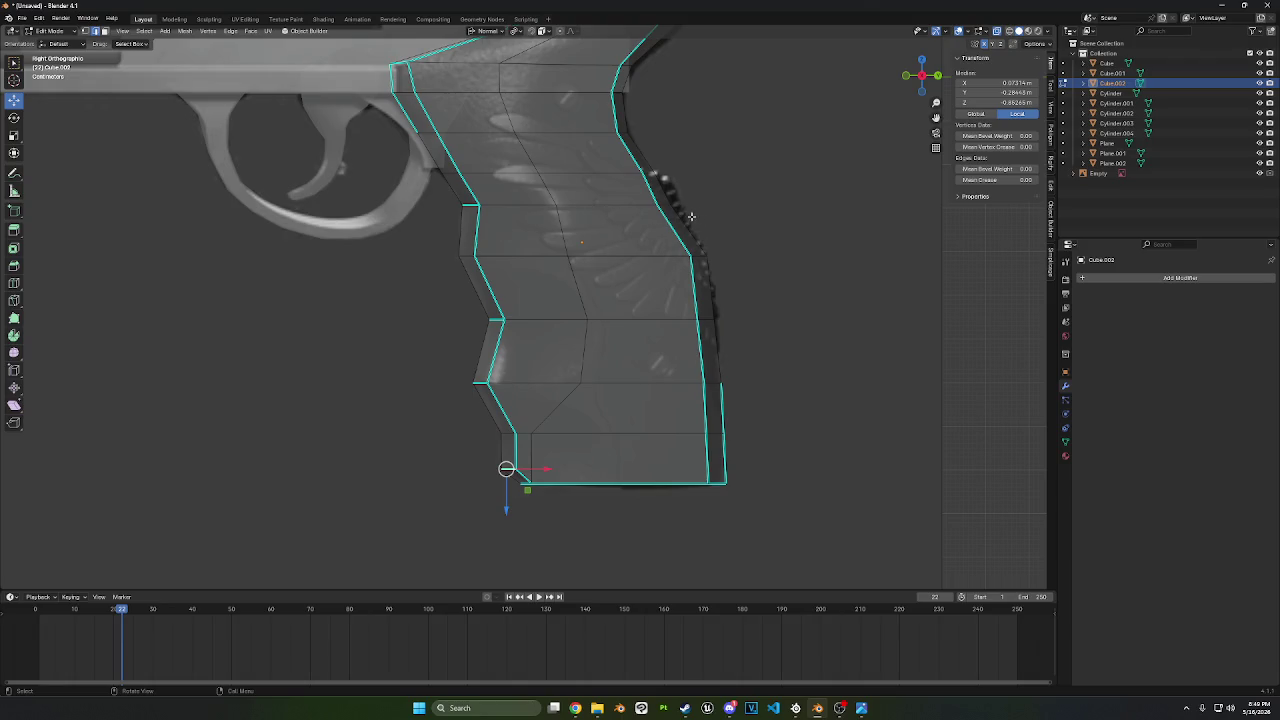
{"action": "key", "text": "g"}
{"action": "key", "text": "y"}
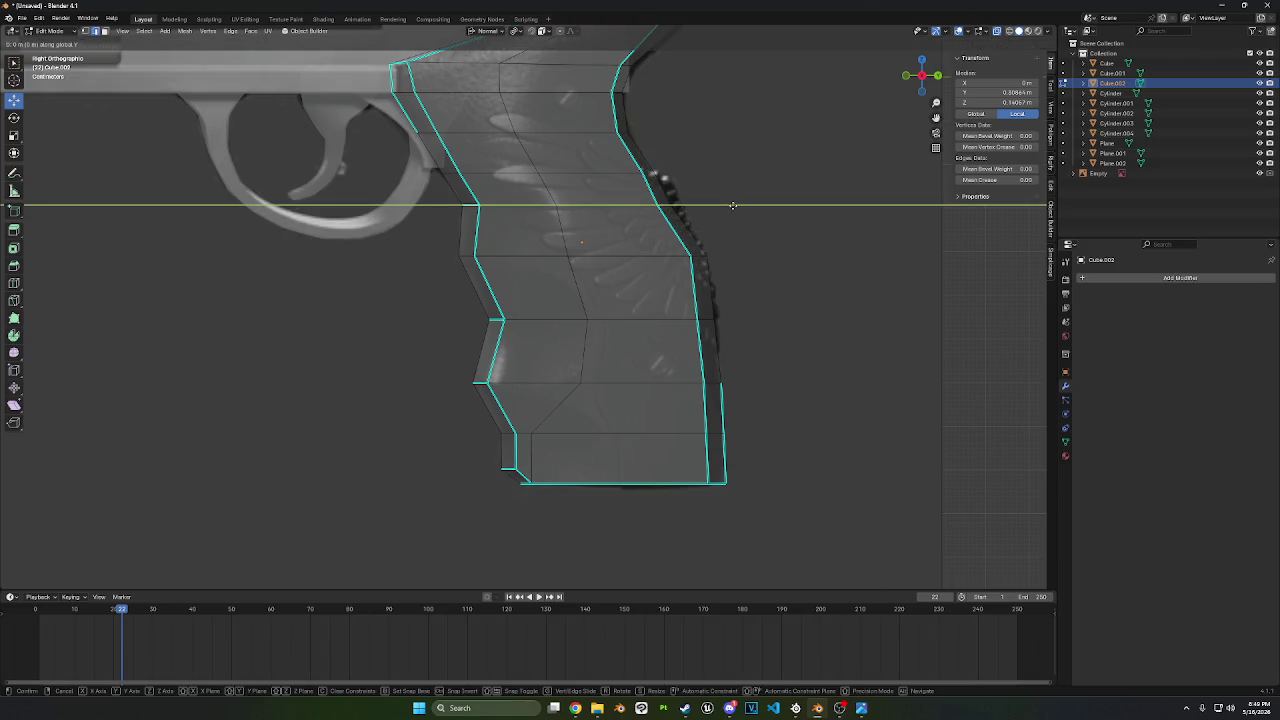
{"action": "left_click", "coordinate": [792, 199]}
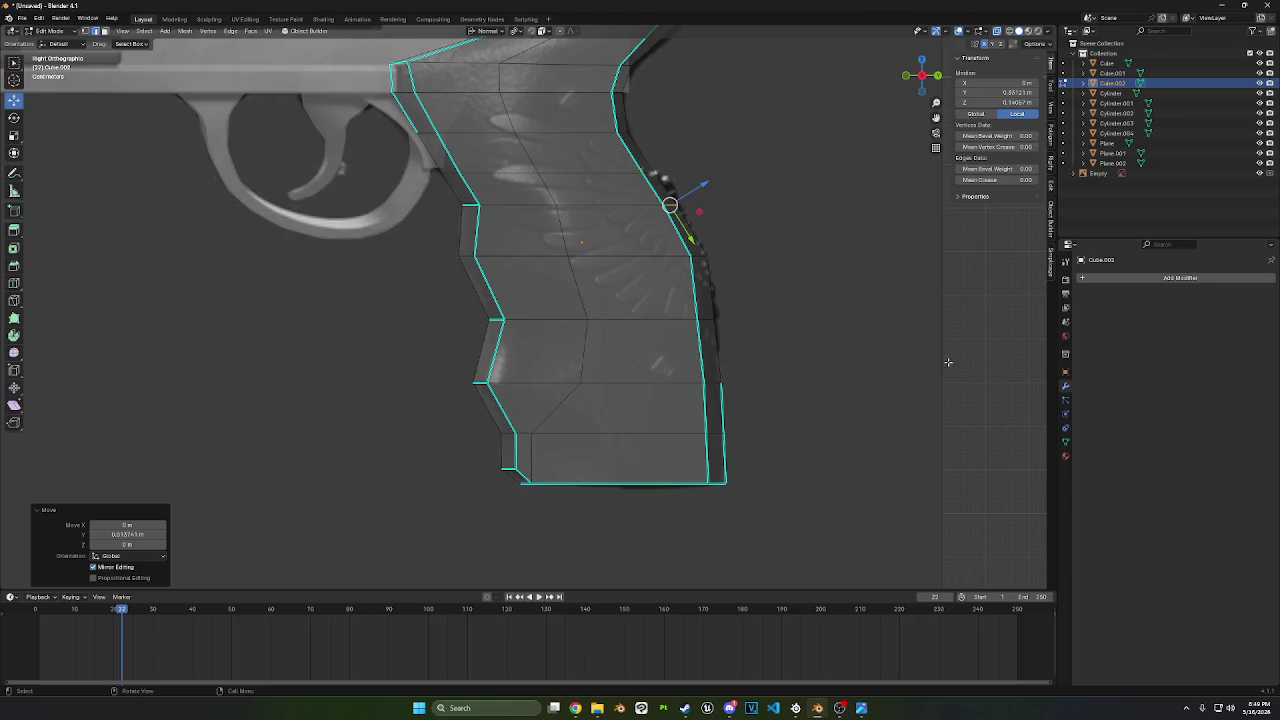
- Select the middle finger-groove notch's tip vertex and start a vertex bevel on it
{"action": "key", "text": "alt+a"}
{"action": "middle_click_drag", "start_coordinate": [520, 368], "coordinate": [517, 316], "text": "shift"}
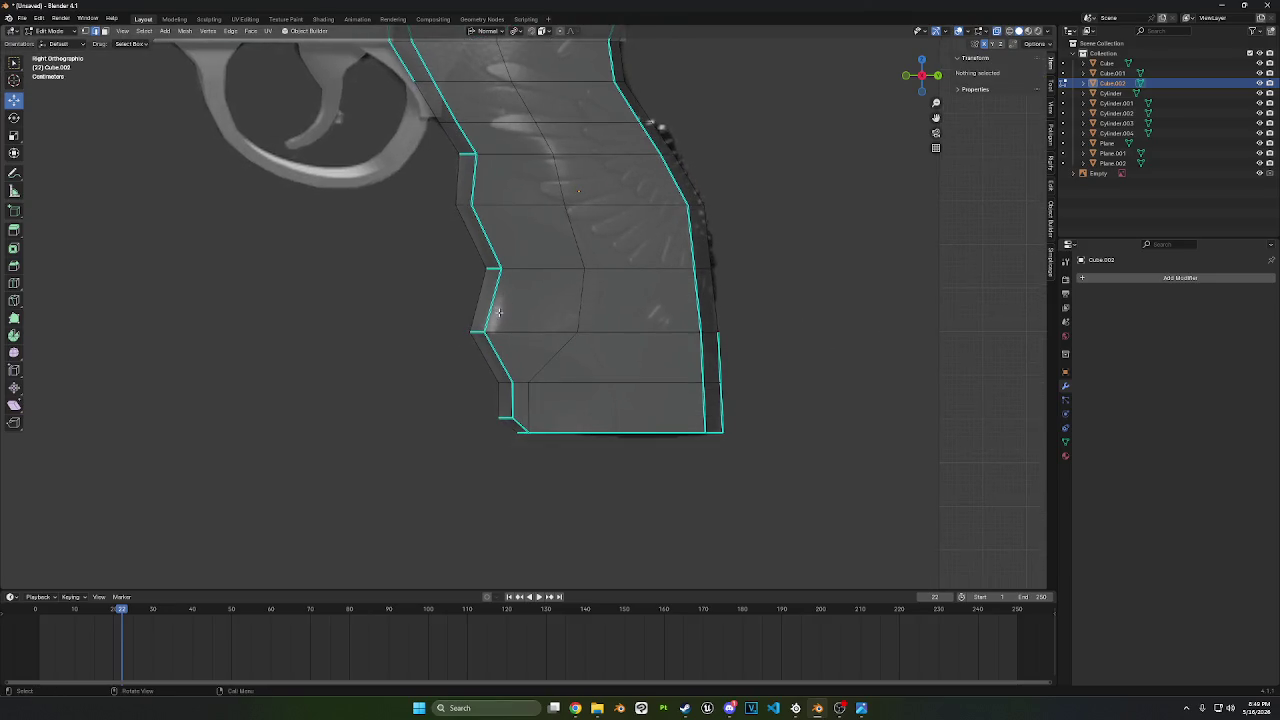
{"action": "middle_click_drag", "start_coordinate": [288, 202], "coordinate": [288, 254], "text": "shift"}
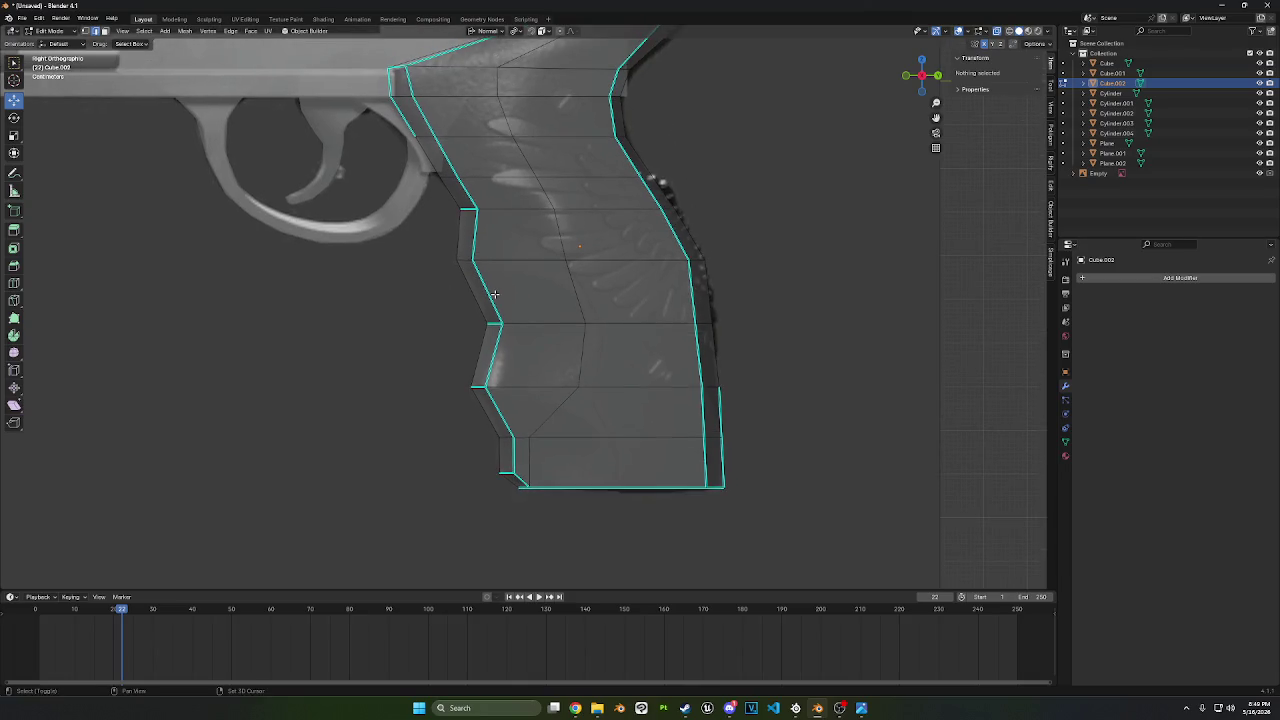
{"action": "left_click_drag", "start_coordinate": [441, 305], "coordinate": [510, 336]}
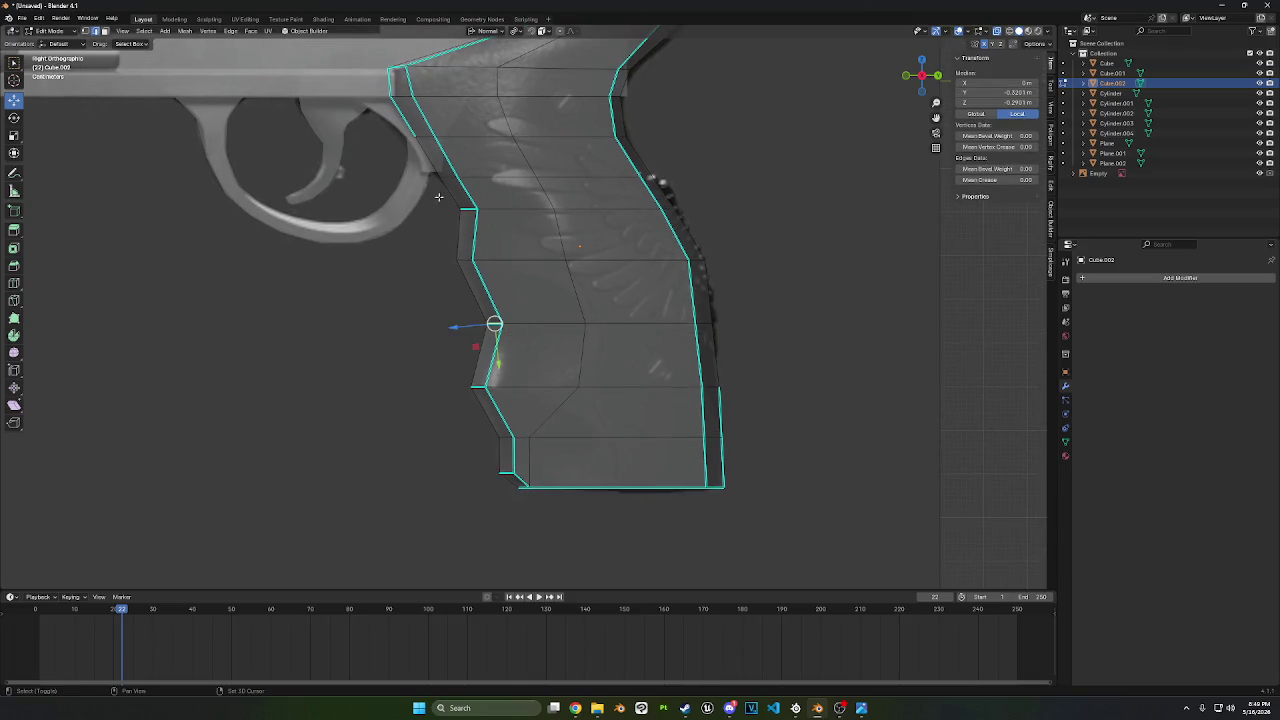
{"action": "left_click_drag", "start_coordinate": [438, 197], "coordinate": [498, 238], "text": "shift"}
{"action": "left_click_drag", "start_coordinate": [486, 420], "coordinate": [527, 462], "text": "shift"}
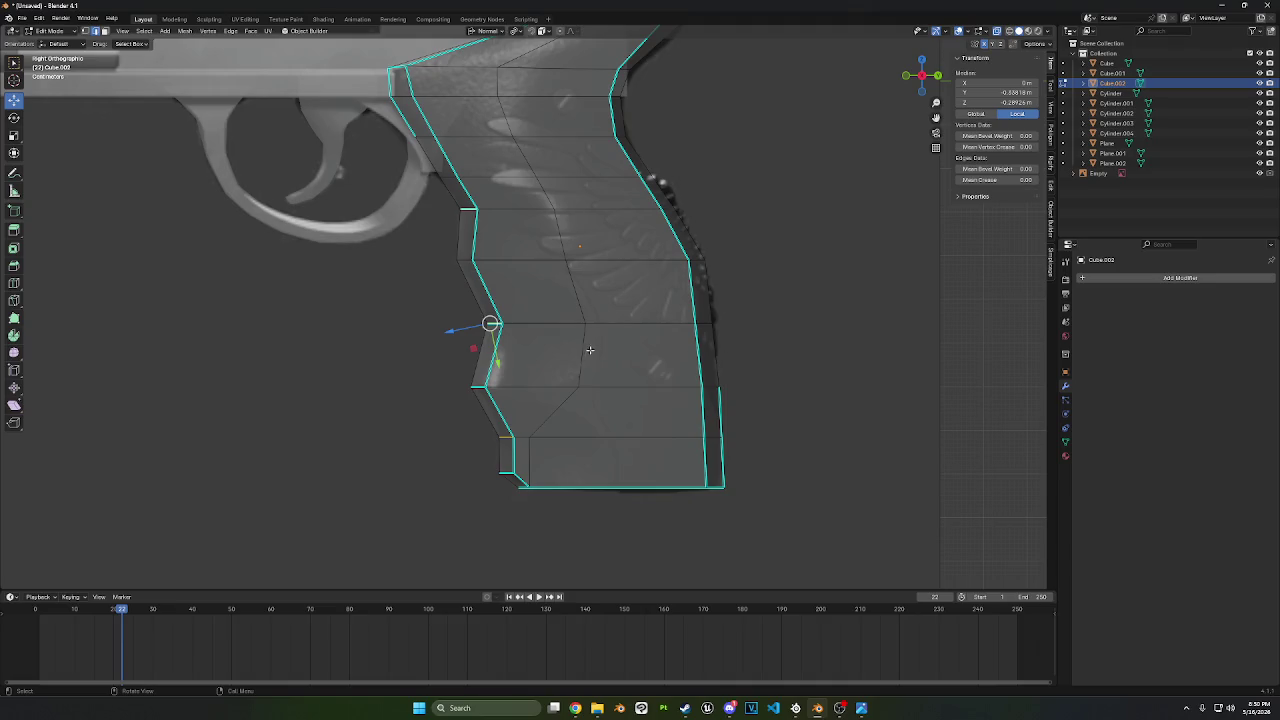
{"action": "left_click", "coordinate": [380, 340]}
{"action": "left_click", "coordinate": [494, 323]}
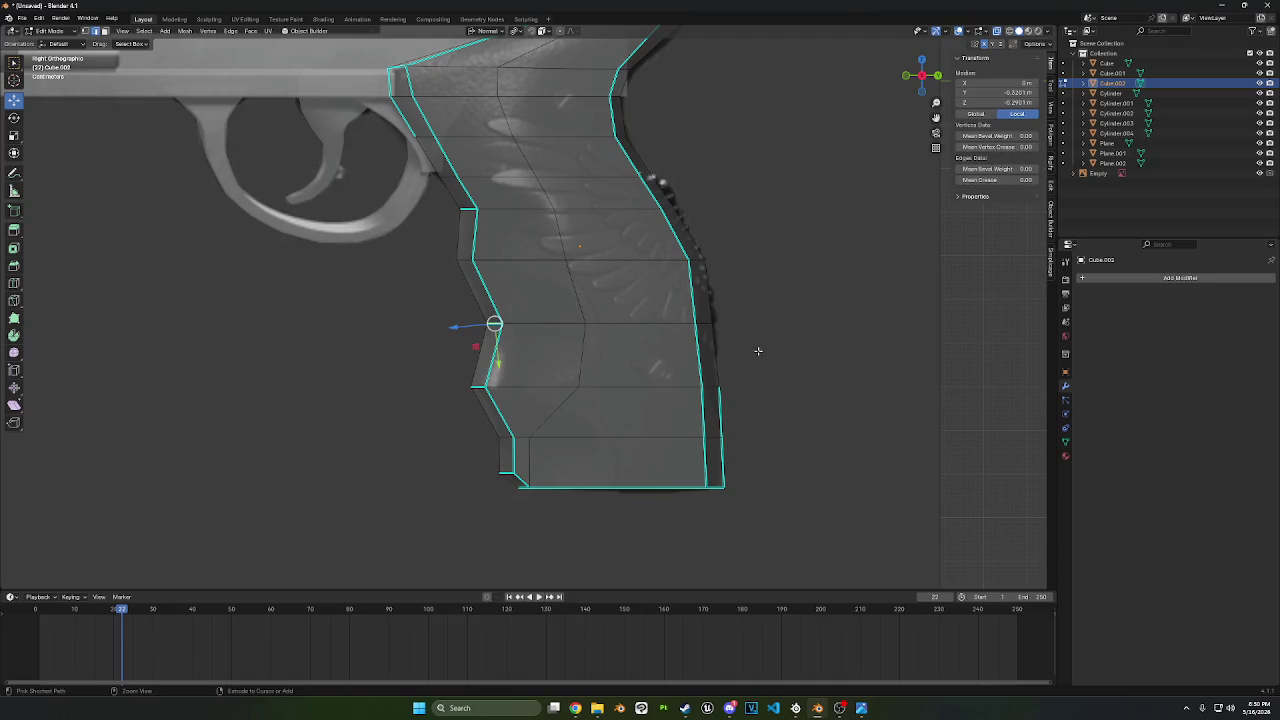
{"action": "key", "text": "ctrl+shift+b"}
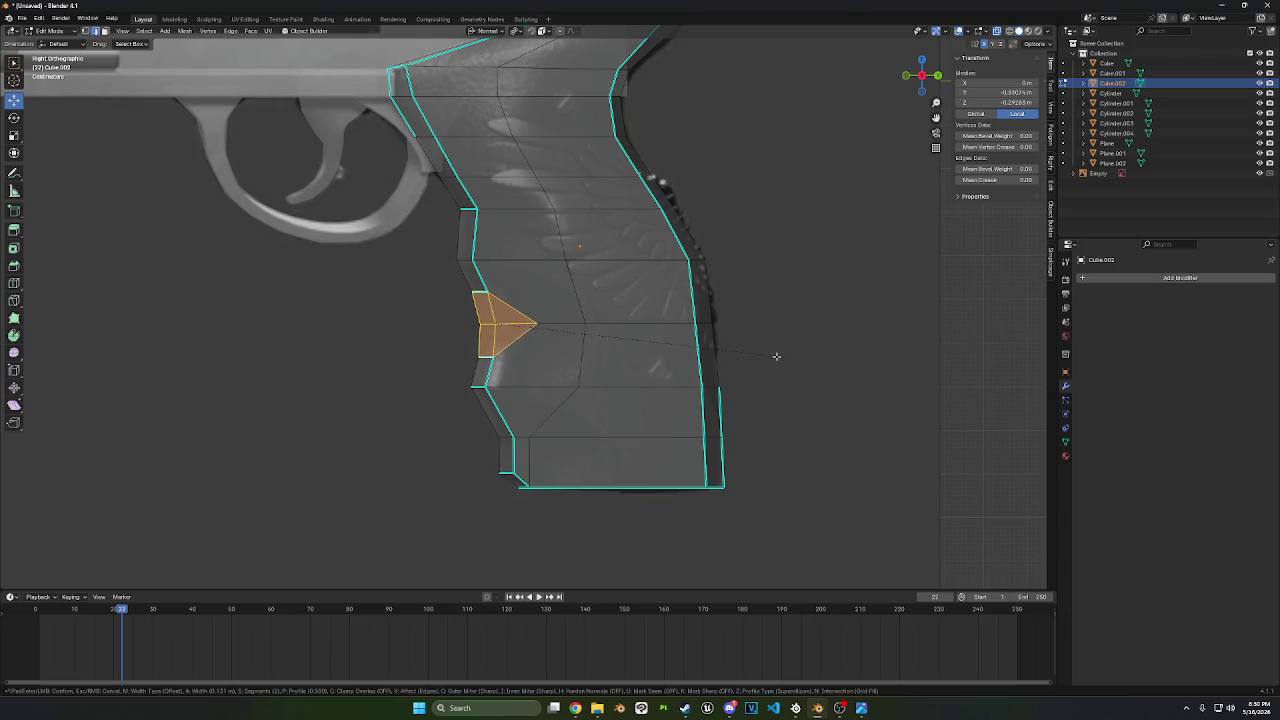
- Bevel the middle notch tip, inset the new face, scale it to 0.859 and shift it along Y
{"action": "left_click", "coordinate": [793, 357]}
{"action": "key", "text": "alt+s"}
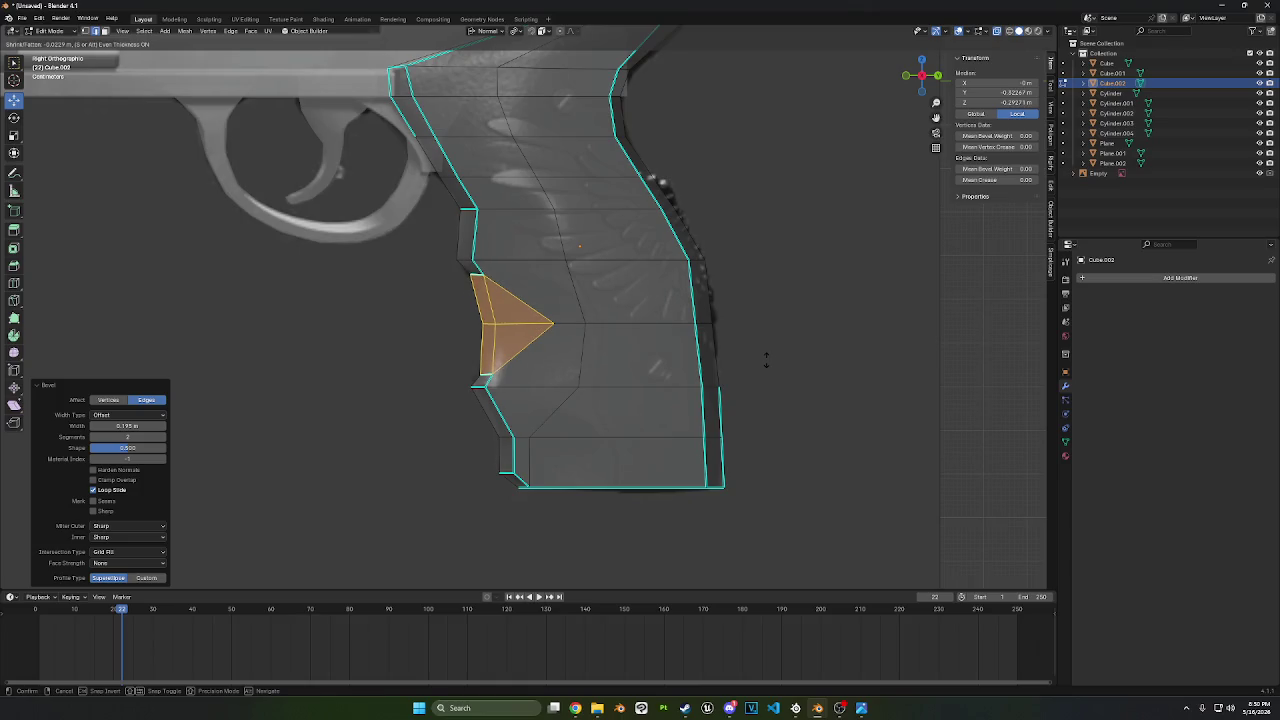
{"action": "left_click", "coordinate": [766, 358]}
{"action": "key", "text": "i"}
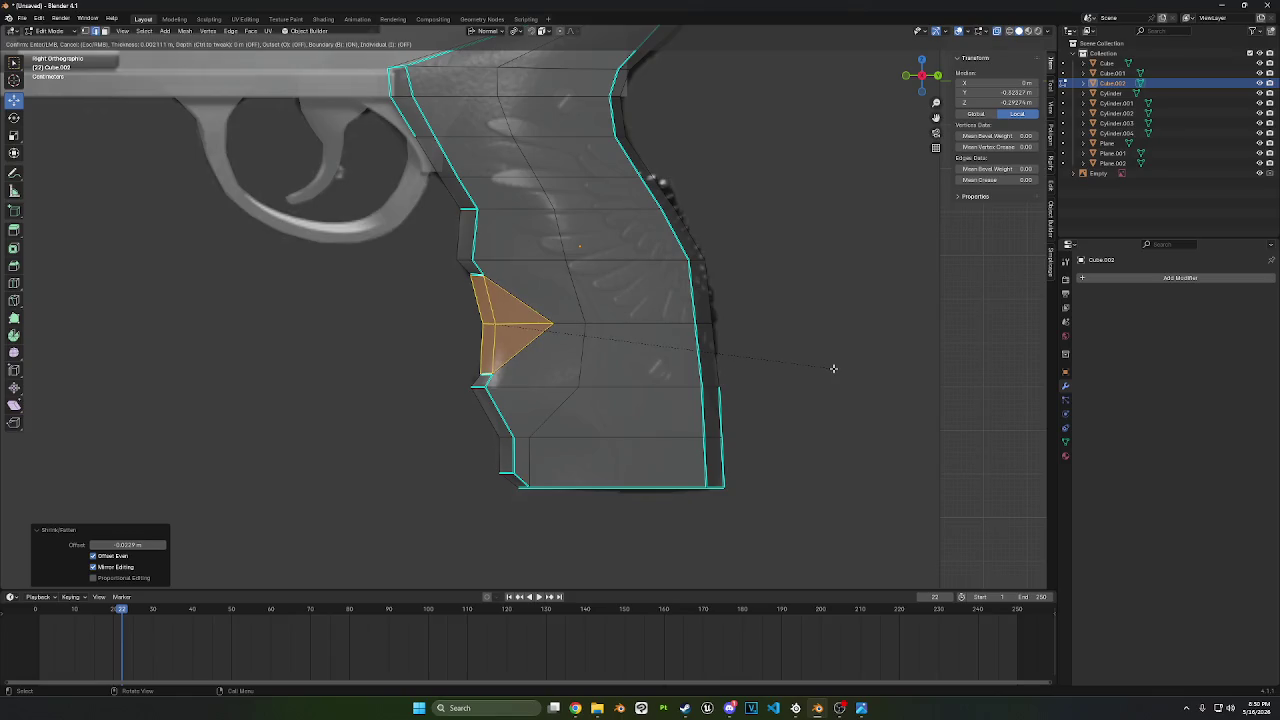
{"action": "left_click", "coordinate": [830, 366]}
{"action": "key", "text": "s"}
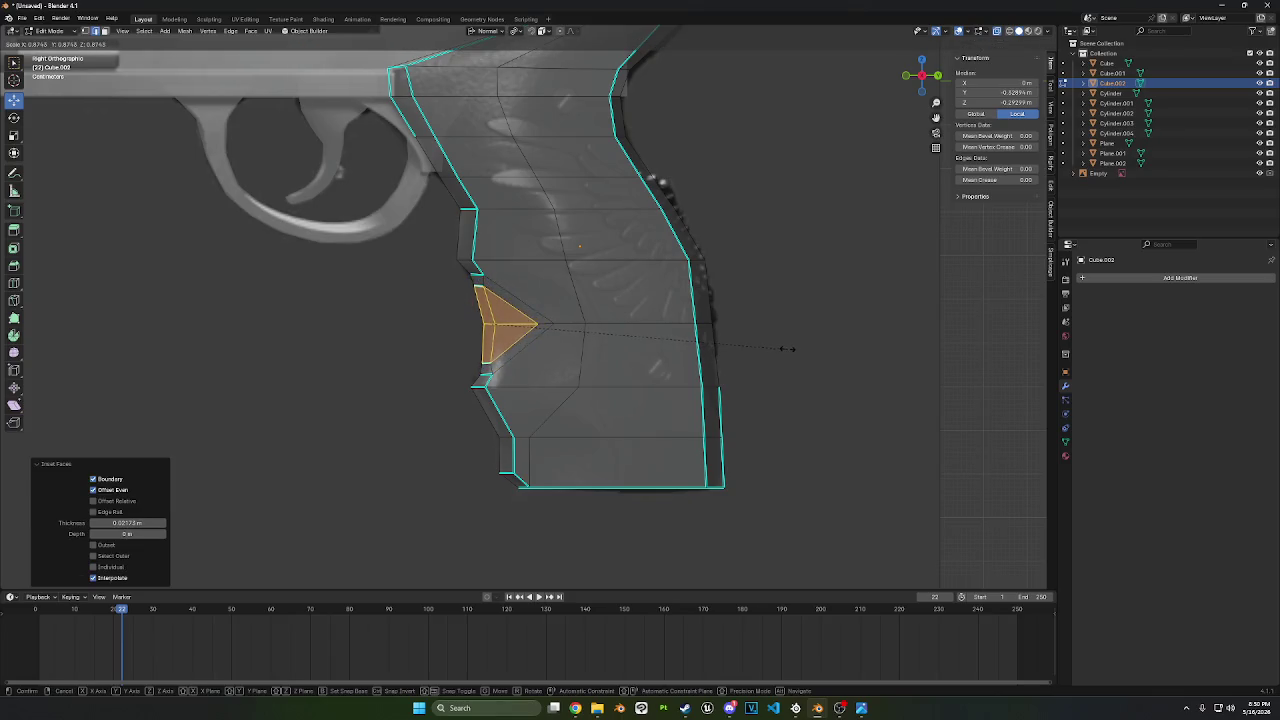
{"action": "left_click", "coordinate": [780, 349]}
{"action": "key", "text": "g"}
{"action": "key", "text": "z"}
{"action": "key", "text": "y"}
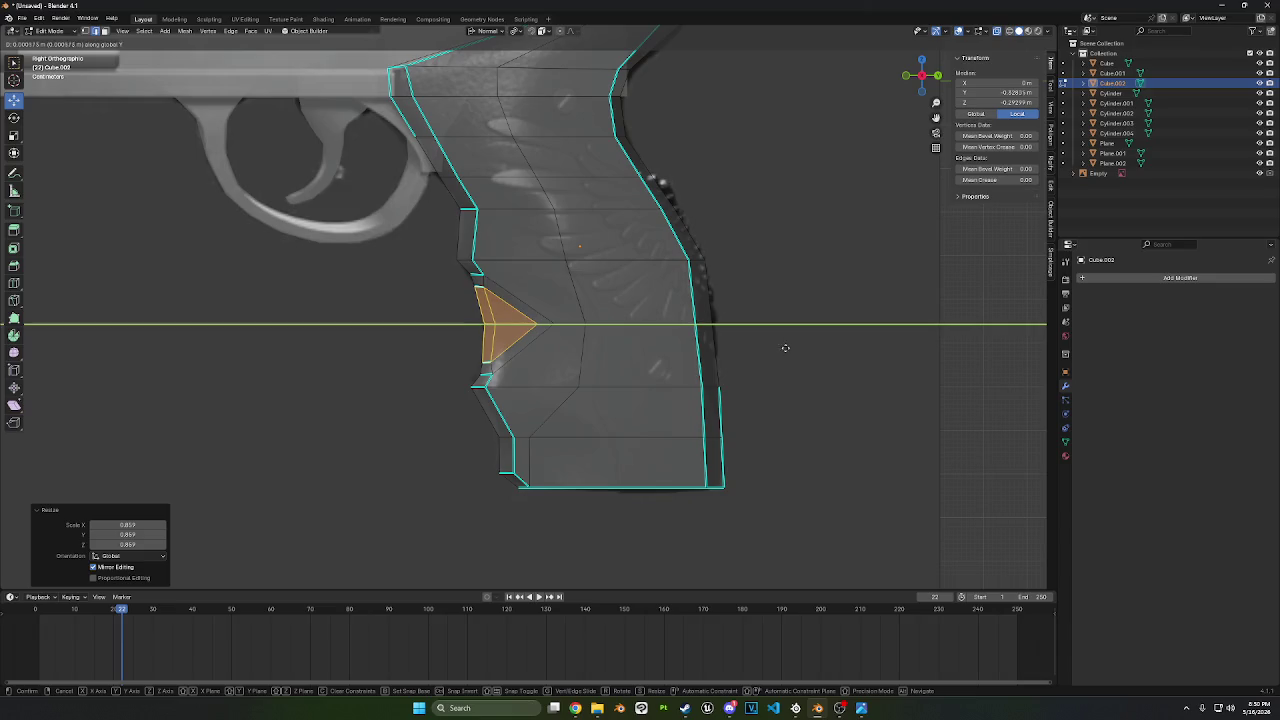
{"action": "left_click", "coordinate": [833, 337]}
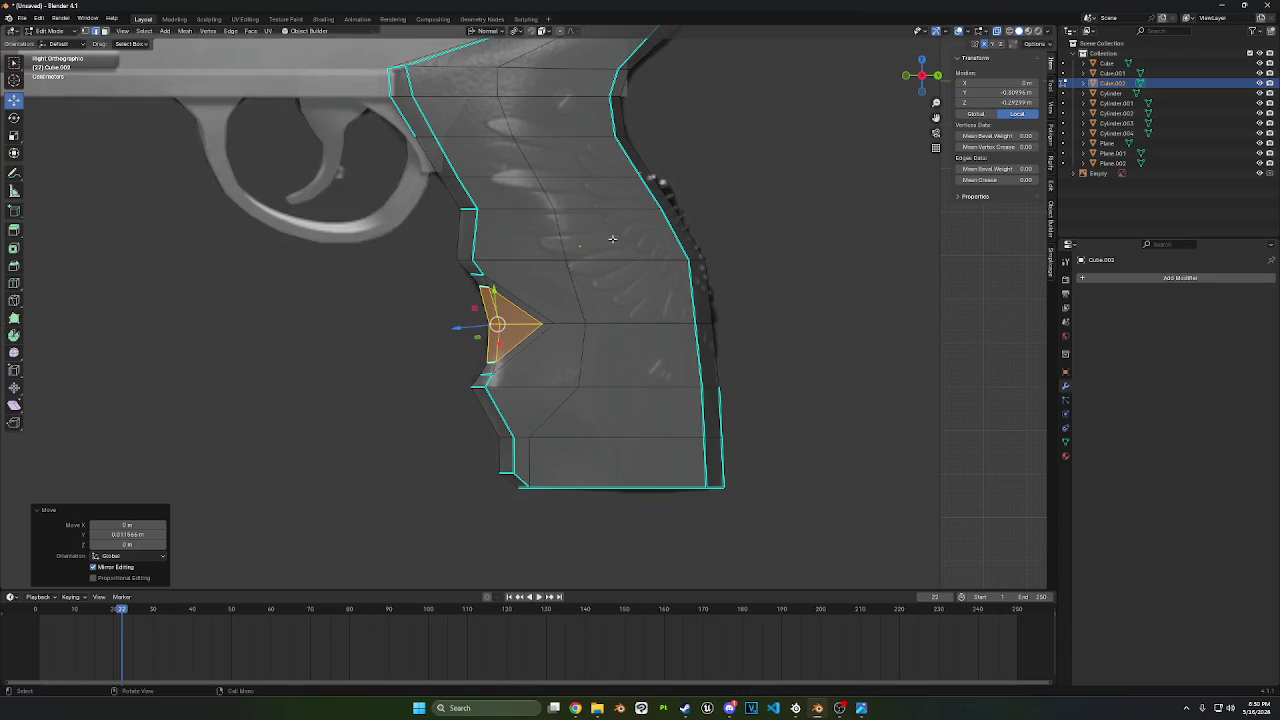
- Bevel, inset and scale the upper notch tip, shift it 0.008 m along Y, then return to Object Mode
{"action": "left_click", "coordinate": [450, 202]}
{"action": "key", "text": "ctrl+b"}
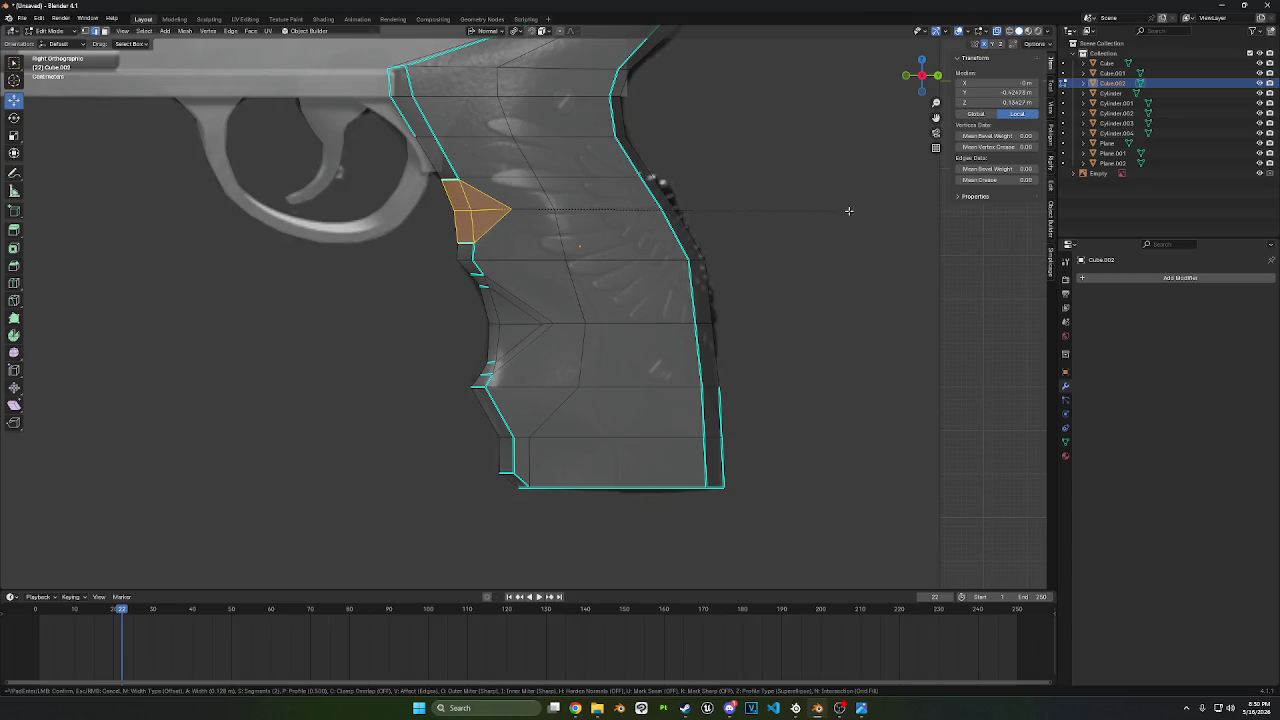
{"action": "left_click", "coordinate": [849, 210]}
{"action": "key", "text": "i"}
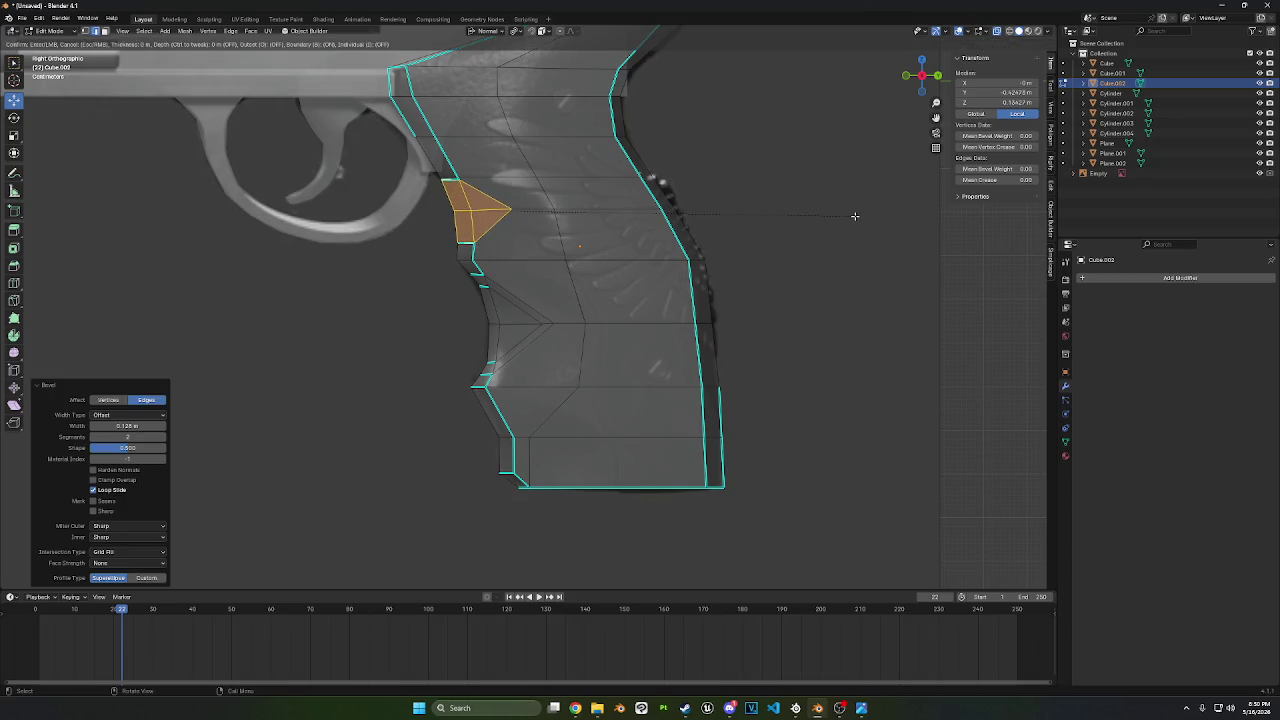
{"action": "left_click", "coordinate": [851, 209]}
{"action": "key", "text": "s"}
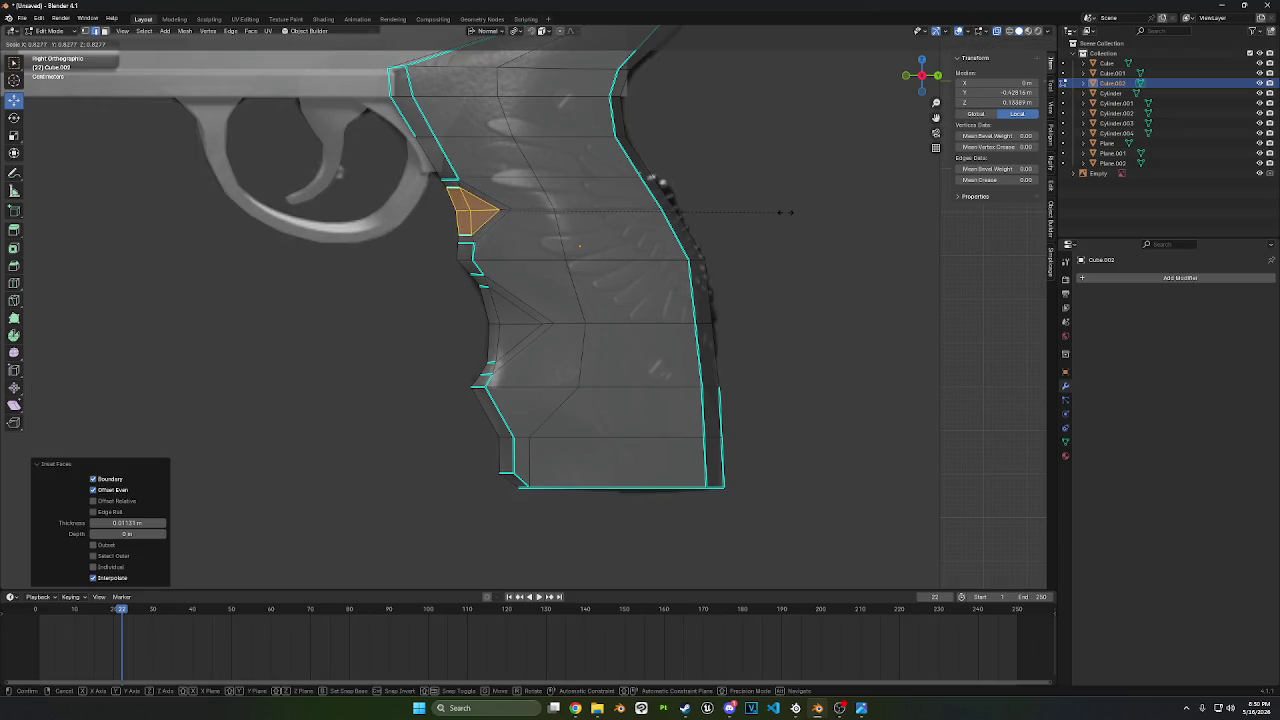
{"action": "left_click", "coordinate": [785, 212]}
{"action": "key", "text": "g"}
{"action": "key", "text": "y"}
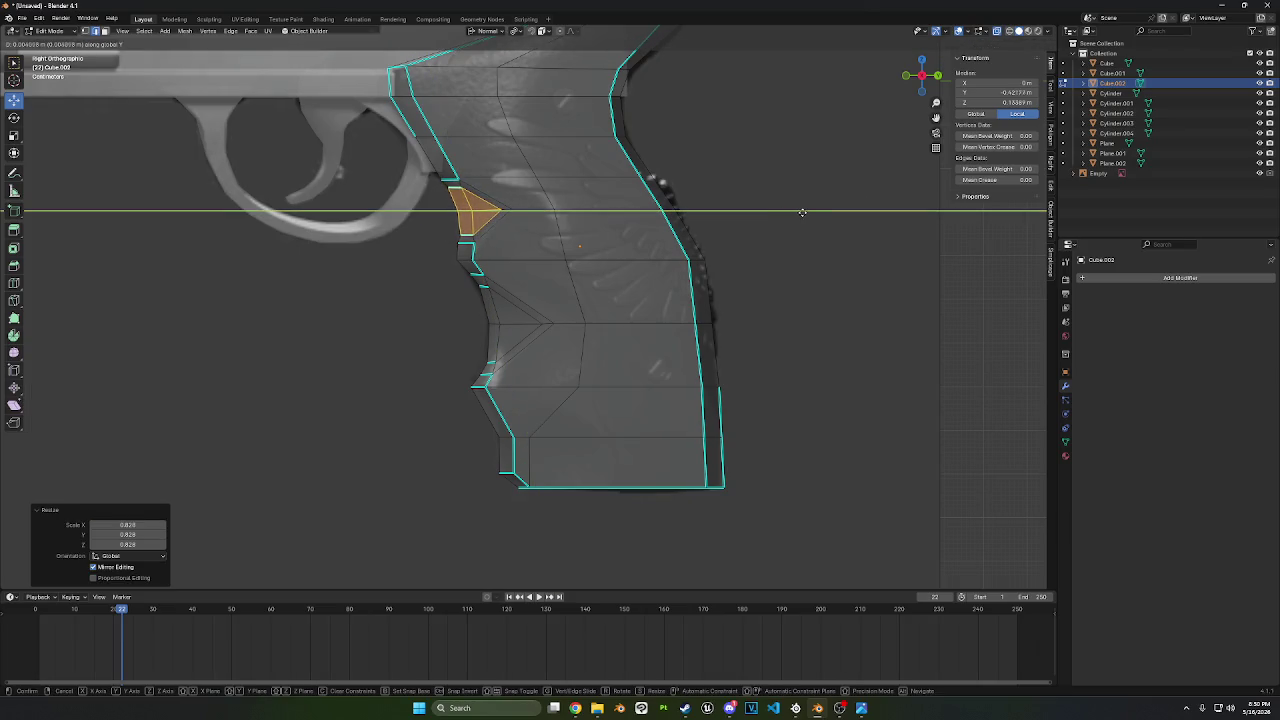
{"action": "left_click", "coordinate": [808, 213]}
{"action": "left_click", "coordinate": [60, 31]}
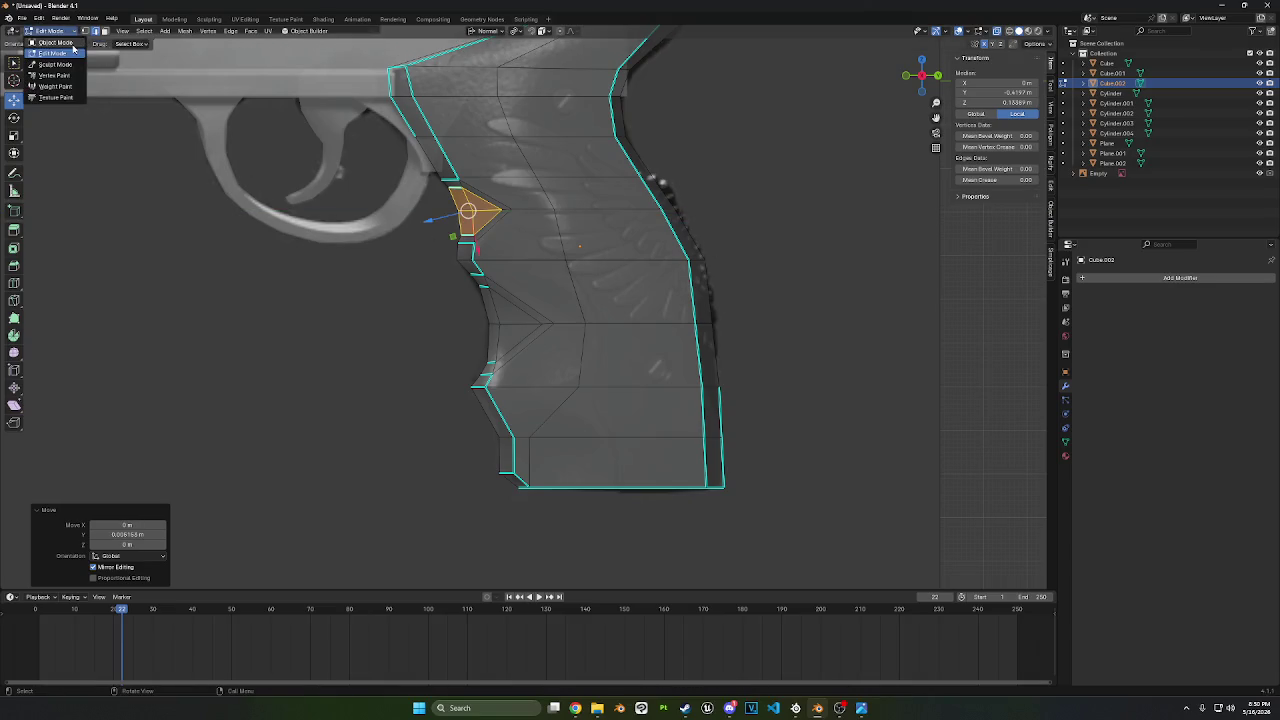
{"action": "left_click", "coordinate": [50, 44]}
{"action": "middle_click_drag", "start_coordinate": [314, 206], "coordinate": [762, 198]}
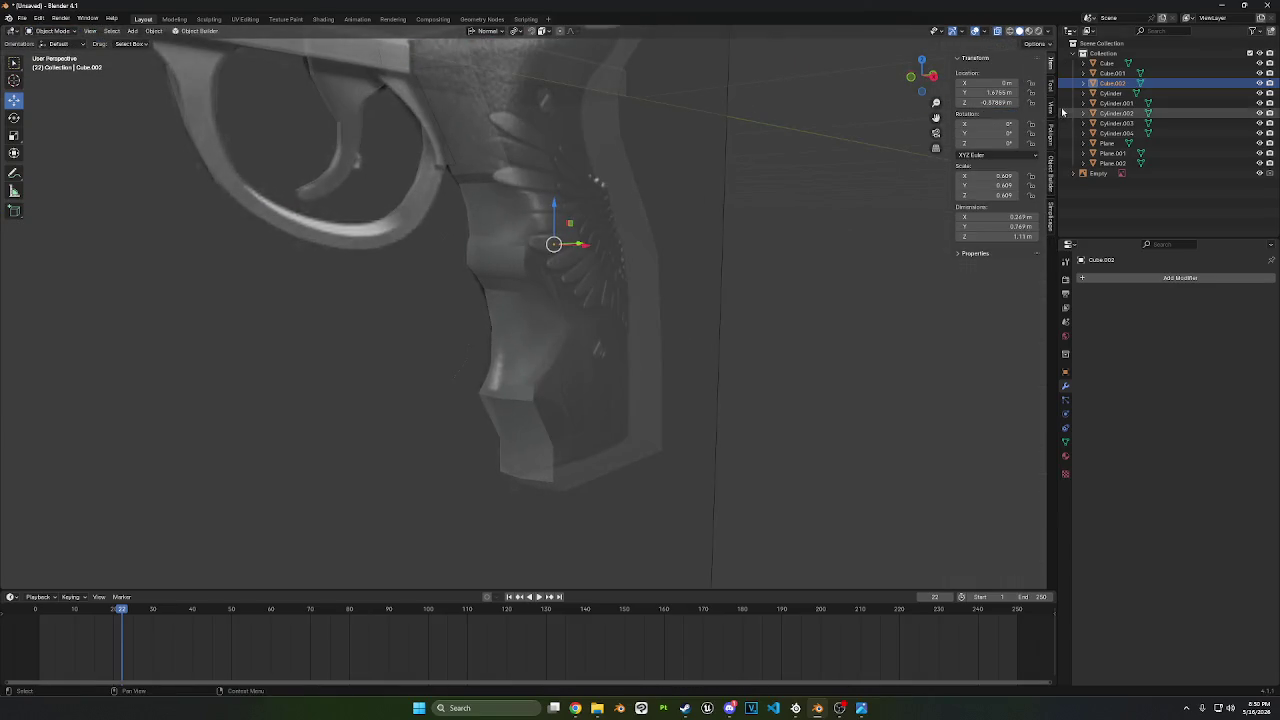
- Turn off X-ray and apply Shade Smooth by Angle and Shade Smooth to the grip
{"action": "left_click", "coordinate": [999, 31]}
{"action": "right_click", "coordinate": [557, 245]}
{"action": "left_click", "coordinate": [600, 266]}
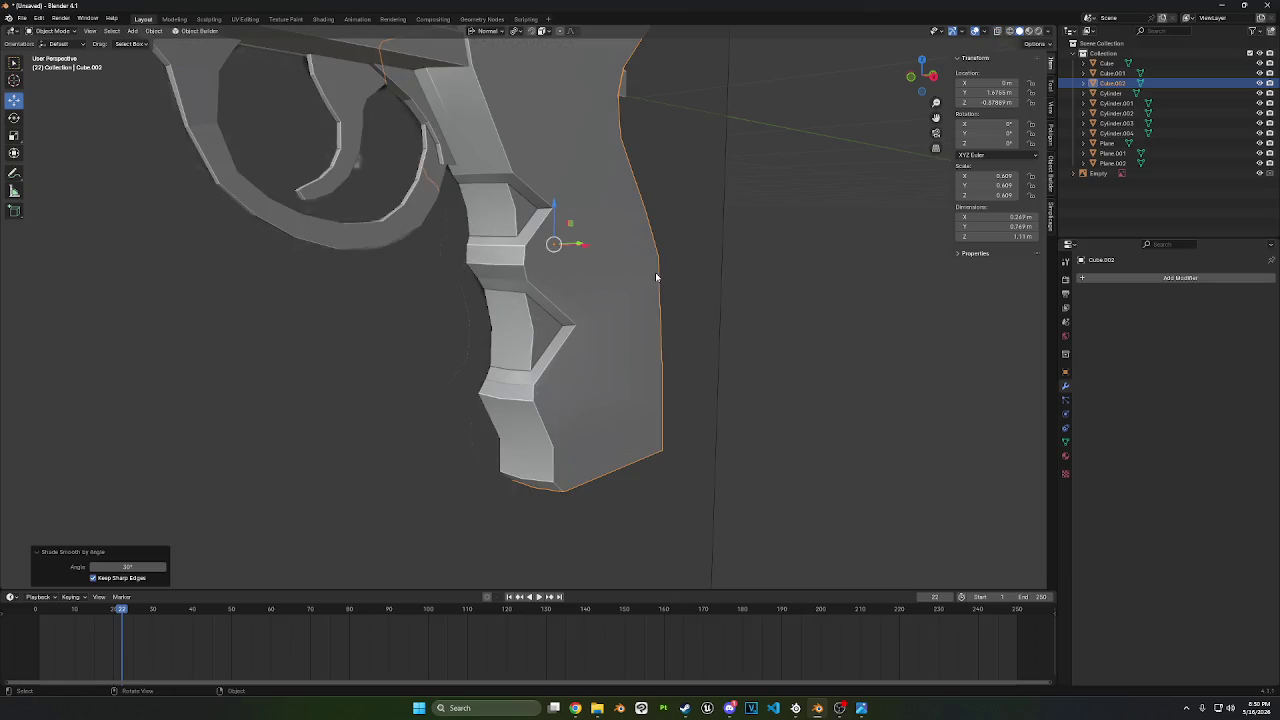
{"action": "middle_click_drag", "start_coordinate": [657, 277], "coordinate": [610, 277]}
{"action": "right_click", "coordinate": [610, 277]}
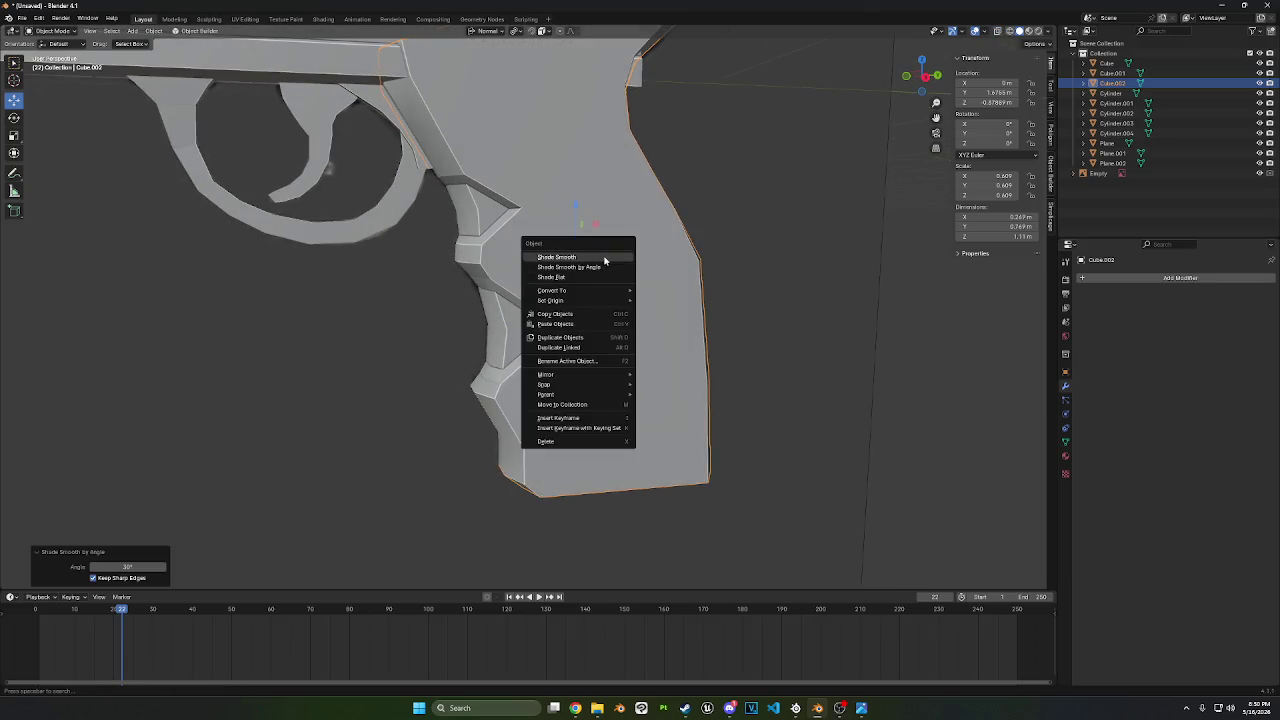
{"action": "left_click", "coordinate": [591, 258]}
- Clear the sharp-edge markings from the whole grip mesh and return to Object Mode
{"action": "key", "text": "Tab"}
{"action": "key", "text": "ctrl+l"}
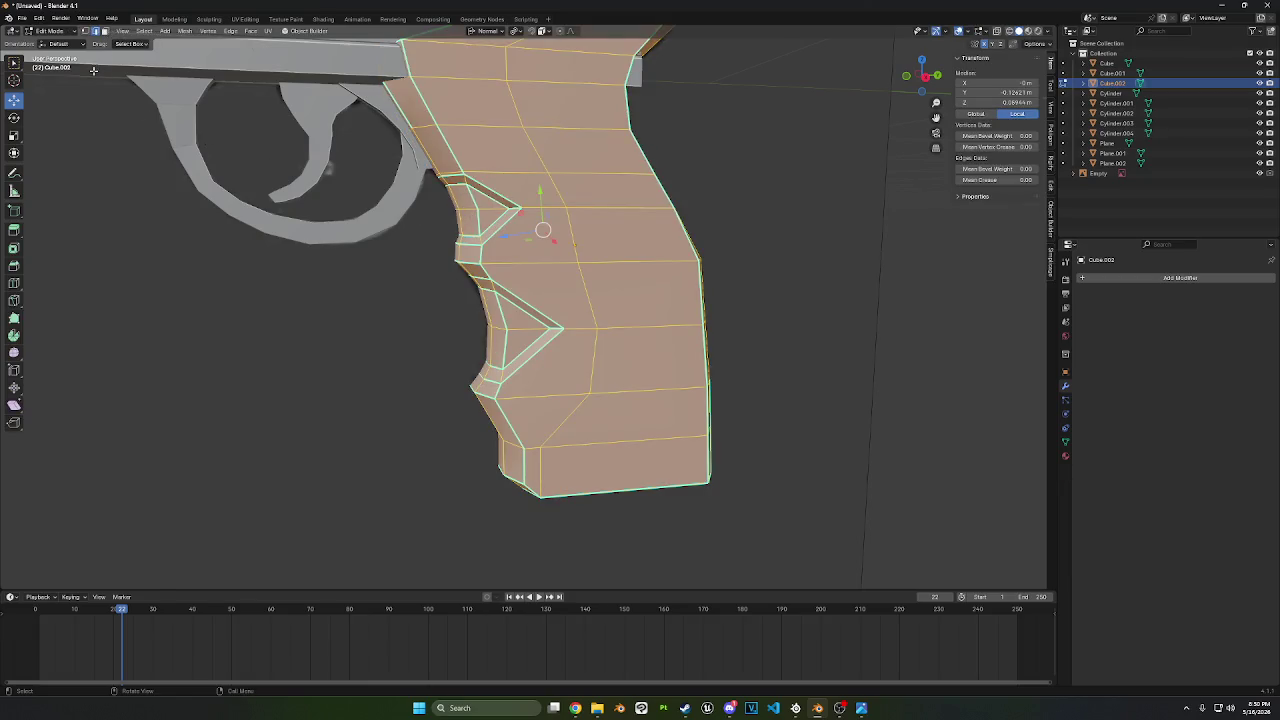
{"action": "key", "text": "ctrl+e"}
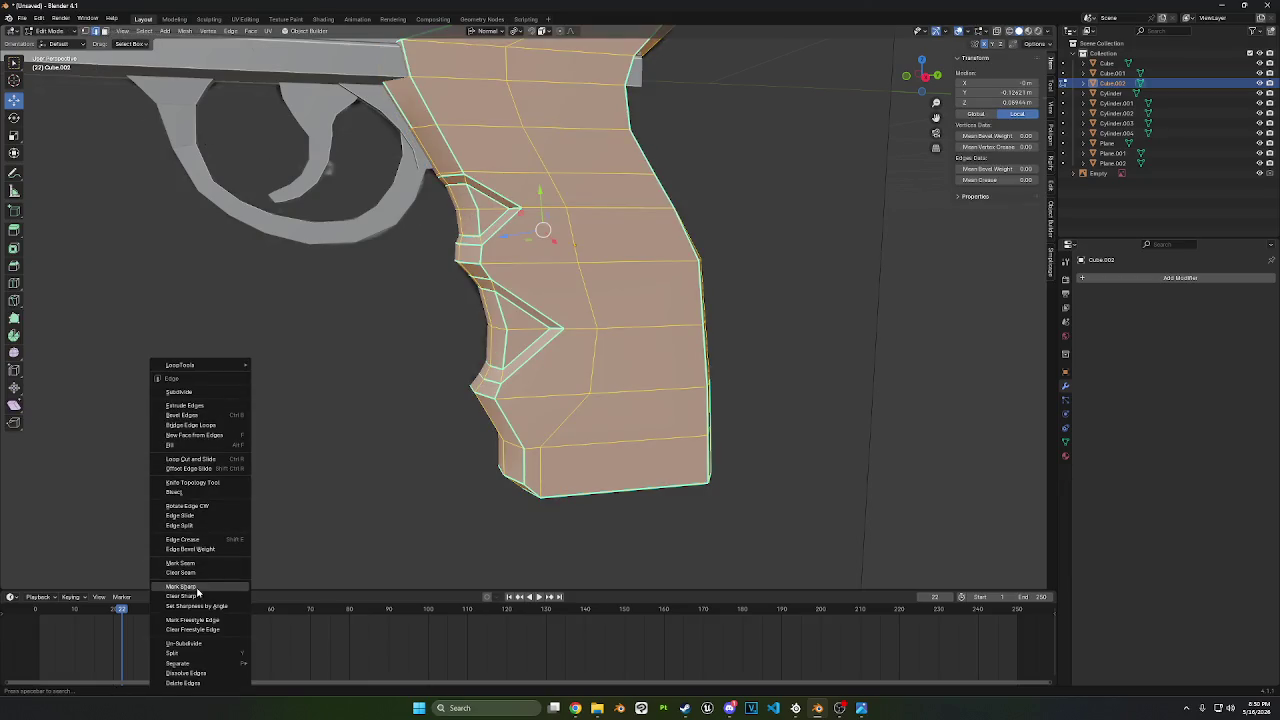
{"action": "left_click", "coordinate": [194, 596]}
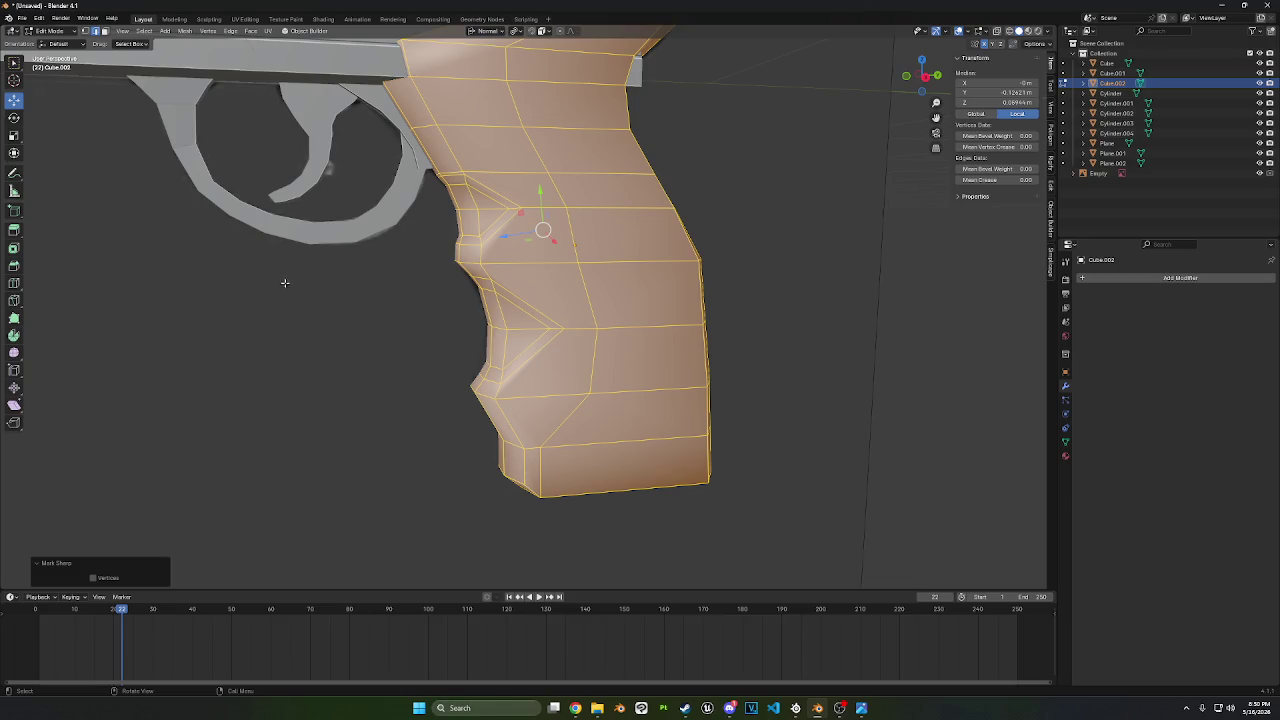
{"action": "left_click", "coordinate": [46, 36]}
{"action": "left_click", "coordinate": [50, 44]}
- Reapply Shade Smooth followed by Shade Smooth by Angle, then re-enter Edit Mode
{"action": "right_click", "coordinate": [594, 214]}
{"action": "left_click", "coordinate": [596, 214]}
{"action": "right_click", "coordinate": [557, 244]}
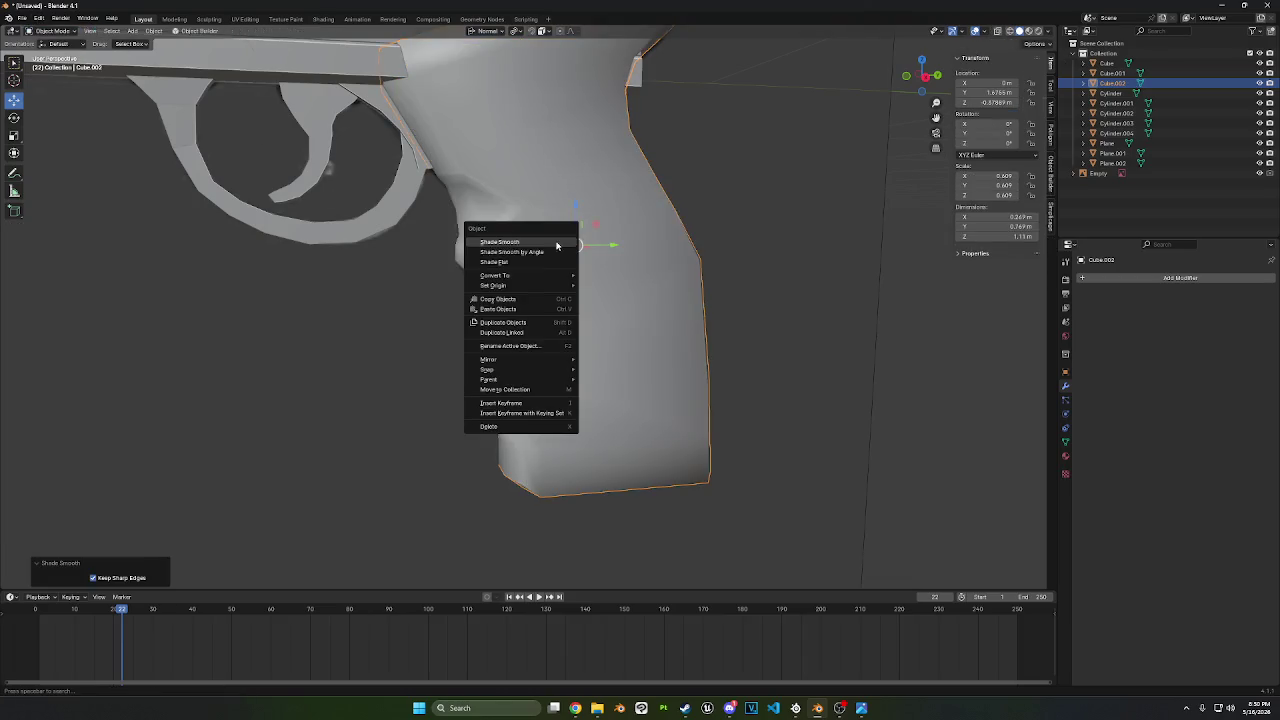
{"action": "left_click", "coordinate": [548, 252]}
{"action": "mouse_move", "coordinate": [552, 252]}
{"action": "middle_mouse_down"}
{"action": "mouse_move", "coordinate": [608, 236]}
{"action": "mouse_move", "coordinate": [565, 296]}
{"action": "mouse_move", "coordinate": [555, 290]}
{"action": "middle_mouse_up"}
{"action": "key", "text": "Tab"}
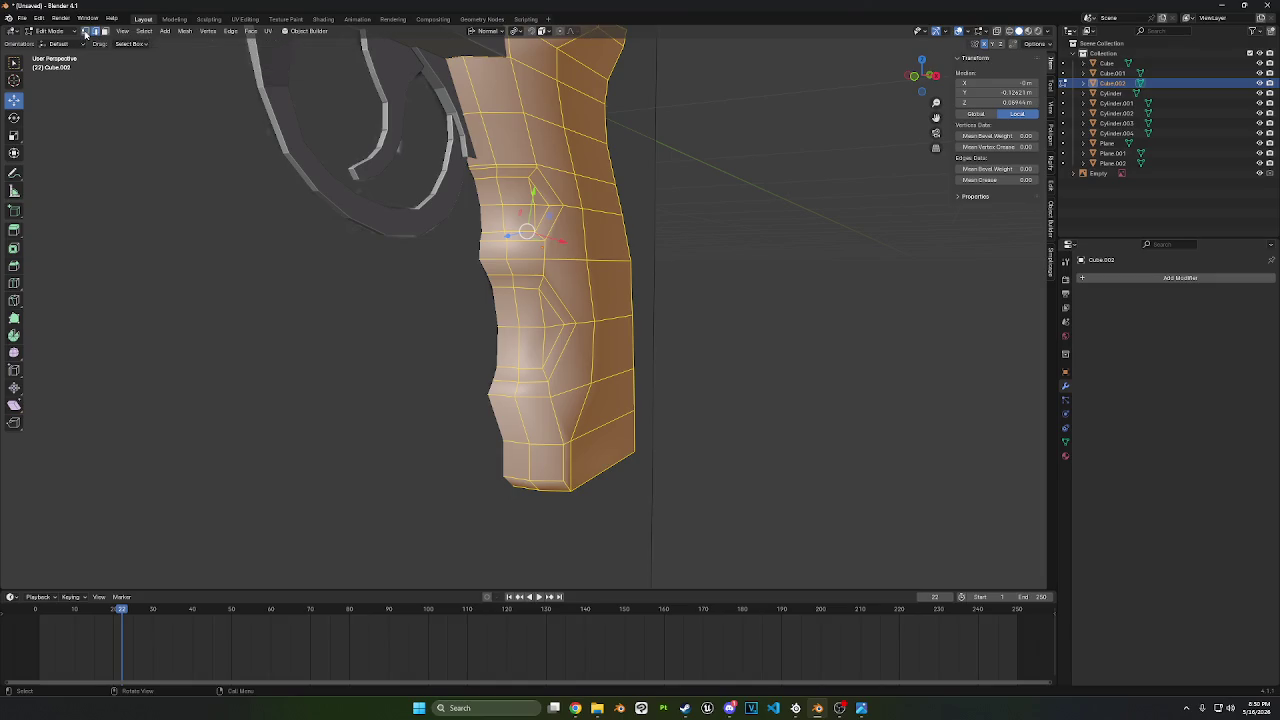
- Vertex-slide two notch vertices along their edges, the first by 0.255
{"action": "left_click", "coordinate": [86, 35]}
{"action": "left_click", "coordinate": [544, 326]}
{"action": "key", "text": "shift+v"}
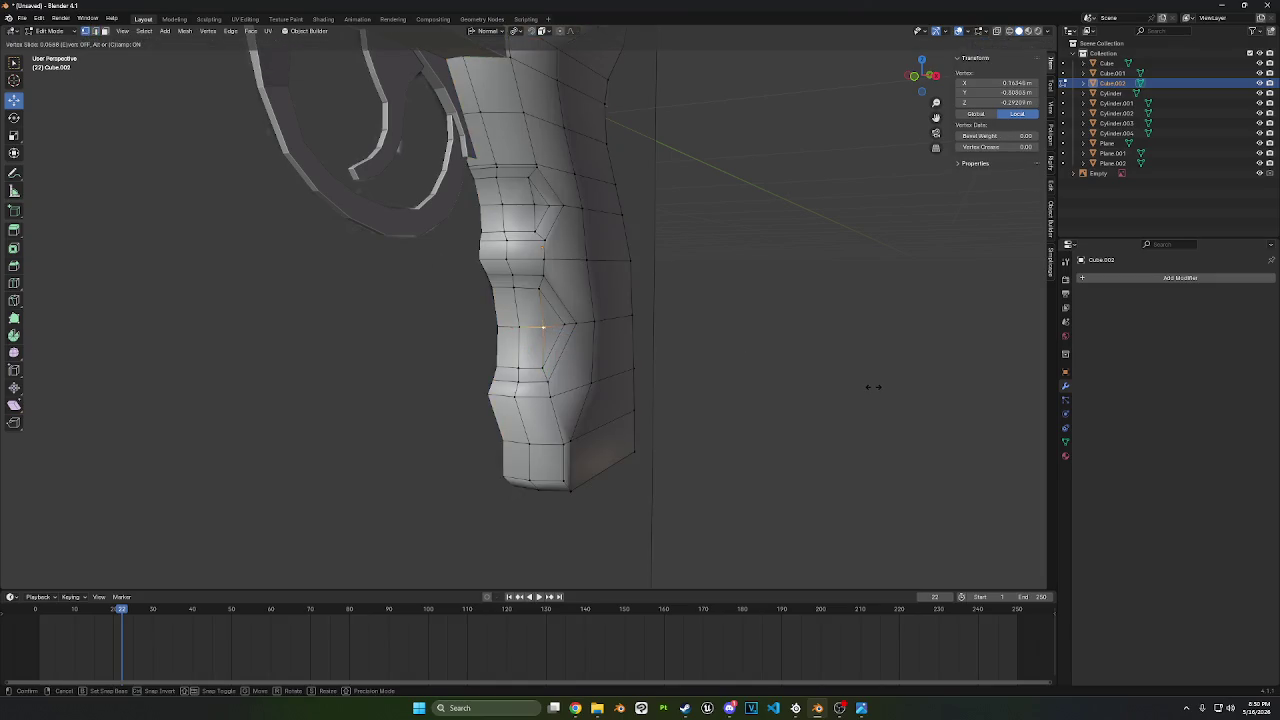
{"action": "left_click", "coordinate": [868, 387]}
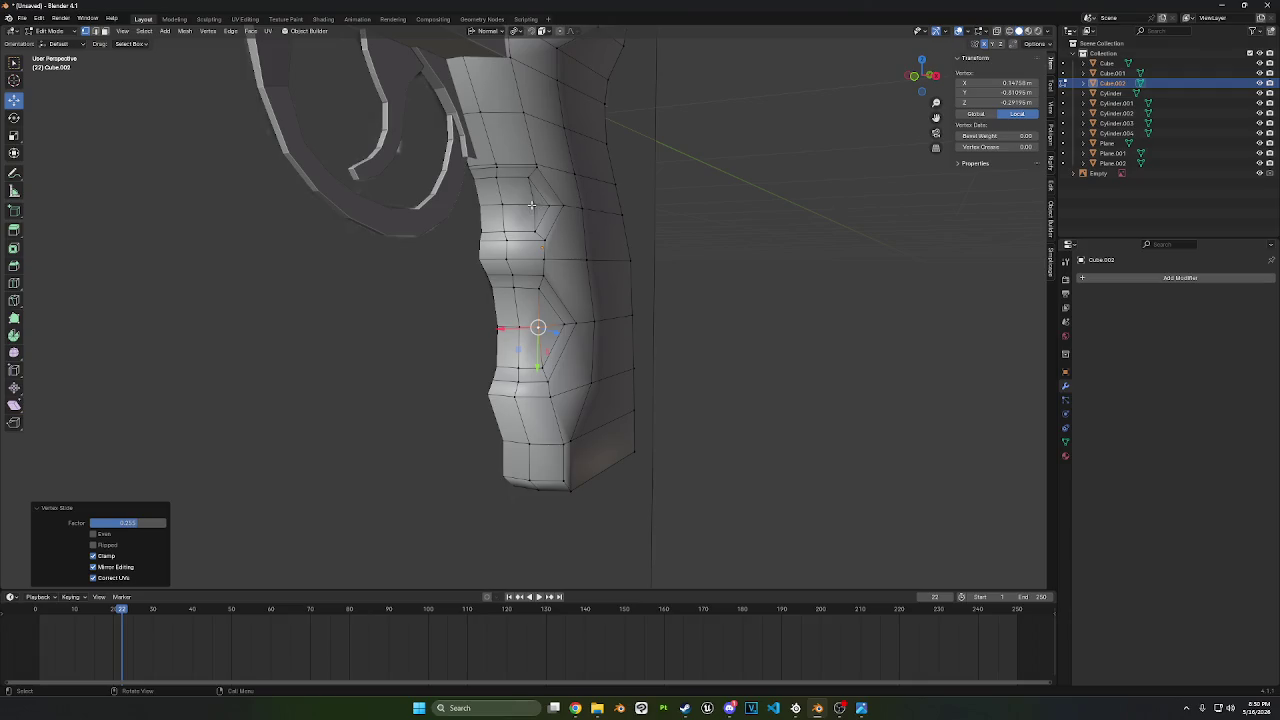
{"action": "left_click", "coordinate": [531, 204]}
{"action": "key", "text": "shift+v"}
{"action": "left_click", "coordinate": [788, 279]}
- Leave Edit Mode to inspect the grip's other side, then re-select the grip and re-enter Edit Mode
{"action": "mouse_move", "coordinate": [602, 406]}
{"action": "middle_mouse_down"}
{"action": "mouse_move", "coordinate": [655, 404]}
{"action": "mouse_move", "coordinate": [208, 181]}
{"action": "middle_mouse_up"}
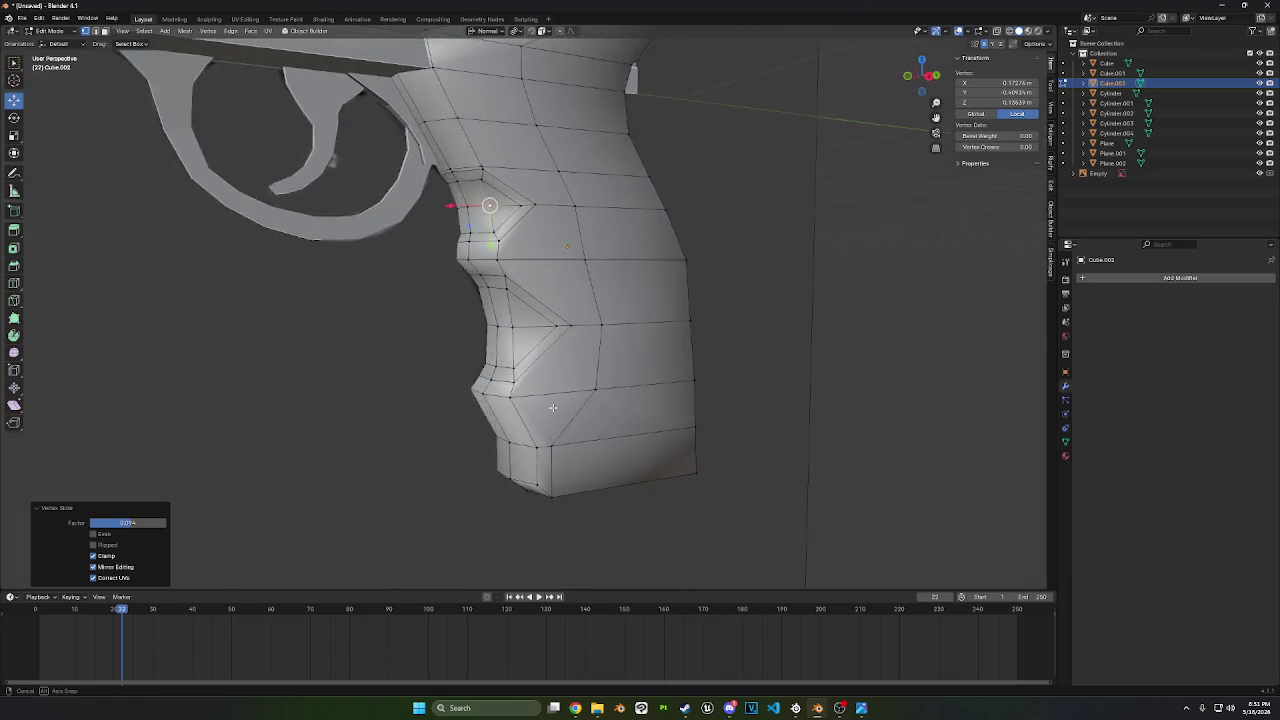
{"action": "left_click", "coordinate": [55, 33]}
{"action": "left_click", "coordinate": [50, 48]}
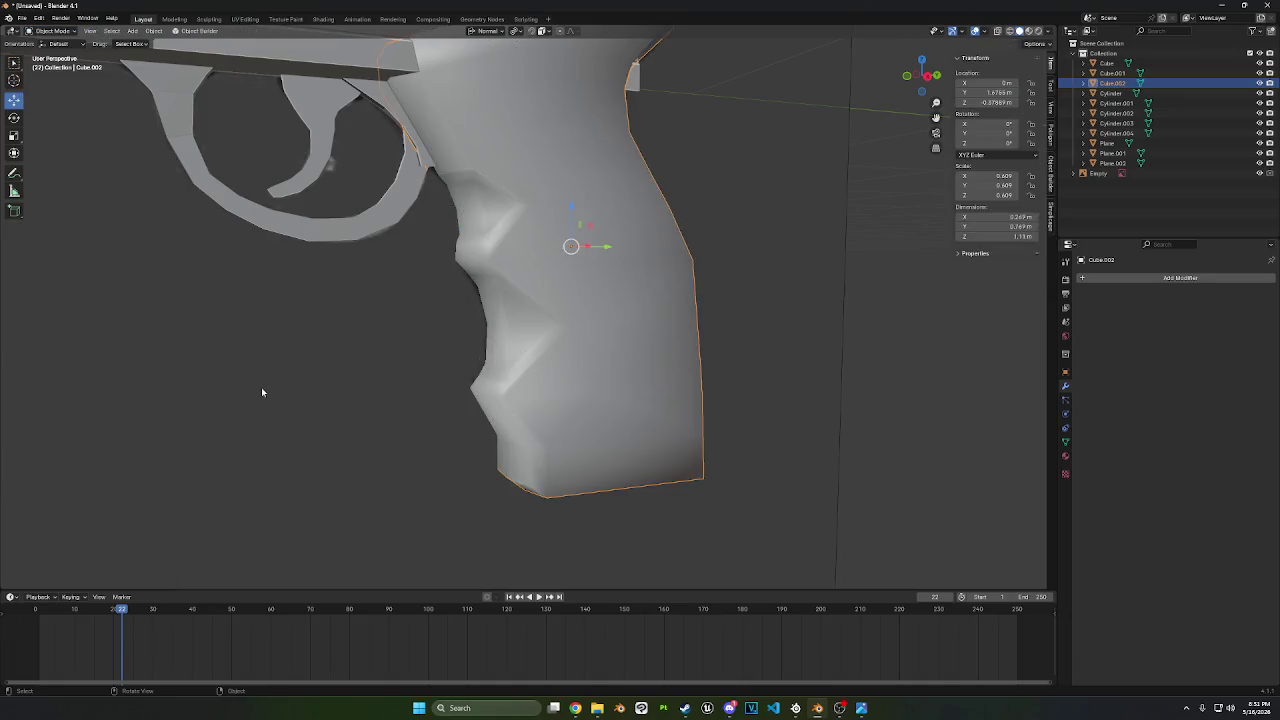
{"action": "left_click", "coordinate": [266, 392]}
{"action": "mouse_move", "coordinate": [436, 376]}
{"action": "middle_mouse_down"}
{"action": "mouse_move", "coordinate": [617, 390]}
{"action": "mouse_move", "coordinate": [560, 349]}
{"action": "mouse_move", "coordinate": [603, 351]}
{"action": "mouse_move", "coordinate": [620, 337]}
{"action": "mouse_move", "coordinate": [601, 331]}
{"action": "mouse_move", "coordinate": [577, 386]}
{"action": "mouse_move", "coordinate": [563, 363]}
{"action": "mouse_move", "coordinate": [598, 372]}
{"action": "mouse_move", "coordinate": [531, 355]}
{"action": "mouse_move", "coordinate": [571, 371]}
{"action": "mouse_move", "coordinate": [406, 366]}
{"action": "mouse_move", "coordinate": [520, 365]}
{"action": "middle_mouse_up"}
{"action": "left_click", "coordinate": [558, 367]}
{"action": "key", "text": "Tab"}
- Slide the grip's bottom corner vertex by 0.327 and select the path of bottom notch corner vertices
{"action": "left_click", "coordinate": [507, 354]}
{"action": "key", "text": "g"}
{"action": "key", "text": "g"}
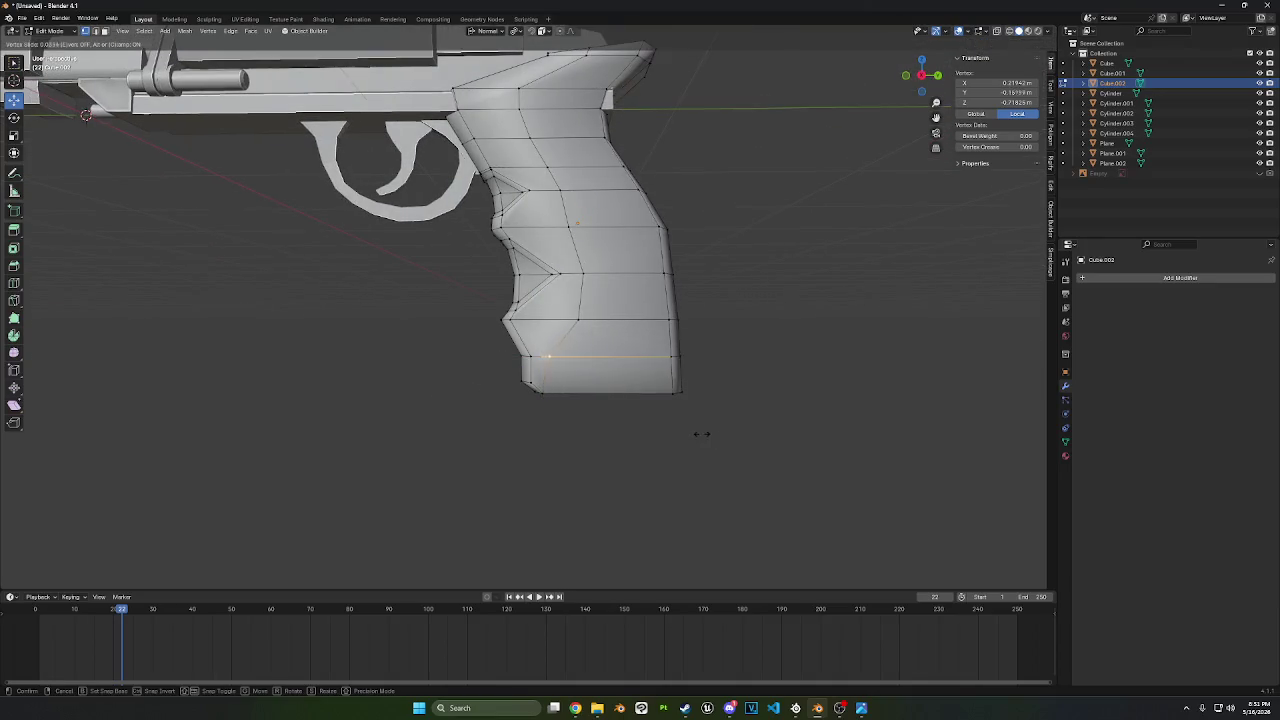
{"action": "left_click", "coordinate": [733, 434]}
{"action": "mouse_move", "coordinate": [733, 434]}
{"action": "middle_mouse_down"}
{"action": "mouse_move", "coordinate": [640, 409]}
{"action": "mouse_move", "coordinate": [620, 388]}
{"action": "middle_mouse_up"}
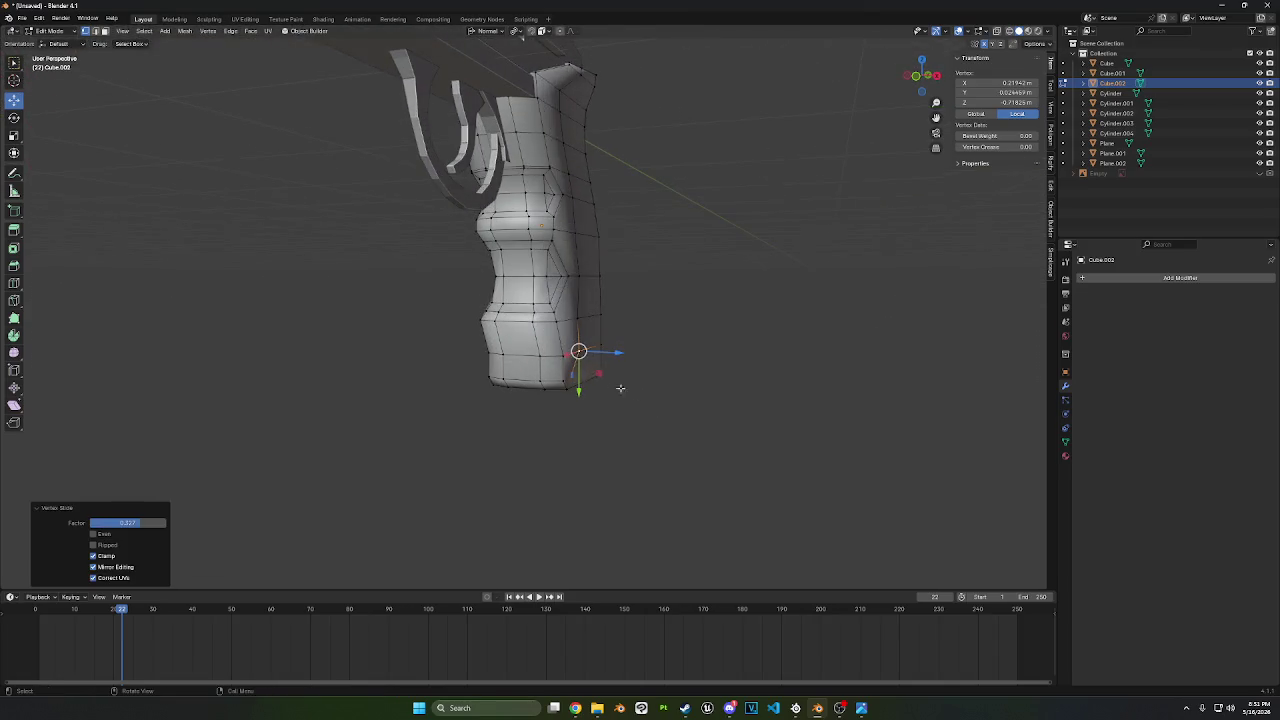
{"action": "left_click", "coordinate": [563, 354]}
{"action": "left_click", "coordinate": [482, 348], "text": "ctrl"}
{"action": "middle_click_drag", "start_coordinate": [757, 414], "coordinate": [682, 401]}
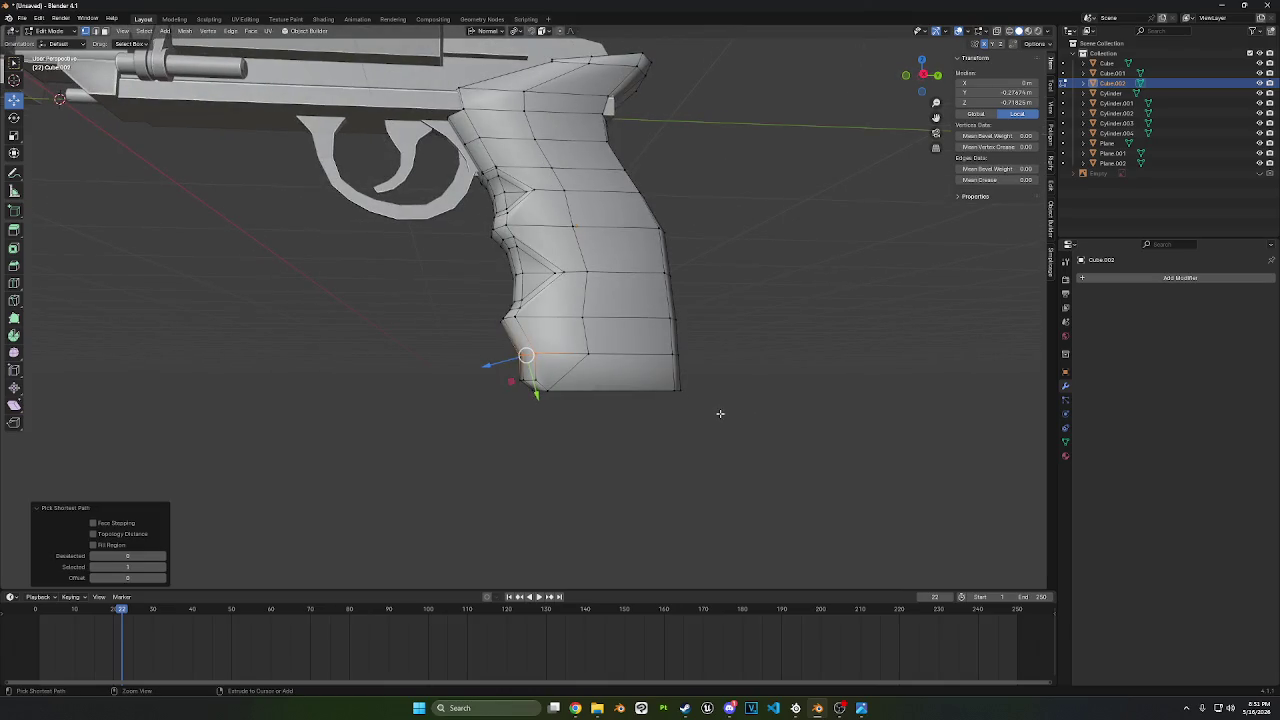
{"action": "key", "text": "ctrl+b"}
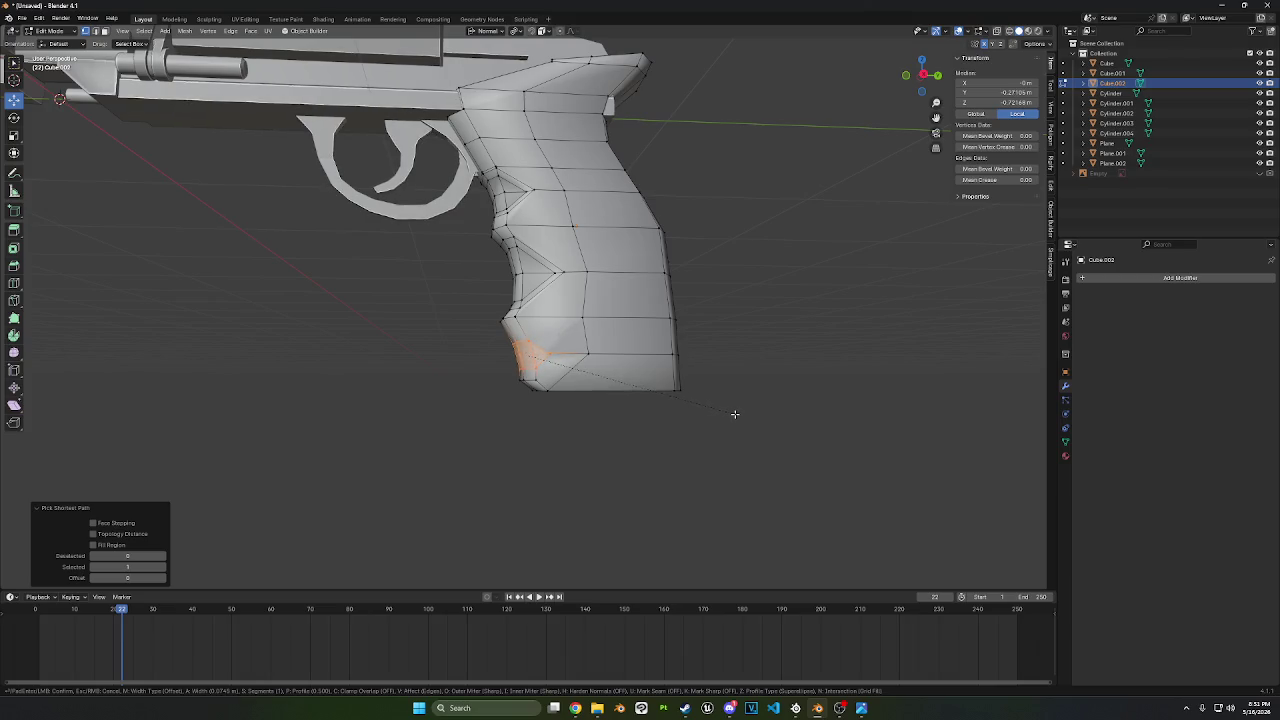
- Bevel the lowest notch corner with 2 segments and inset the new faces twice, about 0.0163 m
{"action": "scroll", "coordinate": [739, 414], "scroll_direction": "up", "scroll_amount": 1}
{"action": "scroll", "coordinate": [742, 413], "scroll_direction": "up", "scroll_amount": 1}
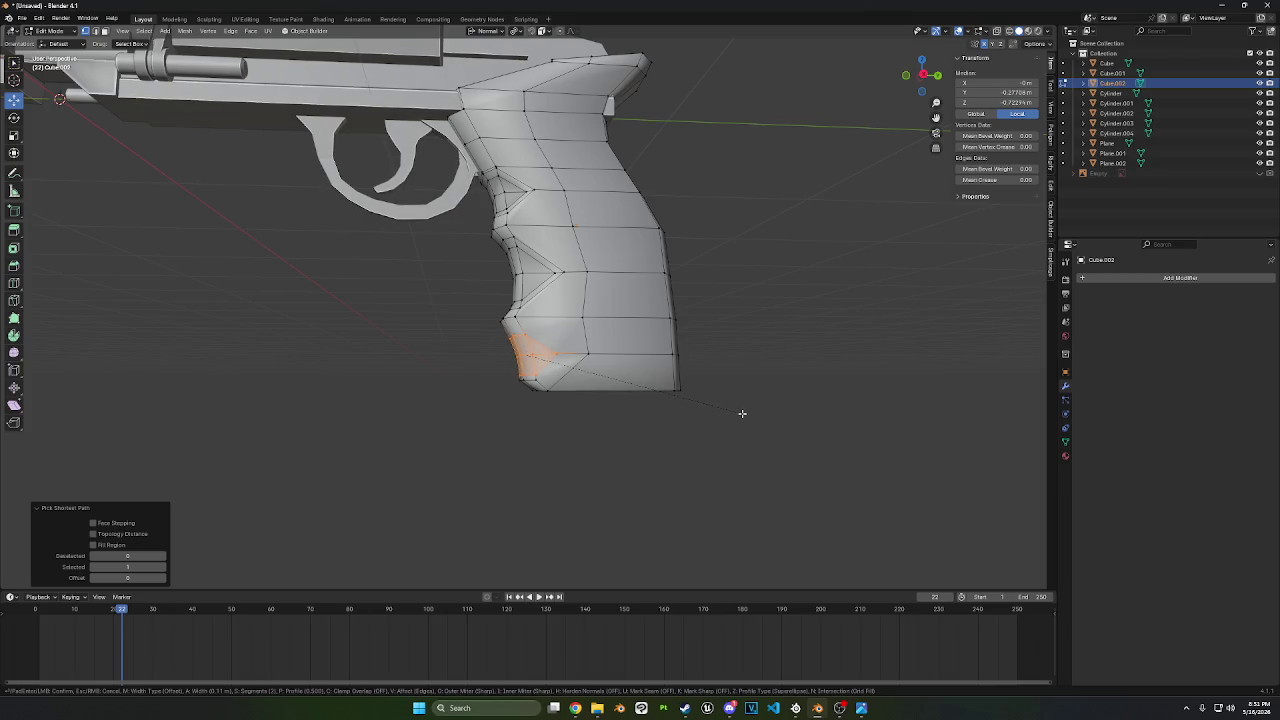
{"action": "scroll", "coordinate": [742, 413], "scroll_direction": "down", "scroll_amount": 1}
{"action": "left_click", "coordinate": [742, 413]}
{"action": "key", "text": "i"}
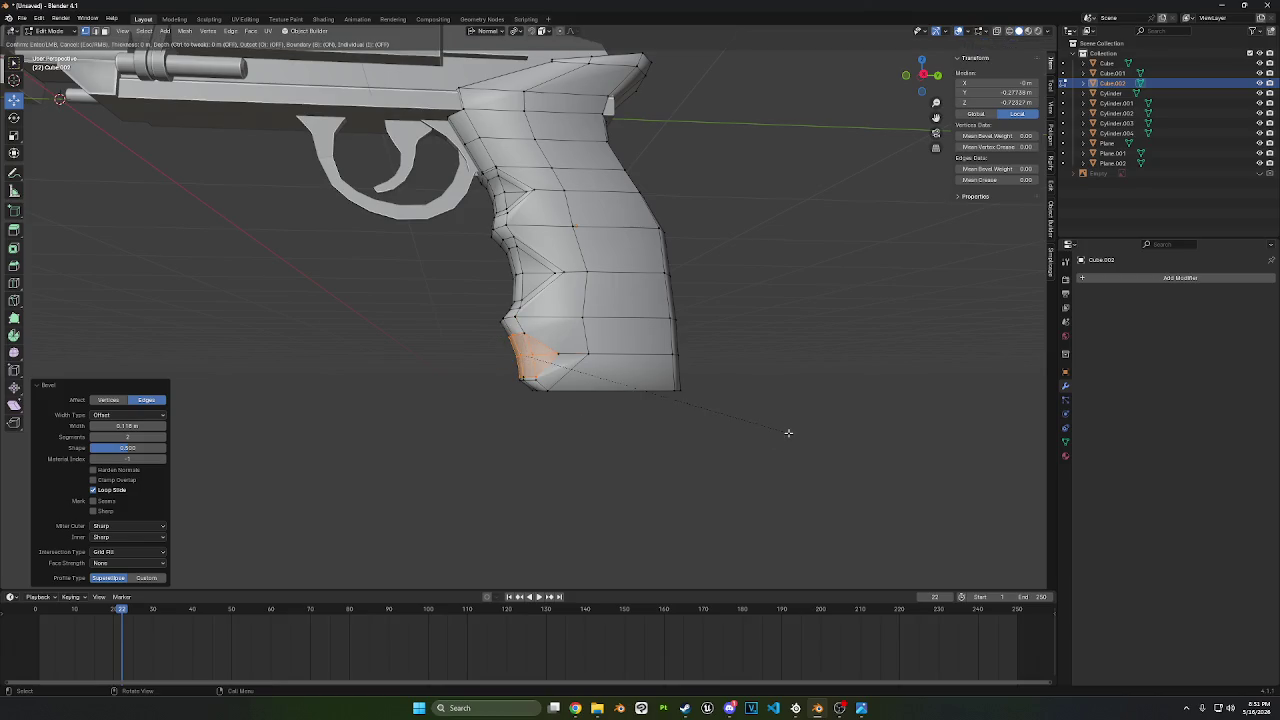
{"action": "left_click", "coordinate": [788, 433]}
{"action": "key", "text": "i"}
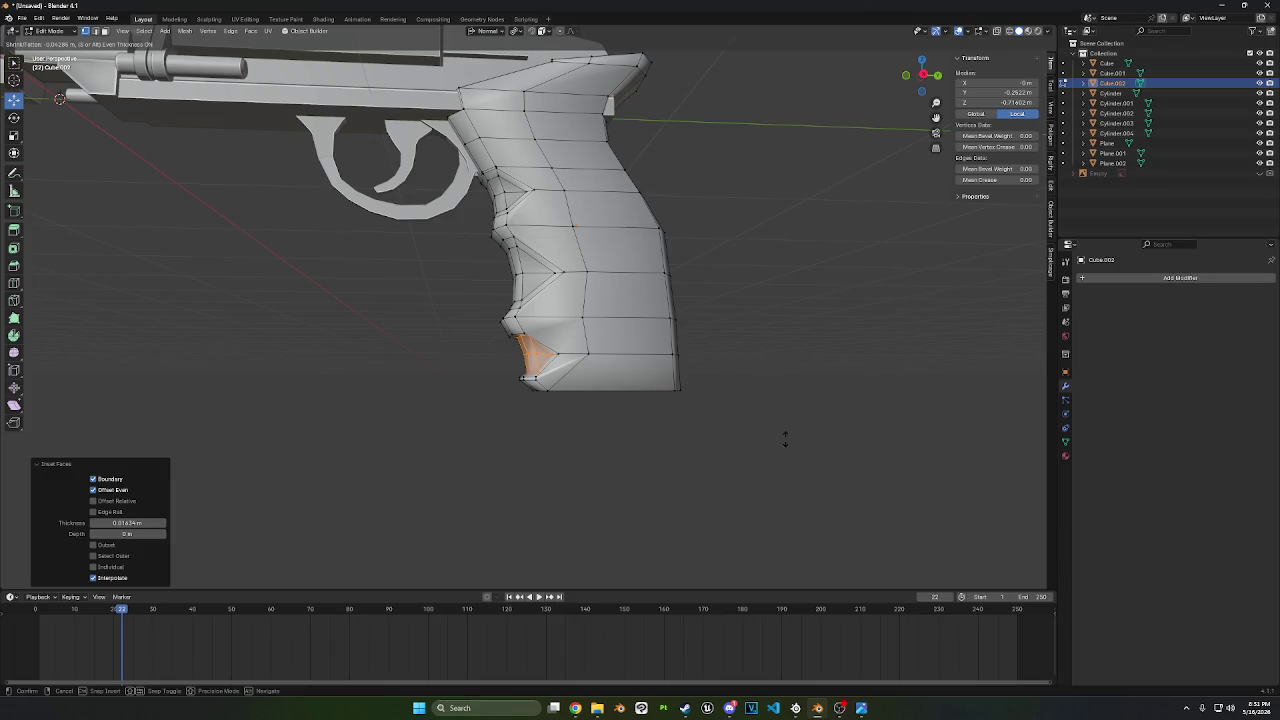
{"action": "left_click", "coordinate": [775, 400]}
{"action": "left_click", "coordinate": [775, 400]}
- Select a vertex at the grip bottom and switch to the Knife tool
{"action": "mouse_move", "coordinate": [771, 414]}
{"action": "middle_mouse_down"}
{"action": "mouse_move", "coordinate": [783, 428]}
{"action": "mouse_move", "coordinate": [803, 428]}
{"action": "mouse_move", "coordinate": [800, 415]}
{"action": "middle_mouse_up"}
{"action": "scroll", "coordinate": [608, 406], "scroll_direction": "up", "scroll_amount": 2}
{"action": "scroll", "coordinate": [600, 408], "scroll_direction": "up", "scroll_amount": 3}
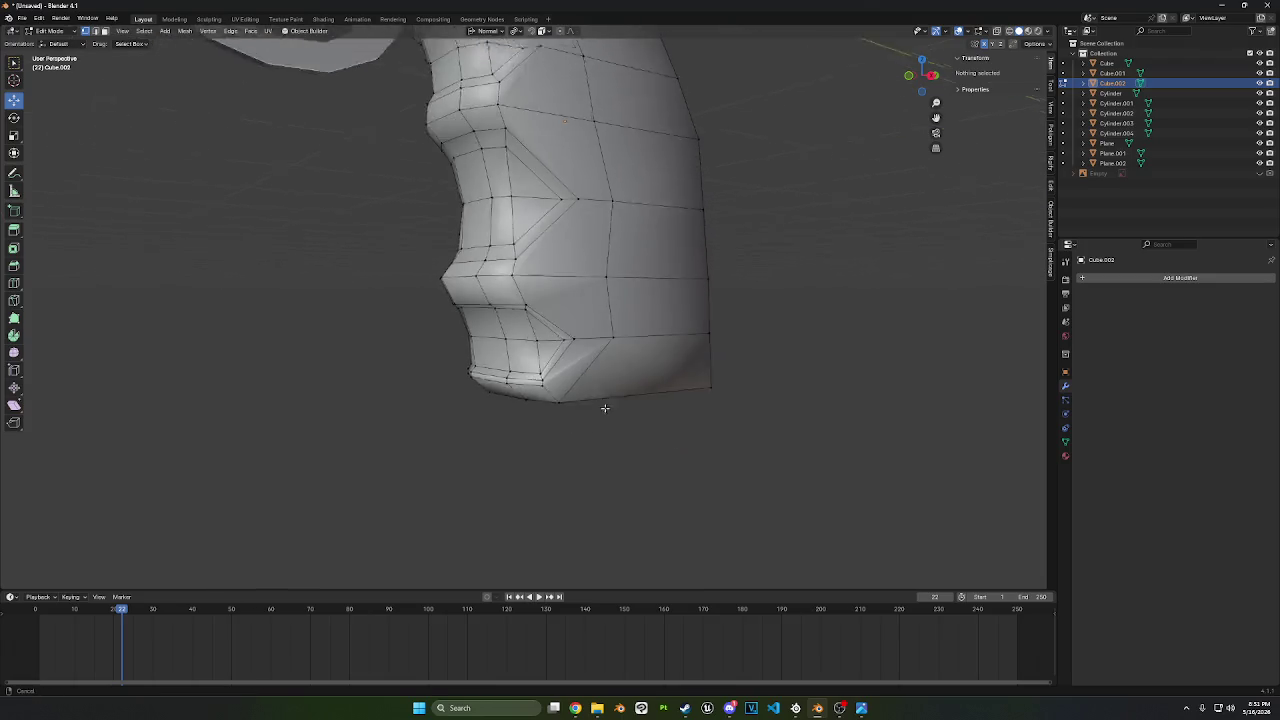
{"action": "scroll", "coordinate": [565, 353], "scroll_direction": "up", "scroll_amount": 3}
{"action": "left_click", "coordinate": [487, 380]}
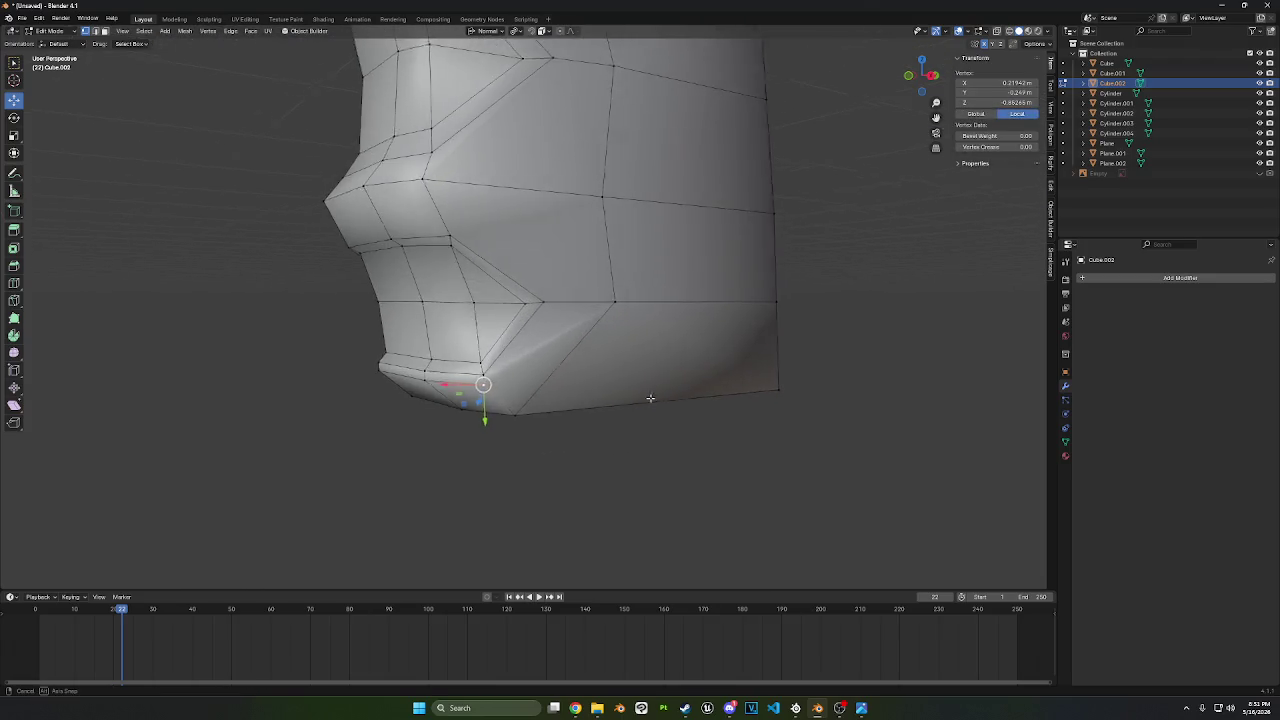
{"action": "middle_click_drag", "start_coordinate": [490, 383], "coordinate": [574, 388]}
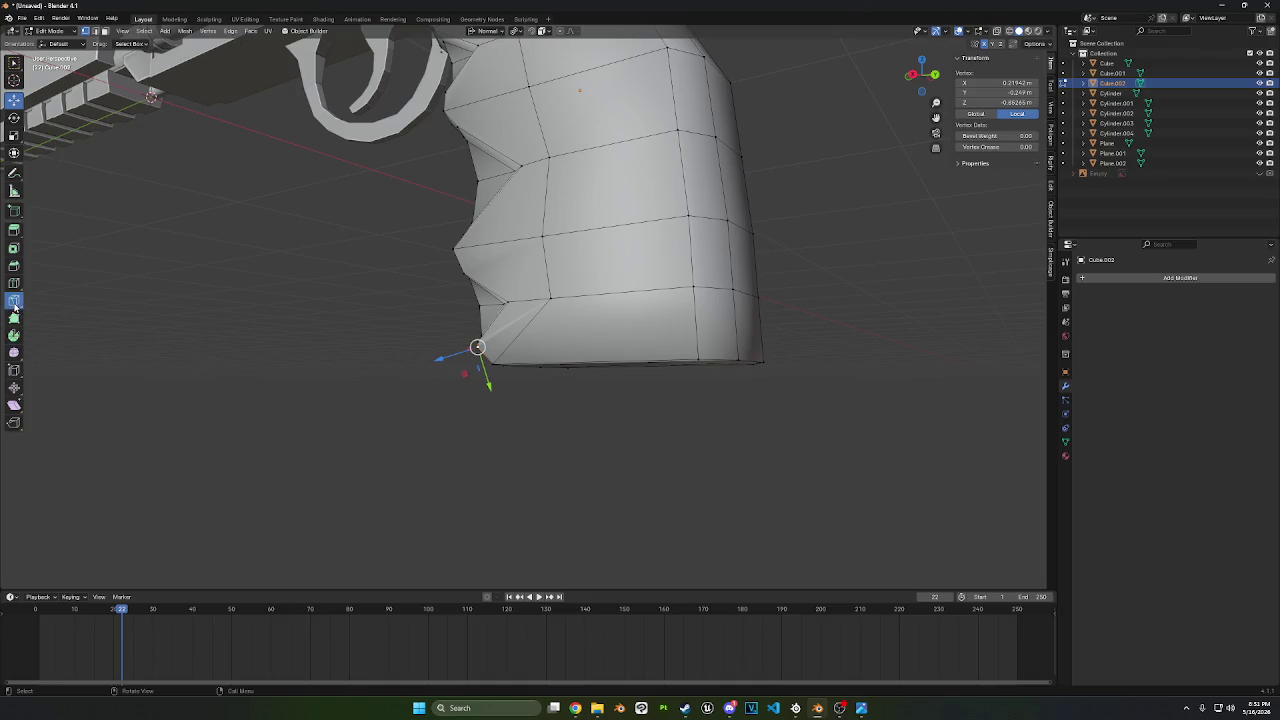
{"action": "left_click", "coordinate": [14, 301]}
{"action": "middle_click_drag", "start_coordinate": [440, 355], "coordinate": [480, 363]}
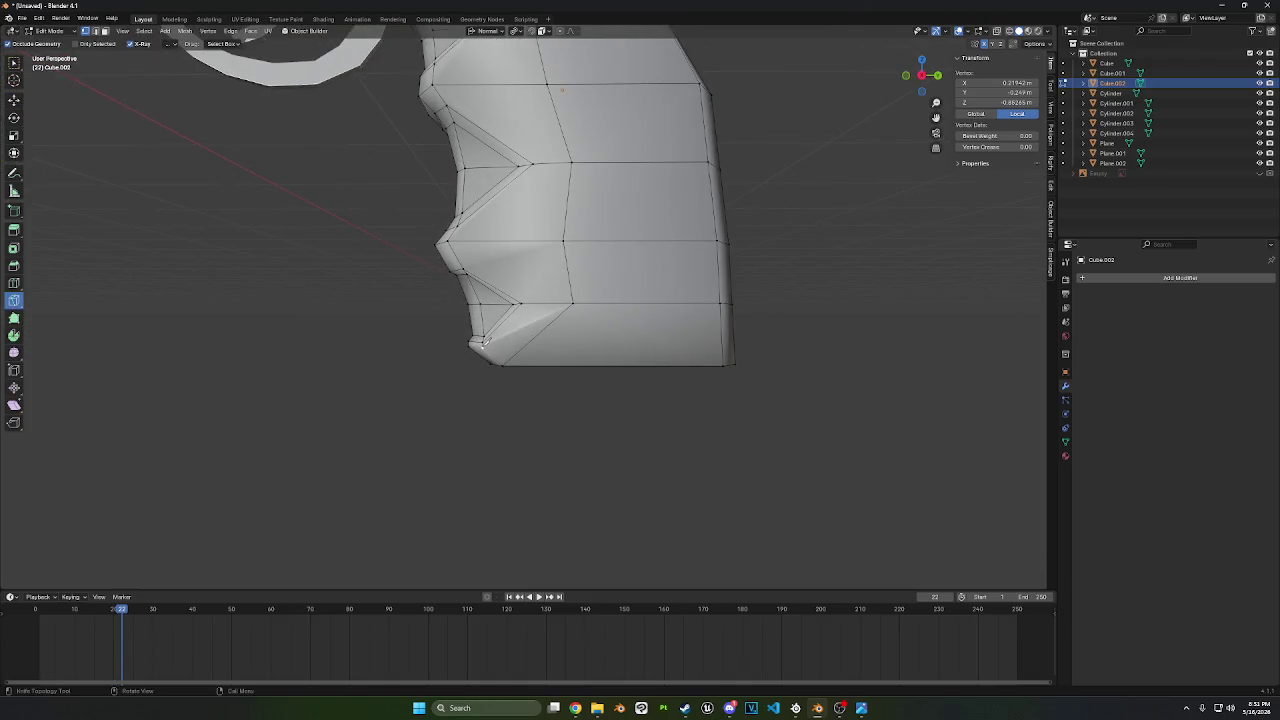
- Knife-cut a new edge from the bevelled notch corner across the grip's lower side
{"action": "left_click", "coordinate": [483, 343]}
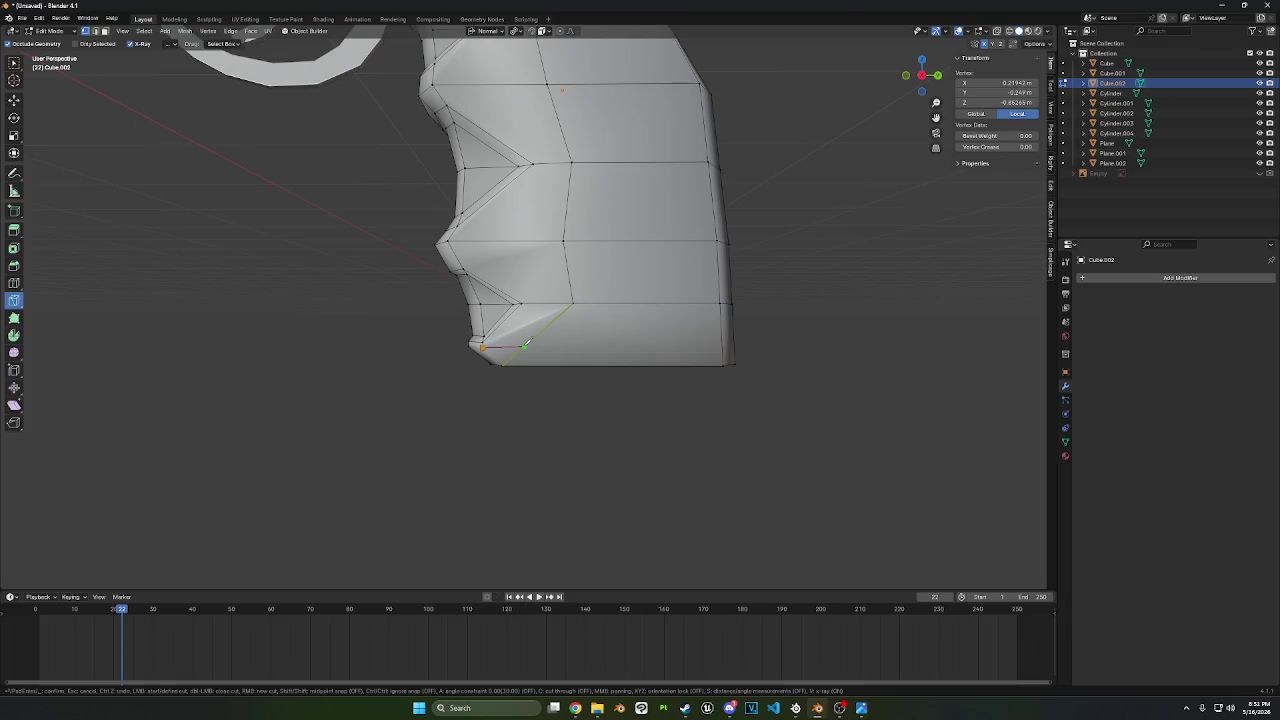
{"action": "middle_click_drag", "start_coordinate": [543, 423], "coordinate": [530, 368]}
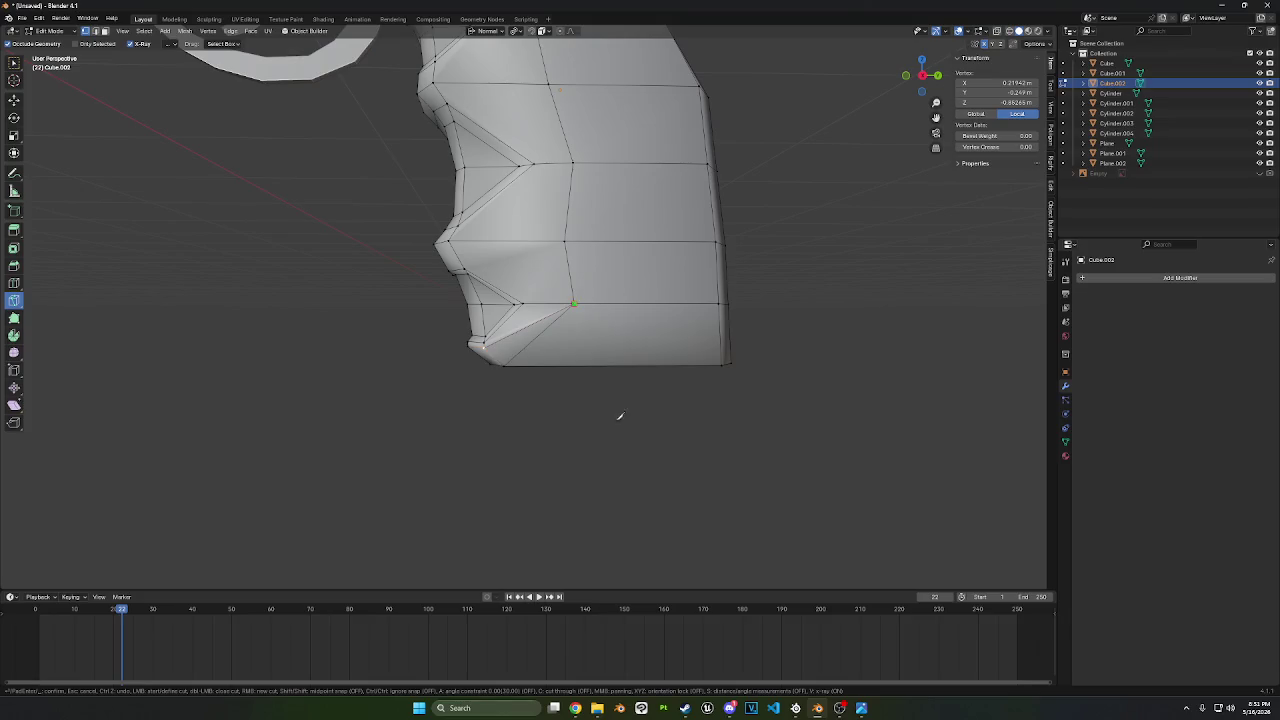
{"action": "middle_click_drag", "start_coordinate": [620, 416], "coordinate": [837, 407]}
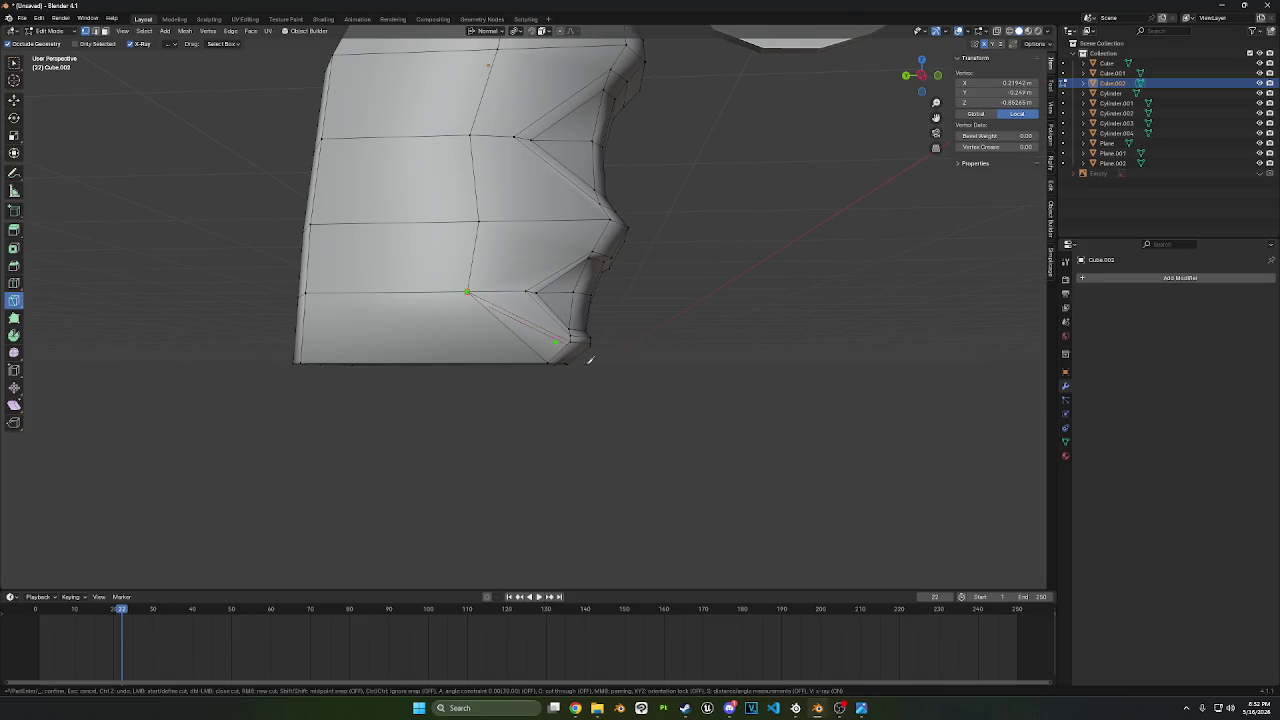
{"action": "key", "text": "Return"}
{"action": "mouse_move", "coordinate": [751, 423]}
{"action": "middle_mouse_down"}
{"action": "mouse_move", "coordinate": [634, 434]}
{"action": "mouse_move", "coordinate": [751, 423]}
{"action": "middle_mouse_up"}
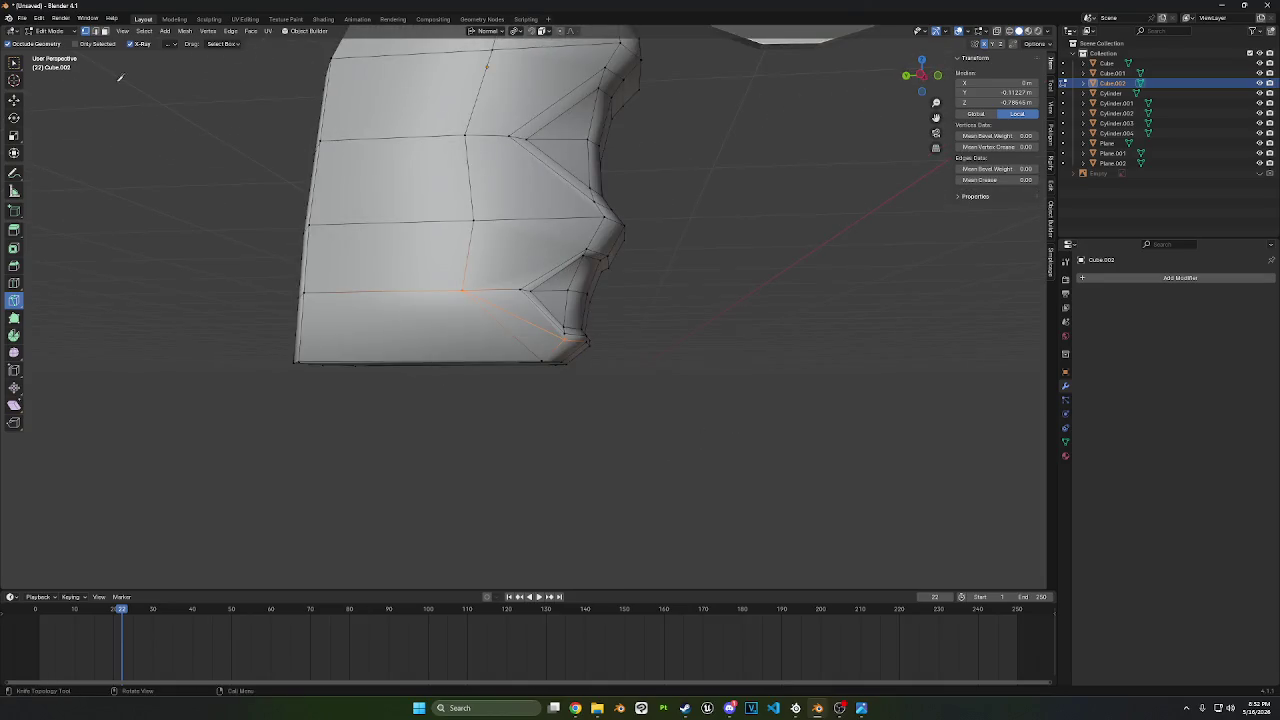
- In Object Mode, reapply Shade Smooth by Angle (30°, sharp edges kept) to the grip
{"action": "left_click", "coordinate": [50, 31]}
{"action": "left_click", "coordinate": [50, 46]}
{"action": "scroll", "coordinate": [549, 196], "scroll_direction": "down", "scroll_amount": 2}
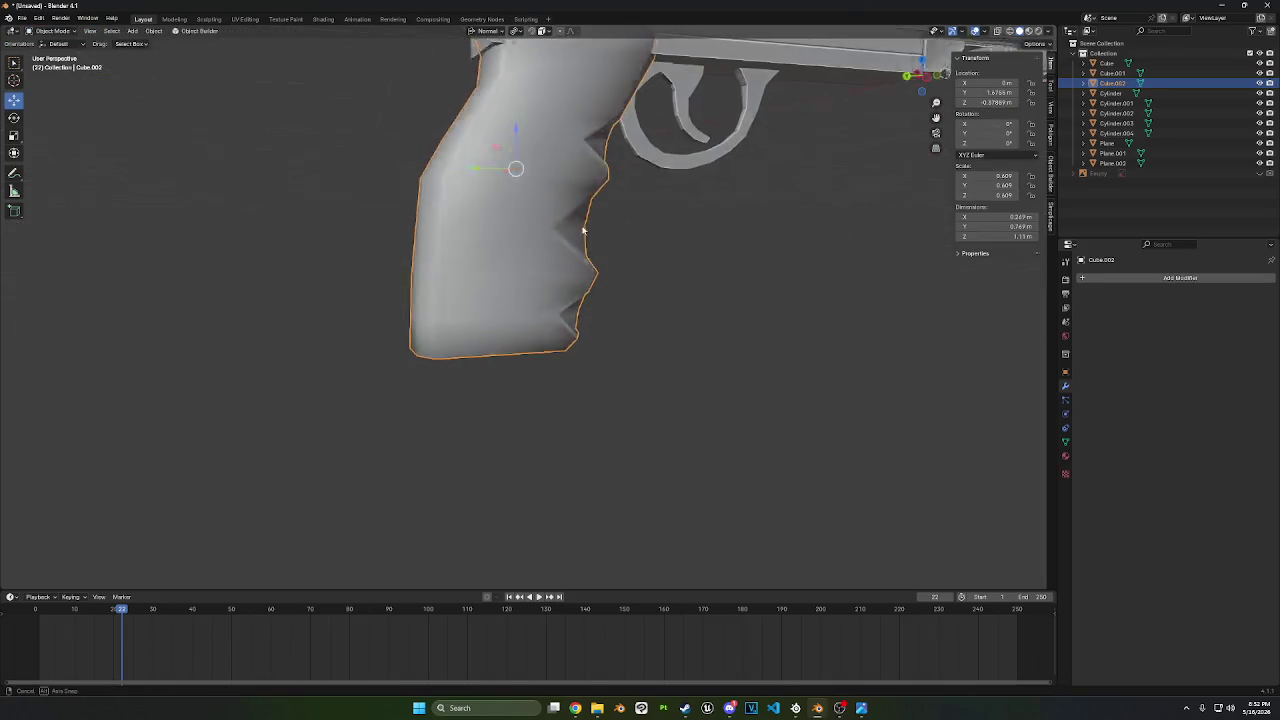
{"action": "mouse_move", "coordinate": [549, 196]}
{"action": "middle_mouse_down"}
{"action": "mouse_move", "coordinate": [604, 236]}
{"action": "mouse_move", "coordinate": [808, 237]}
{"action": "mouse_move", "coordinate": [631, 237]}
{"action": "mouse_move", "coordinate": [660, 243]}
{"action": "mouse_move", "coordinate": [593, 300]}
{"action": "mouse_move", "coordinate": [626, 309]}
{"action": "mouse_move", "coordinate": [560, 283]}
{"action": "middle_mouse_up"}
{"action": "right_click", "coordinate": [583, 238]}
{"action": "left_click", "coordinate": [580, 241]}
{"action": "scroll", "coordinate": [593, 300], "scroll_direction": "down", "scroll_amount": 2}
{"action": "scroll", "coordinate": [593, 300], "scroll_direction": "up", "scroll_amount": 3}
- Re-enter Edit Mode on the grip with the knife active and view it from three-quarters
{"action": "key", "text": "Tab"}
{"action": "key", "text": "k"}
{"action": "scroll", "coordinate": [560, 283], "scroll_direction": "up", "scroll_amount": 2}
{"action": "scroll", "coordinate": [550, 280], "scroll_direction": "up", "scroll_amount": 2}
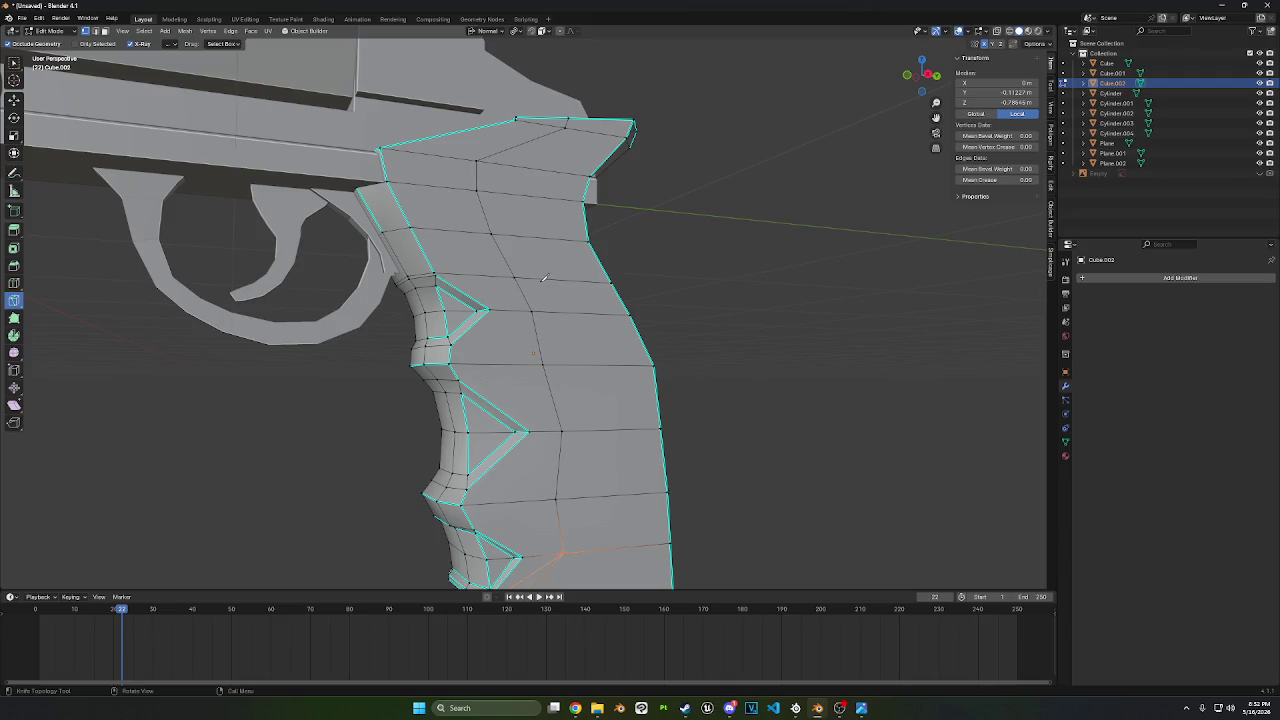
{"action": "scroll", "coordinate": [617, 299], "scroll_direction": "down", "scroll_amount": 5}
{"action": "middle_click_drag", "start_coordinate": [617, 299], "coordinate": [478, 353]}
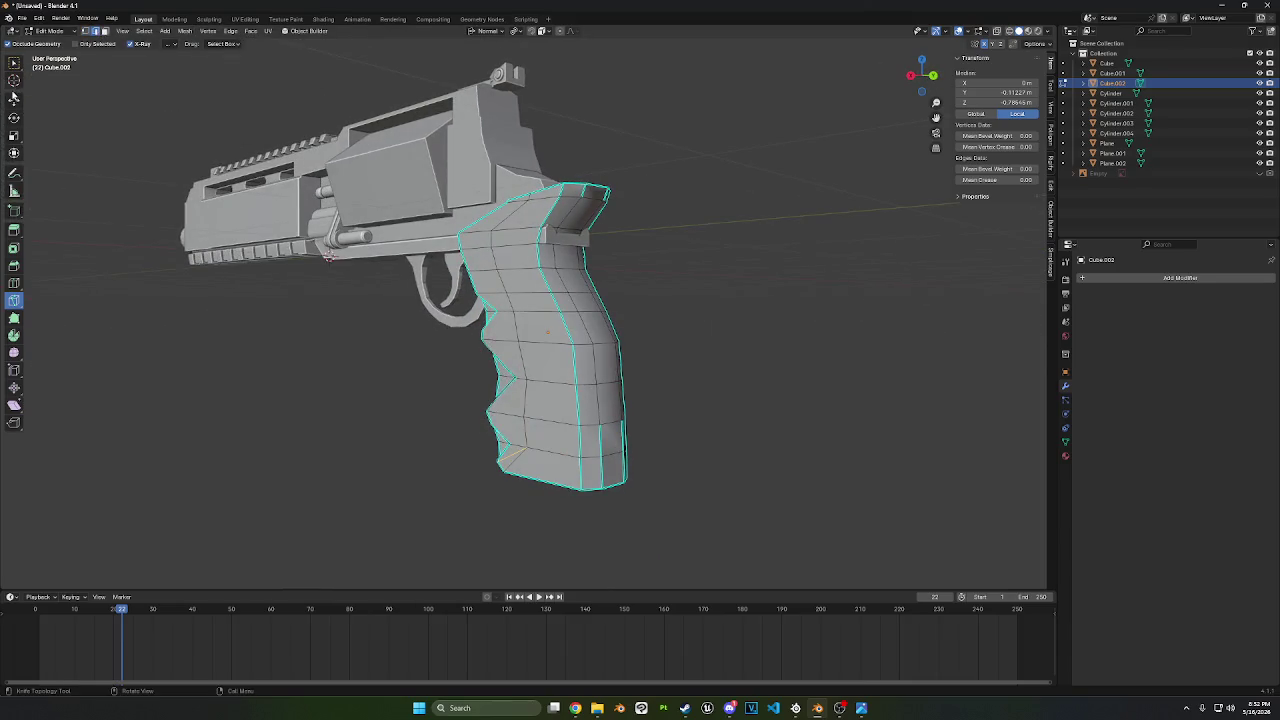
- Select the edge columns along the grip's back on both sides and bevel them
{"action": "key", "text": "shift+space"}
{"action": "key", "text": "g"}
{"action": "left_click", "coordinate": [564, 189]}
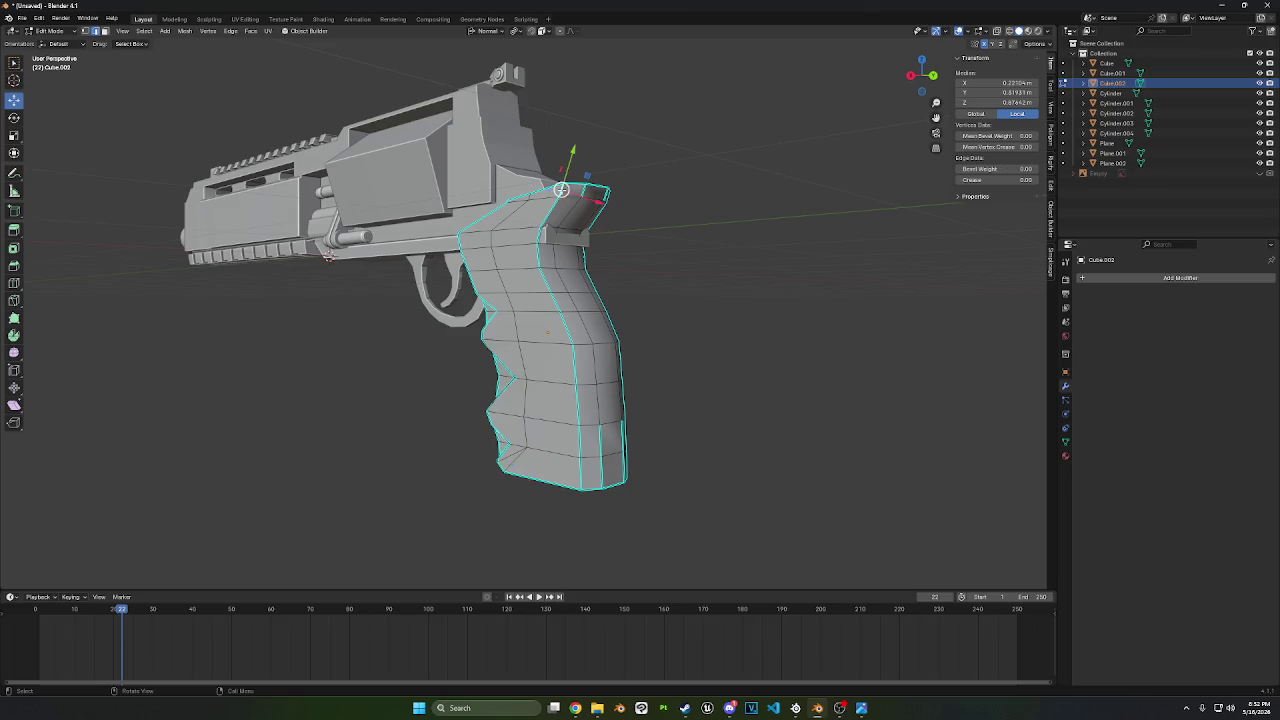
{"action": "left_click", "coordinate": [581, 469], "text": "ctrl"}
{"action": "middle_click_drag", "start_coordinate": [581, 469], "coordinate": [573, 190]}
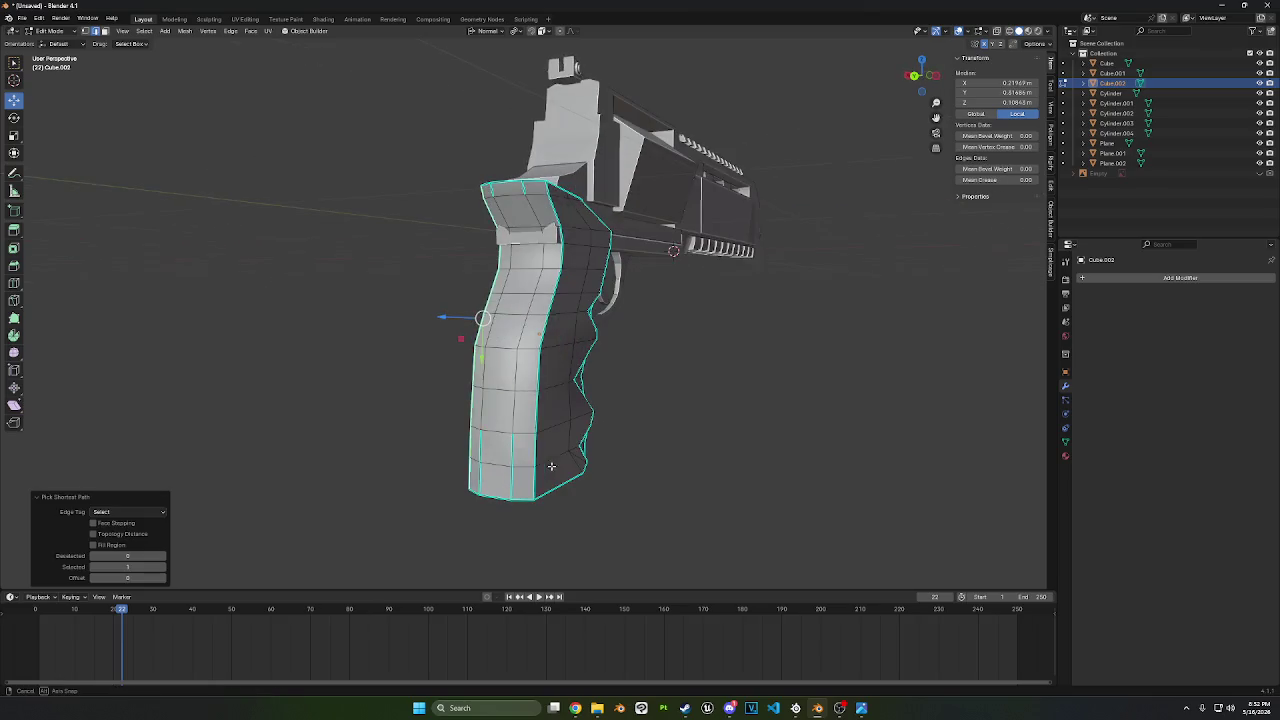
{"action": "left_click", "coordinate": [548, 189], "text": "shift"}
{"action": "left_click", "coordinate": [533, 481], "text": "shift"}
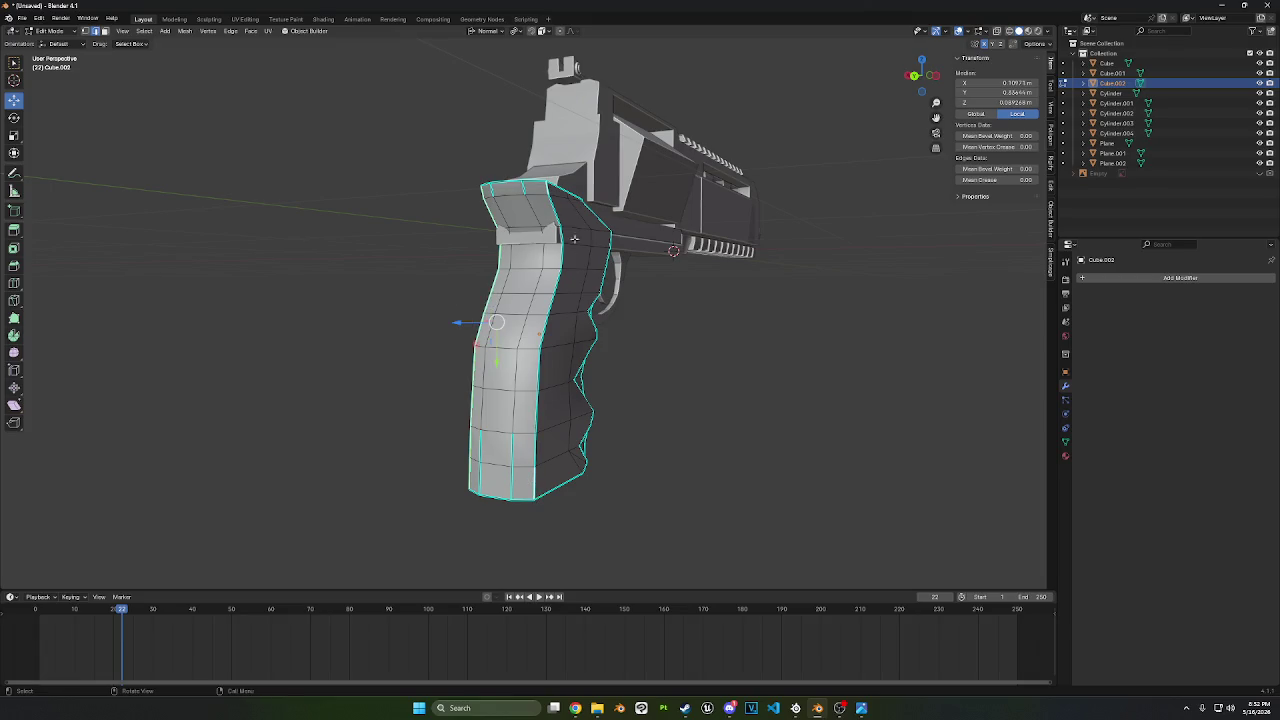
{"action": "left_click", "coordinate": [557, 211], "text": "ctrl"}
{"action": "key", "text": "ctrl+b"}
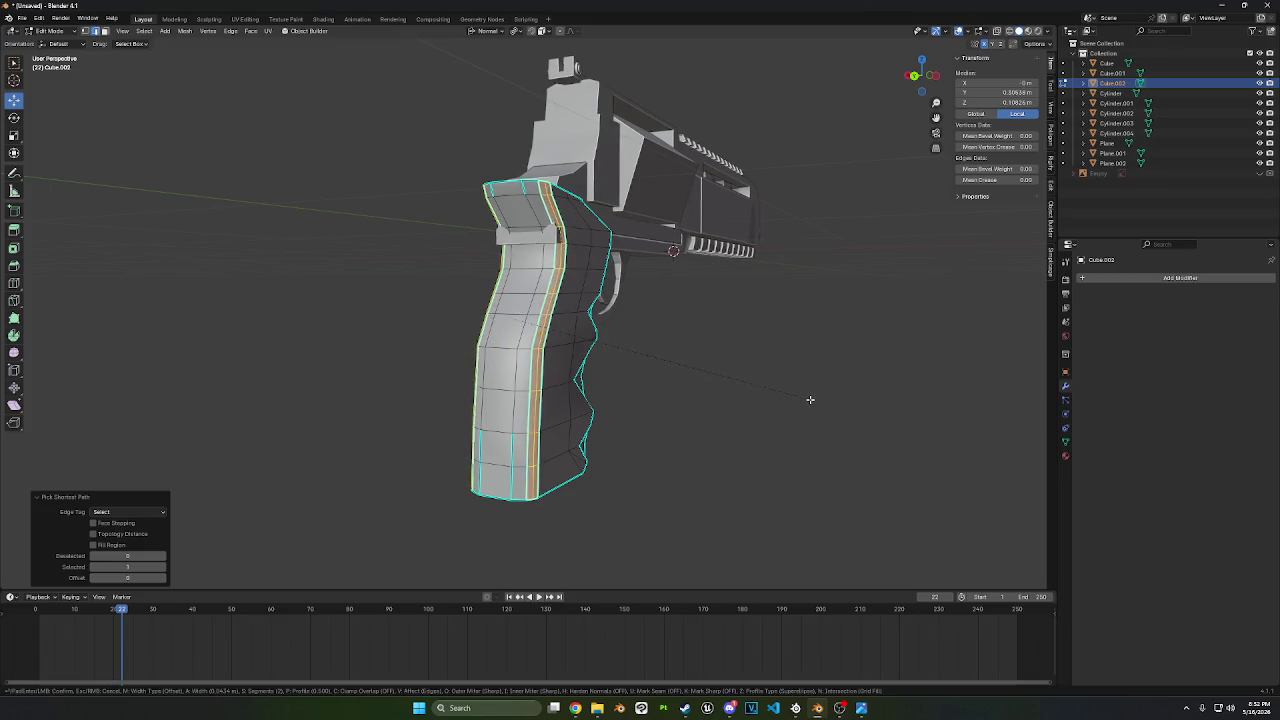
{"action": "left_click", "coordinate": [817, 400]}
- Set up a see-through side view of the grip against the revolver reference
{"action": "middle_click_drag", "start_coordinate": [817, 400], "coordinate": [659, 317]}
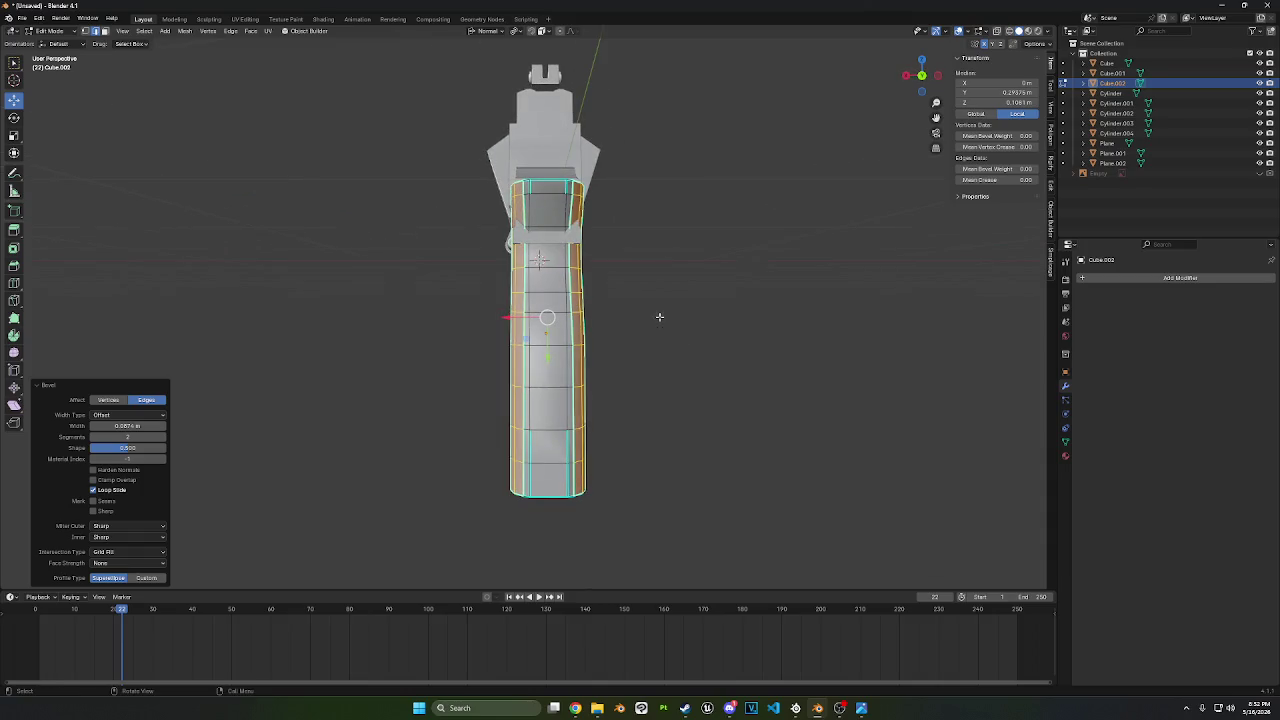
{"action": "key", "text": "alt+a"}
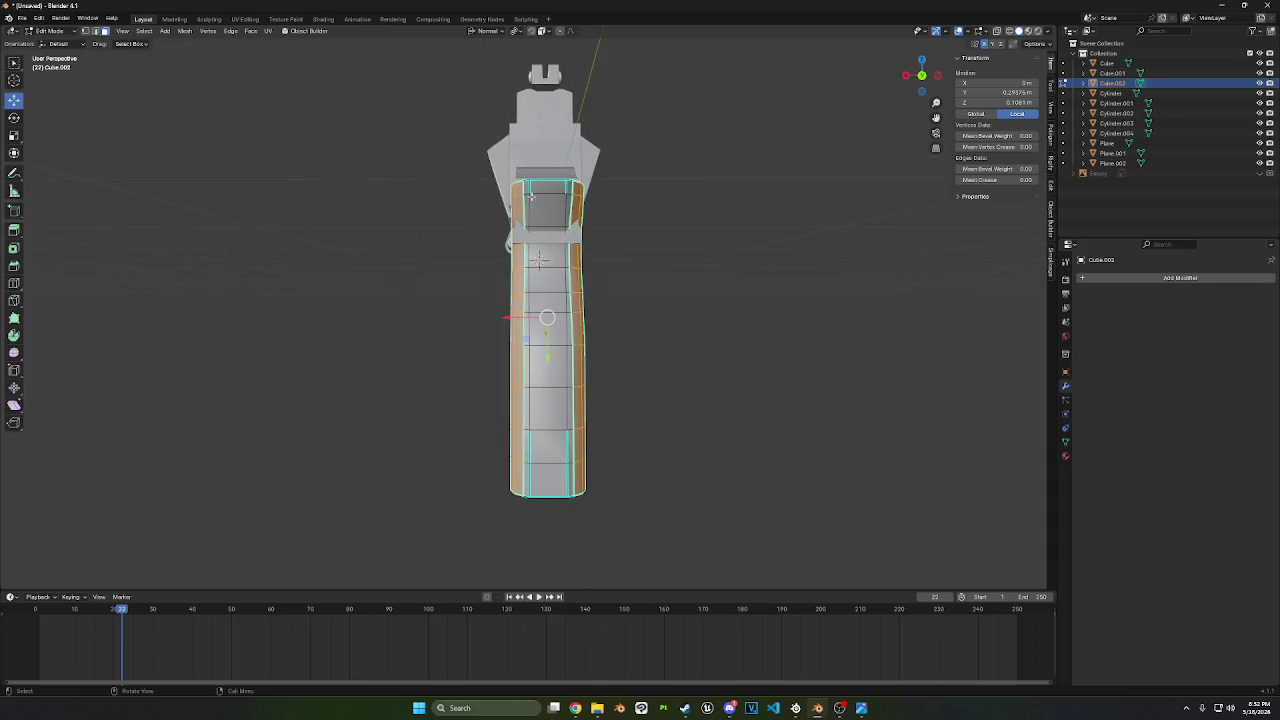
{"action": "middle_click_drag", "start_coordinate": [539, 258], "coordinate": [717, 247]}
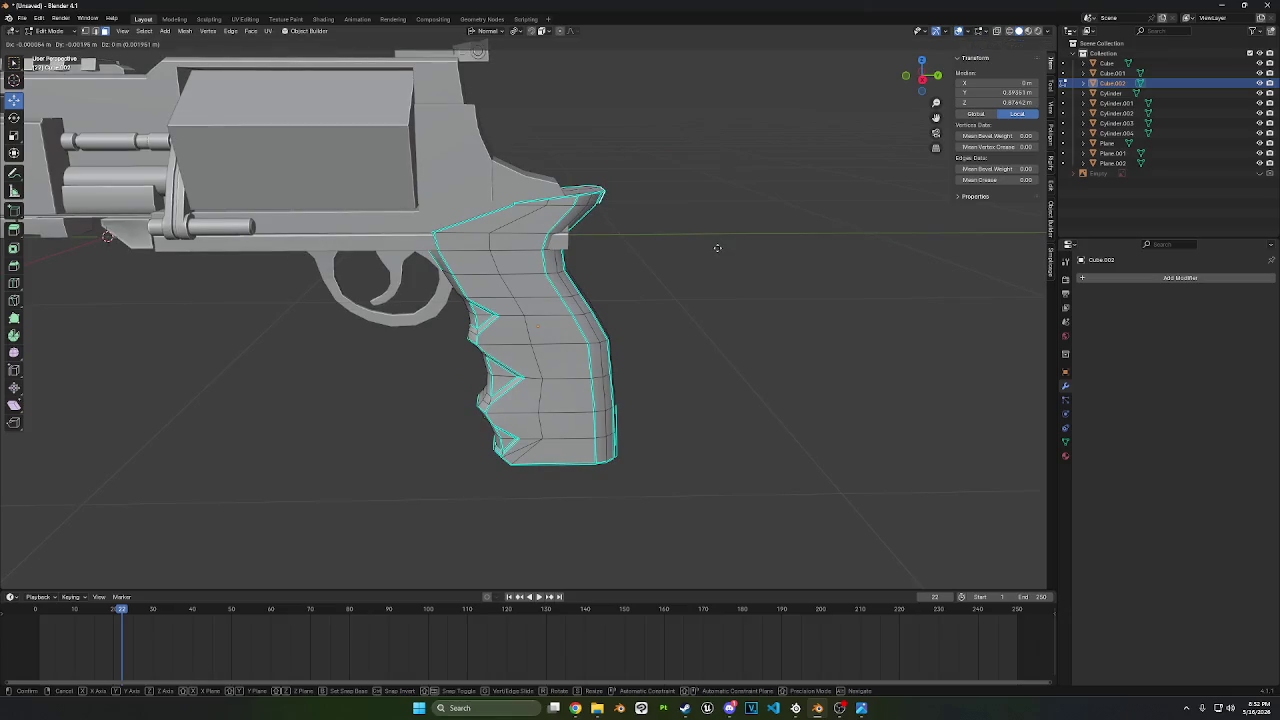
{"action": "key", "text": "ctrl+l"}
{"action": "mouse_move", "coordinate": [789, 271]}
{"action": "middle_mouse_down"}
{"action": "mouse_move", "coordinate": [740, 266]}
{"action": "mouse_move", "coordinate": [789, 266]}
{"action": "middle_mouse_up"}
{"action": "key", "text": "alt+a"}
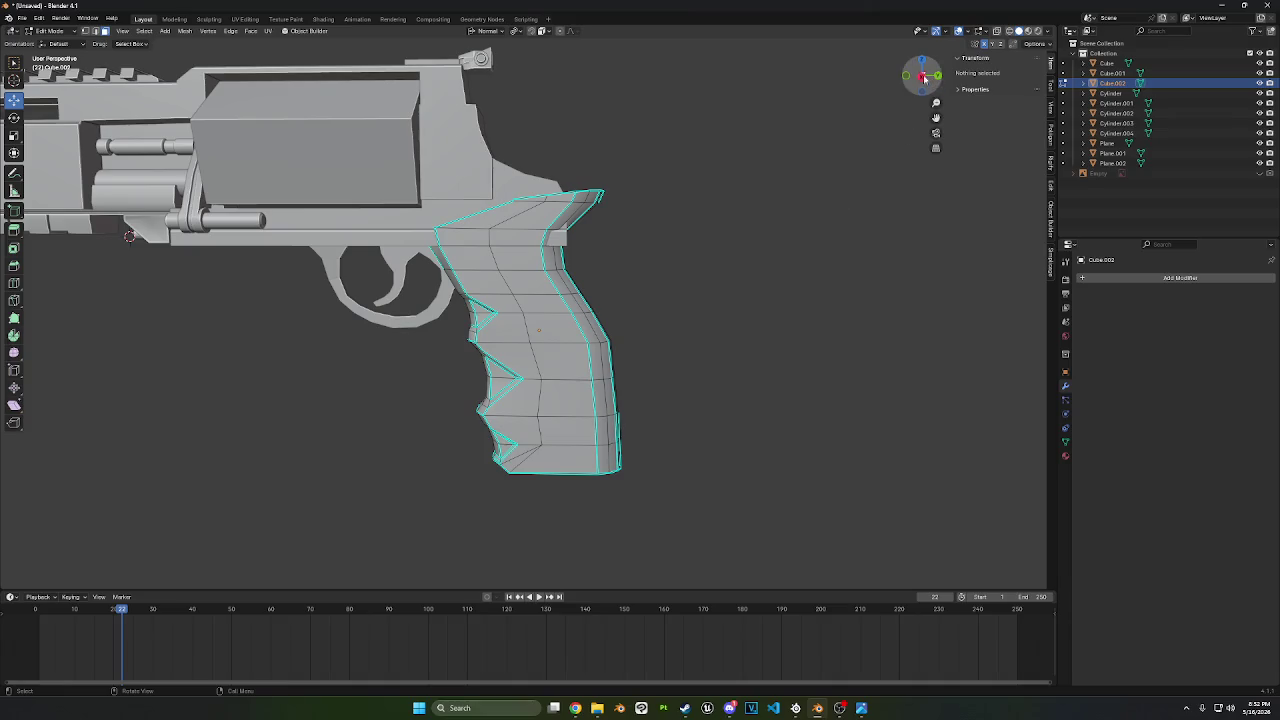
{"action": "left_click", "coordinate": [924, 78]}
{"action": "left_click", "coordinate": [996, 31]}
{"action": "middle_click_drag", "start_coordinate": [685, 331], "coordinate": [681, 301], "text": "shift"}
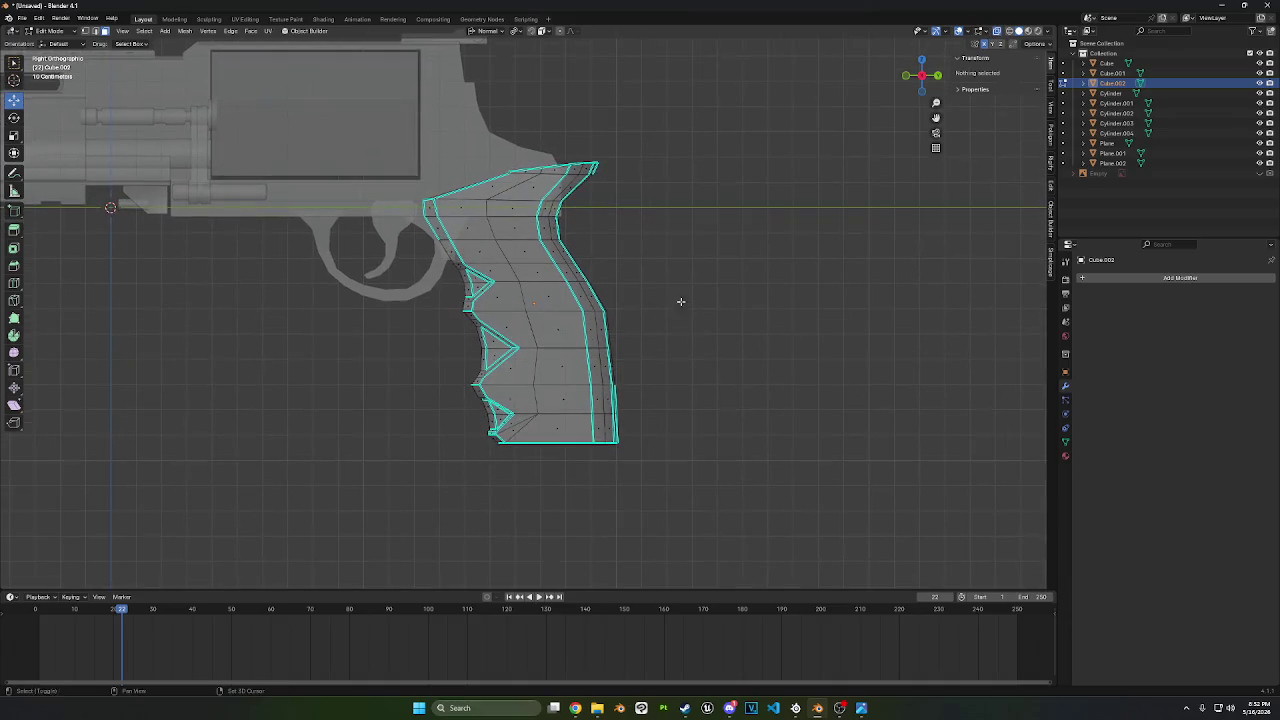
{"action": "left_click_drag", "start_coordinate": [713, 502], "coordinate": [560, 134]}
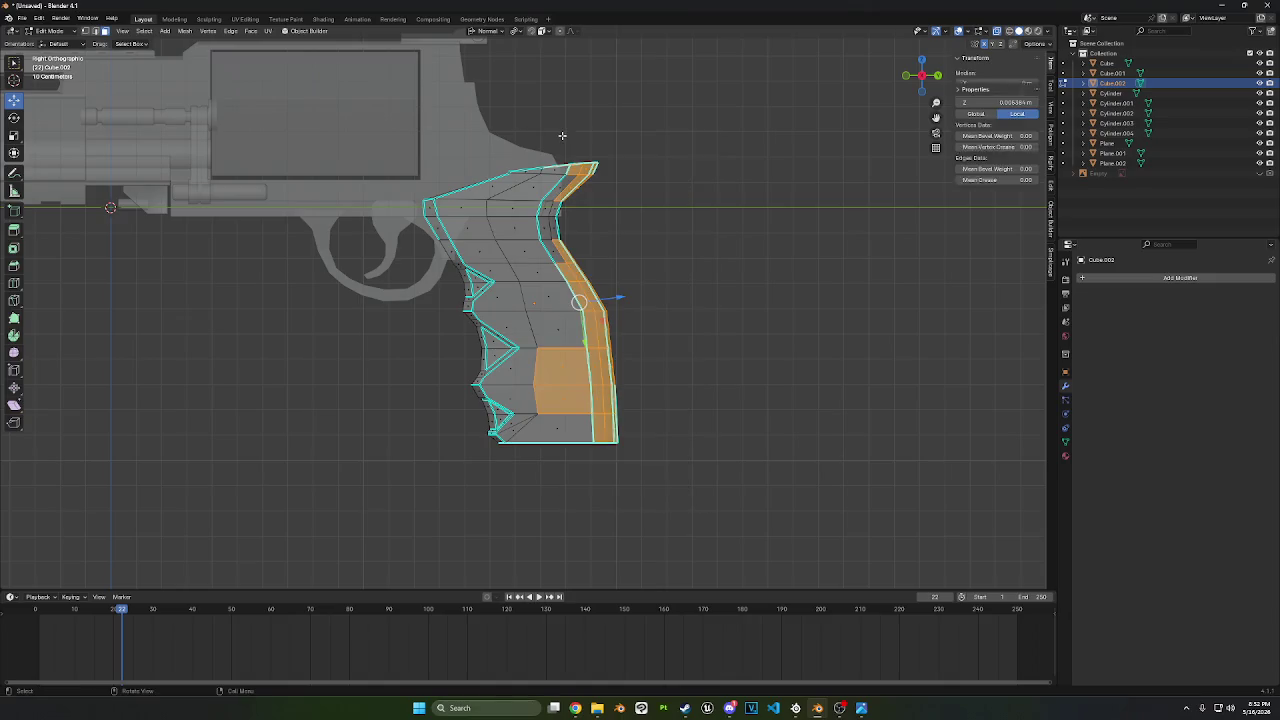
{"action": "left_click", "coordinate": [666, 326]}
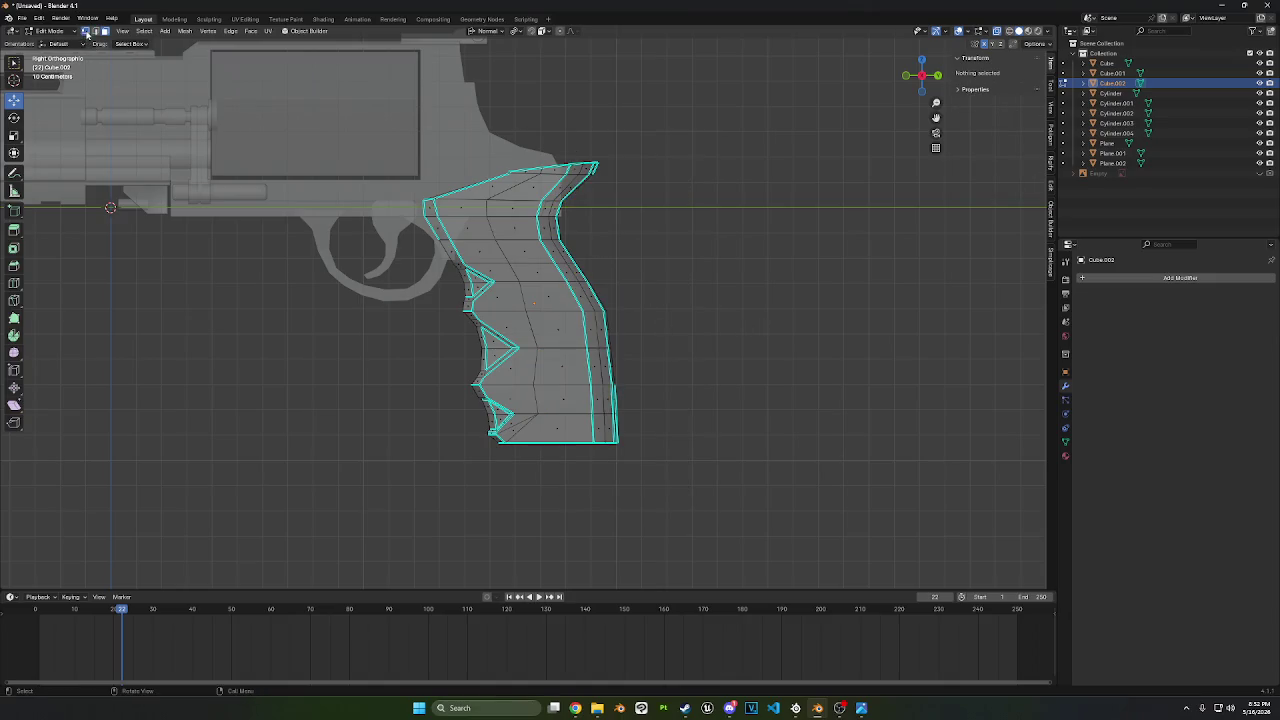
{"action": "left_click", "coordinate": [17, 66]}
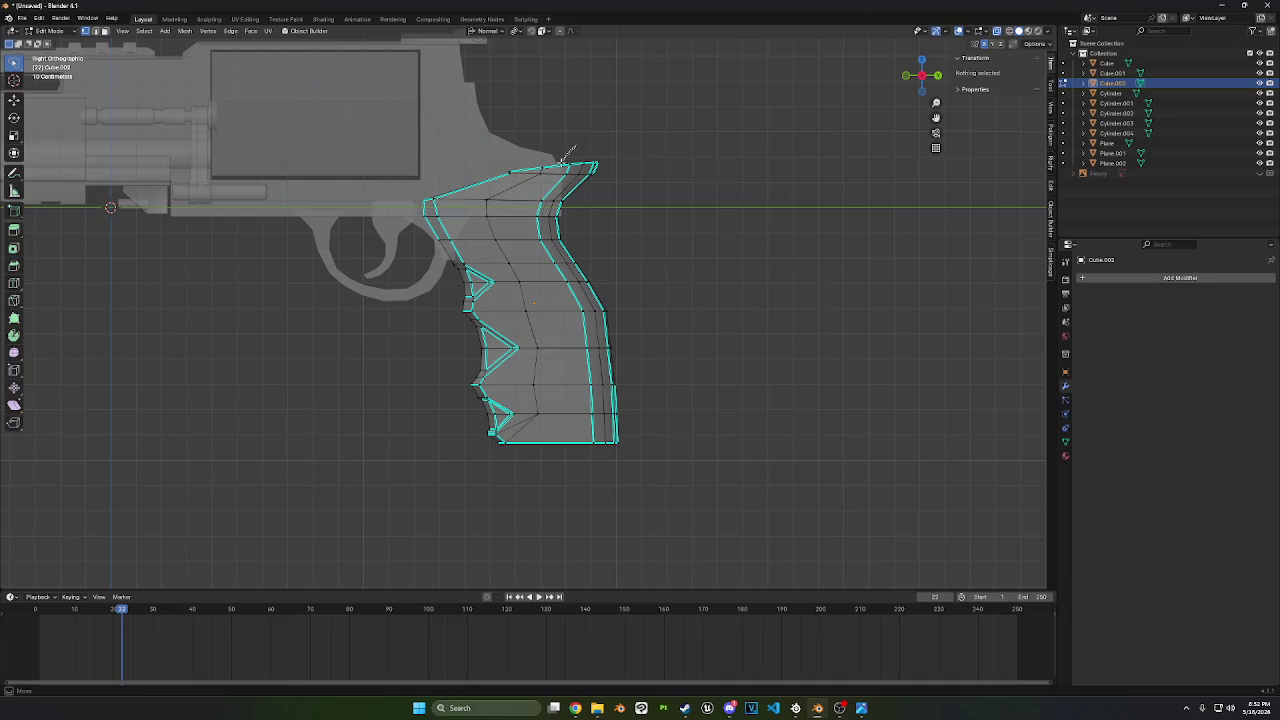
- Move the grip's back face strip along Y toward the reference outline
{"action": "mouse_move", "coordinate": [530, 200]}
{"action": "left_mouse_down"}
{"action": "mouse_move", "coordinate": [640, 526]}
{"action": "mouse_move", "coordinate": [784, 406]}
{"action": "mouse_move", "coordinate": [766, 149]}
{"action": "left_mouse_up"}
{"action": "key", "text": "g"}
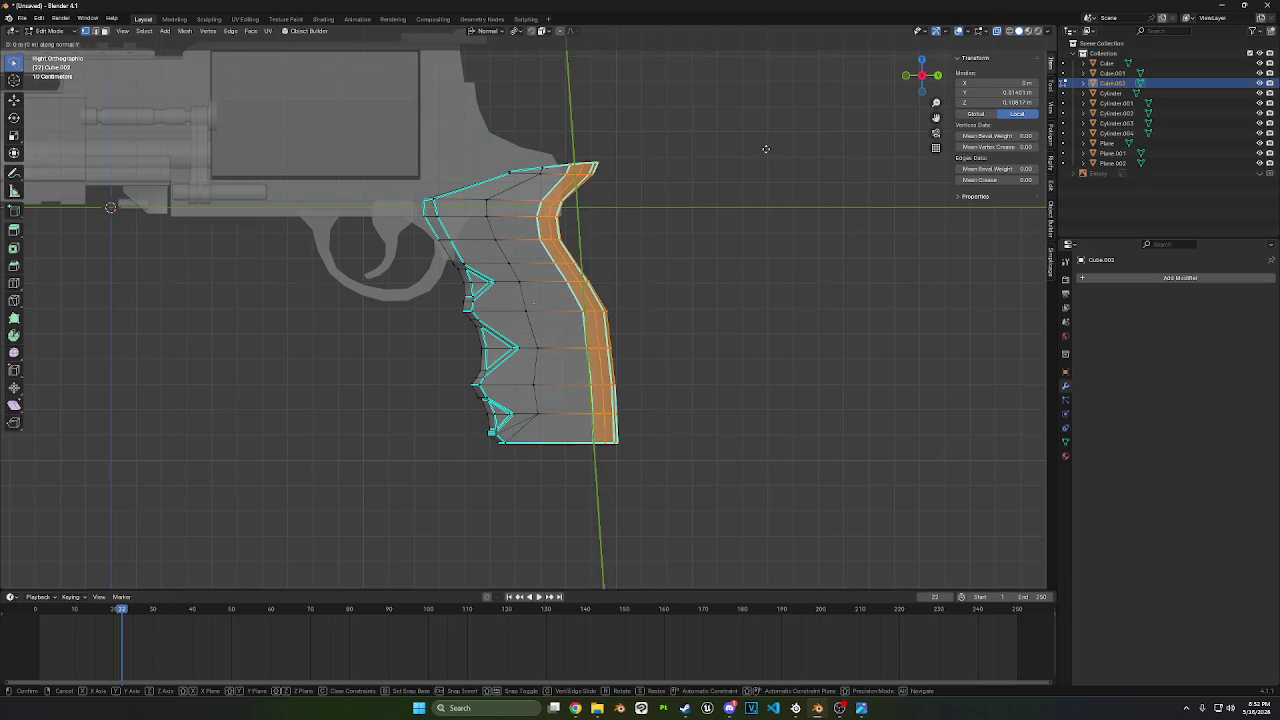
{"action": "key", "text": "y"}
{"action": "left_click", "coordinate": [654, 246]}
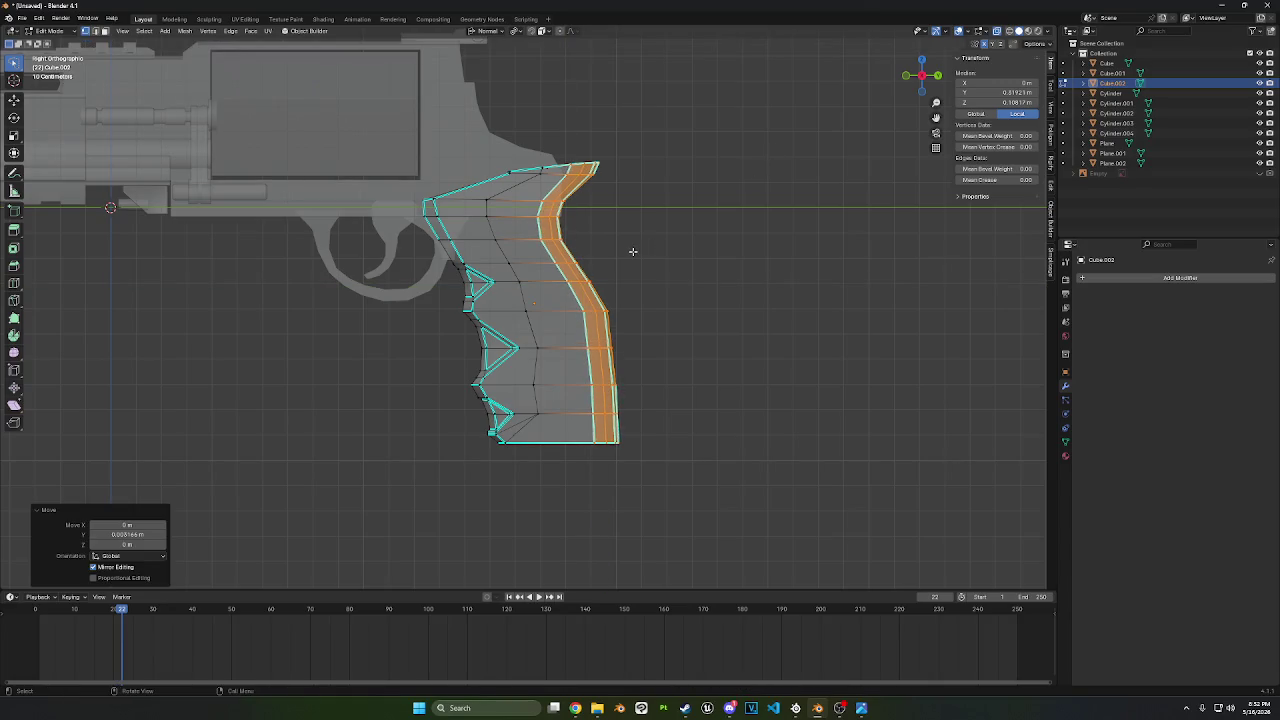
- Shift the top section of the back strip along Y to match the reference
{"action": "left_click_drag", "start_coordinate": [632, 251], "coordinate": [658, 130]}
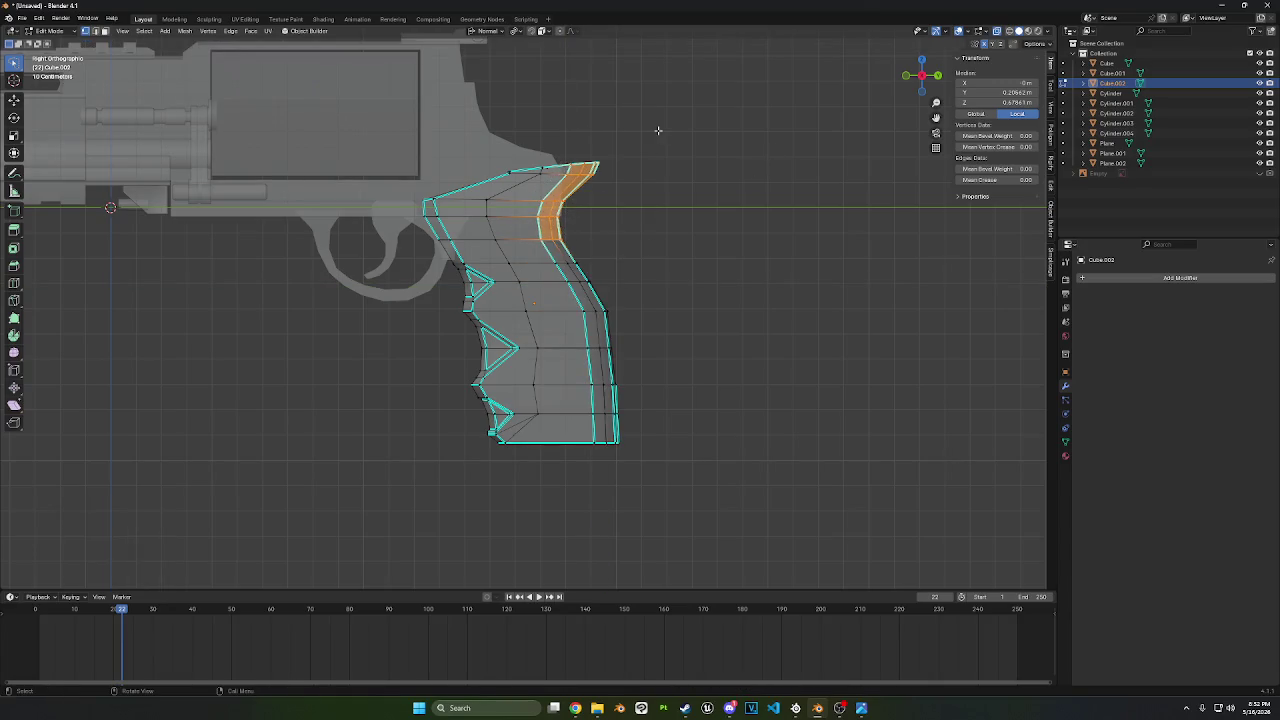
{"action": "key", "text": "g"}
{"action": "key", "text": "y"}
{"action": "key", "text": "y"}
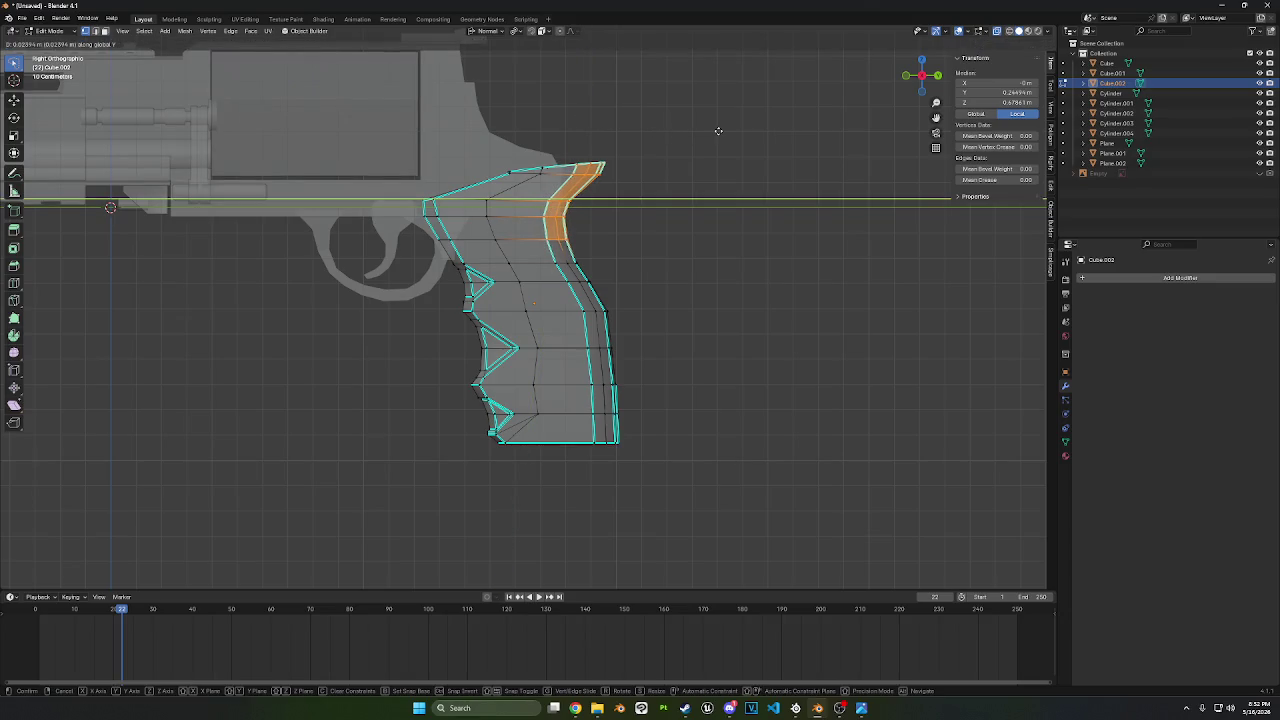
{"action": "left_click", "coordinate": [718, 130]}
{"action": "left_click_drag", "start_coordinate": [620, 250], "coordinate": [548, 262]}
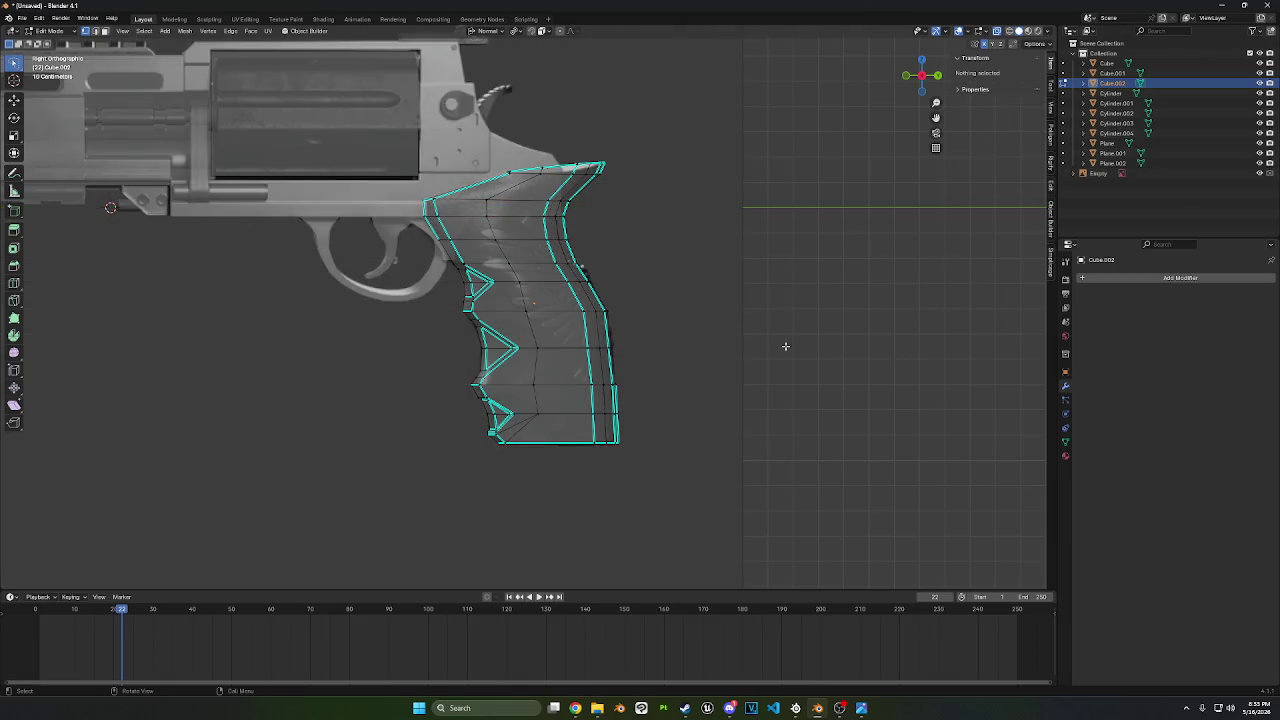
- Select the inner edges of the upper, middle and lower finger notches
{"action": "scroll", "coordinate": [675, 270], "scroll_direction": "up", "scroll_amount": 2}
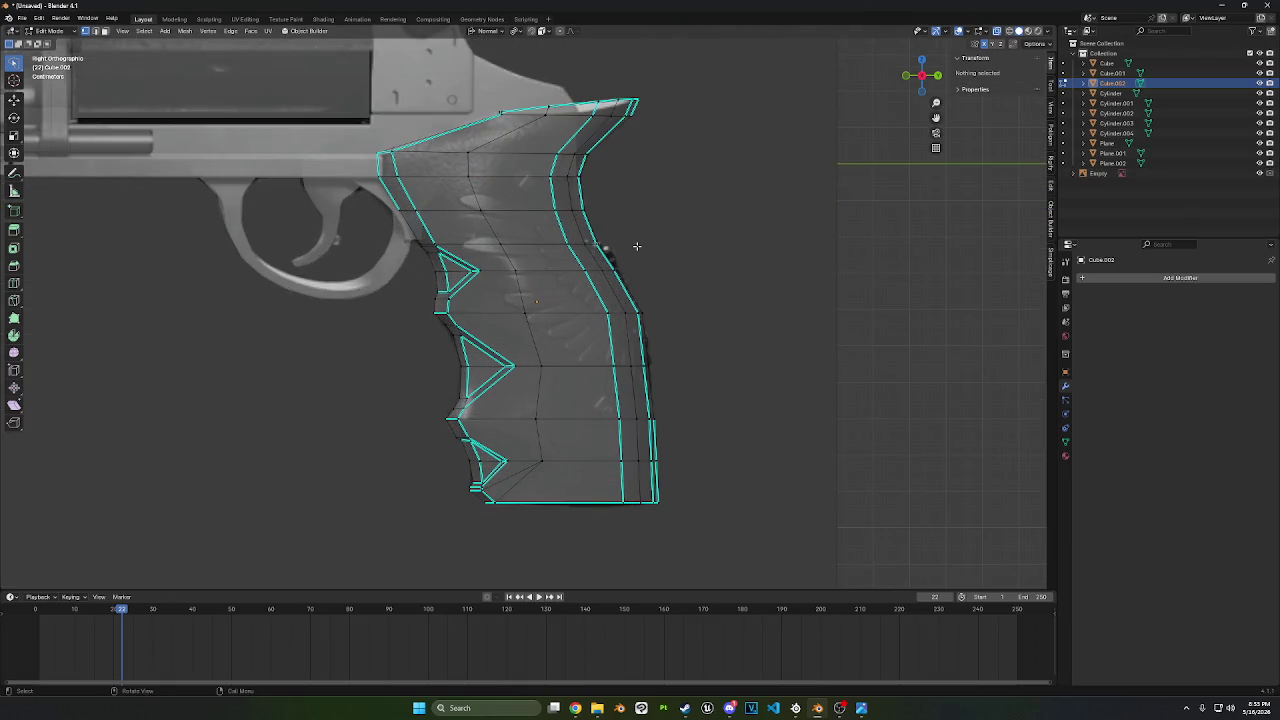
{"action": "scroll", "coordinate": [636, 245], "scroll_direction": "down", "scroll_amount": 2}
{"action": "scroll", "coordinate": [418, 252], "scroll_direction": "up", "scroll_amount": 4}
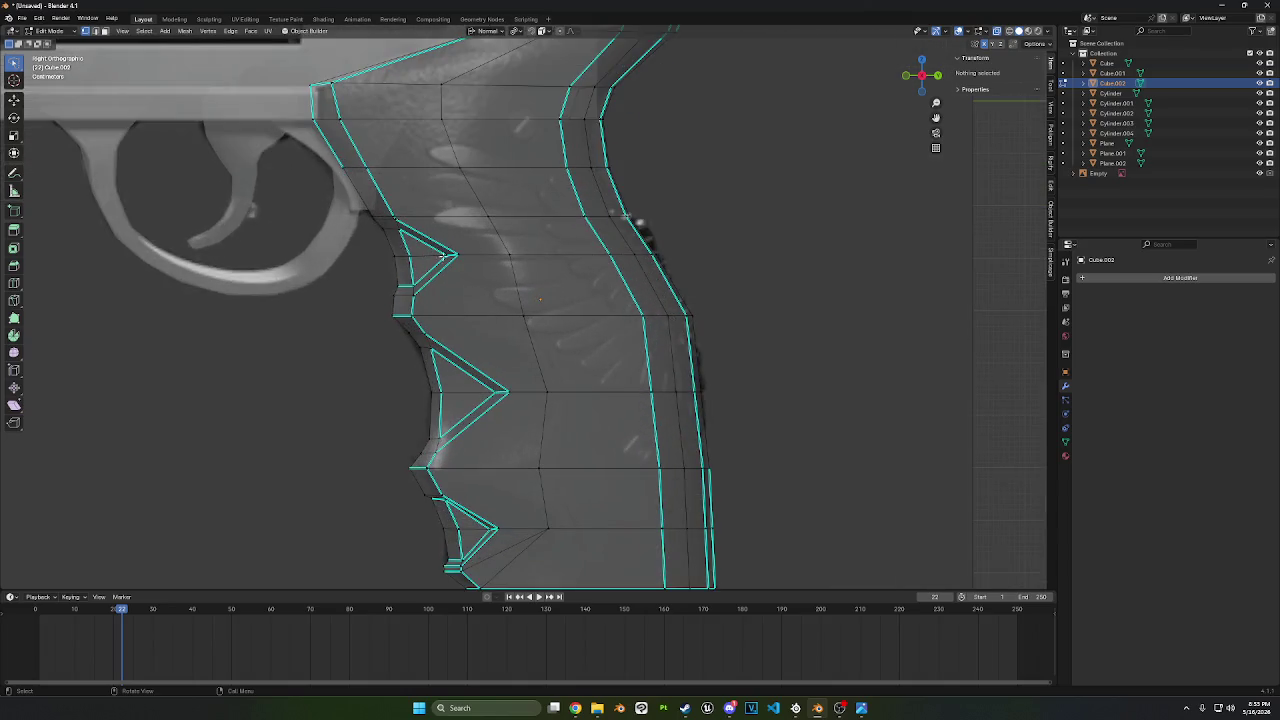
{"action": "mouse_move", "coordinate": [468, 244]}
{"action": "left_mouse_down"}
{"action": "mouse_move", "coordinate": [366, 271]}
{"action": "mouse_move", "coordinate": [477, 278]}
{"action": "left_mouse_up"}
{"action": "left_click", "coordinate": [500, 241]}
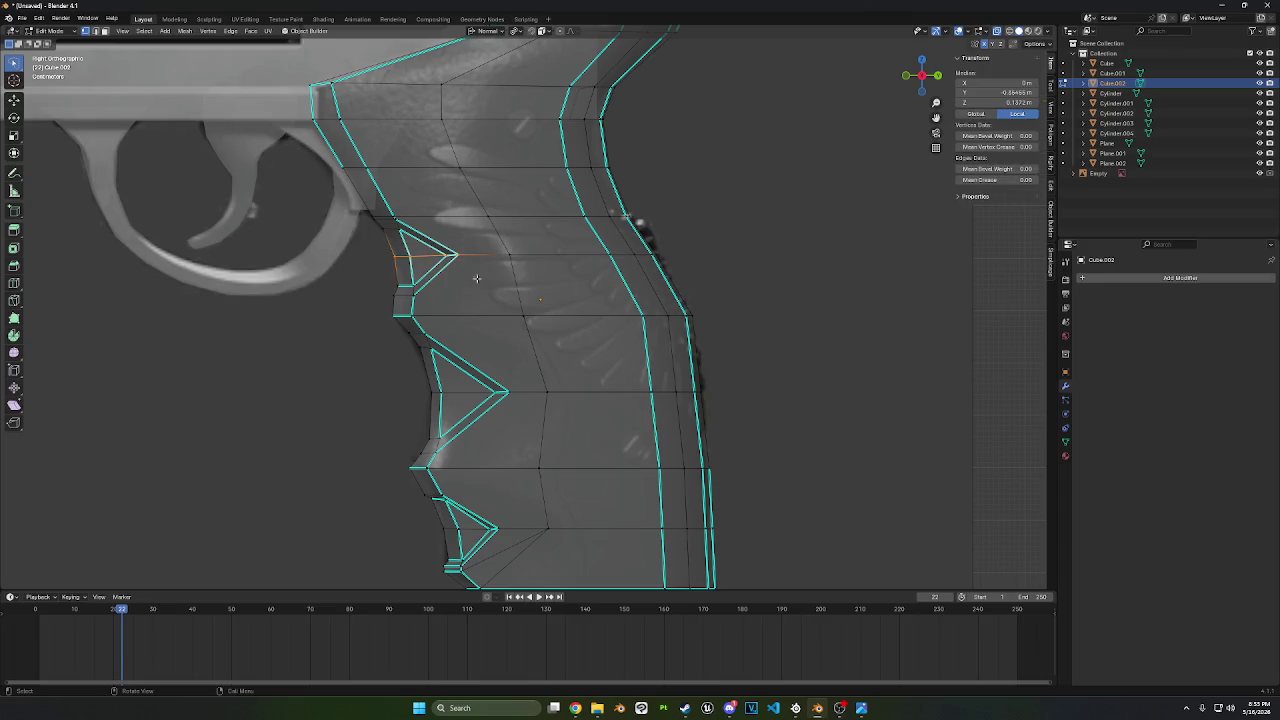
{"action": "left_click_drag", "start_coordinate": [501, 367], "coordinate": [500, 440], "text": "shift"}
{"action": "middle_click_drag", "start_coordinate": [498, 452], "coordinate": [488, 386], "text": "shift"}
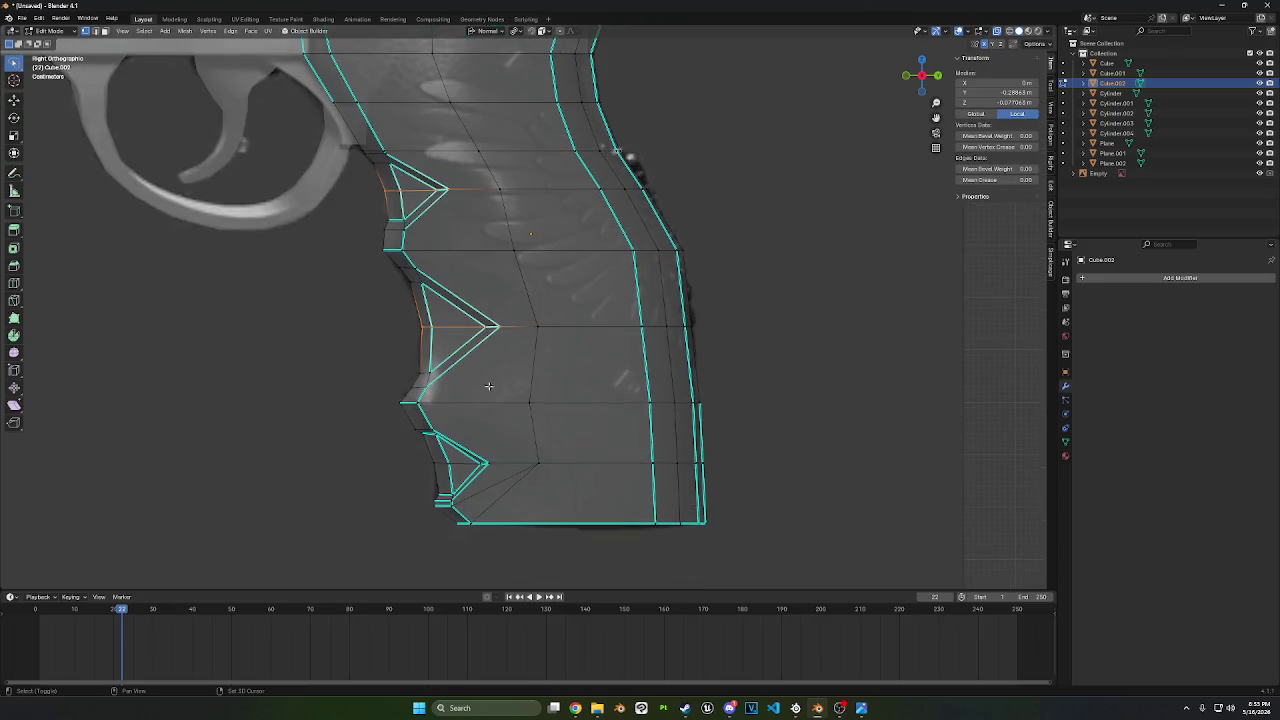
{"action": "left_click_drag", "start_coordinate": [483, 439], "coordinate": [520, 451], "text": "shift"}
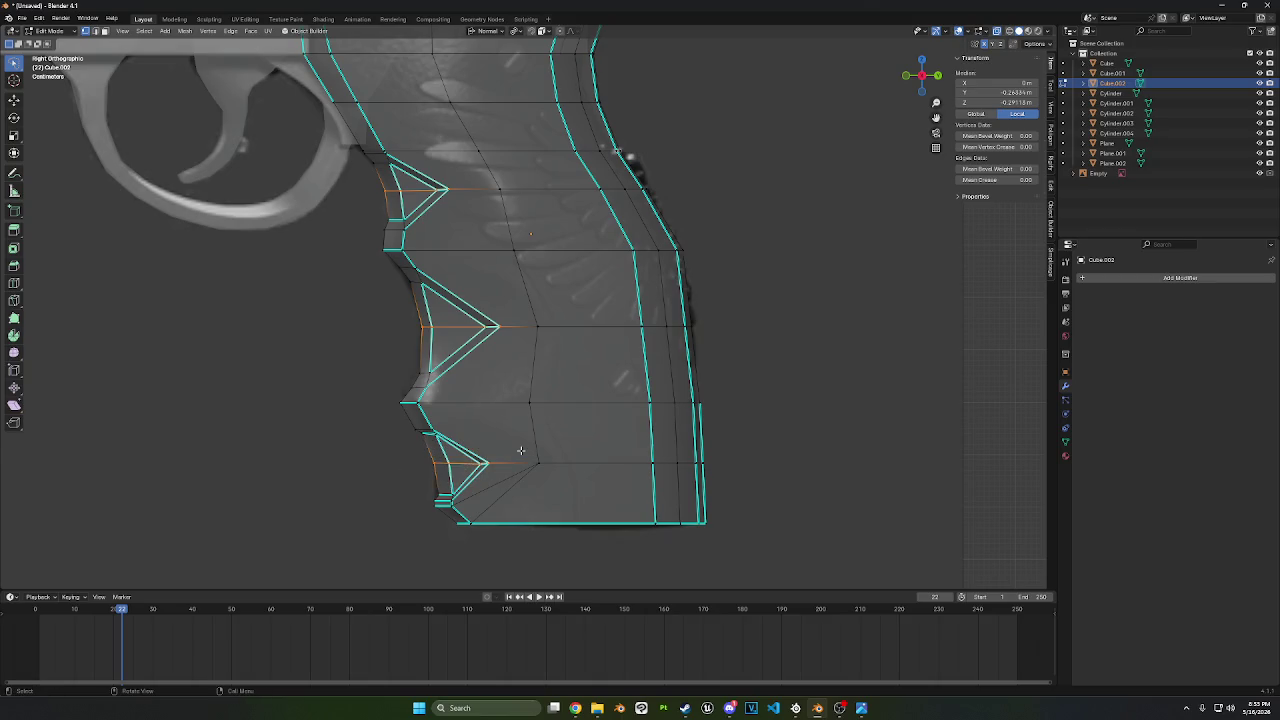
- Move the notch edges about 0.0069 m along Y to deepen the grooves
{"action": "key", "text": "g"}
{"action": "key", "text": "y"}
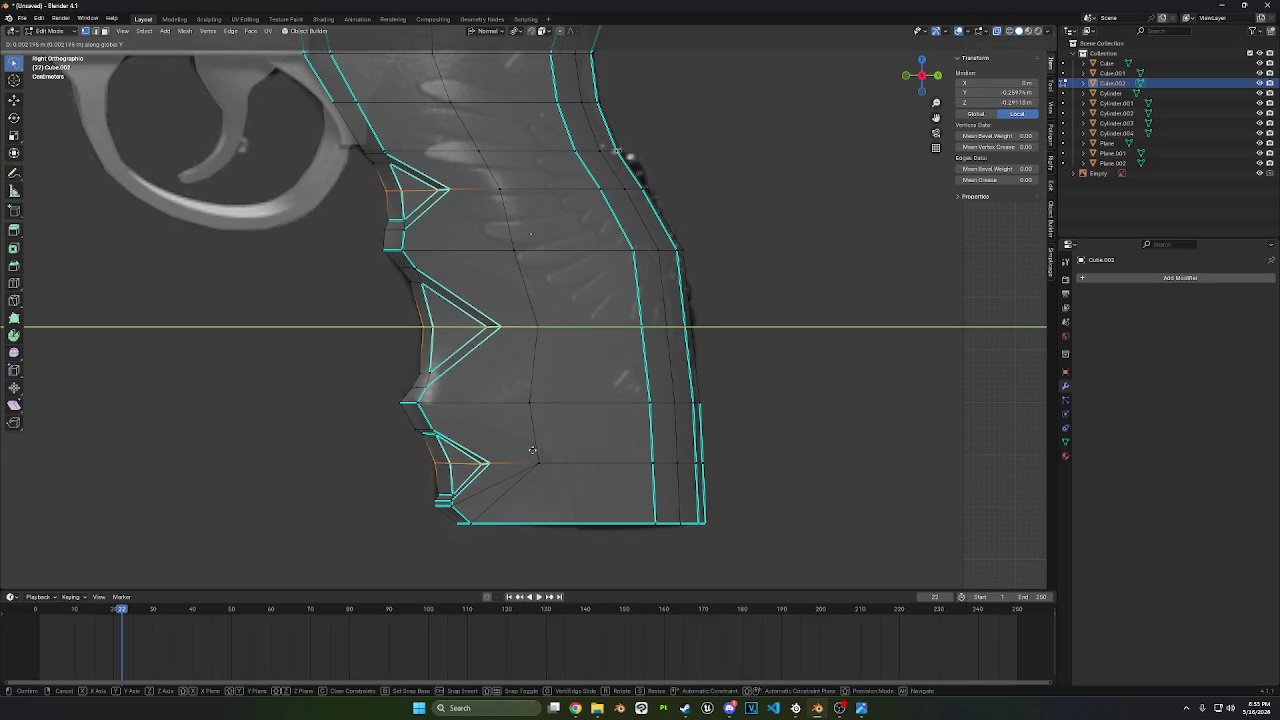
{"action": "left_click", "coordinate": [549, 446]}
{"action": "mouse_move", "coordinate": [549, 446]}
{"action": "middle_mouse_down"}
{"action": "mouse_move", "coordinate": [507, 287]}
{"action": "mouse_move", "coordinate": [566, 287]}
{"action": "middle_mouse_up"}
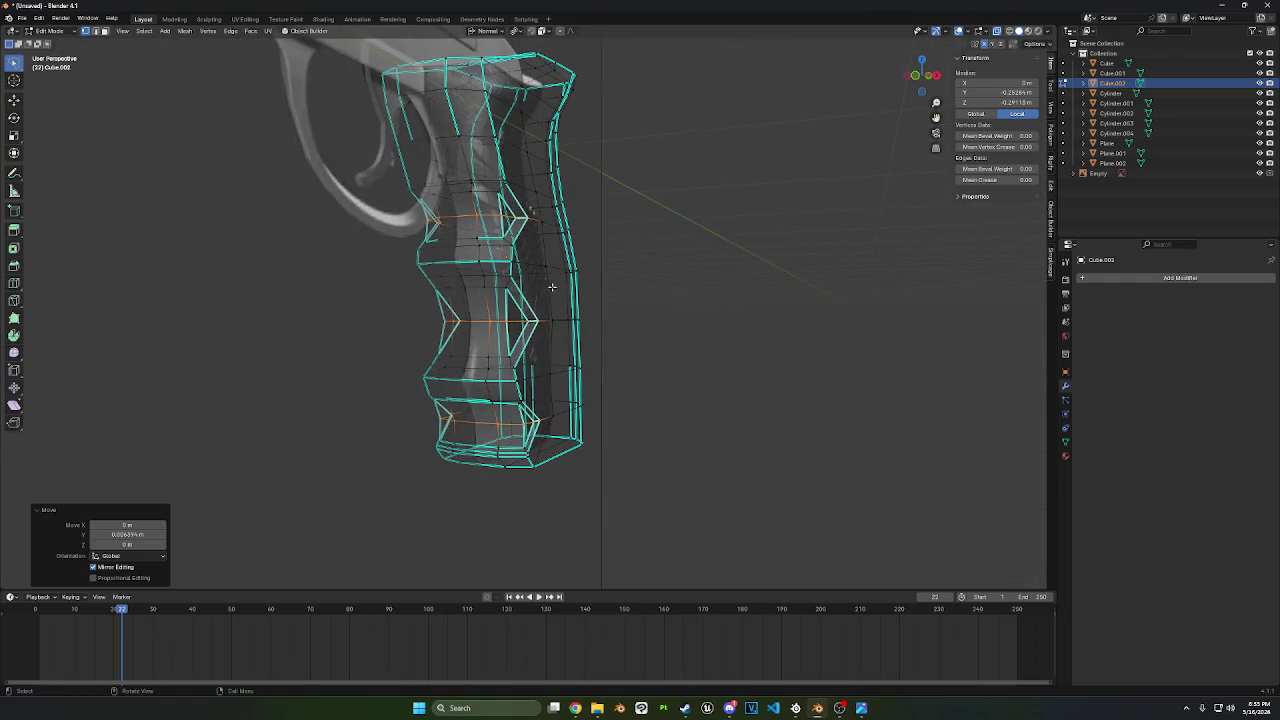
{"action": "left_click", "coordinate": [55, 31]}
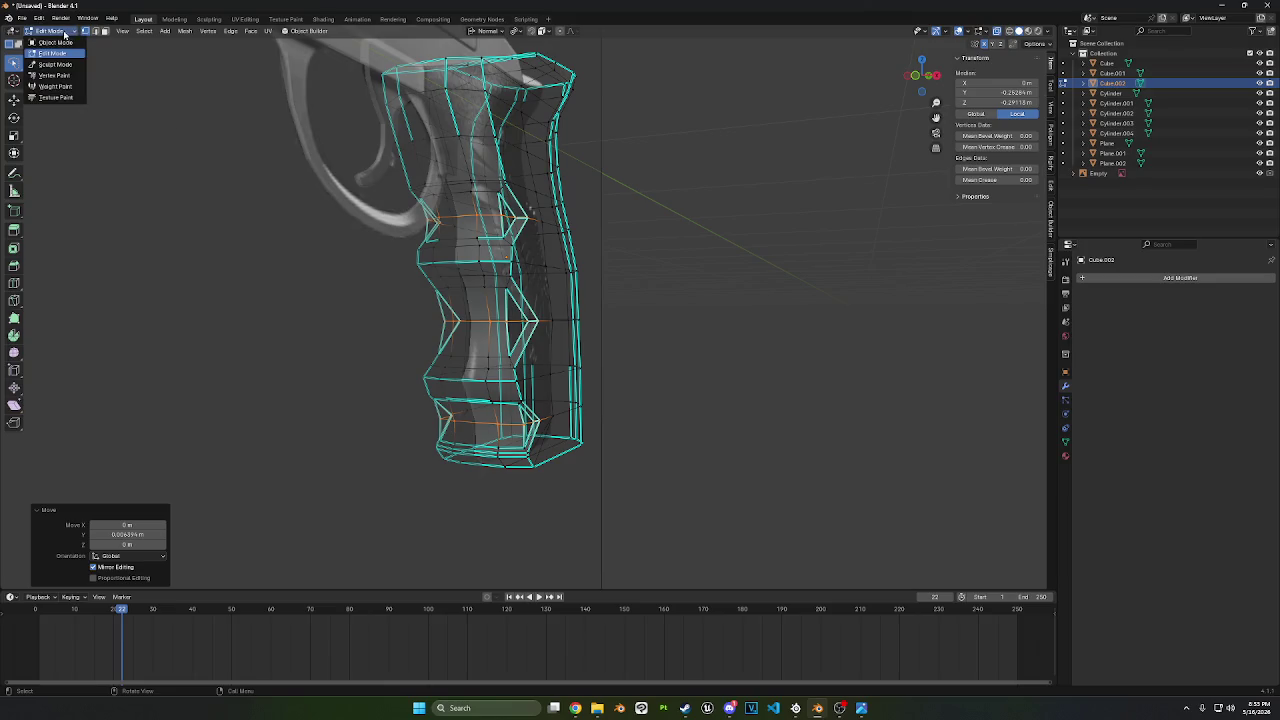
- In Object Mode, hide the reference image Empty and turn off X-ray
{"action": "left_click", "coordinate": [50, 38]}
{"action": "scroll", "coordinate": [314, 220], "scroll_direction": "up", "scroll_amount": 4}
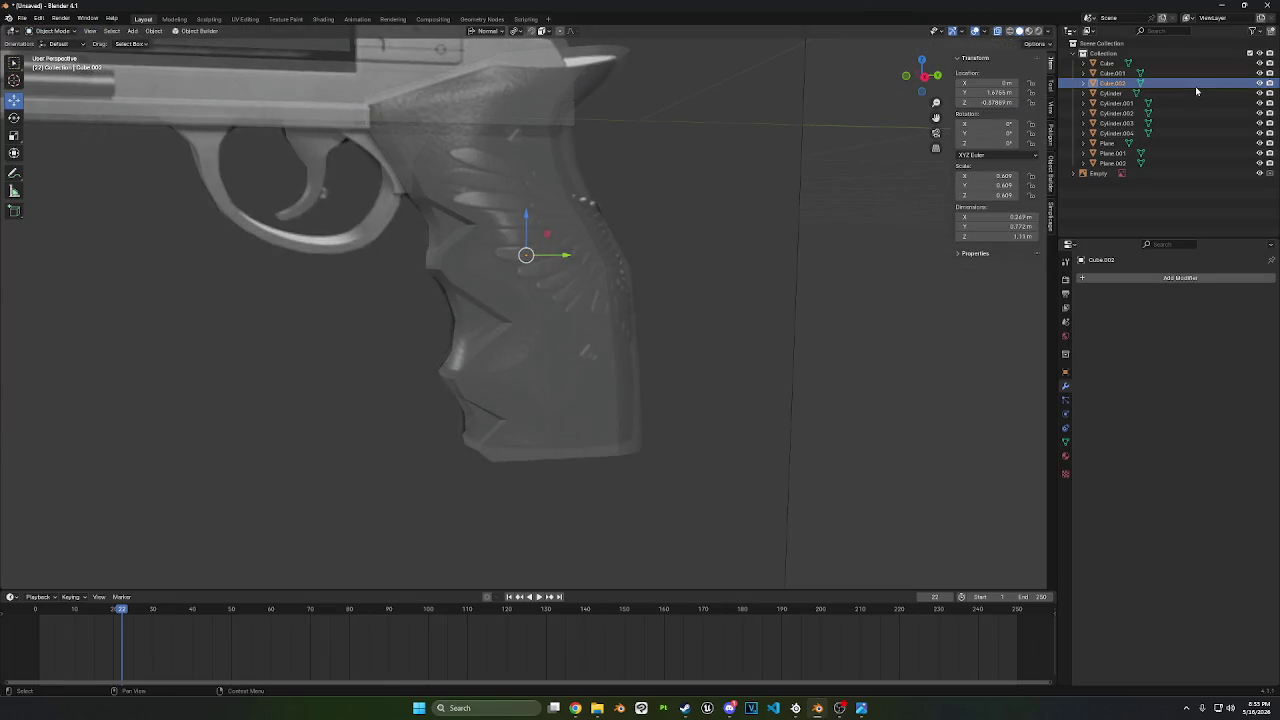
{"action": "left_click", "coordinate": [1259, 173]}
{"action": "scroll", "coordinate": [565, 283], "scroll_direction": "down", "scroll_amount": 3}
{"action": "middle_click_drag", "start_coordinate": [565, 283], "coordinate": [909, 89]}
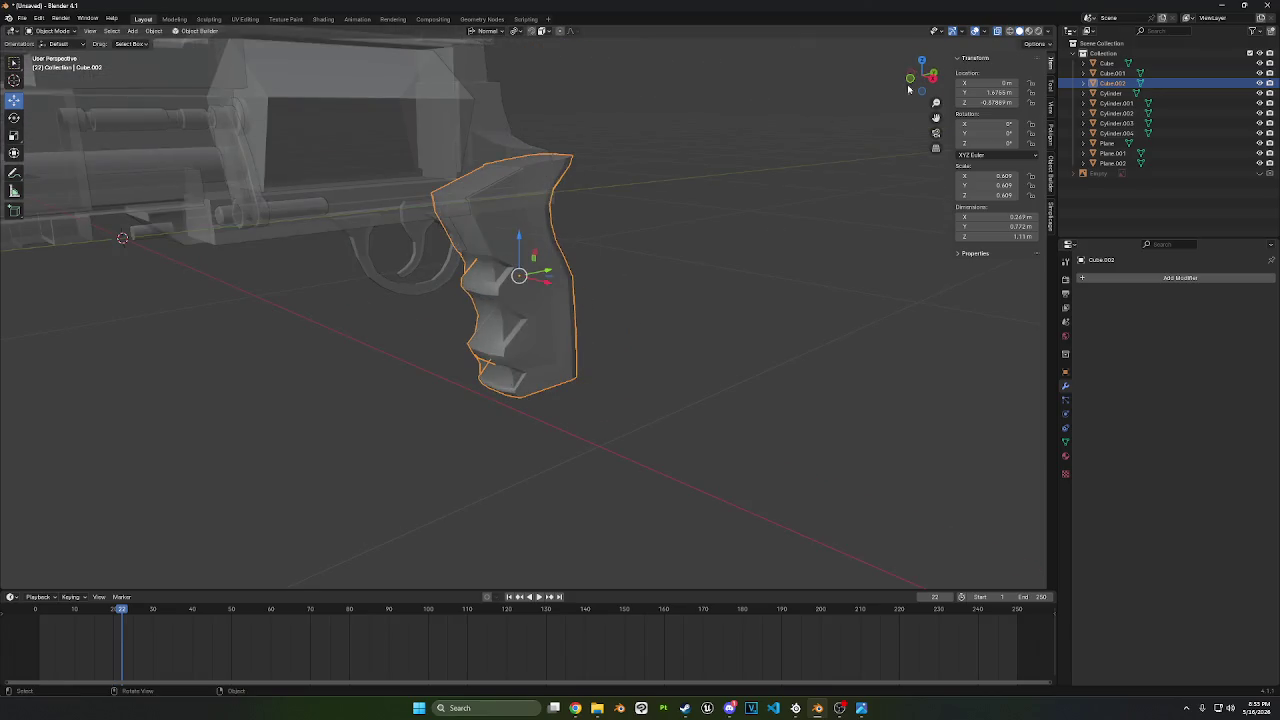
{"action": "left_click", "coordinate": [997, 31]}
{"action": "middle_click_drag", "start_coordinate": [760, 220], "coordinate": [666, 197]}
- Apply Shade Smooth to the grip, then return to Edit Mode
{"action": "right_click", "coordinate": [568, 308]}
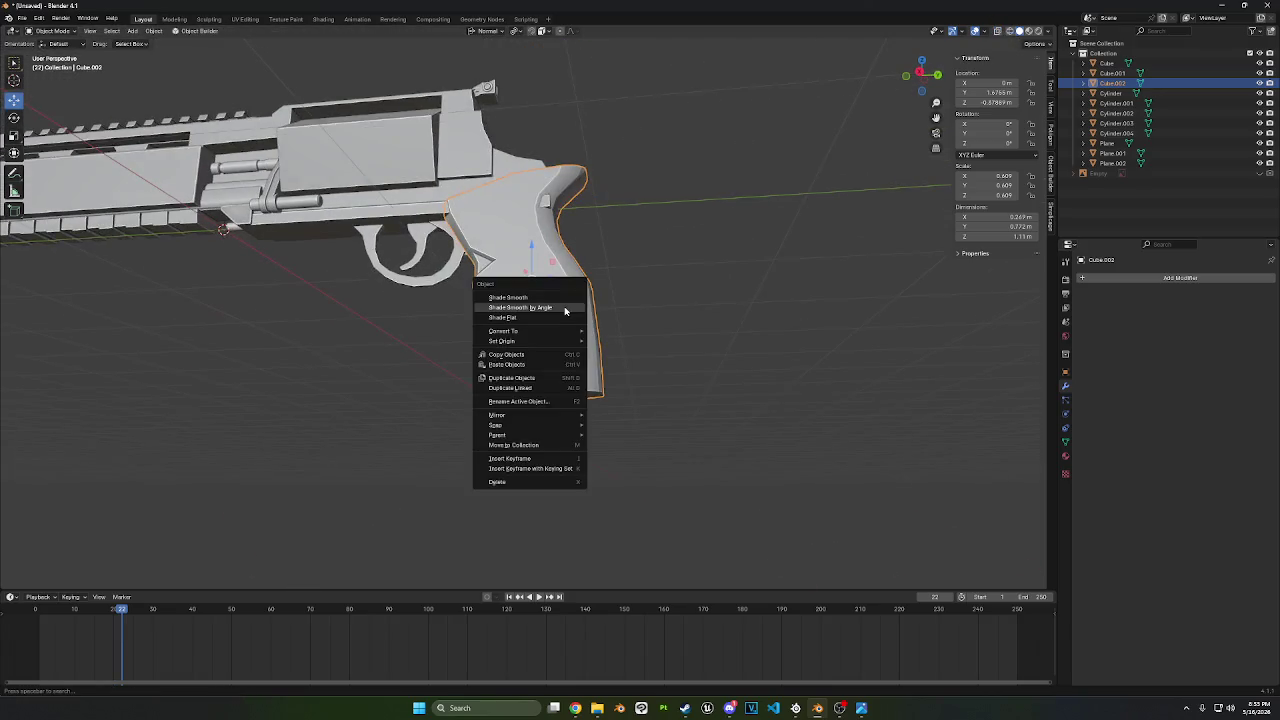
{"action": "left_click", "coordinate": [568, 308]}
{"action": "mouse_move", "coordinate": [568, 310]}
{"action": "middle_mouse_down"}
{"action": "mouse_move", "coordinate": [636, 321]}
{"action": "mouse_move", "coordinate": [597, 326]}
{"action": "mouse_move", "coordinate": [549, 290]}
{"action": "middle_mouse_up"}
{"action": "right_click", "coordinate": [538, 326]}
{"action": "left_click", "coordinate": [545, 313]}
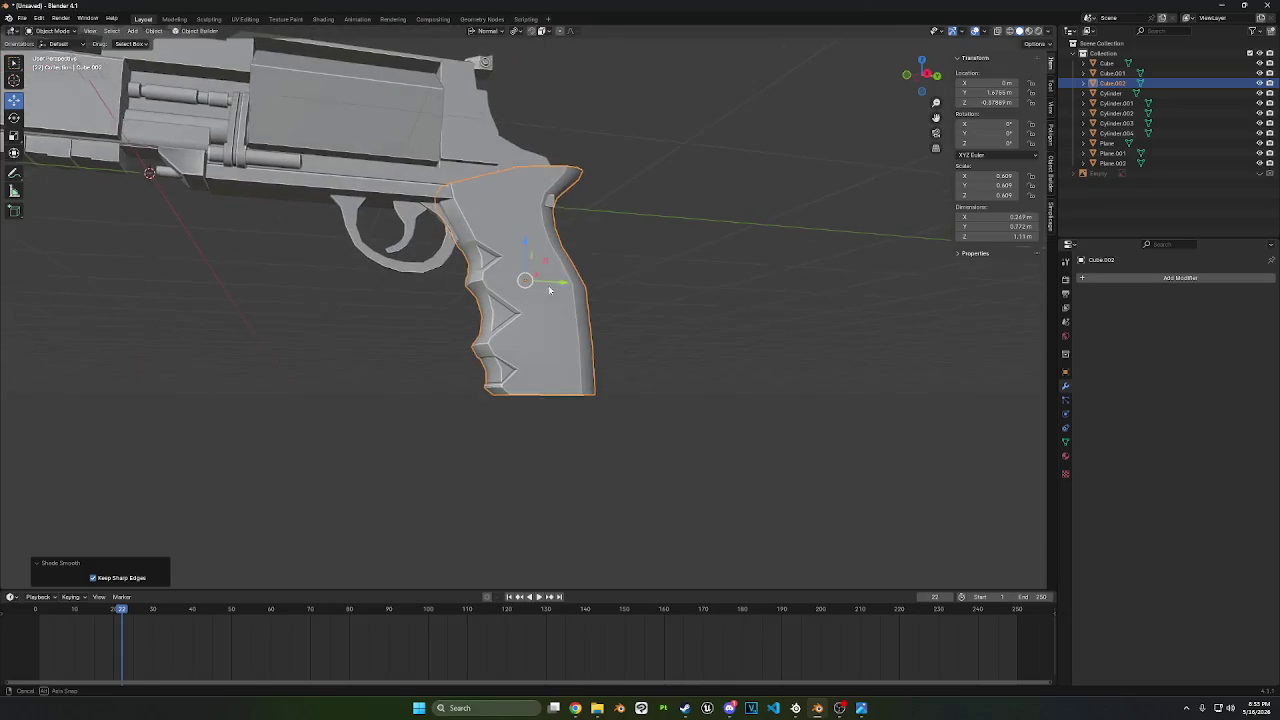
{"action": "key", "text": "Tab"}
{"action": "middle_click_drag", "start_coordinate": [549, 290], "coordinate": [546, 311]}
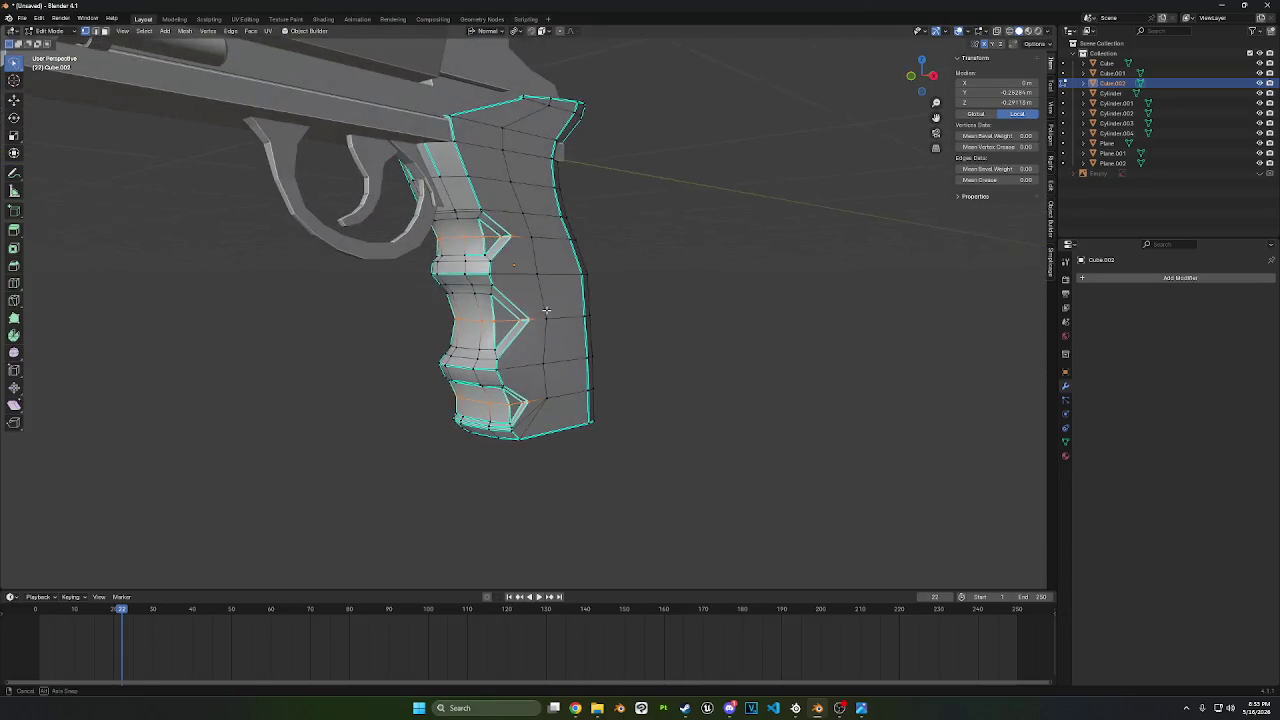
- Merge the stray top-notch vertex onto its neighbour with Merge At Last
{"action": "scroll", "coordinate": [467, 185], "scroll_direction": "up", "scroll_amount": 3}
{"action": "middle_click_drag", "start_coordinate": [439, 143], "coordinate": [418, 144]}
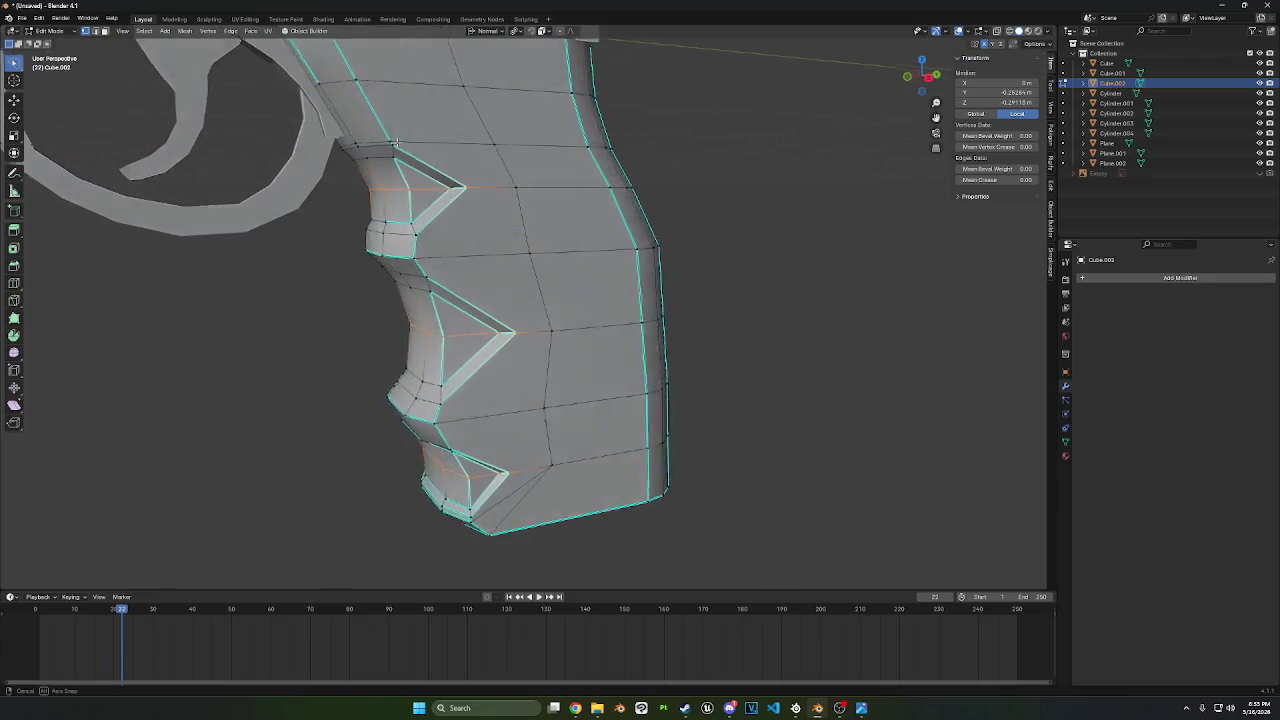
{"action": "left_click", "coordinate": [418, 144]}
{"action": "left_click", "coordinate": [370, 144], "text": "shift"}
{"action": "key", "text": "m"}
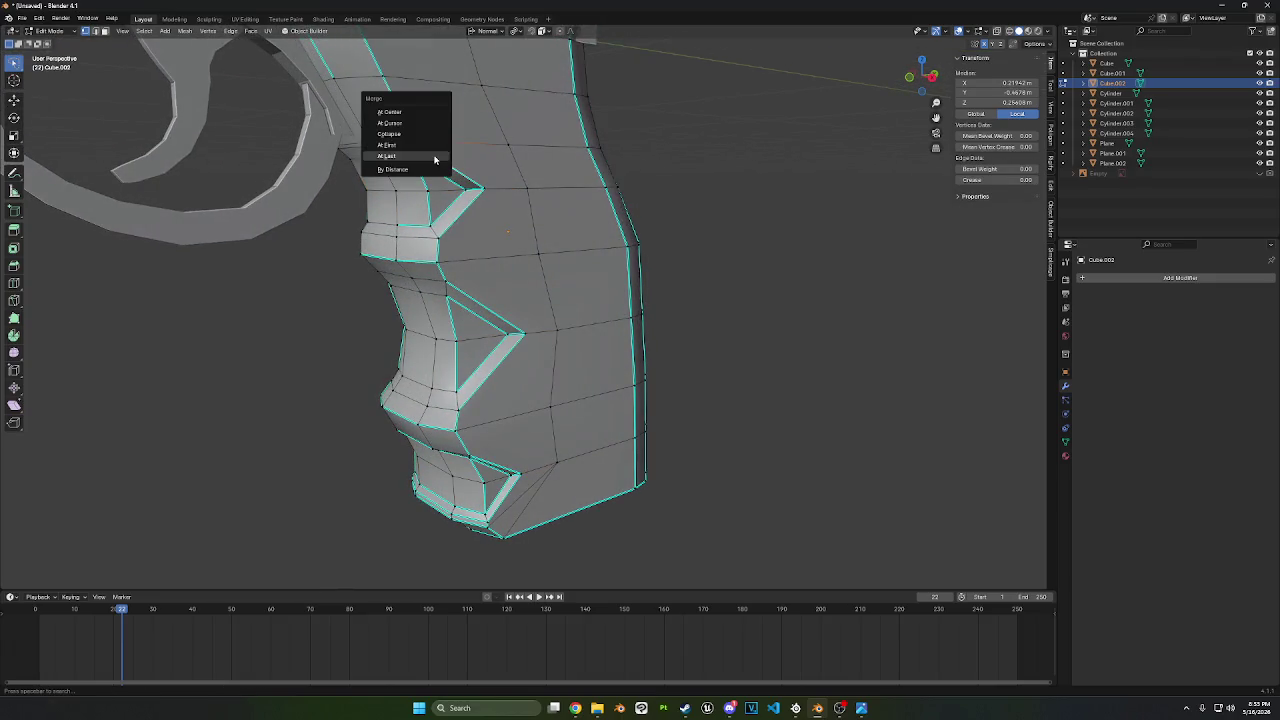
{"action": "left_click", "coordinate": [372, 160]}
{"action": "key", "text": "n"}
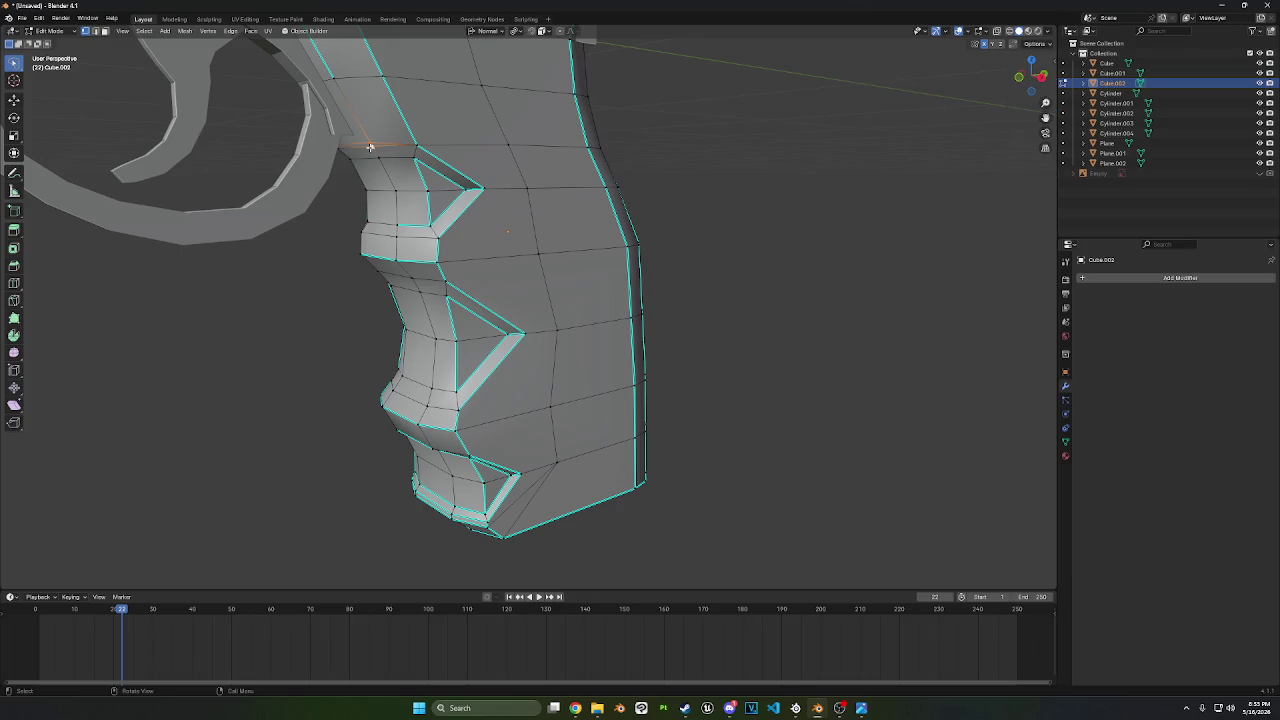
{"action": "key", "text": "m"}
{"action": "left_click", "coordinate": [372, 158]}
{"action": "mouse_move", "coordinate": [536, 218]}
{"action": "middle_mouse_down"}
{"action": "mouse_move", "coordinate": [506, 178]}
{"action": "mouse_move", "coordinate": [441, 289]}
{"action": "middle_mouse_up"}
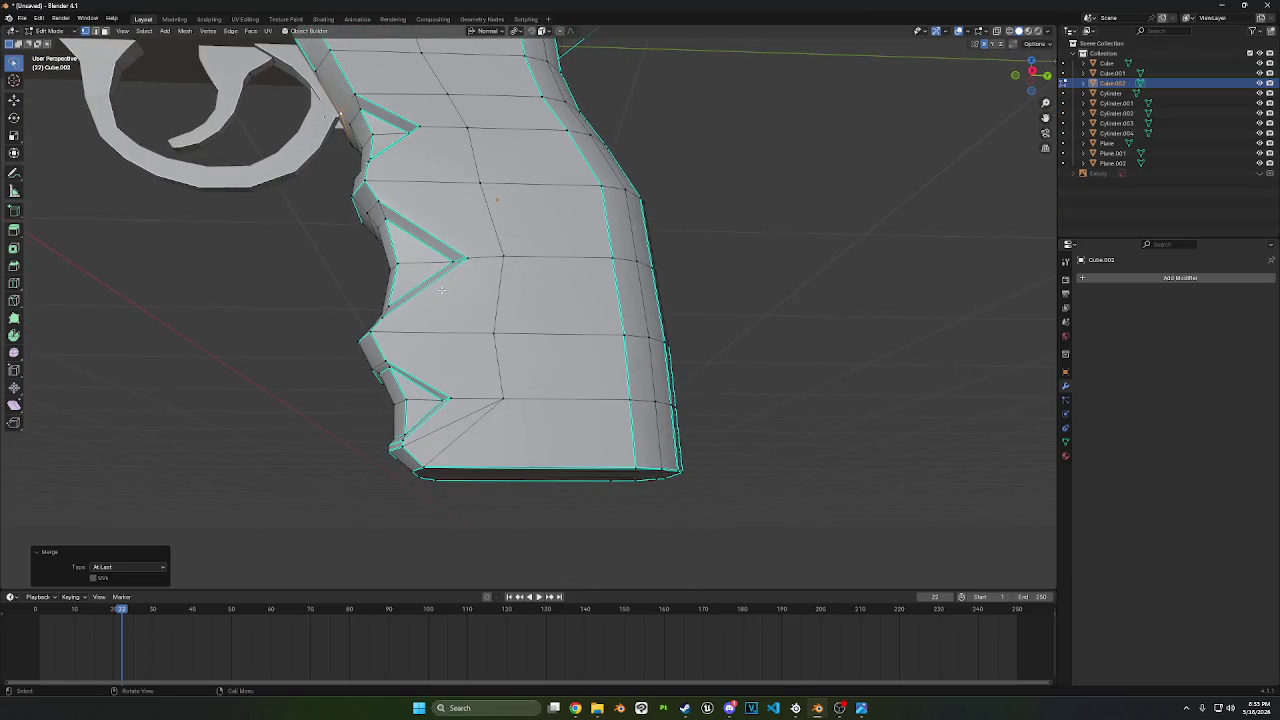
{"action": "middle_click_drag", "start_coordinate": [430, 342], "coordinate": [386, 355]}
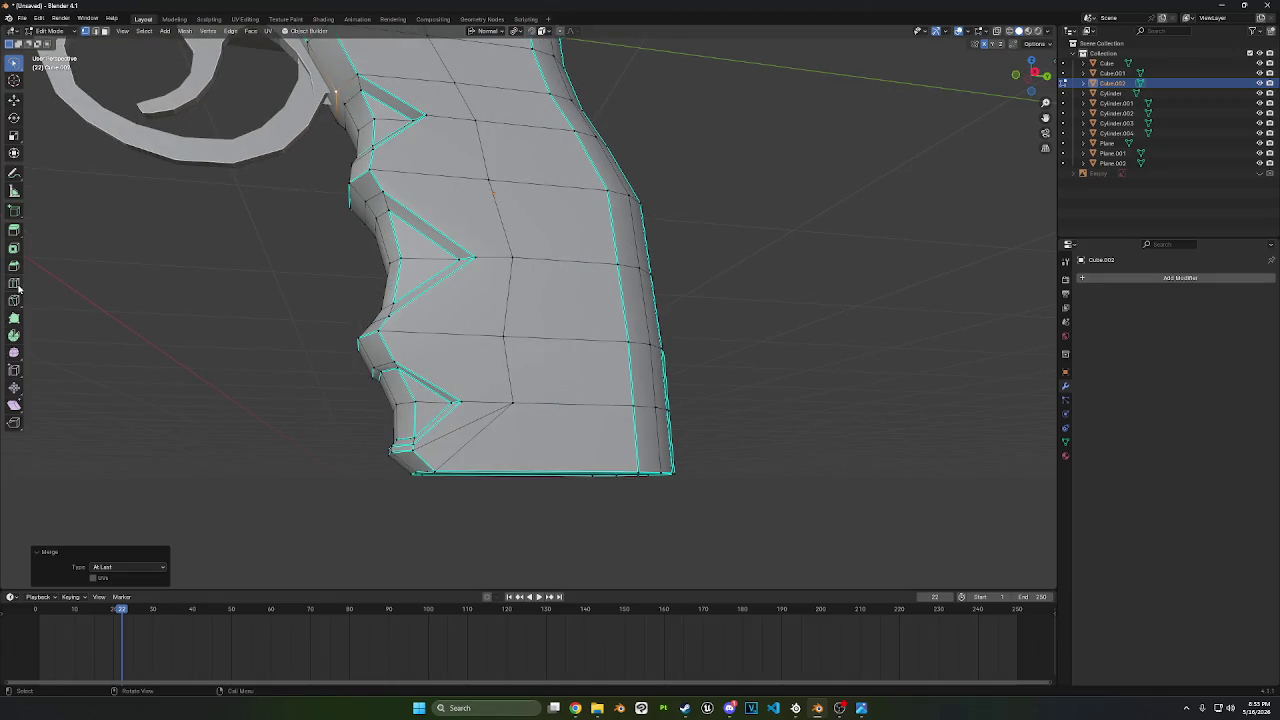
- Add a new edge loop across the lower grip with Loop Cut
{"action": "left_click", "coordinate": [14, 283]}
{"action": "left_click", "coordinate": [521, 364]}
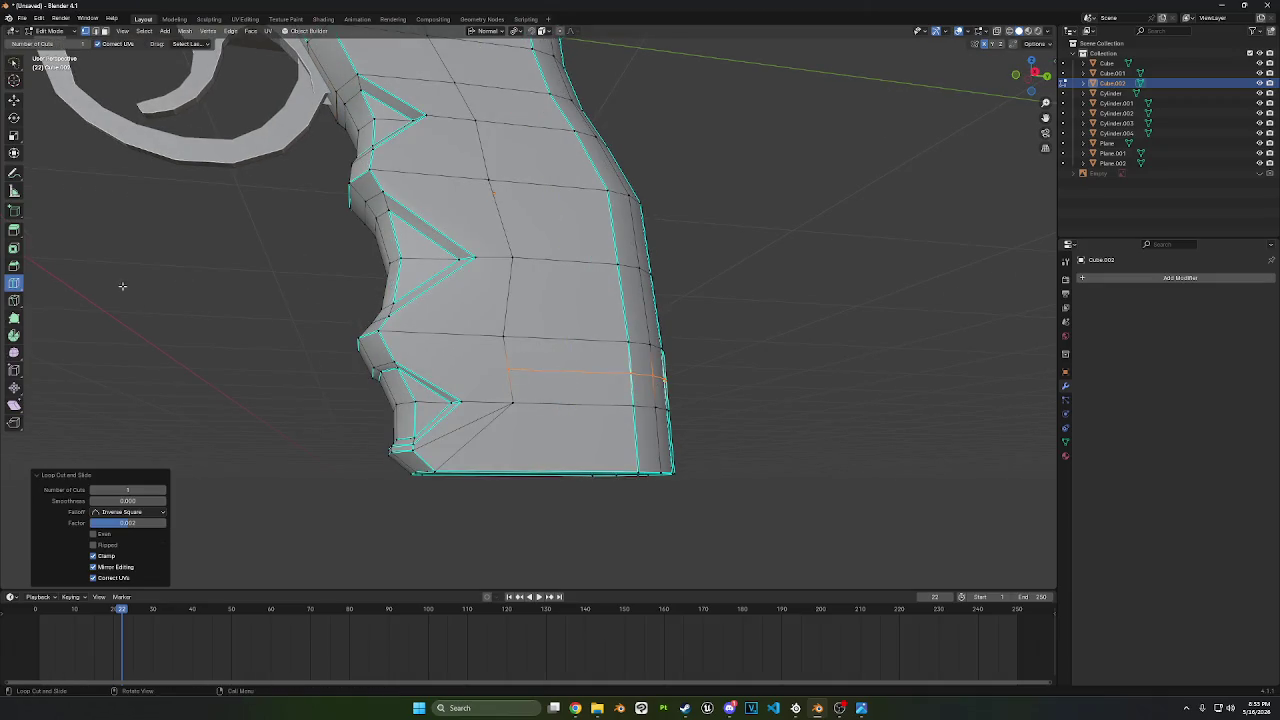
{"action": "left_click", "coordinate": [14, 99]}
{"action": "left_click", "coordinate": [508, 369]}
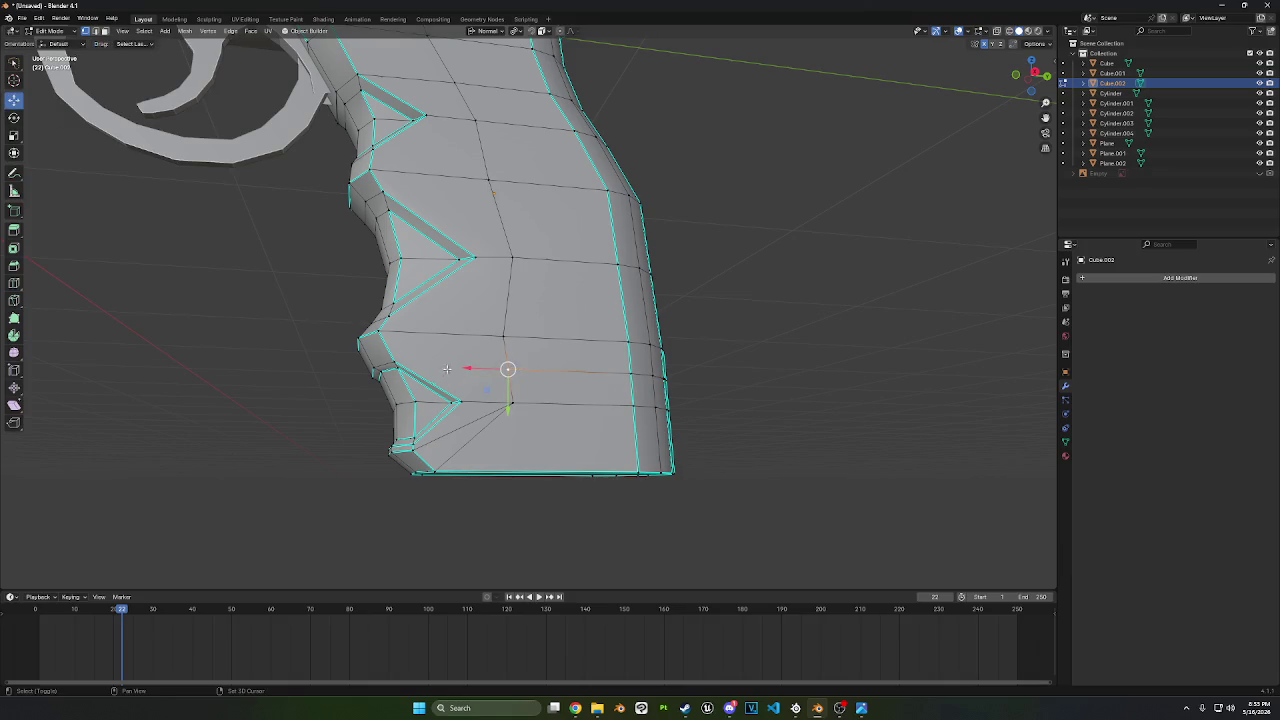